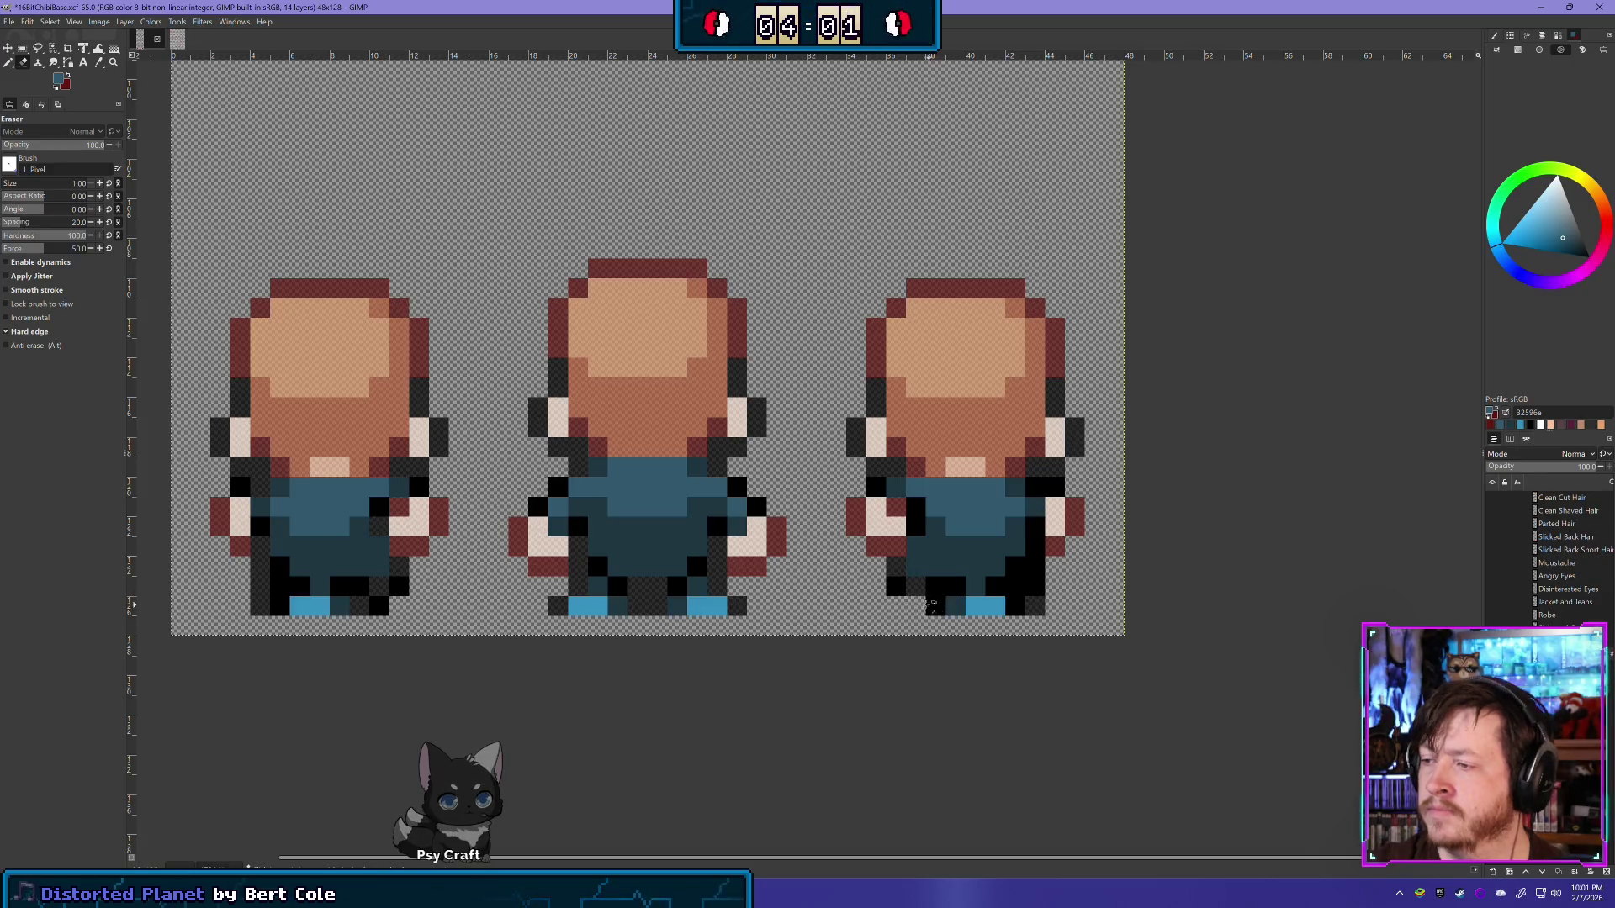
# Step: Erase the overlapping pixels on the right back sprite's legs and drop the layer opacity to 70
pyautogui.hotkey('ctrl', 'z')
pyautogui.click(995, 586)
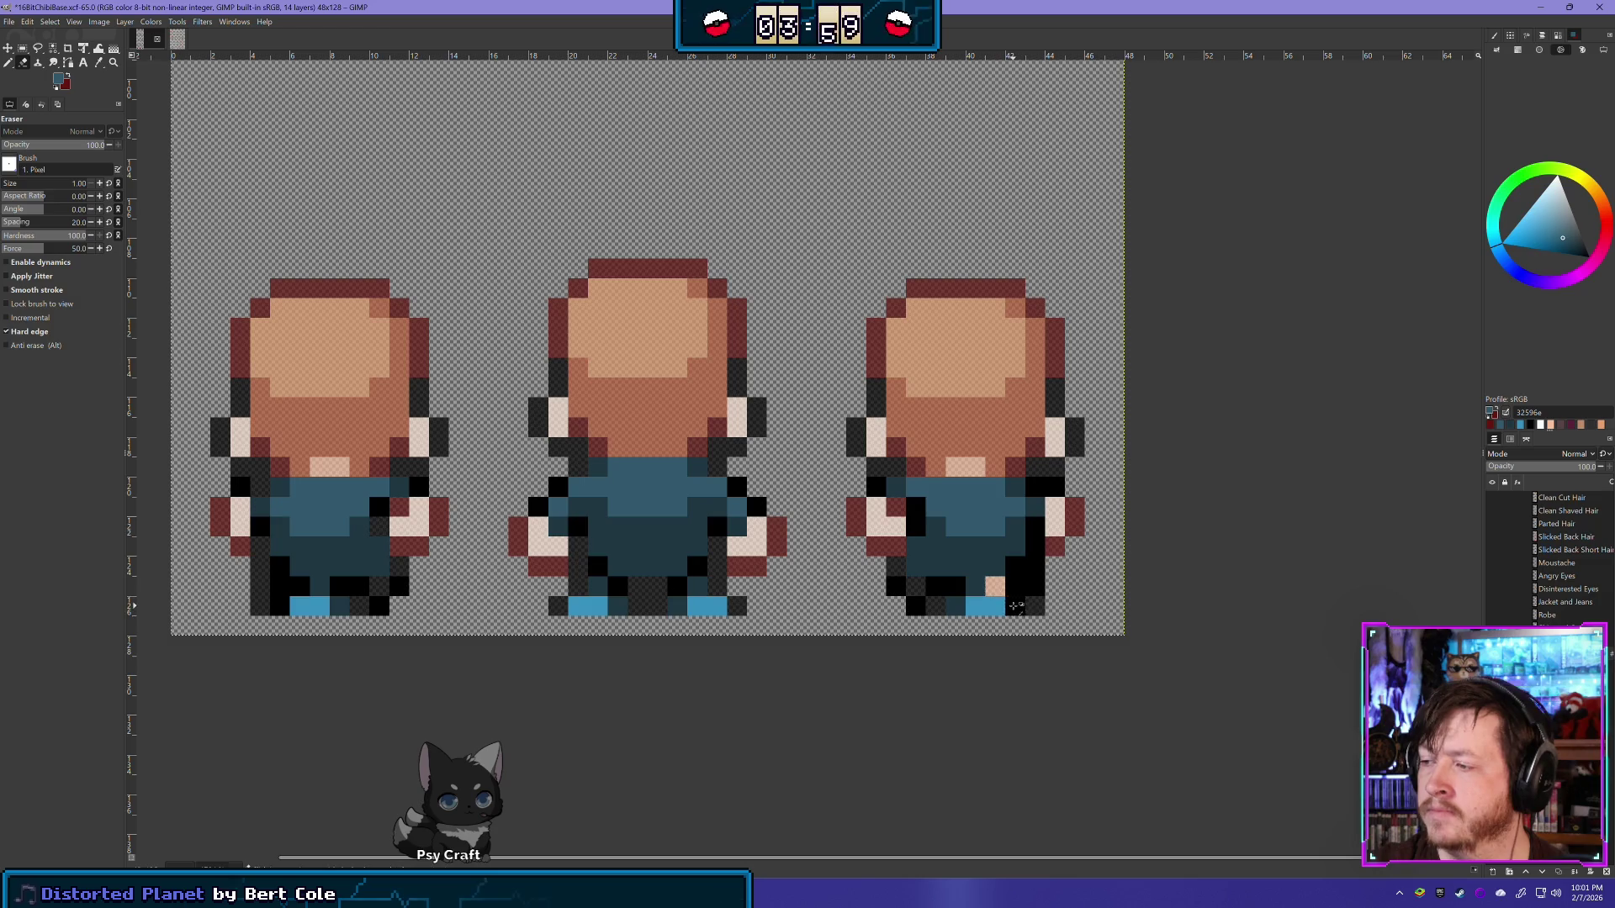
pyautogui.hotkey('ctrl', 'z')
pyautogui.click(1015, 566)
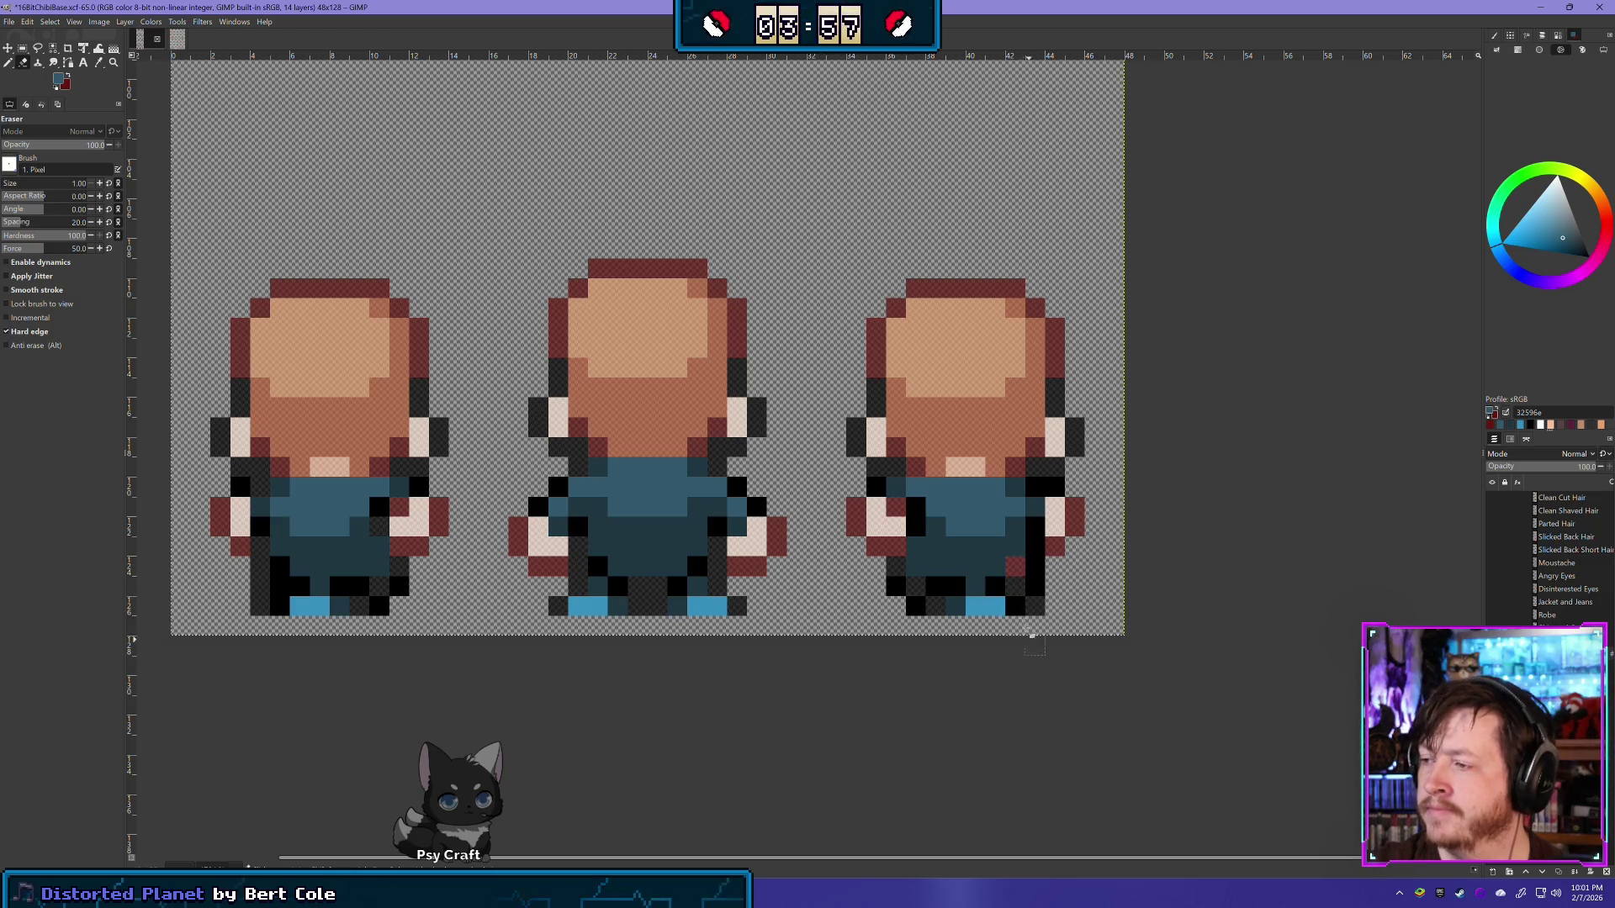
pyautogui.hotkey('ctrl', 'z')
pyautogui.click(1034, 566)
pyautogui.click(1034, 546)
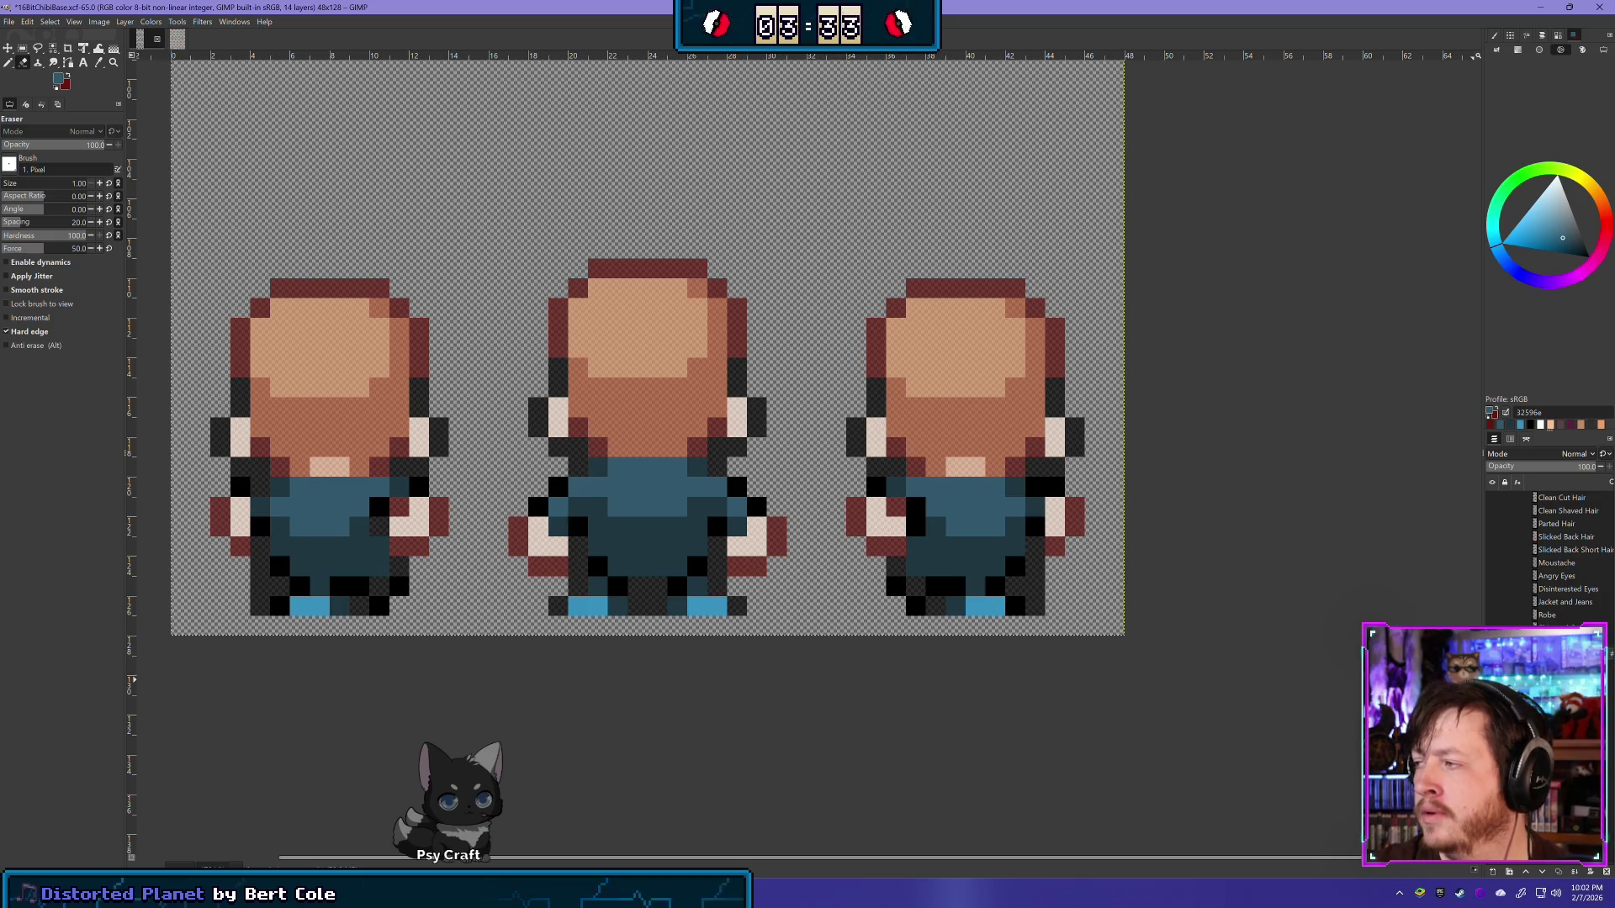
pyautogui.click(1565, 466)
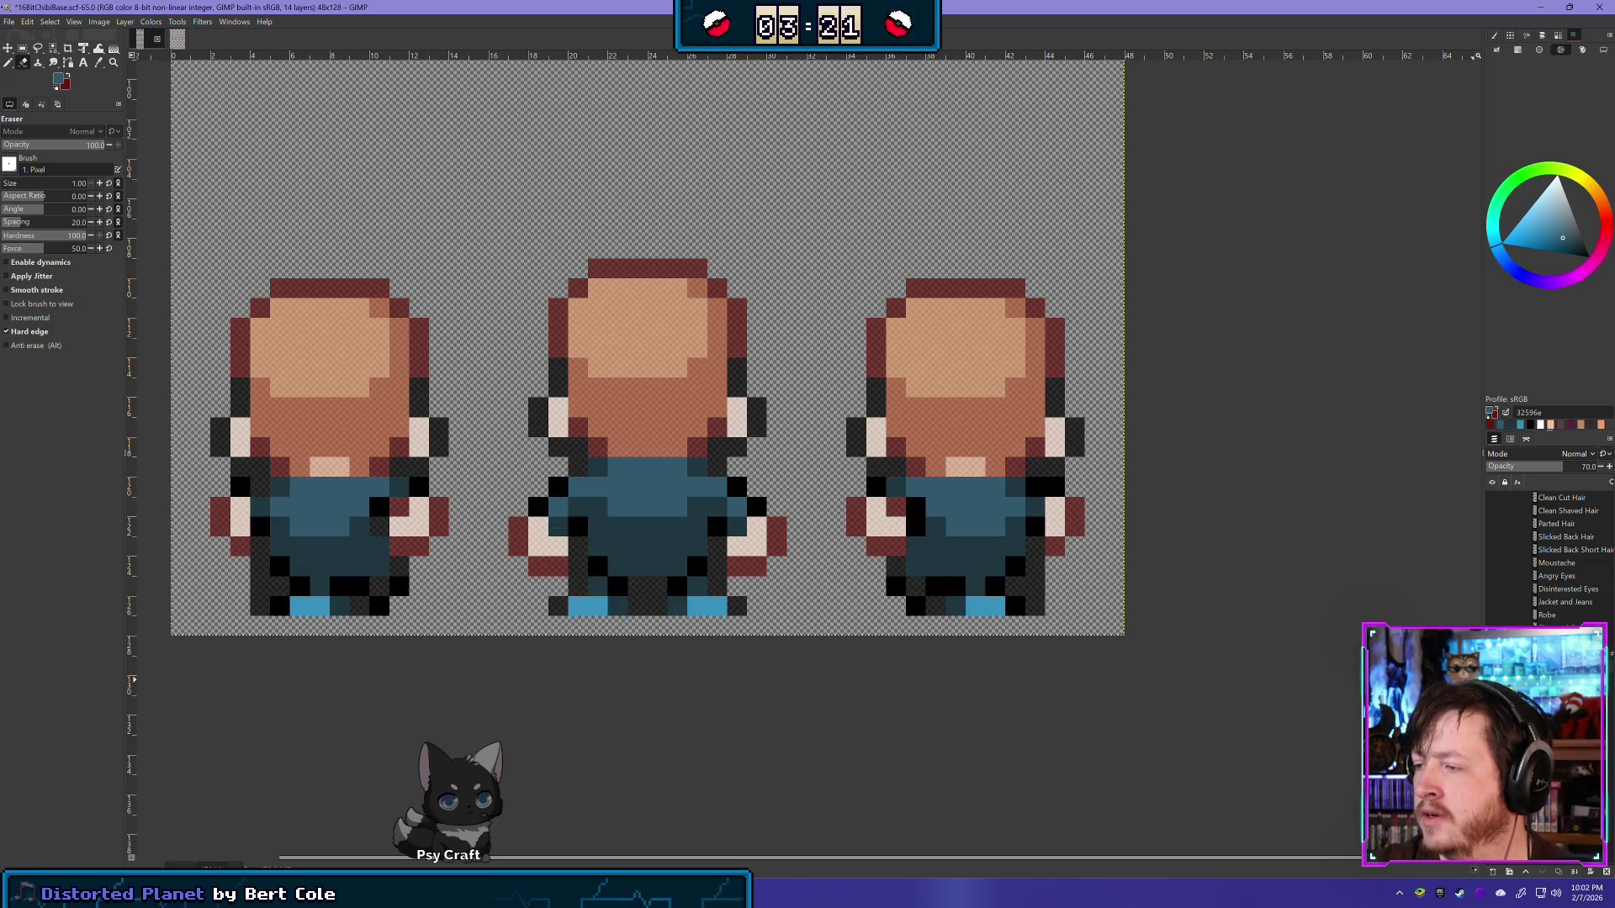
pyautogui.press('pageup')
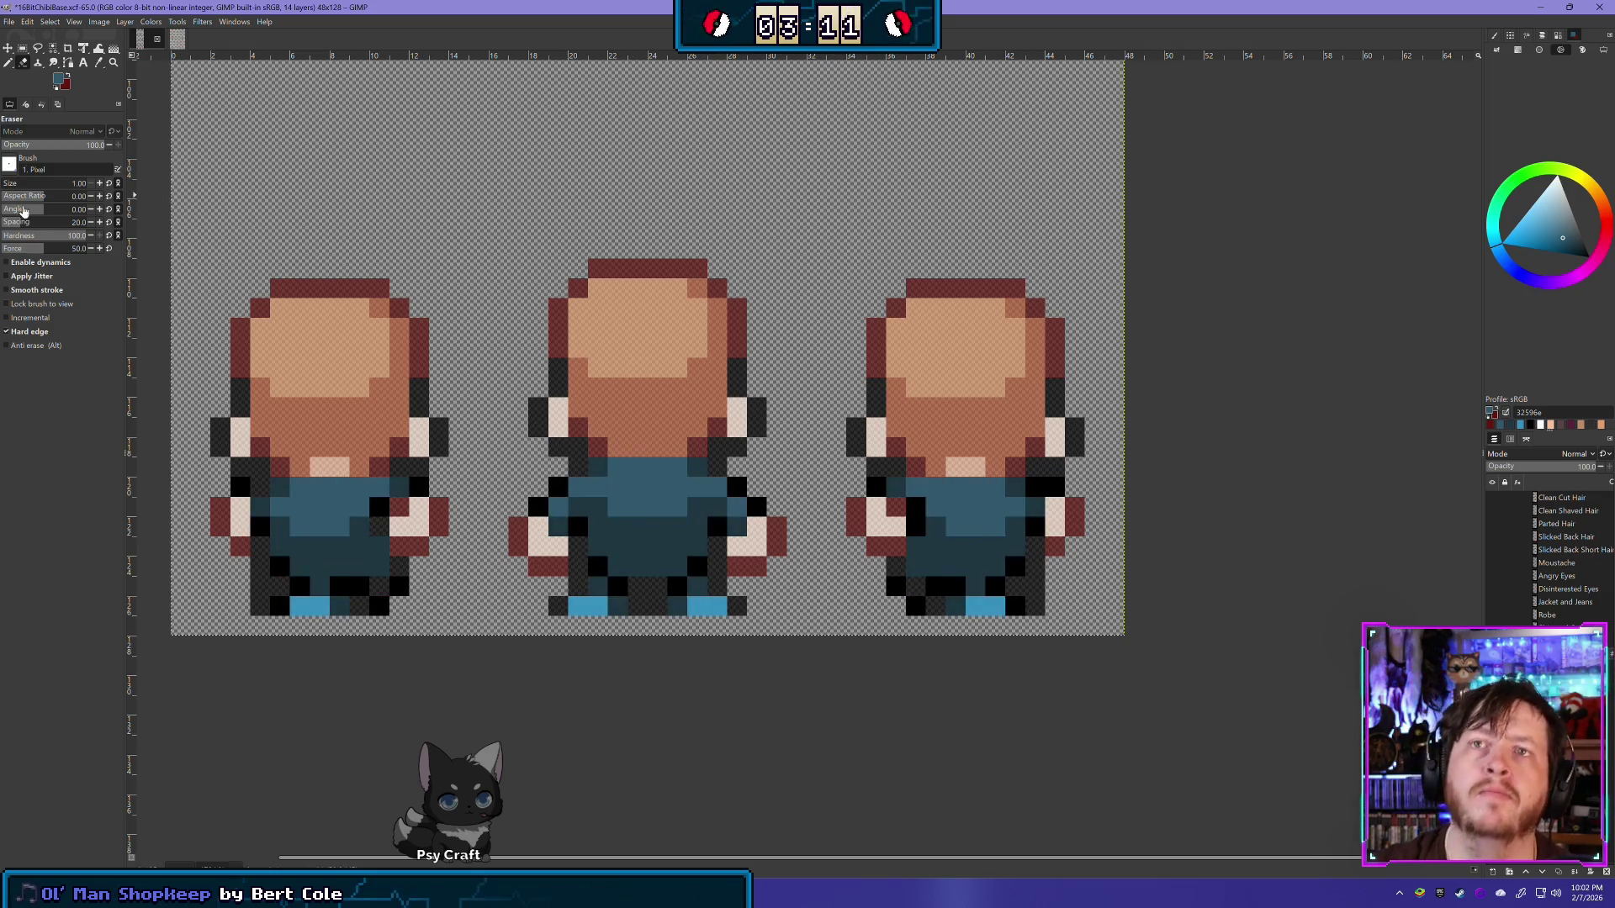
# Step: Use the Pencil to repaint the right back sprite's shoe pixels in blue 3790bf and dark 1f3743
pyautogui.click(10, 63)
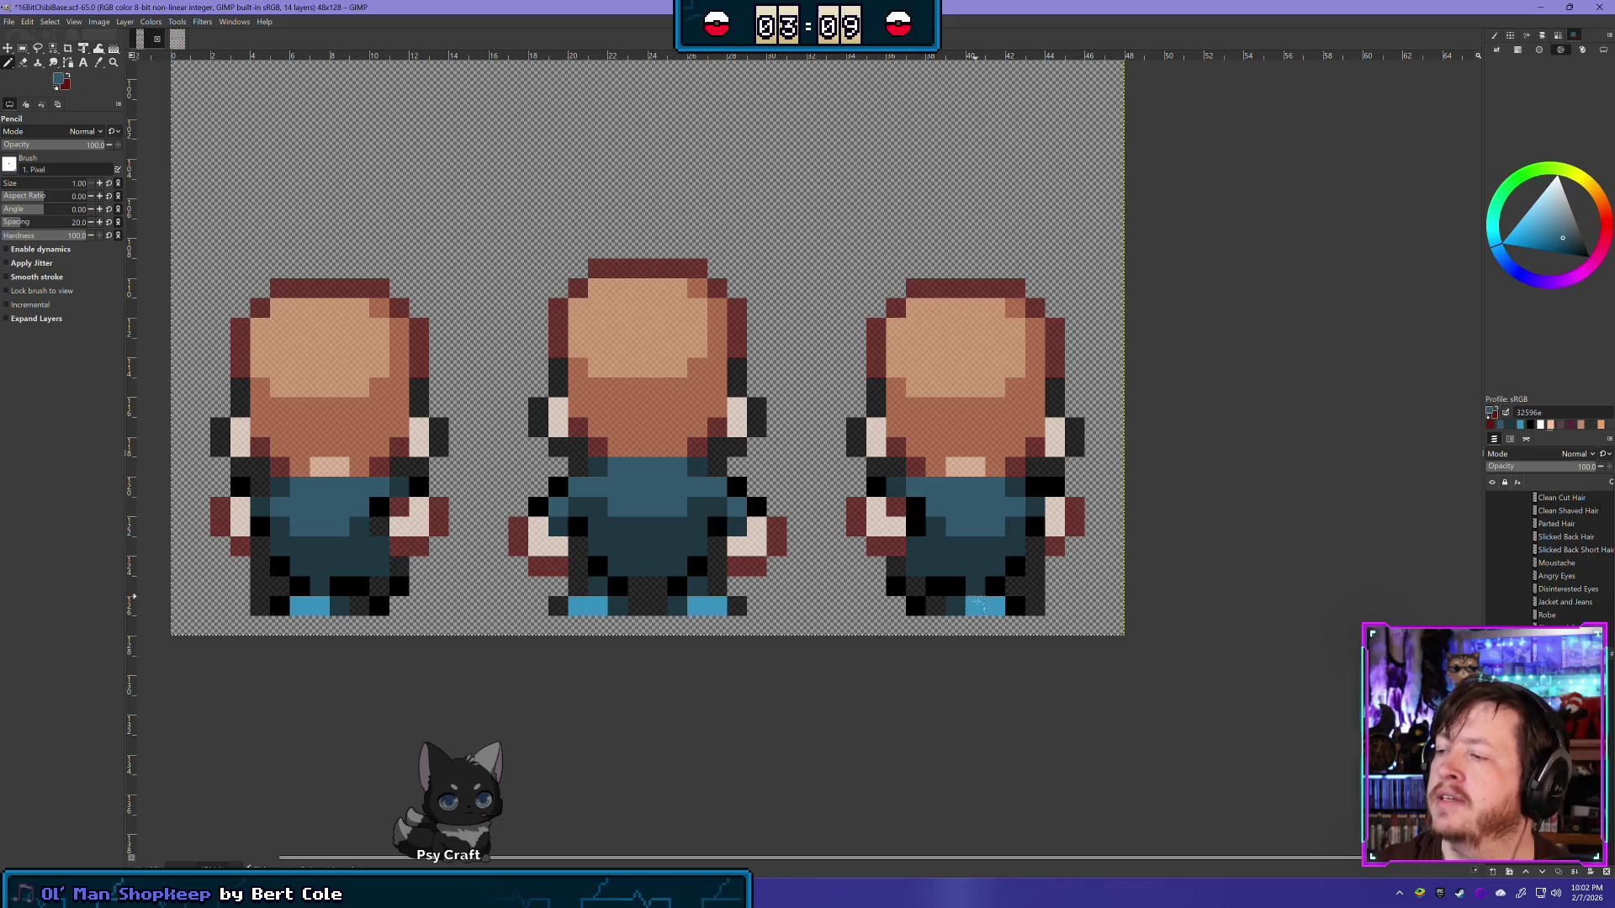
pyautogui.keyDown('ctrl'); pyautogui.click(995, 607); pyautogui.keyUp('ctrl')
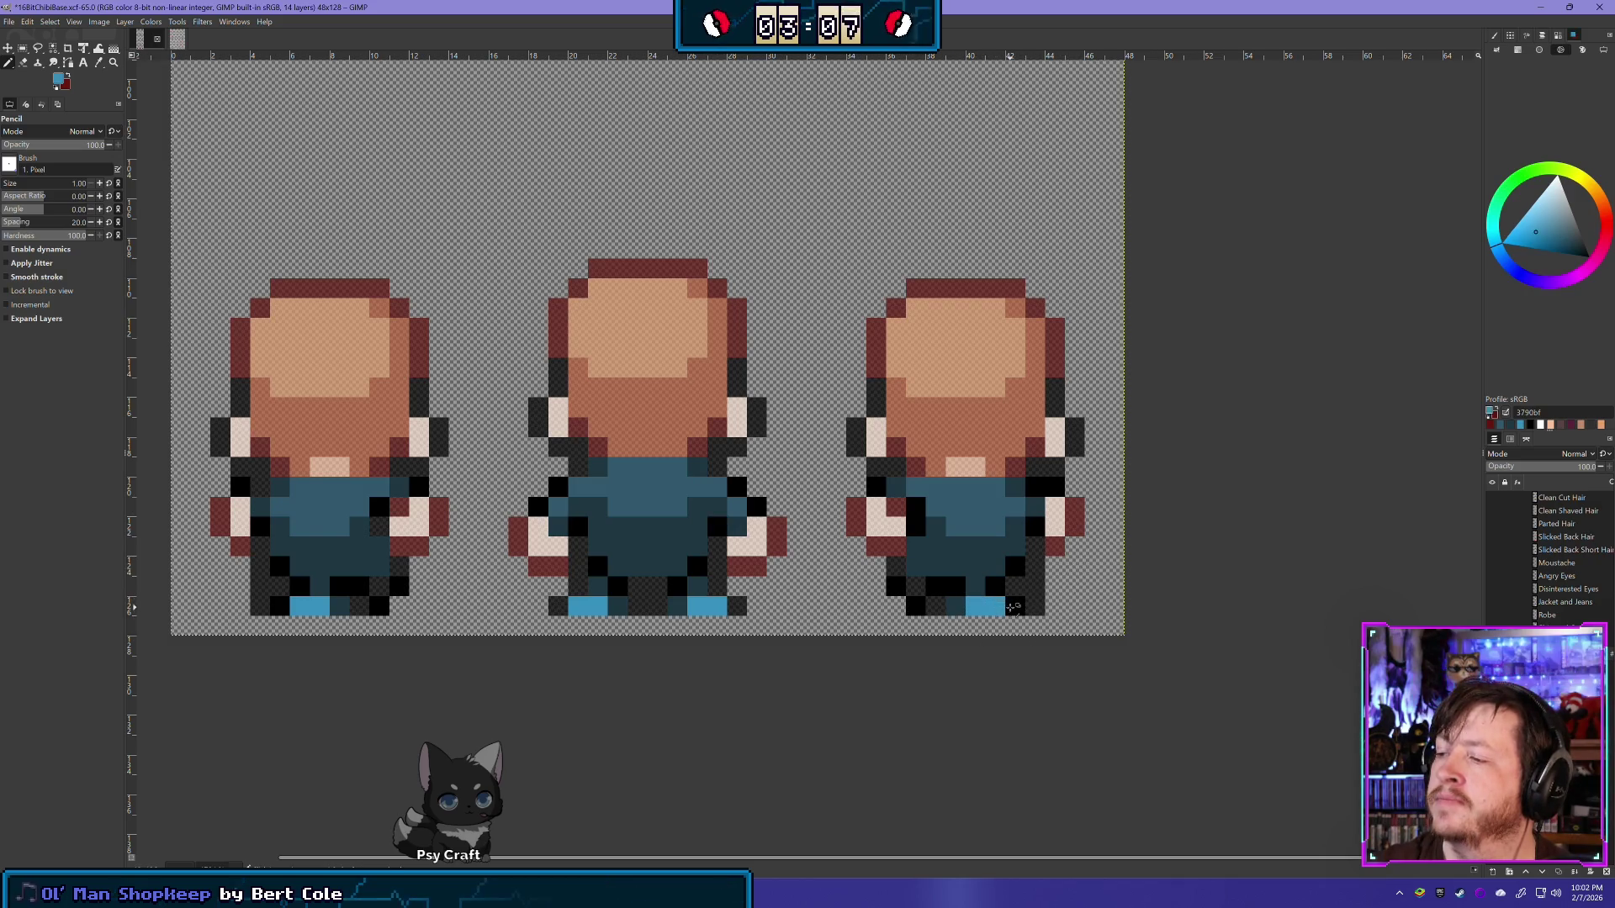
pyautogui.click(1015, 606)
pyautogui.keyDown('ctrl'); pyautogui.click(956, 602); pyautogui.keyUp('ctrl')
pyautogui.click(976, 606)
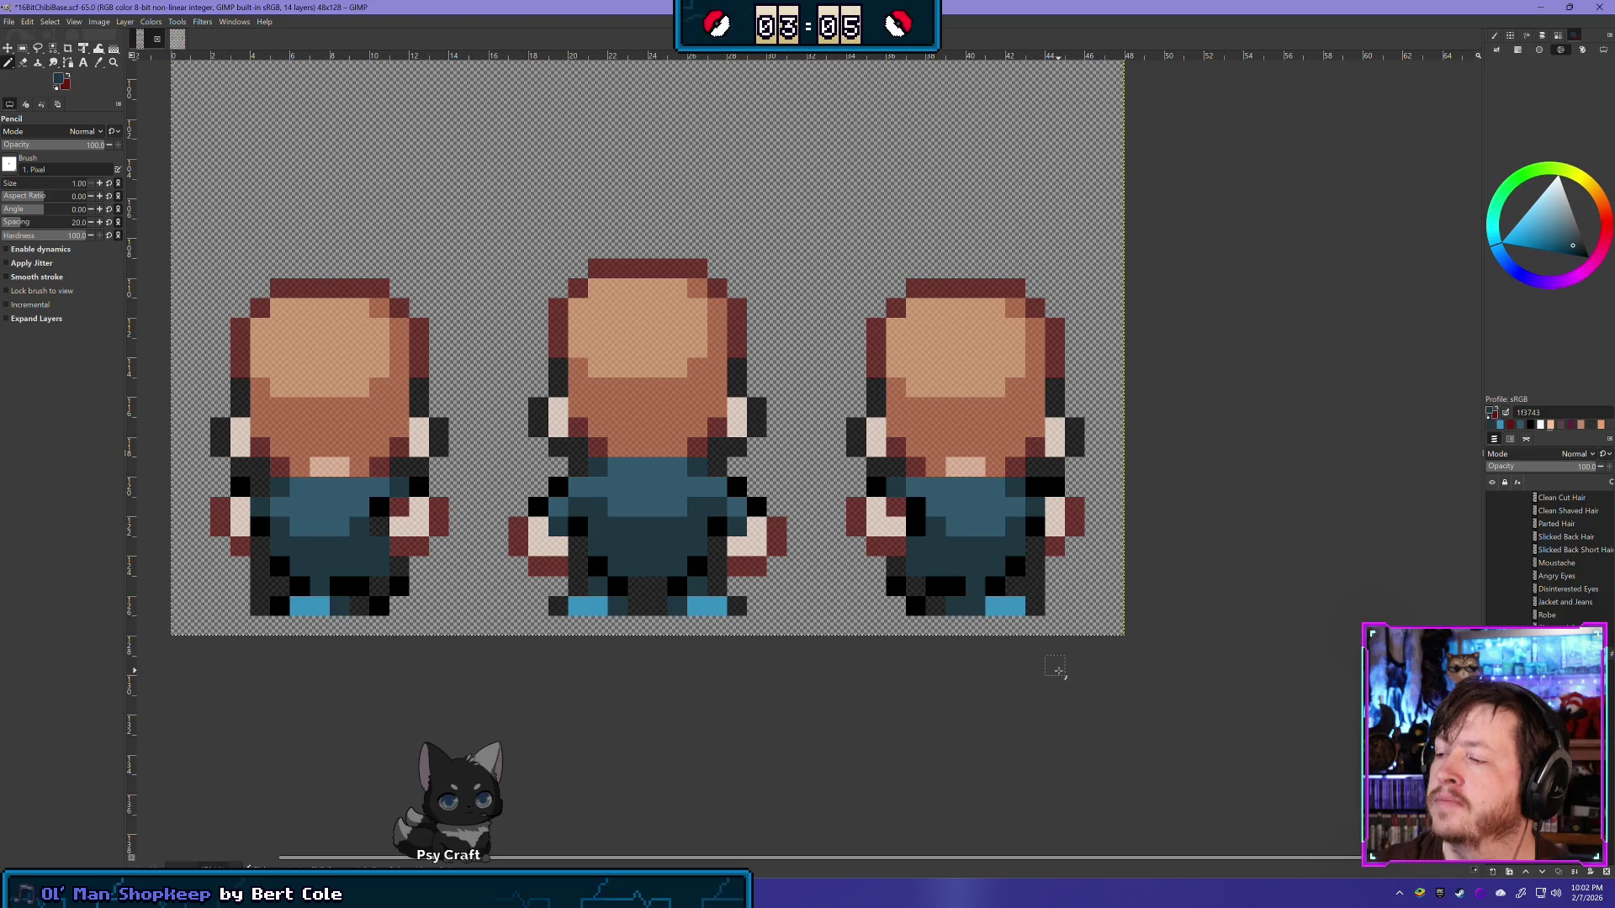
pyautogui.press('e')
pyautogui.click(957, 605)
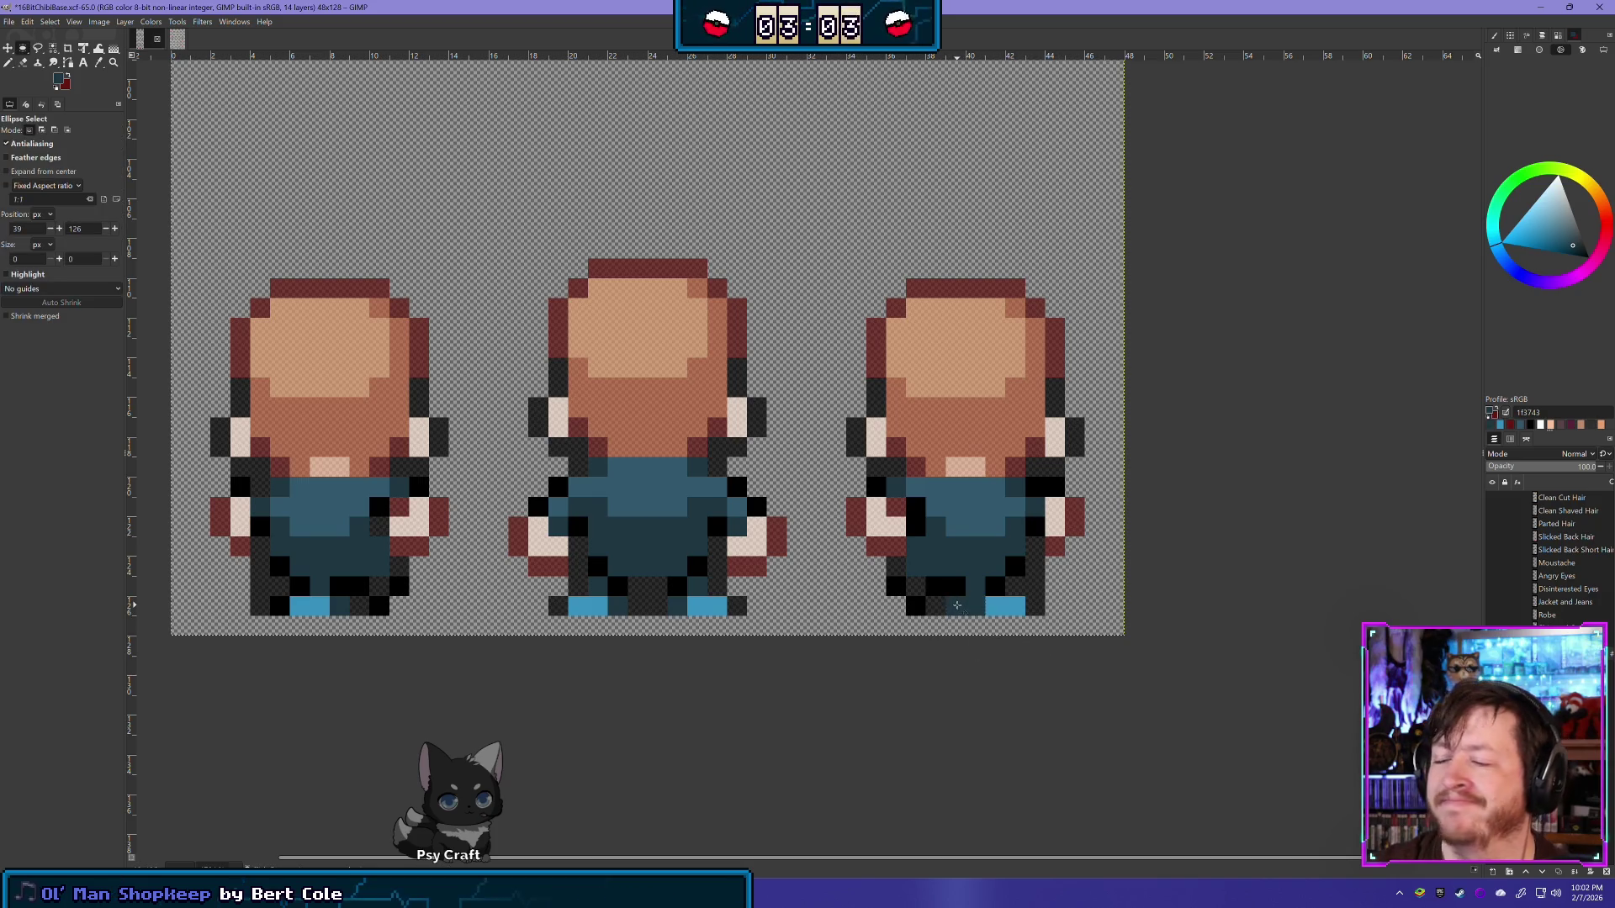
# Step: Erase the stray black pixel on the left sprite's foot and repaint its shoe pixels dark and blue
pyautogui.hotkey('shift', 'e')
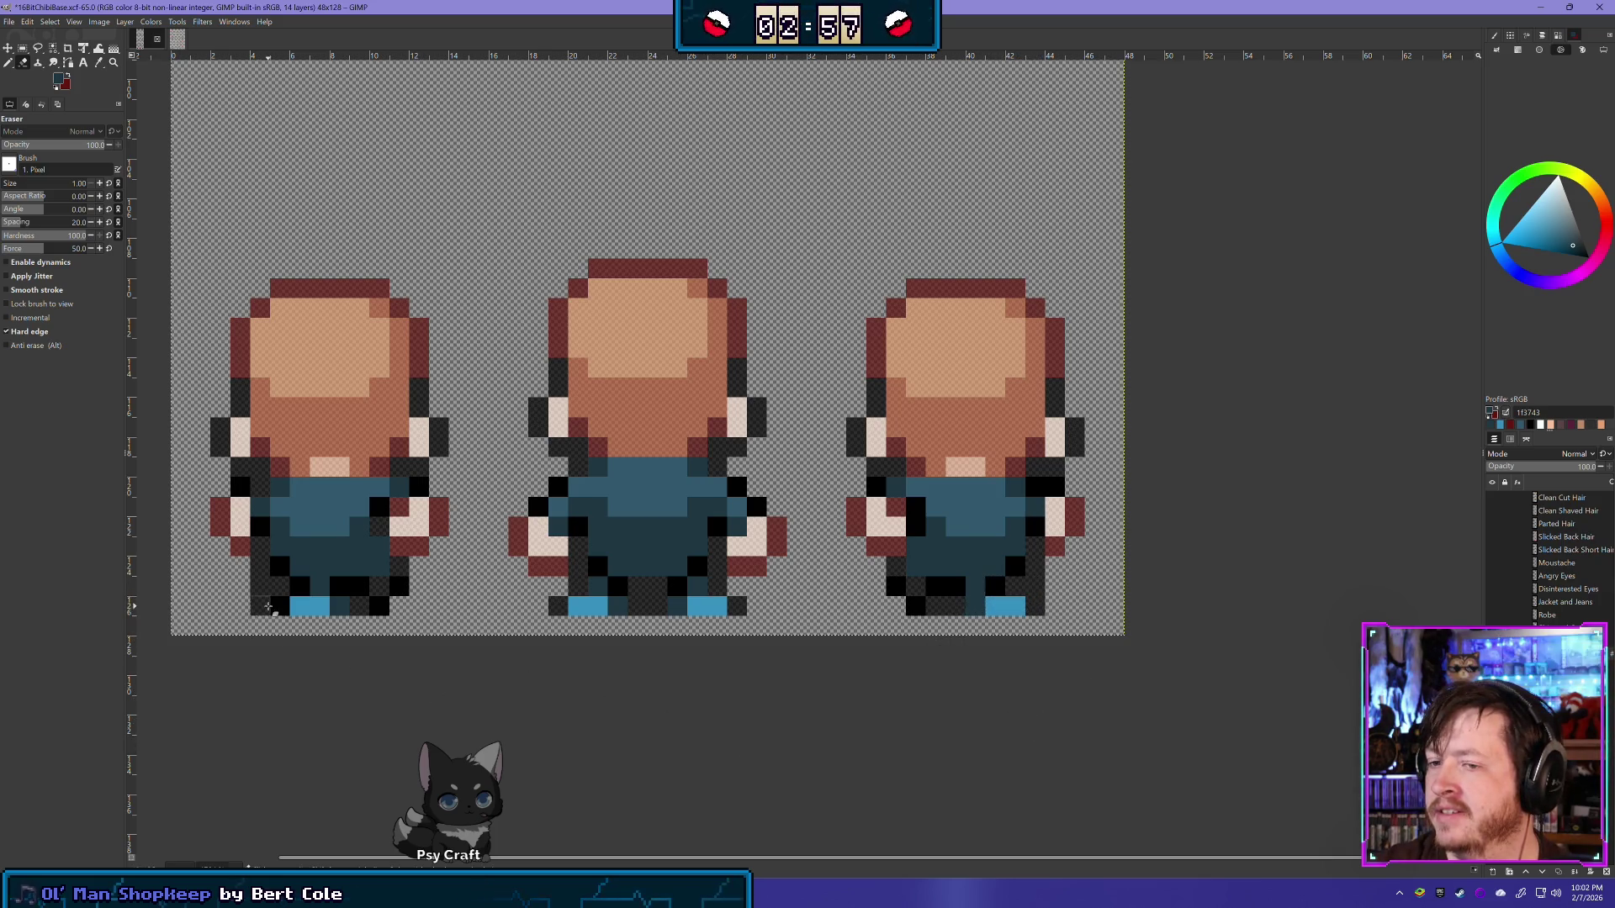
pyautogui.click(280, 607)
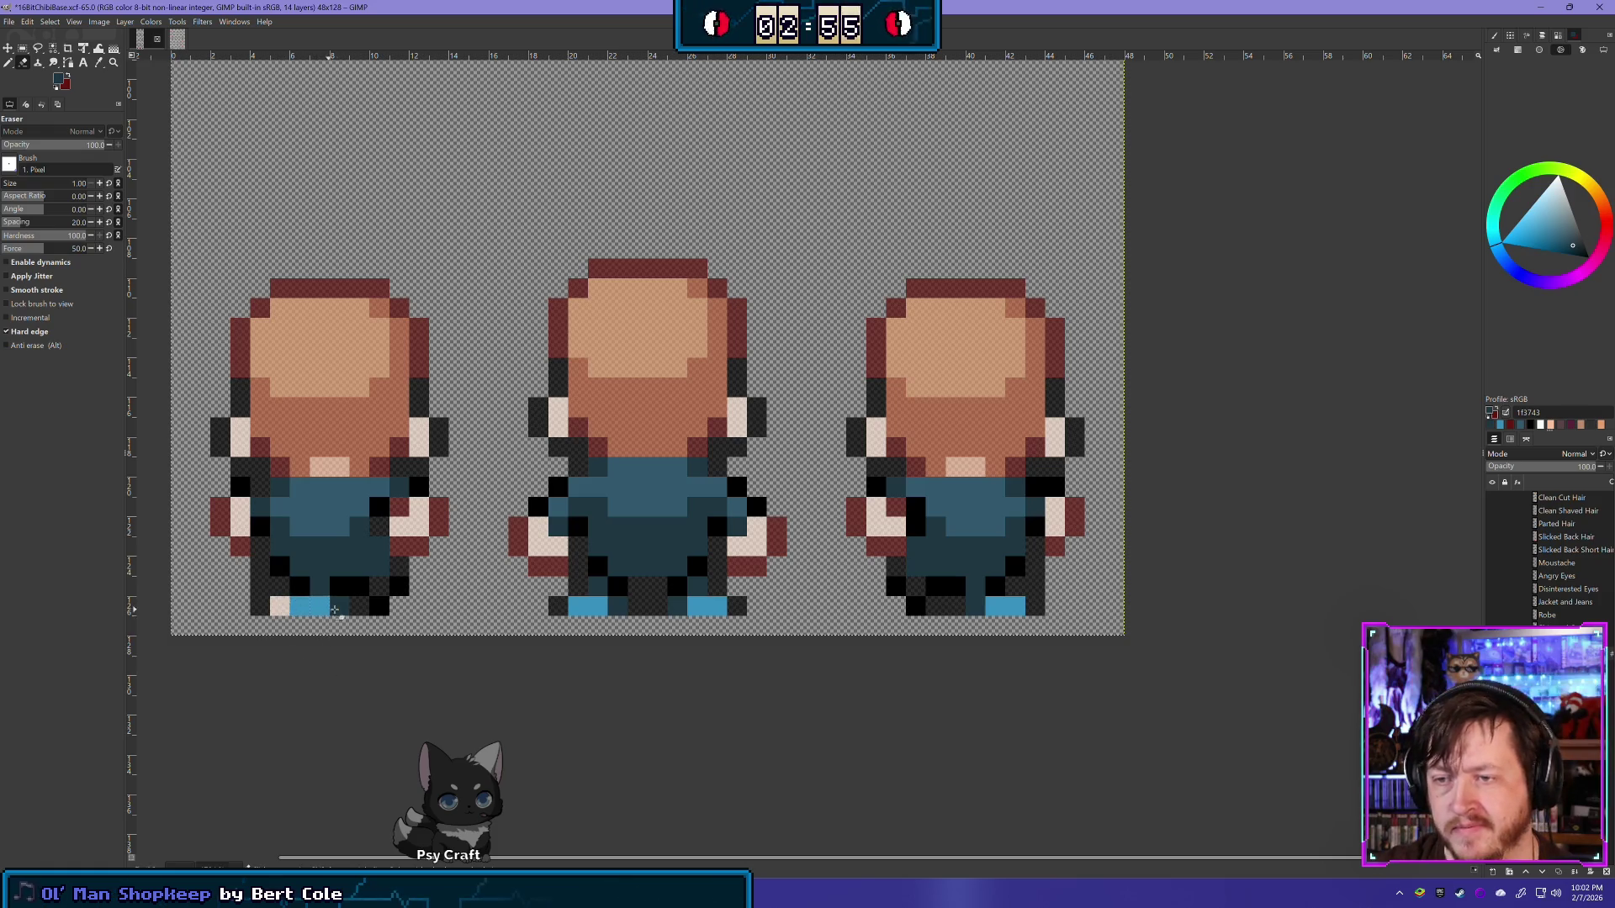
pyautogui.press('b')
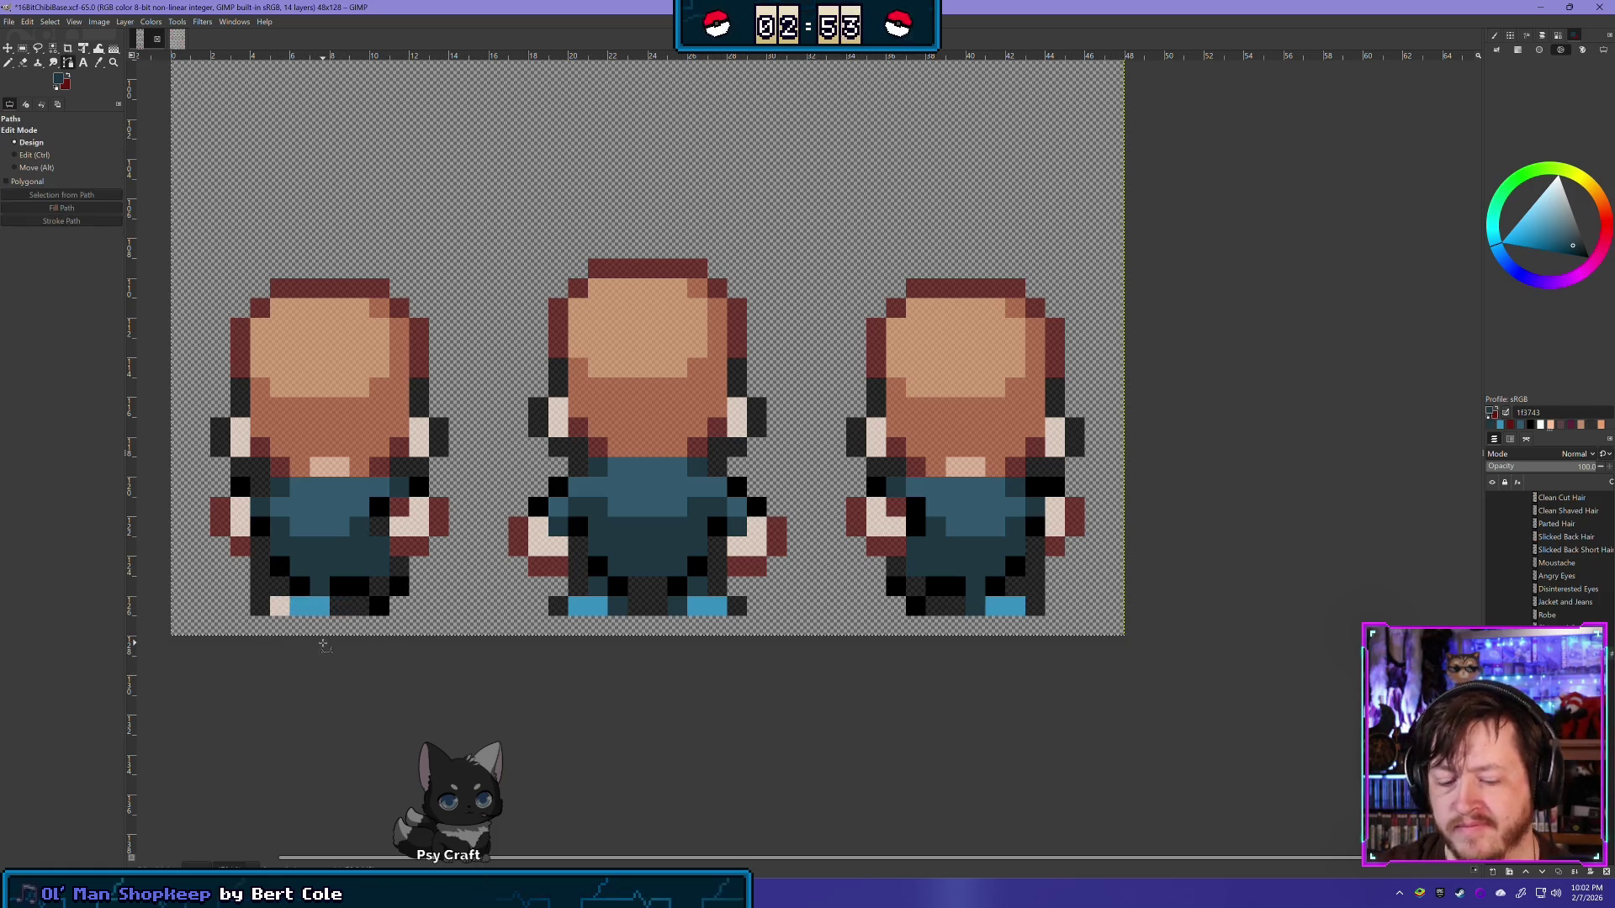
pyautogui.press('n')
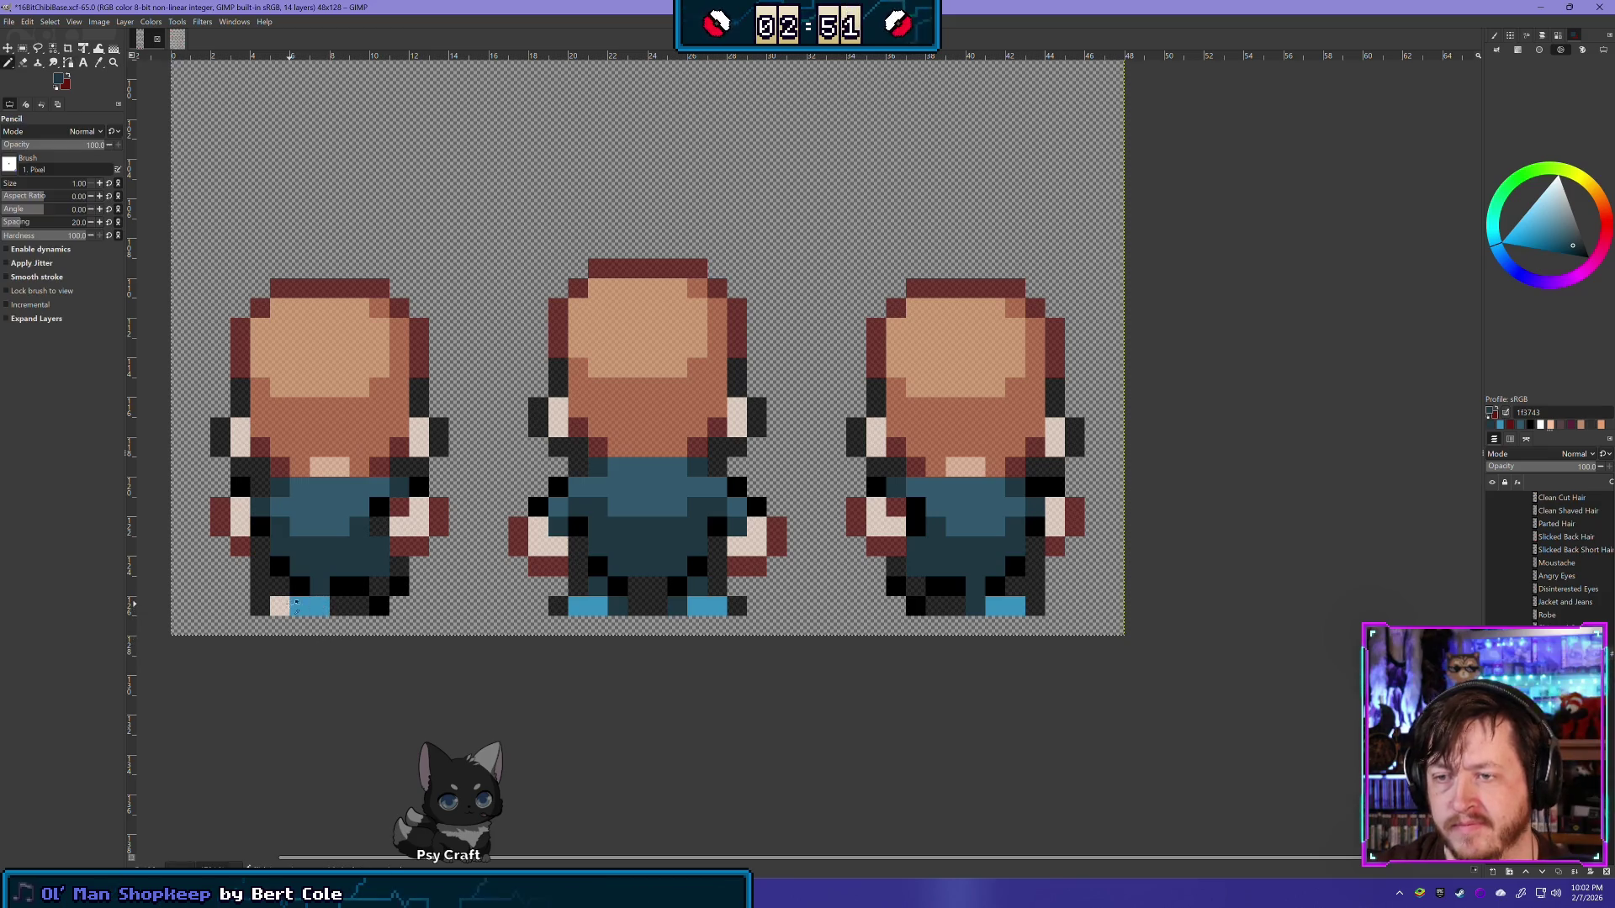
pyautogui.click(320, 605)
pyautogui.keyDown('ctrl'); pyautogui.click(300, 606); pyautogui.keyUp('ctrl')
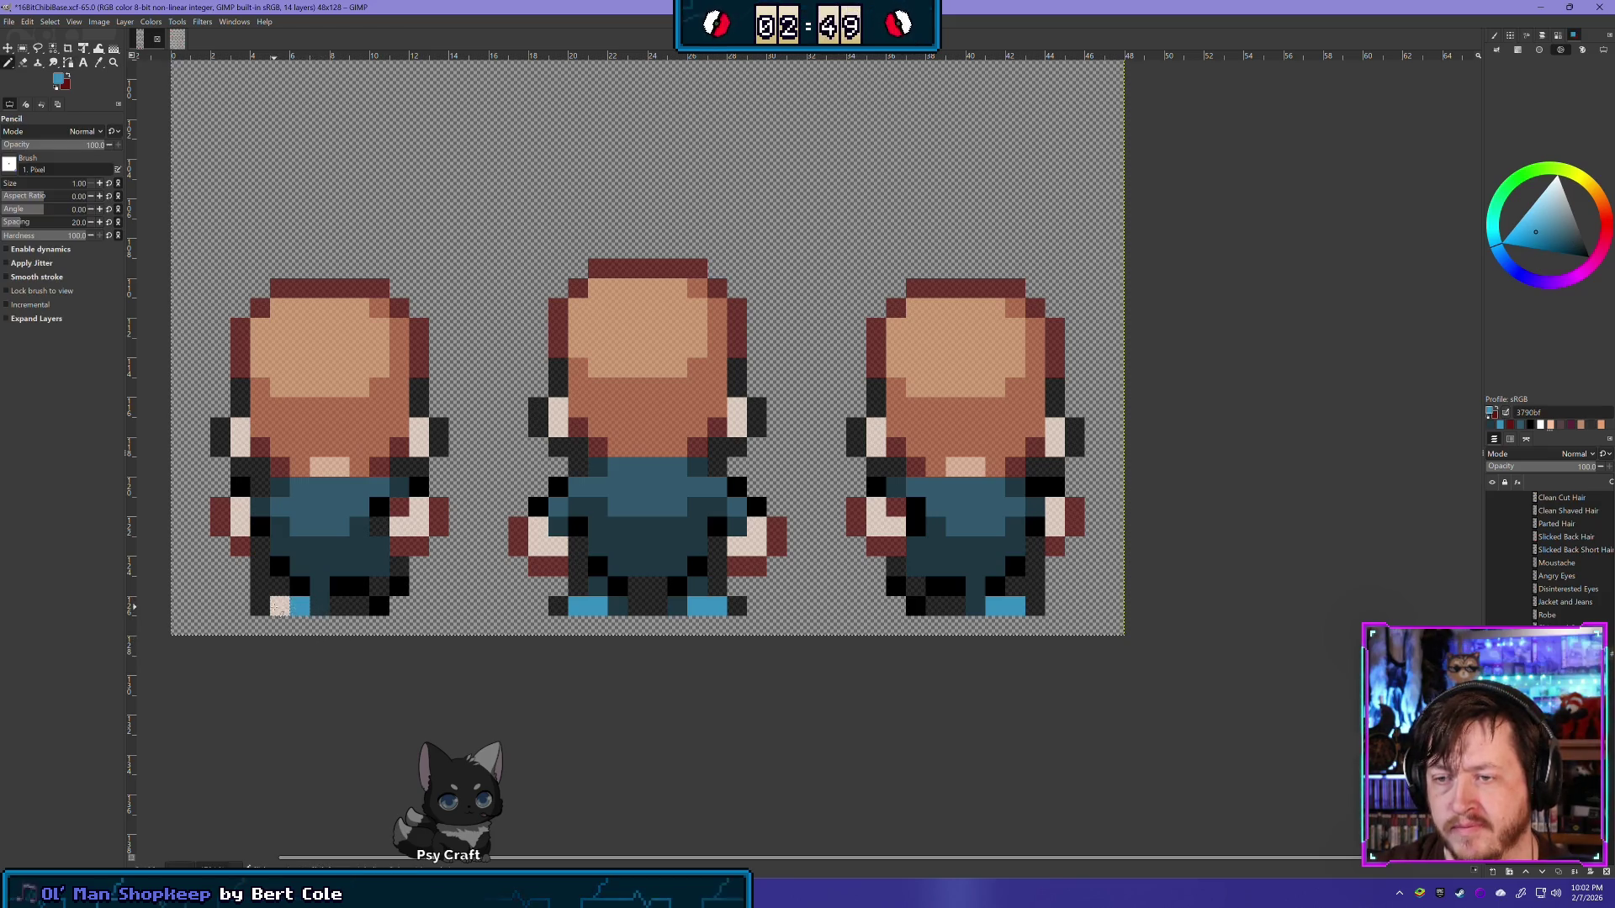
pyautogui.click(280, 605)
pyautogui.scroll(-1, 878, 616)
# Step: Toggle the Jacket and Jeans layer's visibility repeatedly to compare the outfit against the bare bodies
pyautogui.scroll(-2, 987, 637)
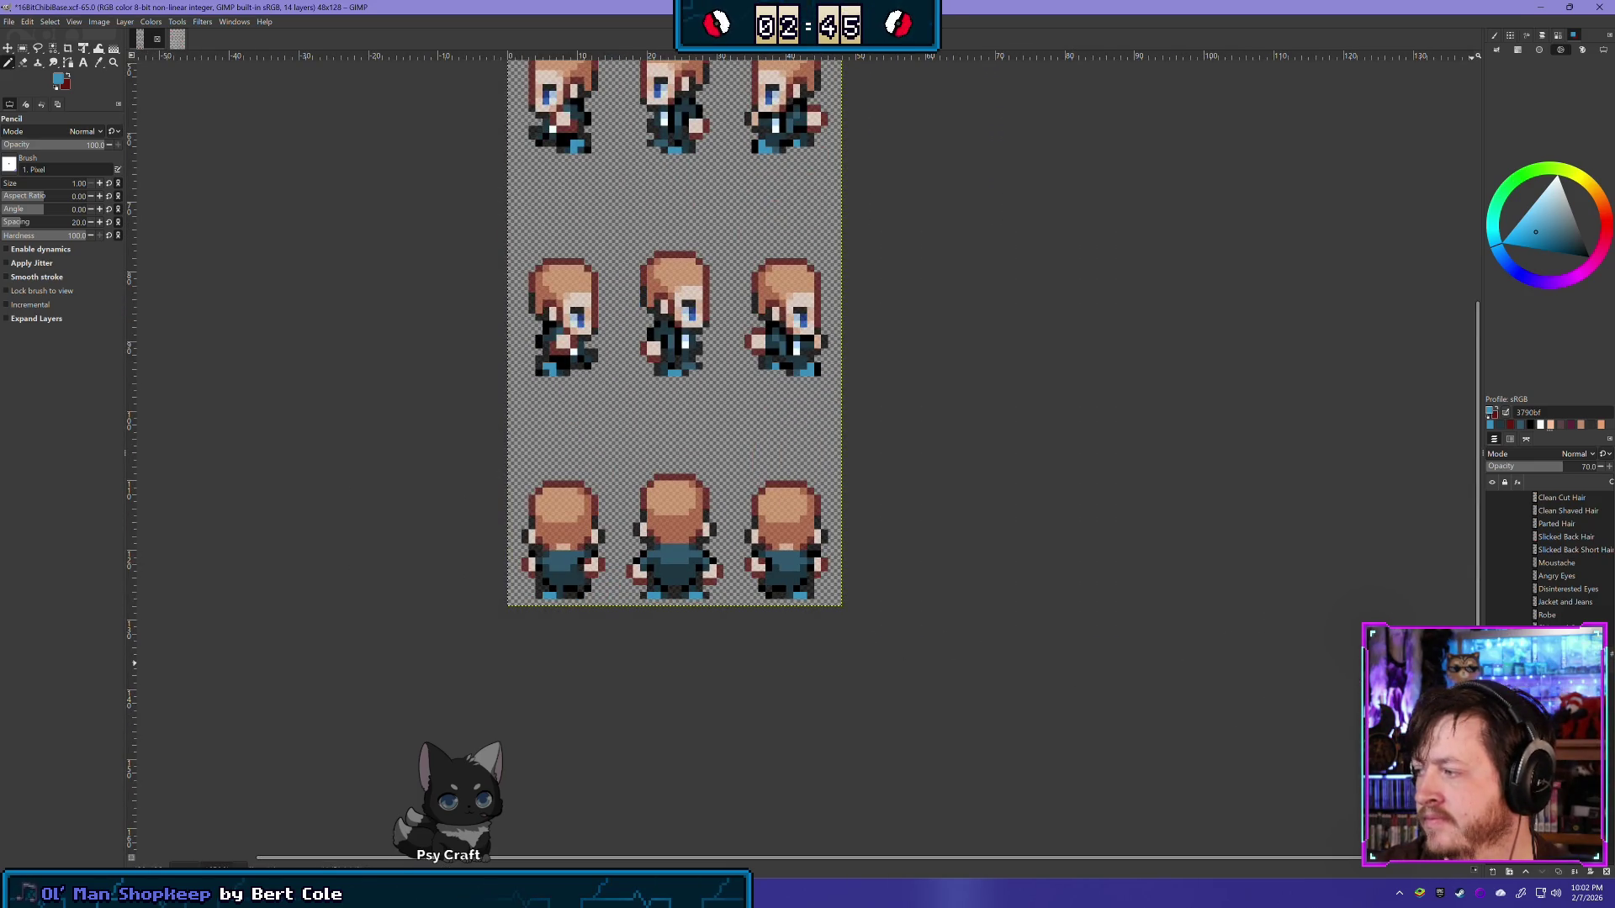
pyautogui.moveTo(1595, 466)
pyautogui.mouseDown()
pyautogui.moveTo(1573, 465)
pyautogui.moveTo(1598, 466)
pyautogui.mouseUp()
pyautogui.scroll(-1, 785, 652)
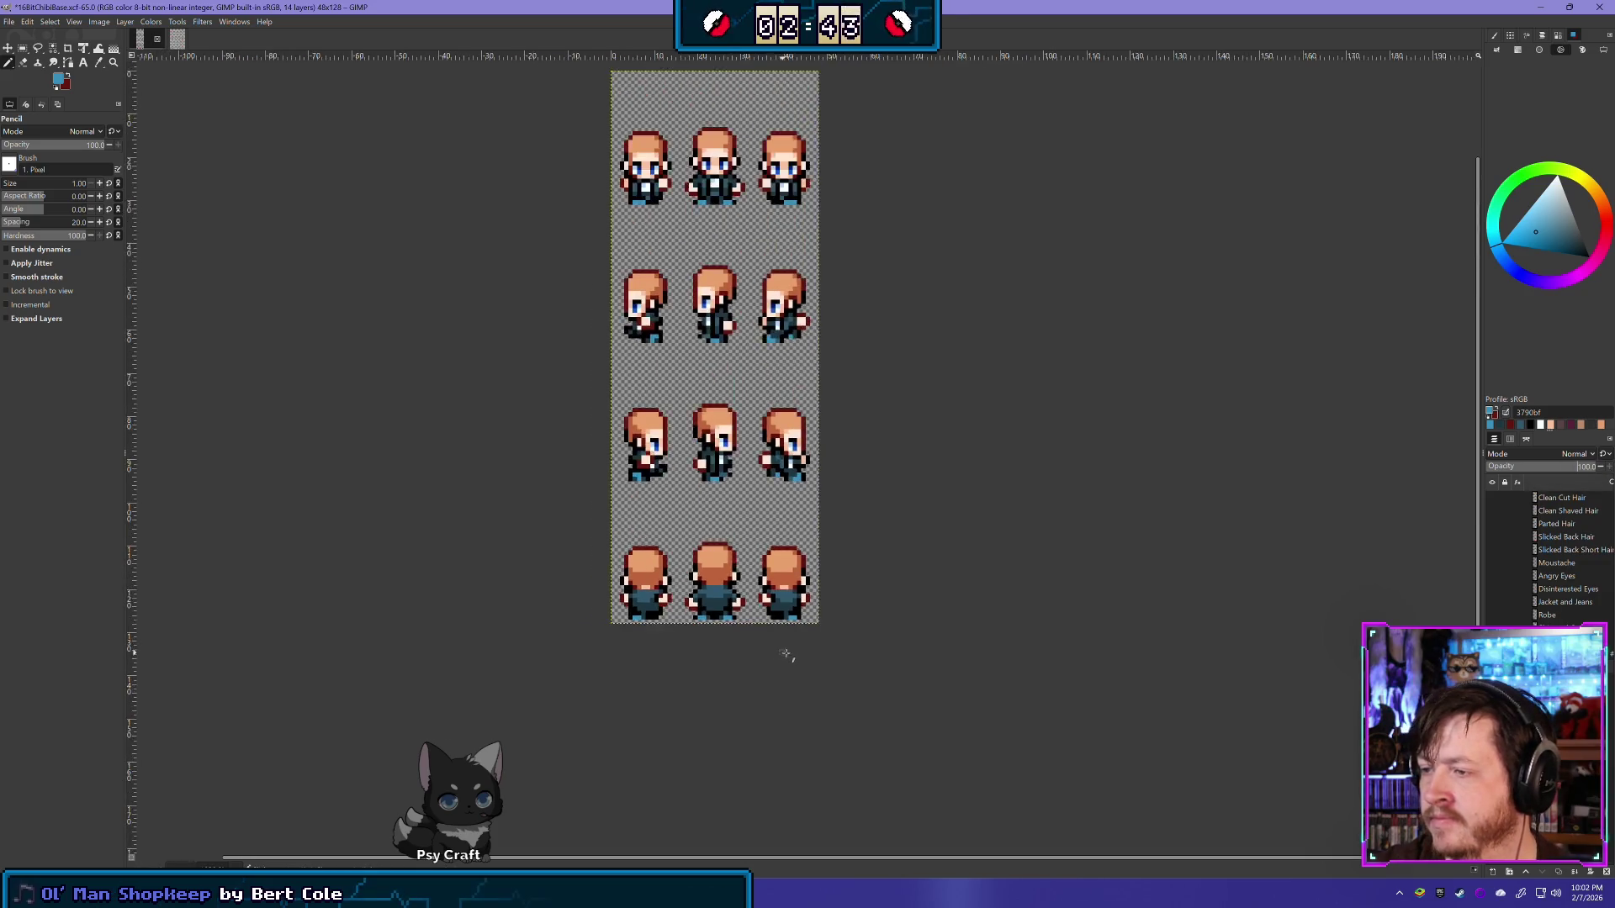
pyautogui.scroll(-1, 861, 659)
pyautogui.scroll(1, 876, 566)
pyautogui.scroll(1, 788, 551)
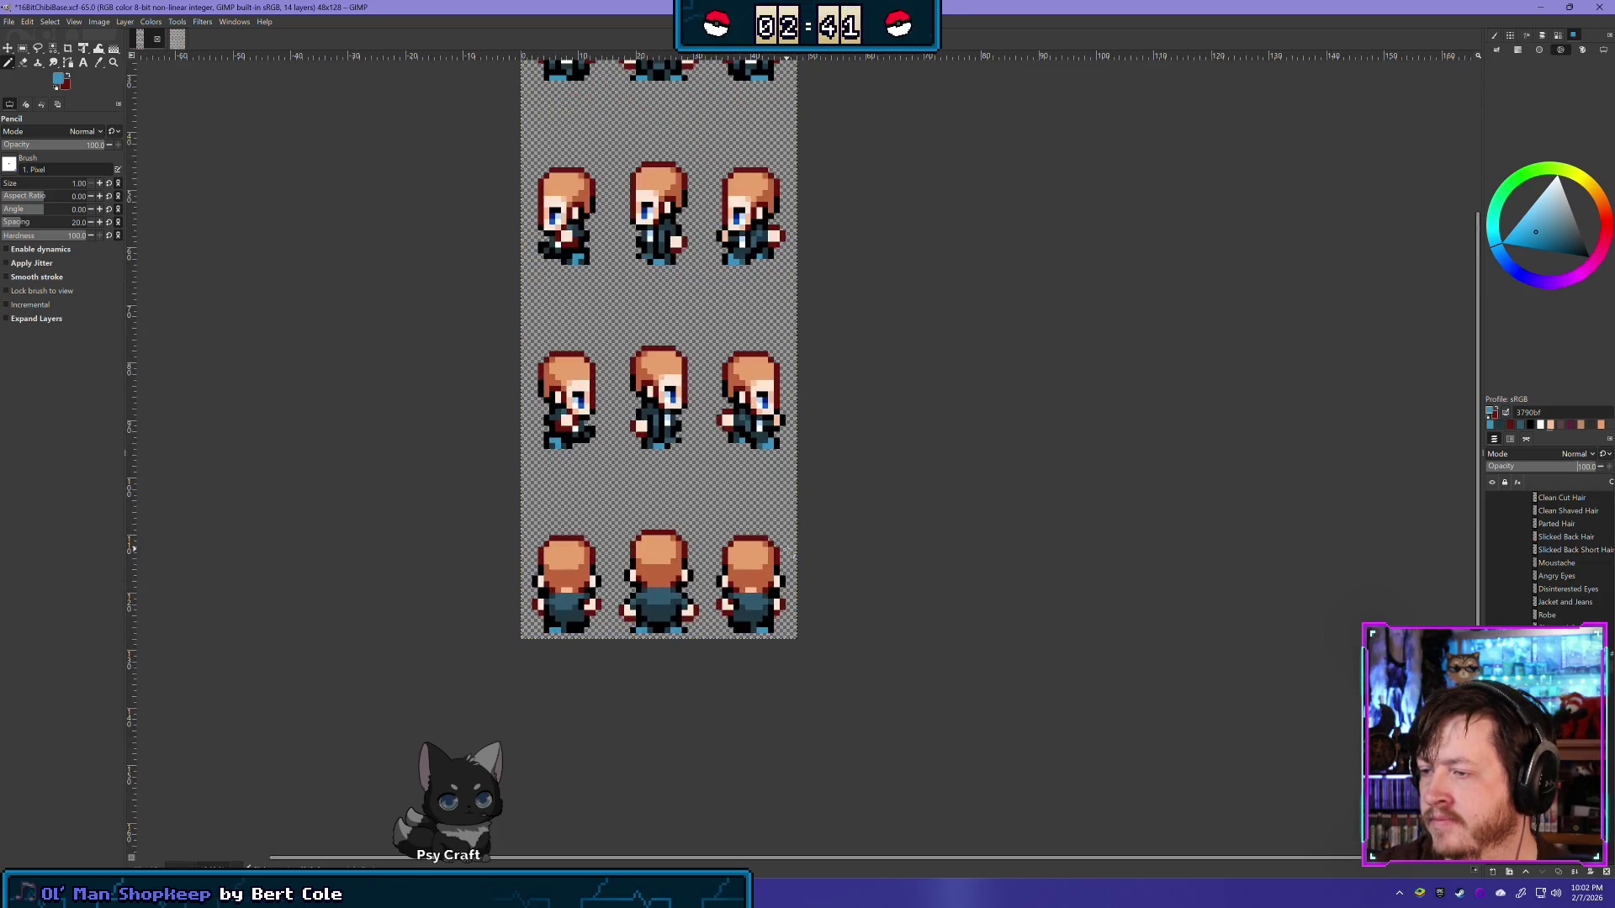
pyautogui.scroll(1, 722, 464)
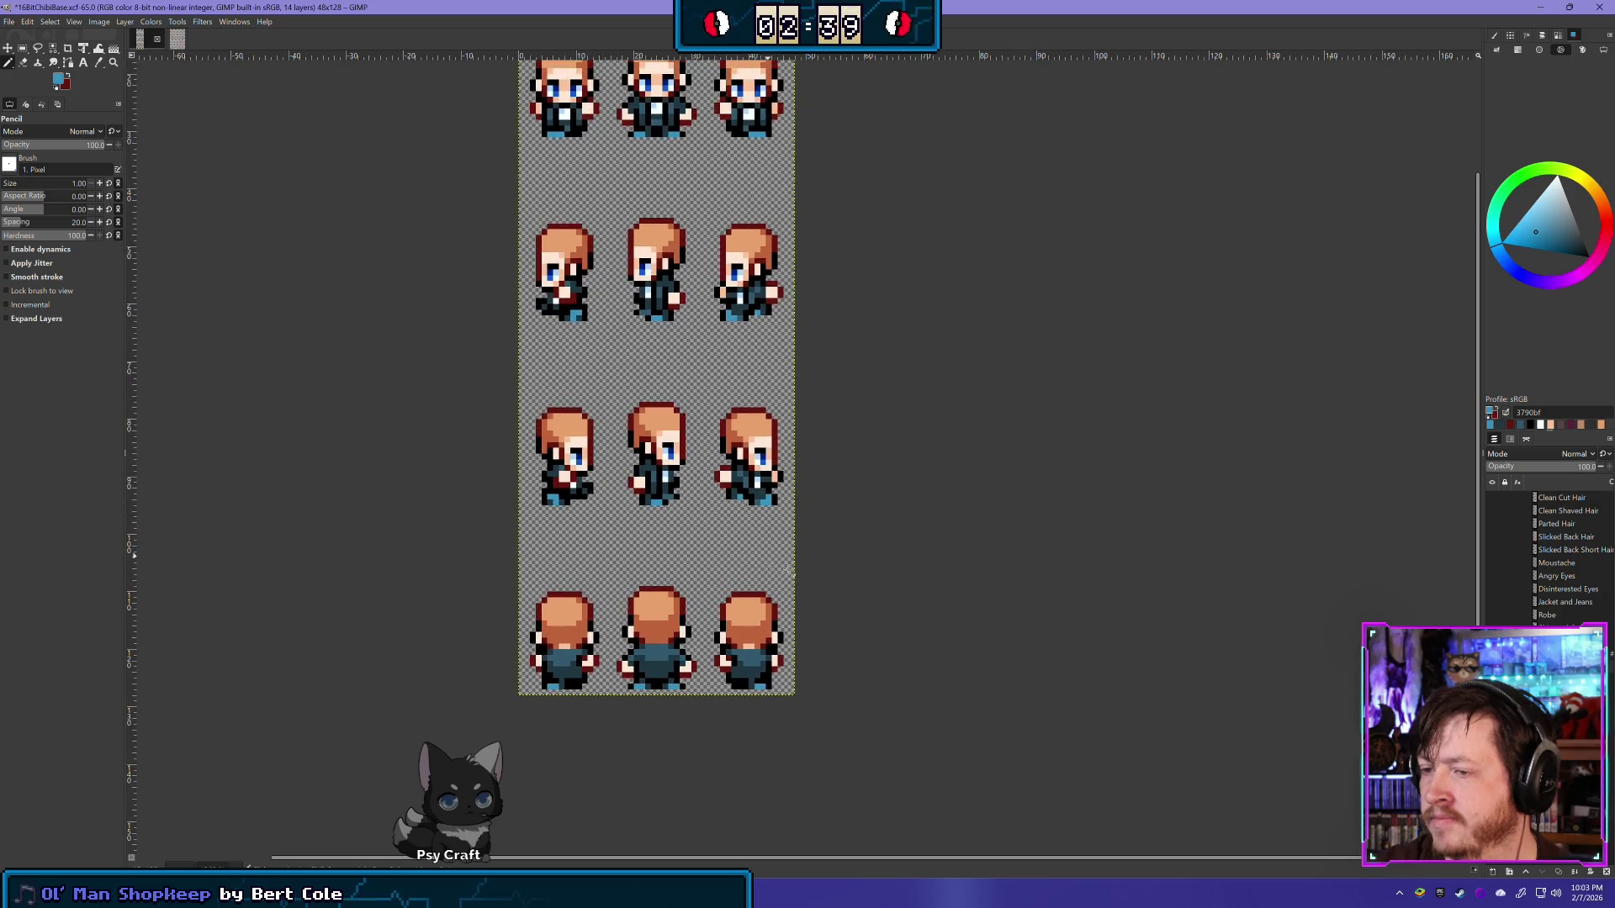
pyautogui.click(1492, 641)
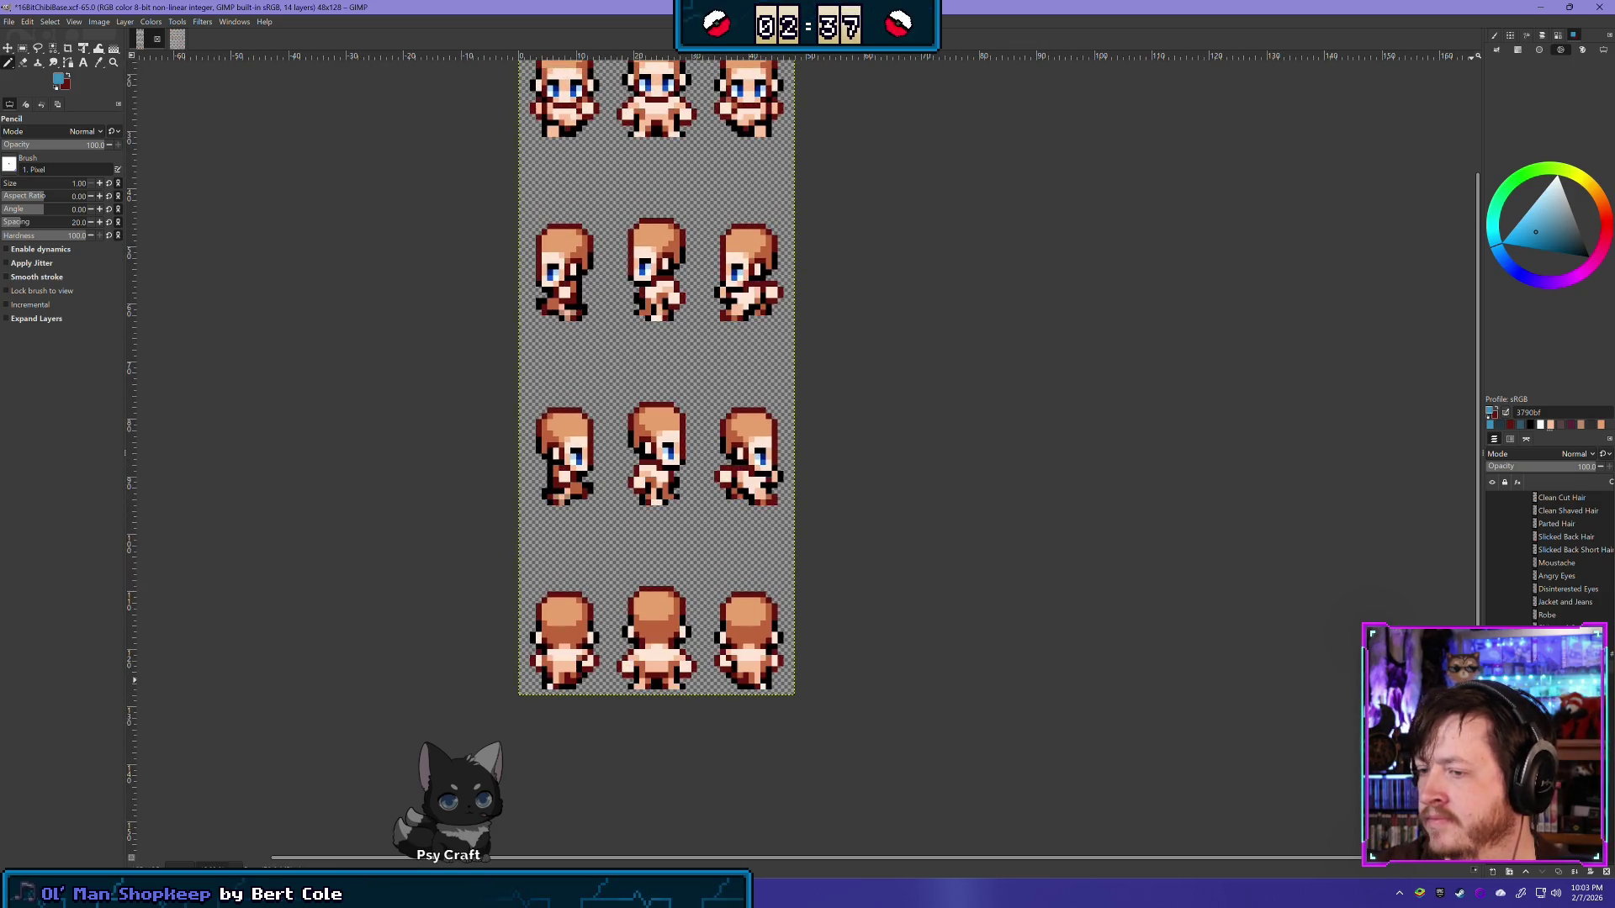
pyautogui.click(1492, 641)
pyautogui.click(1491, 641)
pyautogui.click(1492, 641)
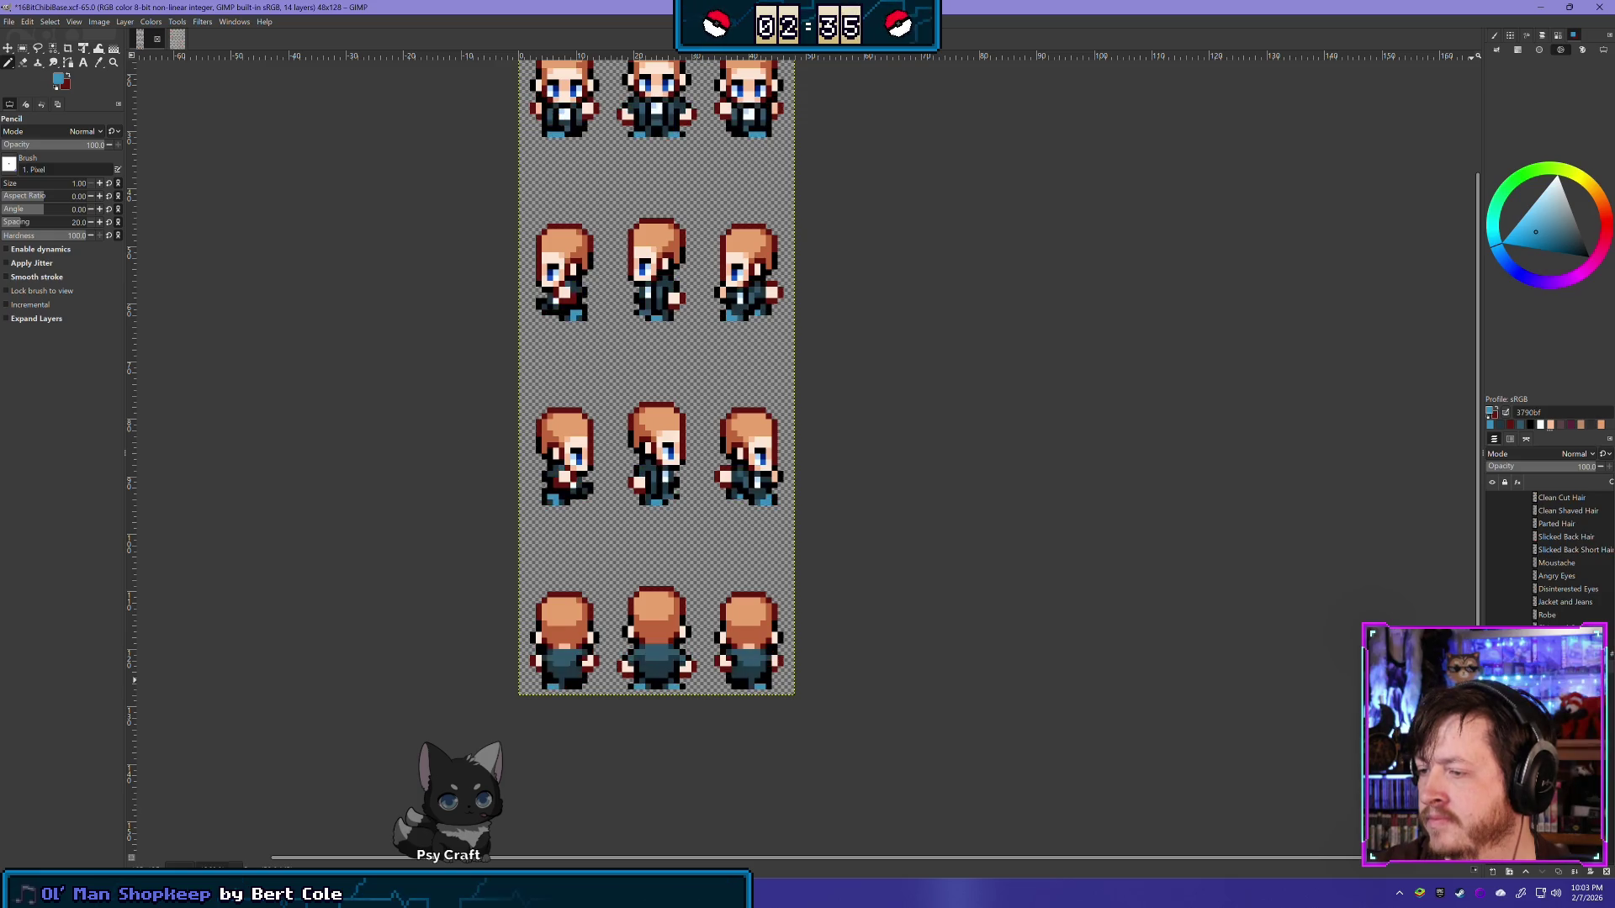
pyautogui.click(1492, 641)
pyautogui.click(1492, 641)
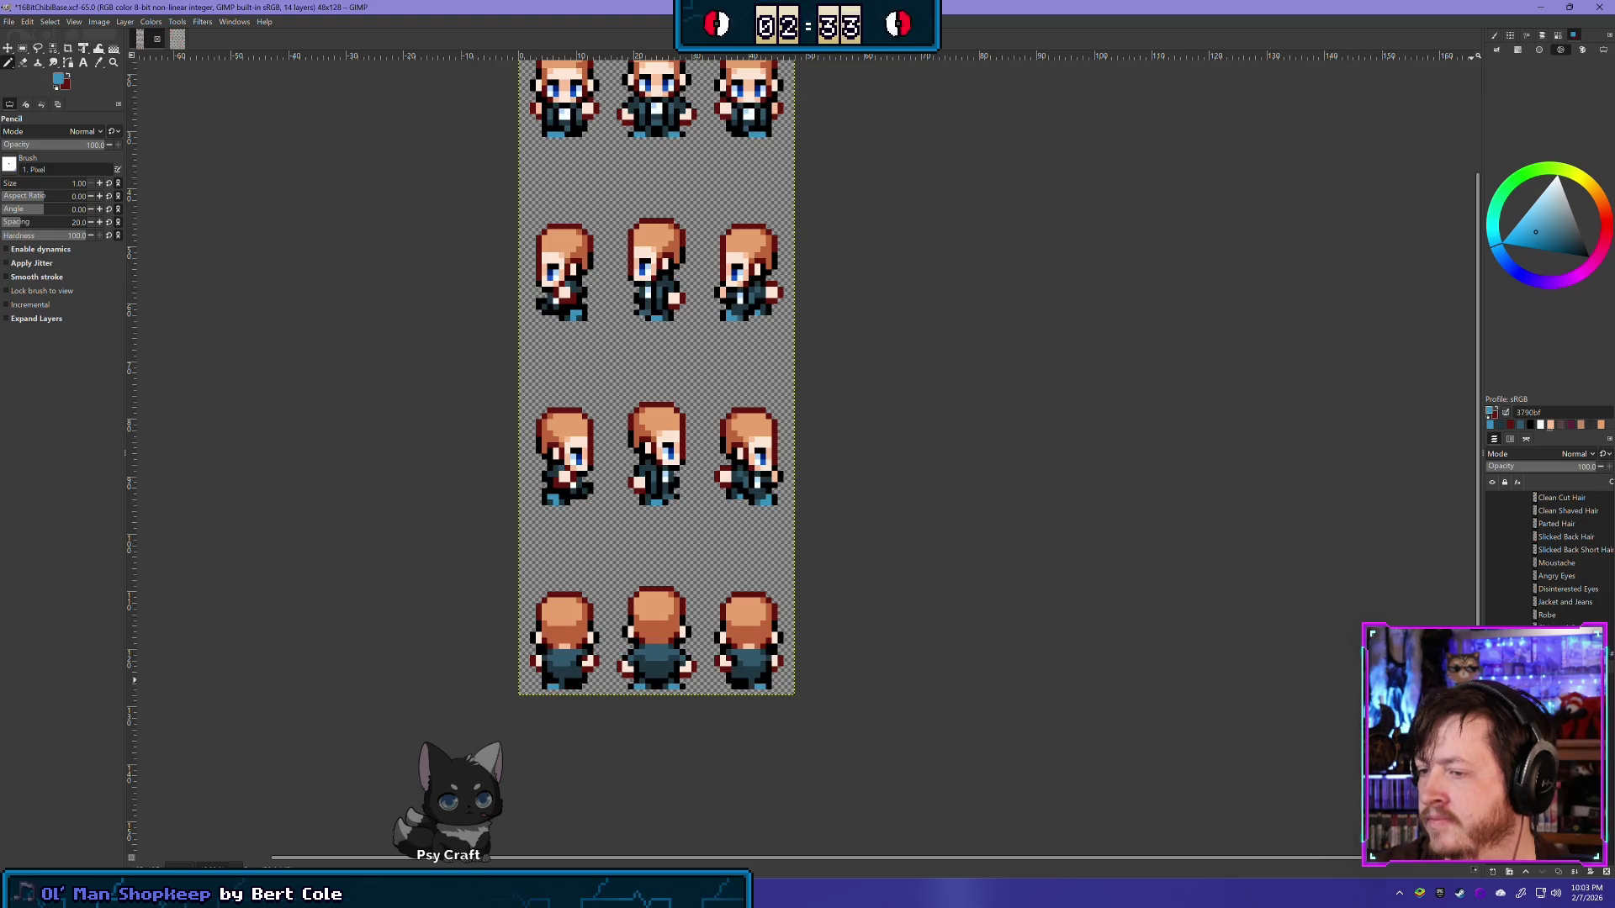
# Step: Preview the Robe outfit, then leave the Jacket and Jeans clothing hidden and save the sheet
pyautogui.click(1492, 601)
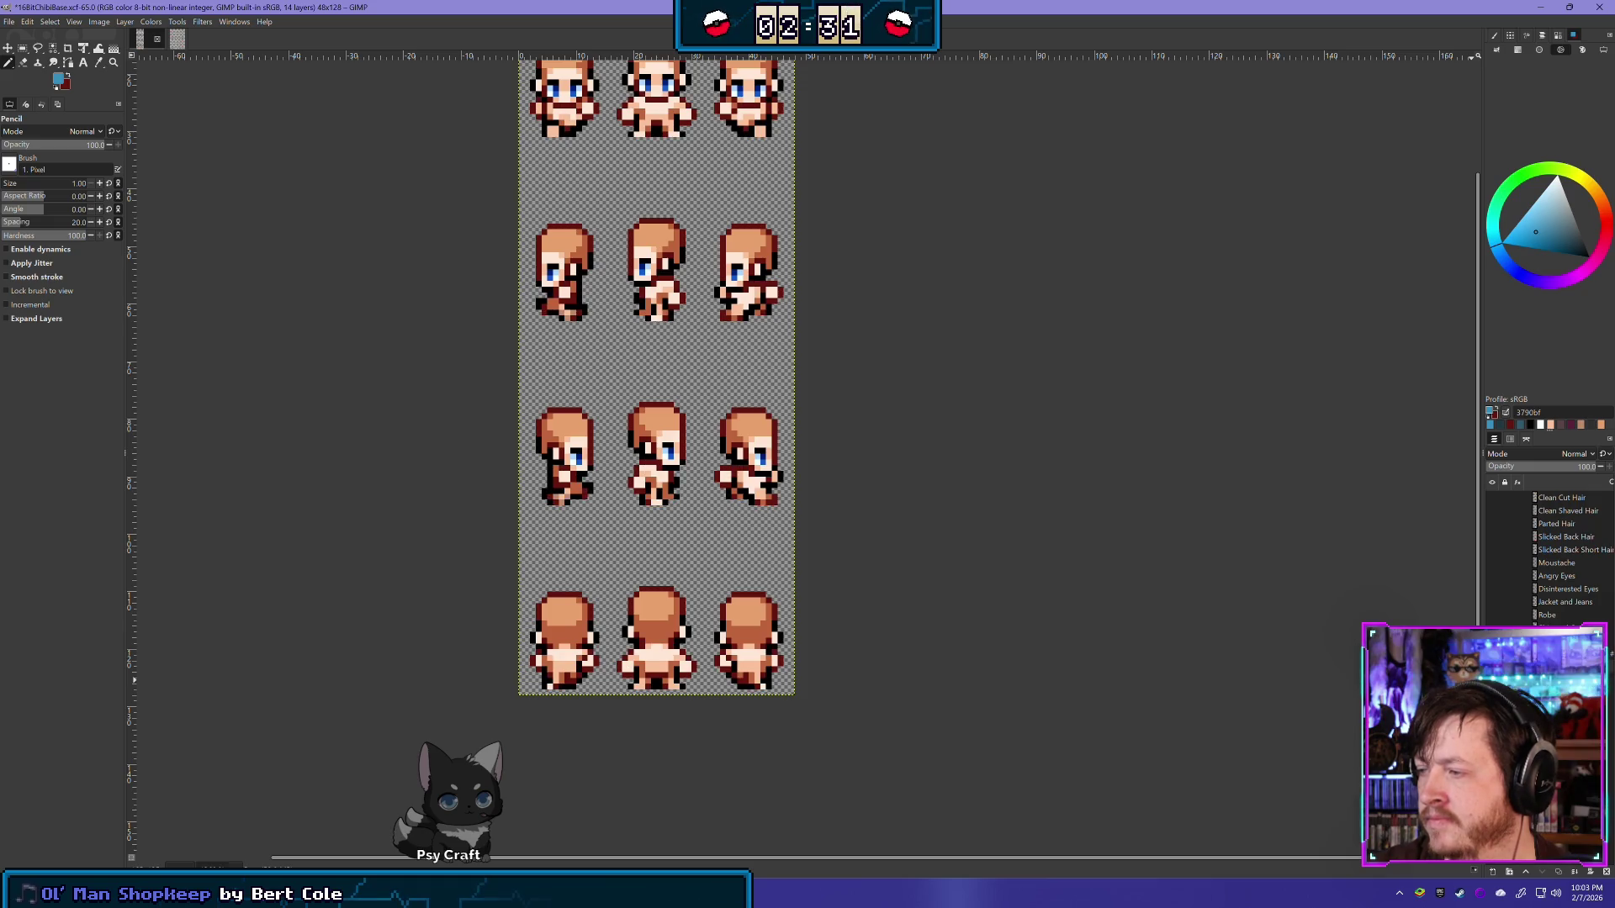
pyautogui.click(1492, 615)
pyautogui.click(1492, 615)
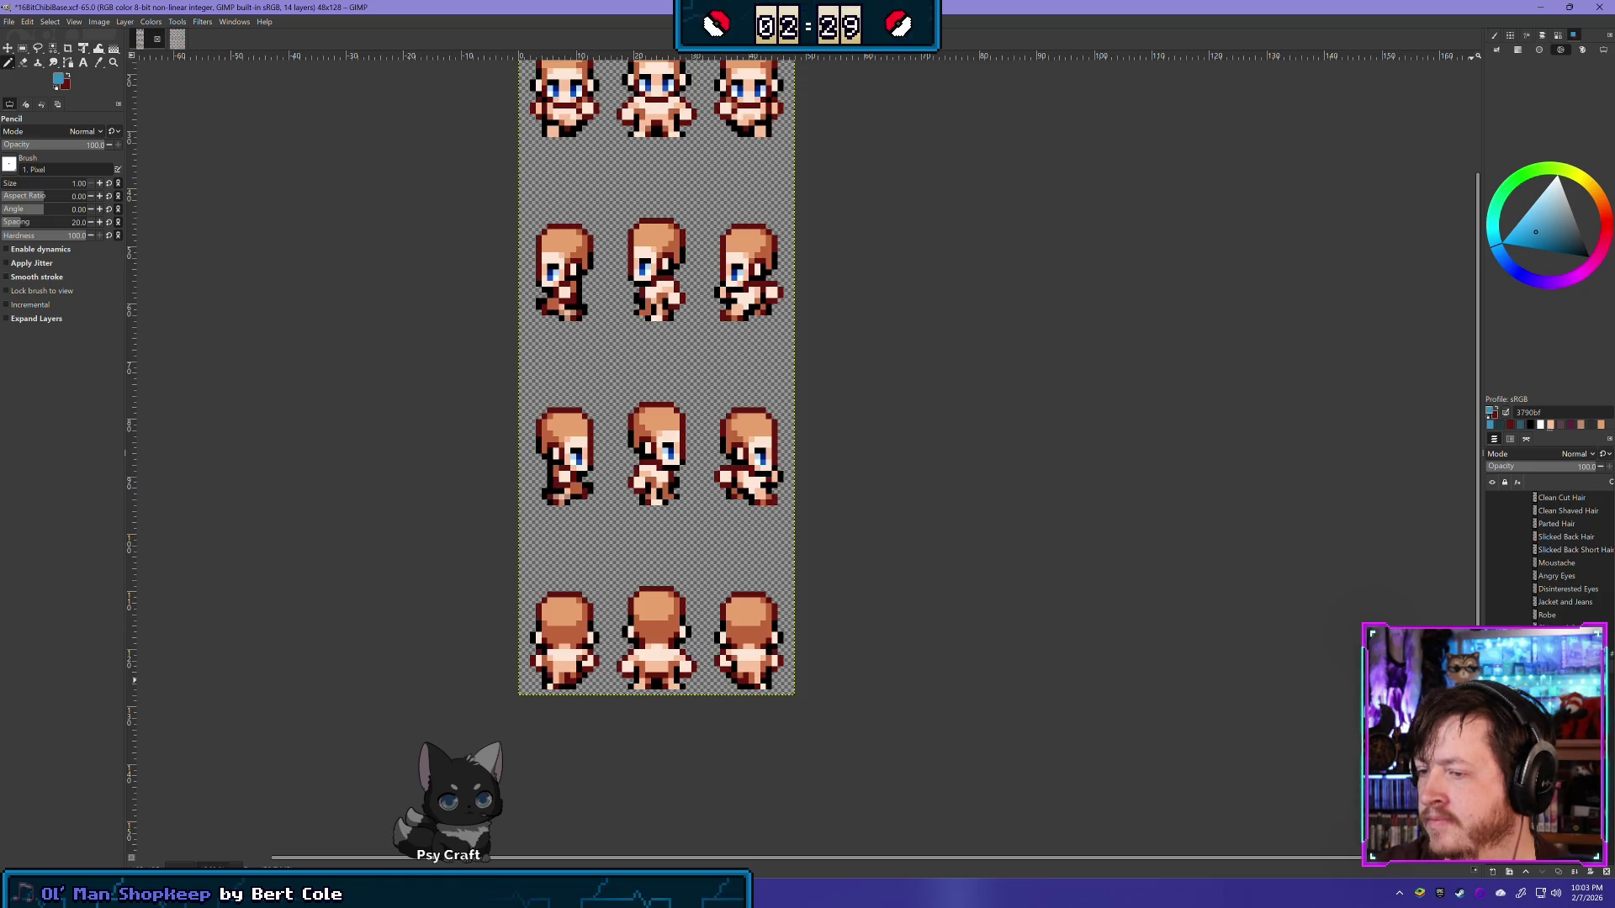
pyautogui.click(1492, 601)
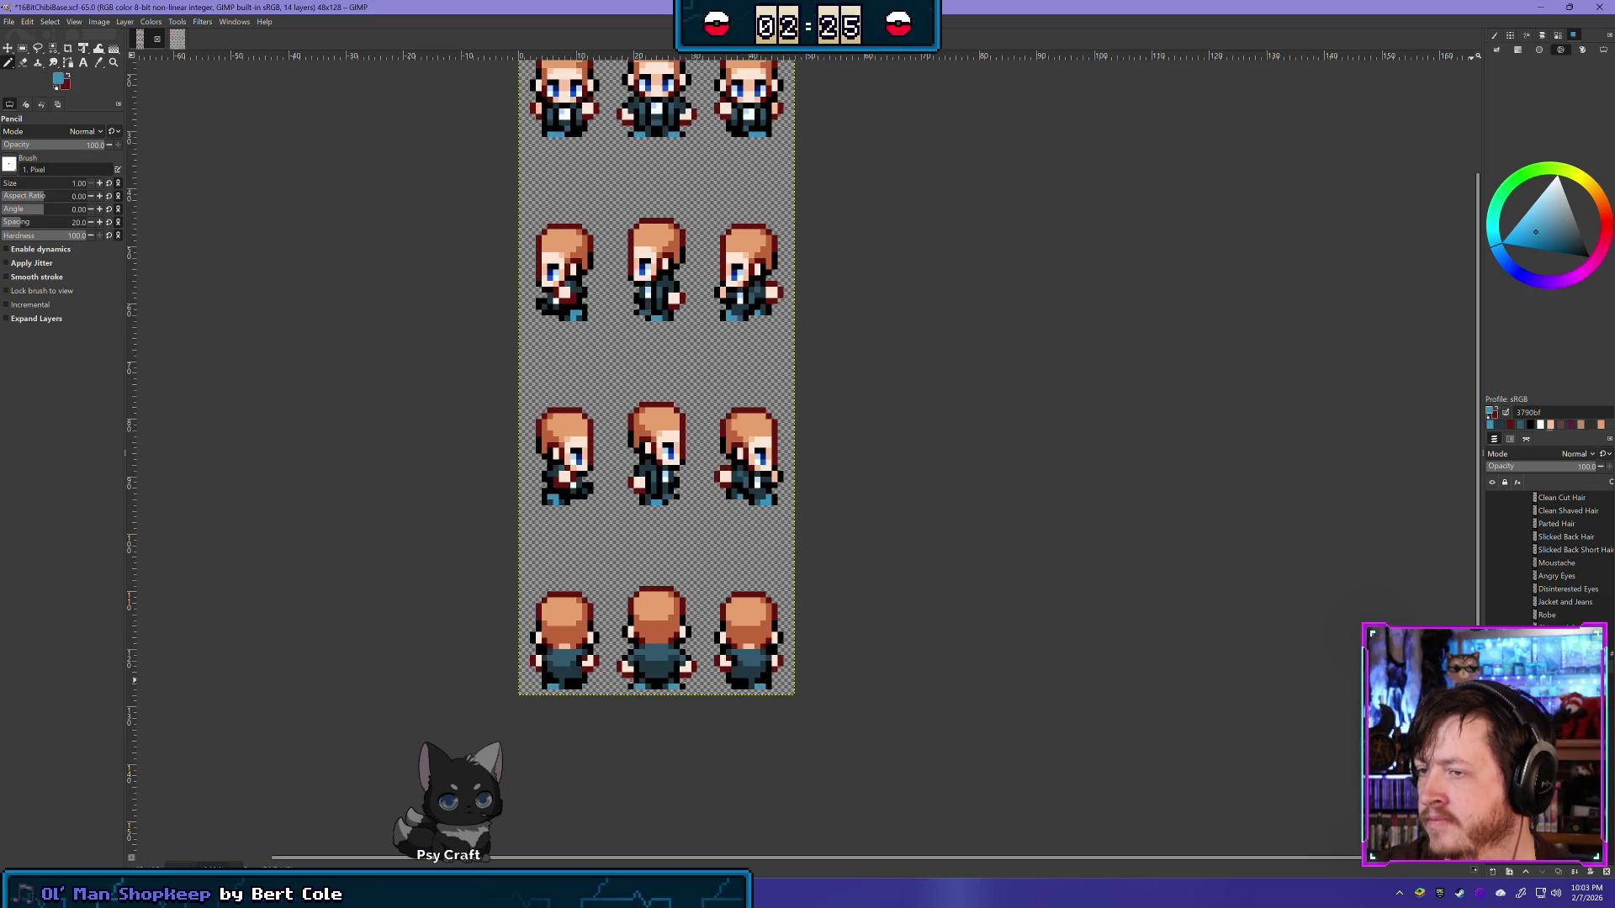
pyautogui.scroll(-1, 948, 584)
pyautogui.scroll(-1, 926, 566)
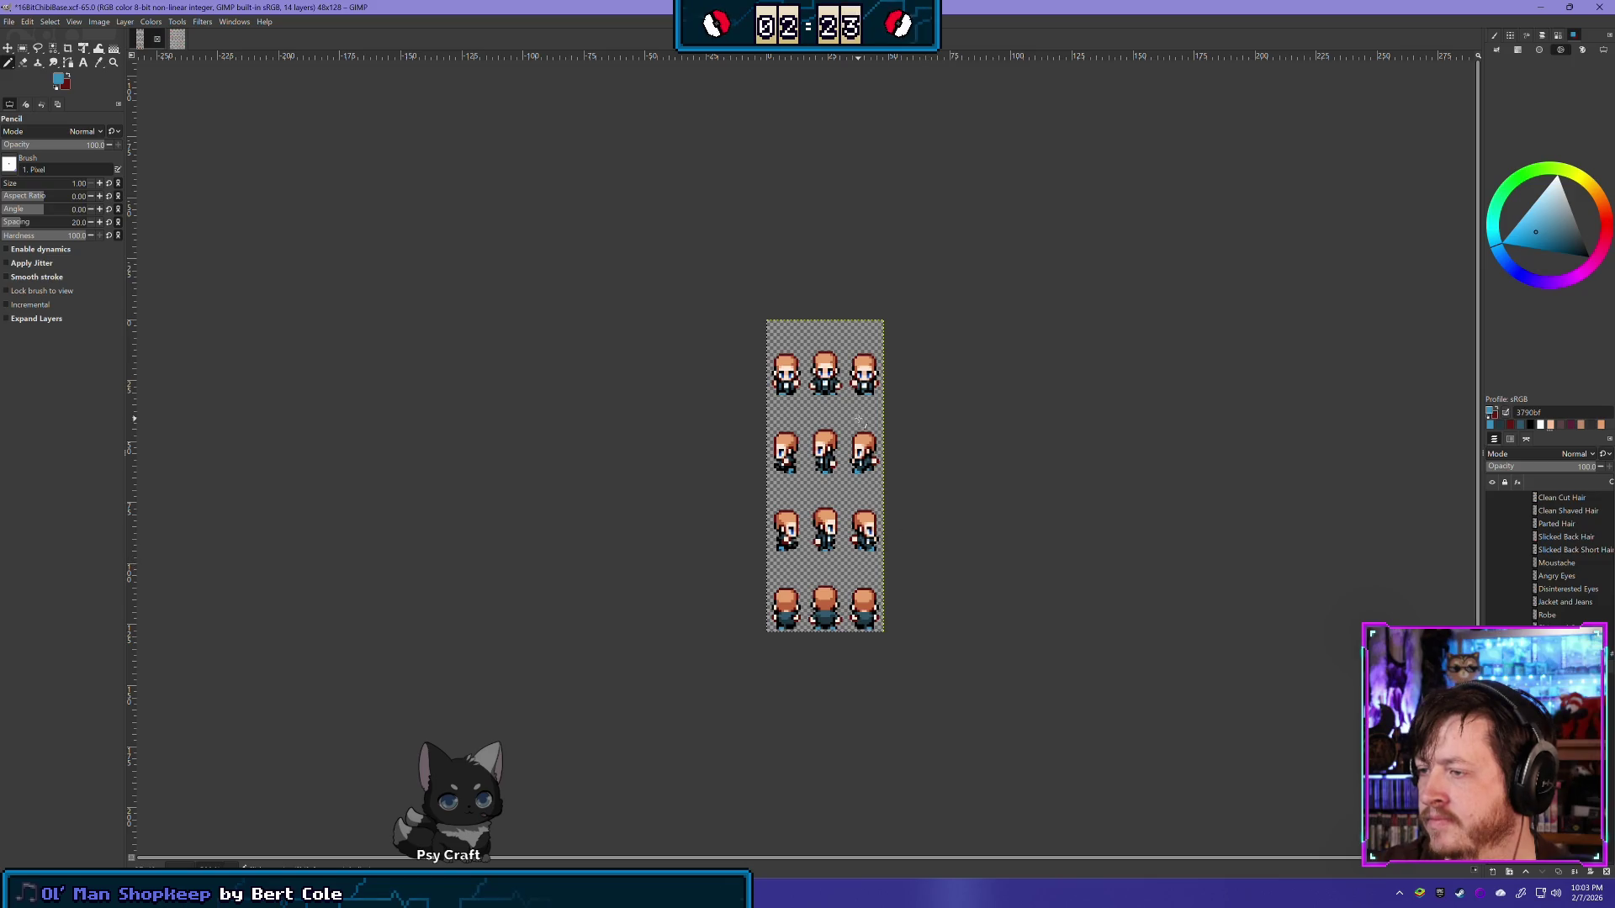
pyautogui.scroll(1, 985, 498)
pyautogui.scroll(1, 985, 498)
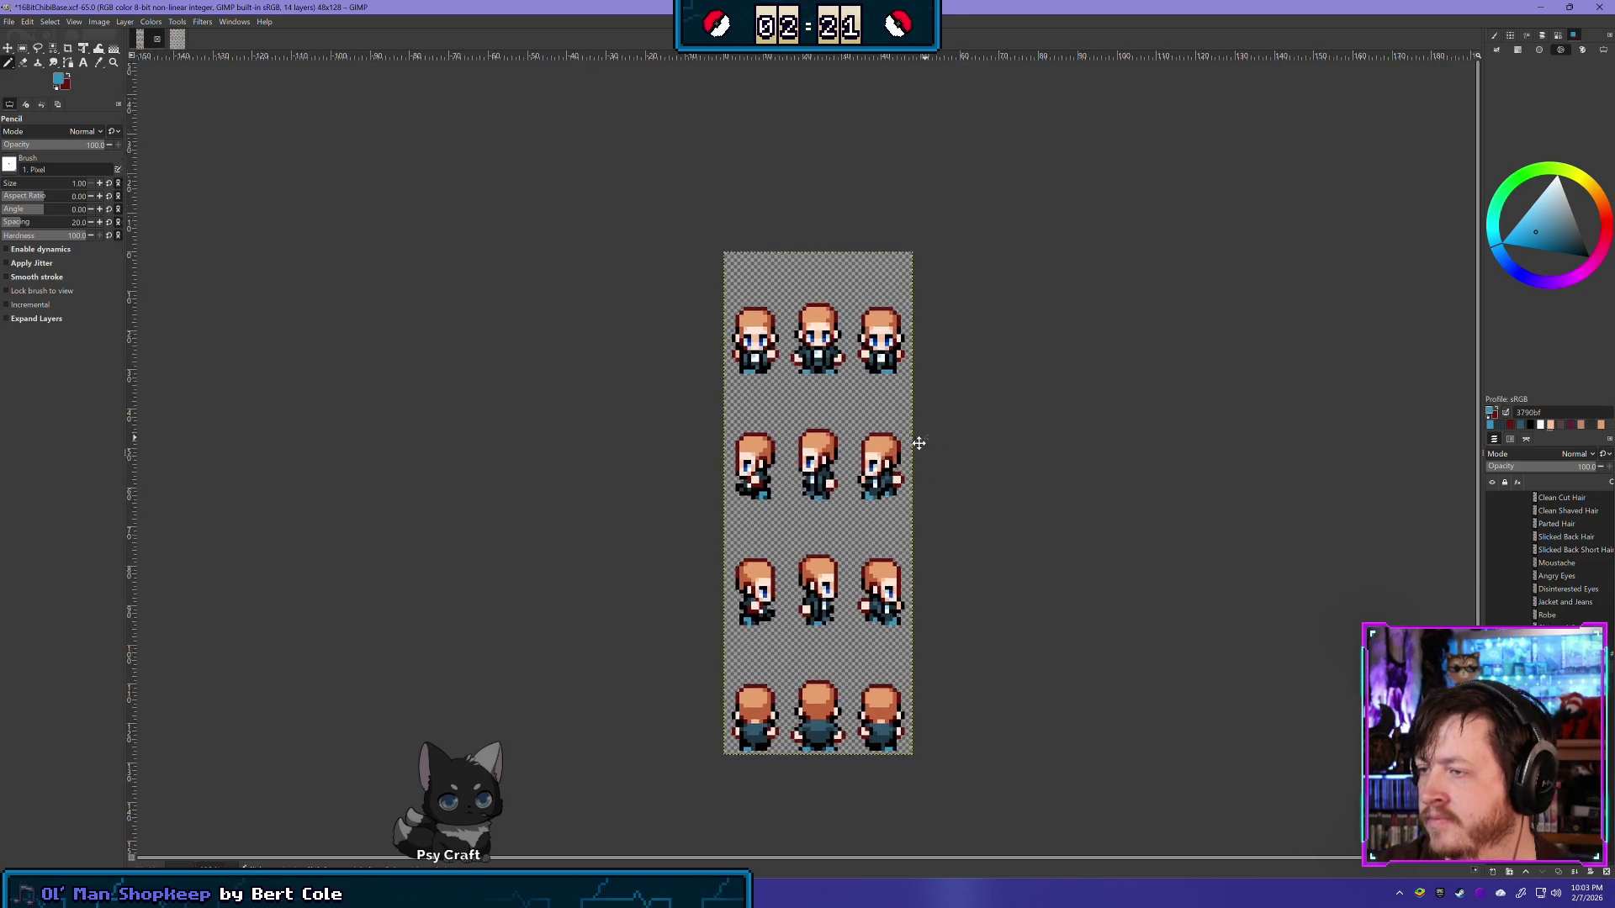
pyautogui.scroll(1, 829, 543)
pyautogui.scroll(-1, 1093, 581)
pyautogui.hscroll(1, 1093, 580)
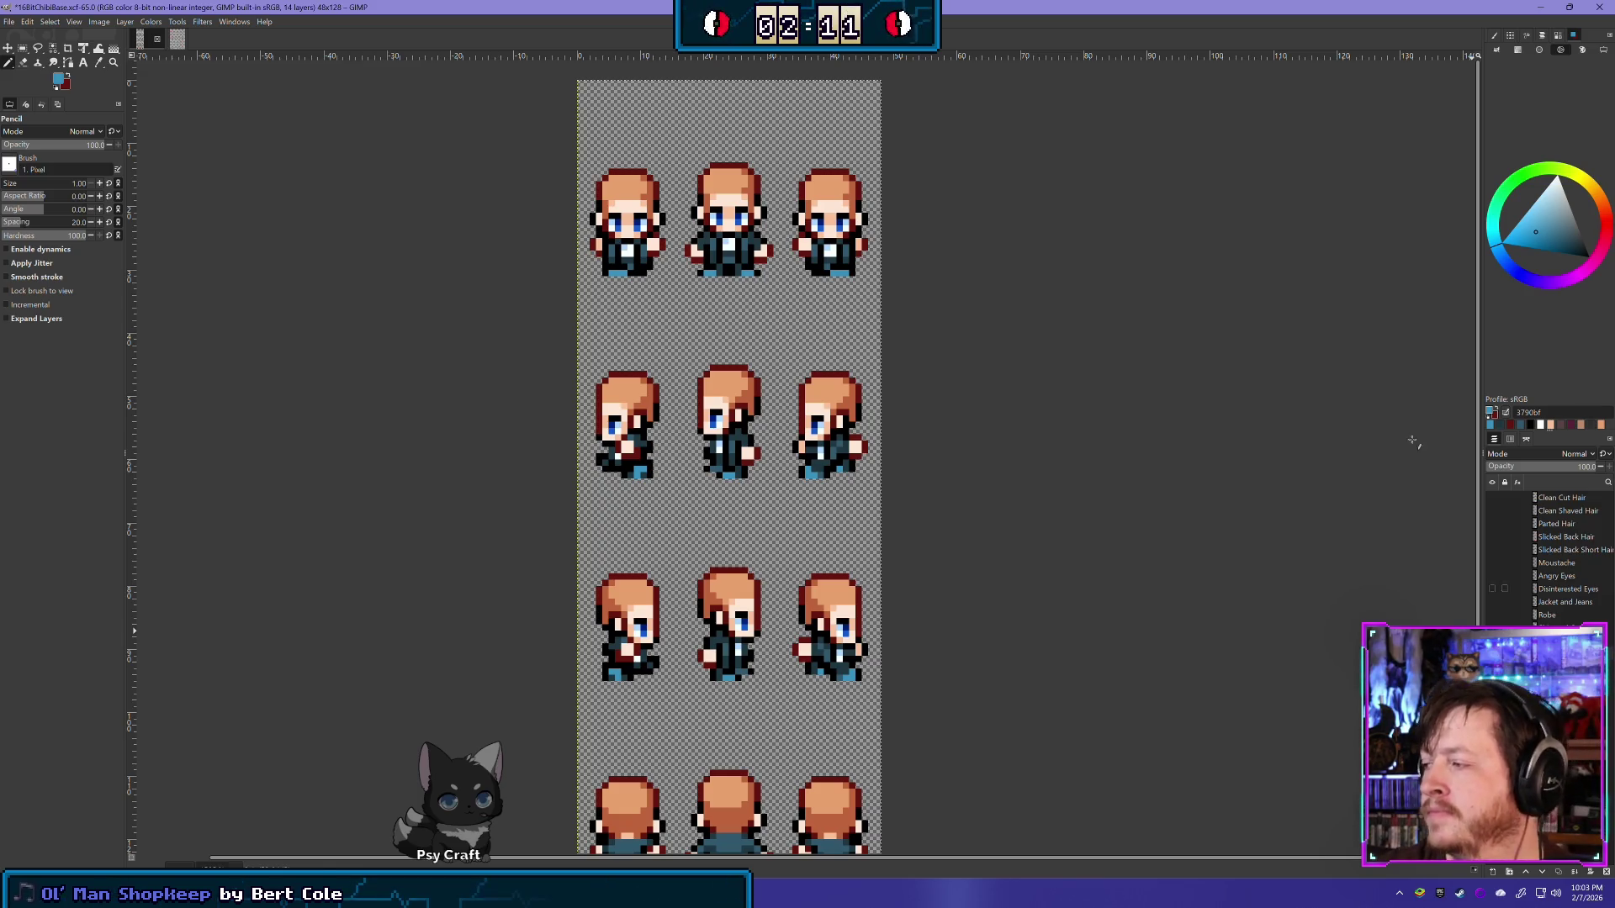
pyautogui.hotkey('ctrl', 'z')
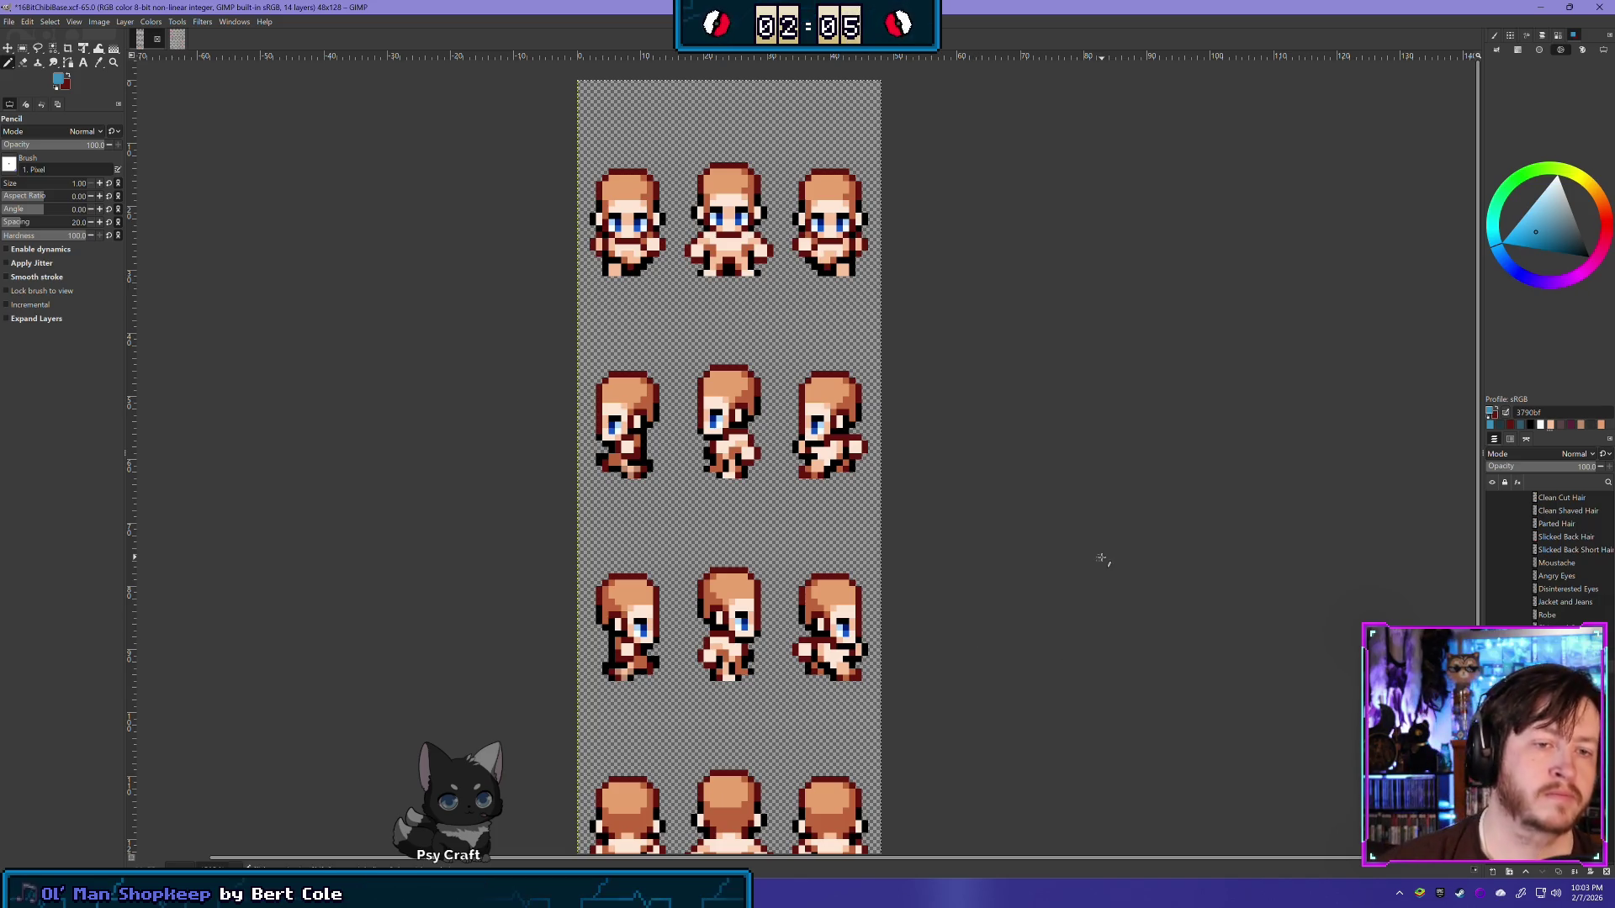
pyautogui.hotkey('ctrl', 's')
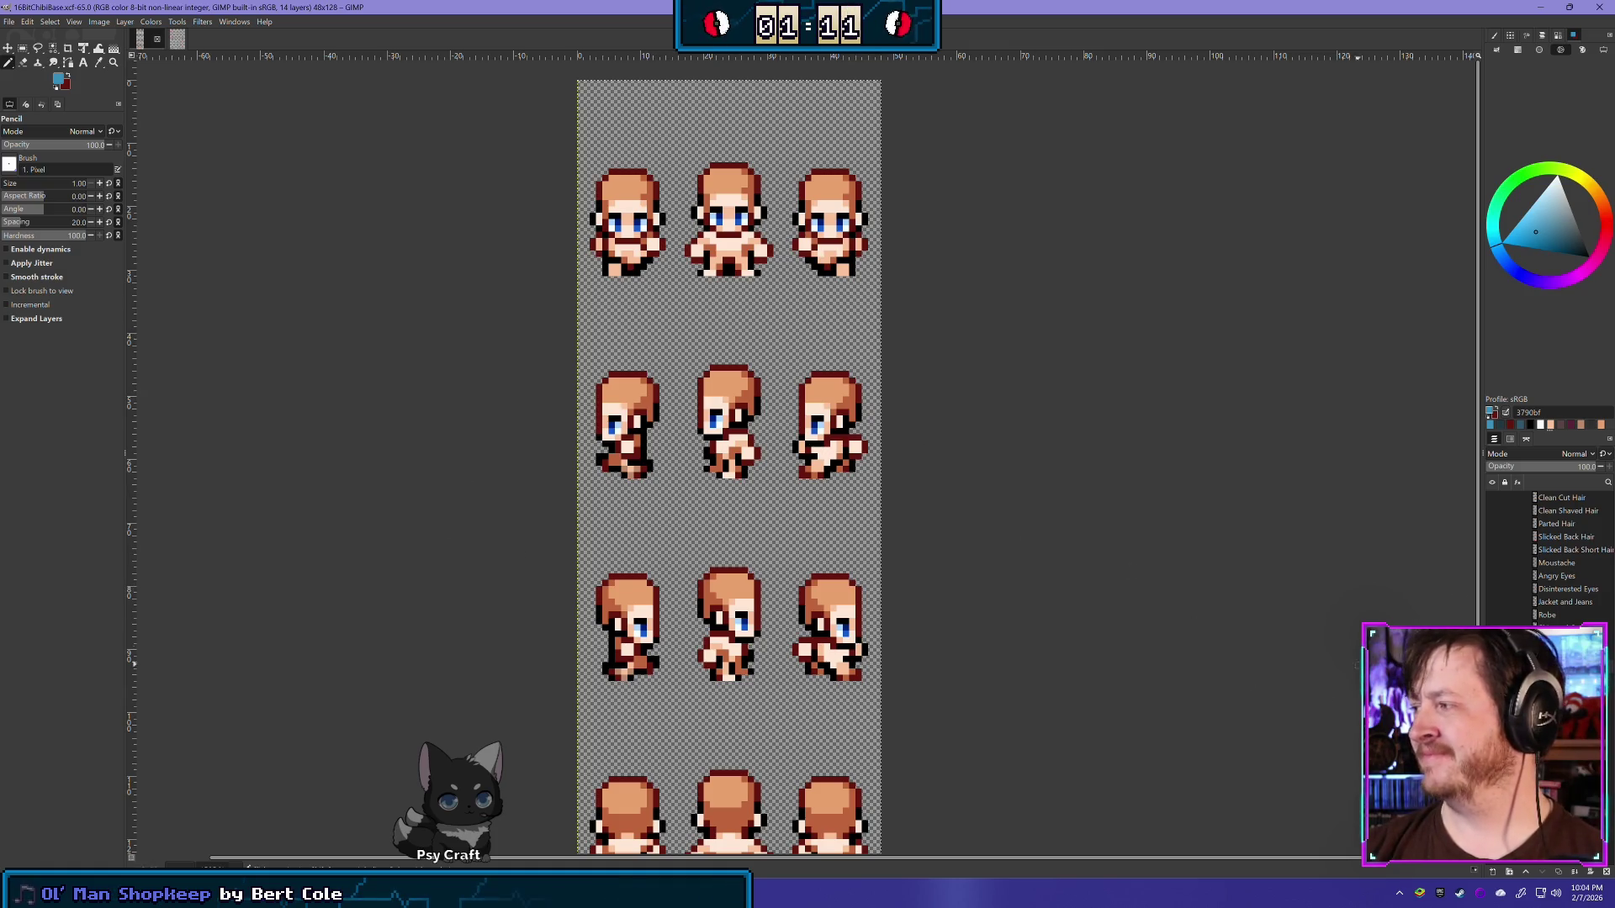
# Step: Copy the 48x128 teal-haired sprite block at 48,128 from charsetA_1 and paste it into 16BitChibiBase.xcf
pyautogui.click(177, 42)
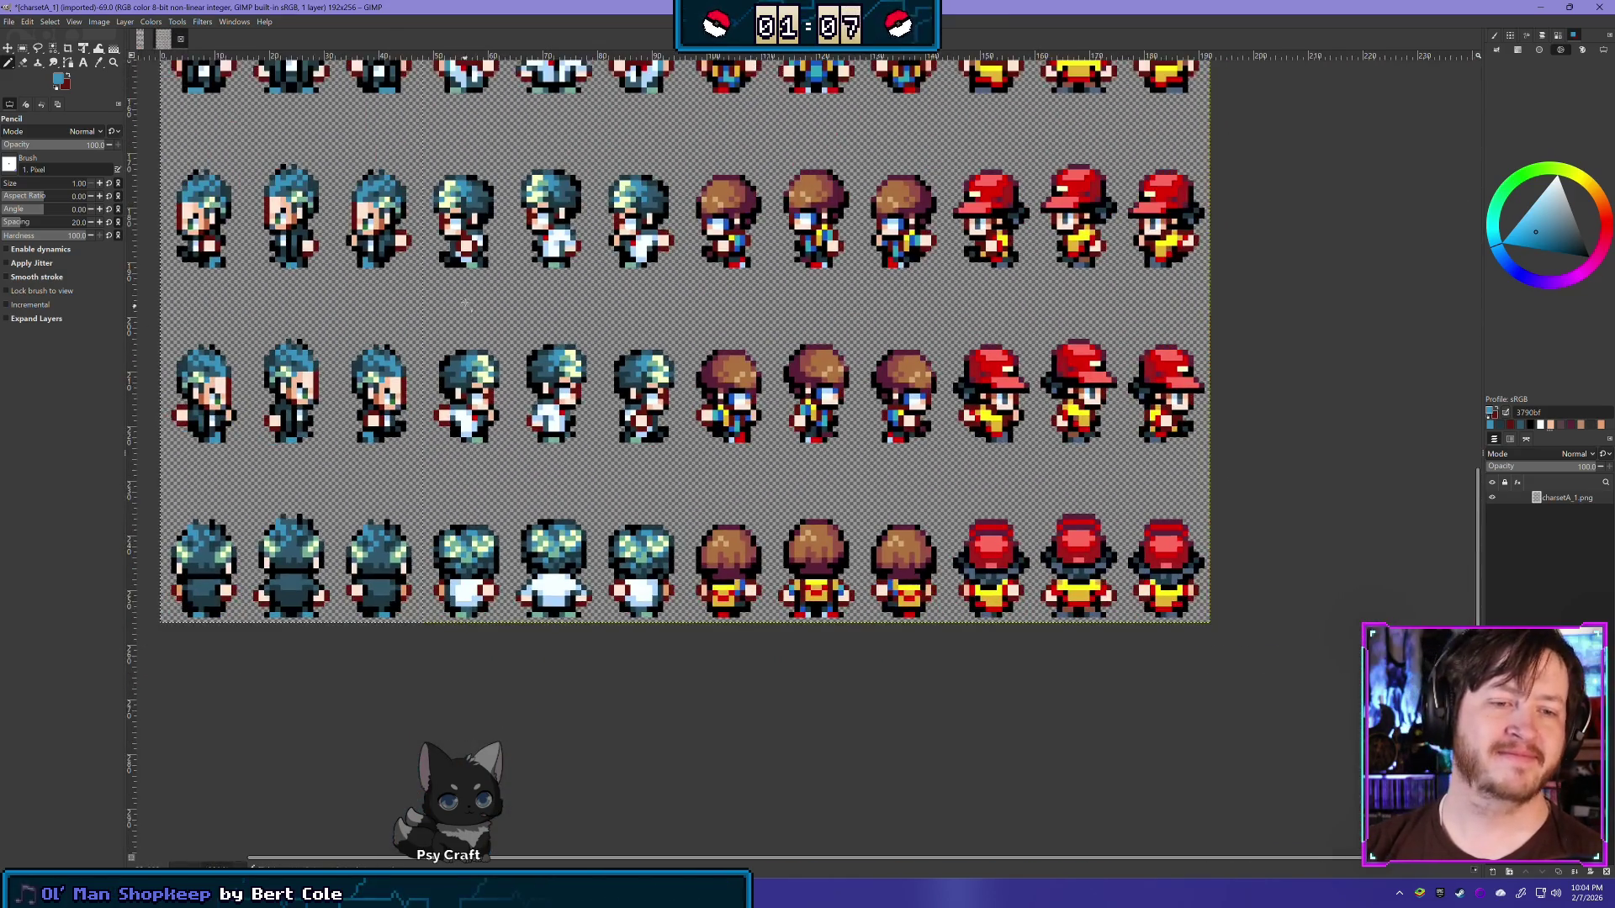
pyautogui.moveTo(464, 302); pyautogui.dragTo(659, 496)
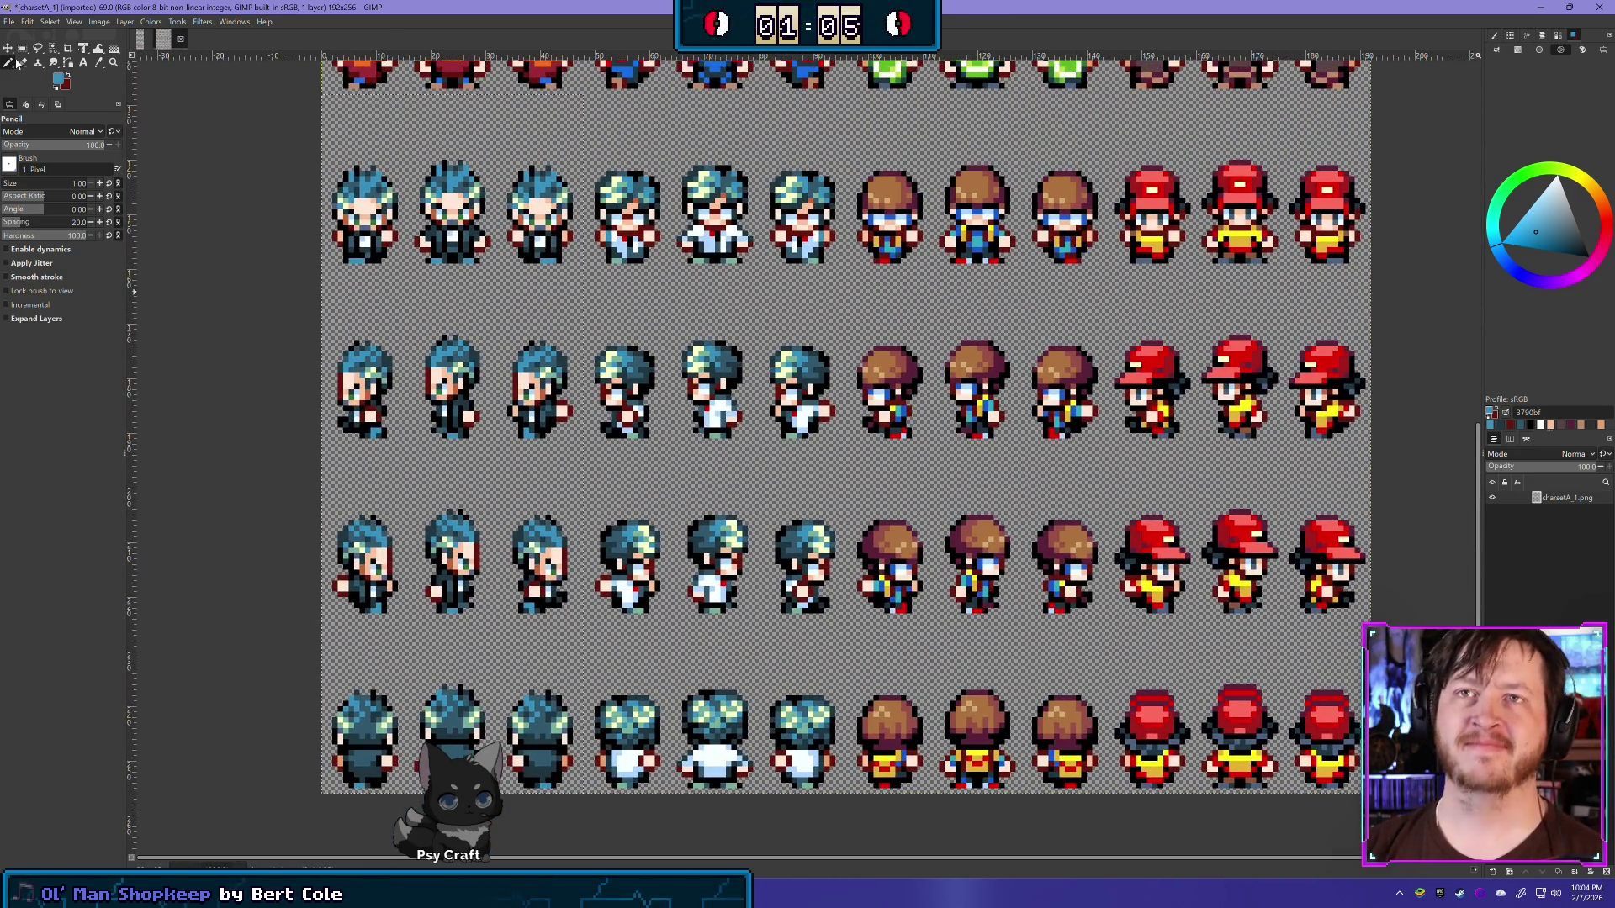
pyautogui.click(22, 47)
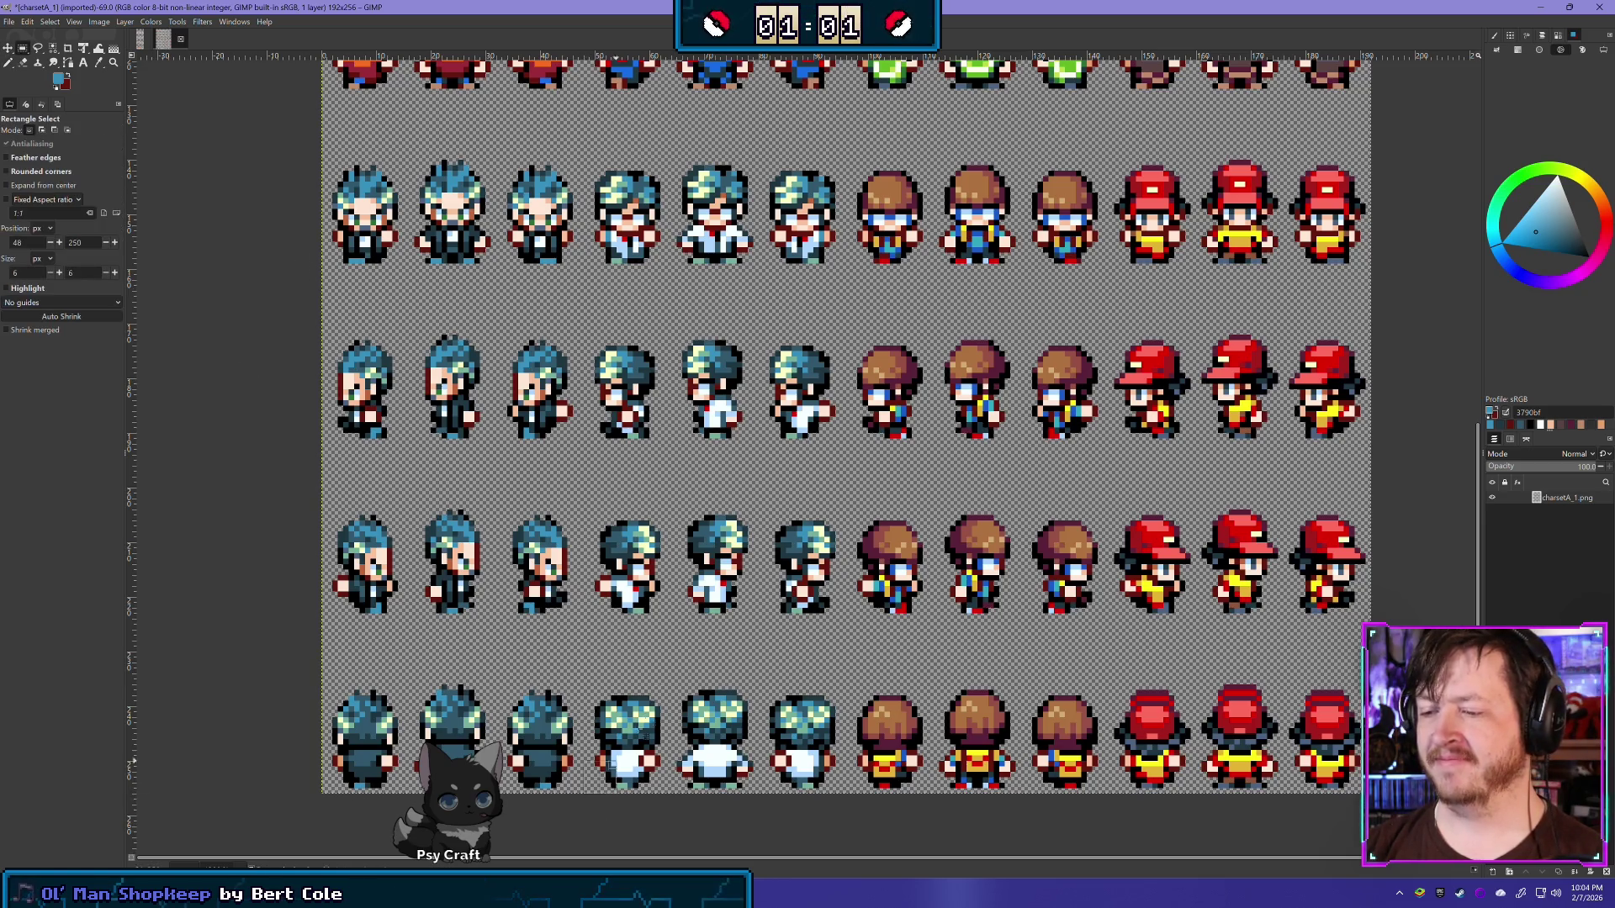
pyautogui.moveTo(583, 795); pyautogui.dragTo(851, 98)
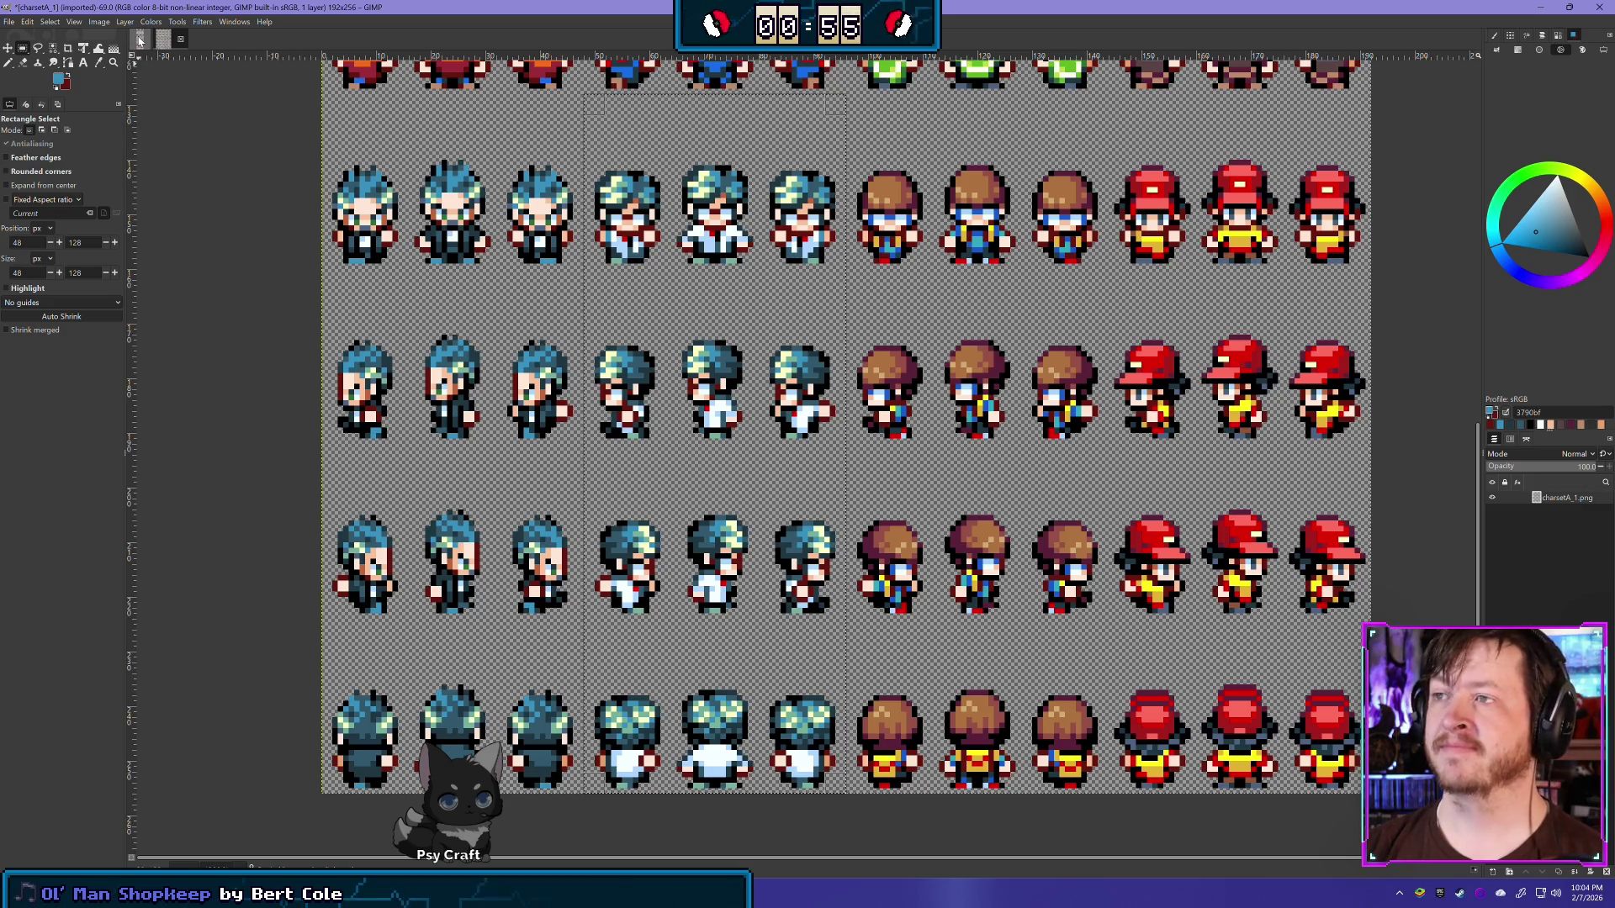
pyautogui.click(139, 40)
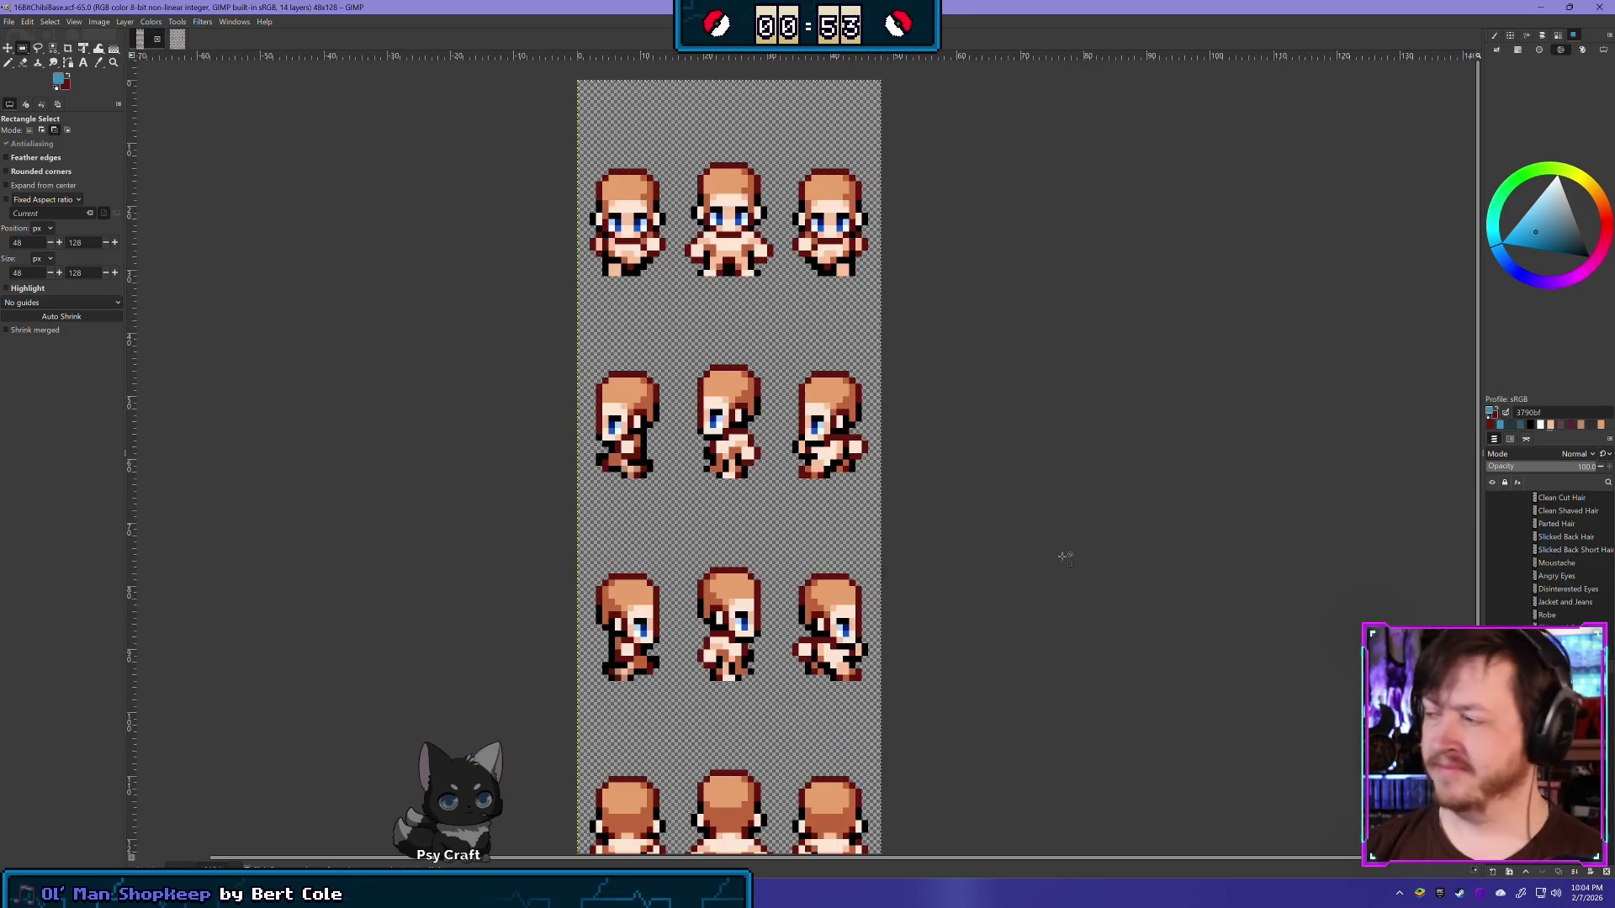
pyautogui.hotkey('ctrl', 'v')
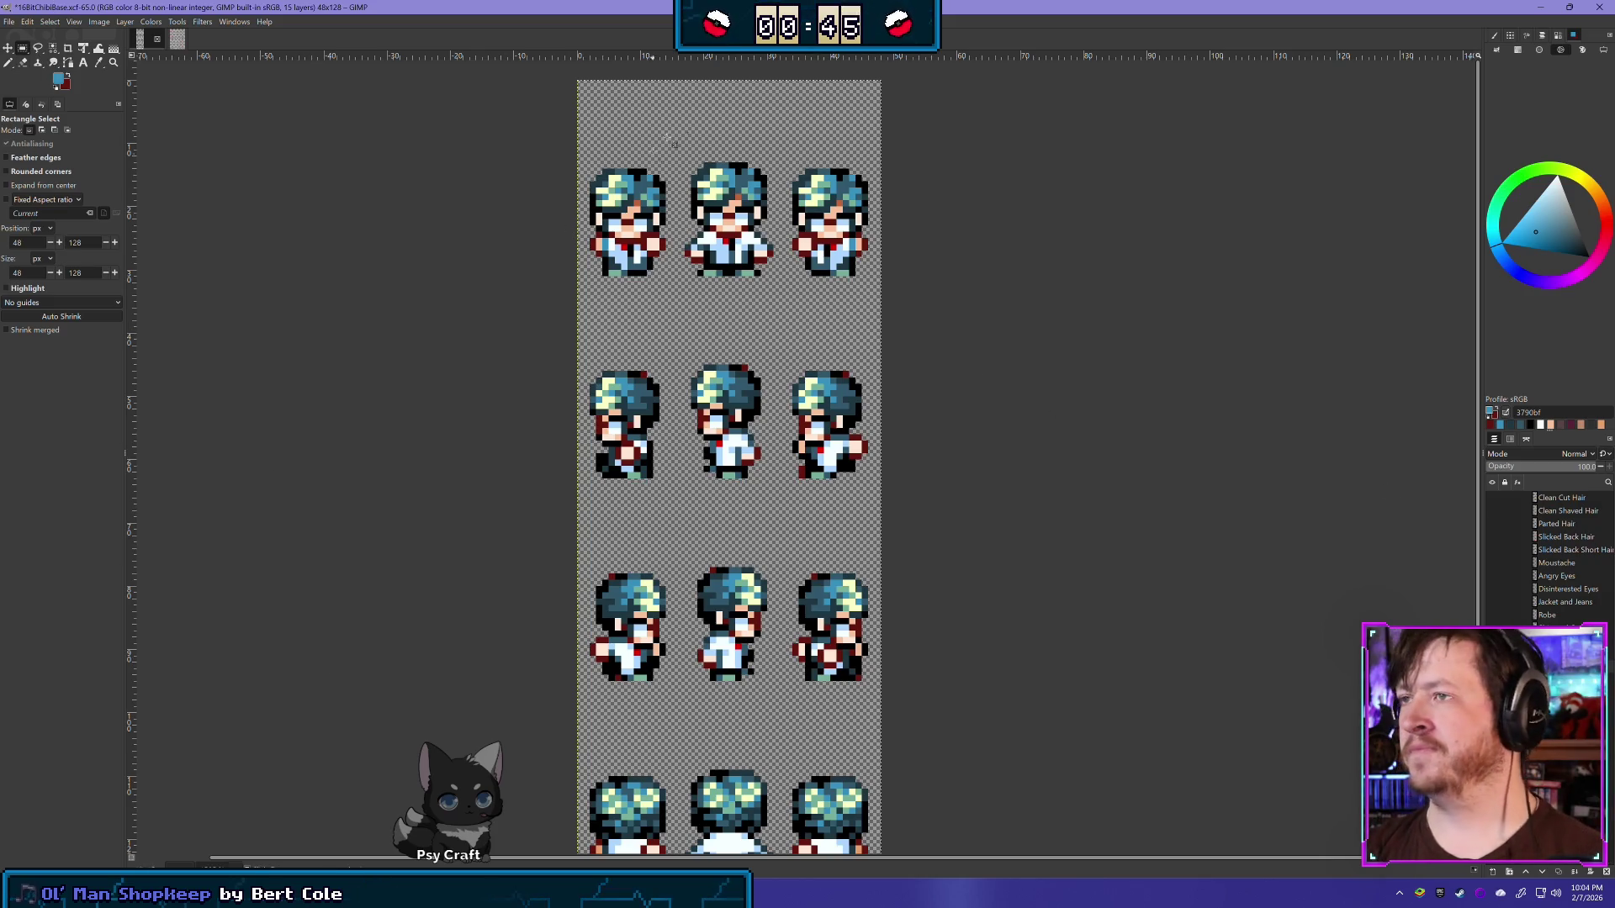
pyautogui.scroll(1, 707, 134)
pyautogui.scroll(-1, 884, 243)
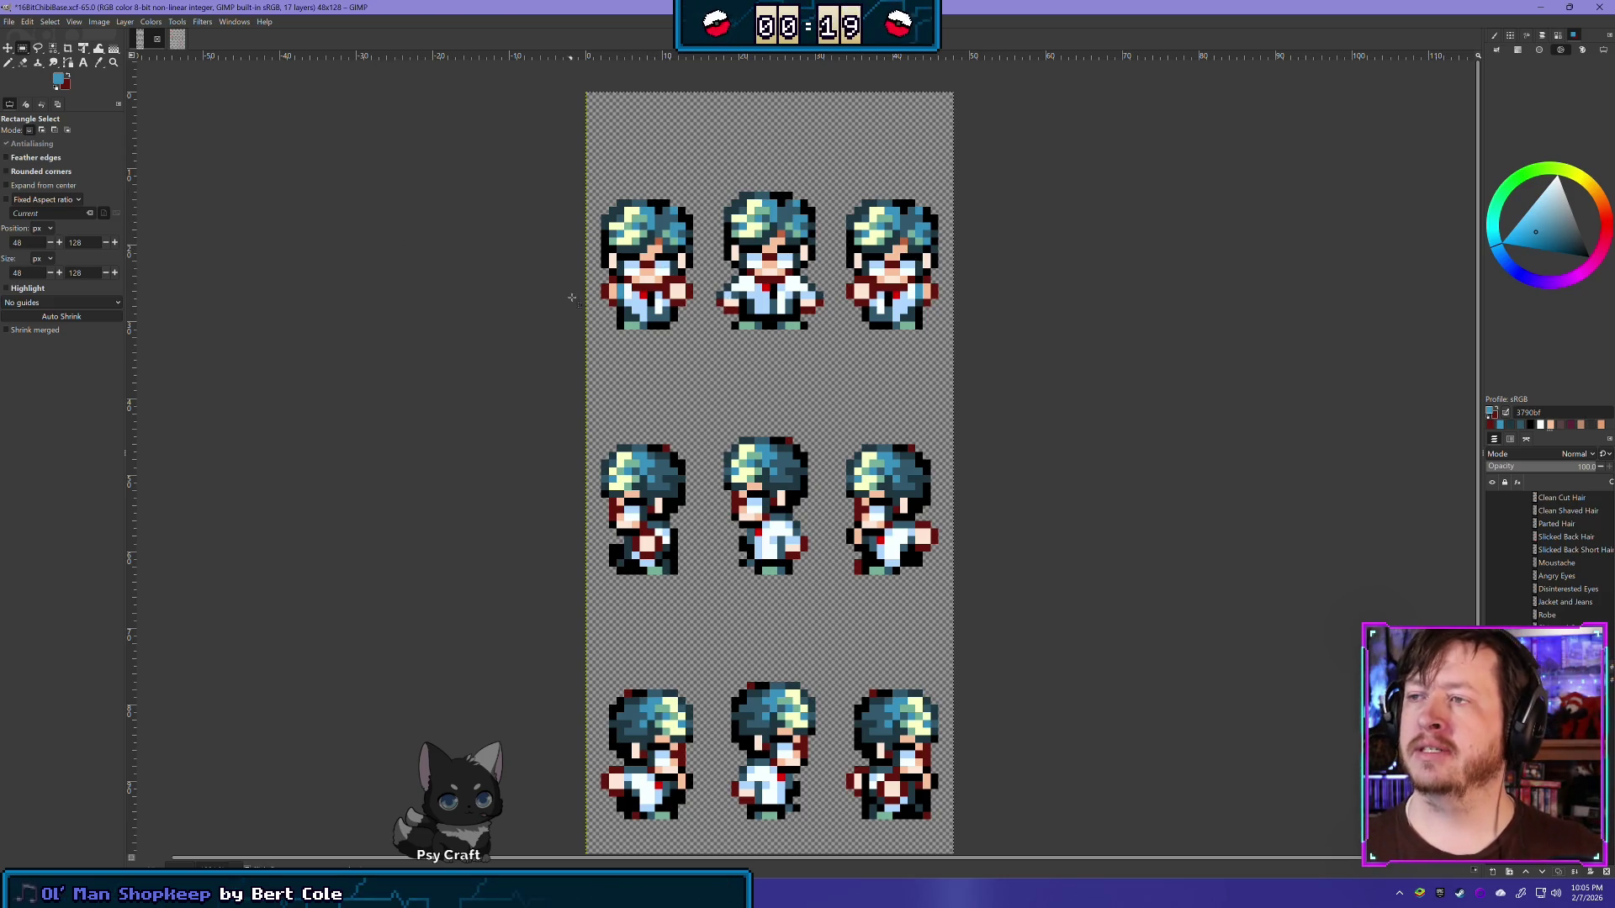
pyautogui.moveTo(580, 252); pyautogui.dragTo(975, 174)
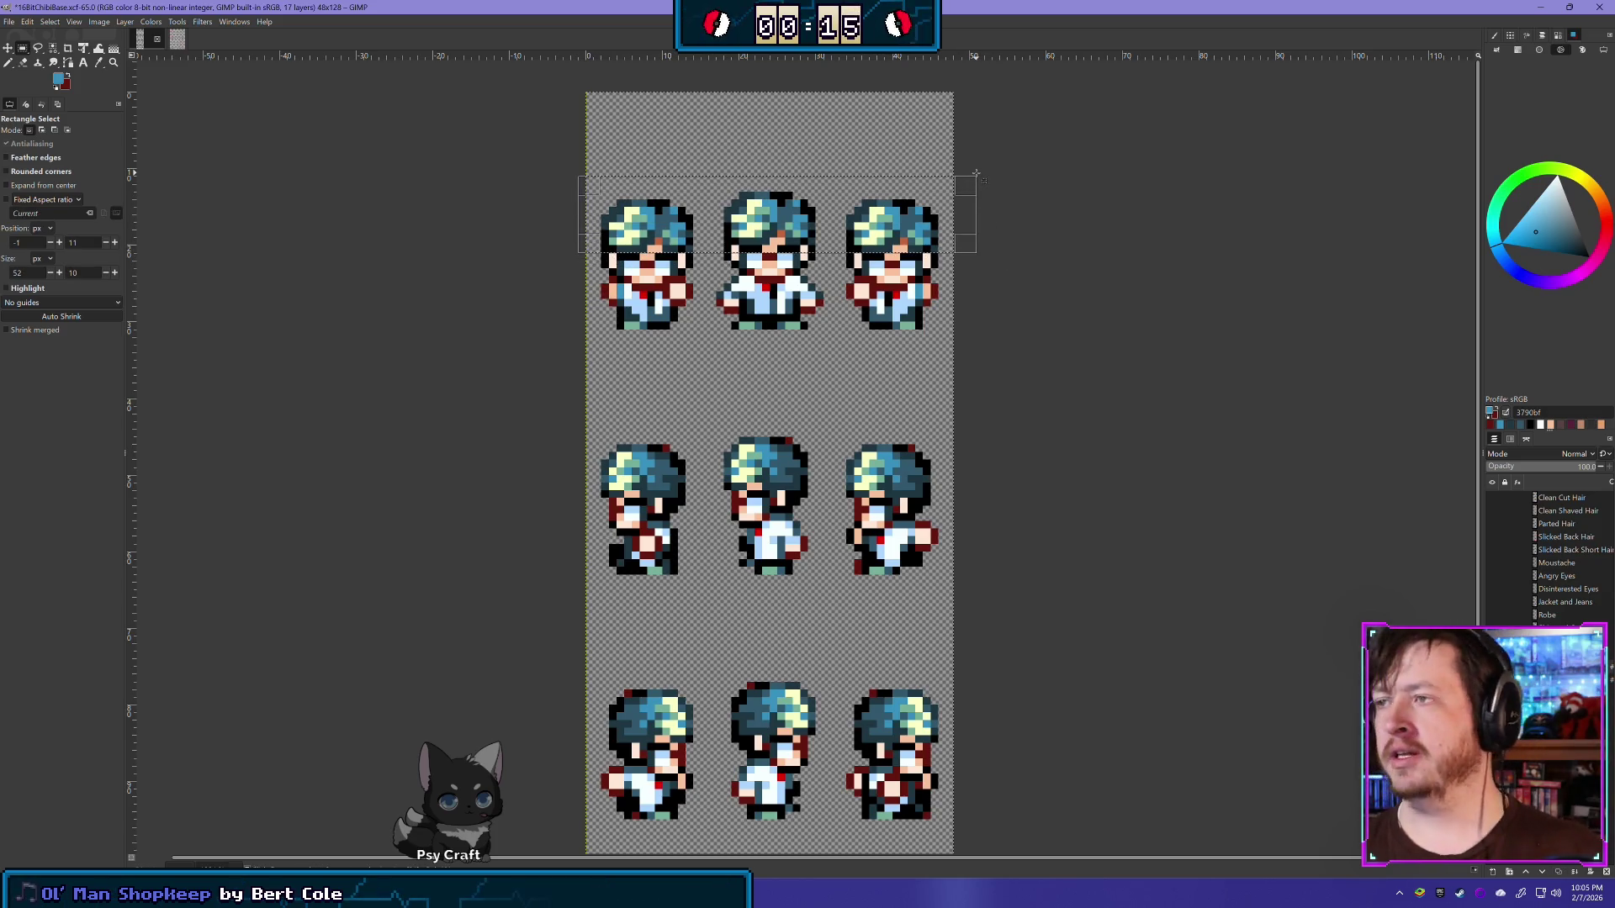
# Step: Delete the pasted teal hair band and jacket band from the top-row sprites, then deselect
pyautogui.click(959, 352)
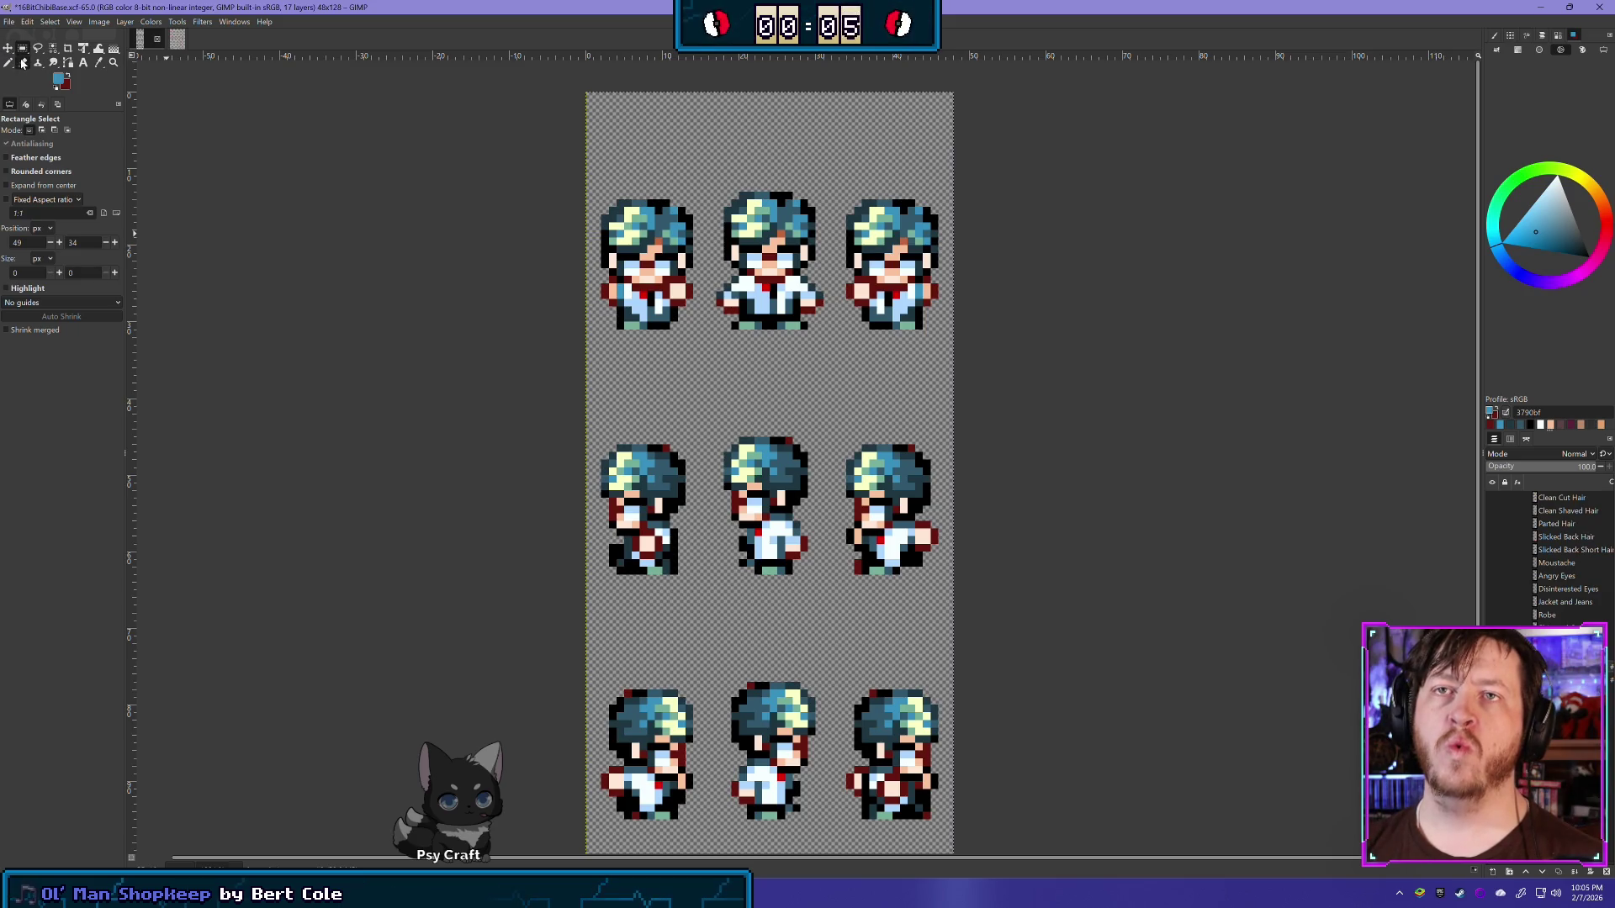
pyautogui.moveTo(578, 244); pyautogui.dragTo(999, 161)
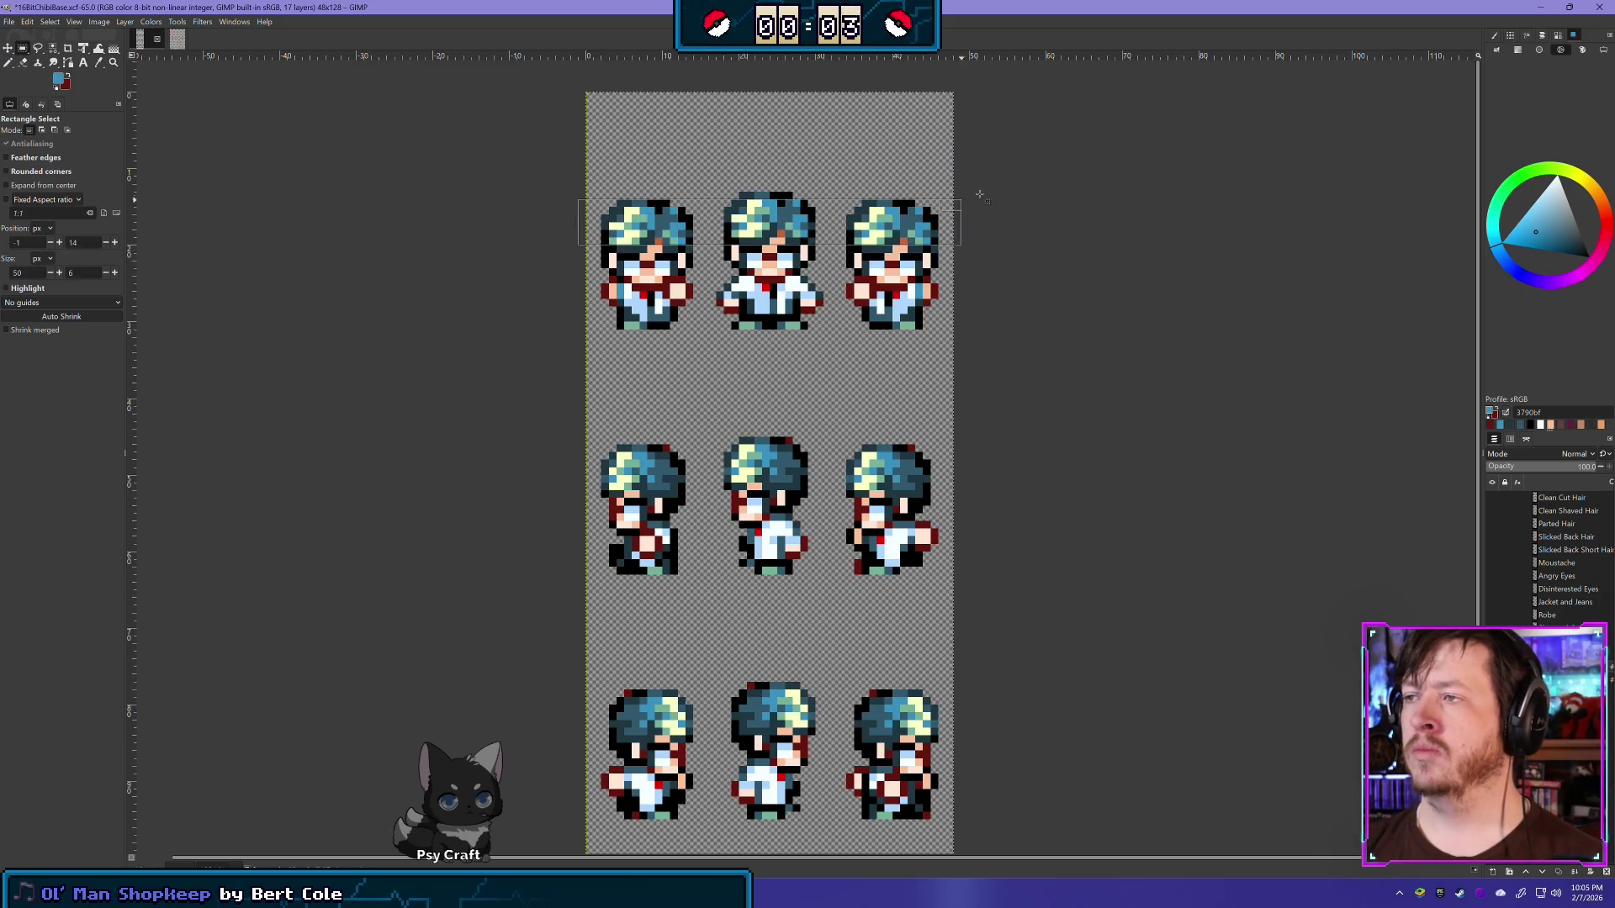
pyautogui.press('Delete')
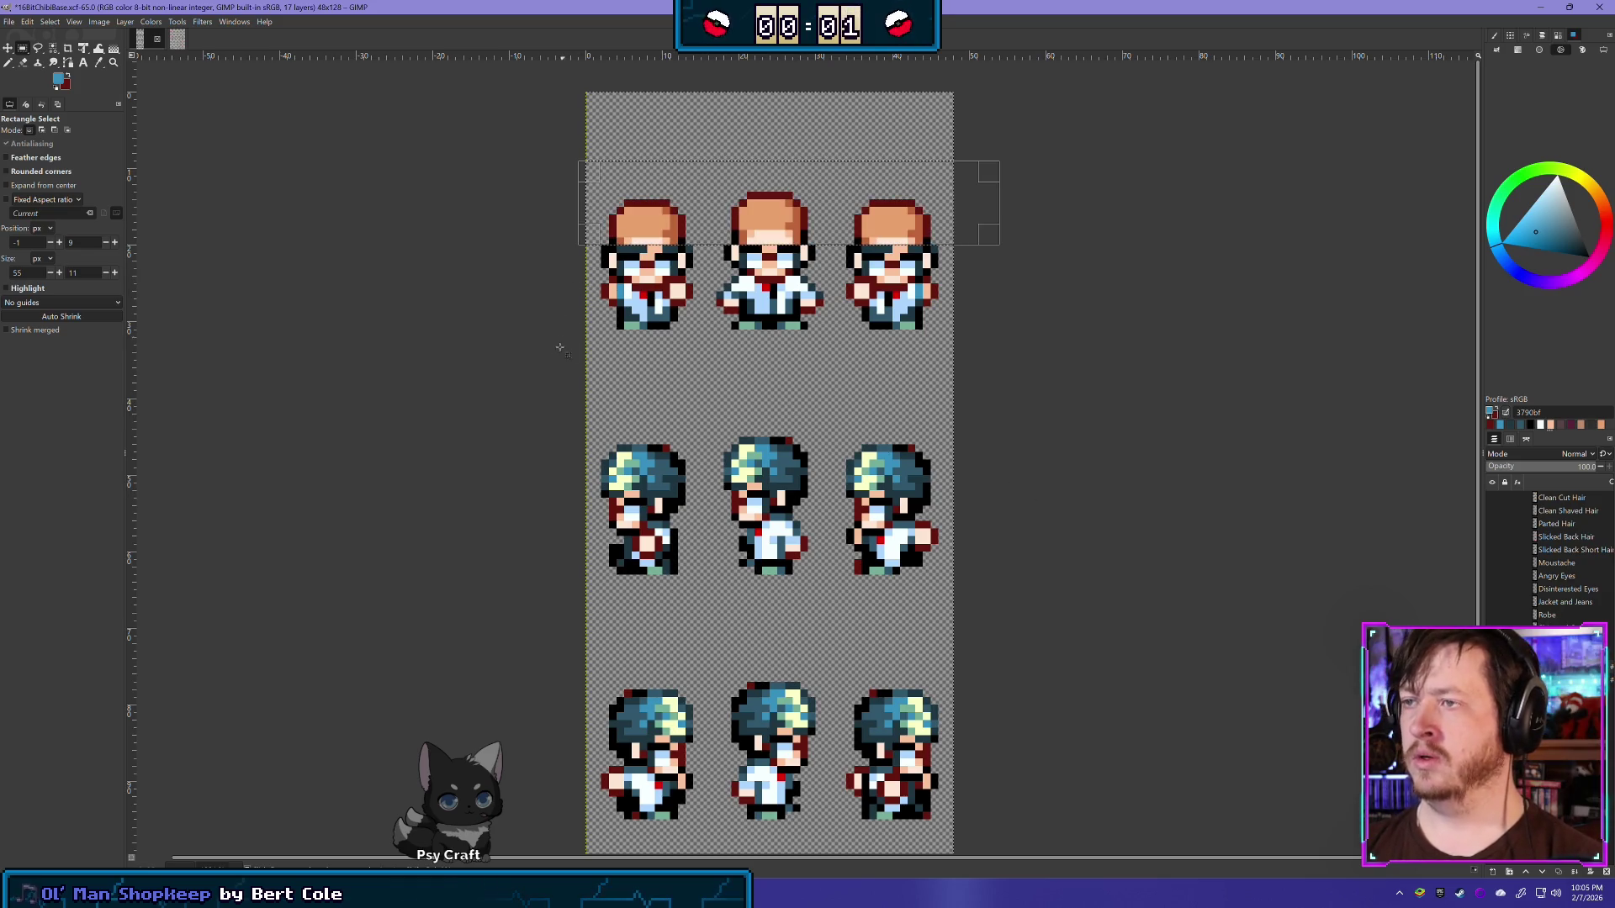
pyautogui.moveTo(540, 368); pyautogui.dragTo(1036, 274)
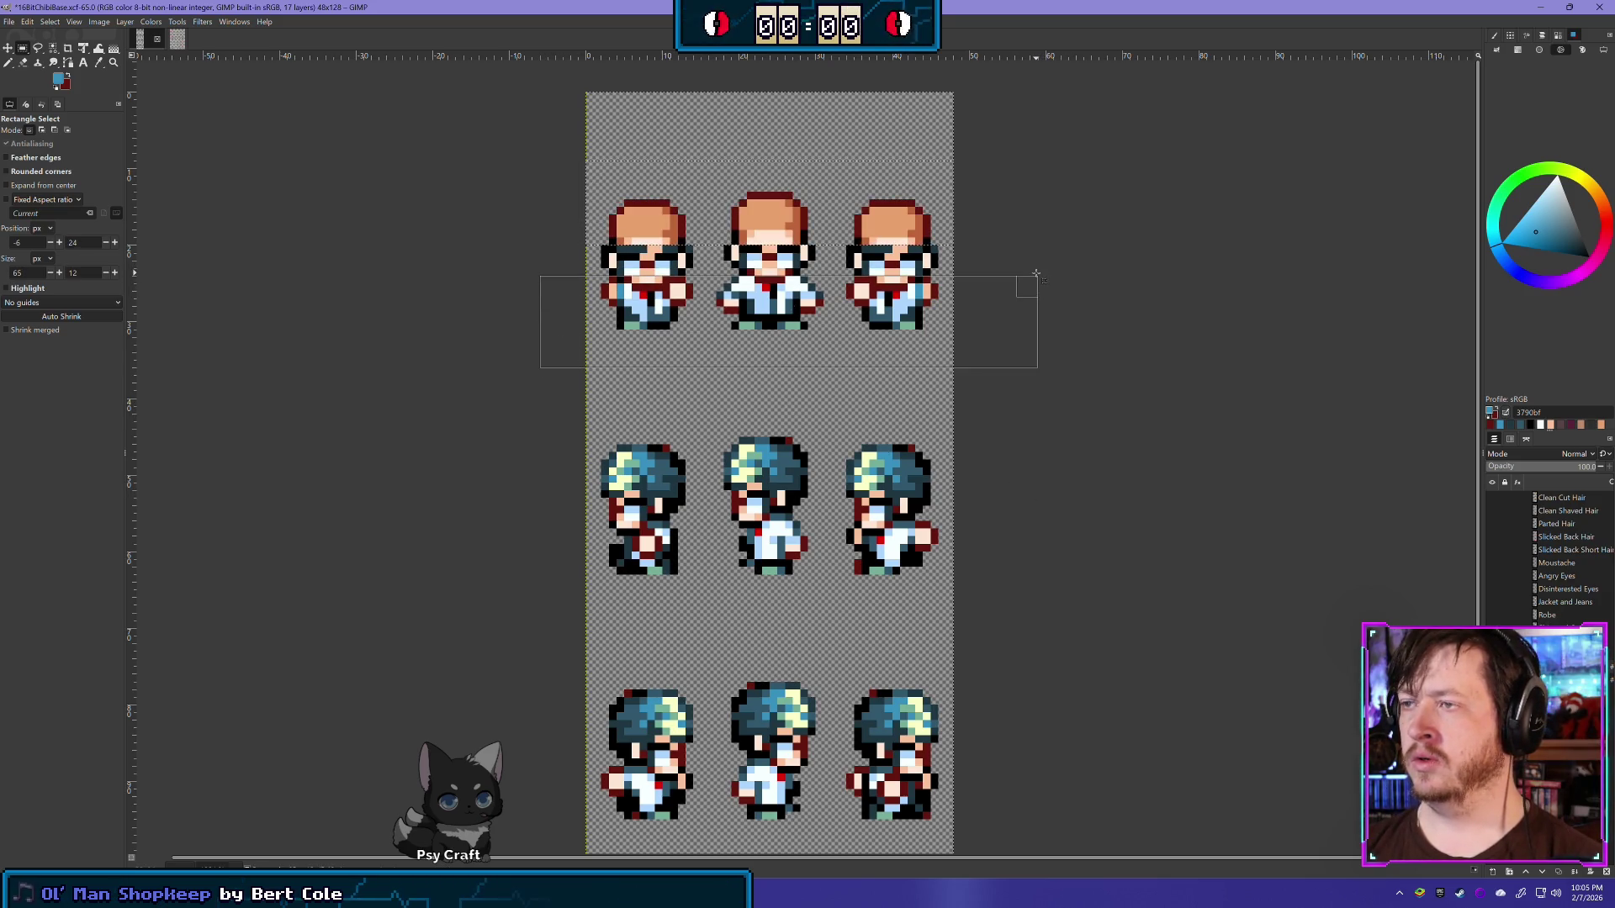
pyautogui.press('Delete')
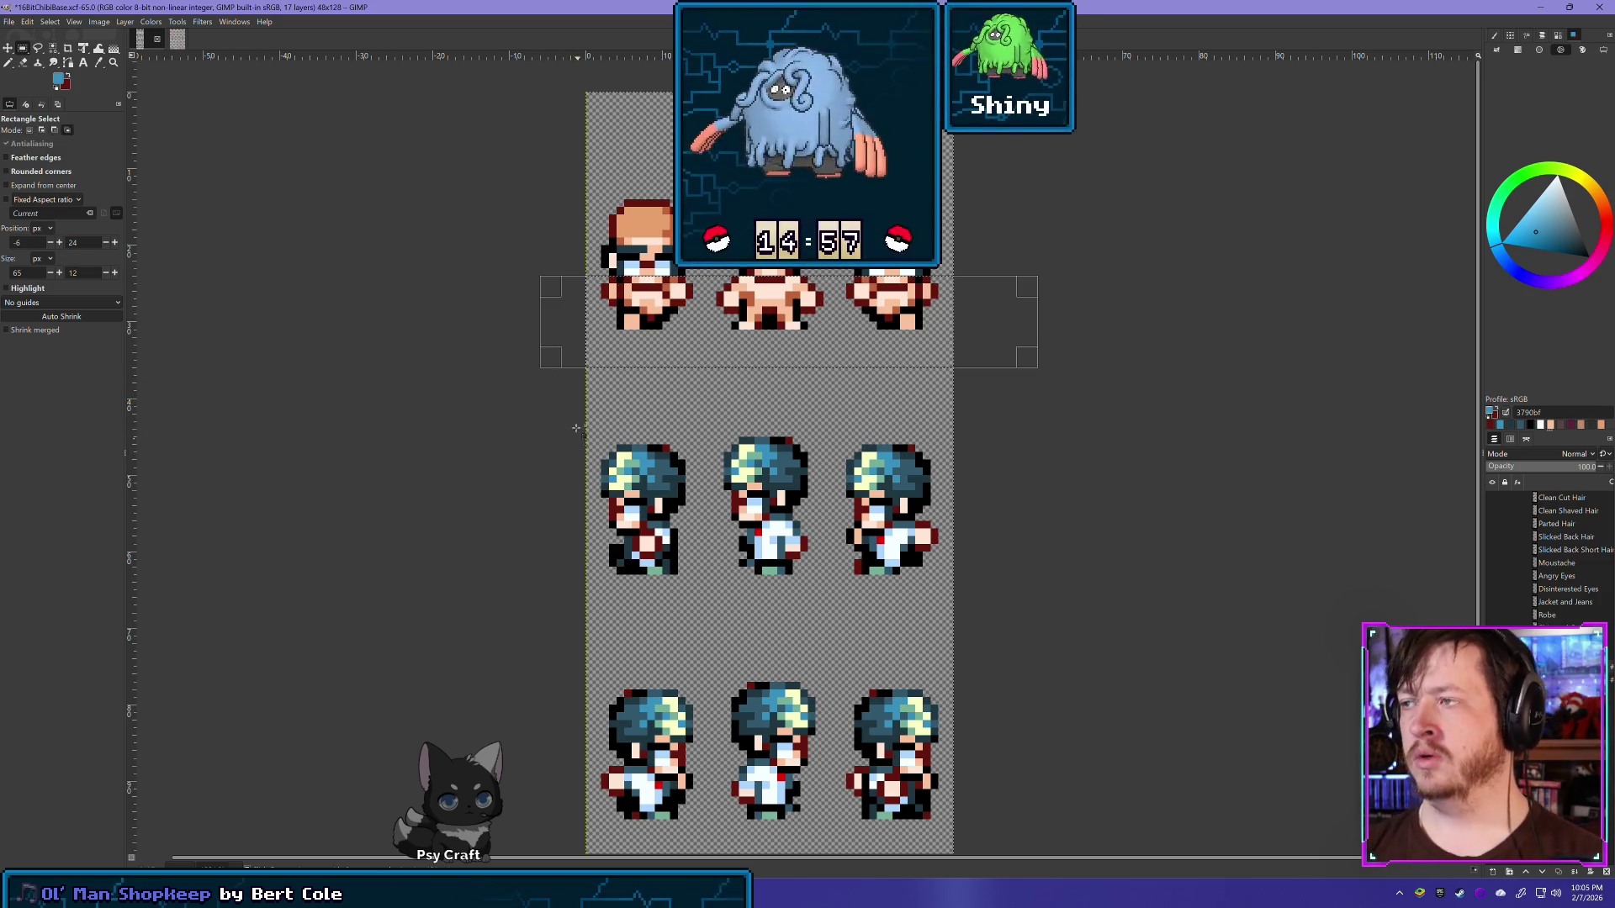
pyautogui.hotkey('ctrl', 'shift', 'a')
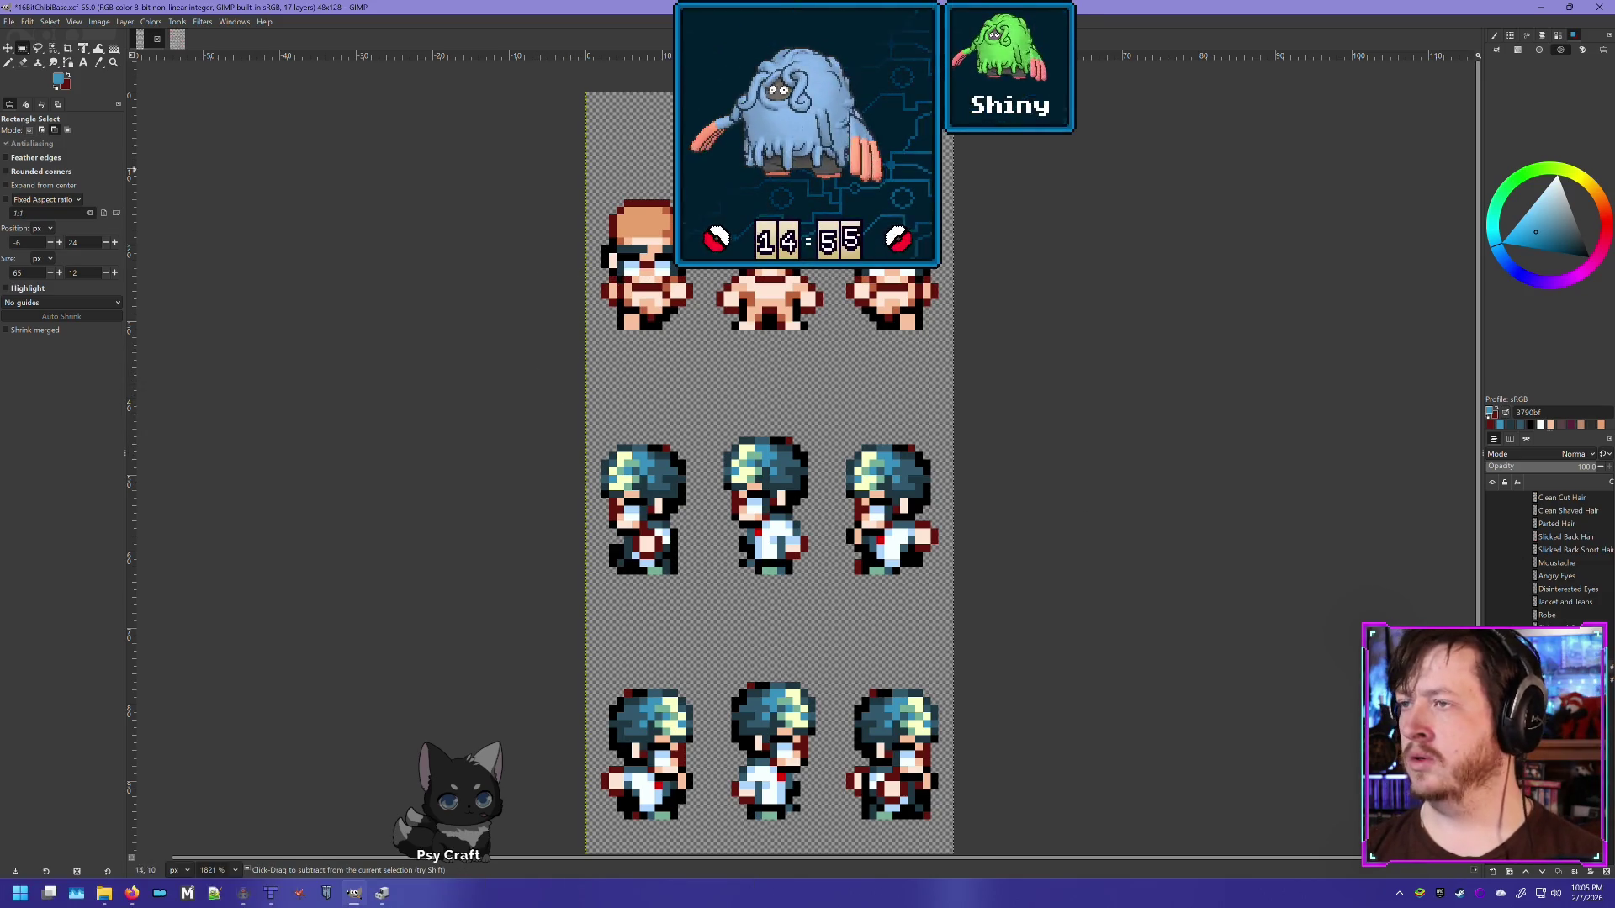
# Step: Lower the layer opacity to 74 and move to the charsetA_1.png copy #2 layer for erasing
pyautogui.scroll(1, 726, 215)
pyautogui.scroll(1, 726, 215)
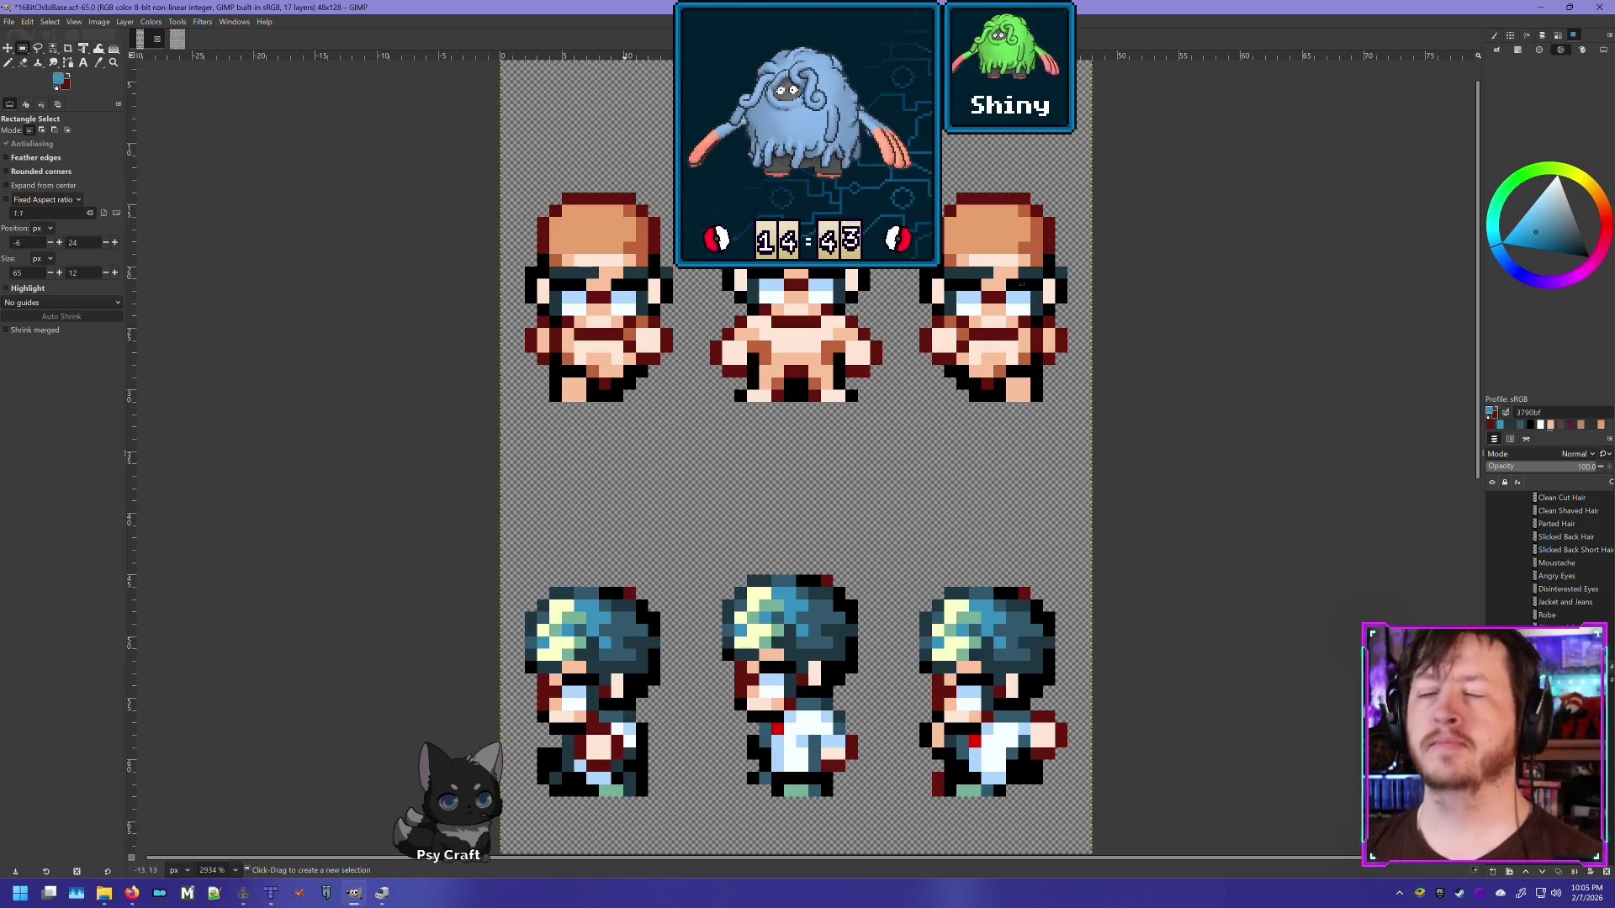
pyautogui.moveTo(1598, 467); pyautogui.dragTo(1567, 467)
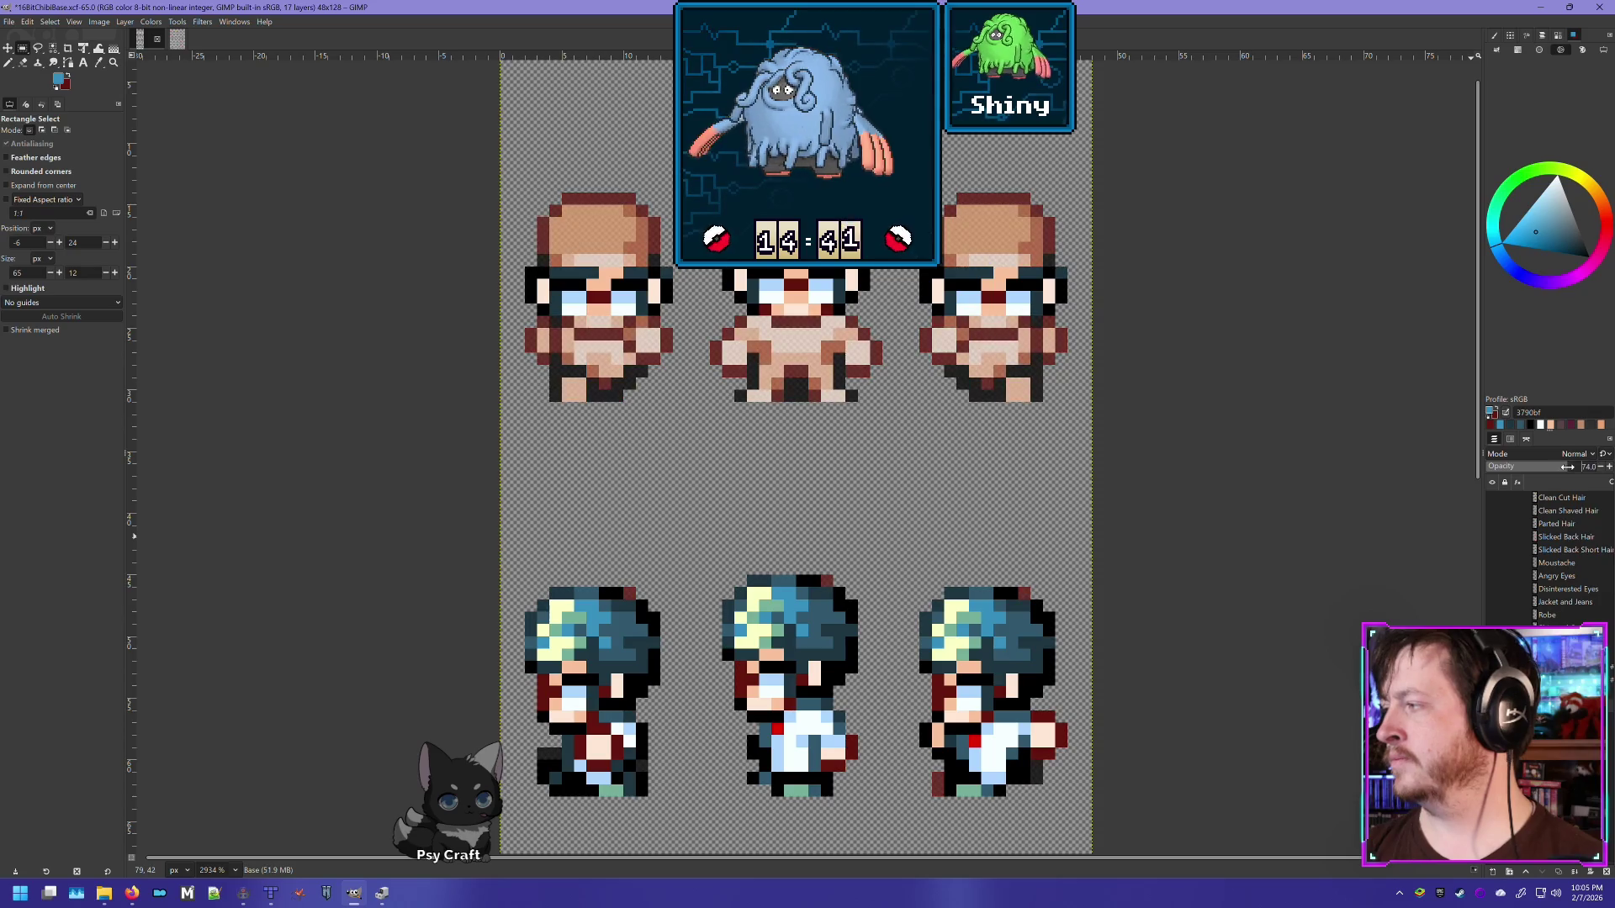
pyautogui.press('pageup')
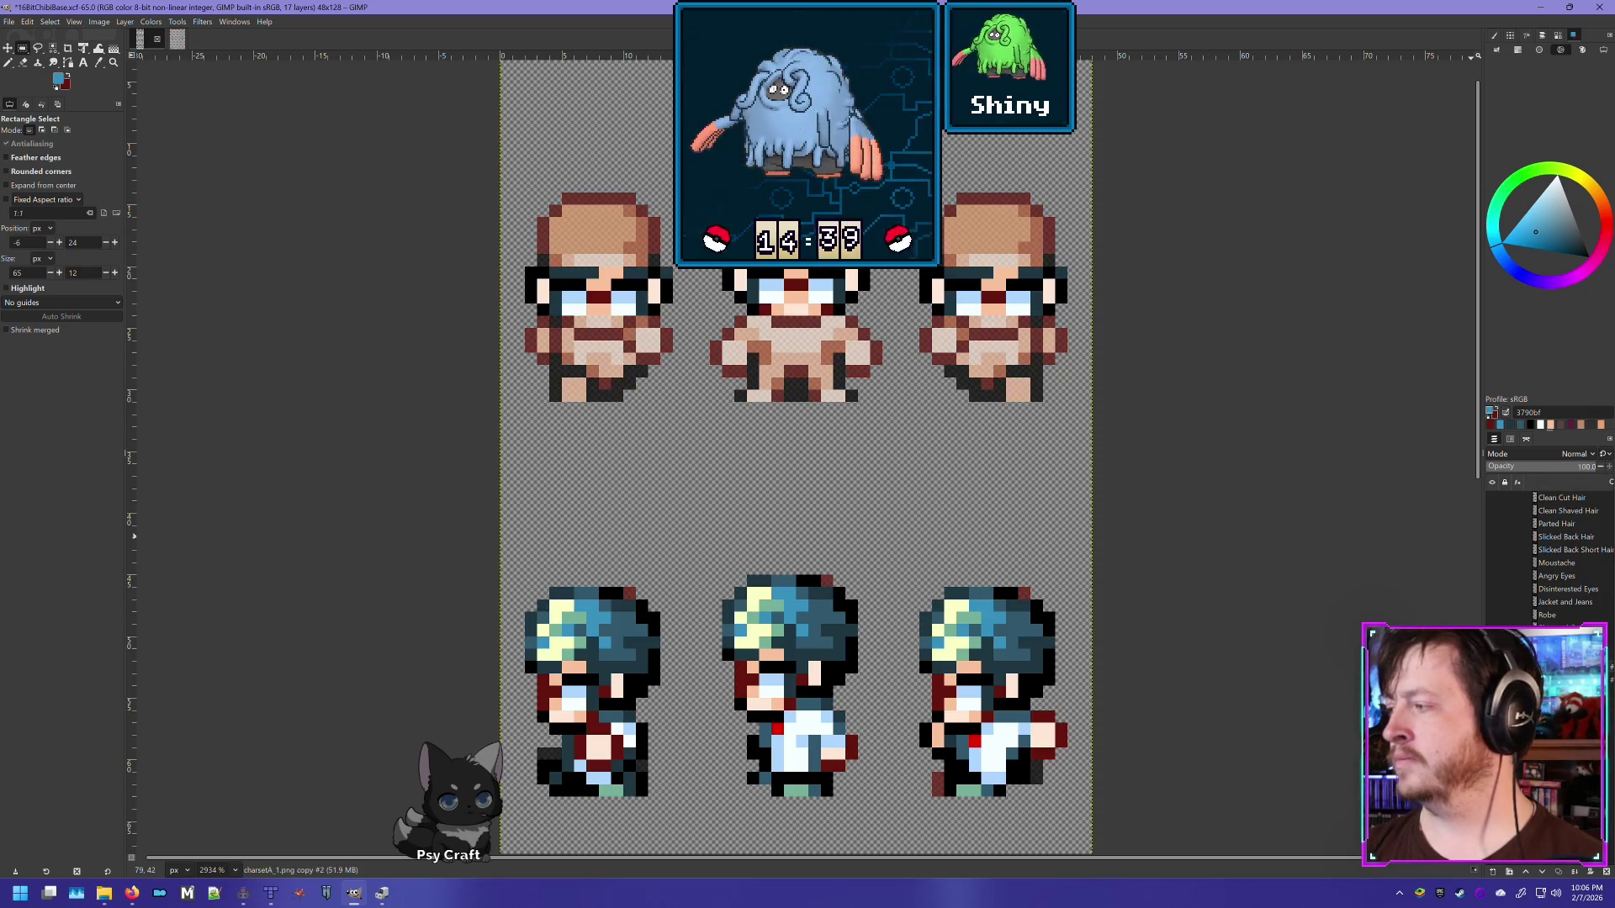
pyautogui.click(24, 64)
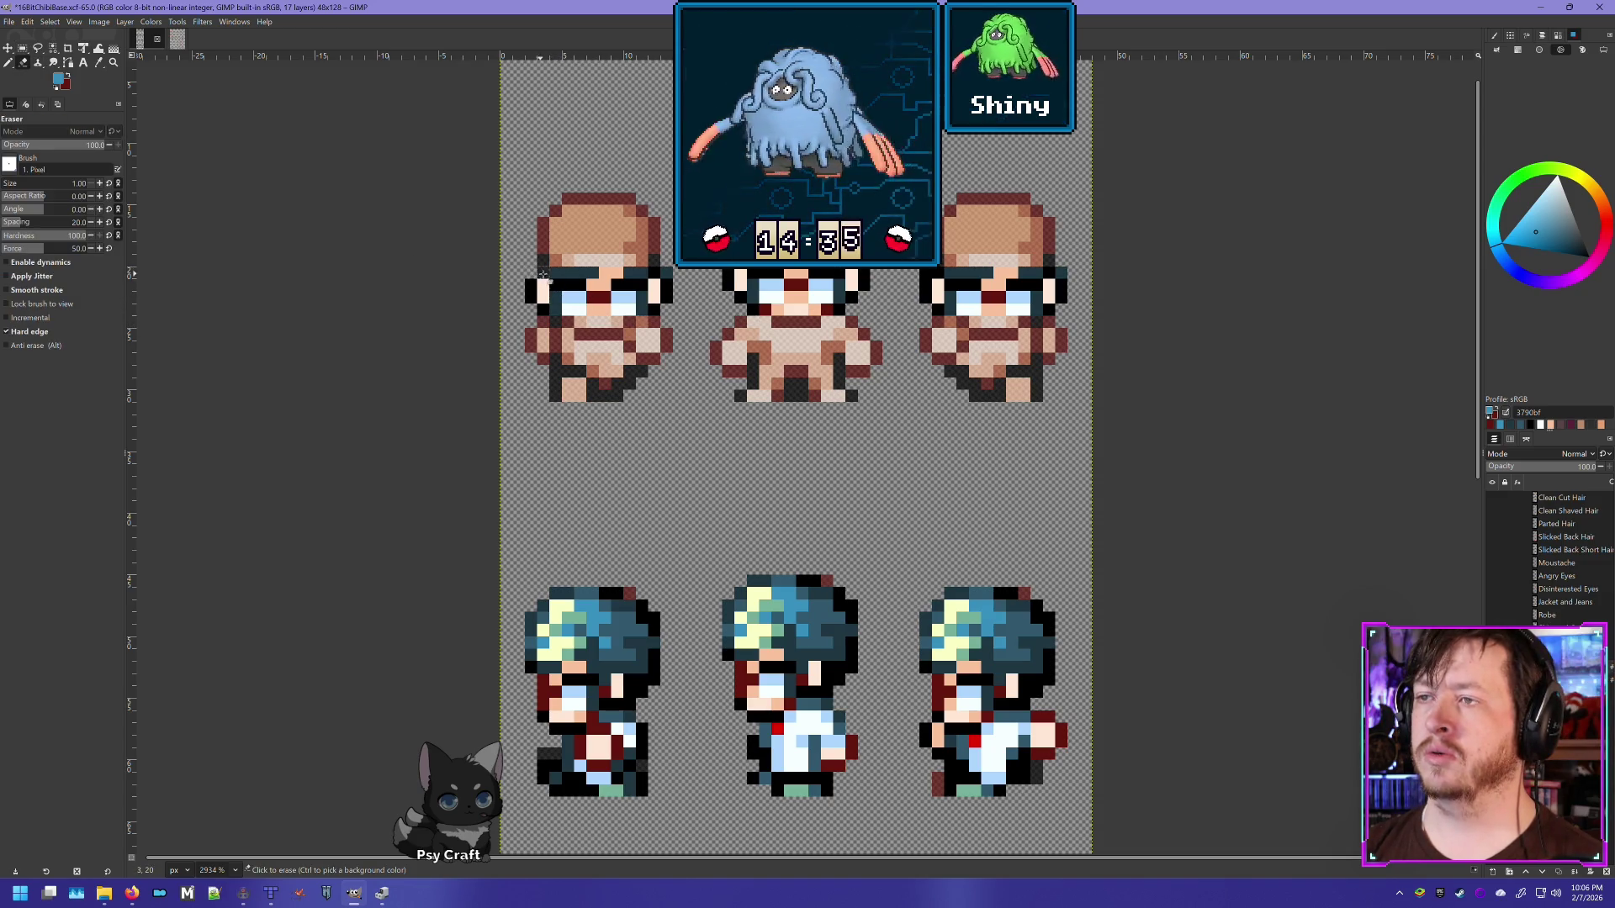
# Step: Erase the dark pixel row on the top-left sprite's face, then toggle the teal hair layer to compare
pyautogui.moveTo(669, 274); pyautogui.dragTo(570, 270)
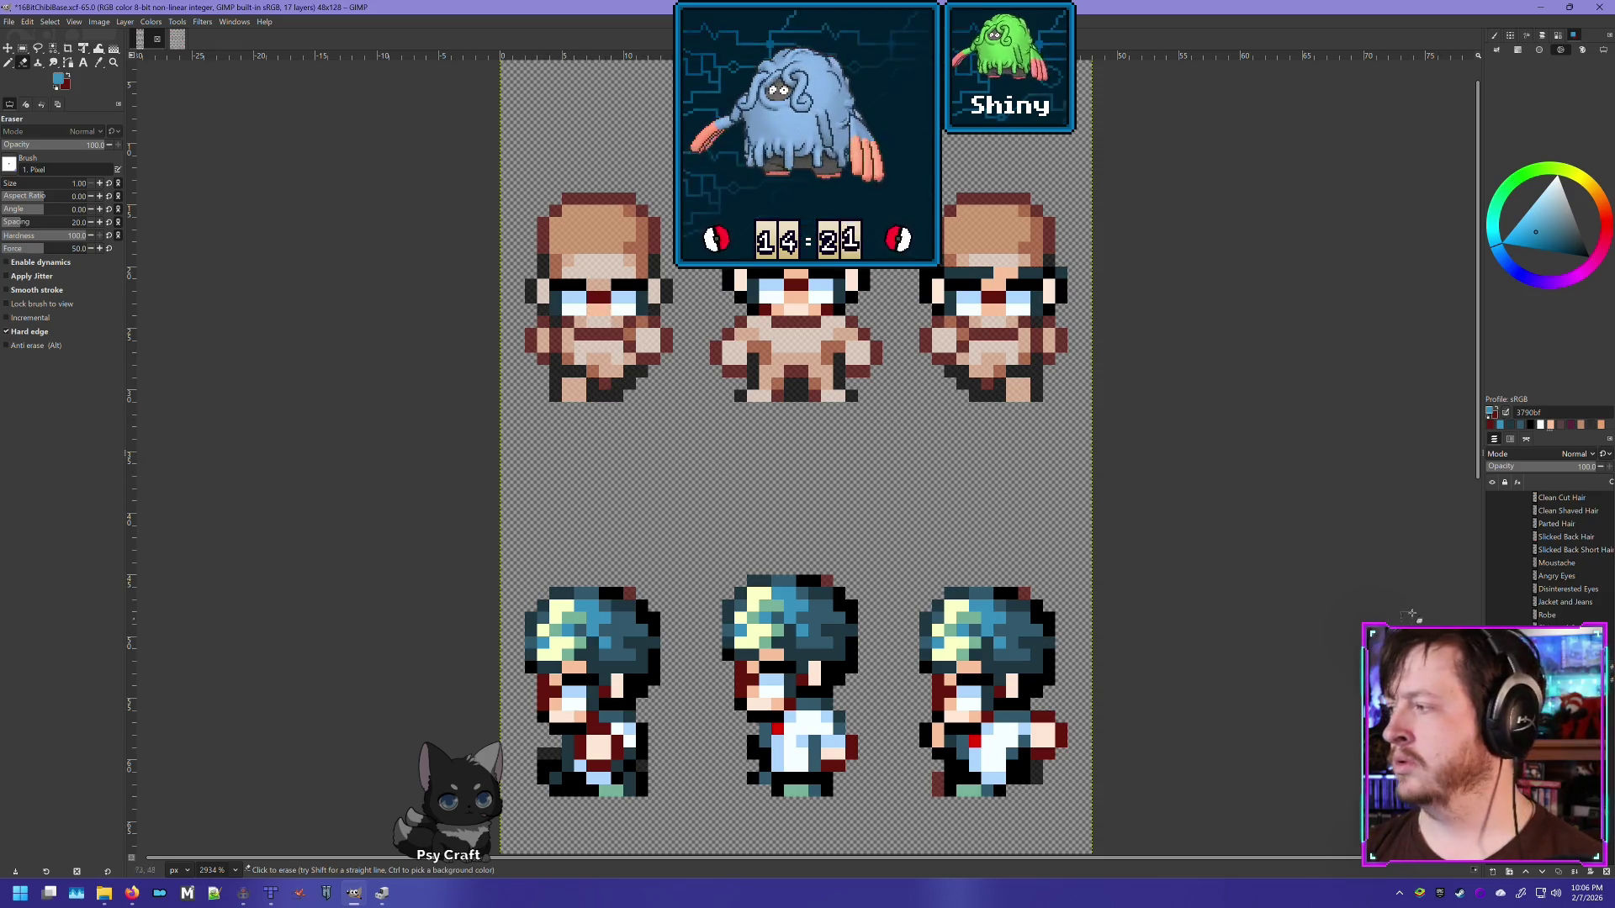
pyautogui.click(1492, 740)
pyautogui.click(1492, 740)
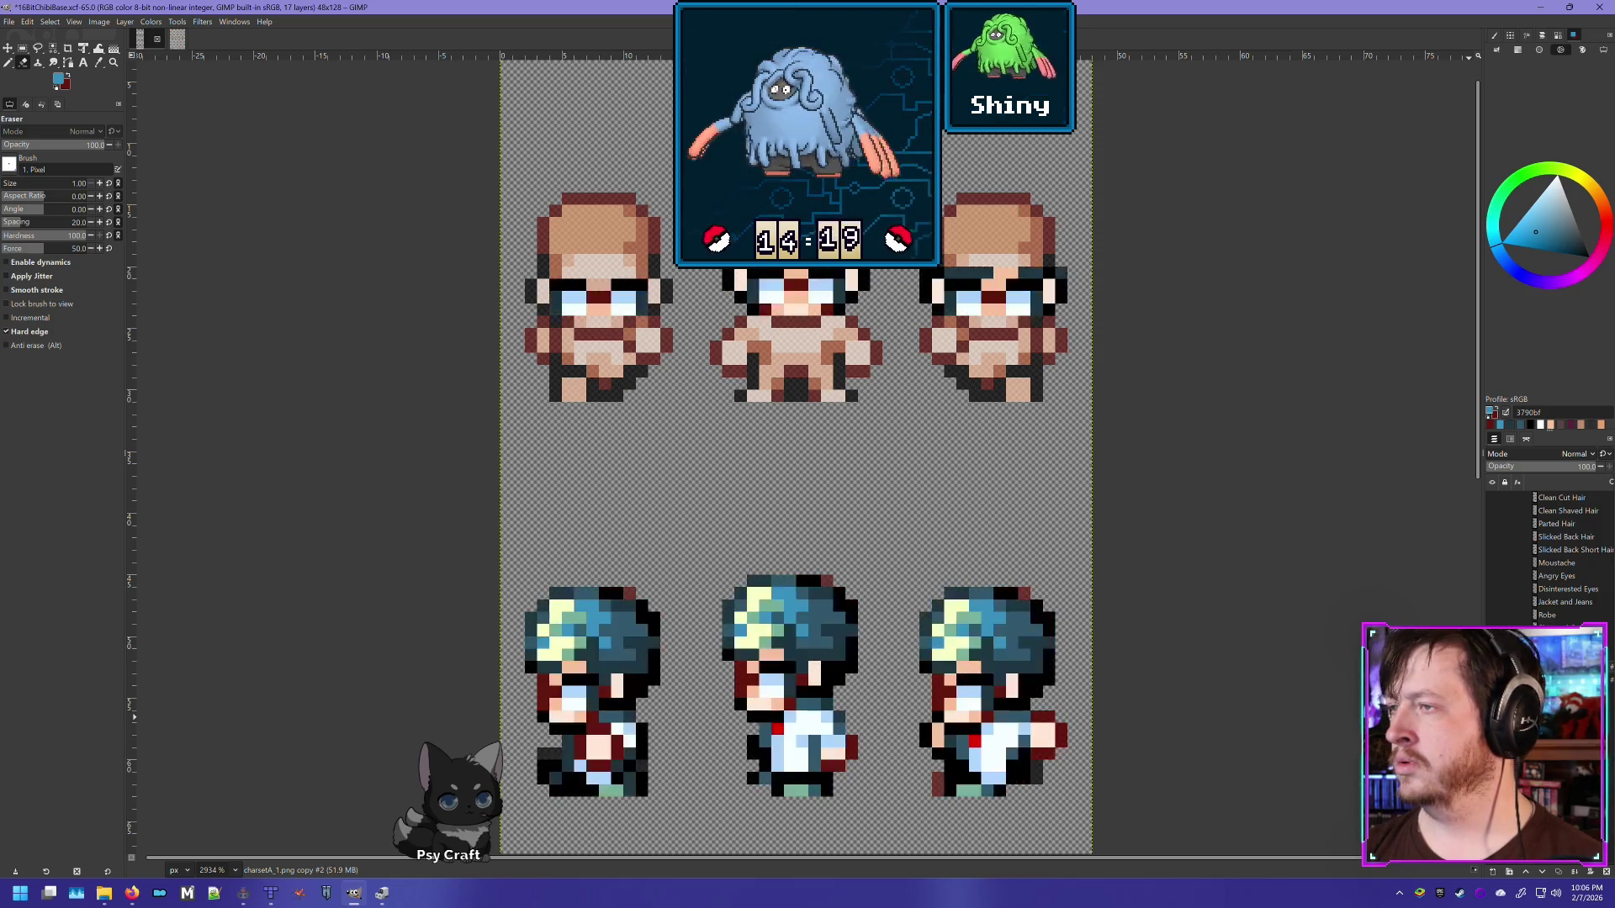
pyautogui.click(1492, 740)
pyautogui.click(1492, 740)
pyautogui.click(1492, 740)
pyautogui.click(1492, 740)
pyautogui.click(1492, 740)
pyautogui.click(1492, 740)
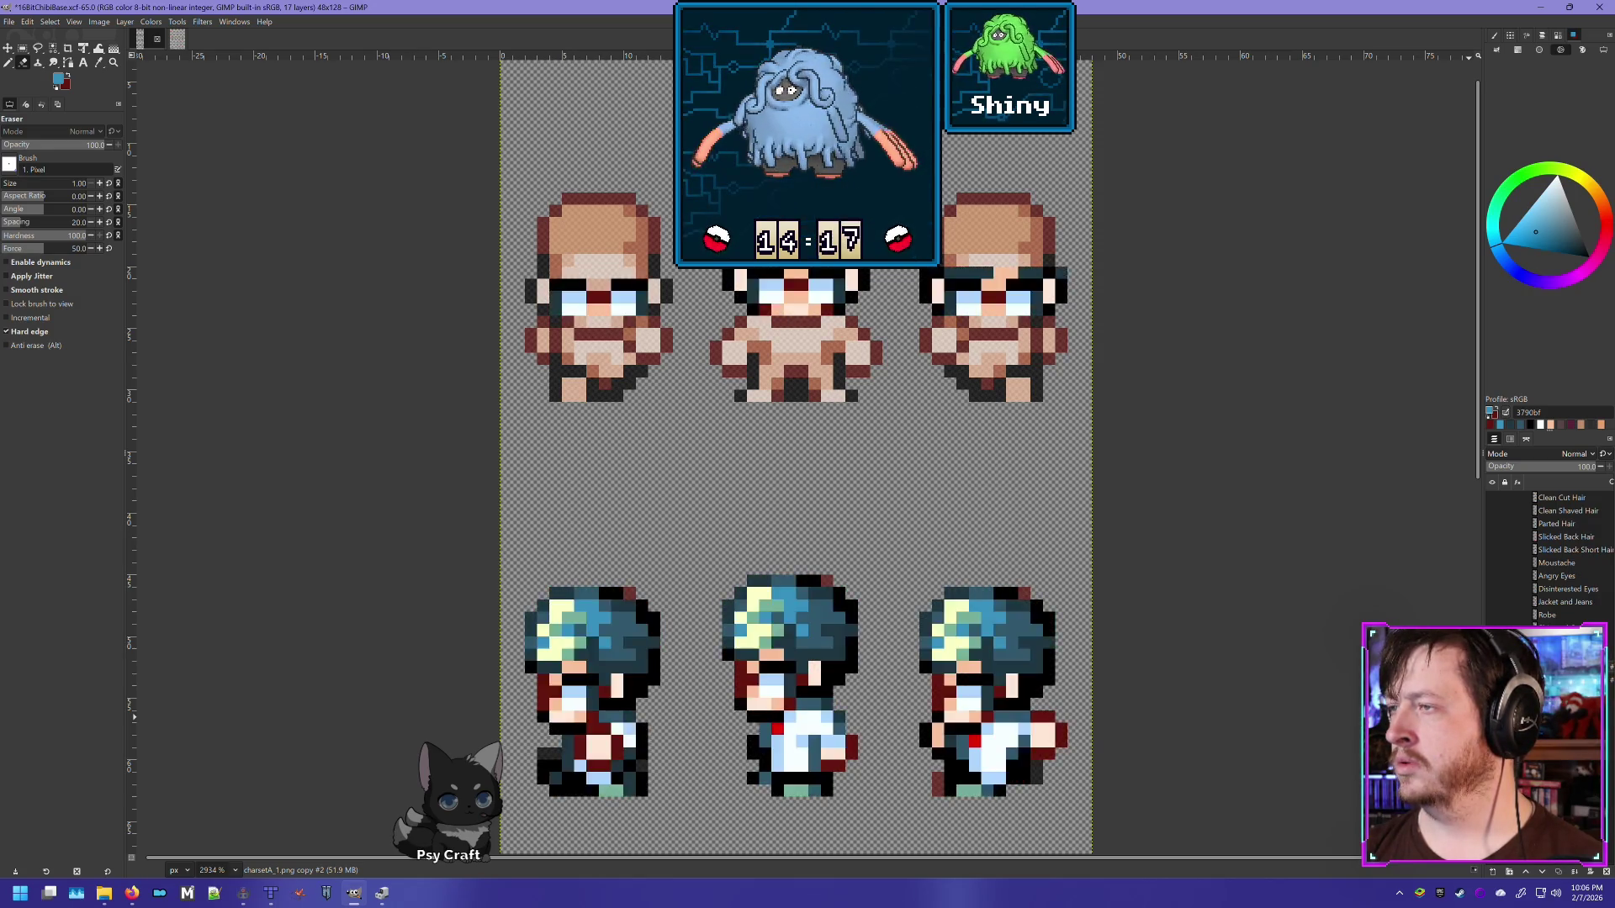
pyautogui.click(1492, 740)
pyautogui.click(1492, 740)
pyautogui.click(1492, 740)
pyautogui.click(1492, 740)
pyautogui.click(1492, 740)
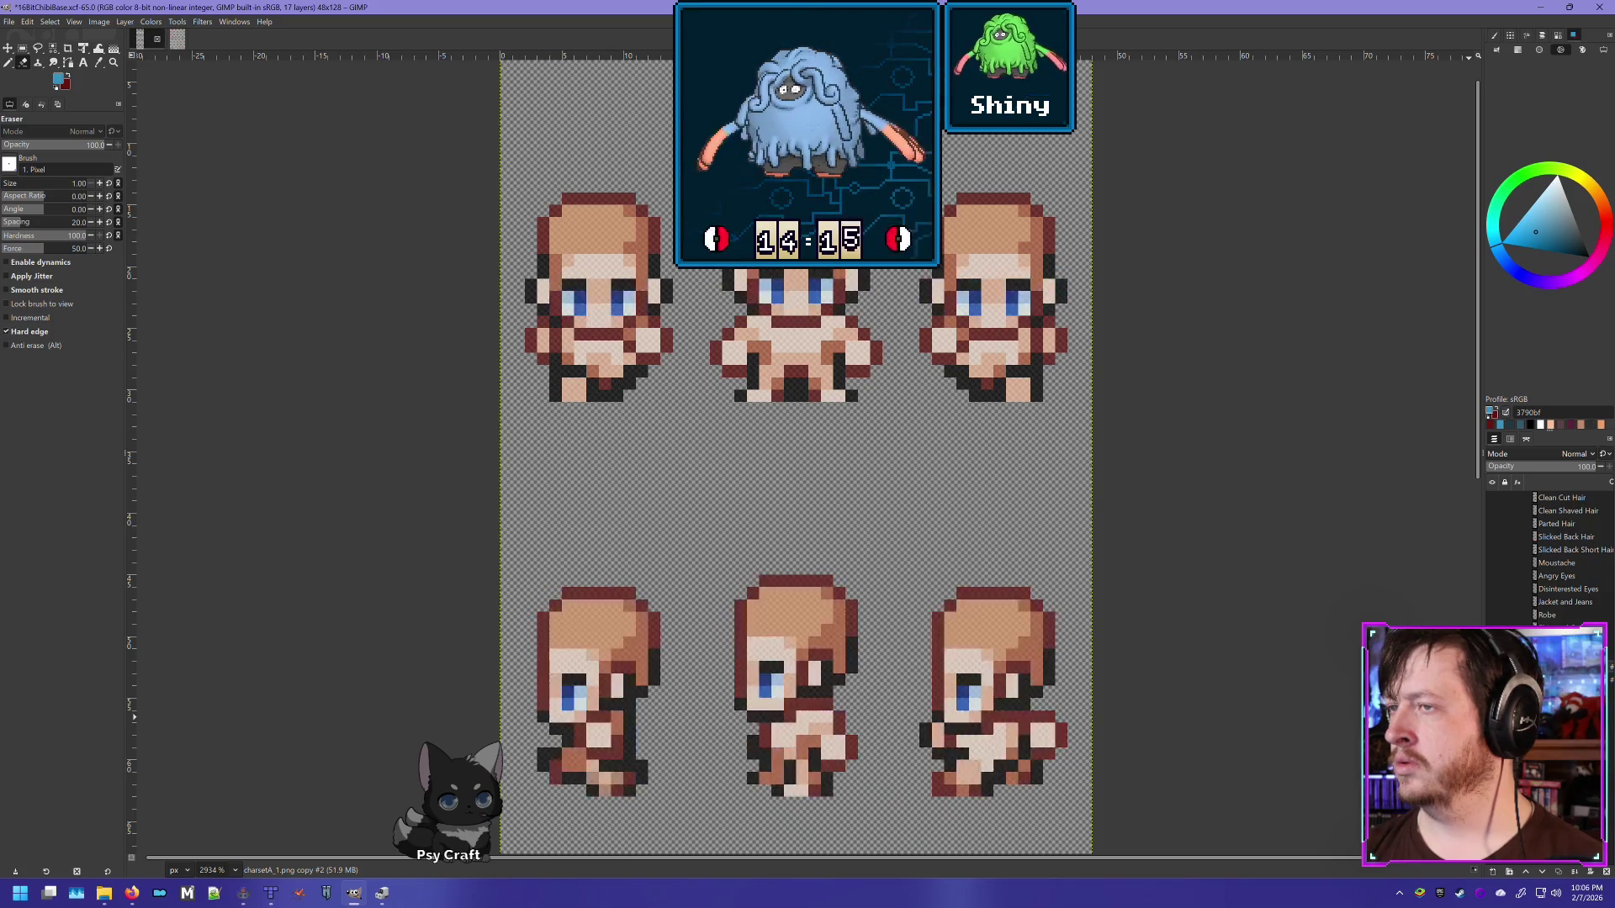
pyautogui.click(1492, 740)
pyautogui.click(1492, 740)
pyautogui.click(1492, 740)
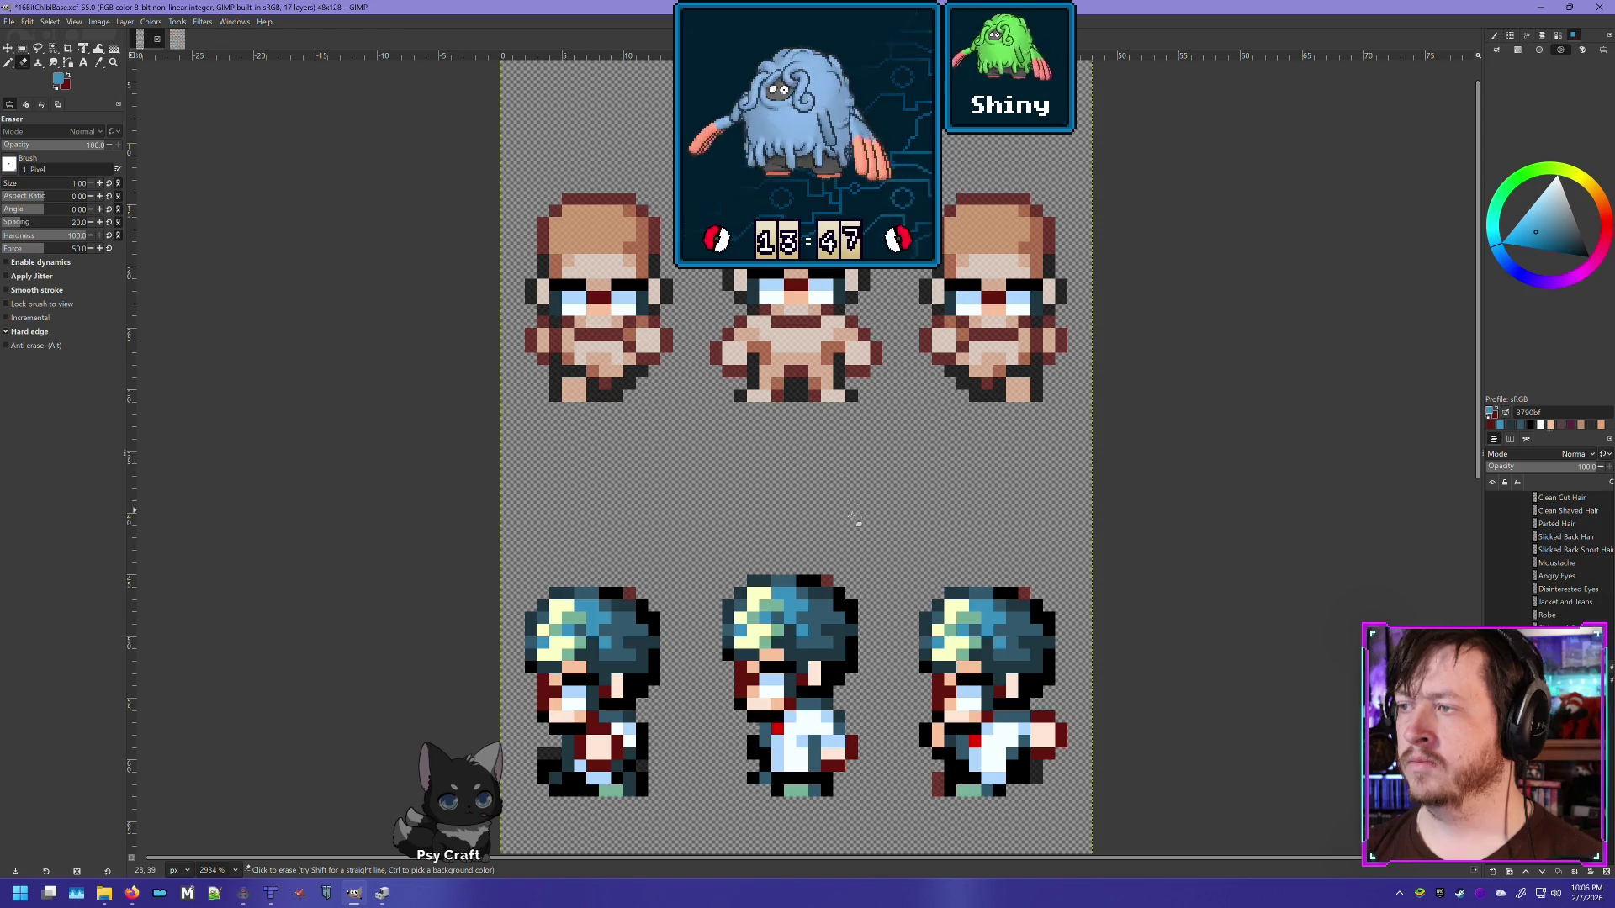
pyautogui.hscroll(2, 808, 450)
pyautogui.scroll(-1, 739, 483)
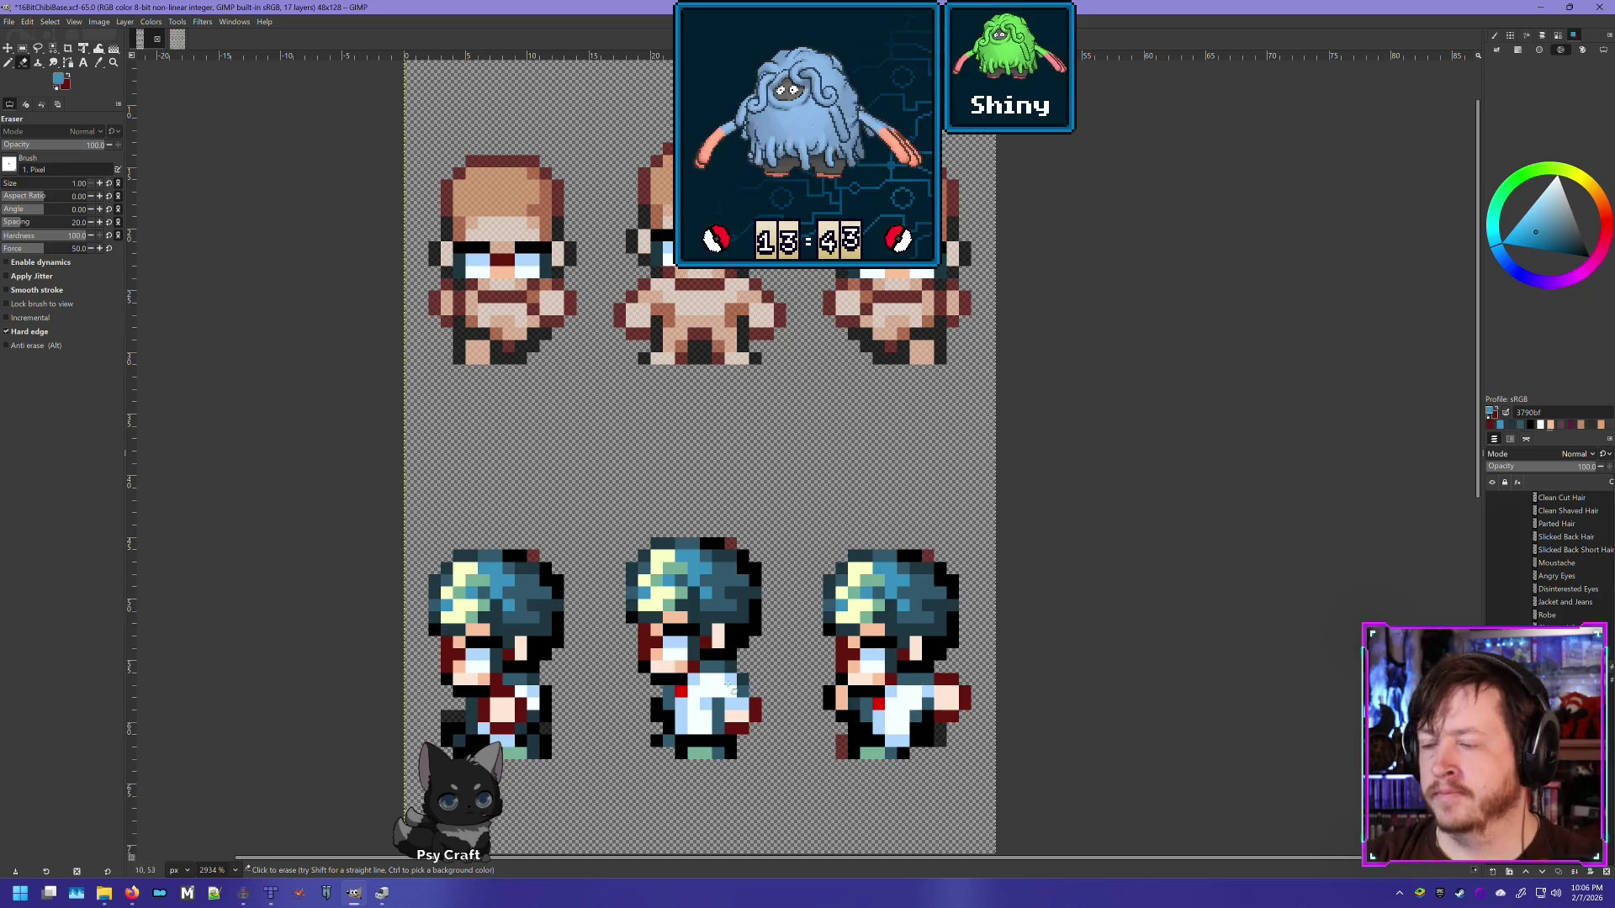
# Step: Delete the teal hair from the tops of the lower three sprites with a rectangle selection
pyautogui.click(22, 48)
pyautogui.moveTo(418, 539); pyautogui.dragTo(983, 624)
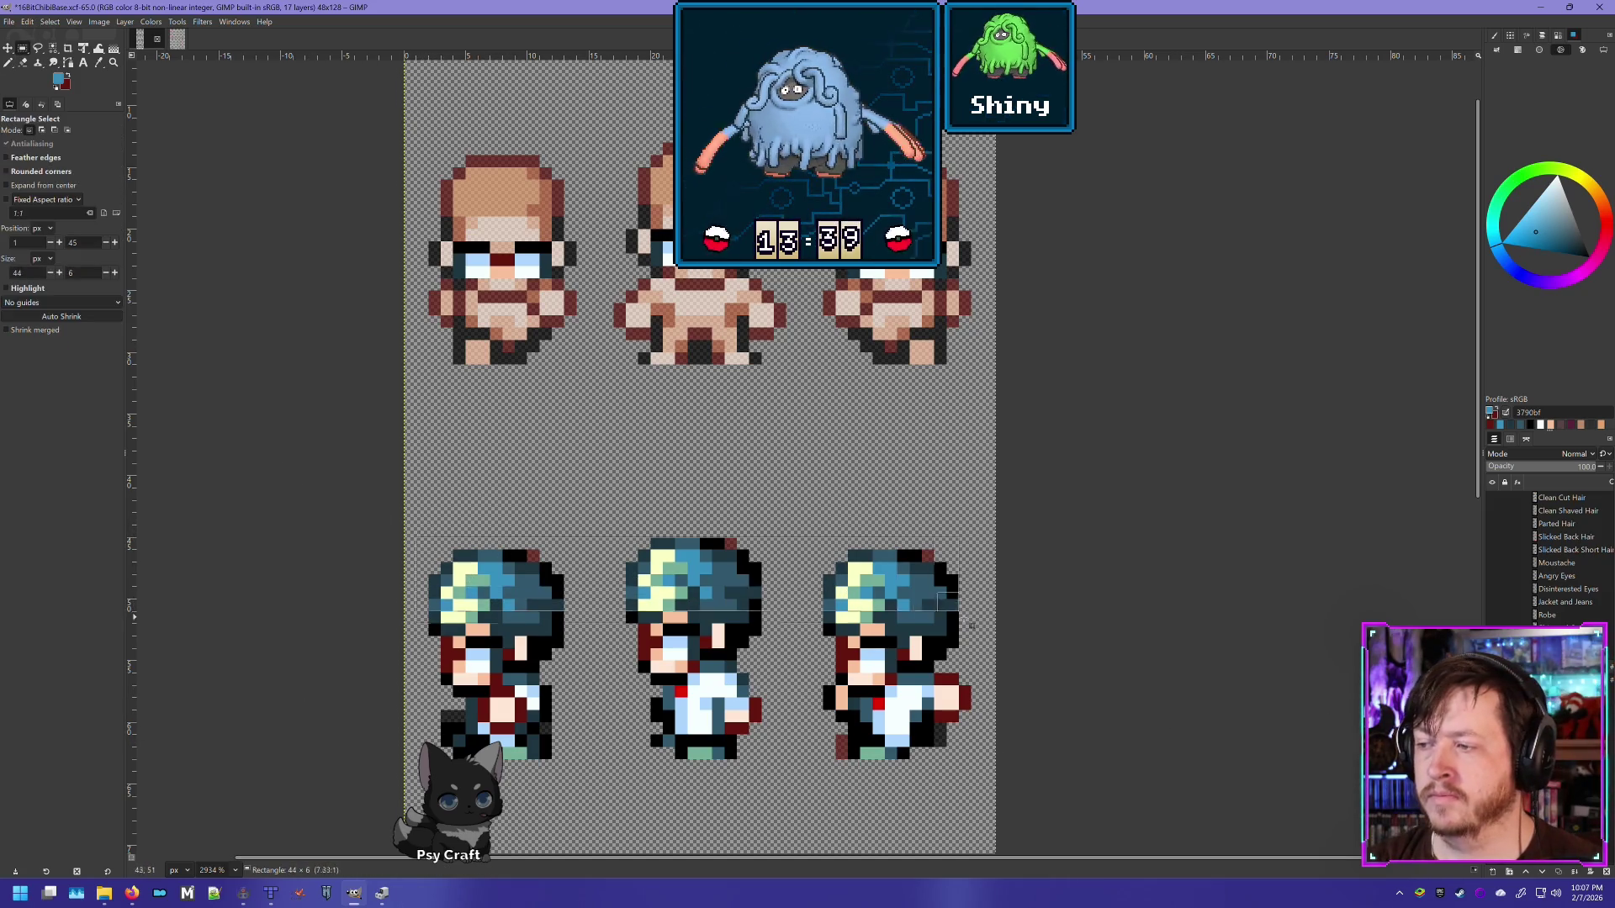
pyautogui.press('Delete')
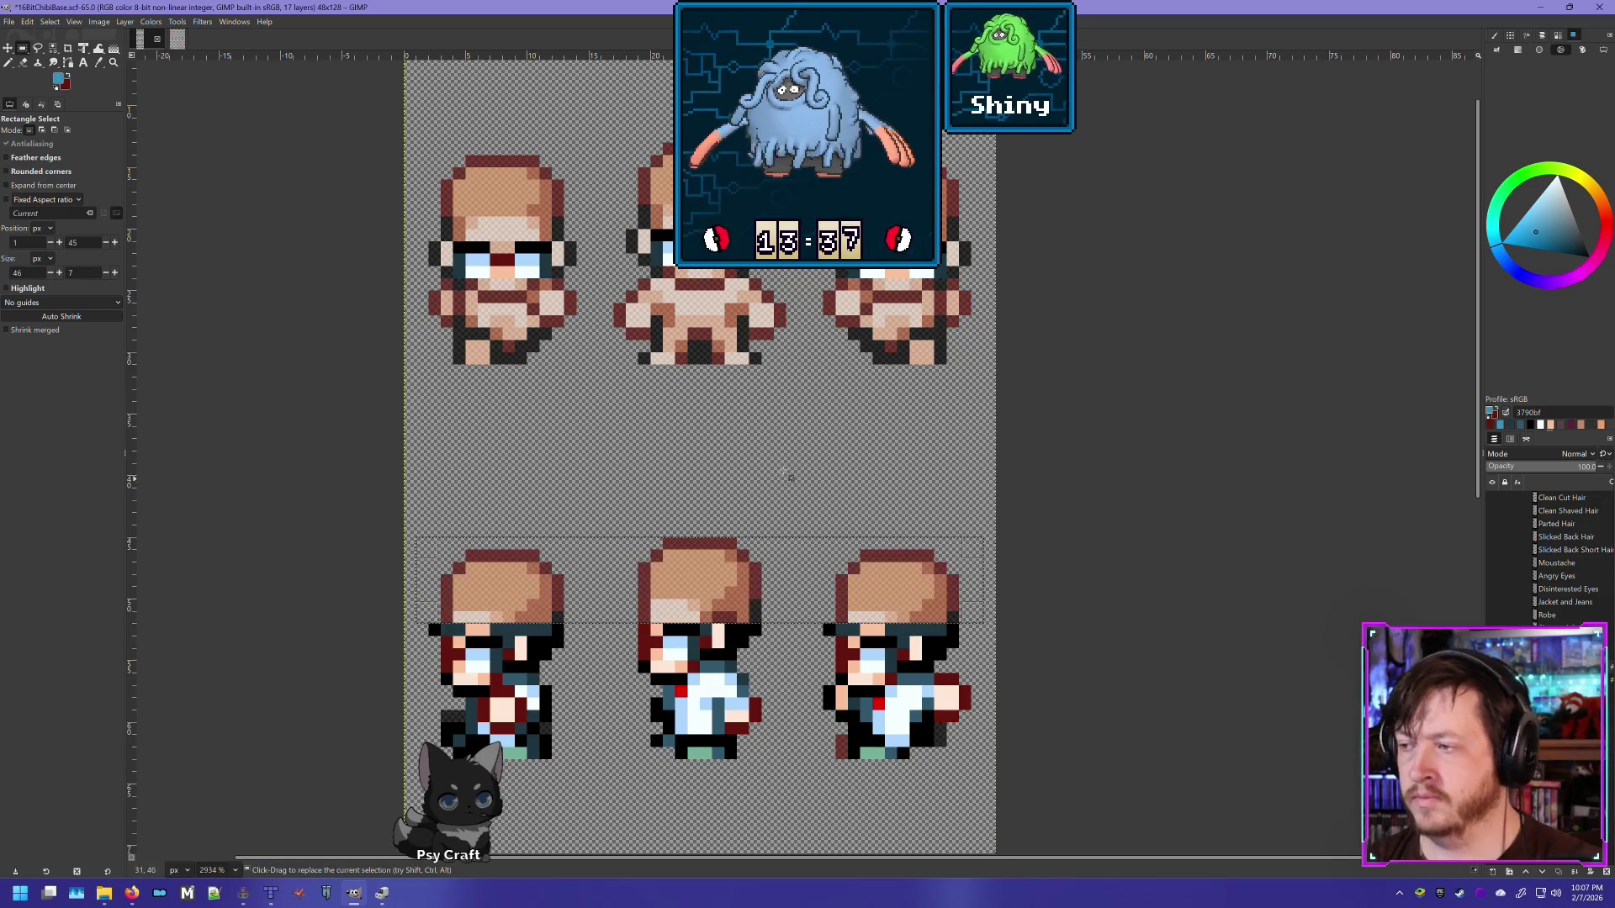
pyautogui.hotkey('ctrl', 'shift', 'a')
# Step: Erase the leftover eye band, face, hair and jacket pixels from the left and middle sprites
pyautogui.click(23, 62)
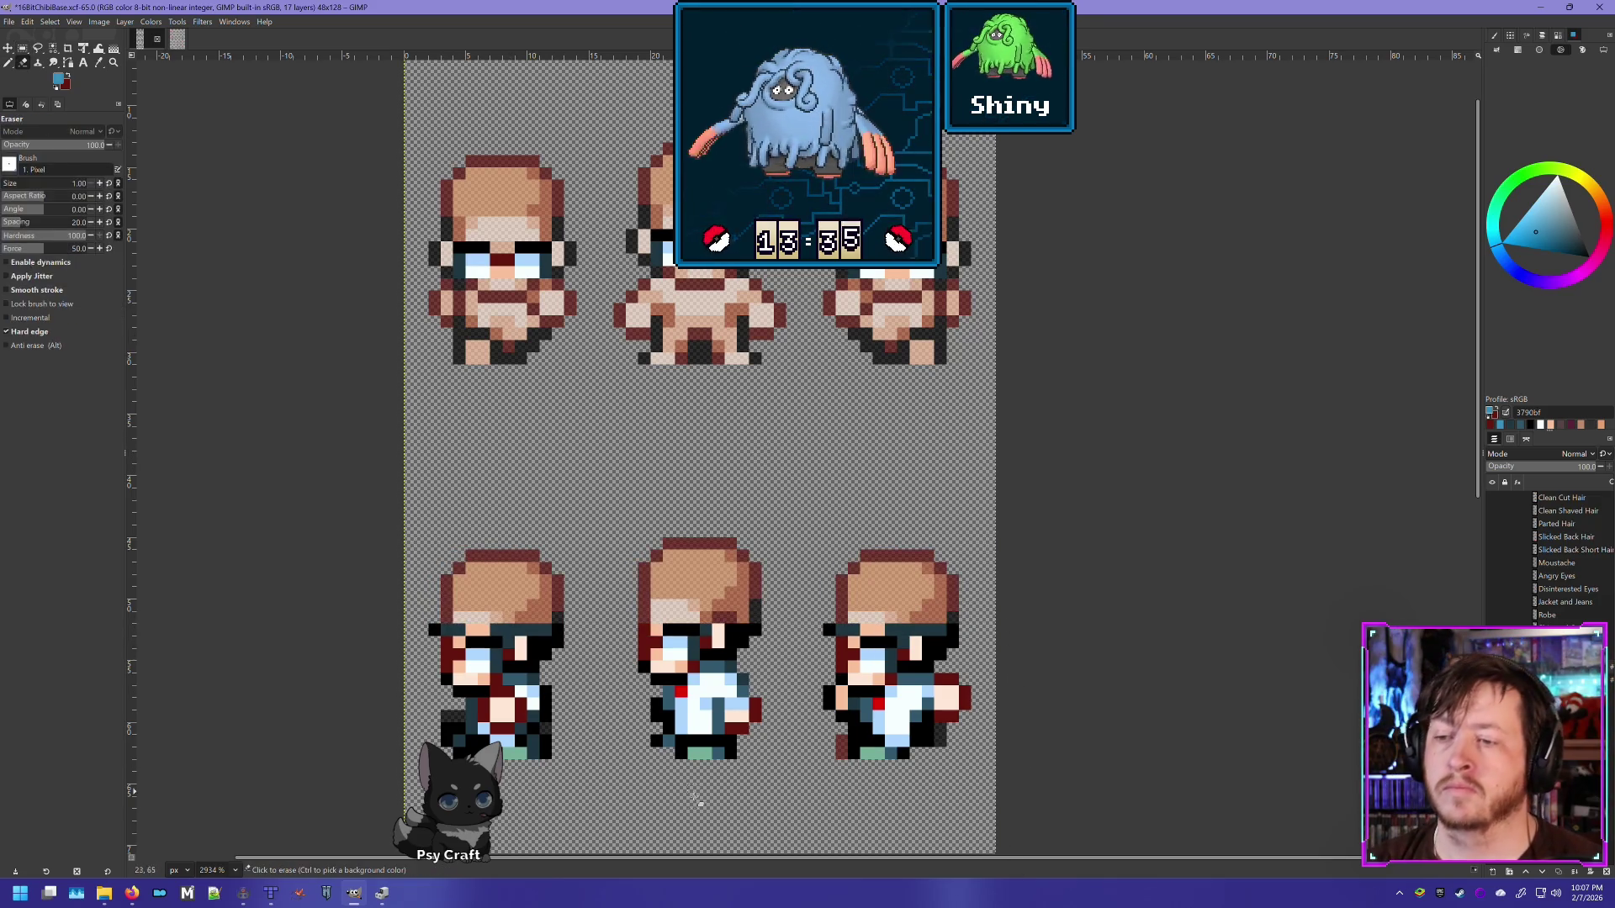
pyautogui.scroll(4, 719, 483)
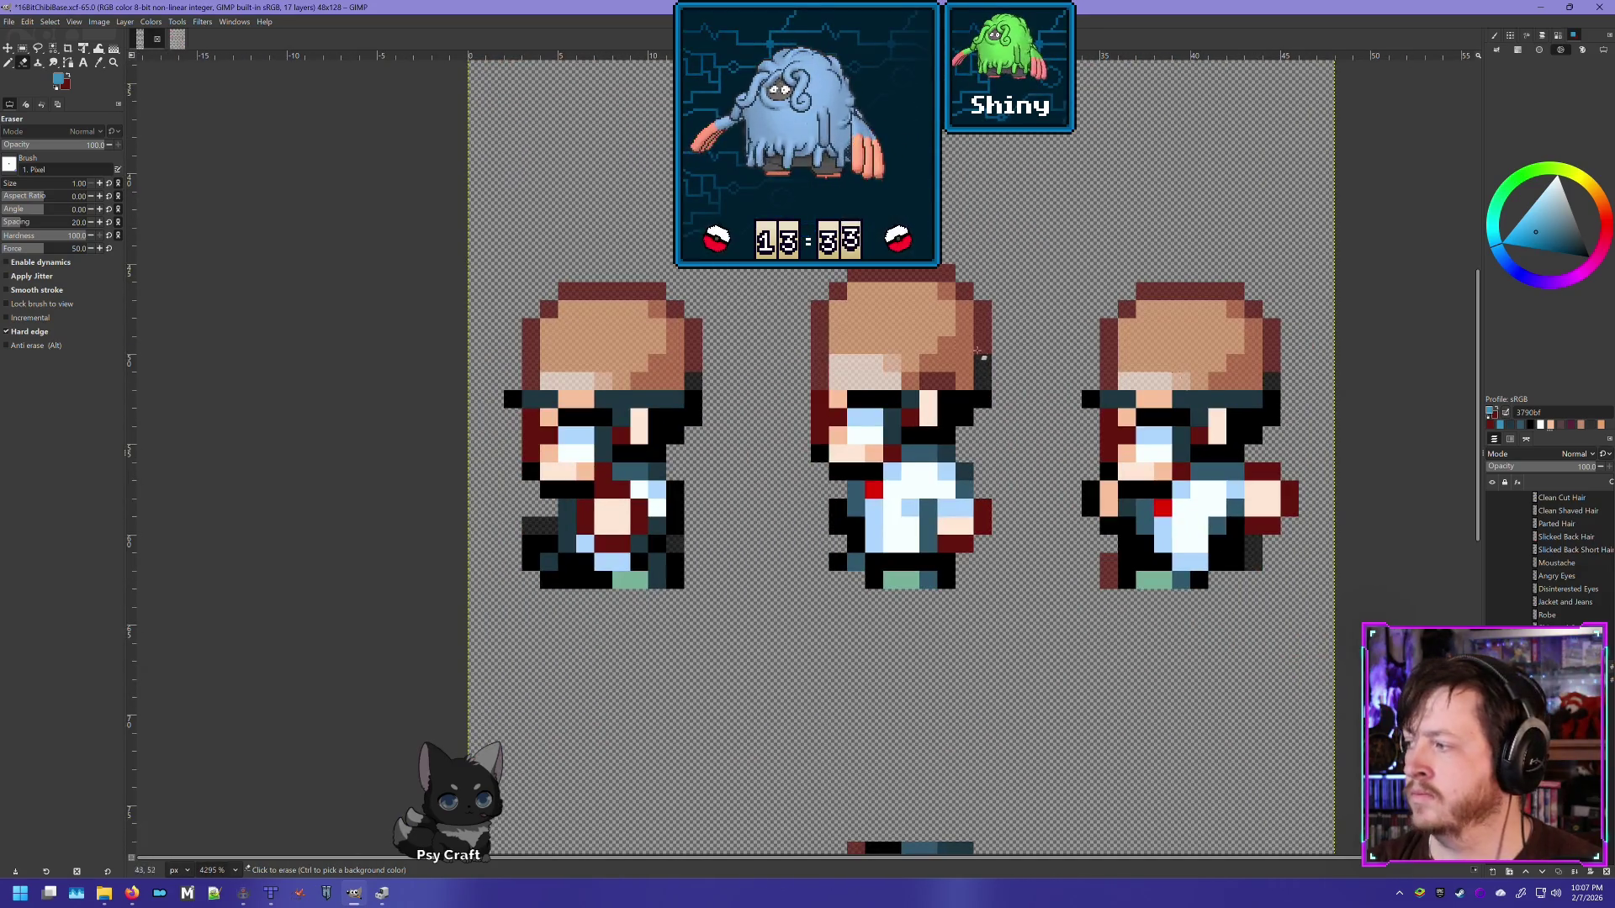
pyautogui.moveTo(508, 400); pyautogui.dragTo(710, 412)
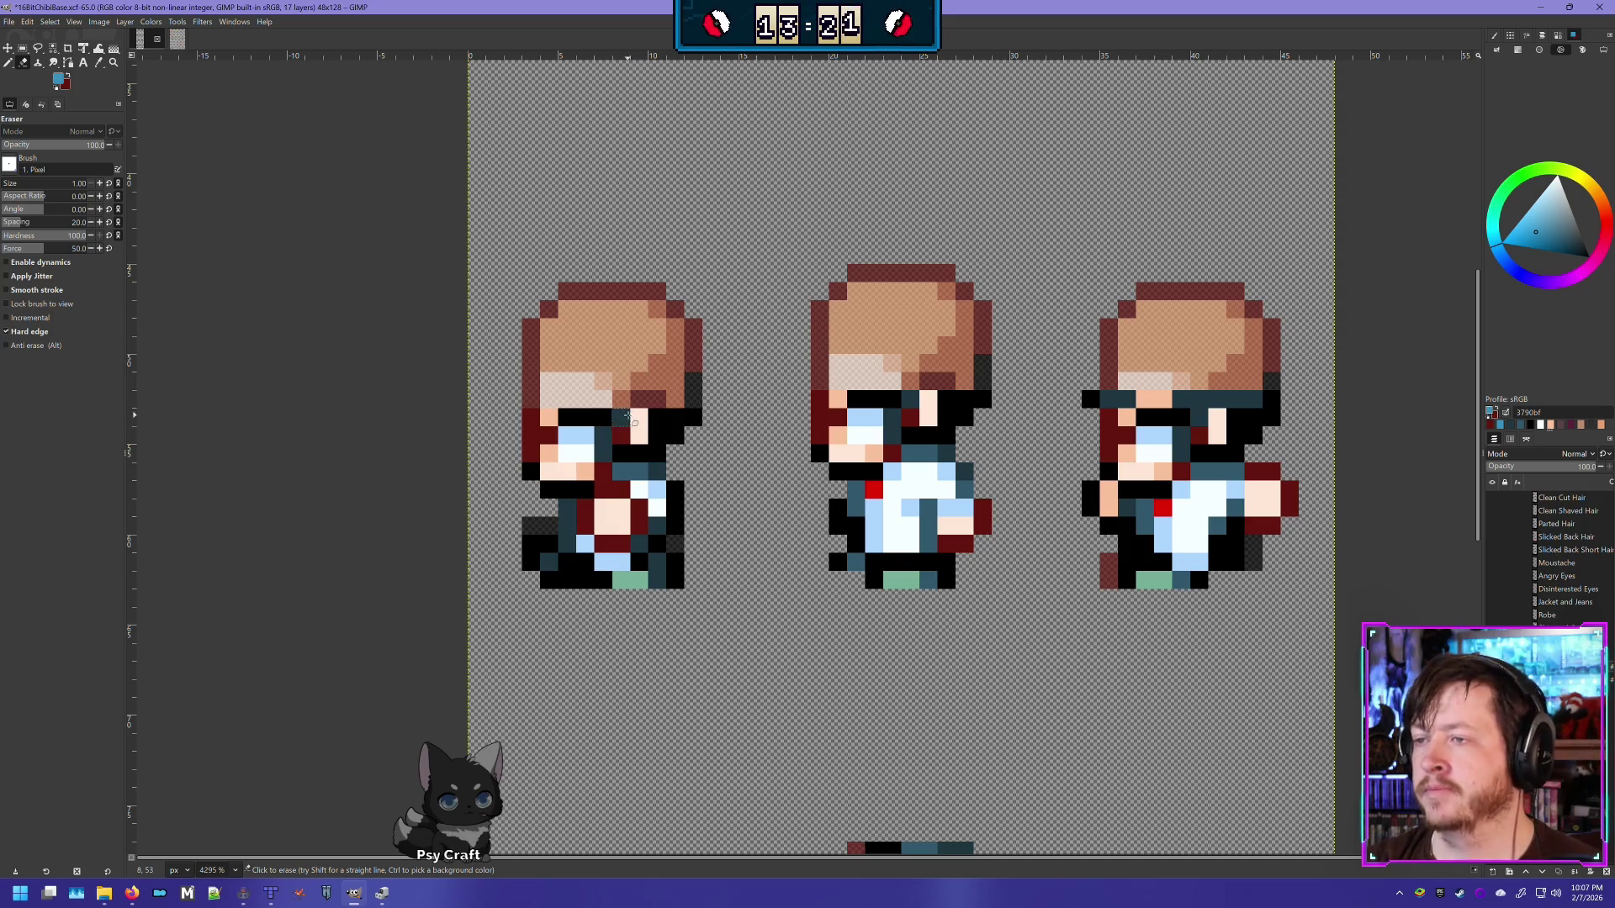
pyautogui.moveTo(629, 418); pyautogui.dragTo(658, 456)
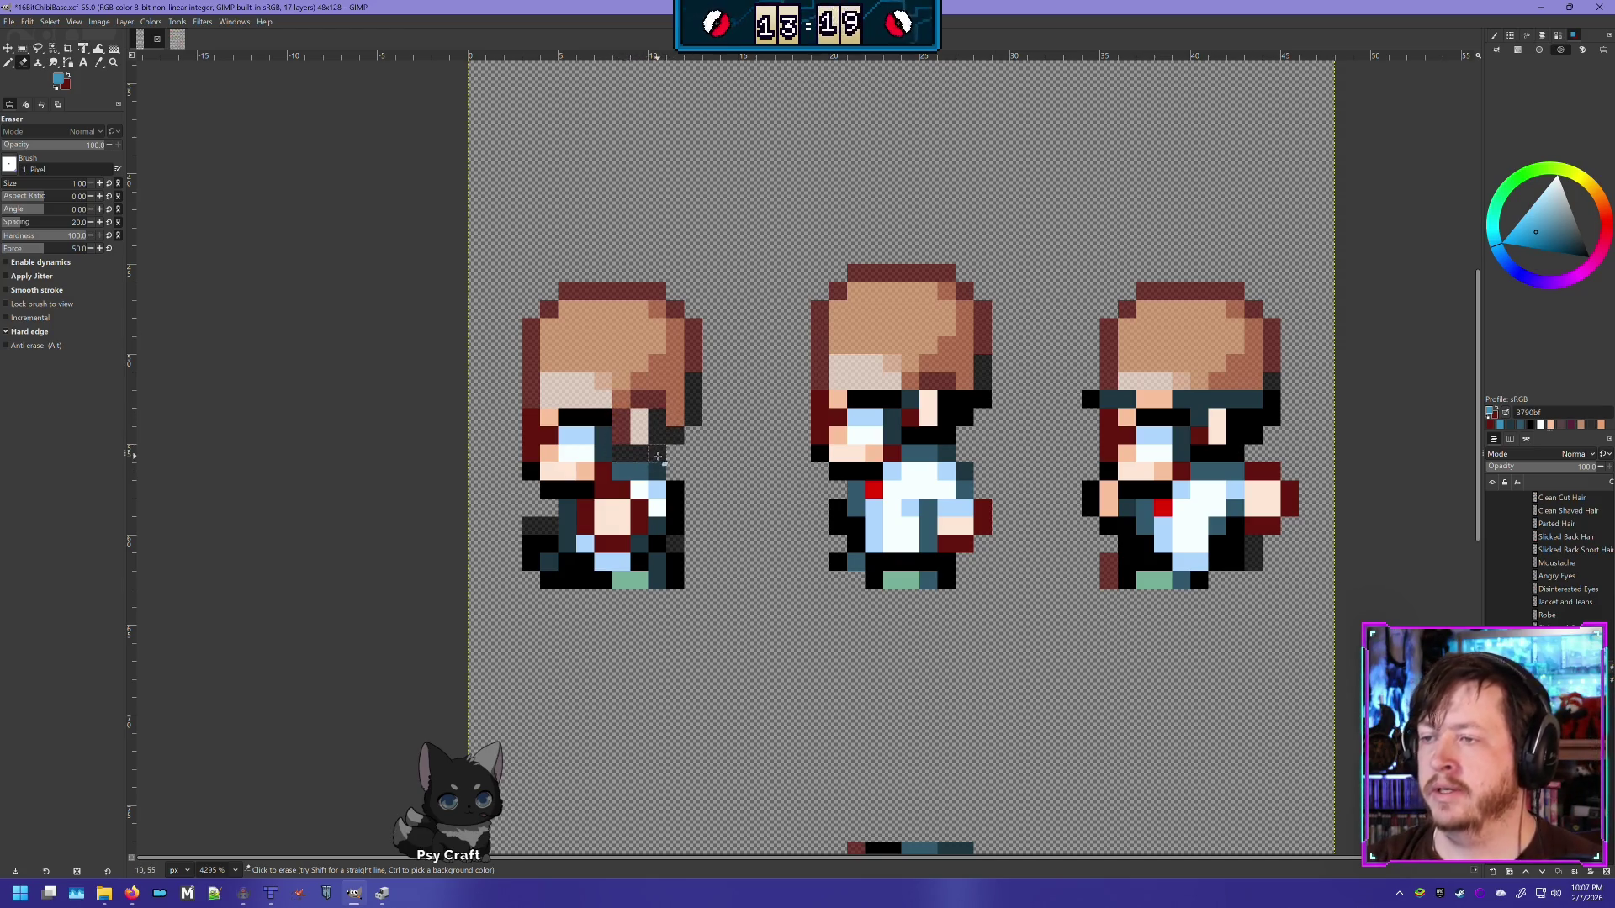
pyautogui.click(661, 312)
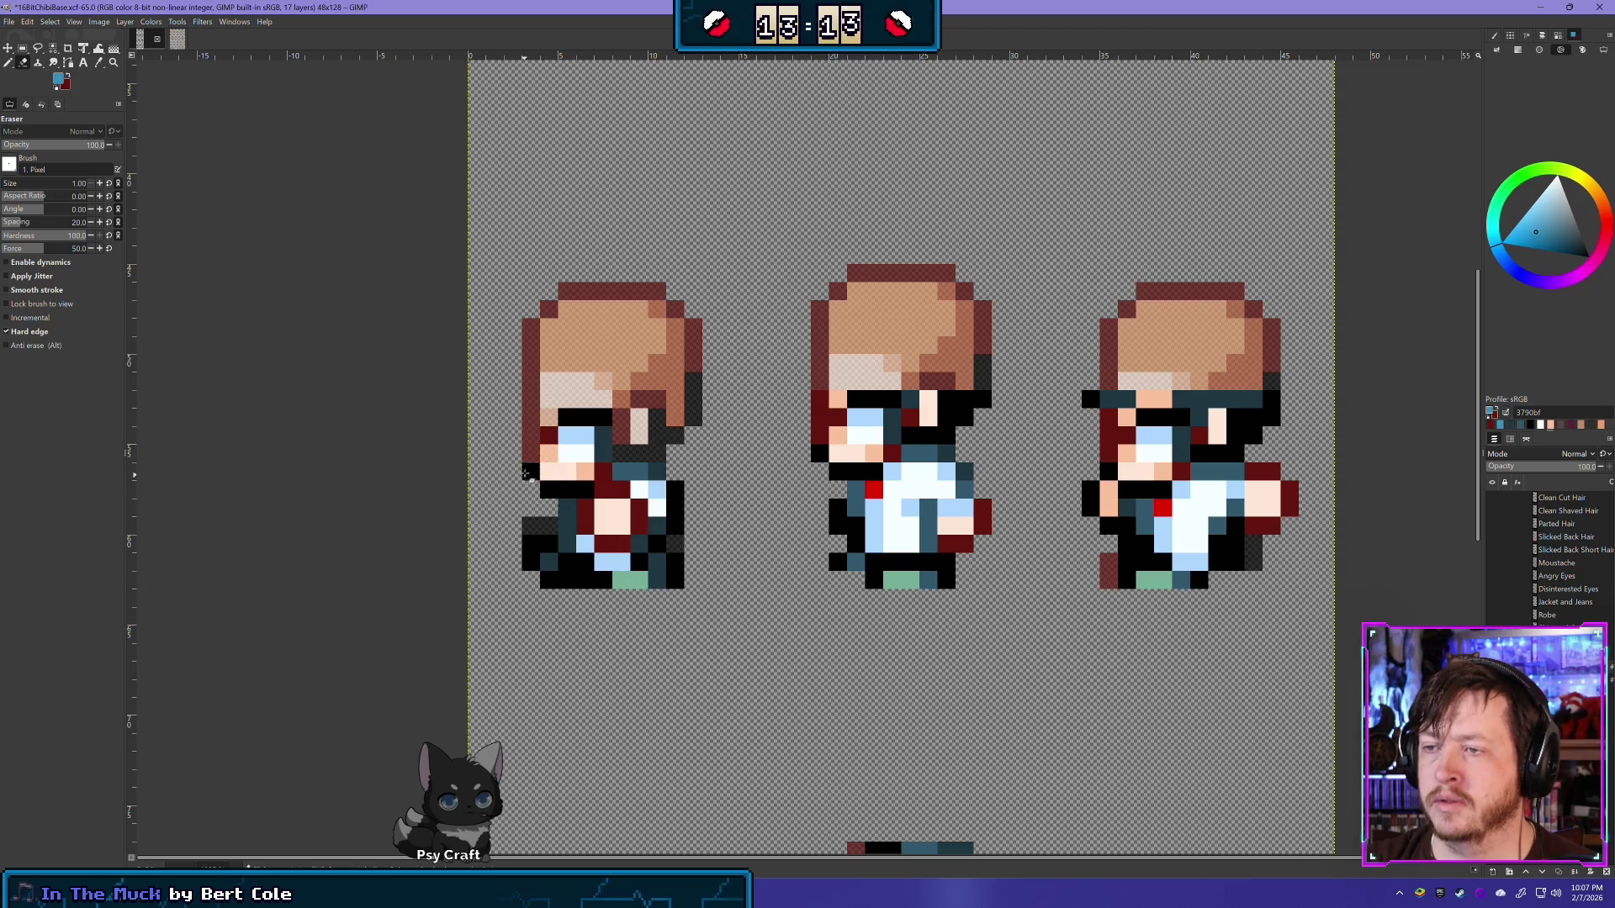
pyautogui.moveTo(530, 470); pyautogui.dragTo(664, 475)
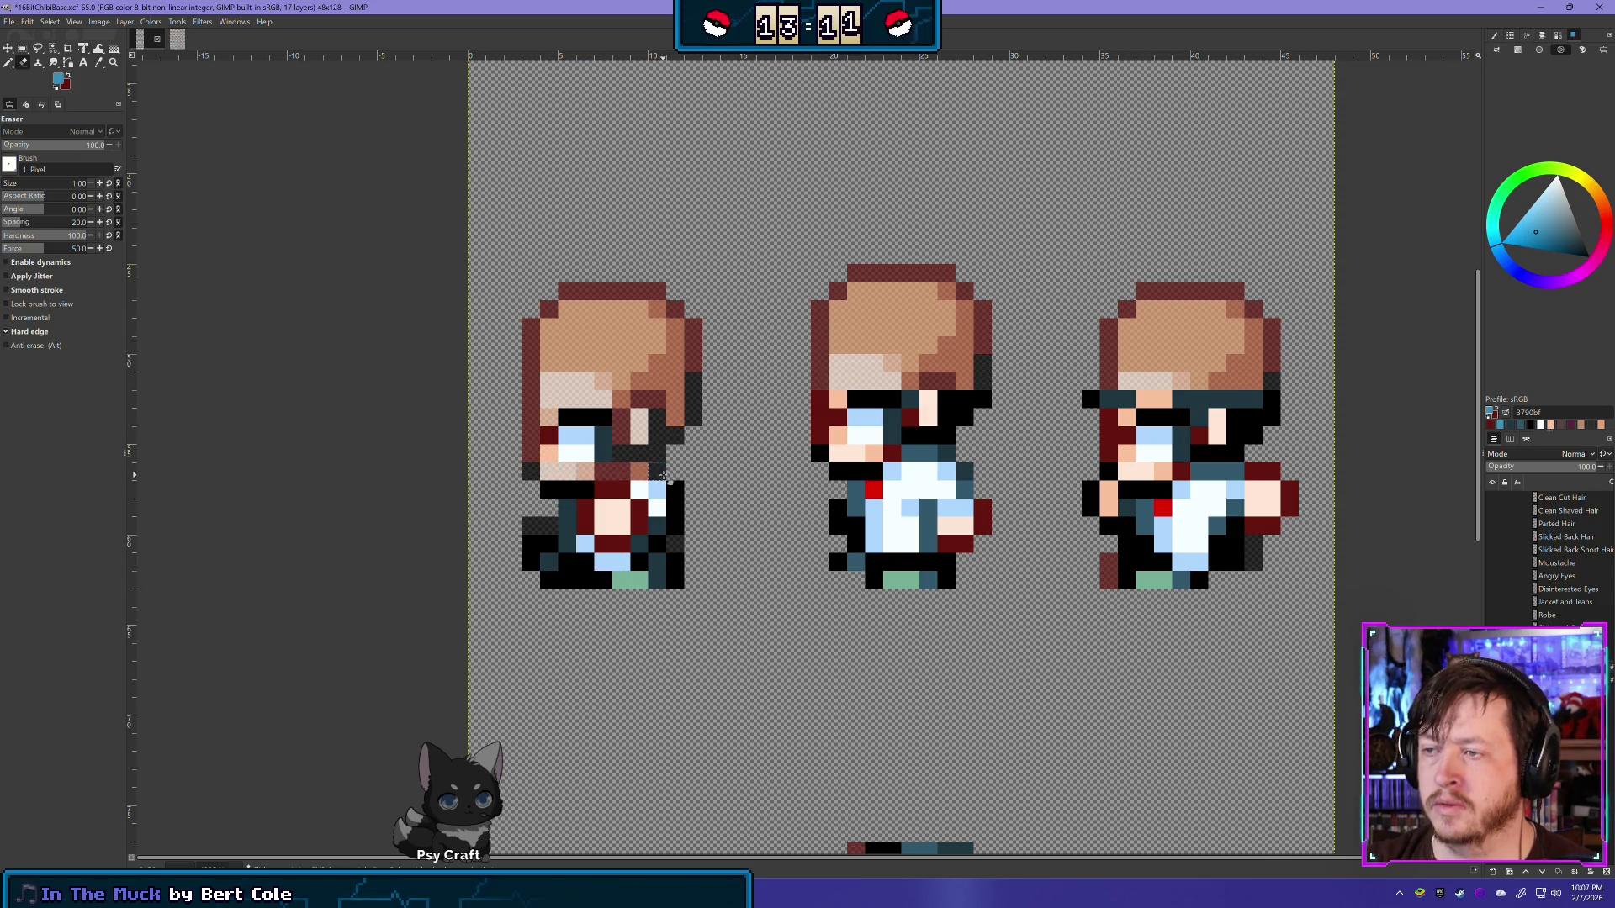
pyautogui.moveTo(542, 486)
pyautogui.mouseDown()
pyautogui.moveTo(685, 496)
pyautogui.moveTo(597, 525)
pyautogui.moveTo(642, 547)
pyautogui.moveTo(551, 572)
pyautogui.moveTo(530, 545)
pyautogui.moveTo(615, 547)
pyautogui.moveTo(668, 580)
pyautogui.mouseUp()
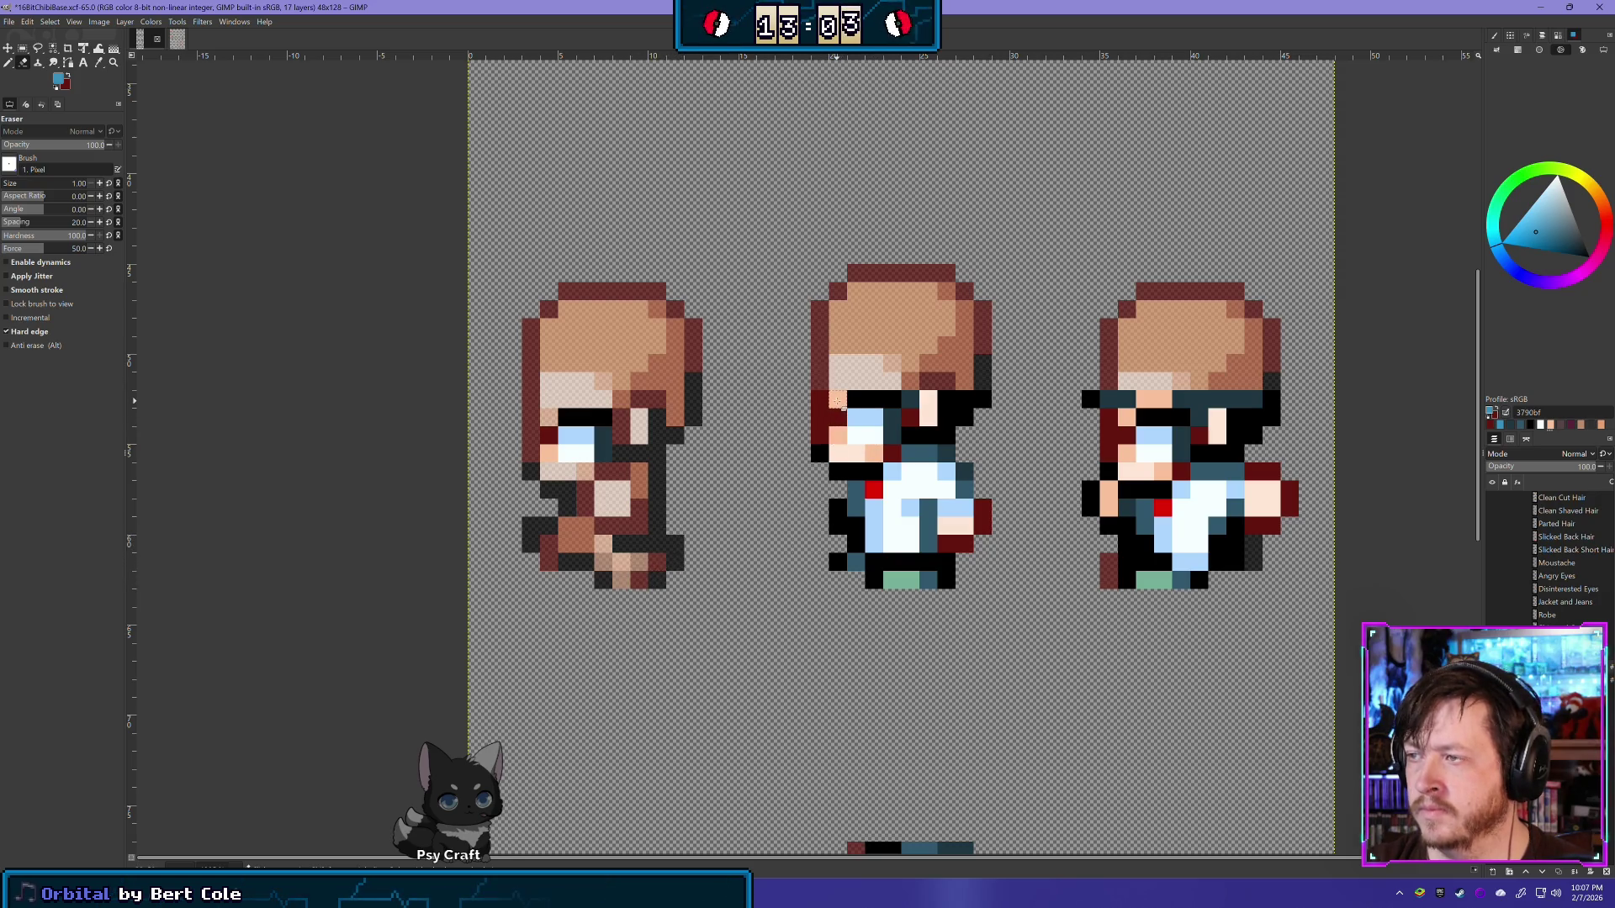
pyautogui.click(822, 439)
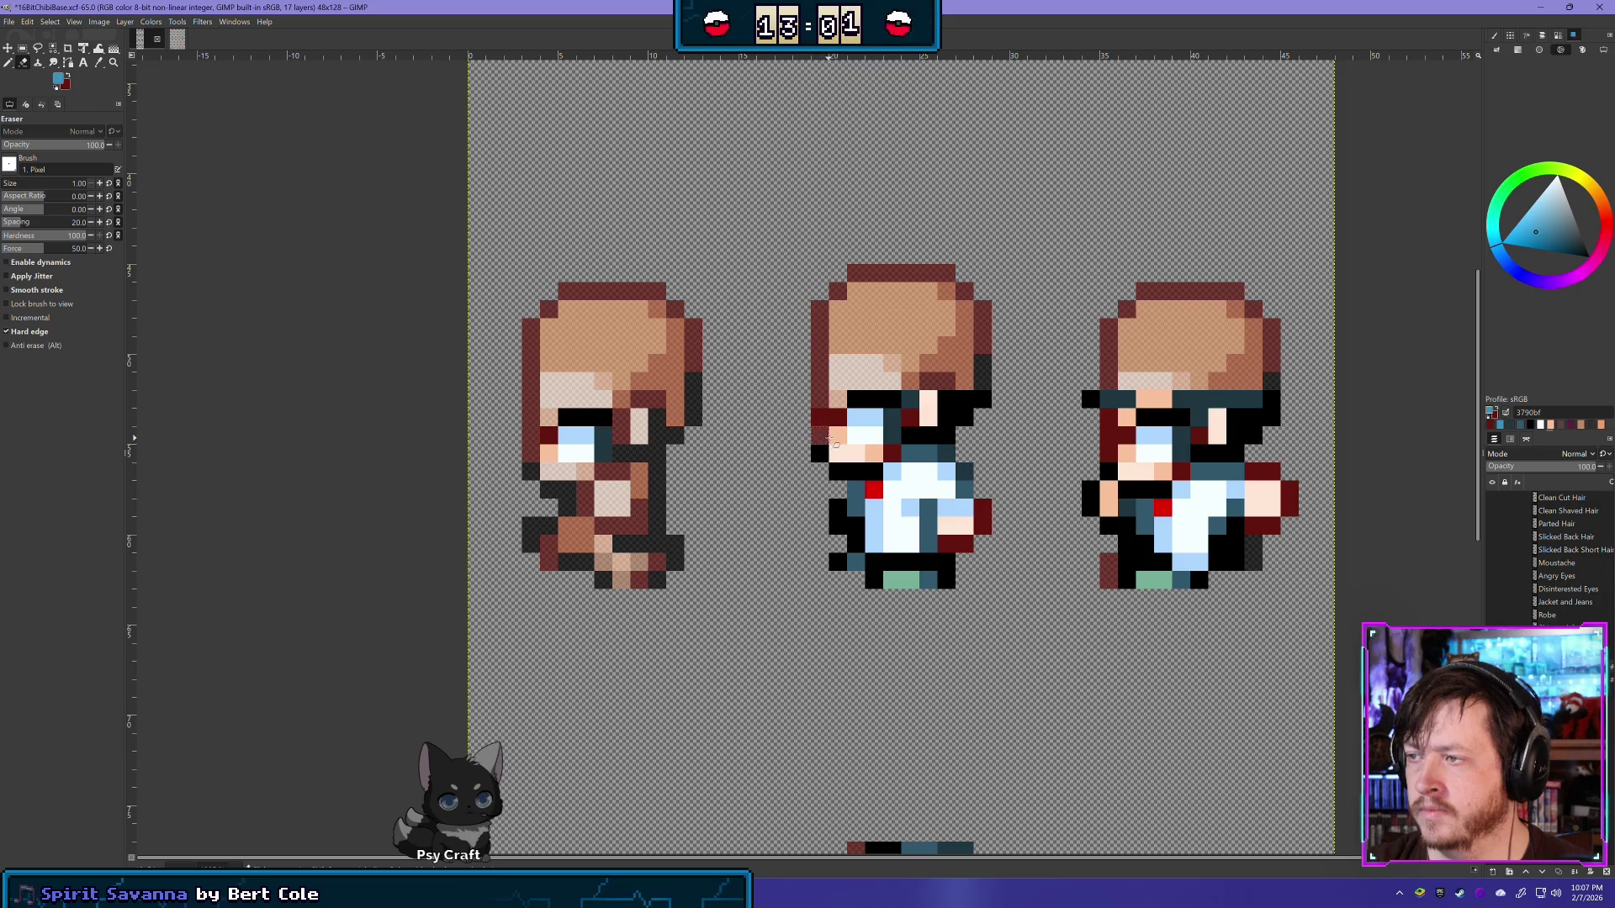
pyautogui.moveTo(839, 449); pyautogui.dragTo(877, 458)
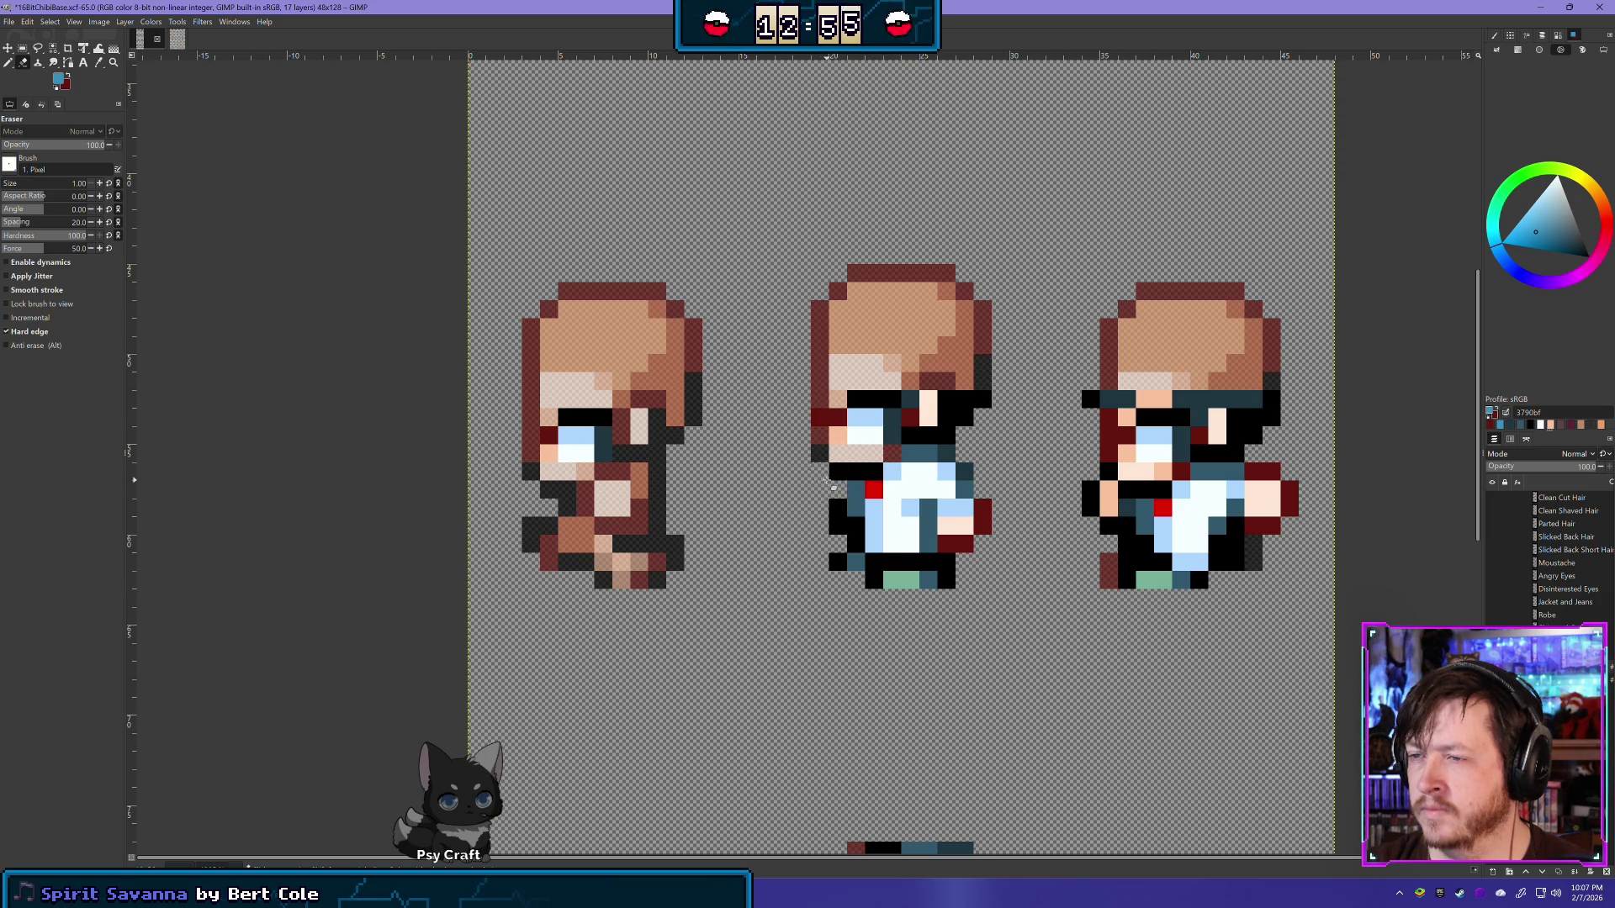
pyautogui.hotkey('ctrl', 'z')
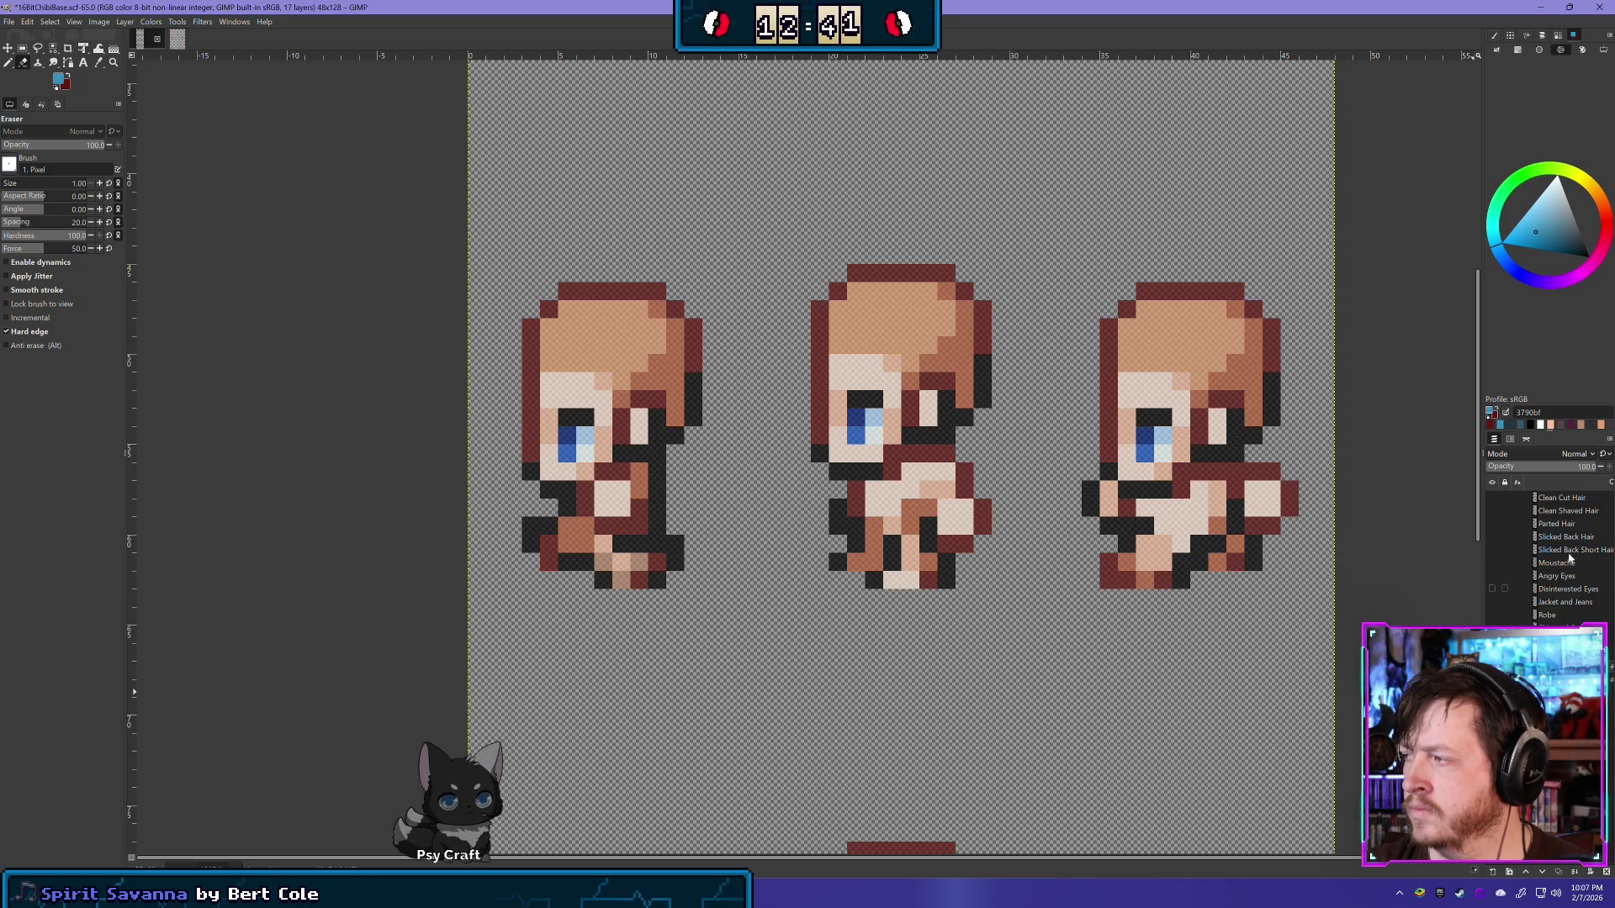
# Step: At 70 layer opacity, paint the pixel under the middle sprite's eye in skin colour f9c19d
pyautogui.click(1573, 466)
pyautogui.write('70')
pyautogui.press('Return')
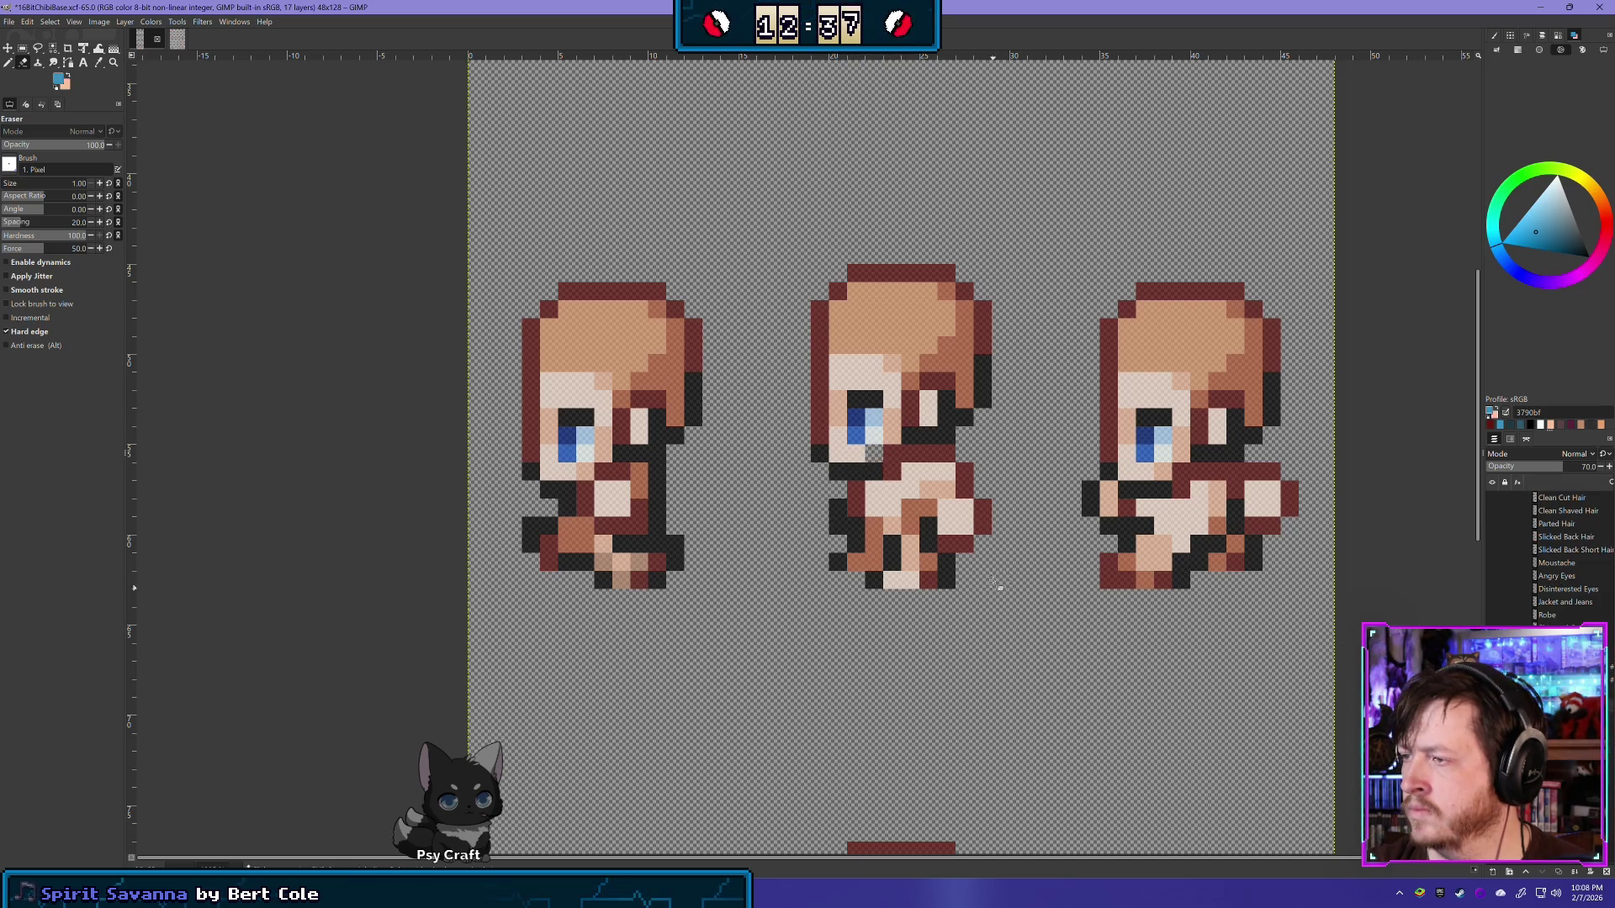
pyautogui.press('n')
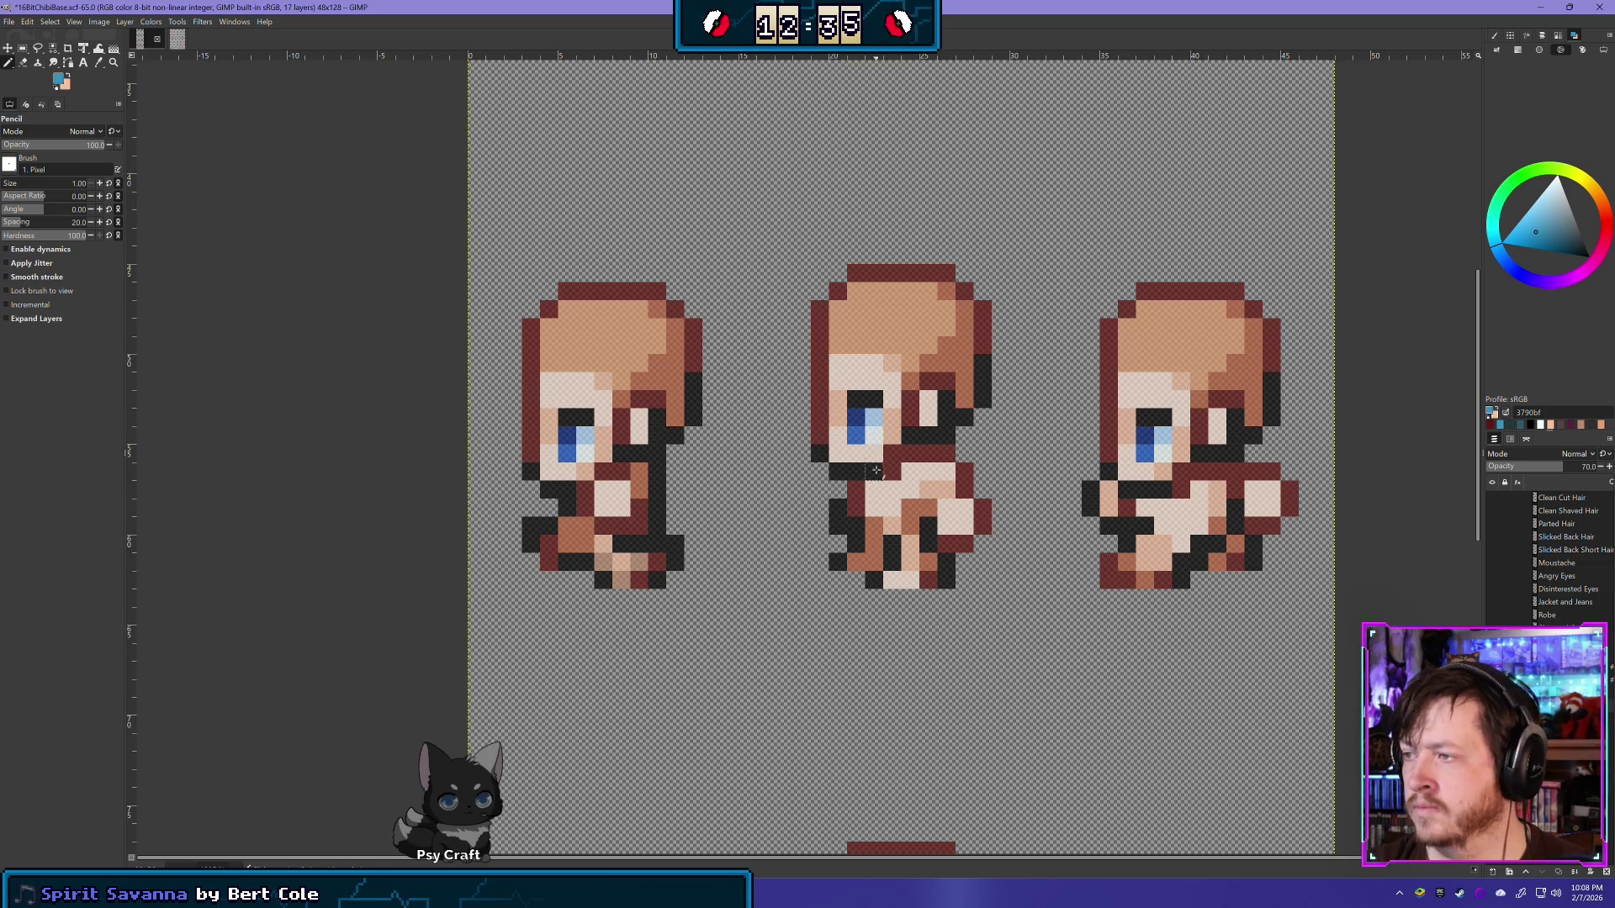
pyautogui.click(874, 454)
pyautogui.keyDown('ctrl'); pyautogui.click(836, 415); pyautogui.keyUp('ctrl')
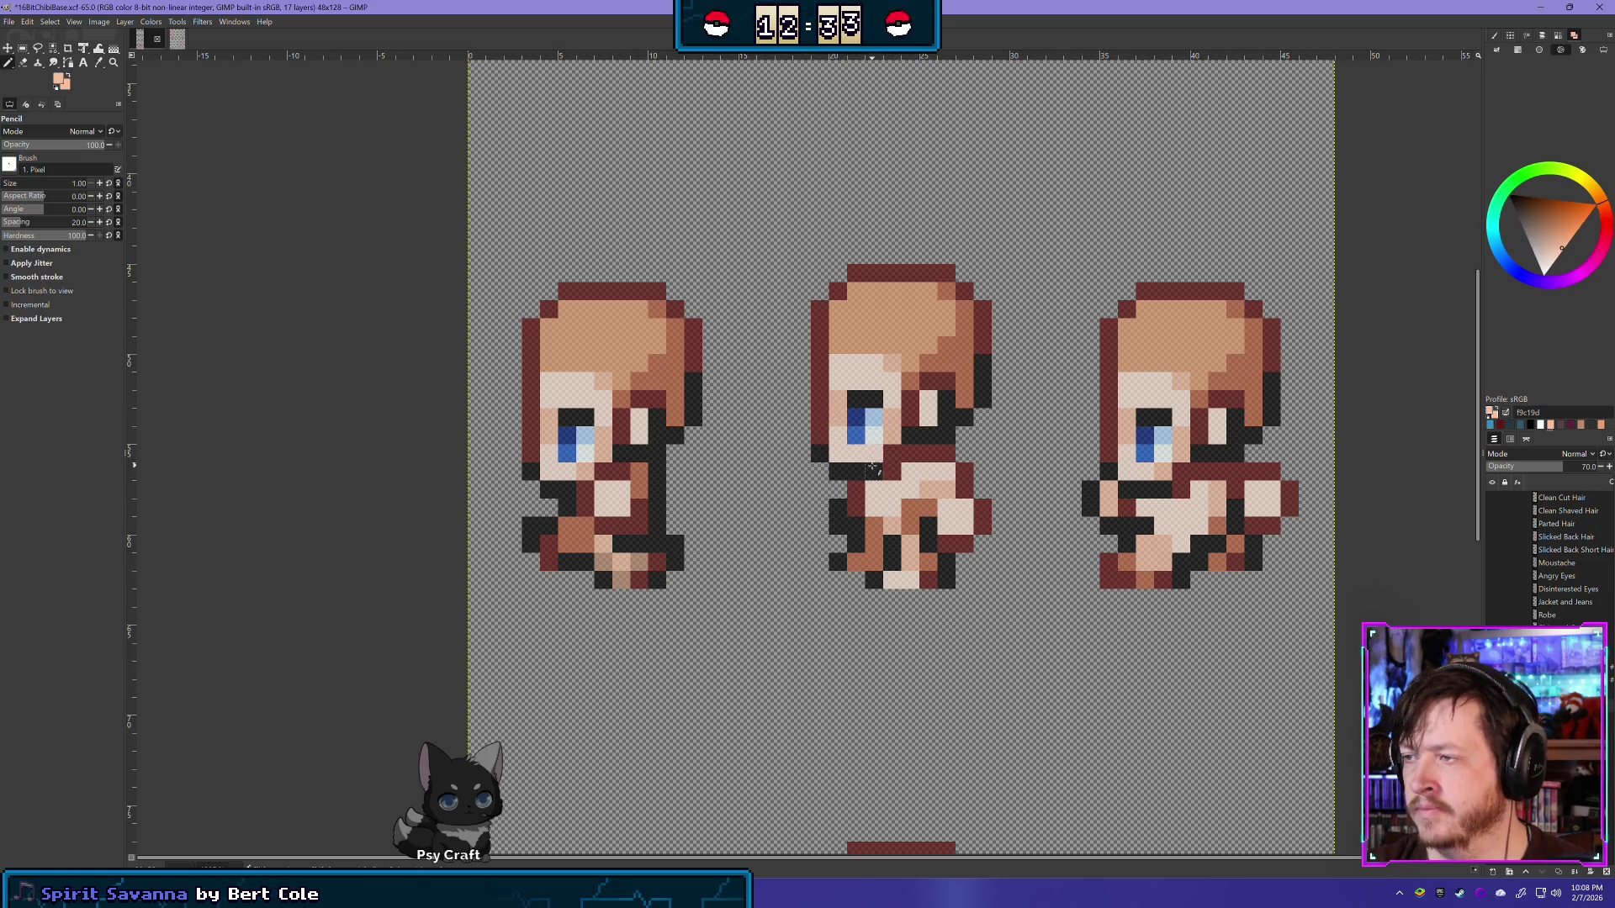
pyautogui.click(875, 454)
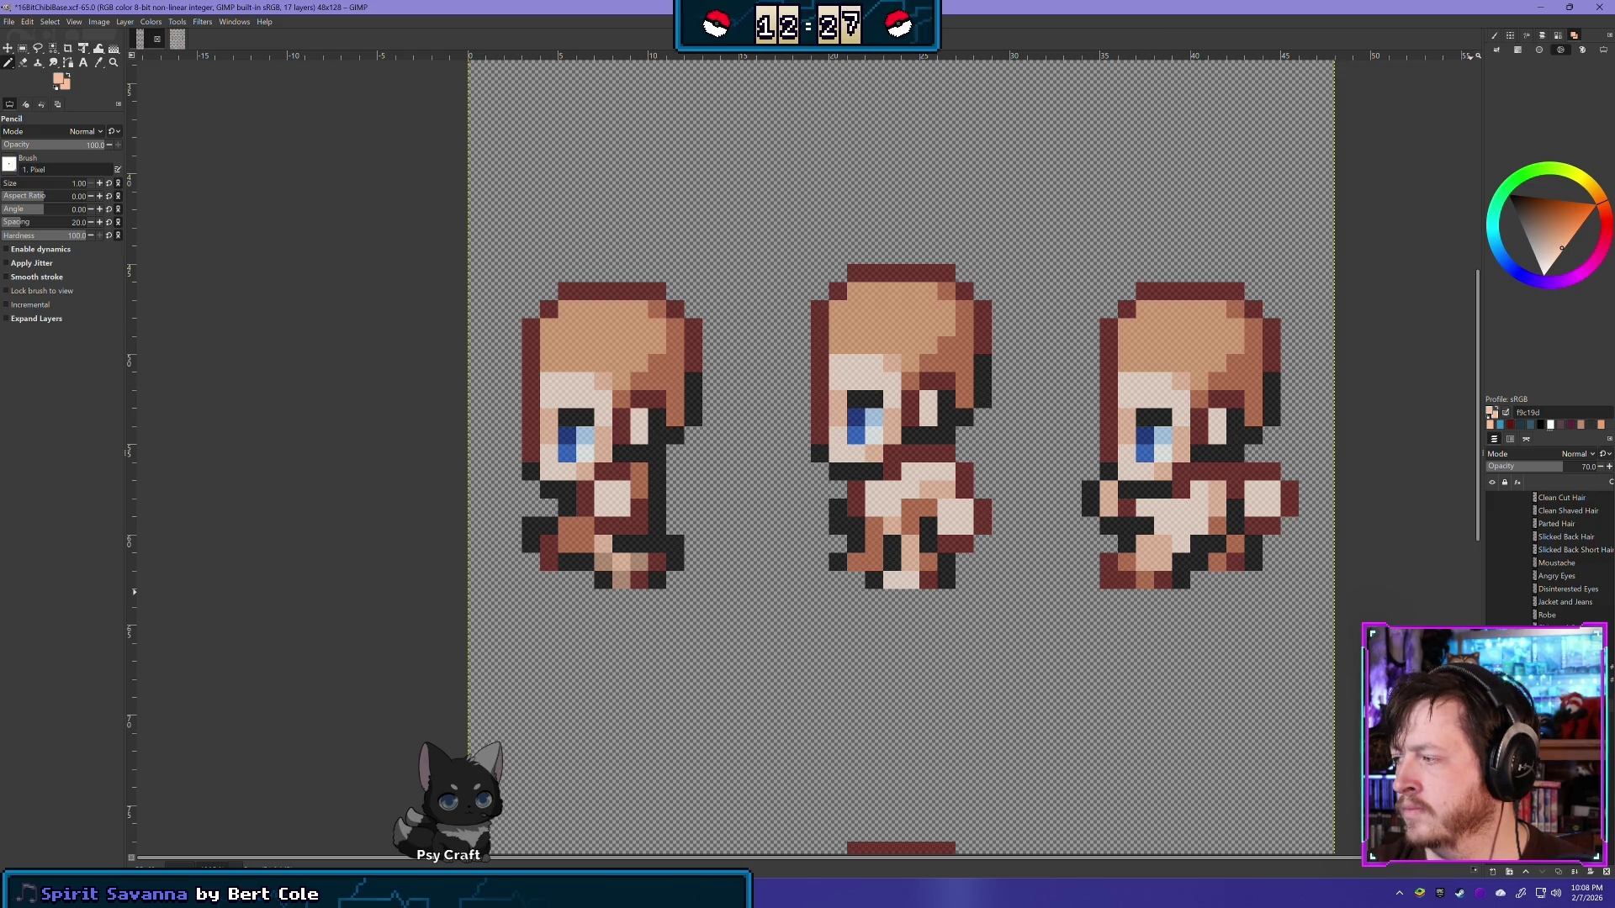
pyautogui.hotkey('ctrl', 'z')
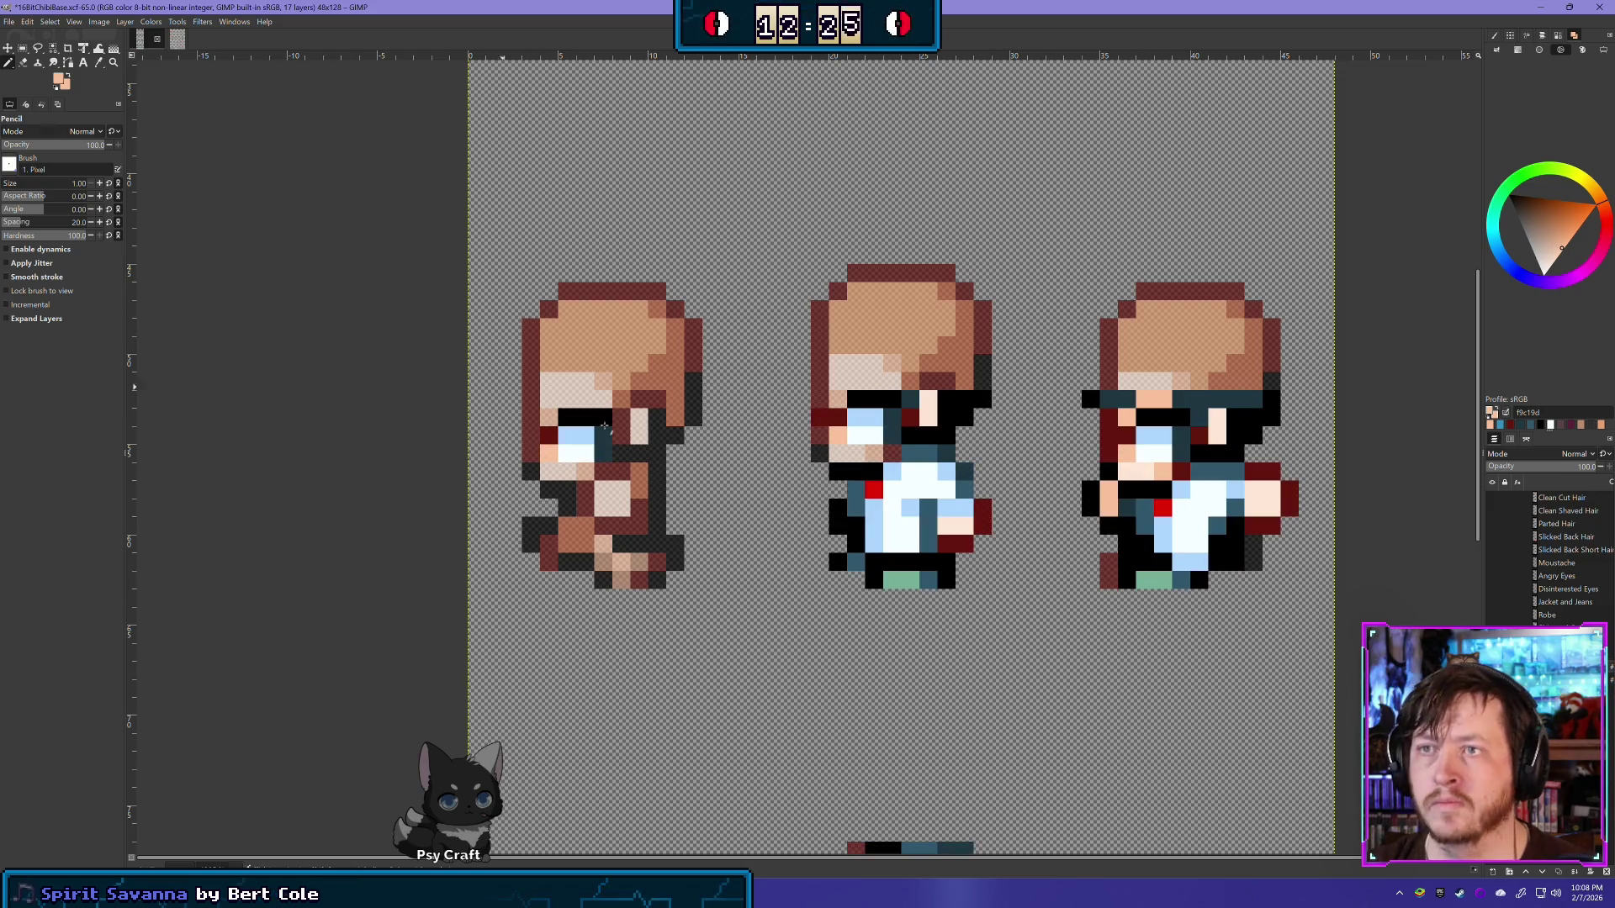
# Step: Erase the remaining outfit and dark glasses pixels from the middle and right sprites
pyautogui.hotkey('shift', 'e')
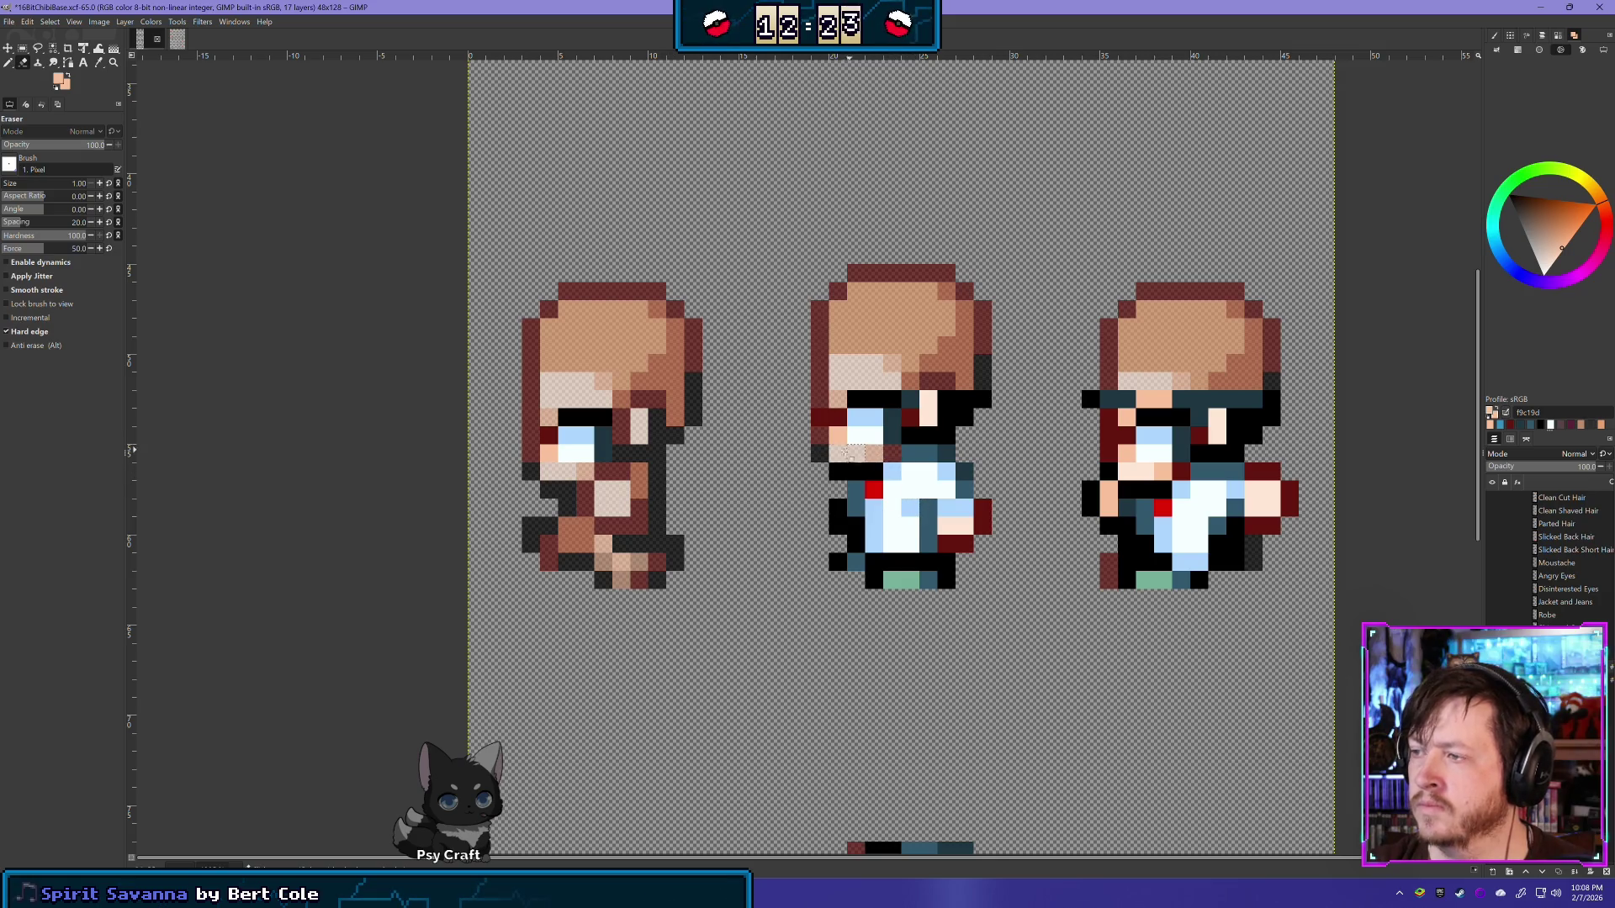
pyautogui.moveTo(850, 471)
pyautogui.mouseDown()
pyautogui.moveTo(931, 461)
pyautogui.moveTo(926, 433)
pyautogui.moveTo(967, 404)
pyautogui.moveTo(980, 417)
pyautogui.mouseUp()
pyautogui.moveTo(942, 473)
pyautogui.mouseDown()
pyautogui.moveTo(845, 504)
pyautogui.moveTo(874, 589)
pyautogui.moveTo(937, 572)
pyautogui.moveTo(980, 513)
pyautogui.moveTo(933, 496)
pyautogui.moveTo(908, 534)
pyautogui.mouseUp()
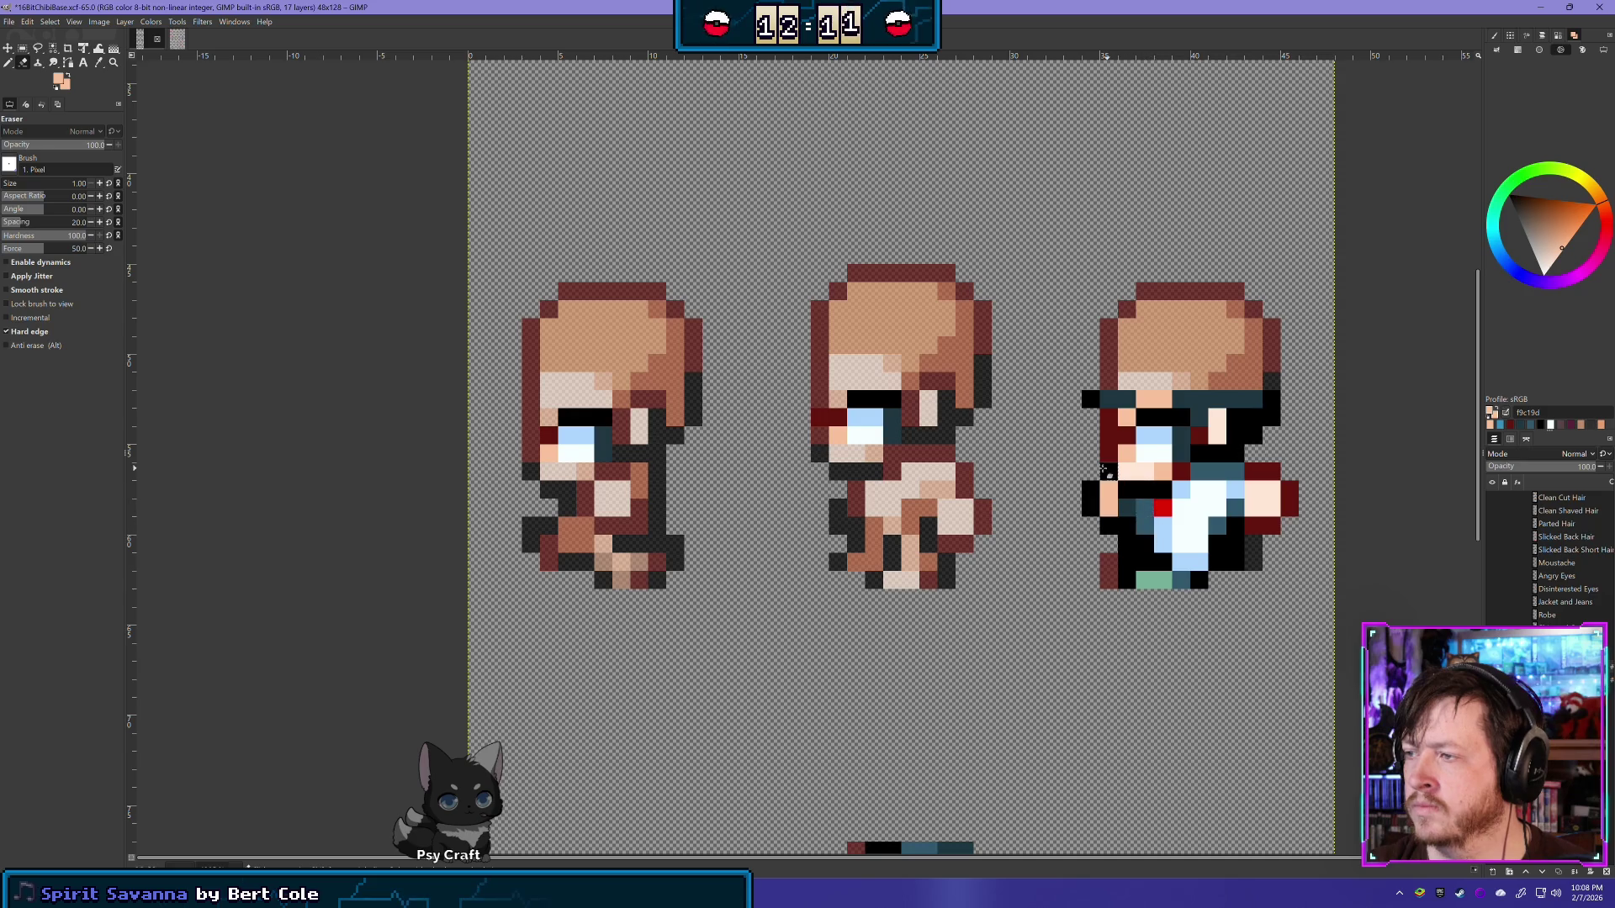
pyautogui.moveTo(1092, 404)
pyautogui.mouseDown()
pyautogui.moveTo(1221, 429)
pyautogui.moveTo(1234, 452)
pyautogui.moveTo(1197, 490)
pyautogui.moveTo(1104, 477)
pyautogui.mouseUp()
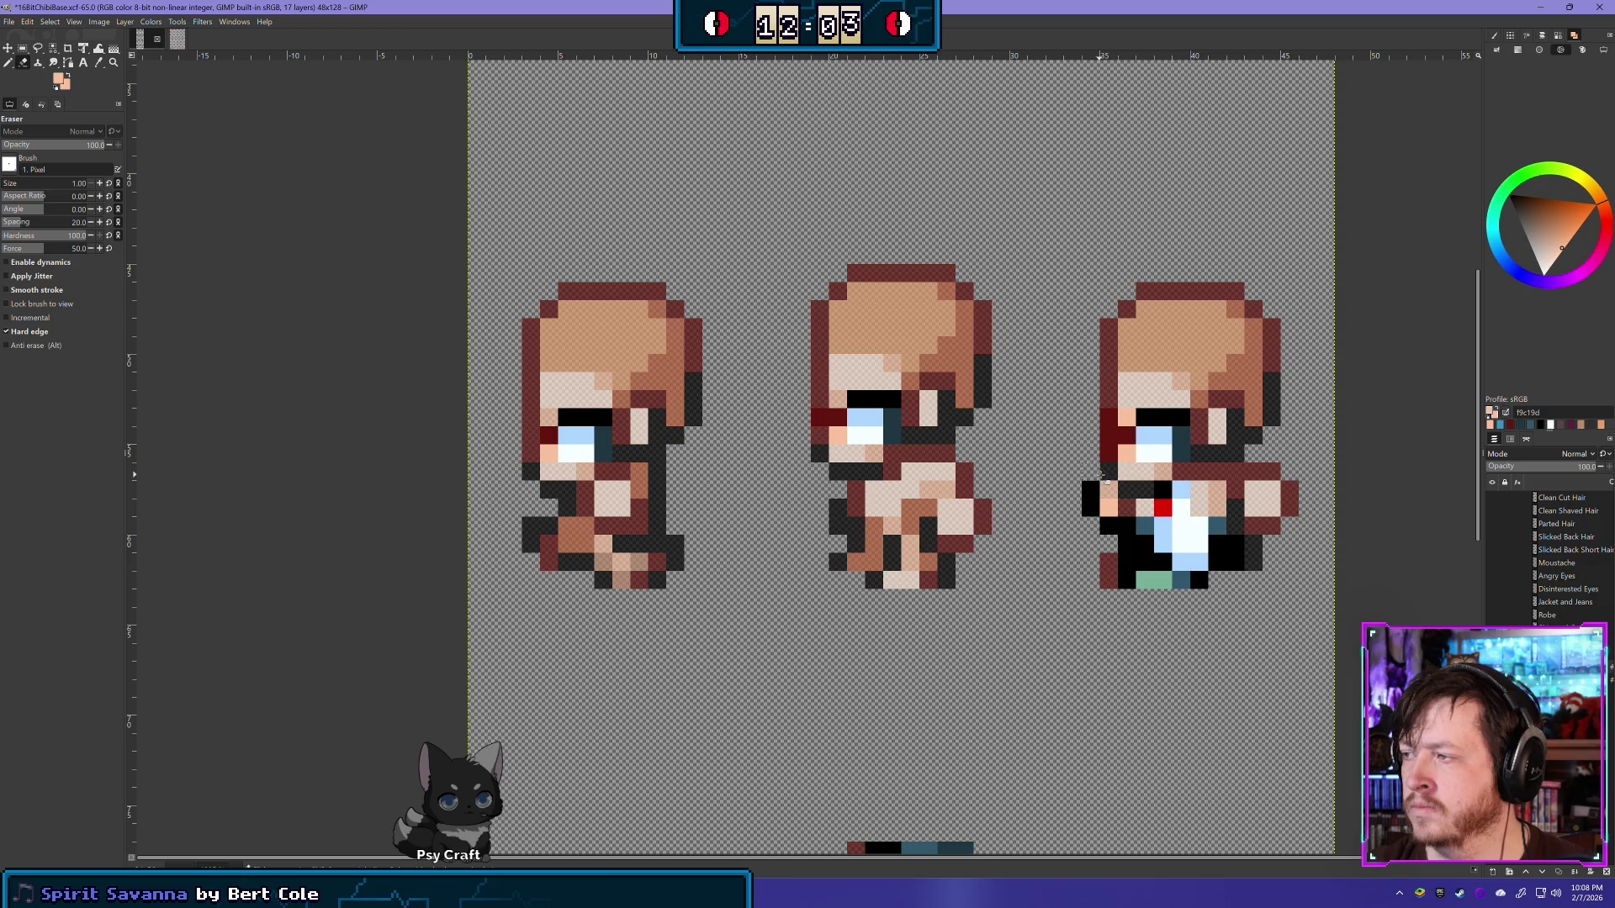
pyautogui.click(1113, 454)
pyautogui.click(1110, 420)
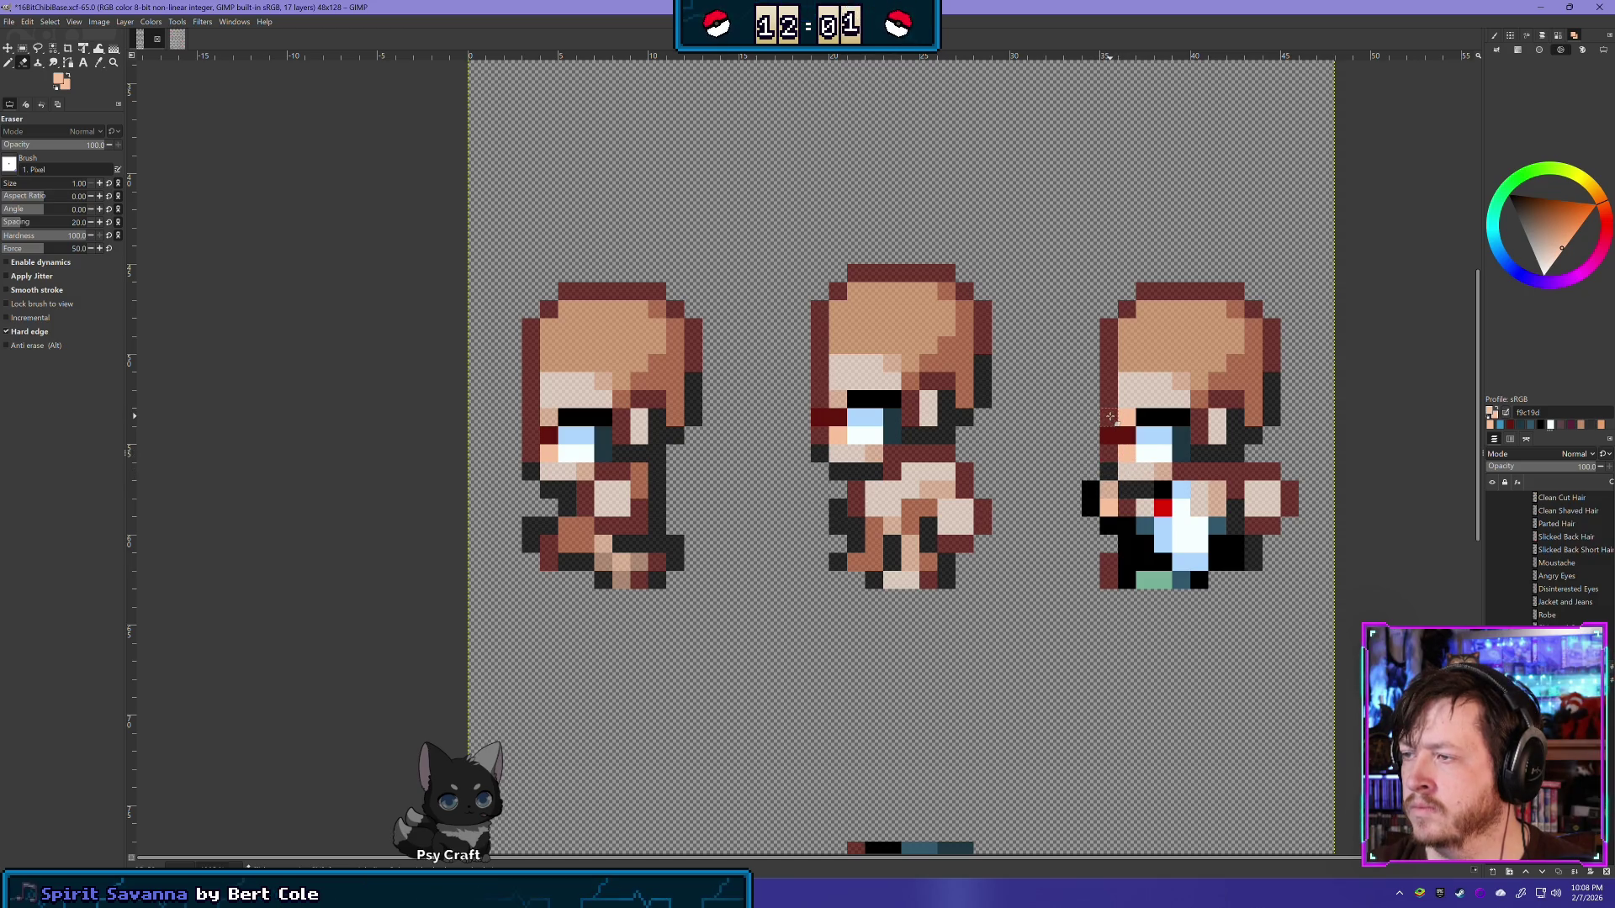
pyautogui.moveTo(1110, 416); pyautogui.dragTo(1111, 429)
pyautogui.click(838, 420)
pyautogui.click(820, 418)
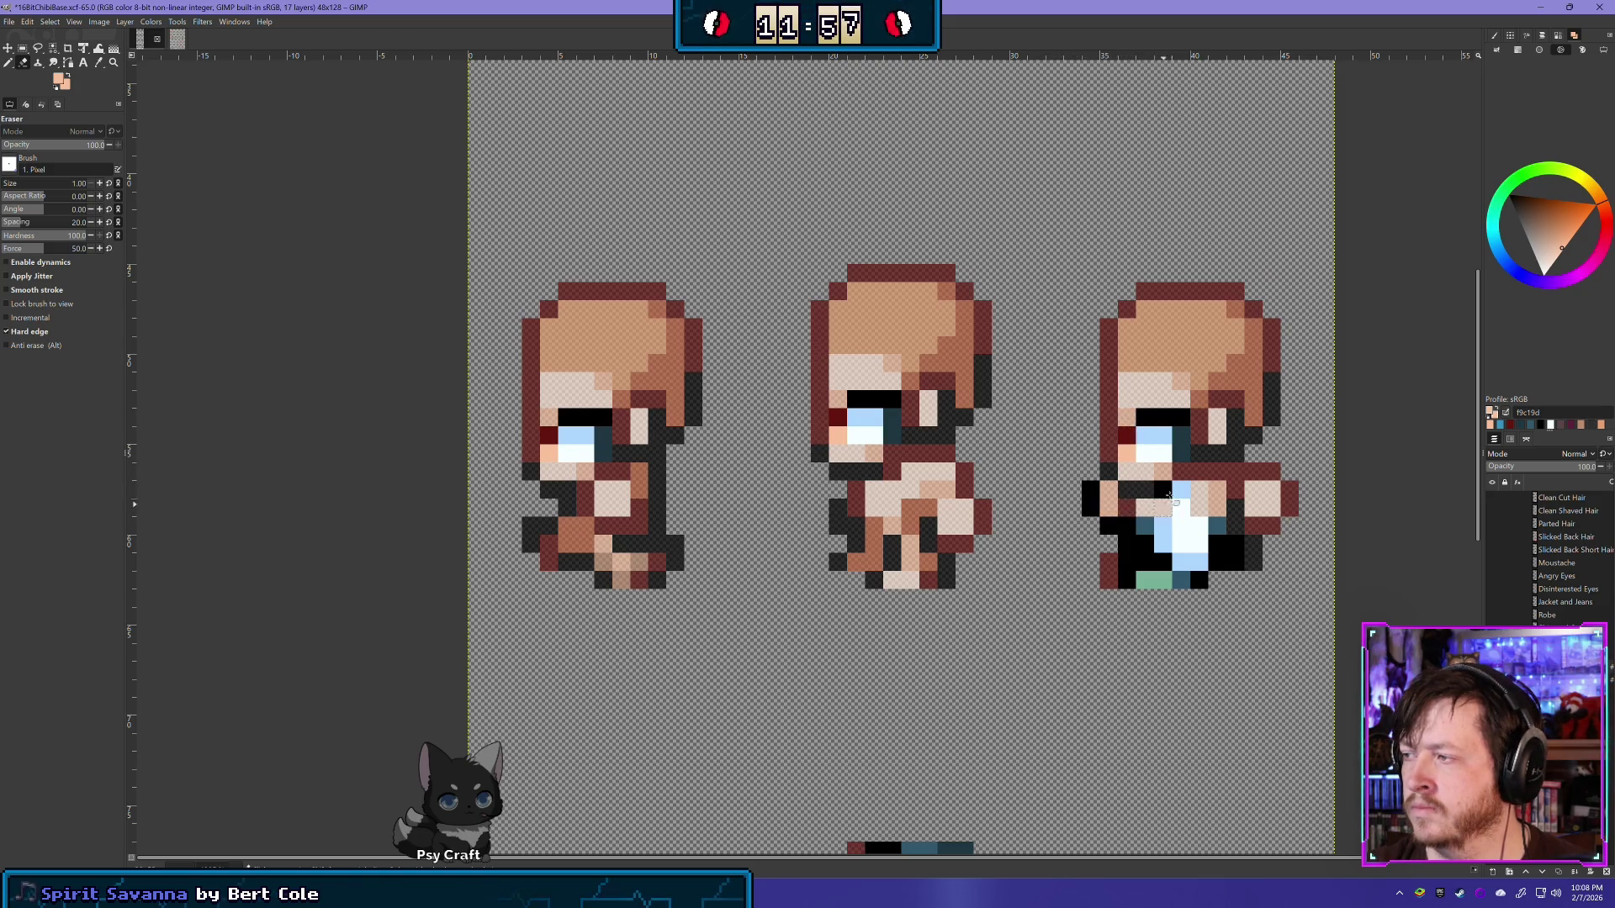
pyautogui.click(1090, 506)
pyautogui.click(1108, 525)
pyautogui.moveTo(1169, 538)
pyautogui.mouseDown()
pyautogui.moveTo(1124, 534)
pyautogui.moveTo(1203, 580)
pyautogui.moveTo(1245, 543)
pyautogui.moveTo(1202, 529)
pyautogui.moveTo(1177, 491)
pyautogui.mouseUp()
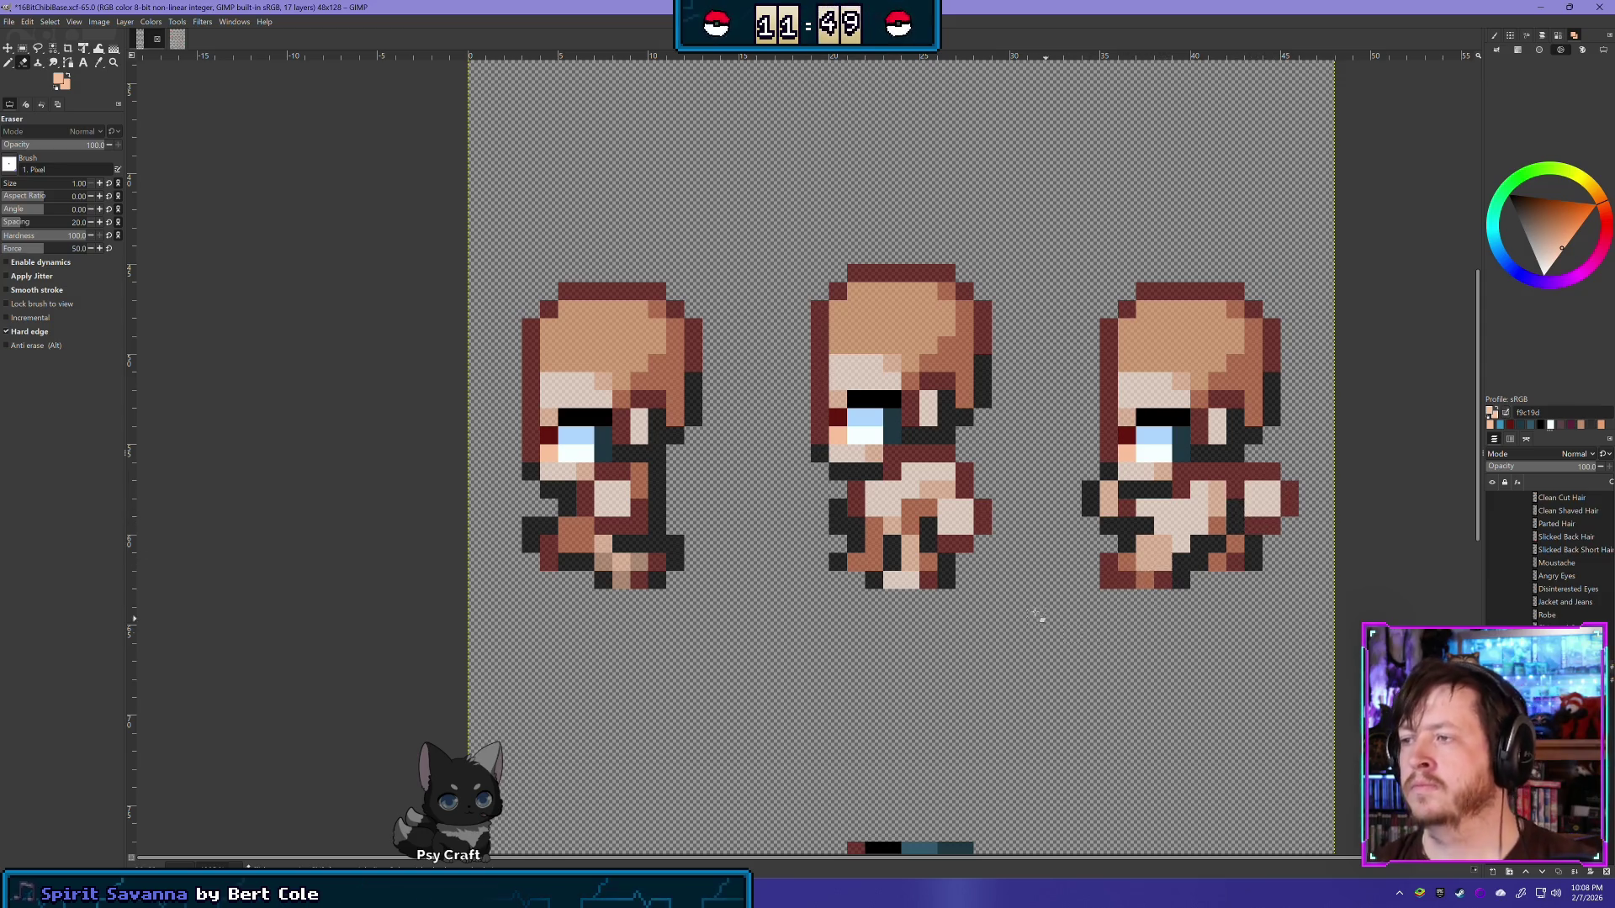
pyautogui.scroll(-2, 858, 473)
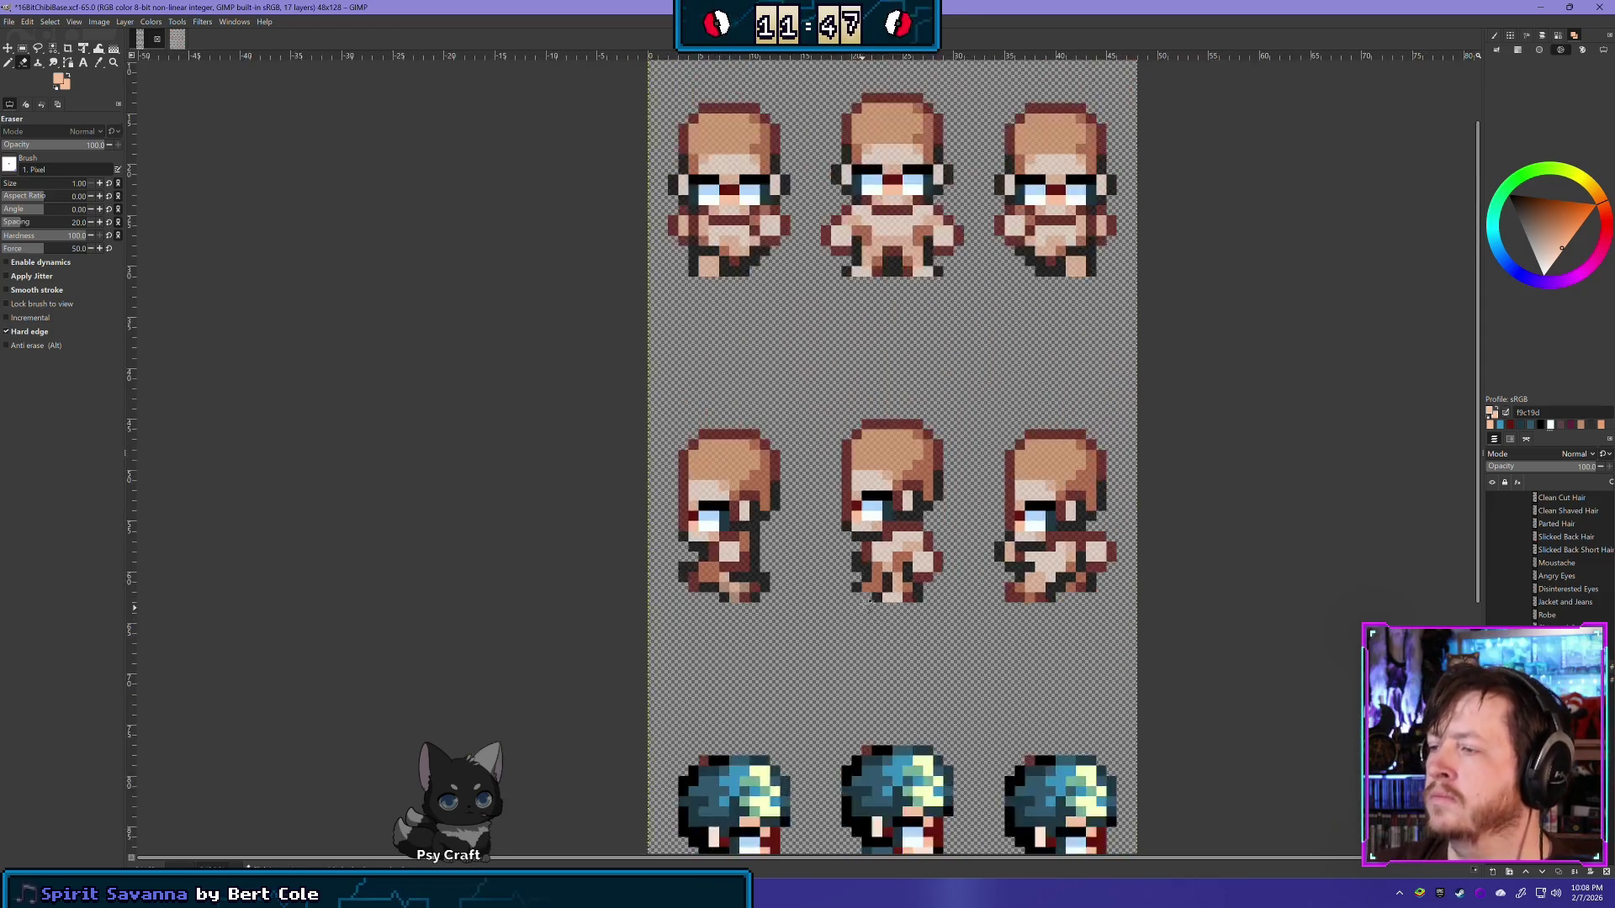
# Step: Delete the clothing area below the sprites' faces in this row with a rectangle selection
pyautogui.scroll(-1, 858, 474)
pyautogui.scroll(1, 841, 454)
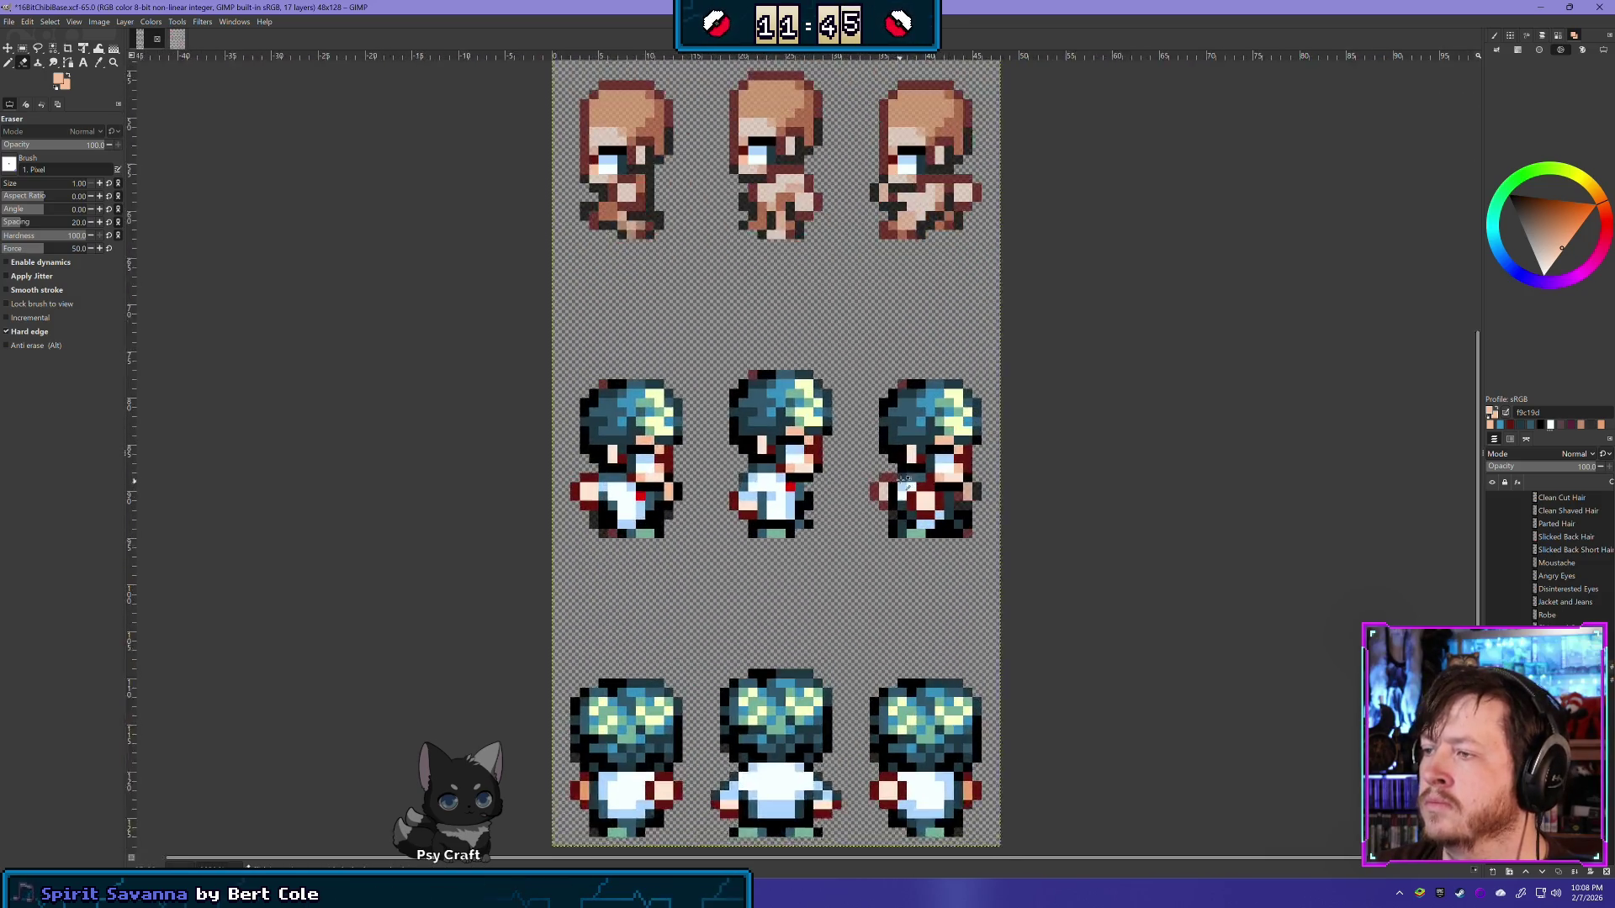
pyautogui.scroll(1, 828, 437)
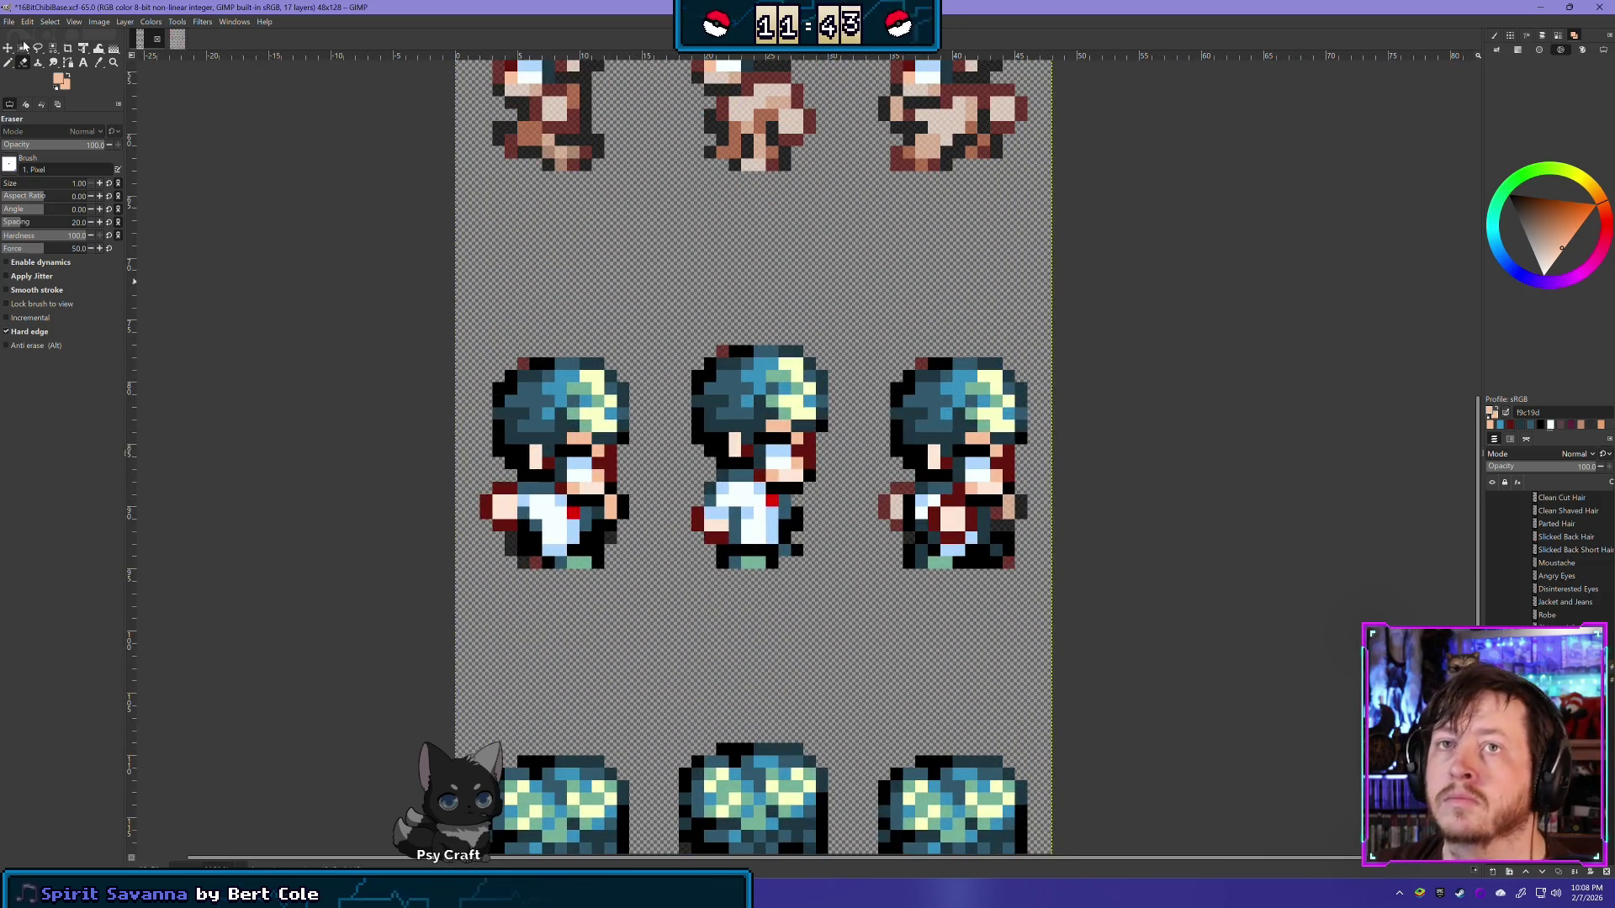
pyautogui.click(22, 48)
pyautogui.moveTo(430, 283)
pyautogui.mouseDown()
pyautogui.moveTo(1096, 445)
pyautogui.moveTo(1076, 432)
pyautogui.mouseUp()
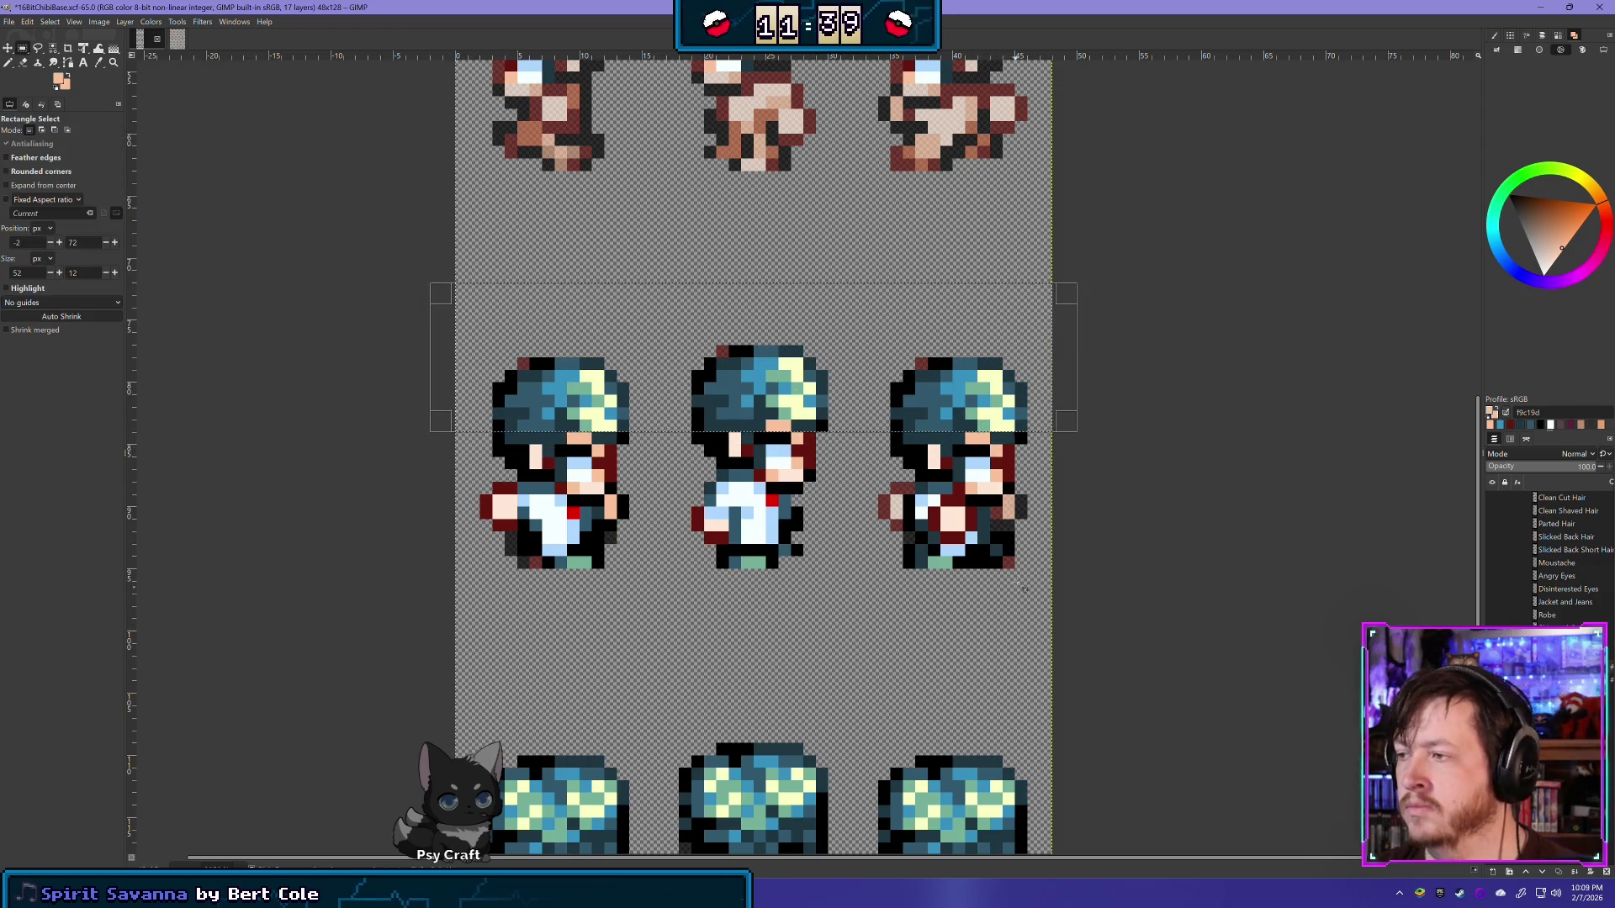
pyautogui.hotkey('ctrl', 'z')
pyautogui.moveTo(392, 644); pyautogui.dragTo(1098, 479)
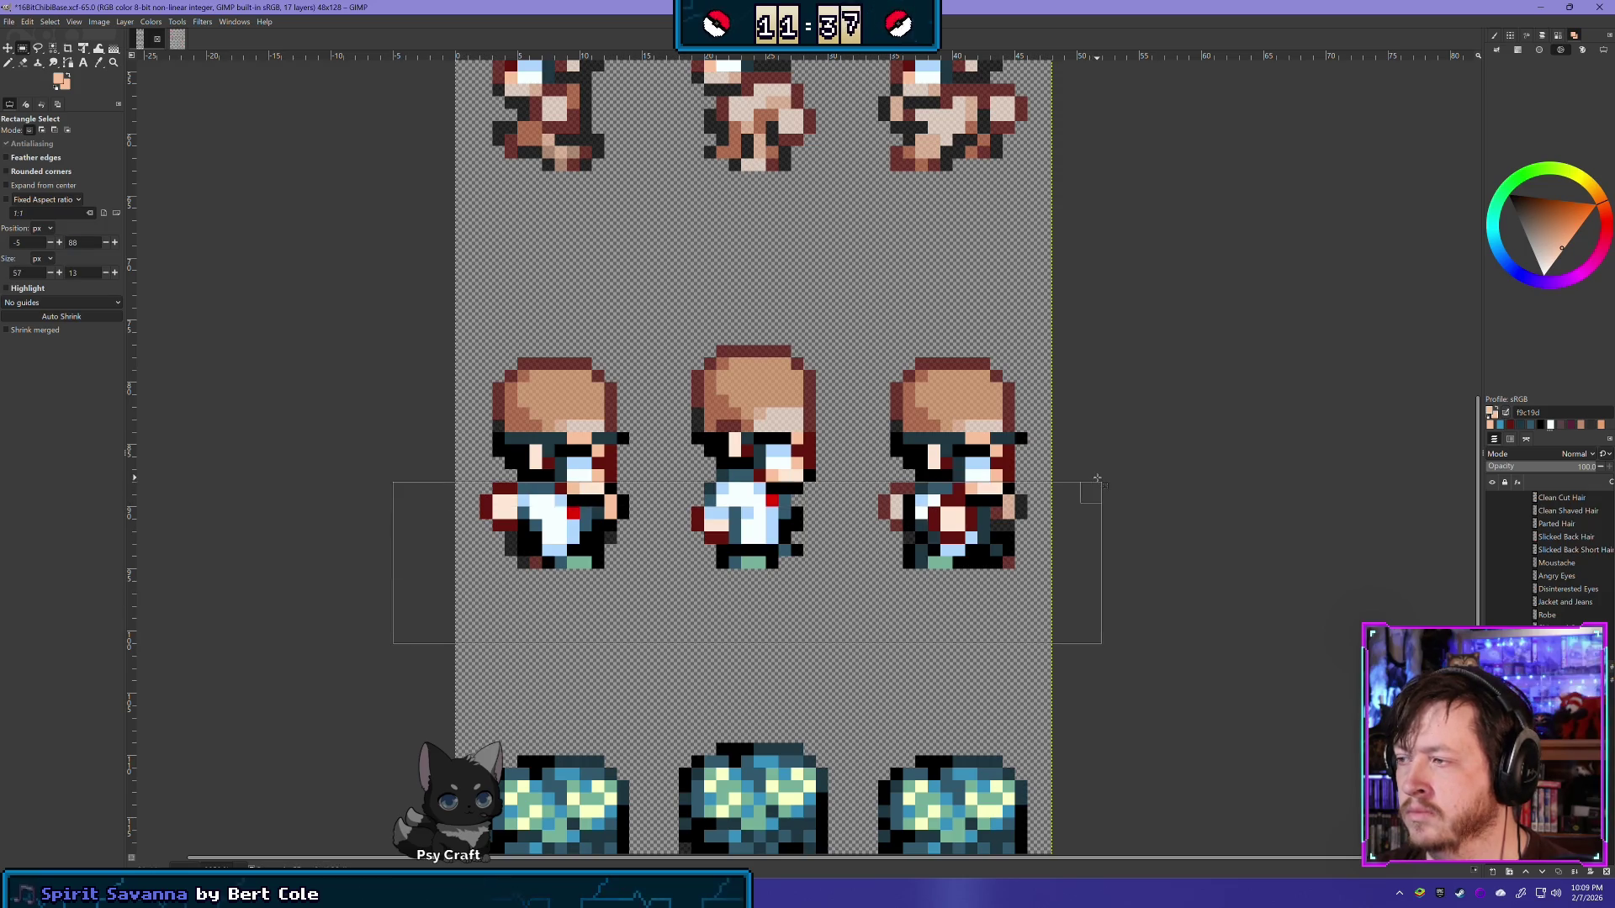
pyautogui.press('Delete')
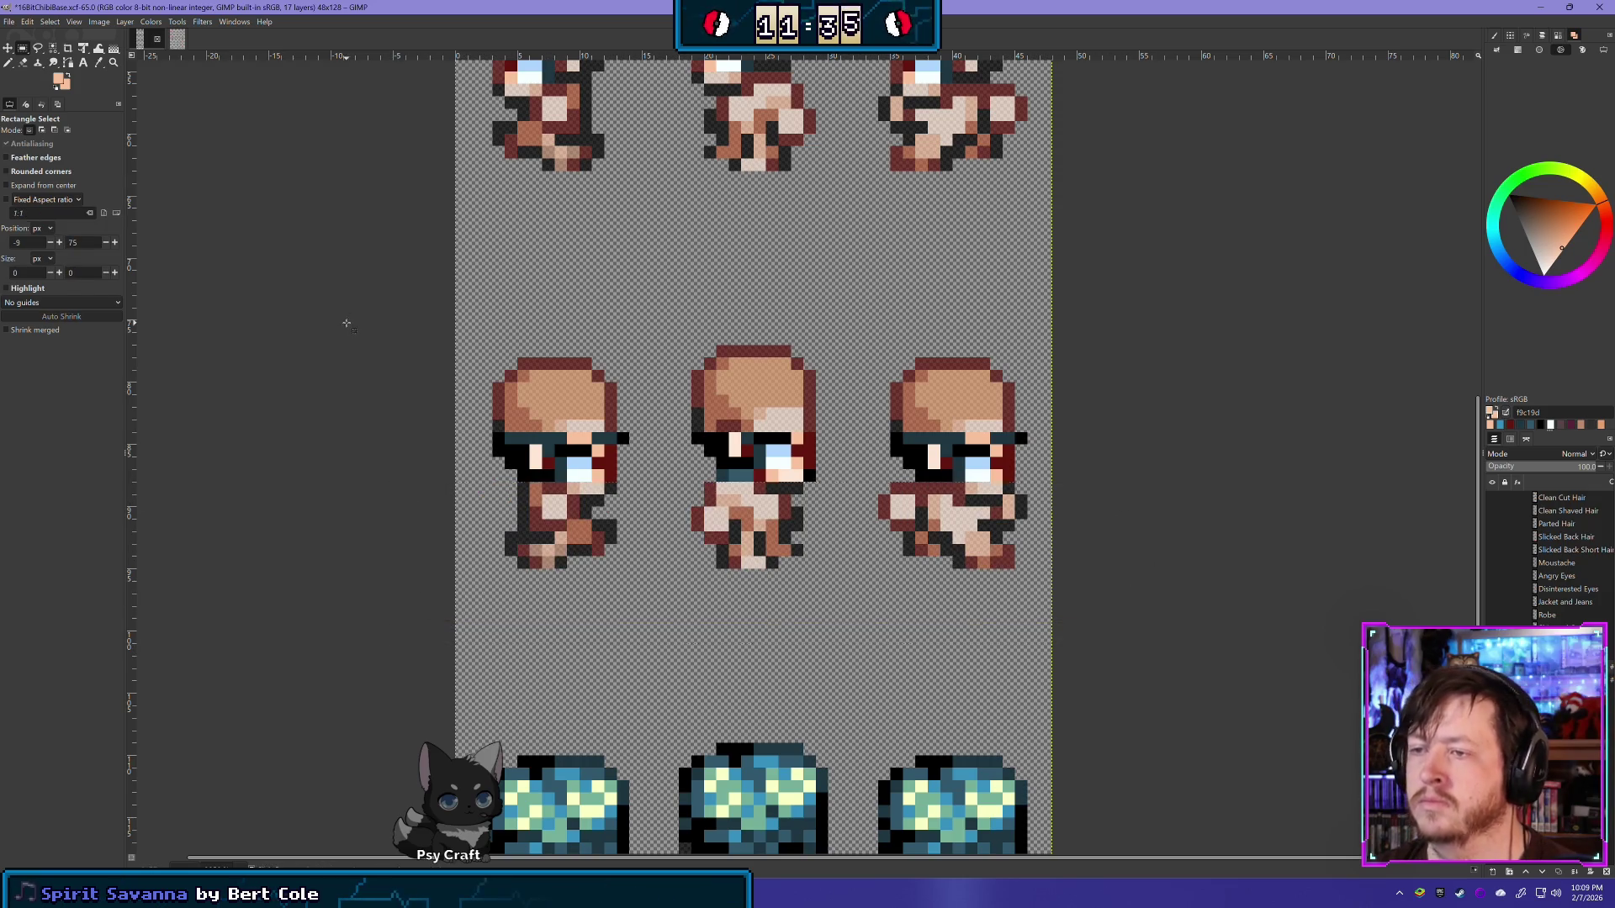
pyautogui.hotkey('ctrl', 'shift', 'a')
# Step: Erase the dark glasses eye-line pixels on the left, middle and third sprites
pyautogui.hotkey('shift', 'e')
pyautogui.scroll(2, 430, 592)
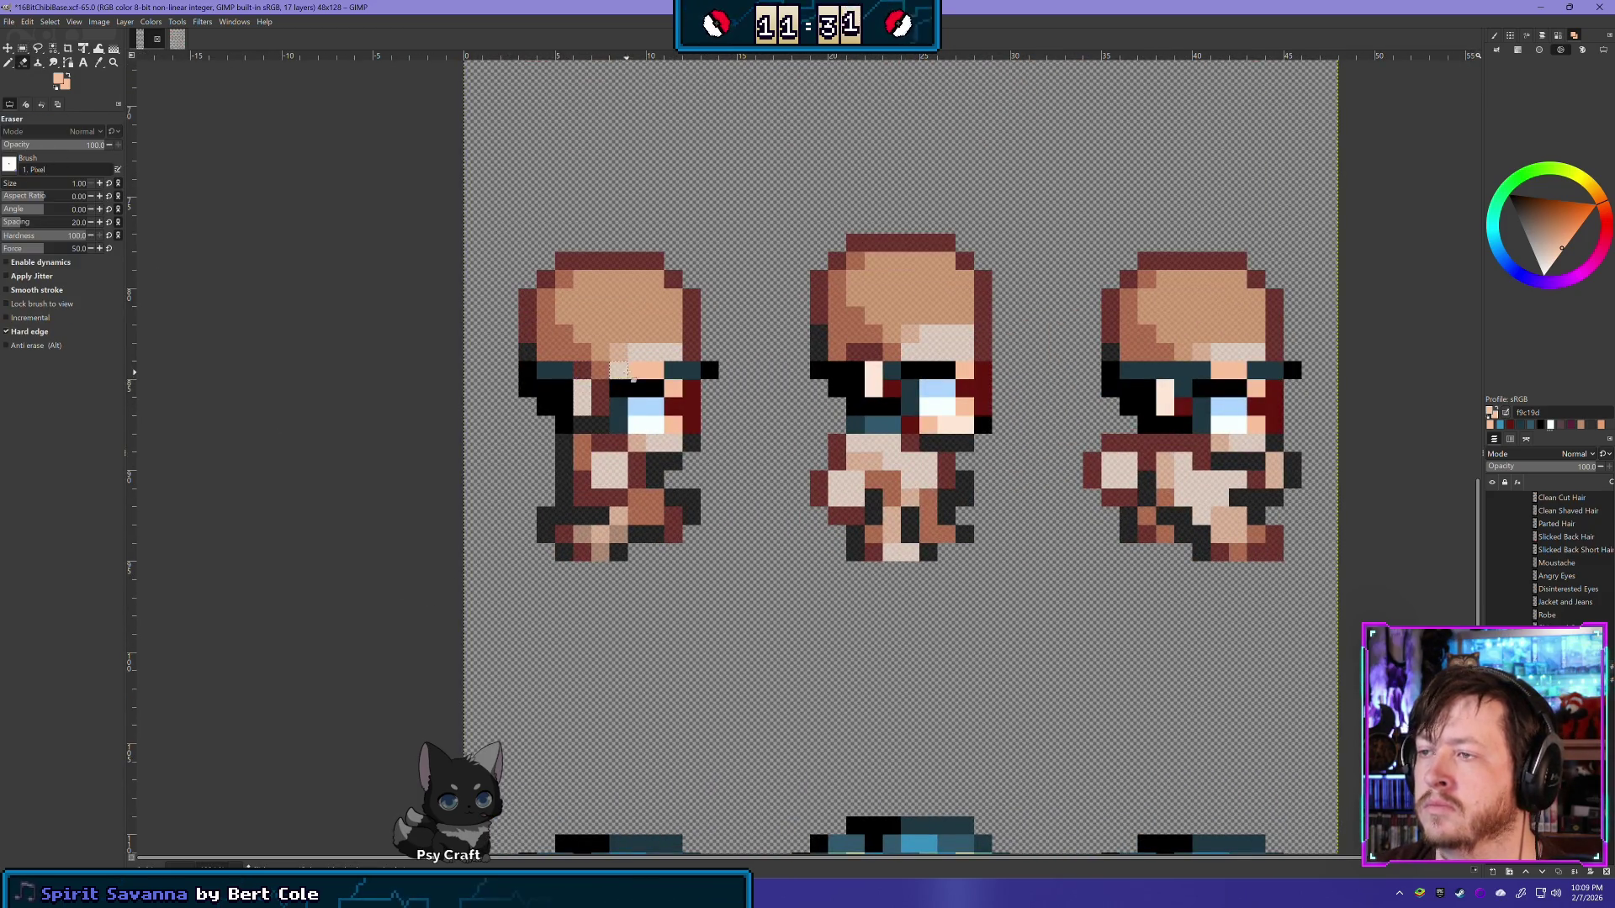
pyautogui.moveTo(627, 371)
pyautogui.mouseDown()
pyautogui.moveTo(700, 370)
pyautogui.moveTo(678, 391)
pyautogui.moveTo(692, 430)
pyautogui.mouseUp()
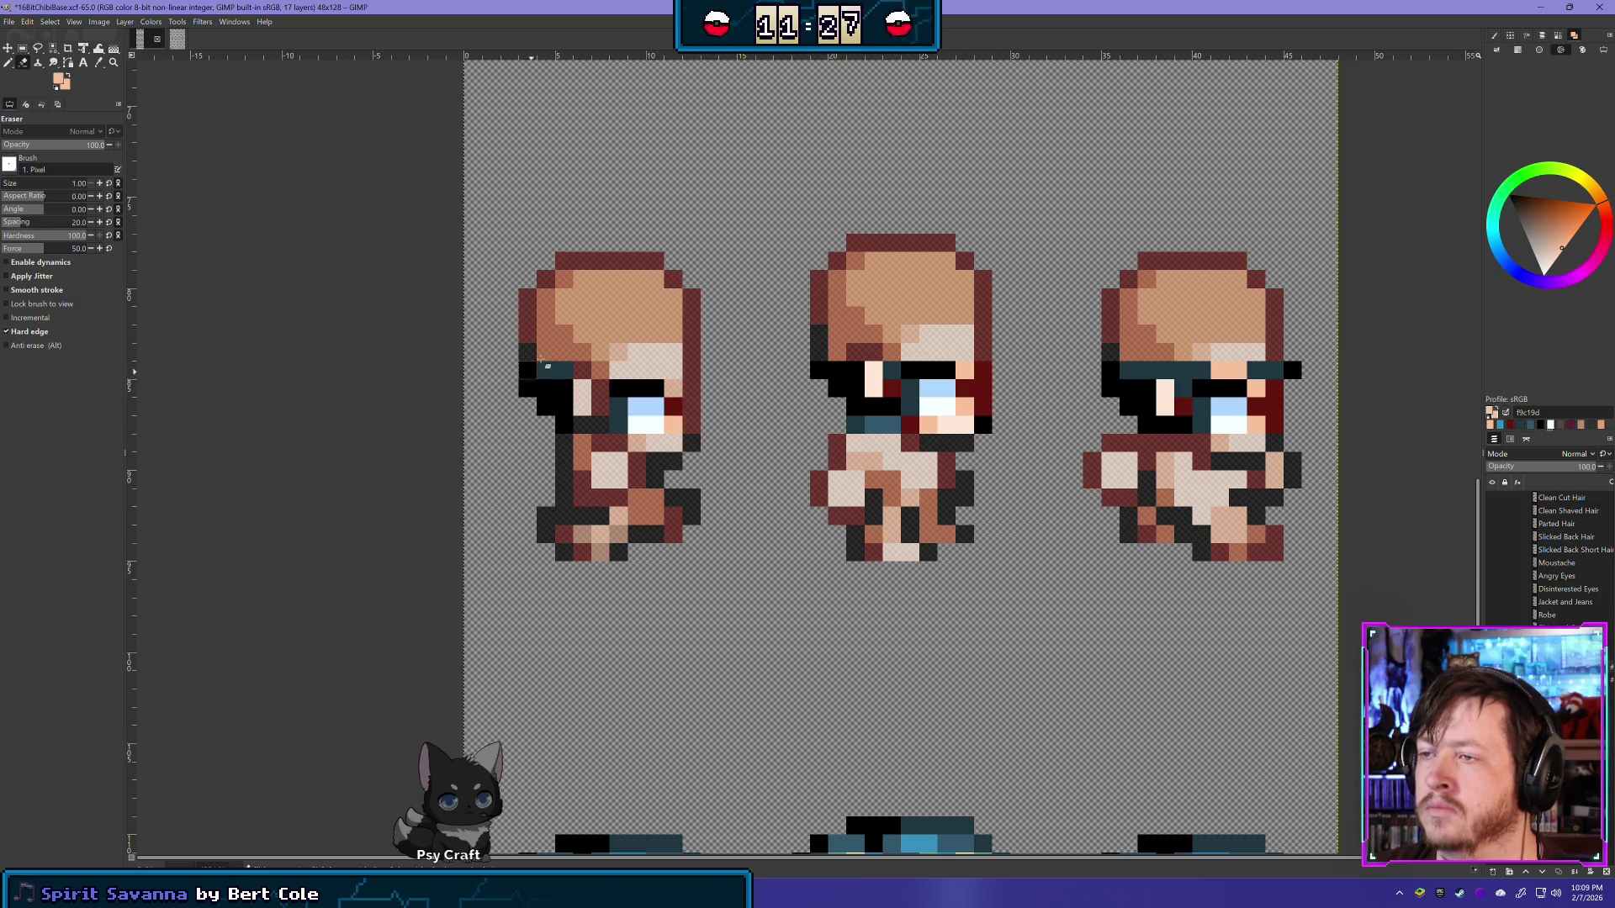
pyautogui.moveTo(599, 412); pyautogui.dragTo(571, 438)
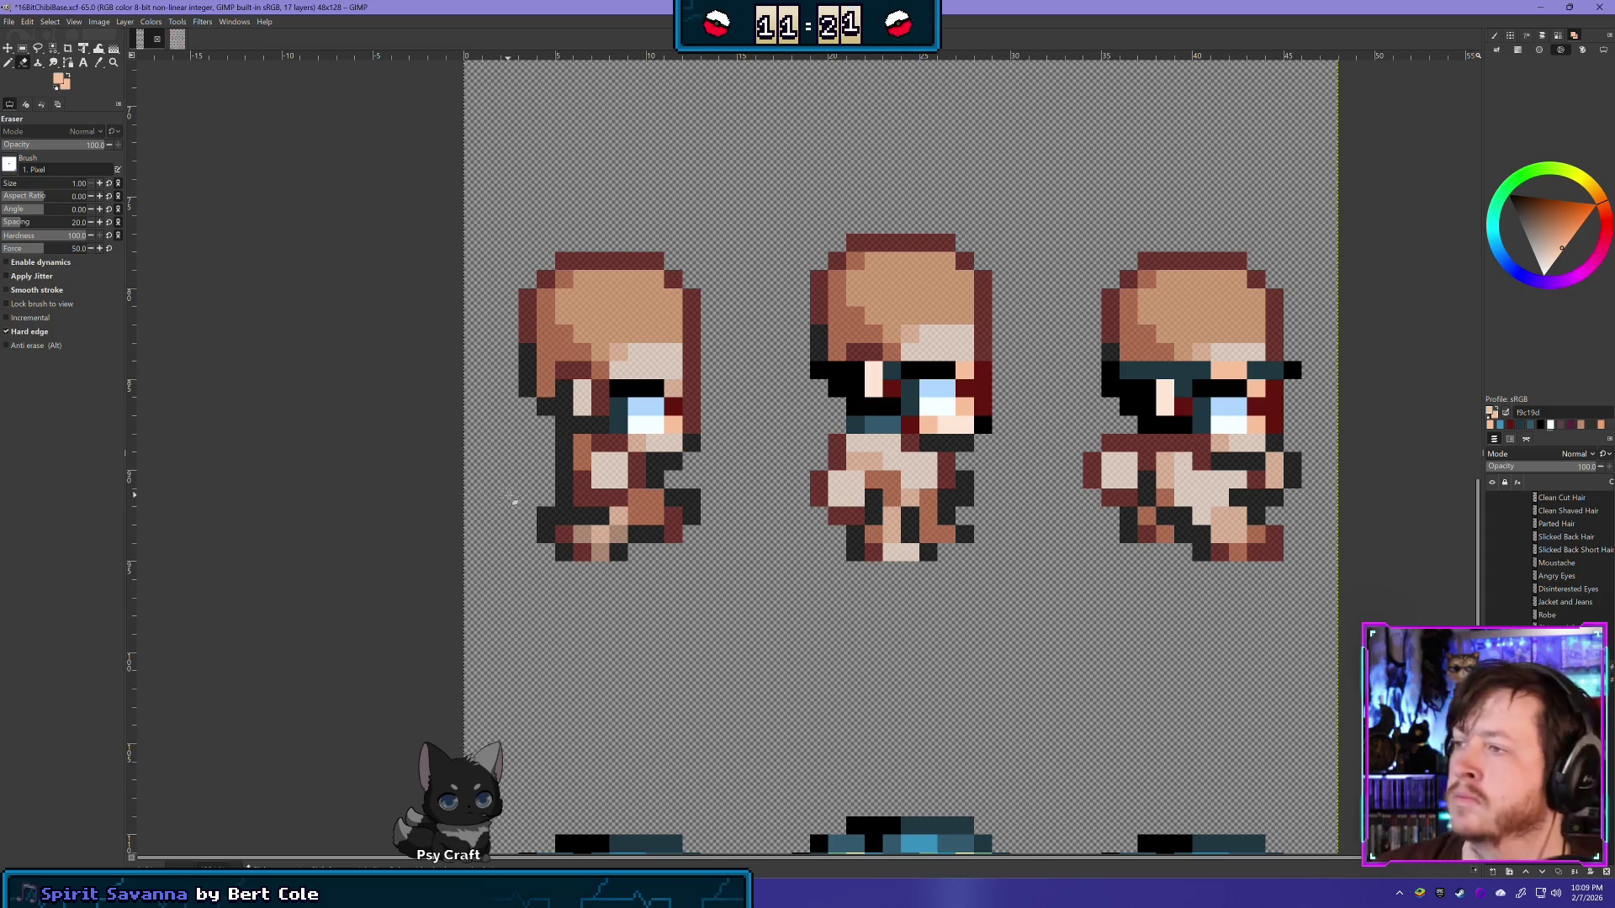
pyautogui.moveTo(835, 370)
pyautogui.mouseDown()
pyautogui.moveTo(864, 423)
pyautogui.moveTo(820, 426)
pyautogui.mouseUp()
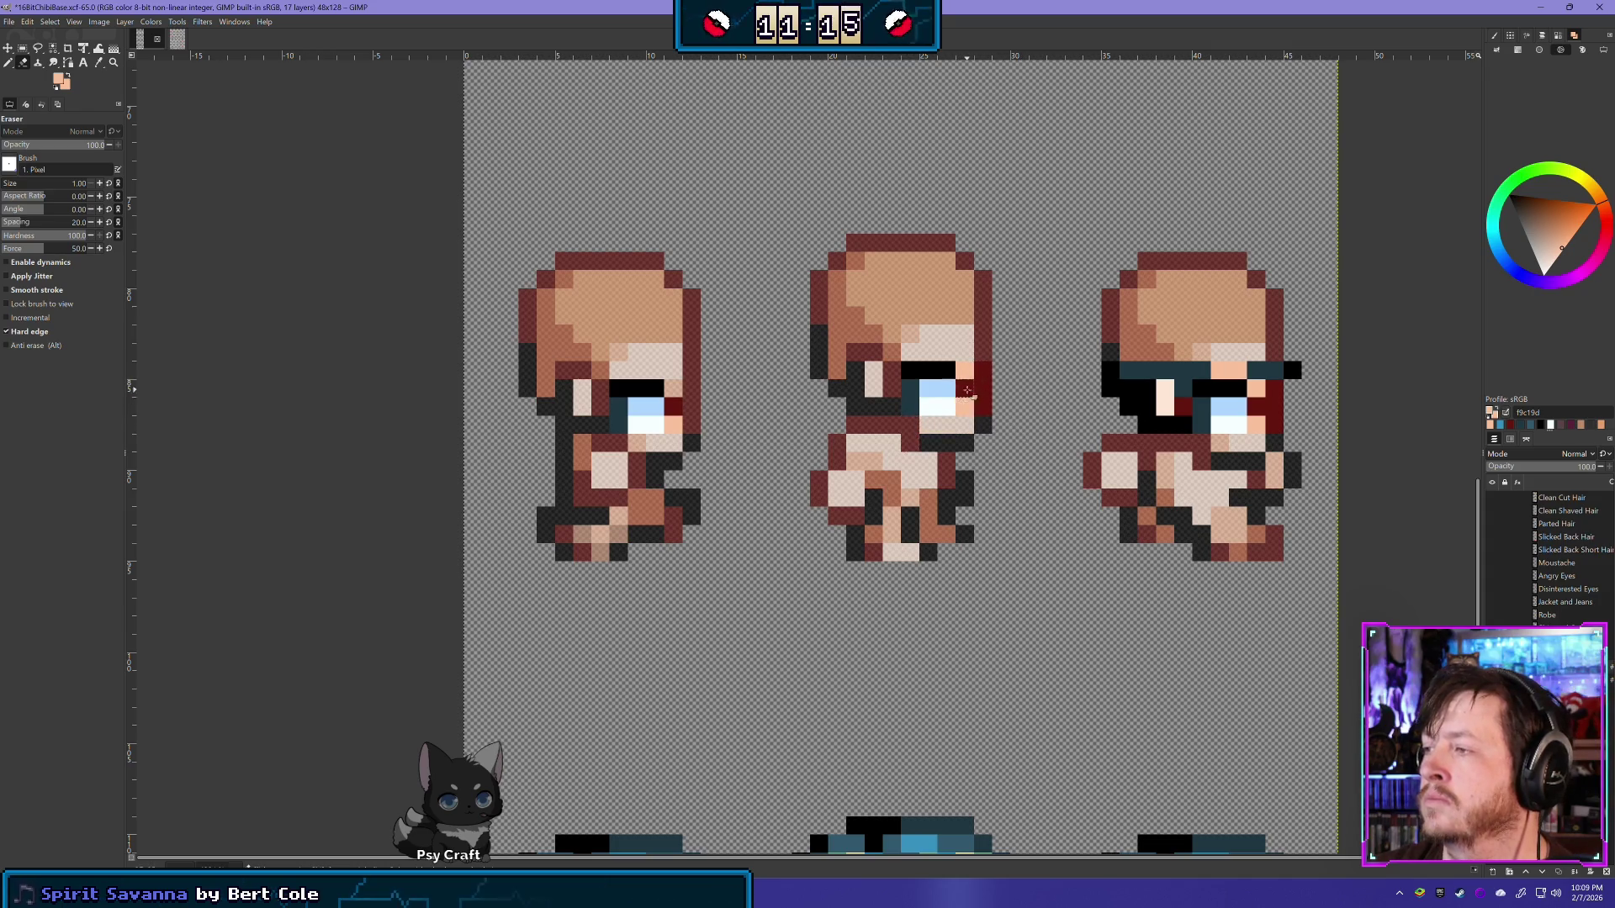
pyautogui.moveTo(967, 390)
pyautogui.mouseDown()
pyautogui.moveTo(976, 412)
pyautogui.moveTo(987, 376)
pyautogui.mouseUp()
pyautogui.scroll(-5, 675, 573)
pyautogui.hscroll(5, 675, 573)
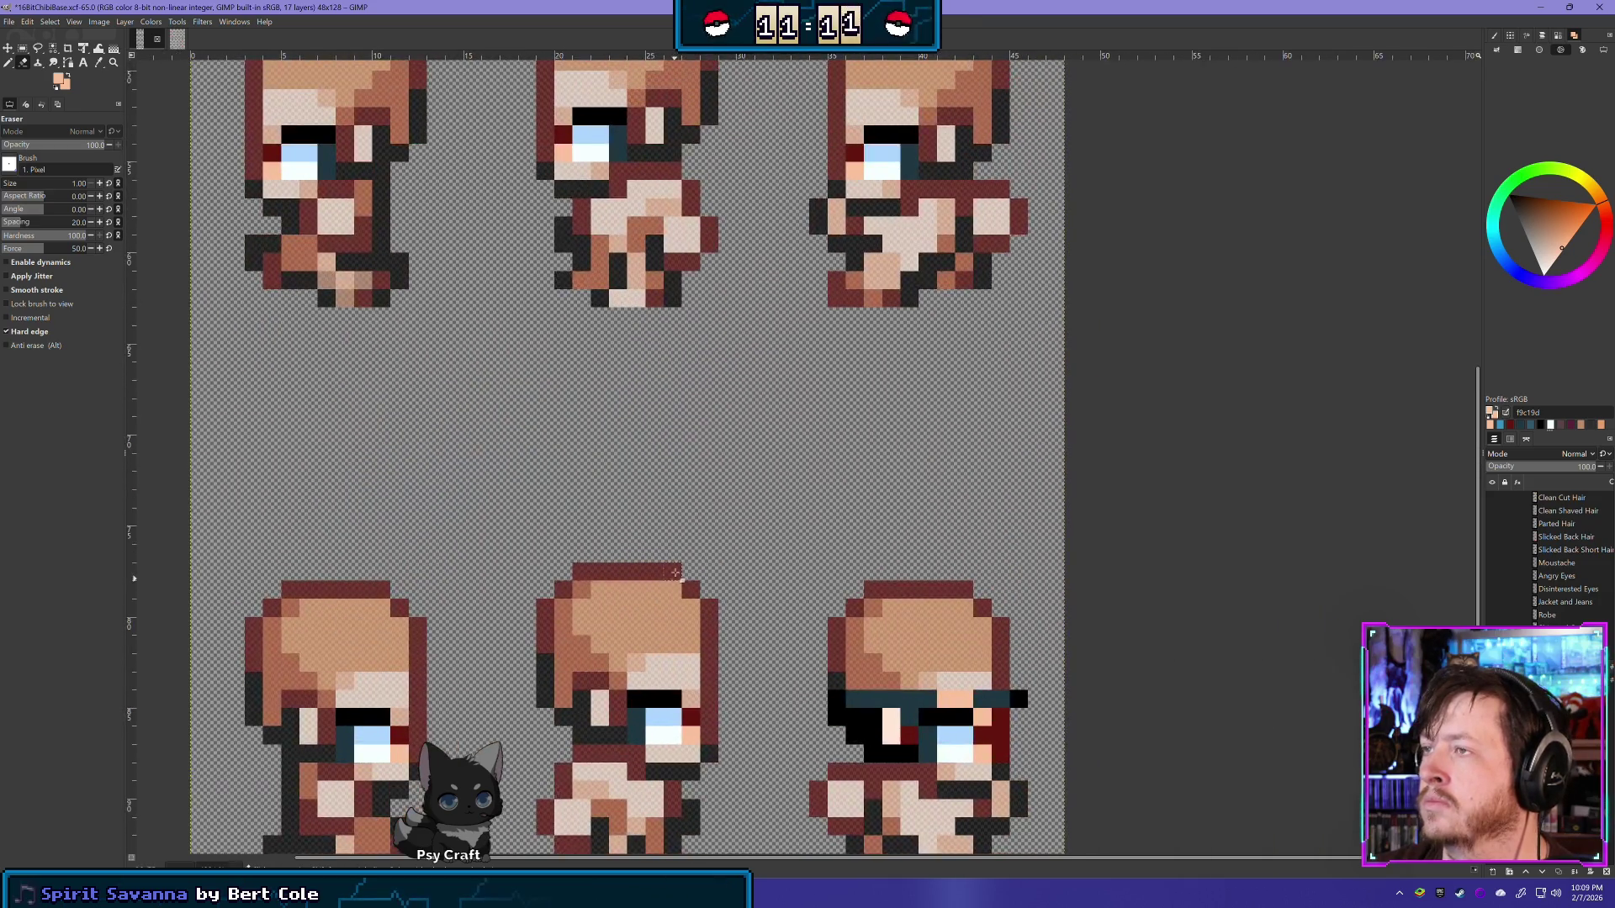
pyautogui.scroll(-5, 697, 574)
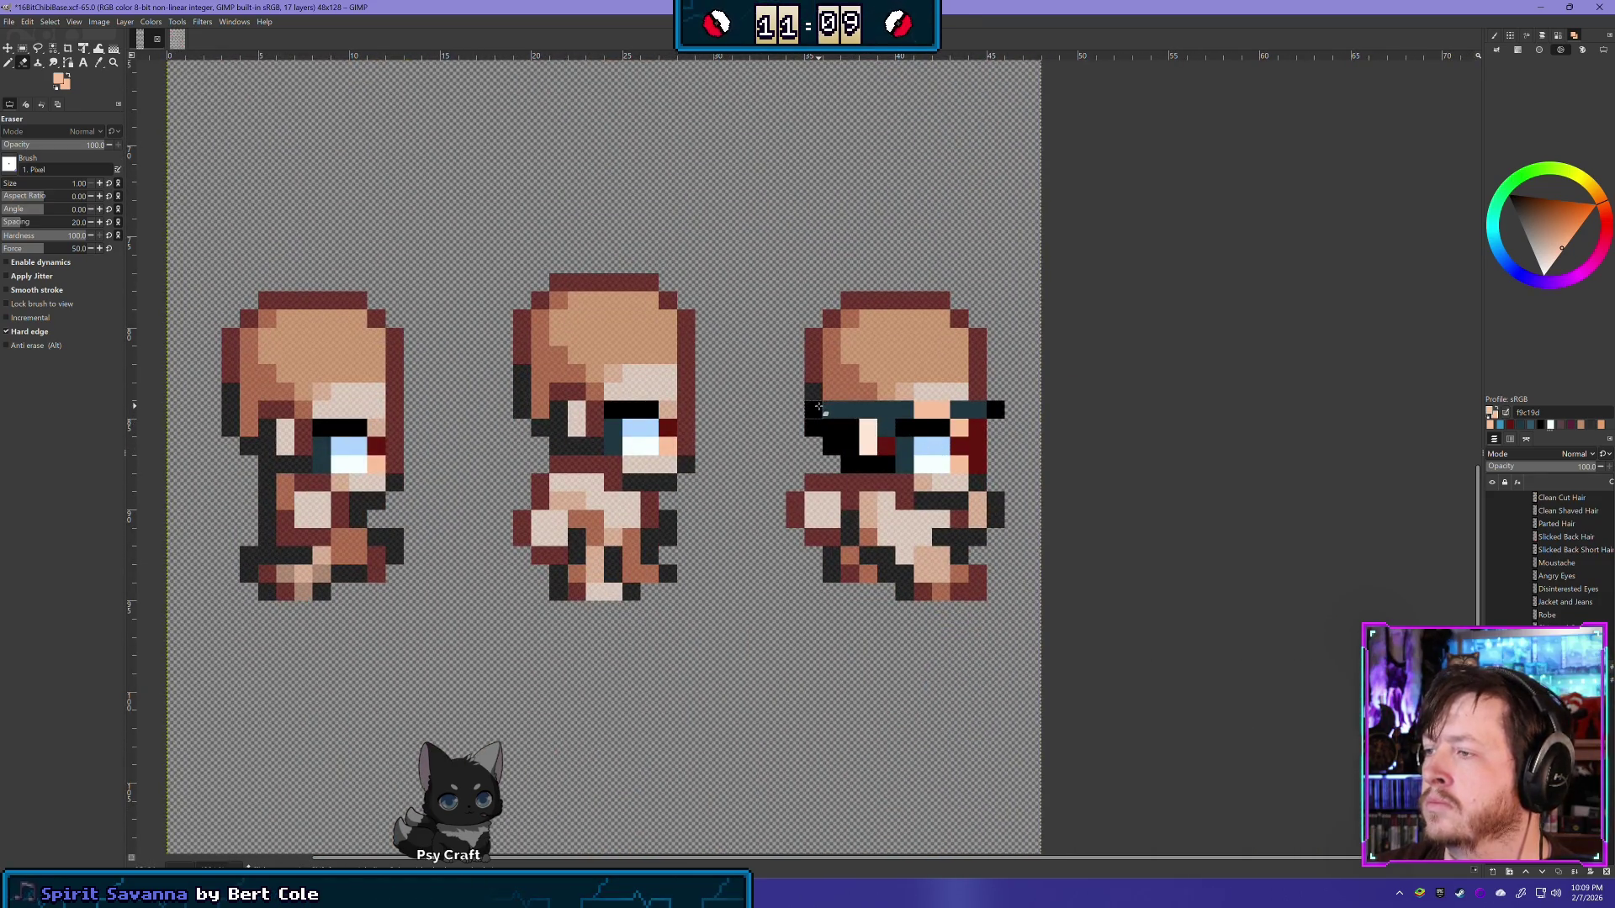
pyautogui.hotkey('ctrl', 'z')
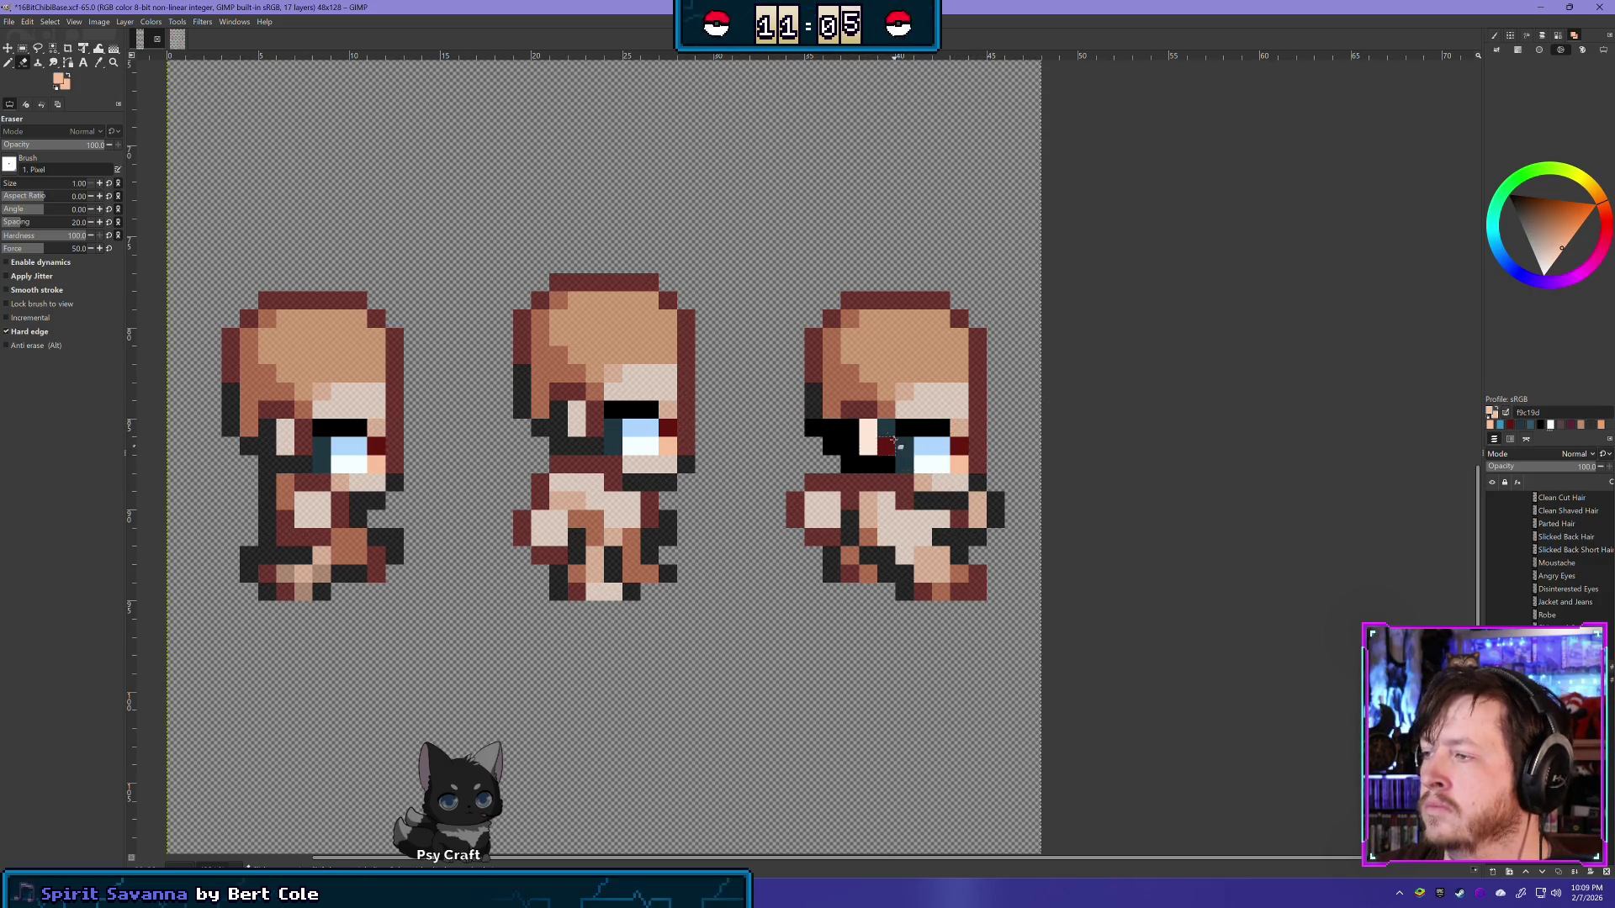
pyautogui.moveTo(893, 439); pyautogui.dragTo(828, 430)
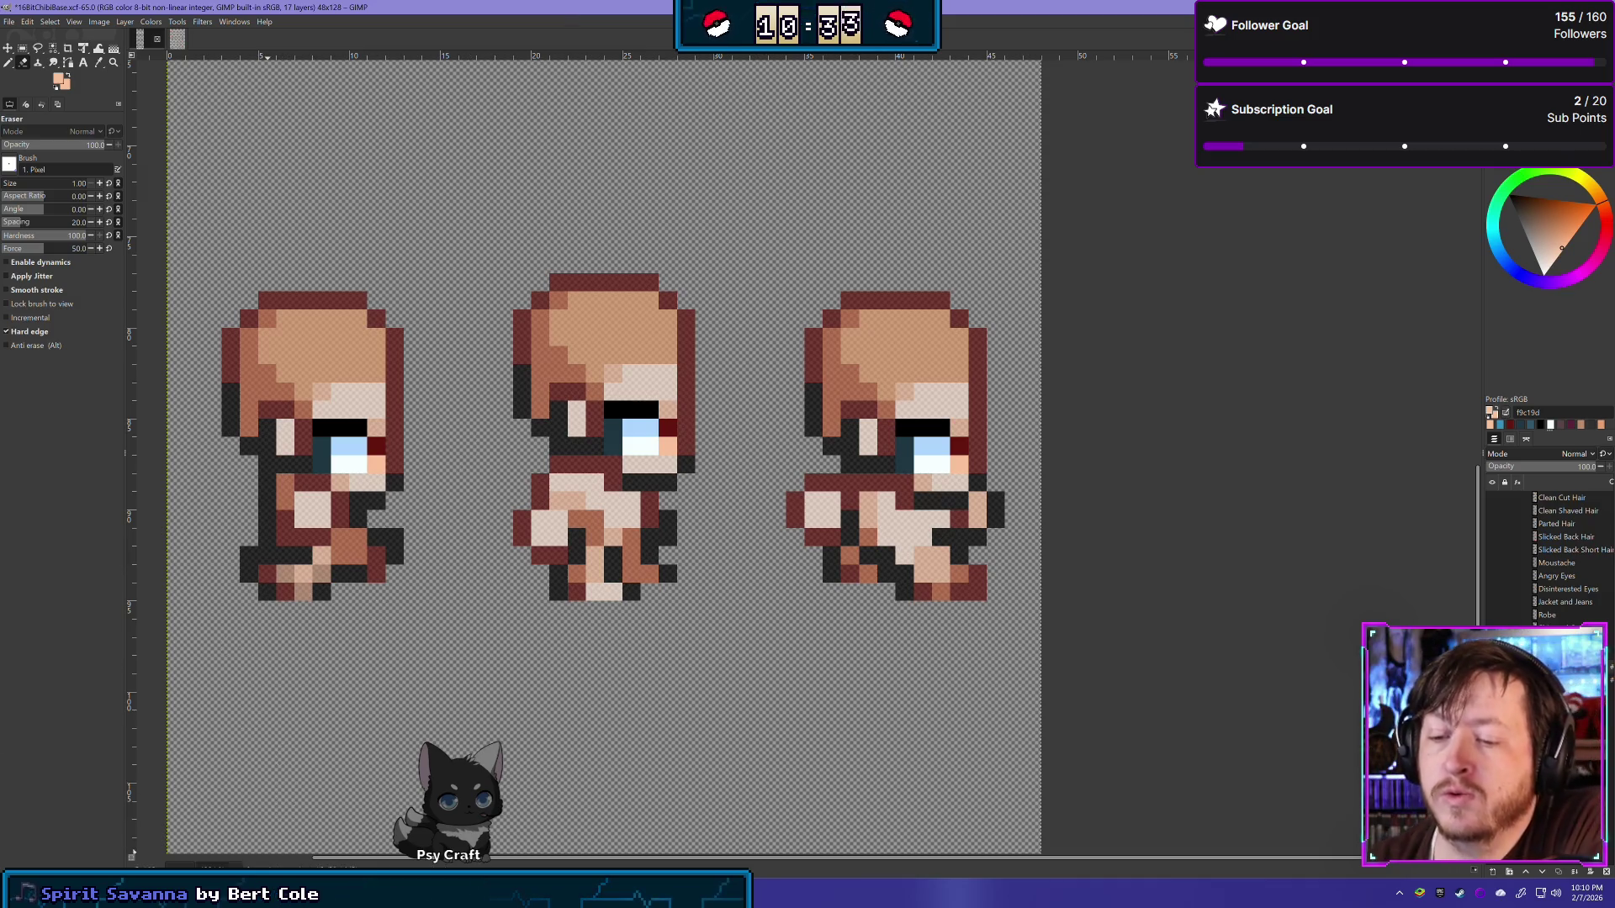
pyautogui.hotkey('alt', 'Tab')
# Step: Browse the audio and core folders in the Project tree and open audio_bgm.lua
pyautogui.scroll(5, 84, 92)
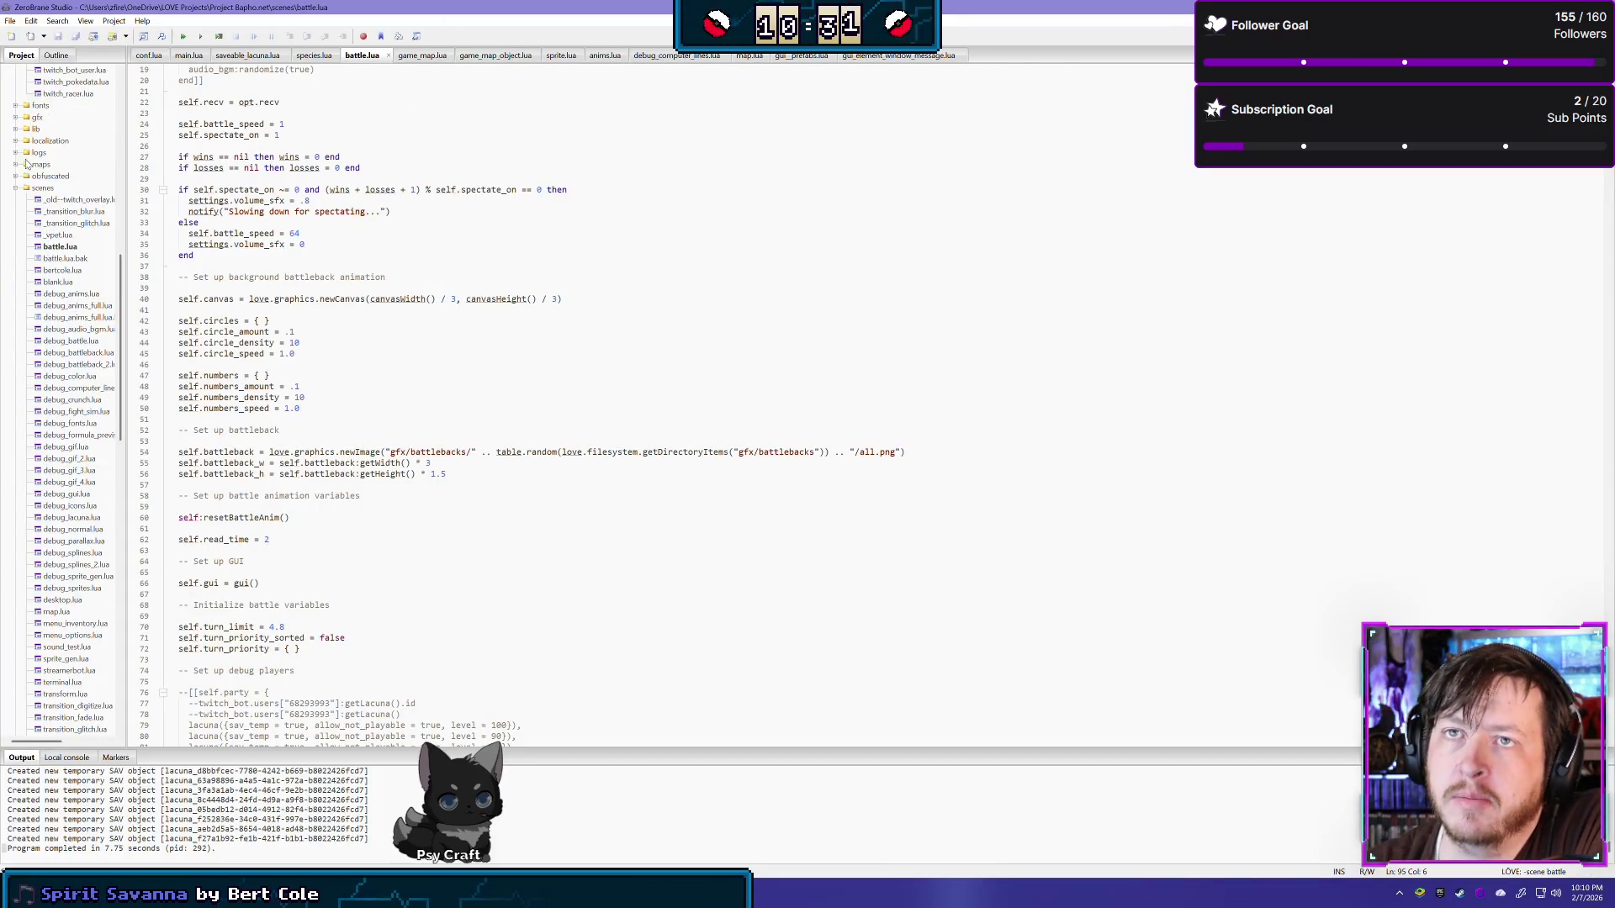
pyautogui.scroll(10, 84, 88)
pyautogui.scroll(8, 85, 84)
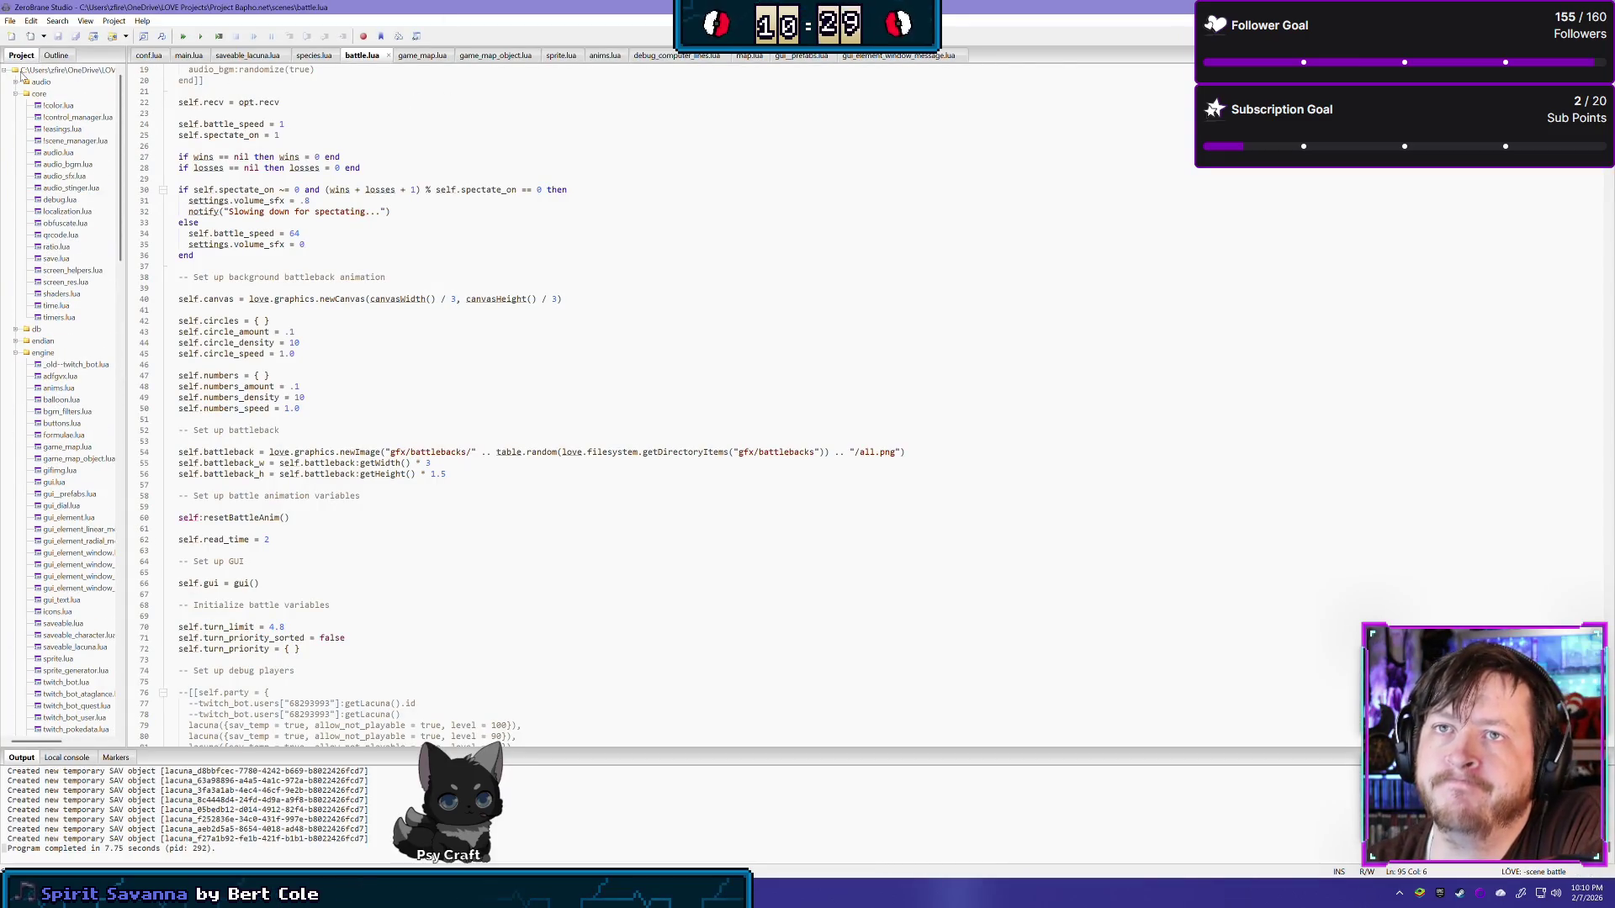
pyautogui.click(16, 94)
pyautogui.click(16, 81)
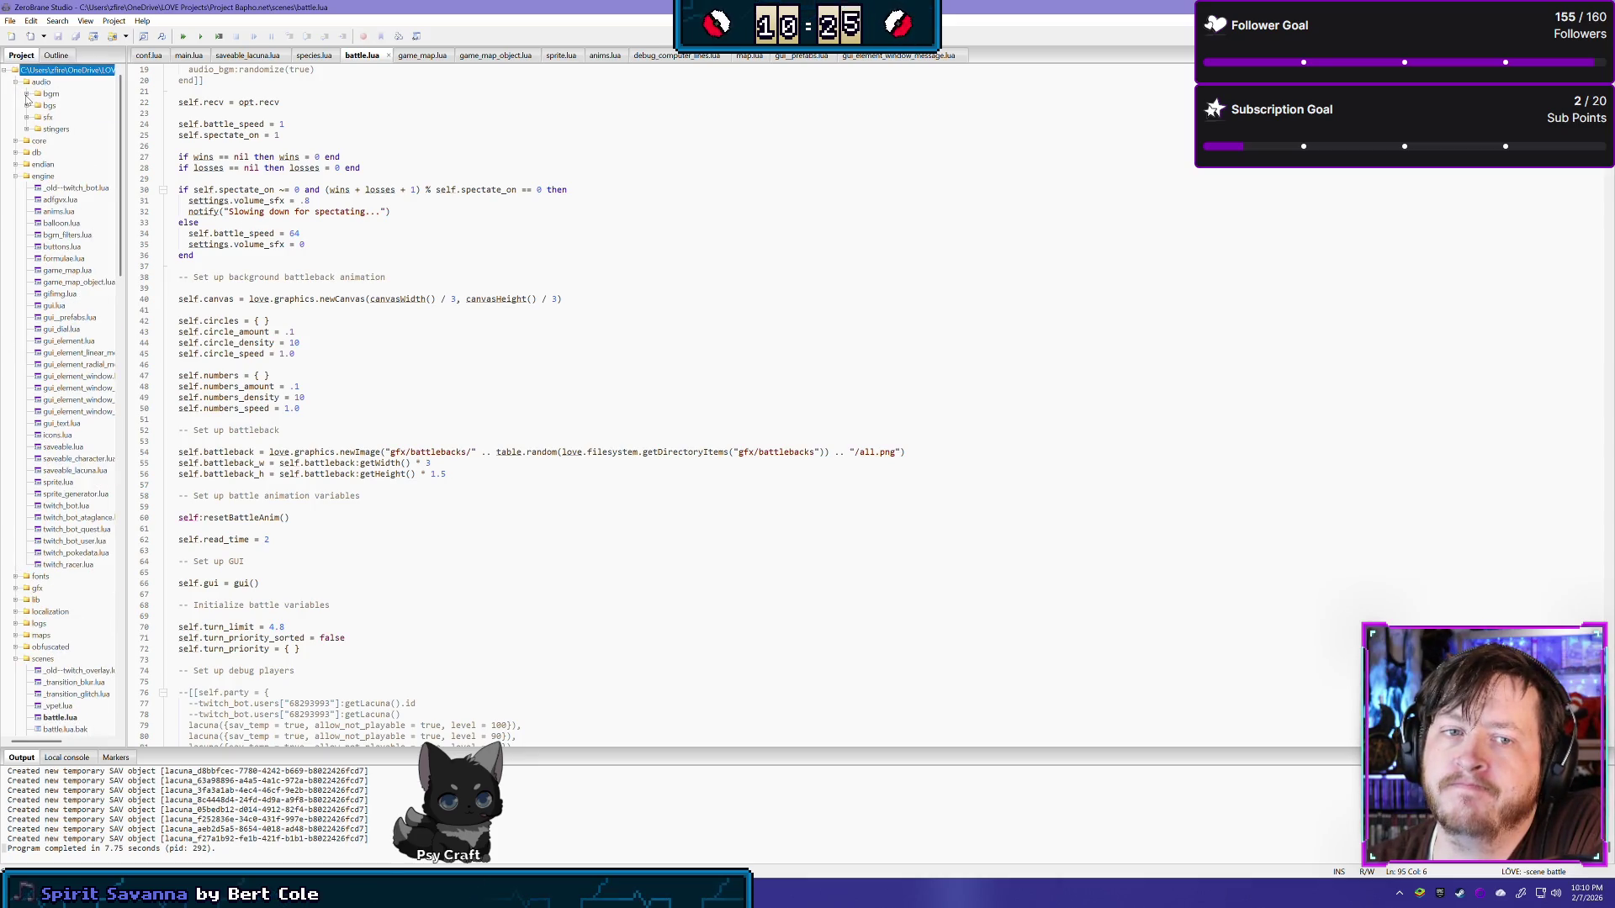
pyautogui.click(26, 94)
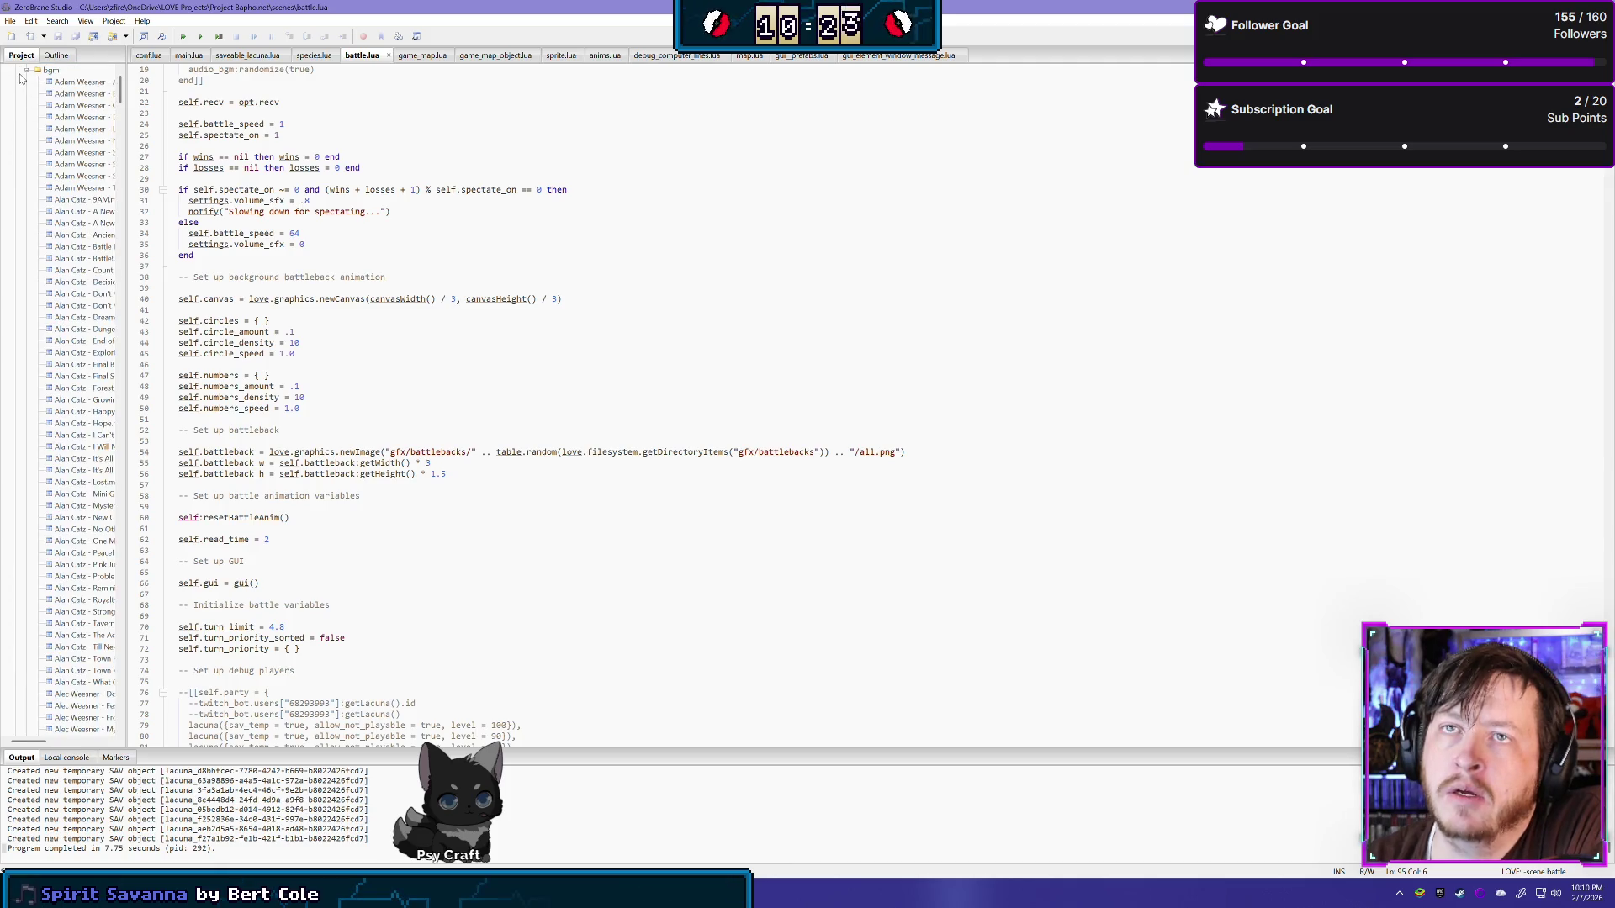
pyautogui.click(26, 71)
pyautogui.click(16, 82)
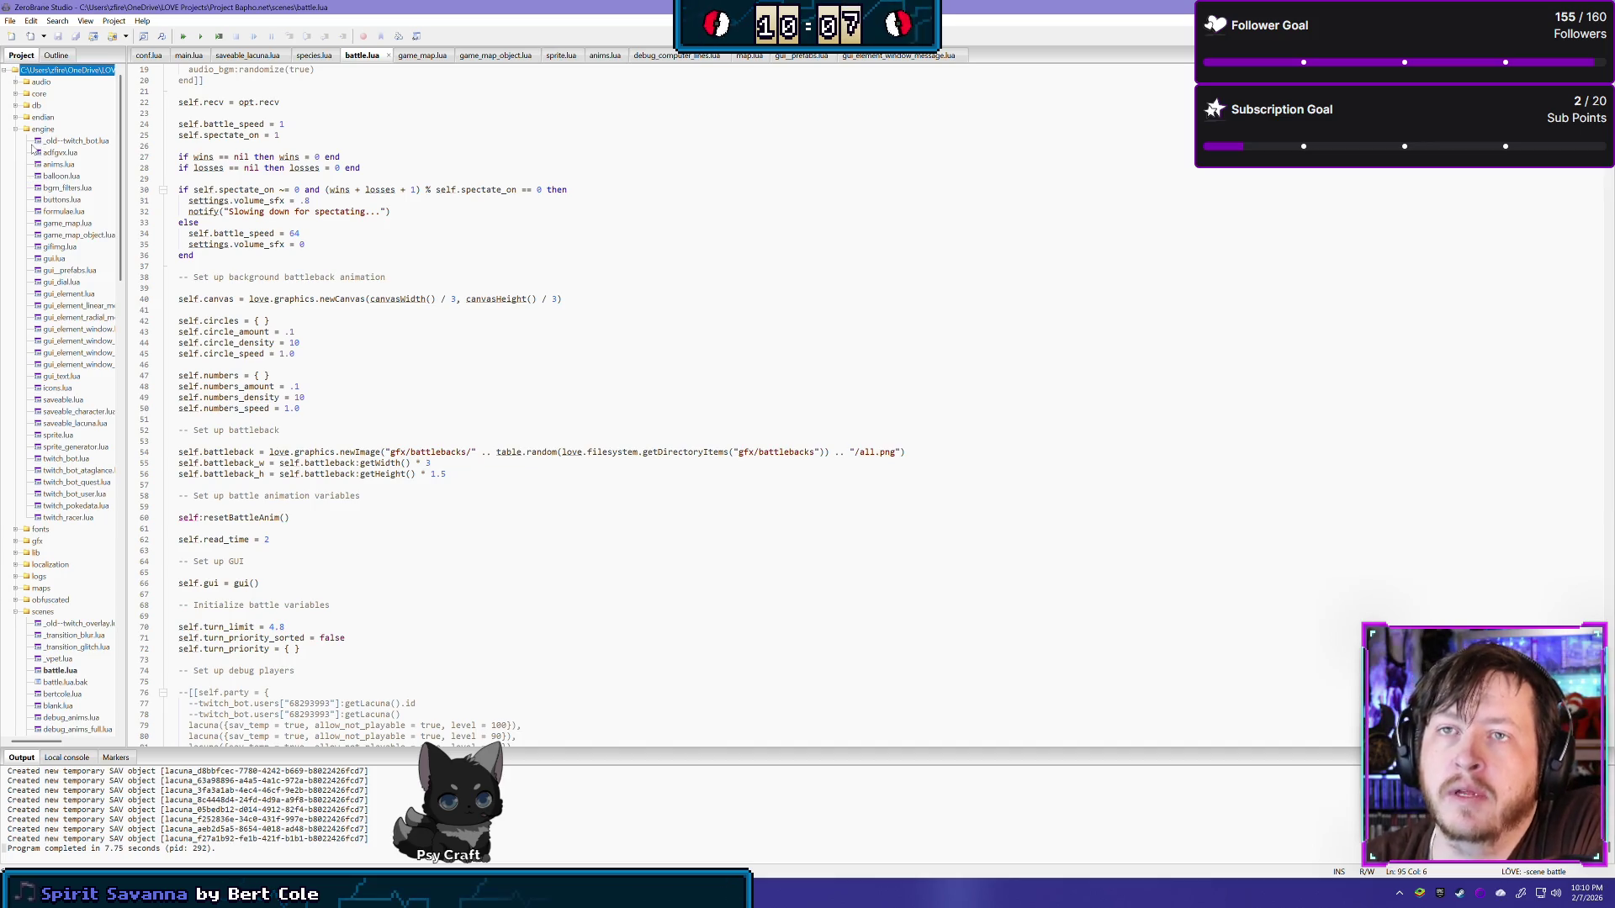
pyautogui.click(16, 94)
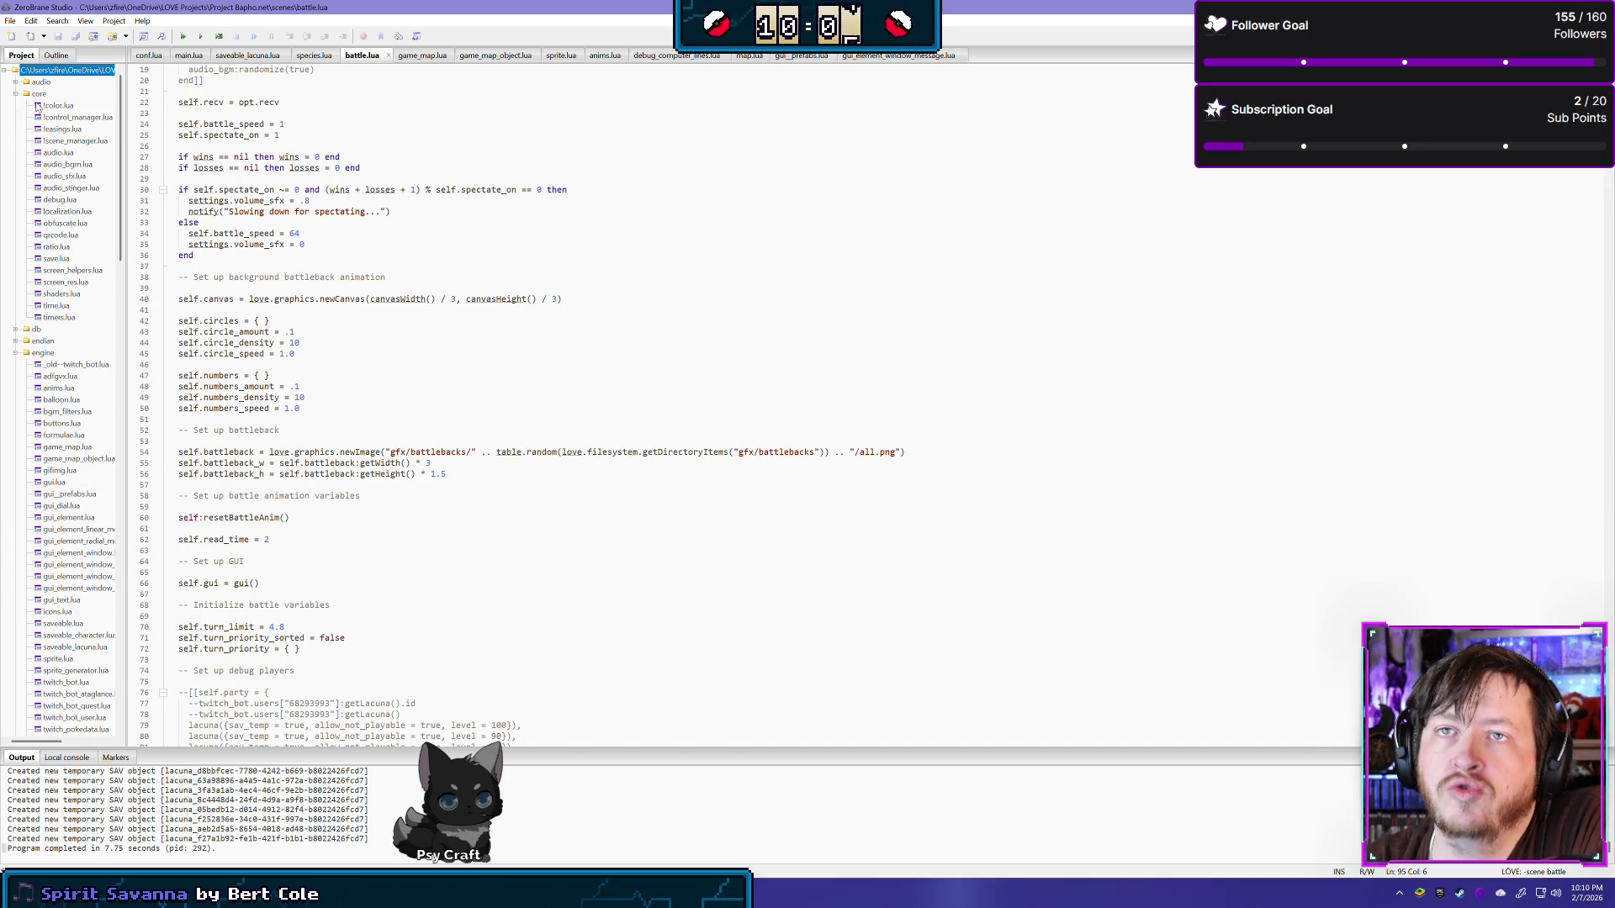
pyautogui.doubleClick(37, 166)
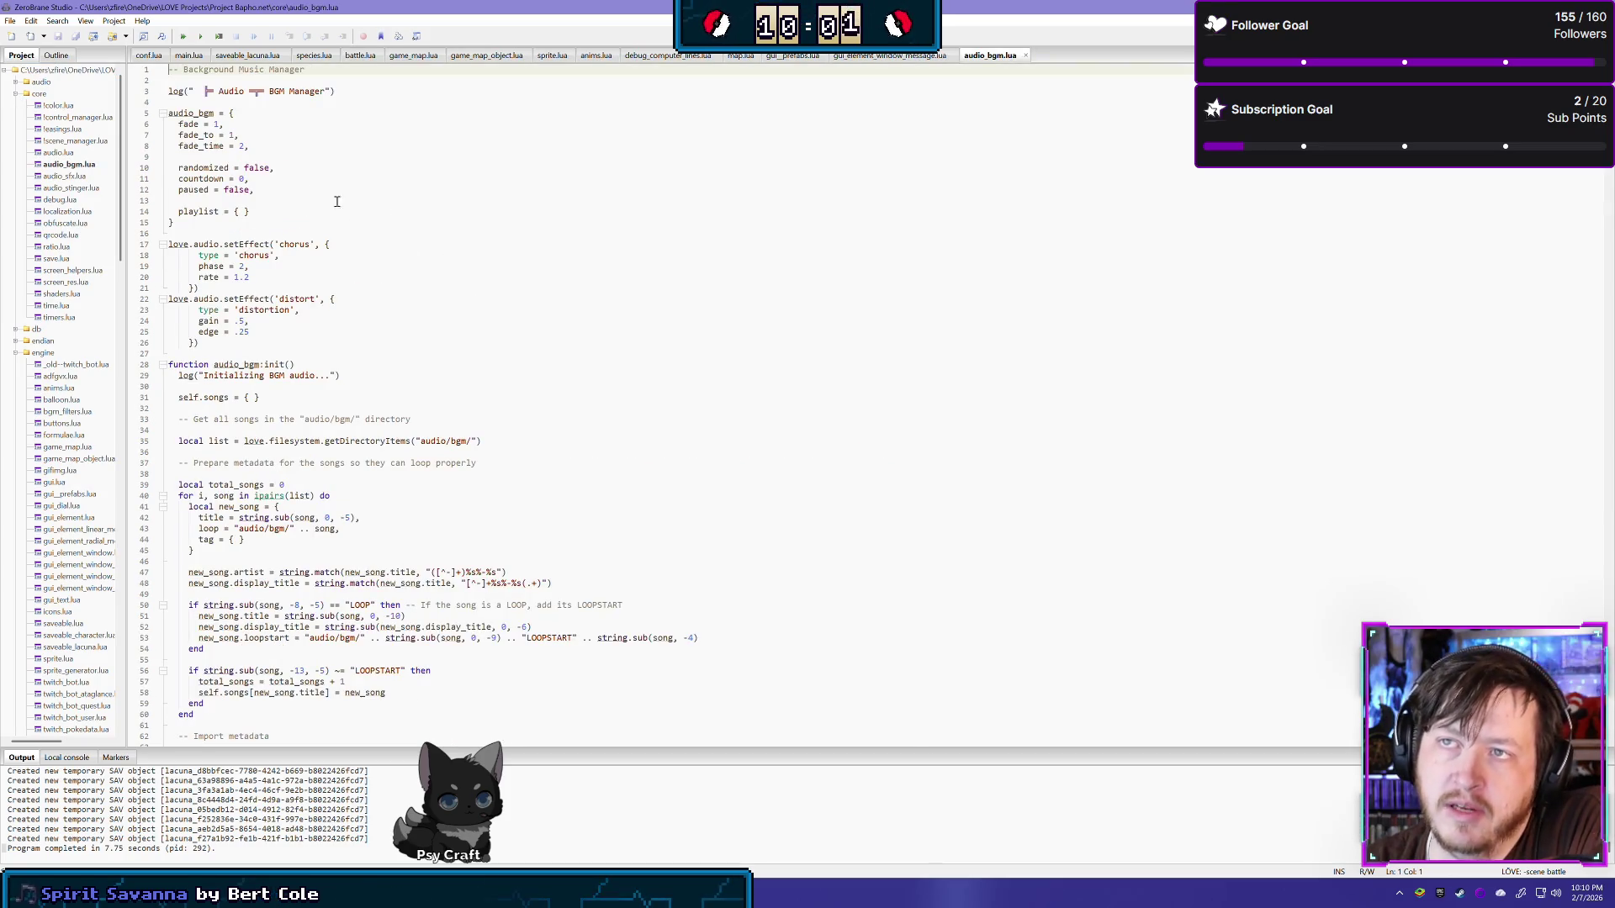
pyautogui.scroll(-6, 581, 356)
pyautogui.scroll(-7, 616, 324)
pyautogui.scroll(-5, 588, 421)
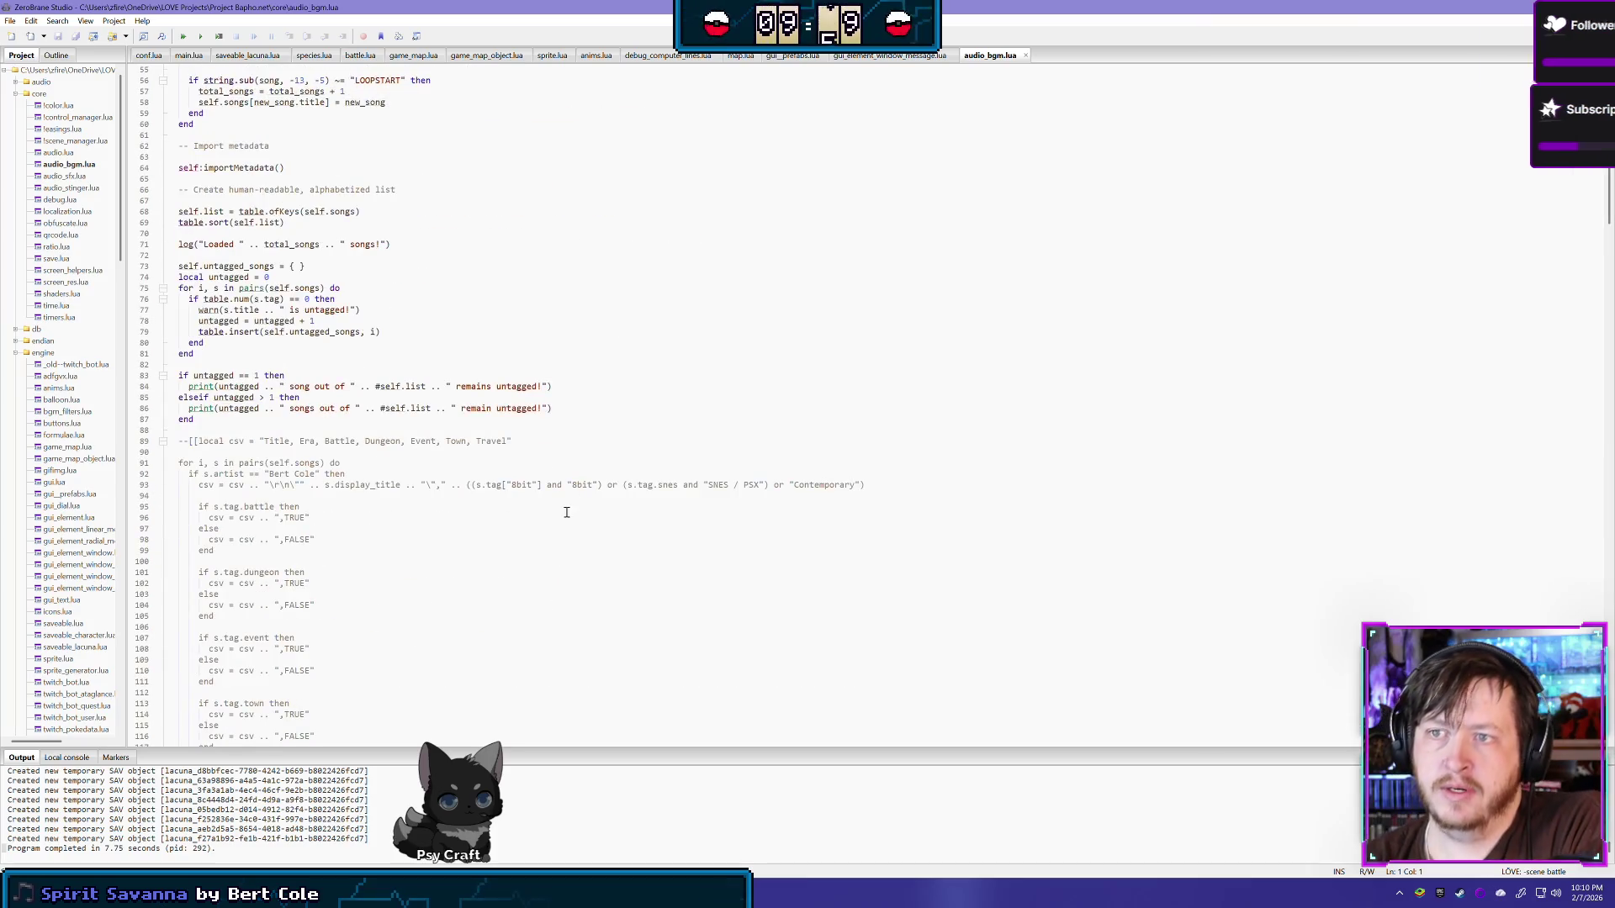
pyautogui.scroll(-6, 559, 442)
pyautogui.scroll(5, 559, 442)
pyautogui.scroll(8, 555, 439)
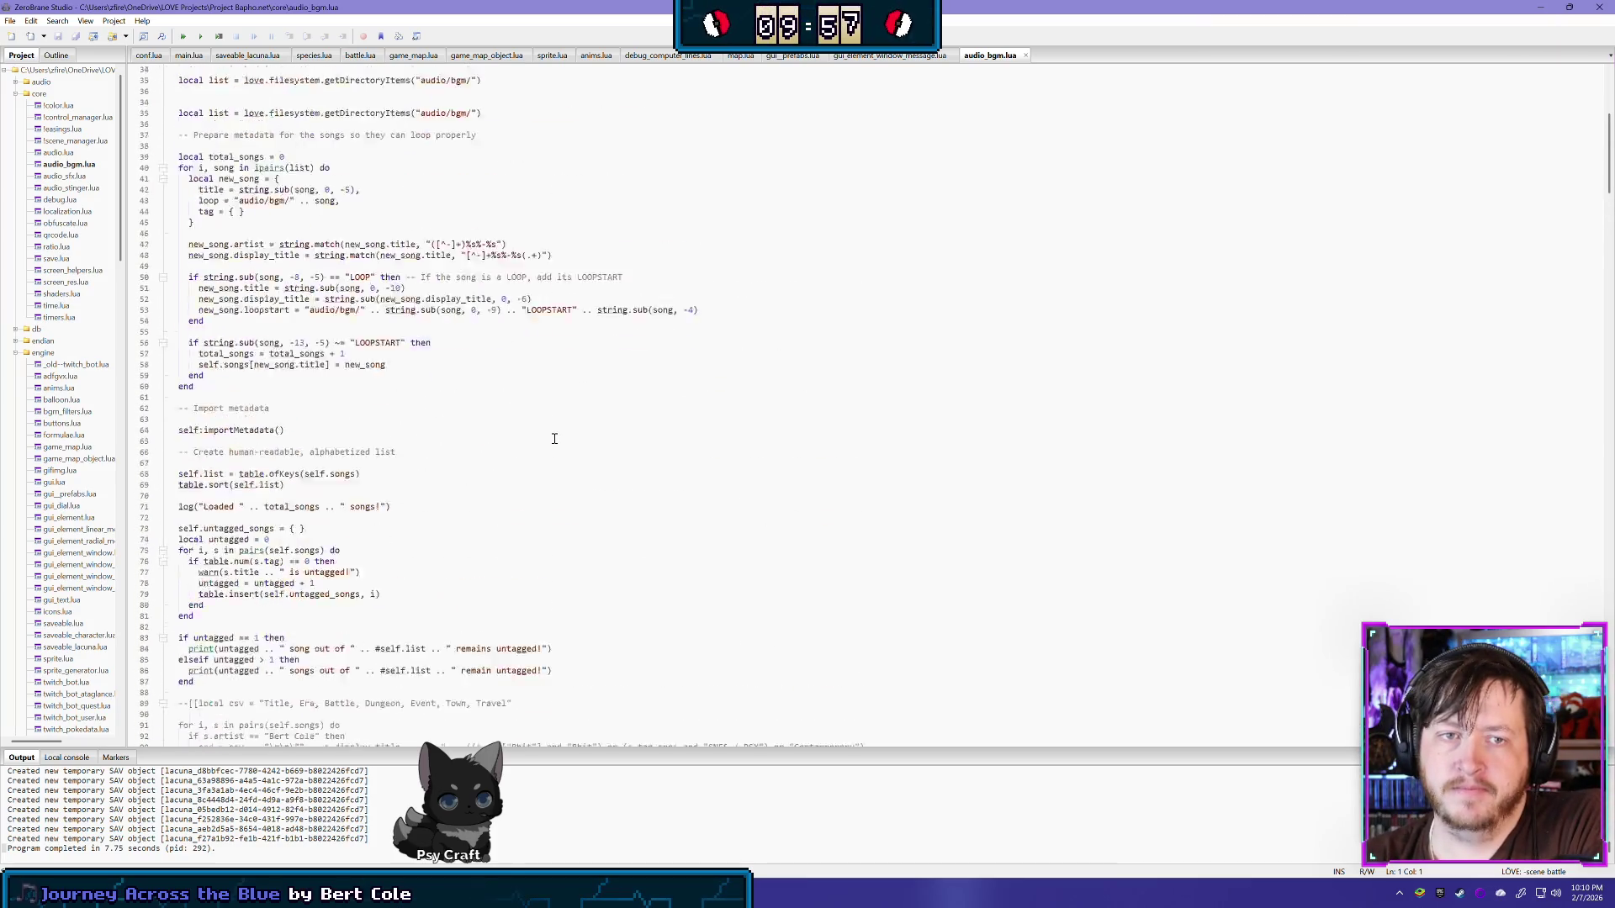
pyautogui.scroll(10, 554, 438)
pyautogui.scroll(1, 552, 438)
pyautogui.scroll(-6, 543, 433)
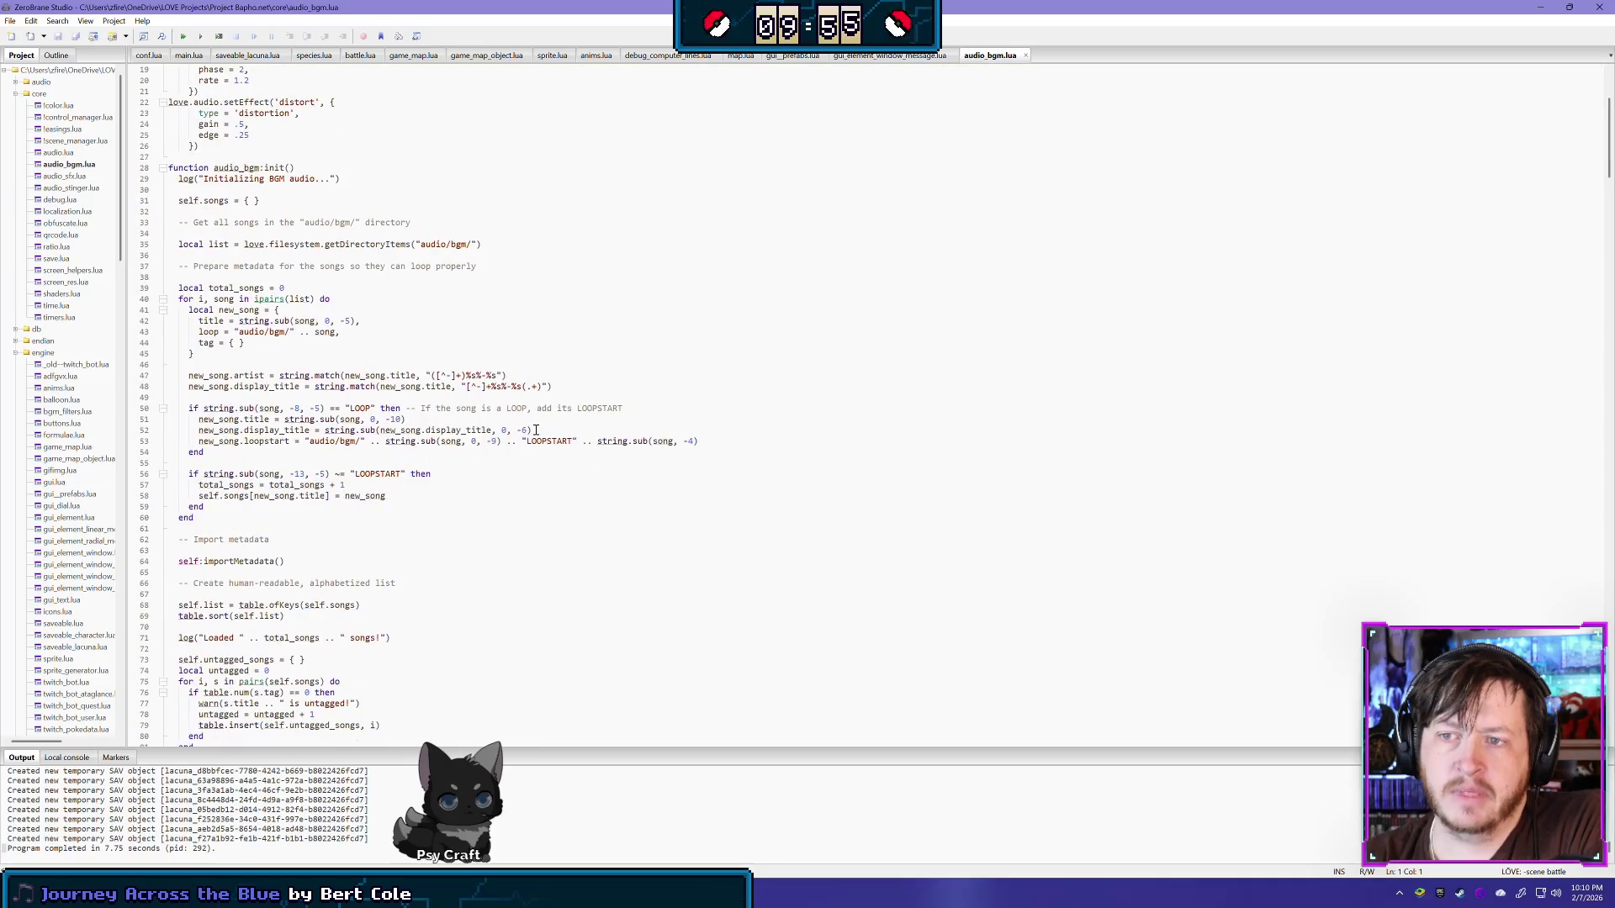
pyautogui.scroll(-5, 529, 425)
pyautogui.scroll(-5, 517, 445)
pyautogui.scroll(-1, 513, 452)
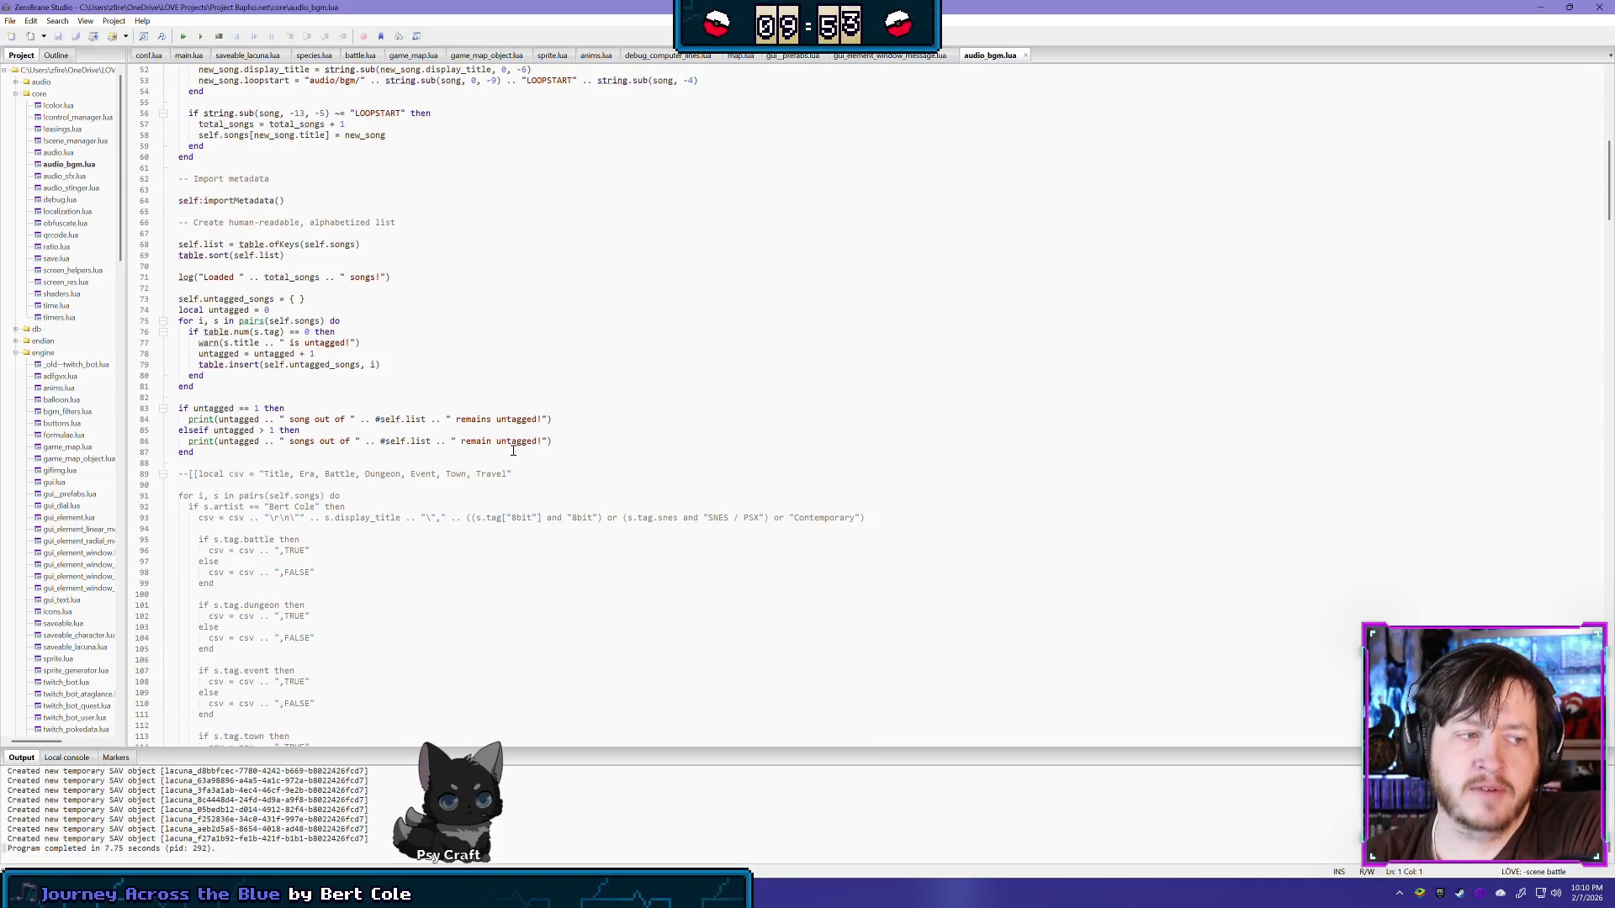
pyautogui.scroll(-1, 514, 452)
pyautogui.scroll(11, 501, 481)
pyautogui.scroll(6, 498, 486)
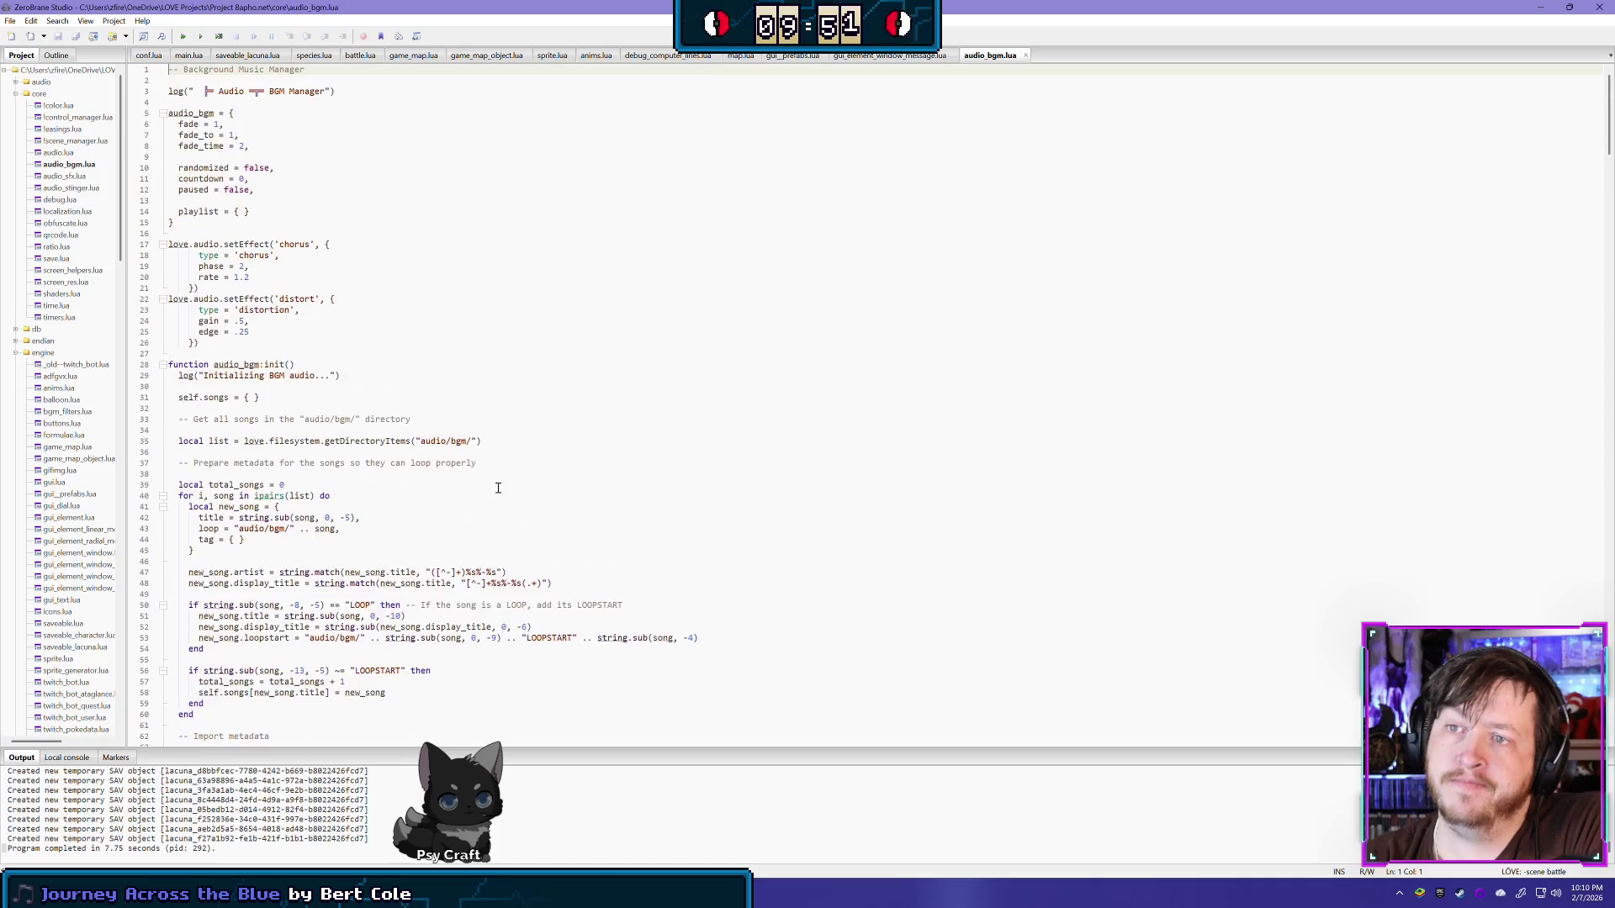
pyautogui.scroll(1, 498, 488)
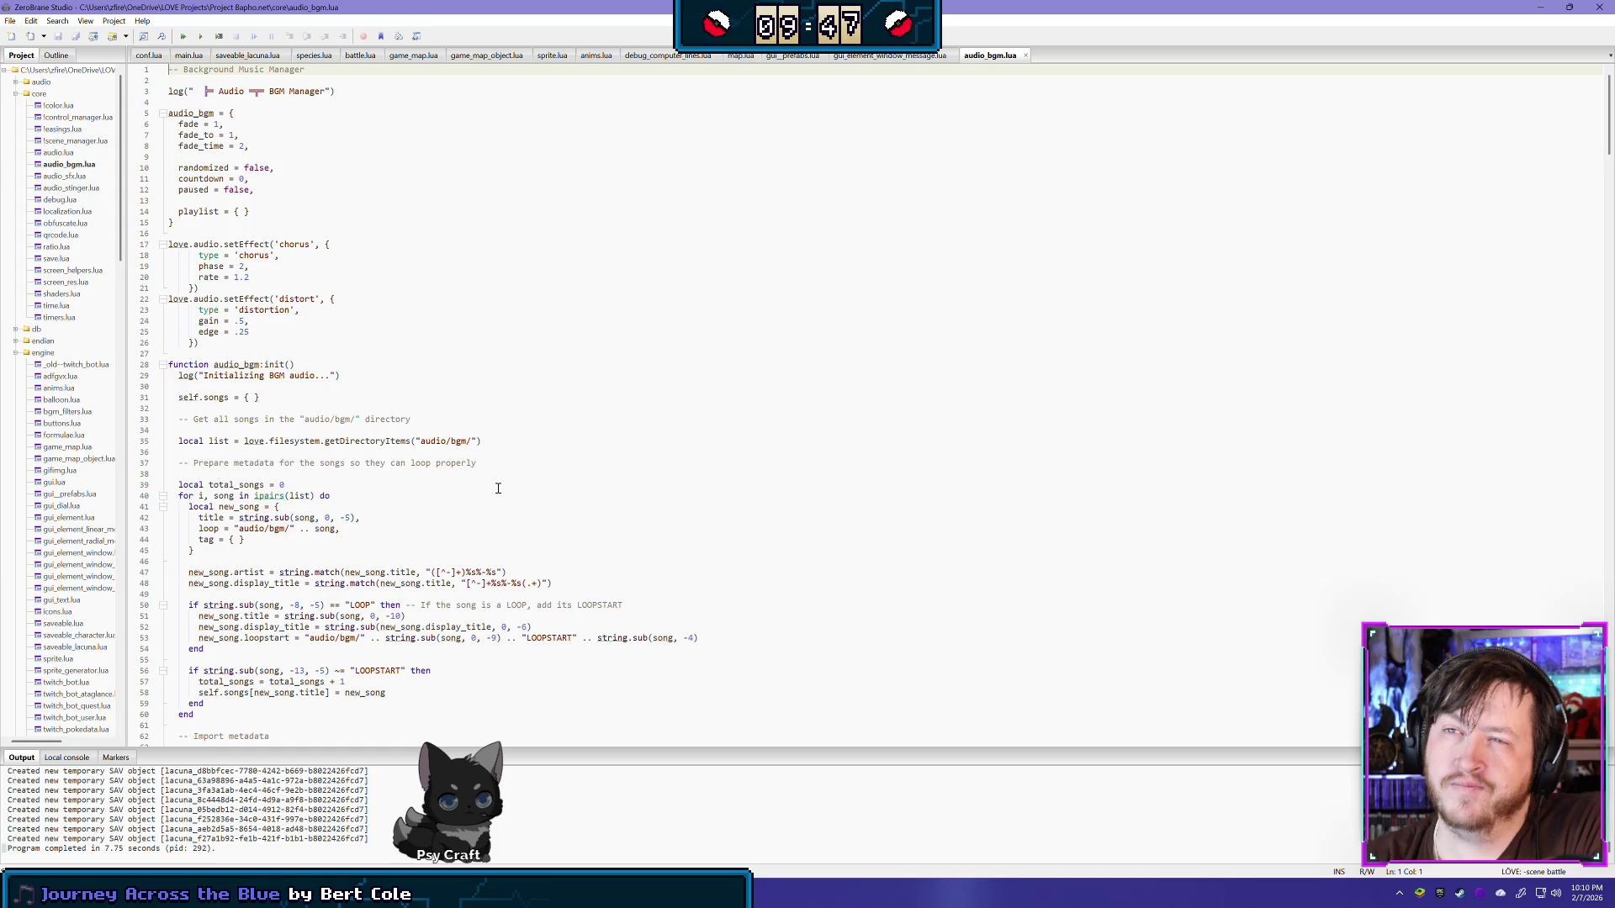
pyautogui.scroll(-2, 498, 488)
pyautogui.scroll(-4, 498, 489)
pyautogui.scroll(-4, 497, 493)
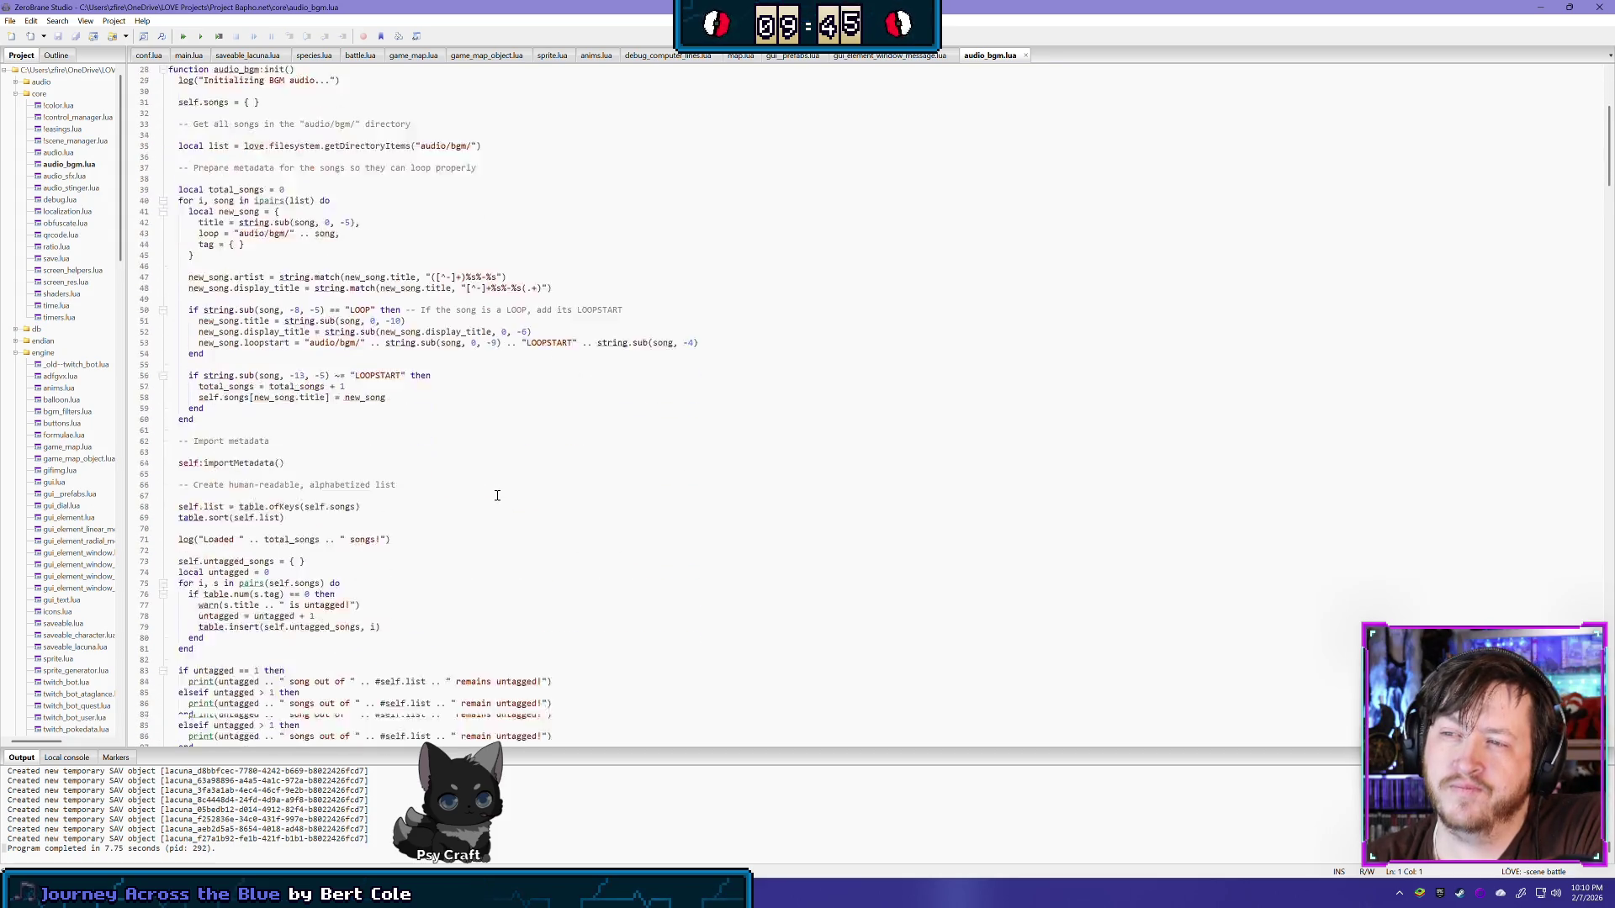
pyautogui.scroll(-2, 497, 496)
pyautogui.scroll(-5, 497, 496)
pyautogui.scroll(-6, 497, 496)
pyautogui.scroll(-5, 497, 497)
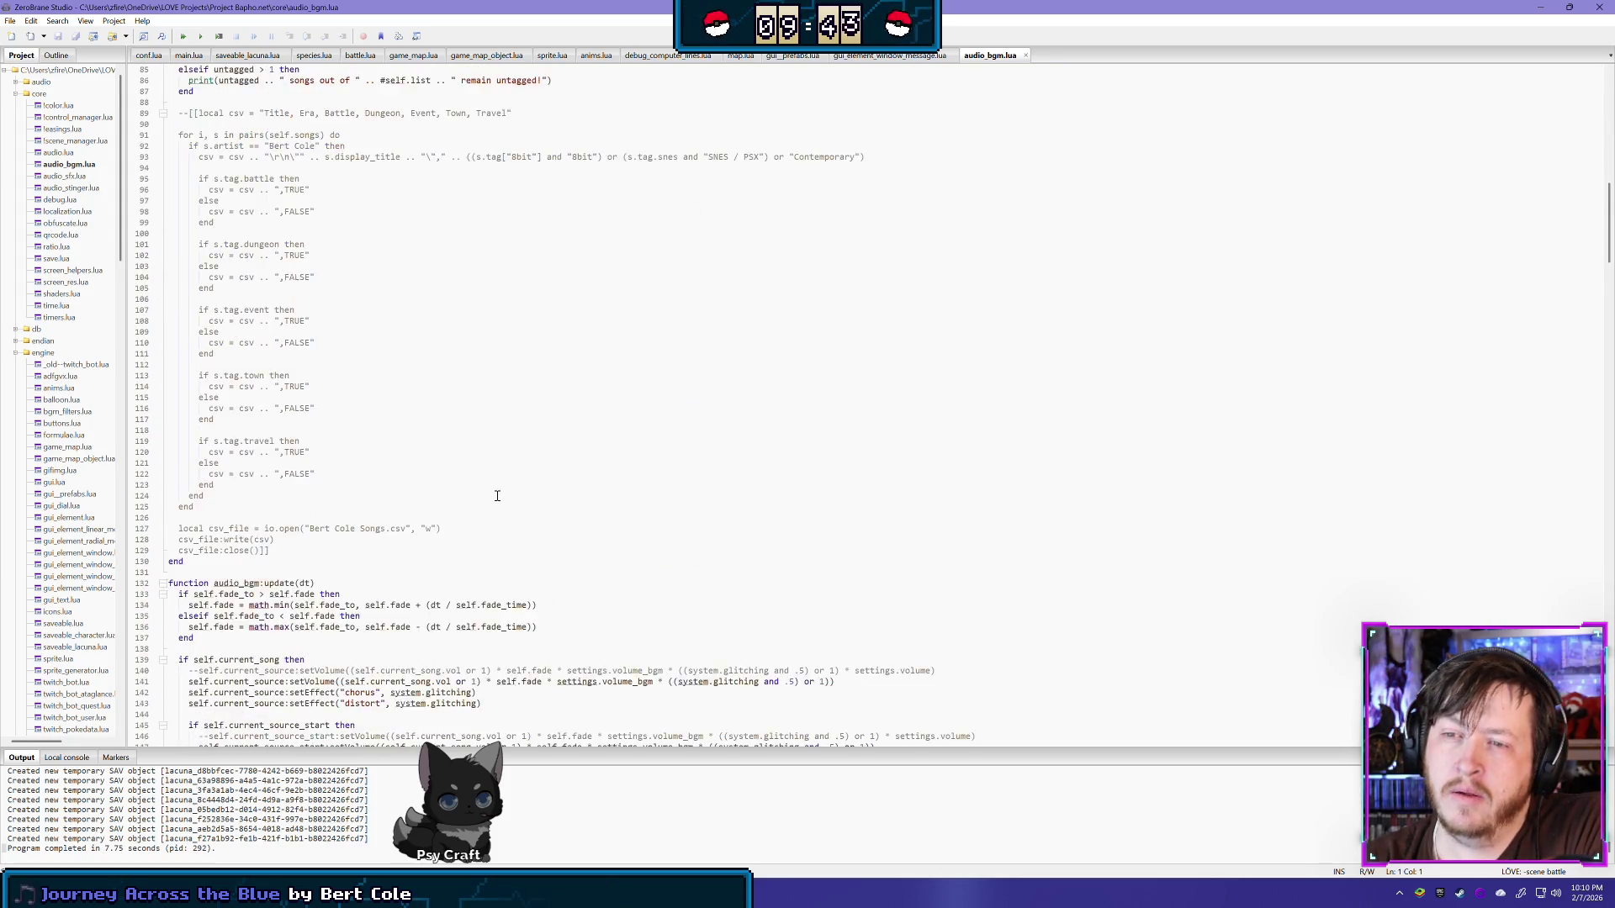
pyautogui.scroll(-5, 497, 496)
pyautogui.scroll(-5, 497, 497)
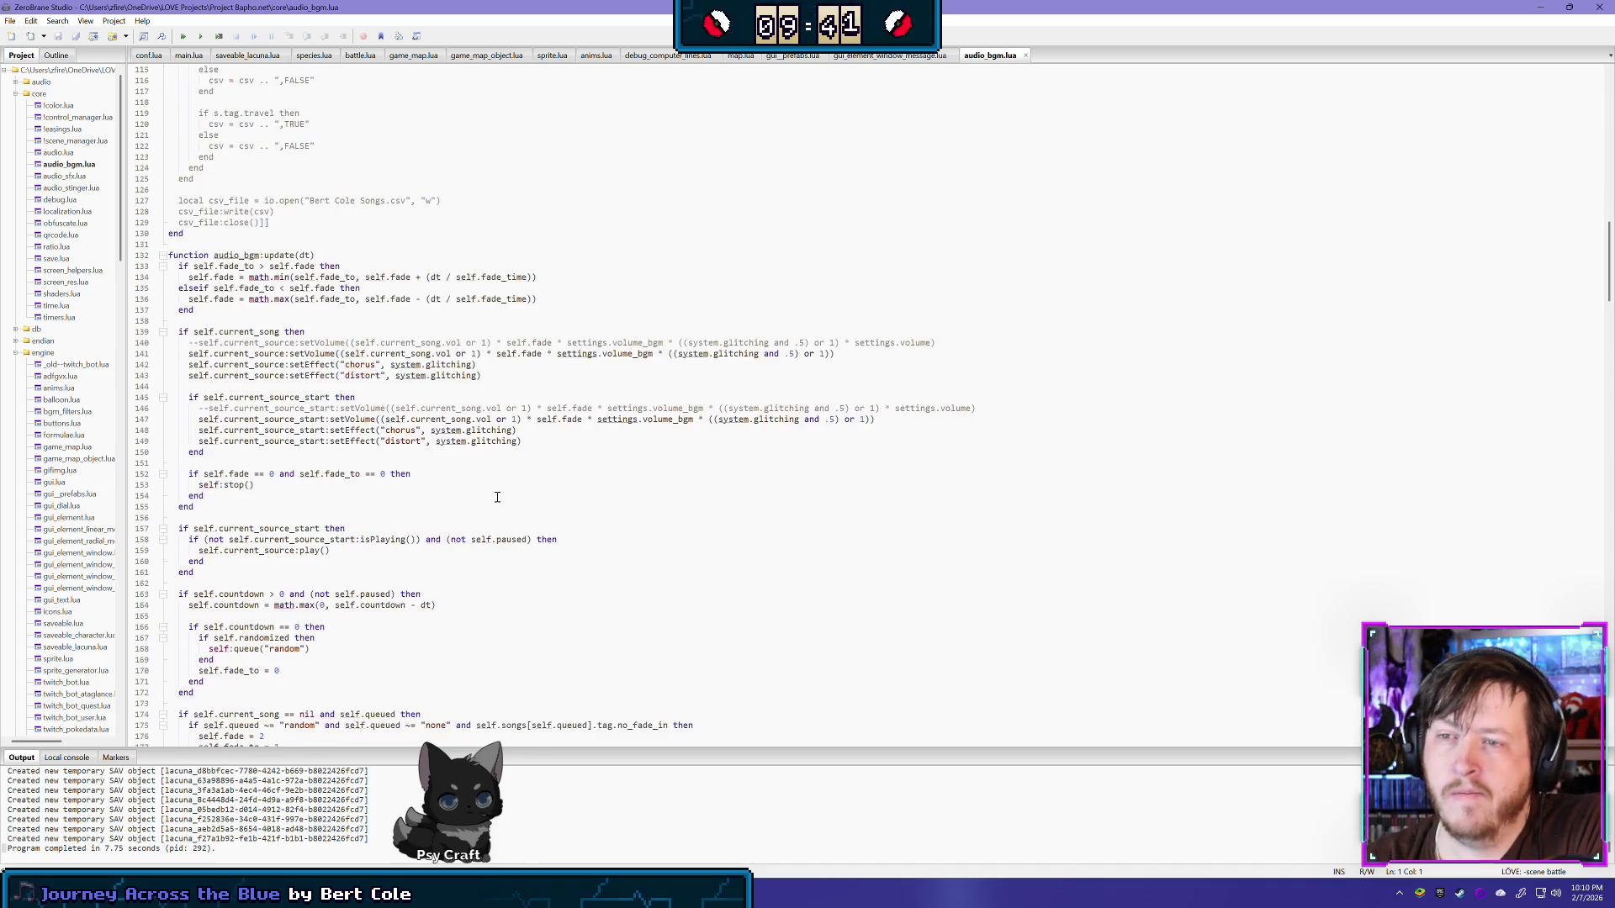
pyautogui.scroll(-6, 499, 497)
pyautogui.scroll(-6, 501, 498)
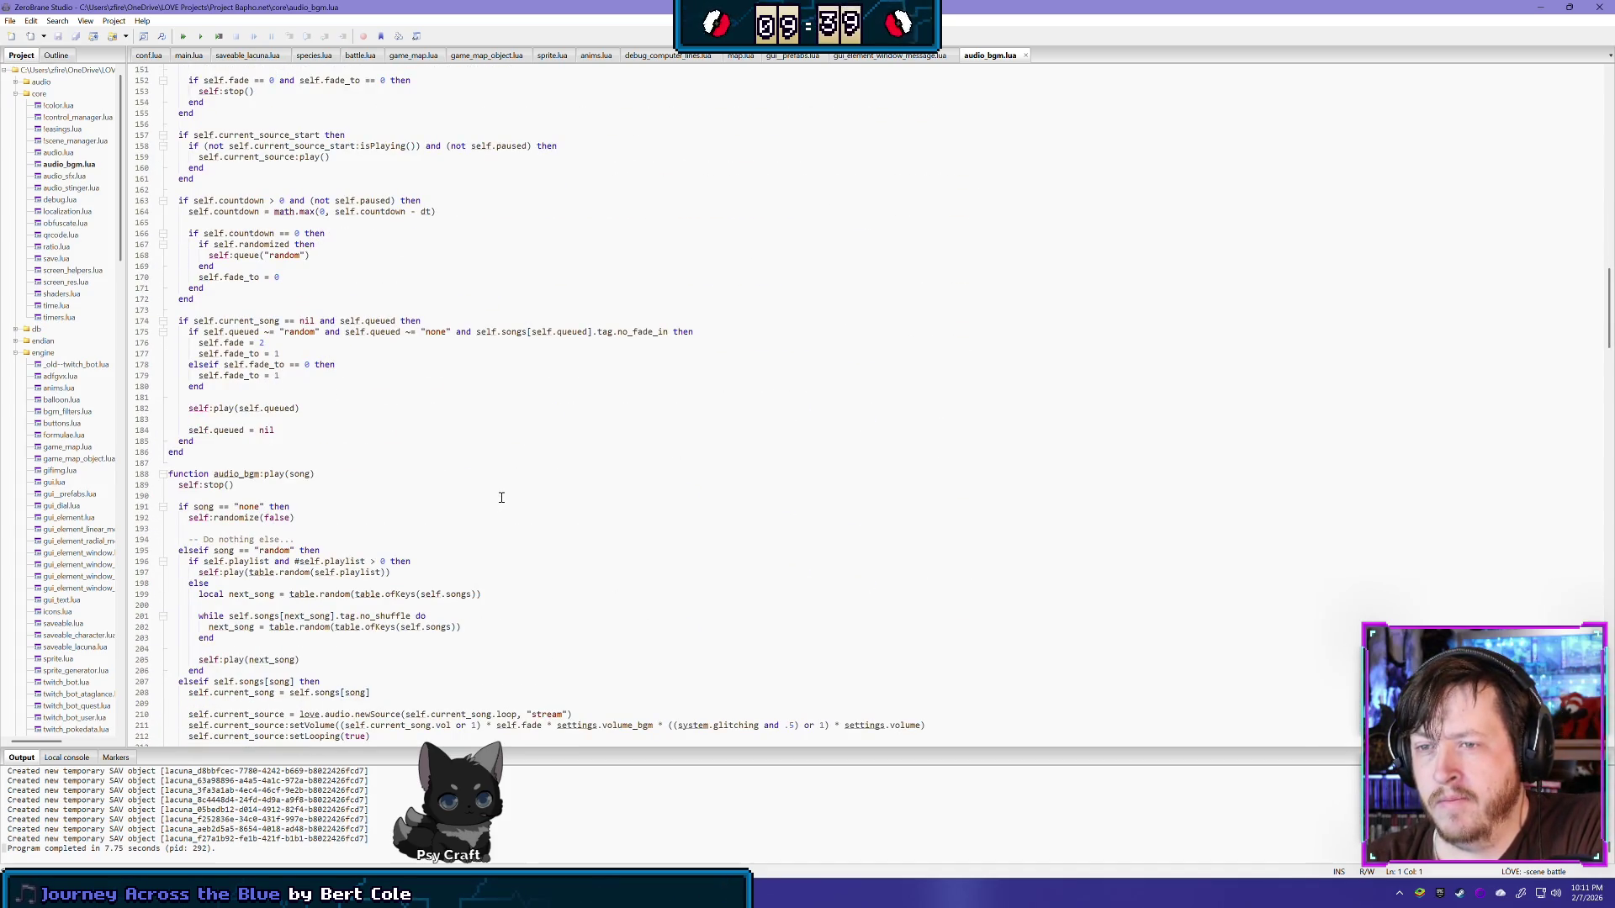
pyautogui.scroll(-2, 501, 498)
pyautogui.scroll(-1, 501, 498)
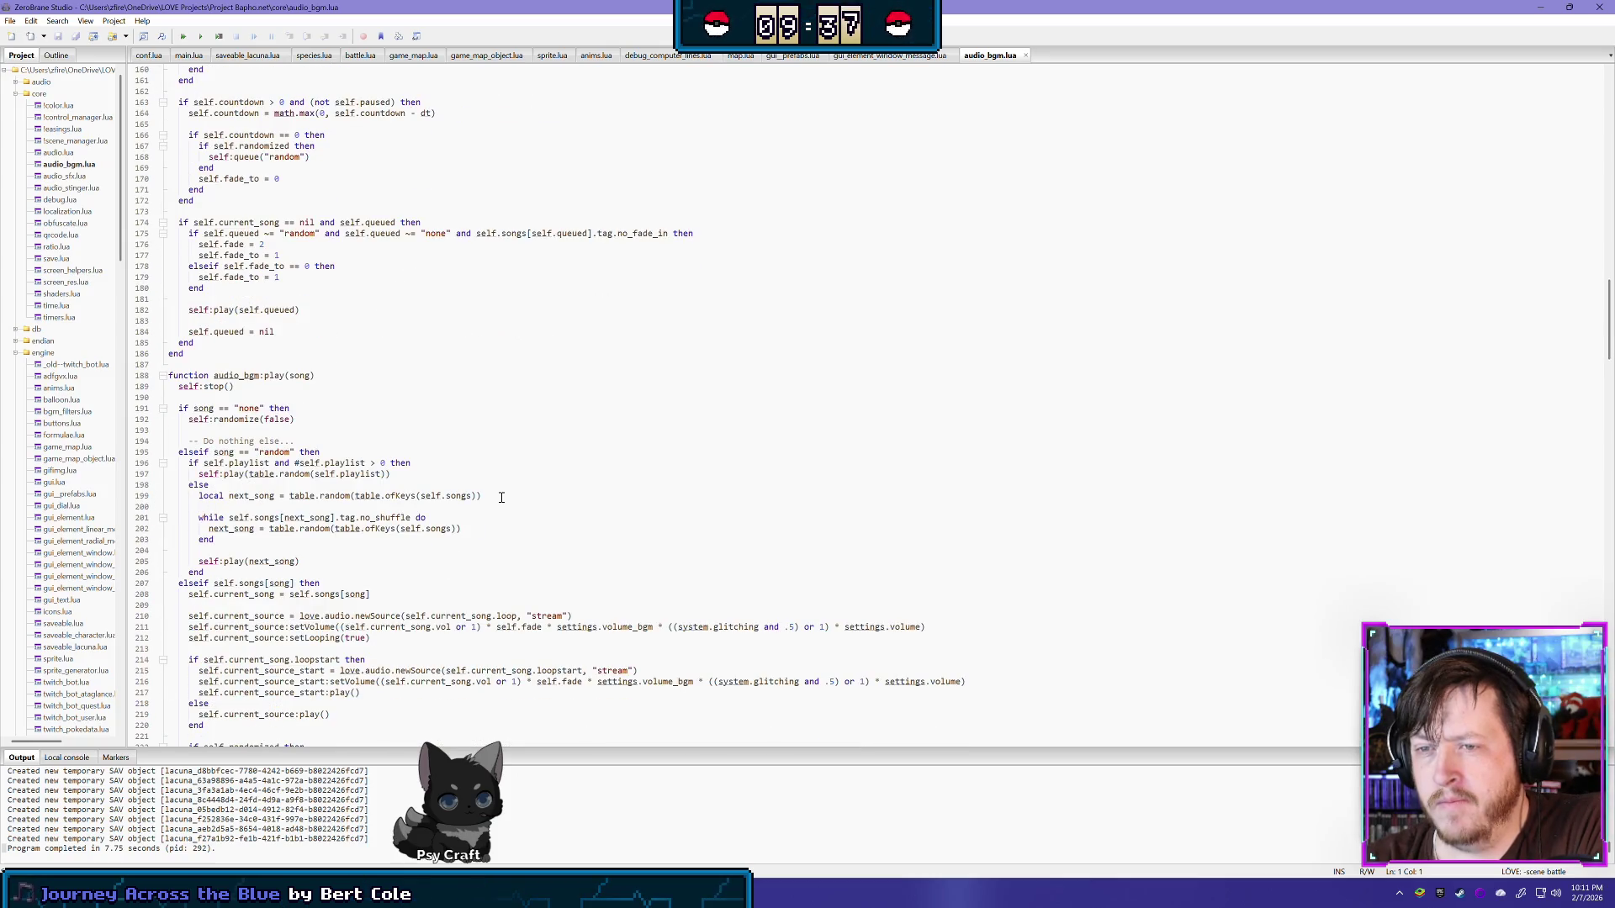
pyautogui.scroll(4, 501, 498)
pyautogui.scroll(5, 501, 497)
pyautogui.scroll(4, 502, 495)
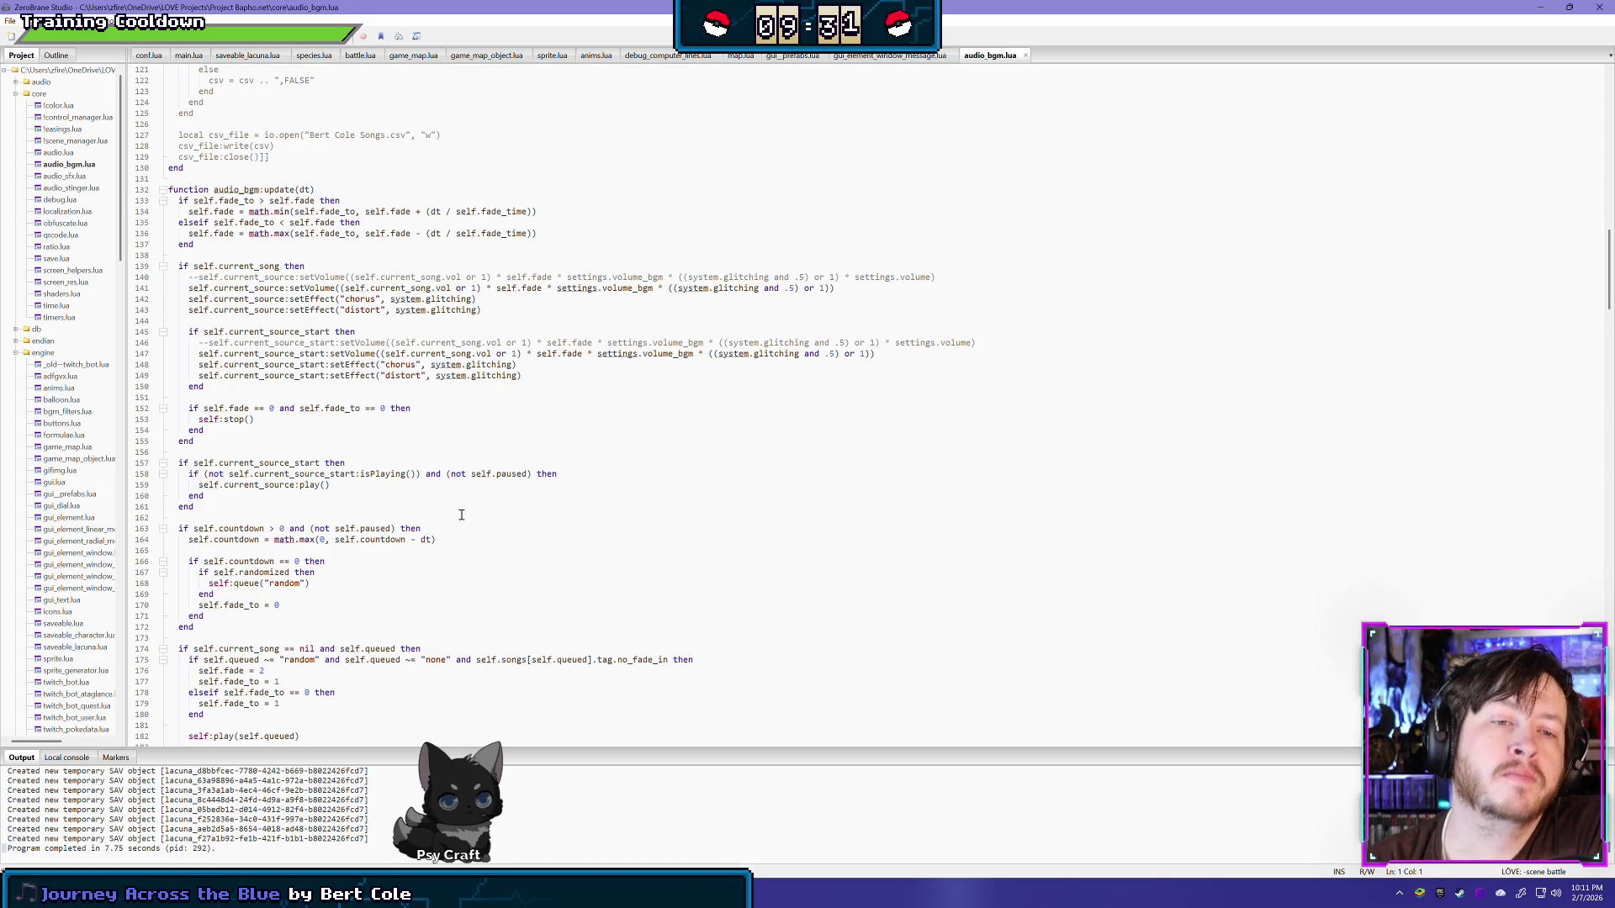
pyautogui.scroll(6, 461, 513)
pyautogui.scroll(4, 436, 476)
pyautogui.scroll(8, 436, 476)
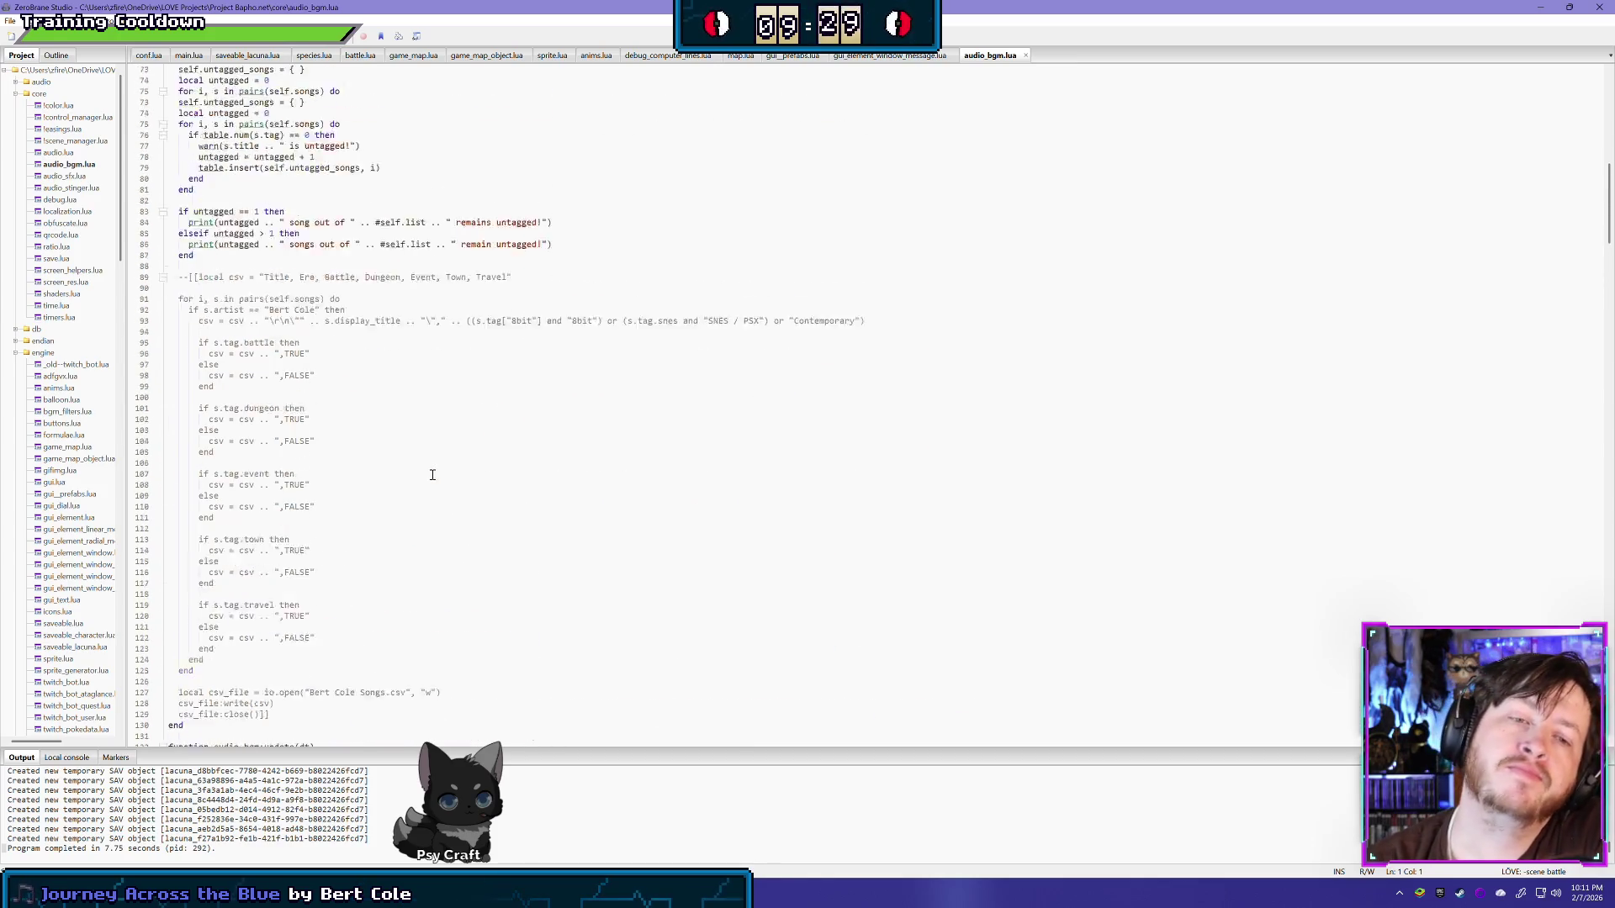
pyautogui.scroll(8, 433, 476)
pyautogui.scroll(8, 431, 477)
pyautogui.scroll(6, 429, 477)
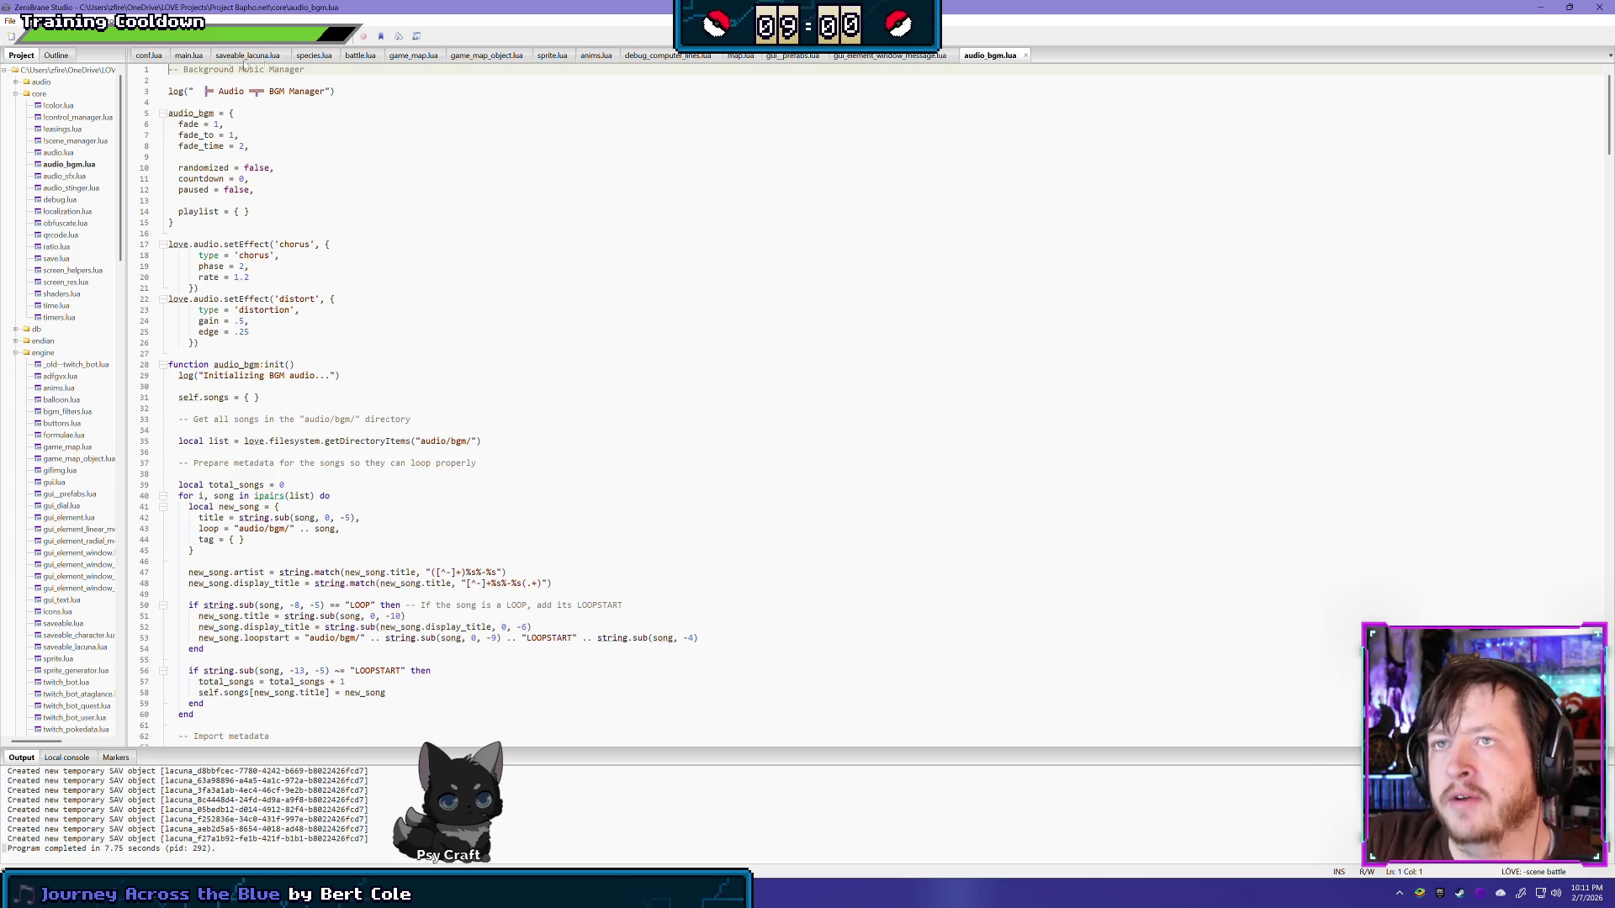
pyautogui.scroll(-5, 409, 321)
pyautogui.scroll(5, 409, 320)
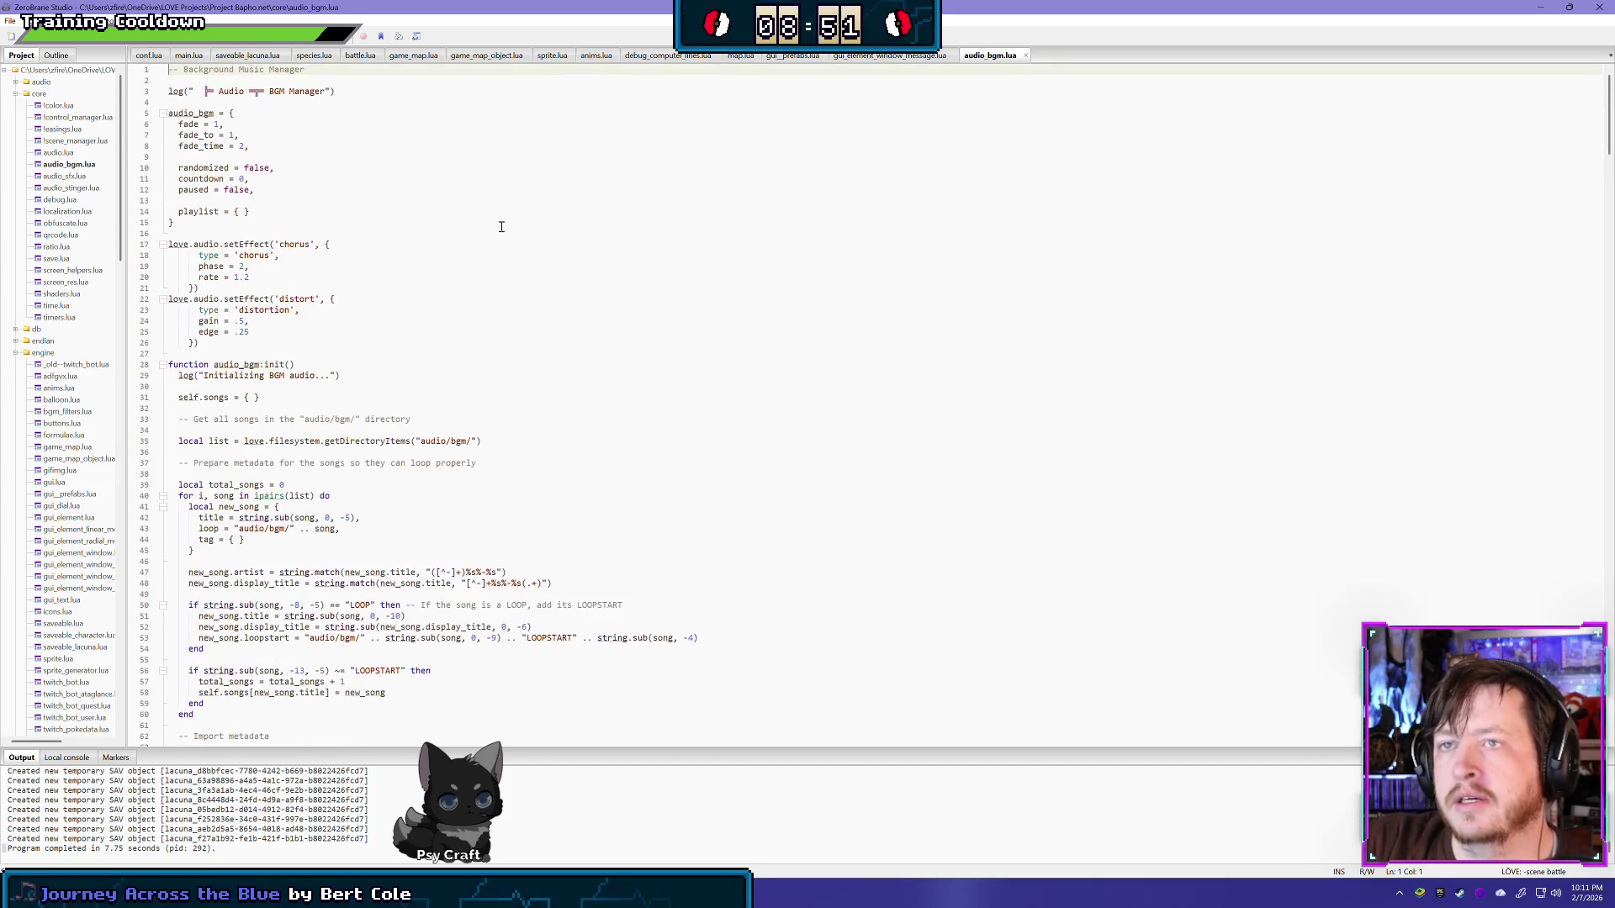
# Step: Search audio_bgm.lua for fade_time and stop at its definition
pyautogui.hotkey('ctrl', 'f')
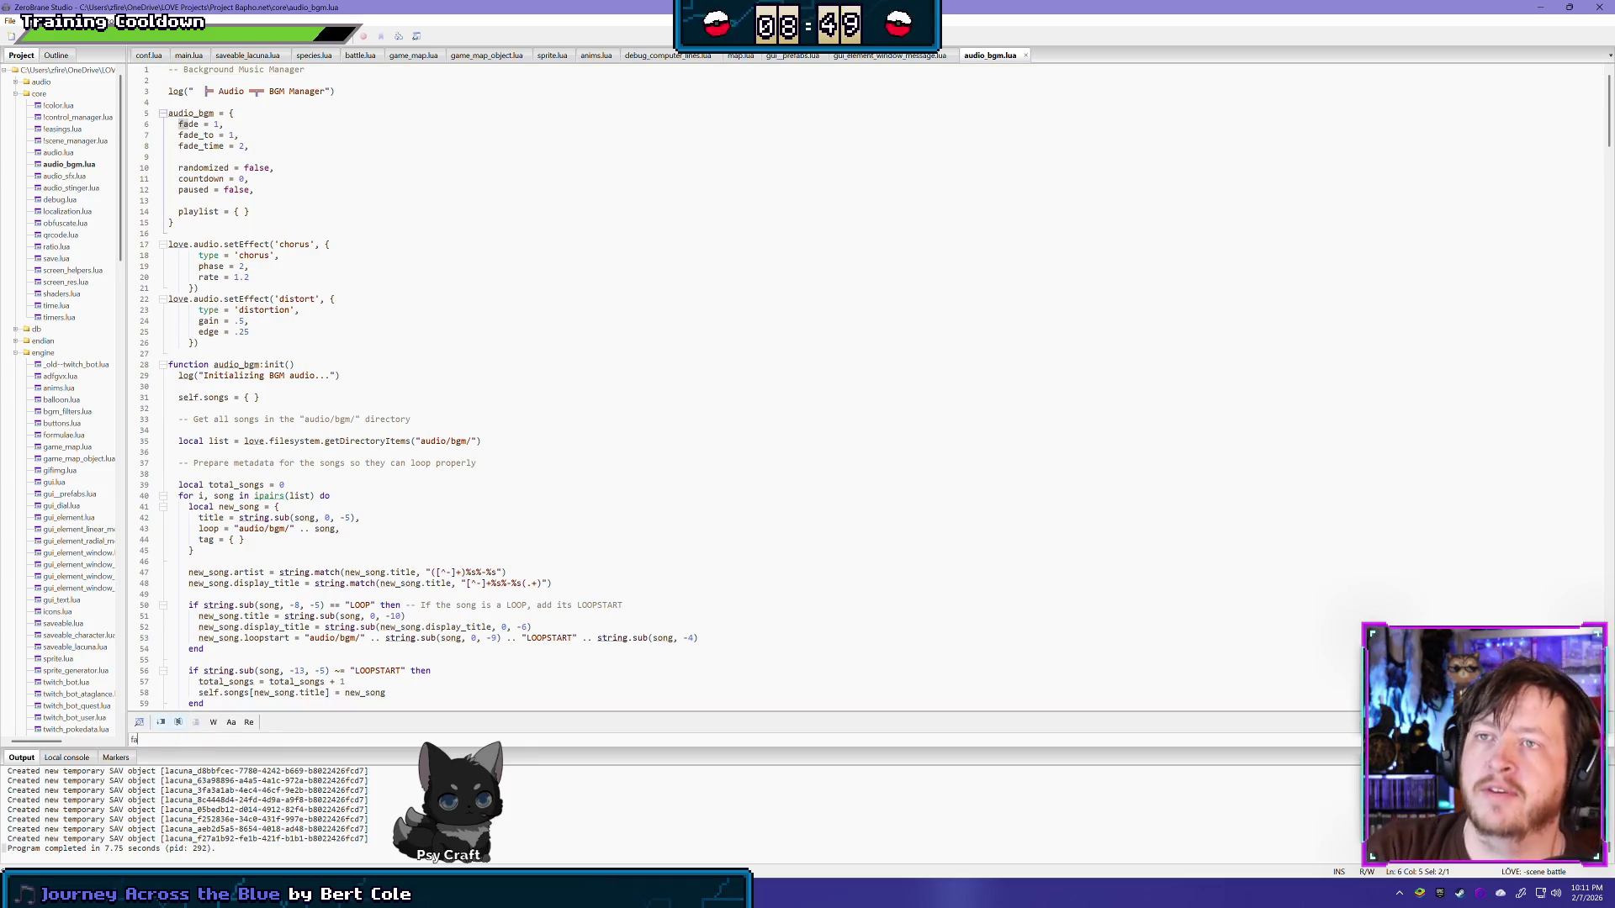
pyautogui.write('fade_time')
pyautogui.press('Return')
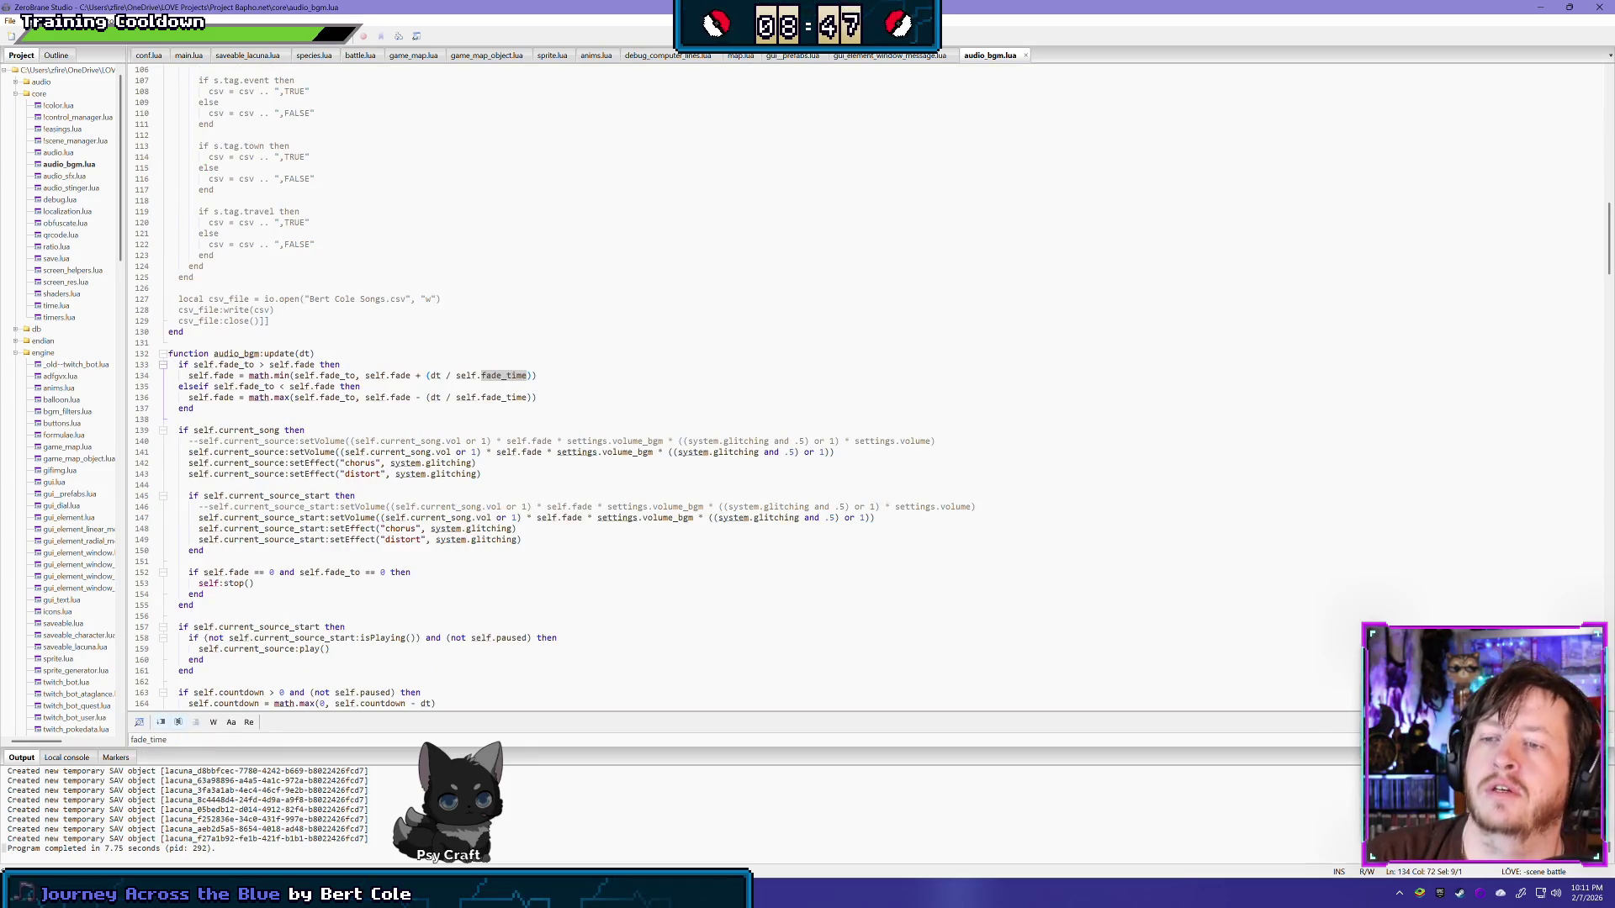
pyautogui.press('Return')
pyautogui.press('Return')
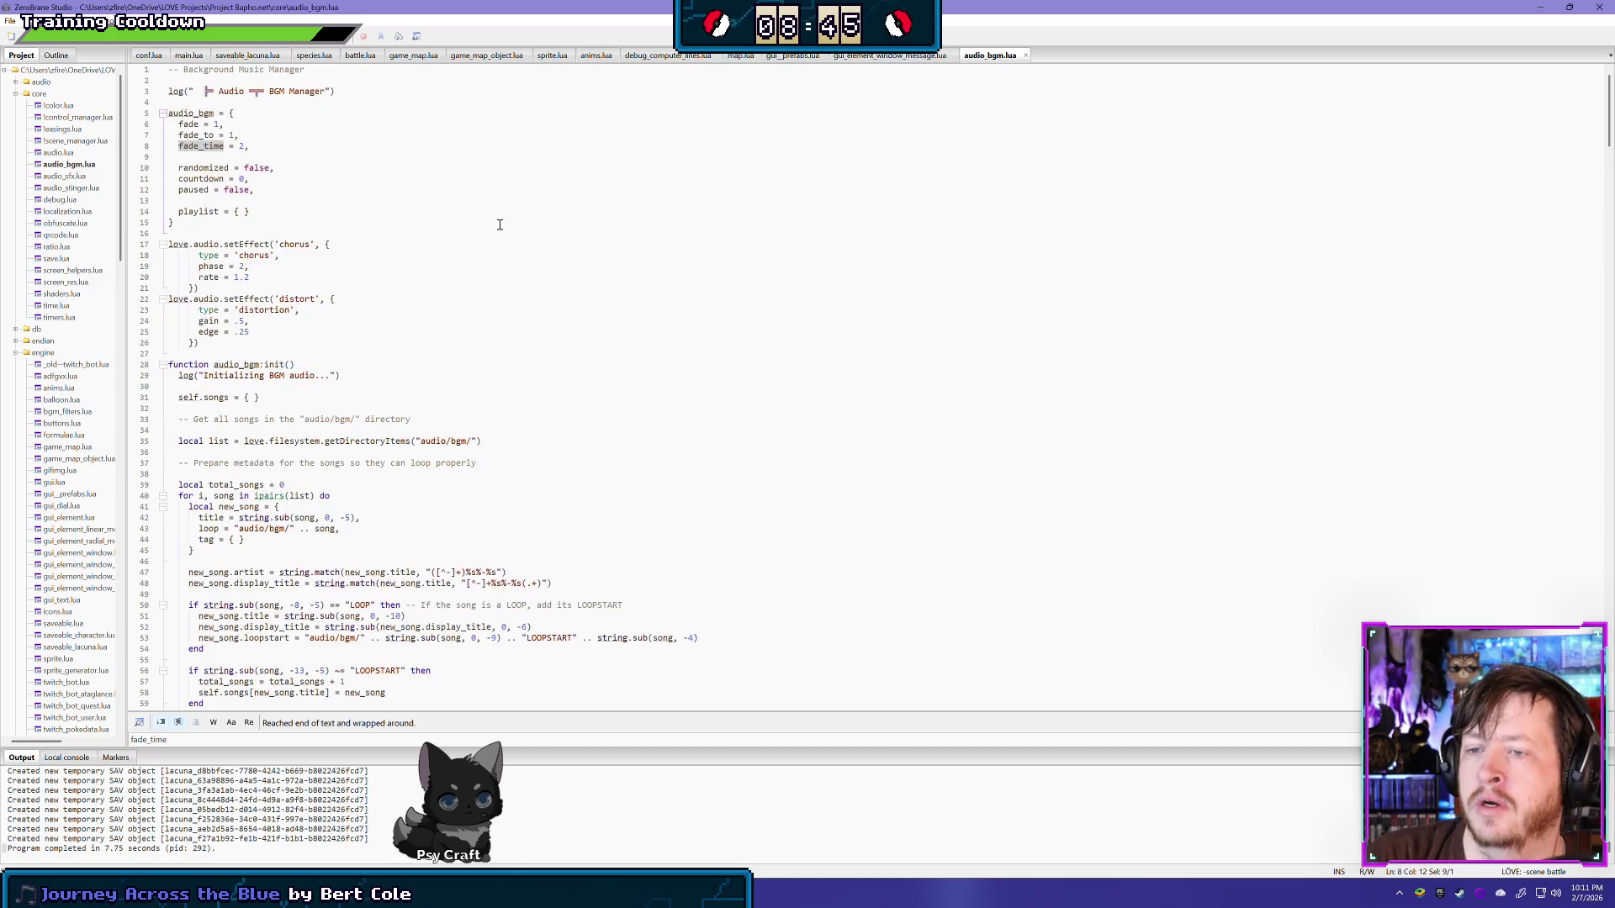
pyautogui.press('Escape')
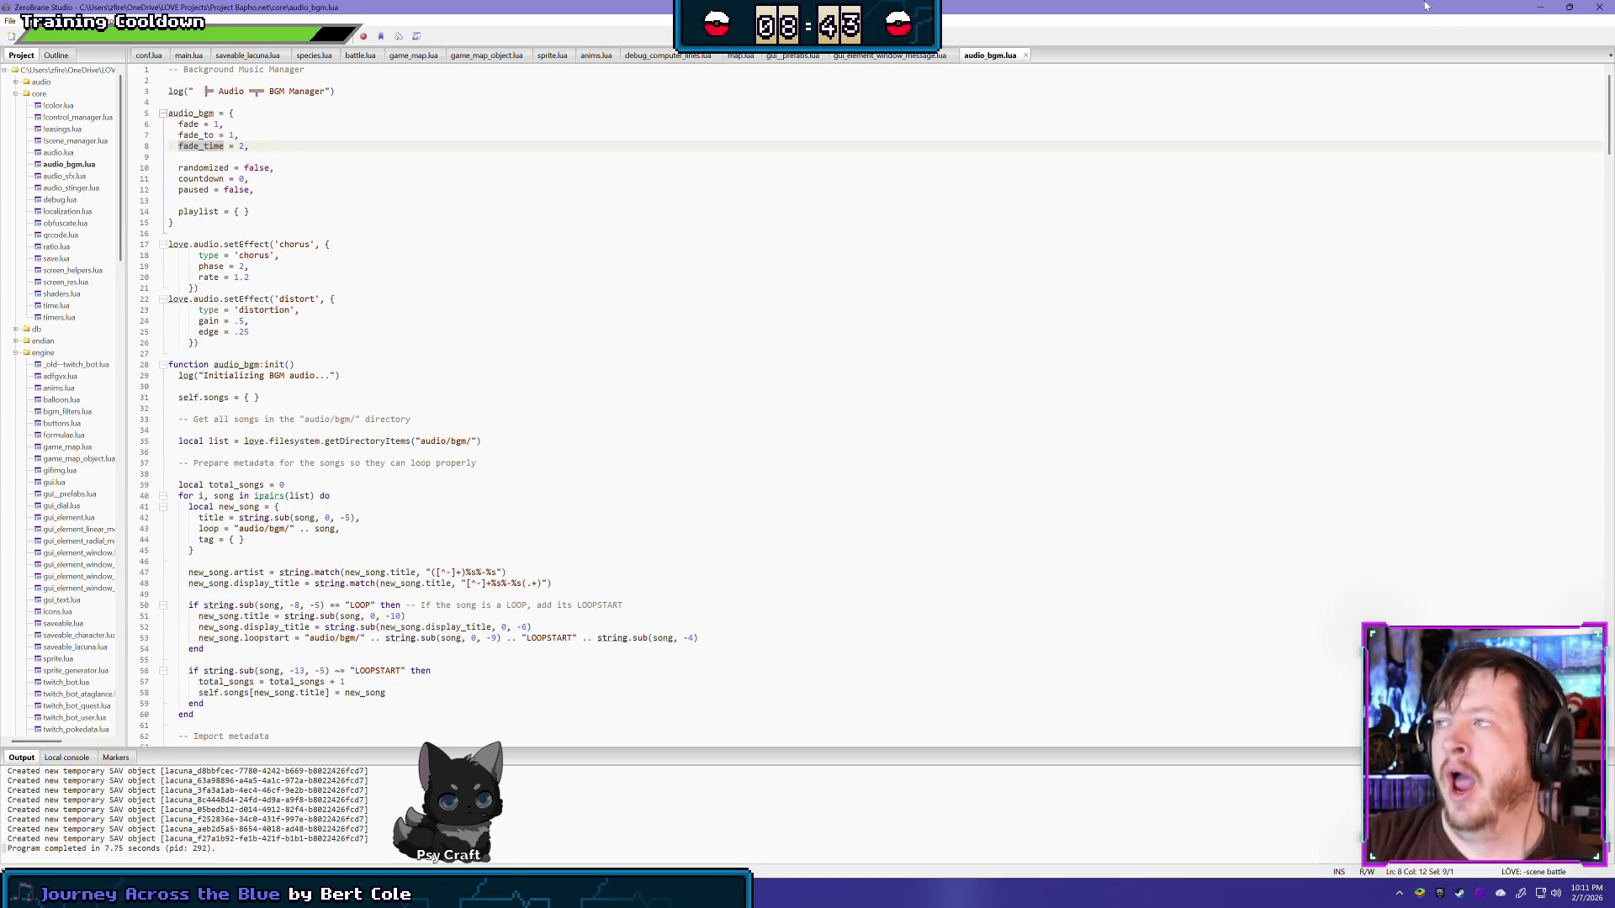
# Step: Change fade_time from 2 to 1, save and close the file, and return to GIMP
pyautogui.doubleClick(240, 146)
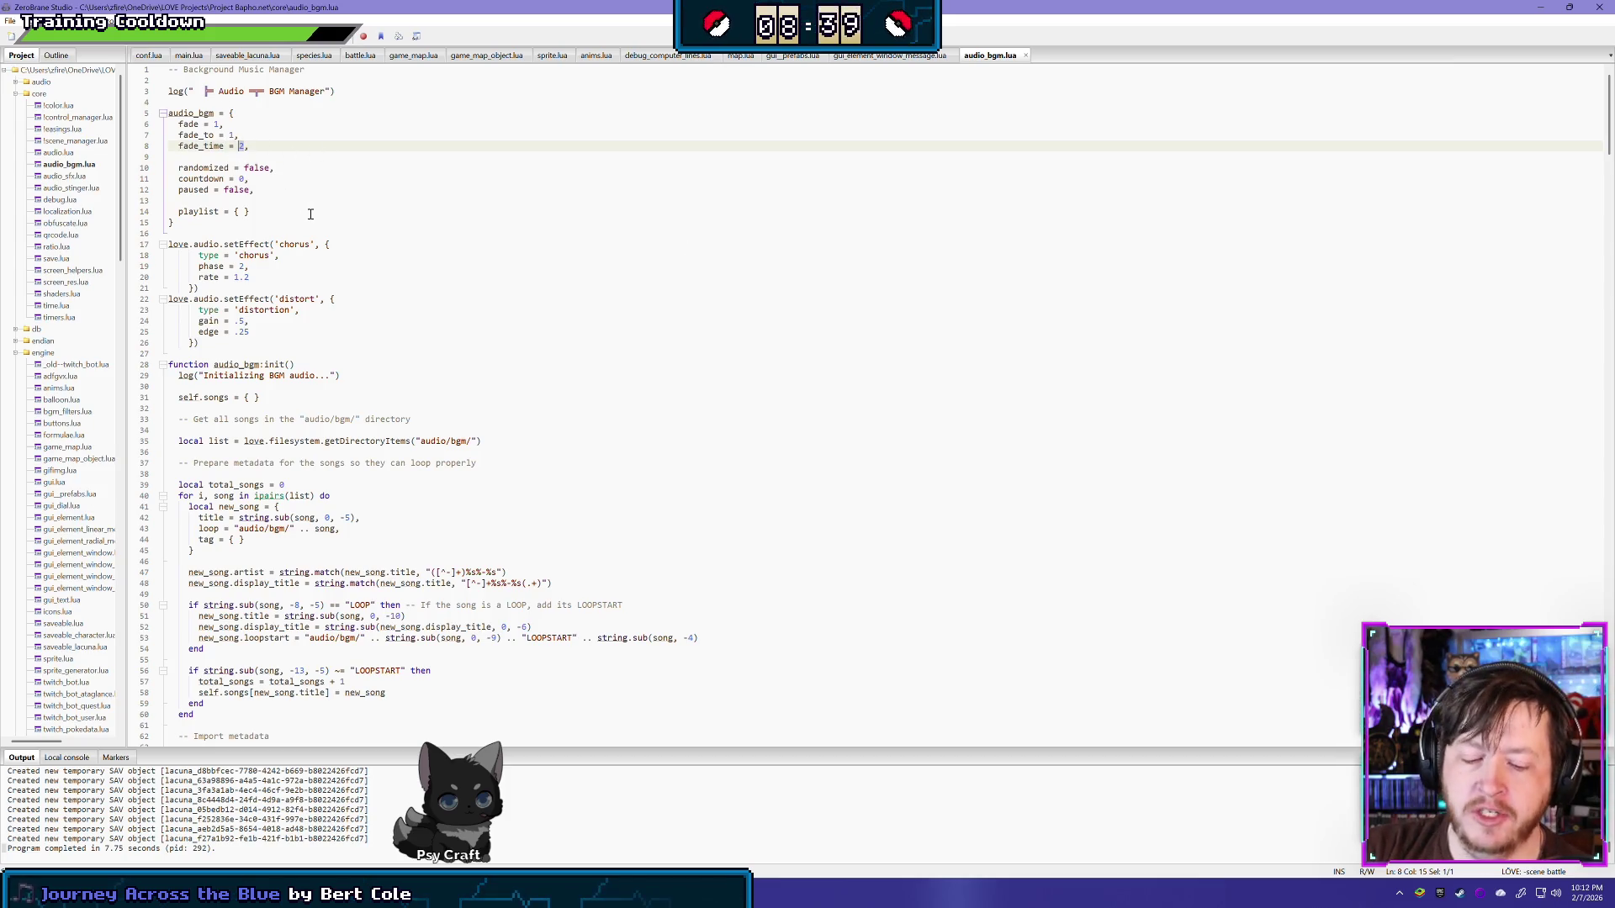
pyautogui.write('1')
pyautogui.hotkey('ctrl', 's')
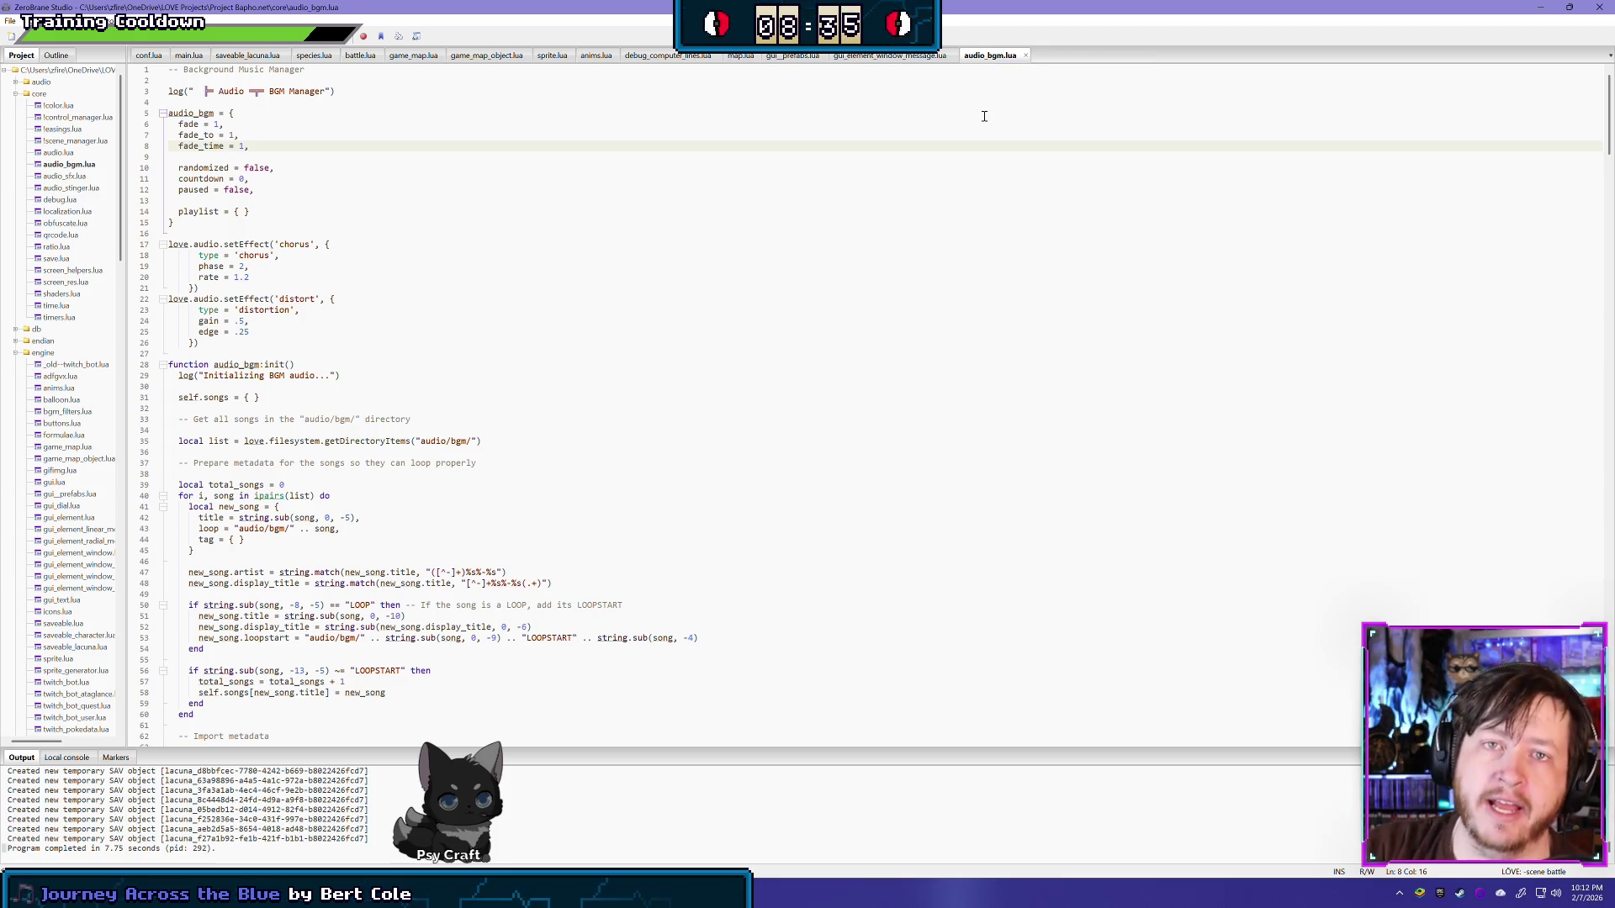
pyautogui.middleClick(988, 56)
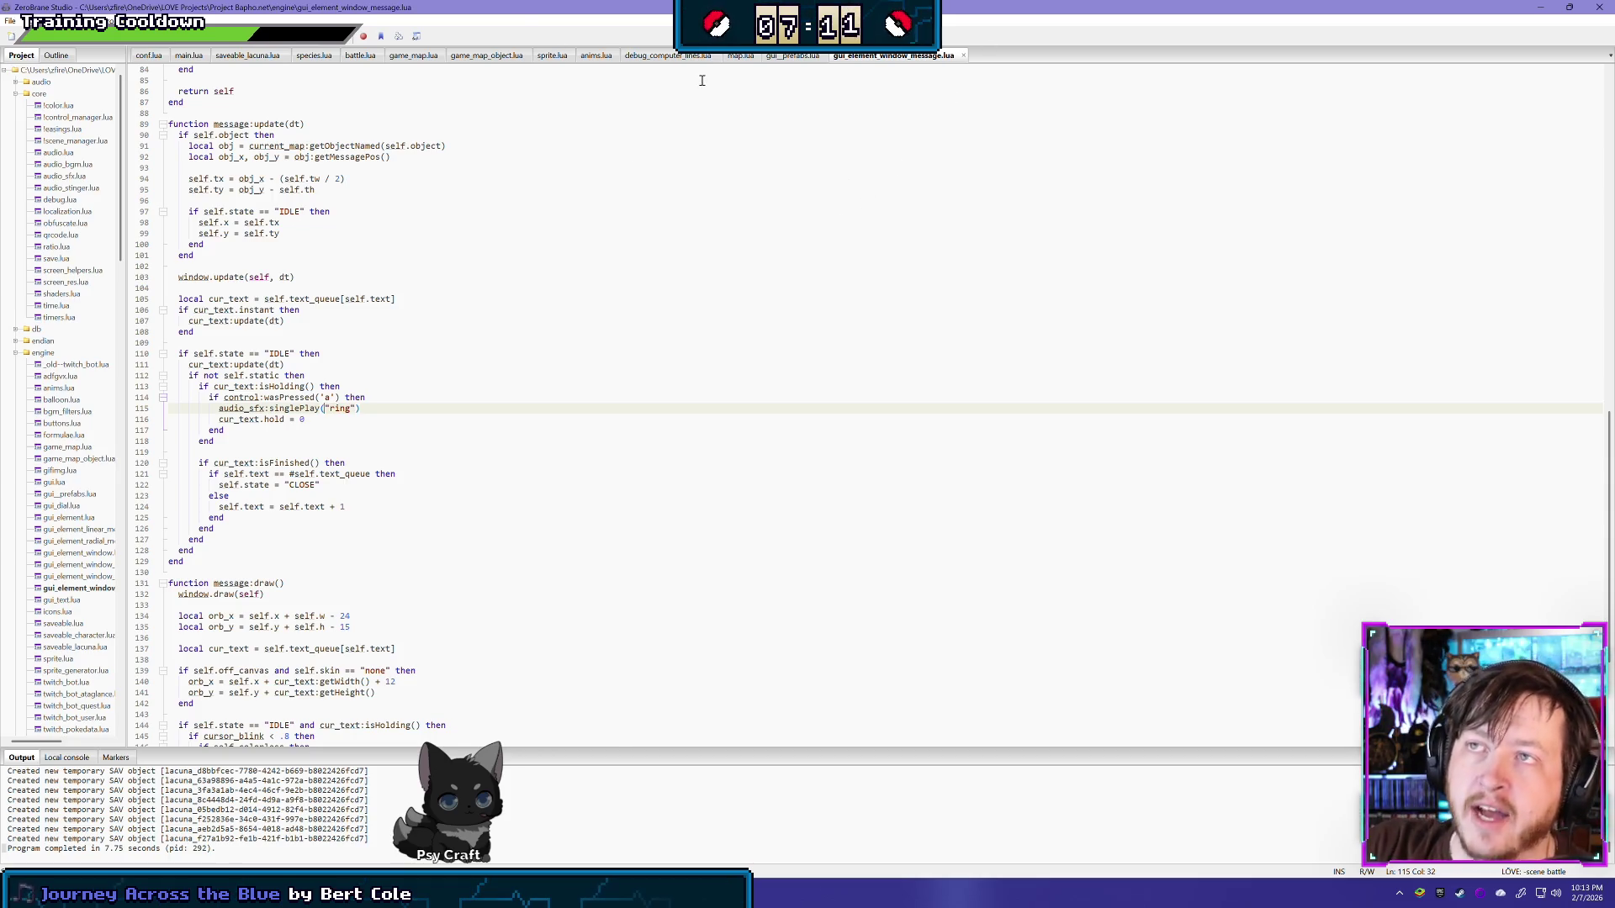
pyautogui.click(1544, 6)
# Step: Zoom and pan to review the lower sprite rows, then choose the Rectangle Select tool
pyautogui.scroll(-1, 691, 547)
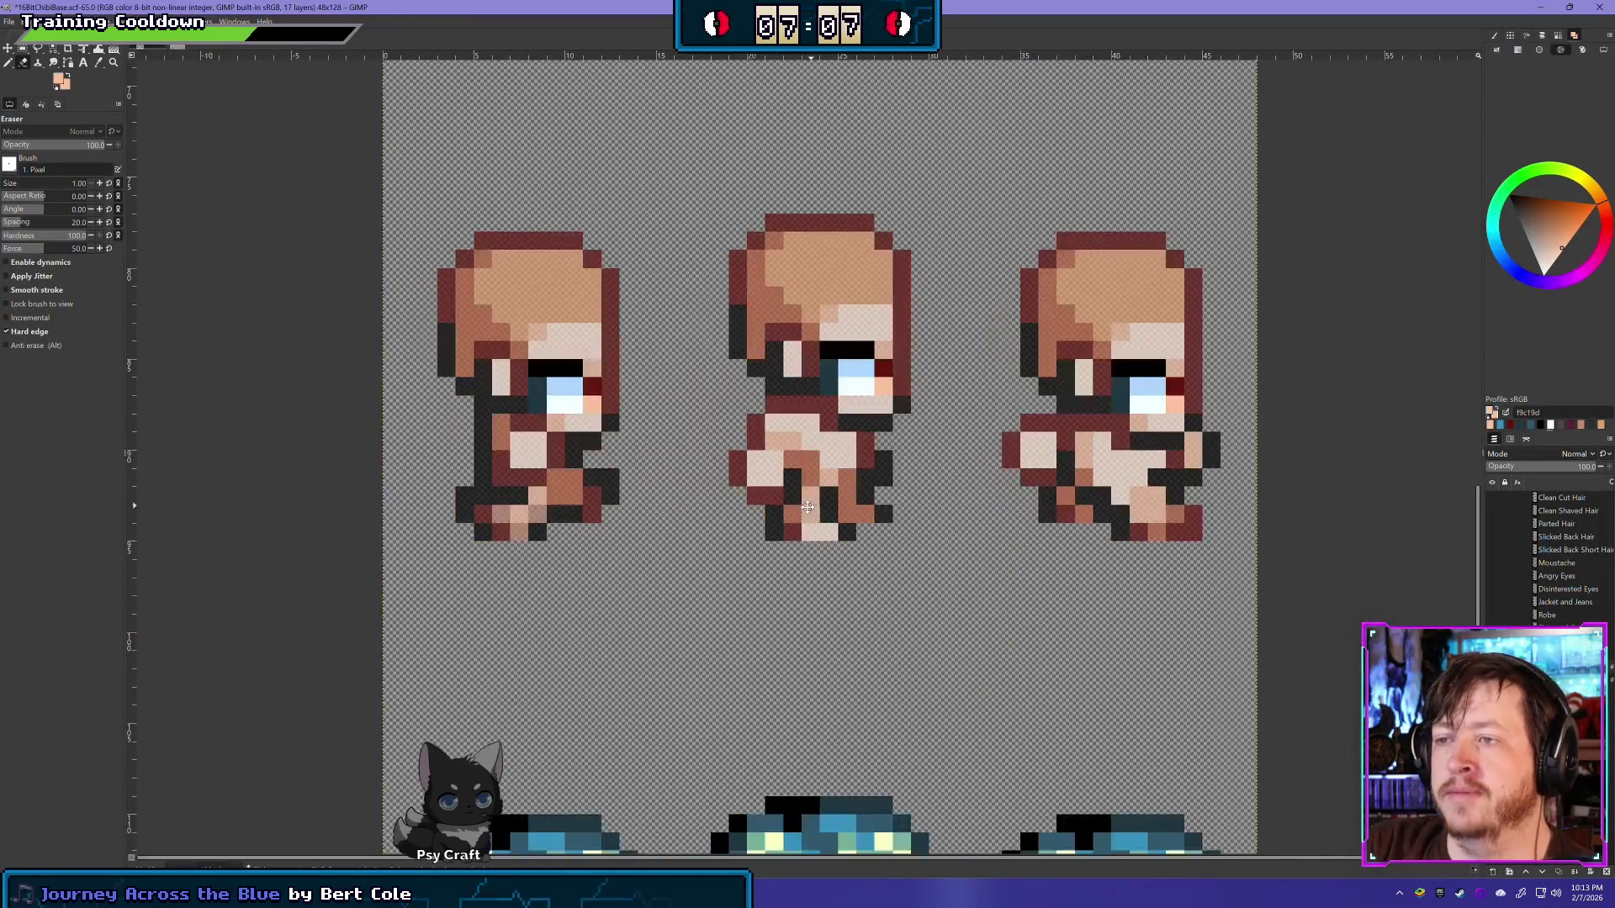
pyautogui.scroll(-1, 732, 544)
pyautogui.scroll(-1, 773, 541)
pyautogui.scroll(-1, 808, 538)
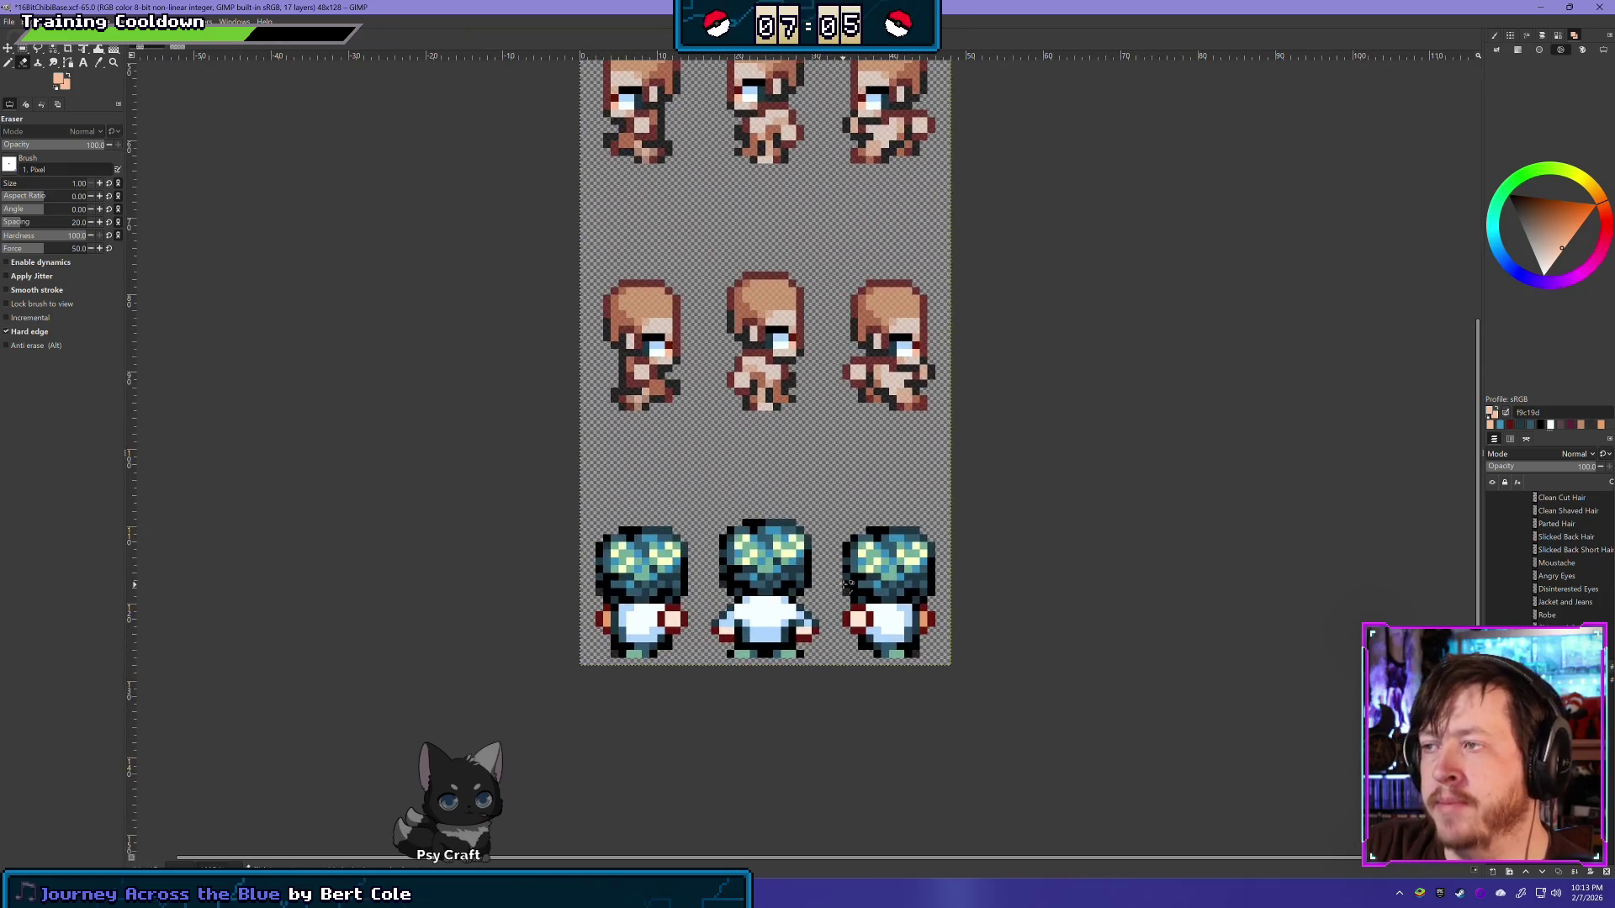
pyautogui.scroll(1, 808, 538)
pyautogui.scroll(1, 772, 593)
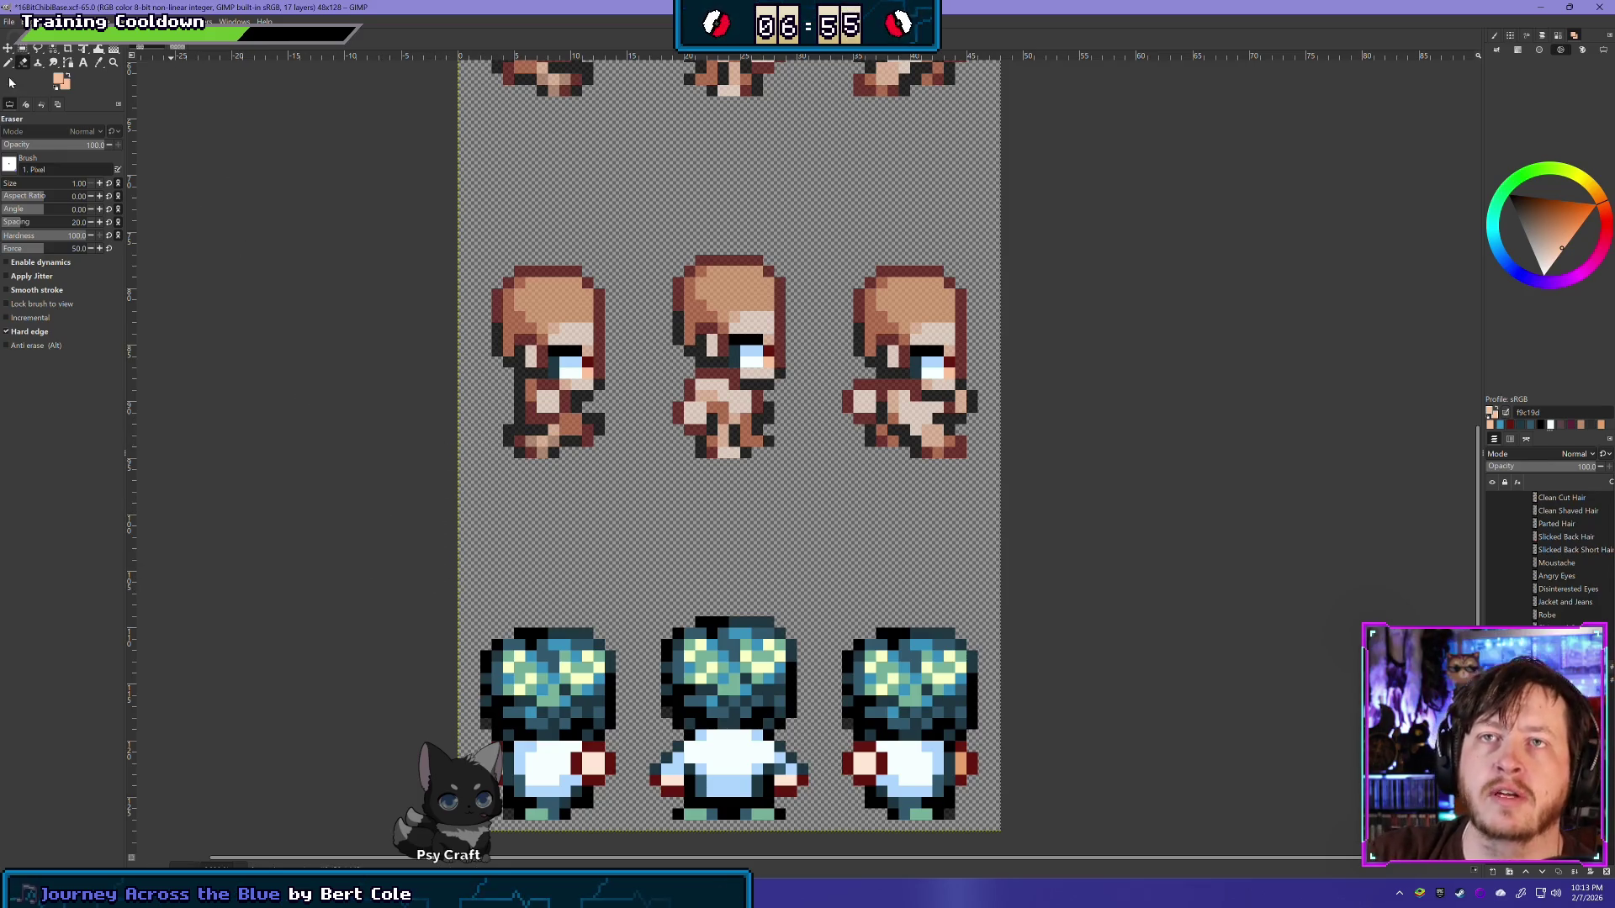
pyautogui.scroll(-1, 809, 515)
pyautogui.moveTo(810, 515); pyautogui.dragTo(814, 481)
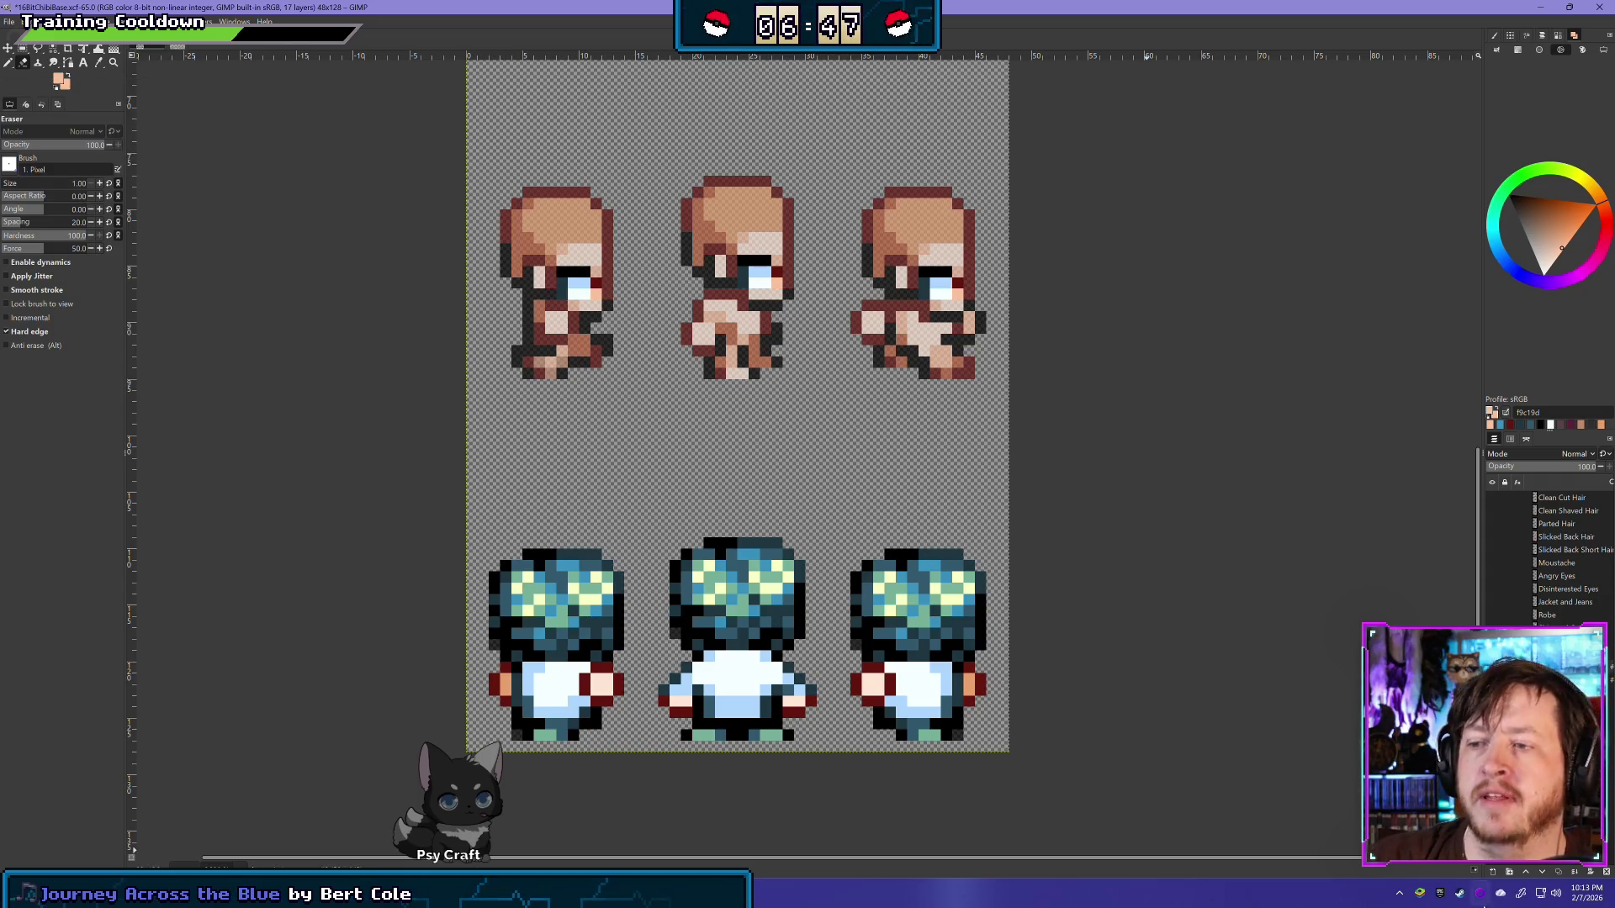
pyautogui.click(23, 48)
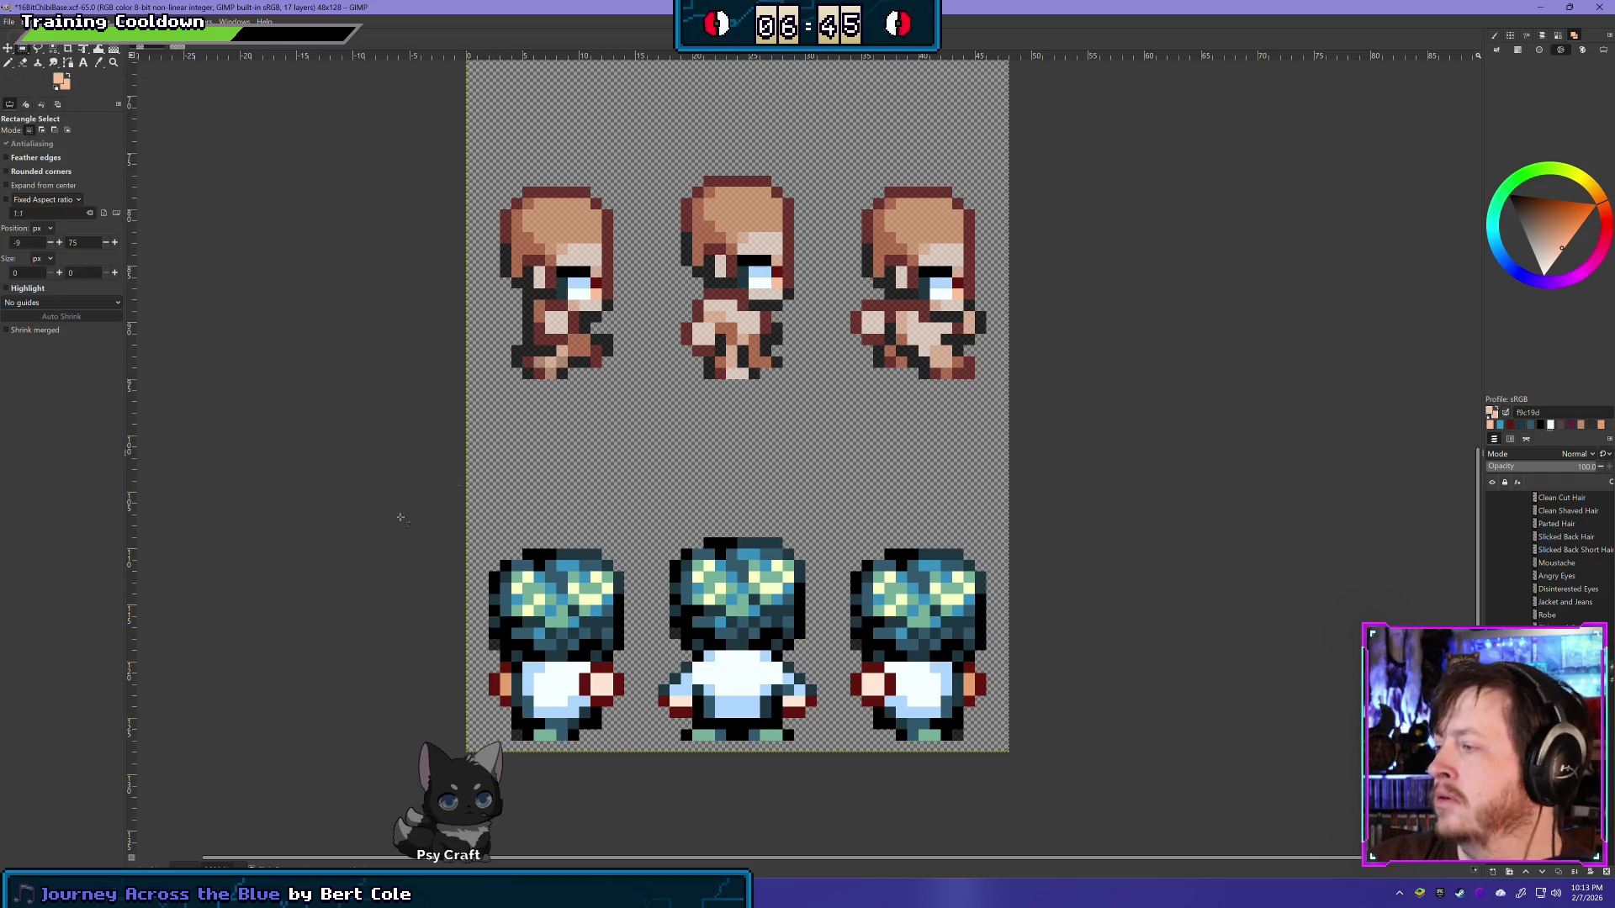
# Step: Clear the bottom row's hair and clothing, deselect, and move the Glasses layer above Jacket and Jeans
pyautogui.moveTo(375, 481); pyautogui.dragTo(1144, 787)
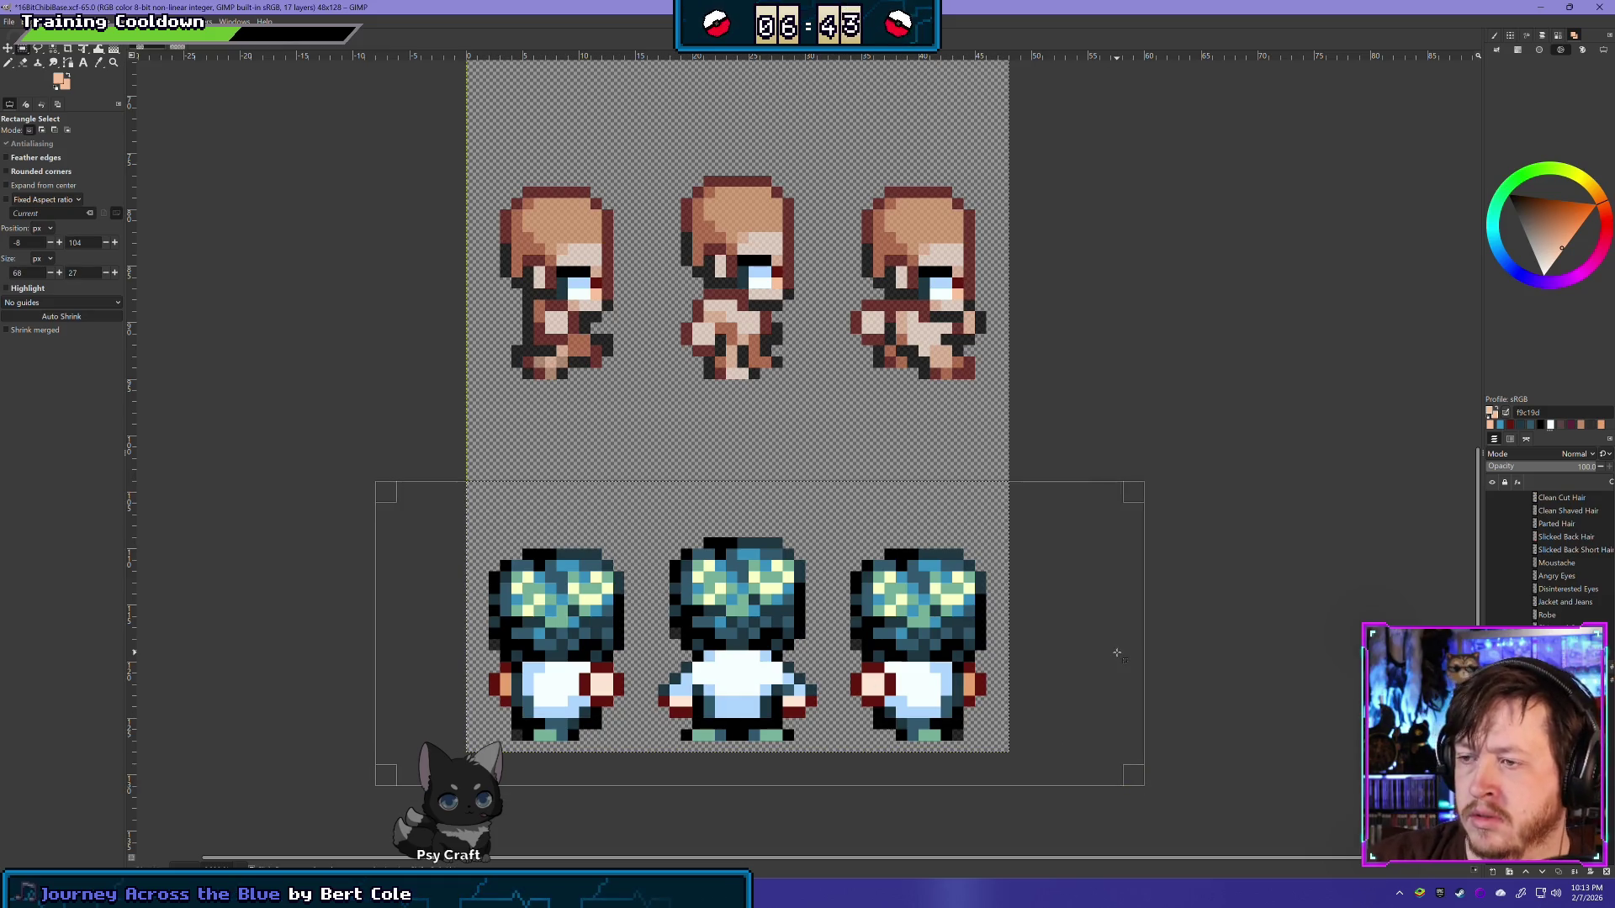
pyautogui.press('Delete')
pyautogui.hotkey('ctrl', 'shift', 'a')
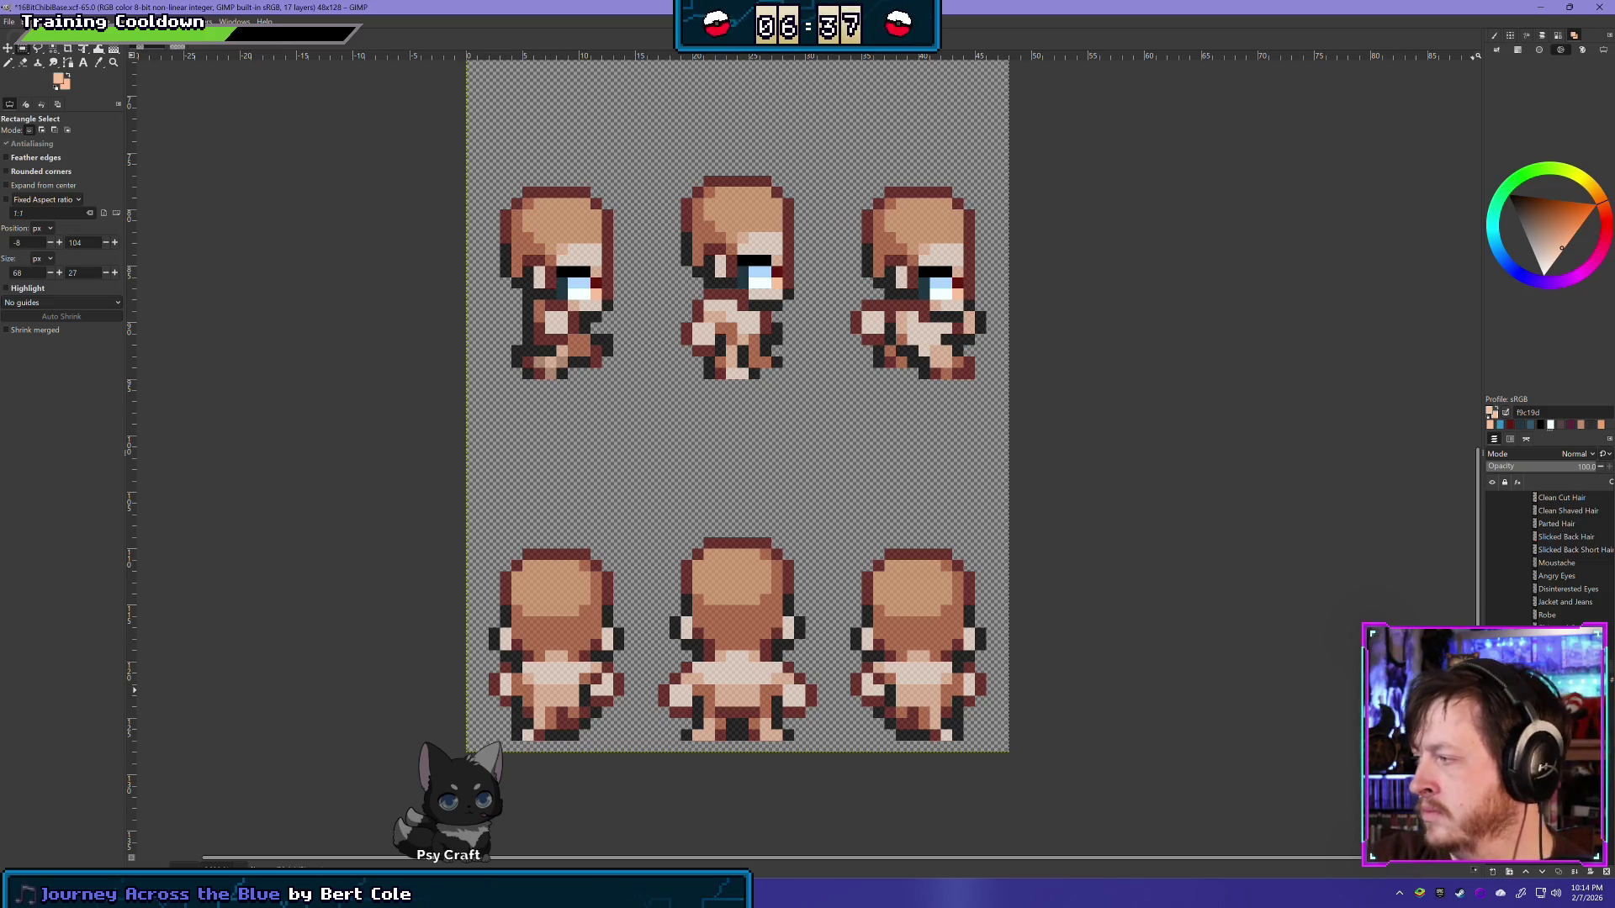
pyautogui.moveTo(1564, 640); pyautogui.dragTo(1586, 603)
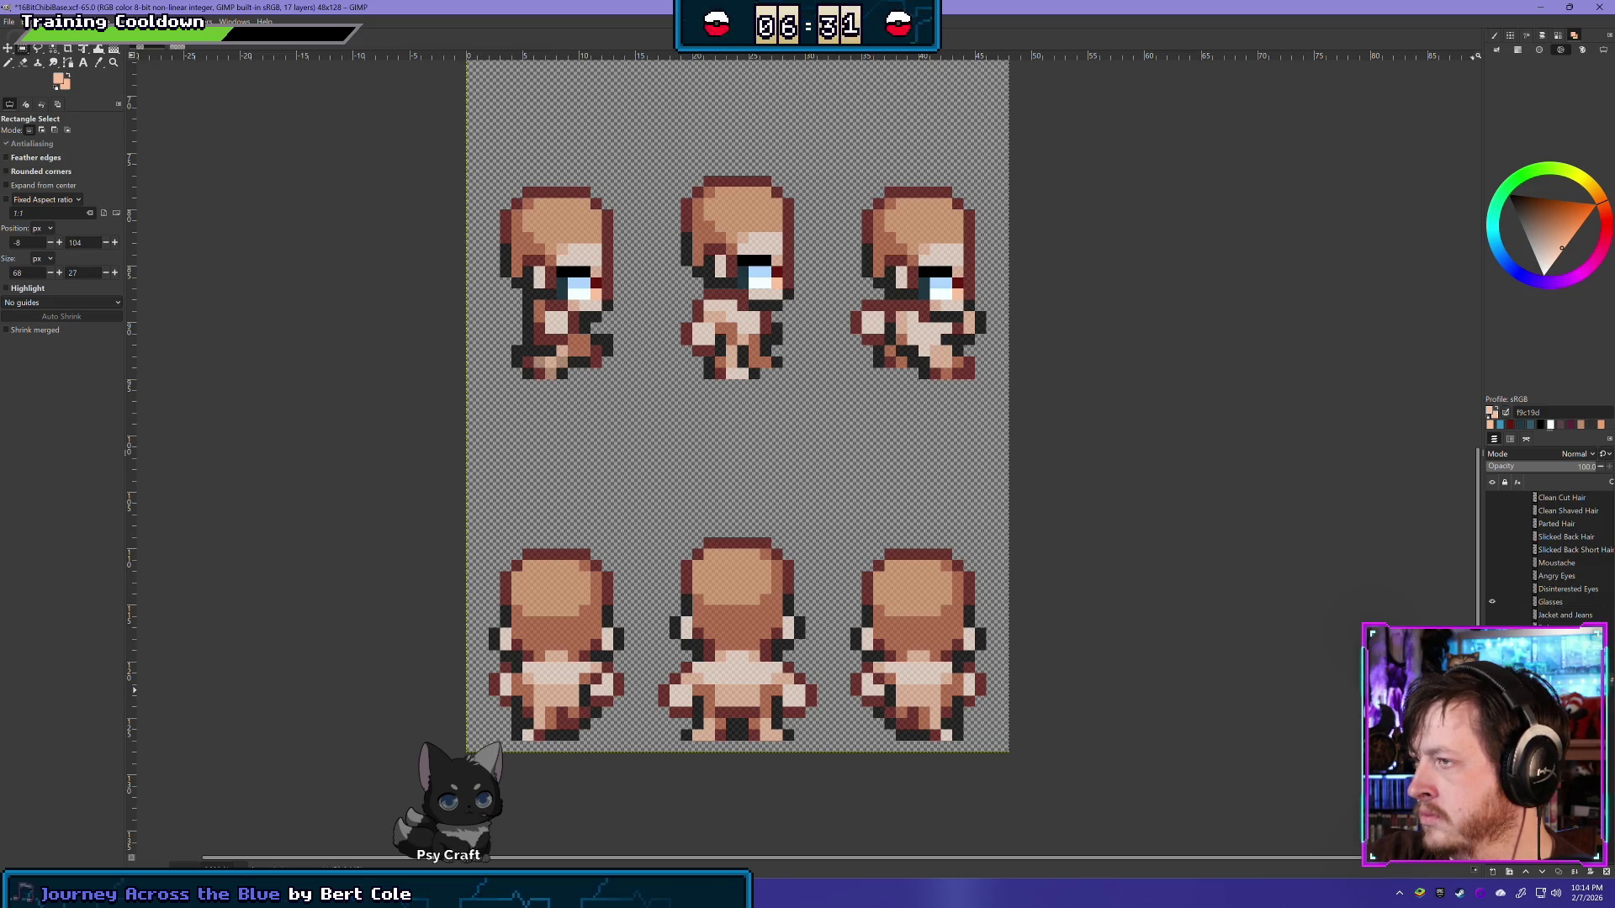
pyautogui.scroll(1, 814, 340)
pyautogui.scroll(6, 813, 340)
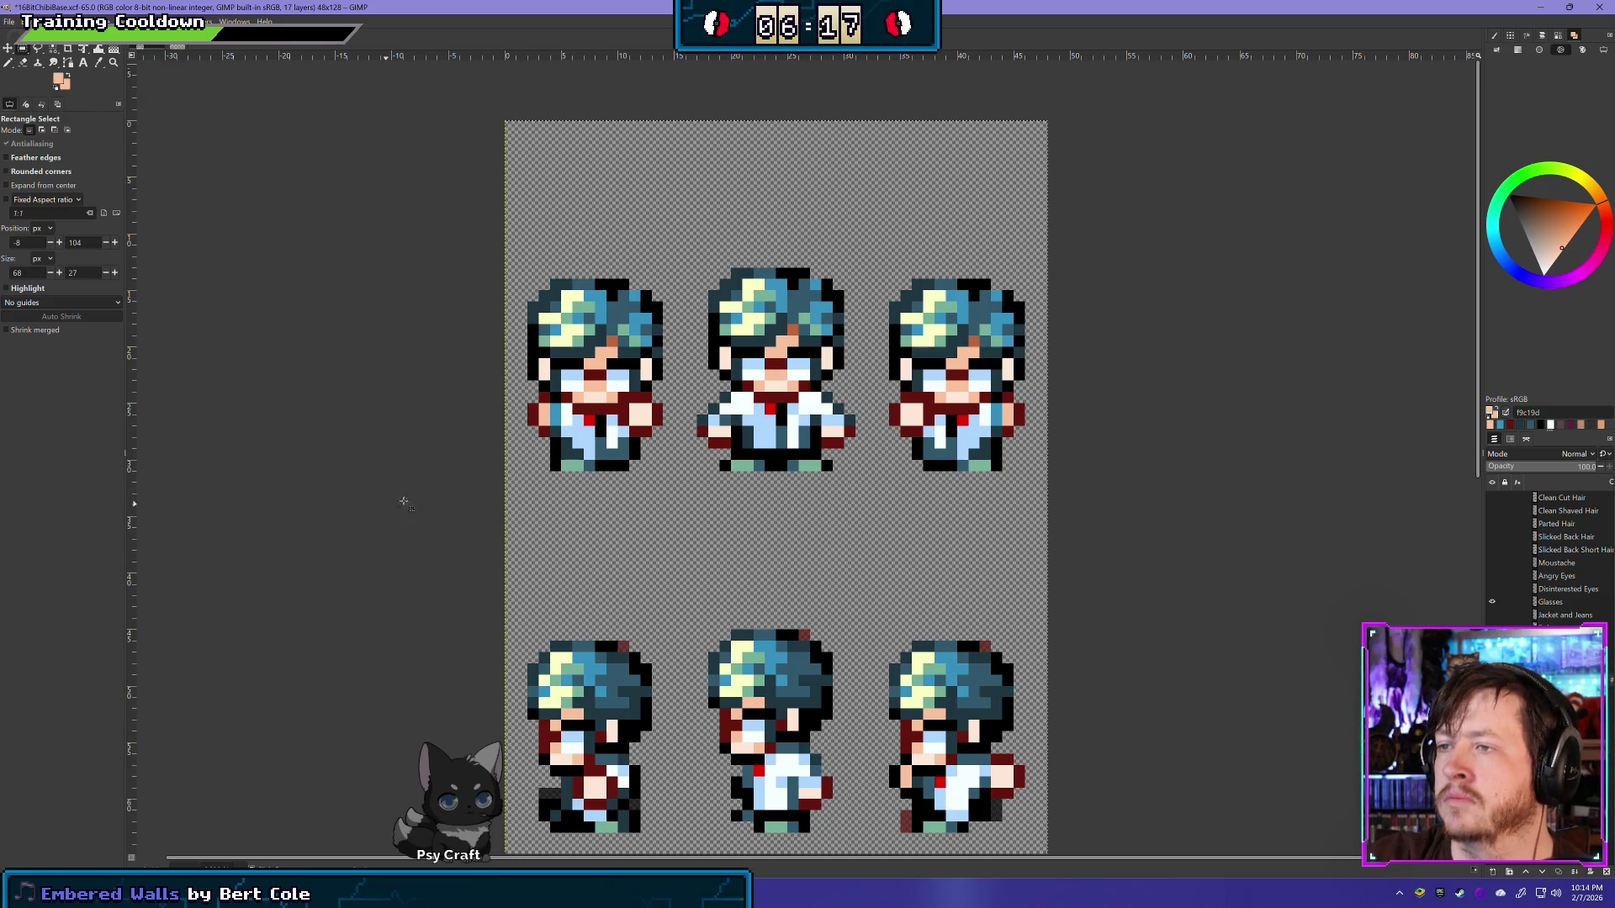
# Step: Clear the clothing across the top row's torso band and hide the Glasses layer
pyautogui.moveTo(426, 482); pyautogui.dragTo(1066, 361)
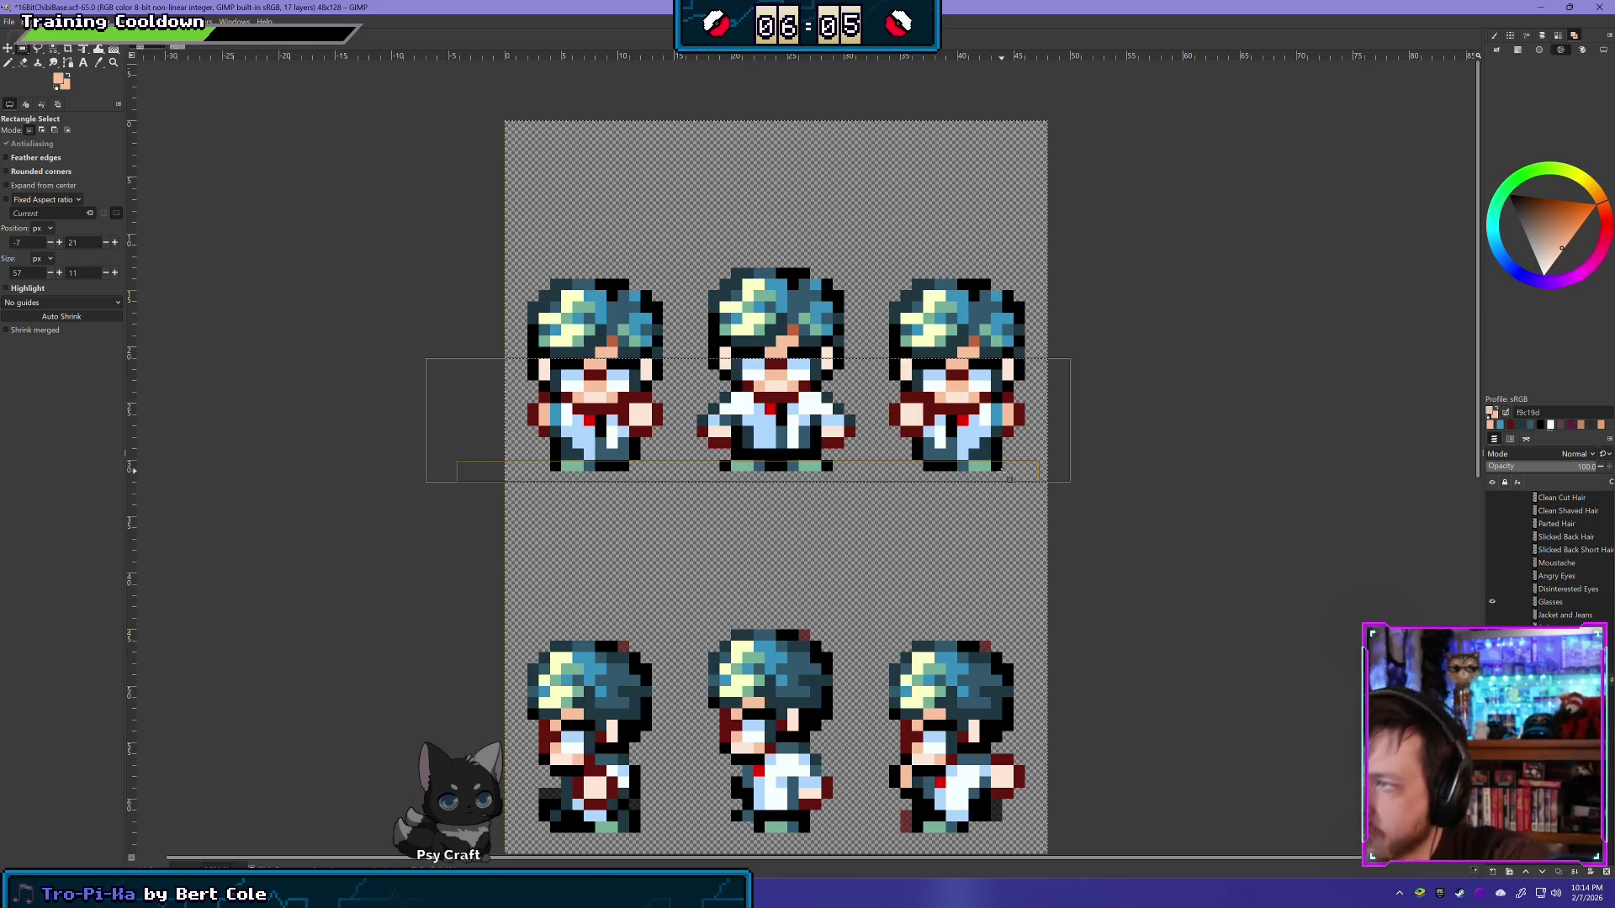
pyautogui.press('Delete')
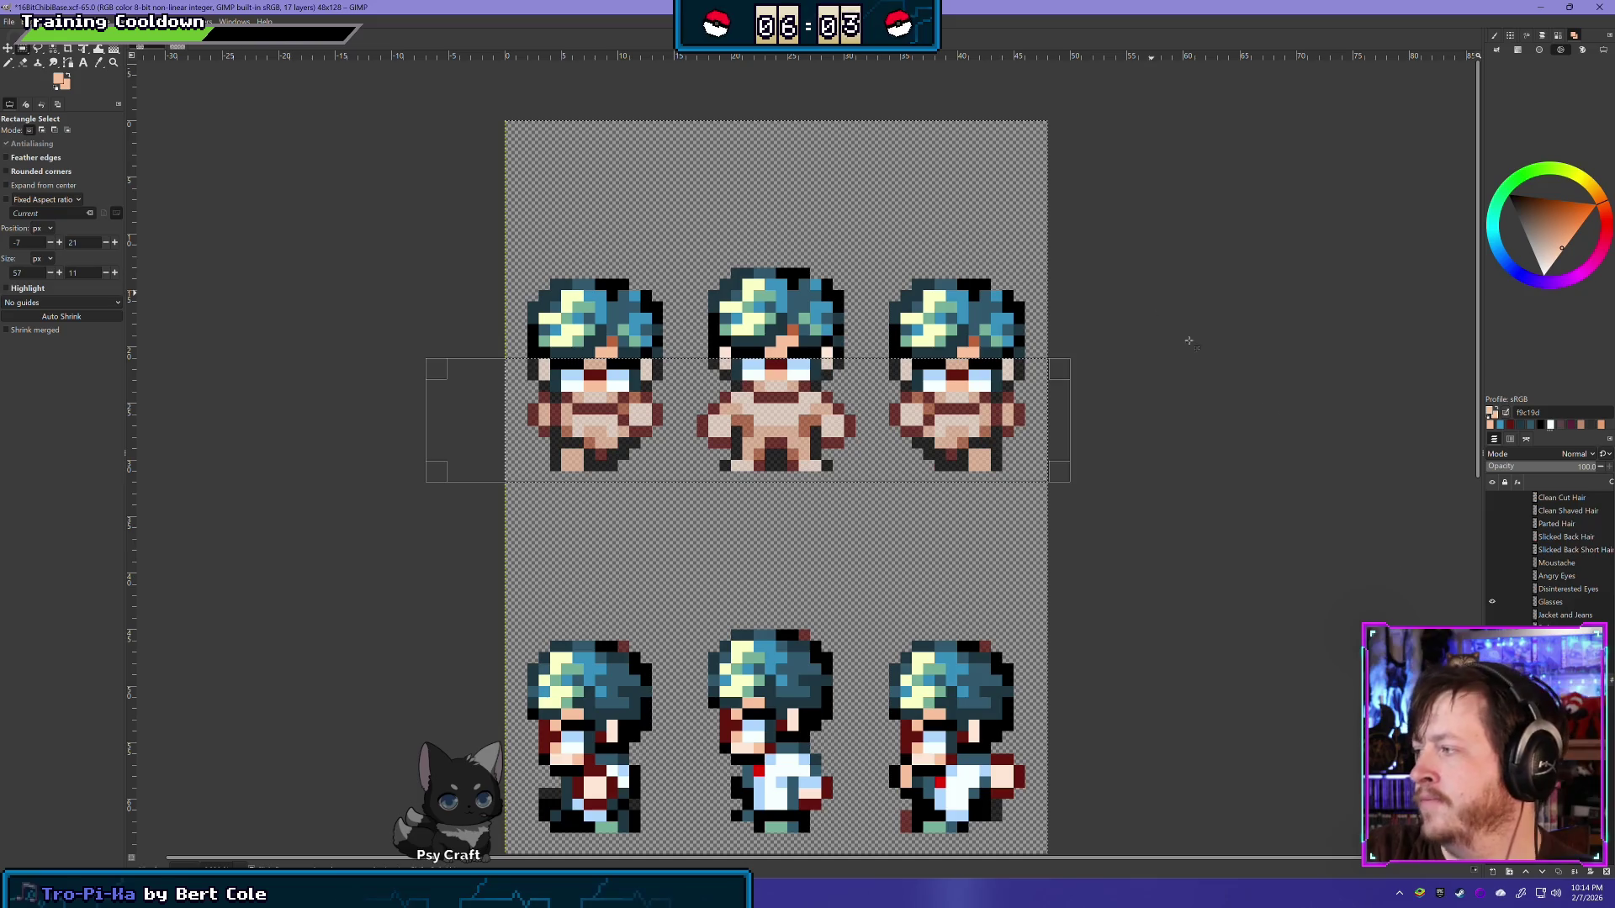
pyautogui.click(1492, 602)
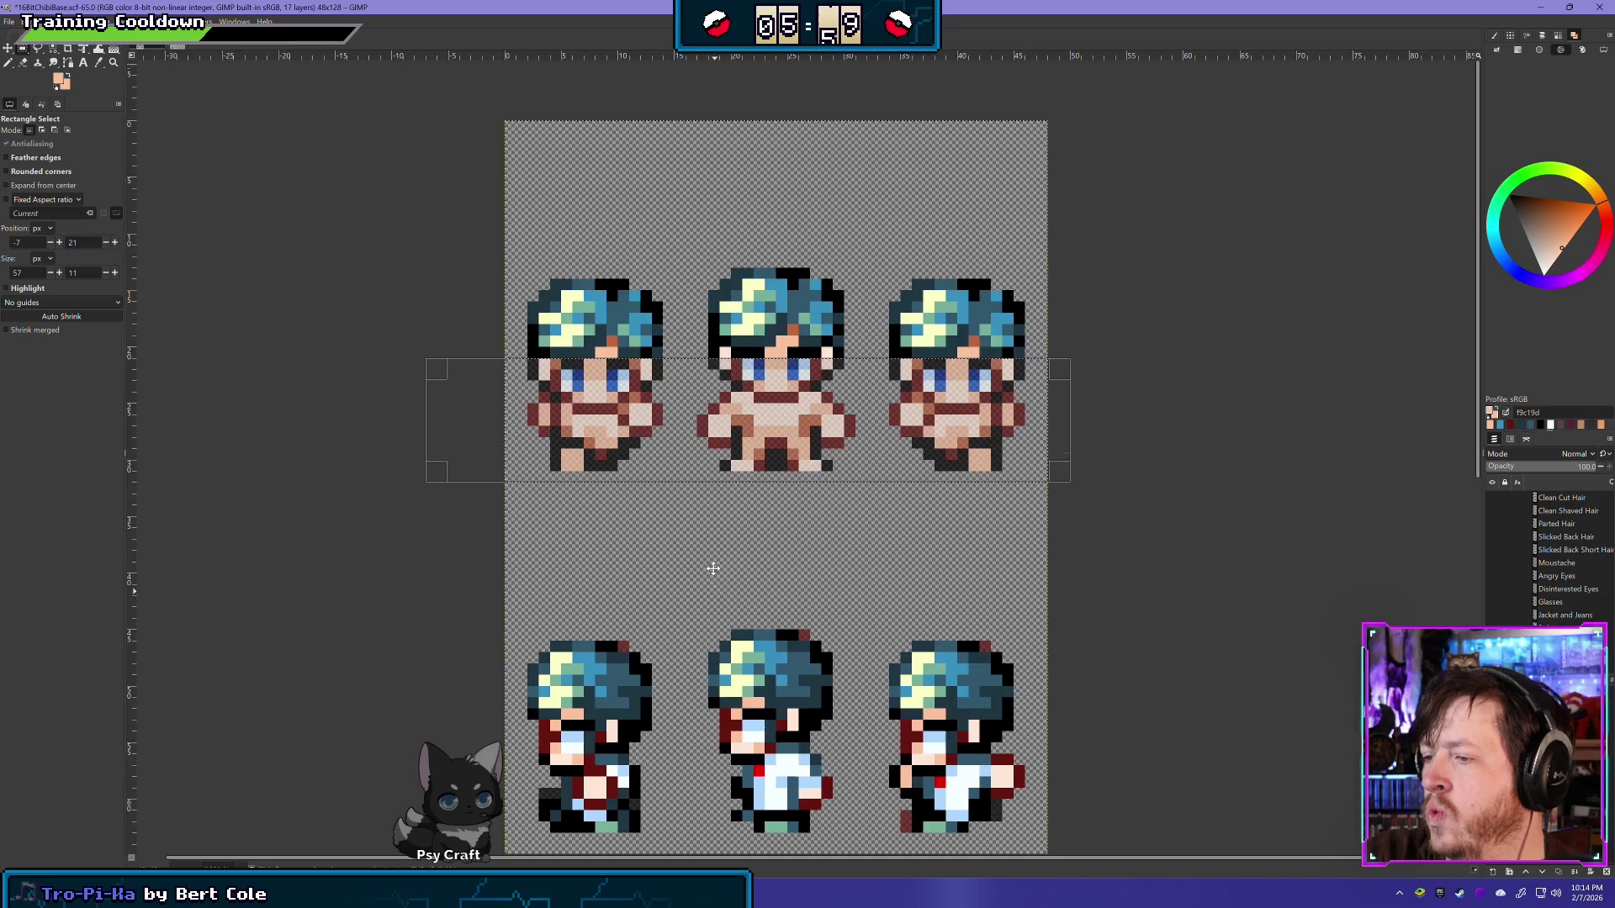
pyautogui.scroll(-3, 776, 365)
pyautogui.scroll(3, 757, 379)
pyautogui.hscroll(2, 673, 505)
pyautogui.click(660, 541)
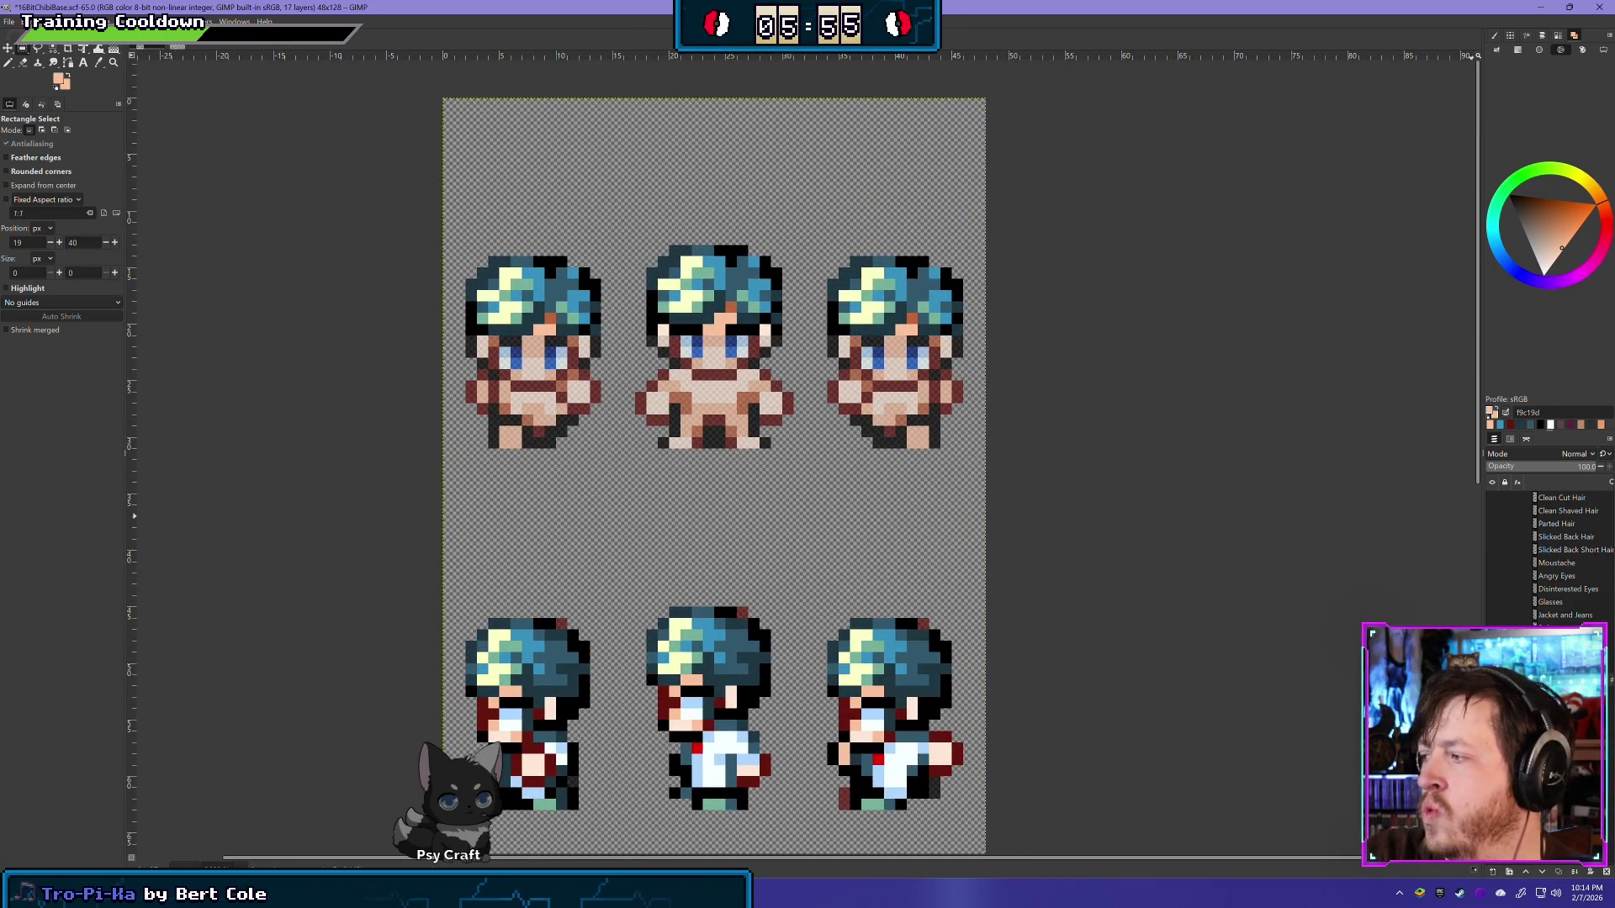
# Step: Undo and redo the clothing clear and glasses hiding to compare the result
pyautogui.hotkey('ctrl', 'z')
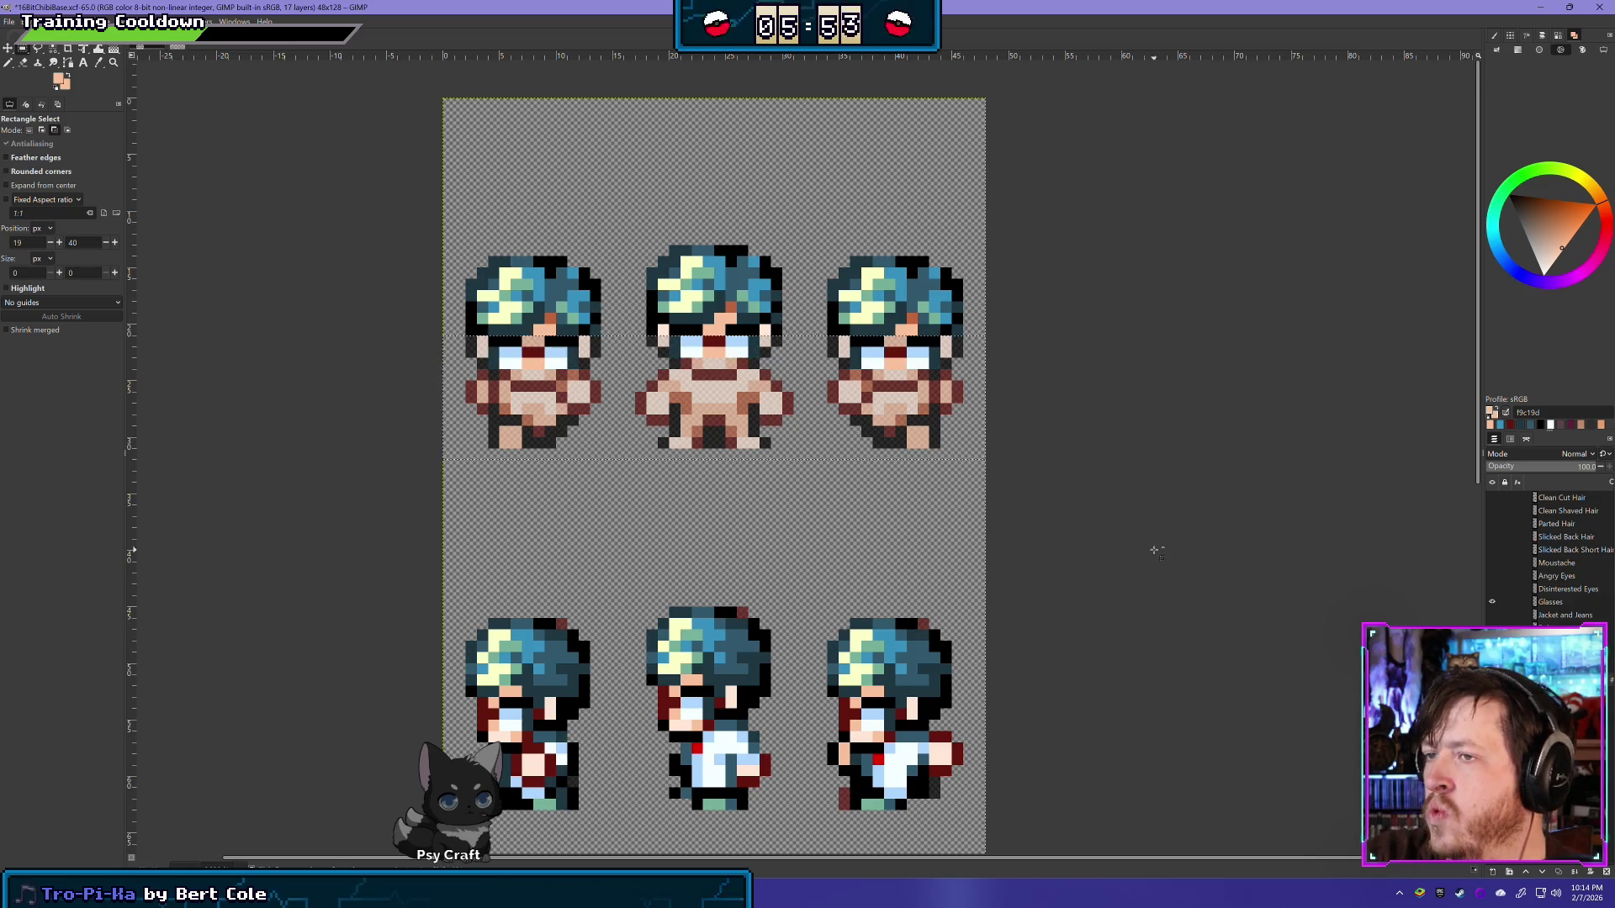
pyautogui.hotkey('ctrl', 'z')
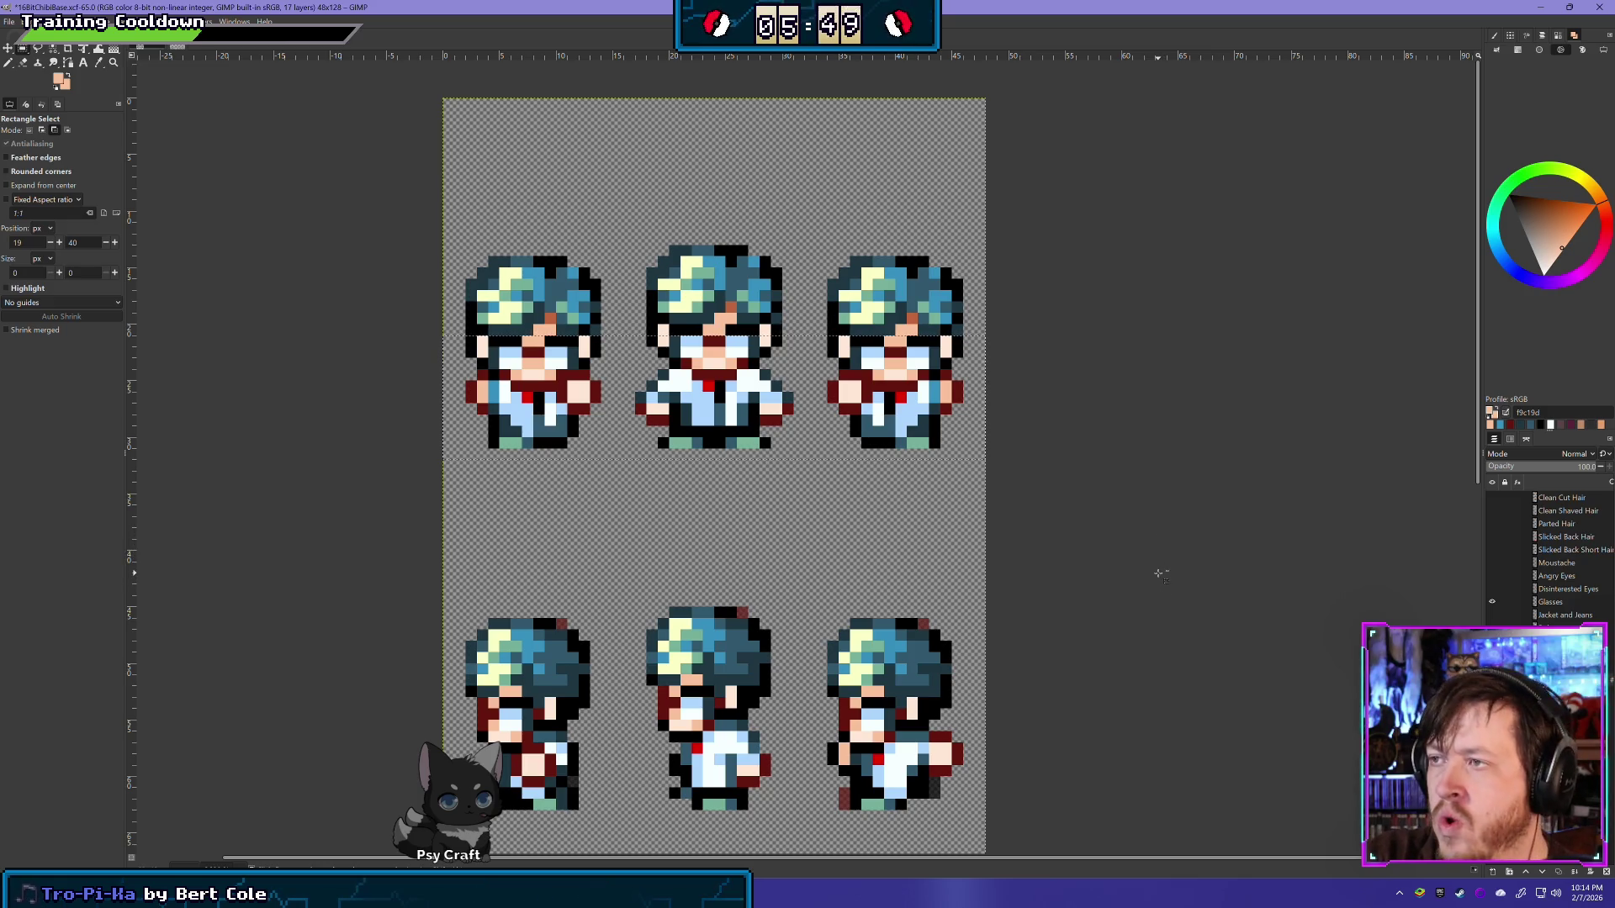
pyautogui.hotkey('ctrl', 'y')
pyautogui.hotkey('ctrl', 'y')
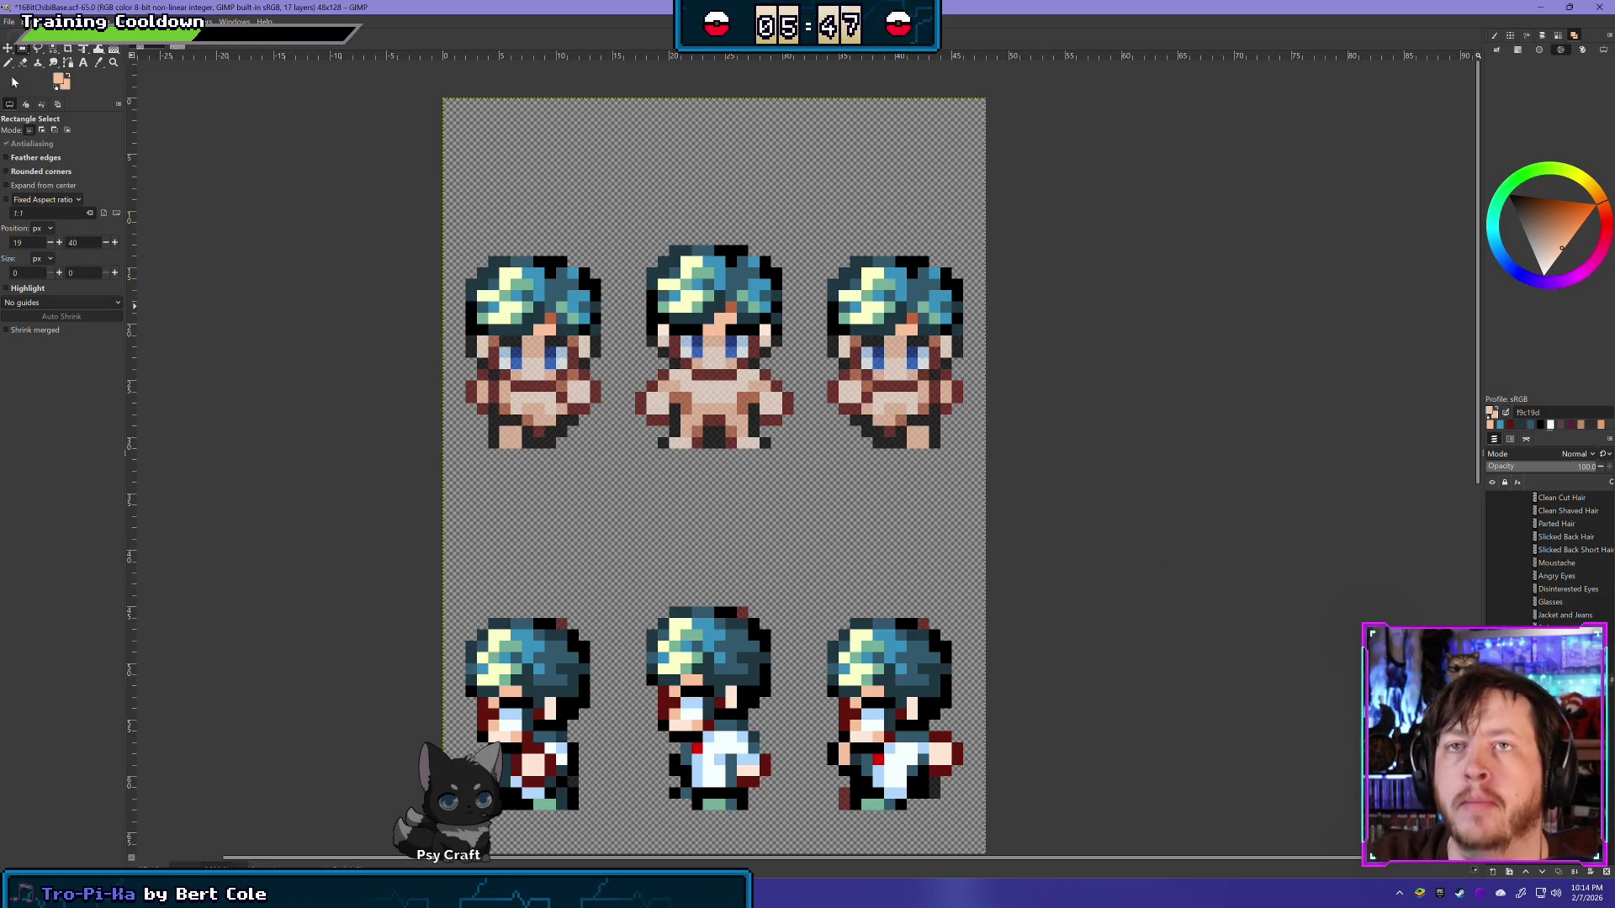
pyautogui.hotkey('shift', 'e')
# Step: Zoom in and erase the dark stray pixels under the middle top-row sprite's hairline
pyautogui.scroll(1, 656, 413)
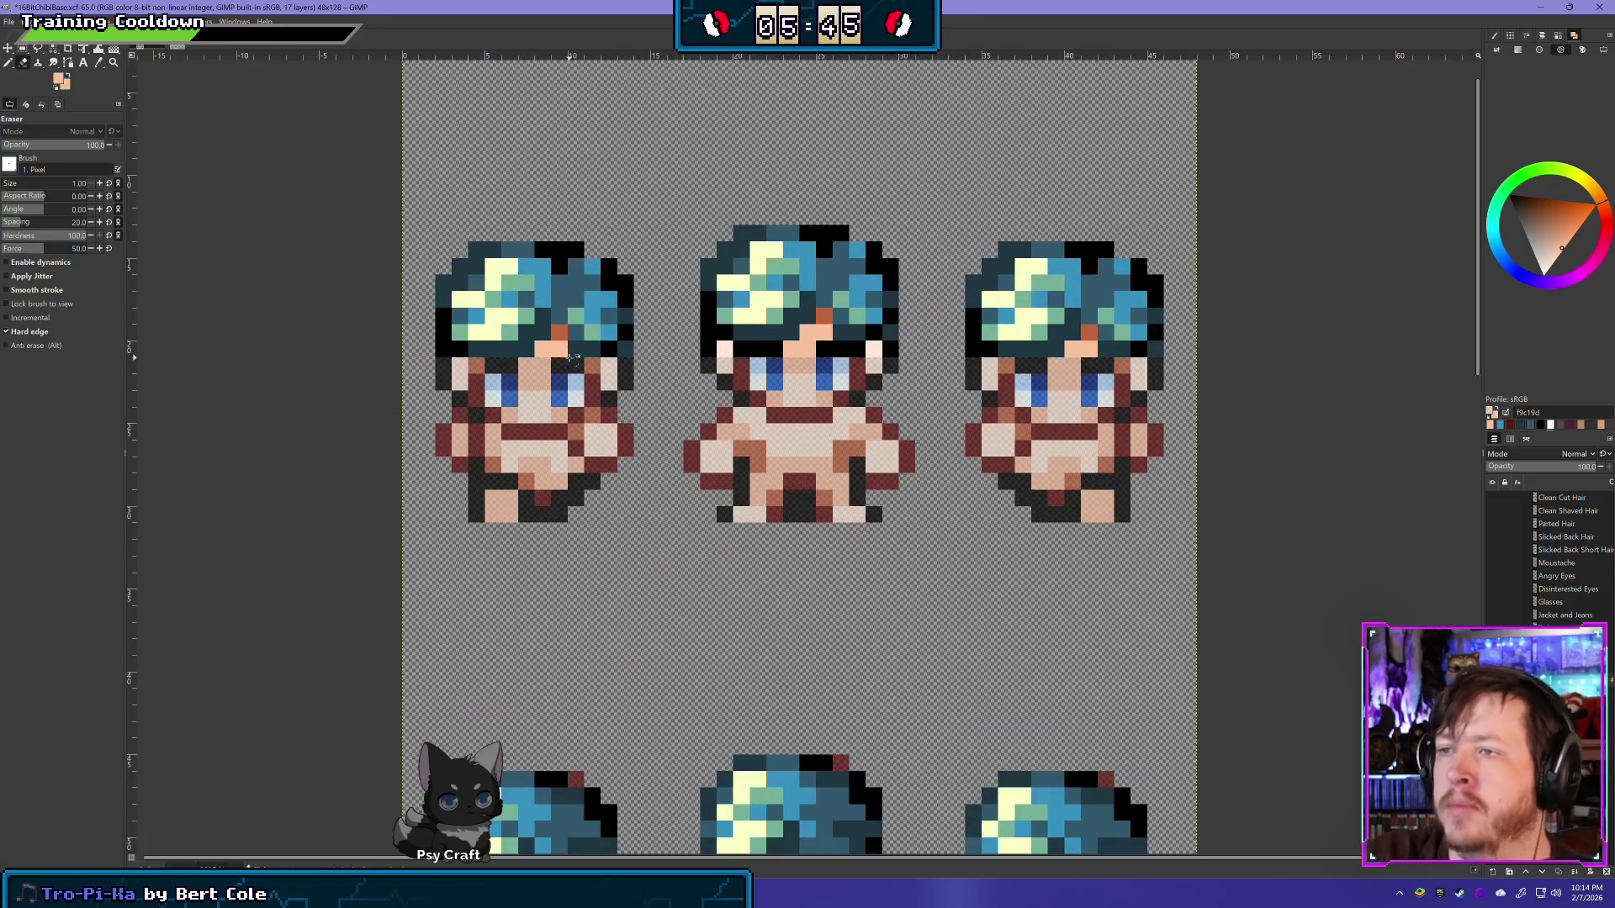
pyautogui.scroll(1, 656, 413)
pyautogui.scroll(1, 656, 414)
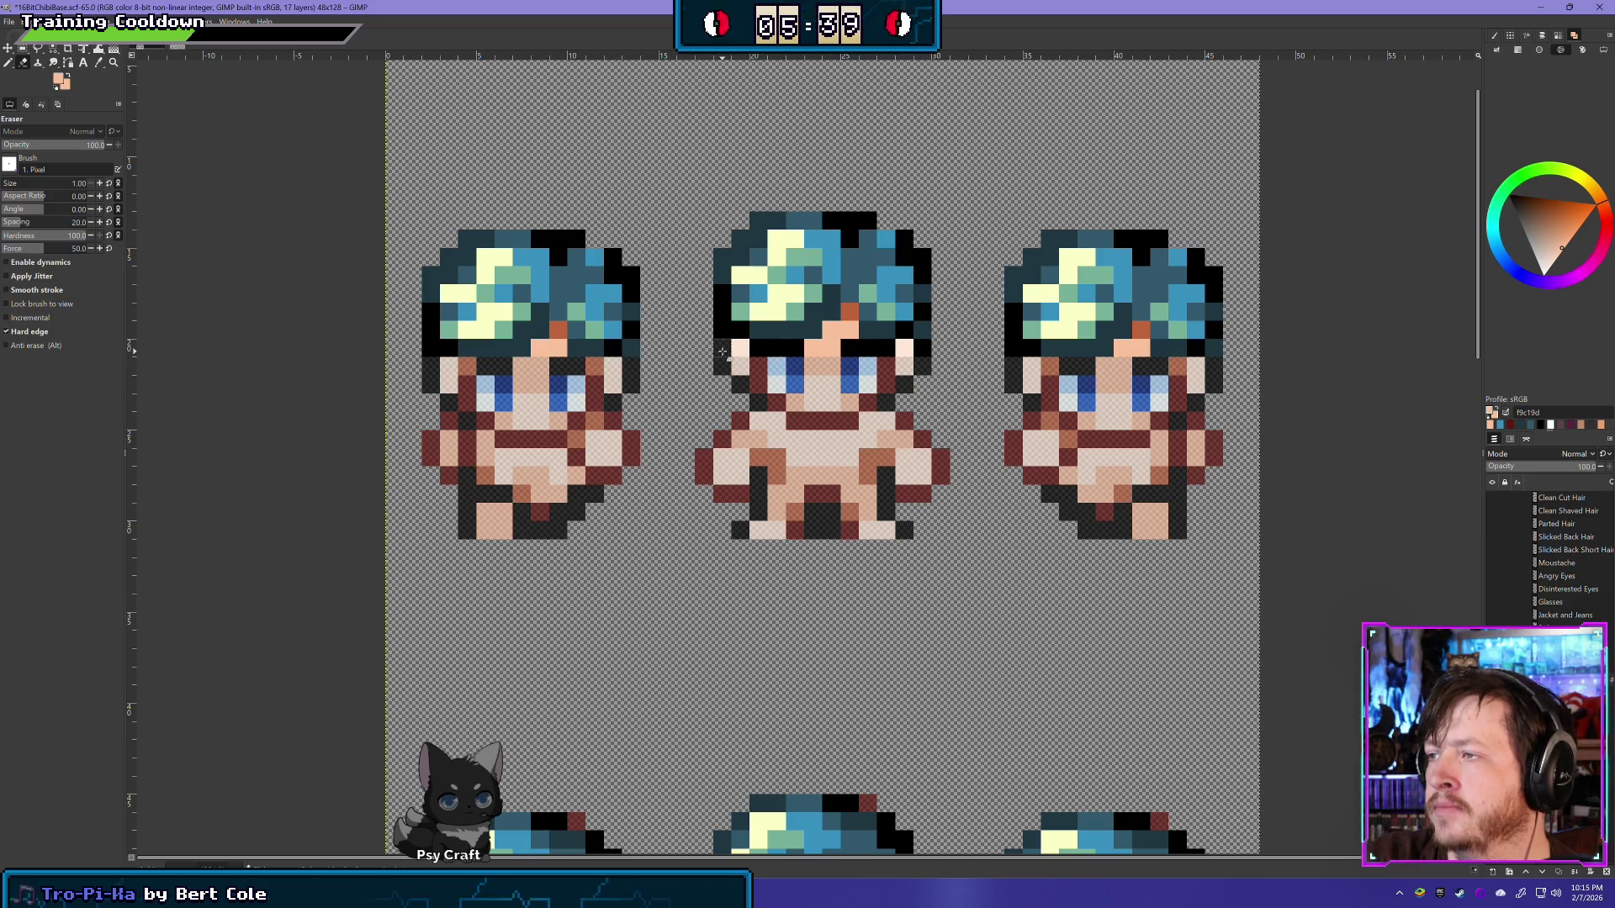
pyautogui.moveTo(721, 352); pyautogui.dragTo(925, 348)
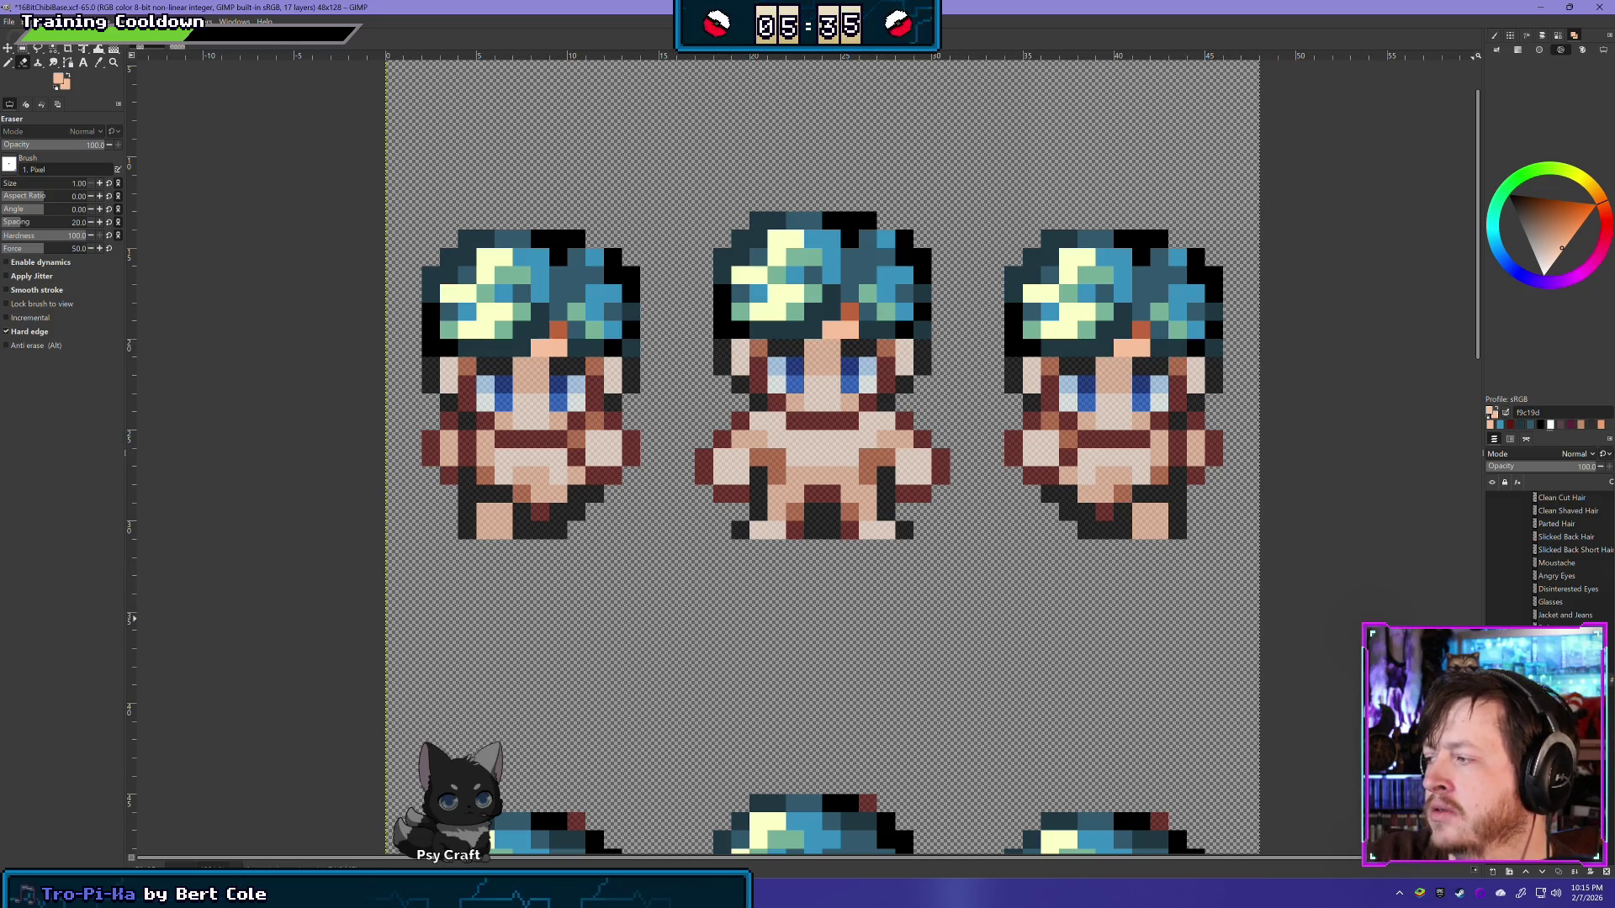
# Step: Toggle the hair layer off and on three times to check the forehead, then pan down
pyautogui.click(1492, 641)
pyautogui.click(1492, 641)
pyautogui.click(1492, 641)
pyautogui.click(1492, 640)
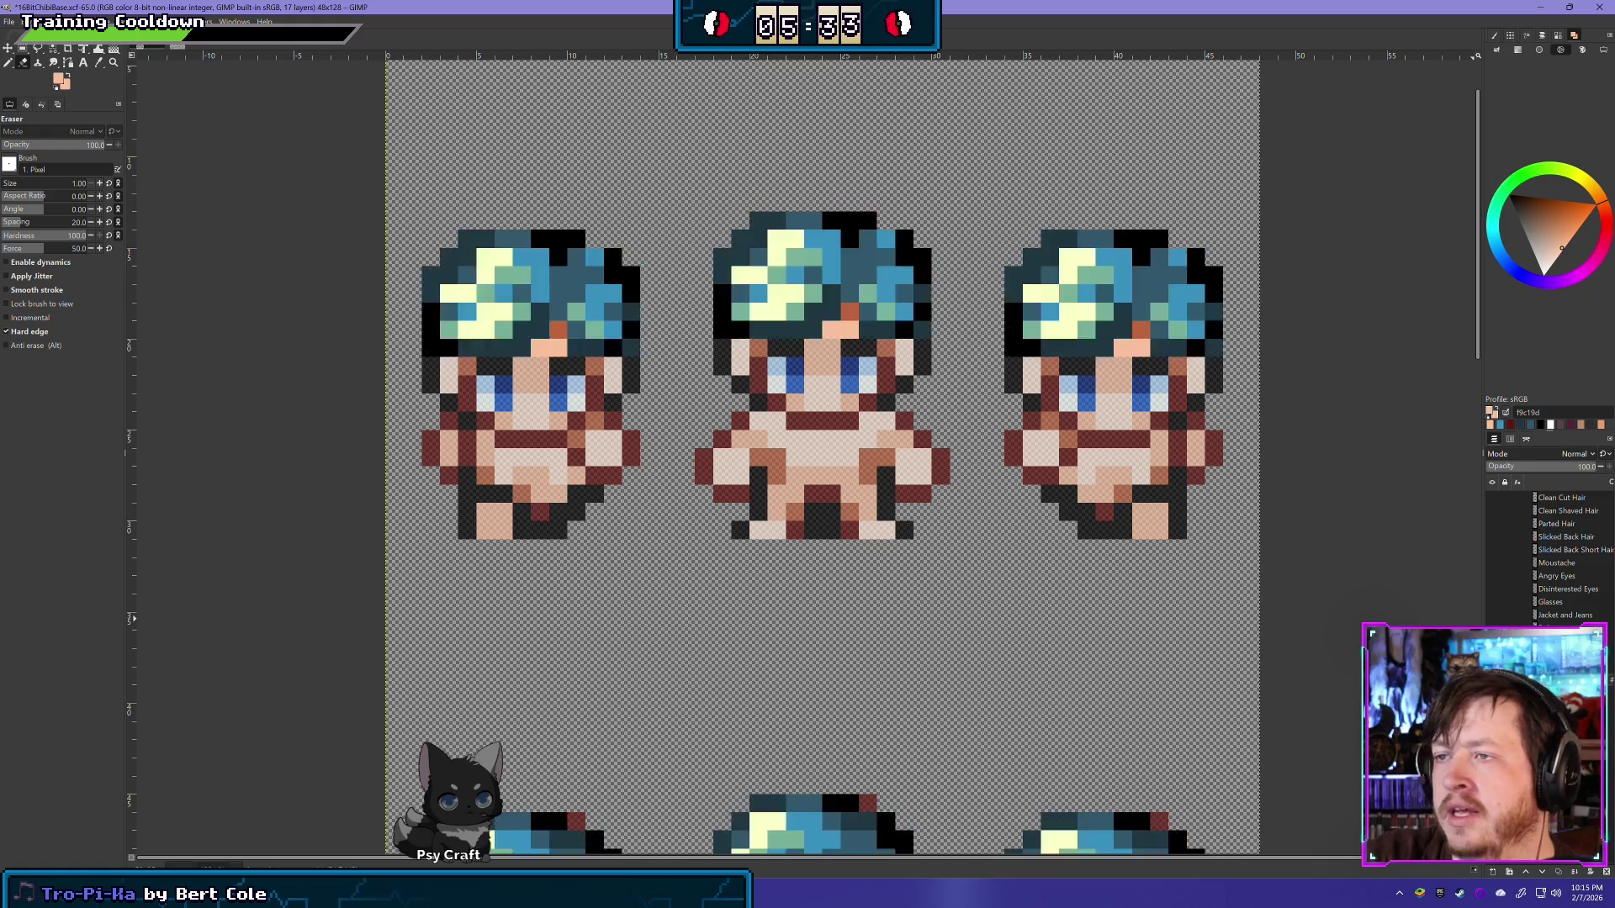
pyautogui.click(1491, 641)
pyautogui.click(1492, 641)
pyautogui.click(1492, 641)
pyautogui.click(1491, 641)
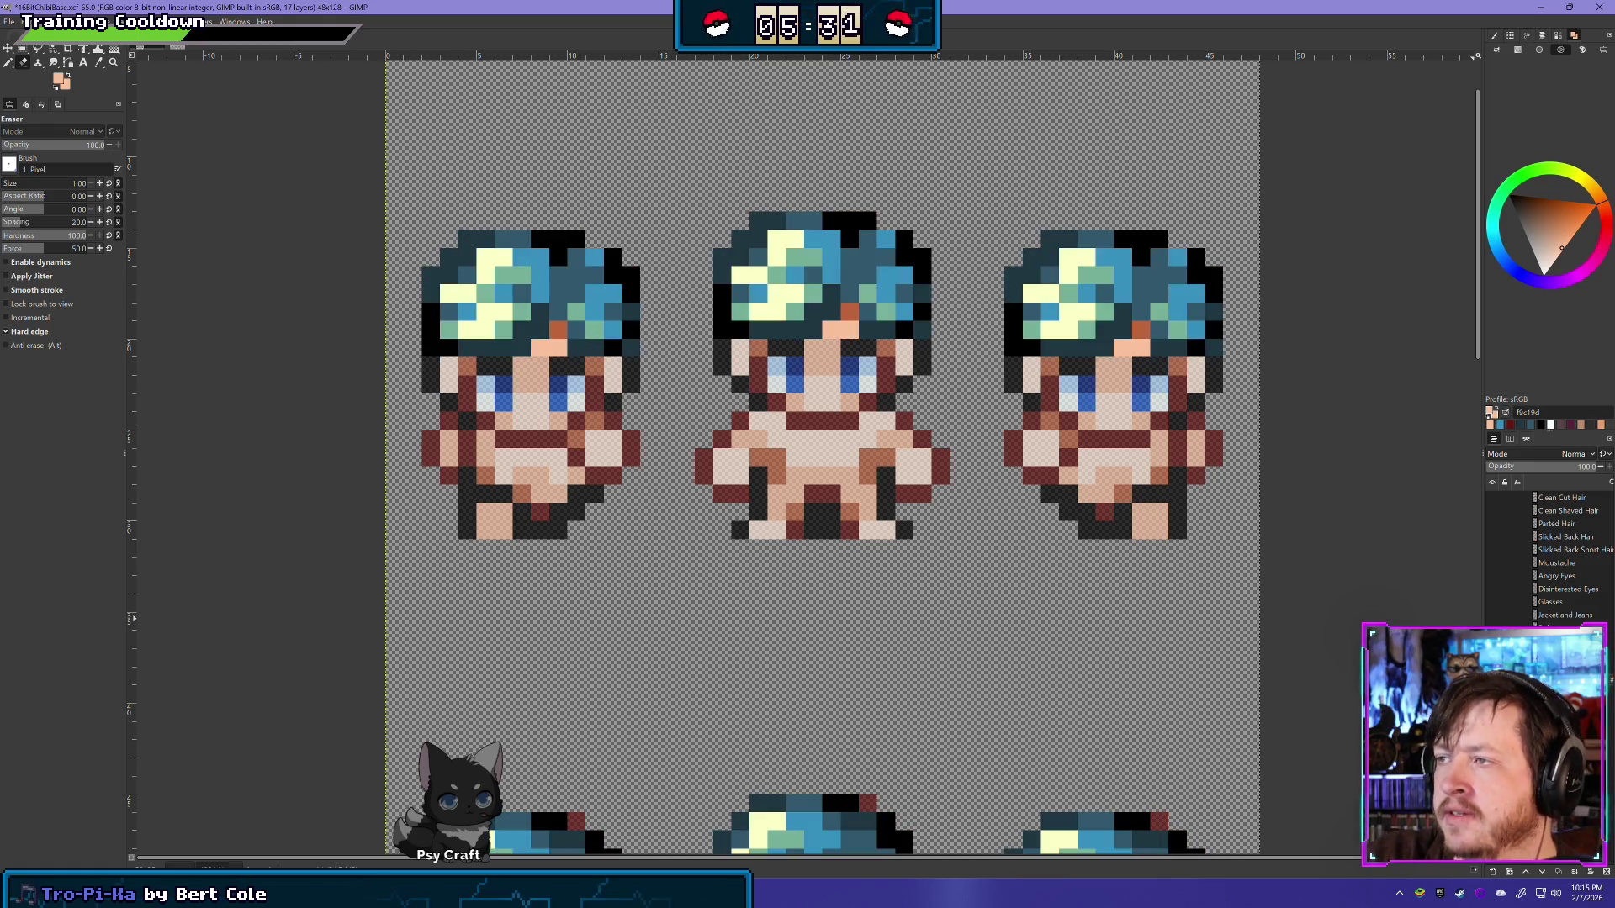
pyautogui.moveTo(956, 623); pyautogui.dragTo(851, 241)
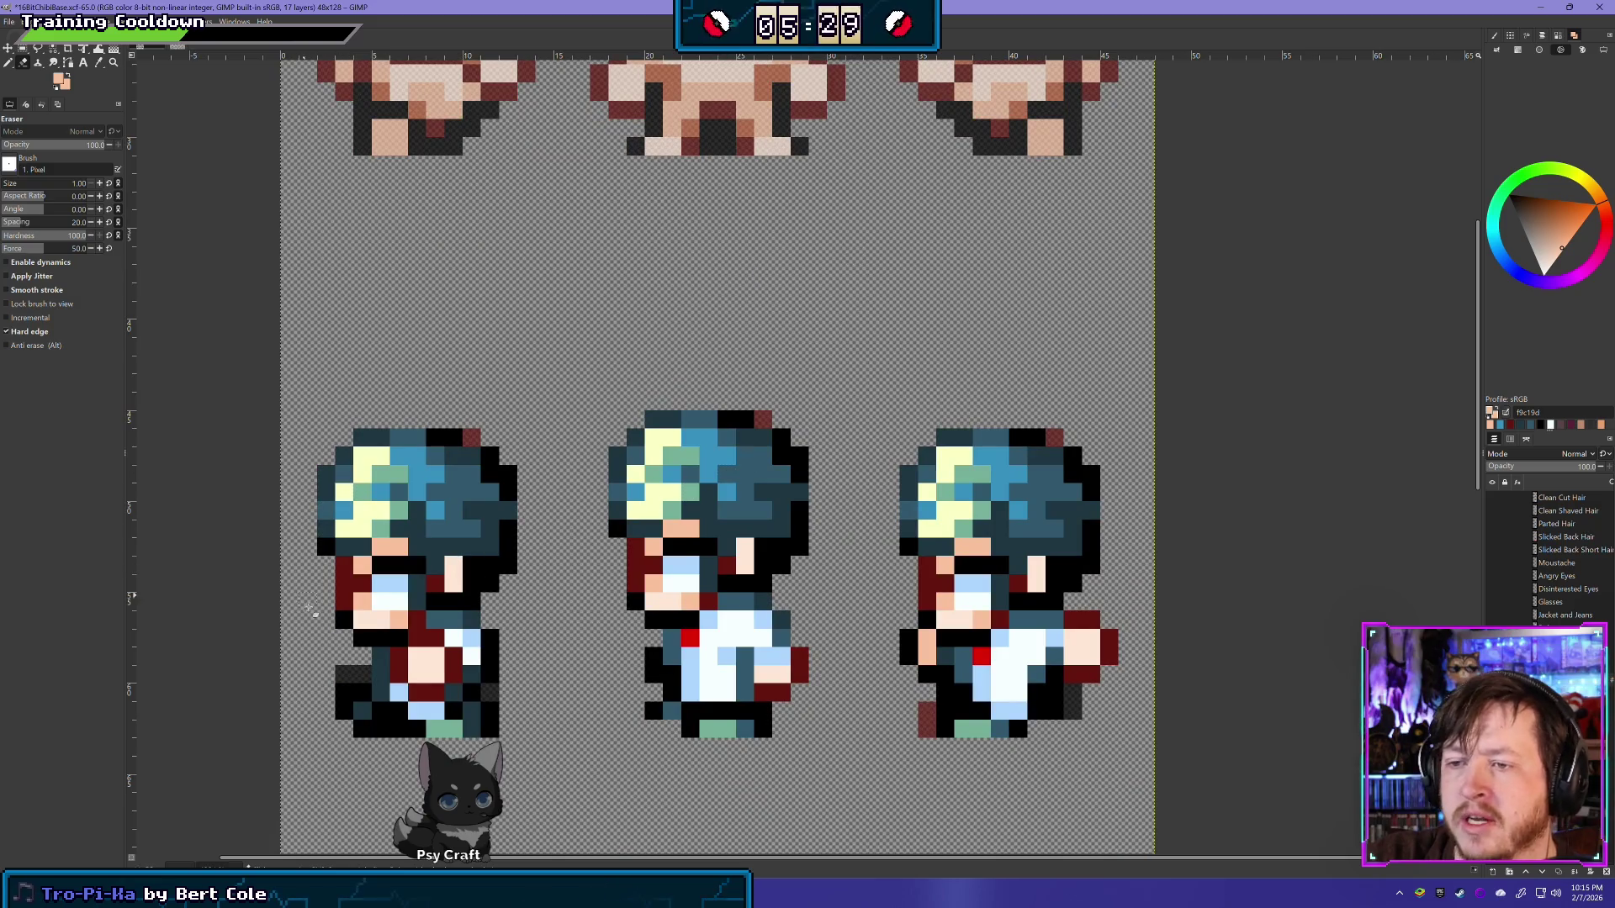
# Step: Erase the overlapping dark pixels around the left lower-row sprite's eye, face and cheek
pyautogui.moveTo(513, 644); pyautogui.dragTo(568, 606)
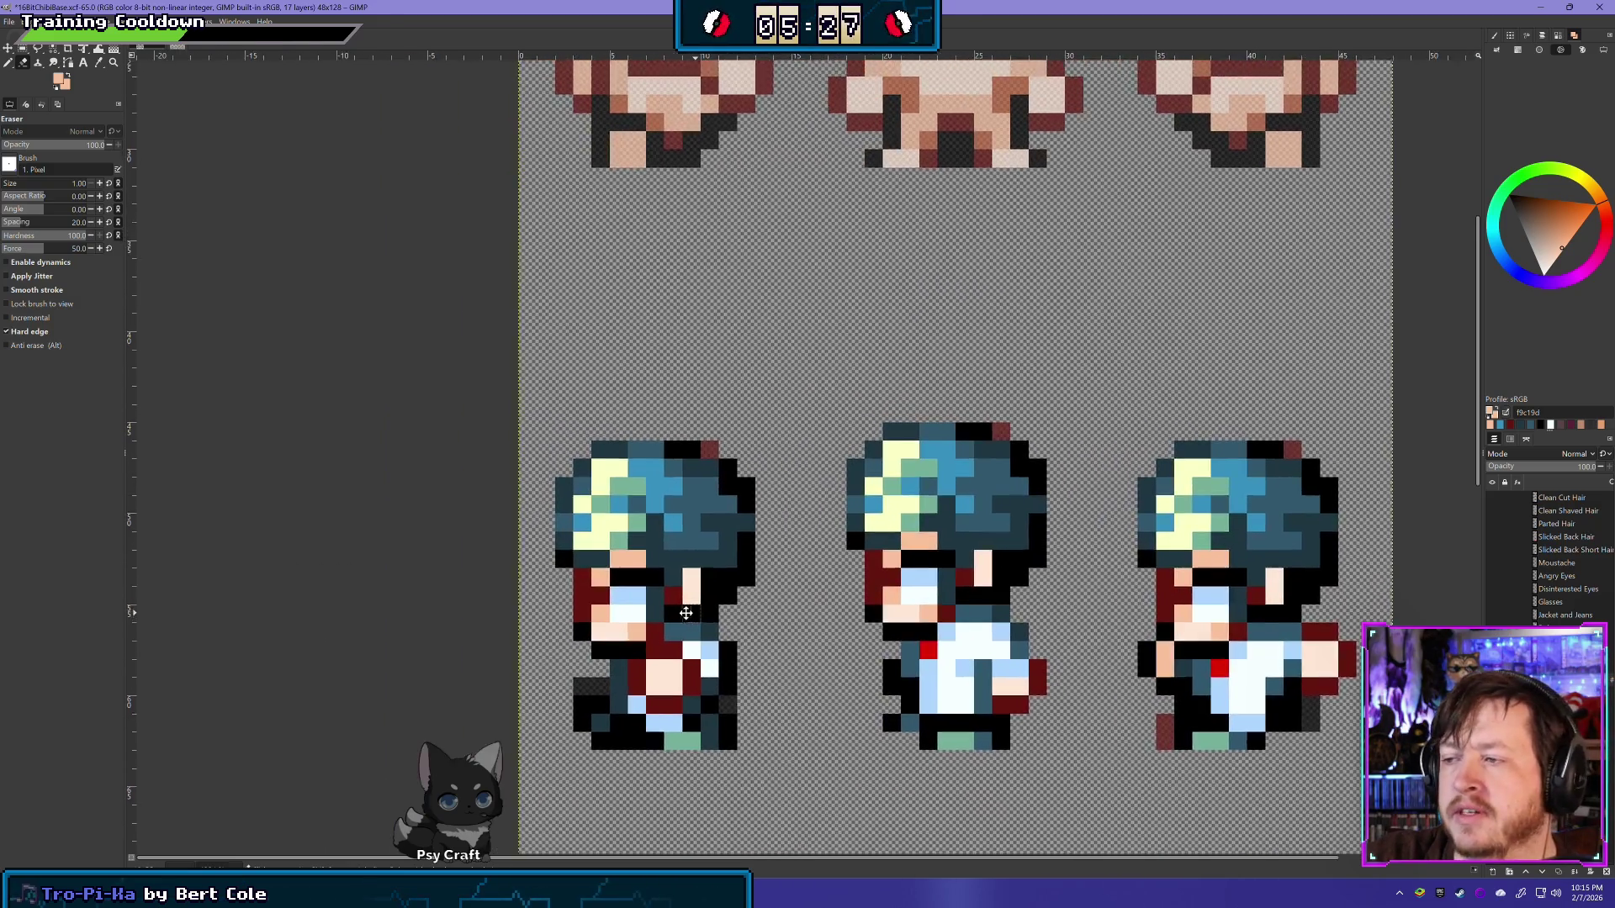
pyautogui.scroll(-3, 567, 606)
pyautogui.scroll(-2, 504, 618)
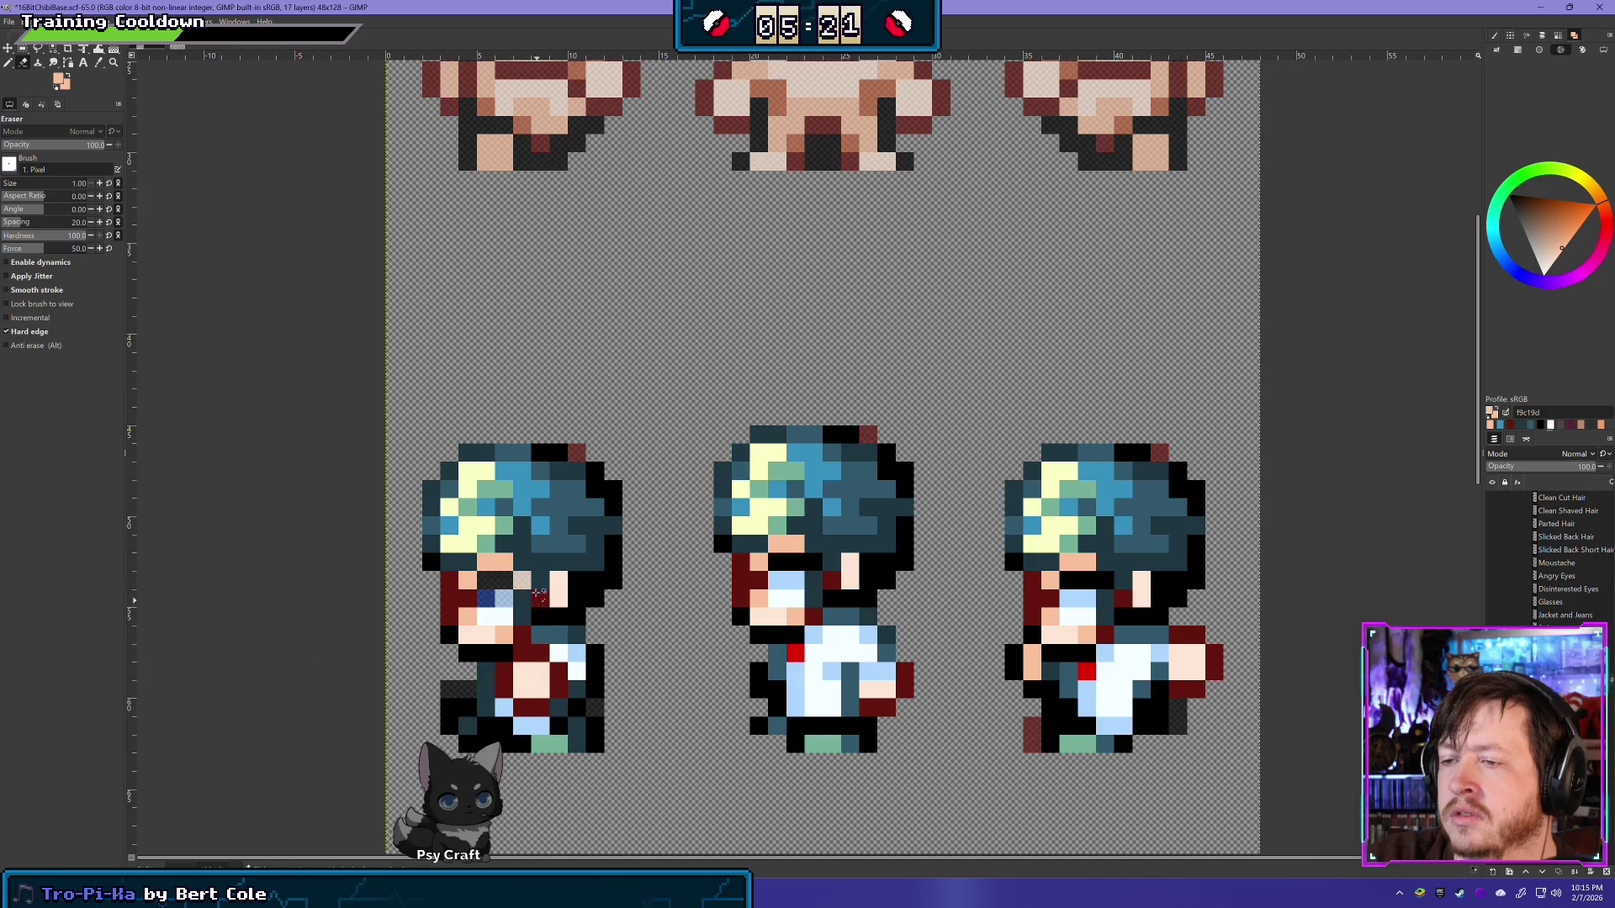
pyautogui.click(521, 599)
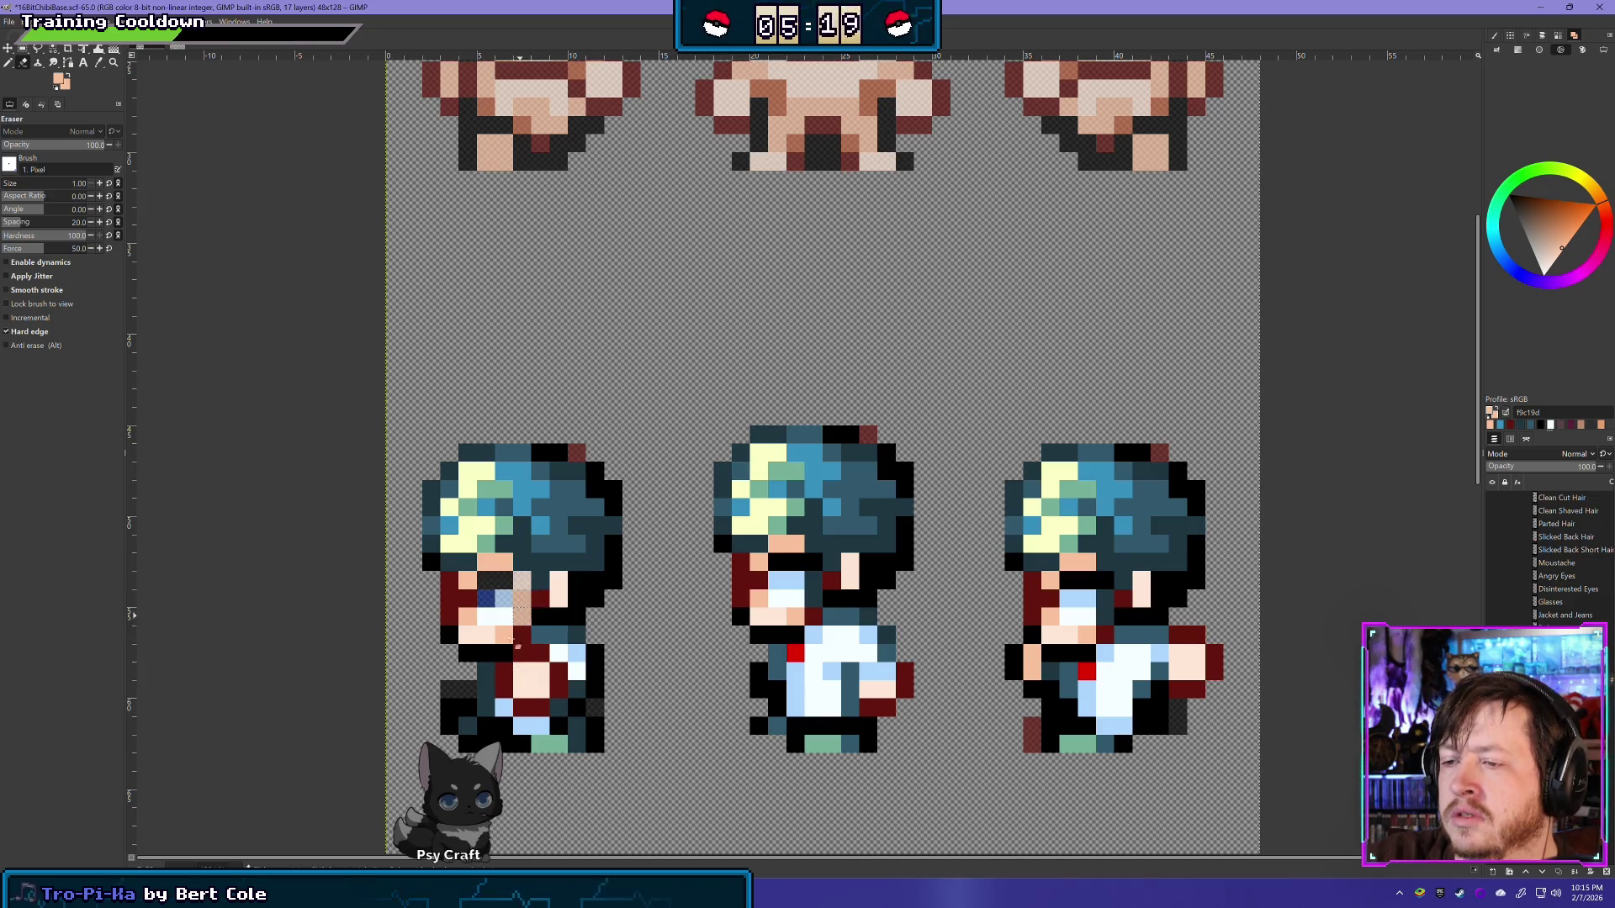
pyautogui.click(454, 599)
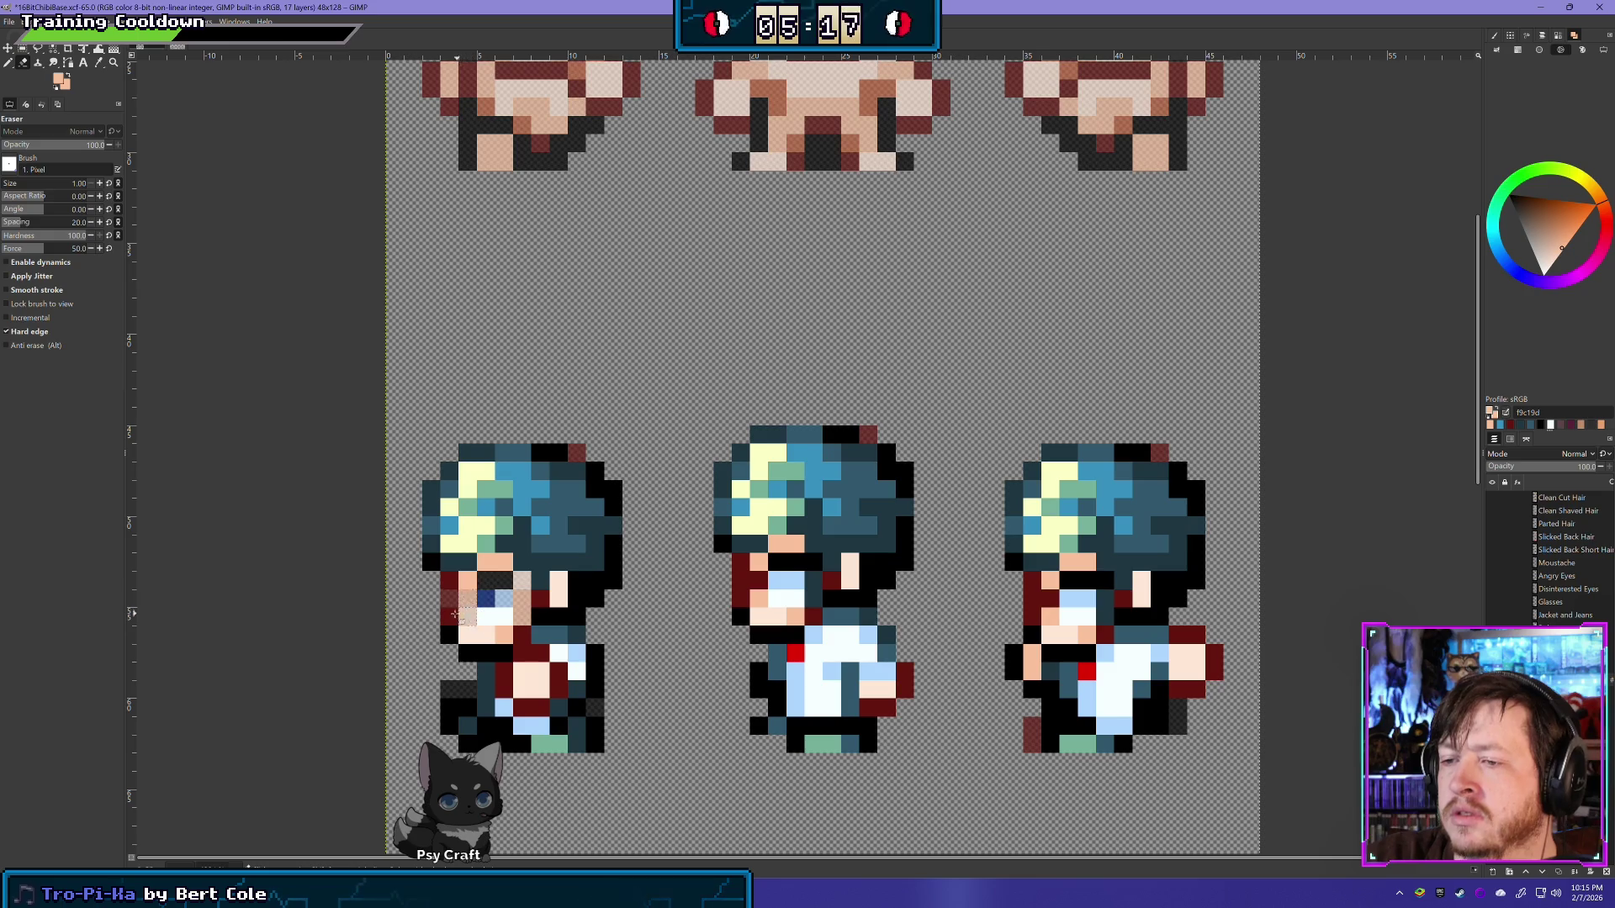
pyautogui.moveTo(455, 614); pyautogui.dragTo(545, 604)
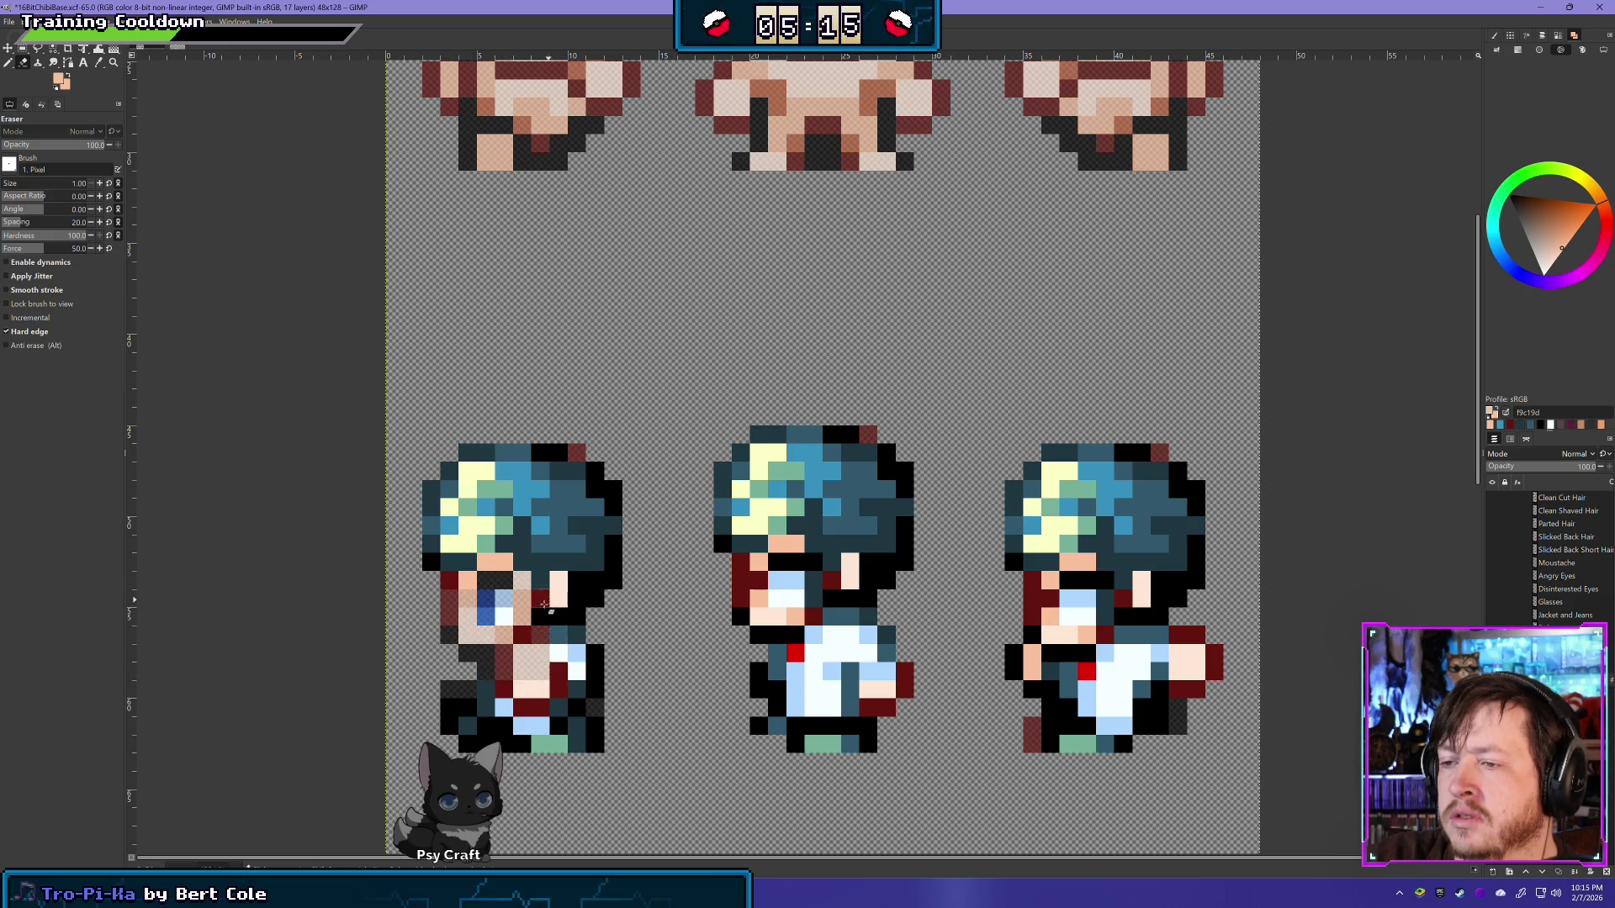
pyautogui.moveTo(558, 603); pyautogui.dragTo(585, 595)
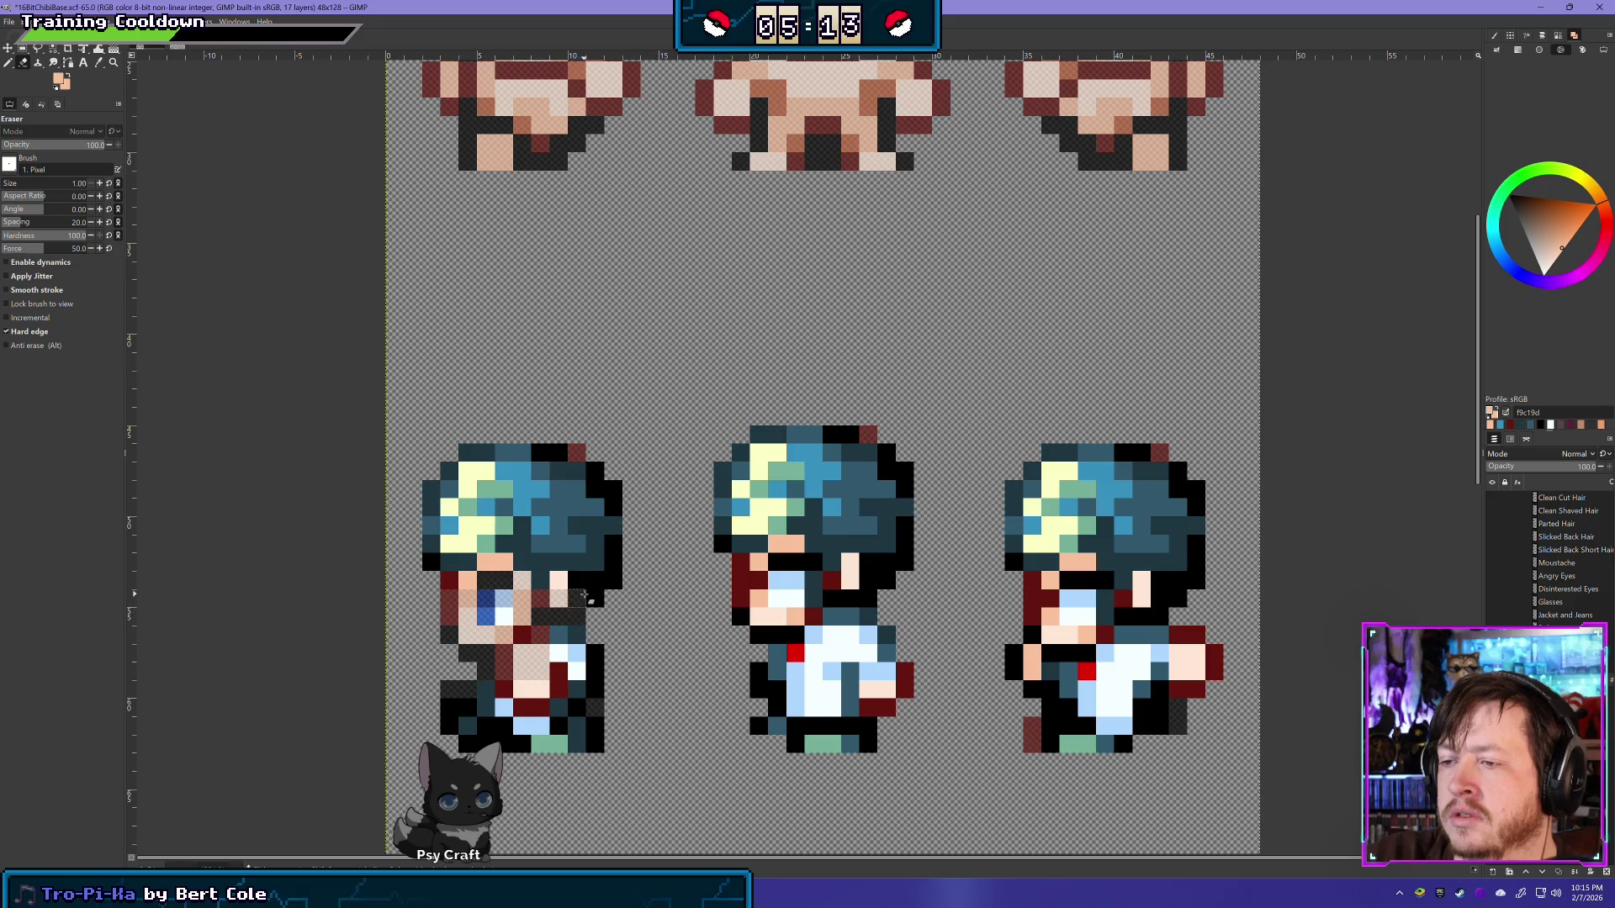
# Step: Undo the cheek erasures, then erase the jacket from the left sprite's arm, torso and edge
pyautogui.hotkey('ctrl', 'z')
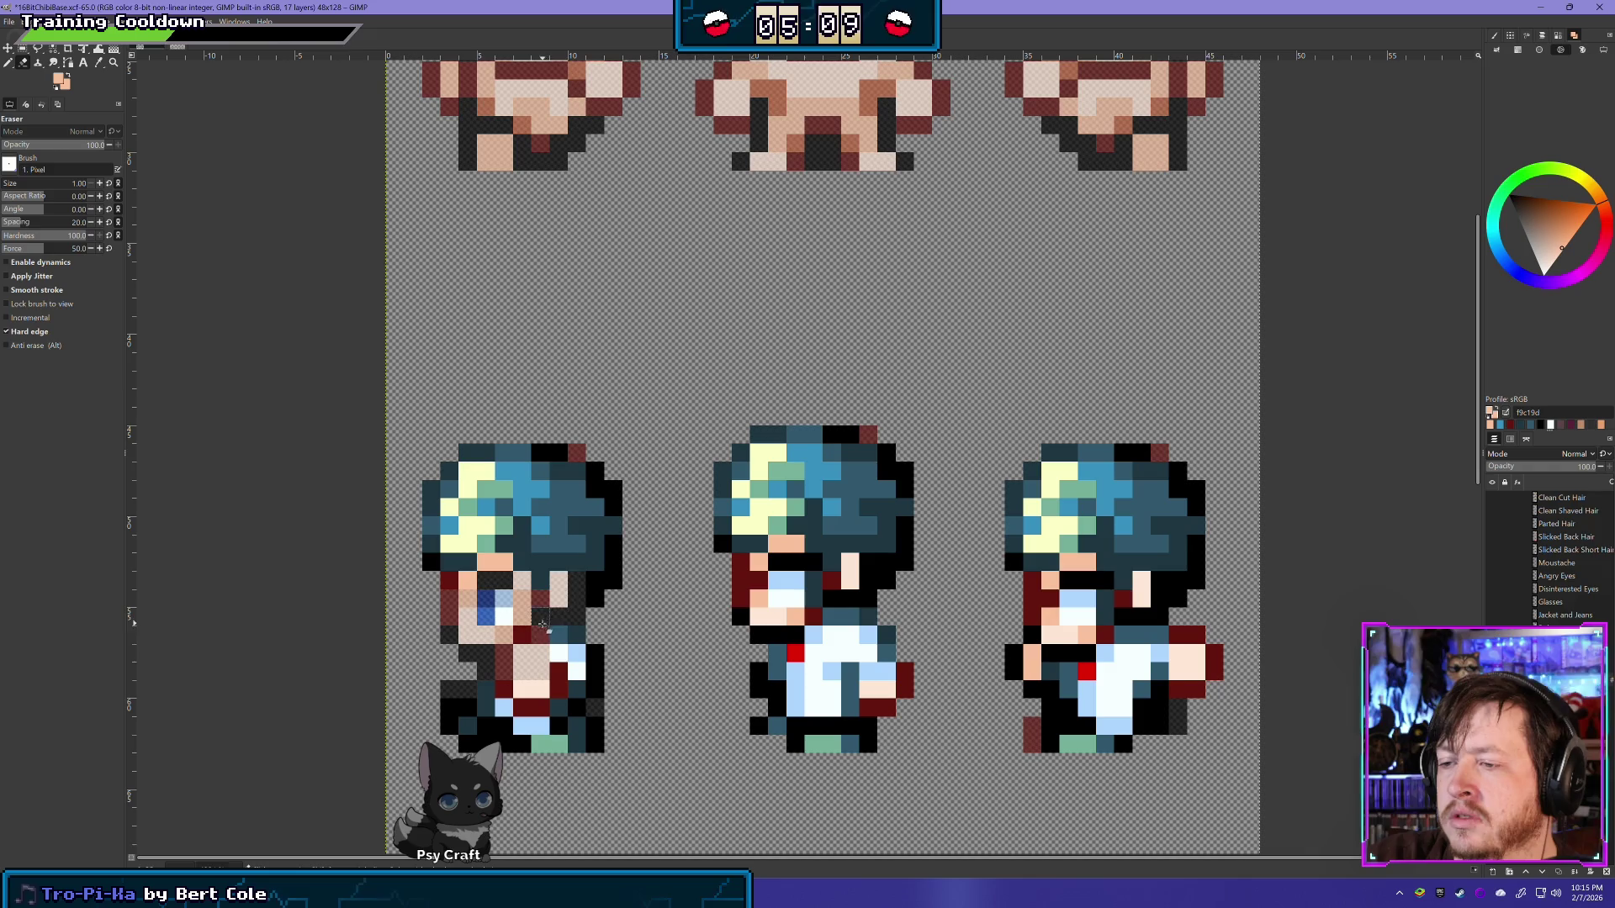
pyautogui.hotkey('ctrl', 'z')
pyautogui.hotkey('ctrl', 'z')
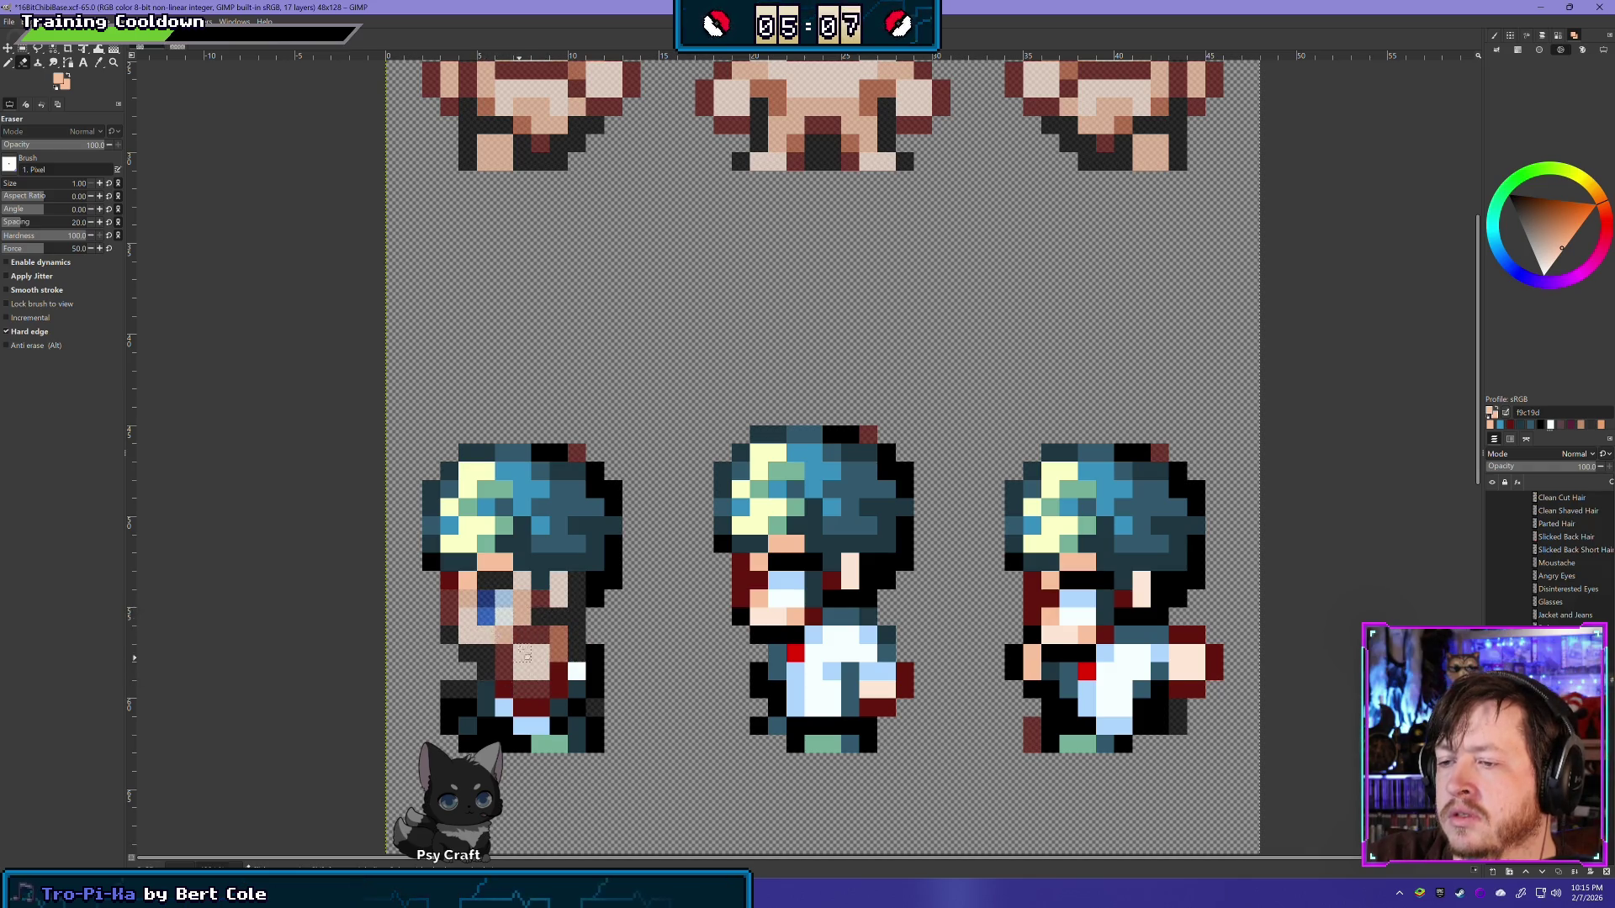
pyautogui.moveTo(521, 694)
pyautogui.mouseDown()
pyautogui.moveTo(484, 725)
pyautogui.moveTo(584, 652)
pyautogui.moveTo(594, 599)
pyautogui.mouseUp()
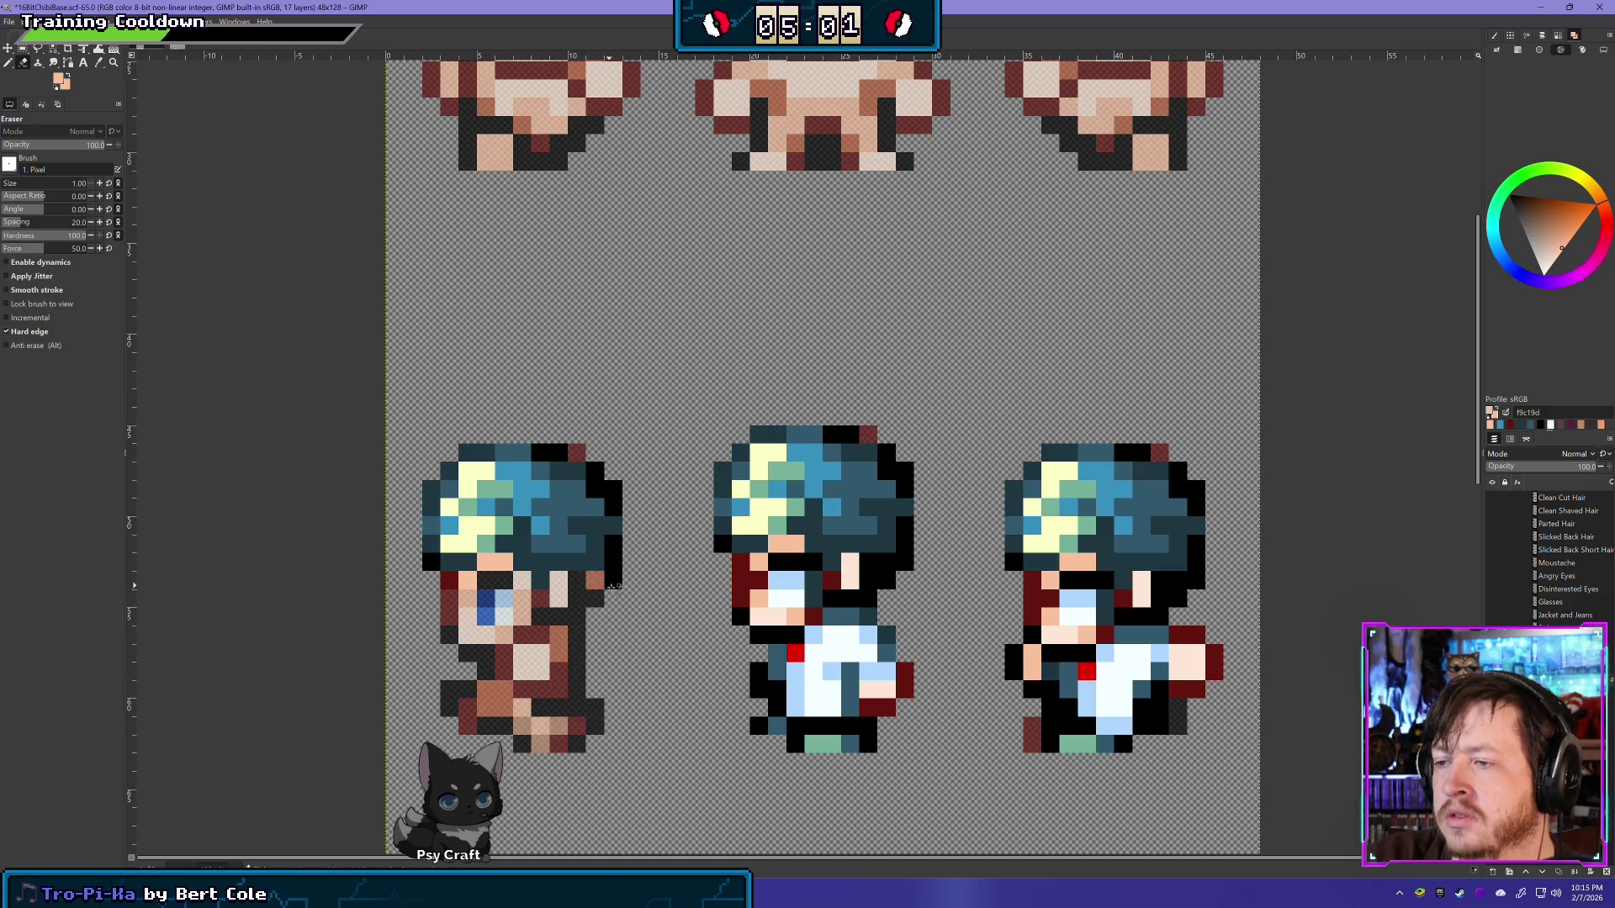
pyautogui.moveTo(614, 585); pyautogui.dragTo(618, 575)
pyautogui.click(617, 557)
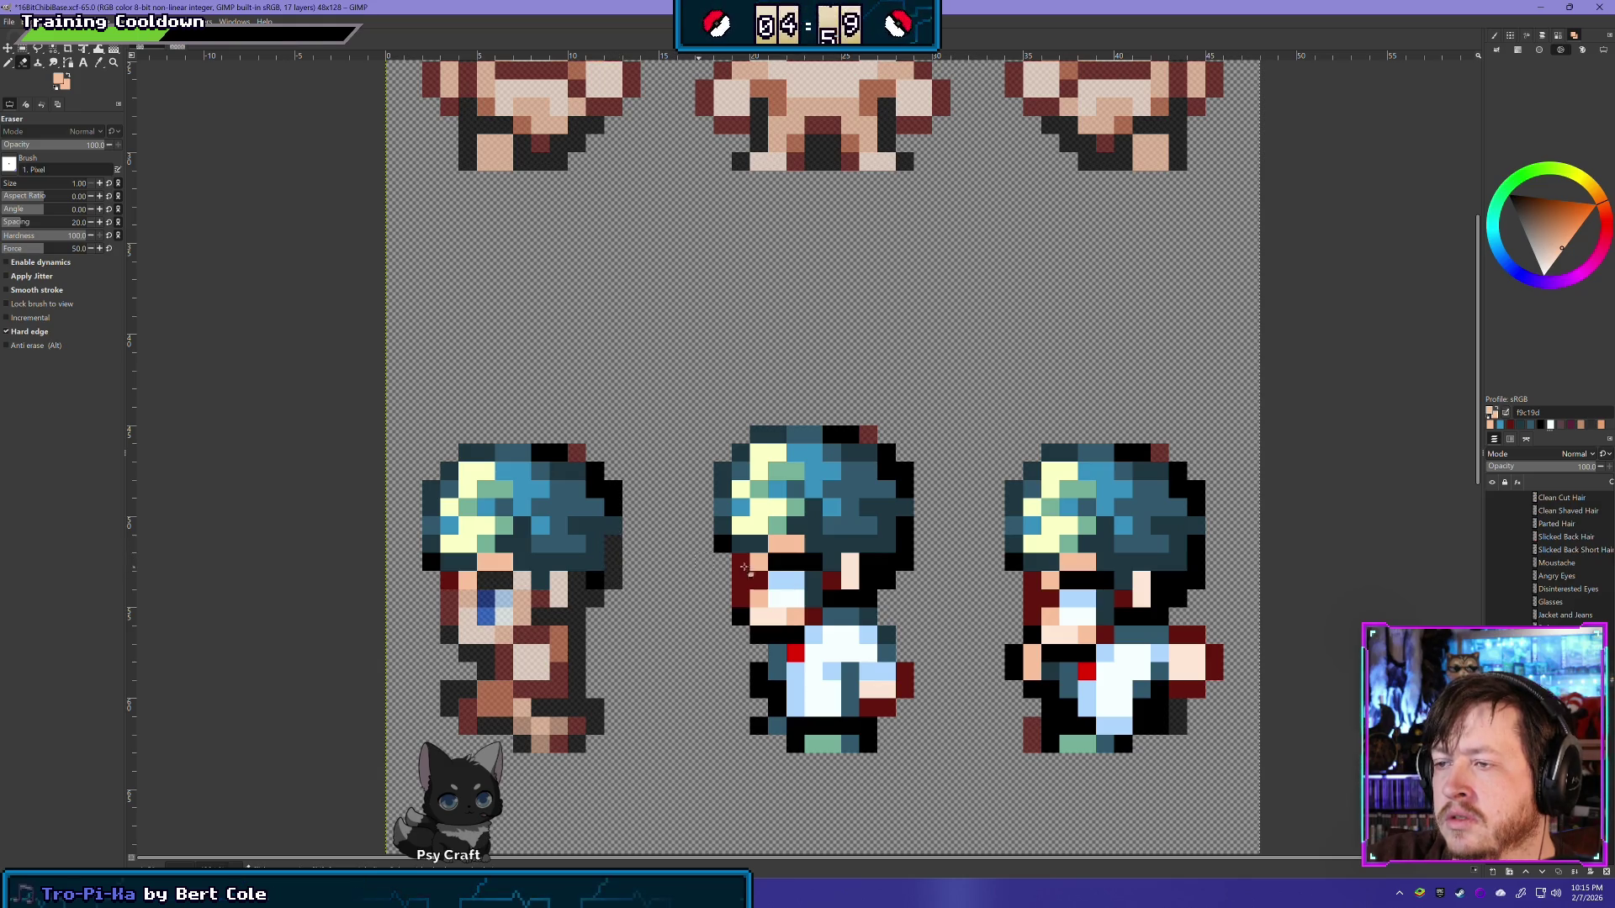
# Step: Zoom out to review the whole sheet, zoom back in, and choose the Pencil tool
pyautogui.scroll(-1, 599, 436)
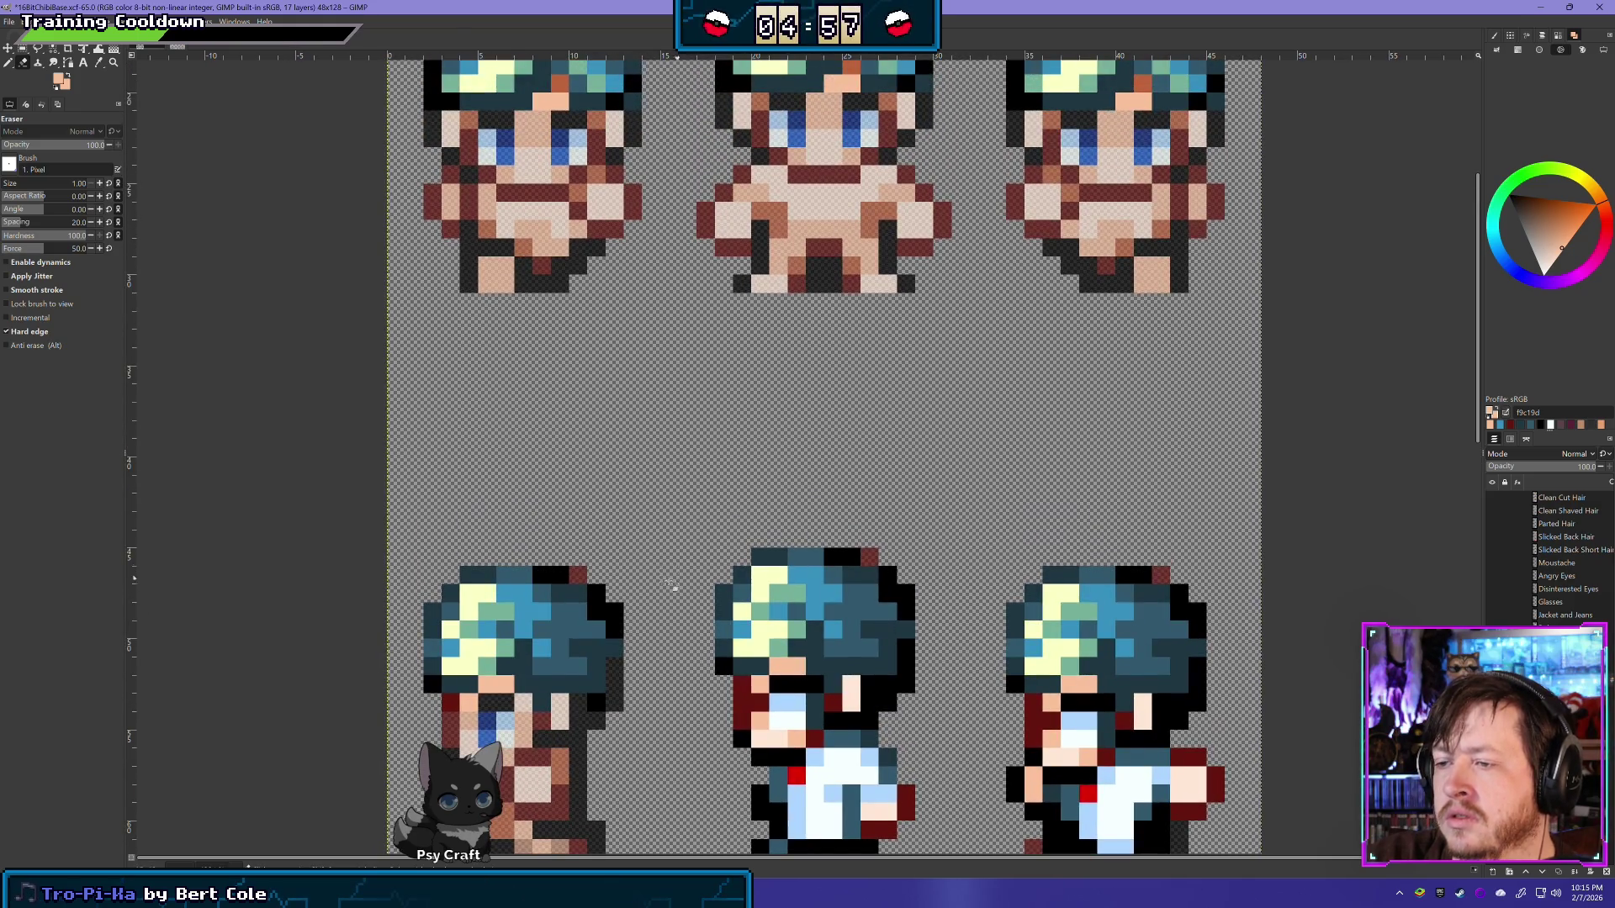
pyautogui.scroll(-2, 667, 576)
pyautogui.scroll(-1, 747, 637)
pyautogui.scroll(-1, 740, 652)
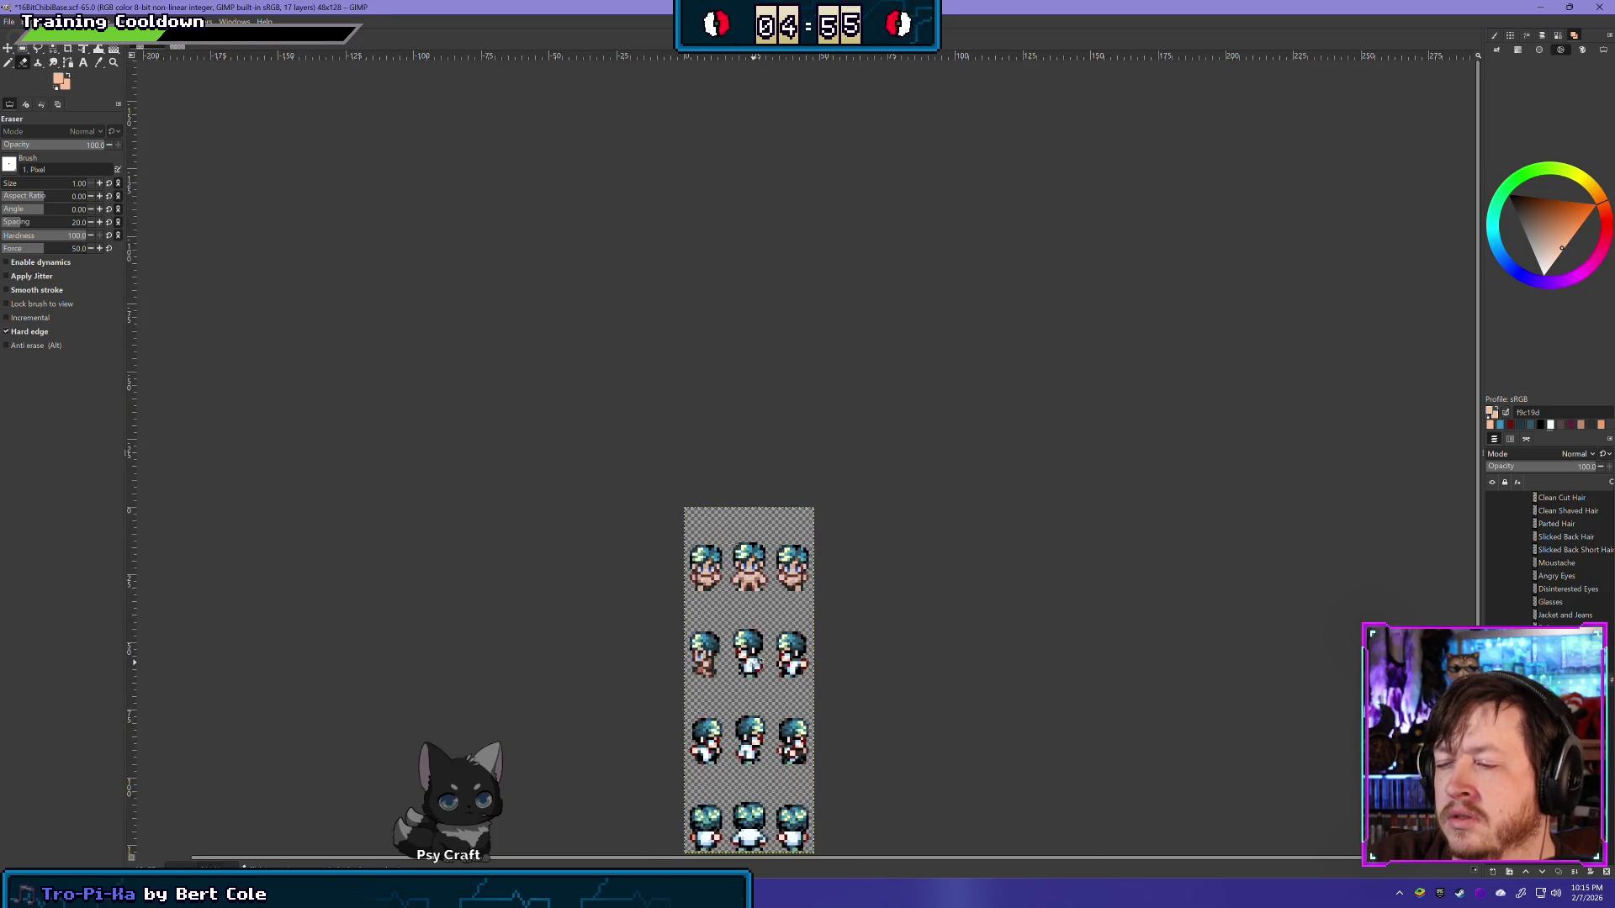
pyautogui.scroll(-1, 736, 664)
pyautogui.scroll(1, 735, 670)
pyautogui.scroll(2, 734, 670)
pyautogui.scroll(1, 799, 643)
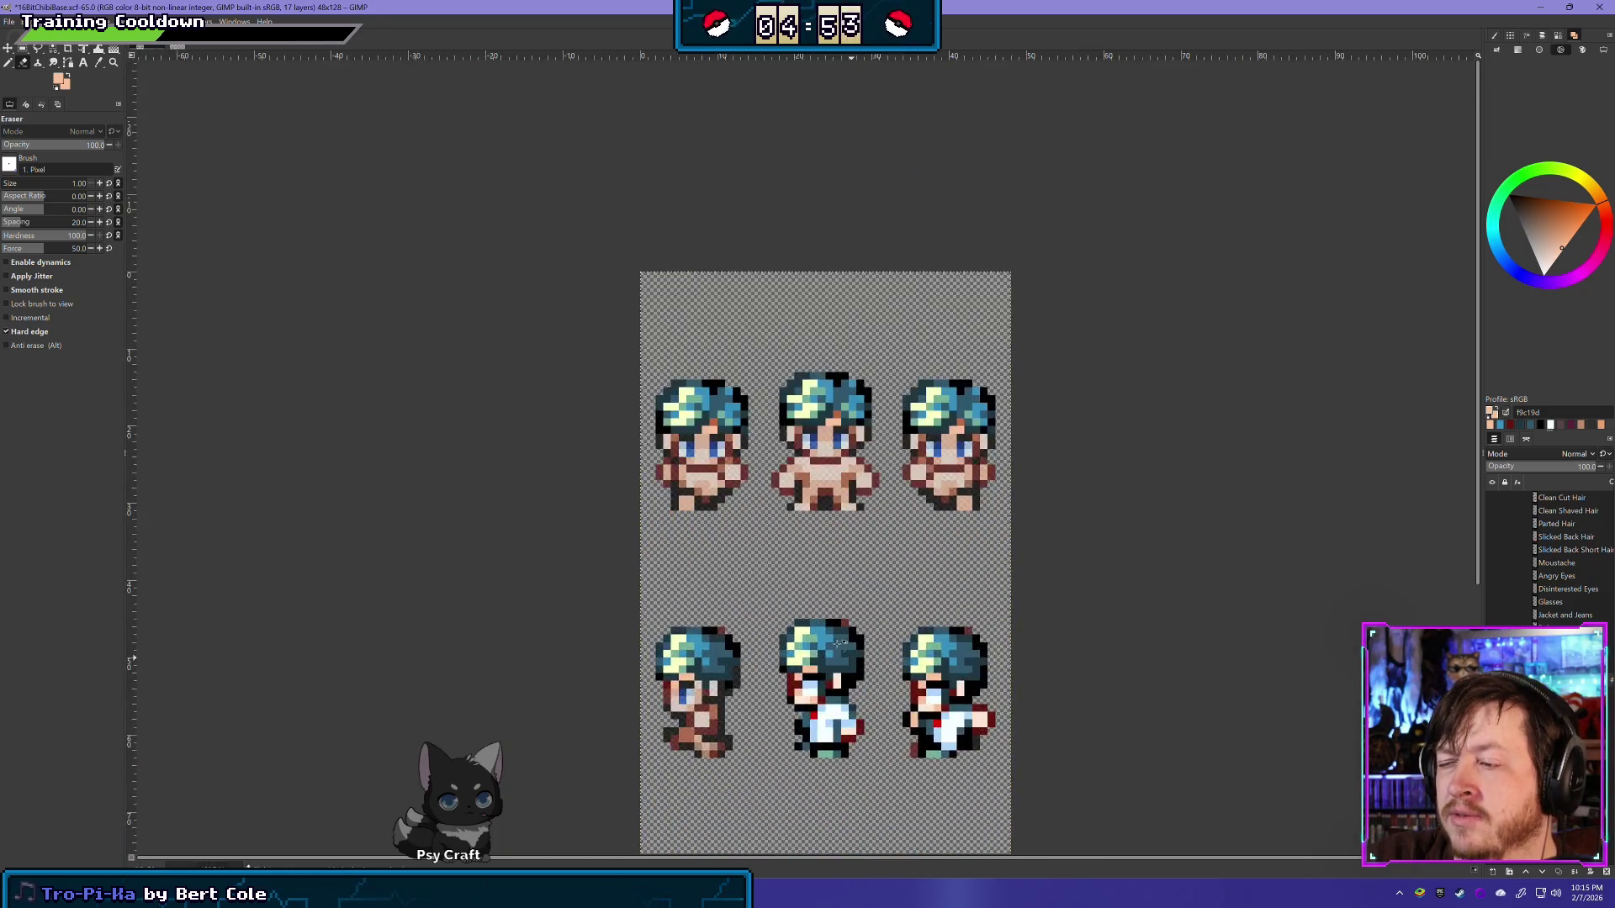
pyautogui.scroll(2, 861, 615)
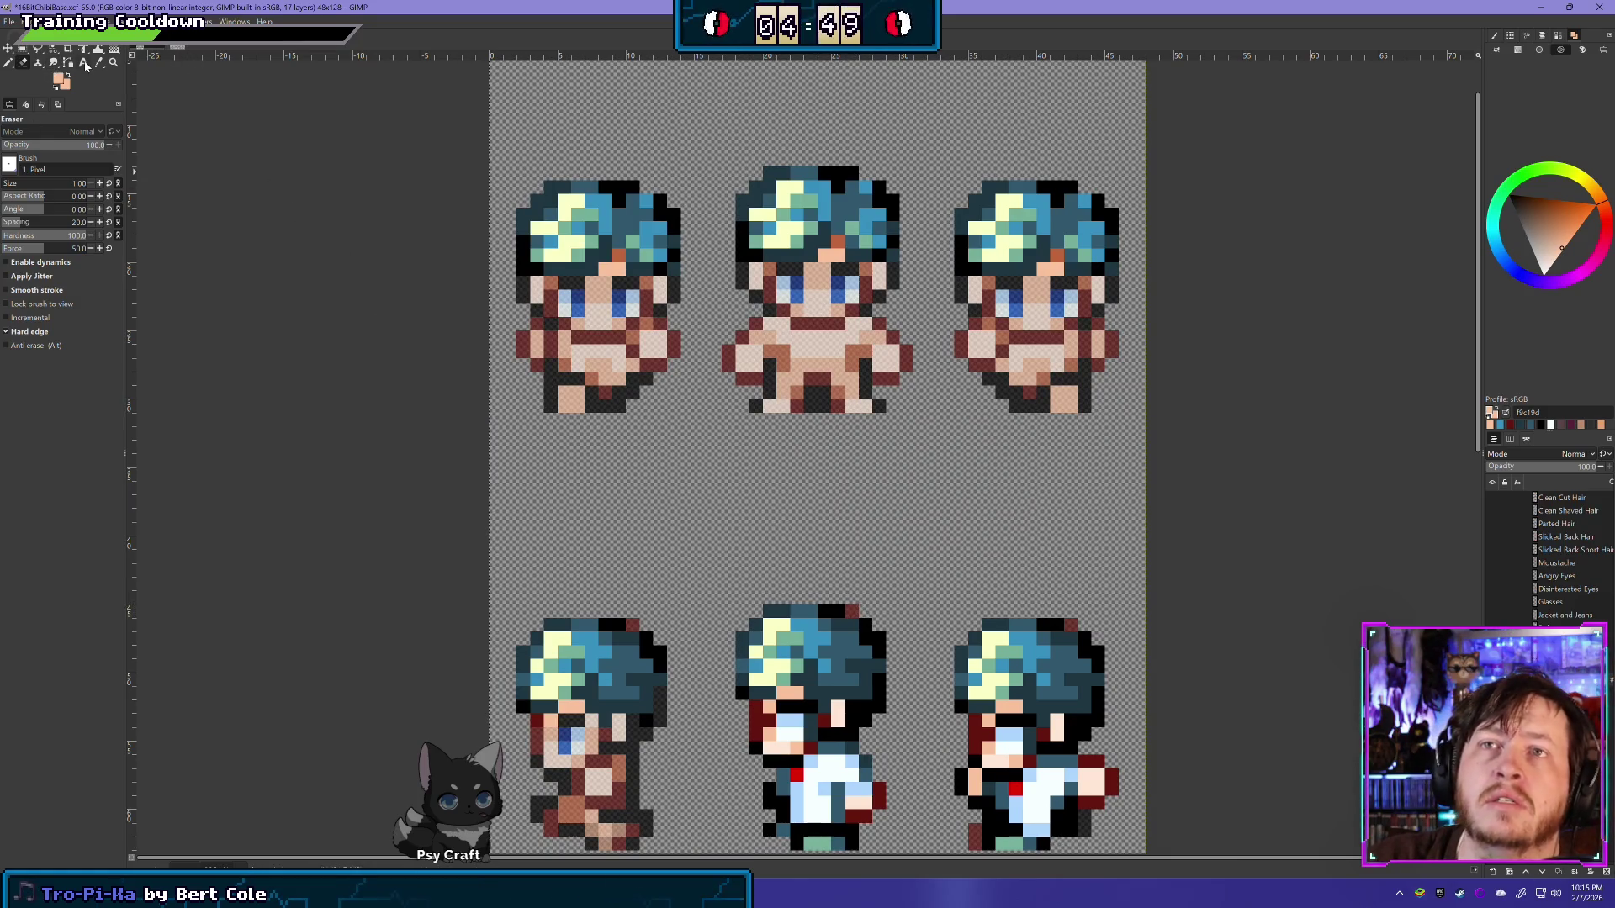
pyautogui.click(8, 63)
pyautogui.scroll(-5, 505, 543)
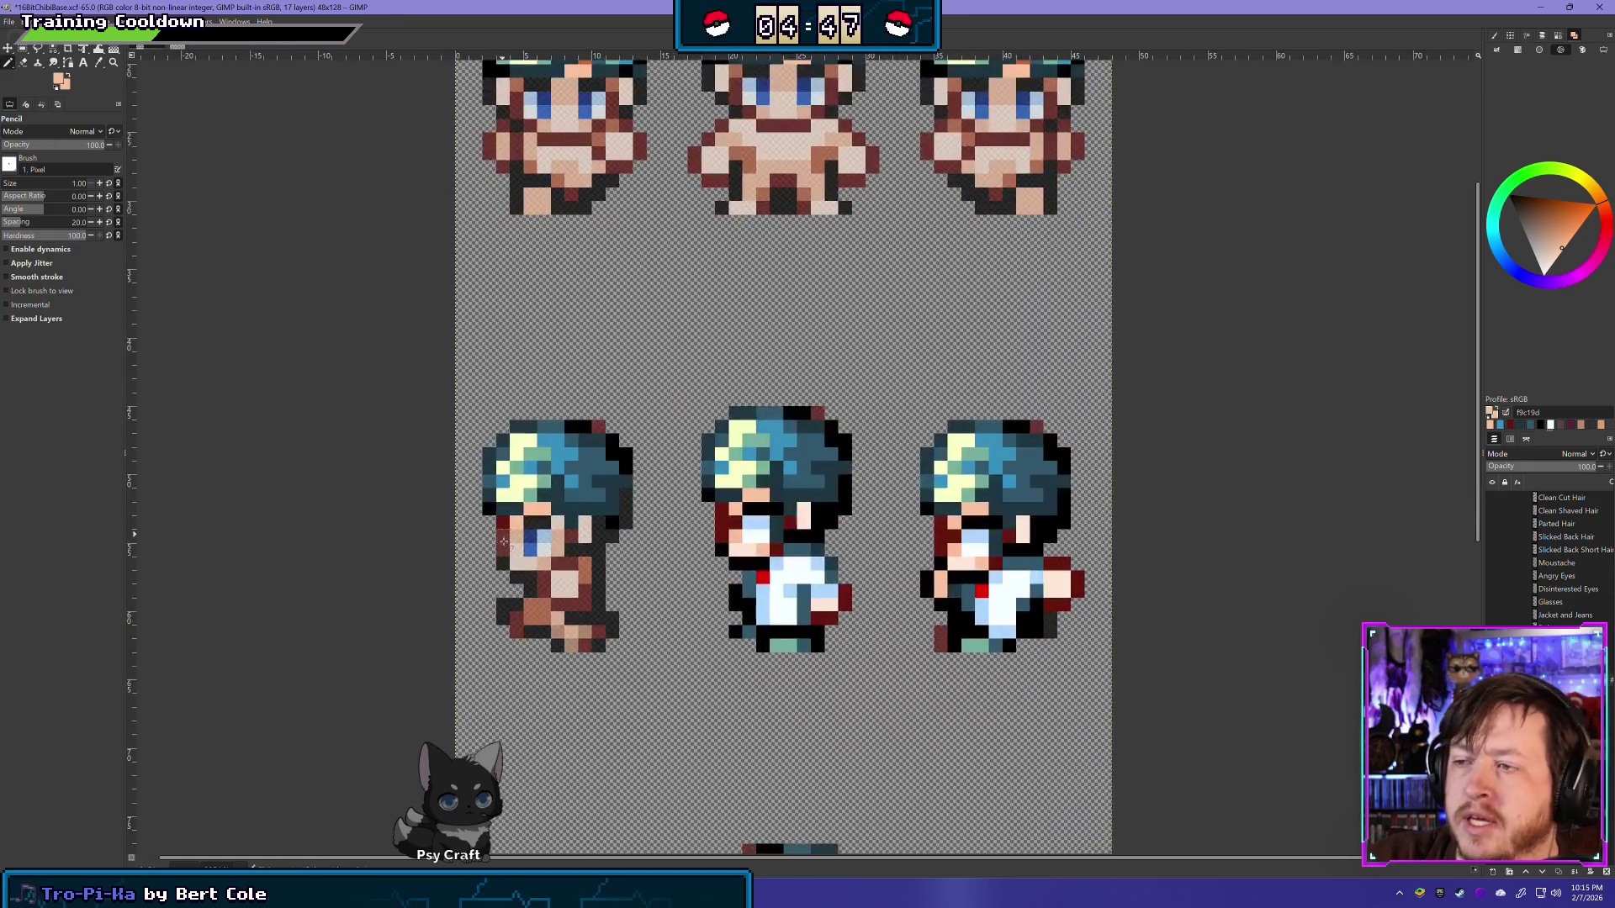
# Step: Set the drawing colour to black, then sample the dark blue hair colour
pyautogui.keyDown('ctrl'); pyautogui.click(586, 427); pyautogui.keyUp('ctrl')
pyautogui.scroll(-2, 684, 533)
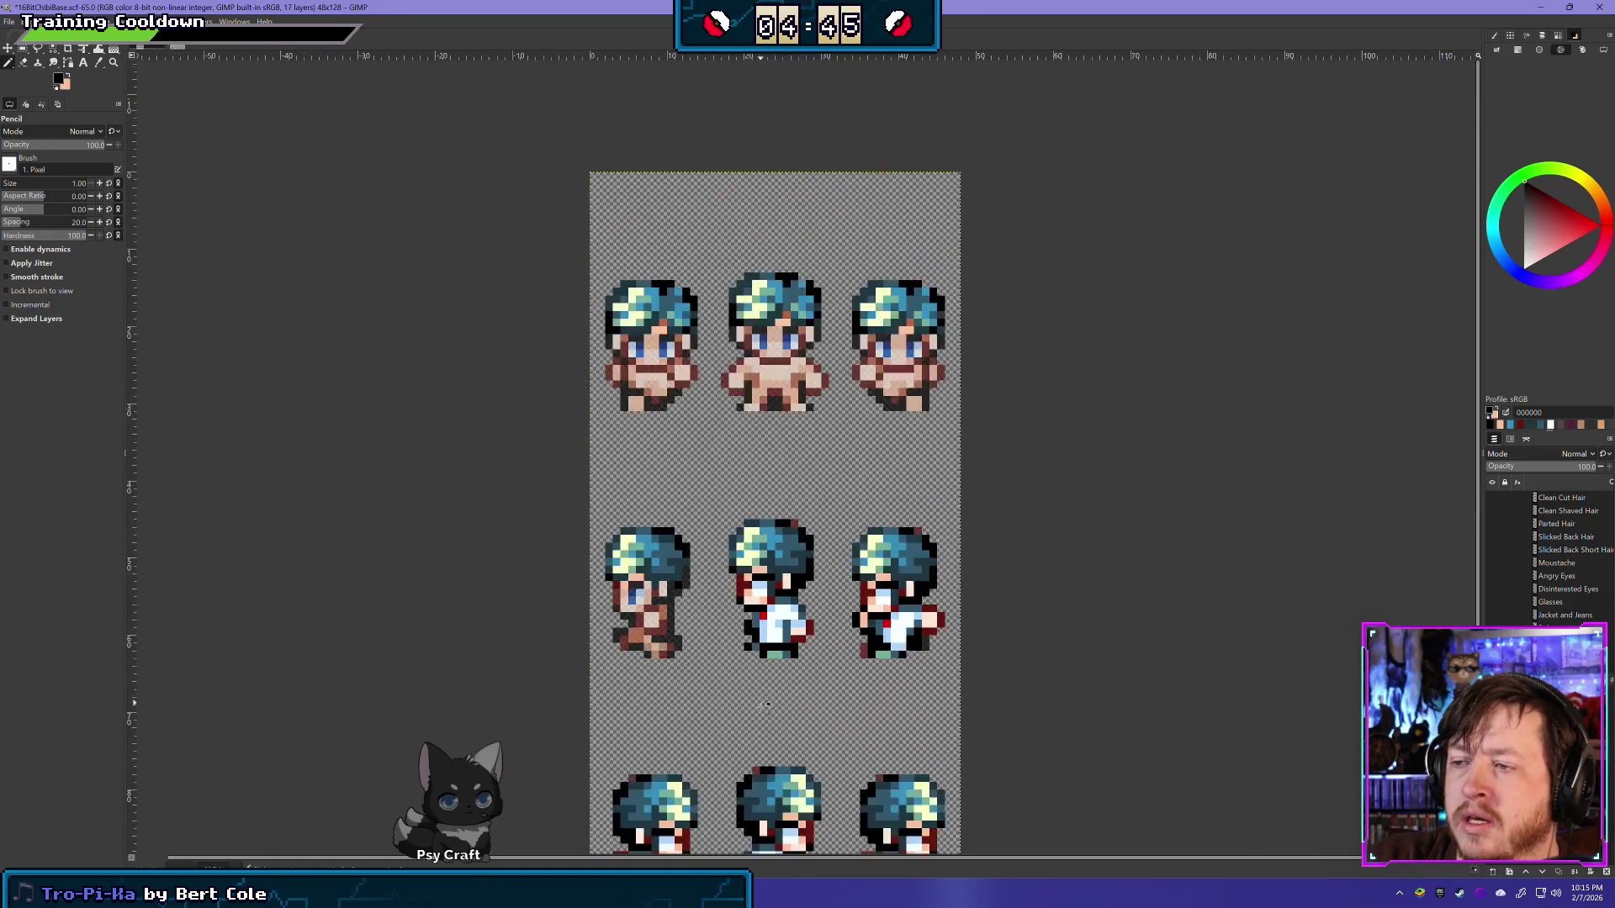
pyautogui.scroll(-3, 683, 533)
pyautogui.scroll(2, 699, 609)
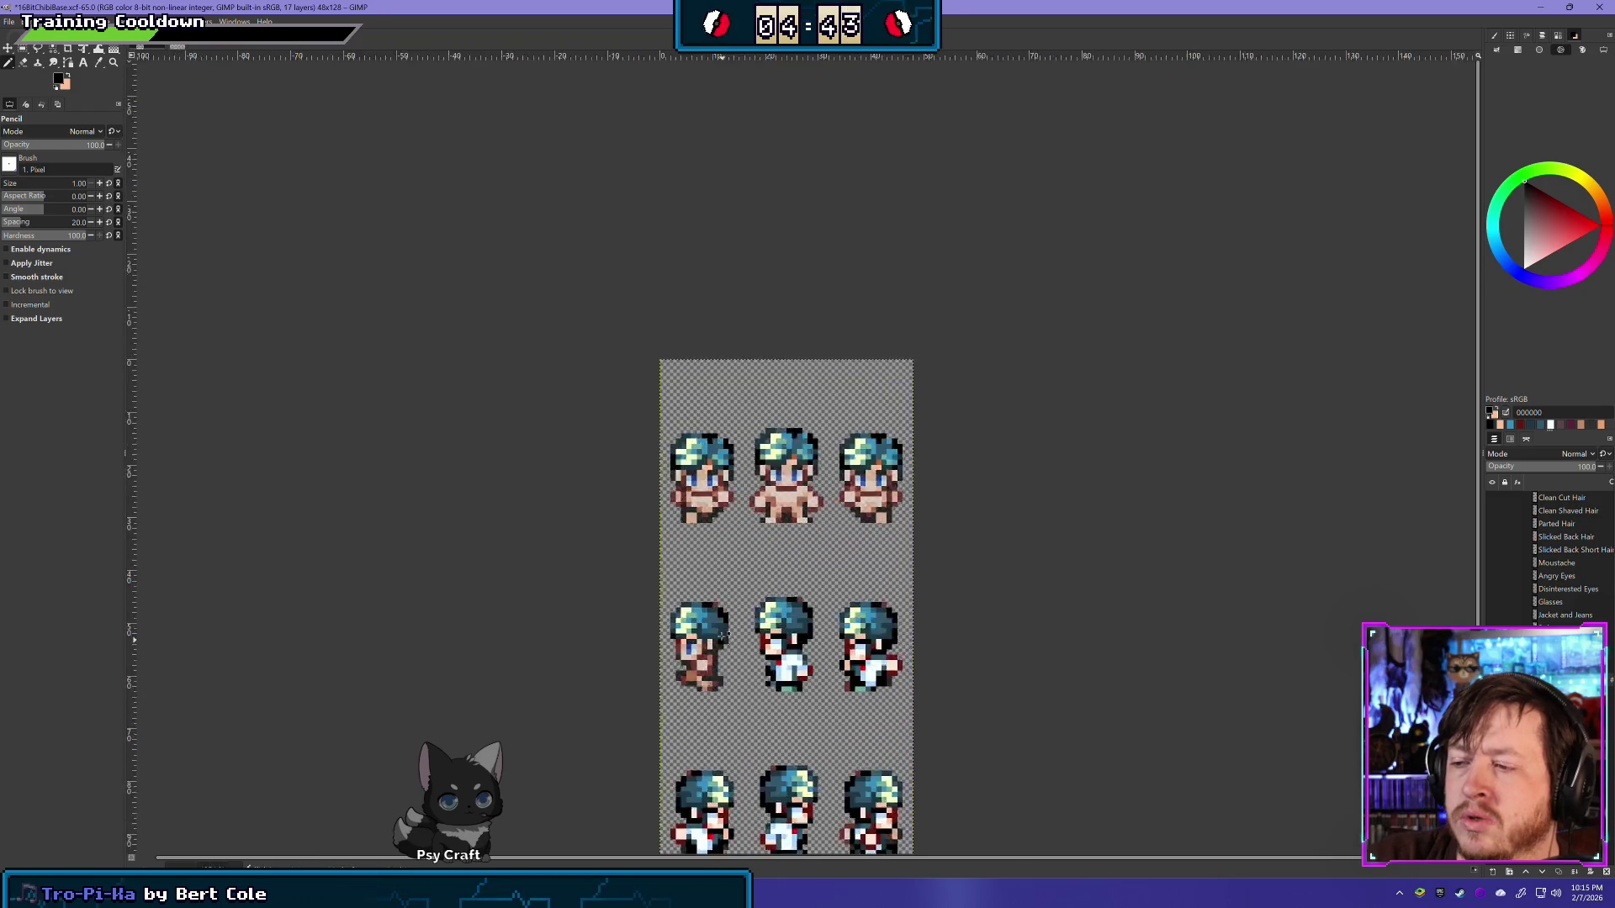
pyautogui.scroll(3, 699, 609)
pyautogui.keyDown('ctrl'); pyautogui.click(631, 604); pyautogui.keyUp('ctrl')
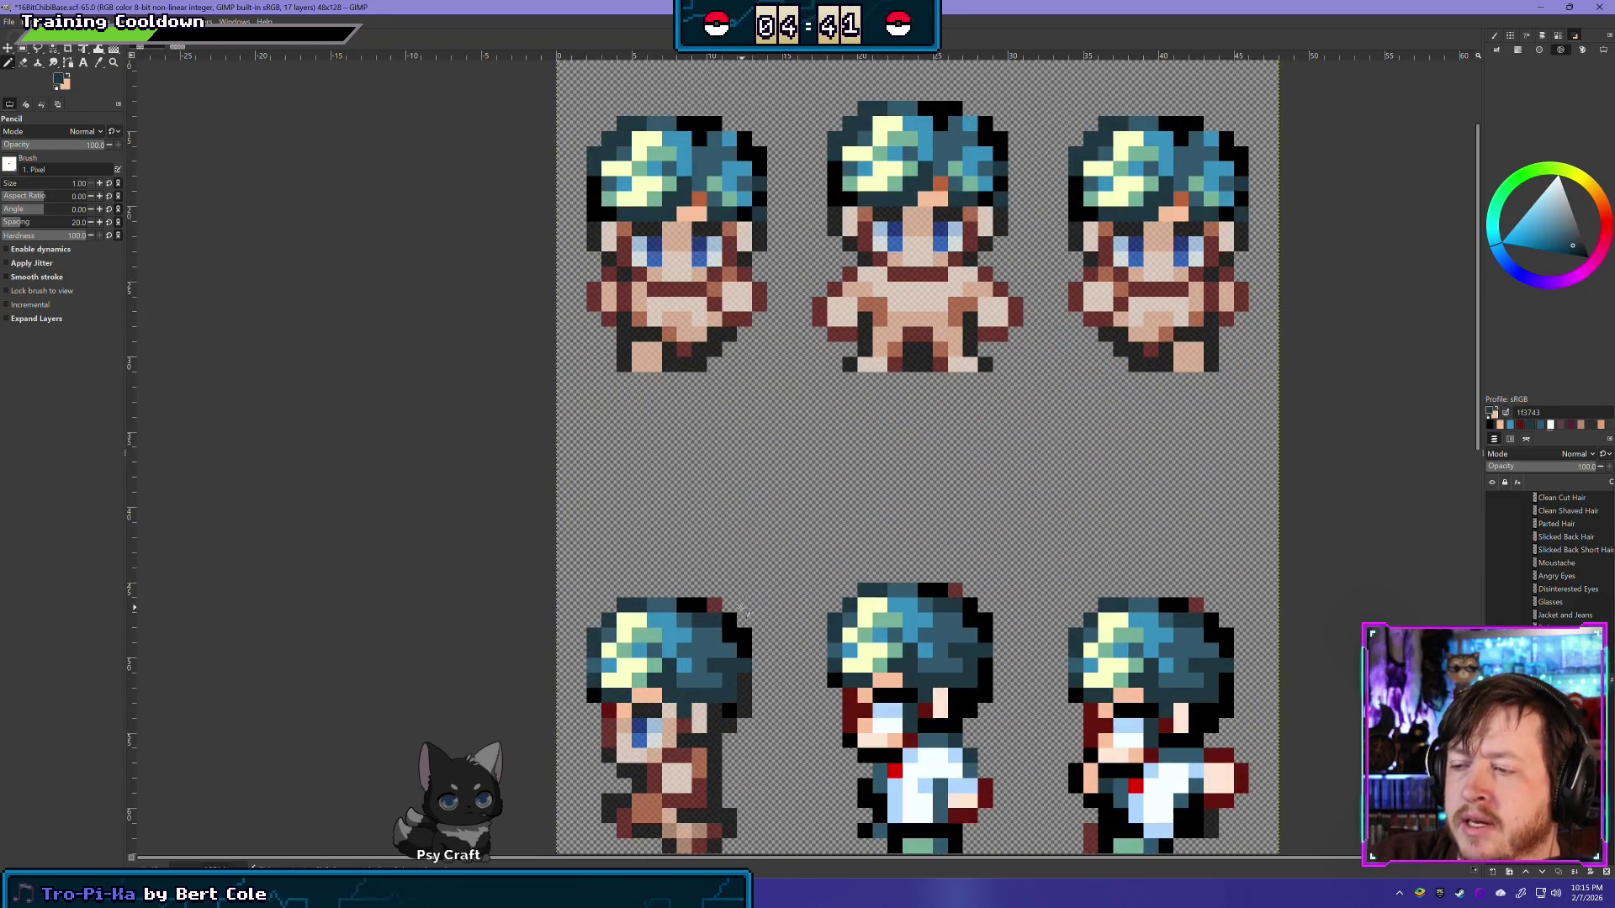
pyautogui.scroll(-2, 875, 513)
pyautogui.scroll(-3, 879, 711)
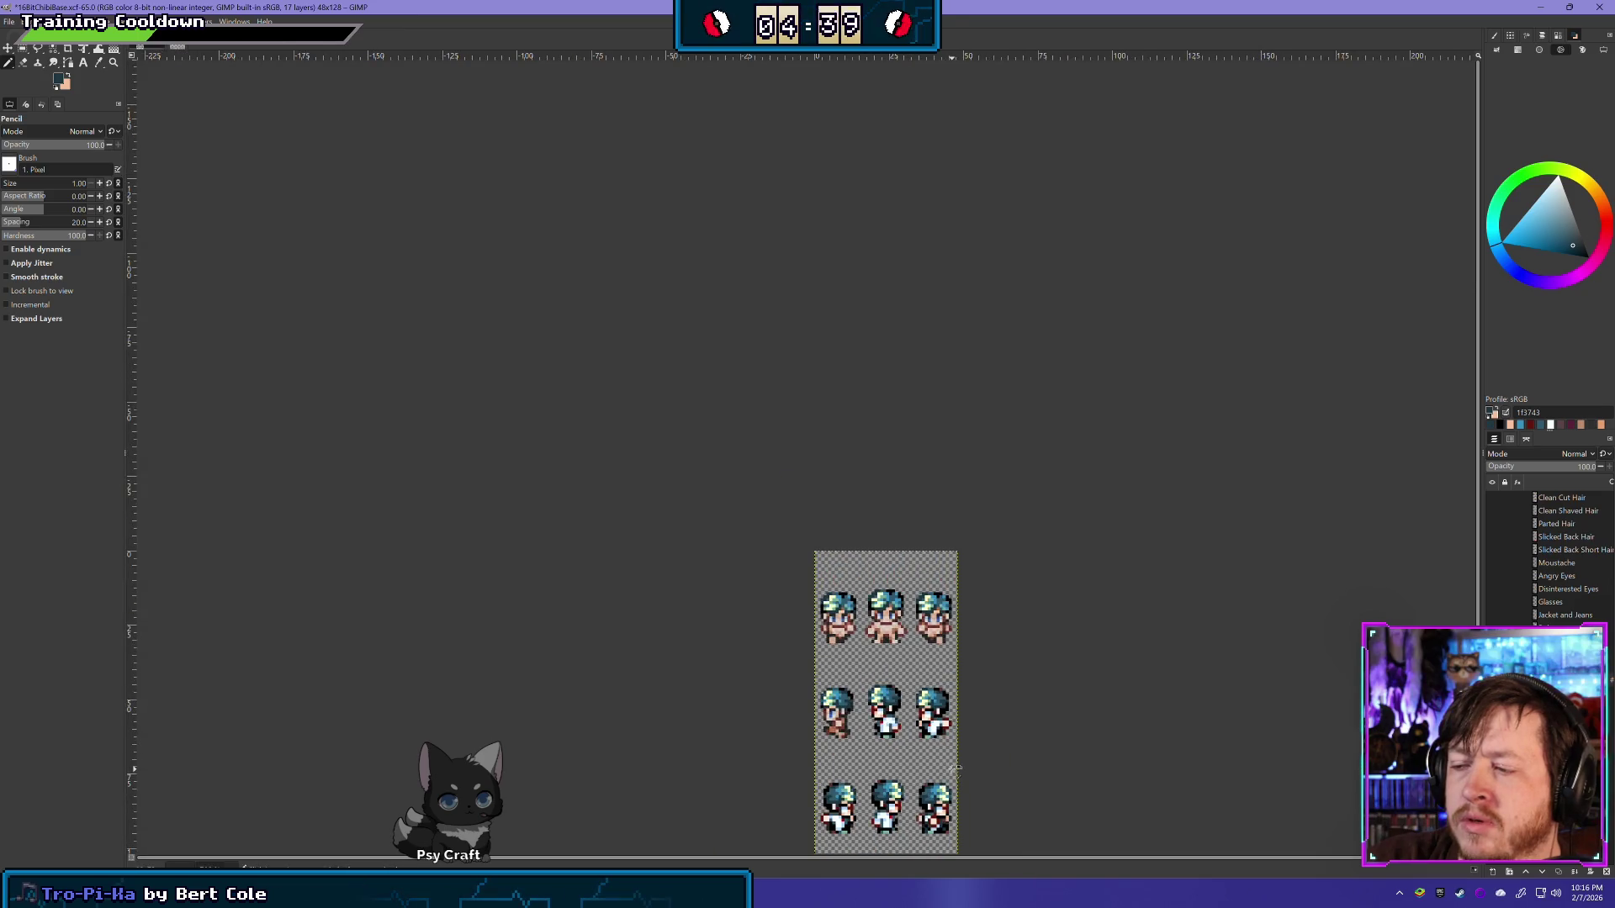
pyautogui.scroll(1, 917, 769)
pyautogui.scroll(2, 857, 719)
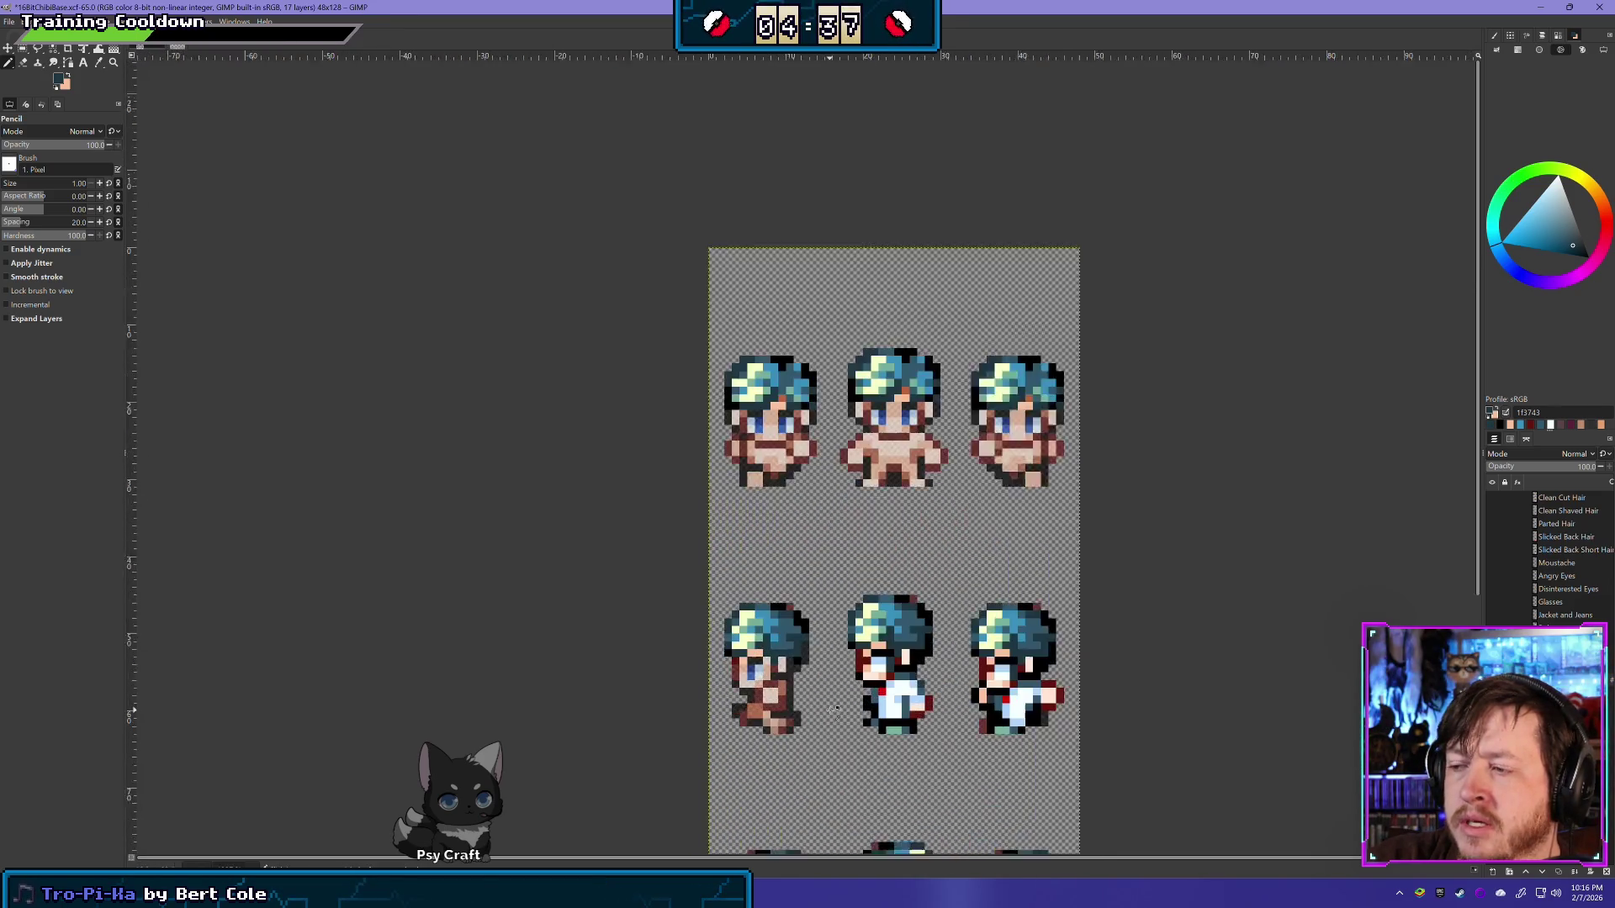
pyautogui.scroll(1, 783, 673)
pyautogui.scroll(1, 770, 670)
pyautogui.scroll(1, 791, 541)
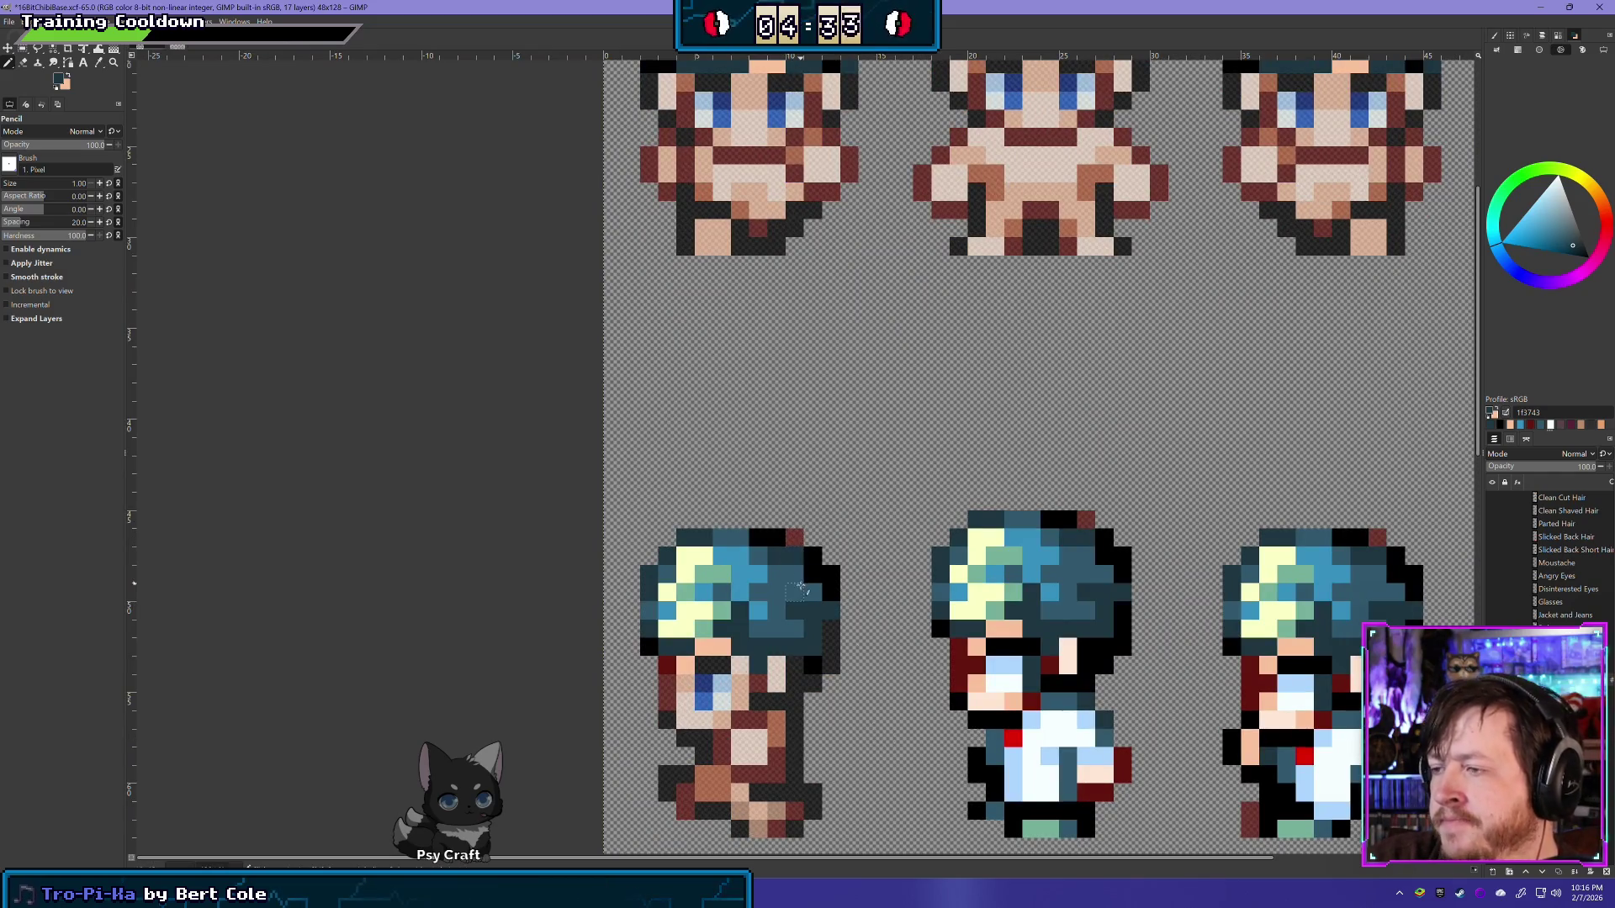
# Step: Reset the colour to black, then sample the teal hair colour while zooming around the sheet
pyautogui.keyDown('ctrl'); pyautogui.click(814, 562); pyautogui.keyUp('ctrl')
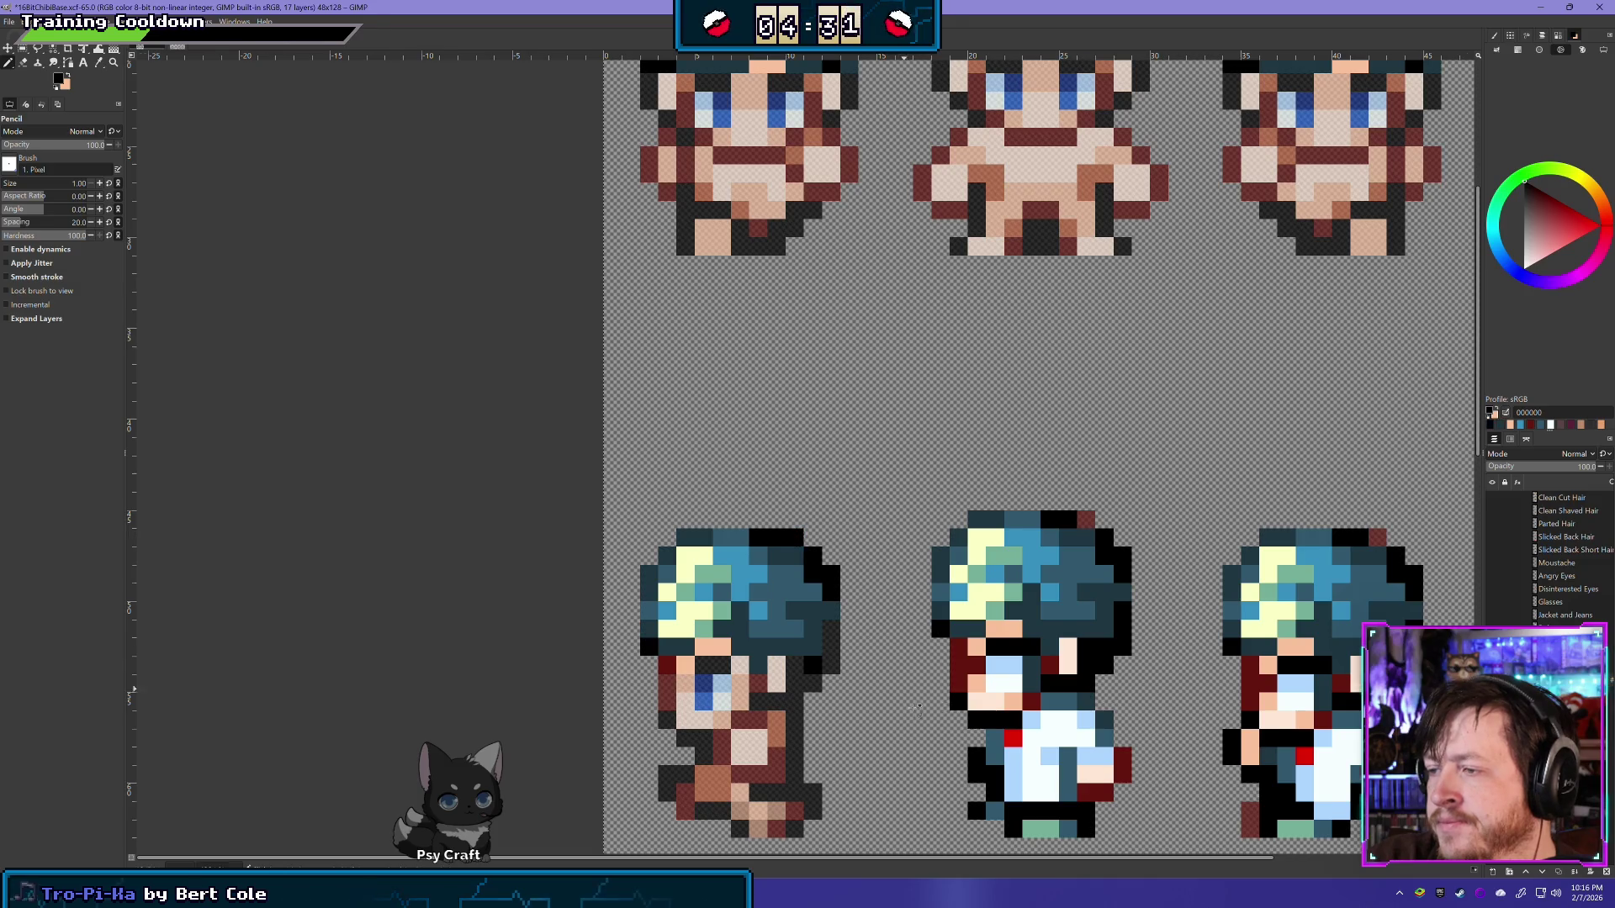
pyautogui.scroll(-3, 915, 709)
pyautogui.scroll(-1, 1009, 740)
pyautogui.scroll(-2, 1152, 768)
pyautogui.scroll(-1, 1152, 772)
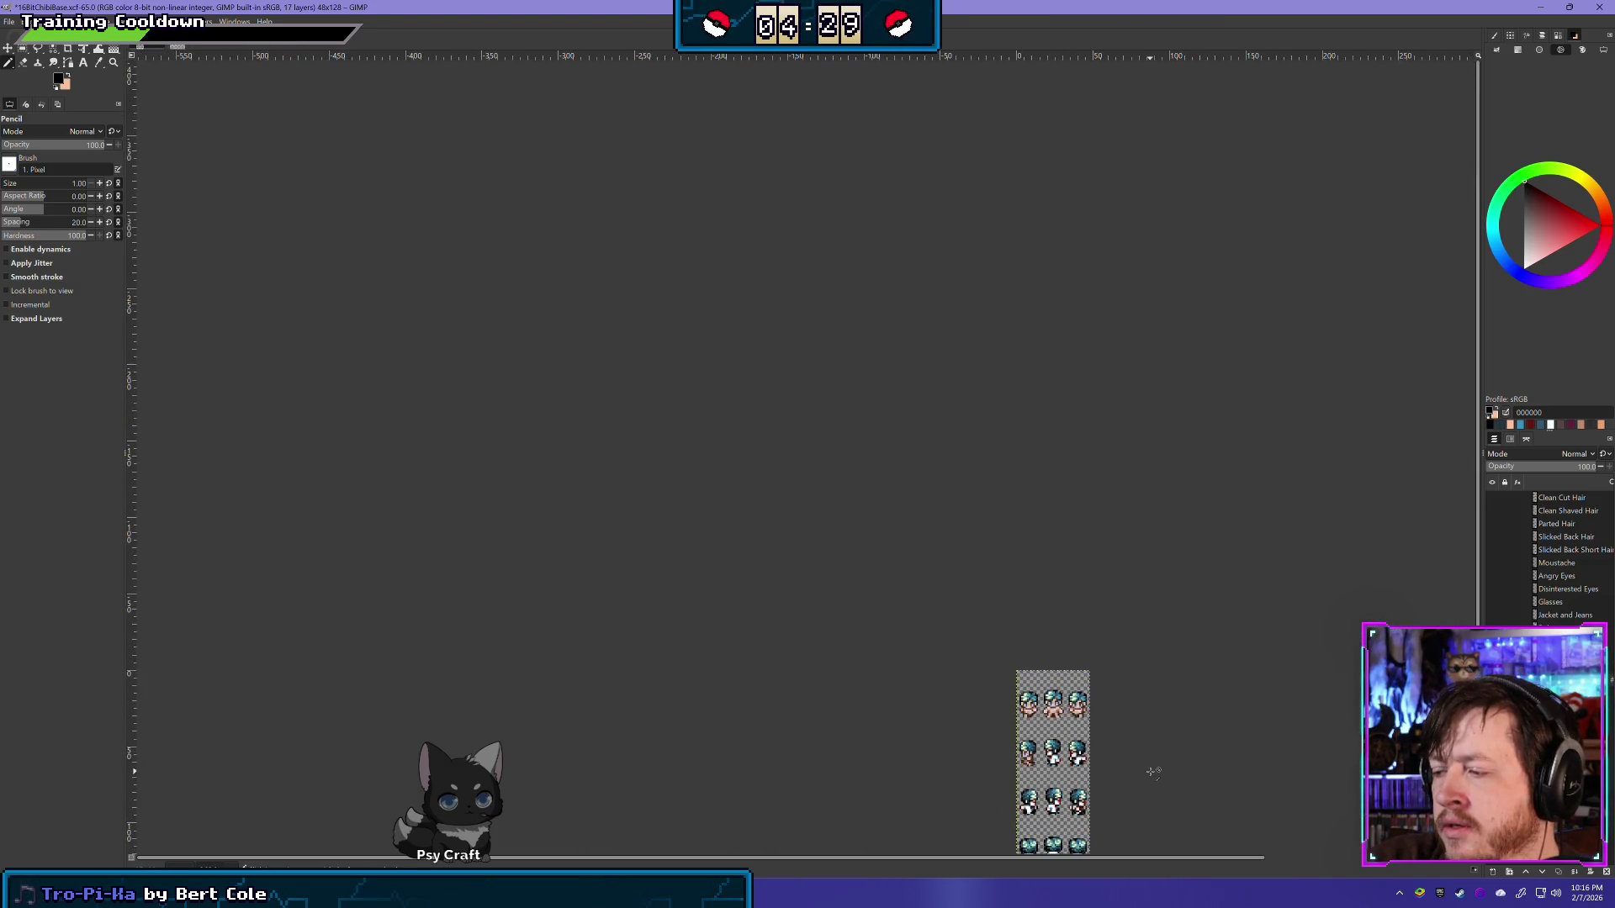
pyautogui.scroll(2, 1152, 771)
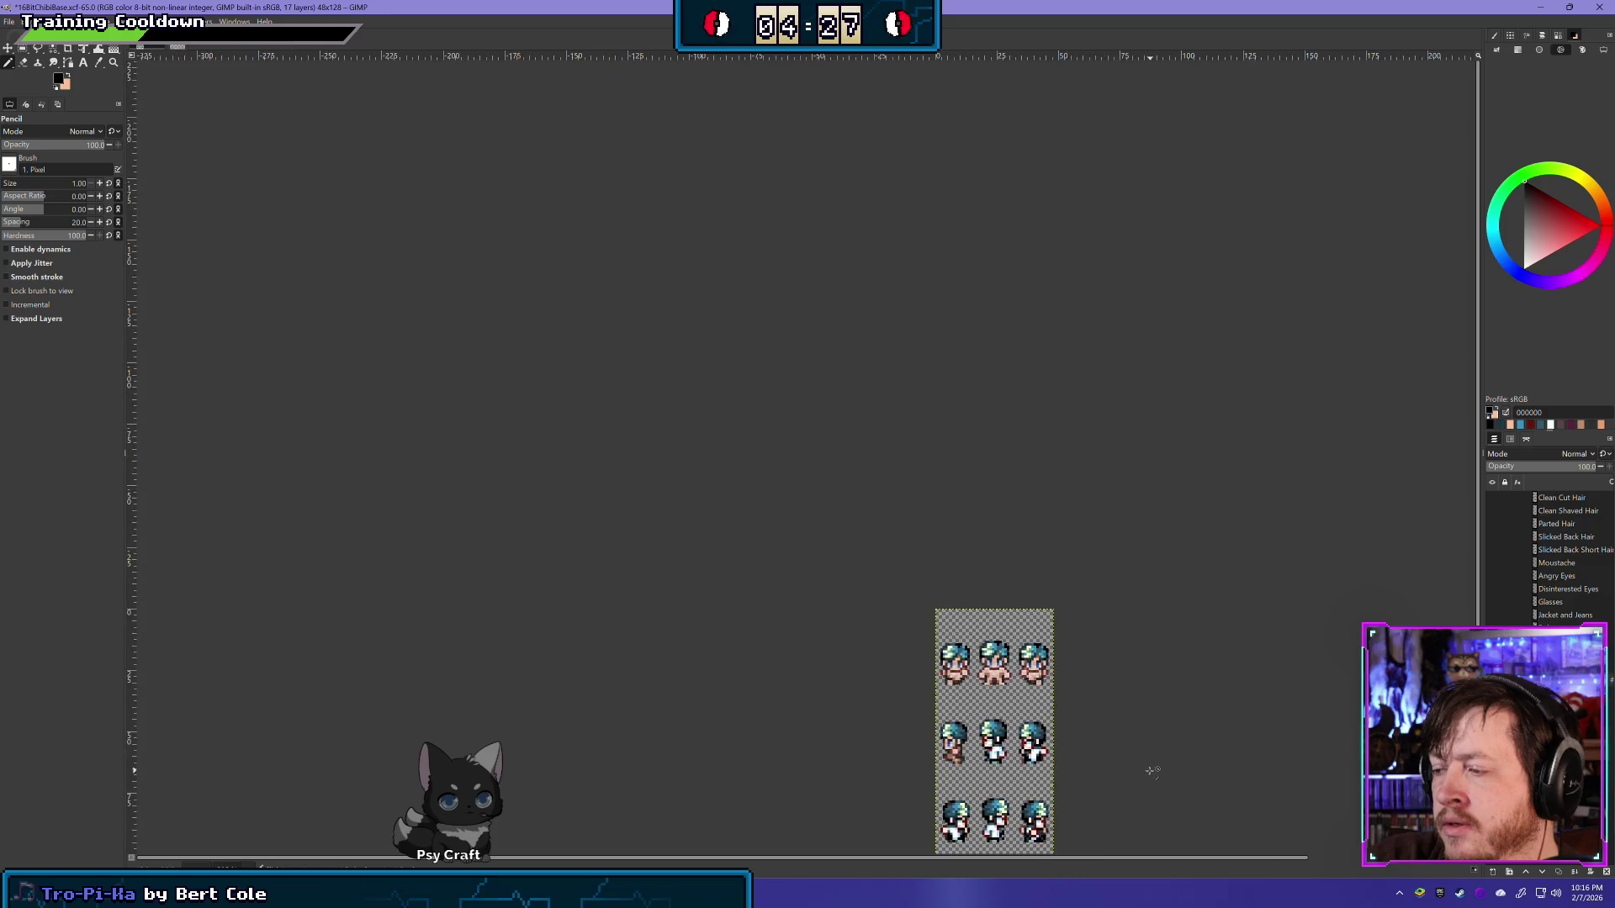
pyautogui.scroll(1, 1113, 759)
pyautogui.scroll(1, 1113, 758)
pyautogui.scroll(1, 1113, 759)
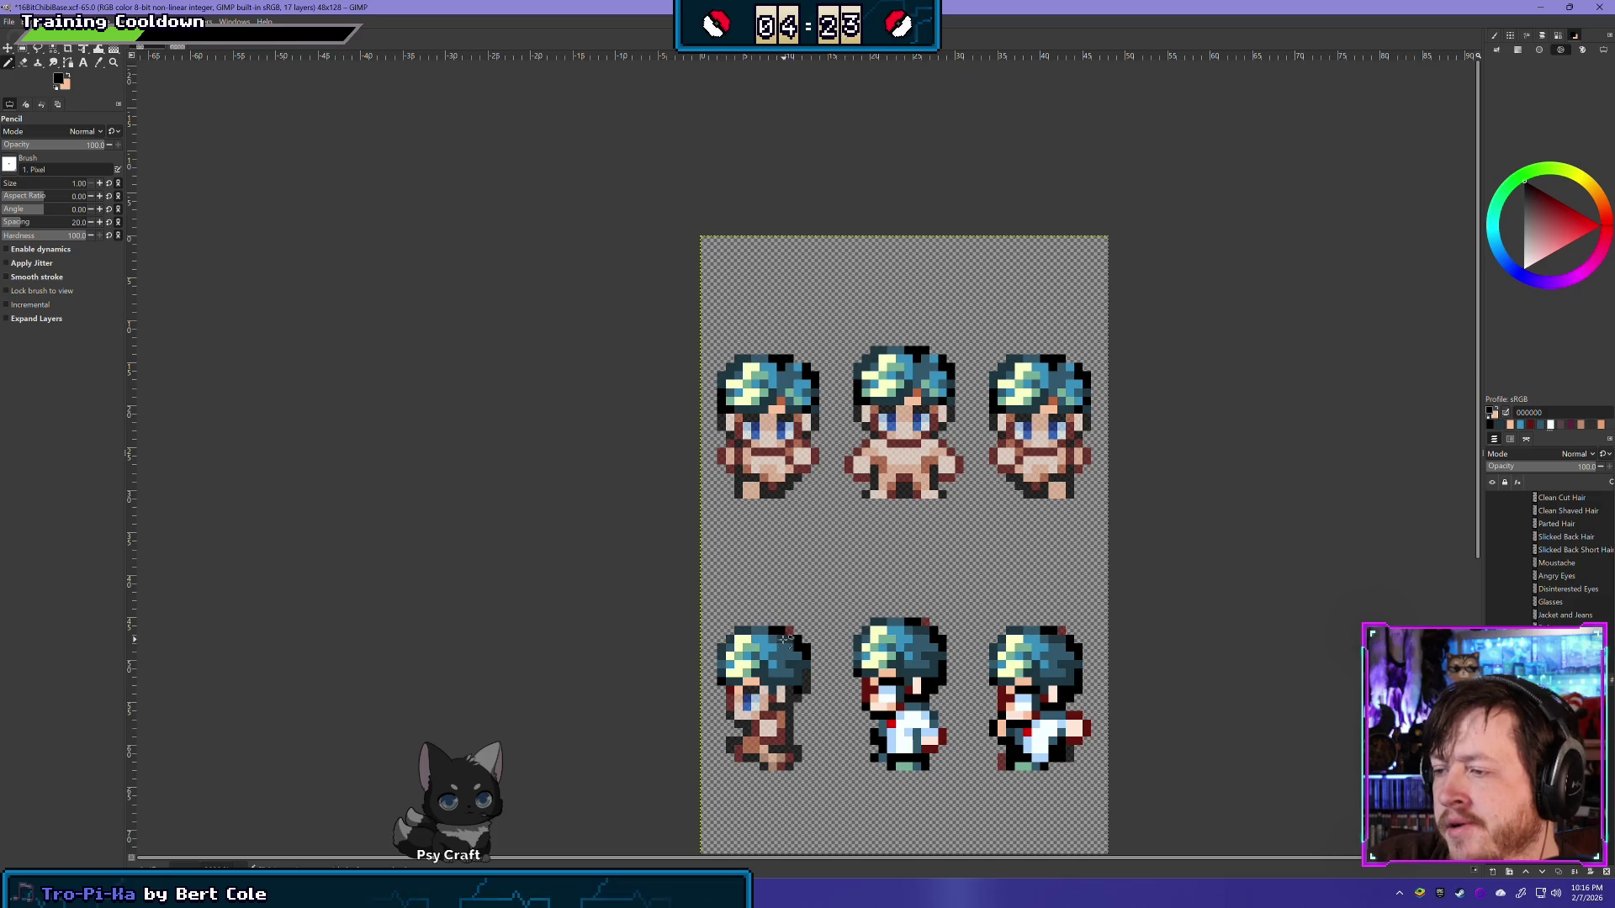
pyautogui.keyDown('ctrl'); pyautogui.click(783, 638); pyautogui.keyUp('ctrl')
pyautogui.scroll(-1, 900, 757)
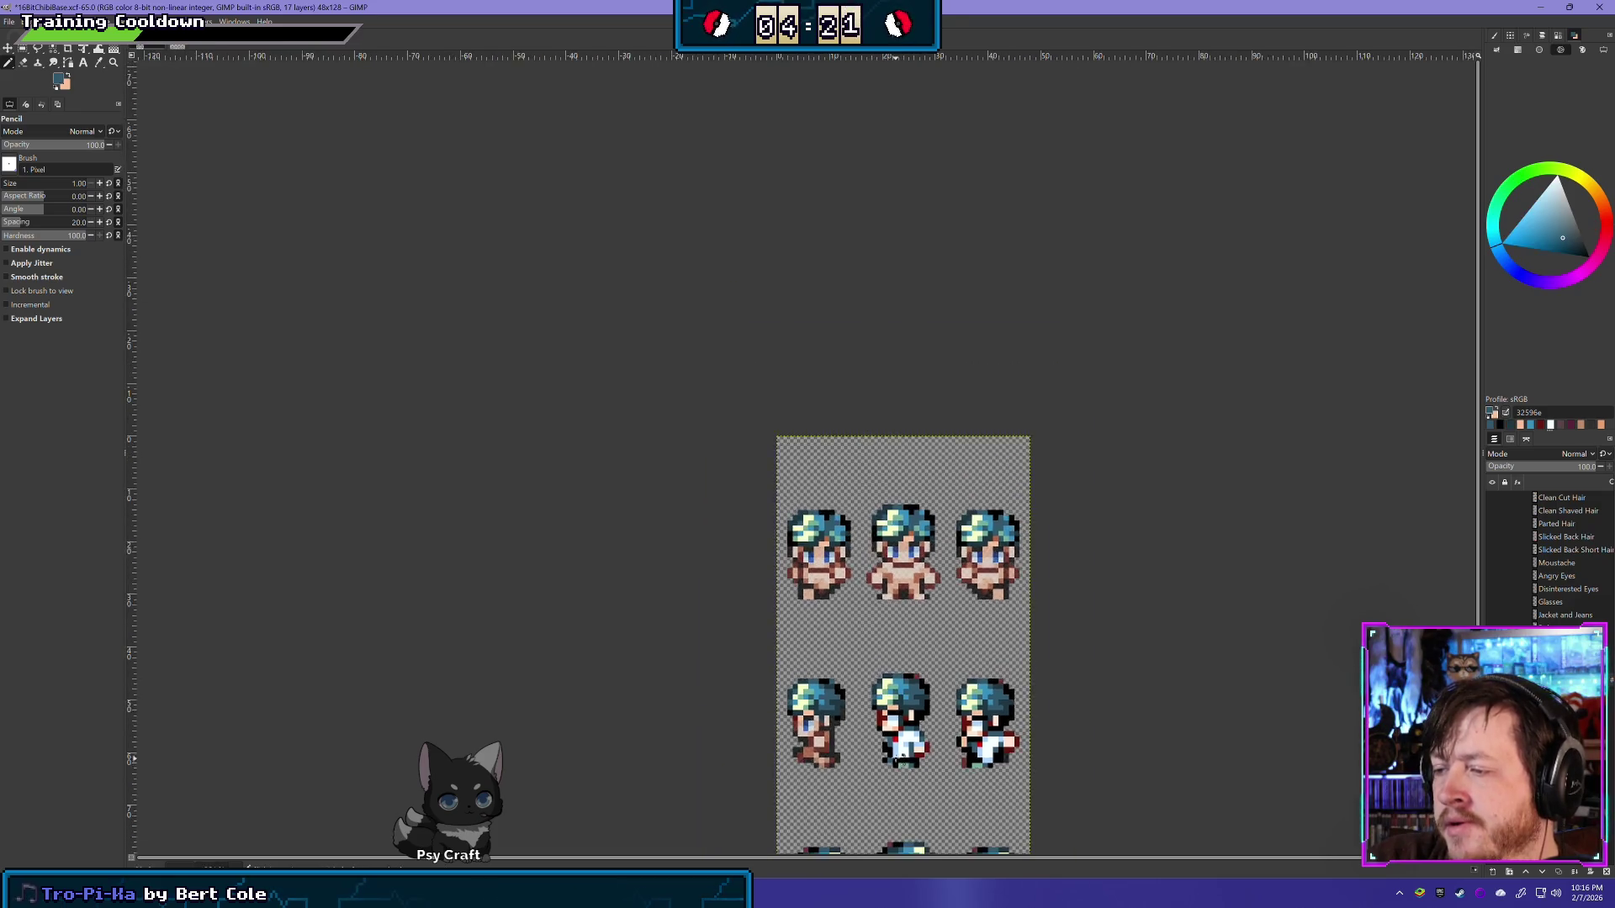
pyautogui.scroll(-1, 962, 761)
pyautogui.scroll(-1, 963, 761)
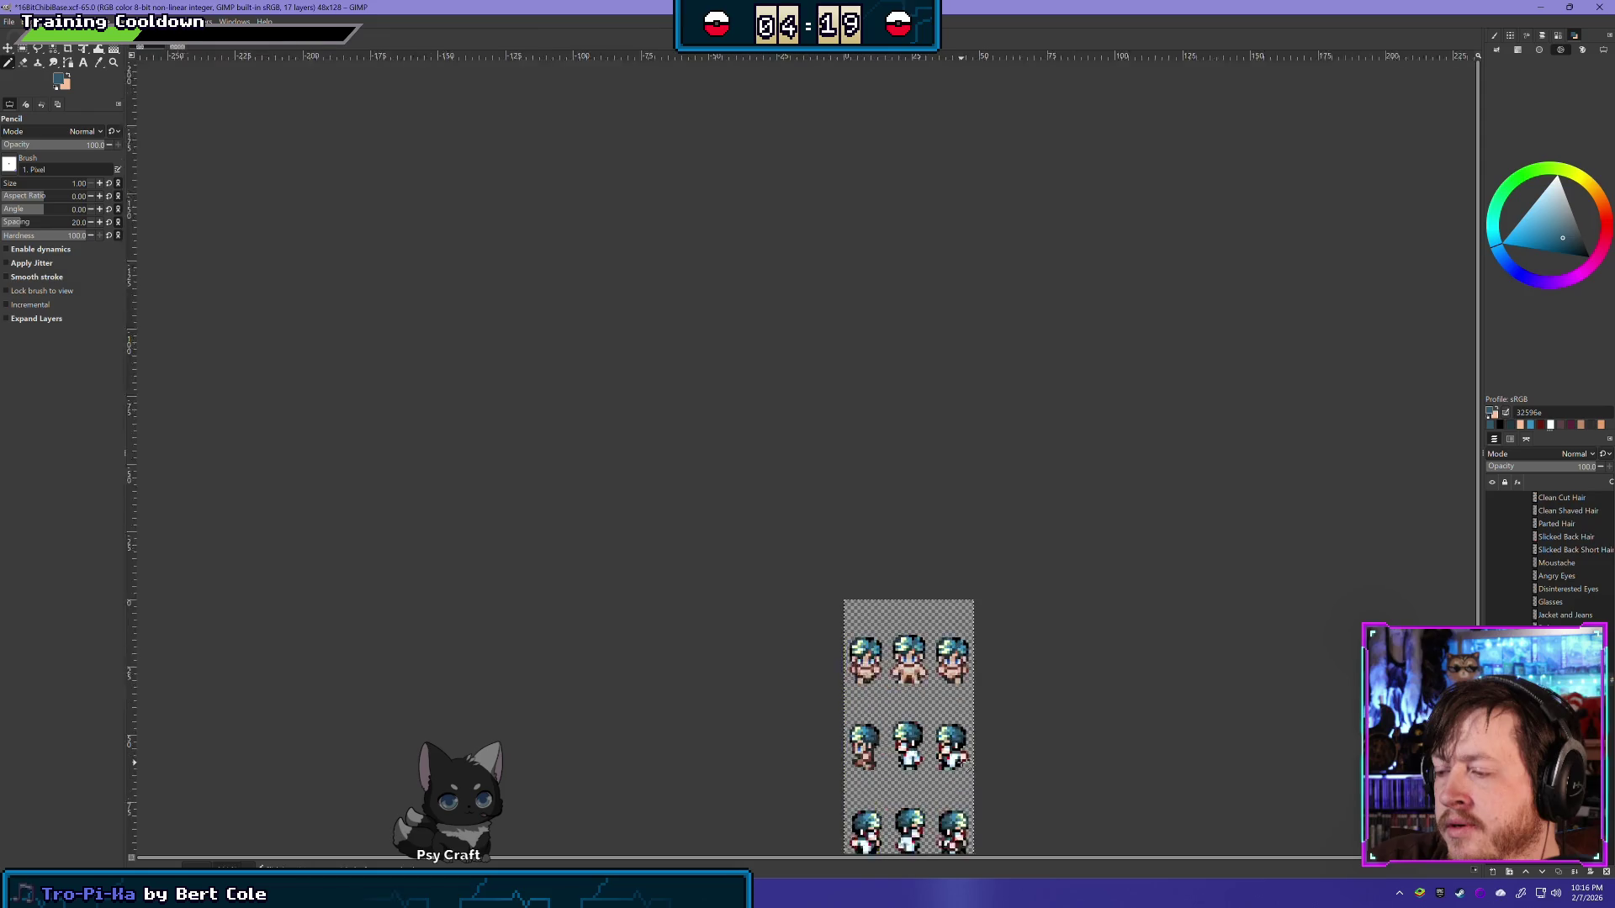
pyautogui.scroll(2, 958, 757)
pyautogui.scroll(2, 917, 715)
pyautogui.scroll(1, 866, 656)
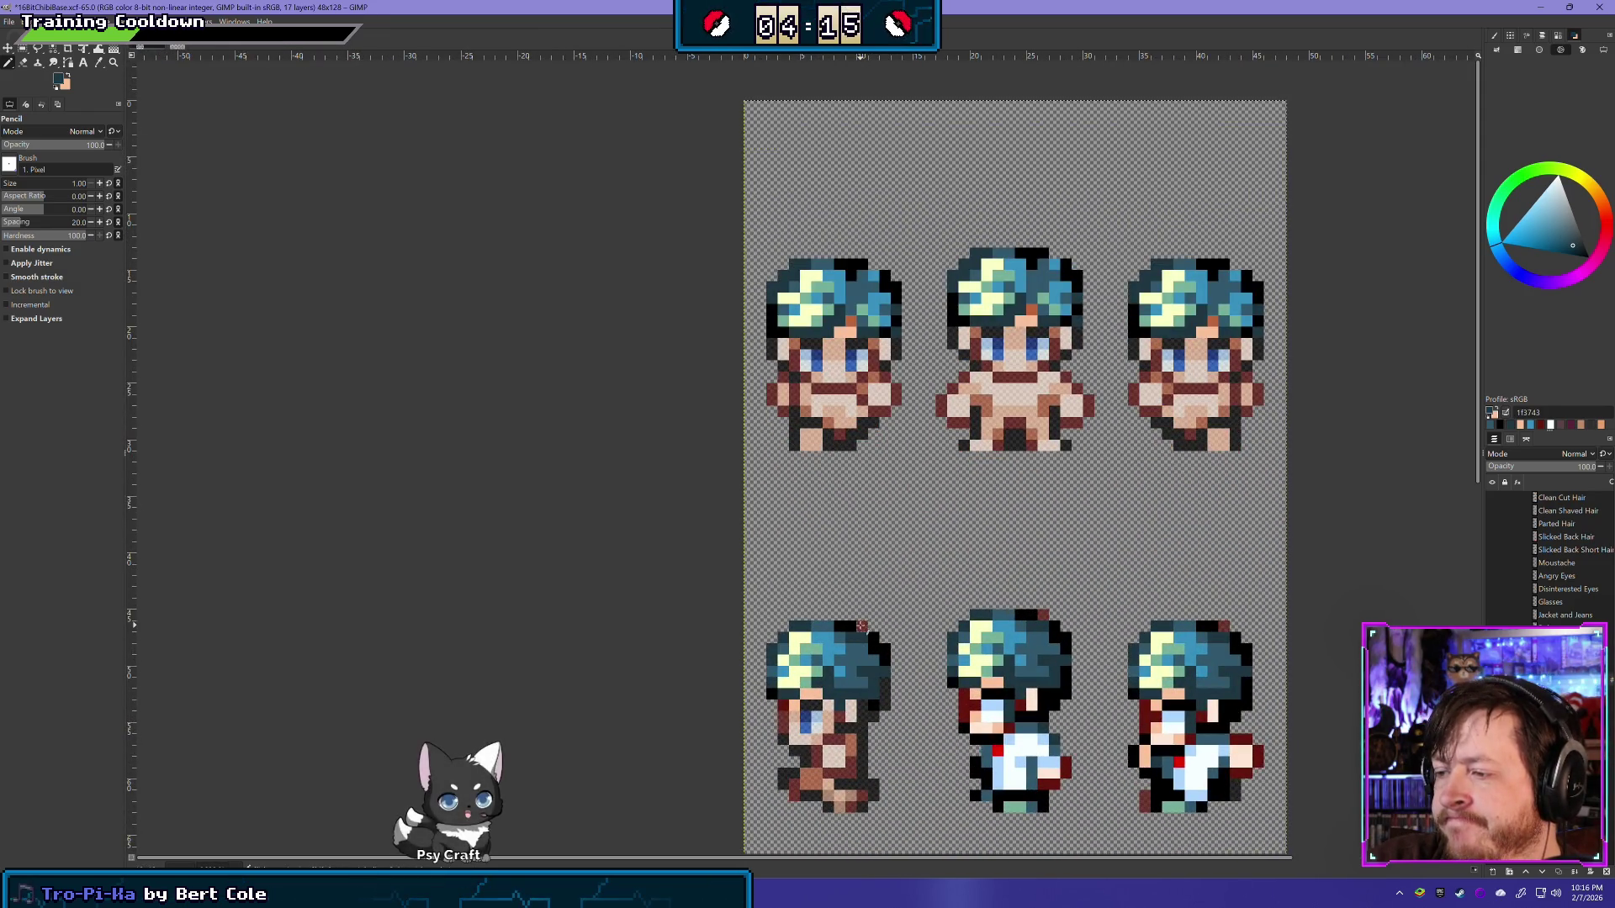
pyautogui.scroll(-2, 1012, 724)
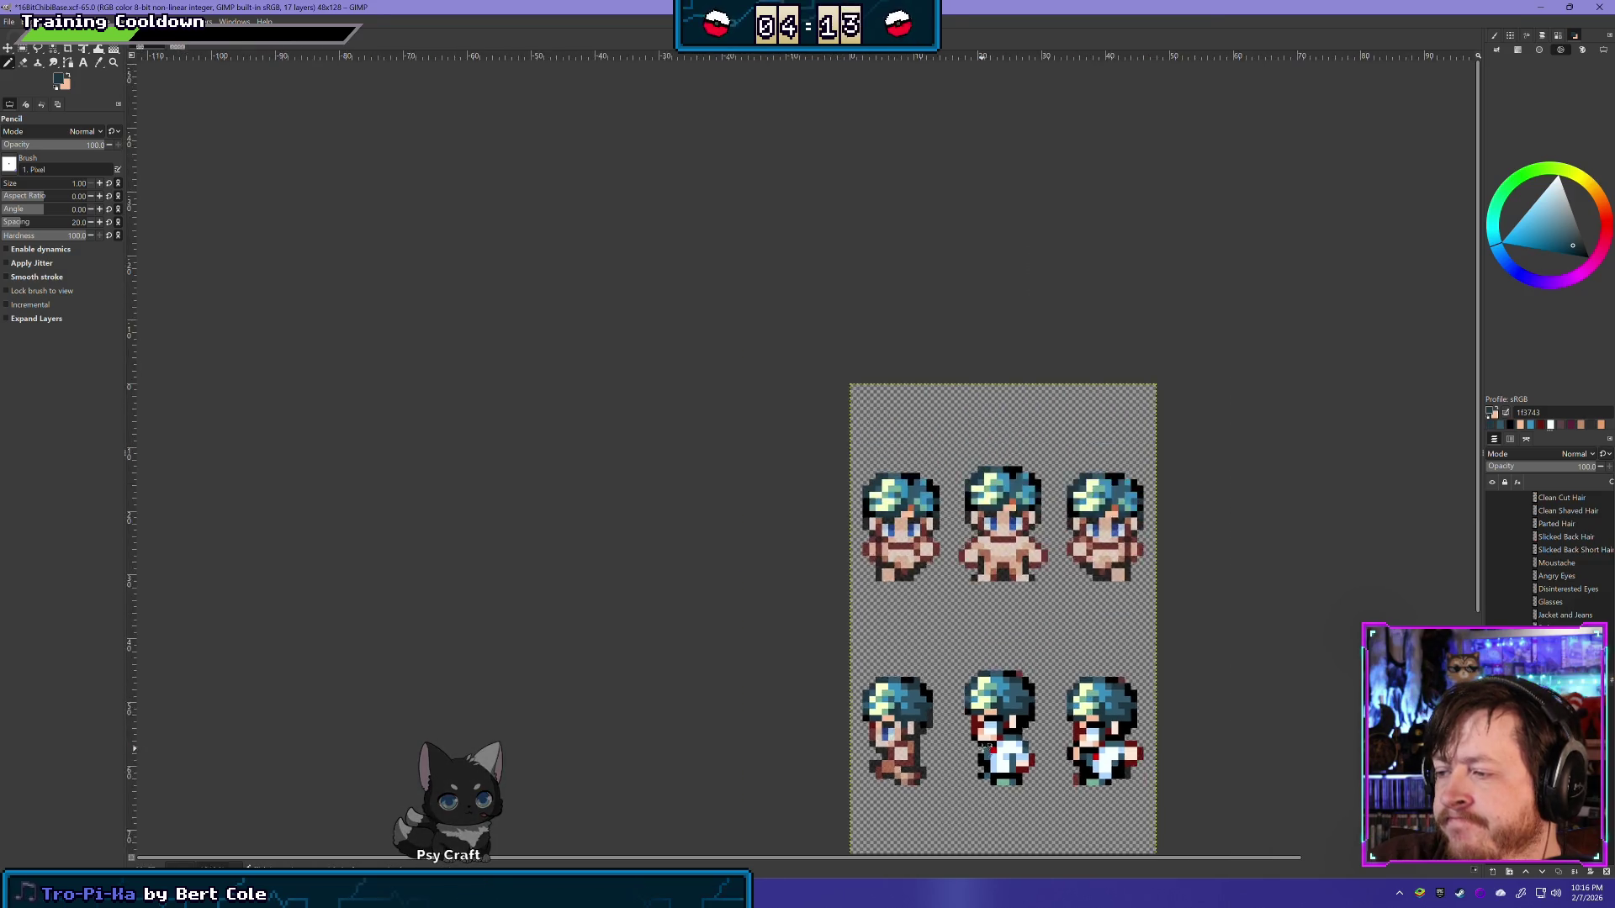
pyautogui.scroll(-1, 1022, 753)
pyautogui.scroll(-1, 1030, 784)
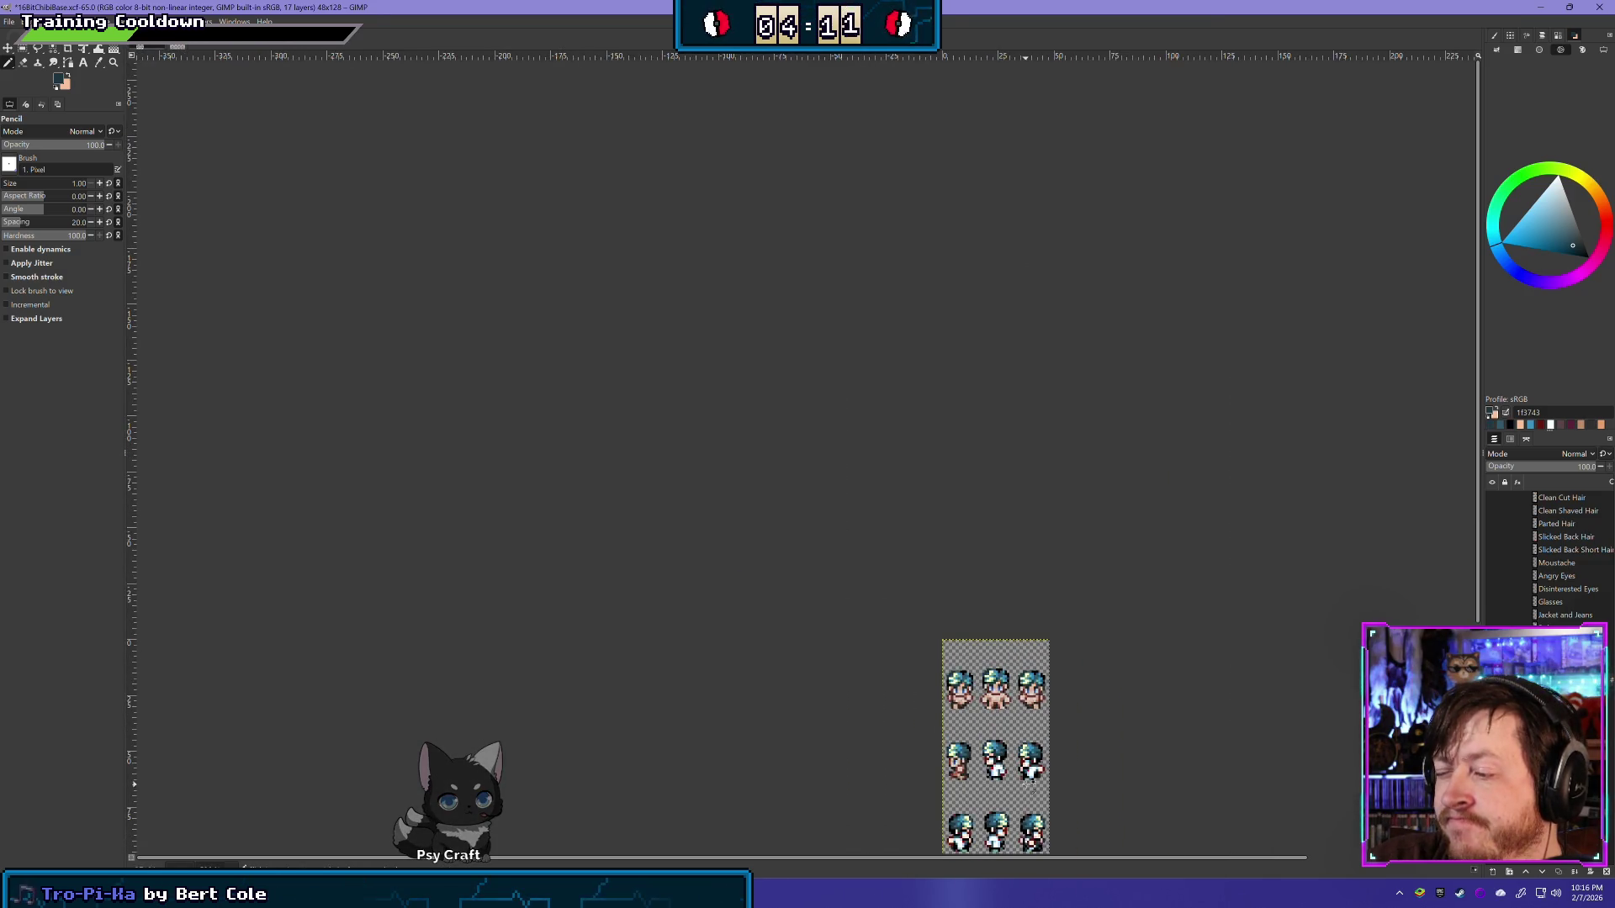
pyautogui.scroll(2, 1021, 781)
pyautogui.scroll(2, 997, 766)
pyautogui.scroll(1, 993, 756)
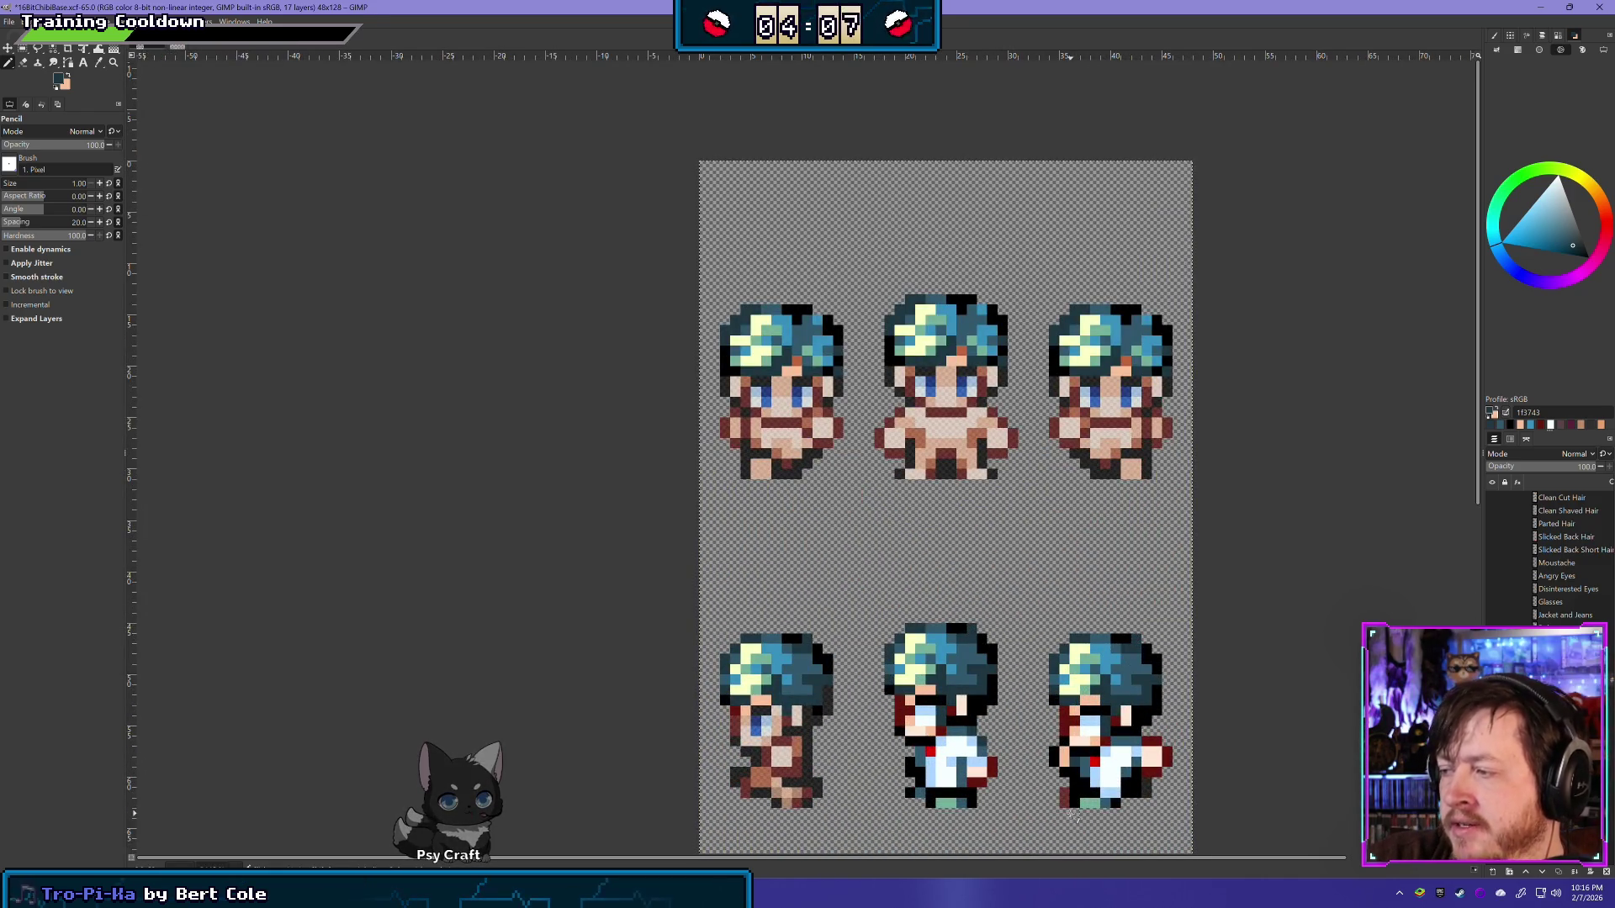
# Step: Pan to the lower sprite rows and choose the Eraser tool
pyautogui.moveTo(1005, 740); pyautogui.dragTo(839, 453)
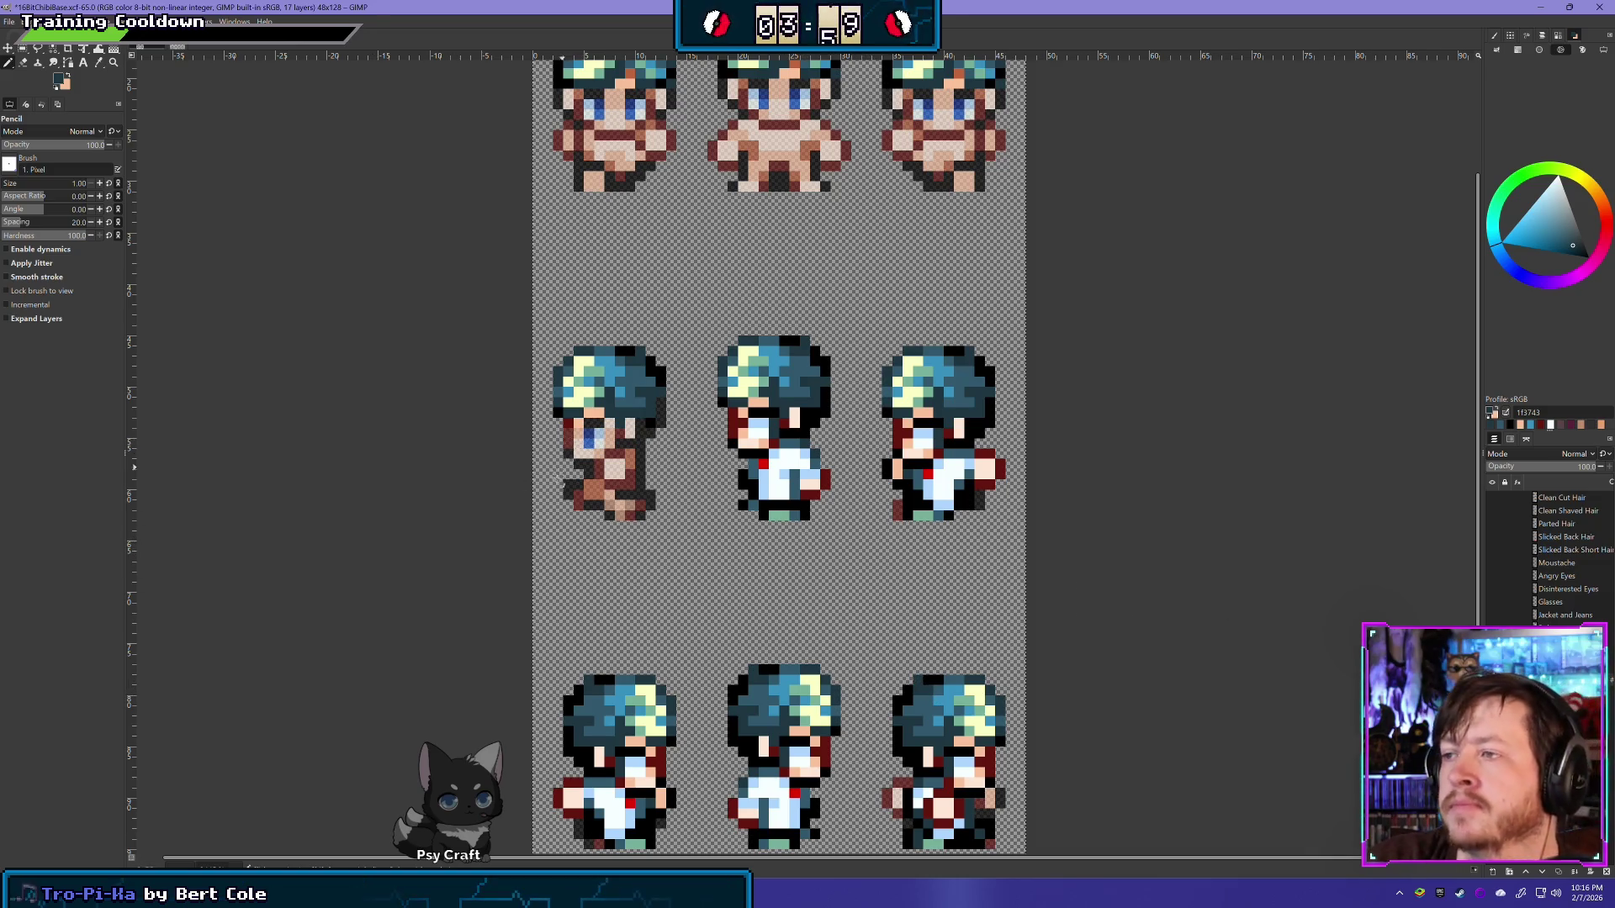
pyautogui.scroll(1, 788, 556)
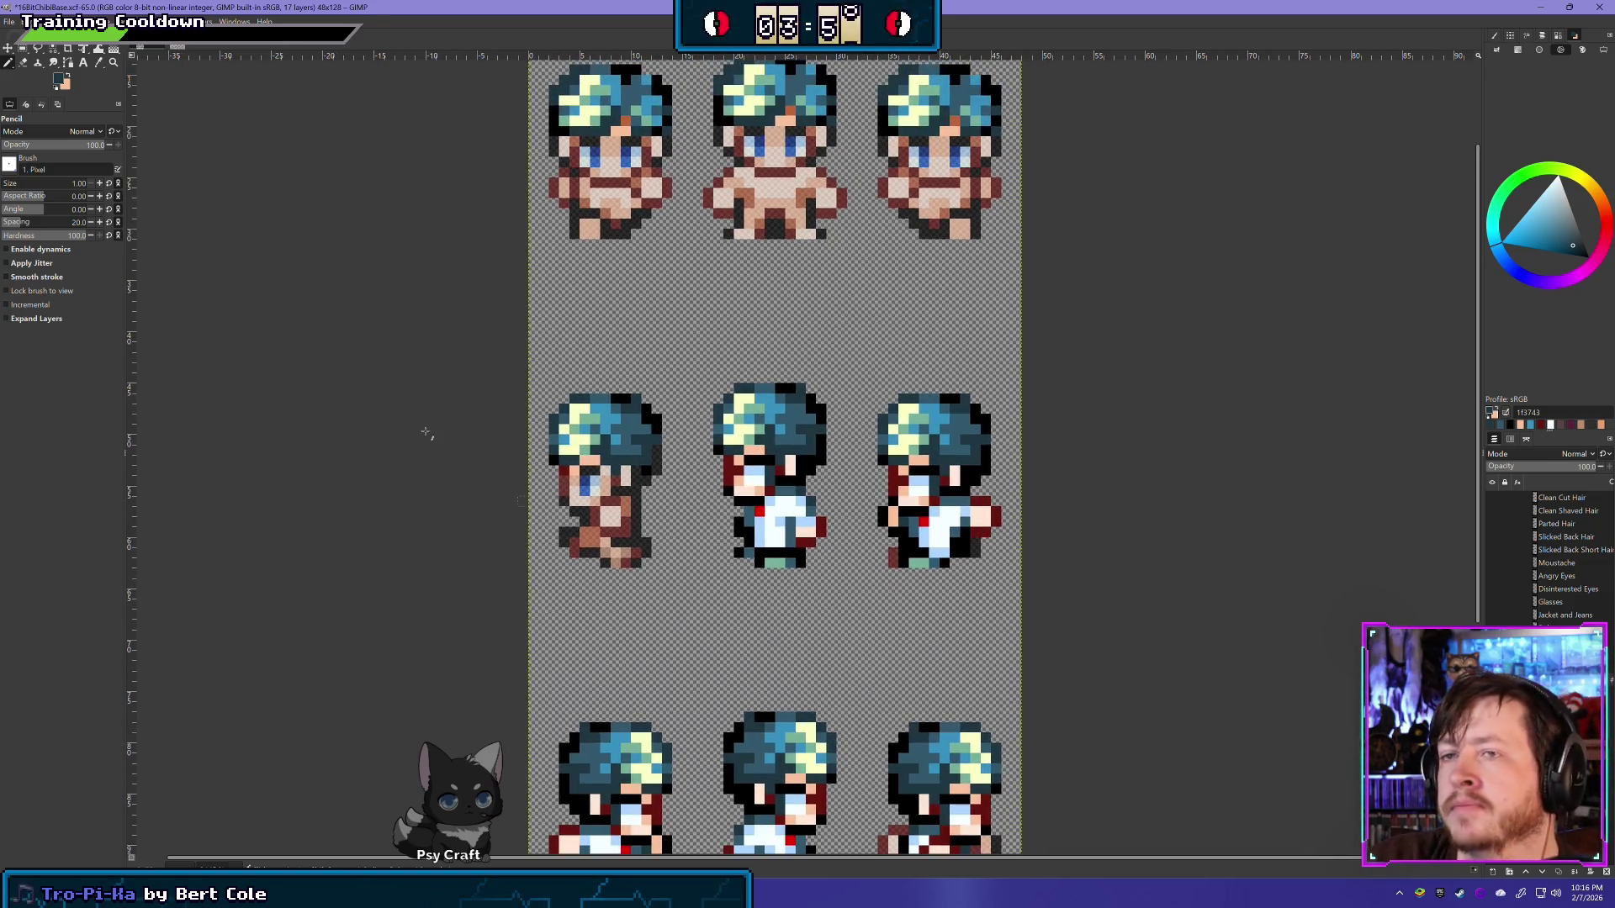
pyautogui.click(23, 63)
pyautogui.scroll(1, 816, 526)
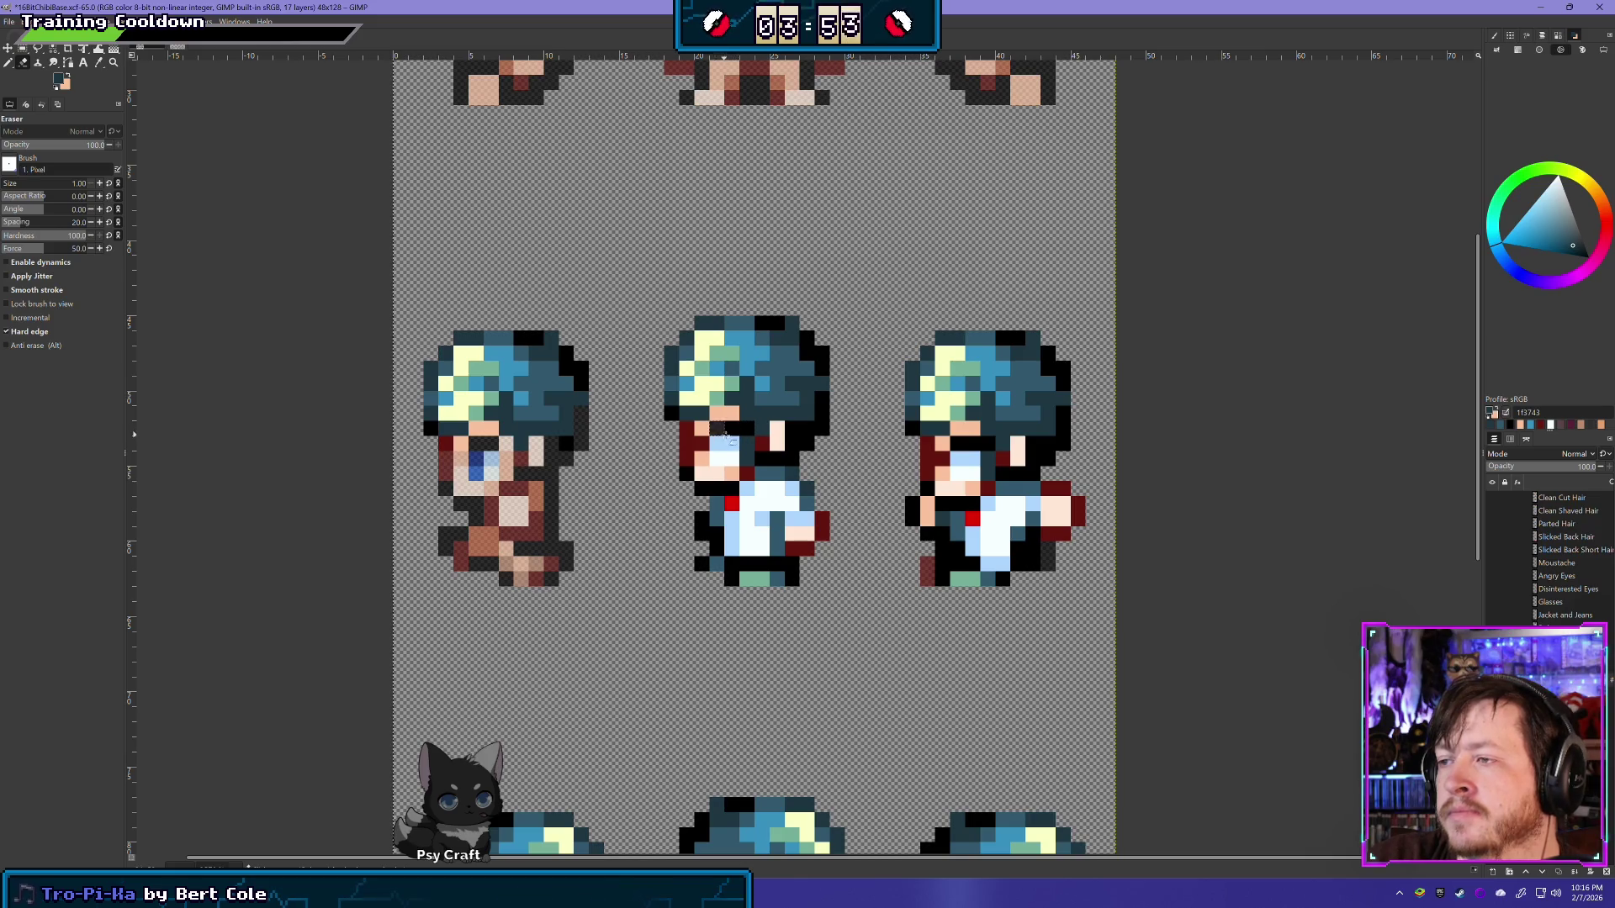
# Step: Erase the face overlap, collar, shirt and trousers from the middle-row middle sprite
pyautogui.moveTo(725, 433); pyautogui.dragTo(718, 443)
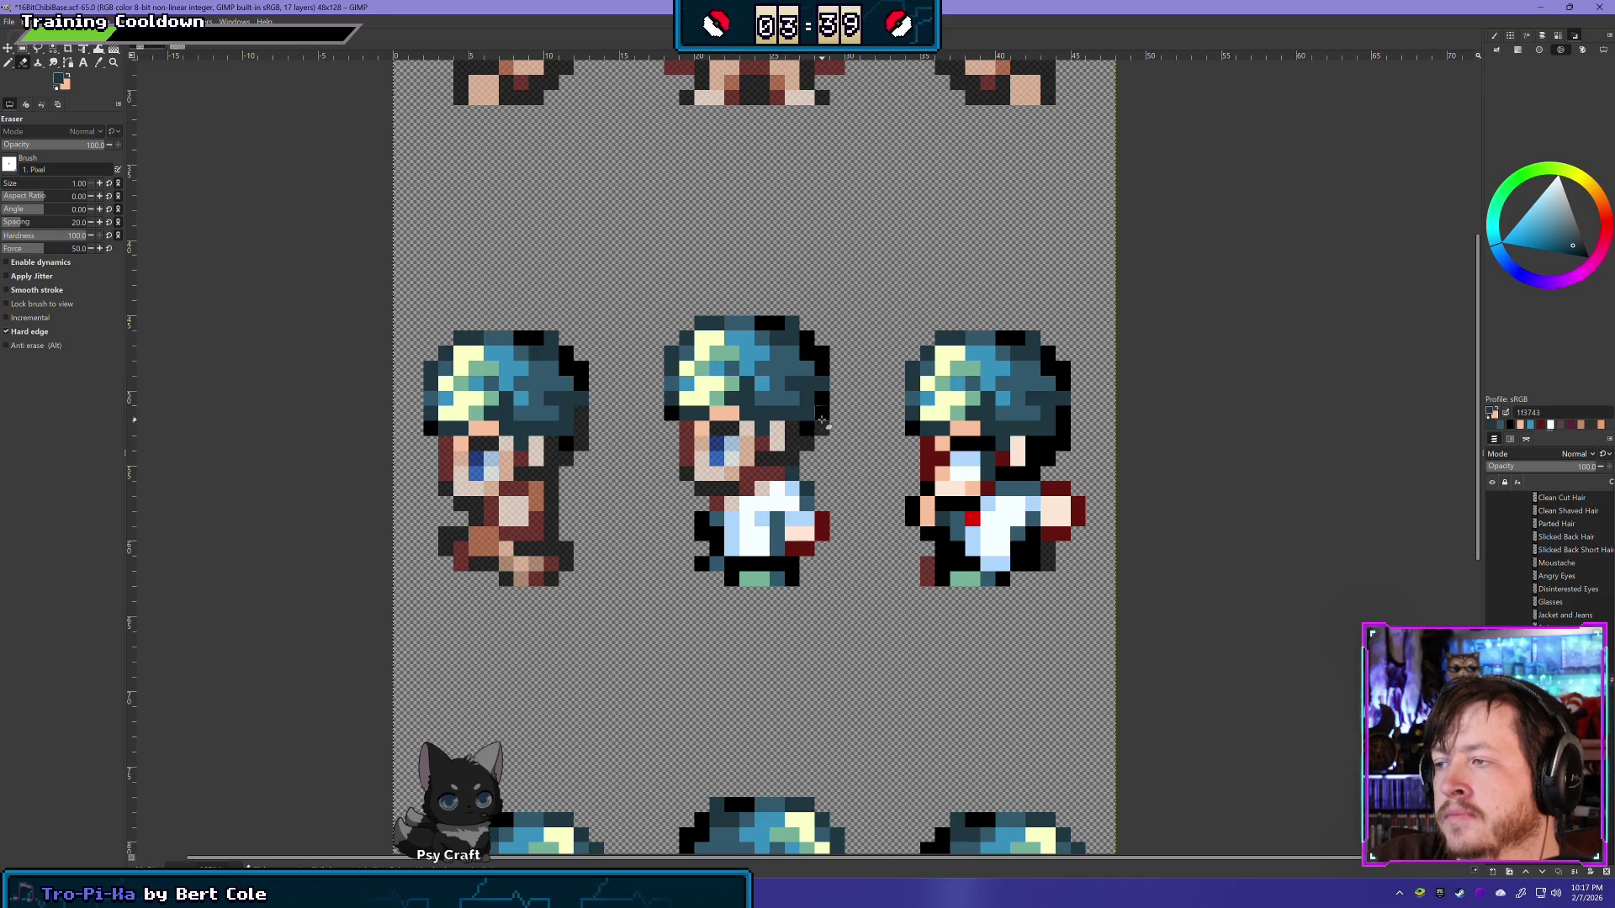
pyautogui.moveTo(803, 479); pyautogui.dragTo(782, 504)
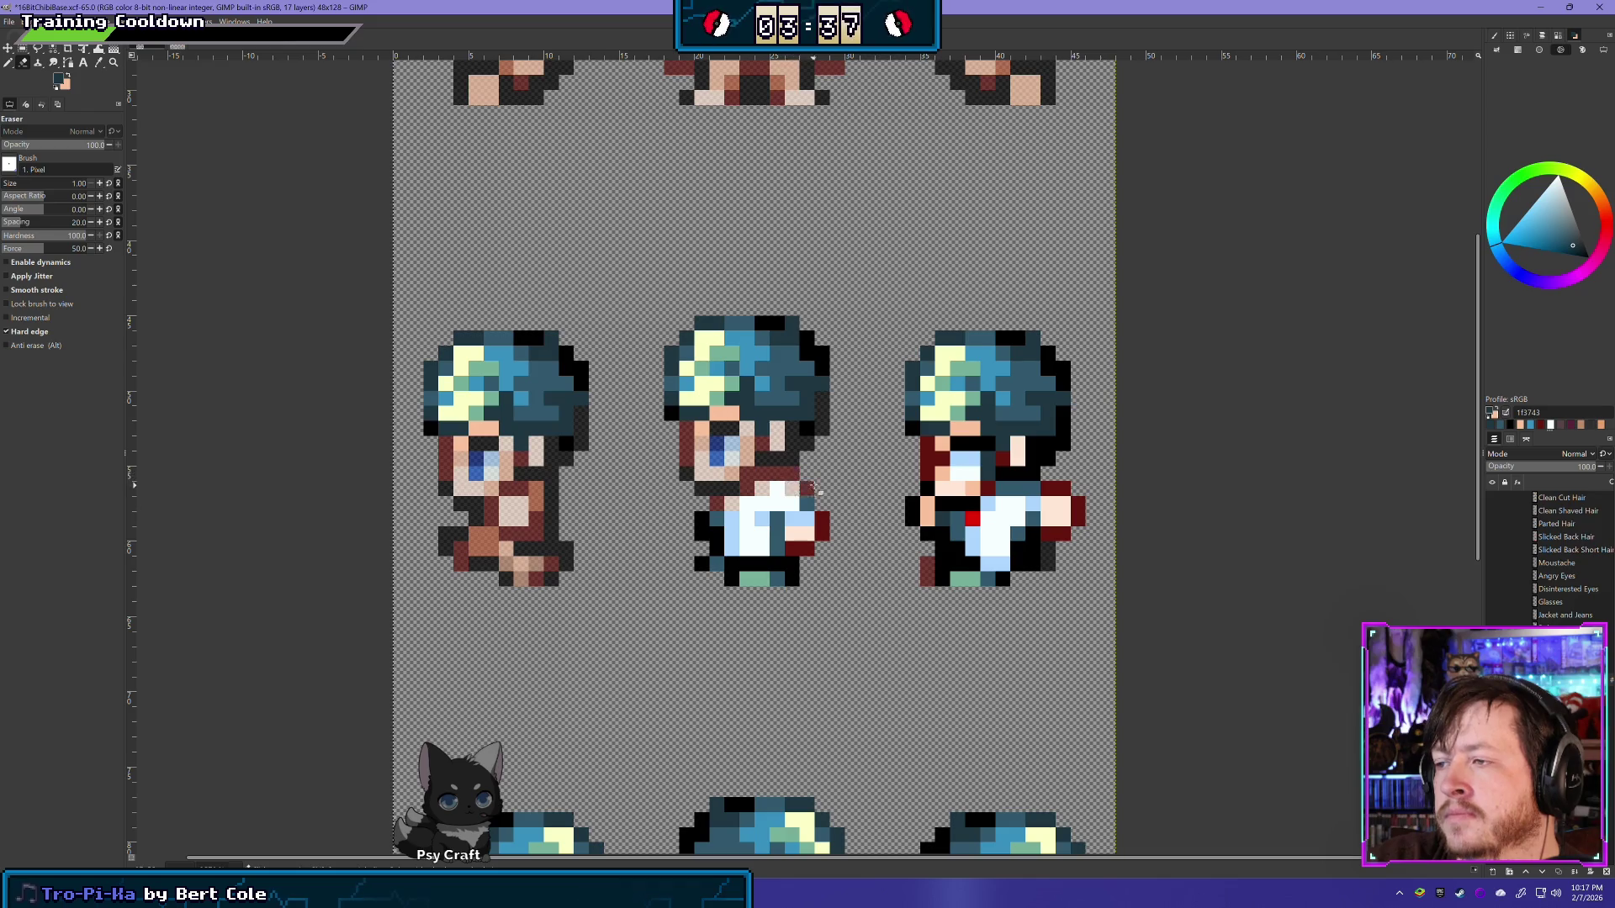
pyautogui.moveTo(667, 532)
pyautogui.mouseDown()
pyautogui.moveTo(732, 538)
pyautogui.moveTo(702, 513)
pyautogui.moveTo(757, 563)
pyautogui.moveTo(759, 518)
pyautogui.moveTo(789, 517)
pyautogui.moveTo(831, 562)
pyautogui.moveTo(726, 588)
pyautogui.mouseUp()
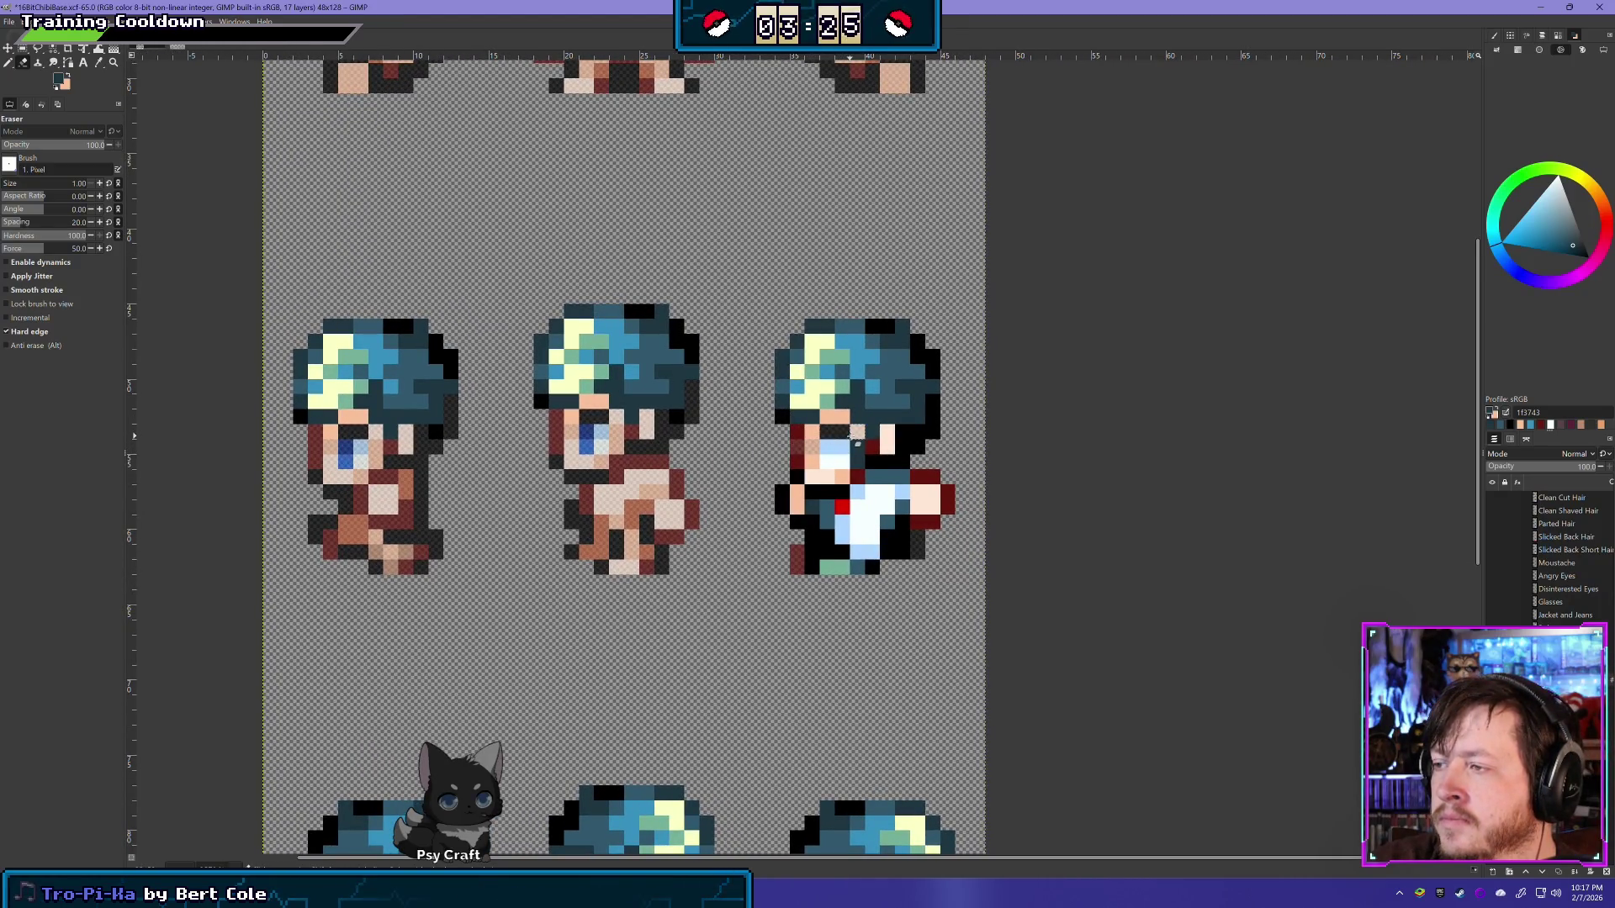
# Step: Erase the right sprite's pale eye pixels, dark hair-edge pixels and shirt across arm and torso
pyautogui.moveTo(849, 445); pyautogui.dragTo(841, 465)
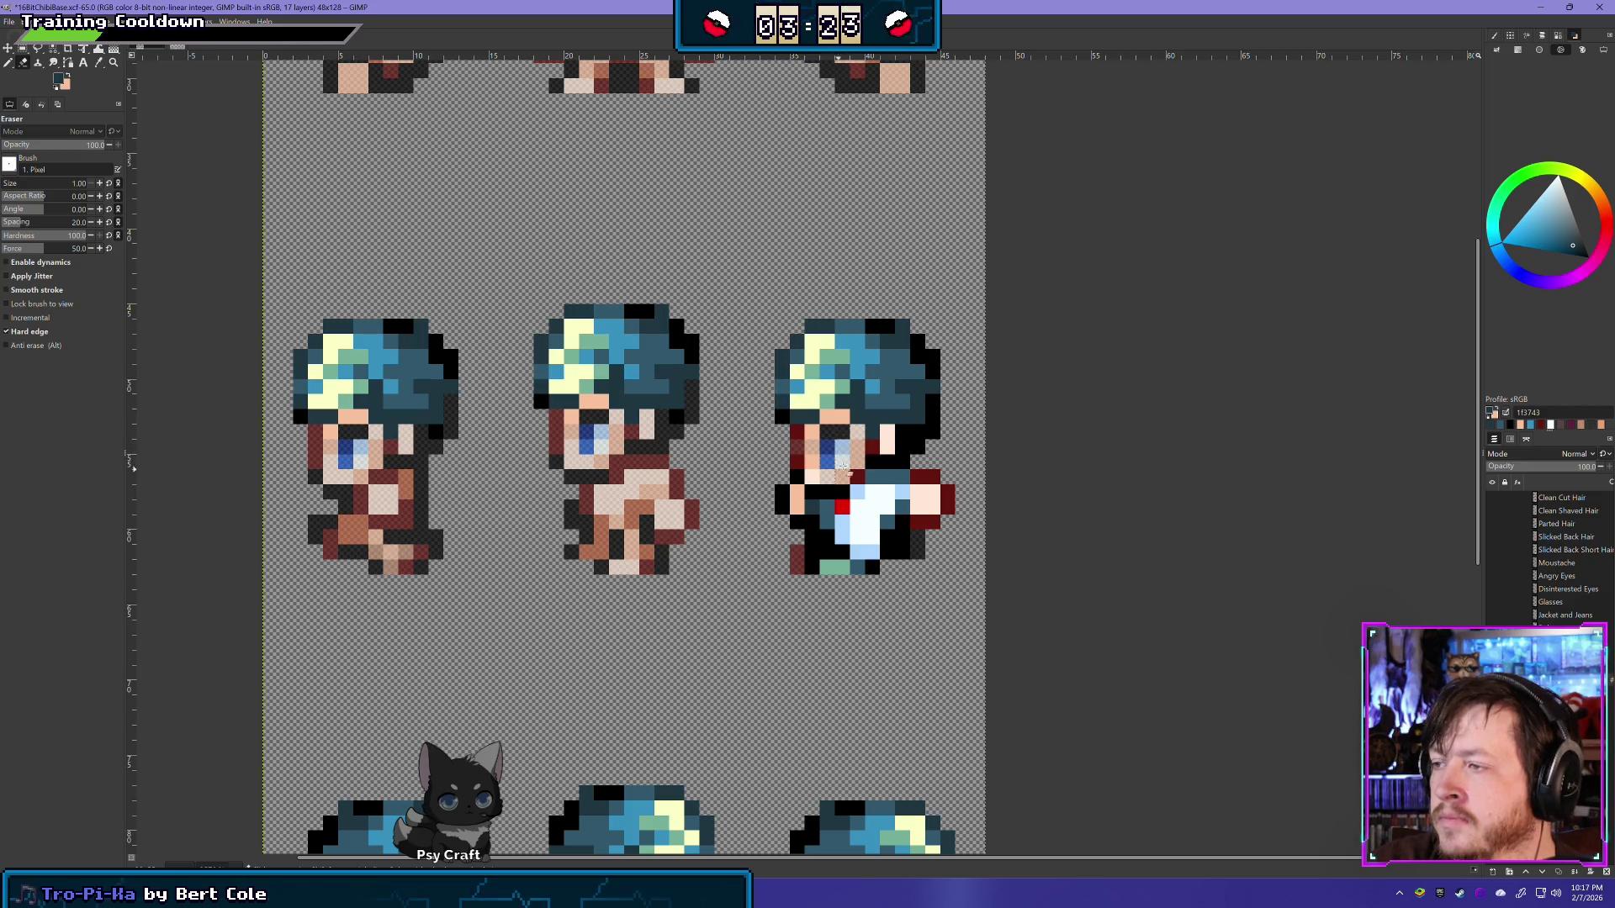
pyautogui.hotkey('ctrl', 'z')
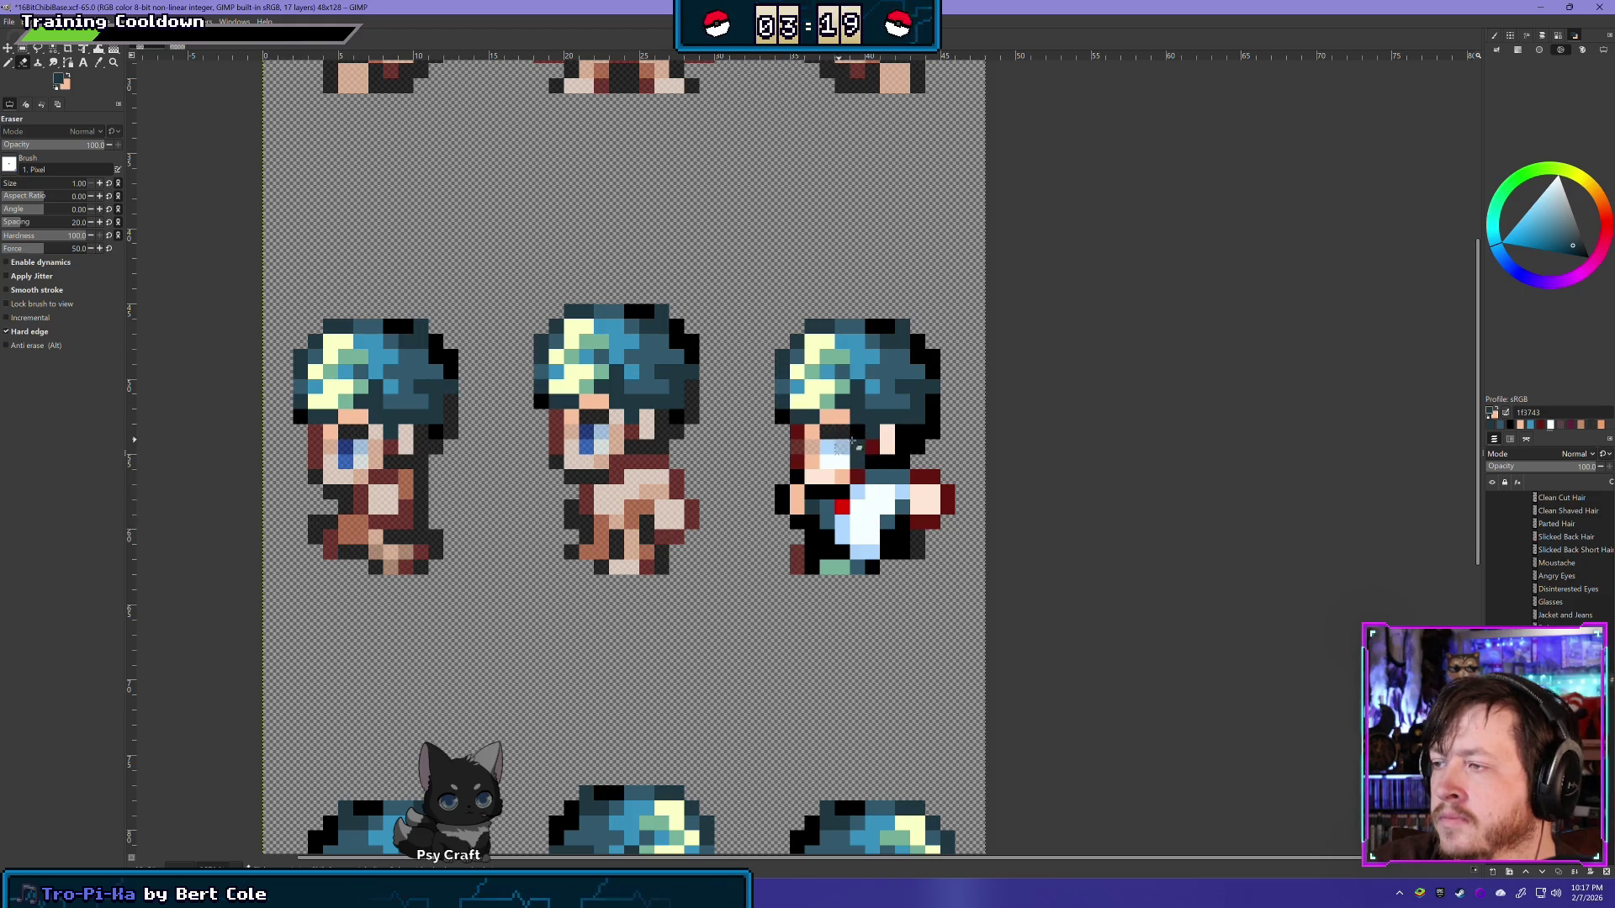
pyautogui.moveTo(829, 444); pyautogui.dragTo(830, 464)
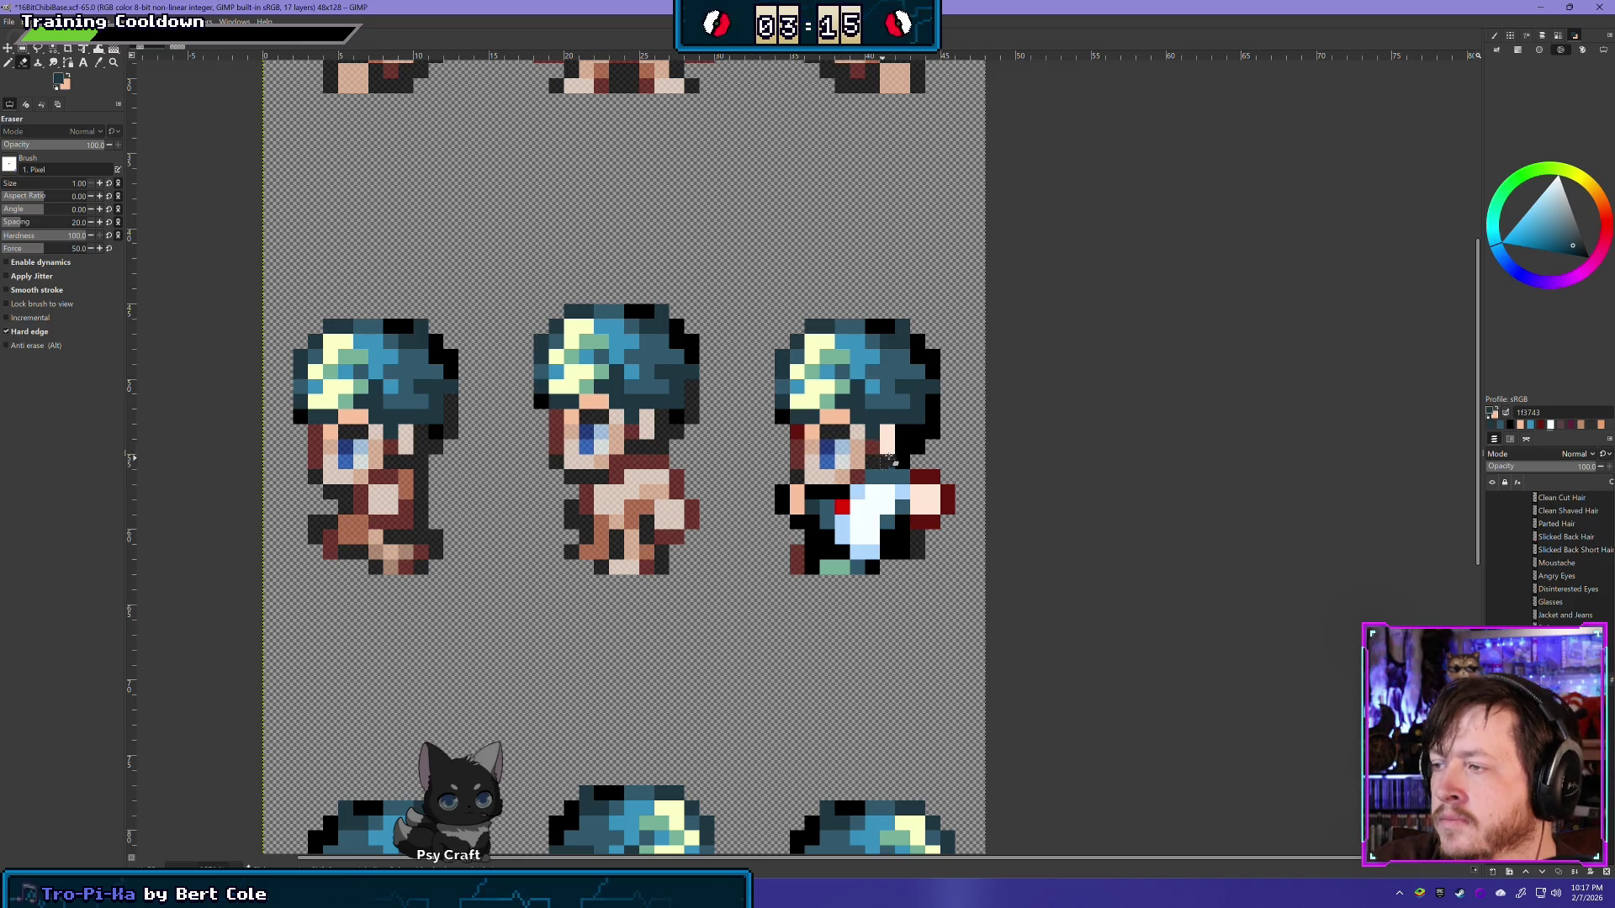
pyautogui.click(921, 432)
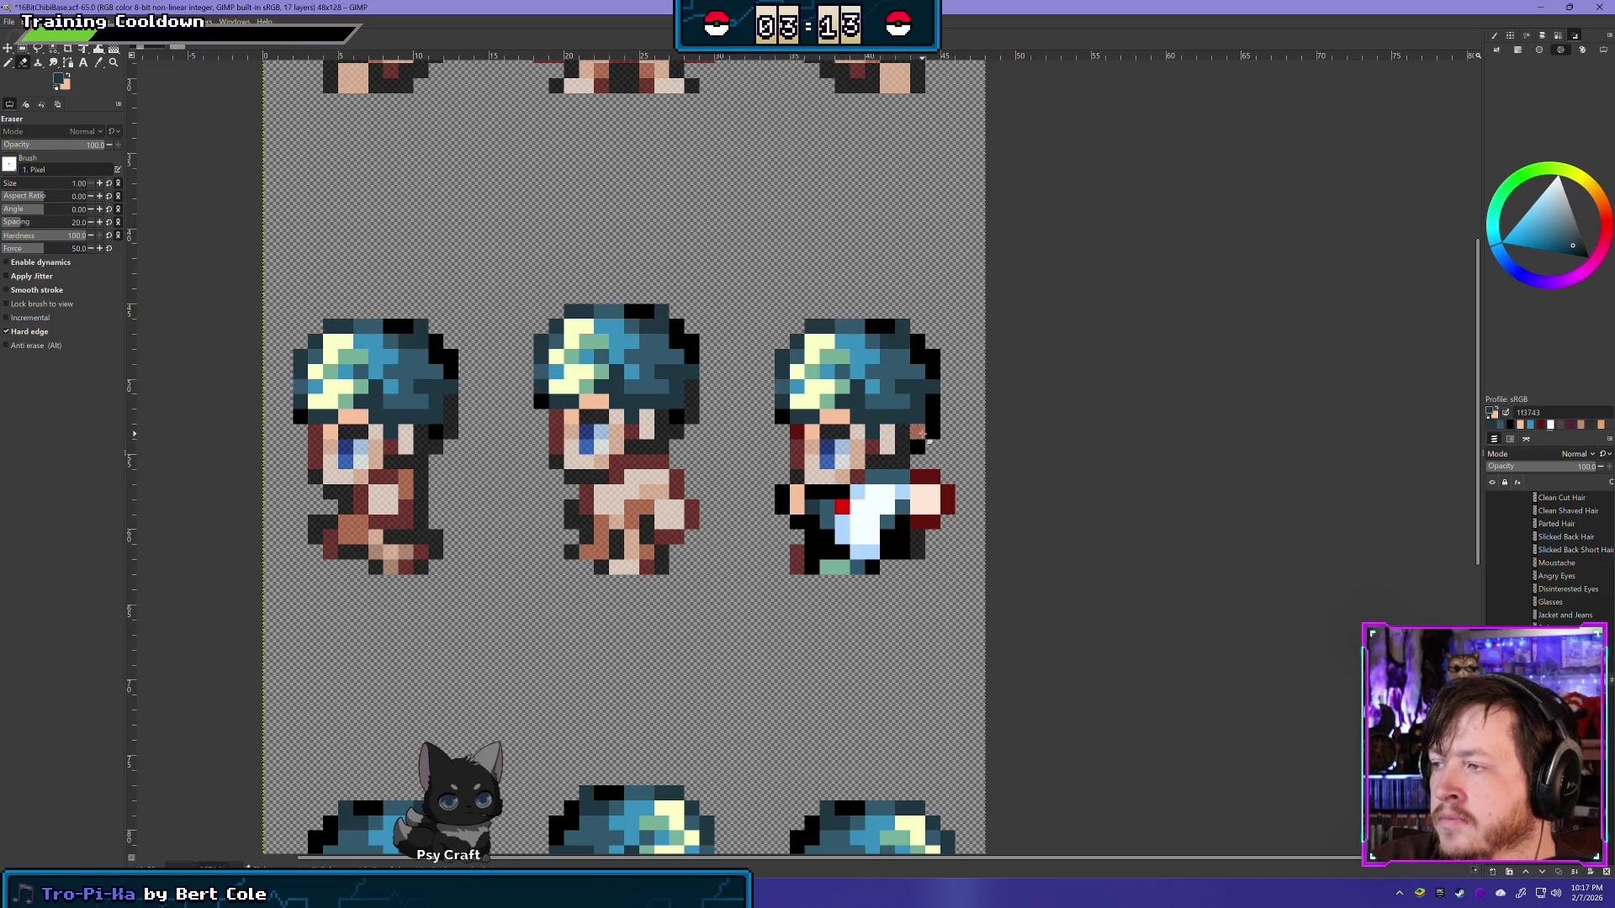
pyautogui.click(923, 447)
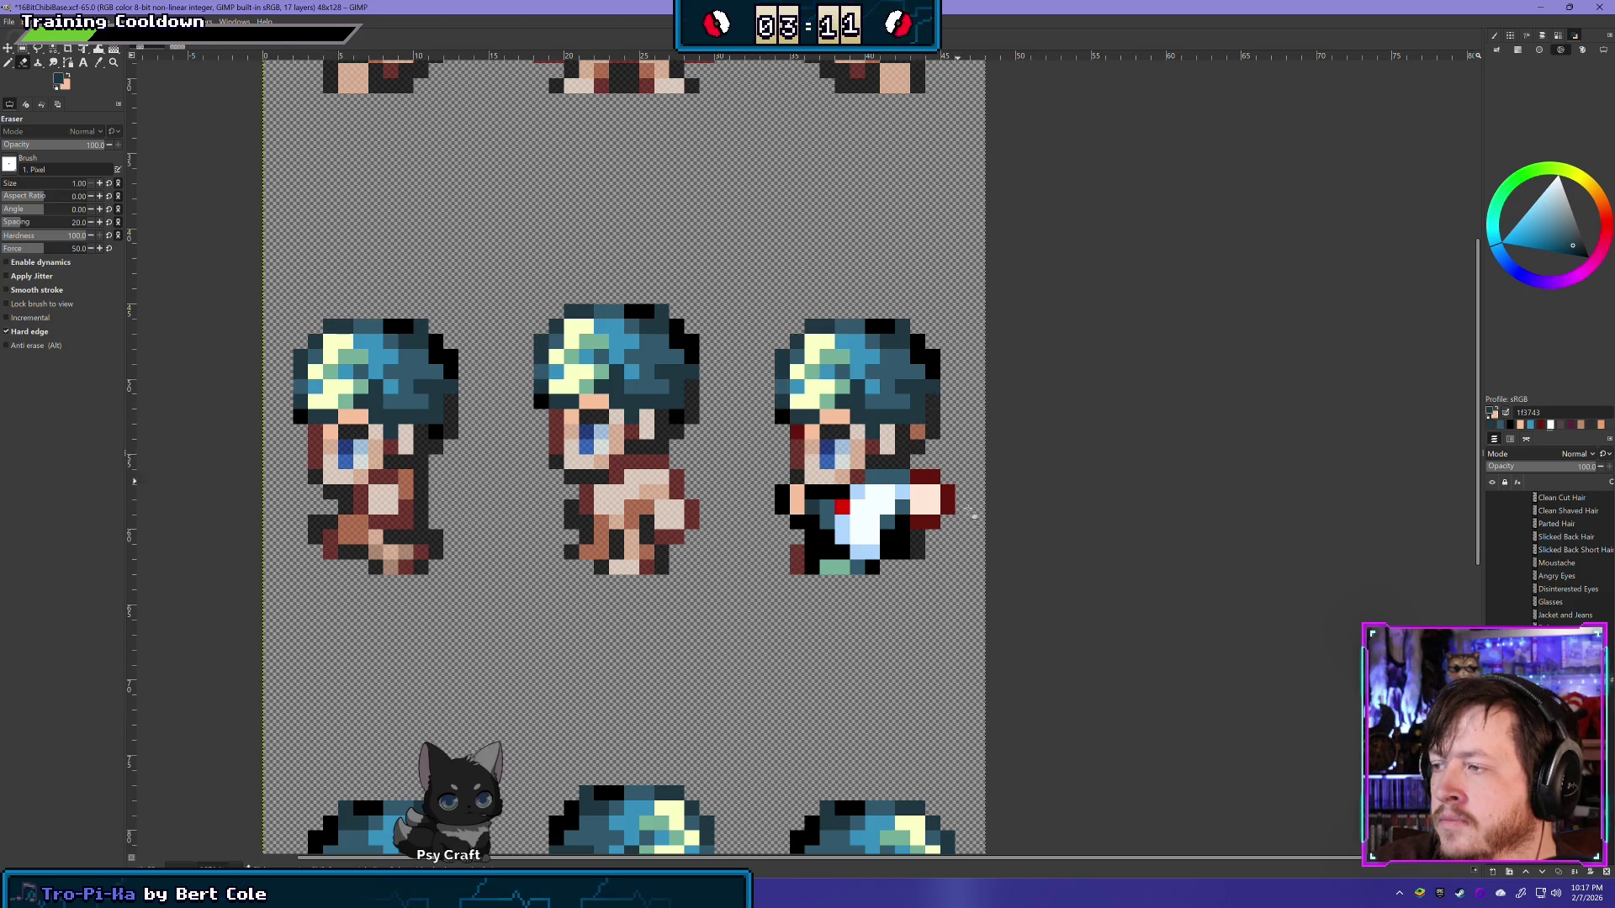
pyautogui.moveTo(925, 490)
pyautogui.mouseDown()
pyautogui.moveTo(823, 522)
pyautogui.moveTo(837, 508)
pyautogui.moveTo(919, 515)
pyautogui.moveTo(910, 525)
pyautogui.moveTo(929, 494)
pyautogui.mouseUp()
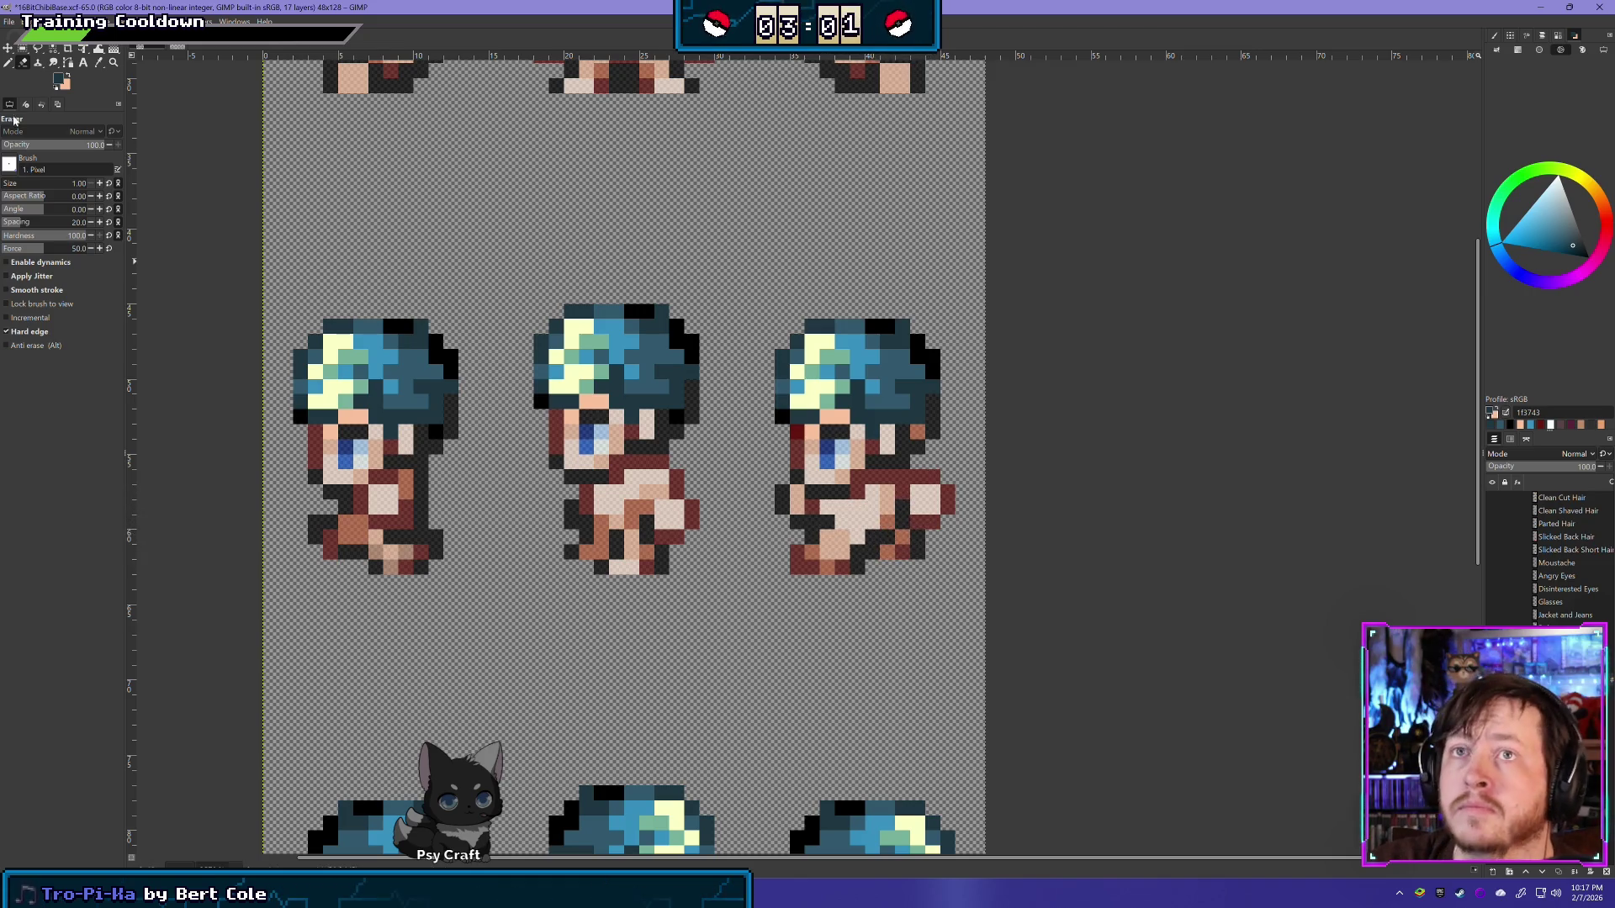
pyautogui.press('n')
pyautogui.scroll(2, 932, 425)
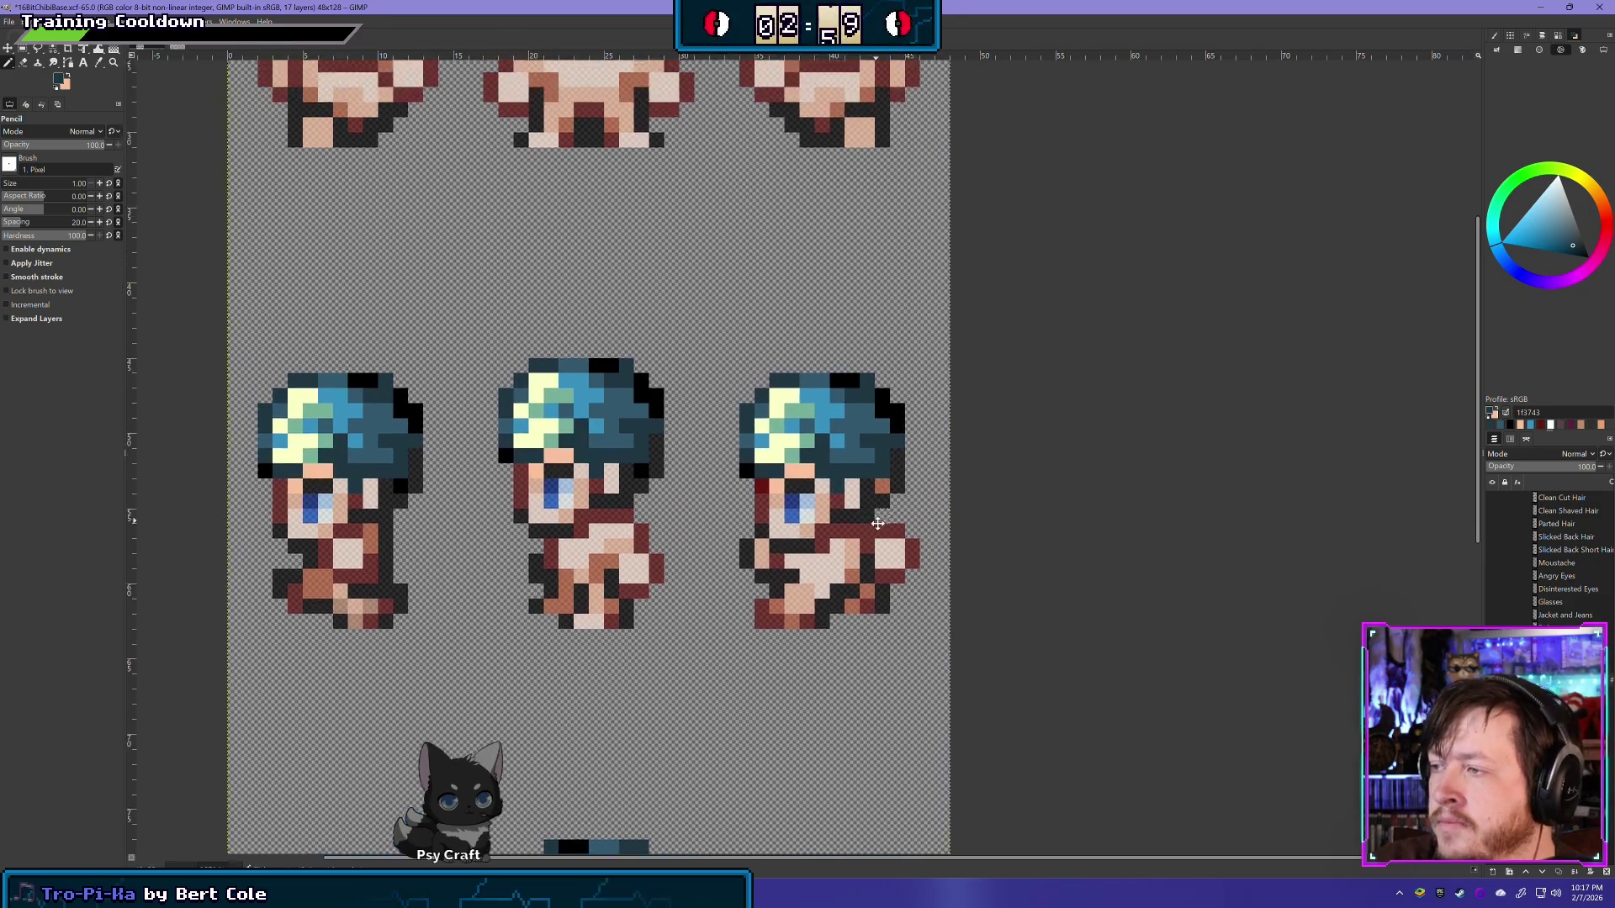
pyautogui.keyDown('ctrl'); pyautogui.click(905, 441); pyautogui.keyUp('ctrl')
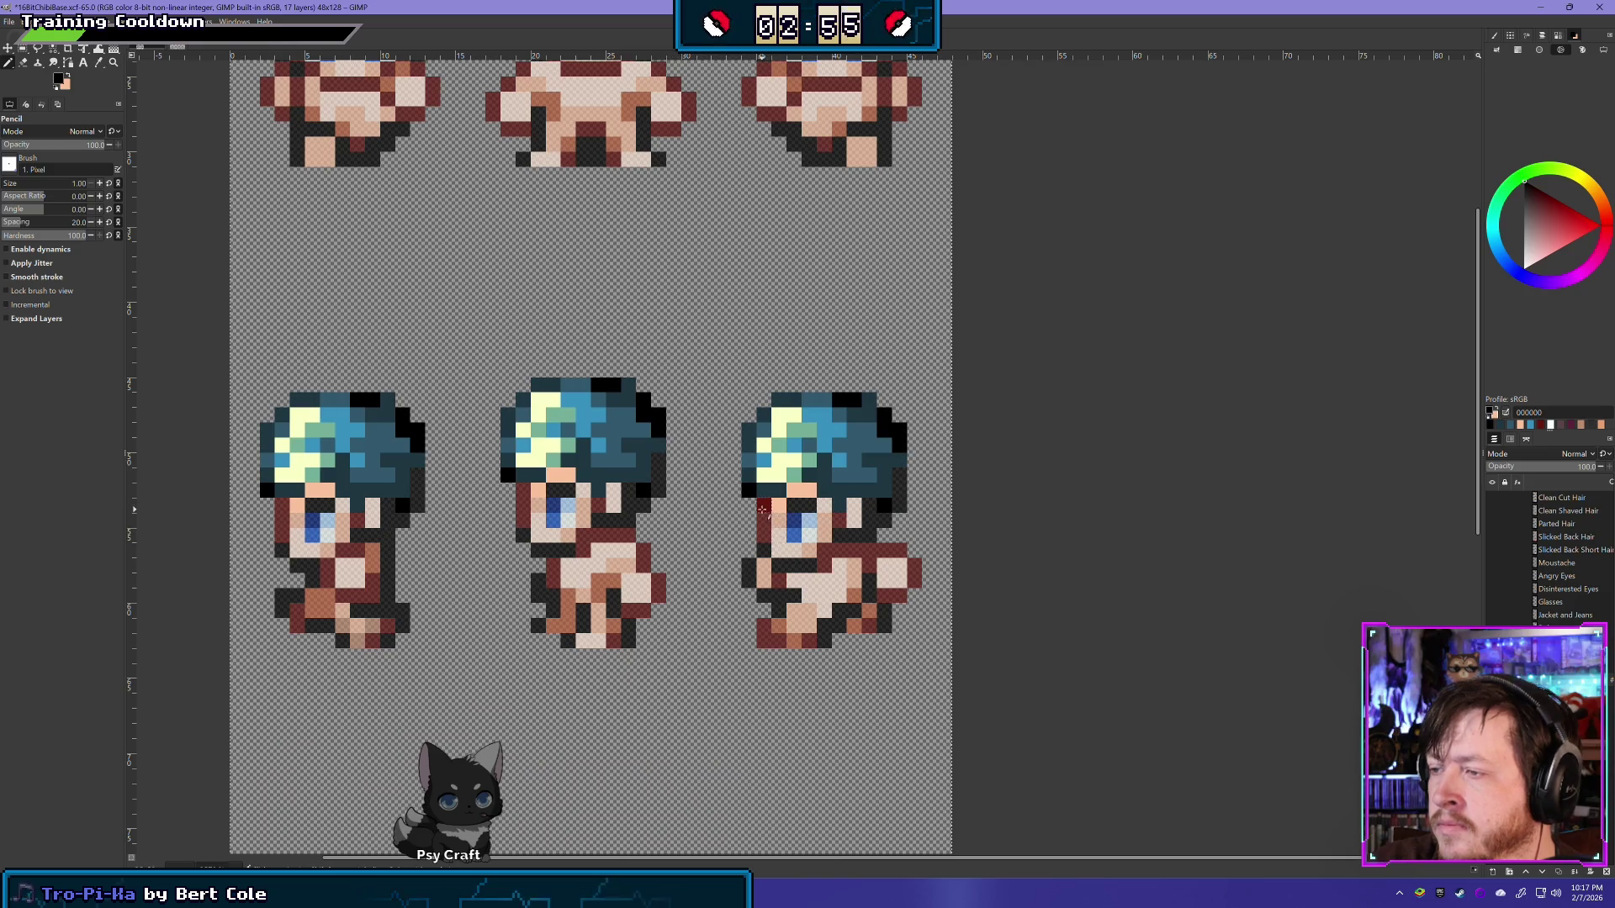
pyautogui.hotkey('shift', 'e')
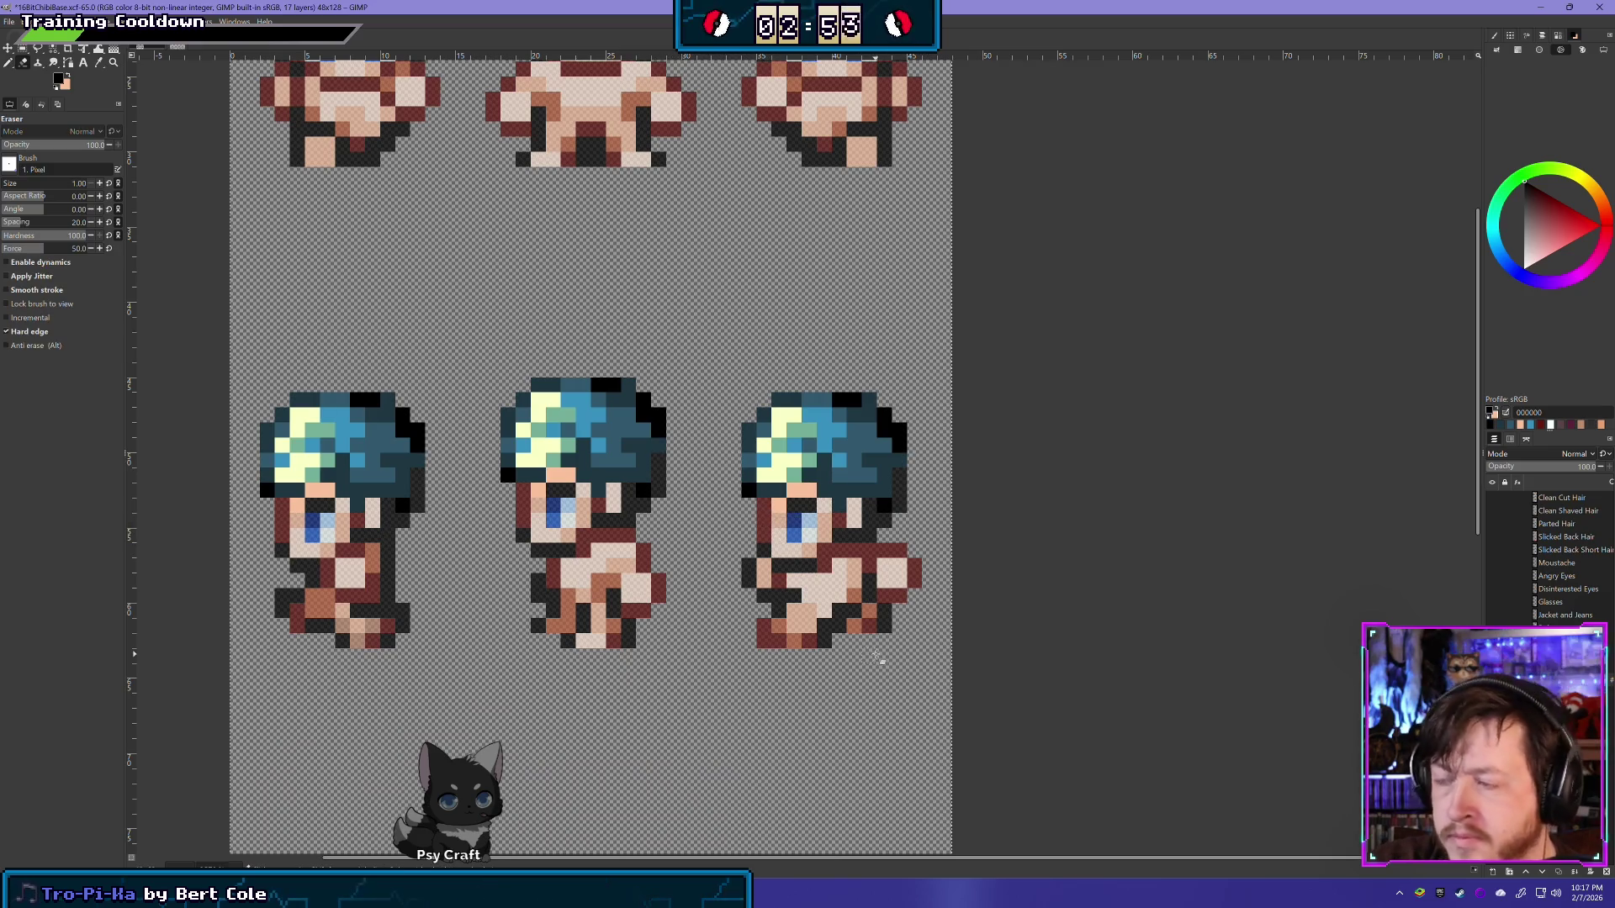
pyautogui.press('n')
pyautogui.keyDown('ctrl'); pyautogui.click(817, 502); pyautogui.keyUp('ctrl')
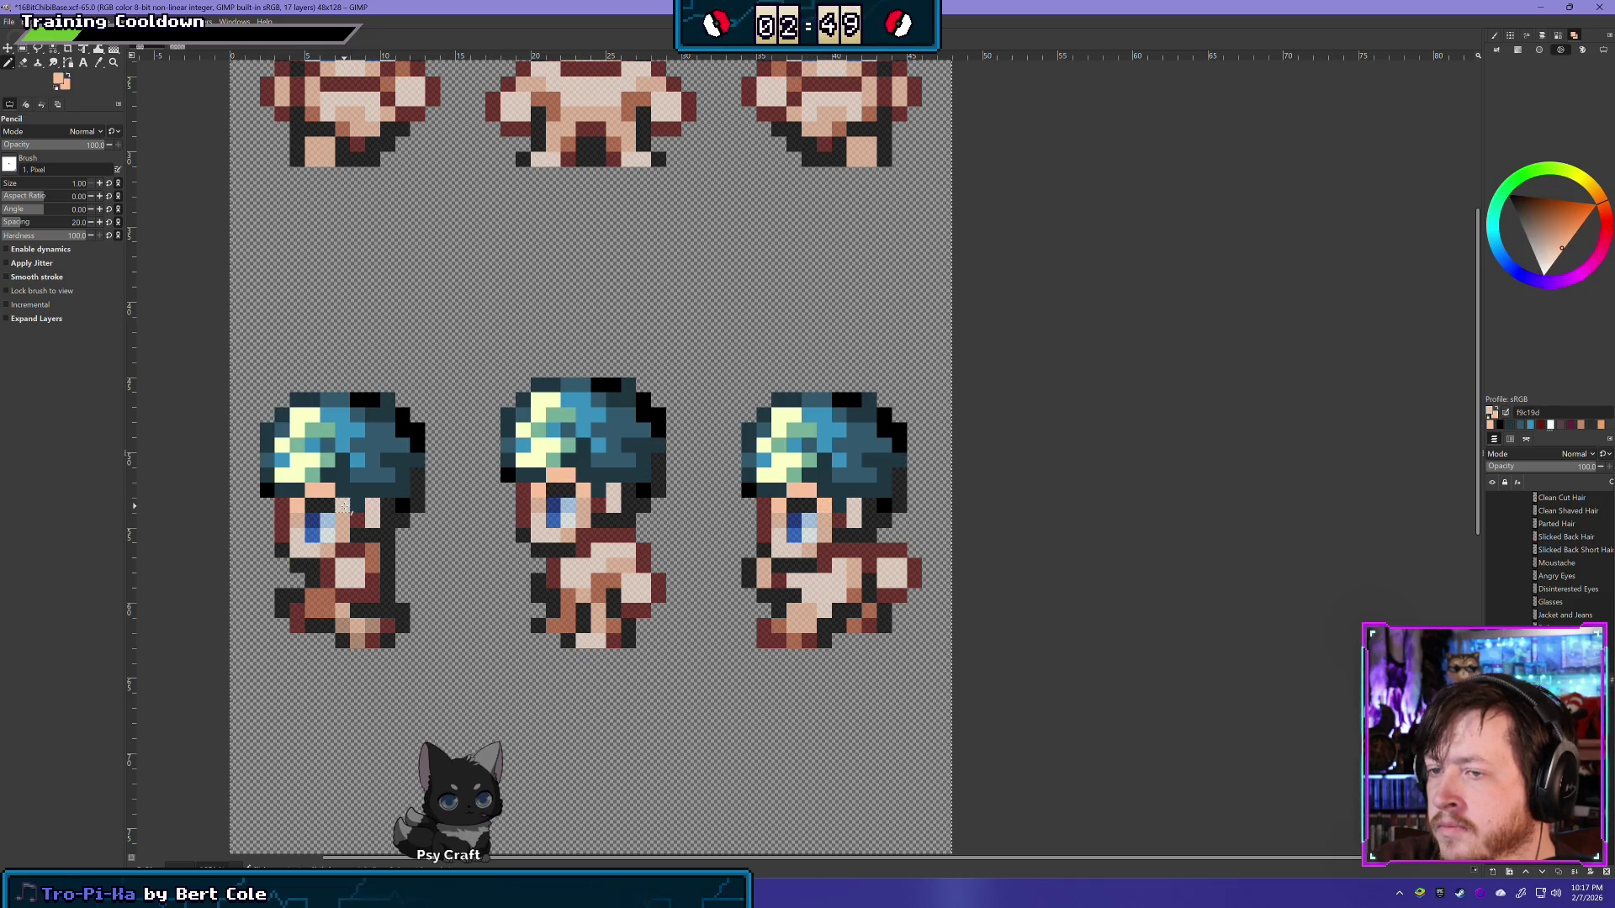
pyautogui.scroll(-5, 915, 634)
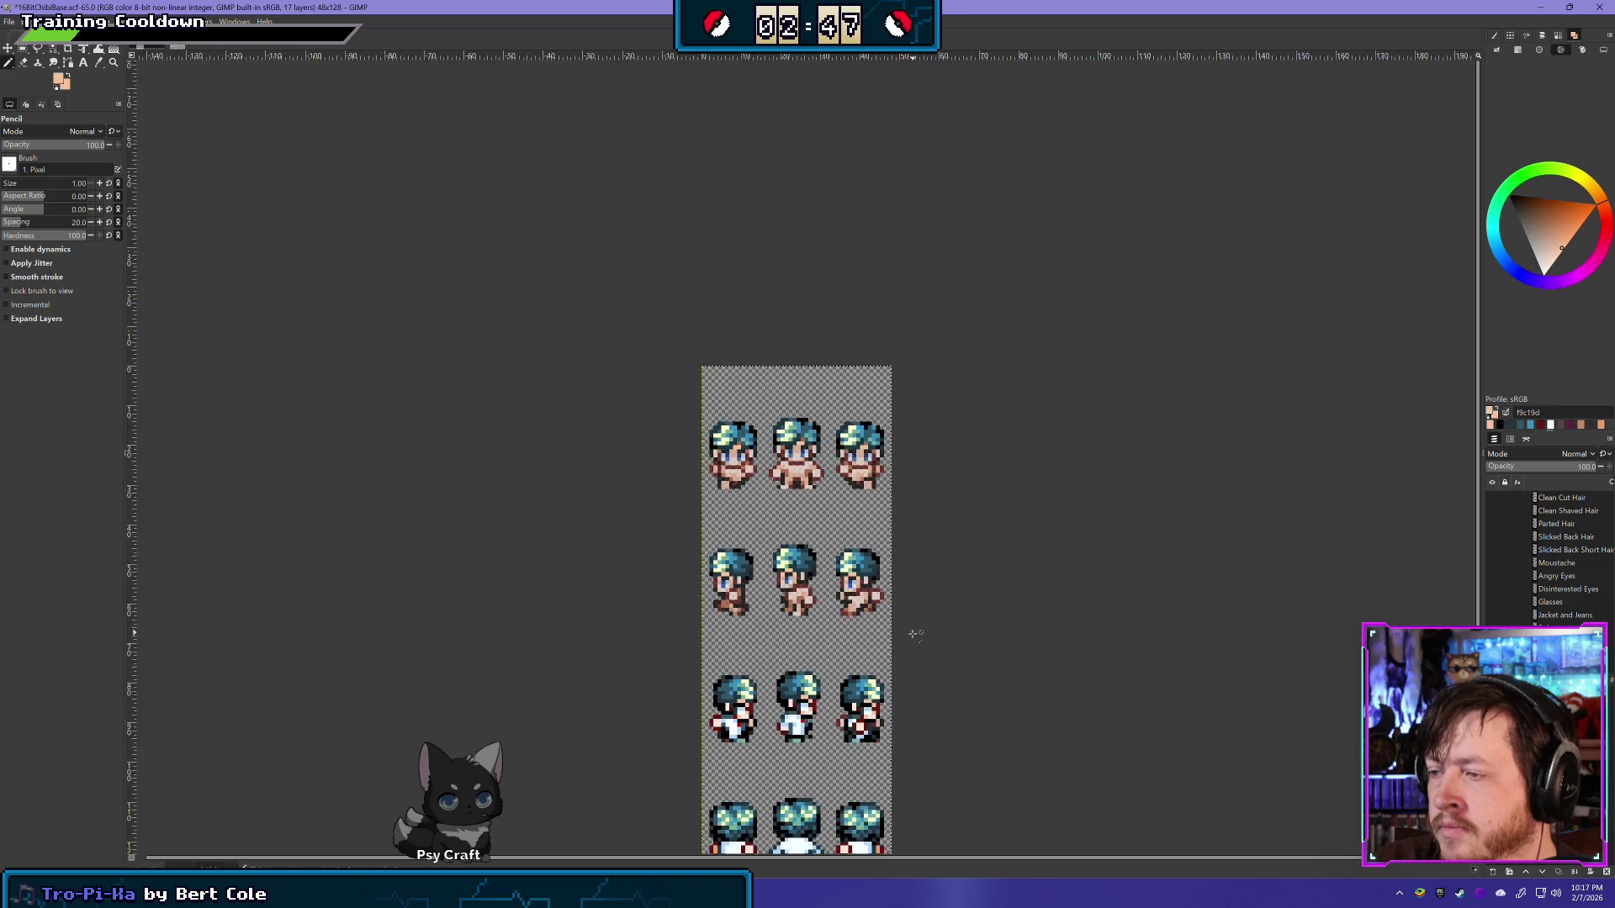
pyautogui.scroll(2, 915, 634)
pyautogui.scroll(1, 866, 591)
pyautogui.scroll(1, 894, 594)
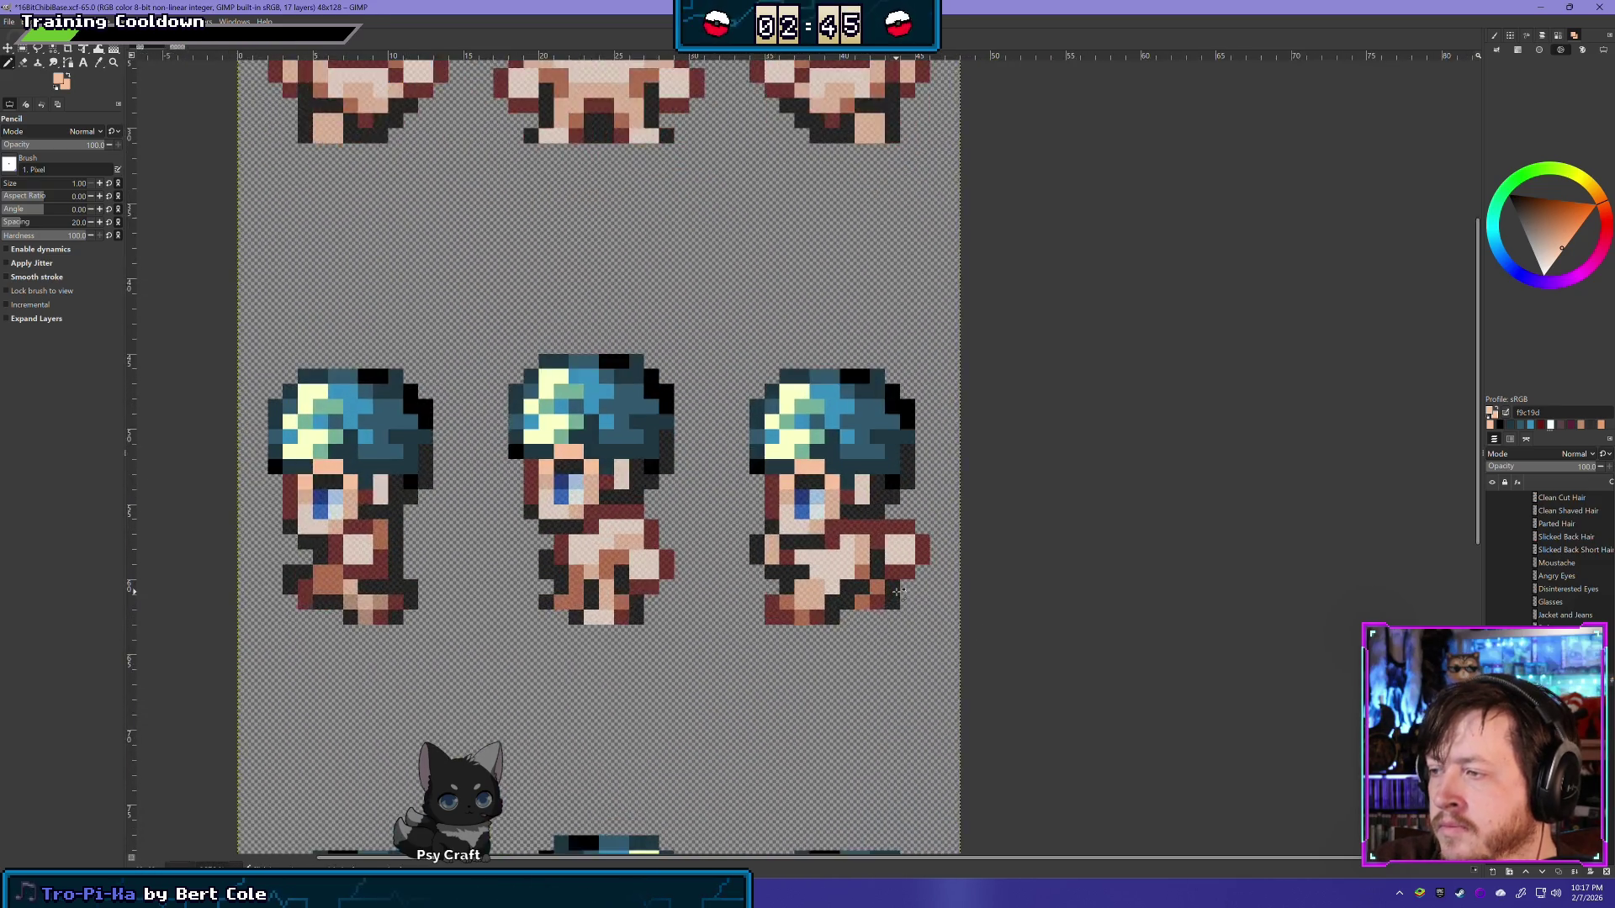
pyautogui.scroll(1, 894, 595)
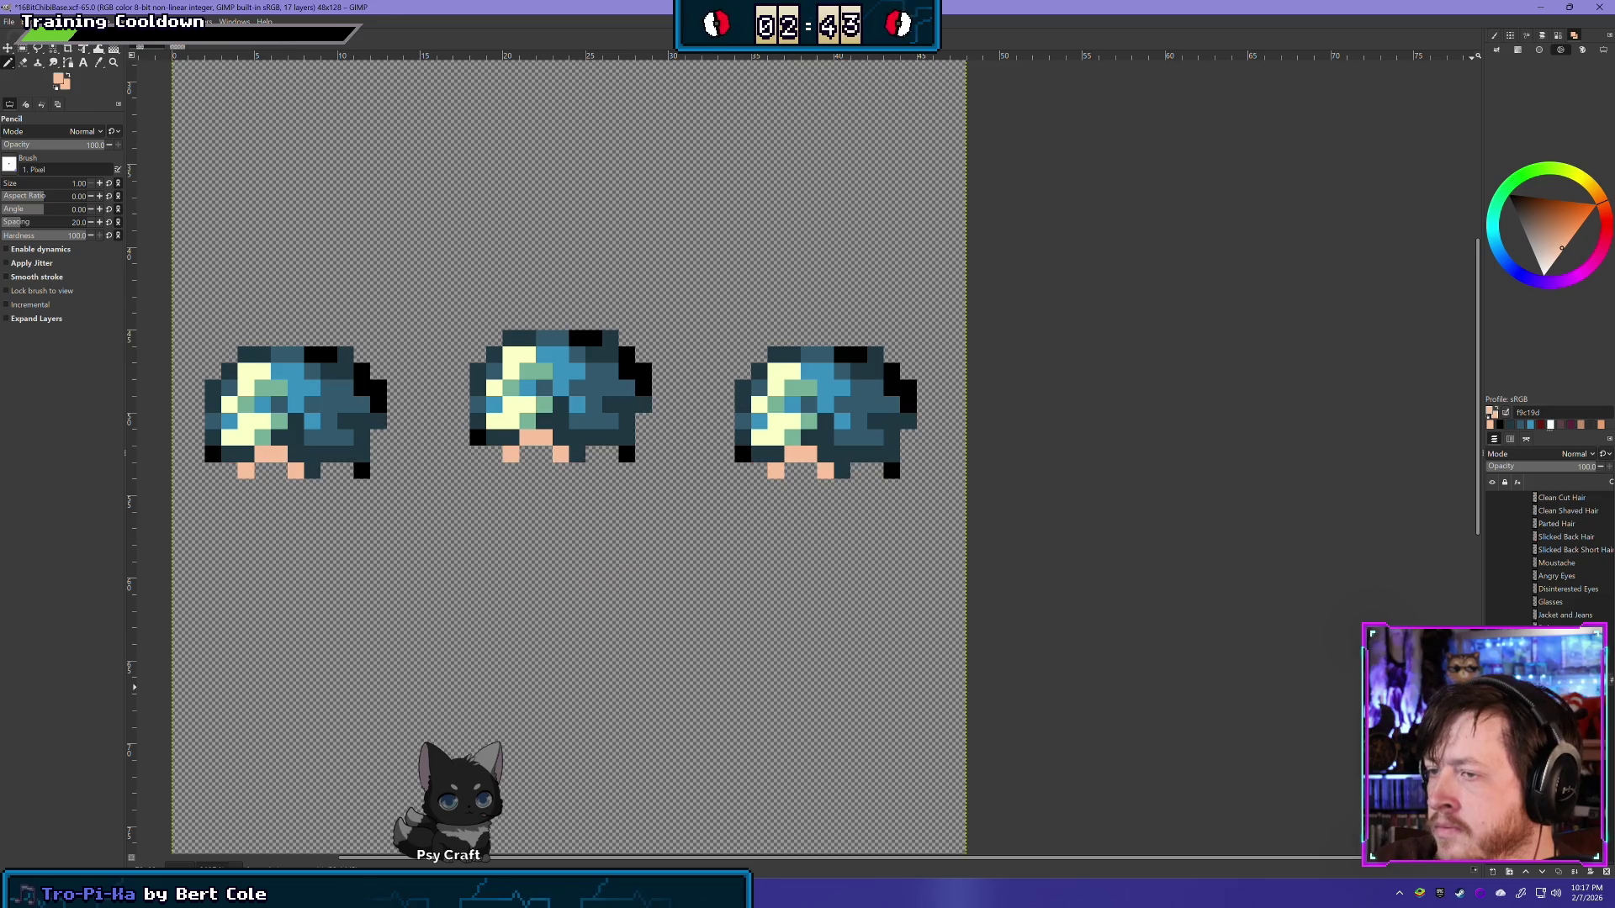
pyautogui.scroll(-3, 898, 485)
pyautogui.scroll(-1, 898, 485)
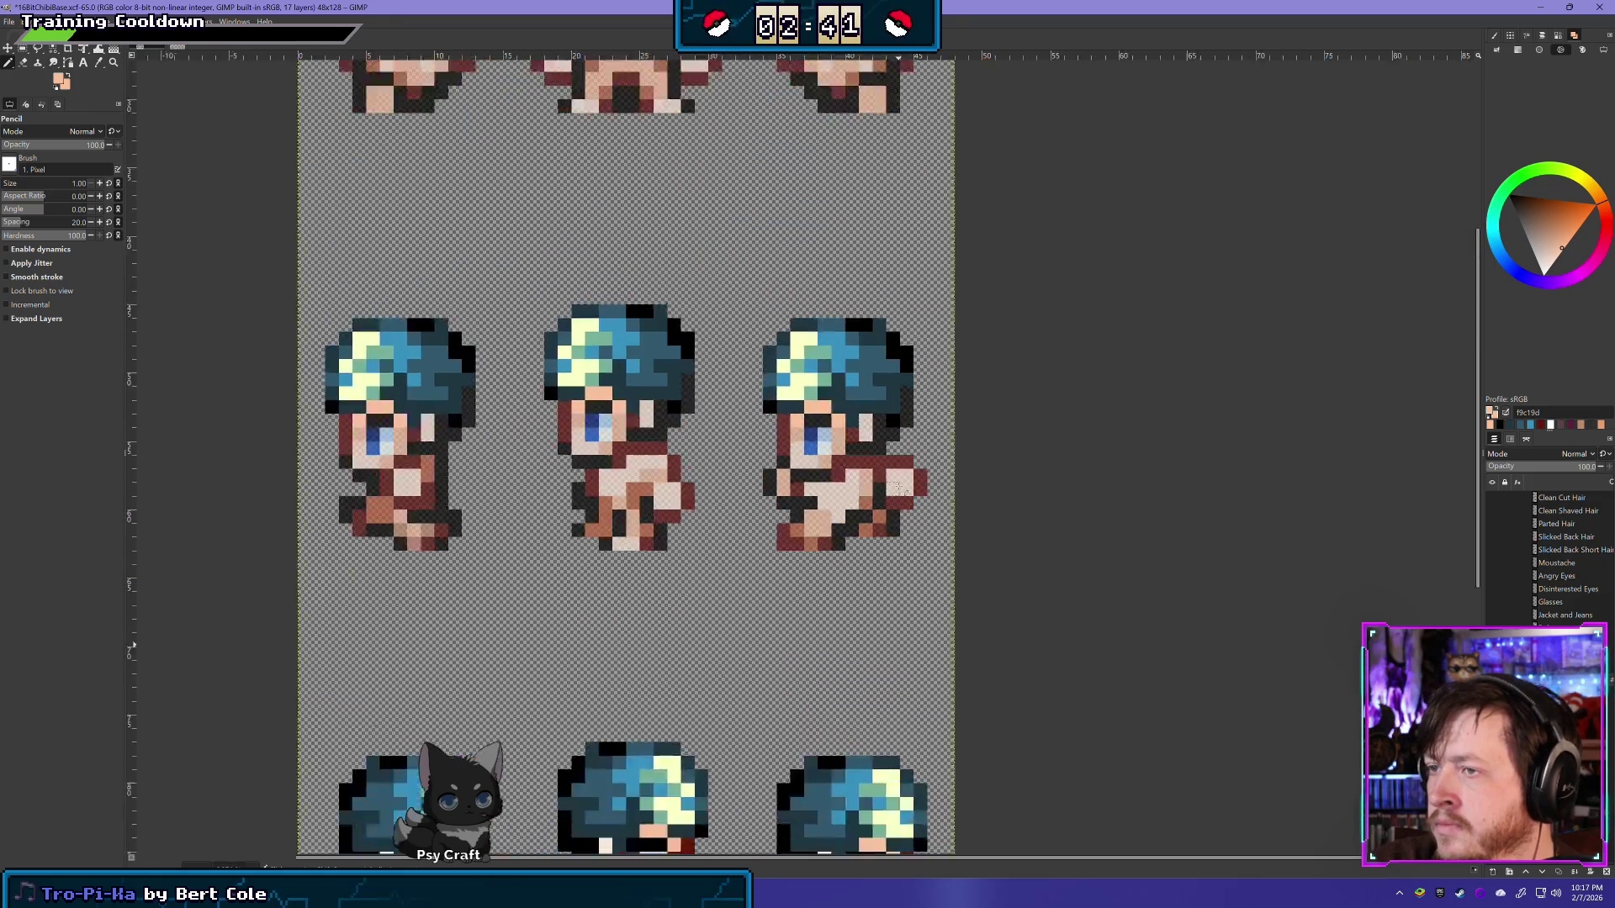
pyautogui.scroll(-1, 577, 487)
pyautogui.scroll(-2, 577, 487)
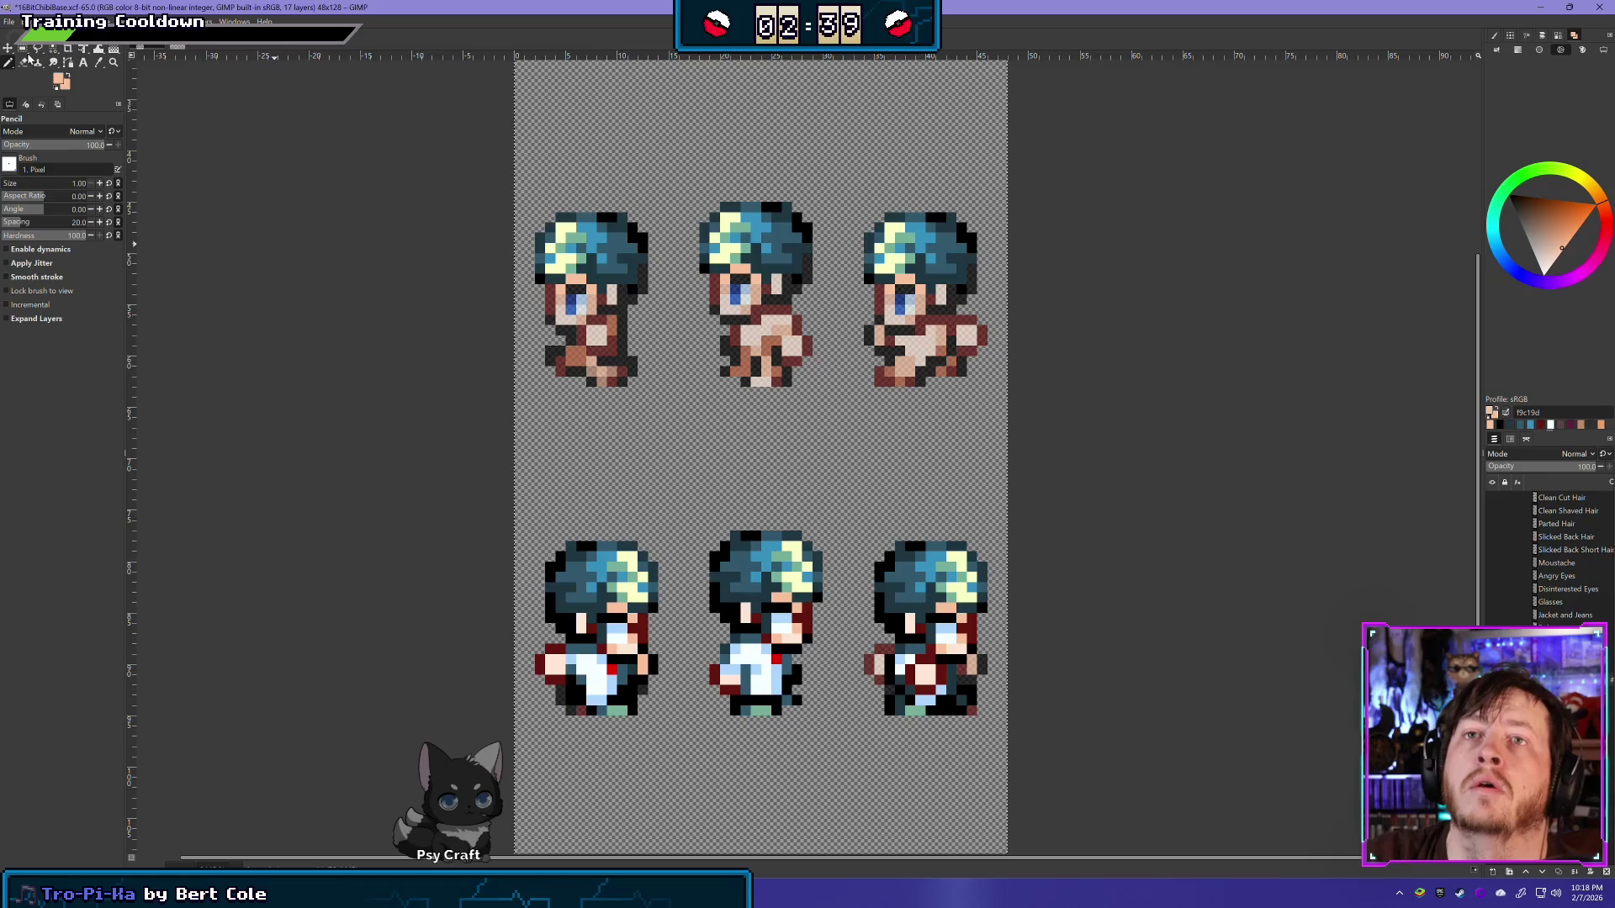
pyautogui.click(22, 48)
pyautogui.moveTo(505, 727); pyautogui.dragTo(1050, 486)
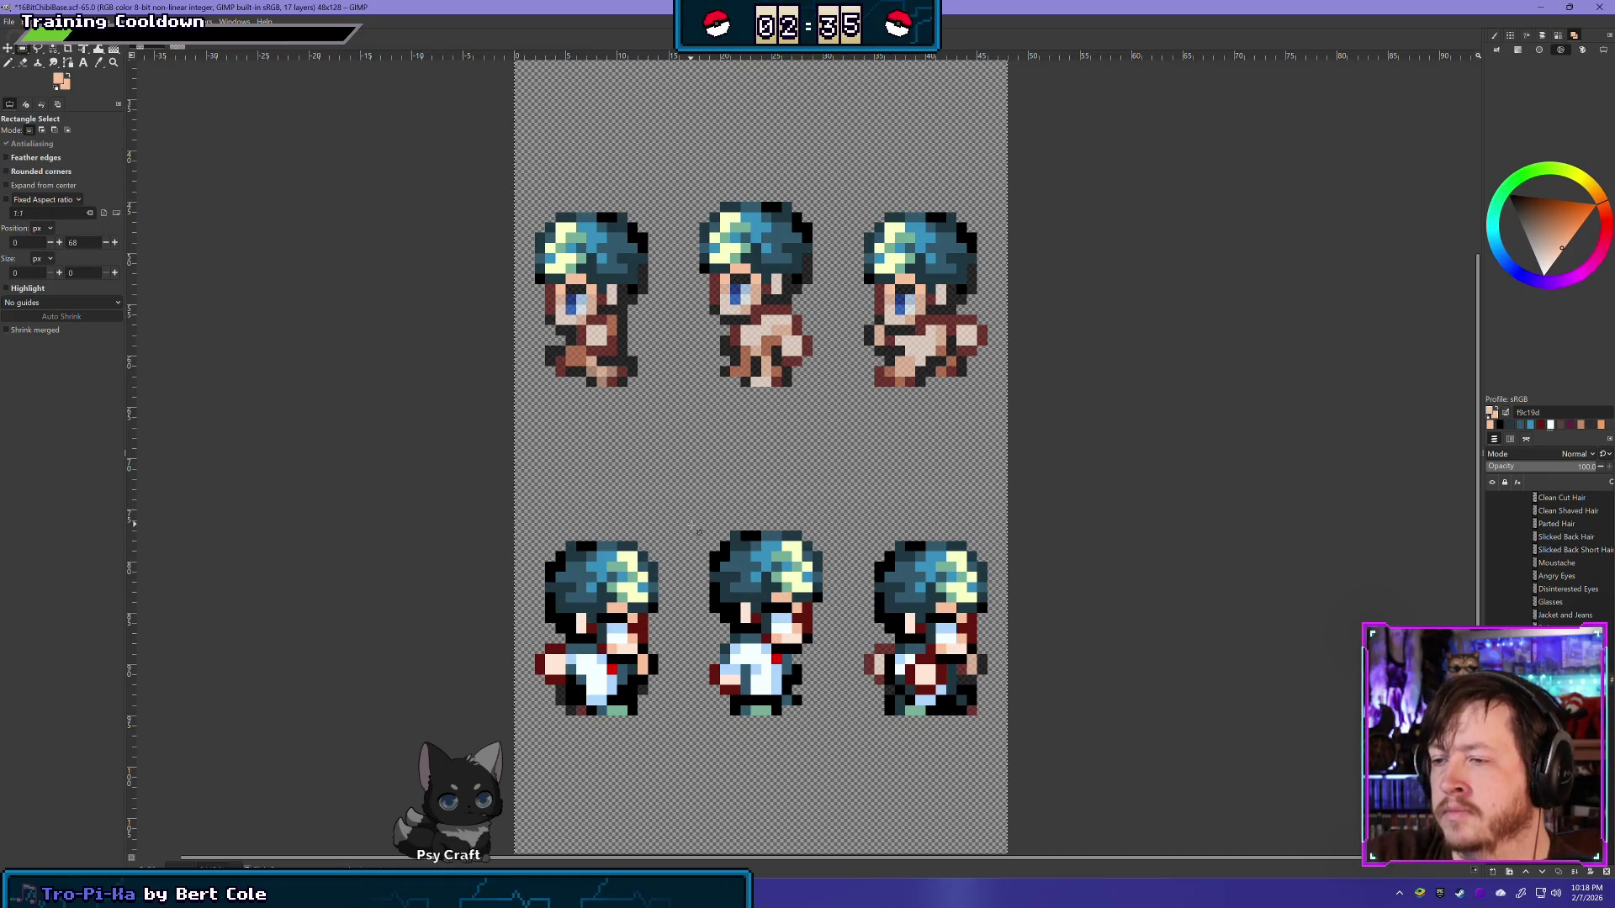
# Step: Rectangle-select the middle row's jacket area, delete those pixels, and deselect
pyautogui.click(515, 439)
pyautogui.scroll(-3, 572, 505)
pyautogui.hscroll(2, 584, 515)
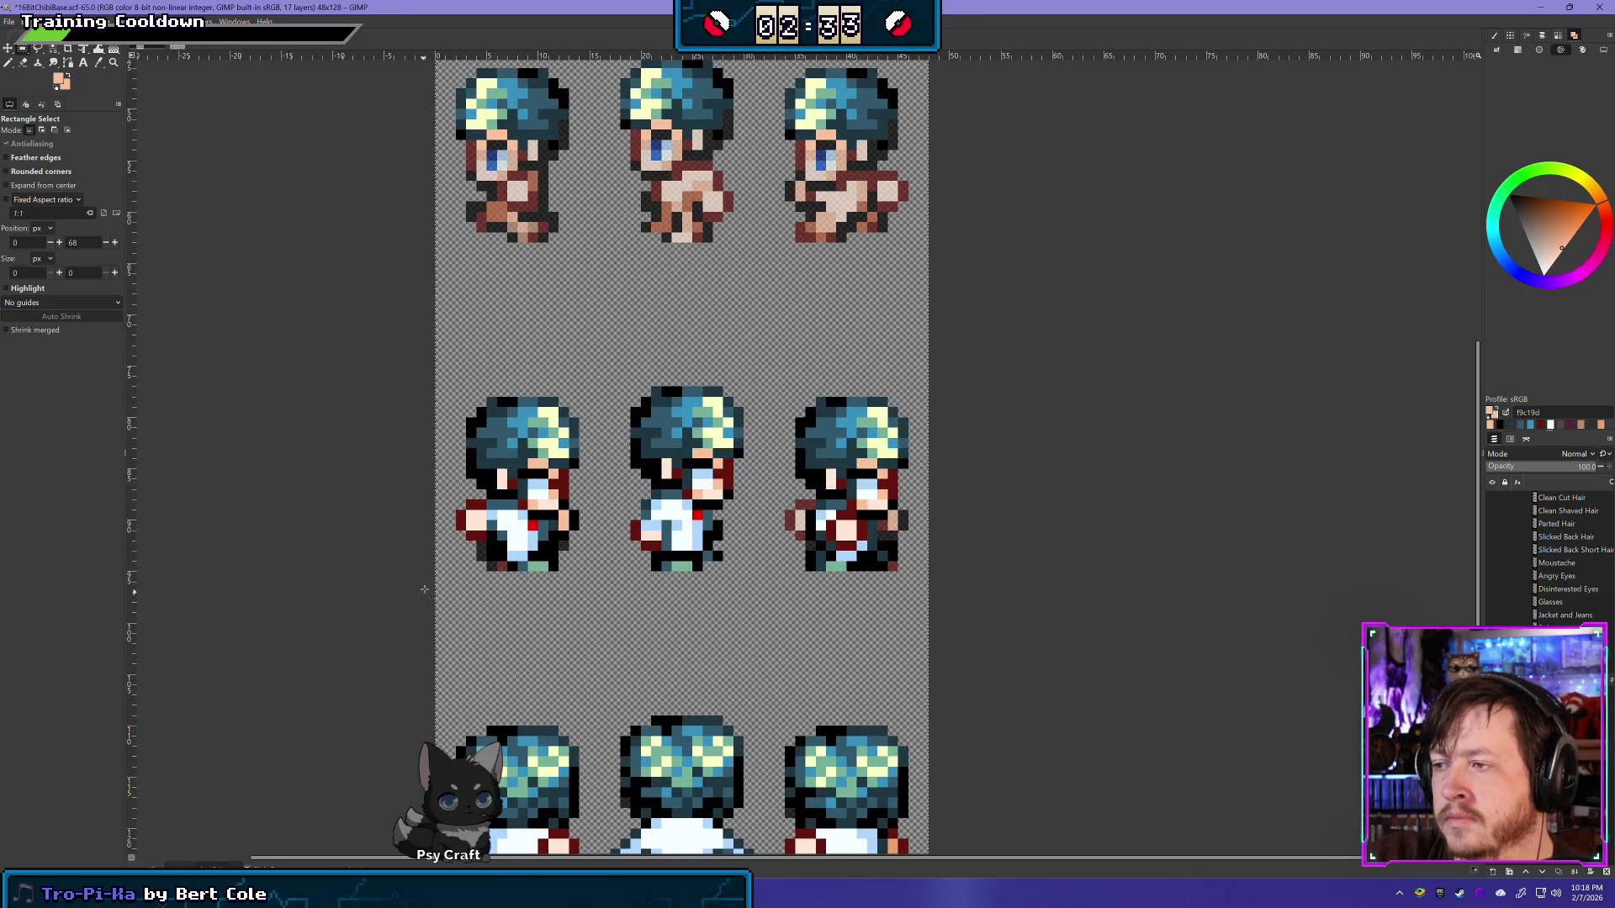
pyautogui.moveTo(428, 594); pyautogui.dragTo(486, 593)
pyautogui.moveTo(918, 530); pyautogui.dragTo(890, 500)
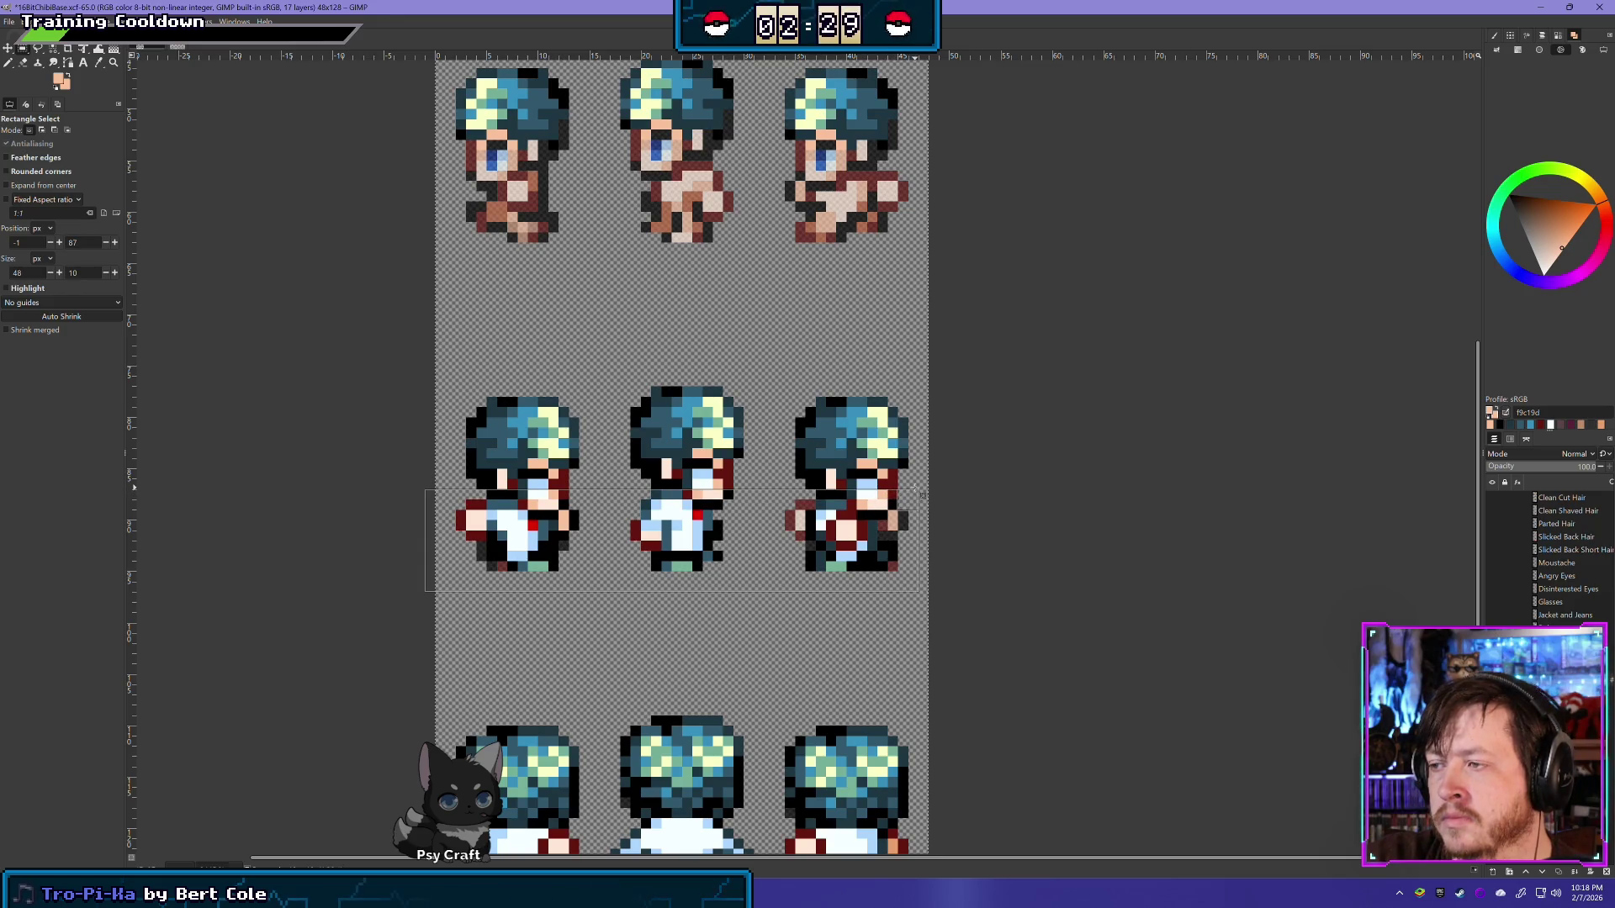
pyautogui.moveTo(923, 496); pyautogui.dragTo(1002, 563)
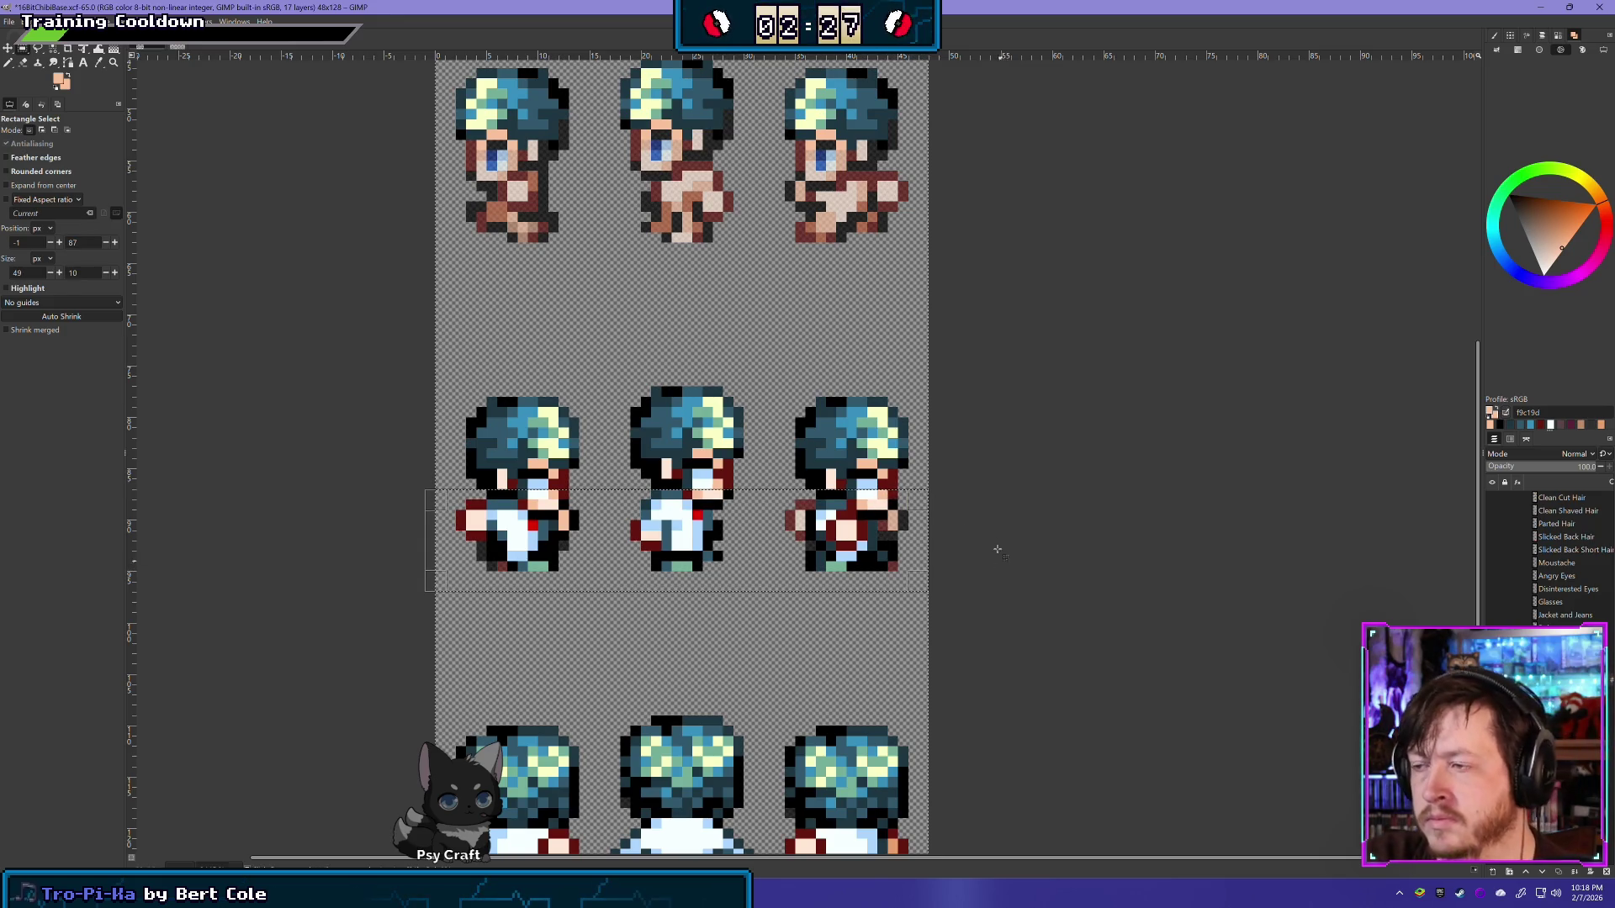
pyautogui.press('Delete')
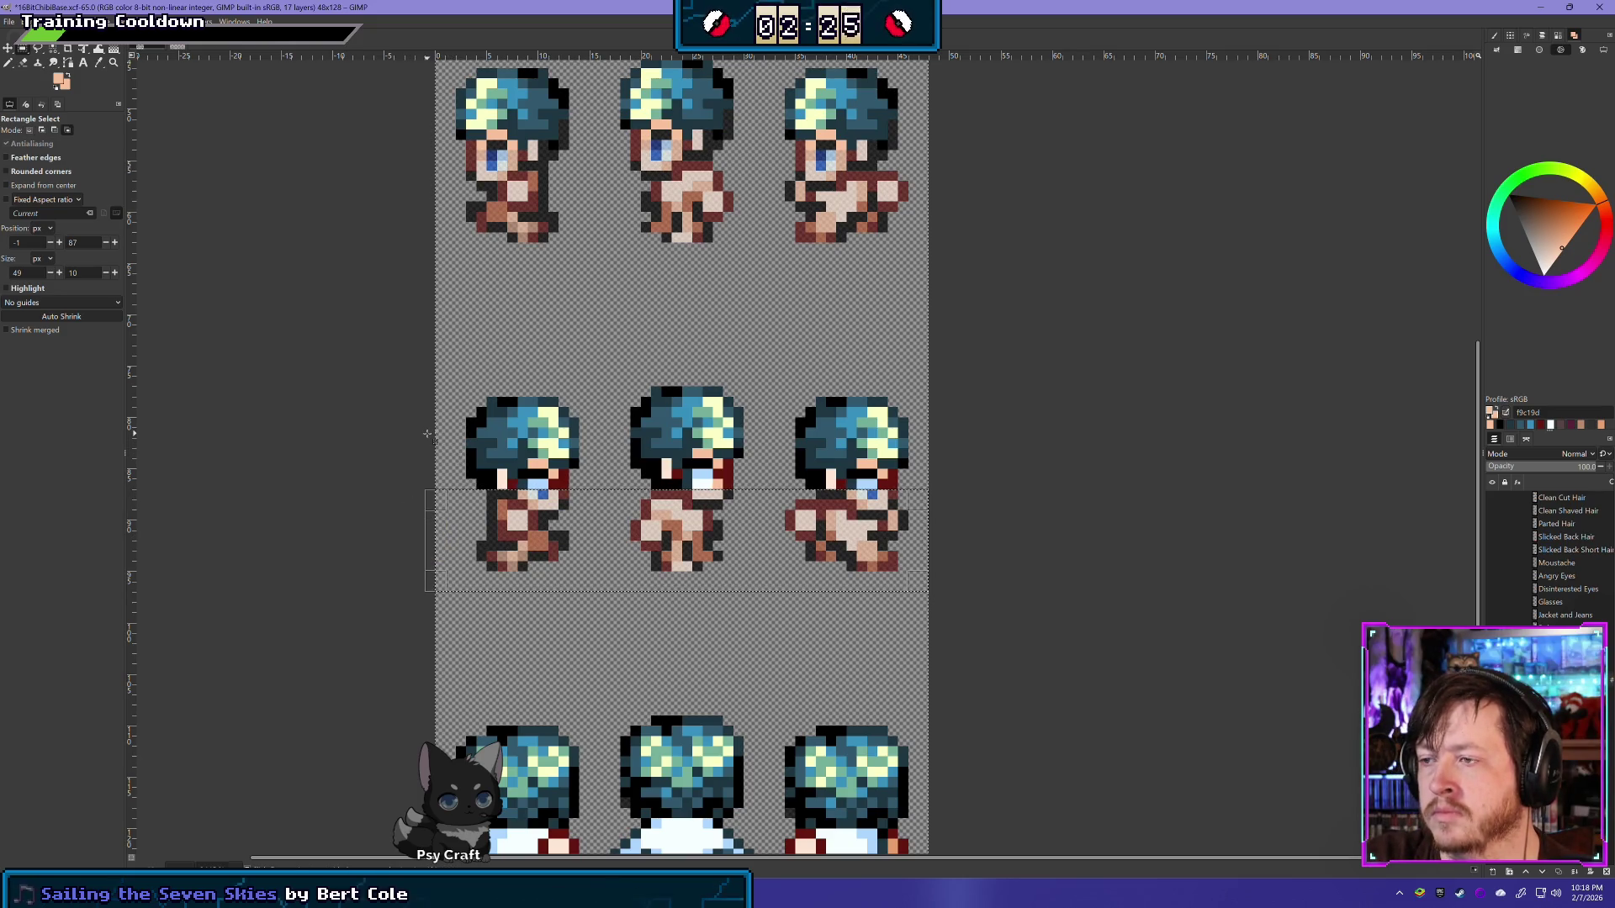
pyautogui.hotkey('ctrl', 'shift', 'a')
# Step: Erase leftover glasses and outline pixels on the left and middle sprites' faces
pyautogui.click(24, 64)
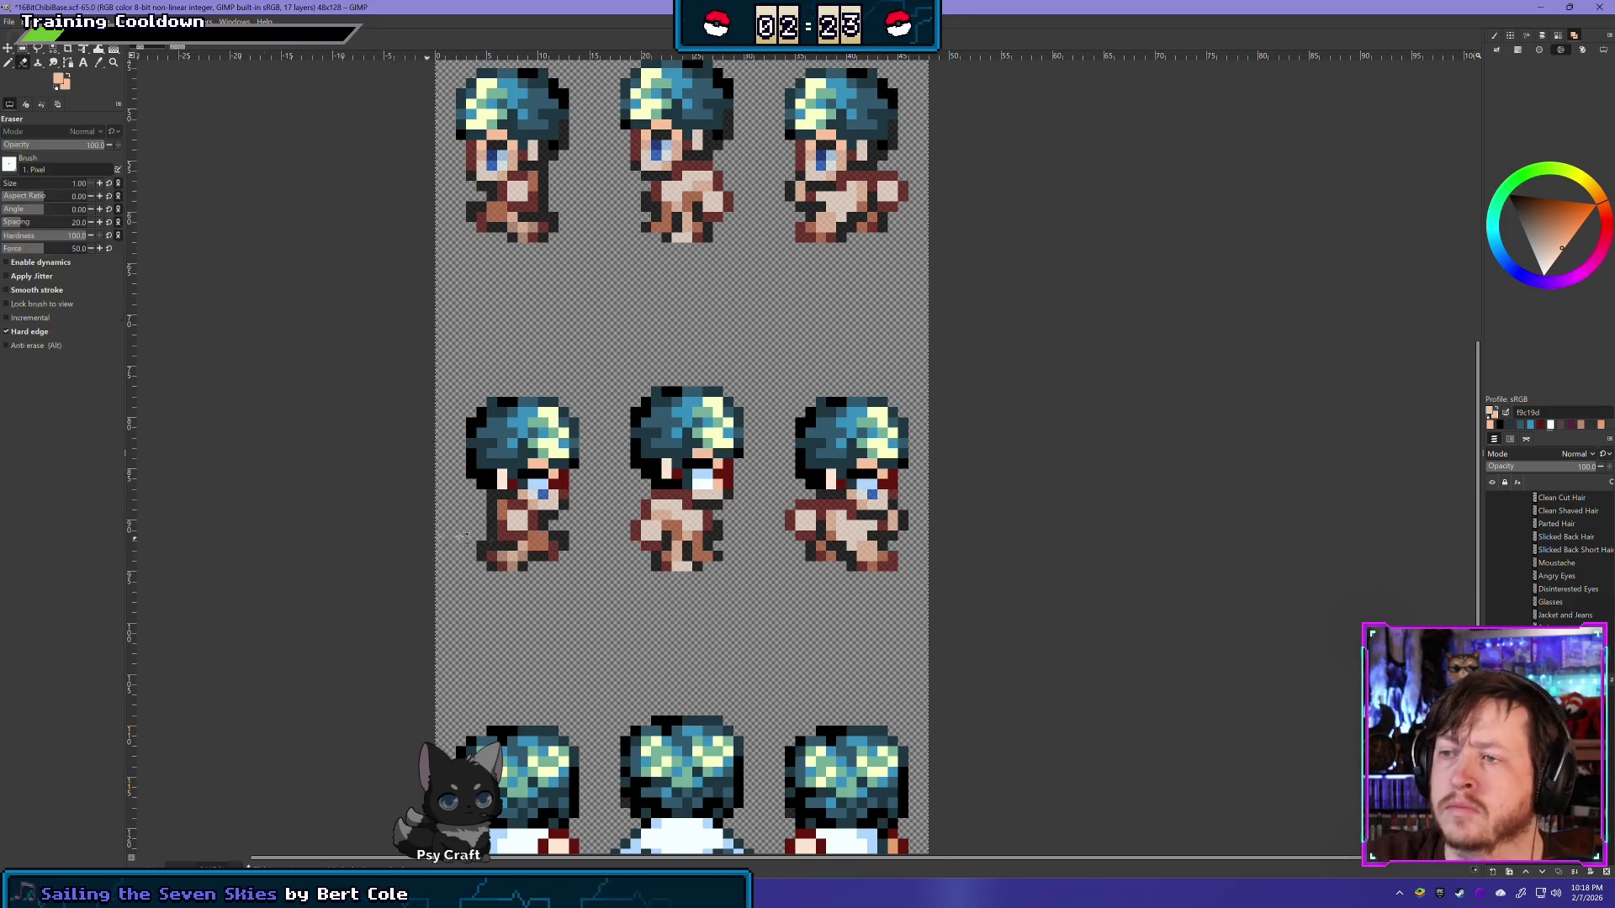
pyautogui.scroll(2, 559, 505)
pyautogui.click(528, 432)
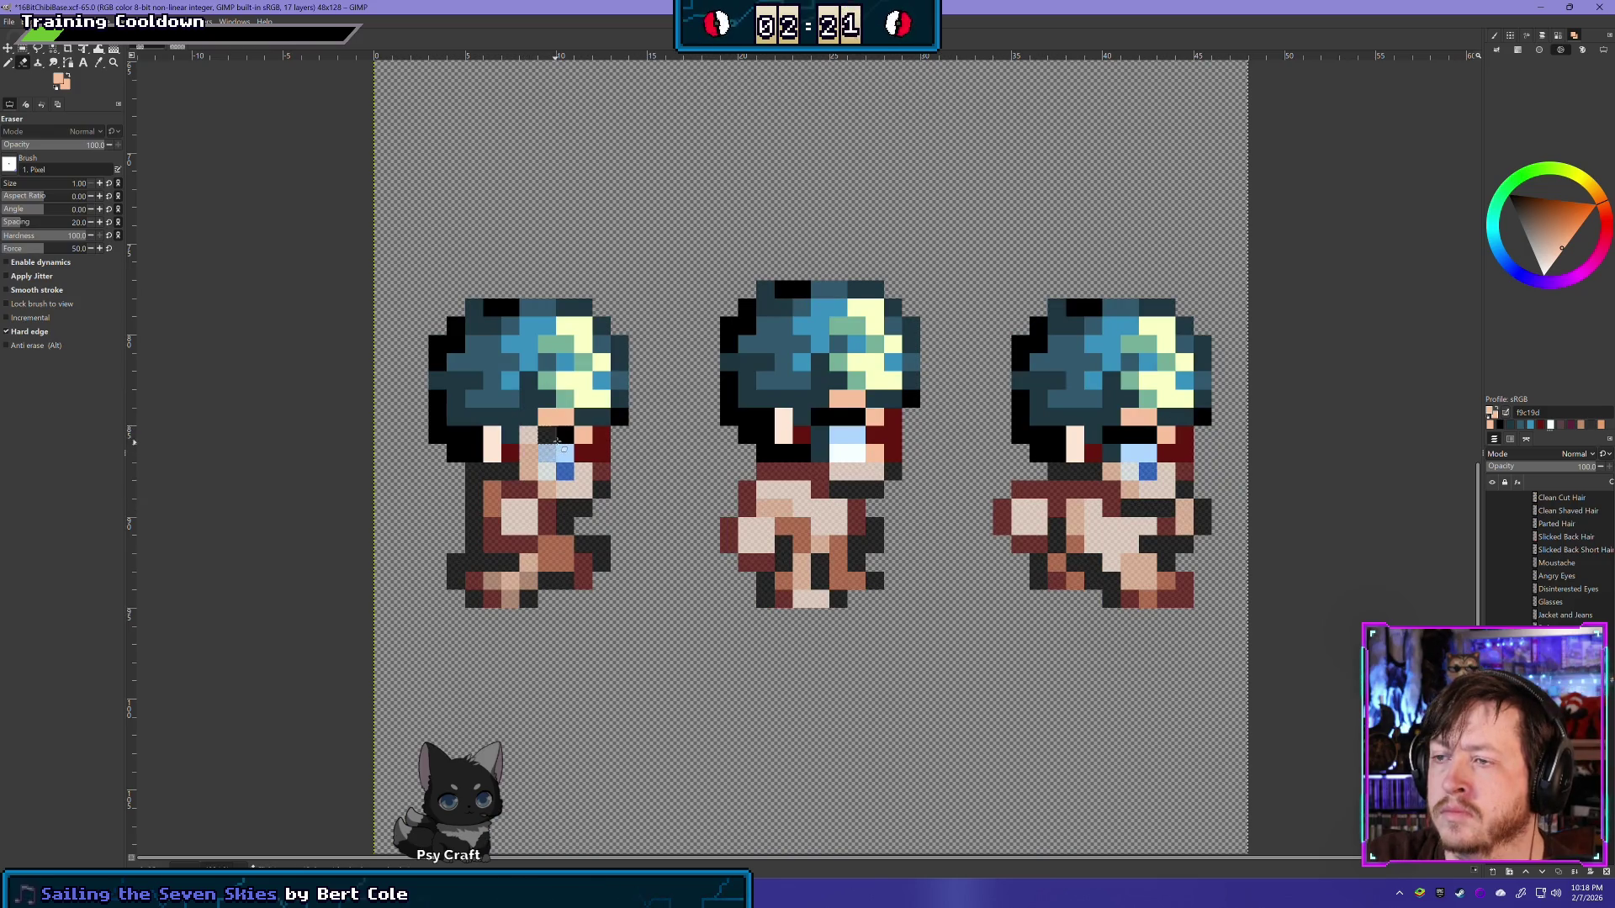
pyautogui.click(559, 437)
pyautogui.moveTo(602, 454); pyautogui.dragTo(602, 435)
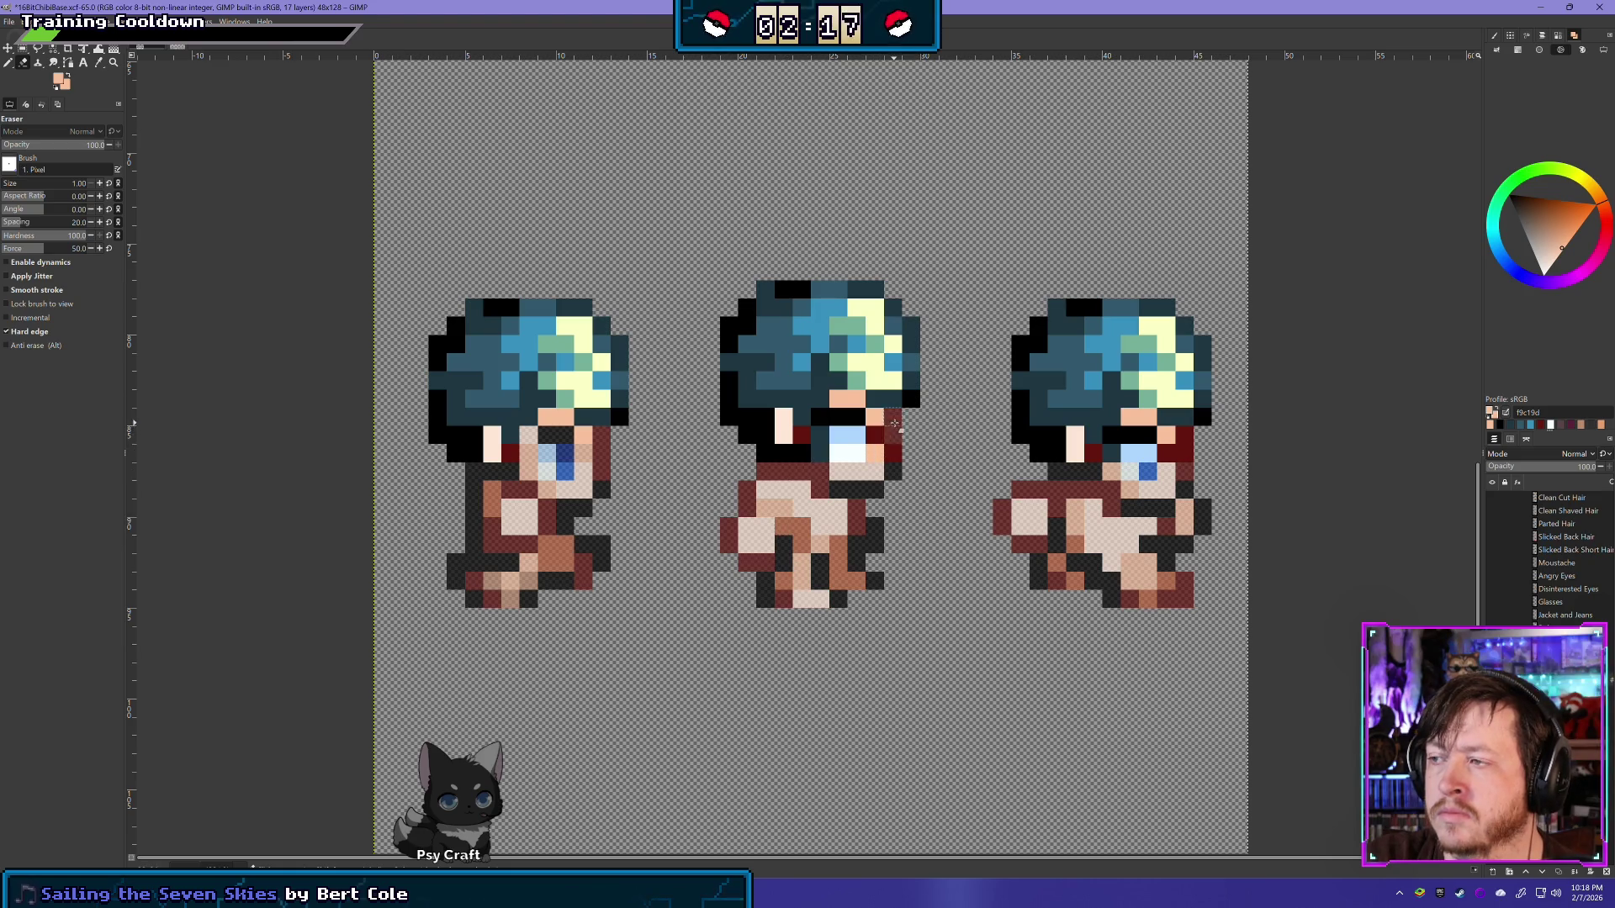
pyautogui.moveTo(888, 455); pyautogui.dragTo(848, 434)
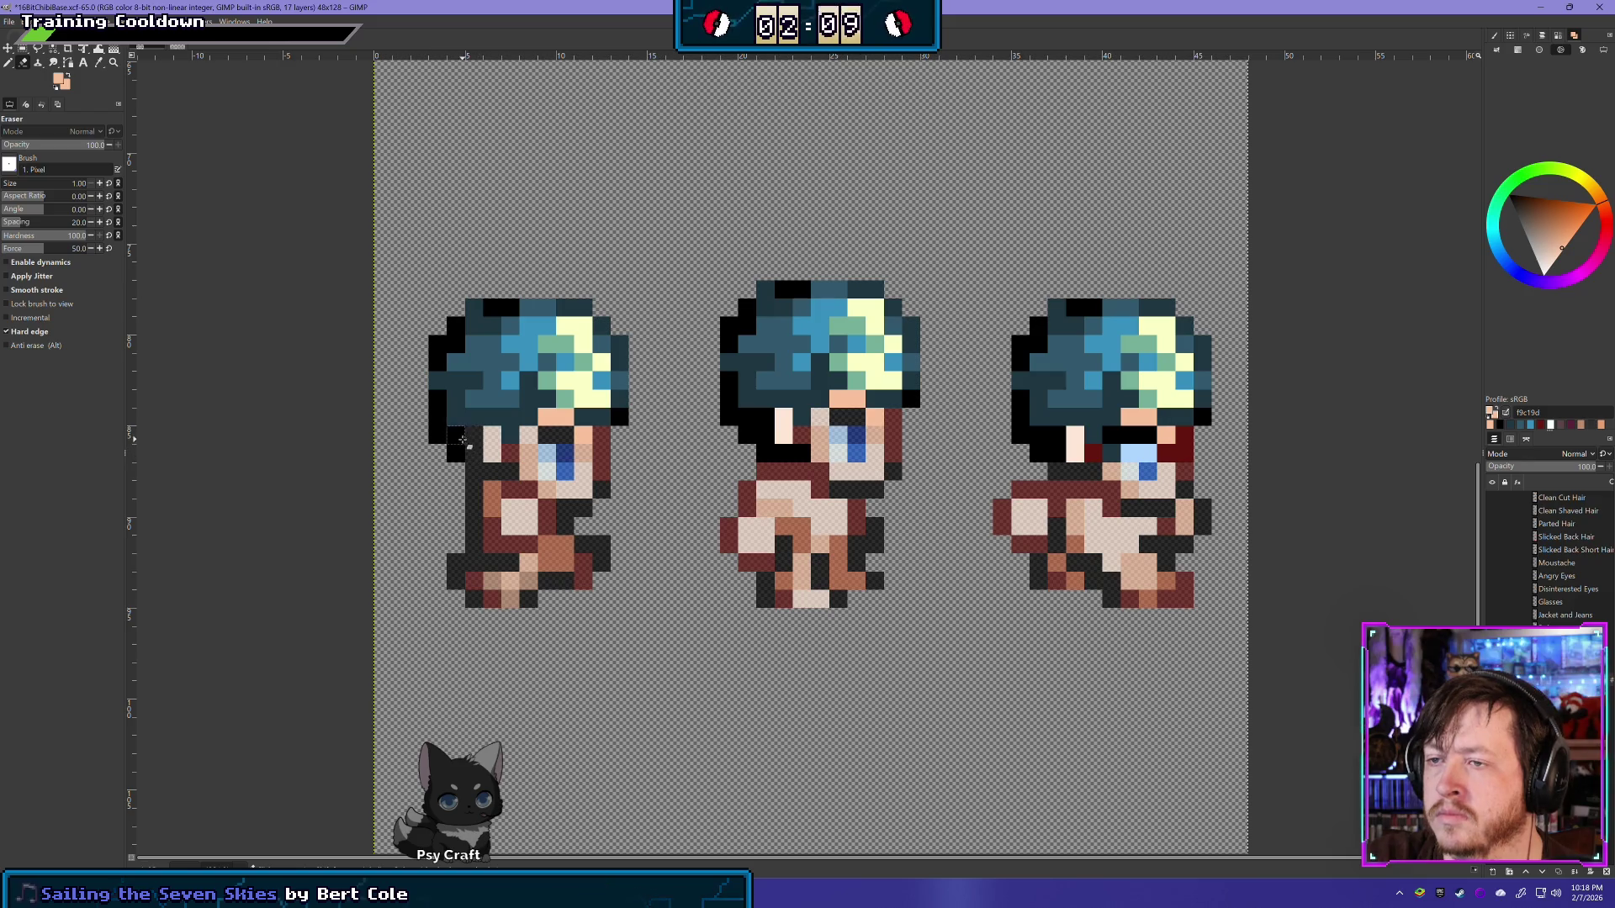
pyautogui.moveTo(435, 436); pyautogui.dragTo(437, 402)
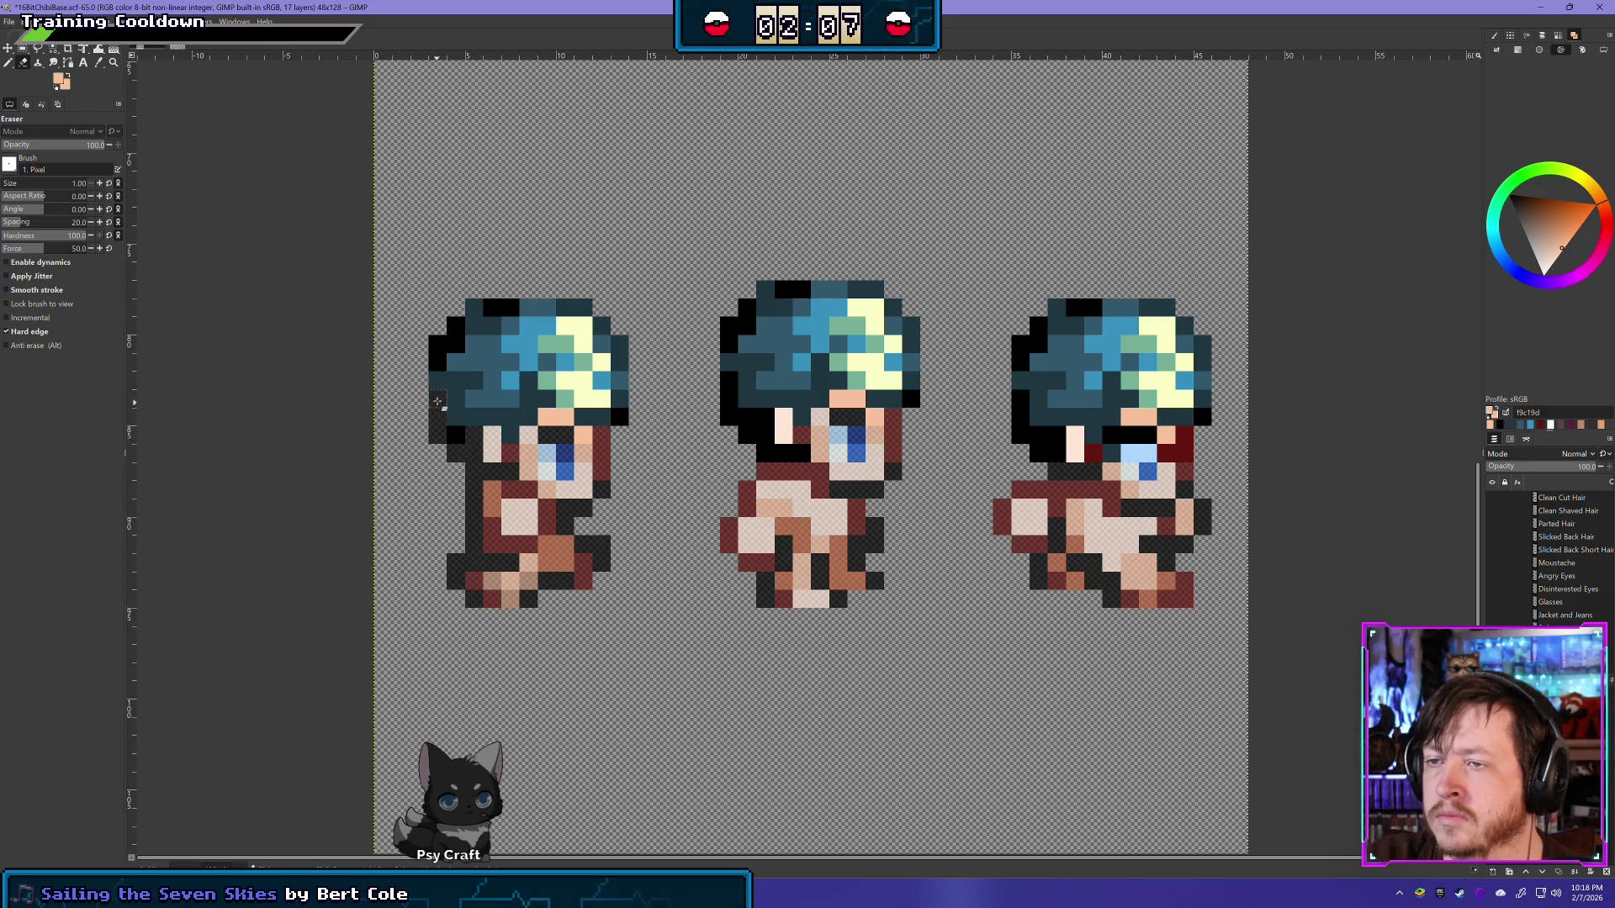
pyautogui.moveTo(725, 388)
pyautogui.mouseDown()
pyautogui.moveTo(743, 434)
pyautogui.moveTo(783, 418)
pyautogui.mouseUp()
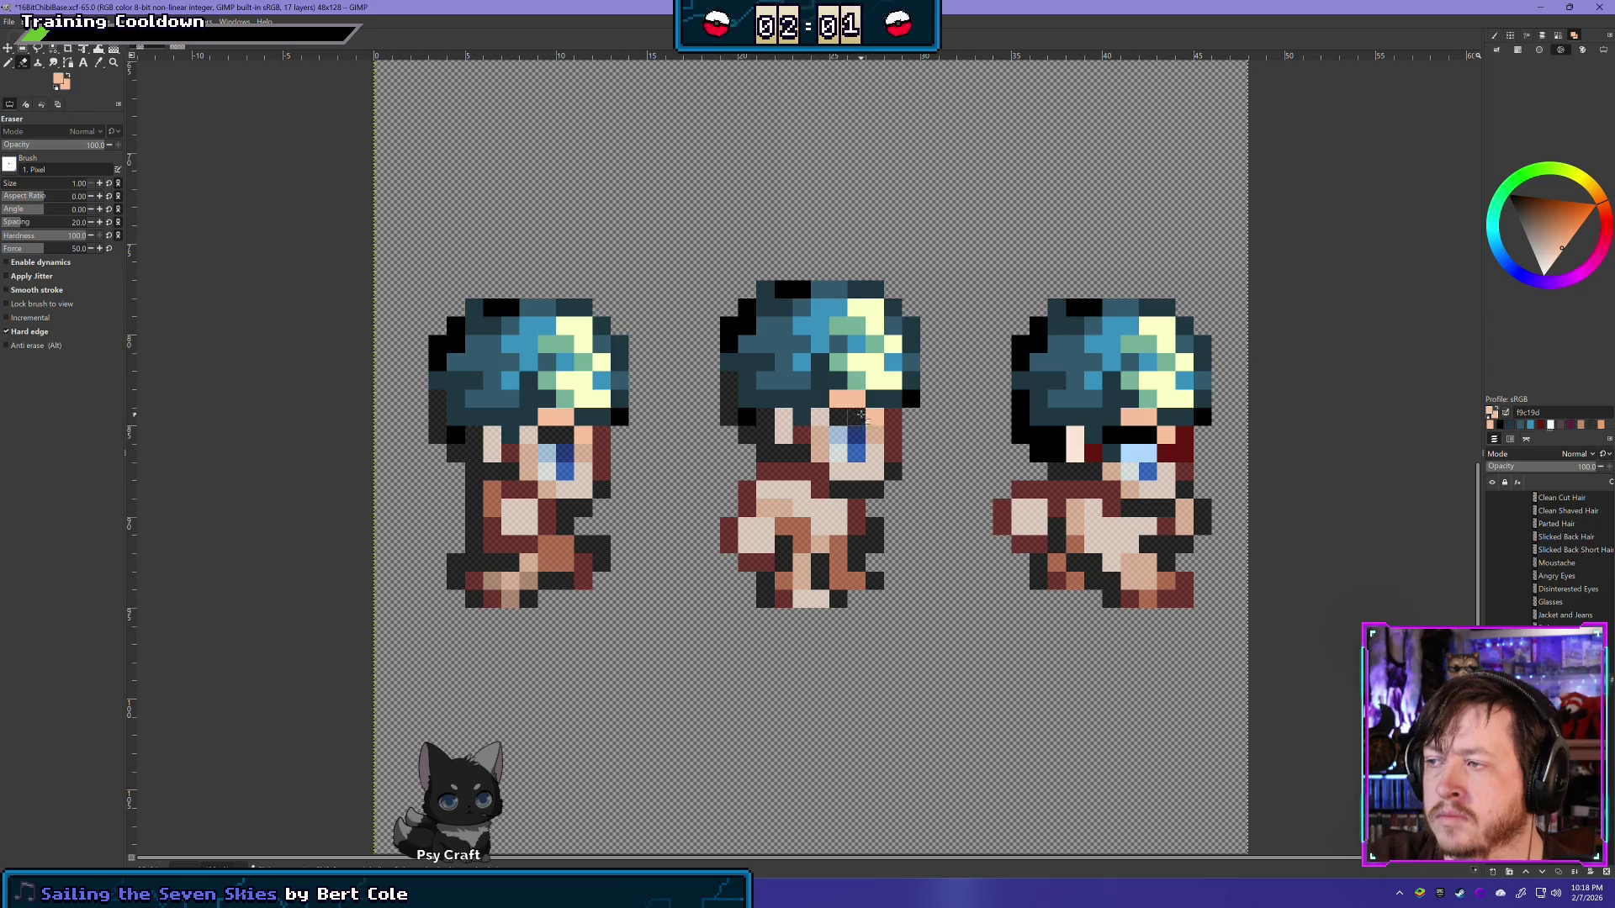
# Step: Erase the remaining glasses and edge pixels on the right sprite's face
pyautogui.scroll(1, 747, 559)
pyautogui.hscroll(4, 747, 560)
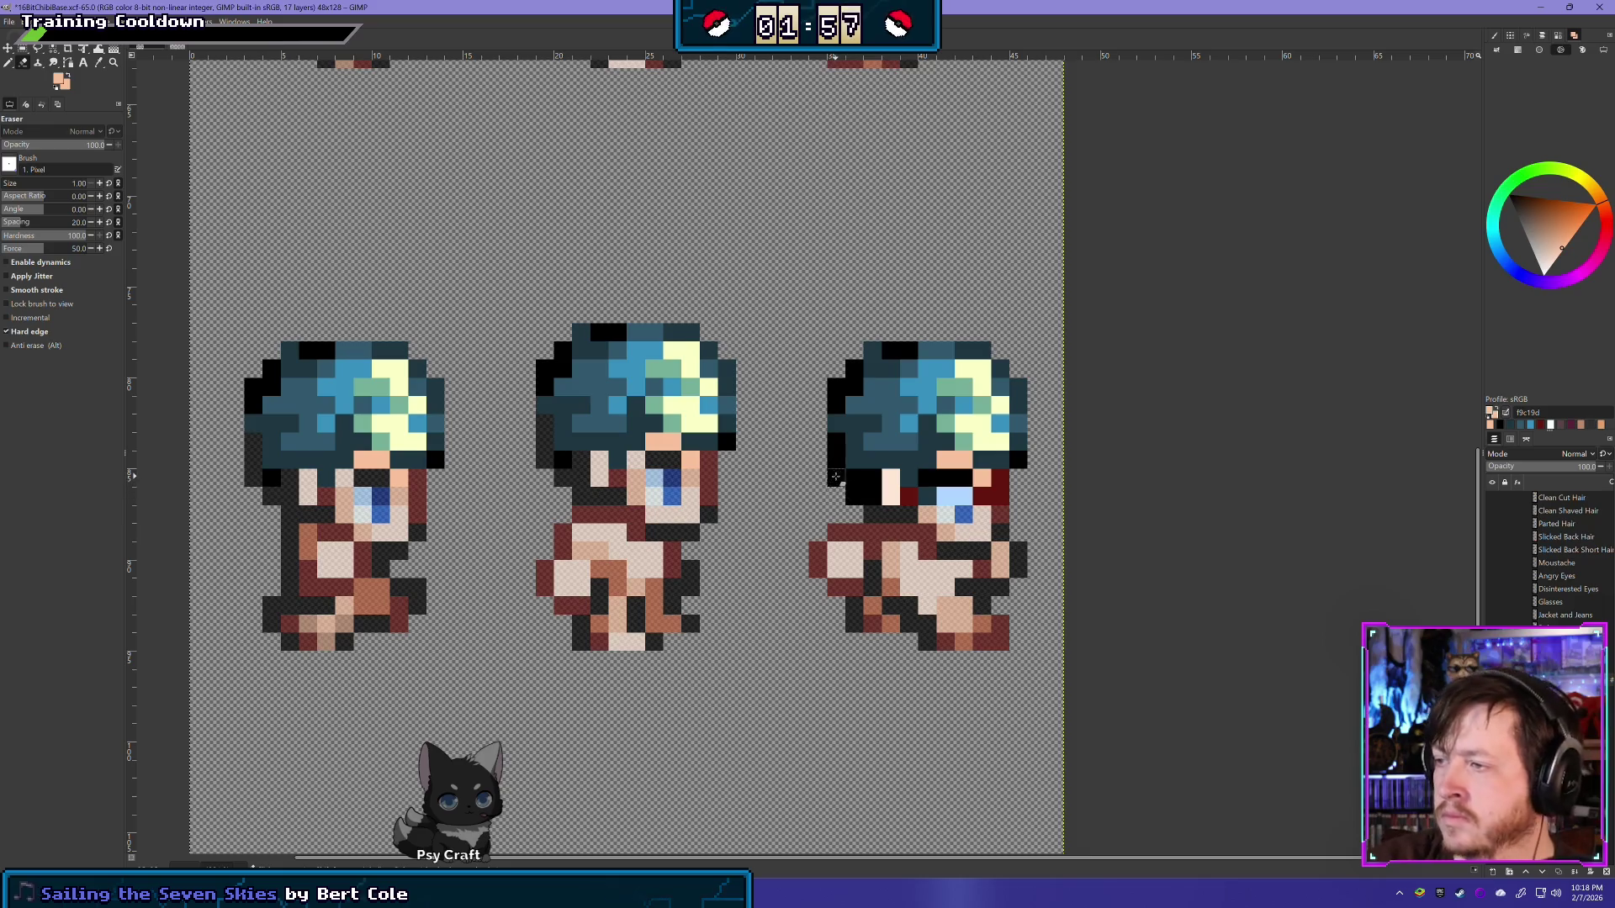
pyautogui.click(836, 477)
pyautogui.click(854, 496)
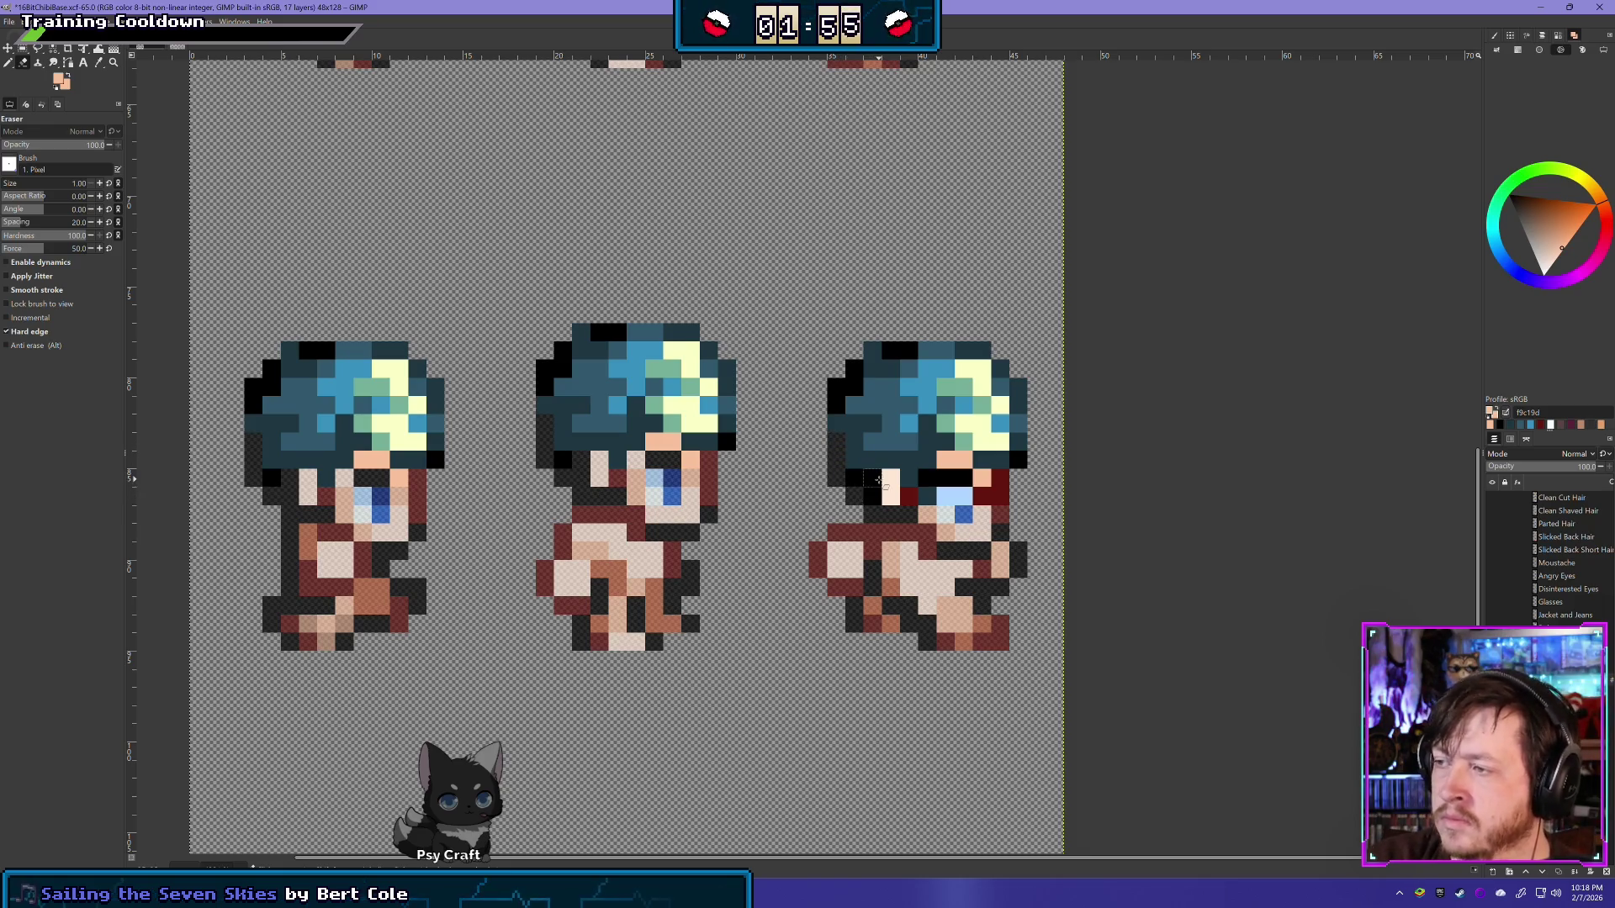
pyautogui.moveTo(890, 496)
pyautogui.mouseDown()
pyautogui.moveTo(891, 477)
pyautogui.moveTo(986, 487)
pyautogui.mouseUp()
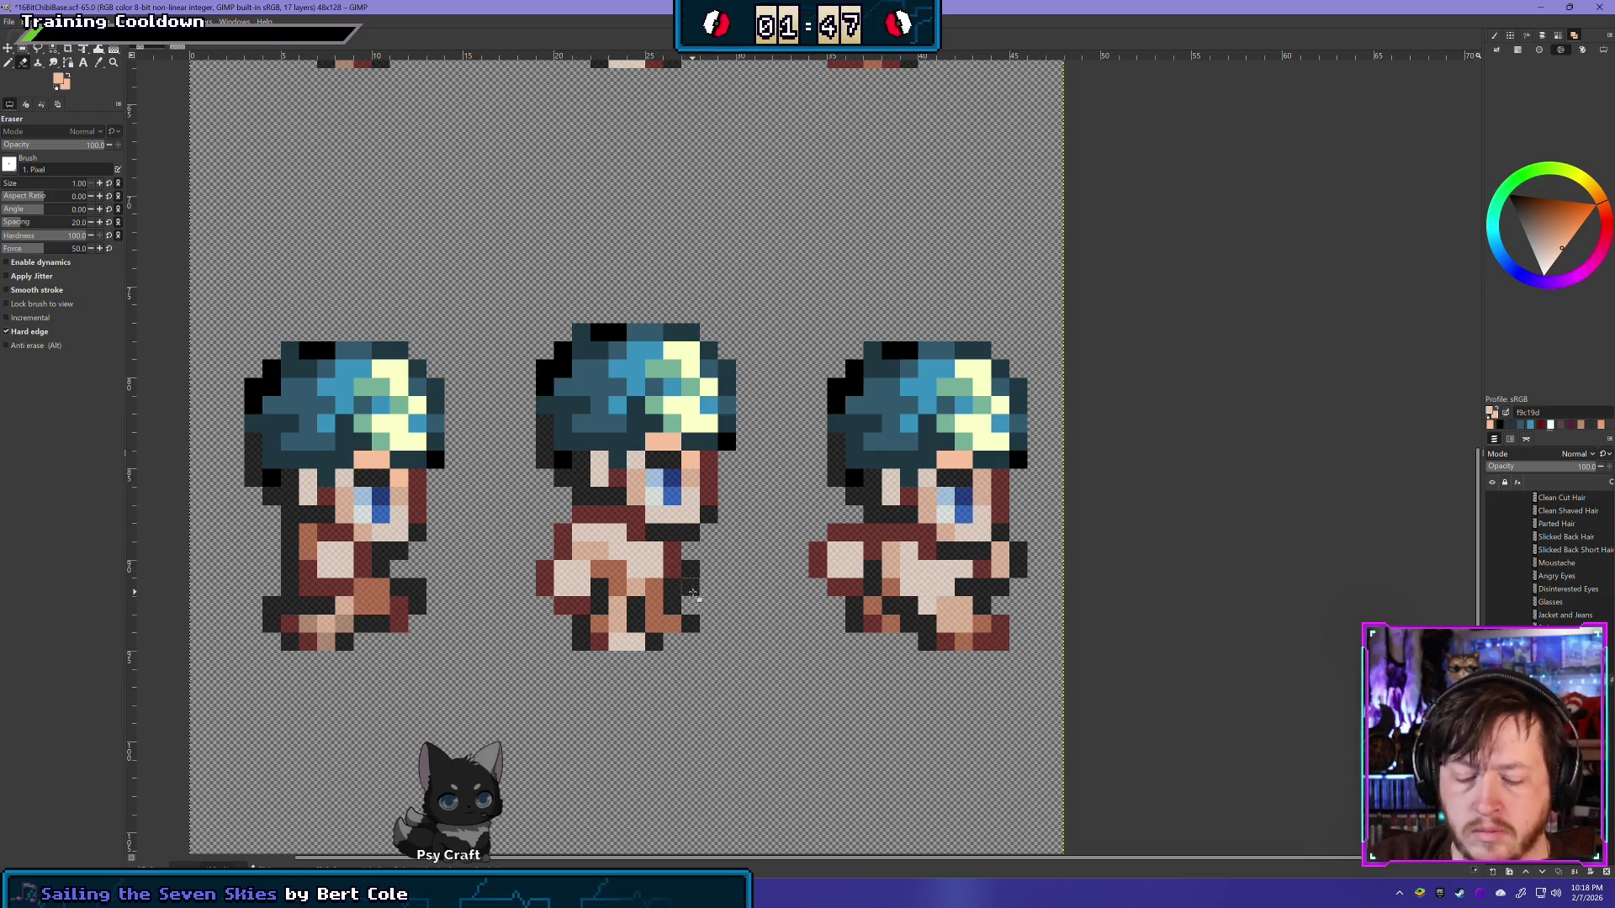
pyautogui.press('n')
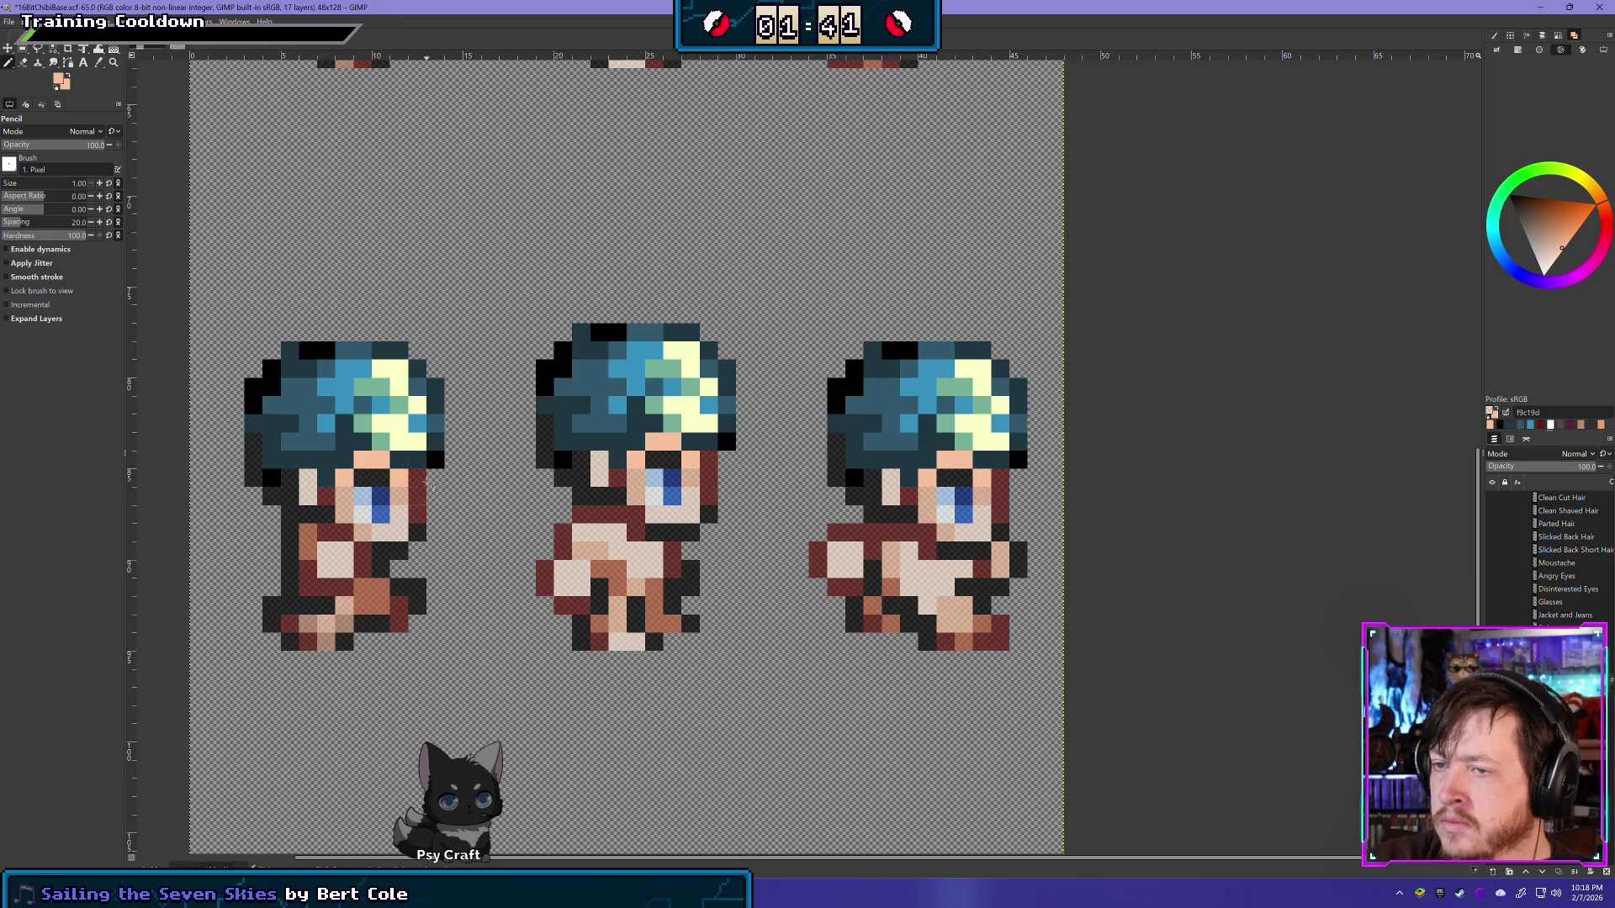
pyautogui.scroll(-2, 749, 618)
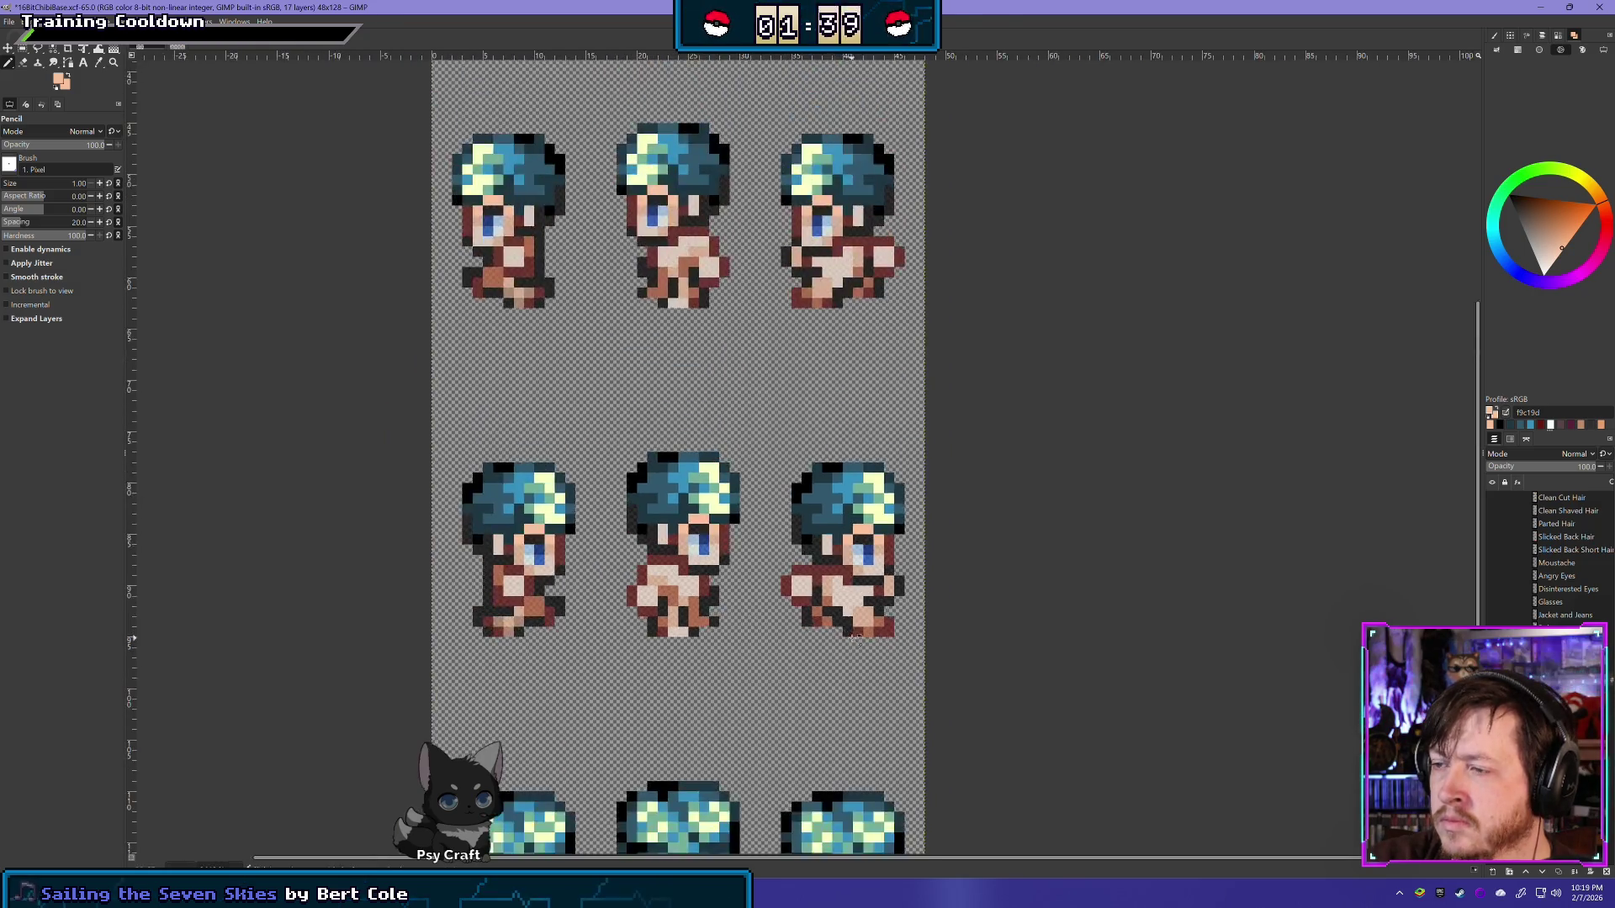
# Step: Rectangle-select the shirt area across the back-facing row, delete it, and deselect
pyautogui.scroll(-1, 799, 639)
pyautogui.scroll(1, 858, 662)
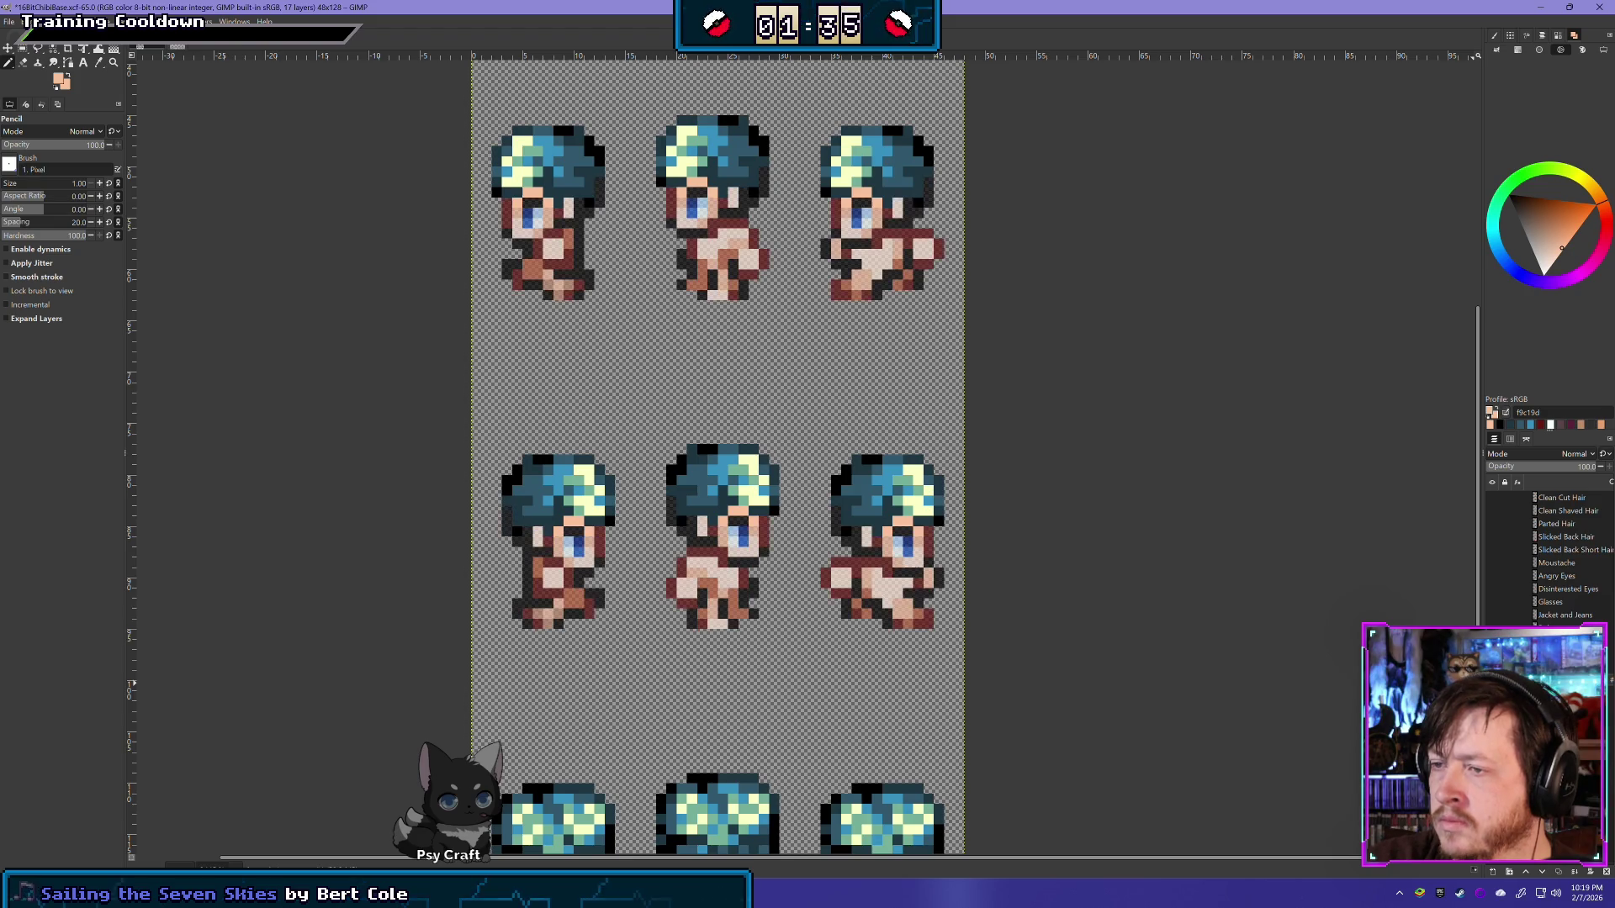
pyautogui.scroll(-2, 772, 682)
pyautogui.scroll(-4, 757, 673)
pyautogui.scroll(2, 721, 652)
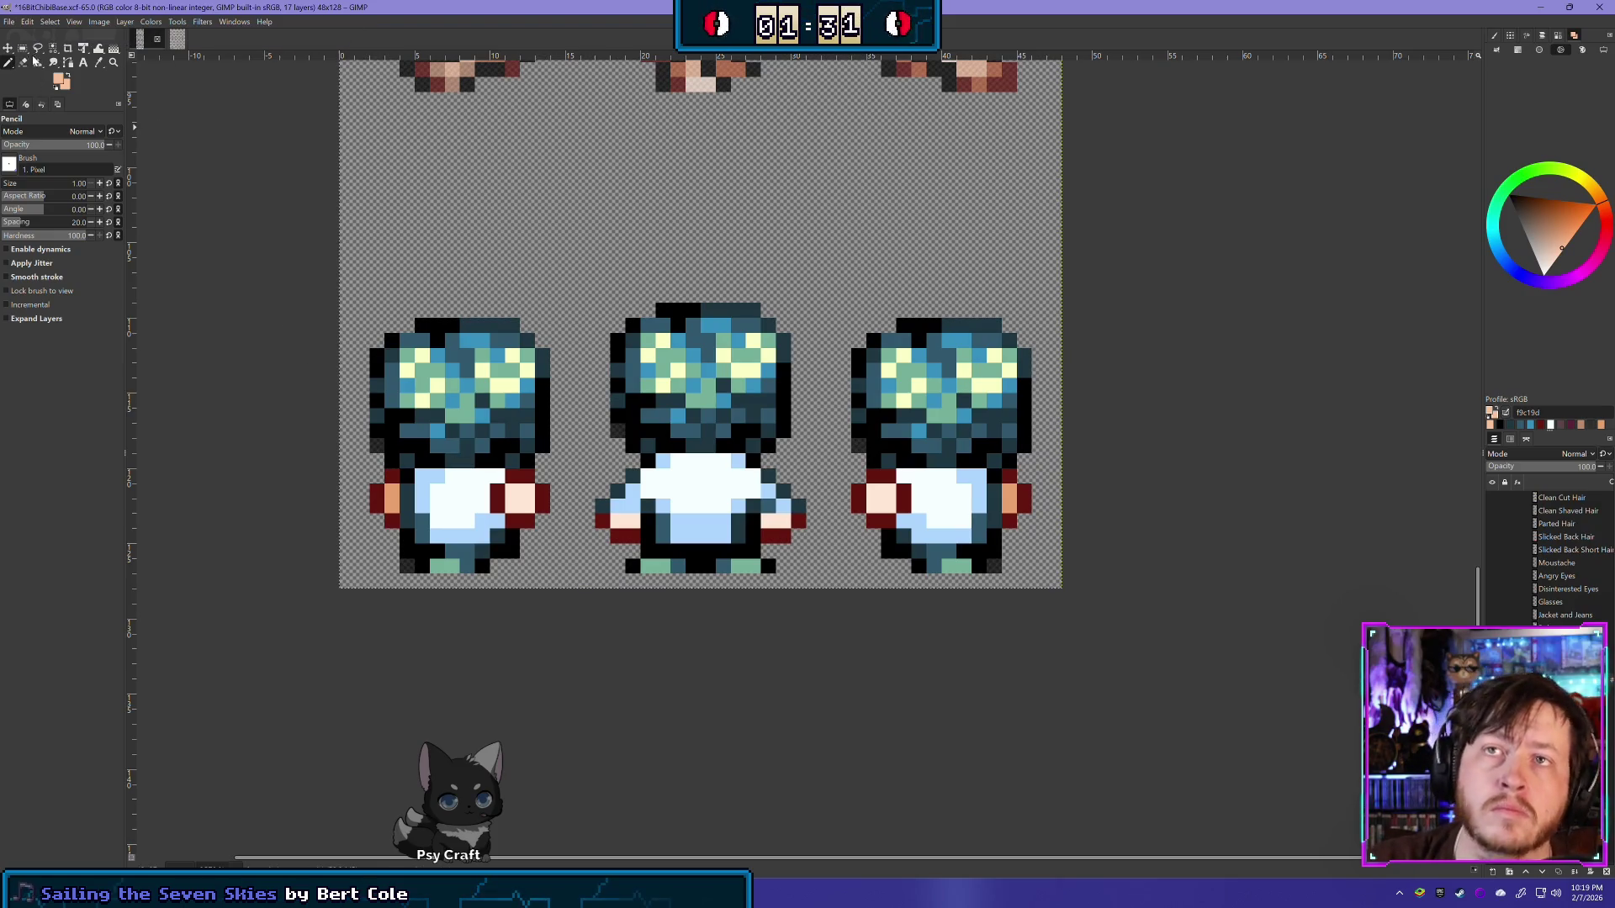
pyautogui.click(23, 48)
pyautogui.moveTo(281, 602); pyautogui.dragTo(1061, 469)
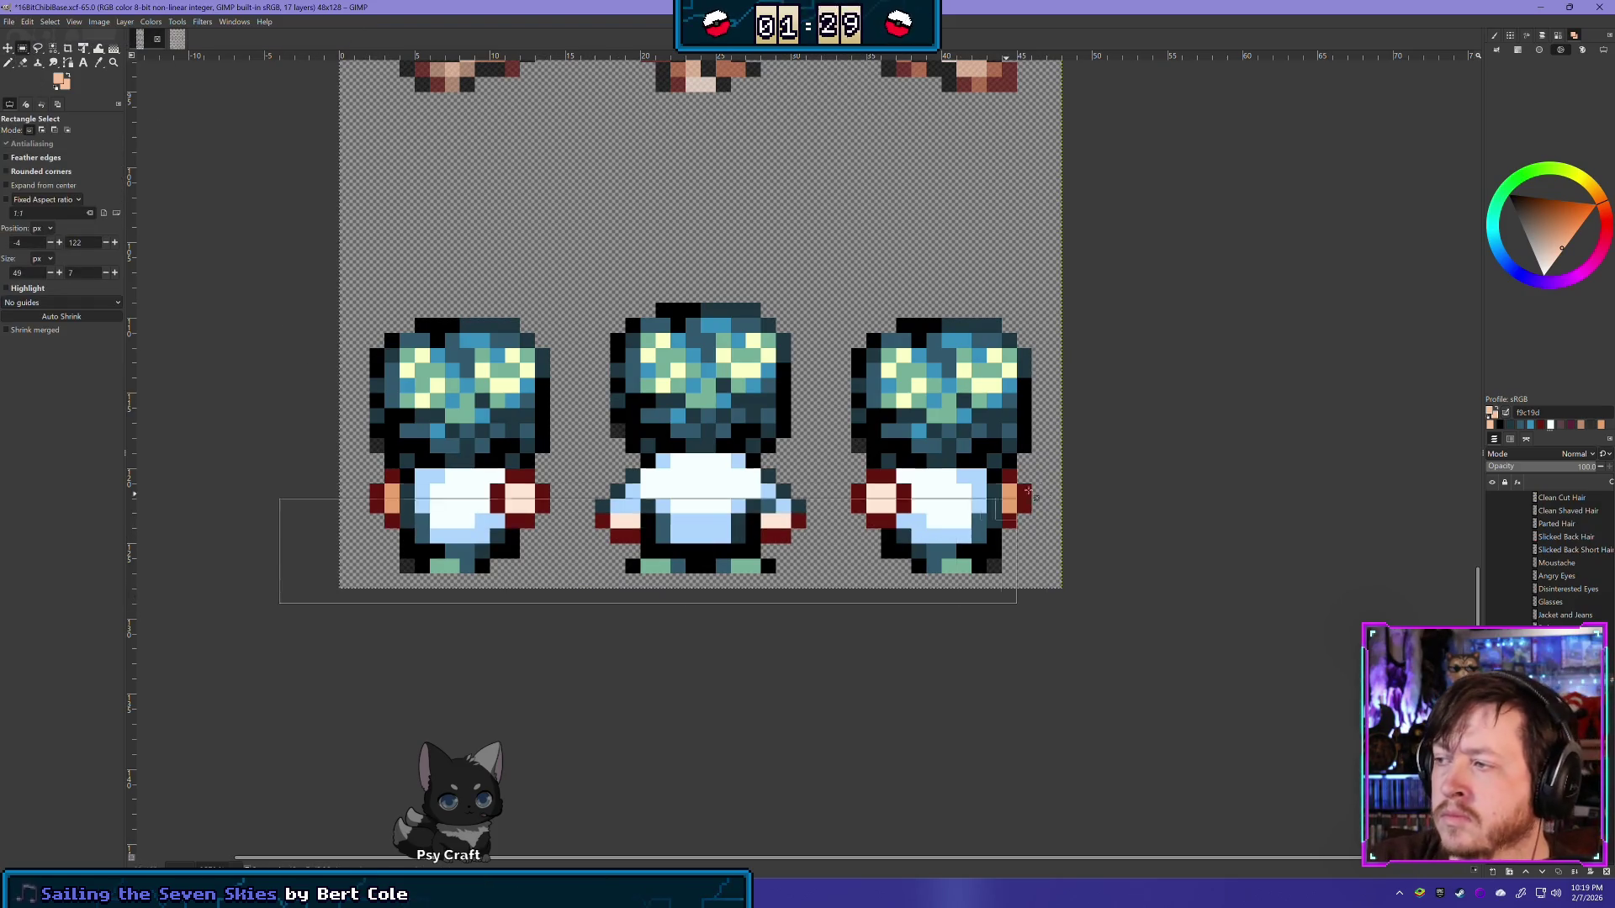
pyautogui.press('Delete')
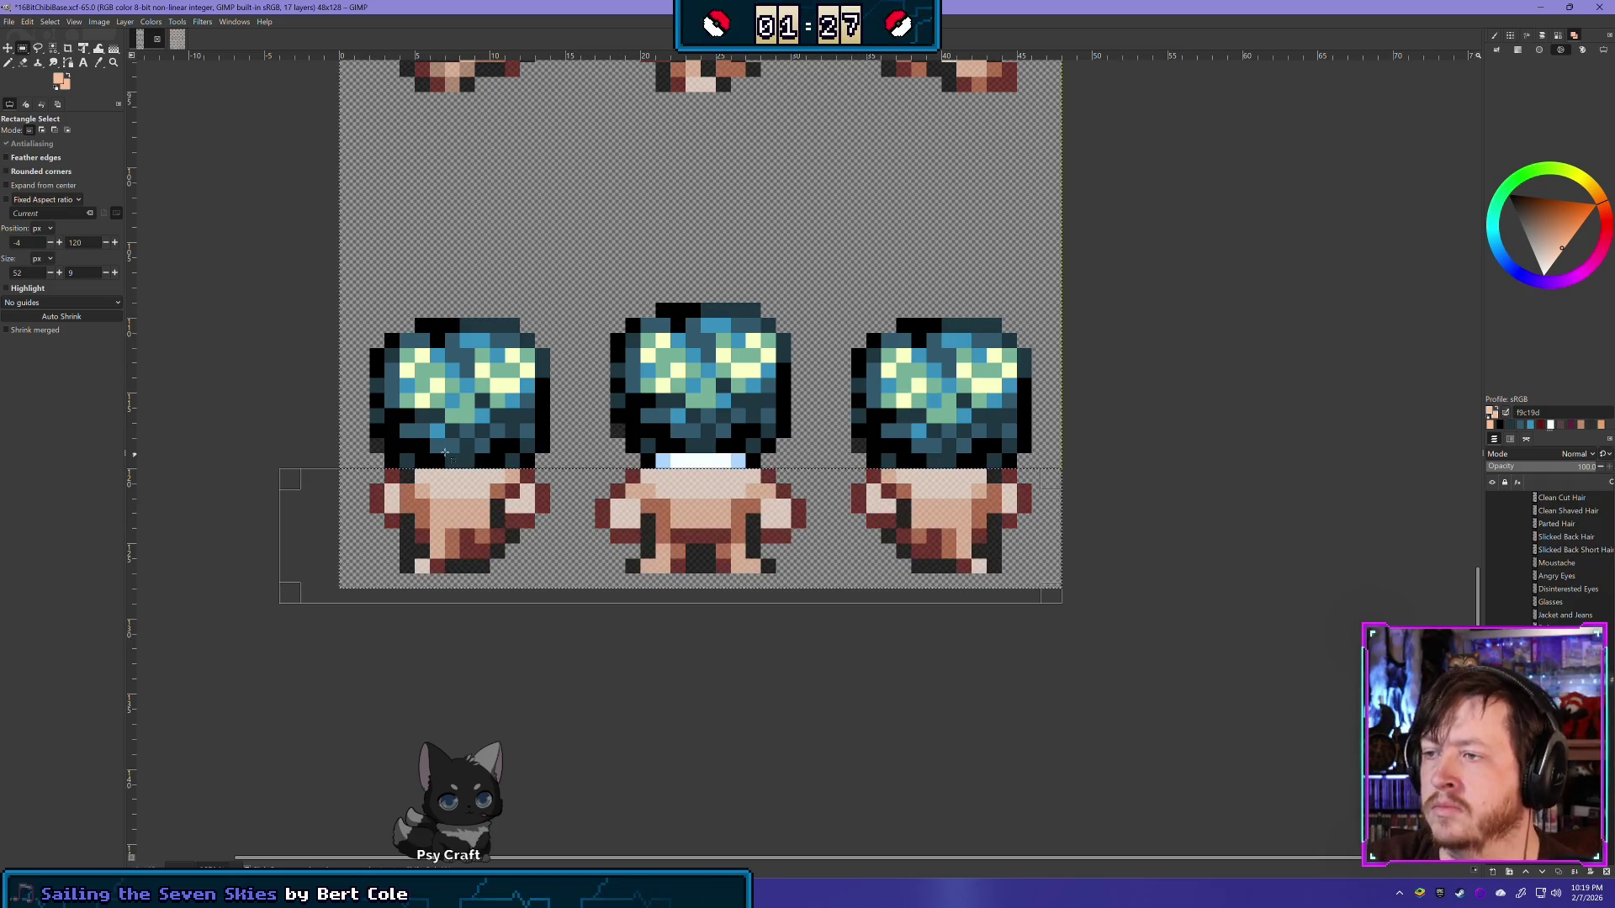
pyautogui.click(298, 331)
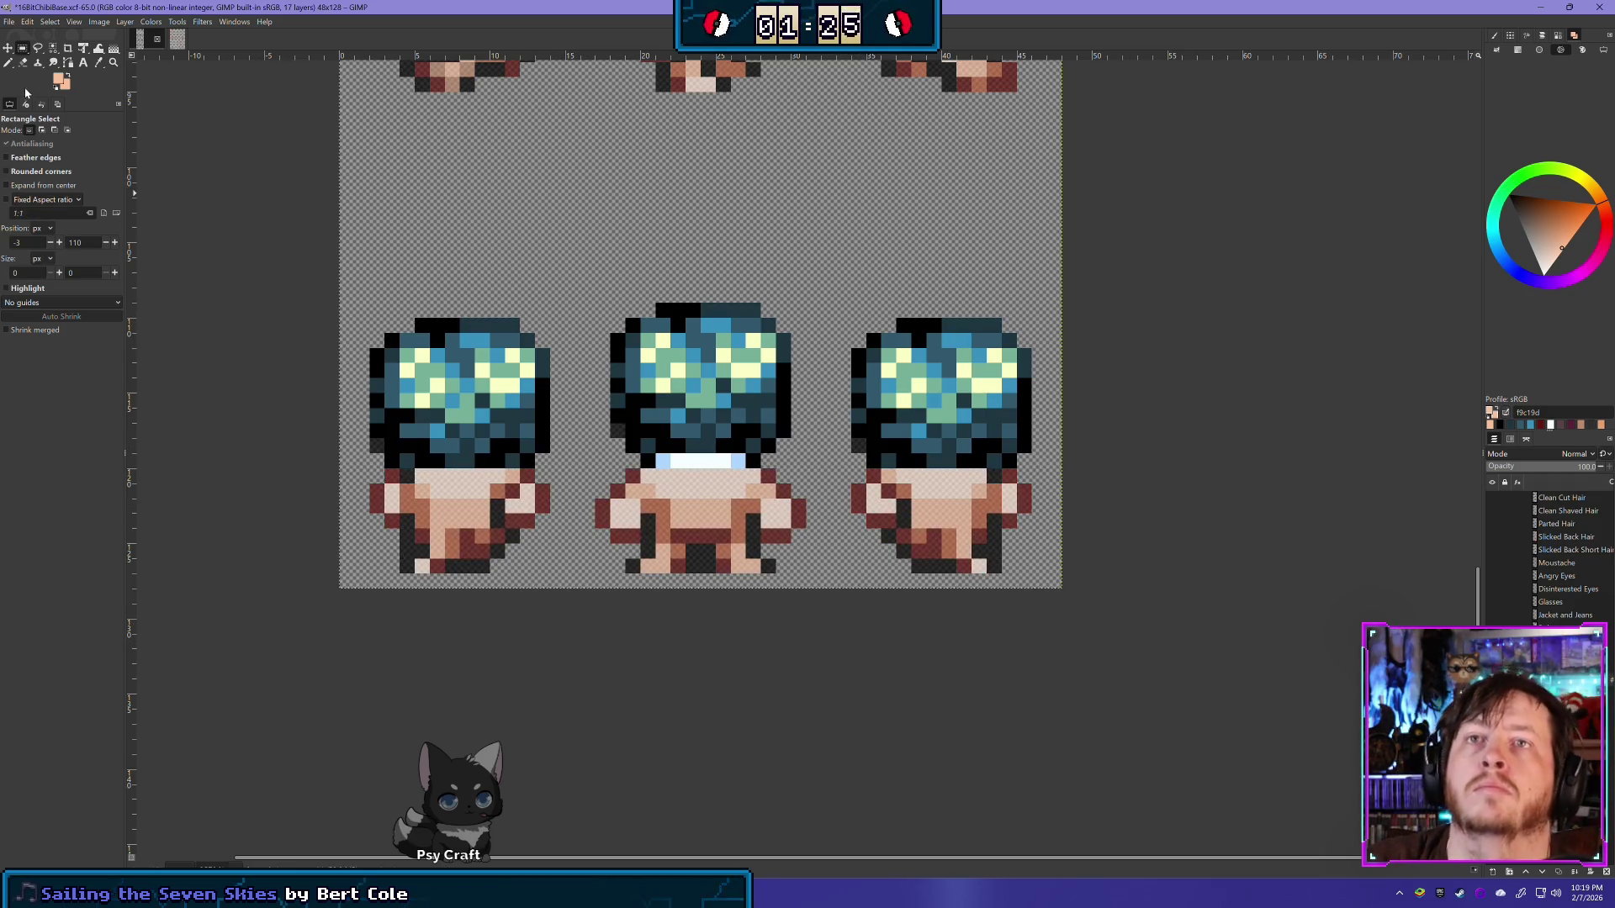
# Step: Erase the middle sprite's collar line, toggle the hair layer to check, then undo
pyautogui.hotkey('shift', 'e')
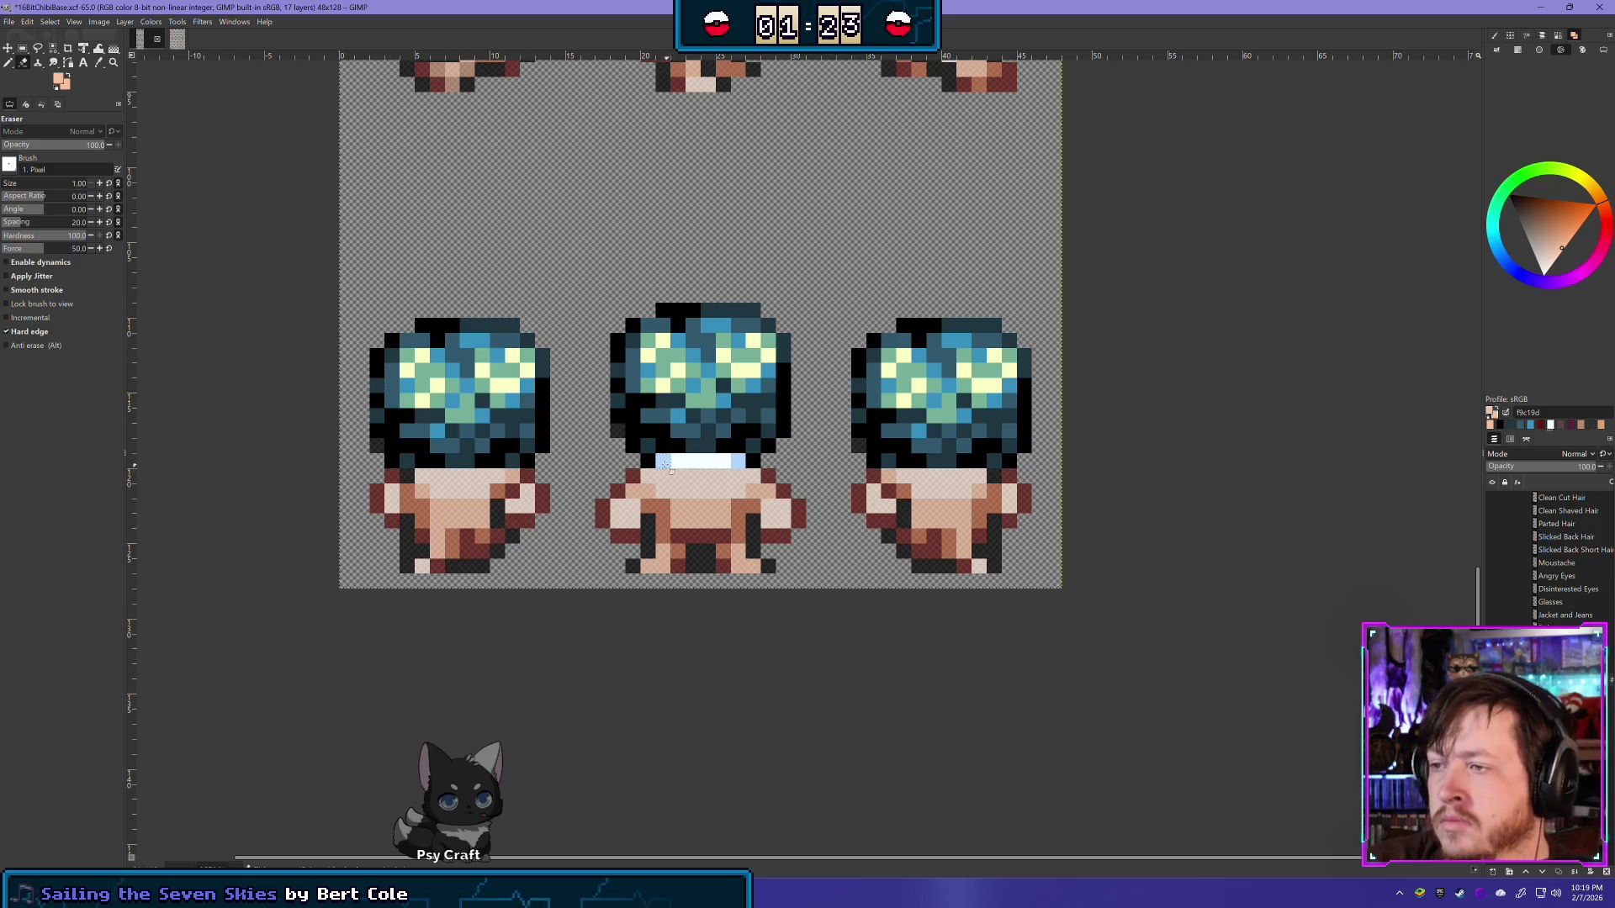
pyautogui.moveTo(652, 463); pyautogui.dragTo(744, 462)
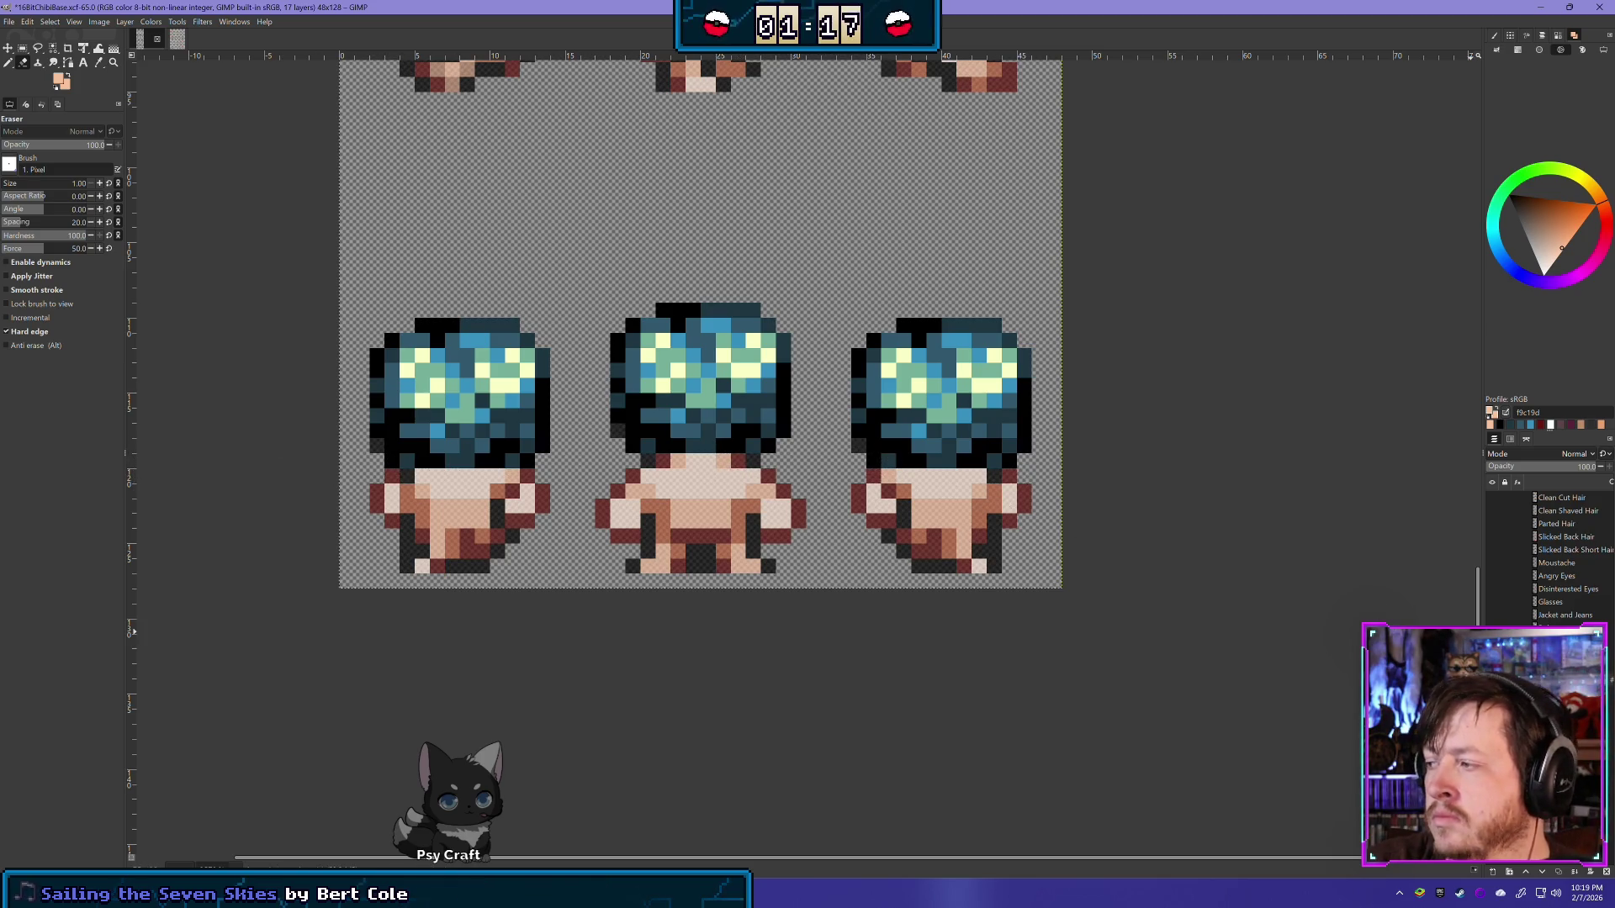
pyautogui.click(1492, 630)
pyautogui.click(1492, 630)
pyautogui.click(1492, 631)
pyautogui.click(1492, 631)
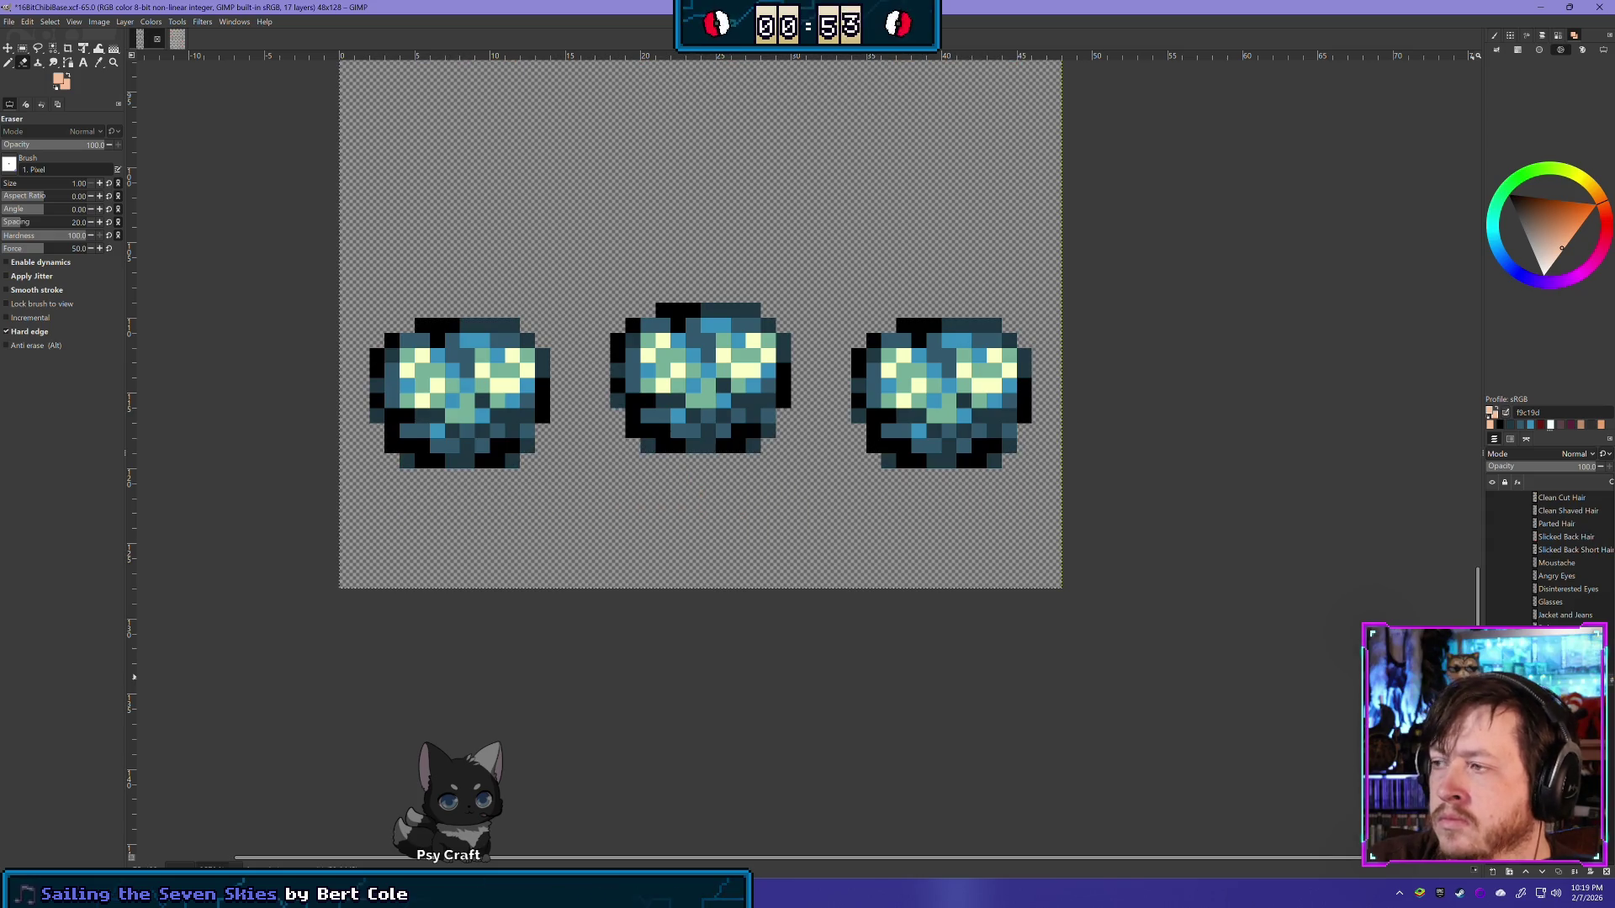
pyautogui.hotkey('ctrl', 'z')
pyautogui.scroll(-2, 799, 326)
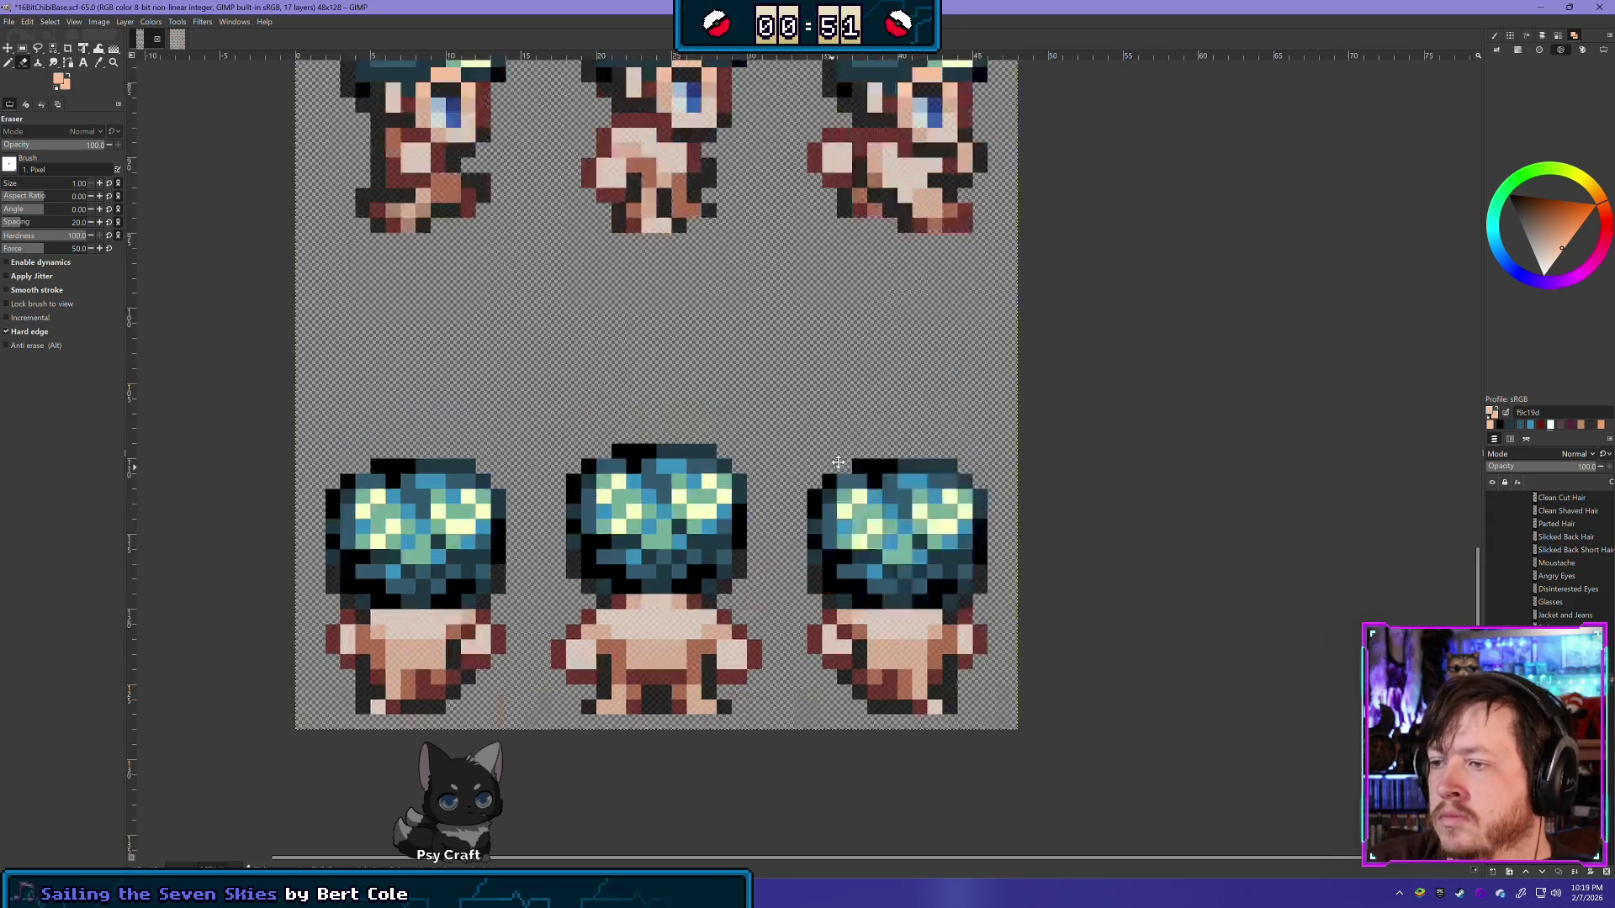
# Step: Move the Parted Short Hair layer up beside Parted Hair and make it visible
pyautogui.scroll(-2, 800, 327)
pyautogui.scroll(-2, 800, 326)
pyautogui.moveTo(800, 326); pyautogui.dragTo(817, 407)
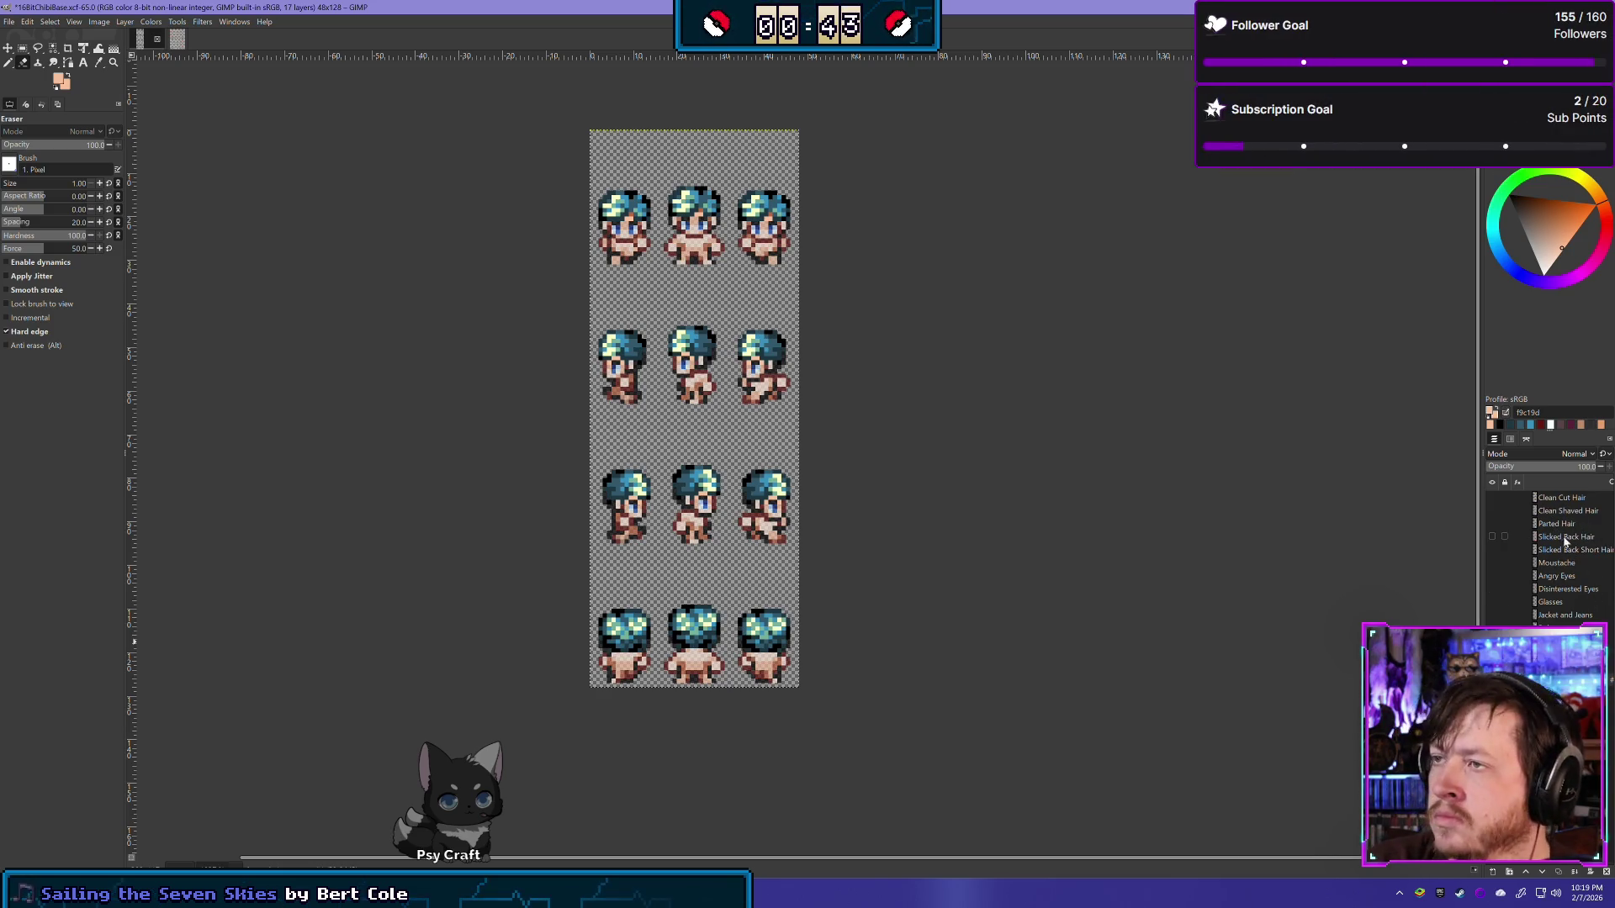
pyautogui.click(1492, 526)
pyautogui.click(1492, 526)
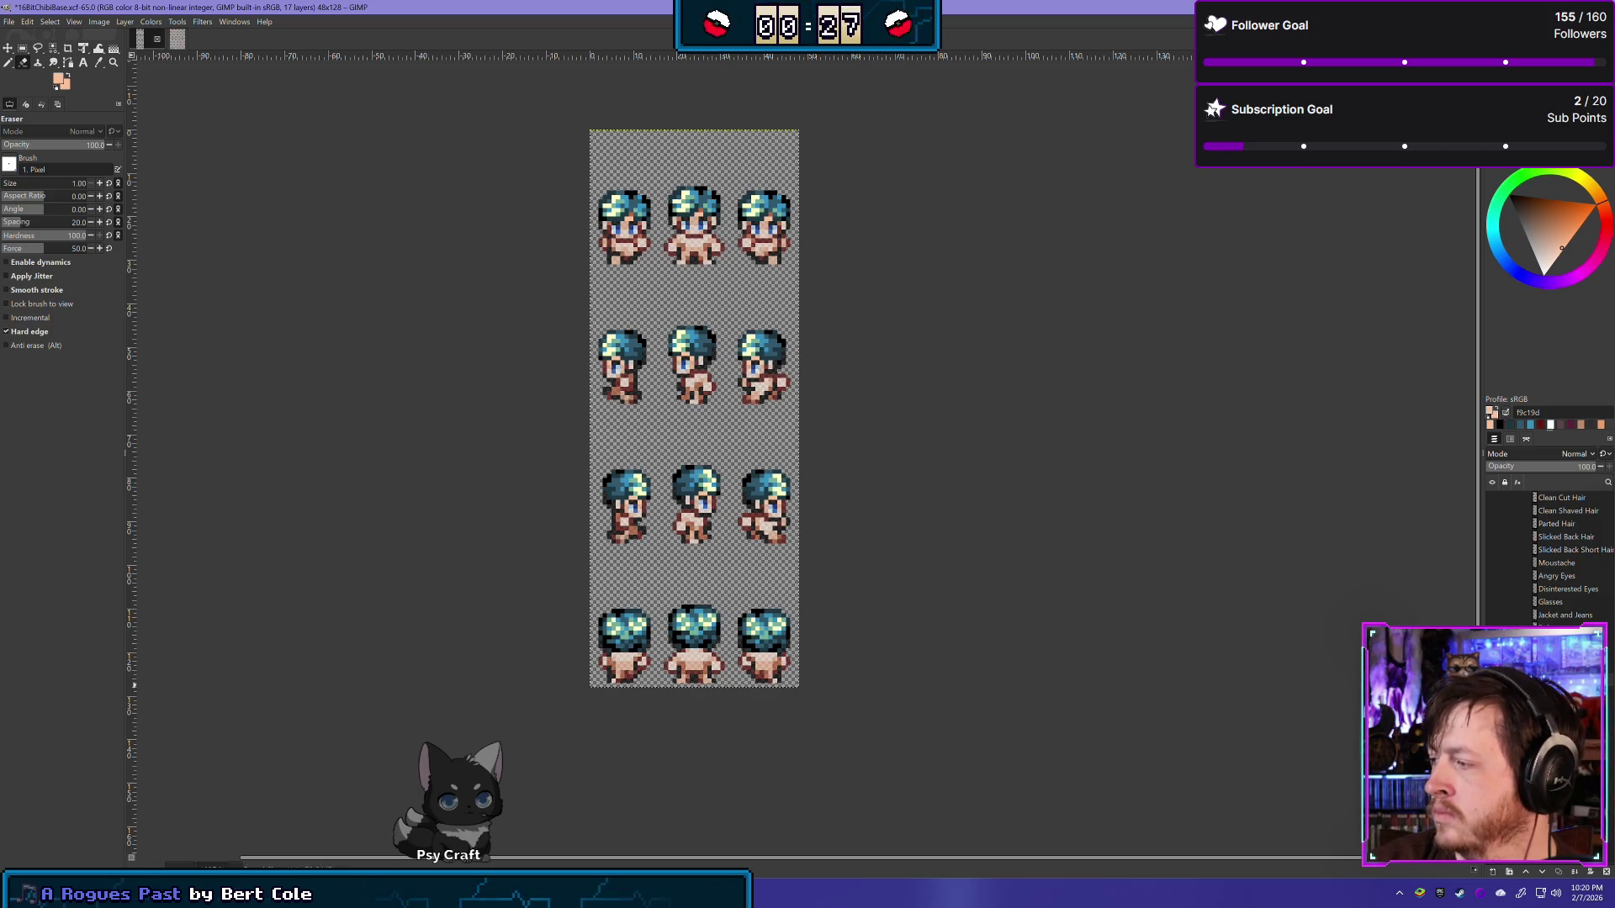
pyautogui.click(1492, 641)
pyautogui.moveTo(1552, 641); pyautogui.dragTo(1554, 537)
pyautogui.click(1492, 537)
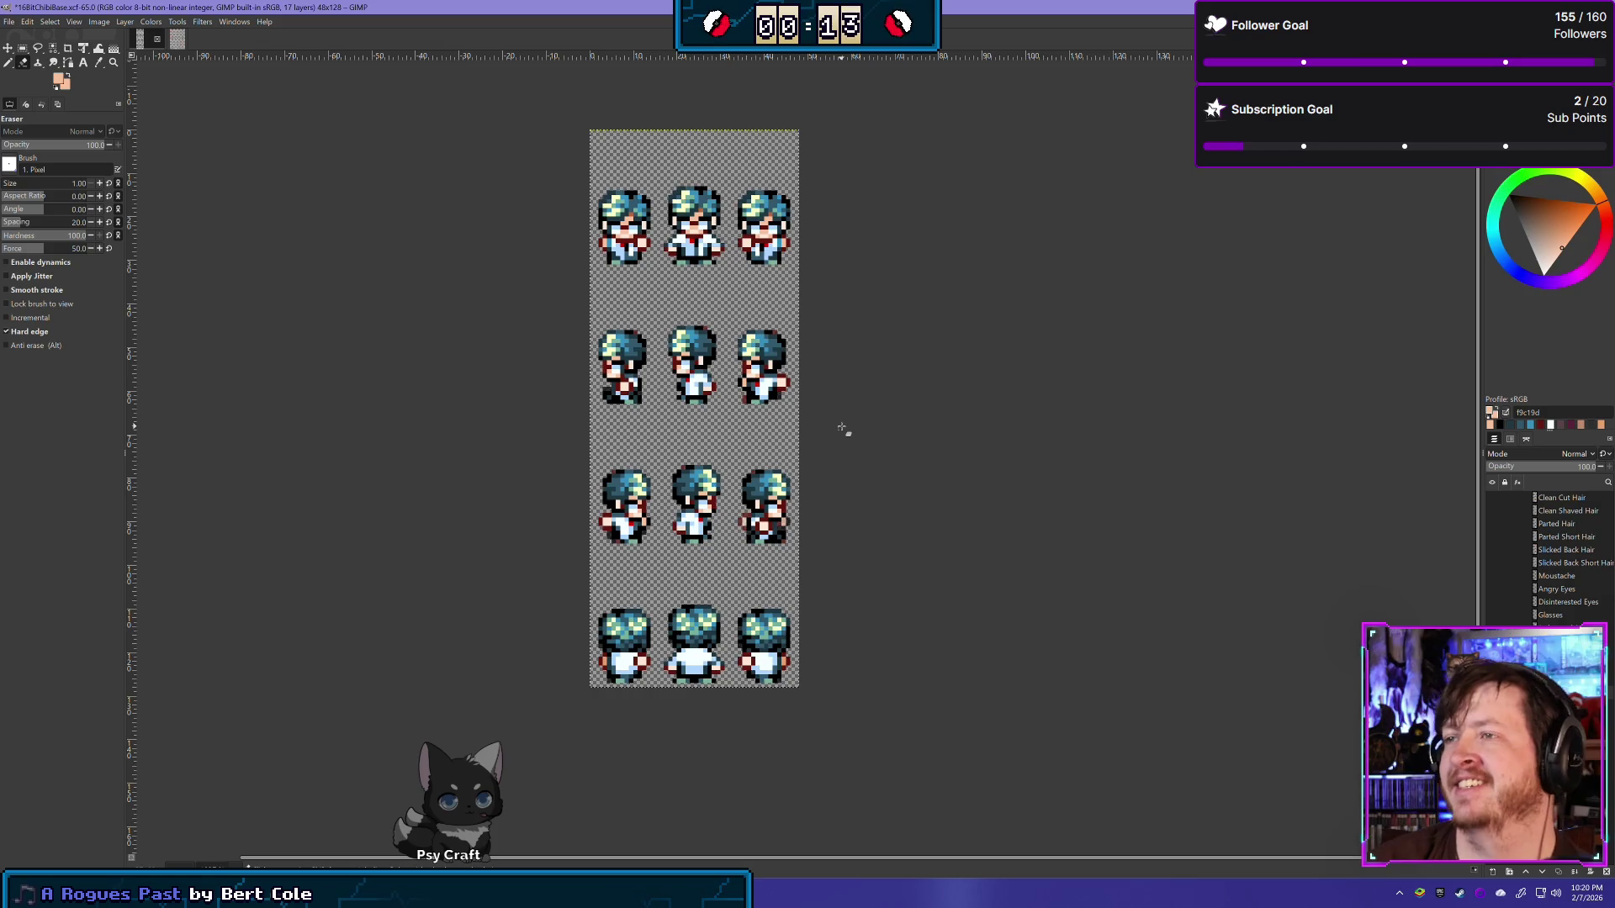
# Step: Zoom and pan around the full sprite sheet to inspect the base bodies, then zoom back in
pyautogui.keyDown('ctrl'); pyautogui.scroll(1, 701, 248); pyautogui.keyUp('ctrl')
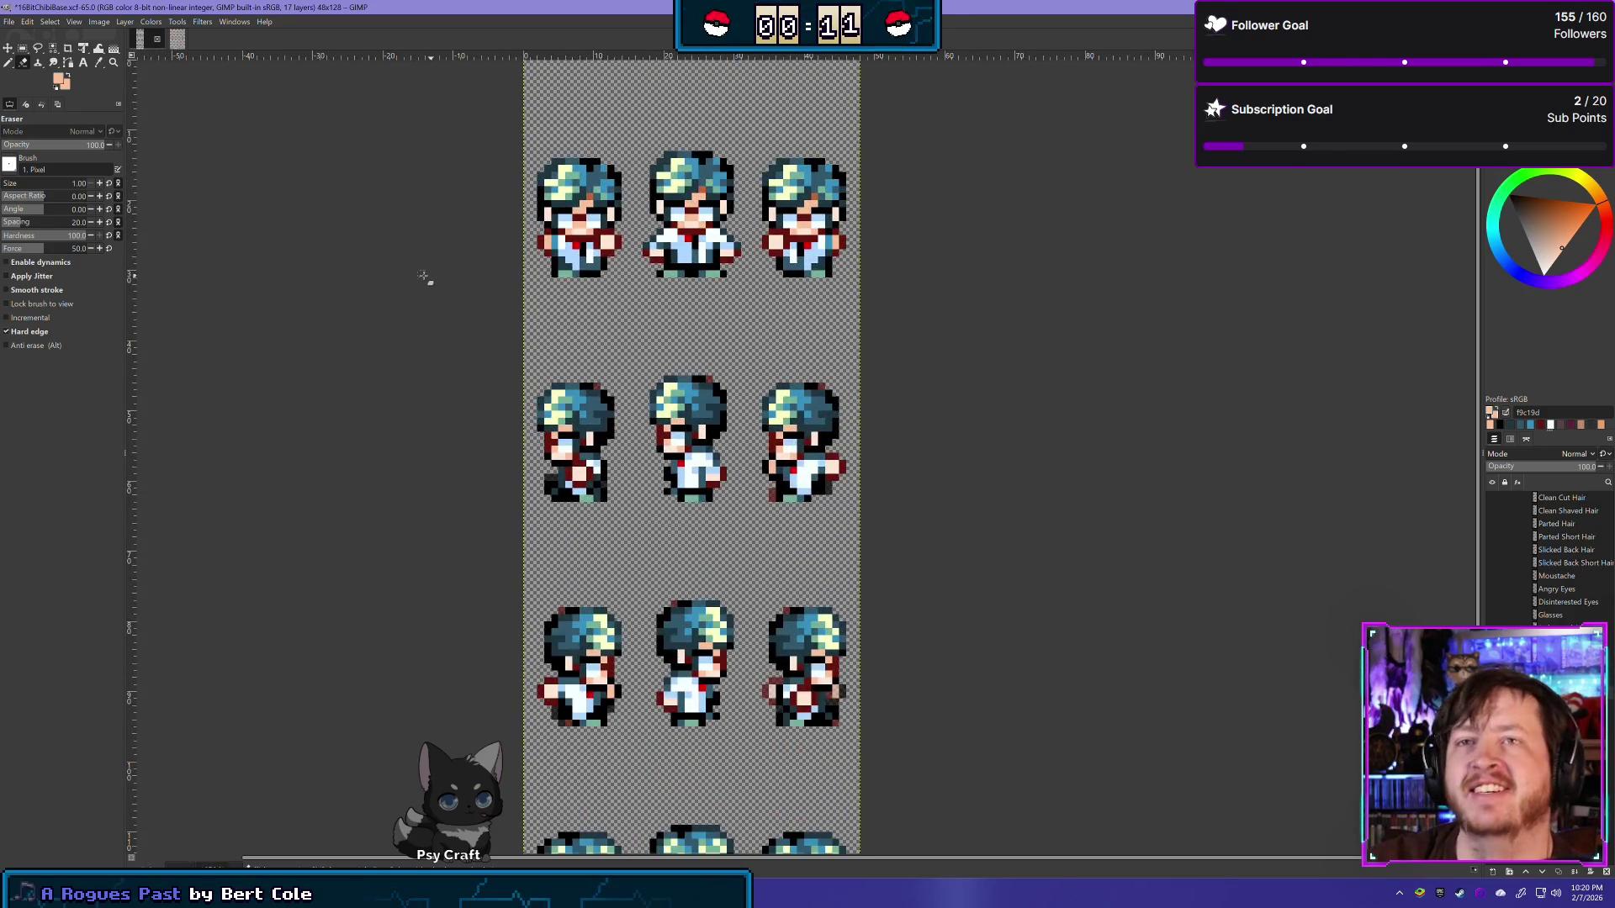
pyautogui.moveTo(423, 276); pyautogui.dragTo(480, 418)
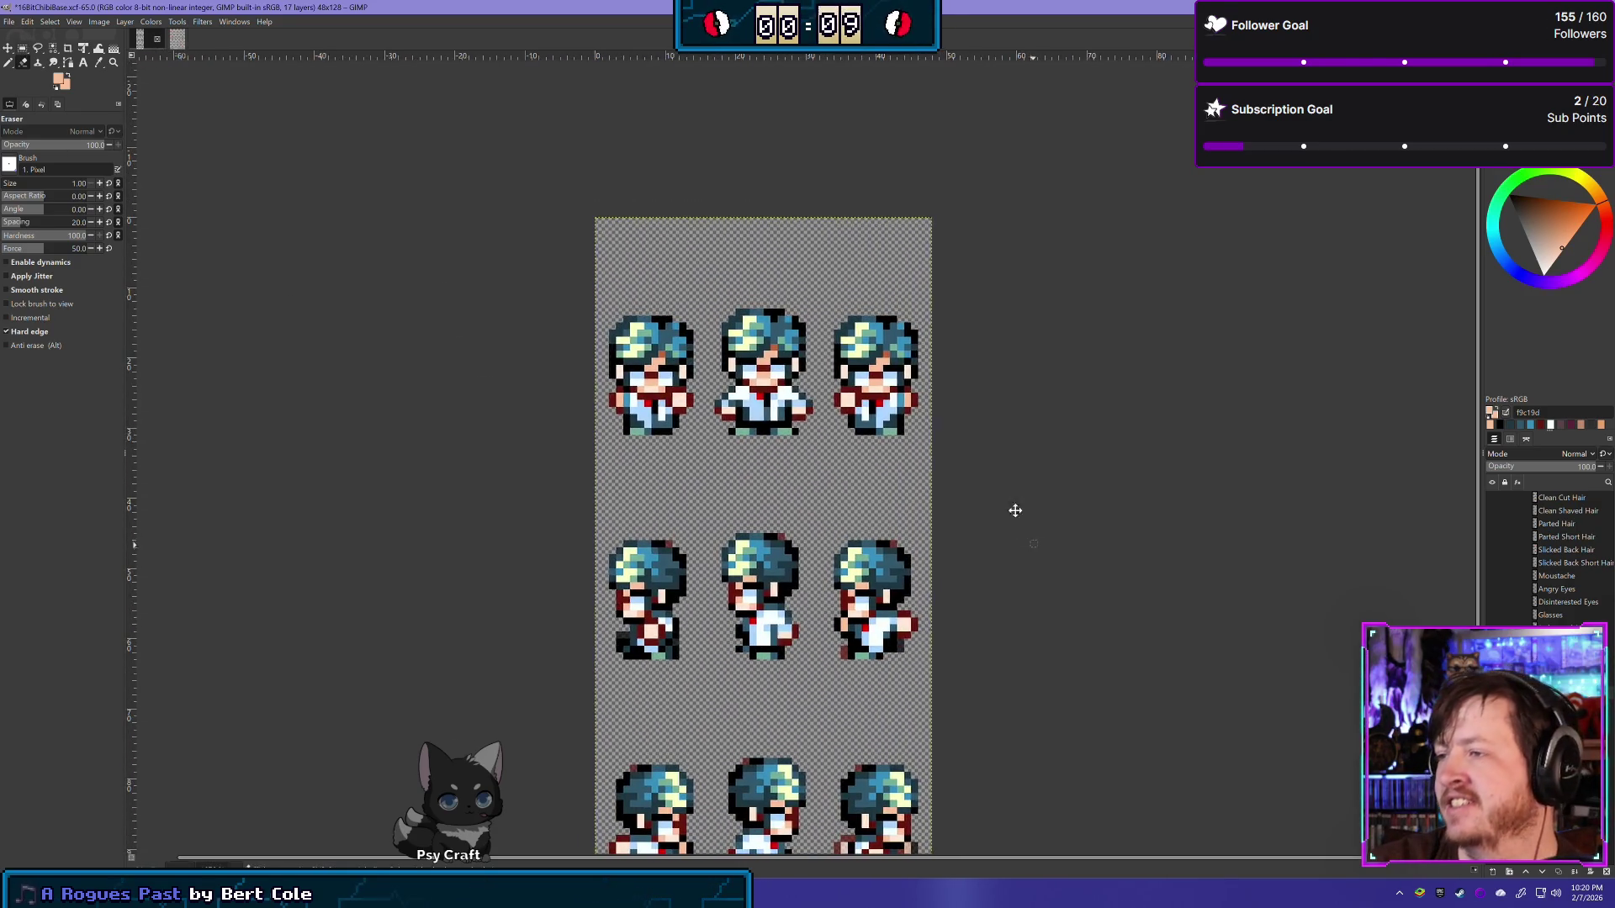
pyautogui.scroll(-3, 1012, 508)
pyautogui.keyDown('ctrl'); pyautogui.scroll(-1, 1093, 422); pyautogui.keyUp('ctrl')
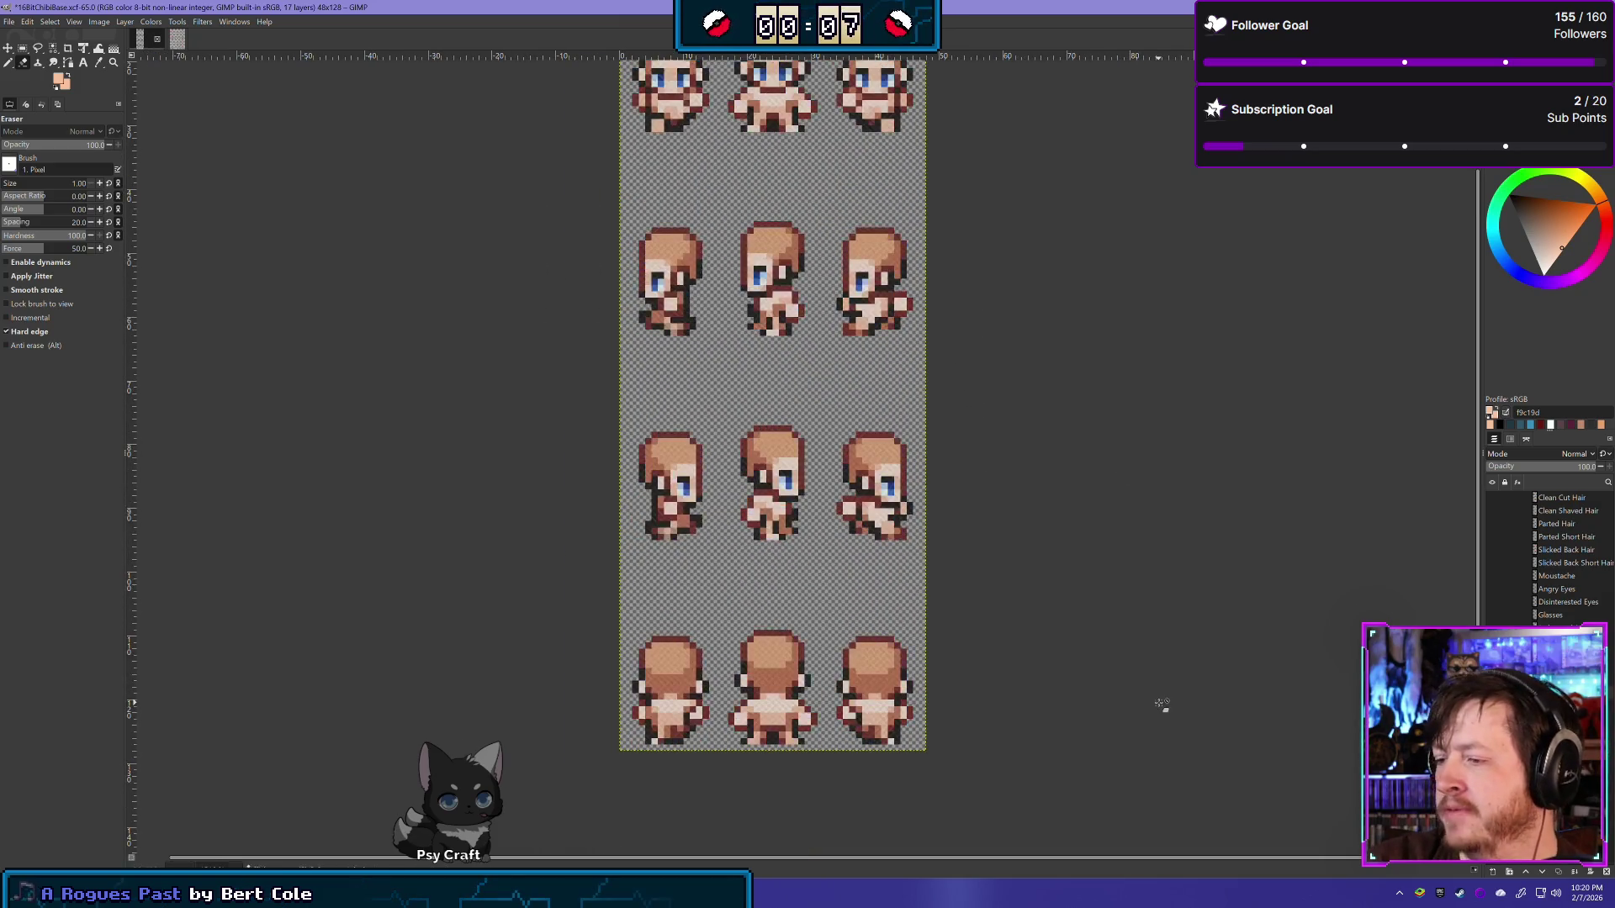
pyautogui.keyDown('ctrl'); pyautogui.scroll(-1, 1160, 706); pyautogui.keyUp('ctrl')
pyautogui.moveTo(1043, 740); pyautogui.dragTo(920, 427)
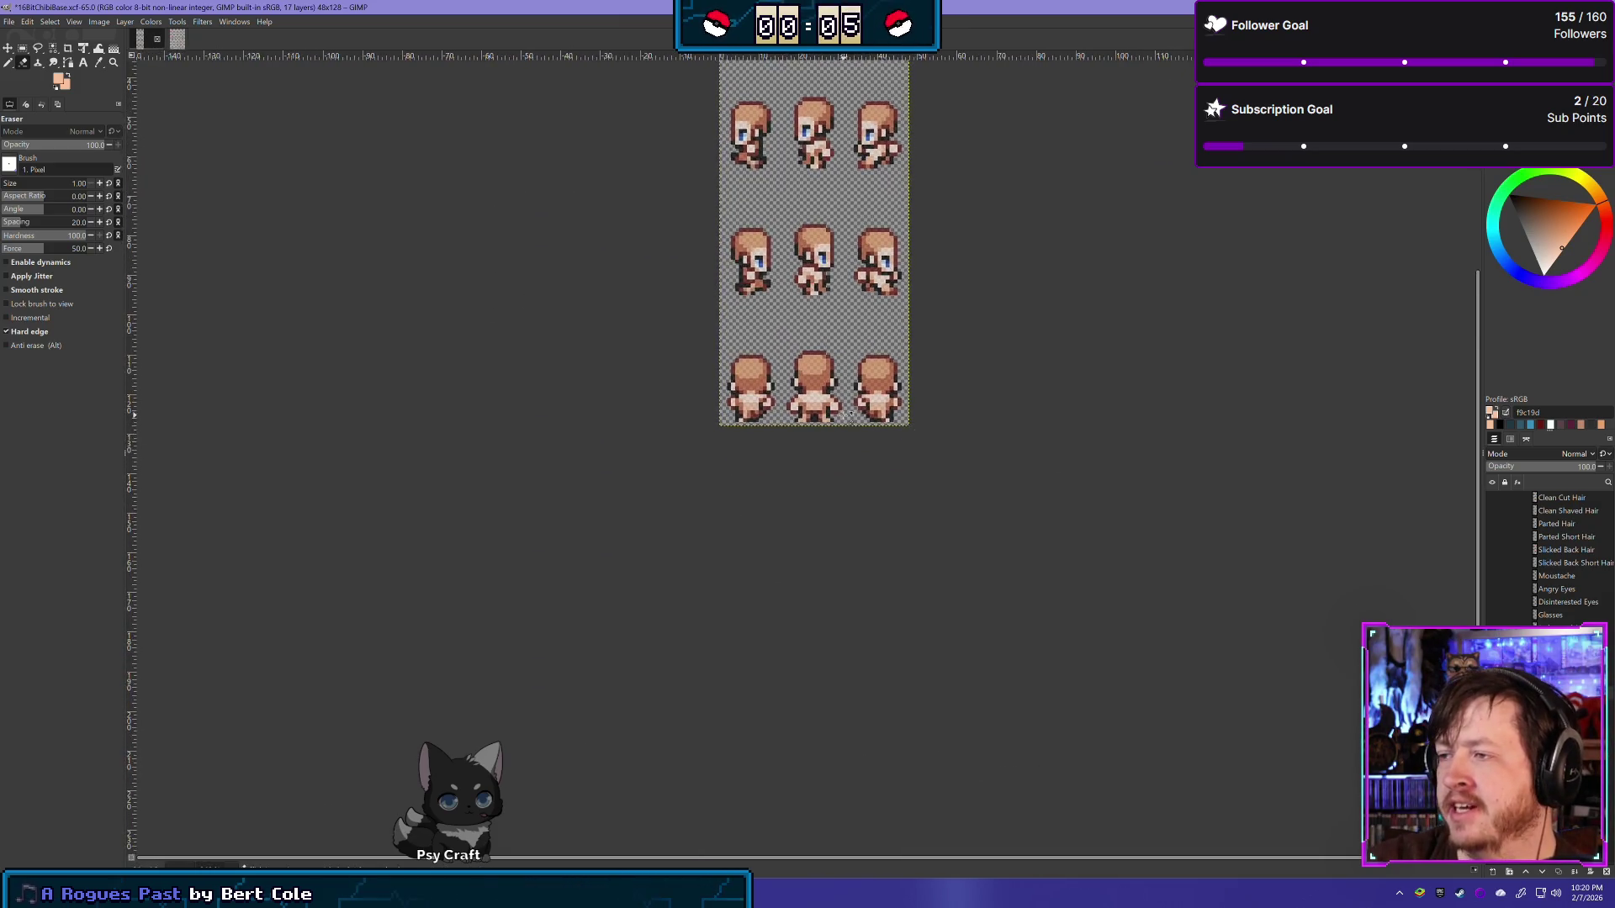
pyautogui.keyDown('ctrl'); pyautogui.scroll(1, 883, 497); pyautogui.keyUp('ctrl')
pyautogui.keyDown('ctrl'); pyautogui.scroll(1, 841, 488); pyautogui.keyUp('ctrl')
pyautogui.keyDown('ctrl'); pyautogui.scroll(2, 669, 465); pyautogui.keyUp('ctrl')
pyautogui.keyDown('ctrl'); pyautogui.scroll(2, 669, 465); pyautogui.keyUp('ctrl')
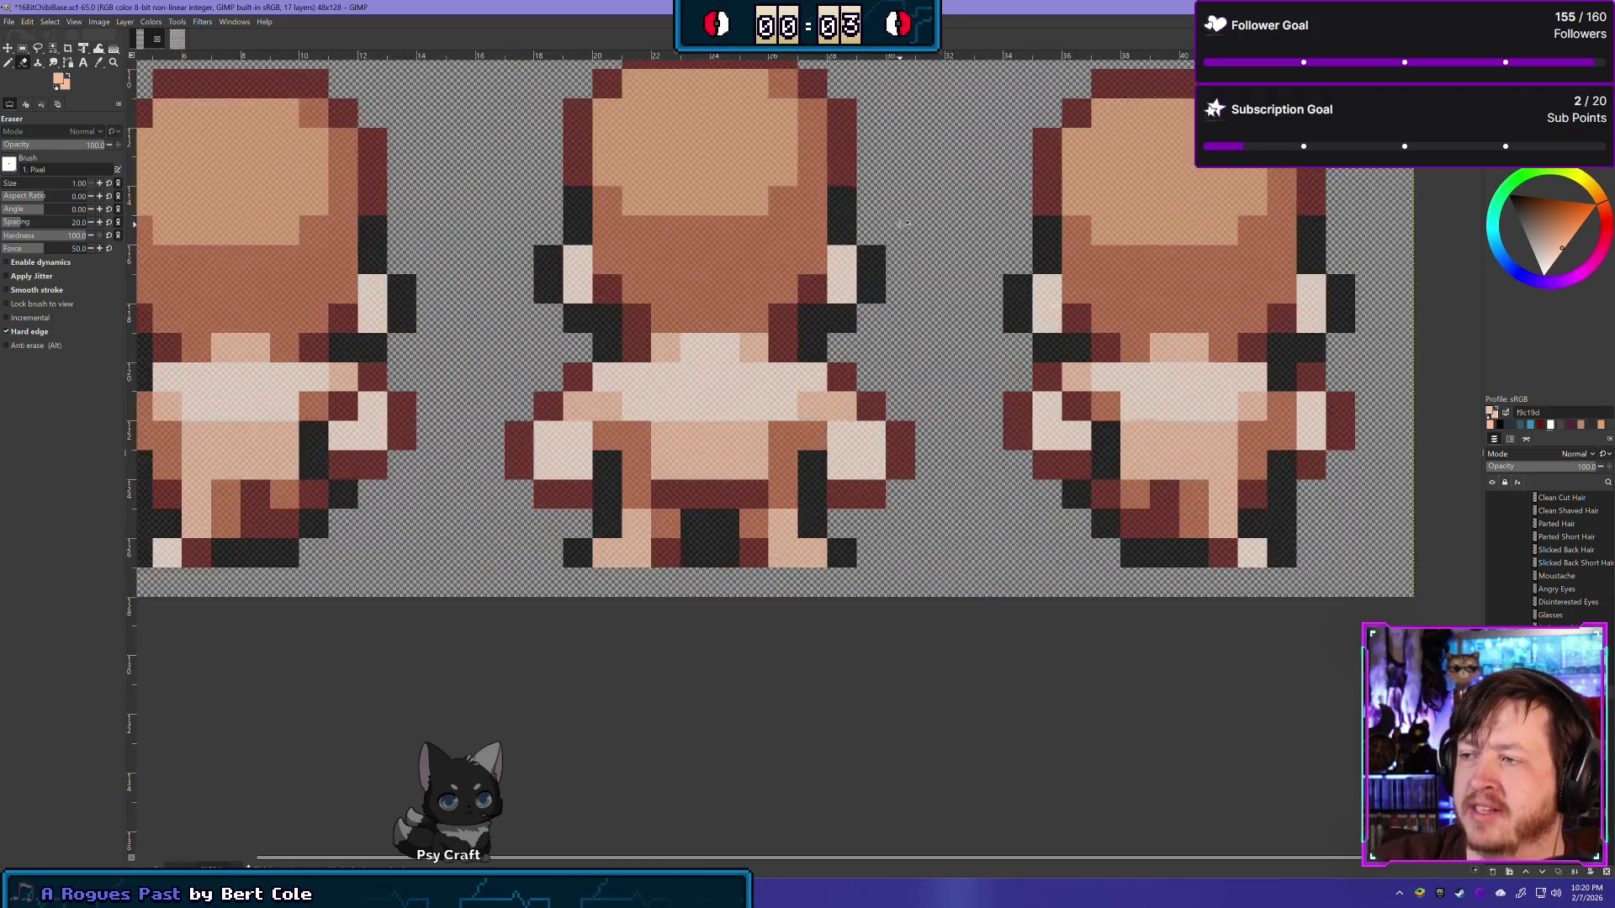
pyautogui.keyDown('ctrl'); pyautogui.scroll(1, 672, 374); pyautogui.keyUp('ctrl')
pyautogui.keyDown('ctrl'); pyautogui.scroll(1, 656, 440); pyautogui.keyUp('ctrl')
pyautogui.keyDown('ctrl'); pyautogui.scroll(-2, 646, 479); pyautogui.keyUp('ctrl')
pyautogui.keyDown('ctrl'); pyautogui.scroll(-1, 646, 479); pyautogui.keyUp('ctrl')
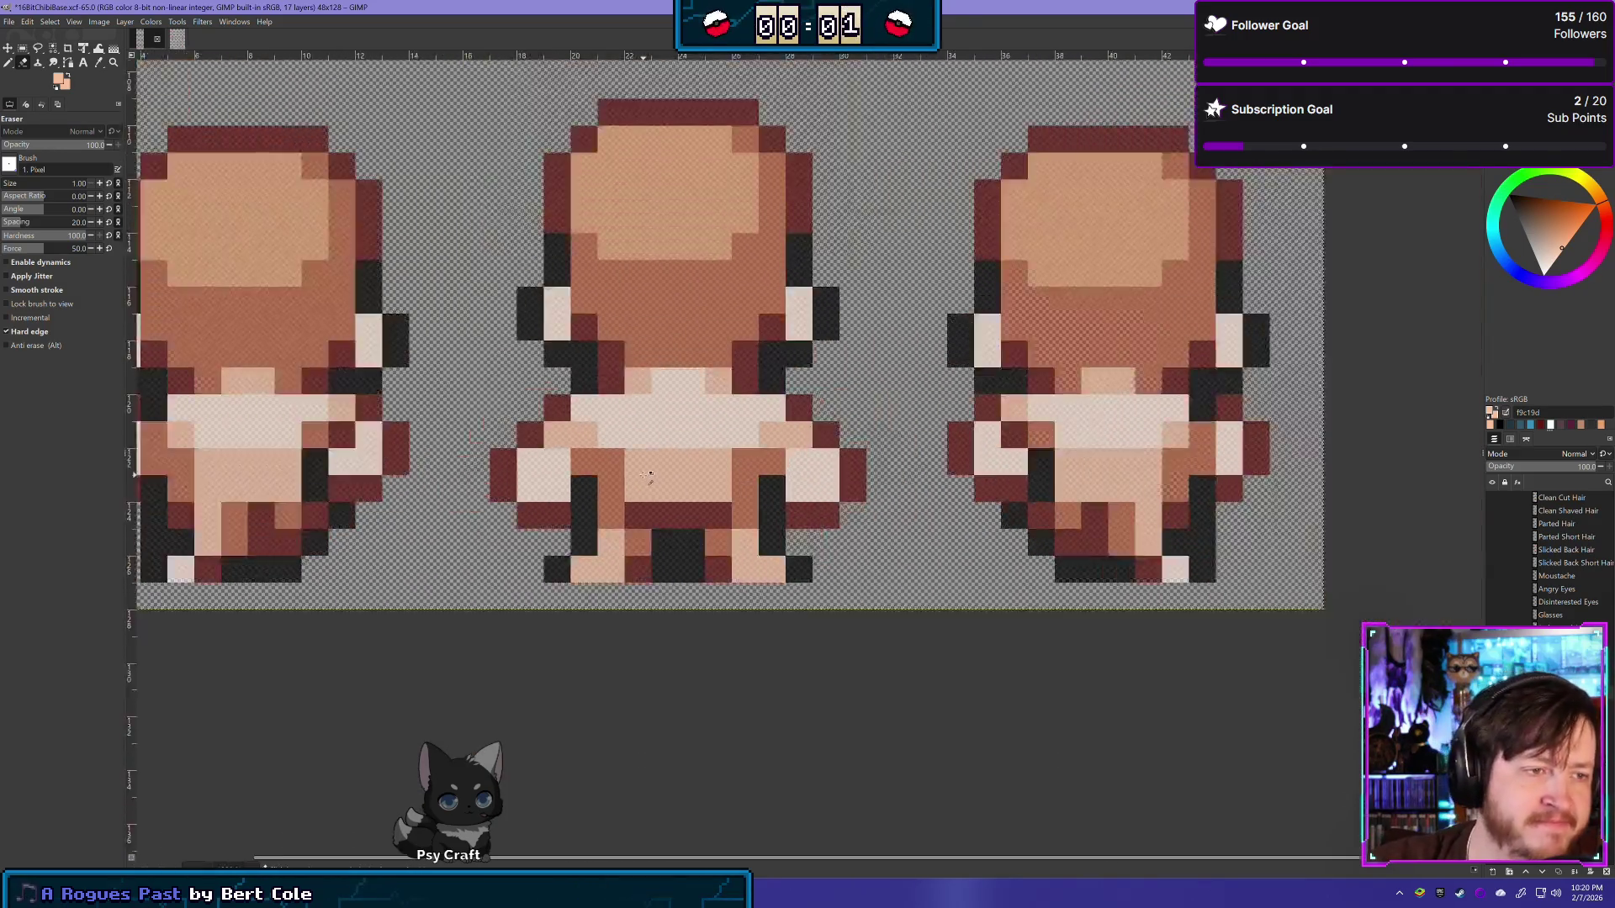
pyautogui.keyDown('ctrl'); pyautogui.scroll(2, 648, 457); pyautogui.keyUp('ctrl')
pyautogui.keyDown('ctrl'); pyautogui.scroll(-2, 652, 462); pyautogui.keyUp('ctrl')
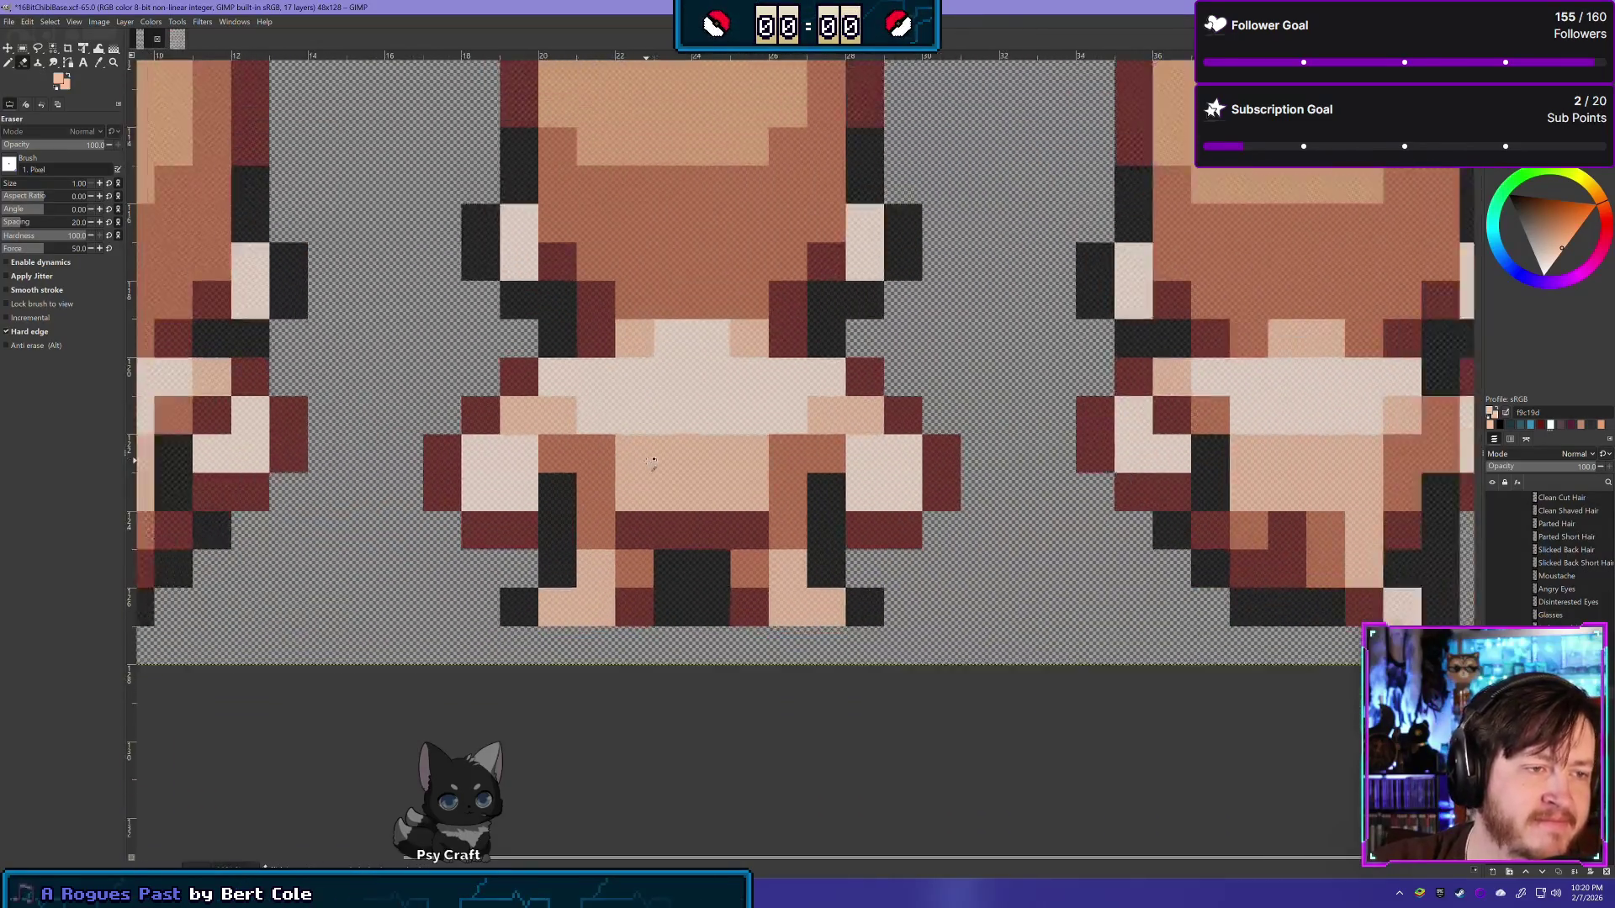
pyautogui.keyDown('ctrl'); pyautogui.scroll(-2, 665, 438); pyautogui.keyUp('ctrl')
pyautogui.keyDown('ctrl'); pyautogui.scroll(-2, 681, 404); pyautogui.keyUp('ctrl')
pyautogui.keyDown('ctrl'); pyautogui.scroll(-1, 694, 372); pyautogui.keyUp('ctrl')
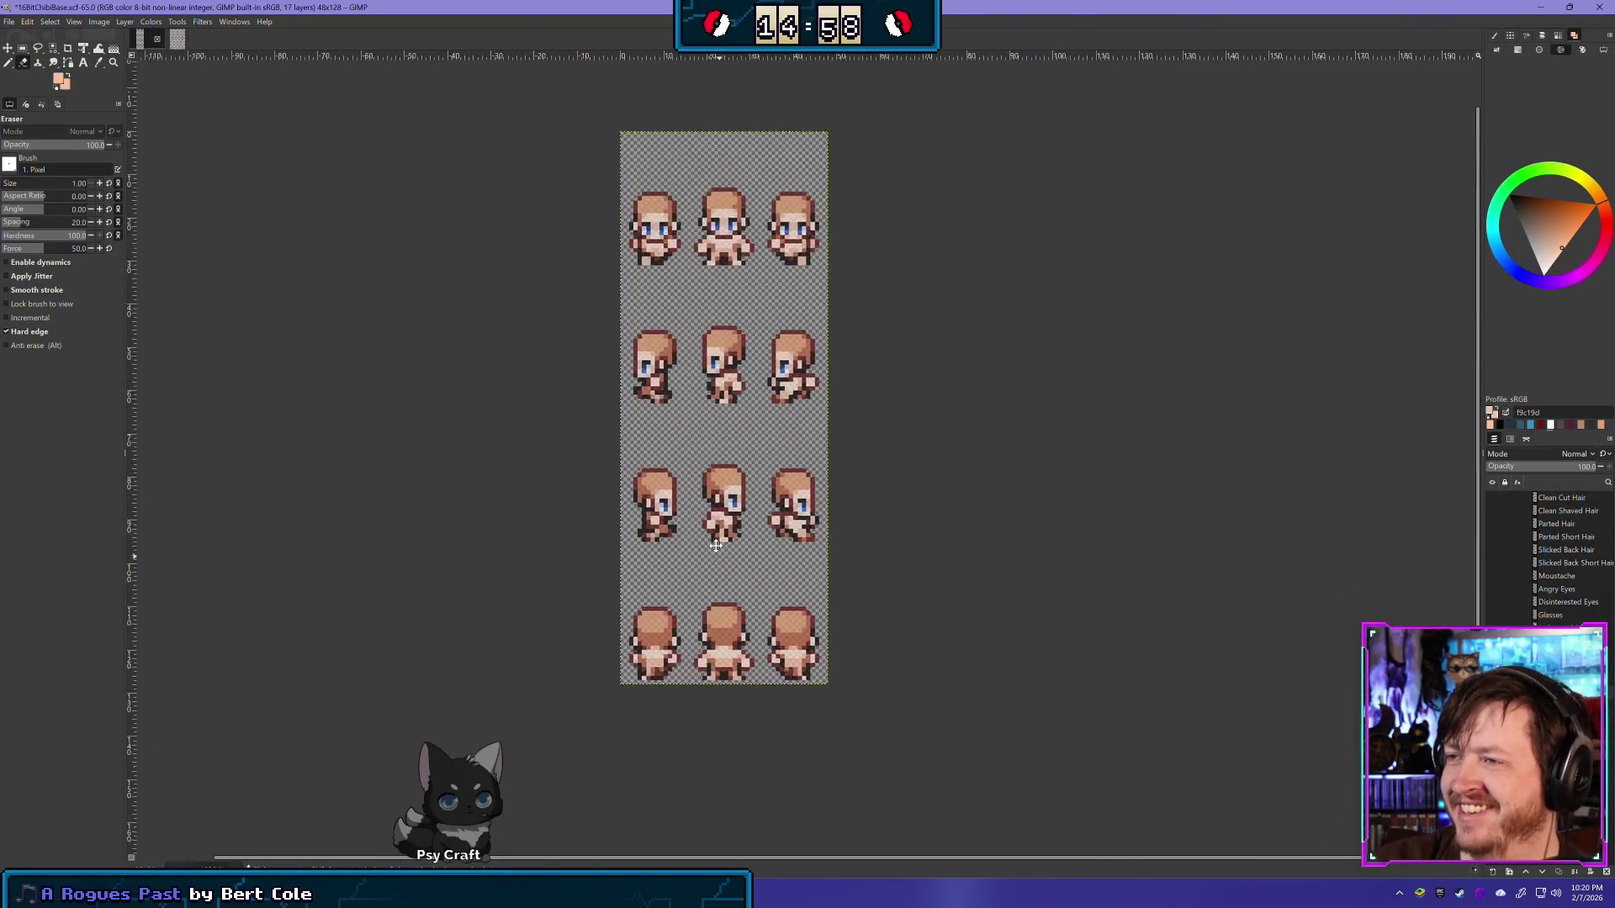
pyautogui.keyDown('ctrl'); pyautogui.scroll(-1, 746, 381); pyautogui.keyUp('ctrl')
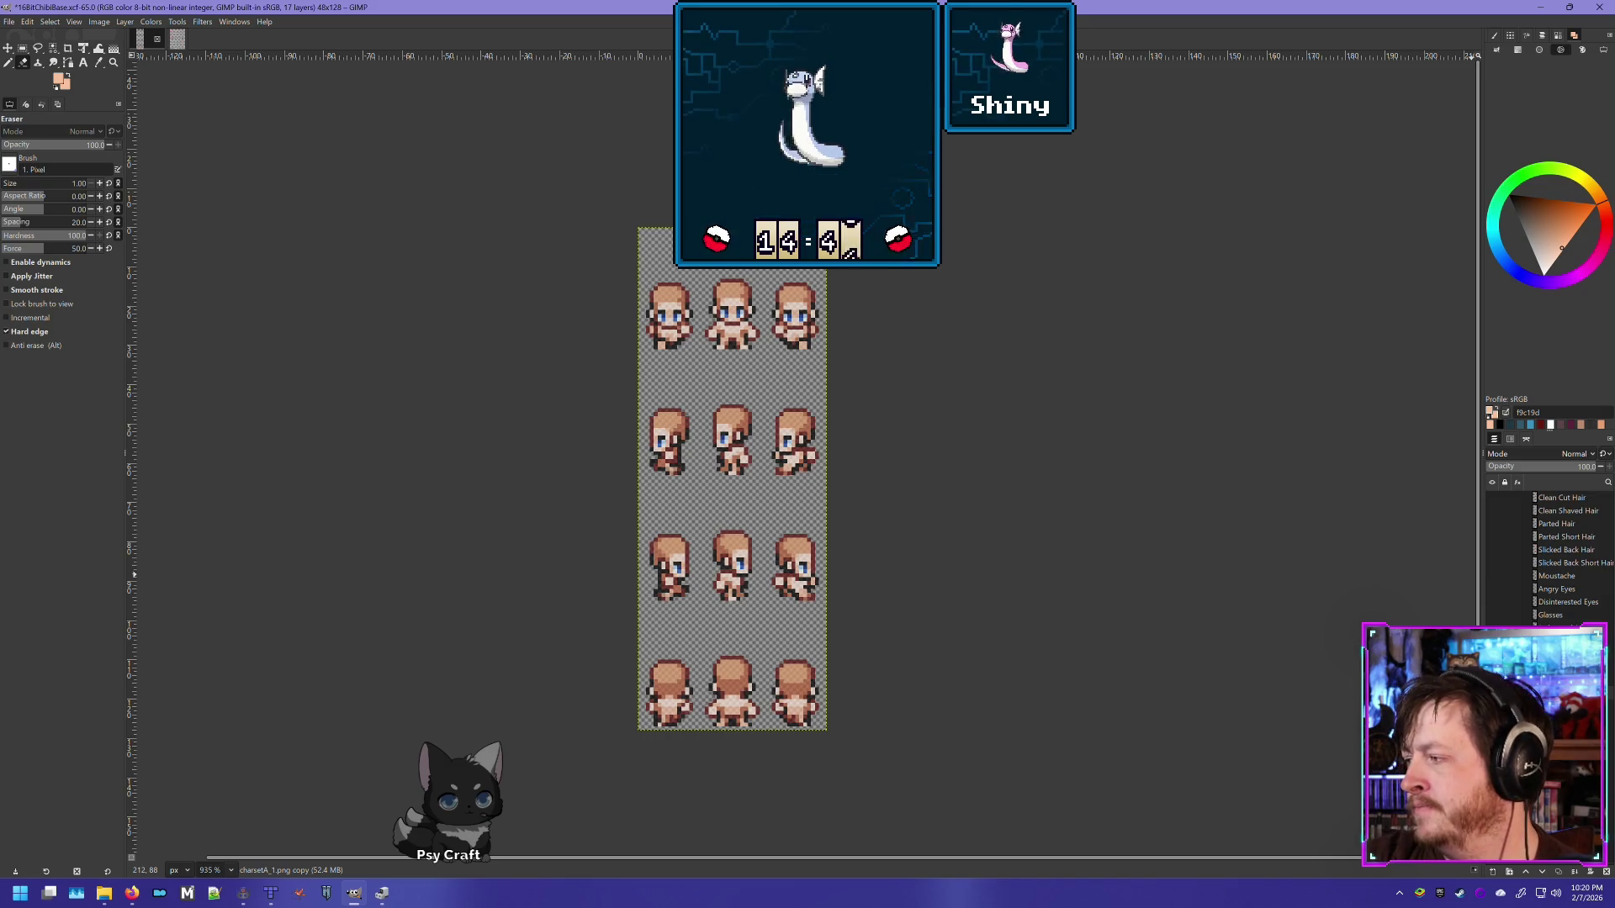
pyautogui.scroll(2, 784, 295)
pyautogui.scroll(2, 785, 295)
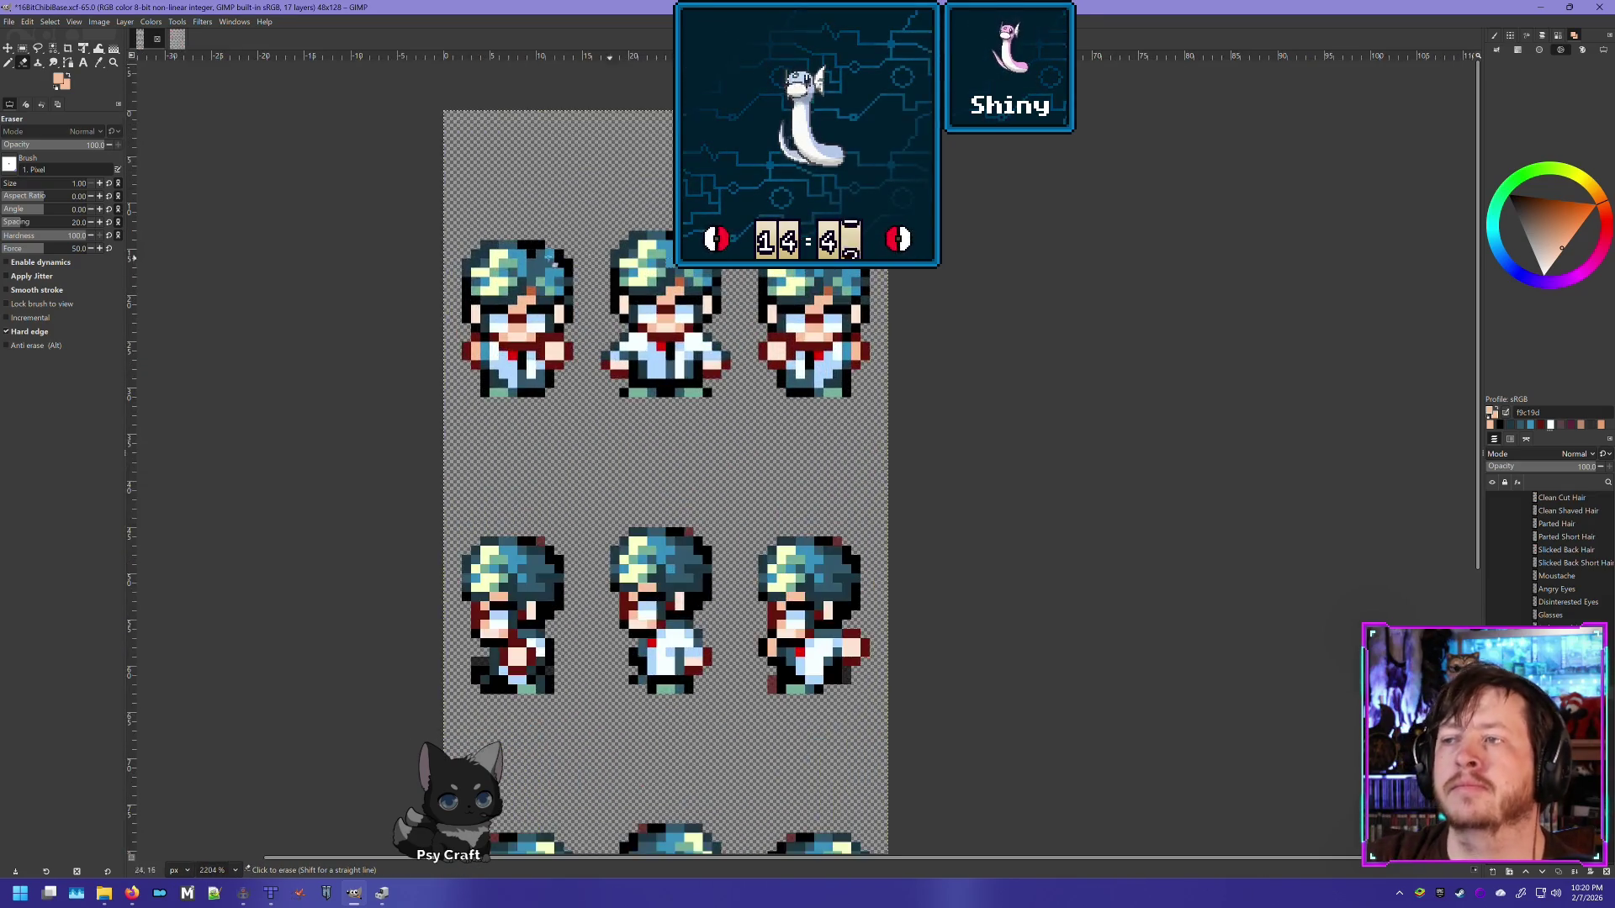
# Step: Rectangle-select the teal hair across the top sprite row, delete it, and deselect
pyautogui.click(23, 48)
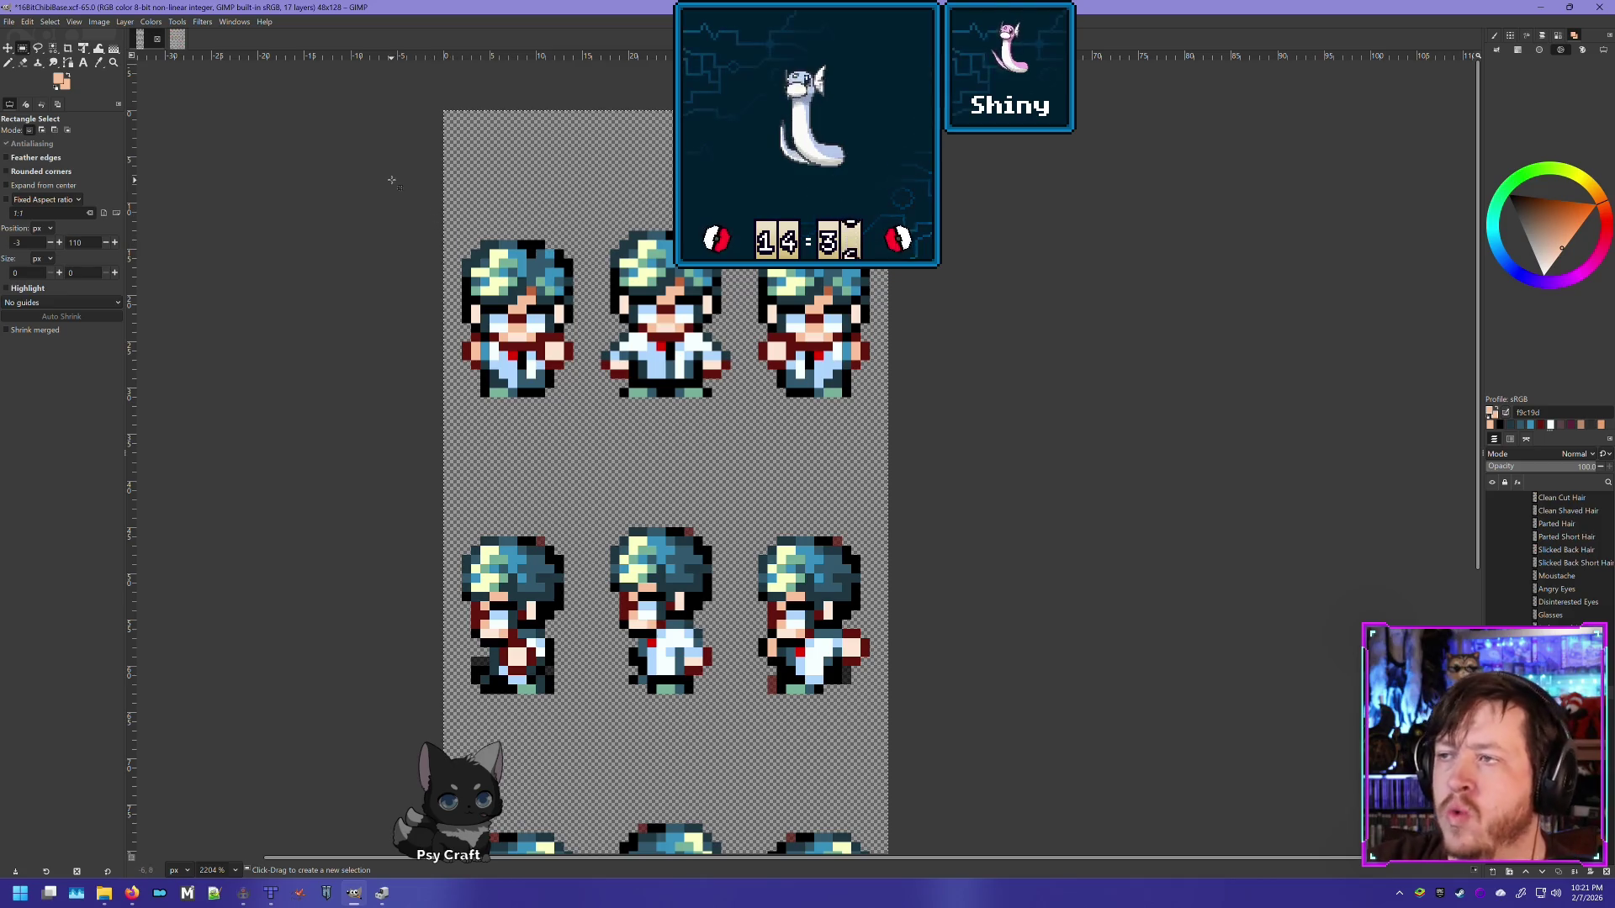
pyautogui.moveTo(391, 181); pyautogui.dragTo(925, 323)
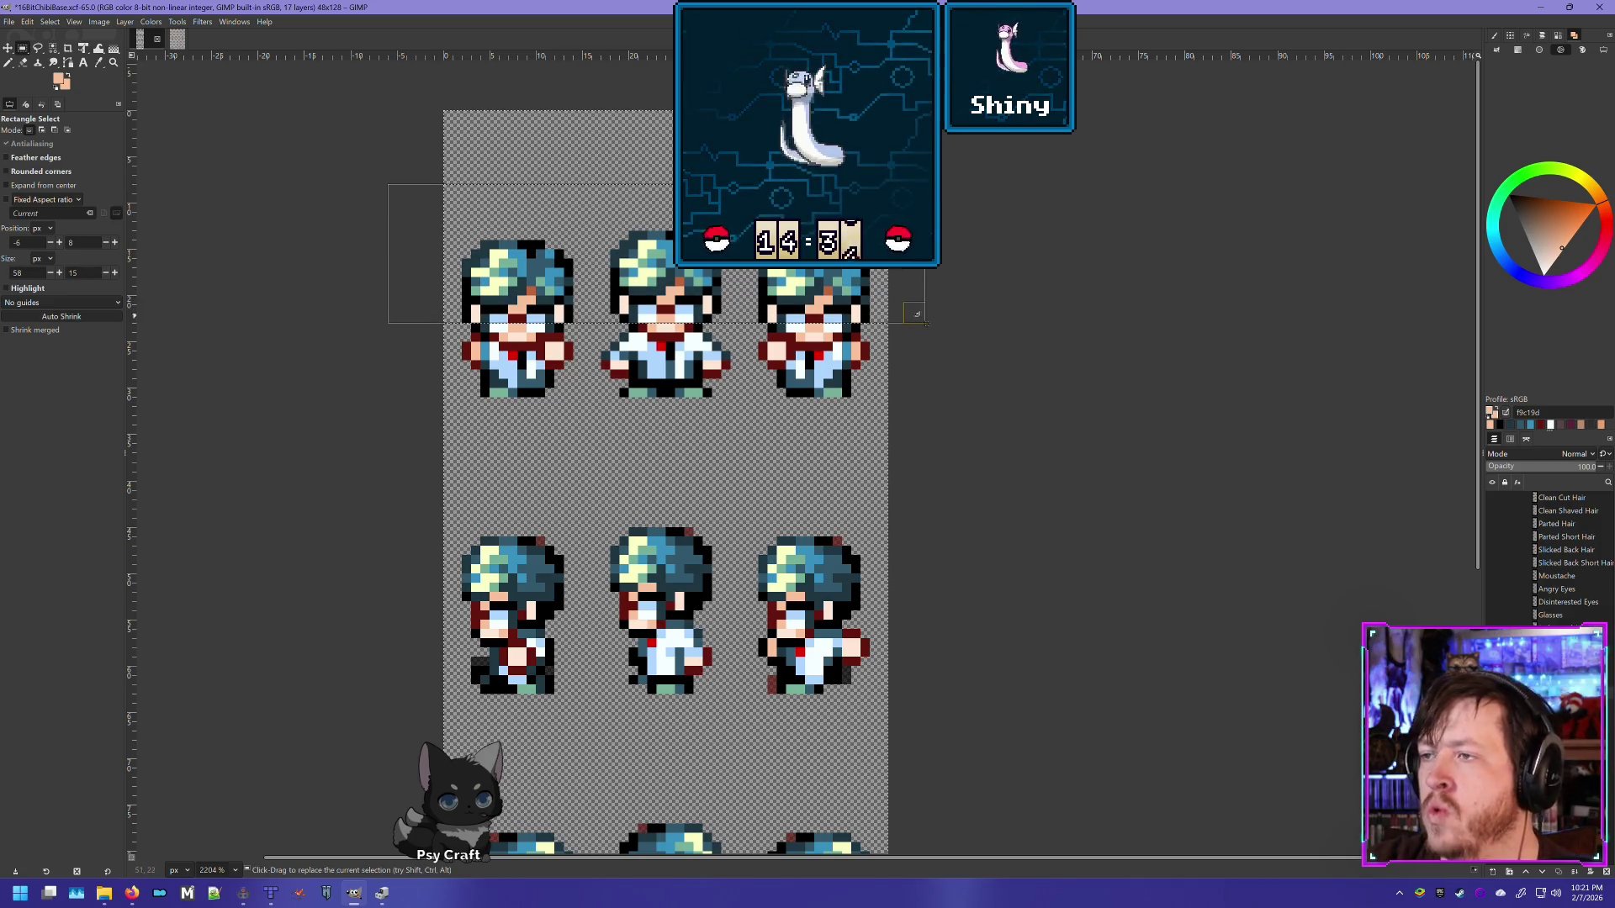
pyautogui.press('Delete')
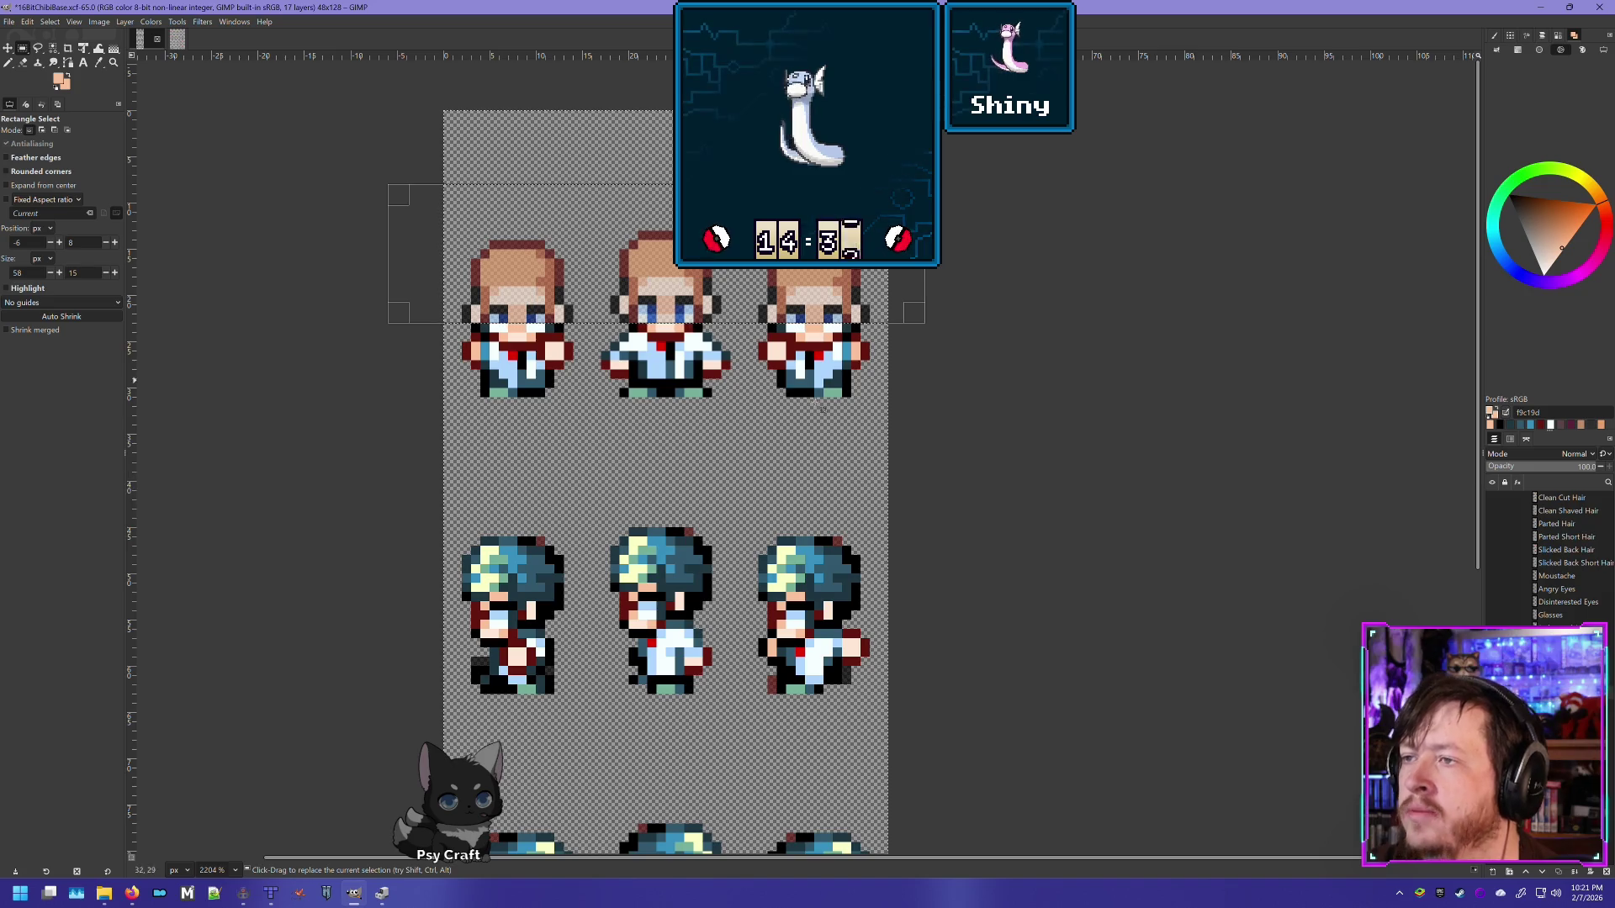
pyautogui.click(320, 282)
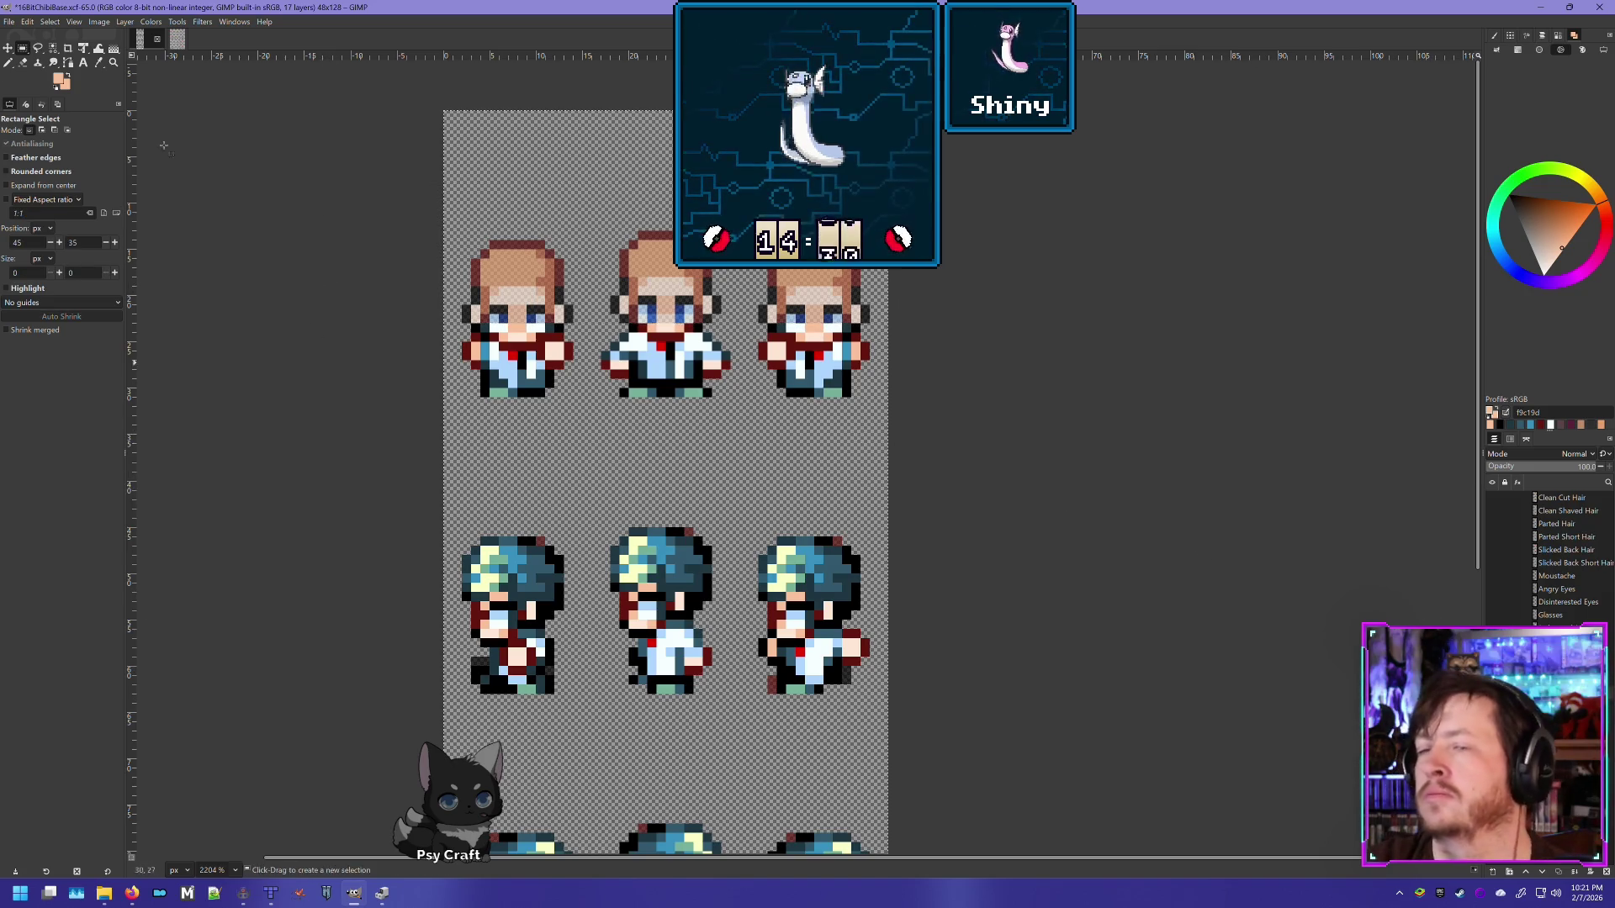
pyautogui.click(23, 62)
pyautogui.scroll(1, 505, 311)
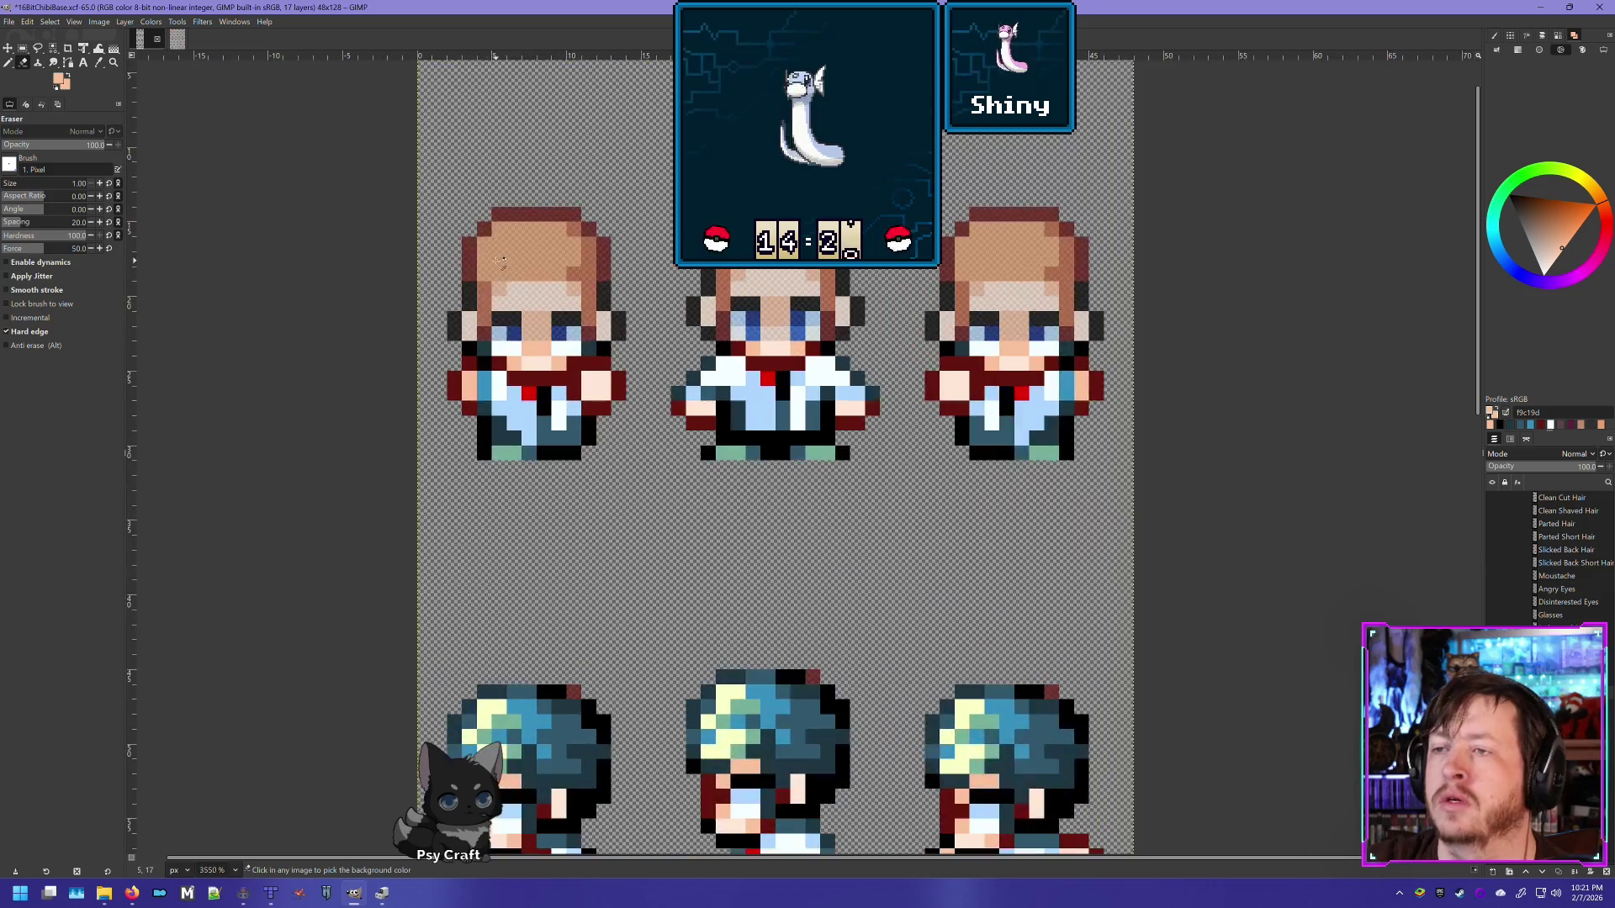
# Step: Erase stray hand, scarf, chin and eye pixels on the left top-row sprite
pyautogui.scroll(1, 504, 311)
pyautogui.click(598, 384)
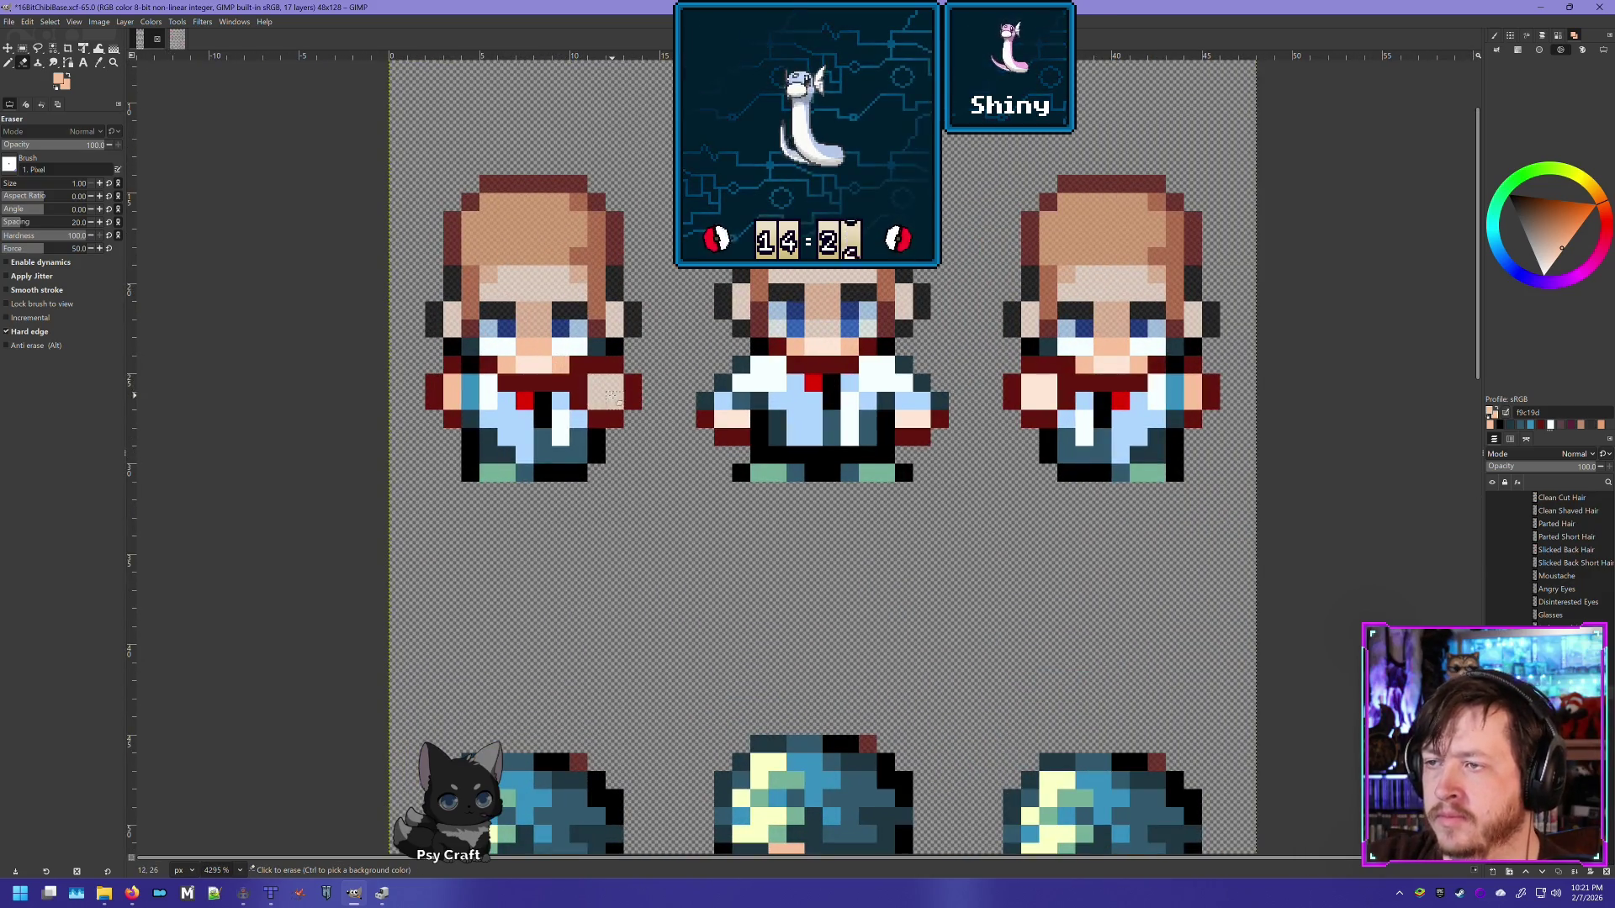
pyautogui.click(630, 397)
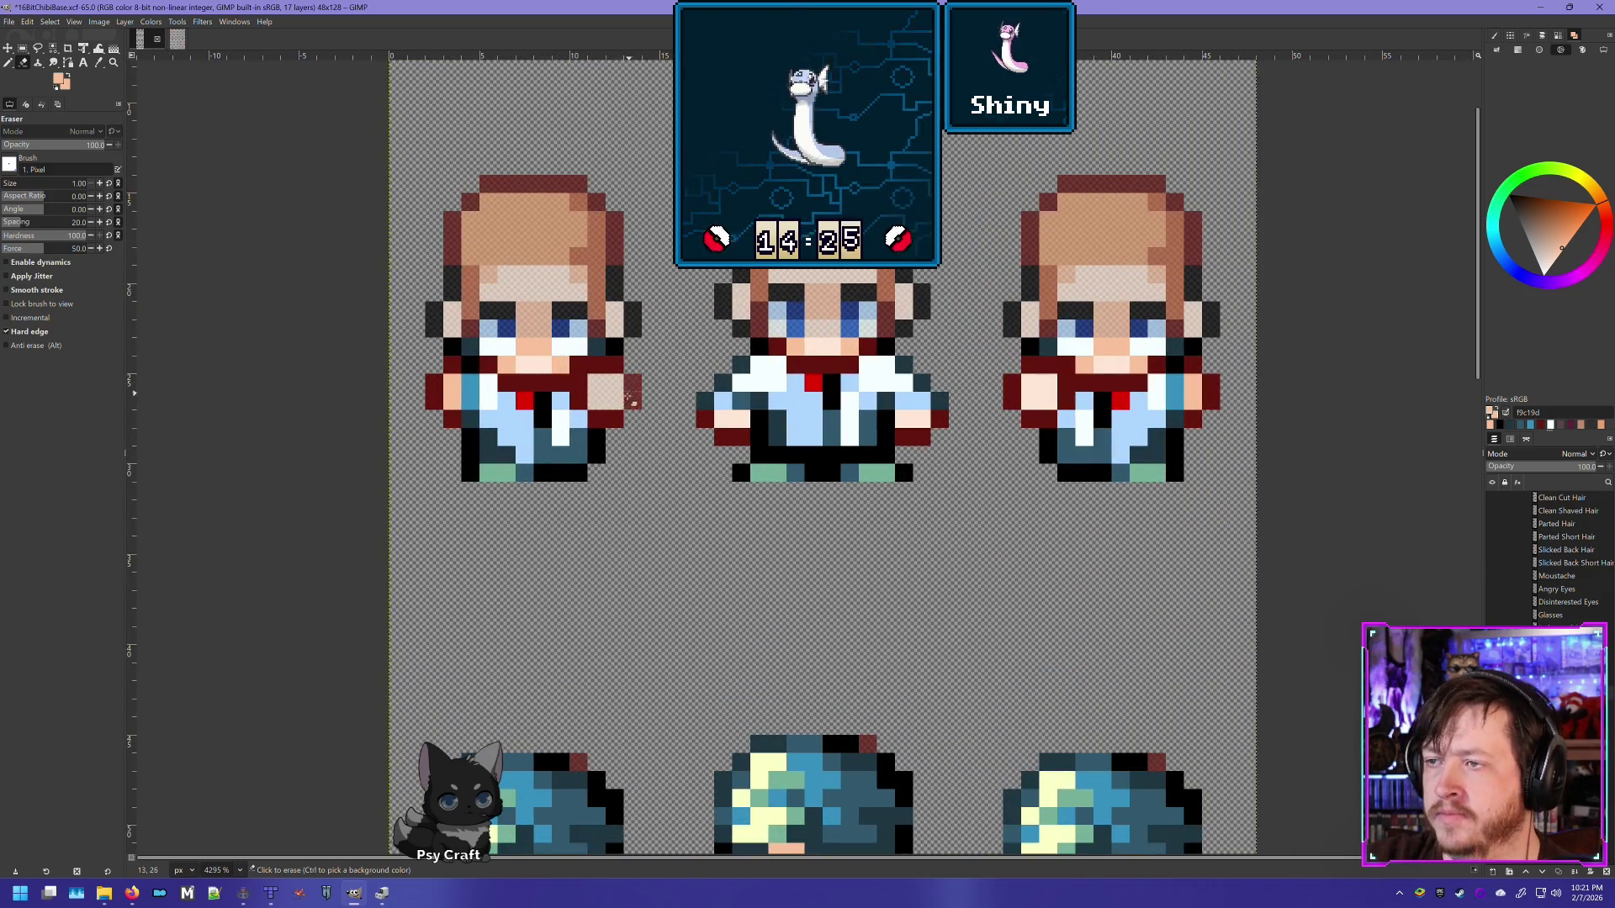
pyautogui.click(581, 384)
pyautogui.click(582, 378)
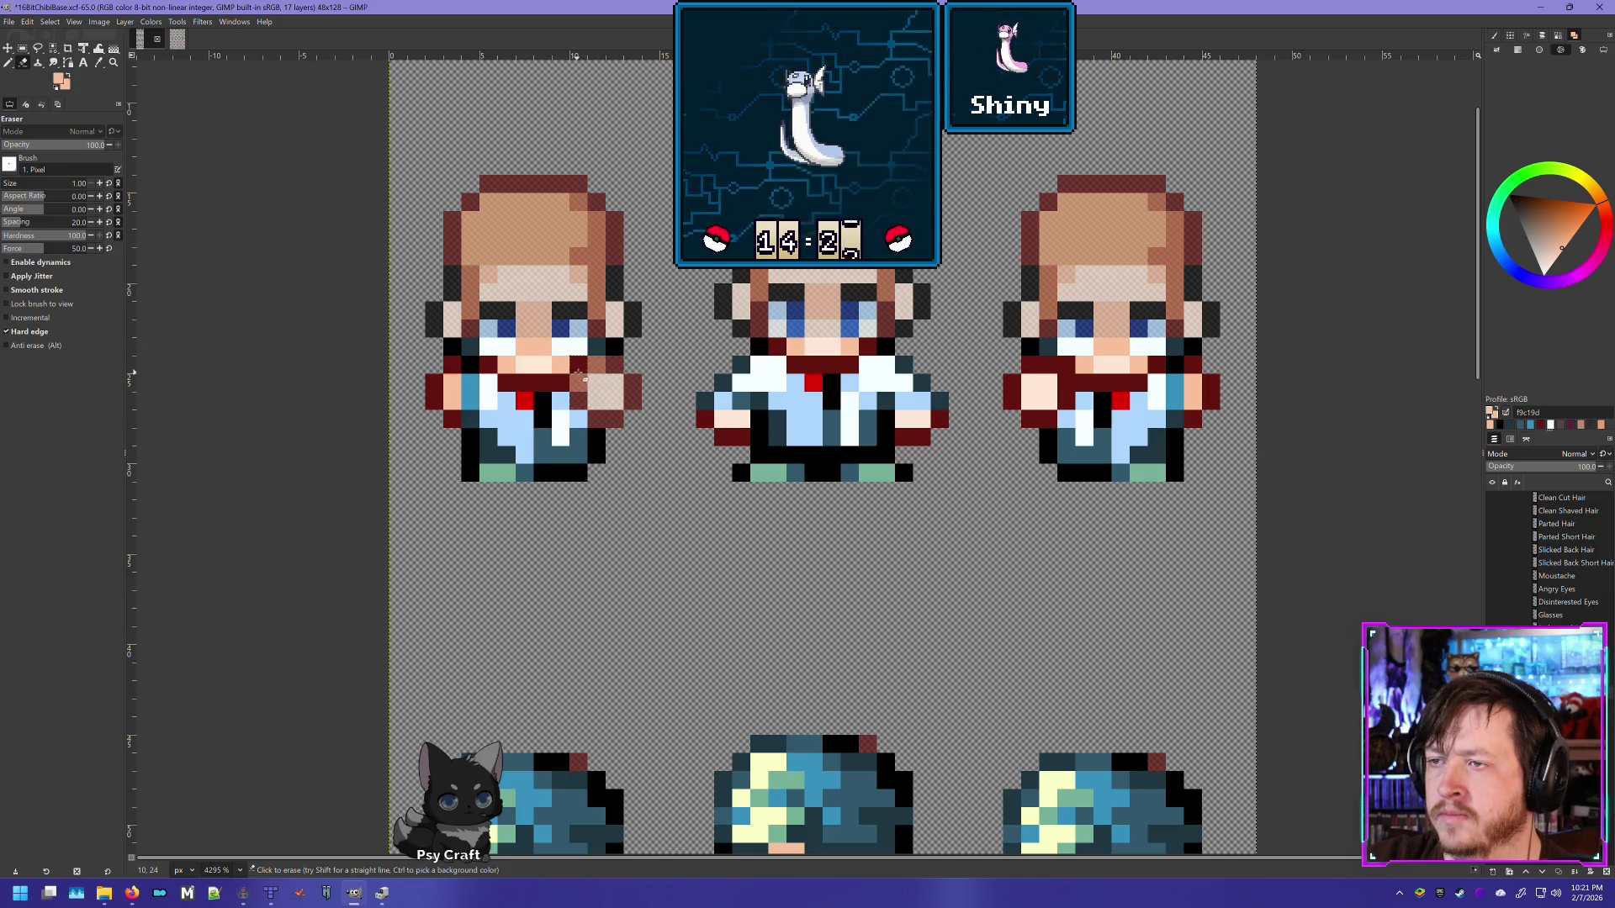
pyautogui.click(539, 381)
pyautogui.click(523, 365)
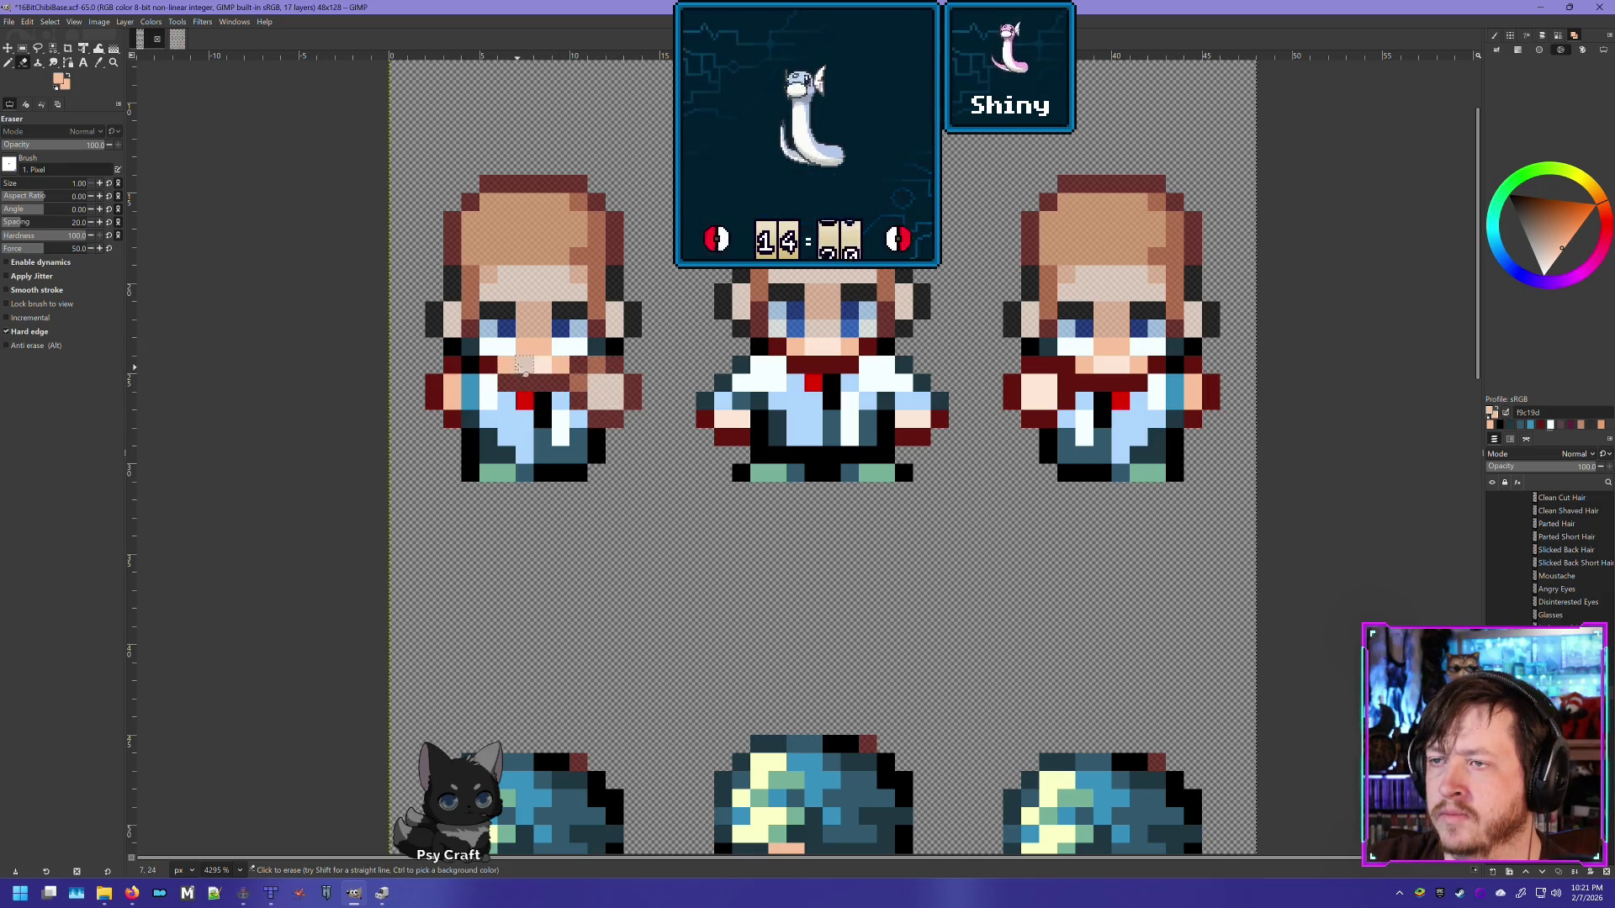
pyautogui.click(579, 348)
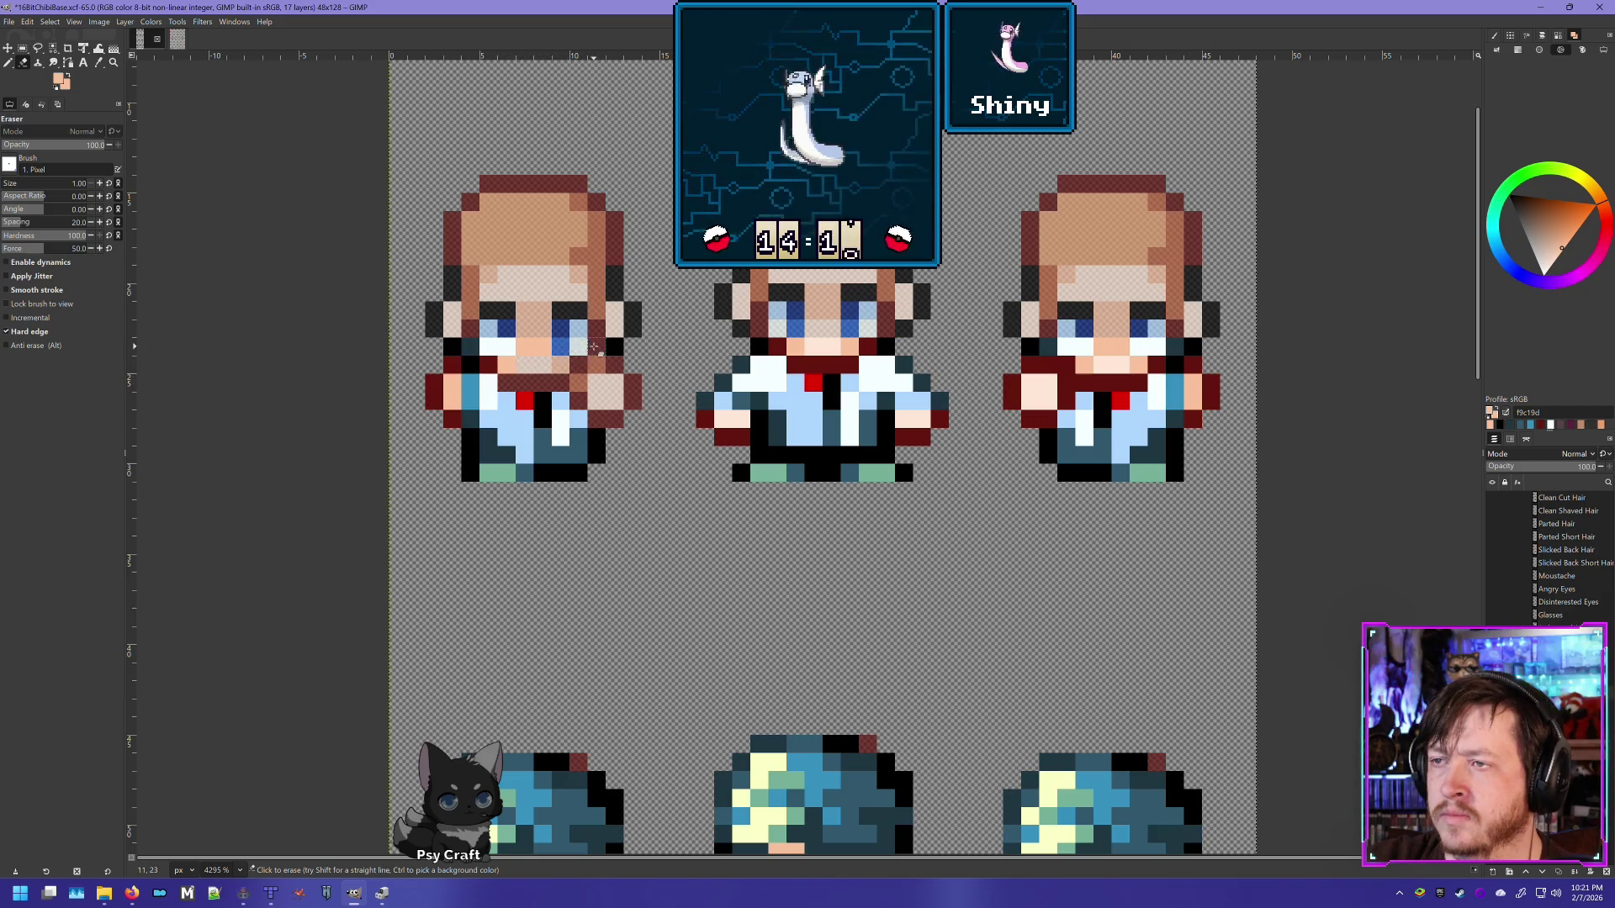
pyautogui.click(594, 347)
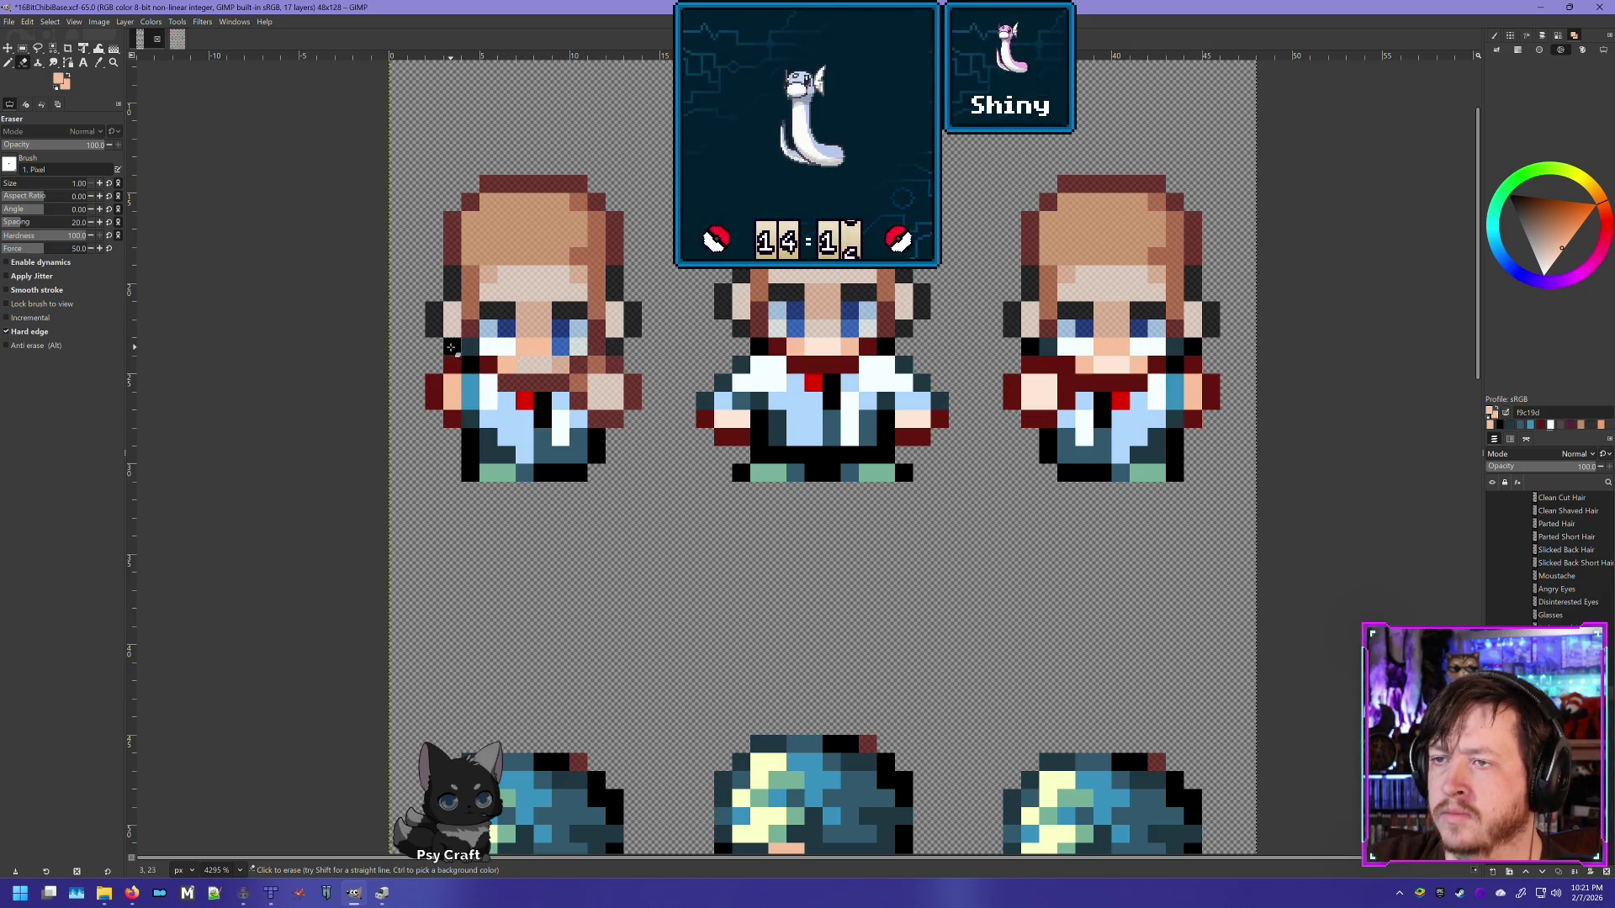
pyautogui.click(490, 349)
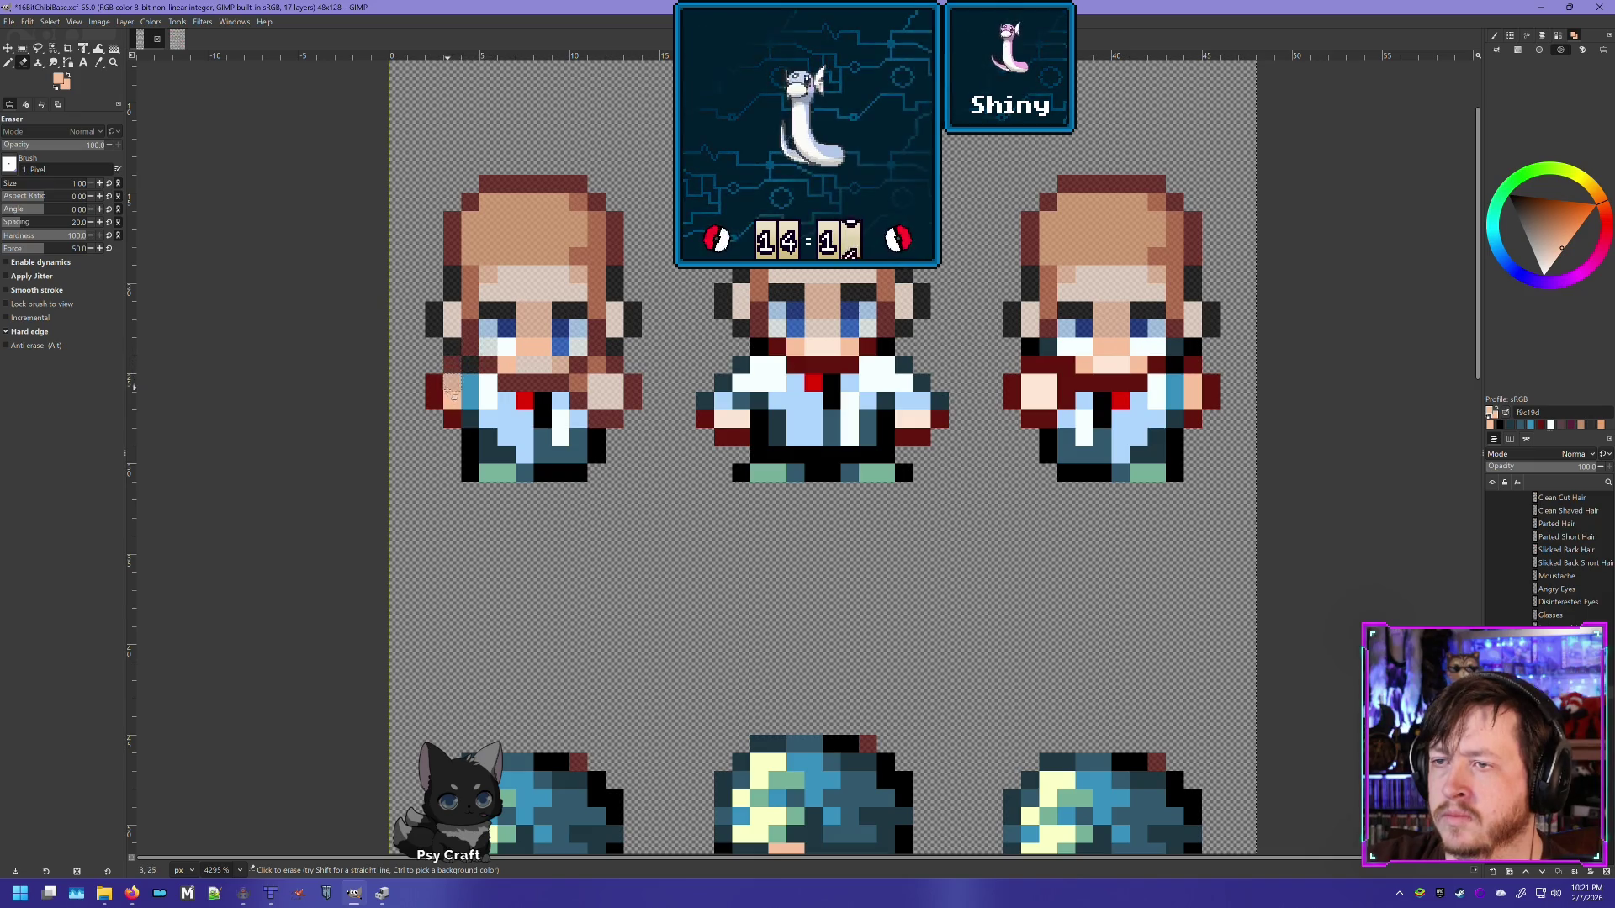
# Step: Erase stray edge pixels around the left sprite, undoing one bad bottom-outline stroke
pyautogui.click(436, 382)
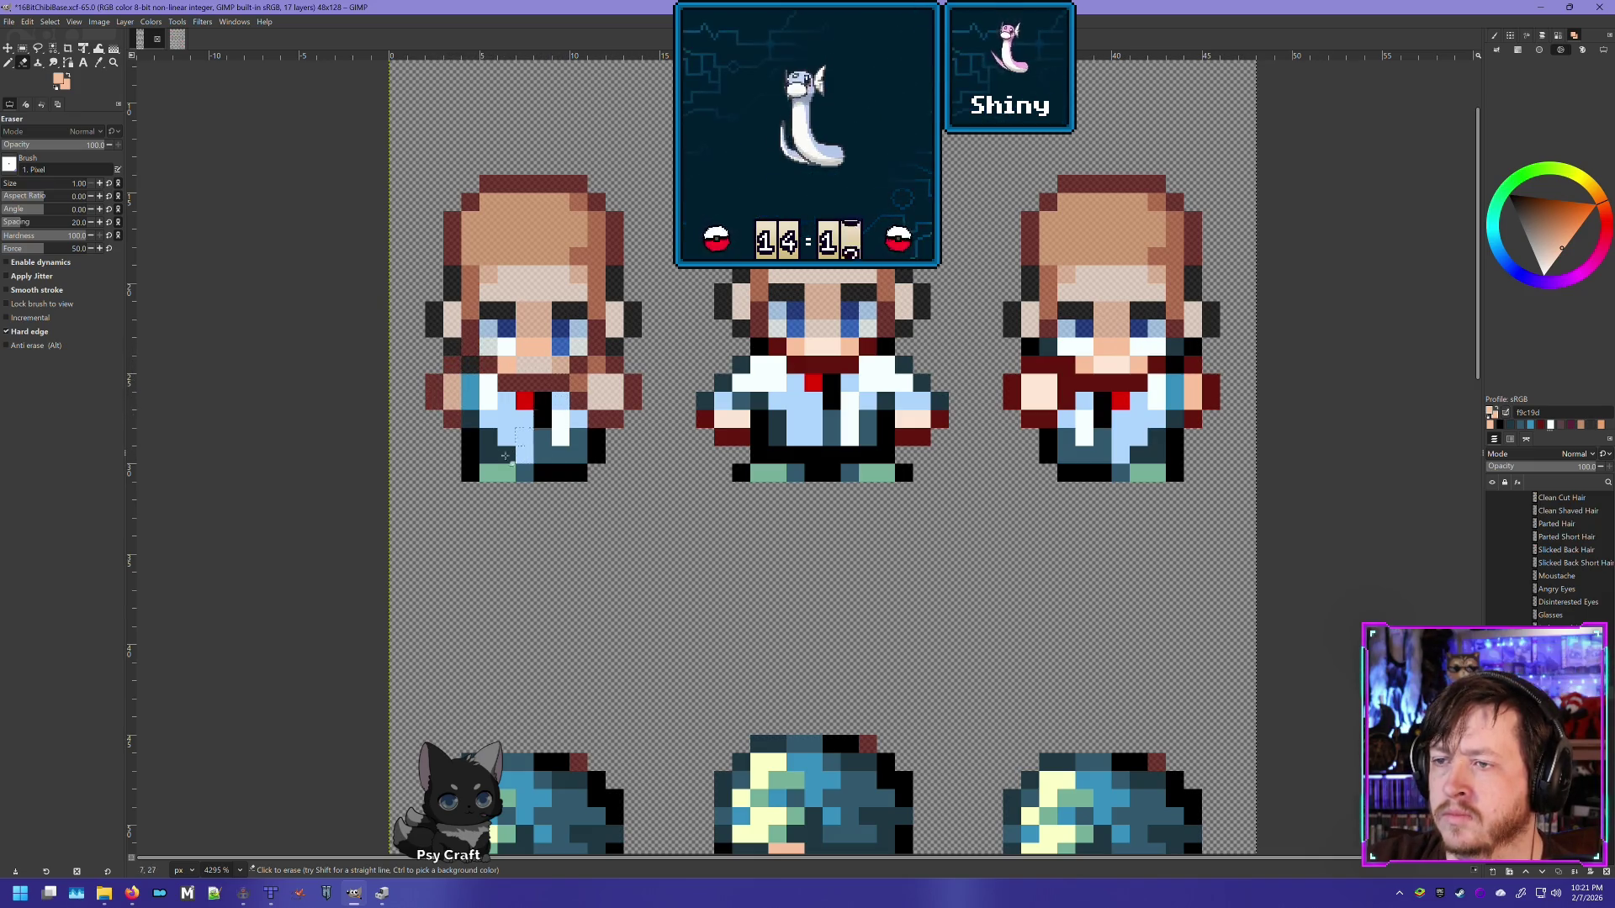
pyautogui.click(470, 440)
pyautogui.moveTo(546, 478); pyautogui.dragTo(580, 478)
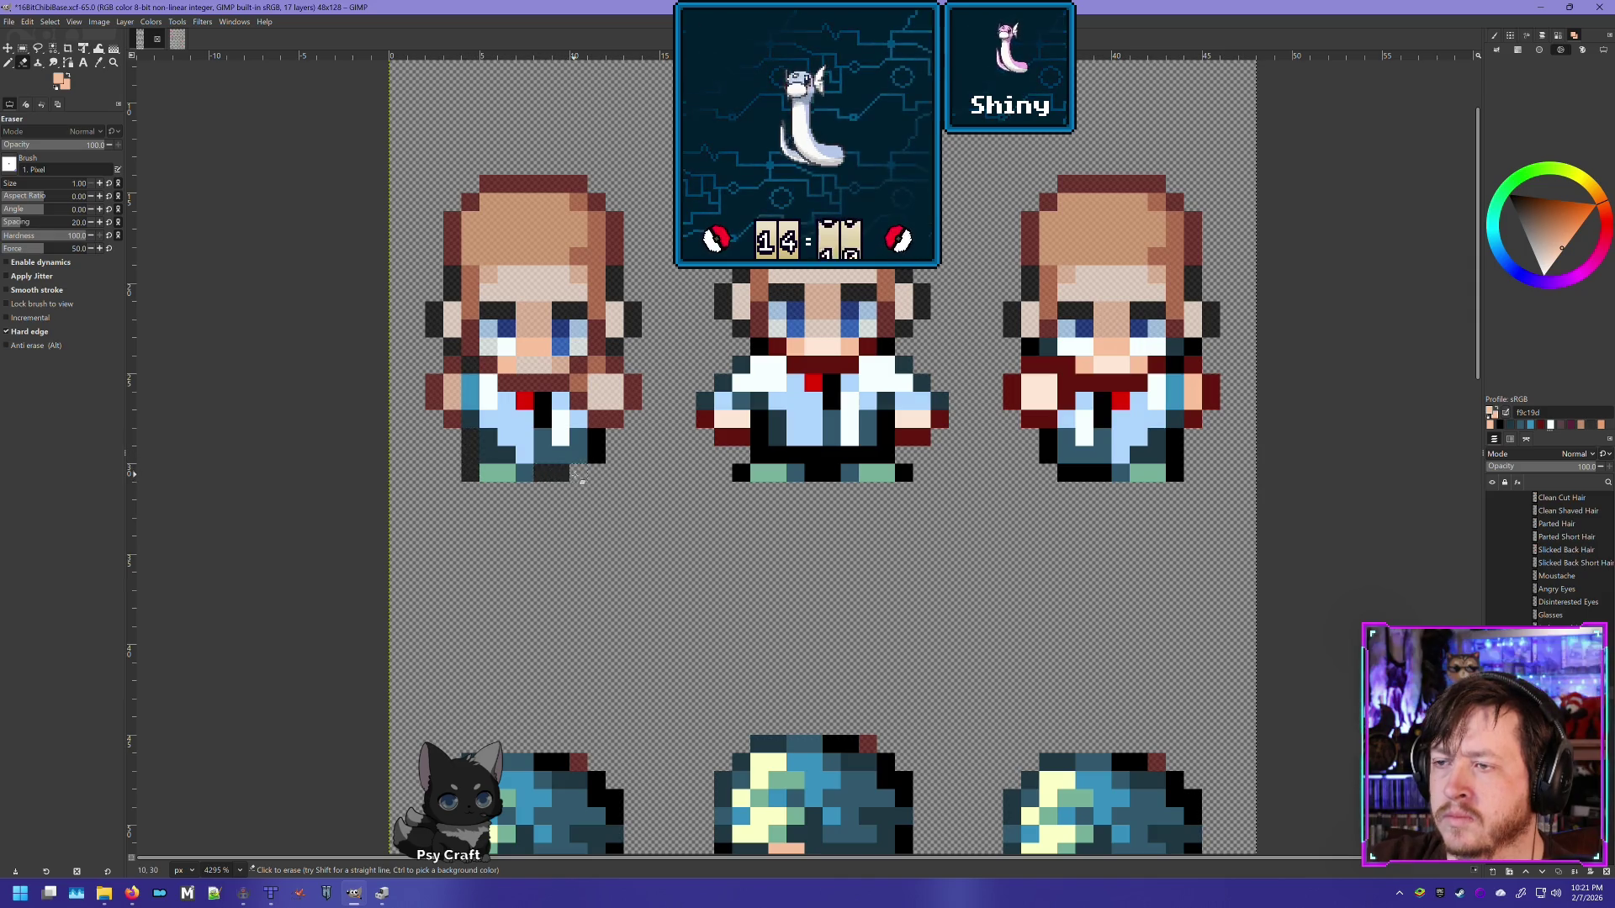
pyautogui.hotkey('ctrl', 'z')
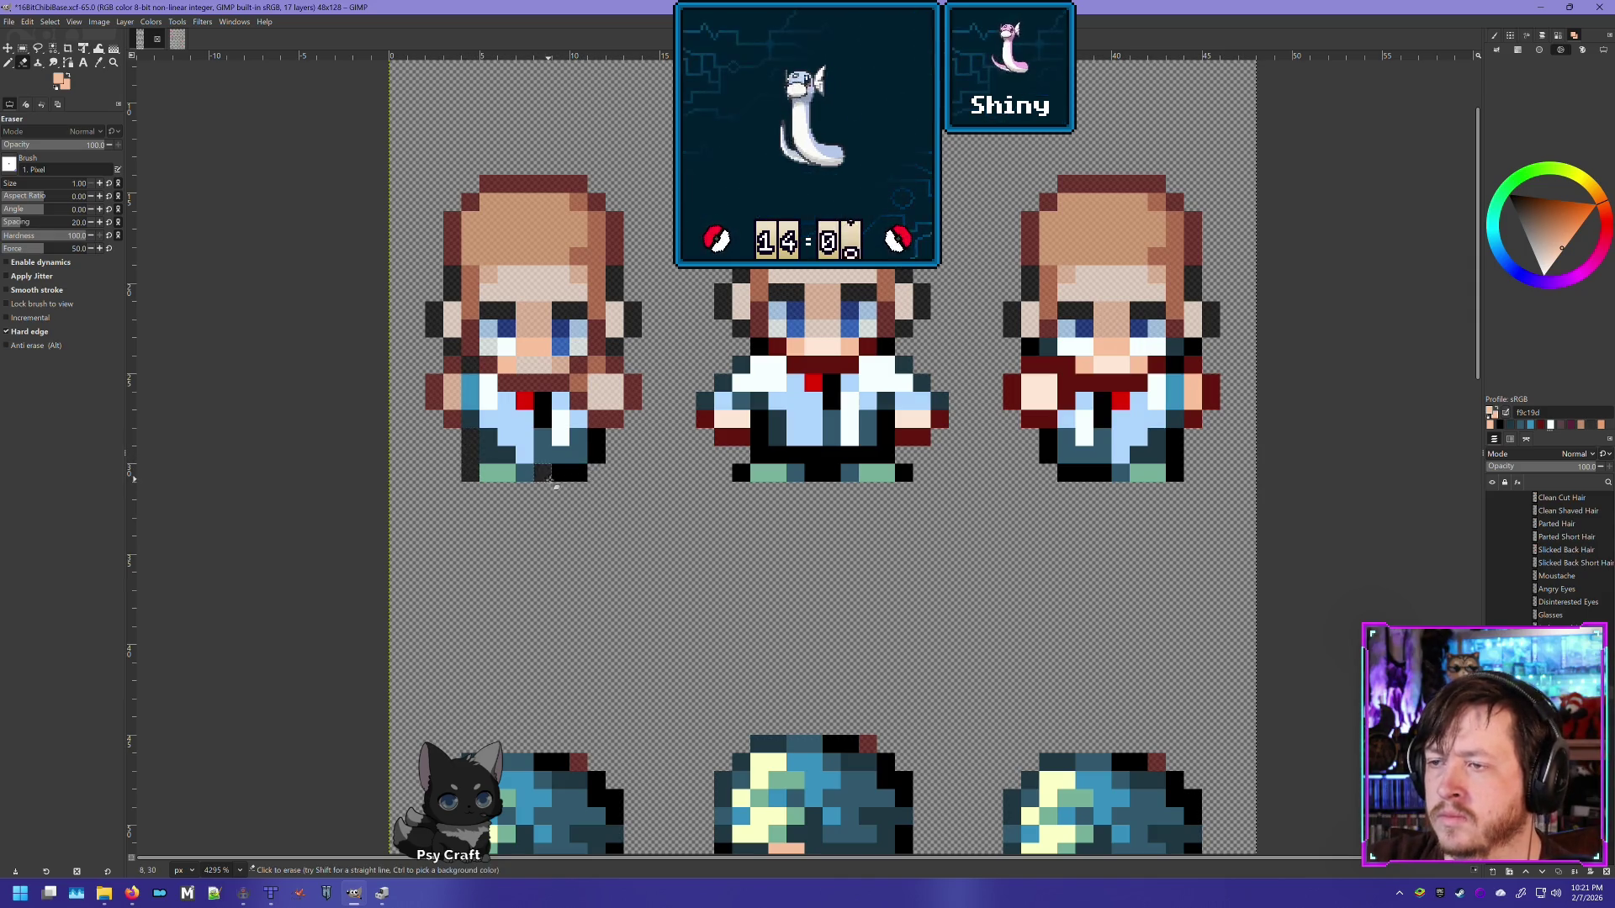
pyautogui.click(597, 441)
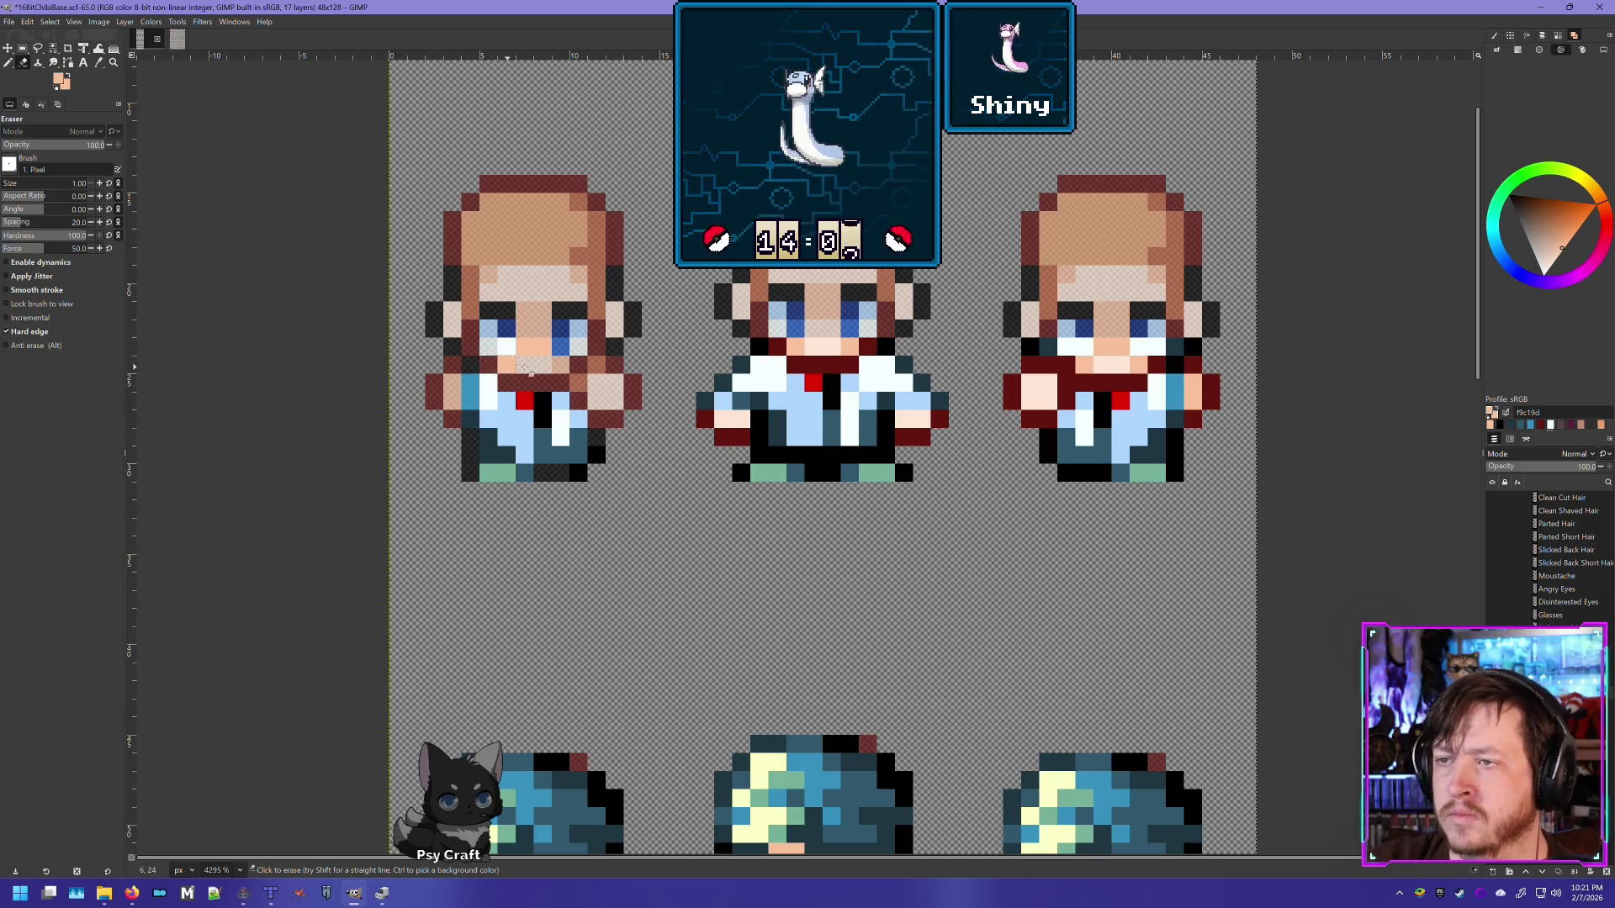
pyautogui.click(523, 364)
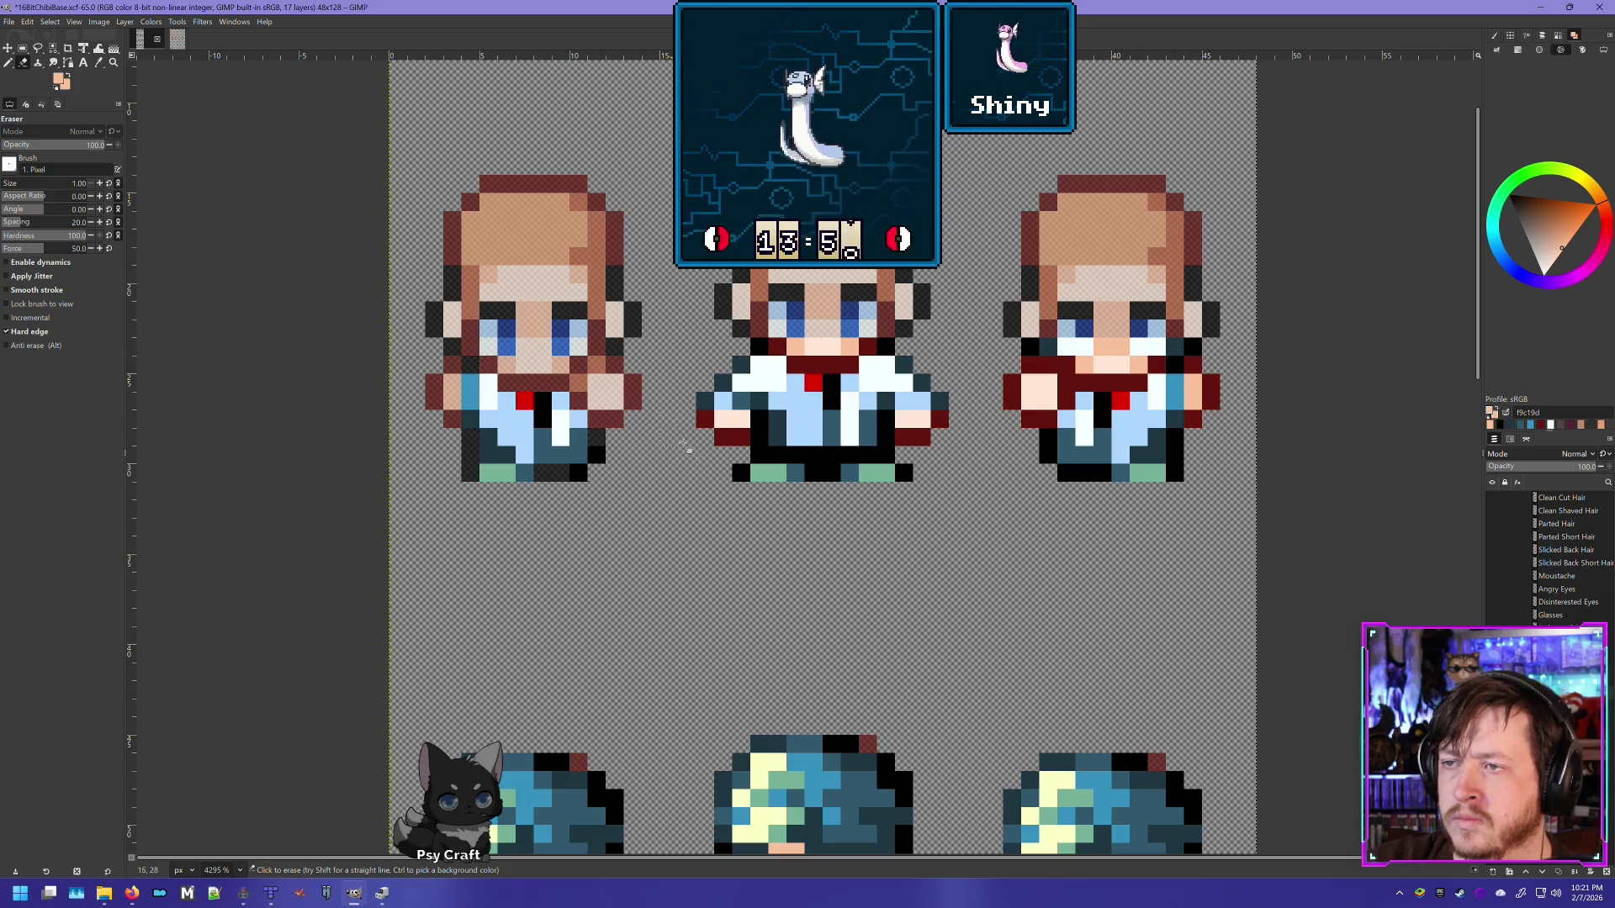
# Step: Erase overlapping collar, arm and torso pixels on the middle sprite and the third sprite's collar row
pyautogui.scroll(2, 723, 414)
pyautogui.hscroll(1, 724, 414)
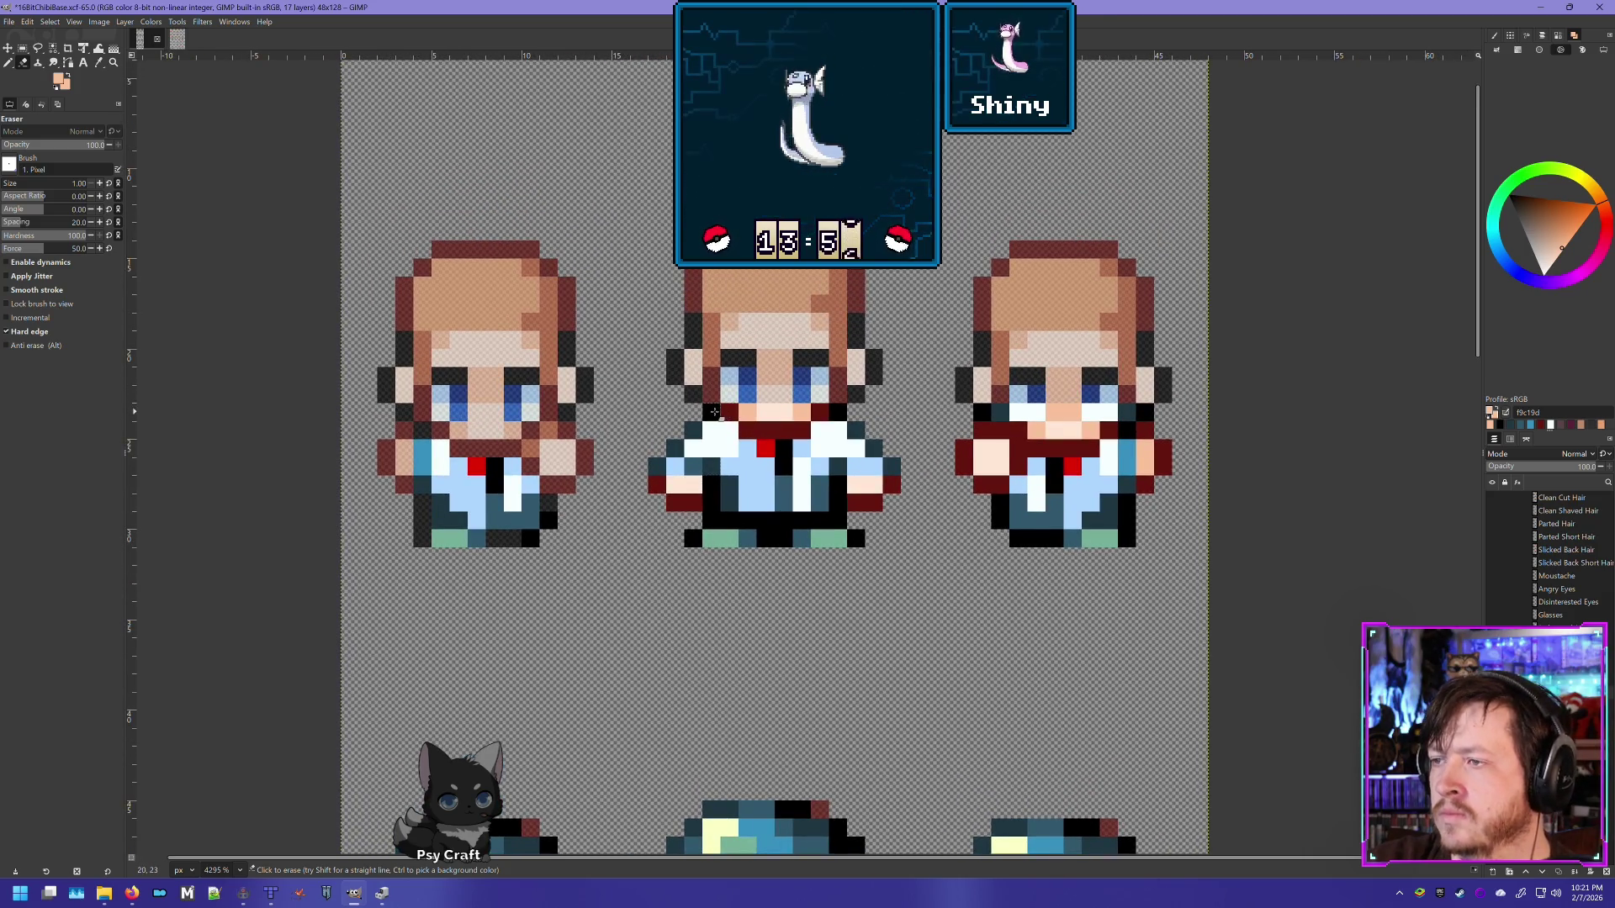
pyautogui.moveTo(794, 430); pyautogui.dragTo(744, 430)
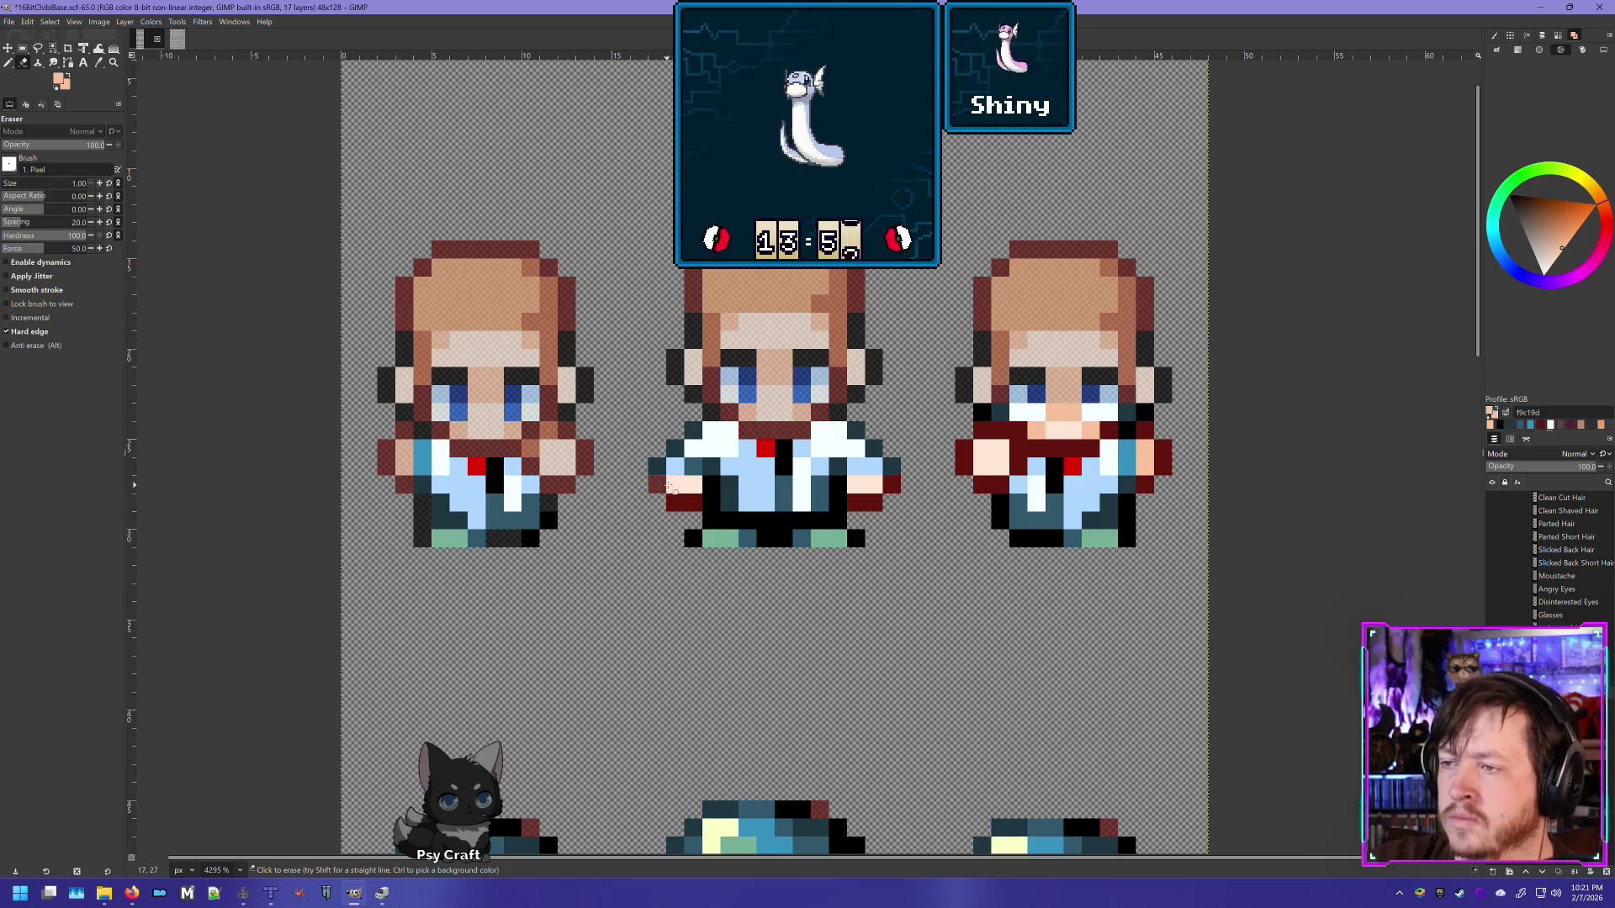
pyautogui.moveTo(655, 483); pyautogui.dragTo(698, 485)
pyautogui.moveTo(854, 486); pyautogui.dragTo(871, 500)
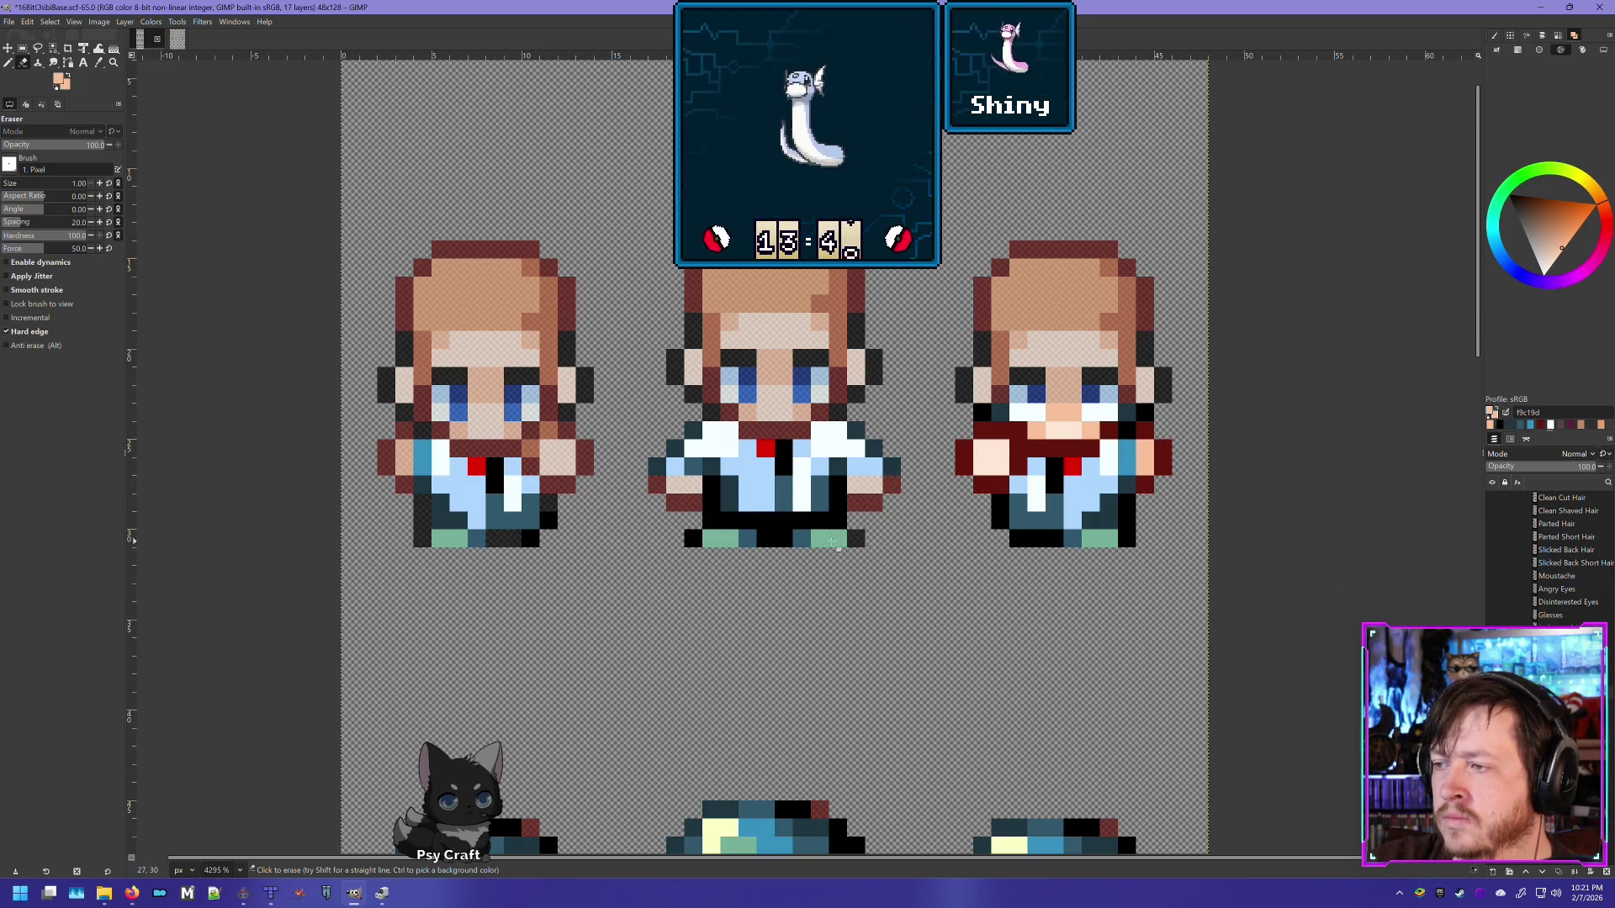
pyautogui.click(775, 538)
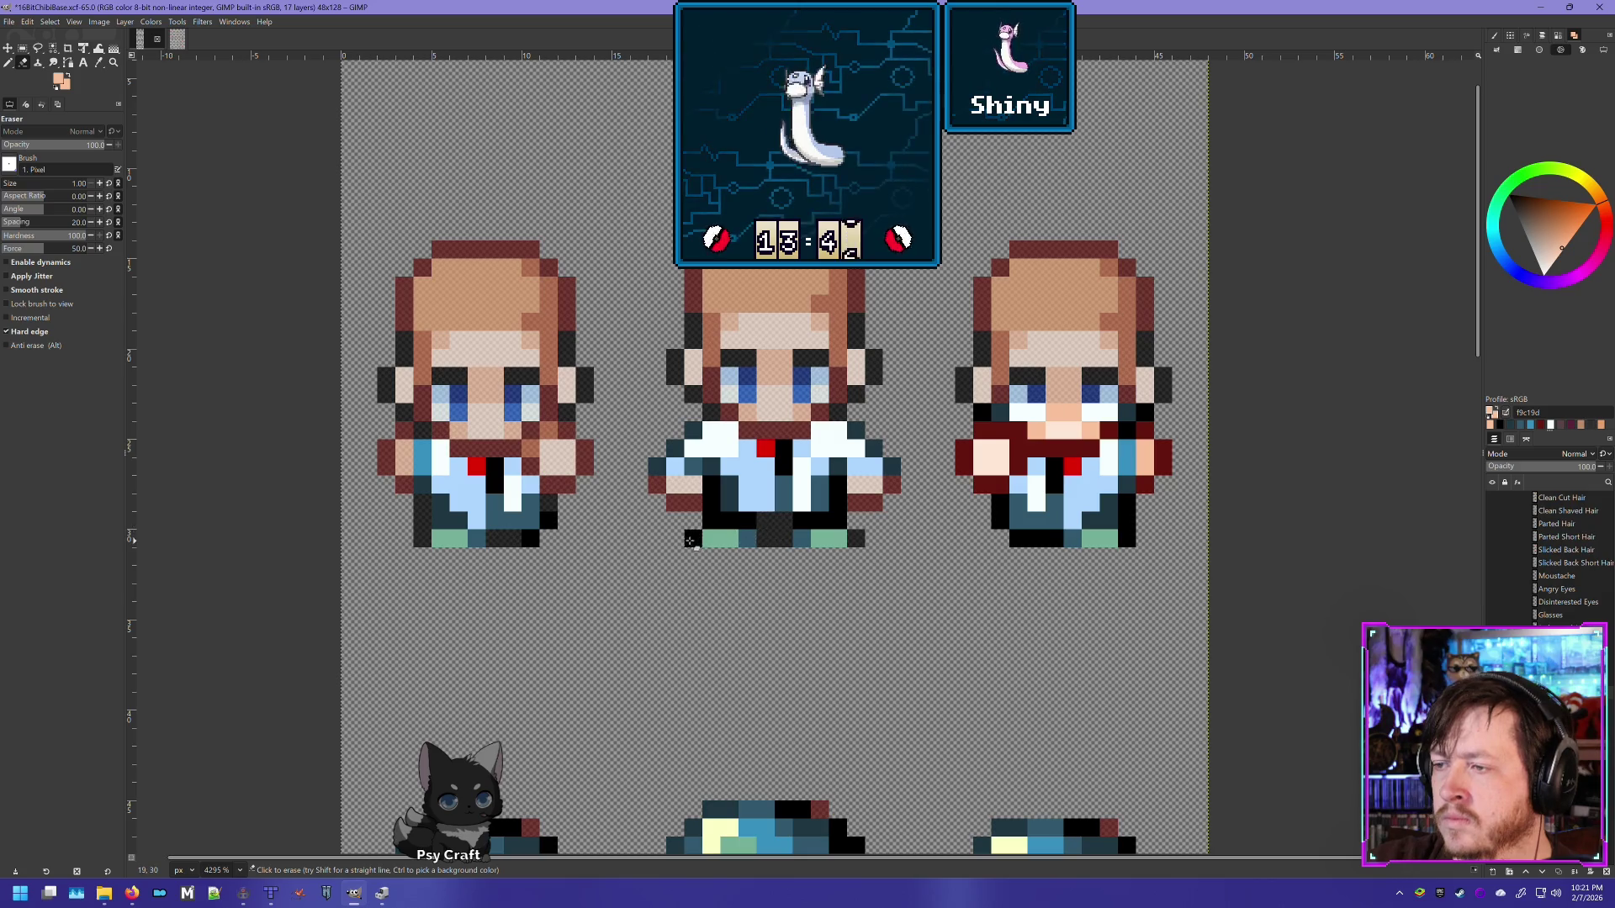
pyautogui.click(712, 520)
pyautogui.click(824, 489)
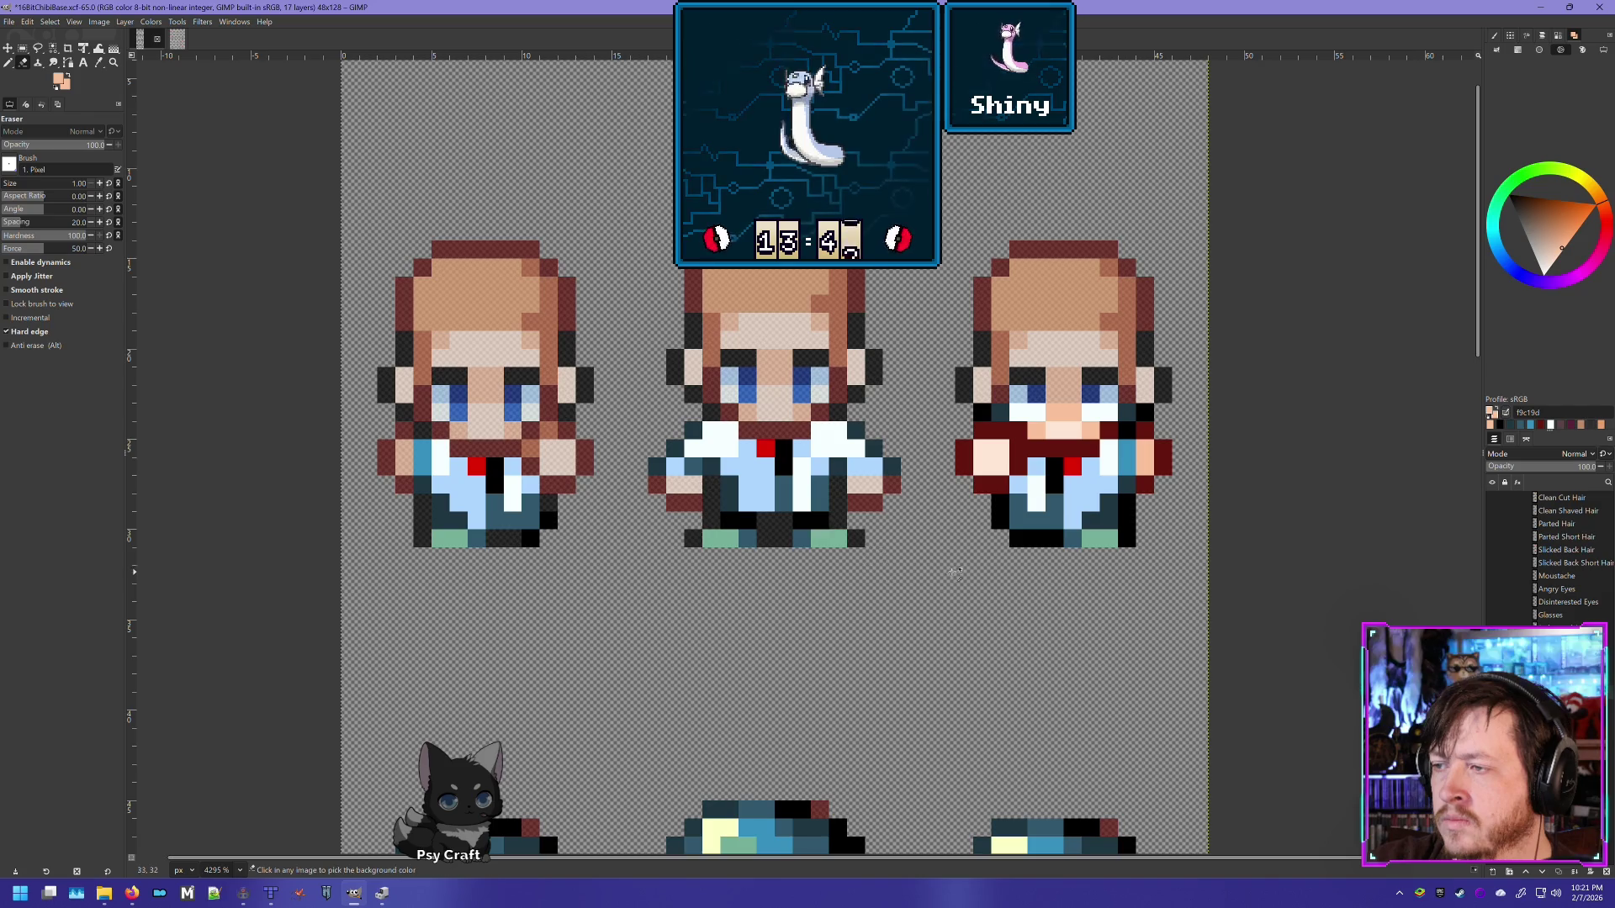
pyautogui.hscroll(5, 875, 569)
pyautogui.scroll(1, 728, 600)
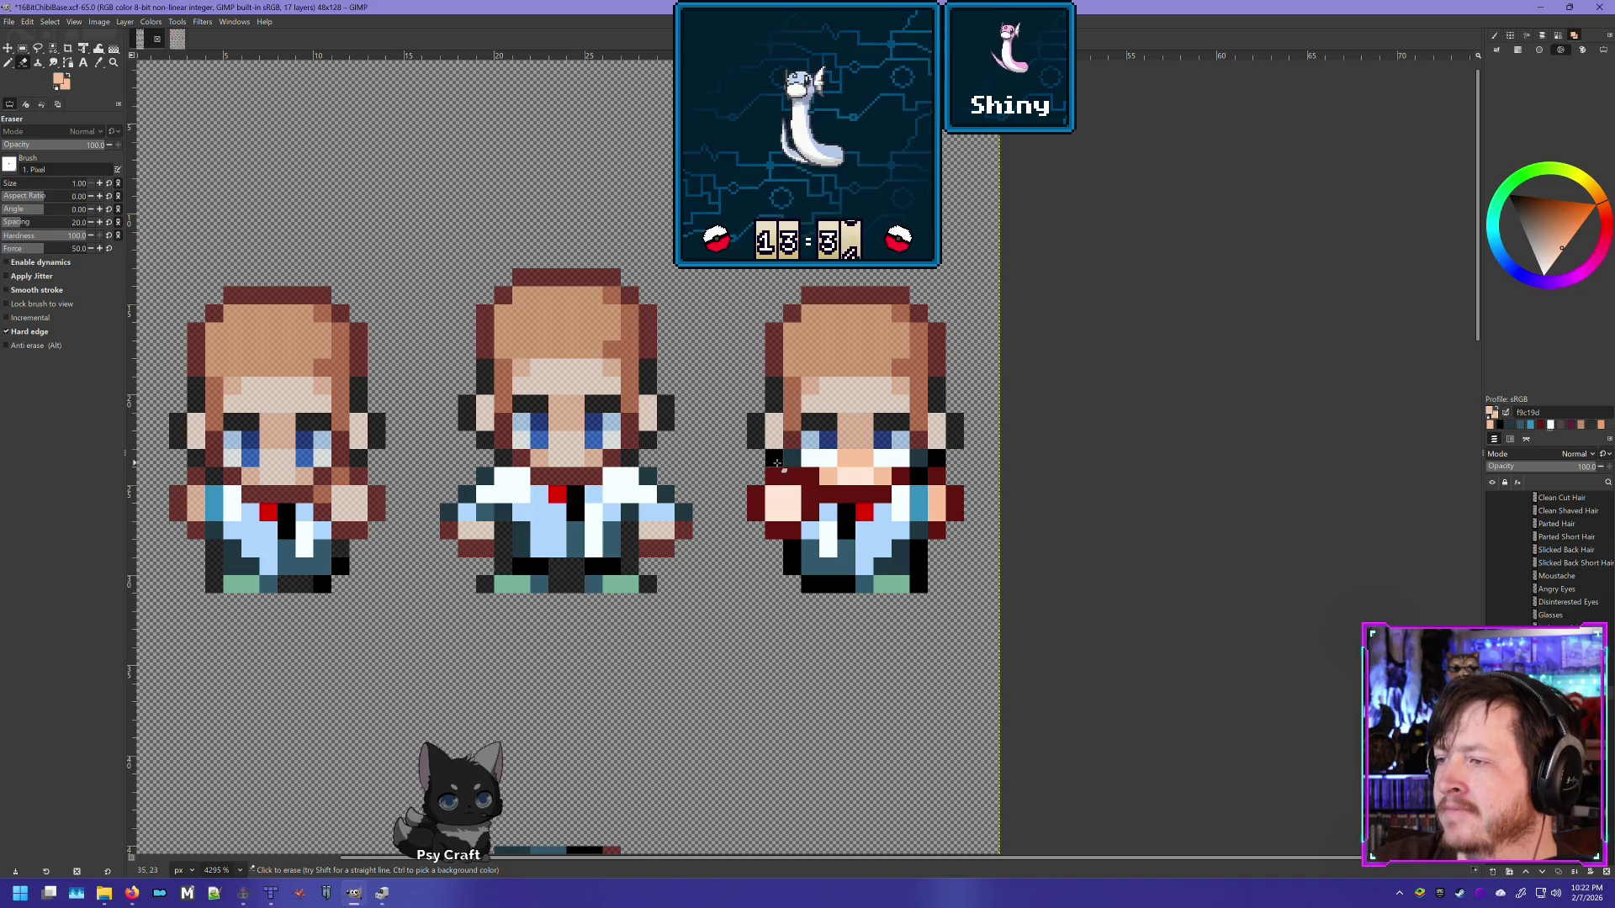
pyautogui.moveTo(785, 467); pyautogui.dragTo(877, 486)
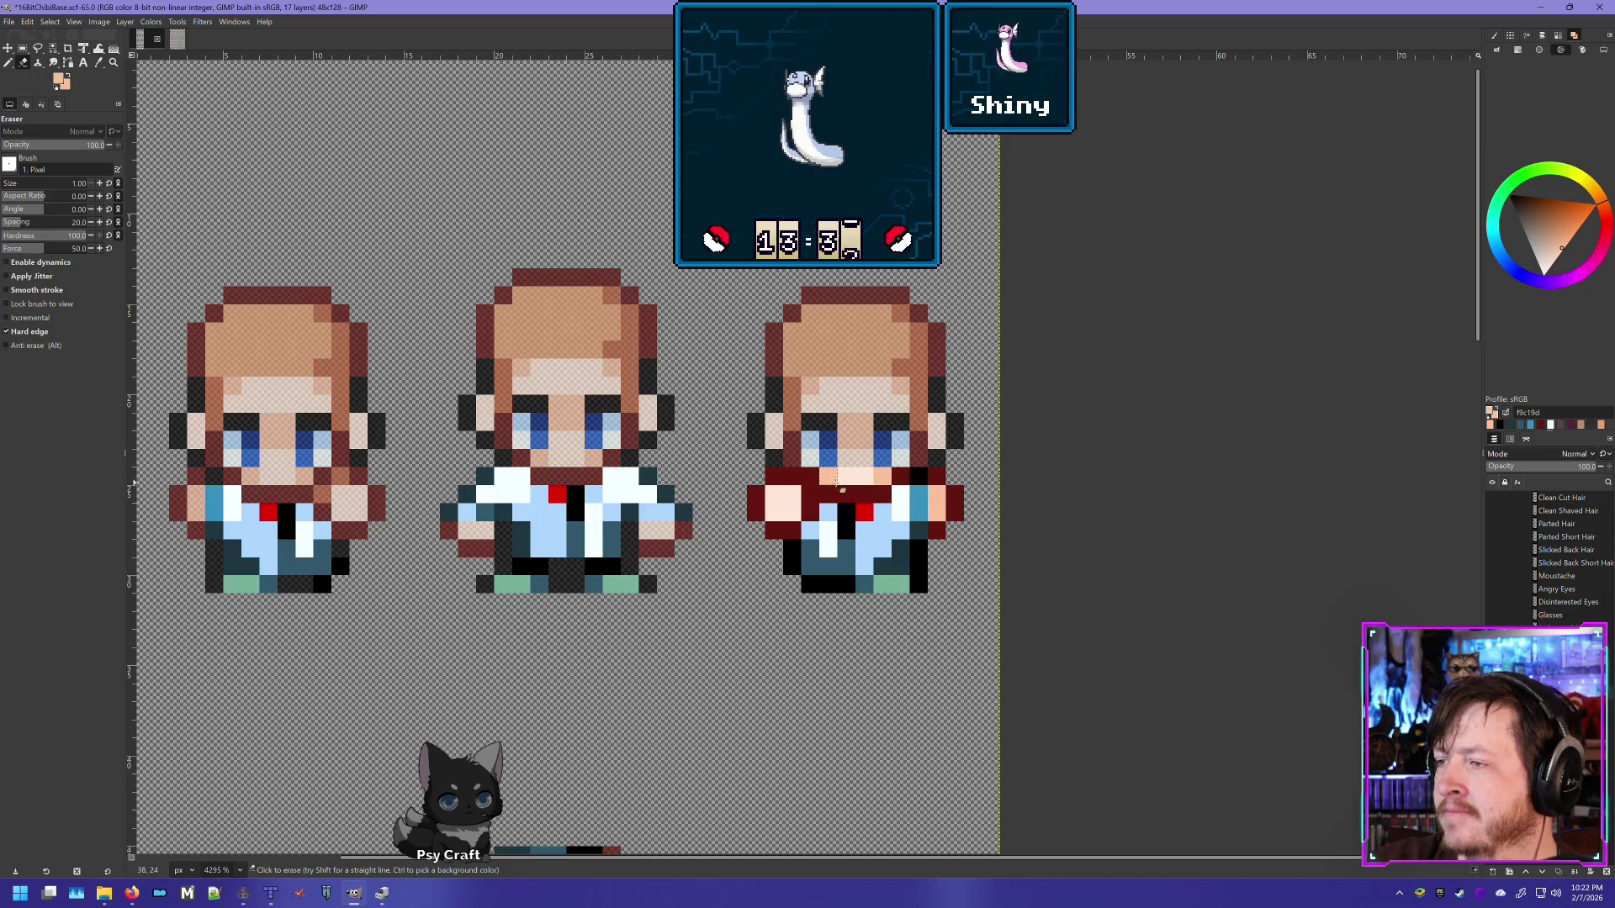
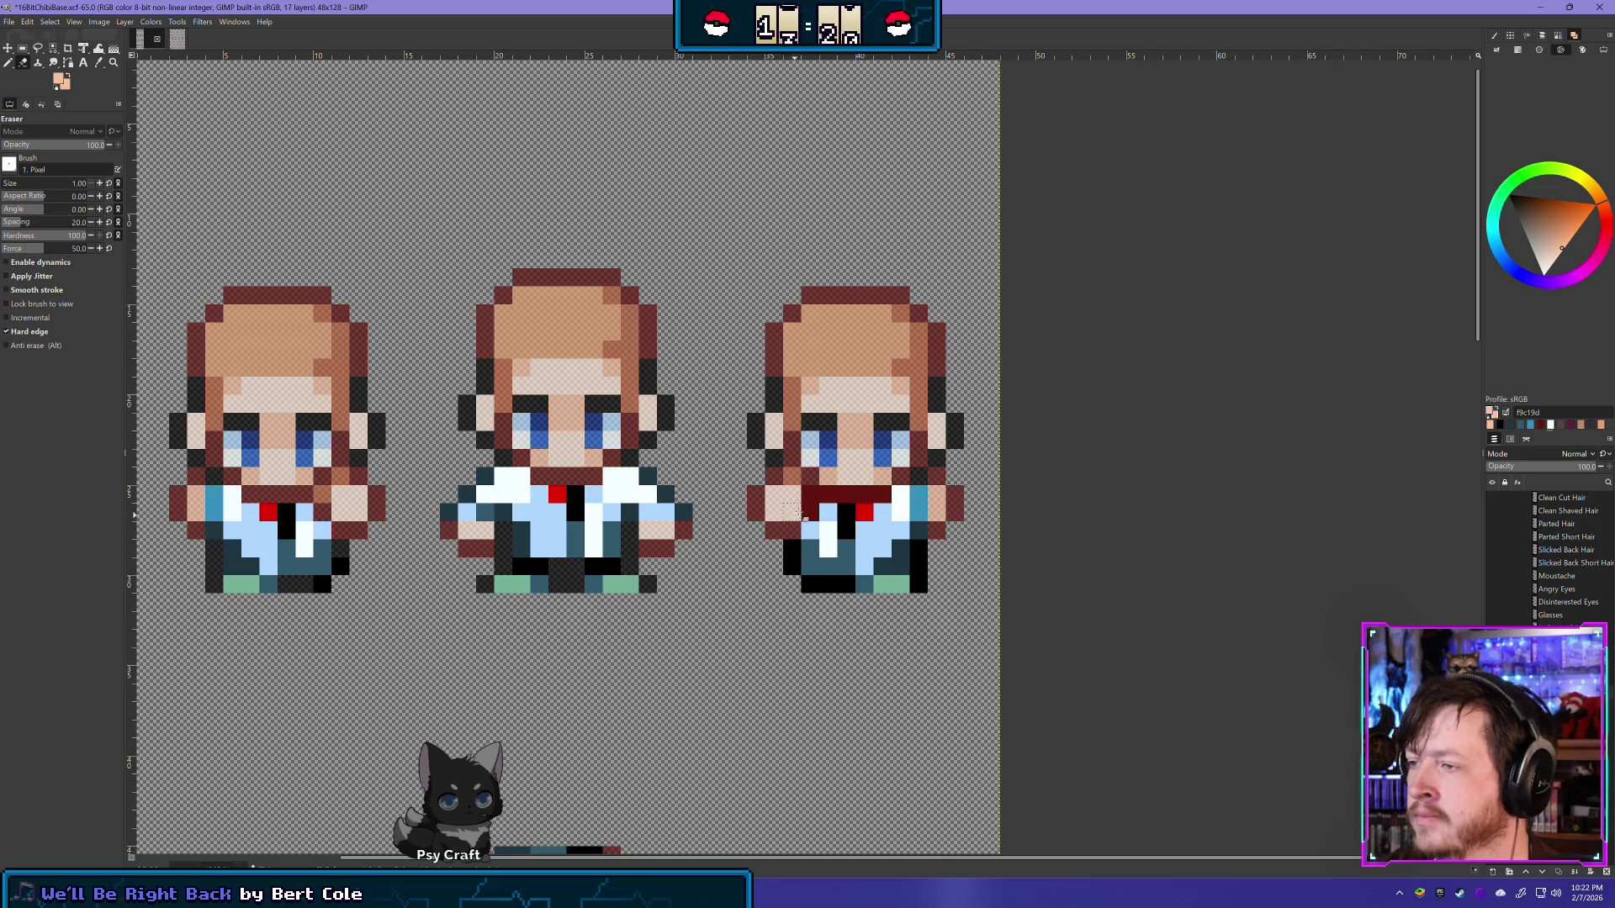
# Step: Erase the stray collar pixels on the right-hand sprite
pyautogui.click(810, 496)
pyautogui.click(831, 495)
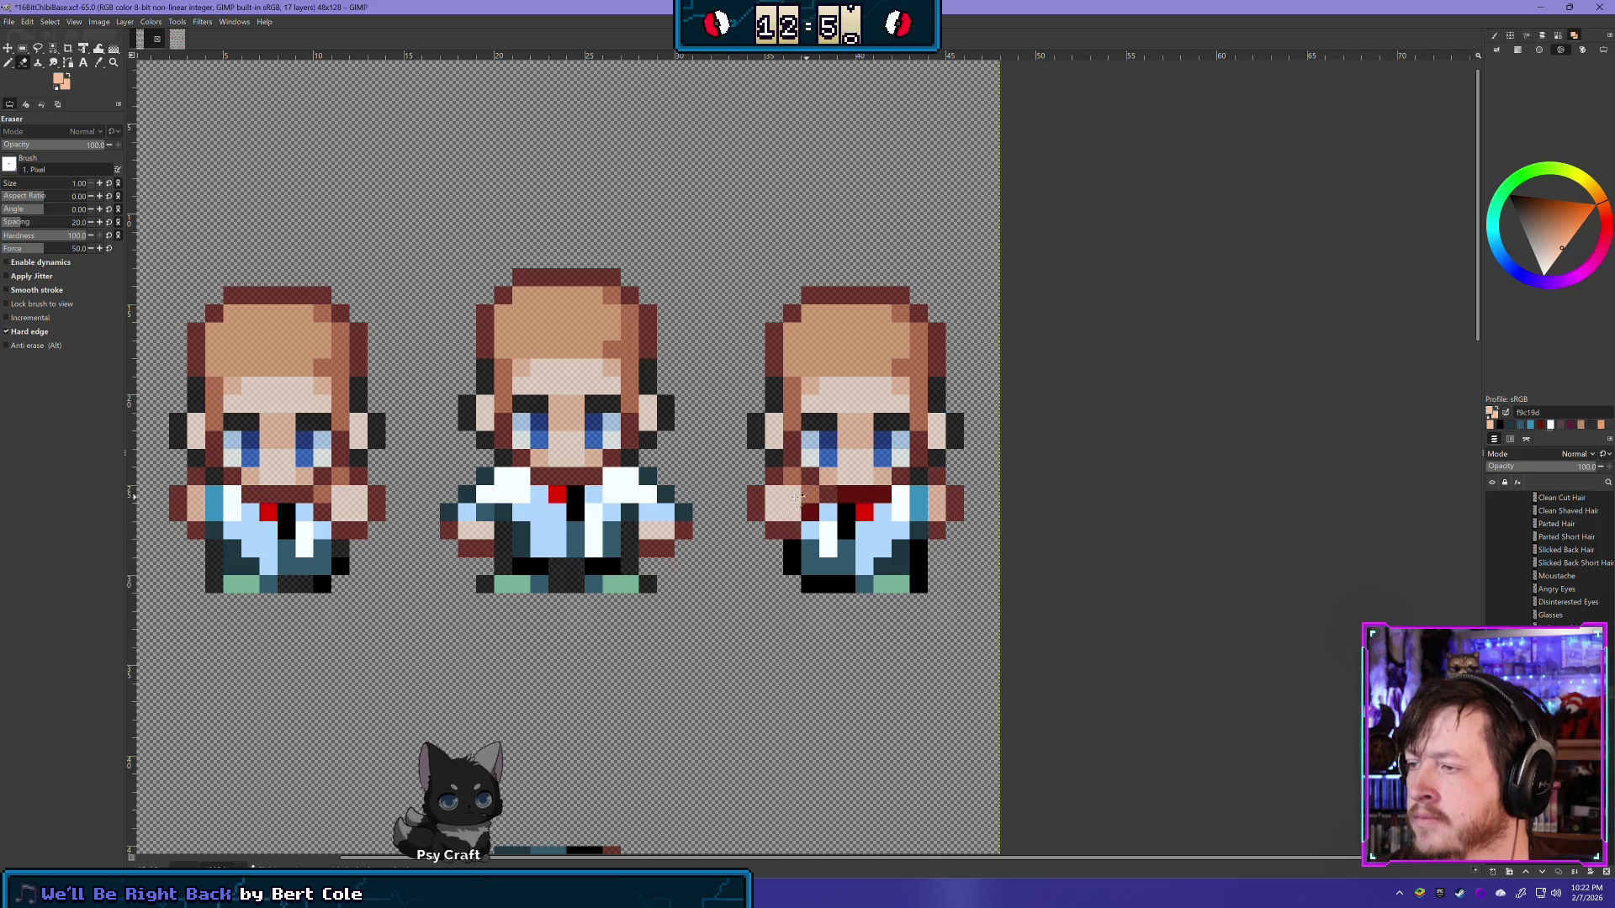
pyautogui.moveTo(810, 496); pyautogui.dragTo(879, 496)
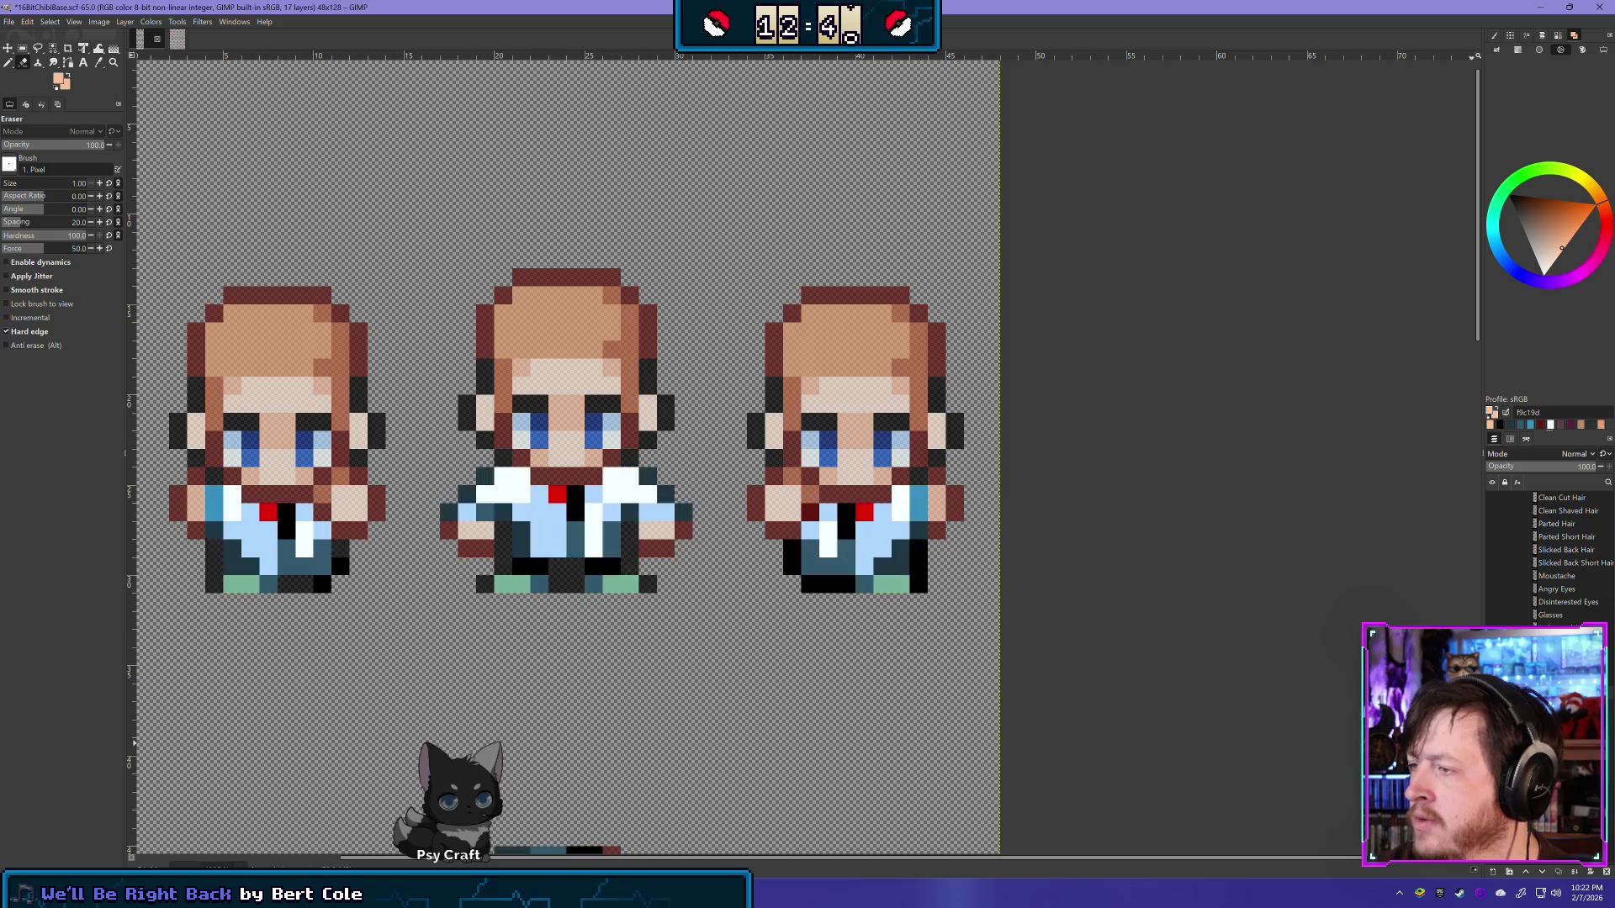
# Step: Lower the hair layer's opacity to about 73
pyautogui.click(1579, 466)
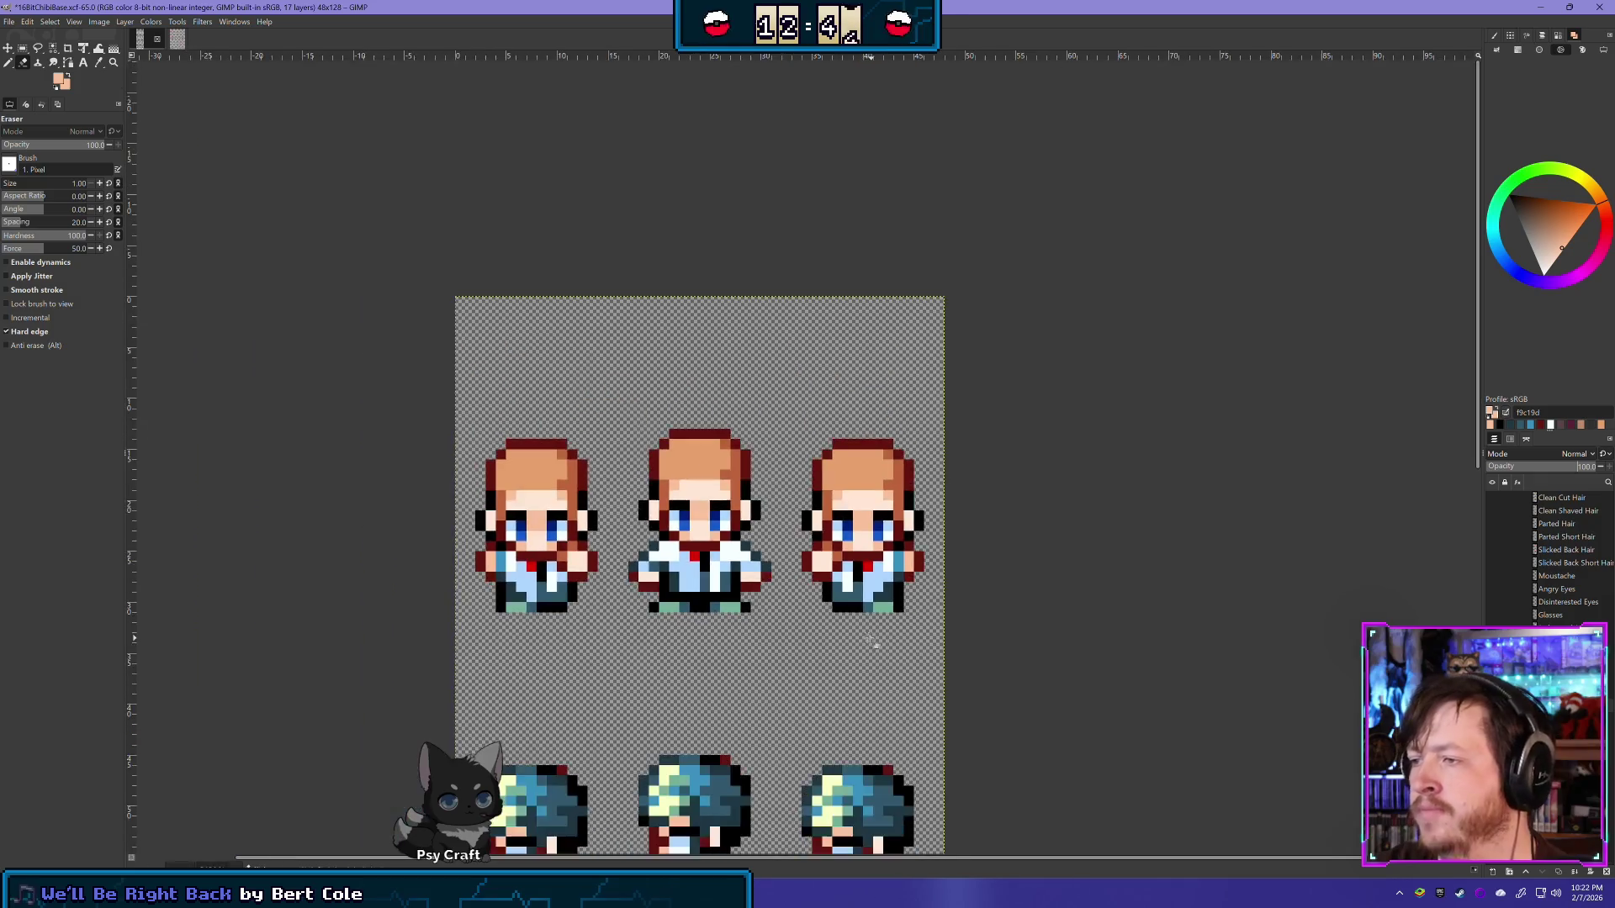
pyautogui.scroll(-3, 875, 646)
pyautogui.scroll(1, 874, 645)
pyautogui.scroll(1, 875, 645)
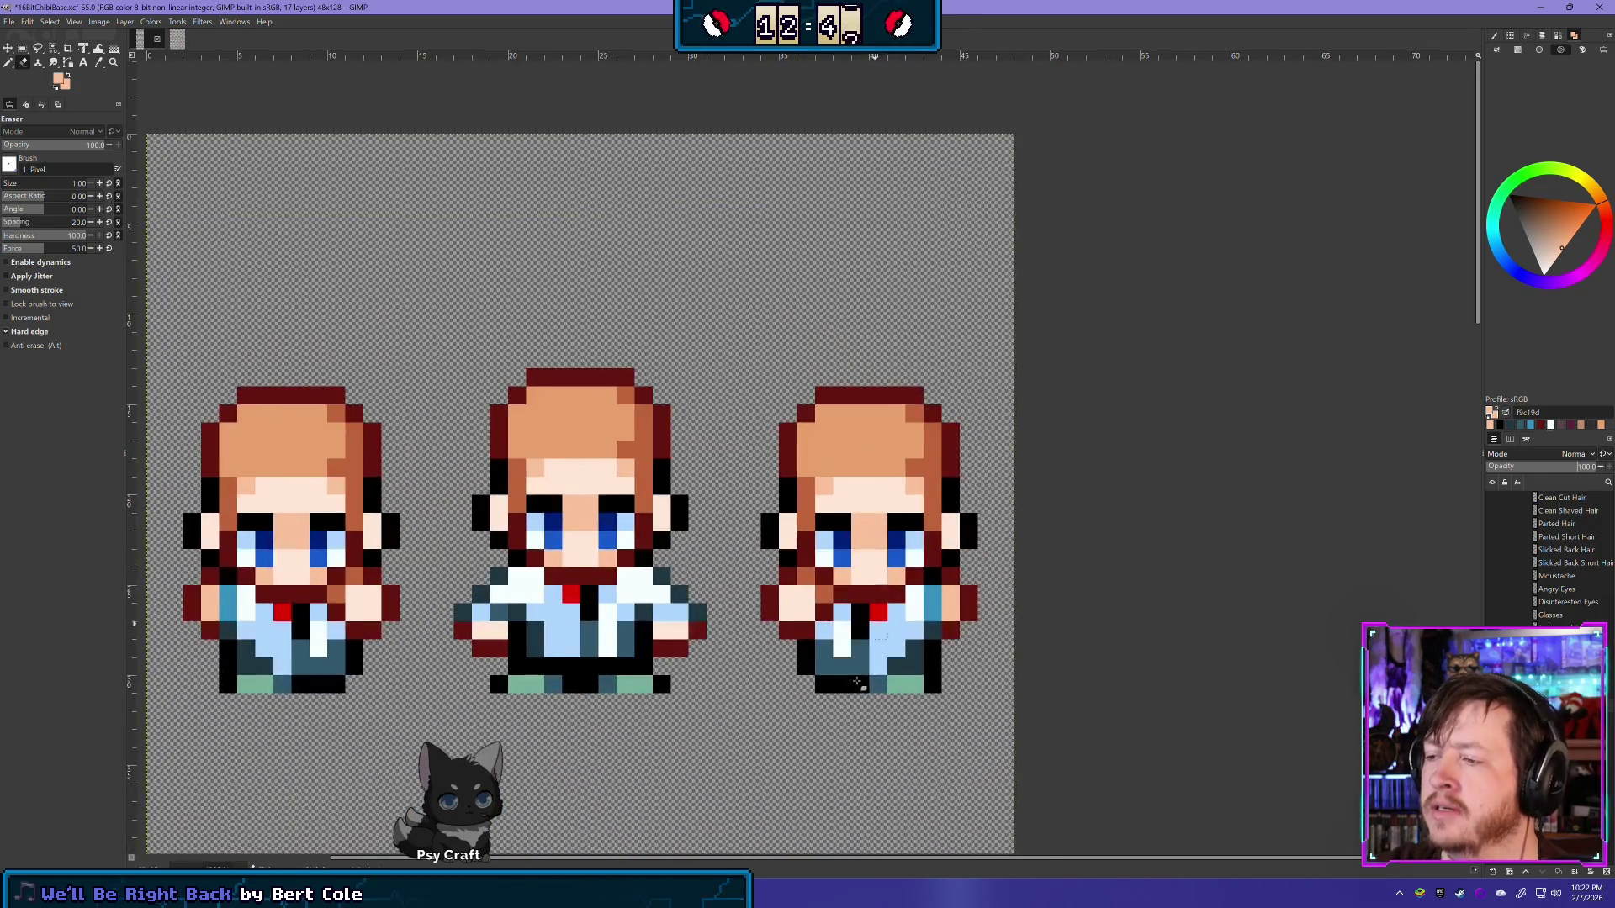
pyautogui.scroll(1, 874, 645)
pyautogui.scroll(-1, 876, 681)
pyautogui.scroll(1, 874, 681)
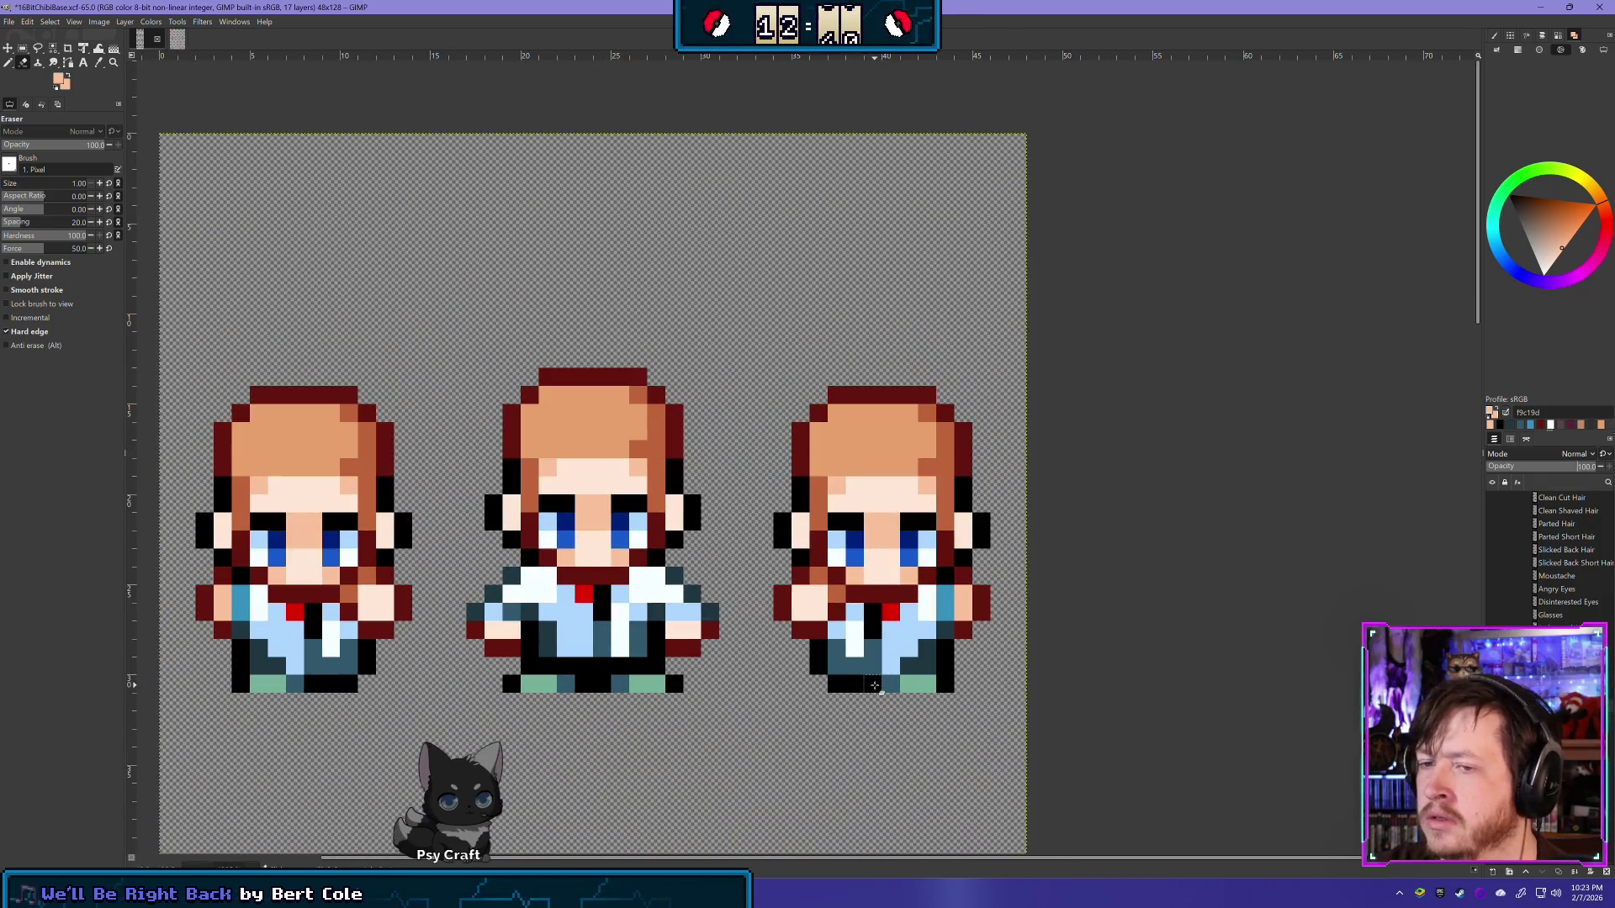
pyautogui.scroll(1, 900, 647)
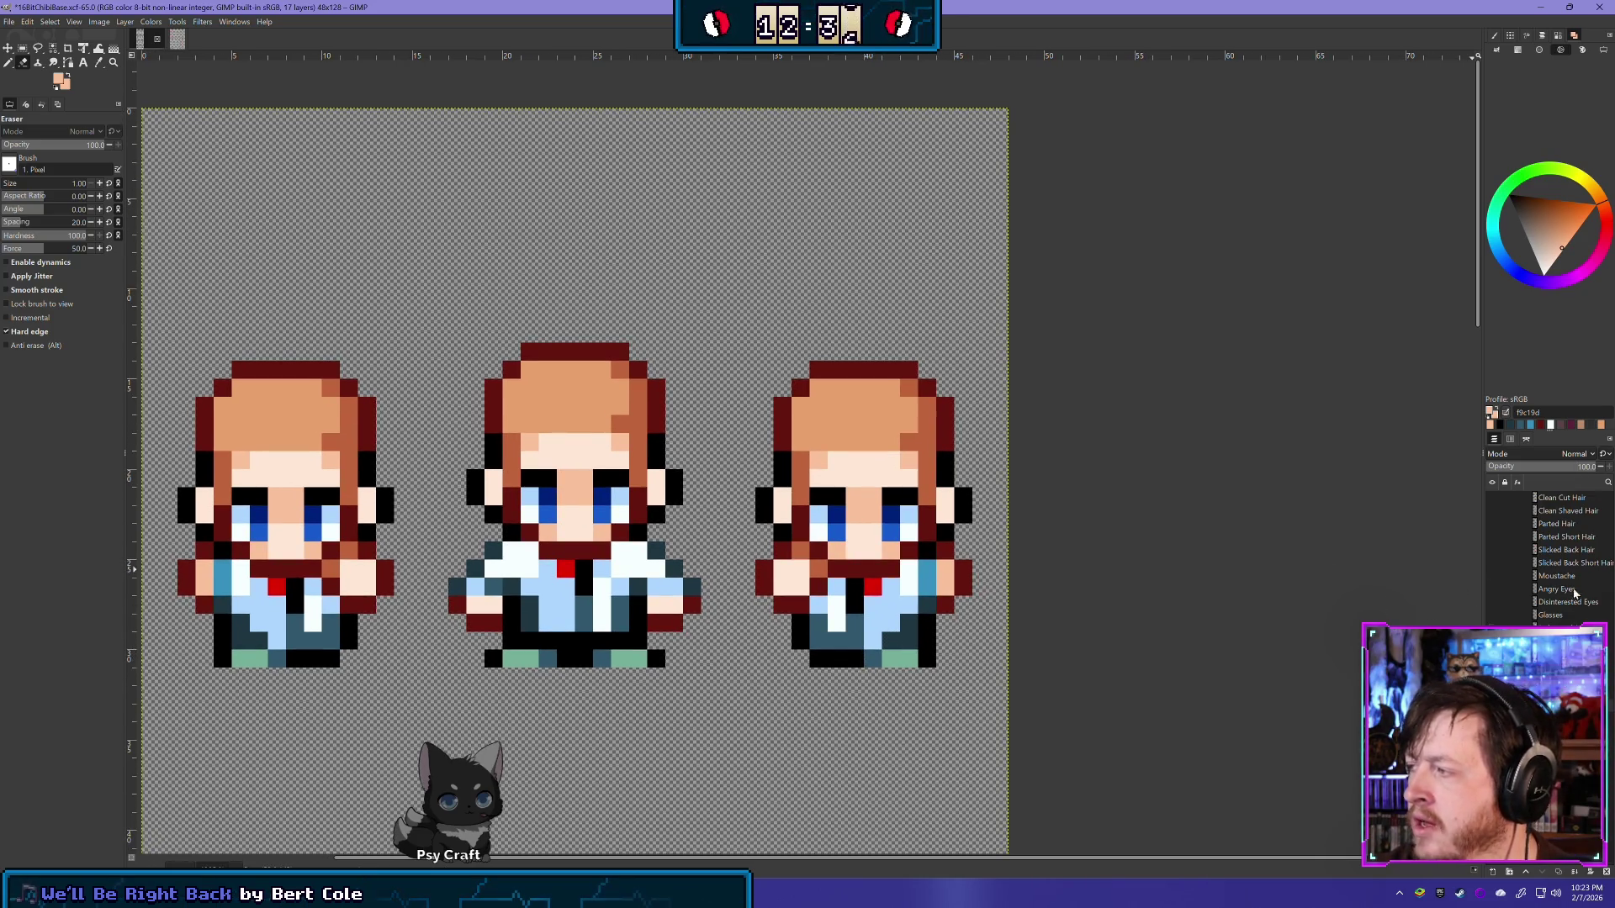
pyautogui.moveTo(1594, 469)
pyautogui.mouseDown()
pyautogui.moveTo(1562, 470)
pyautogui.moveTo(1606, 469)
pyautogui.mouseUp()
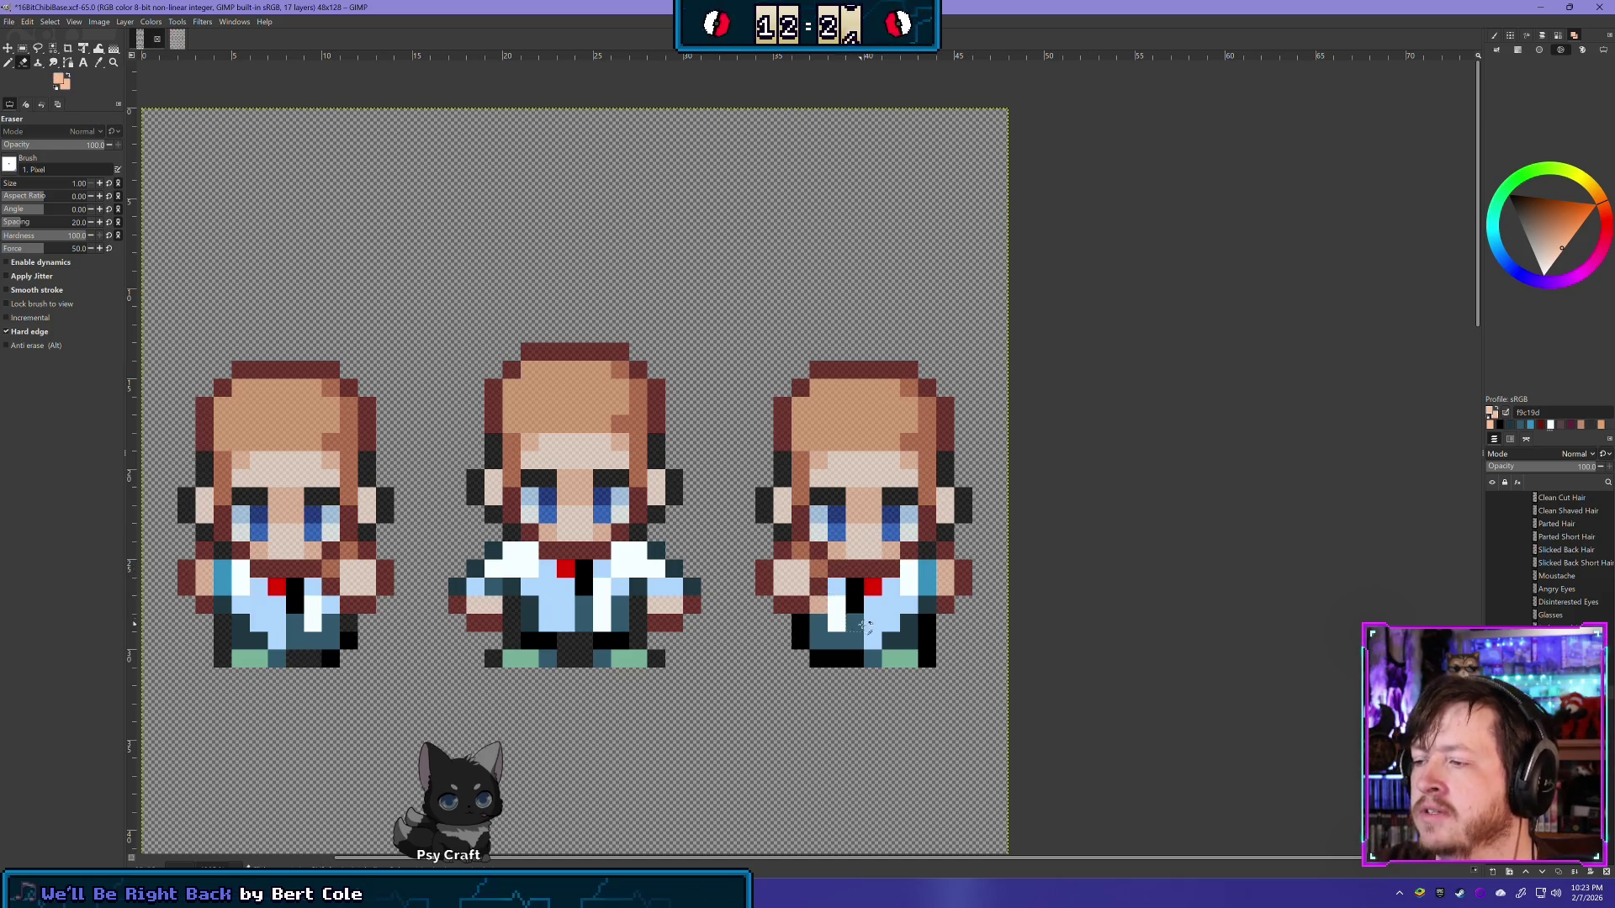
# Step: Erase the dark pixels along the right sprite's shirt edge and bottom
pyautogui.click(818, 586)
pyautogui.click(805, 642)
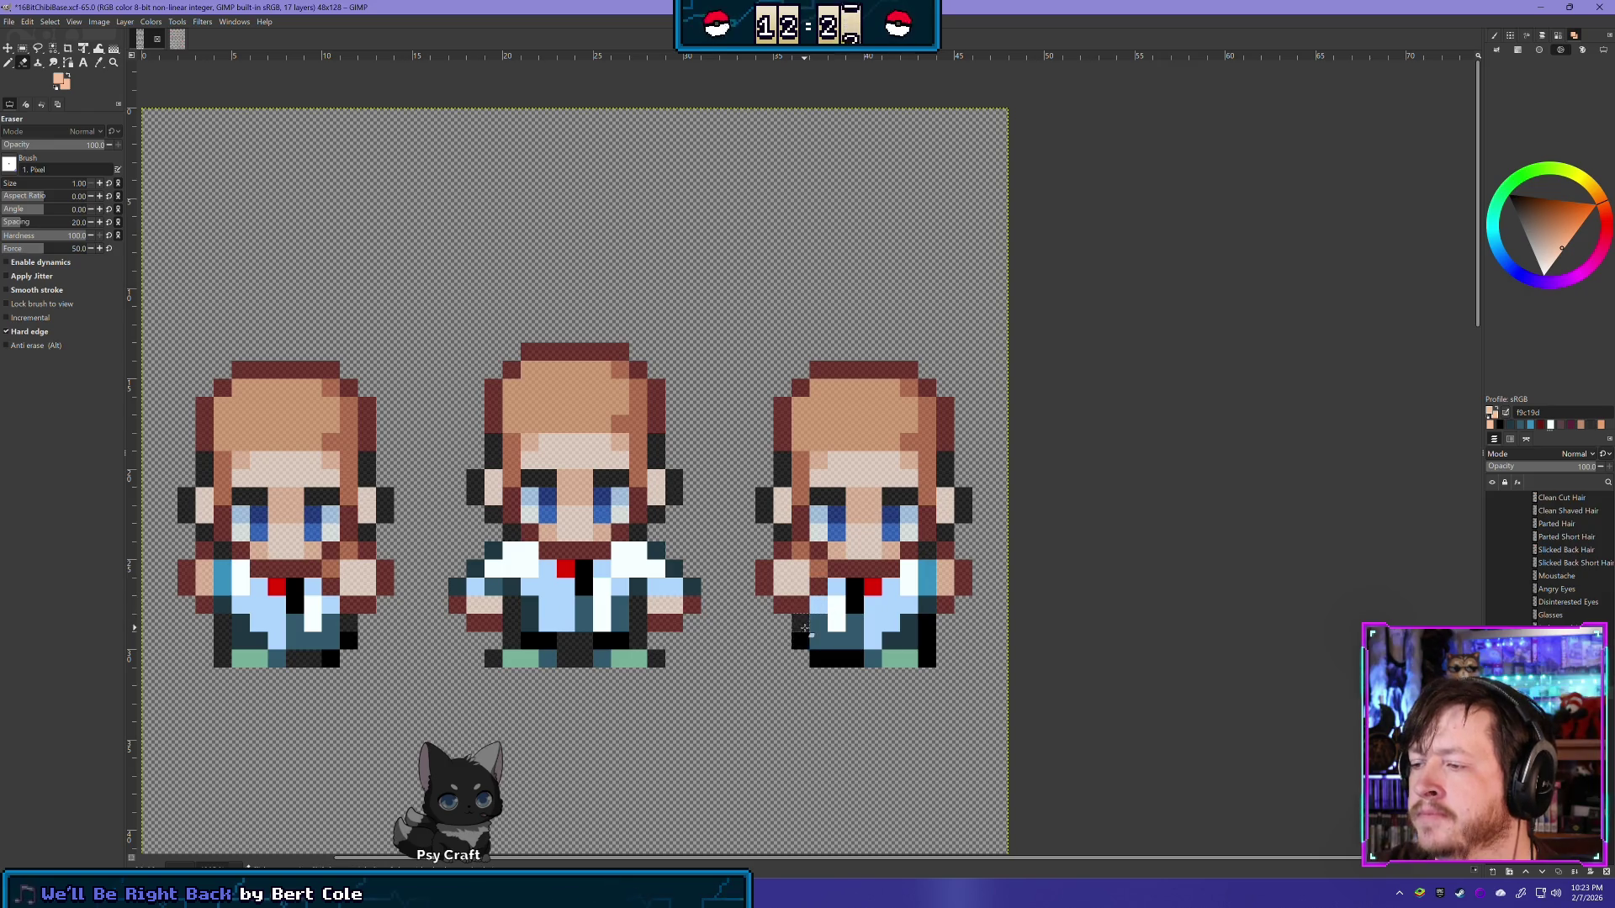
pyautogui.moveTo(829, 660); pyautogui.dragTo(851, 660)
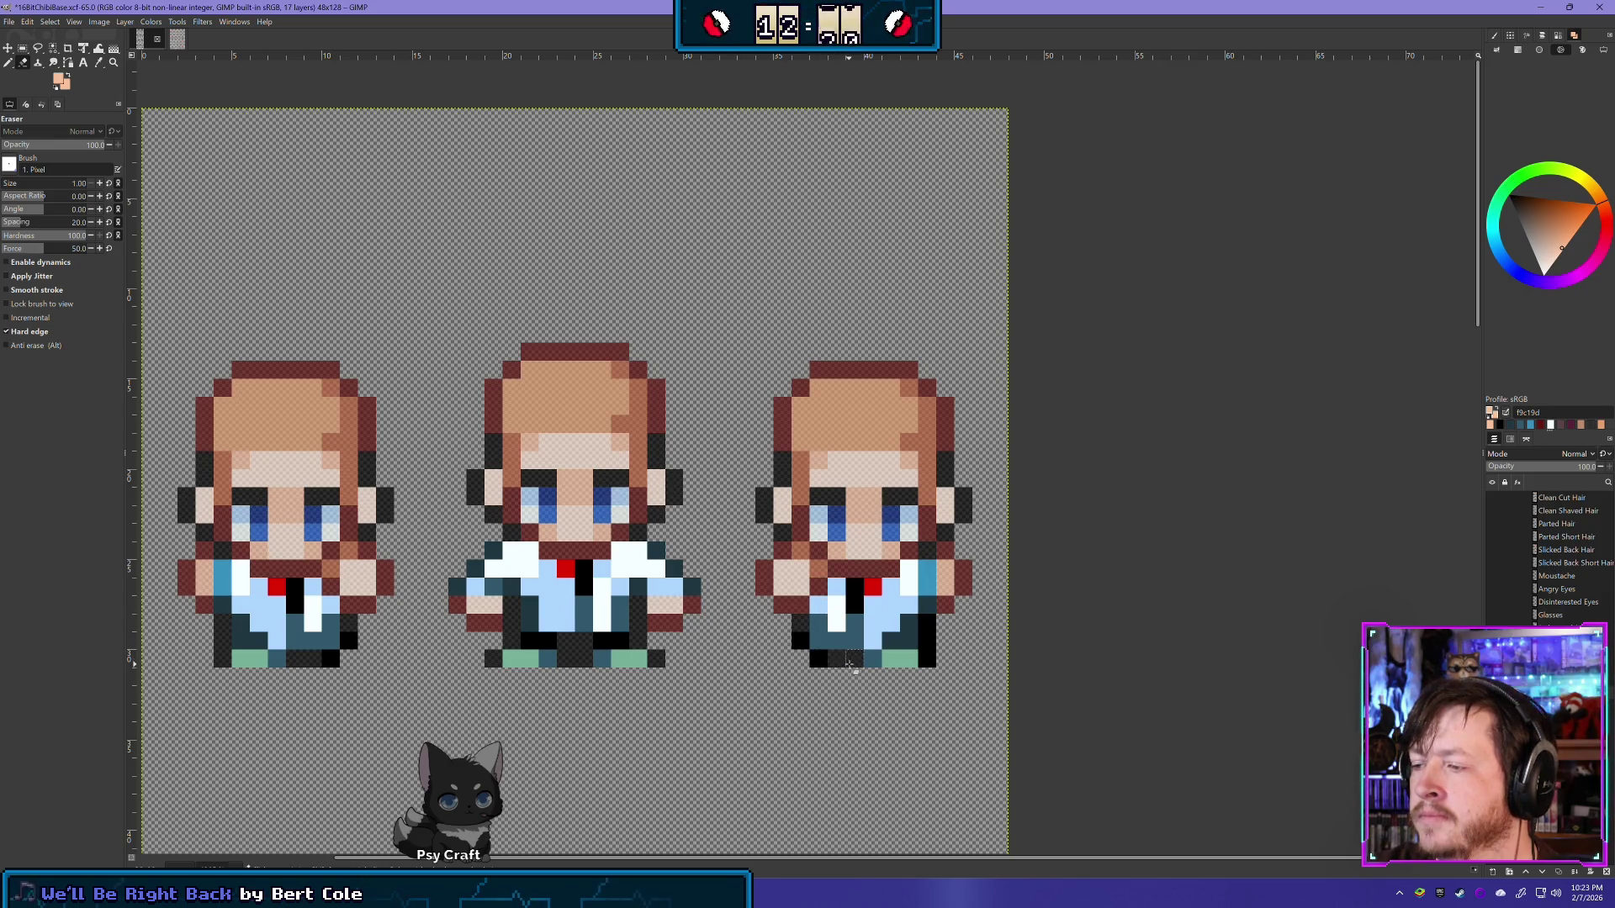
pyautogui.click(927, 641)
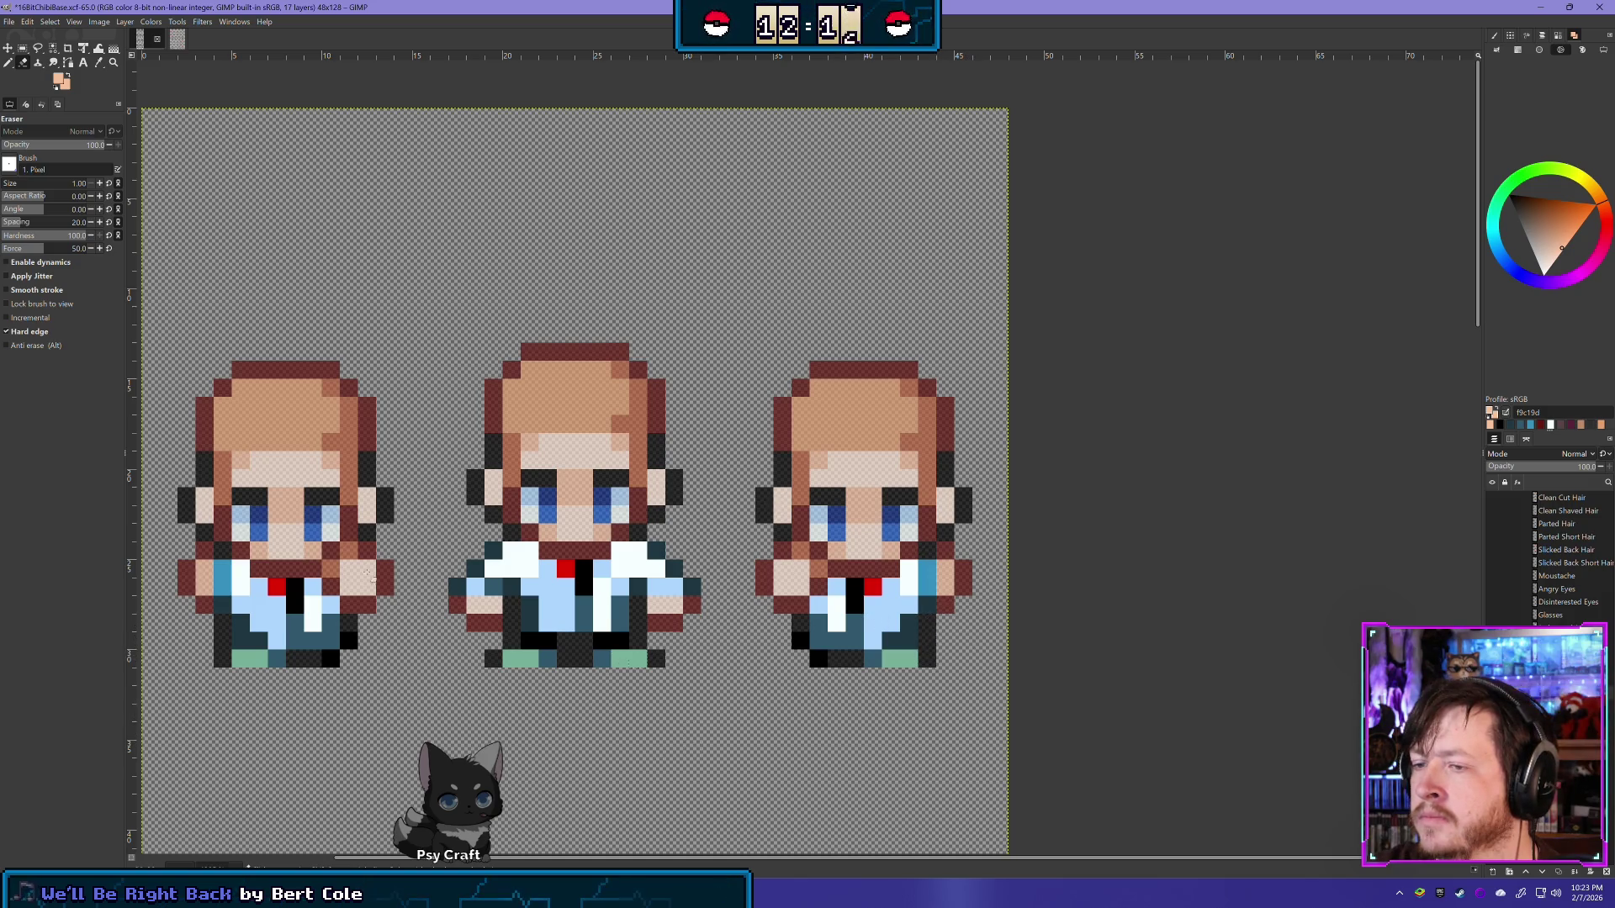
# Step: With the Pencil, paint a light blue (acd5ff) pixel on the right sprite's arm
pyautogui.click(8, 62)
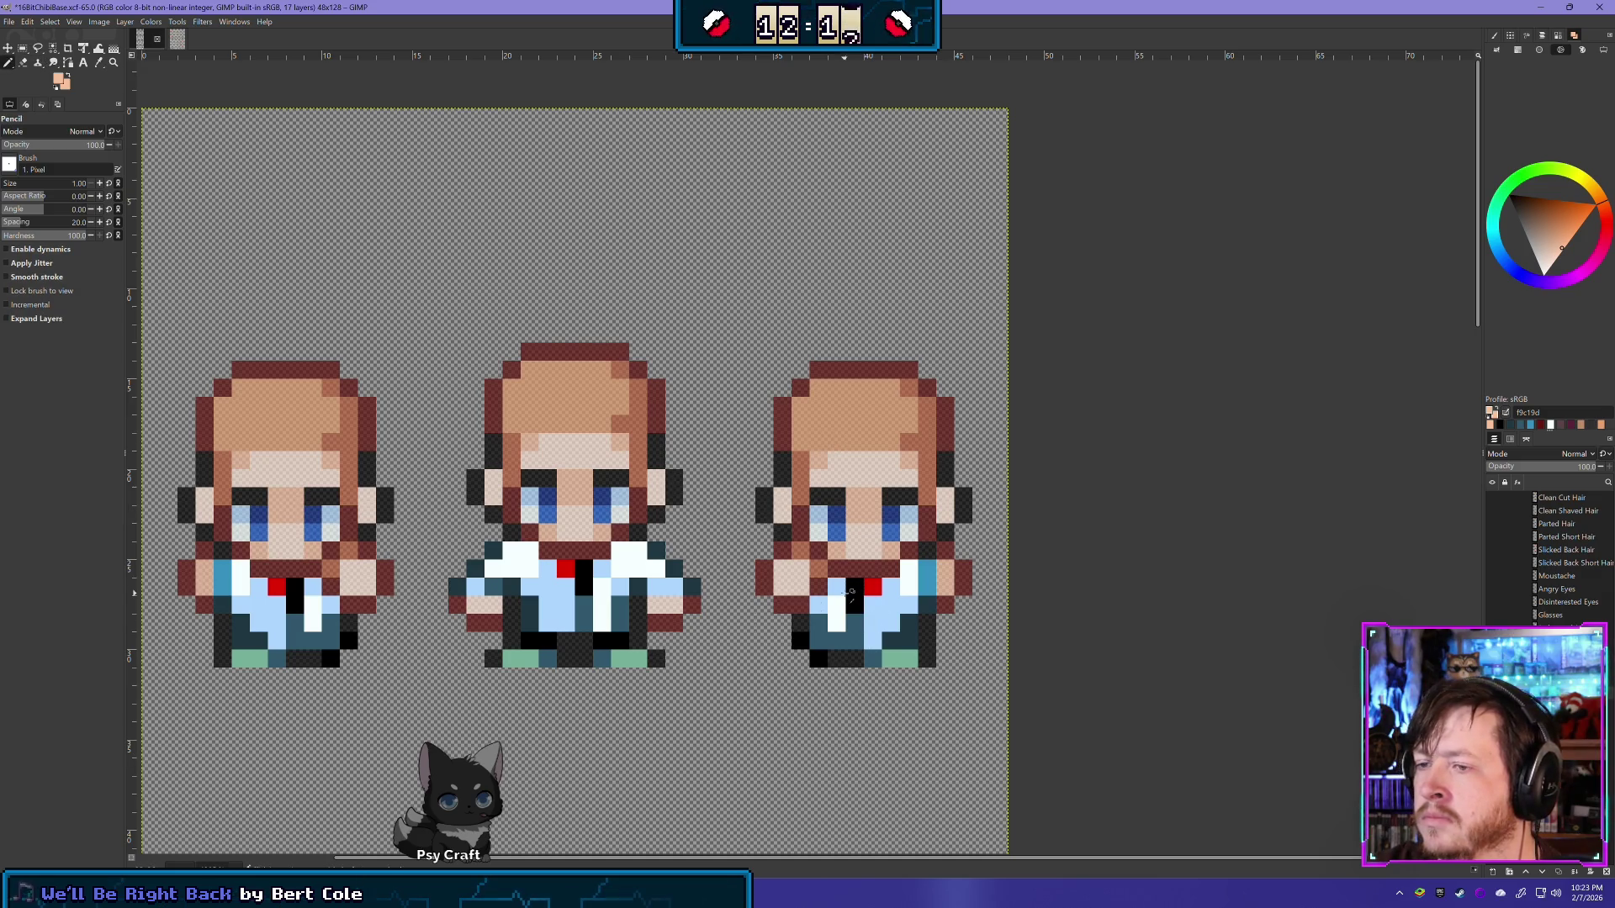
pyautogui.keyDown('ctrl'); pyautogui.click(673, 582); pyautogui.keyUp('ctrl')
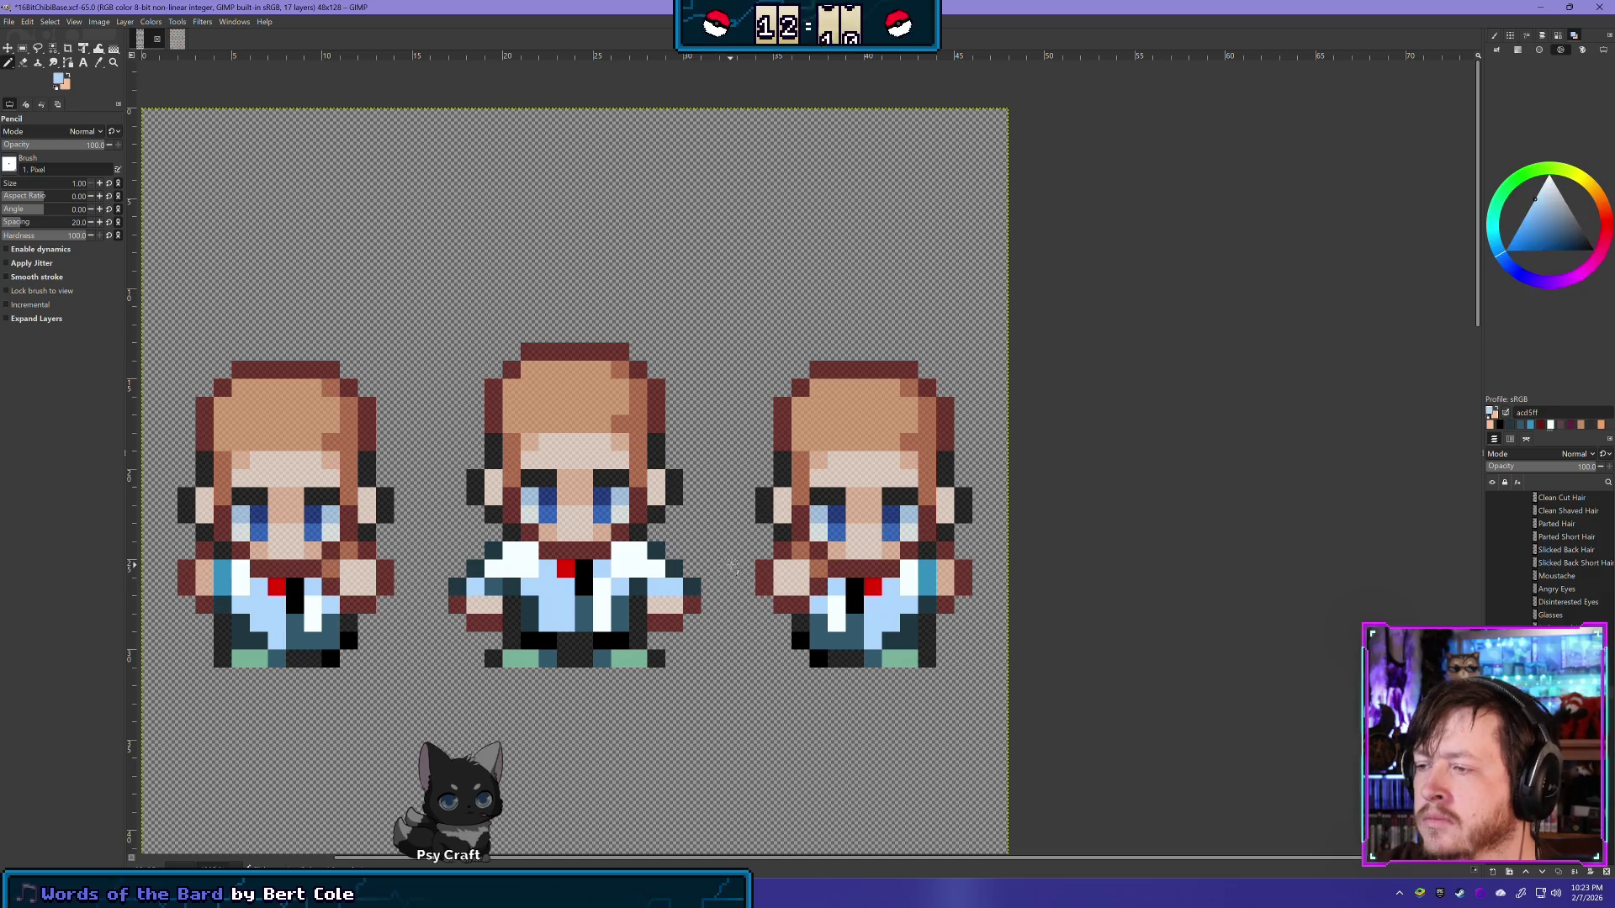
pyautogui.click(799, 552)
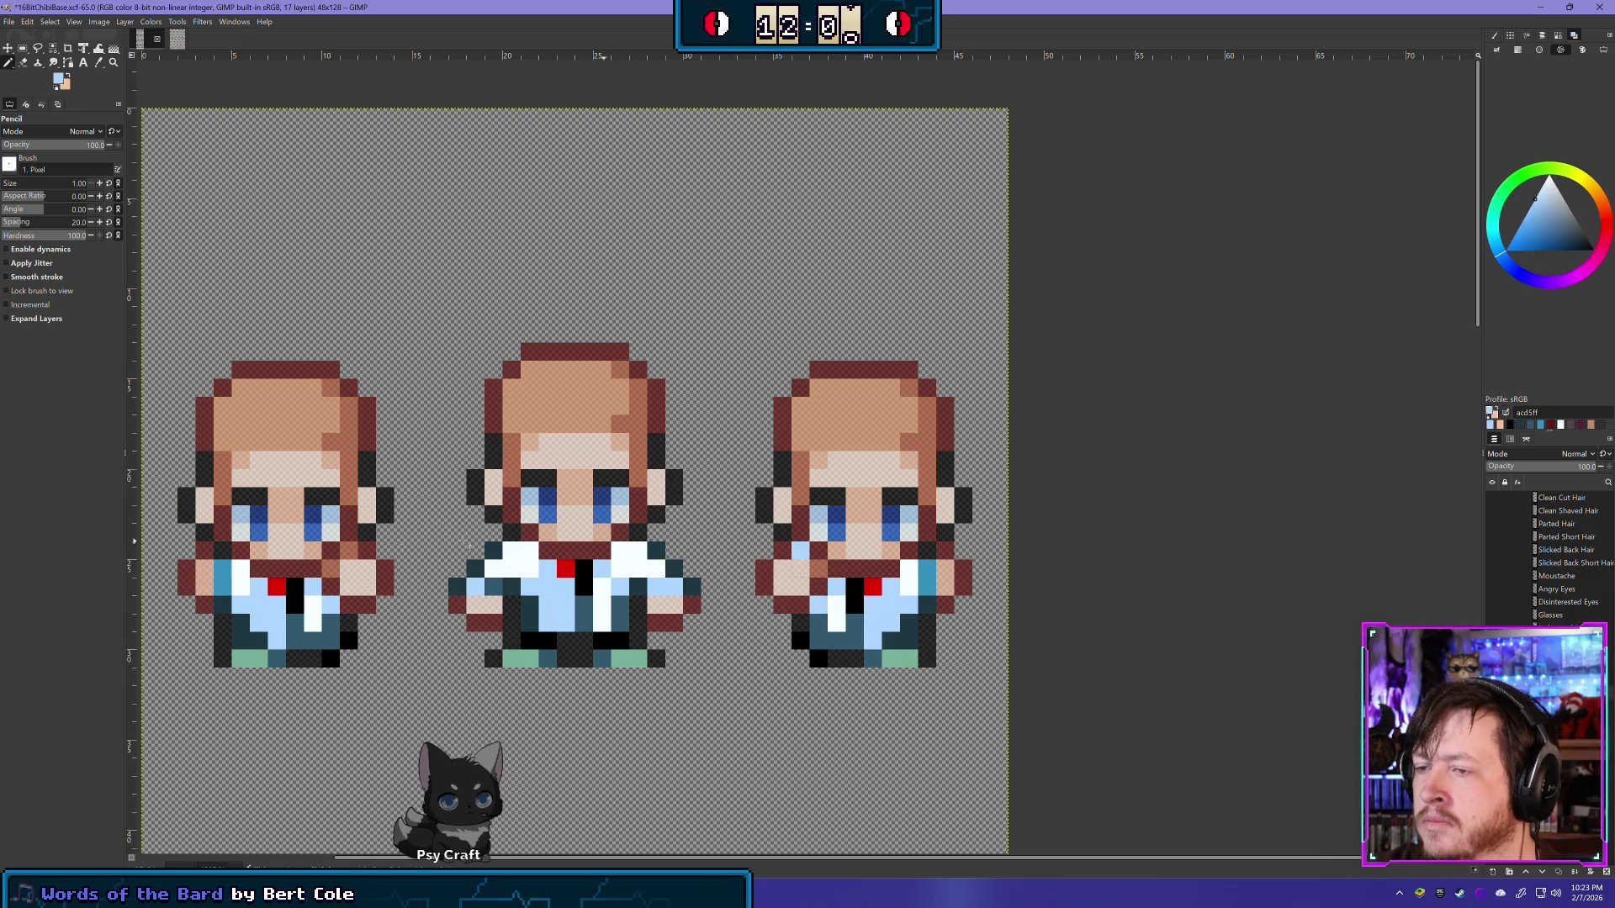
pyautogui.keyDown('ctrl'); pyautogui.click(486, 588); pyautogui.keyUp('ctrl')
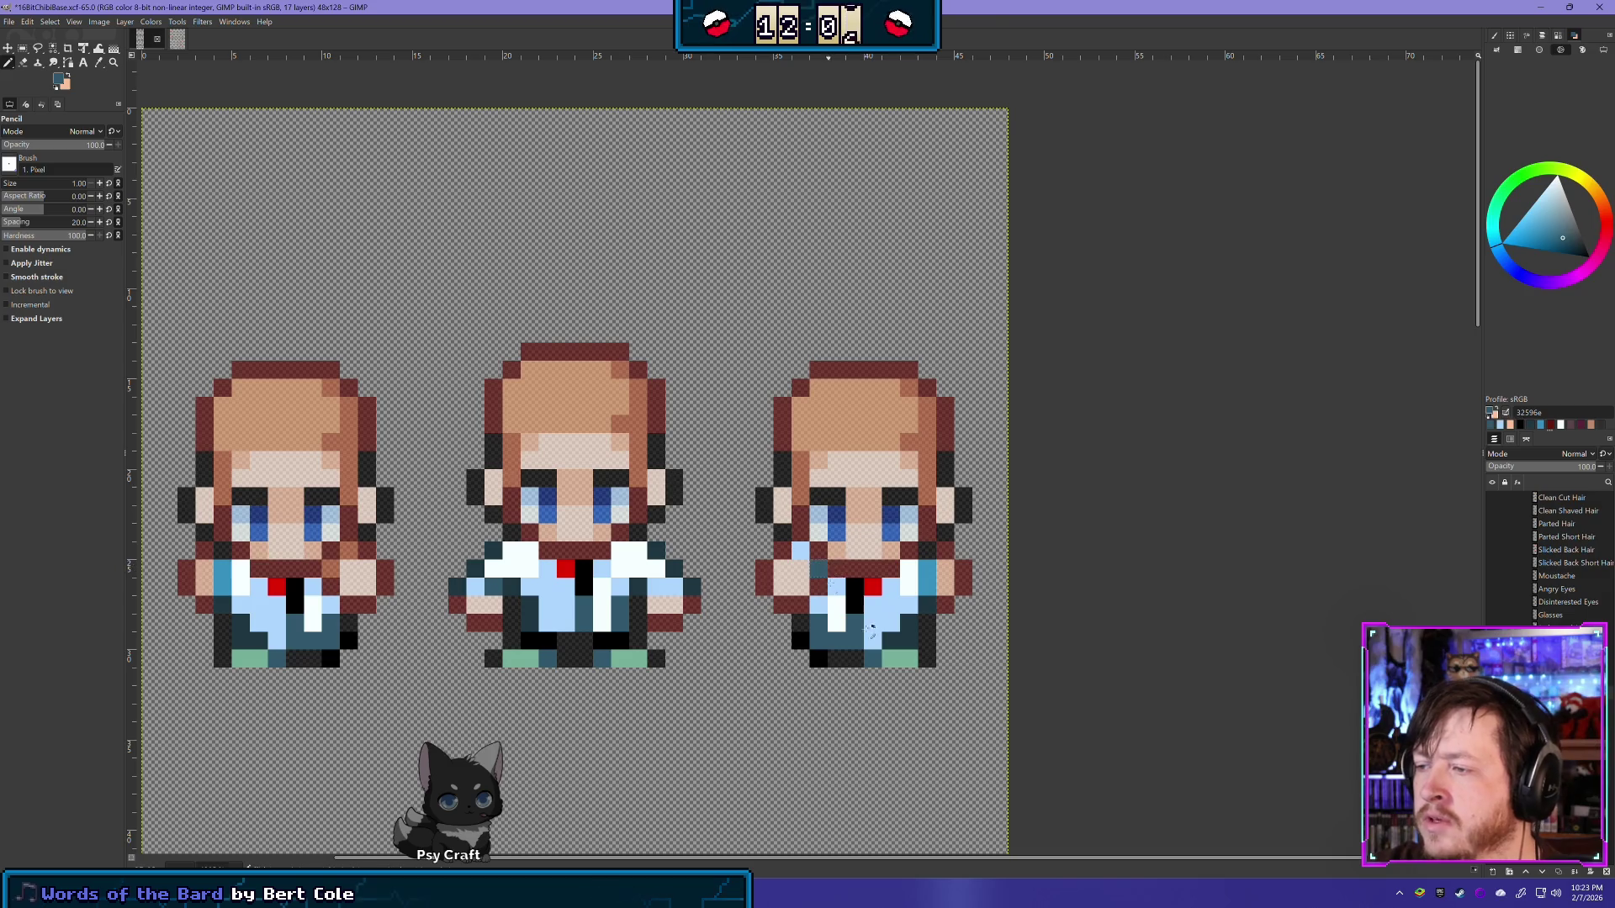
pyautogui.scroll(-2, 952, 629)
pyautogui.scroll(-1, 951, 629)
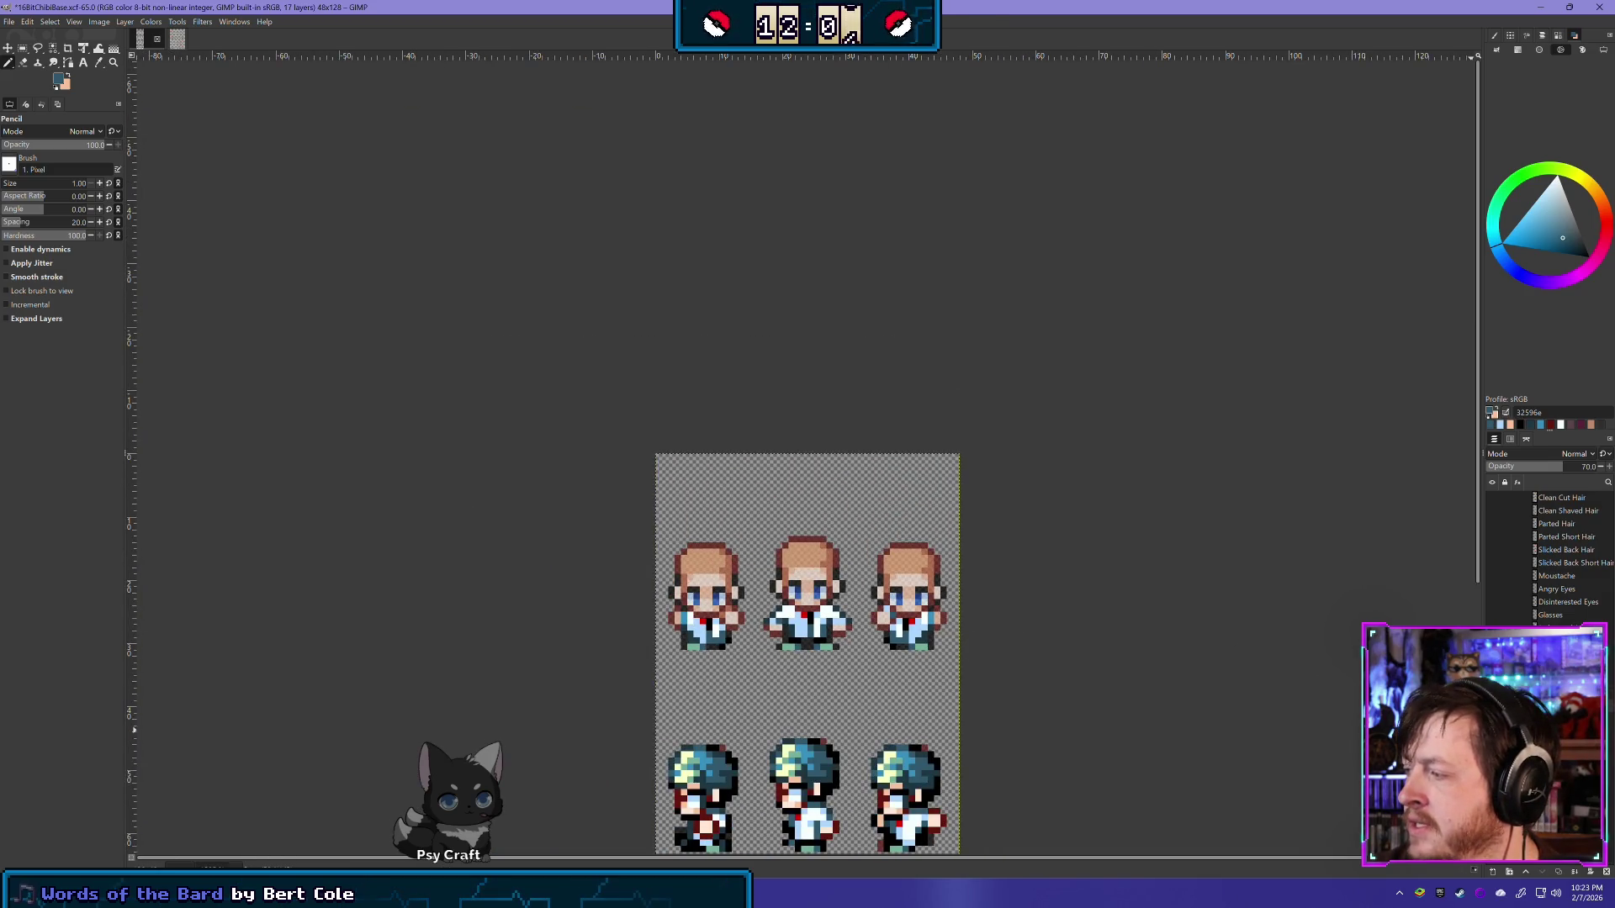
# Step: Try full opacity on the hair layer, then undo the change
pyautogui.moveTo(1556, 465); pyautogui.dragTo(1609, 461)
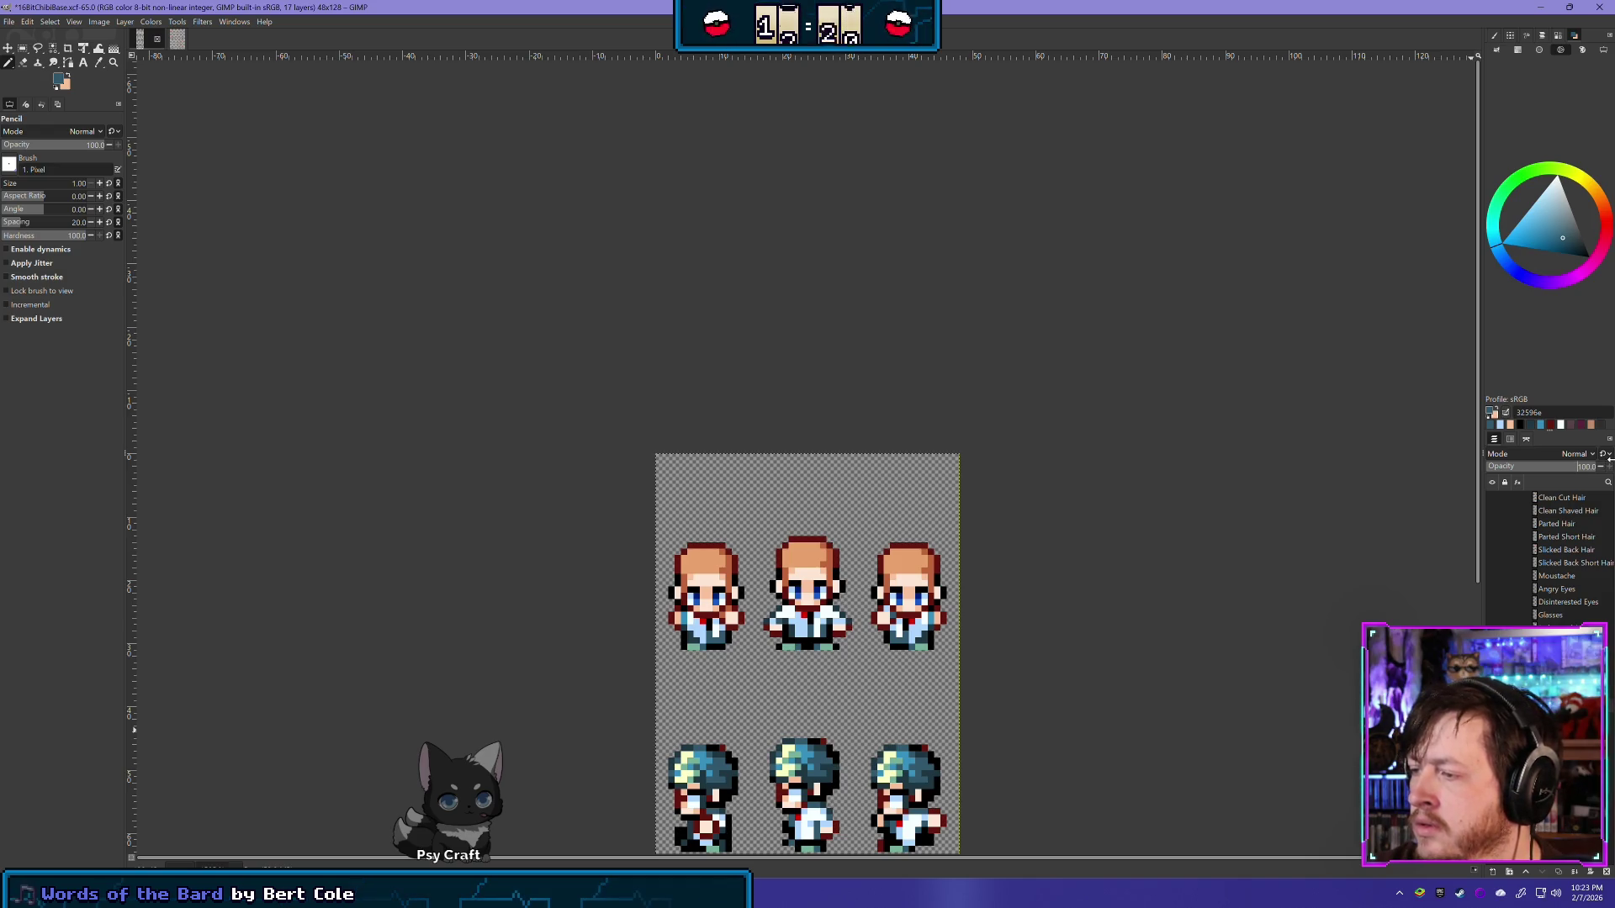
pyautogui.hotkey('ctrl', 'z')
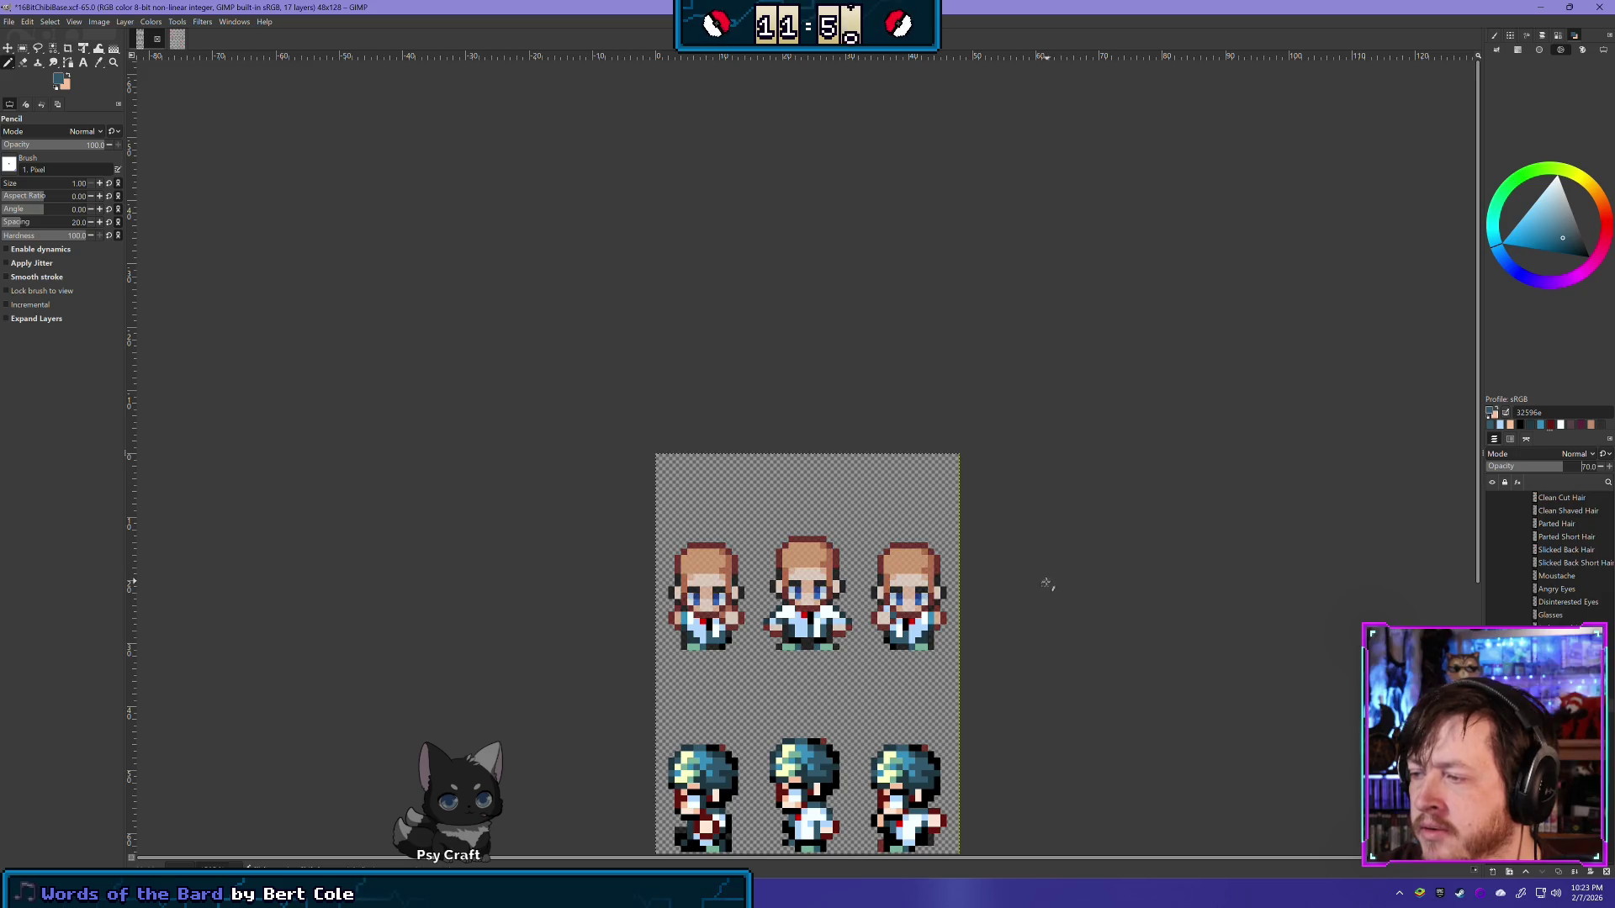
pyautogui.scroll(1, 974, 581)
pyautogui.scroll(1, 903, 593)
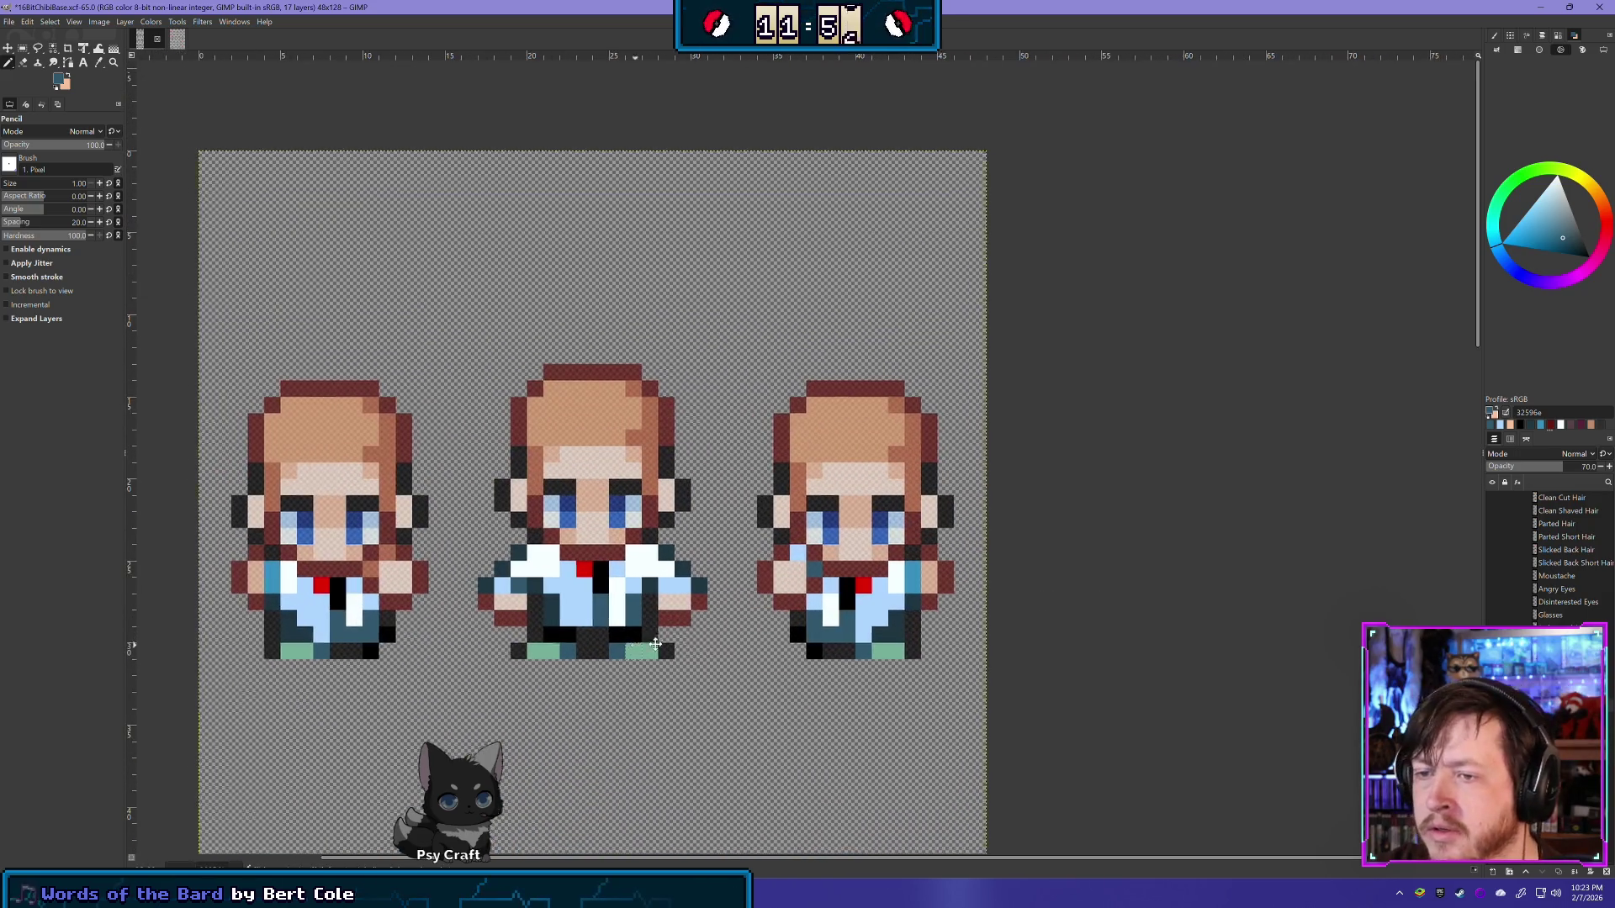
pyautogui.hscroll(-2, 418, 463)
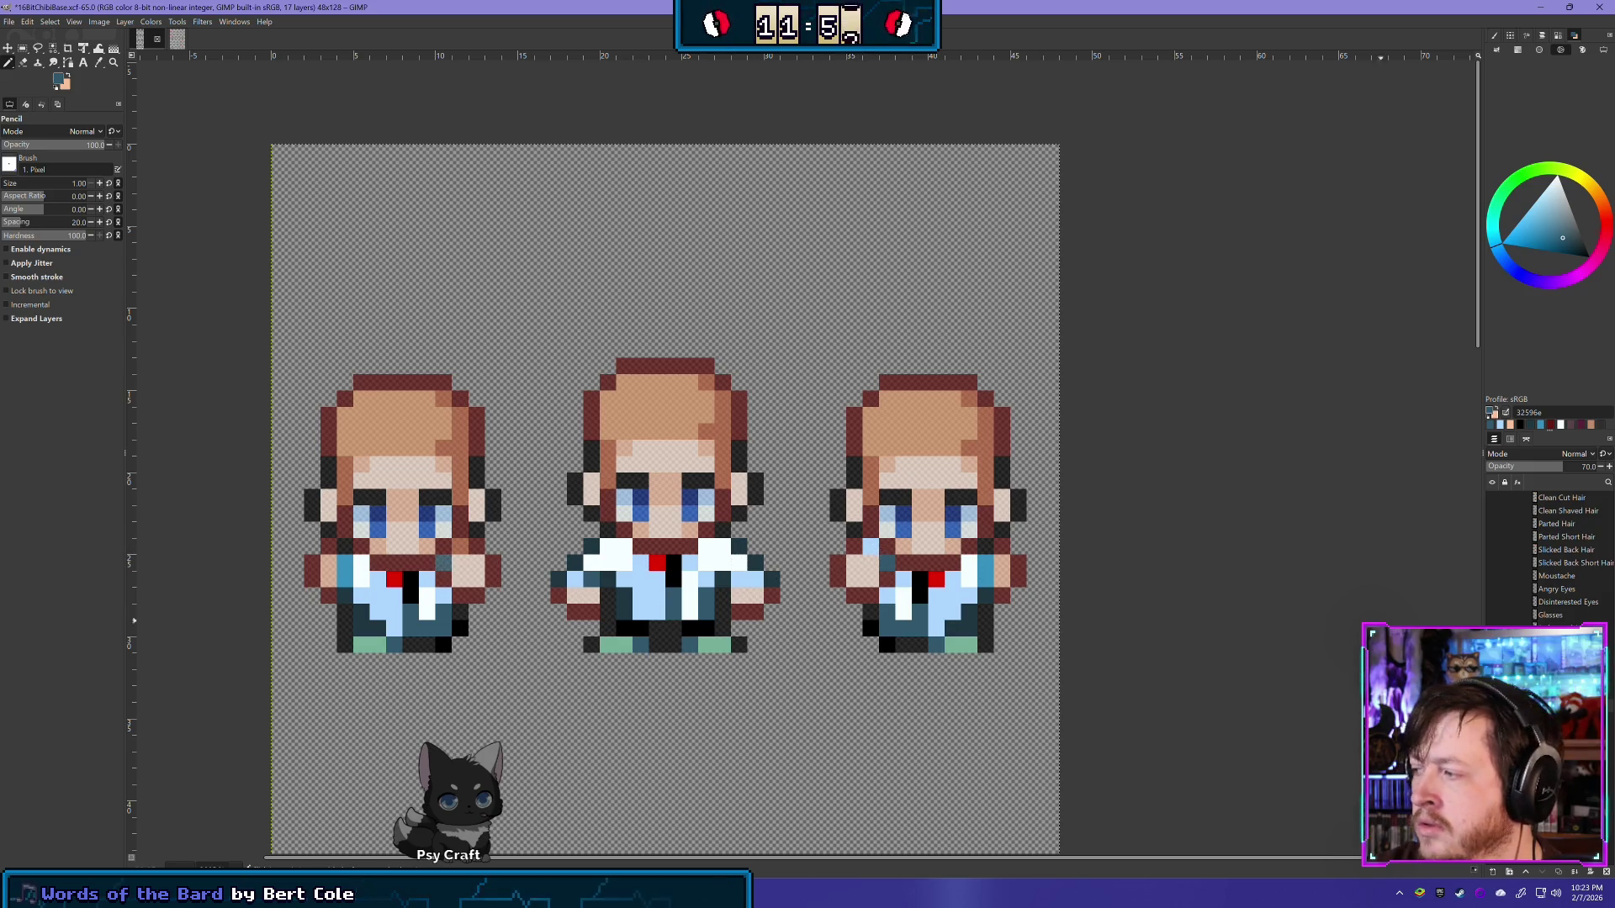
# Step: Switch layers, pick light blue, and hide then show the head layer to check it
pyautogui.press('pageup')
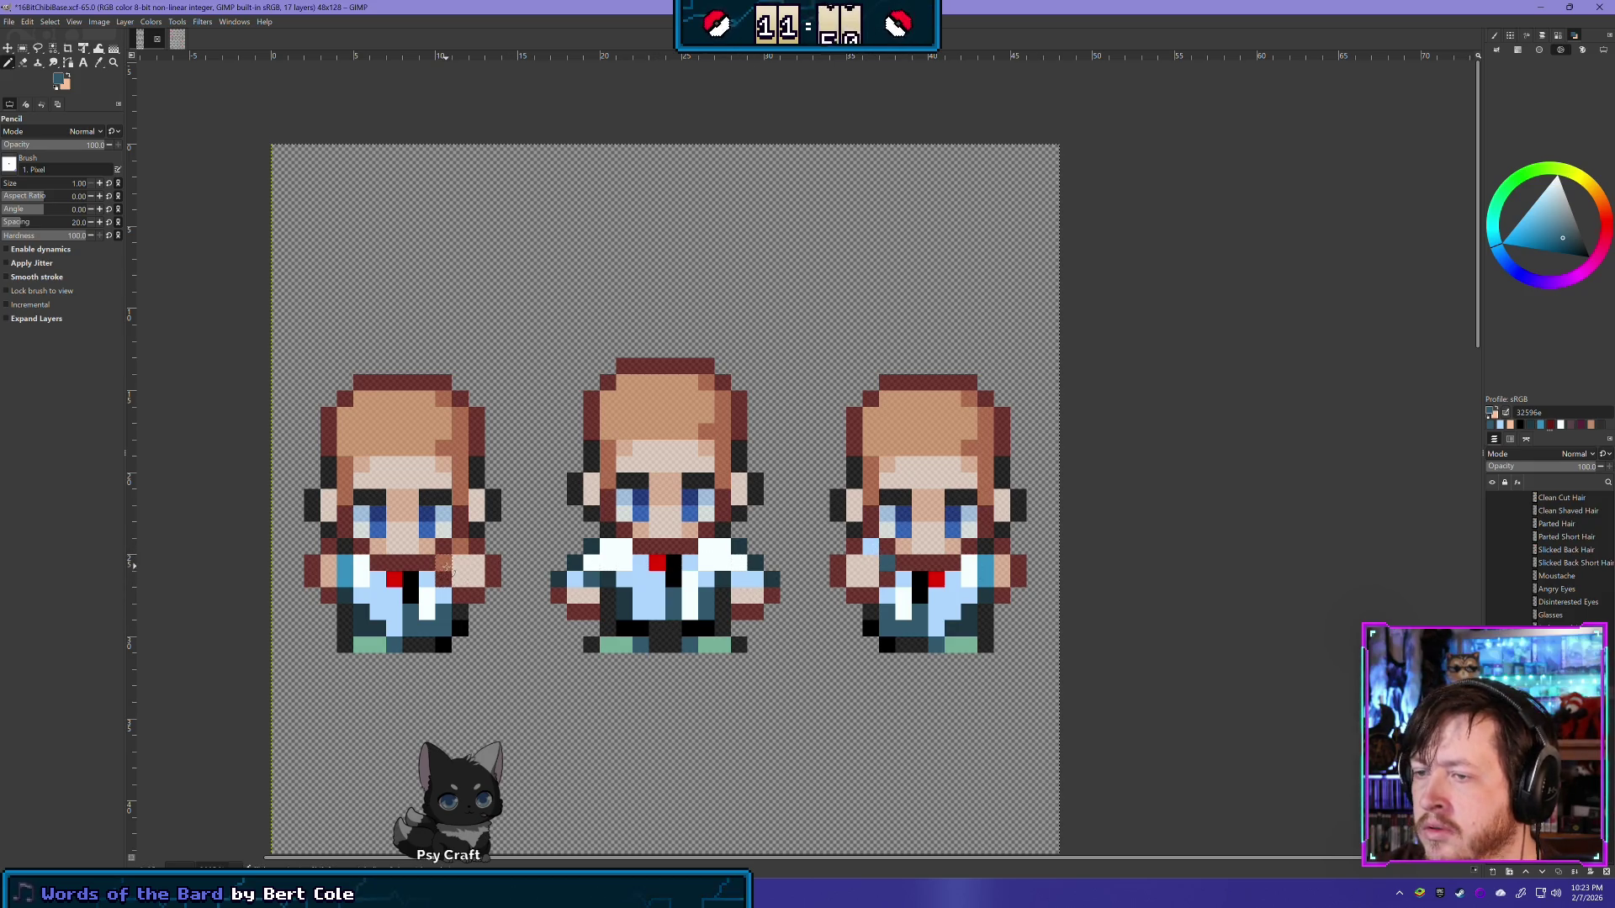
pyautogui.keyDown('ctrl'); pyautogui.click(601, 579); pyautogui.keyUp('ctrl')
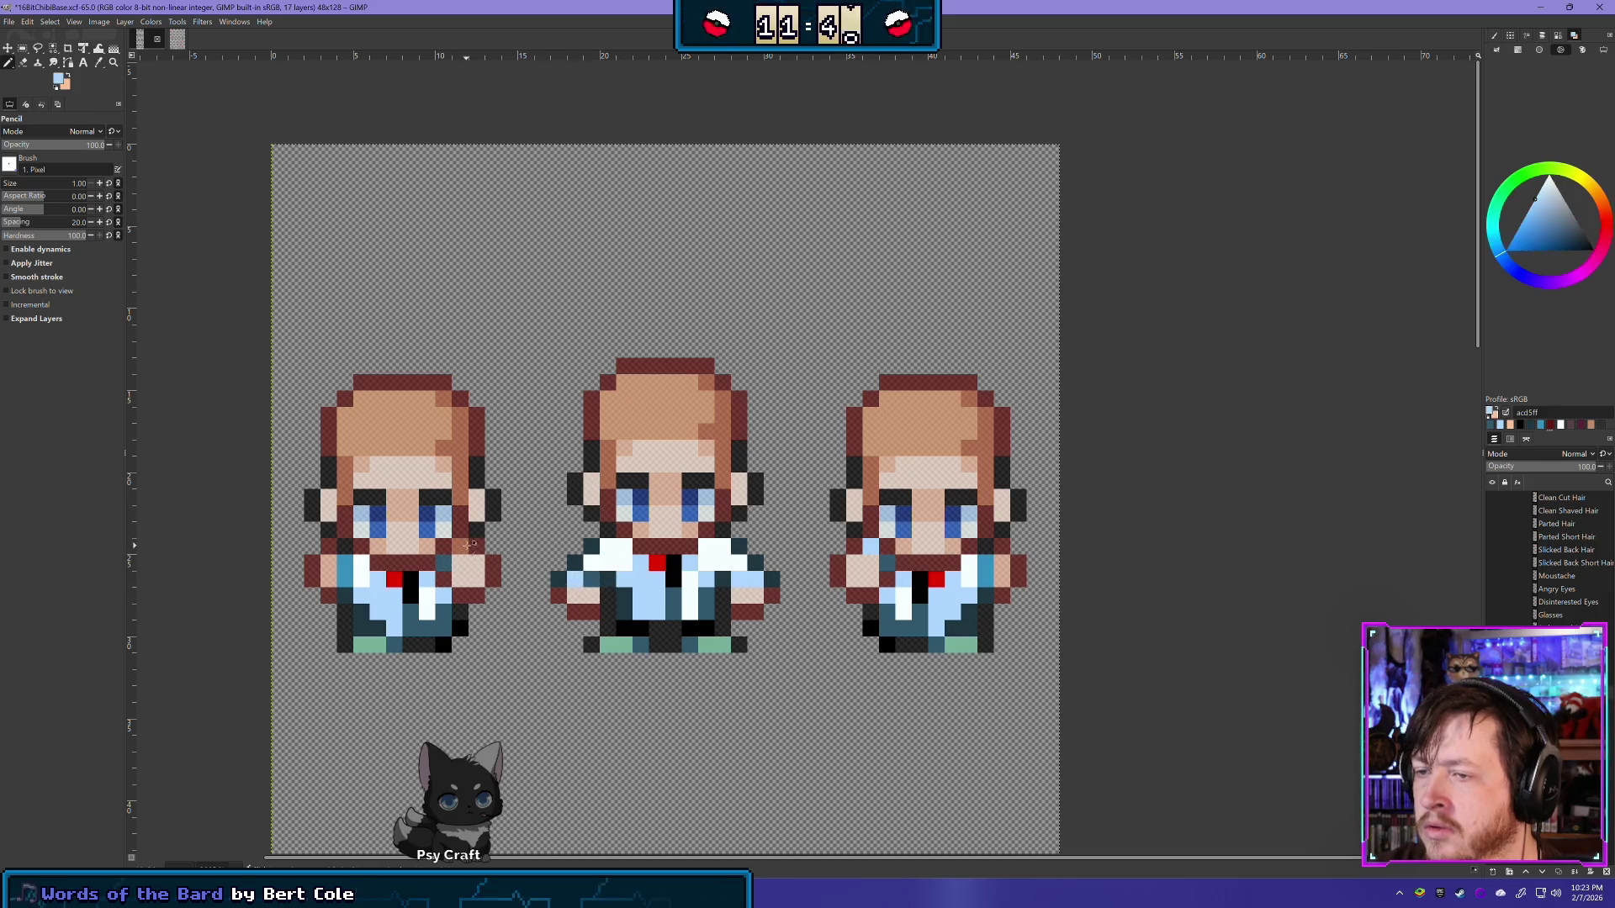
pyautogui.scroll(-2, 461, 549)
pyautogui.scroll(-1, 784, 602)
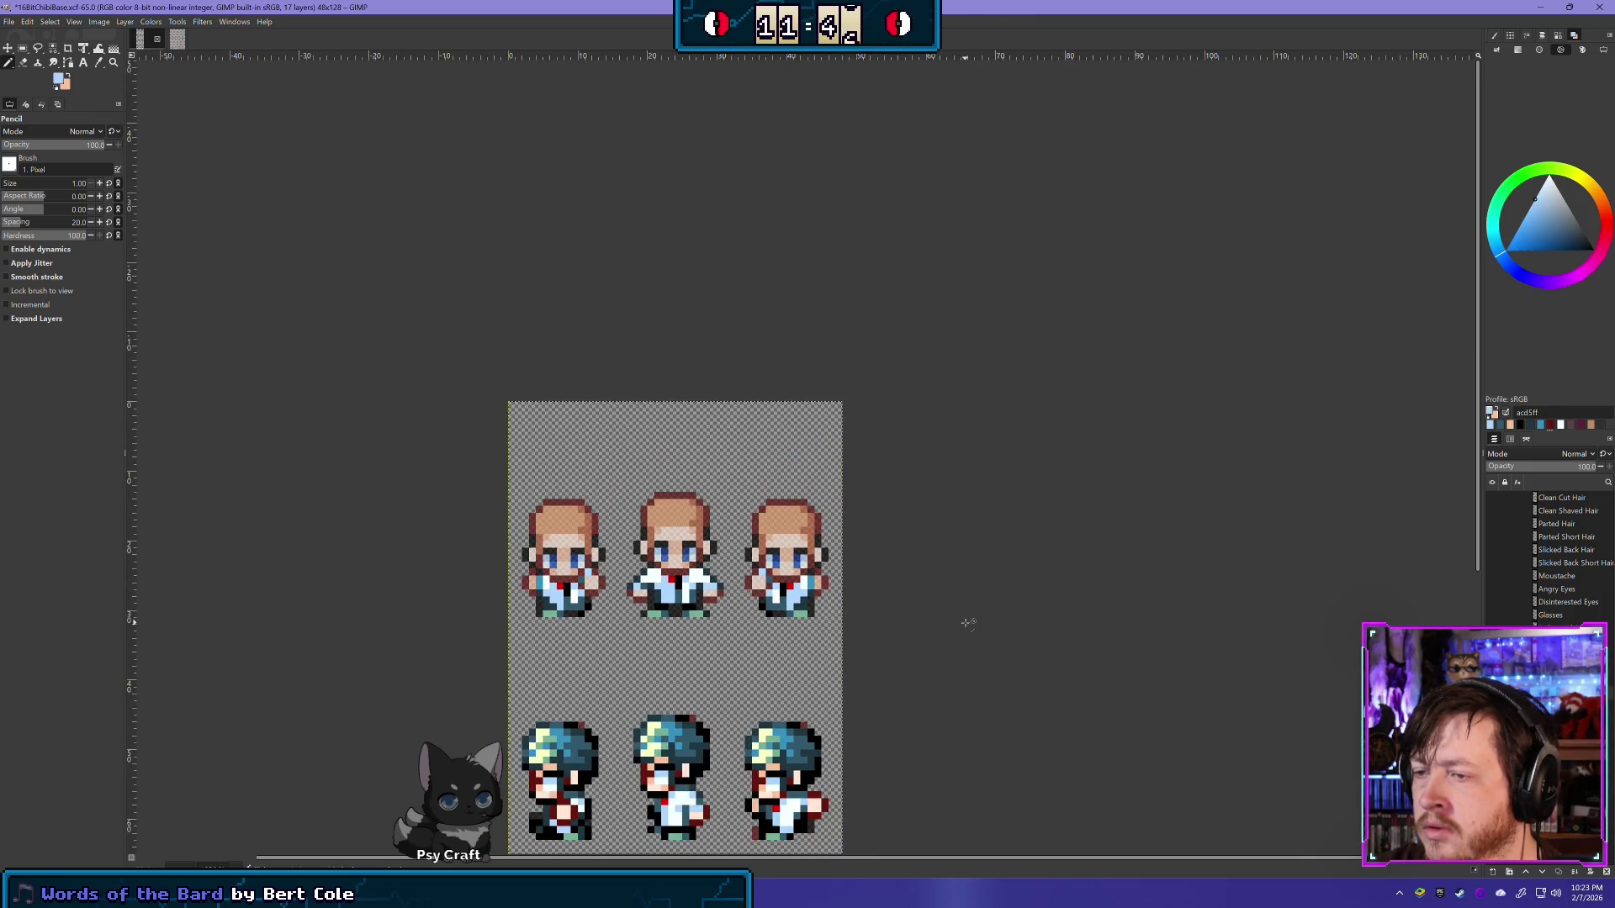
pyautogui.click(1493, 641)
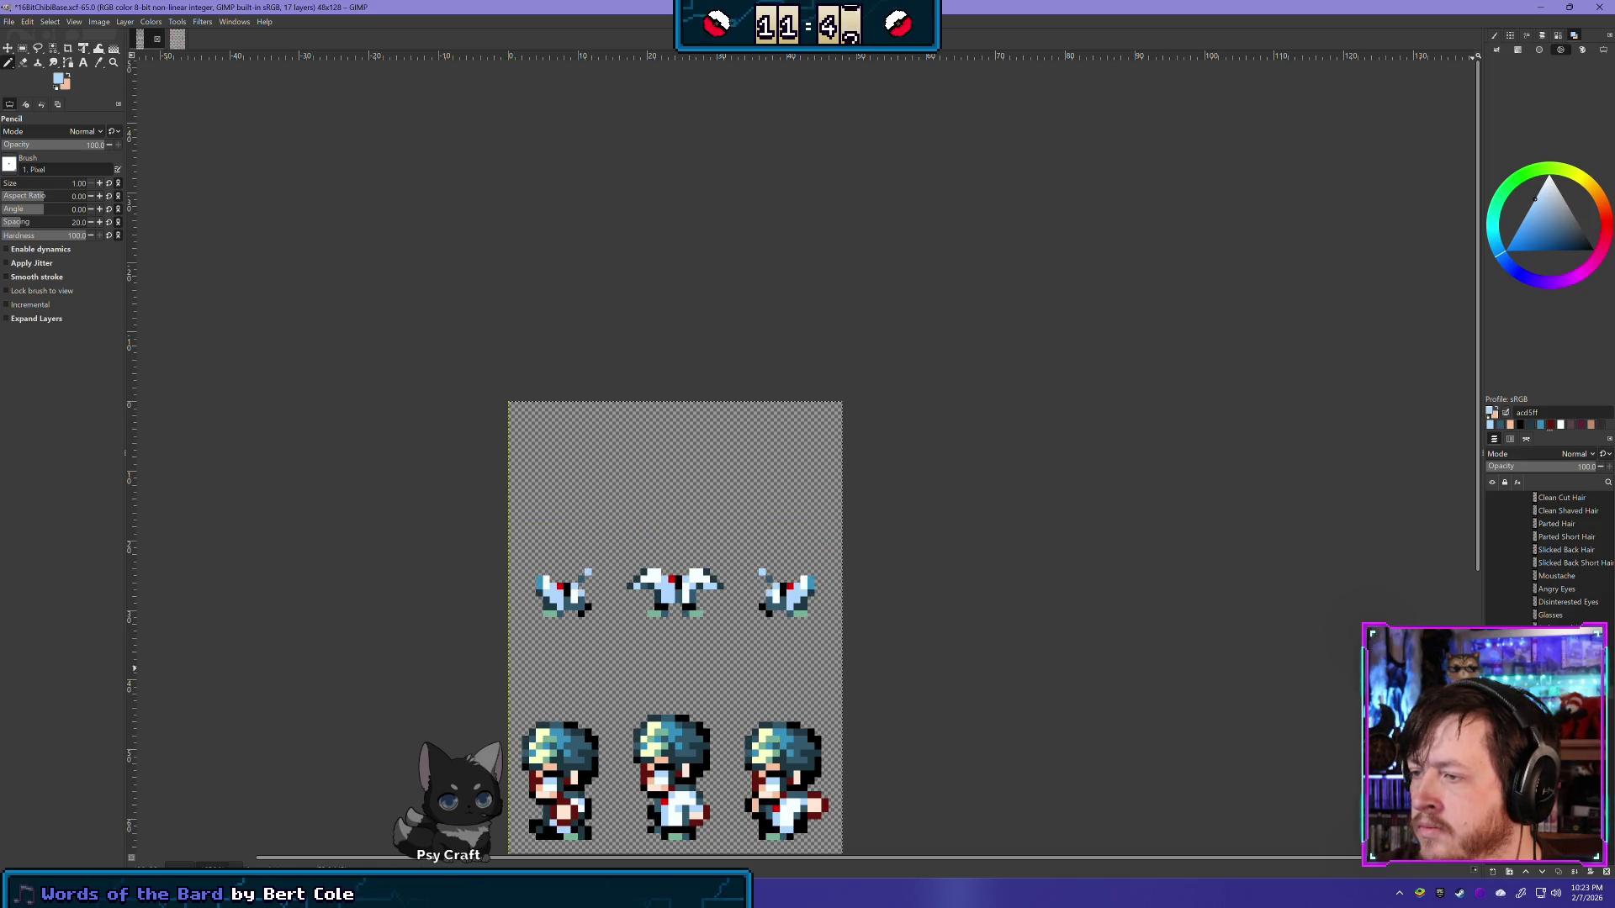
pyautogui.click(1493, 641)
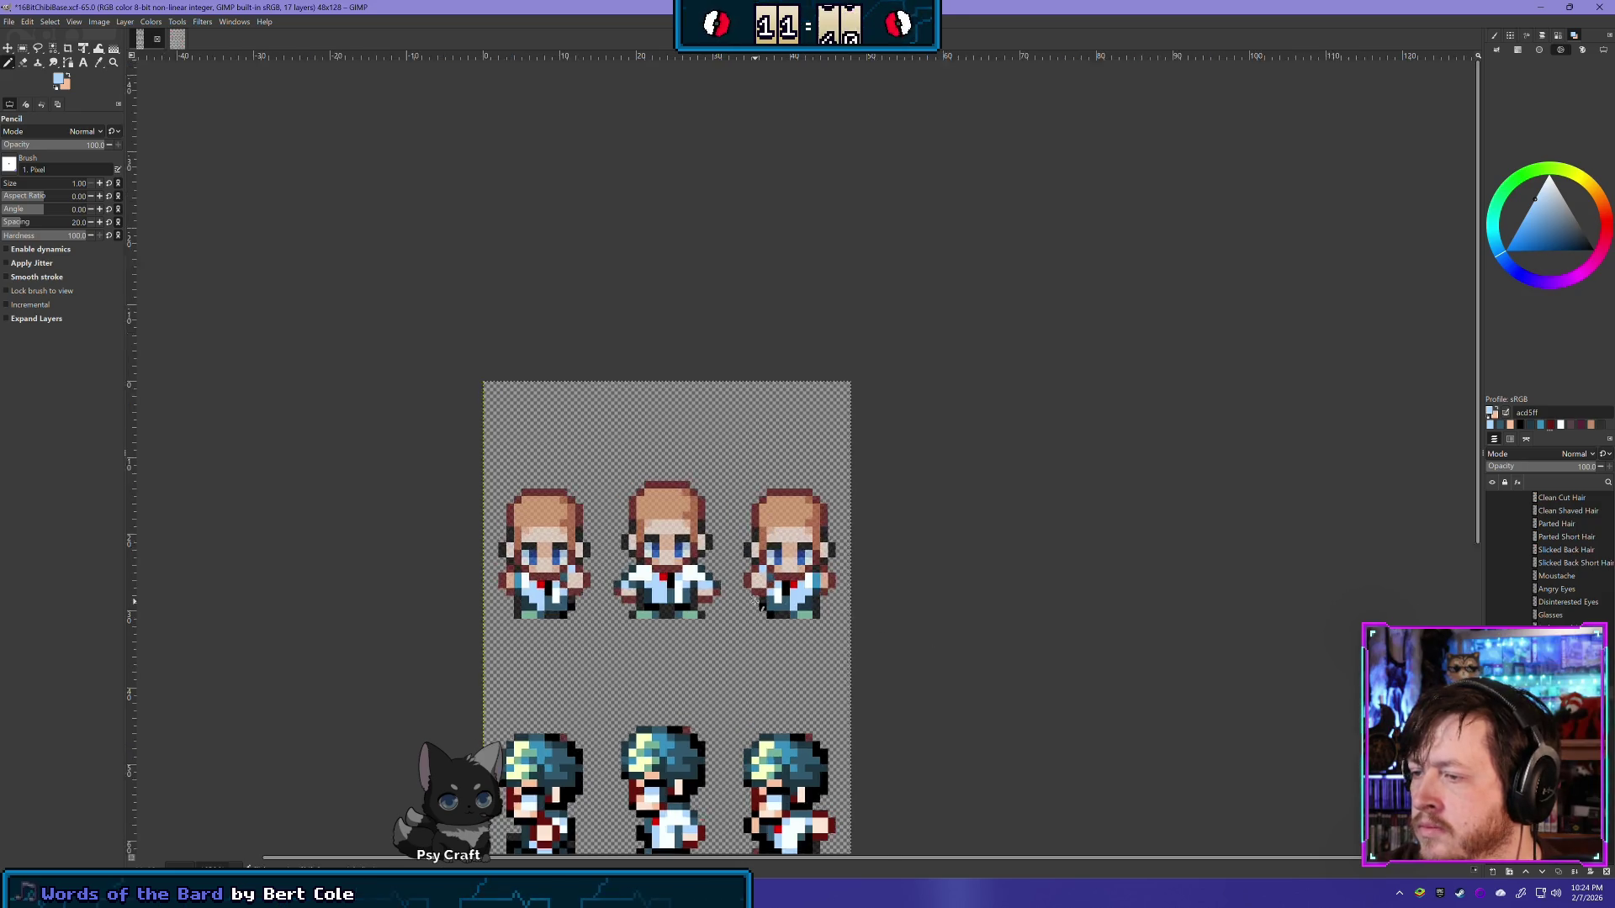
# Step: Pan down to bring the blue-haired second sprite row into view
pyautogui.scroll(2, 757, 605)
pyautogui.scroll(1, 673, 692)
pyautogui.moveTo(673, 692)
pyautogui.mouseDown()
pyautogui.moveTo(692, 270)
pyautogui.moveTo(712, 256)
pyautogui.mouseUp()
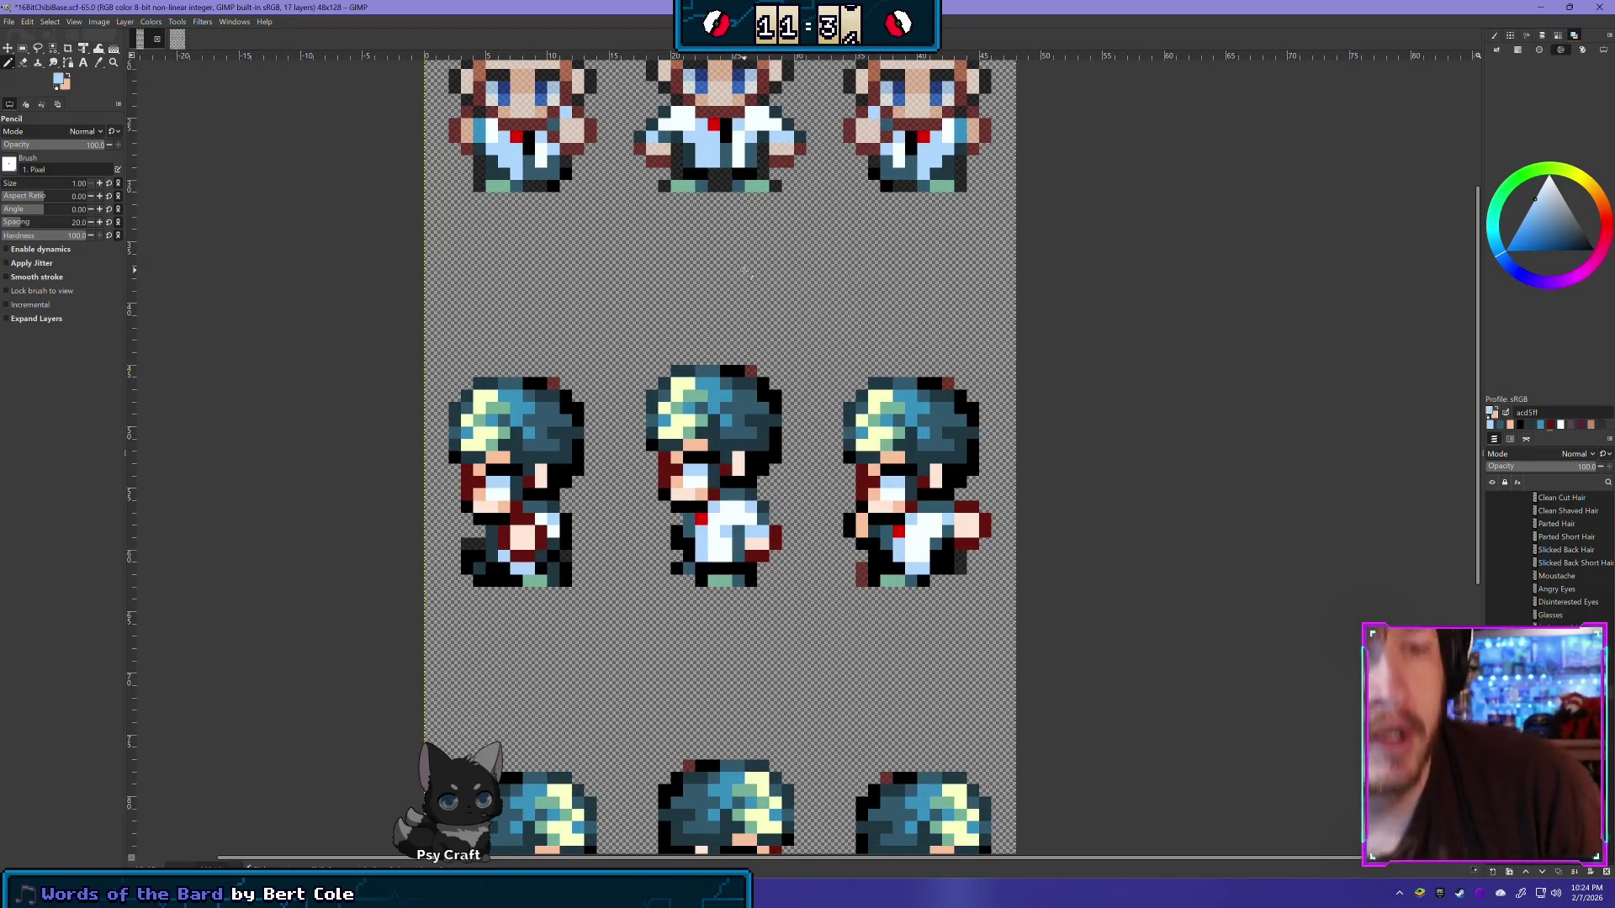
# Step: Rectangle-select the hair band across the second-row sprites and delete the blue hair
pyautogui.click(22, 48)
pyautogui.moveTo(361, 280)
pyautogui.mouseDown()
pyautogui.moveTo(992, 455)
pyautogui.moveTo(1007, 495)
pyautogui.mouseUp()
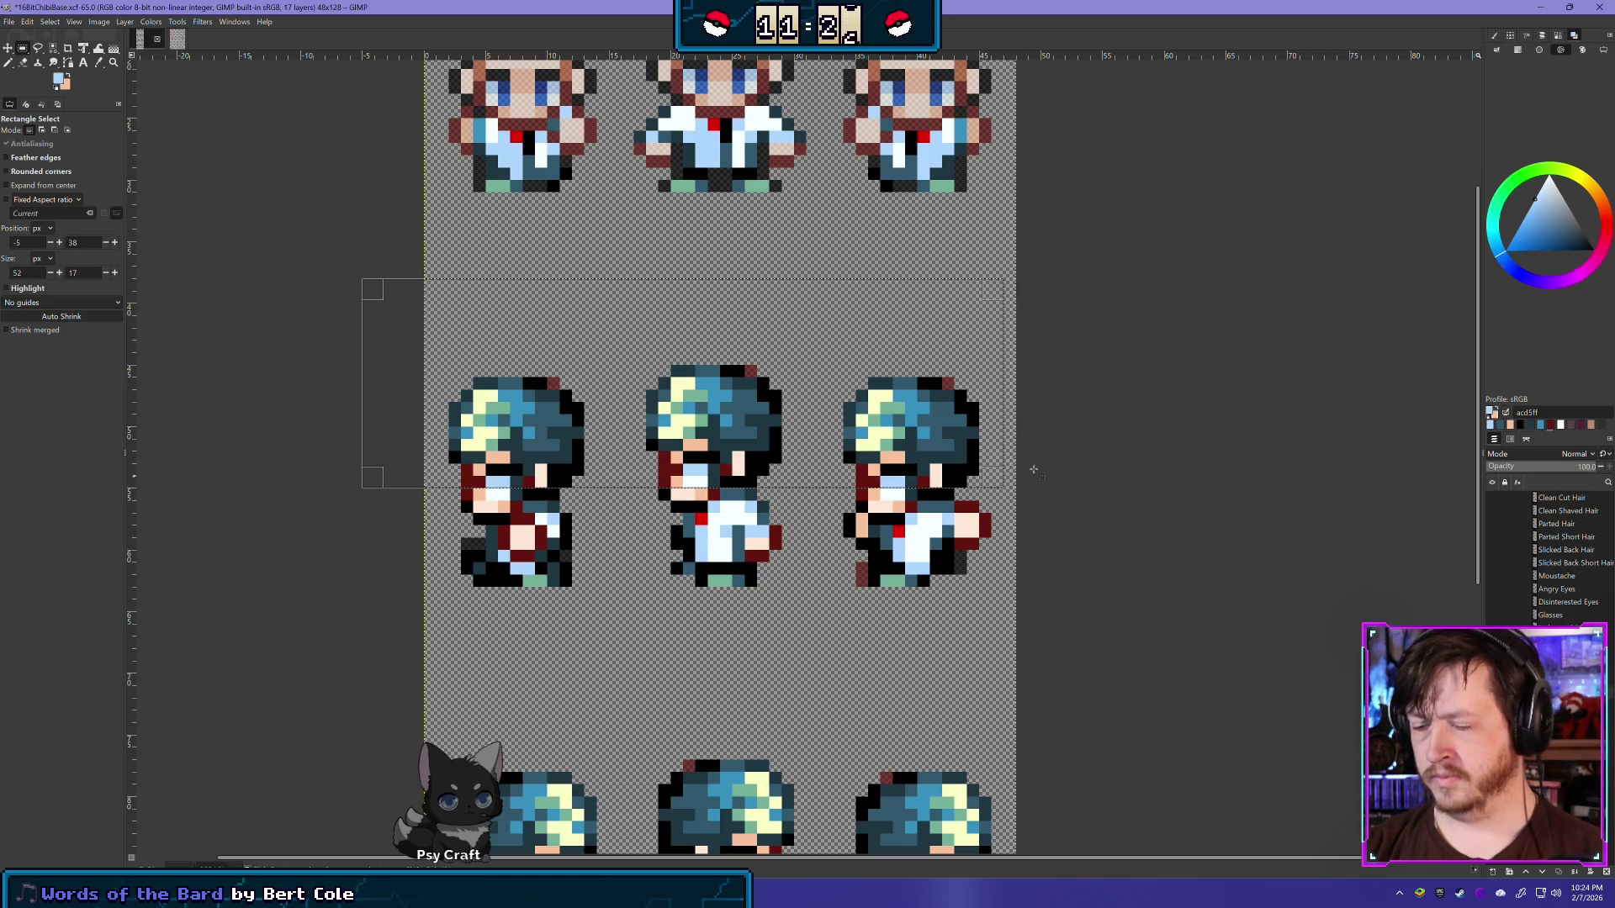
pyautogui.press('Delete')
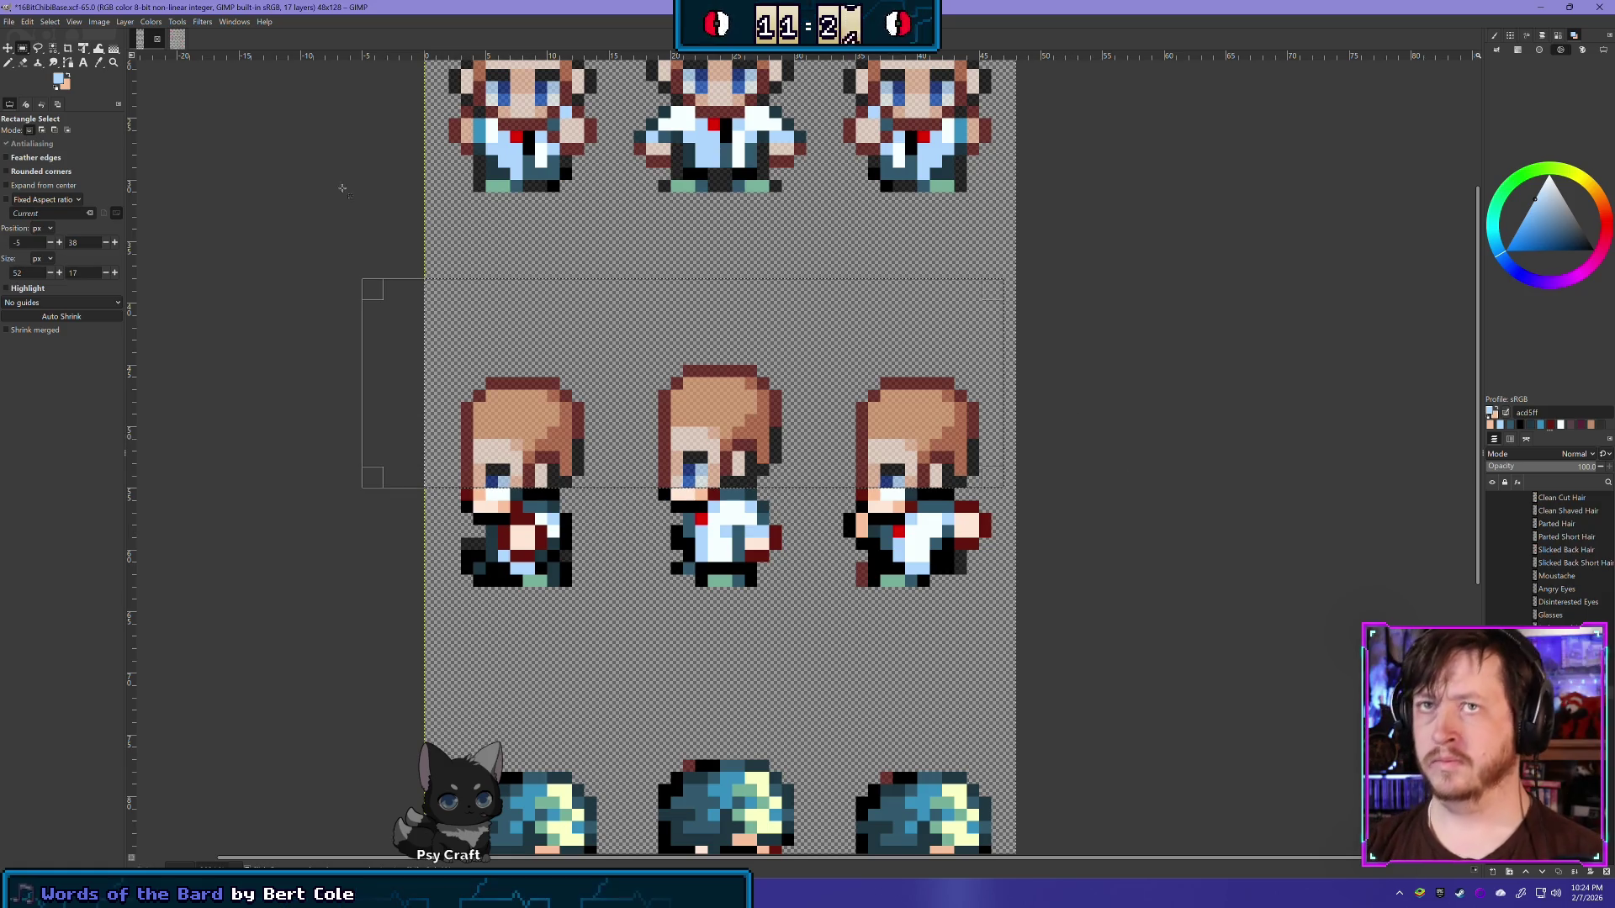
pyautogui.click(23, 65)
pyautogui.scroll(1, 501, 438)
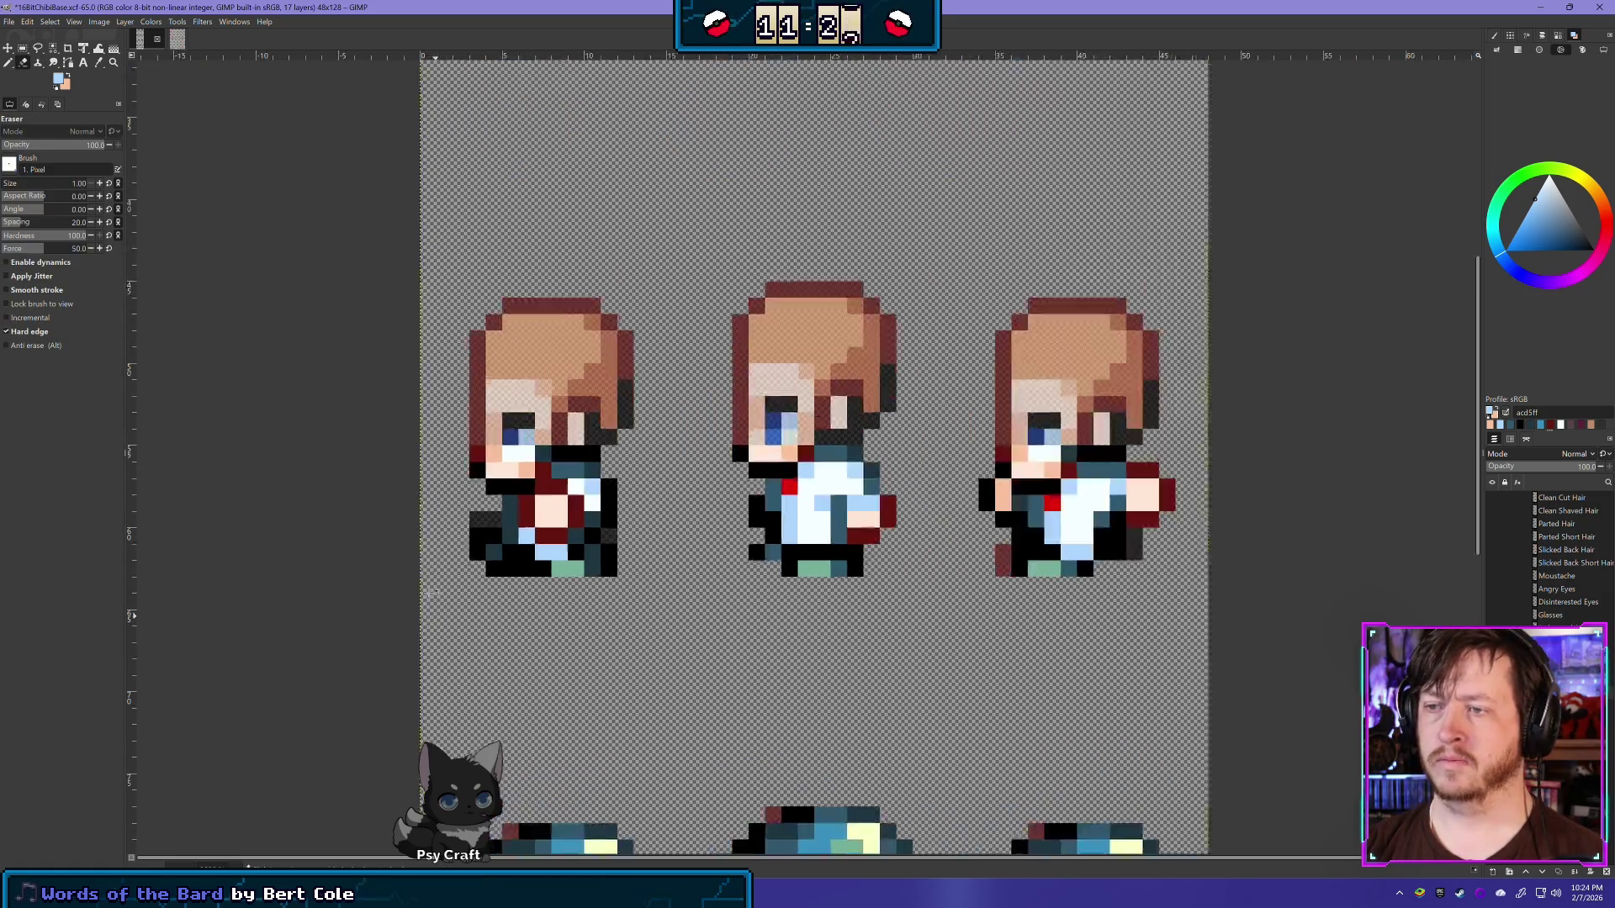
# Step: Erase stray black pixels under the left side sprite's eye and cheek, undoing missteps
pyautogui.scroll(2, 501, 437)
pyautogui.moveTo(533, 420); pyautogui.dragTo(557, 420)
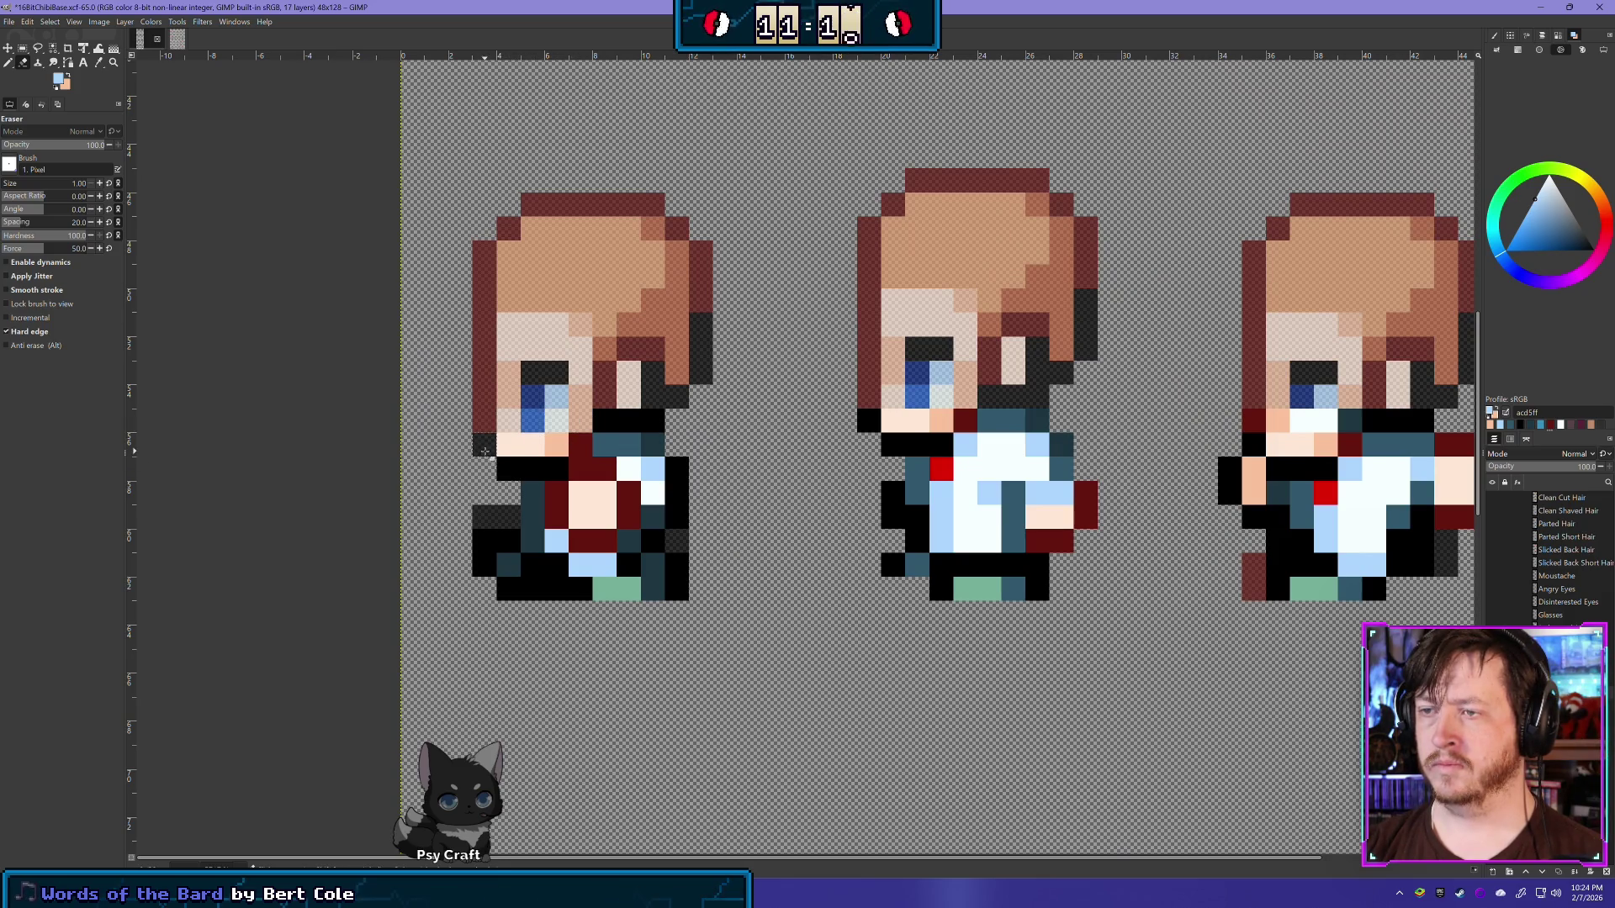
pyautogui.moveTo(558, 468); pyautogui.dragTo(509, 465)
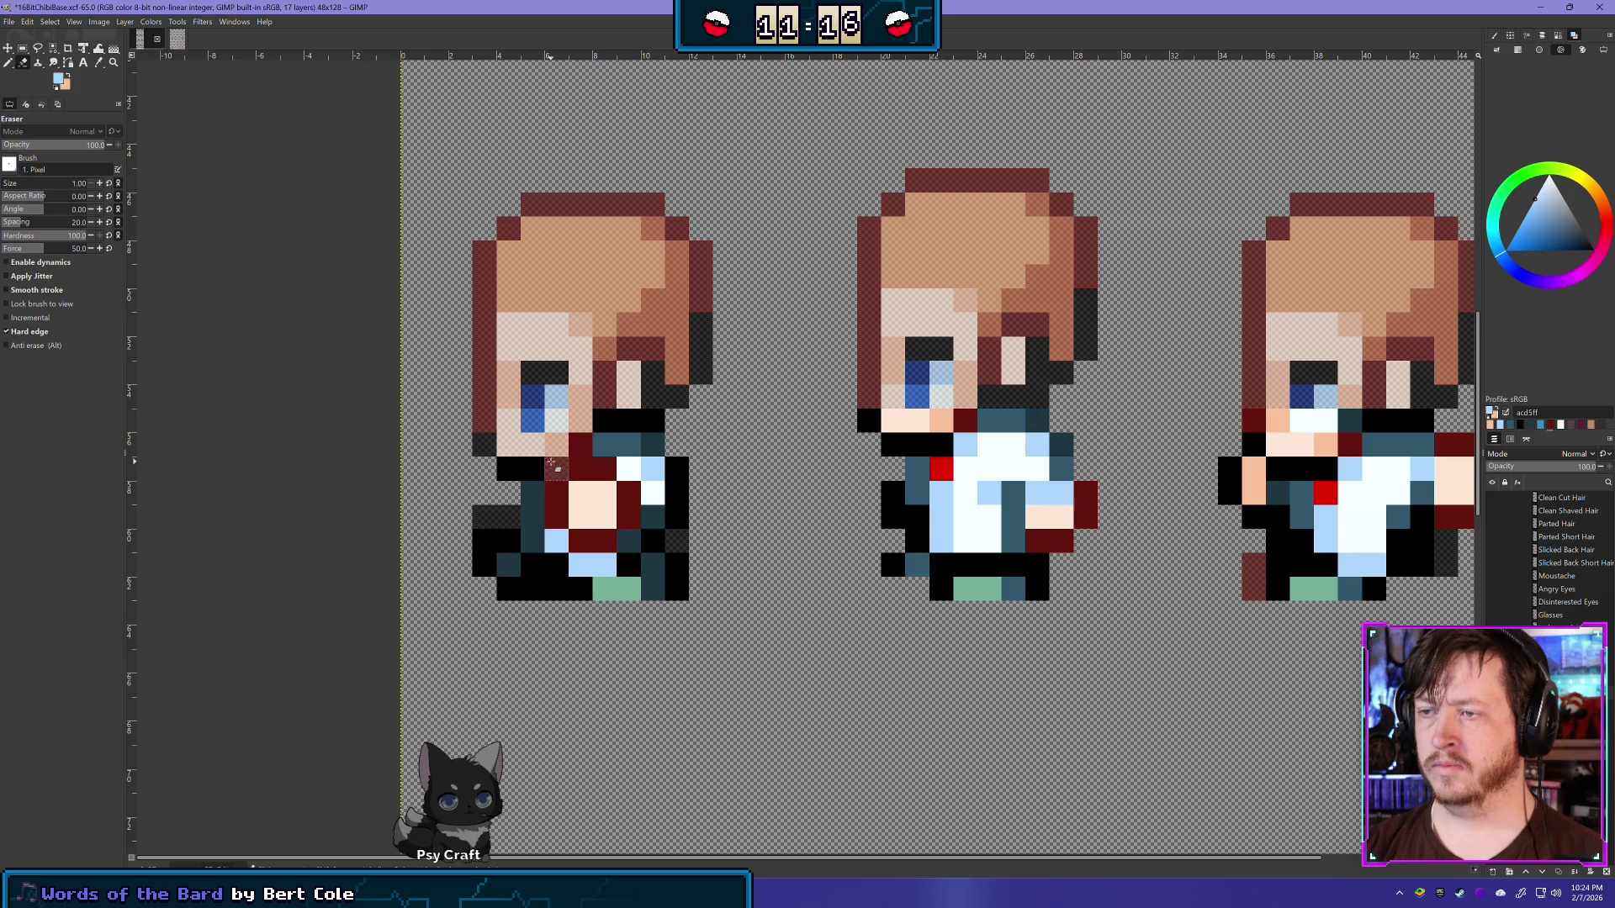
pyautogui.hotkey('ctrl', 'z')
pyautogui.click(505, 472)
pyautogui.click(525, 478)
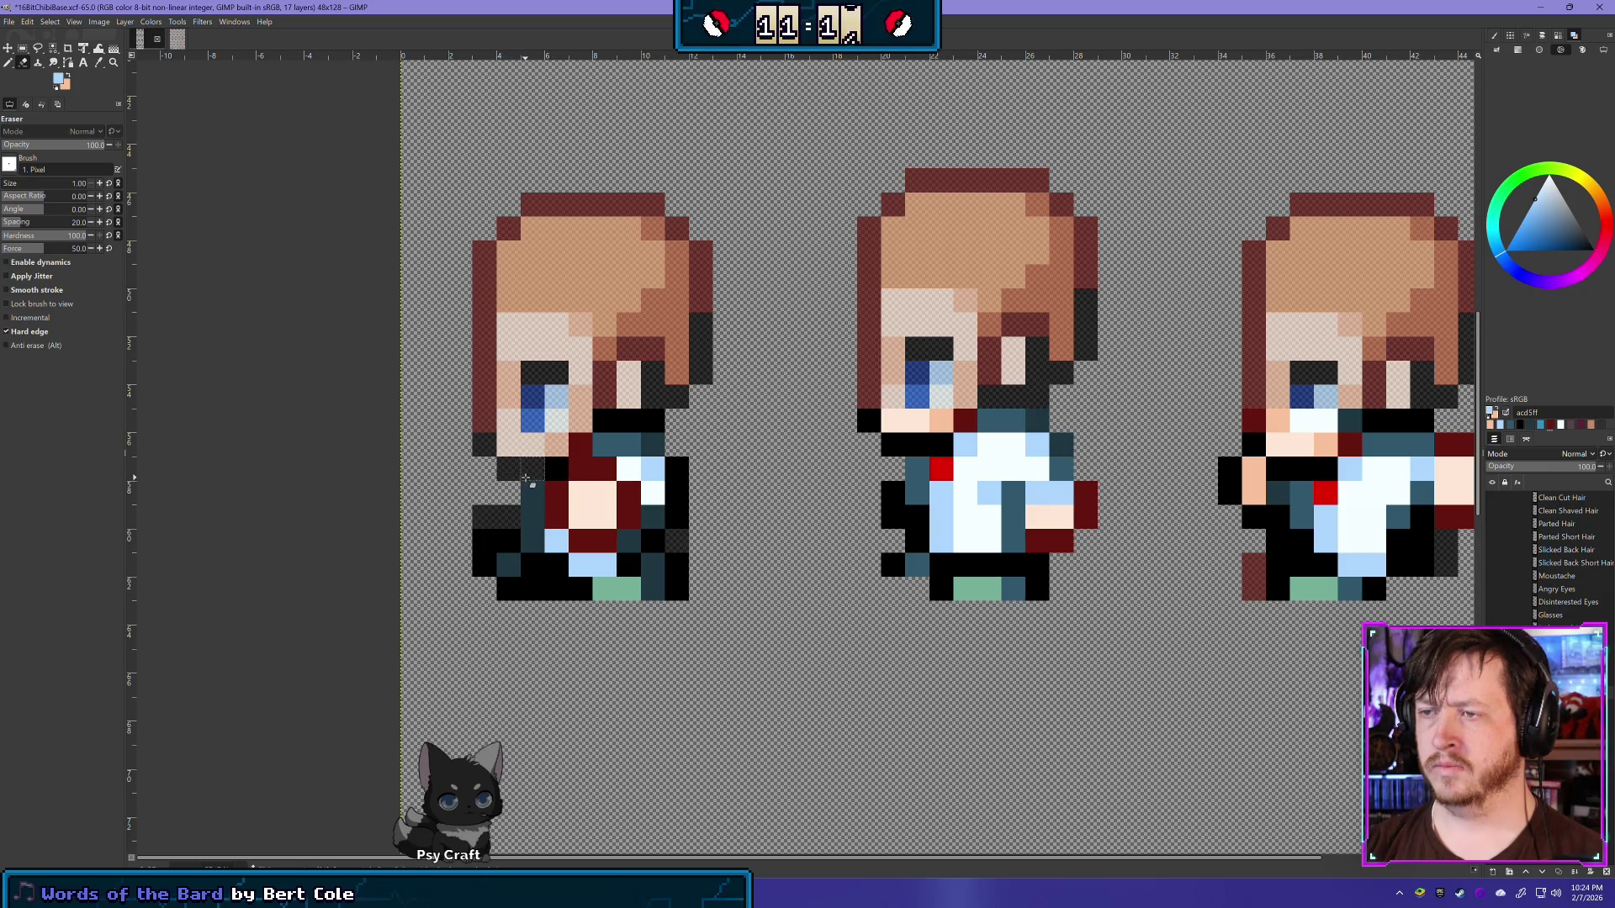
pyautogui.moveTo(599, 420); pyautogui.dragTo(652, 426)
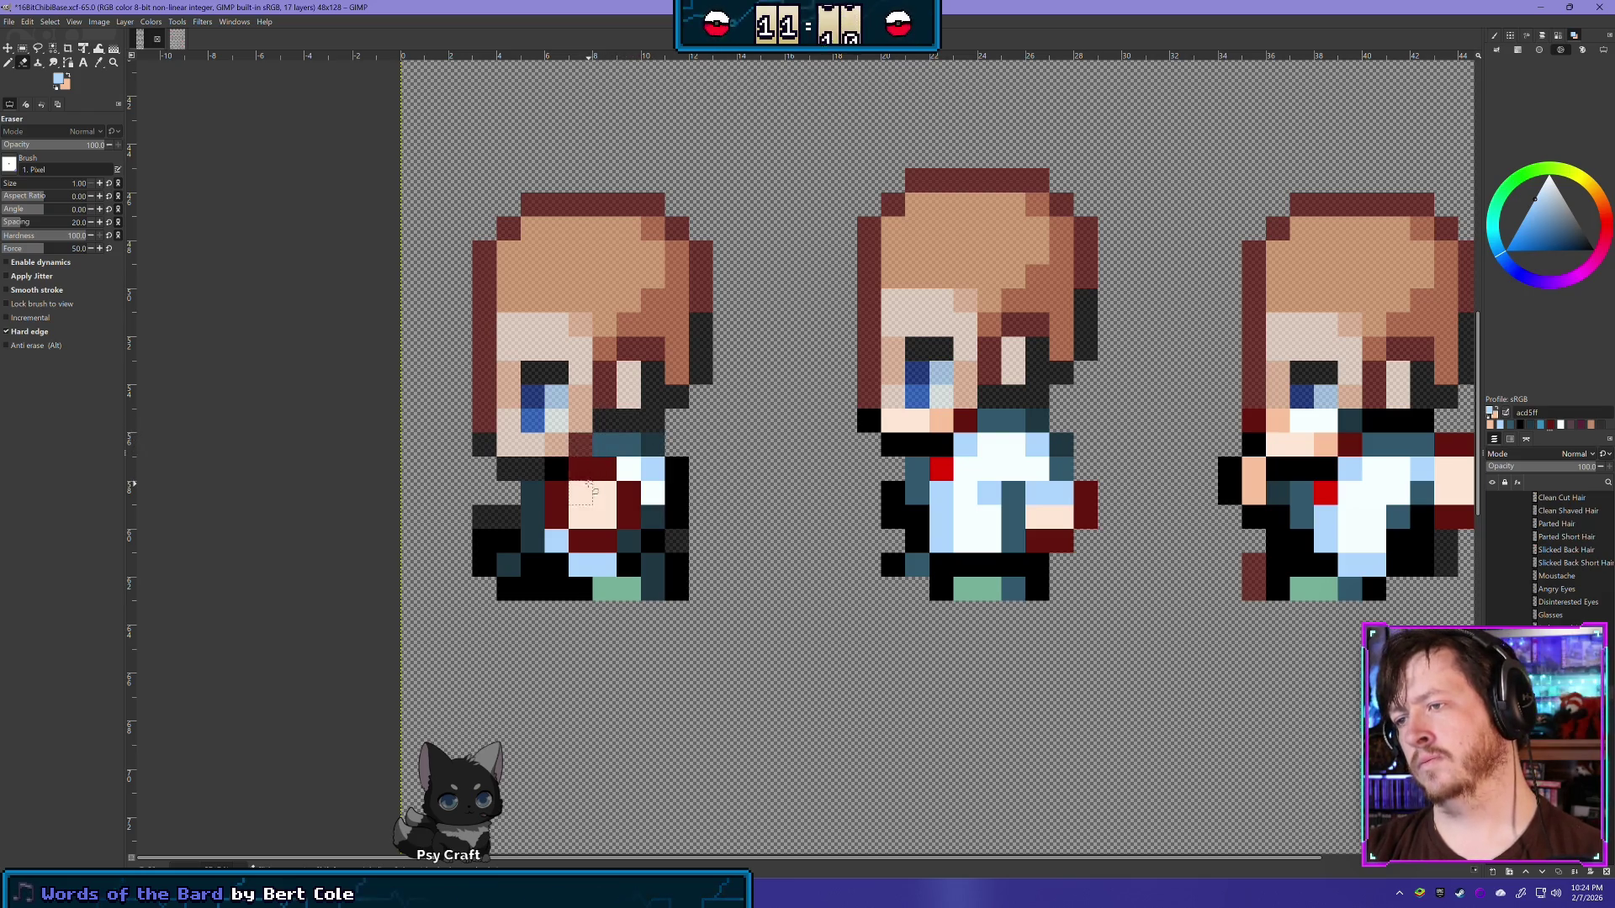
pyautogui.click(580, 468)
pyautogui.click(605, 468)
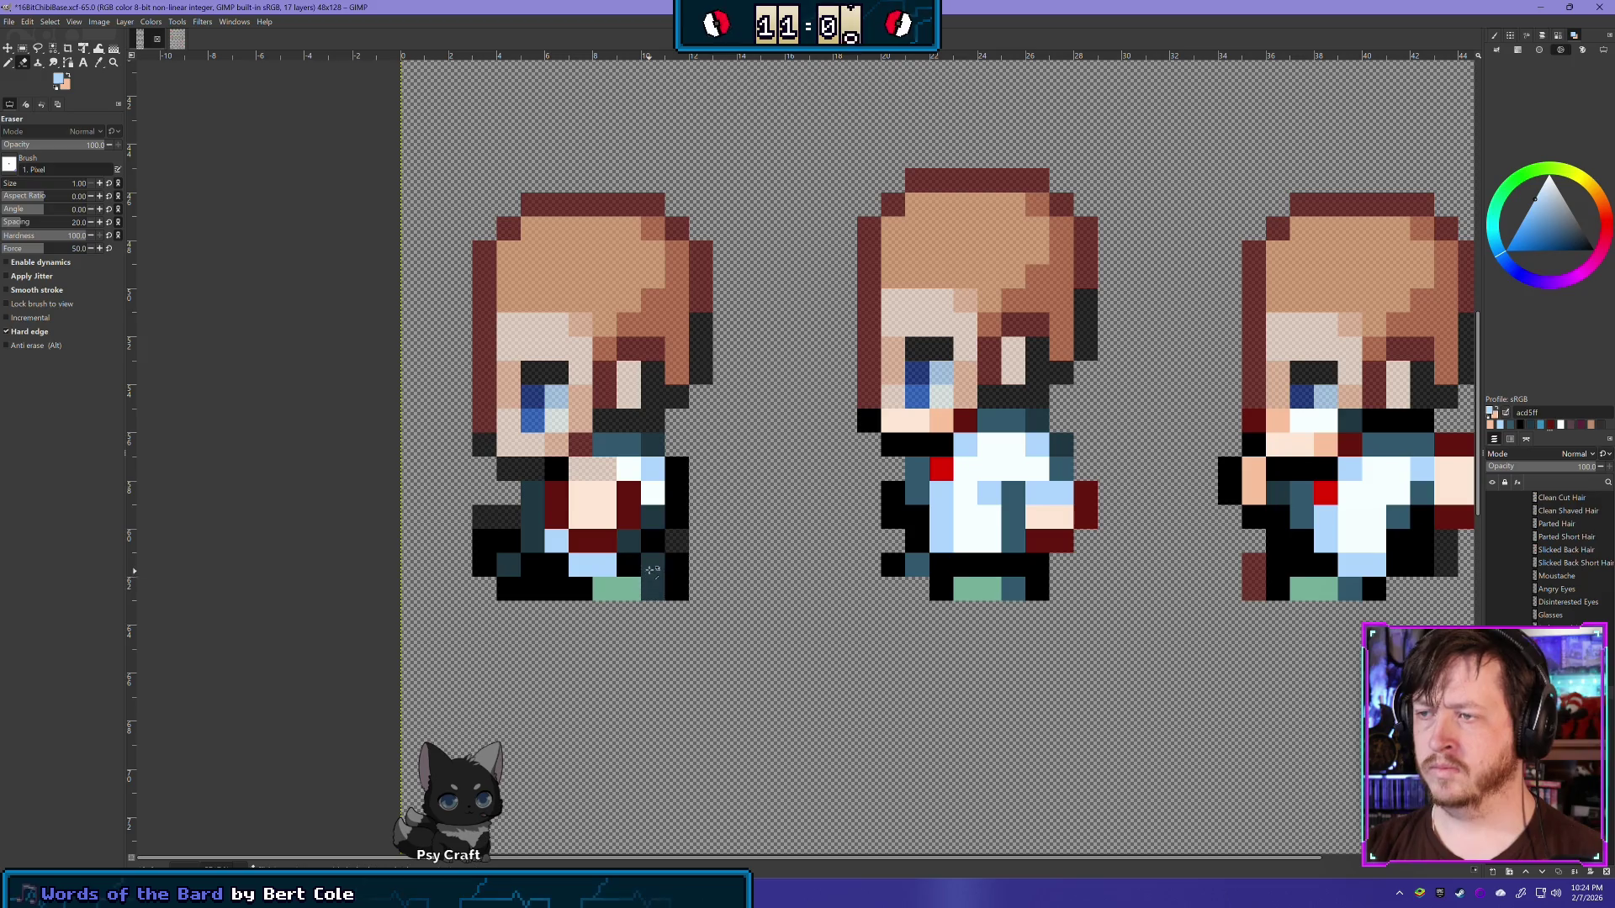
pyautogui.hotkey('ctrl', 'z')
pyautogui.hotkey('ctrl', 'z')
pyautogui.moveTo(557, 499); pyautogui.dragTo(623, 494)
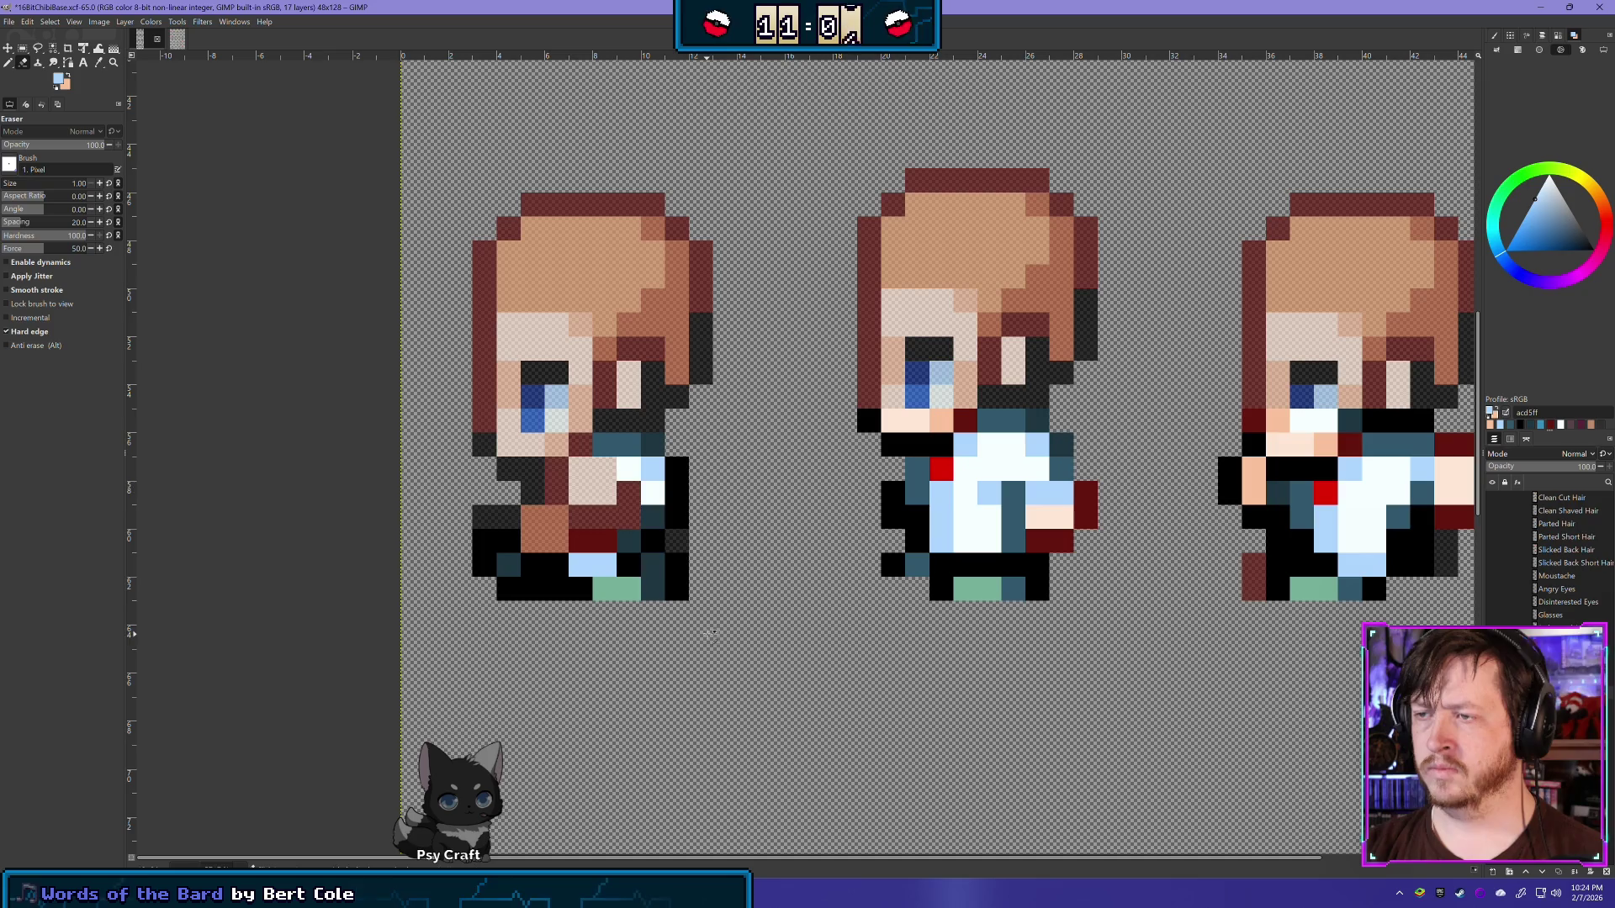
pyautogui.hotkey('ctrl', 'z')
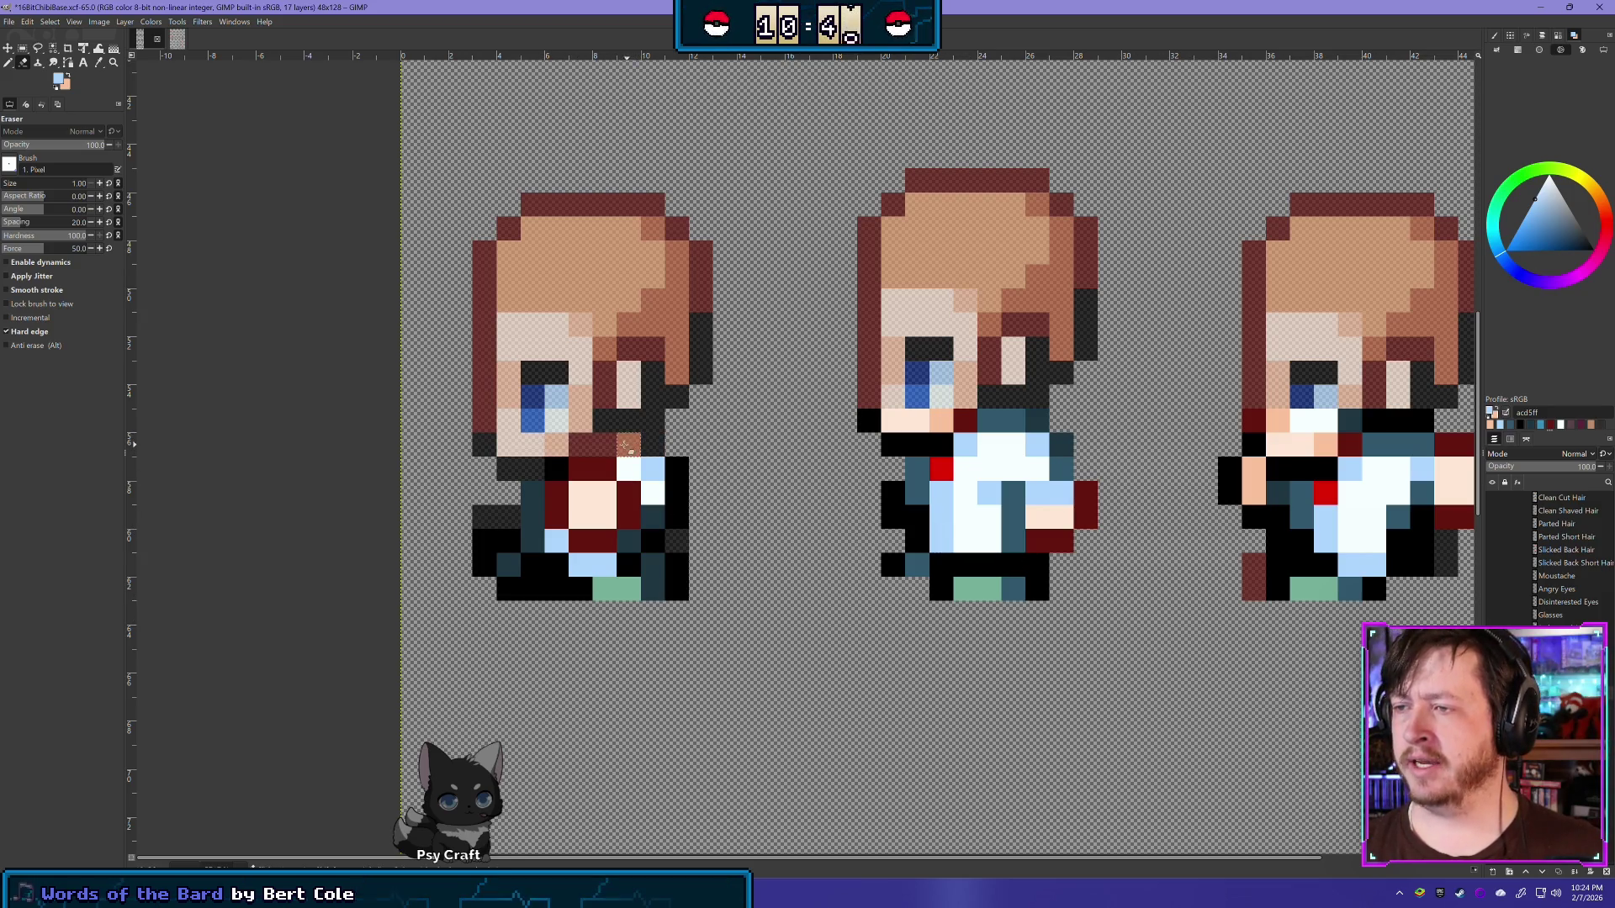
# Step: Erase skin, black and teal pixels to reshape the side sprite's chest
pyautogui.moveTo(629, 476)
pyautogui.mouseDown()
pyautogui.moveTo(588, 538)
pyautogui.moveTo(604, 563)
pyautogui.mouseUp()
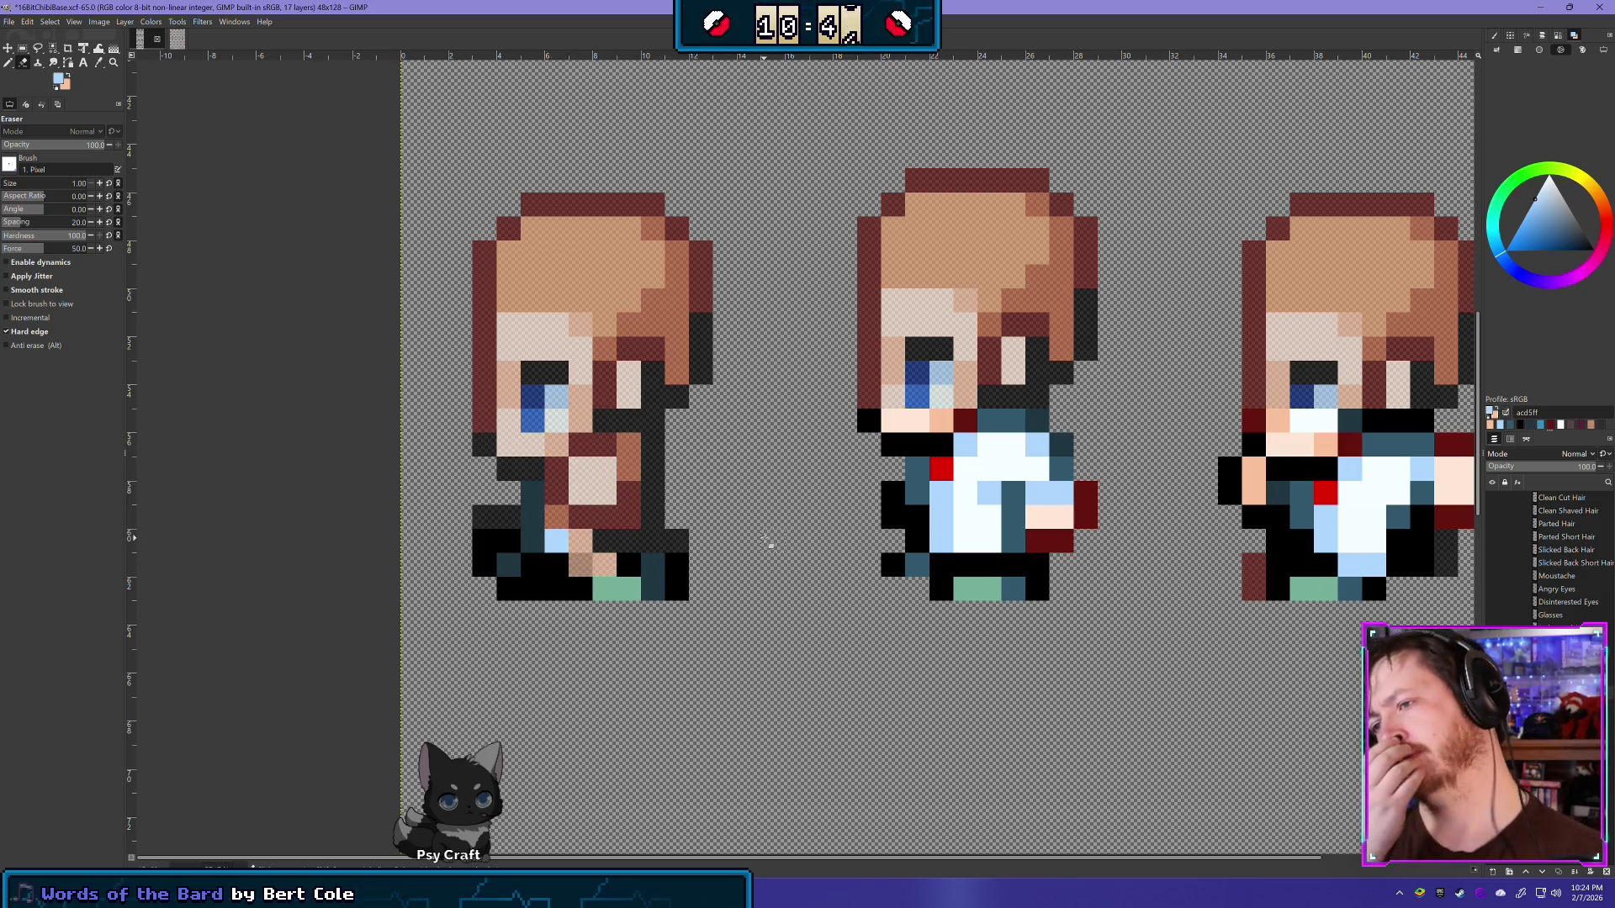
pyautogui.hotkey('ctrl', 'z')
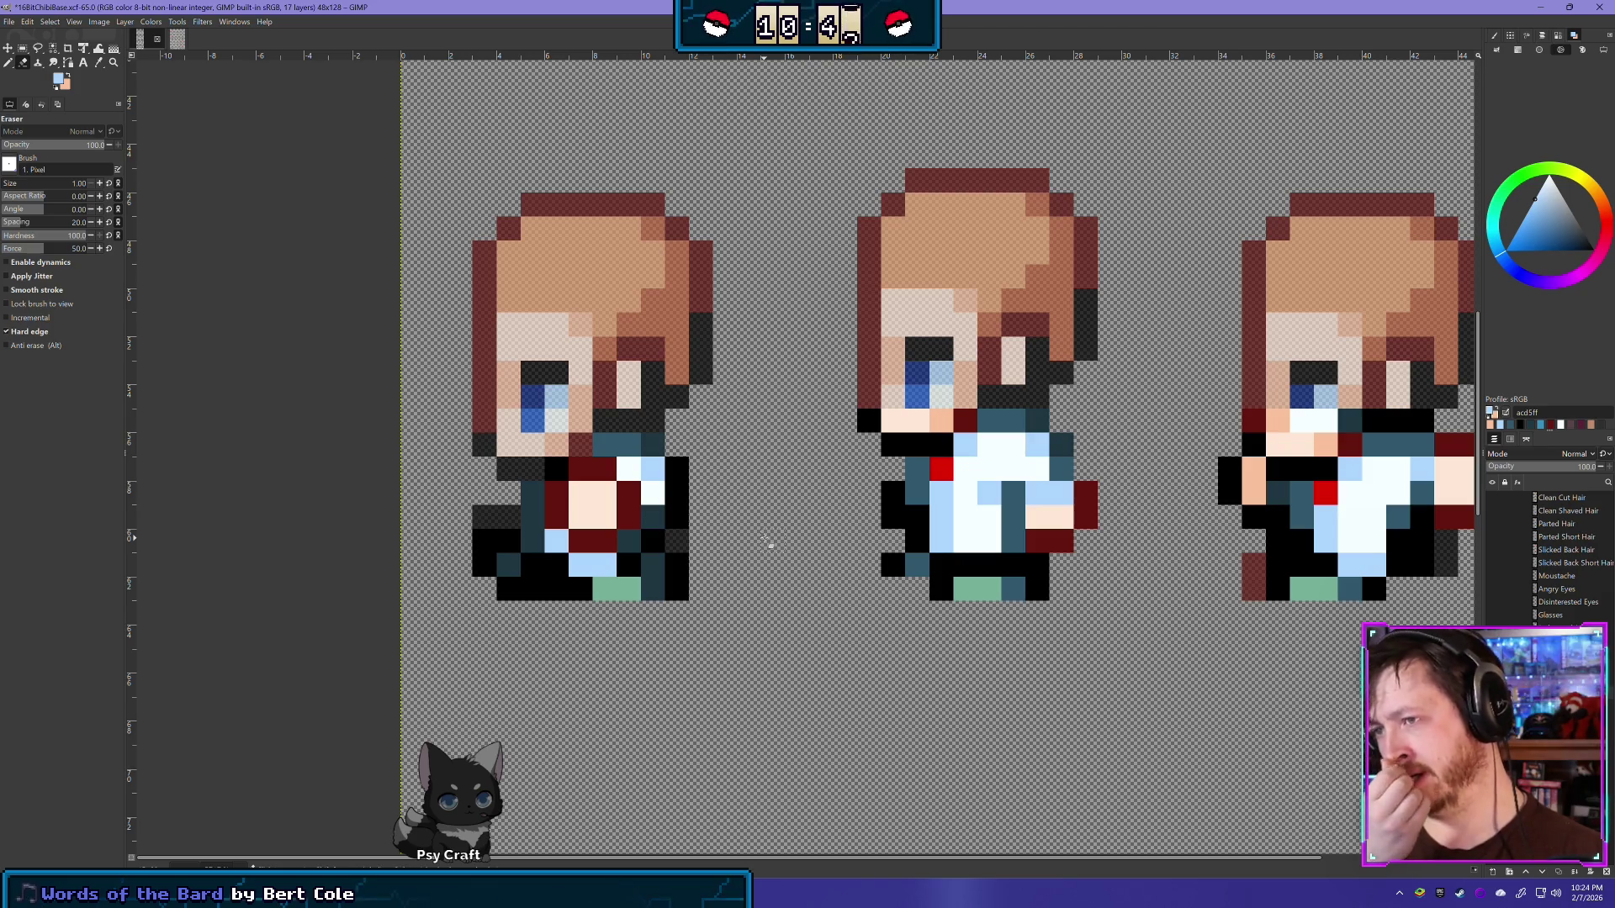
pyautogui.click(556, 469)
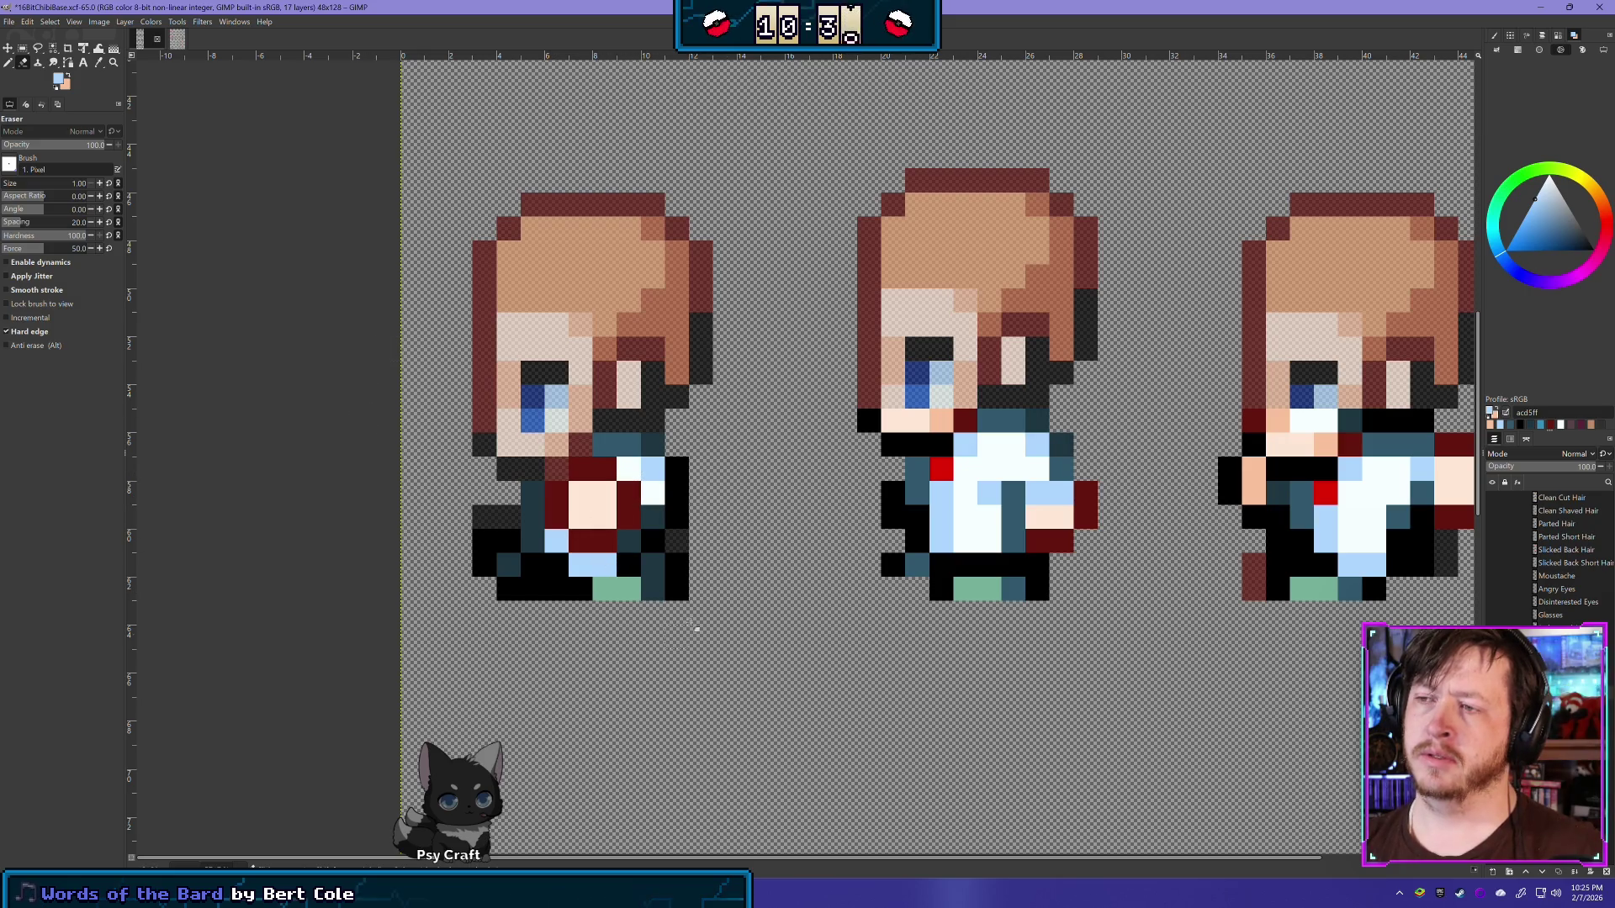
pyautogui.click(580, 498)
pyautogui.click(593, 515)
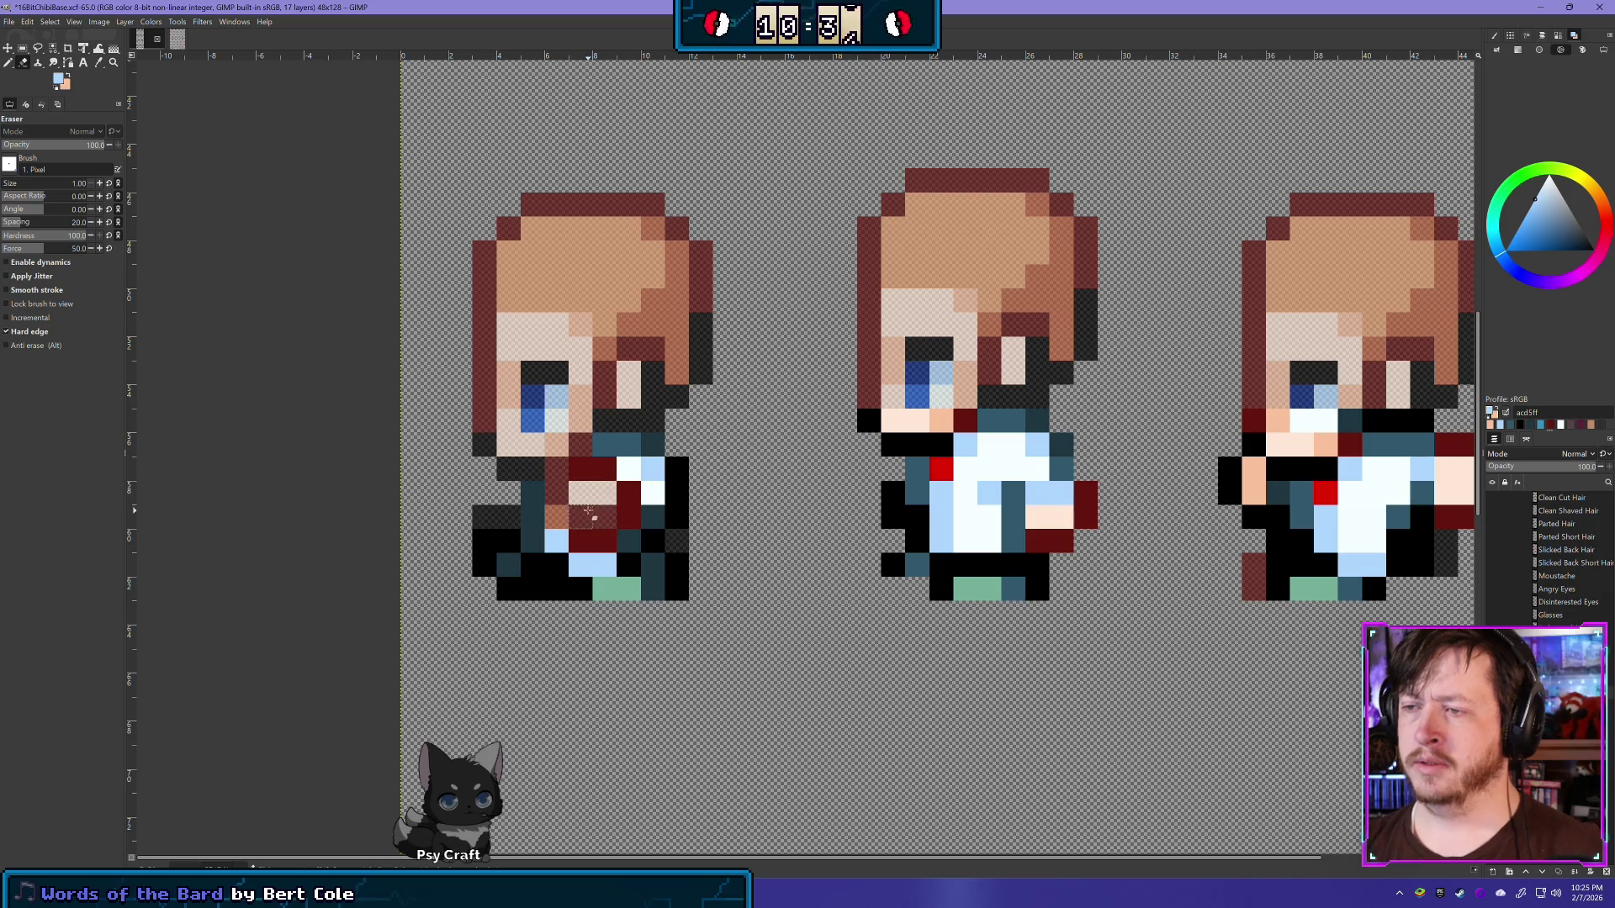
pyautogui.moveTo(605, 515)
pyautogui.mouseDown()
pyautogui.moveTo(629, 508)
pyautogui.moveTo(588, 475)
pyautogui.mouseUp()
pyautogui.click(612, 446)
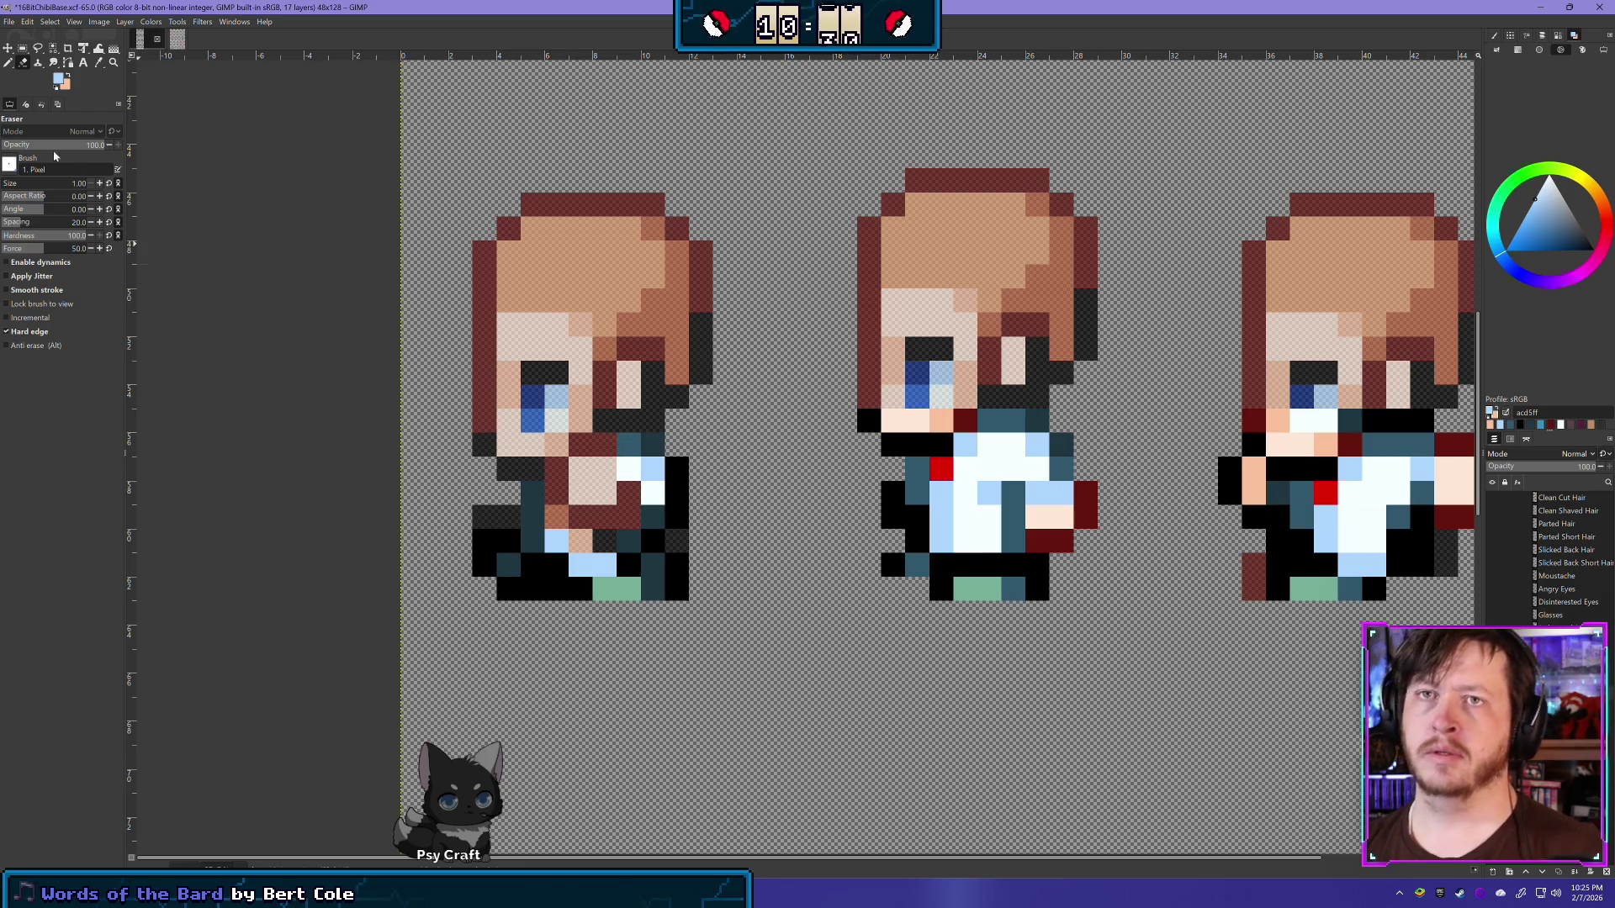
# Step: With the Pencil, paint a dark red strip down the front of the chest
pyautogui.click(10, 64)
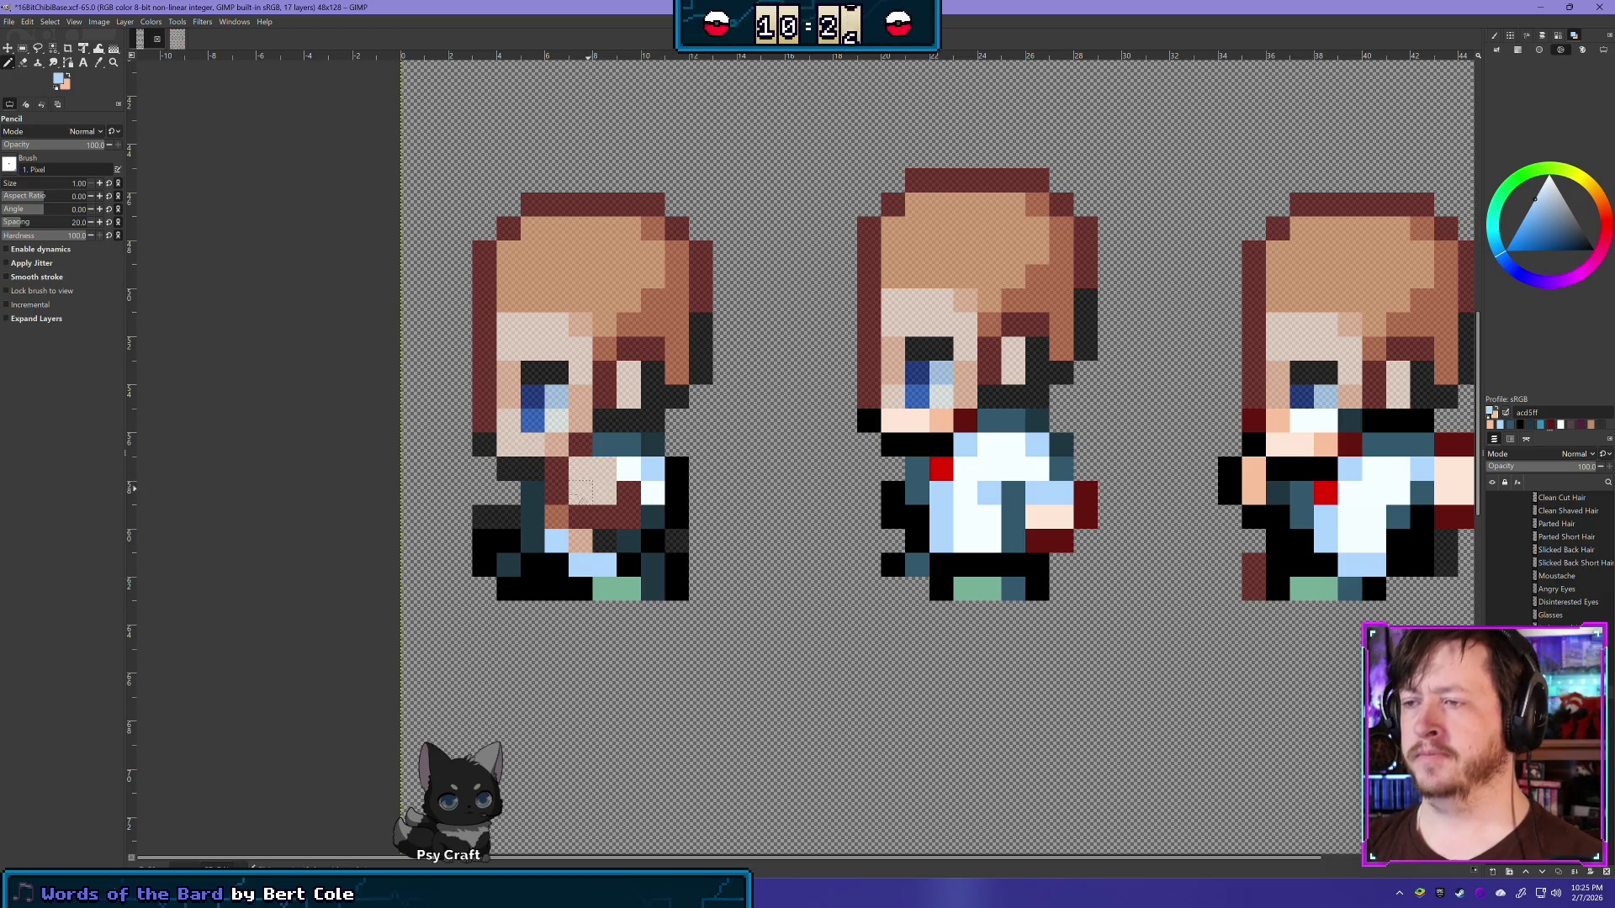
pyautogui.keyDown('ctrl'); pyautogui.click(1089, 496); pyautogui.keyUp('ctrl')
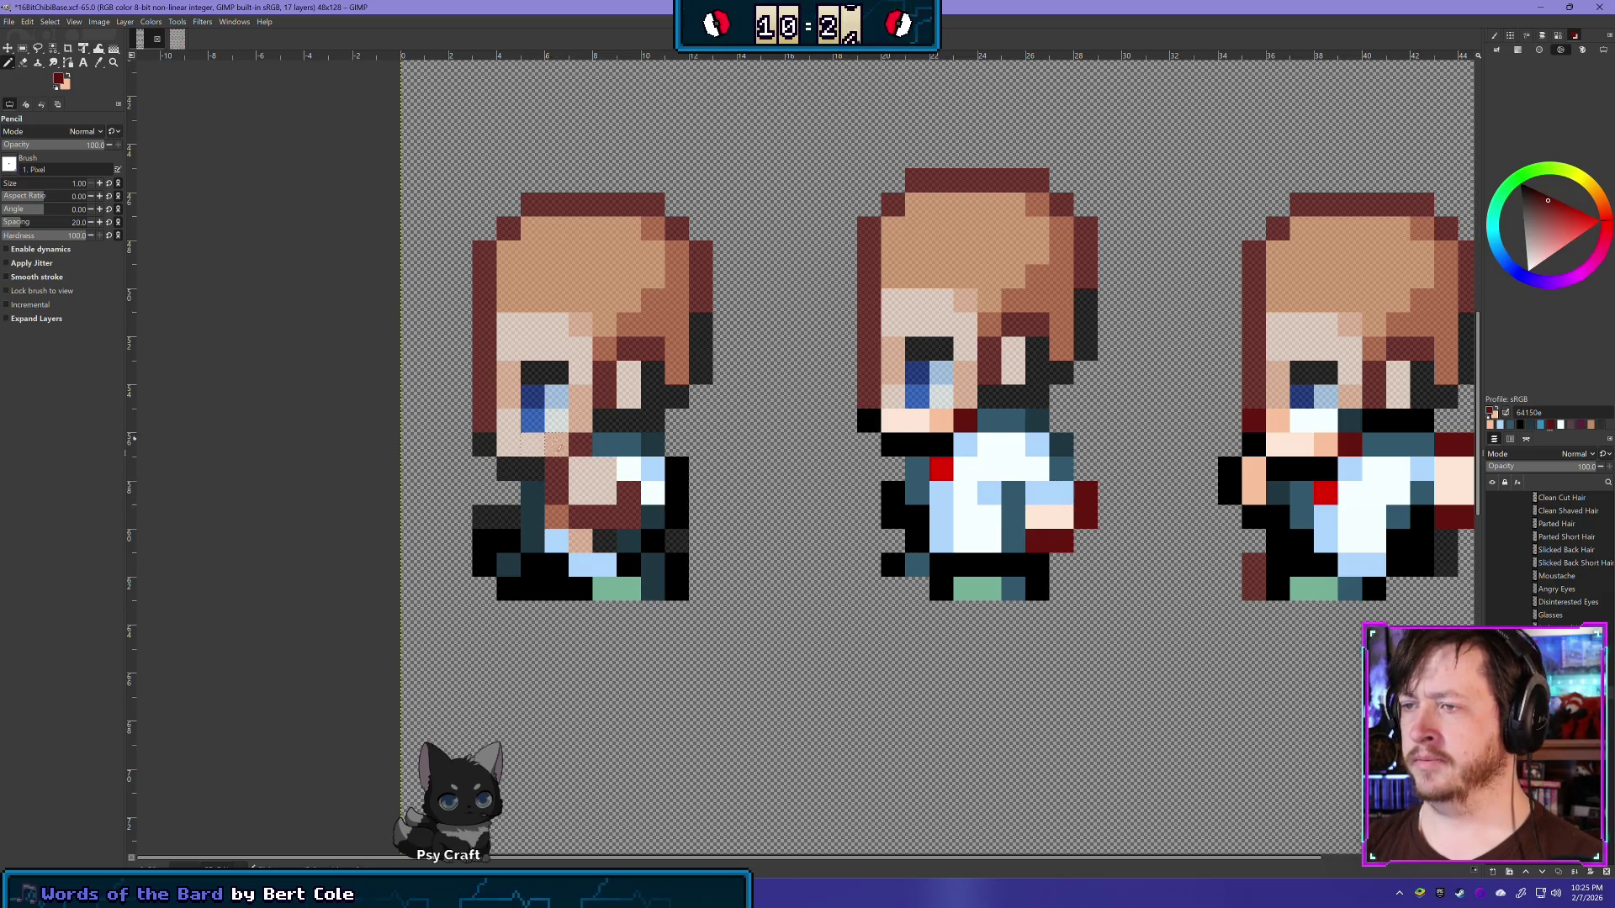
pyautogui.click(579, 443)
pyautogui.moveTo(562, 466)
pyautogui.mouseDown()
pyautogui.moveTo(561, 494)
pyautogui.moveTo(604, 511)
pyautogui.mouseUp()
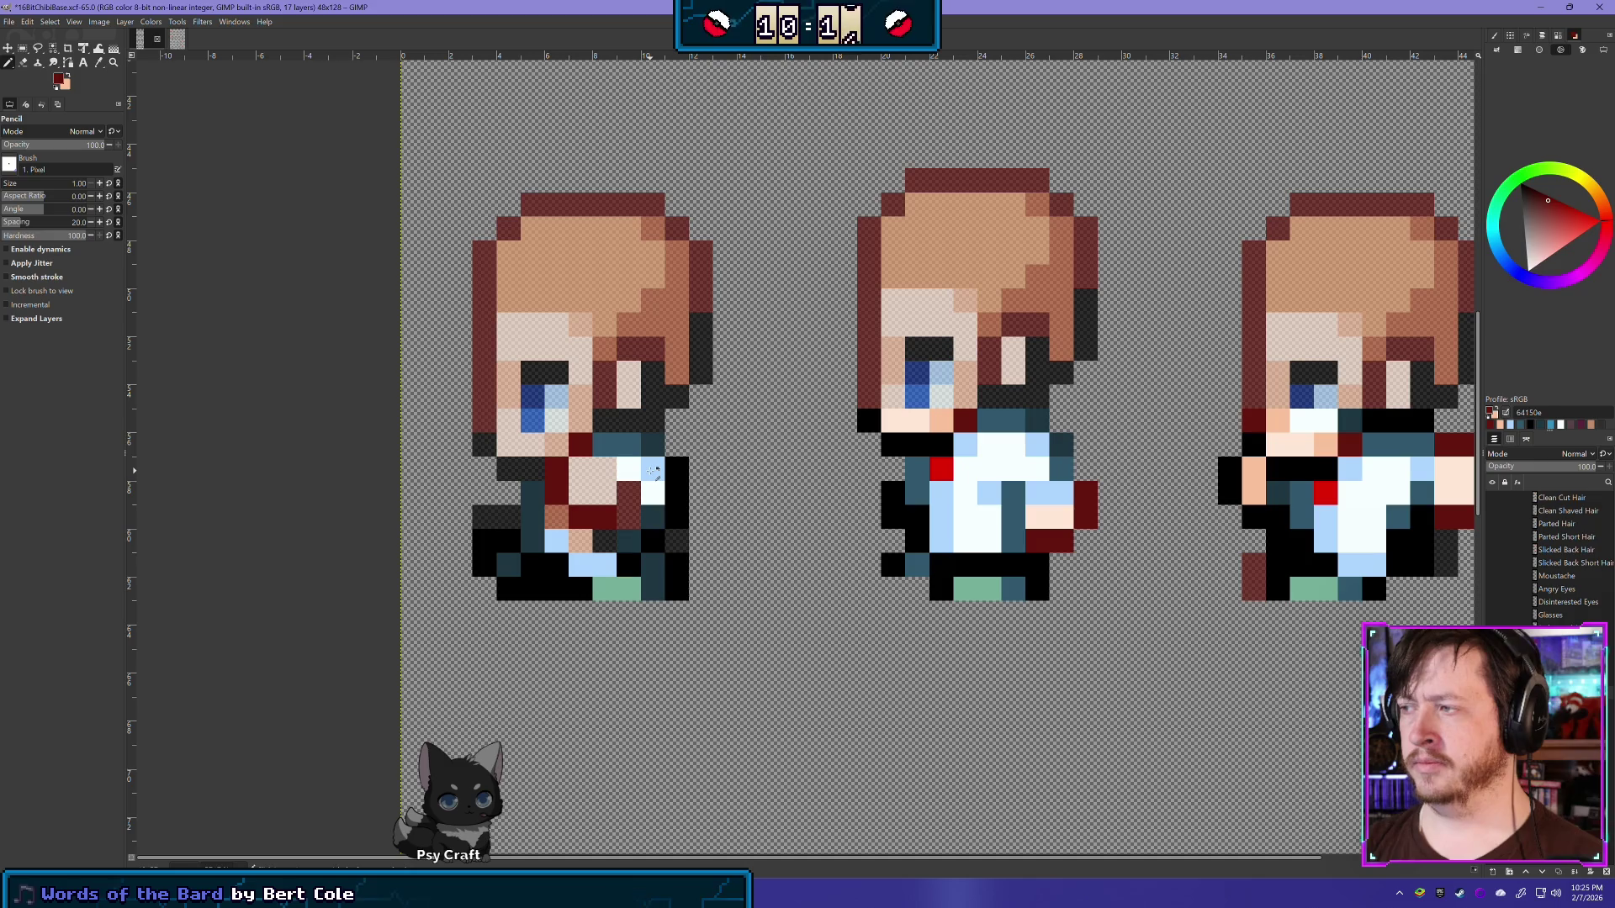
pyautogui.keyDown('ctrl'); pyautogui.click(653, 471); pyautogui.keyUp('ctrl')
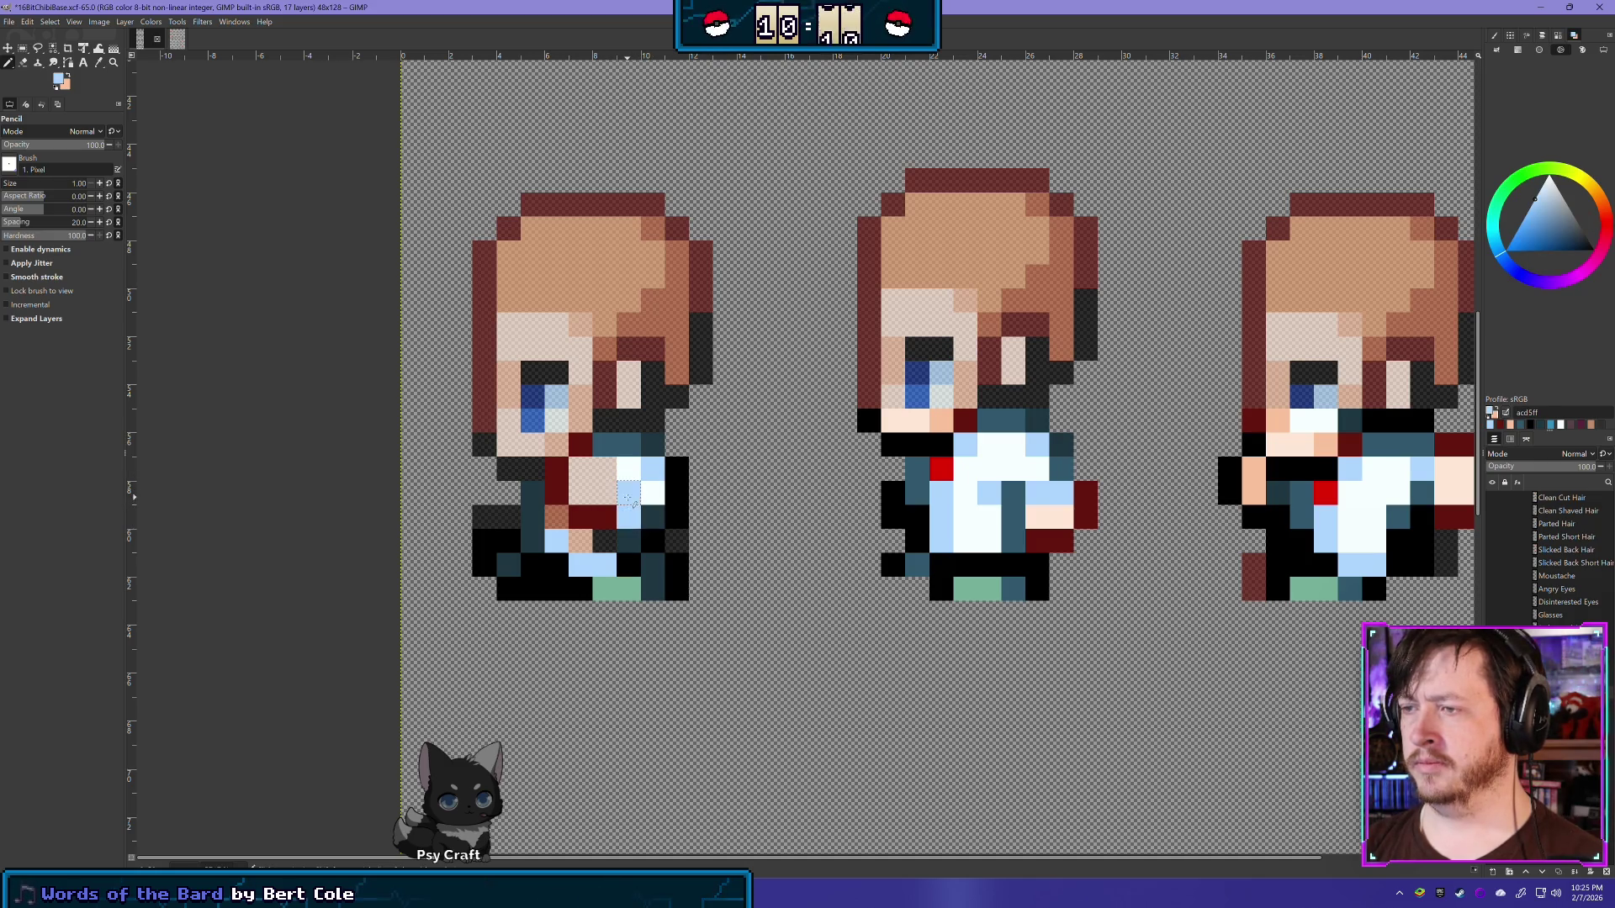
pyautogui.scroll(-3, 835, 751)
pyautogui.scroll(-1, 835, 751)
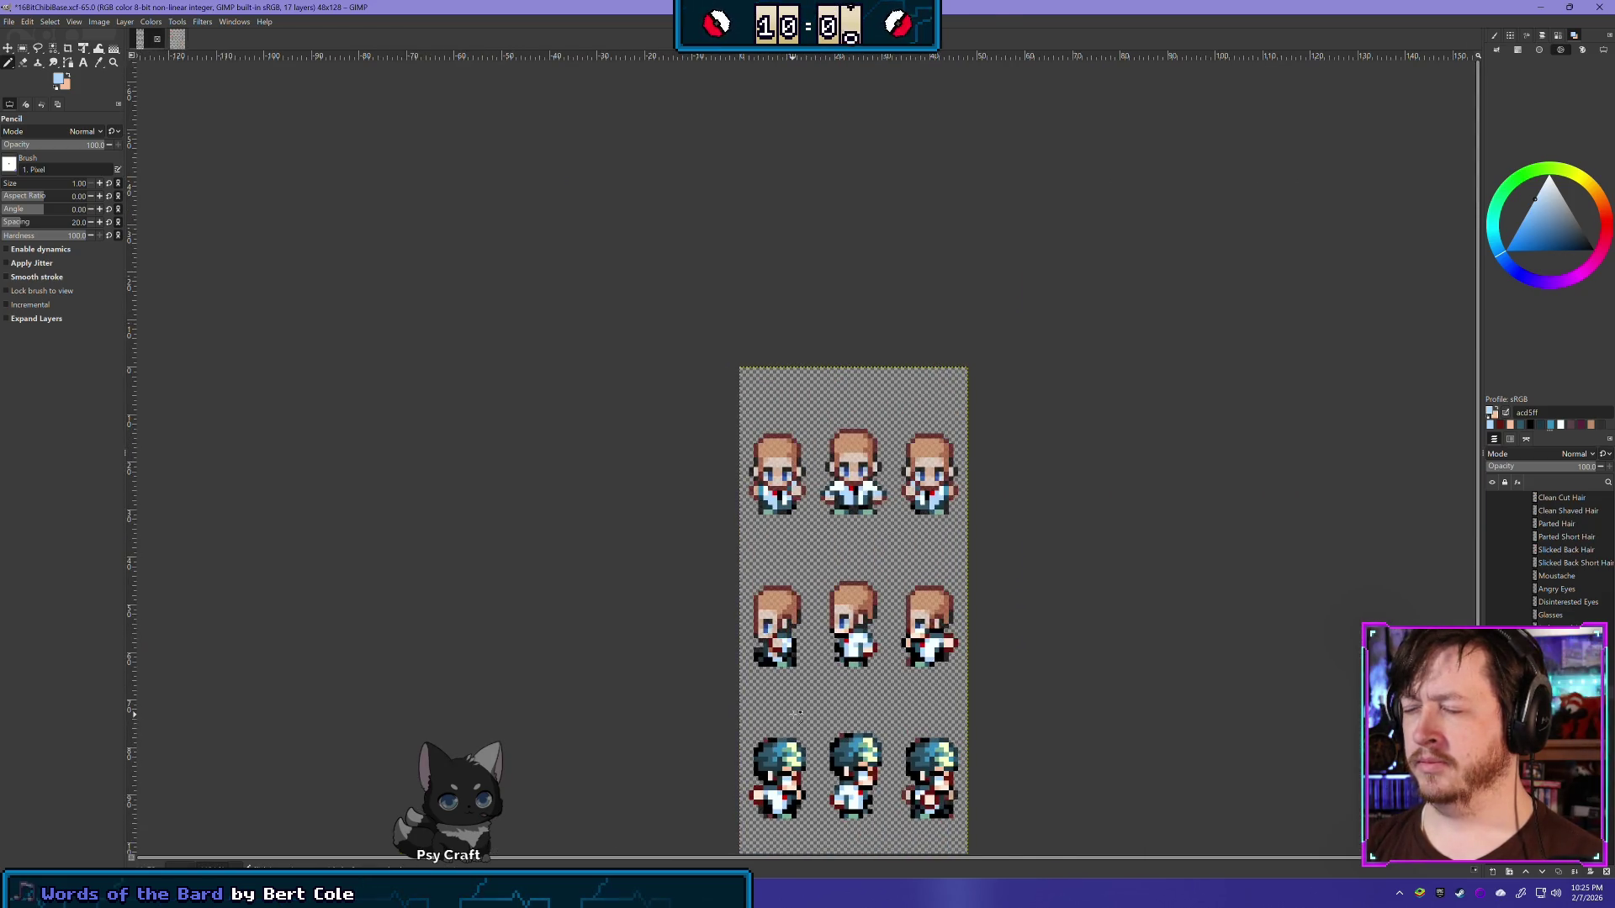
pyautogui.scroll(4, 796, 713)
pyautogui.scroll(2, 796, 714)
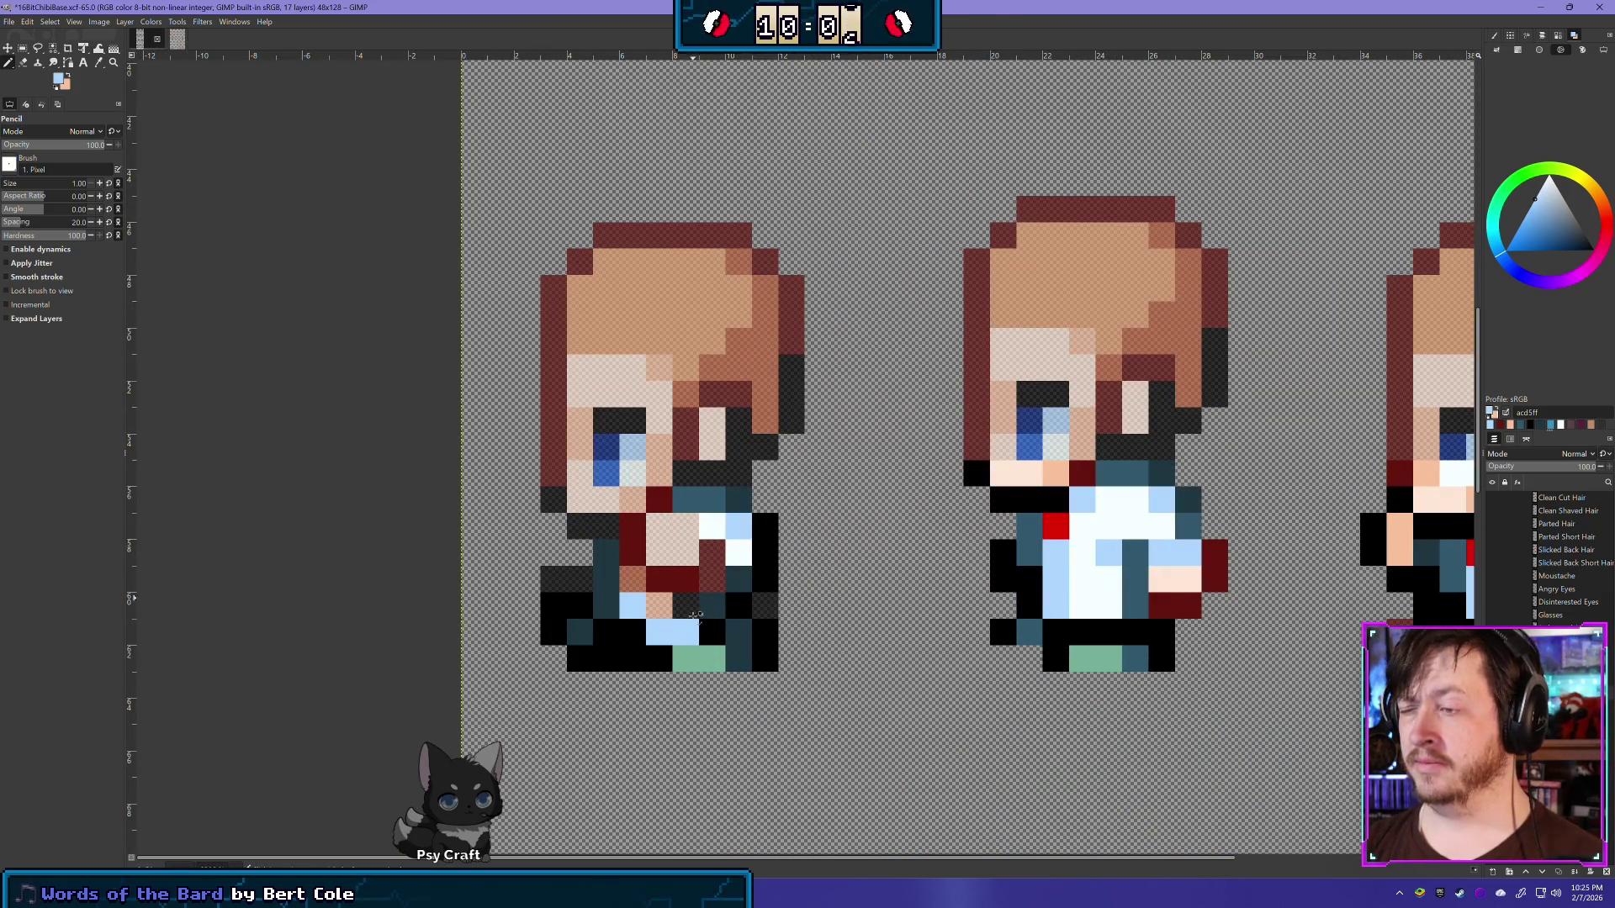
# Step: Touch up individual chest pixels in dark red and light blue
pyautogui.keyDown('ctrl'); pyautogui.click(686, 579); pyautogui.keyUp('ctrl')
pyautogui.click(712, 578)
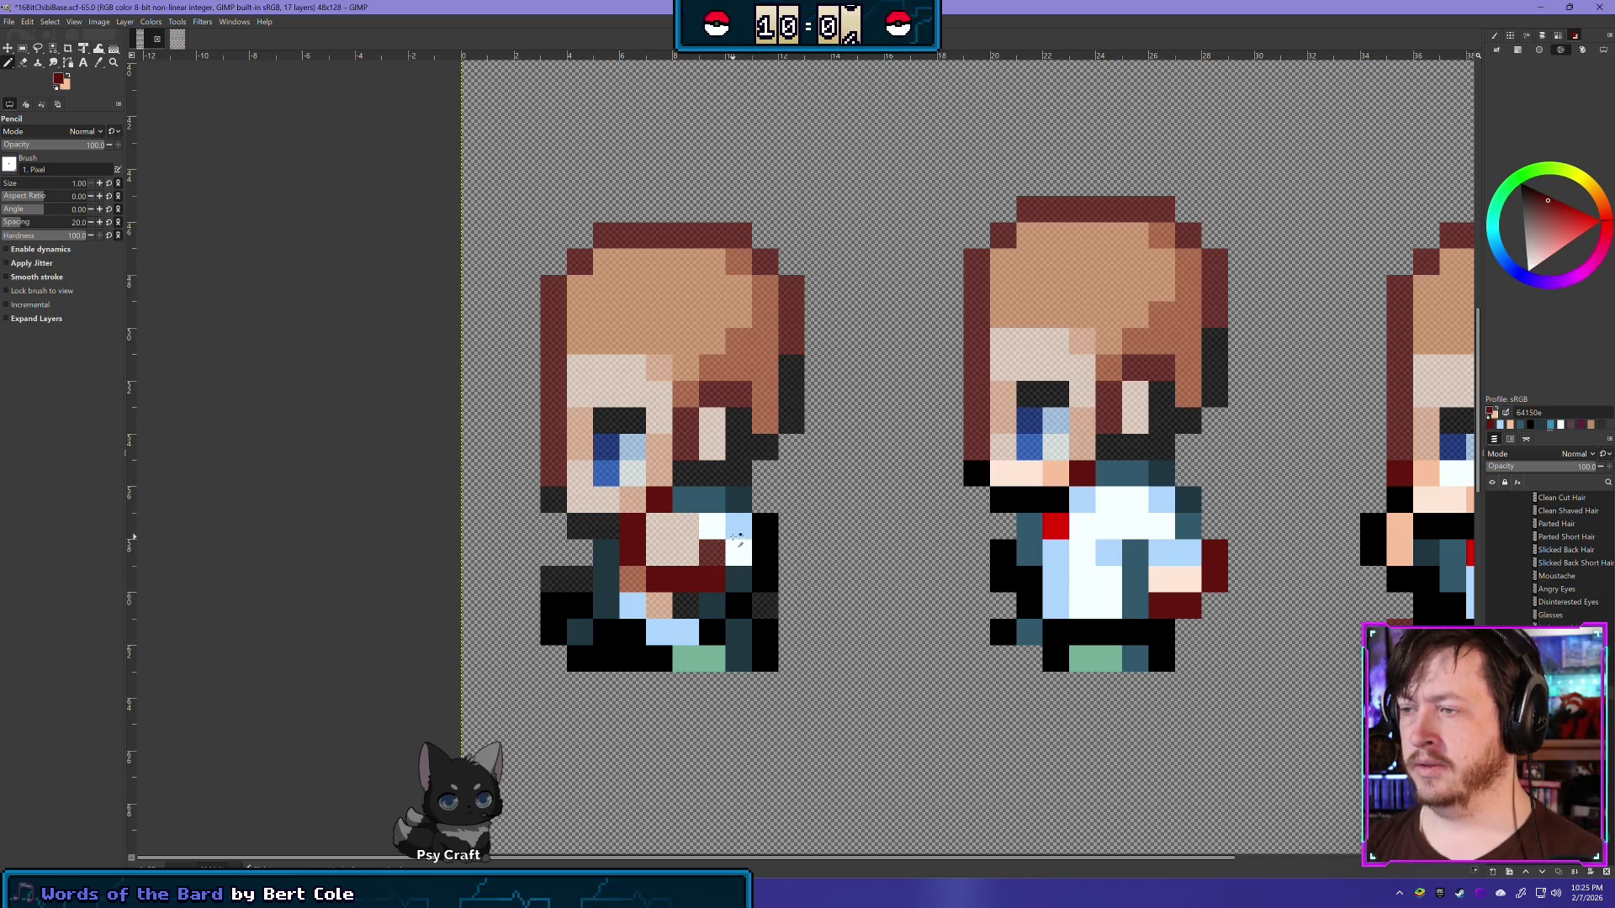
pyautogui.keyDown('ctrl'); pyautogui.click(736, 530); pyautogui.keyUp('ctrl')
pyautogui.click(712, 551)
pyautogui.scroll(-3, 984, 679)
pyautogui.scroll(-1, 988, 680)
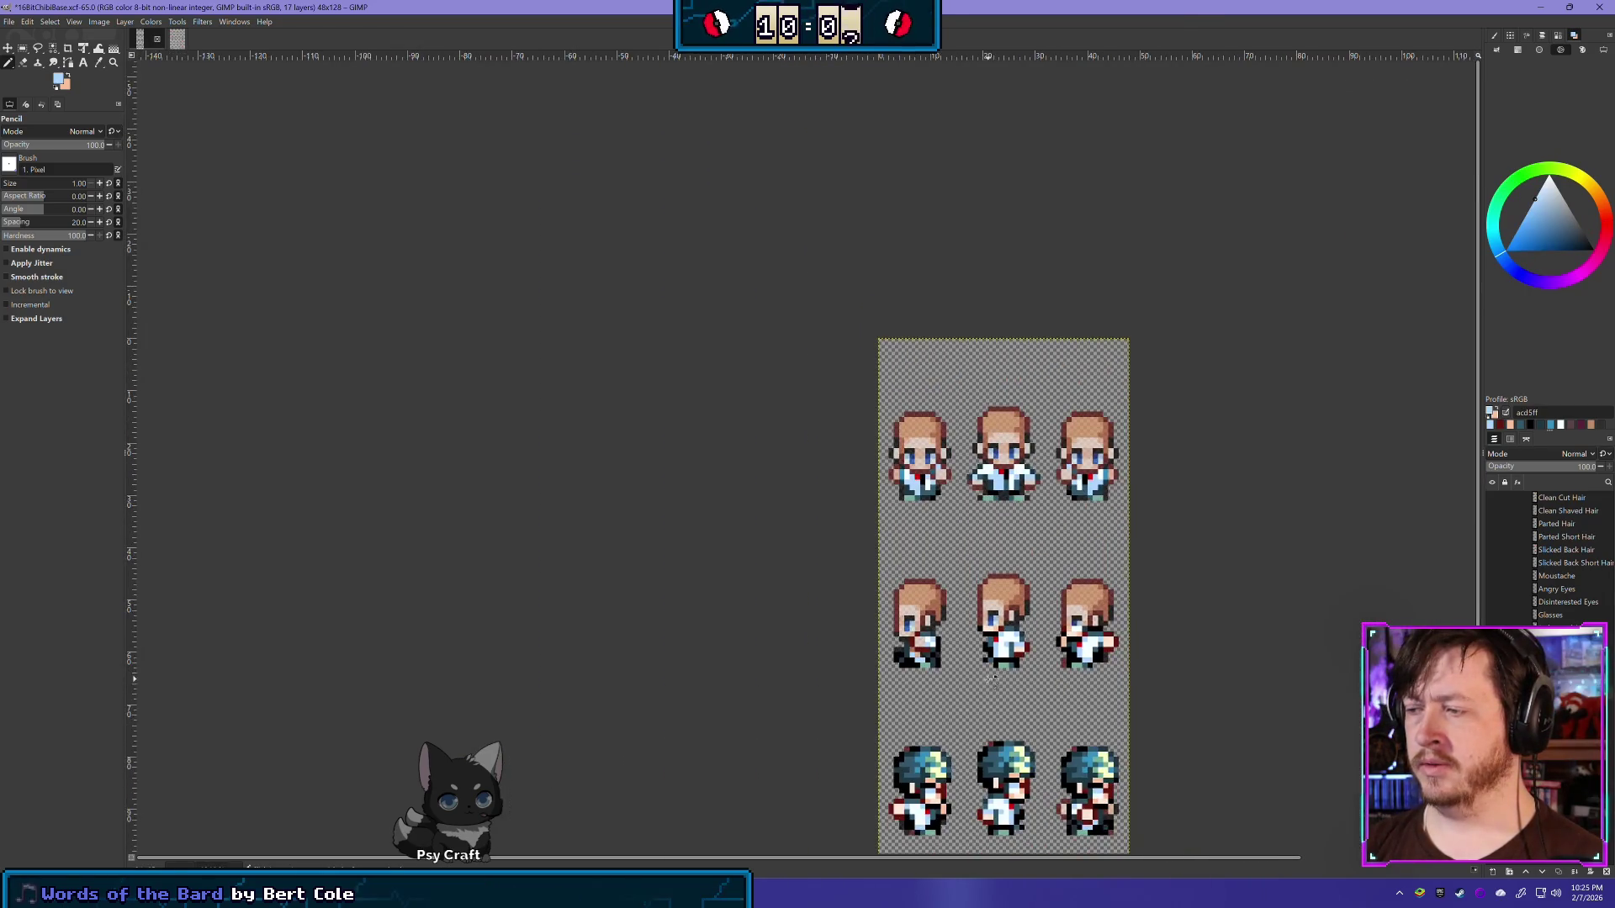
pyautogui.scroll(2, 1007, 702)
pyautogui.scroll(2, 968, 668)
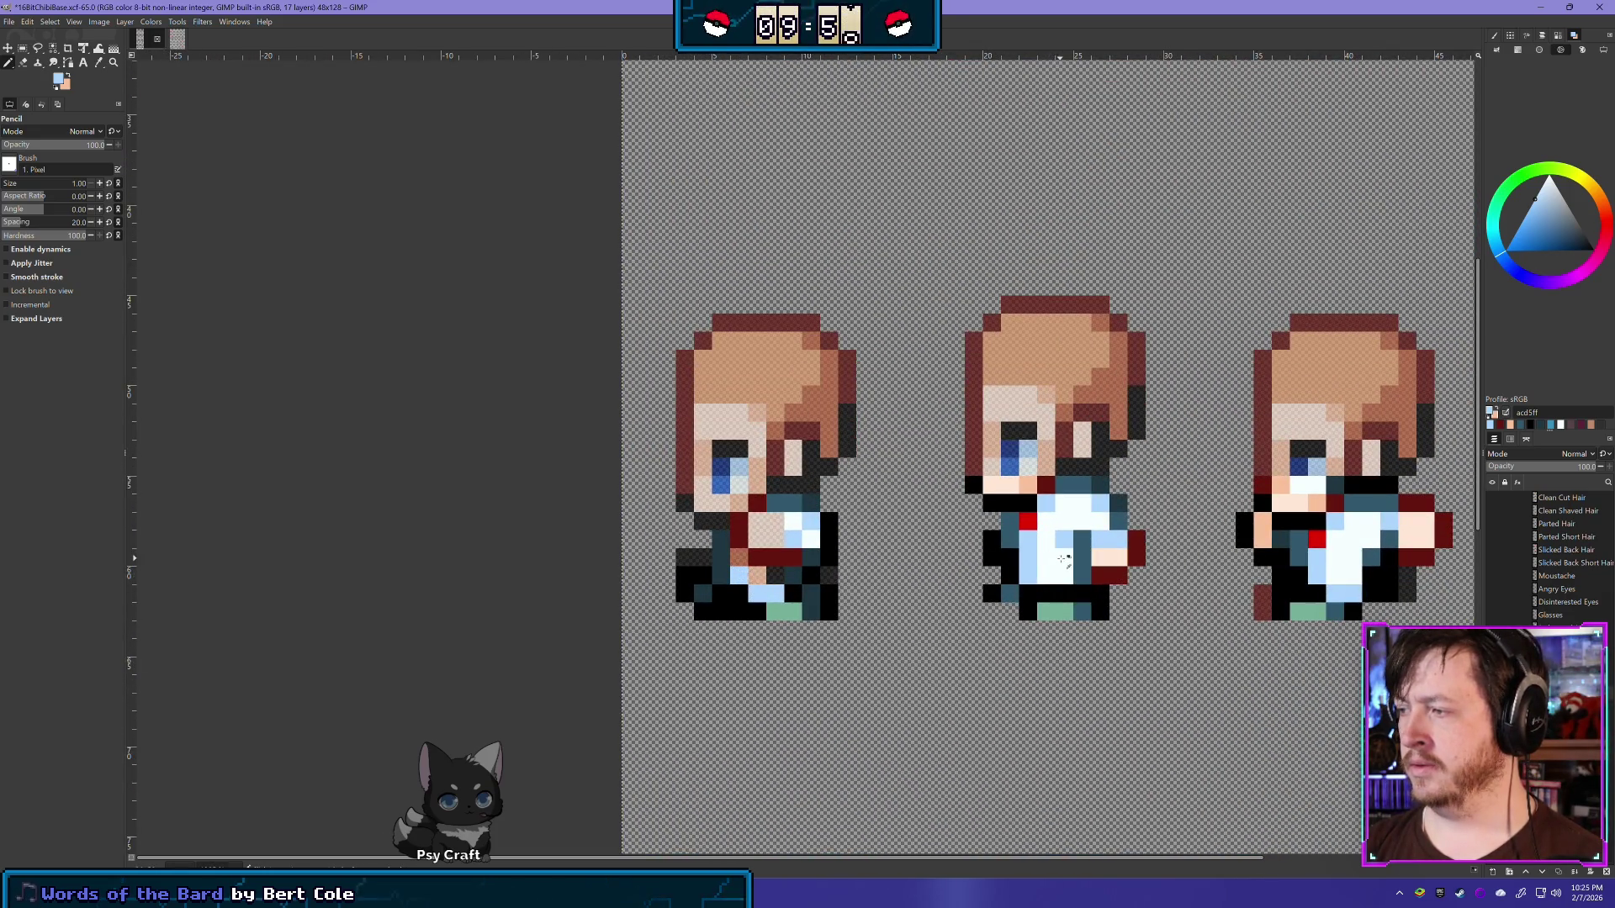
# Step: Turn a light blue shirt pixel white and set the layer opacity to 70
pyautogui.keyDown('ctrl'); pyautogui.click(1064, 559); pyautogui.keyUp('ctrl')
pyautogui.click(739, 574)
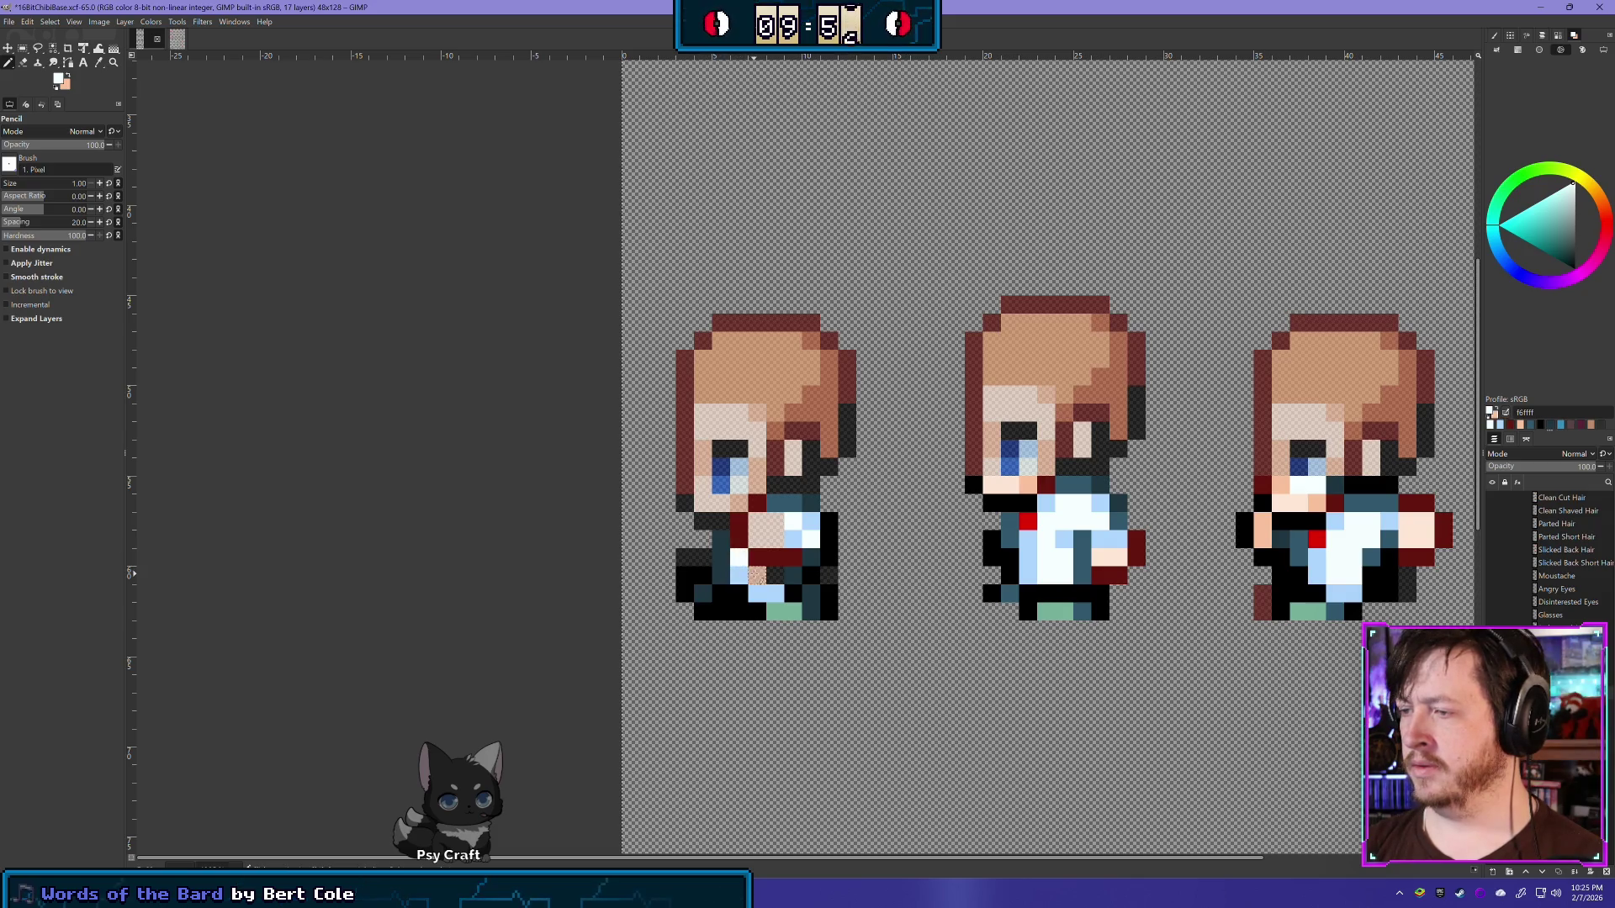
pyautogui.scroll(-3, 912, 713)
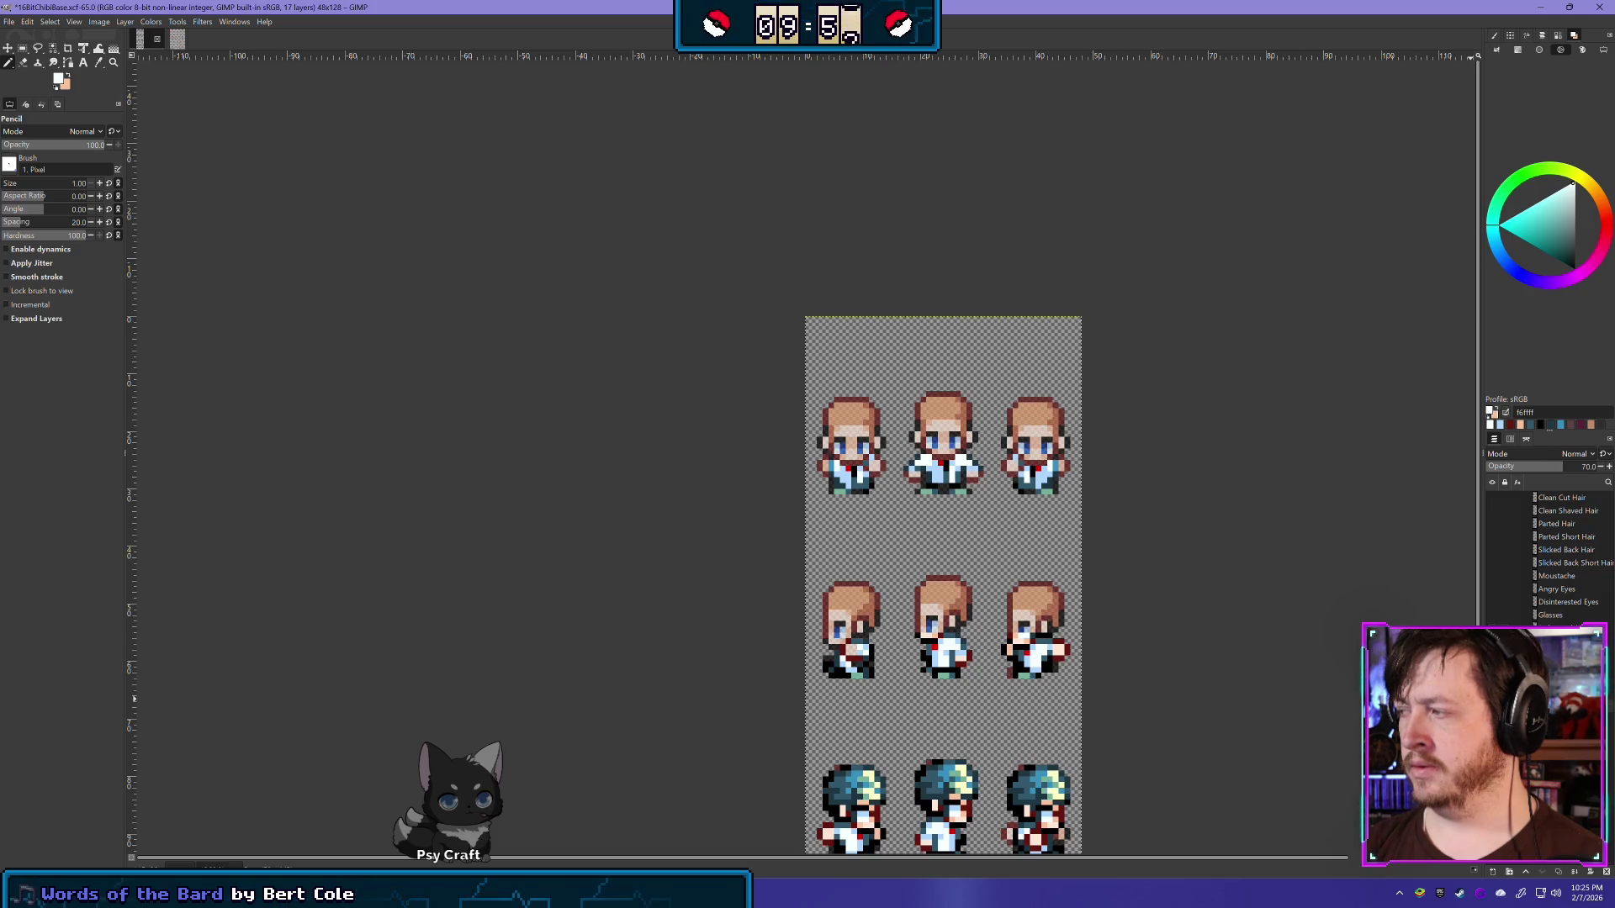
pyautogui.moveTo(1574, 466); pyautogui.dragTo(1596, 466)
pyautogui.scroll(3, 907, 535)
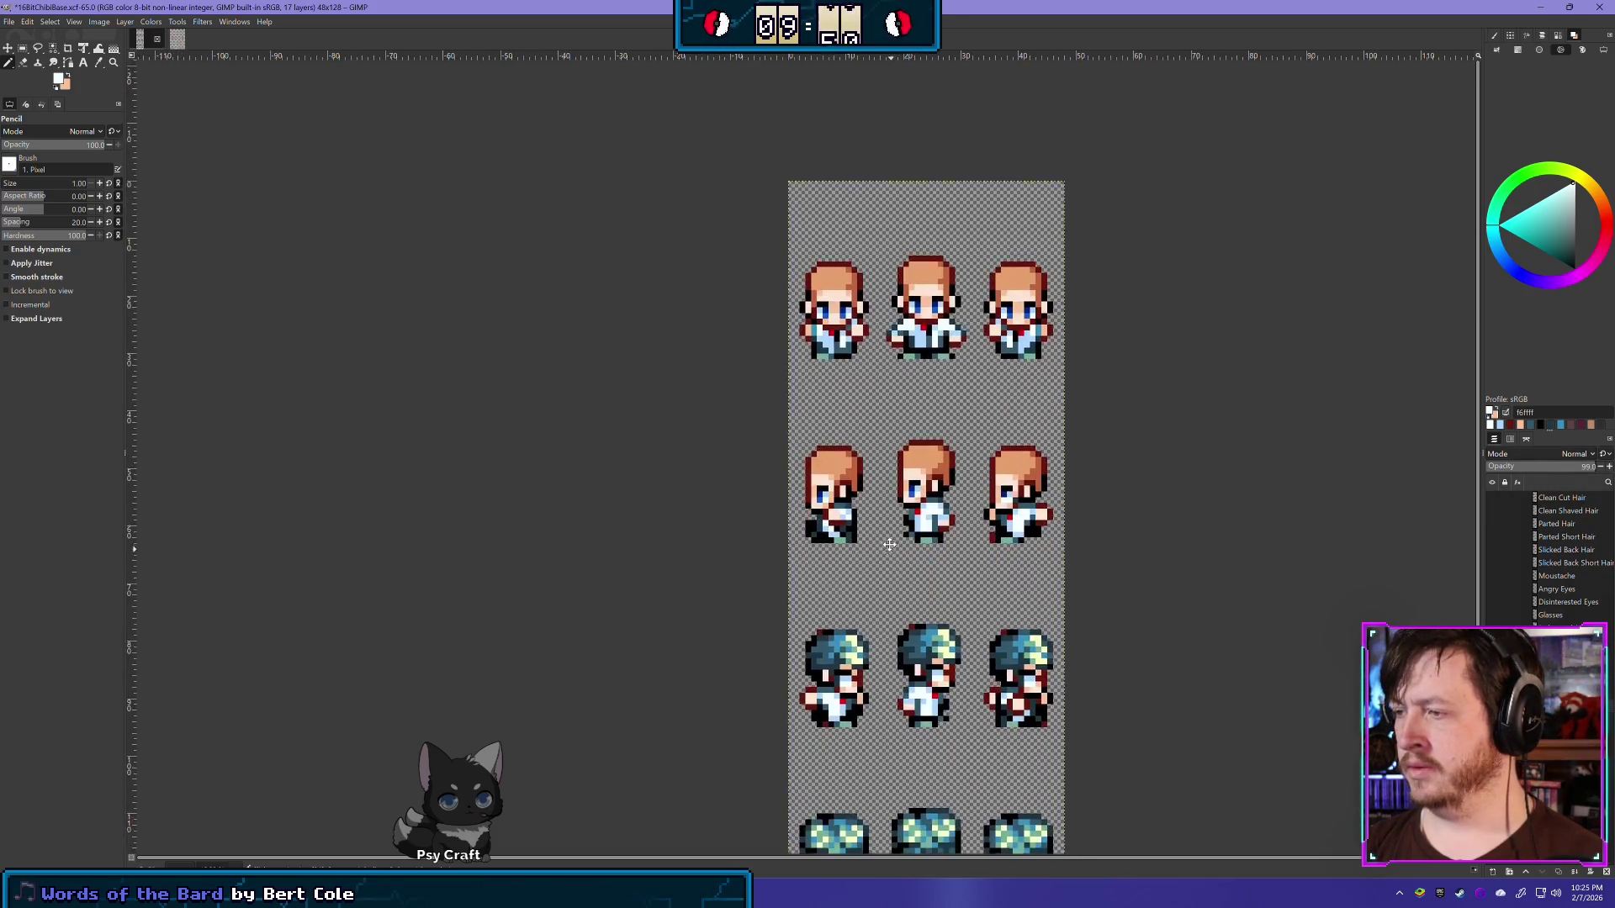
pyautogui.scroll(2, 908, 536)
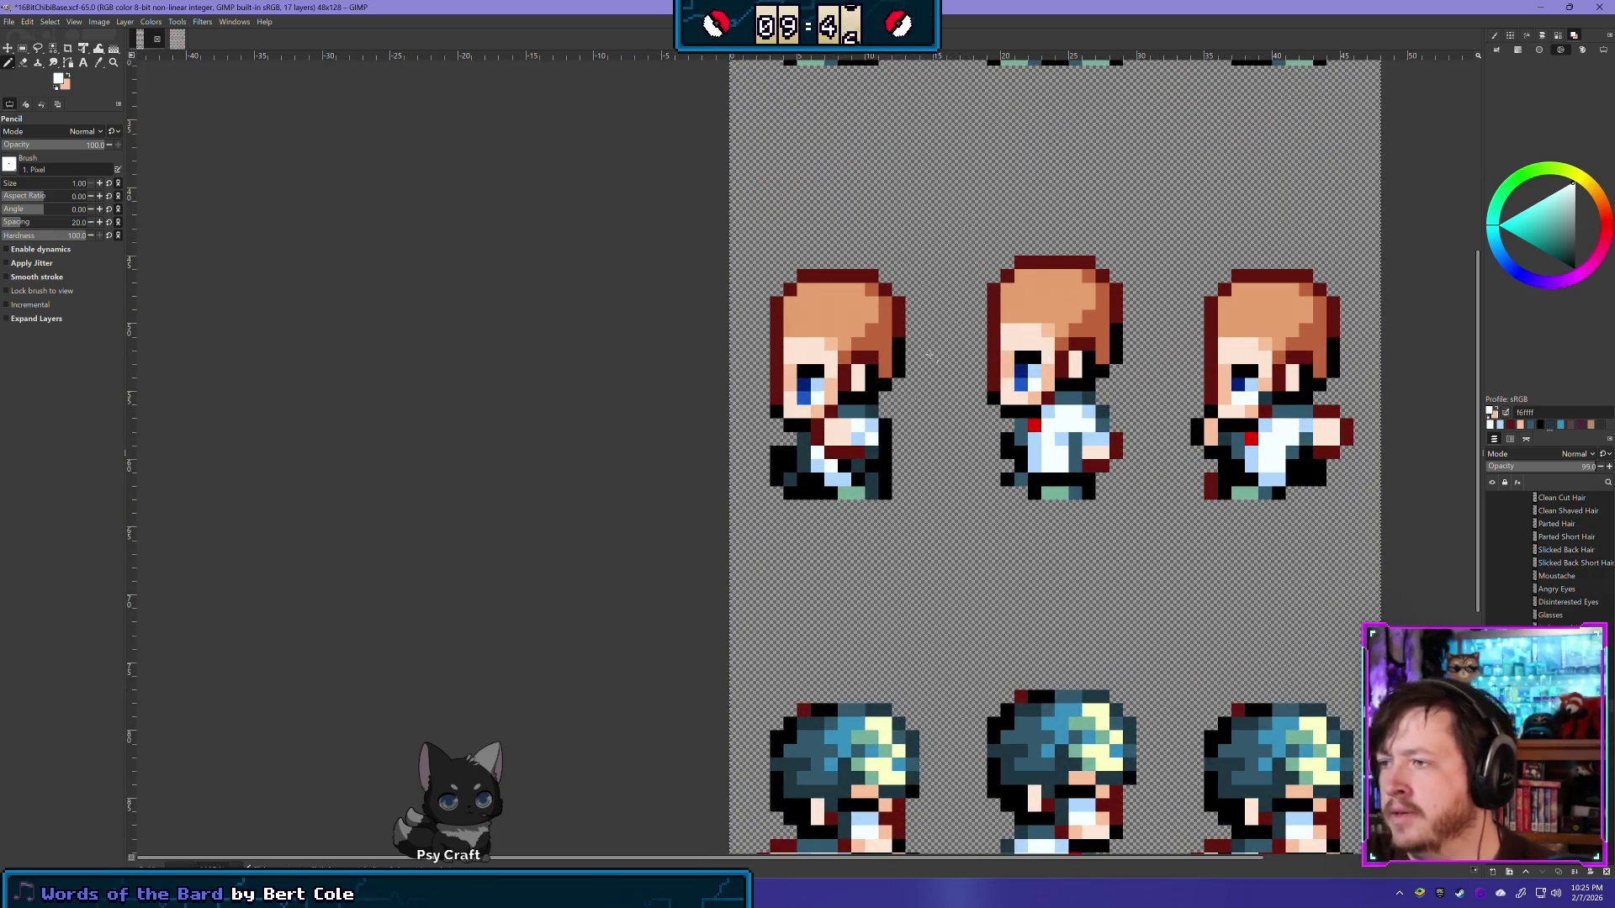
pyautogui.write('70')
pyautogui.press('Return')
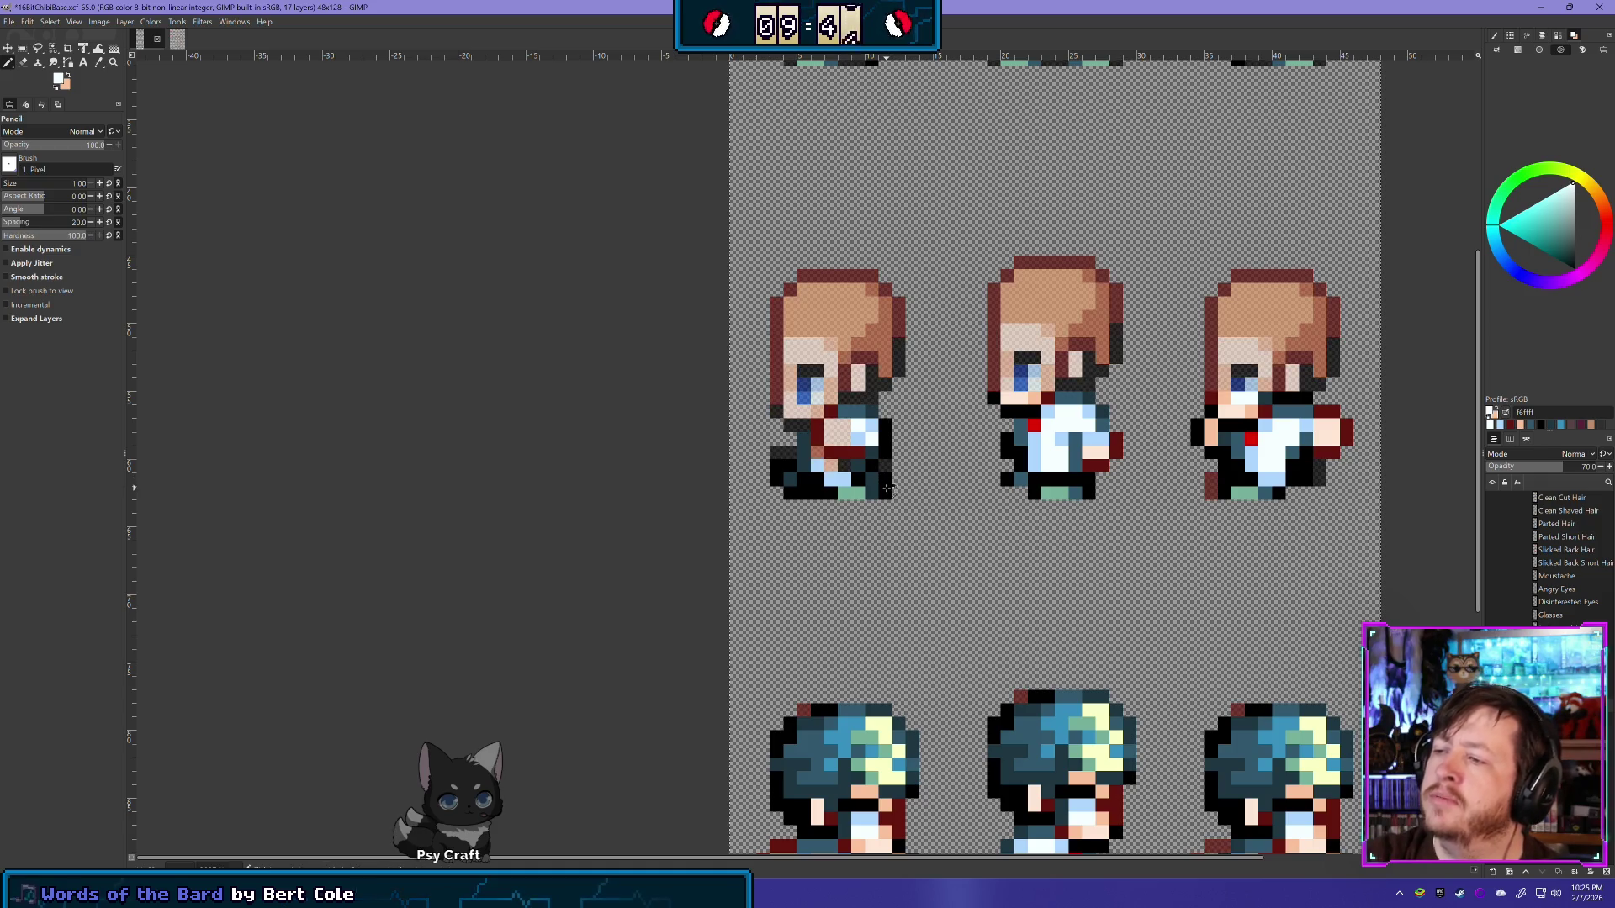
# Step: Paint dark red jacket pixels on the torso, undoing the last one
pyautogui.click(858, 439)
pyautogui.click(818, 431)
pyautogui.click(830, 411)
pyautogui.click(838, 425)
pyautogui.click(858, 446)
pyautogui.click(832, 465)
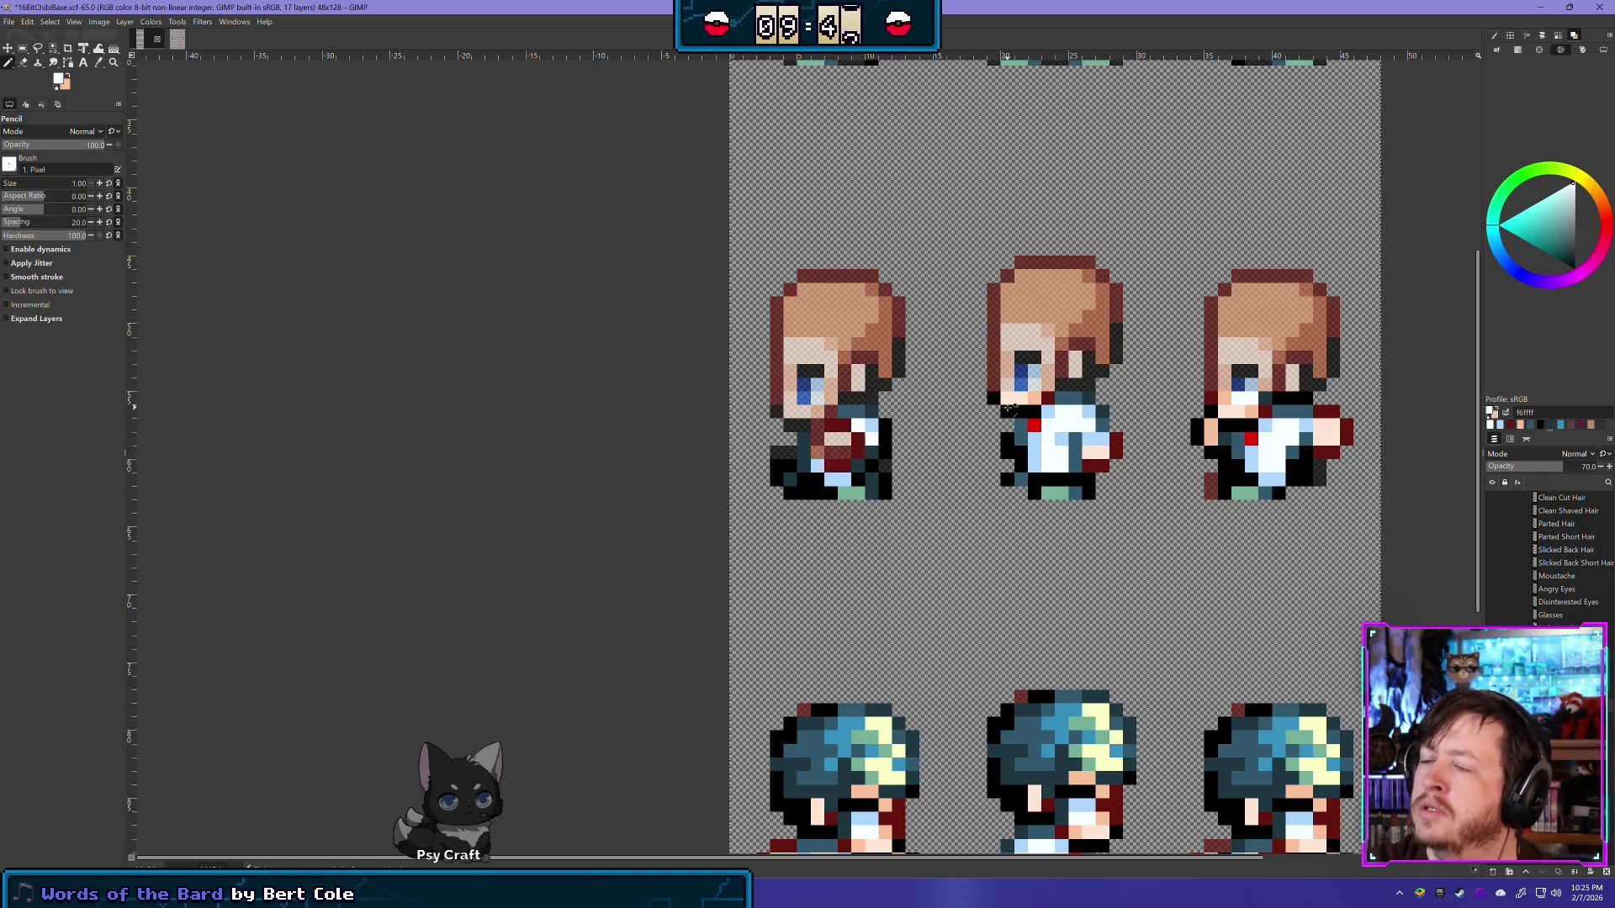
pyautogui.hotkey('ctrl', 'z')
pyautogui.hotkey('ctrl', 'z')
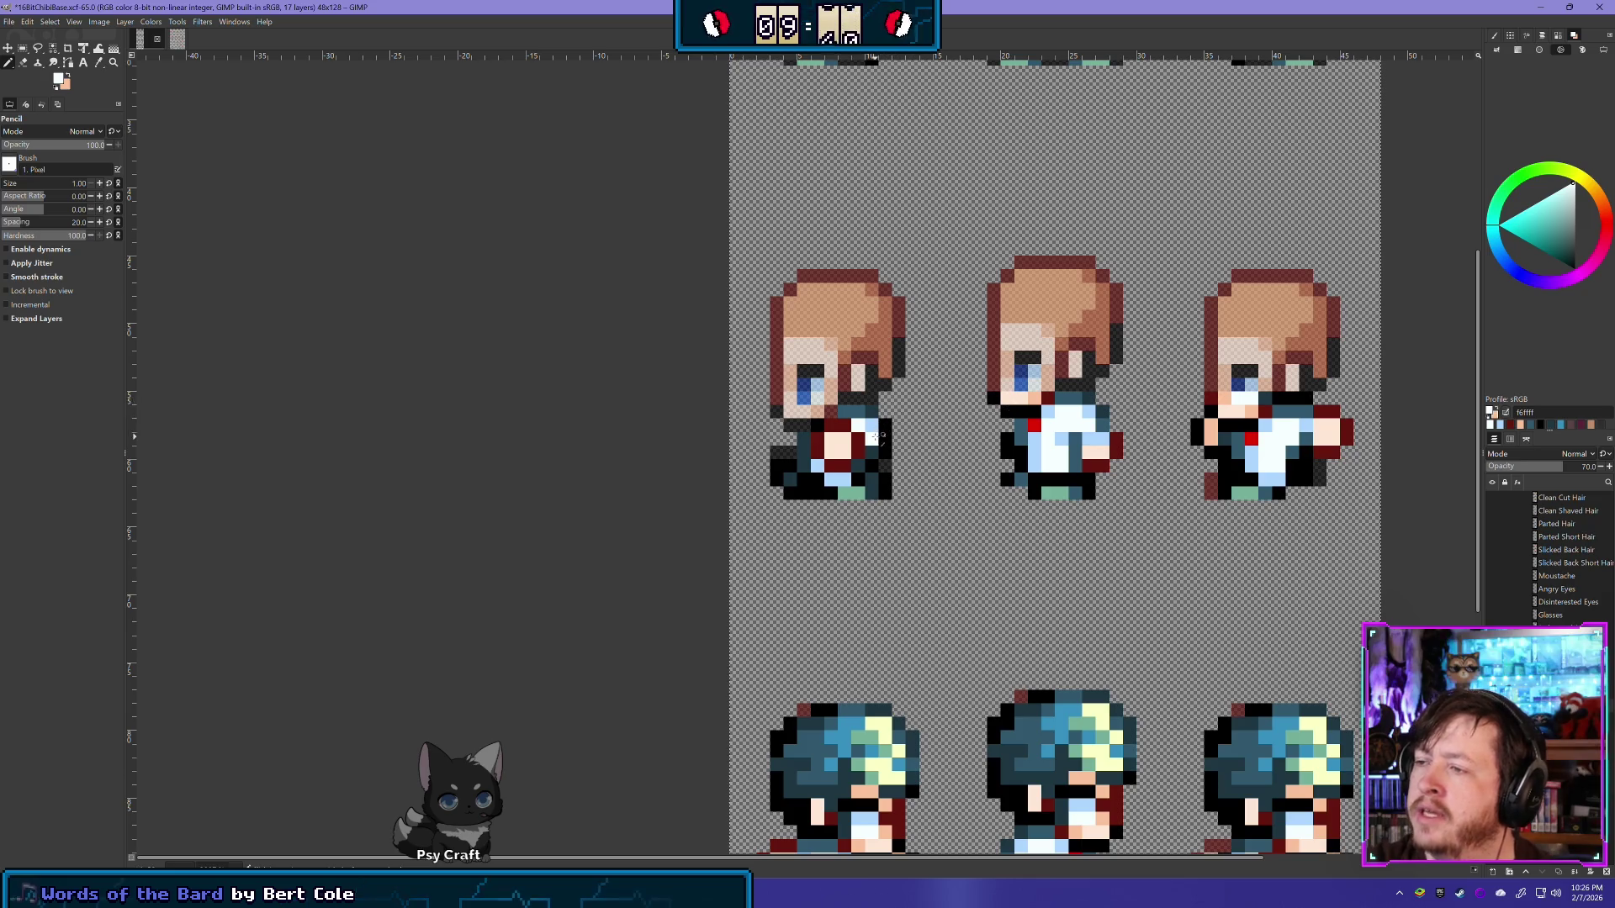
pyautogui.scroll(5, 883, 353)
pyautogui.hscroll(2, 821, 480)
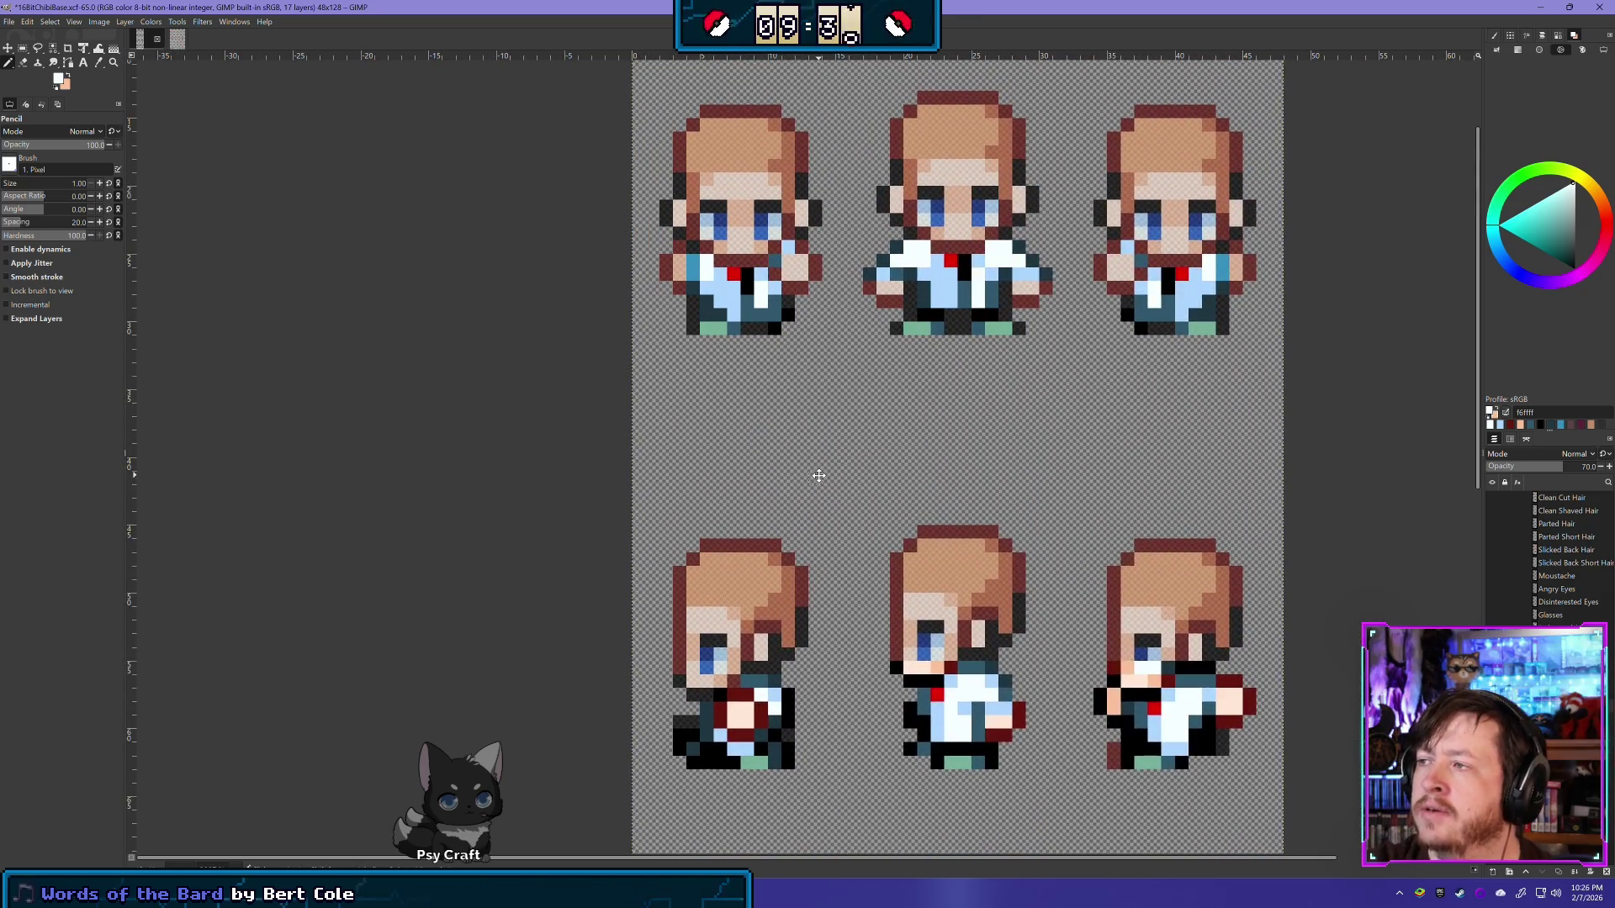
pyautogui.moveTo(819, 476); pyautogui.dragTo(816, 472)
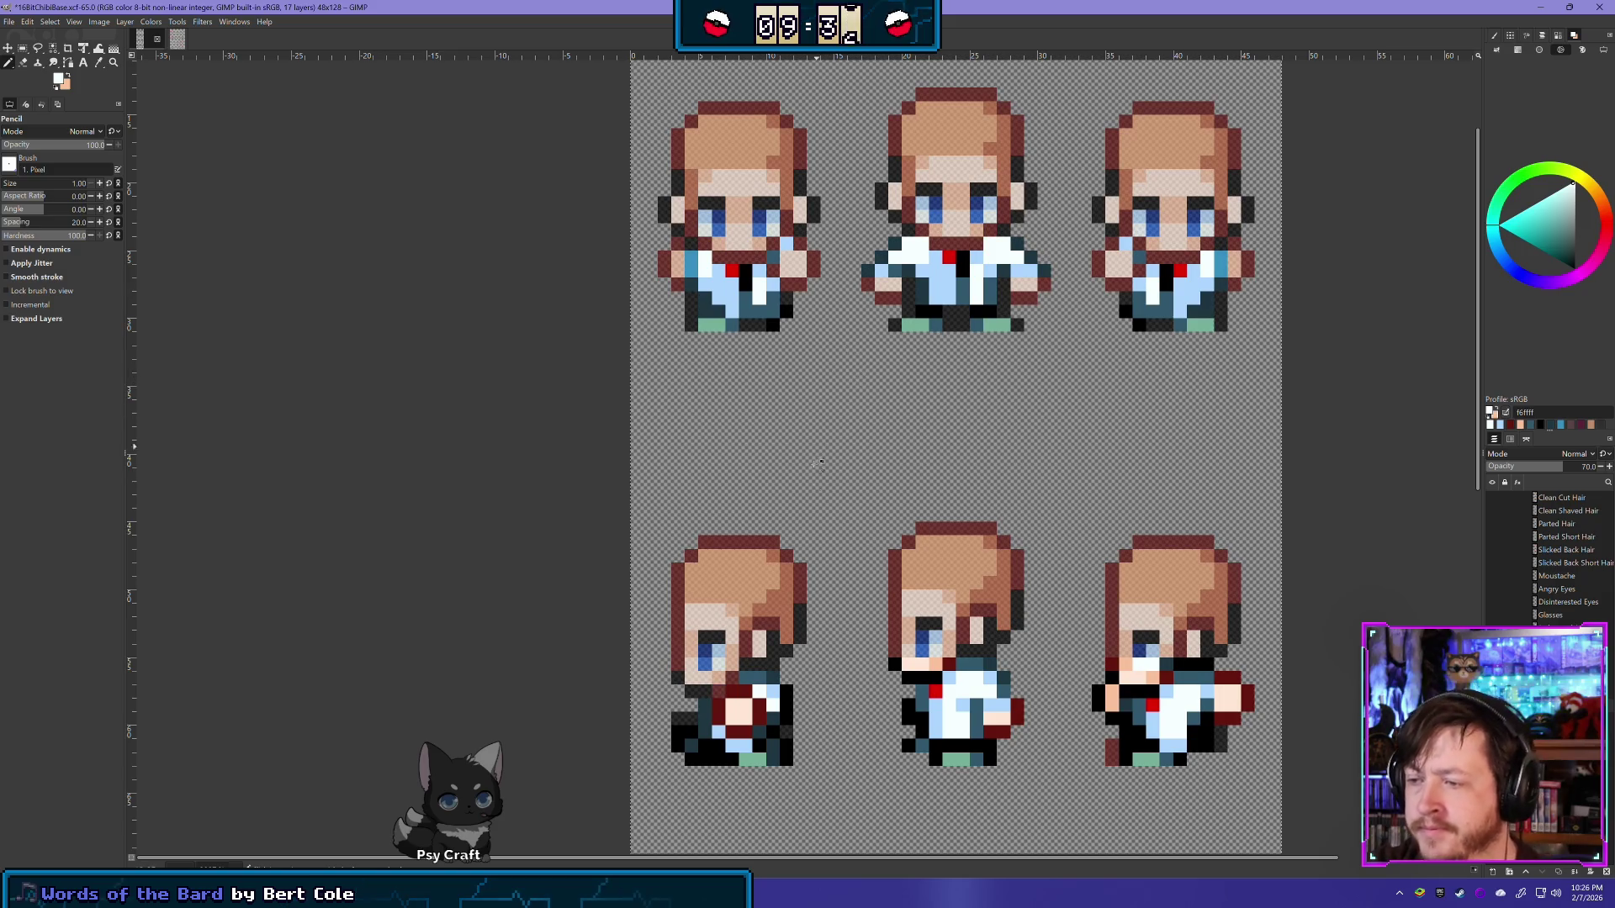
pyautogui.scroll(1, 740, 714)
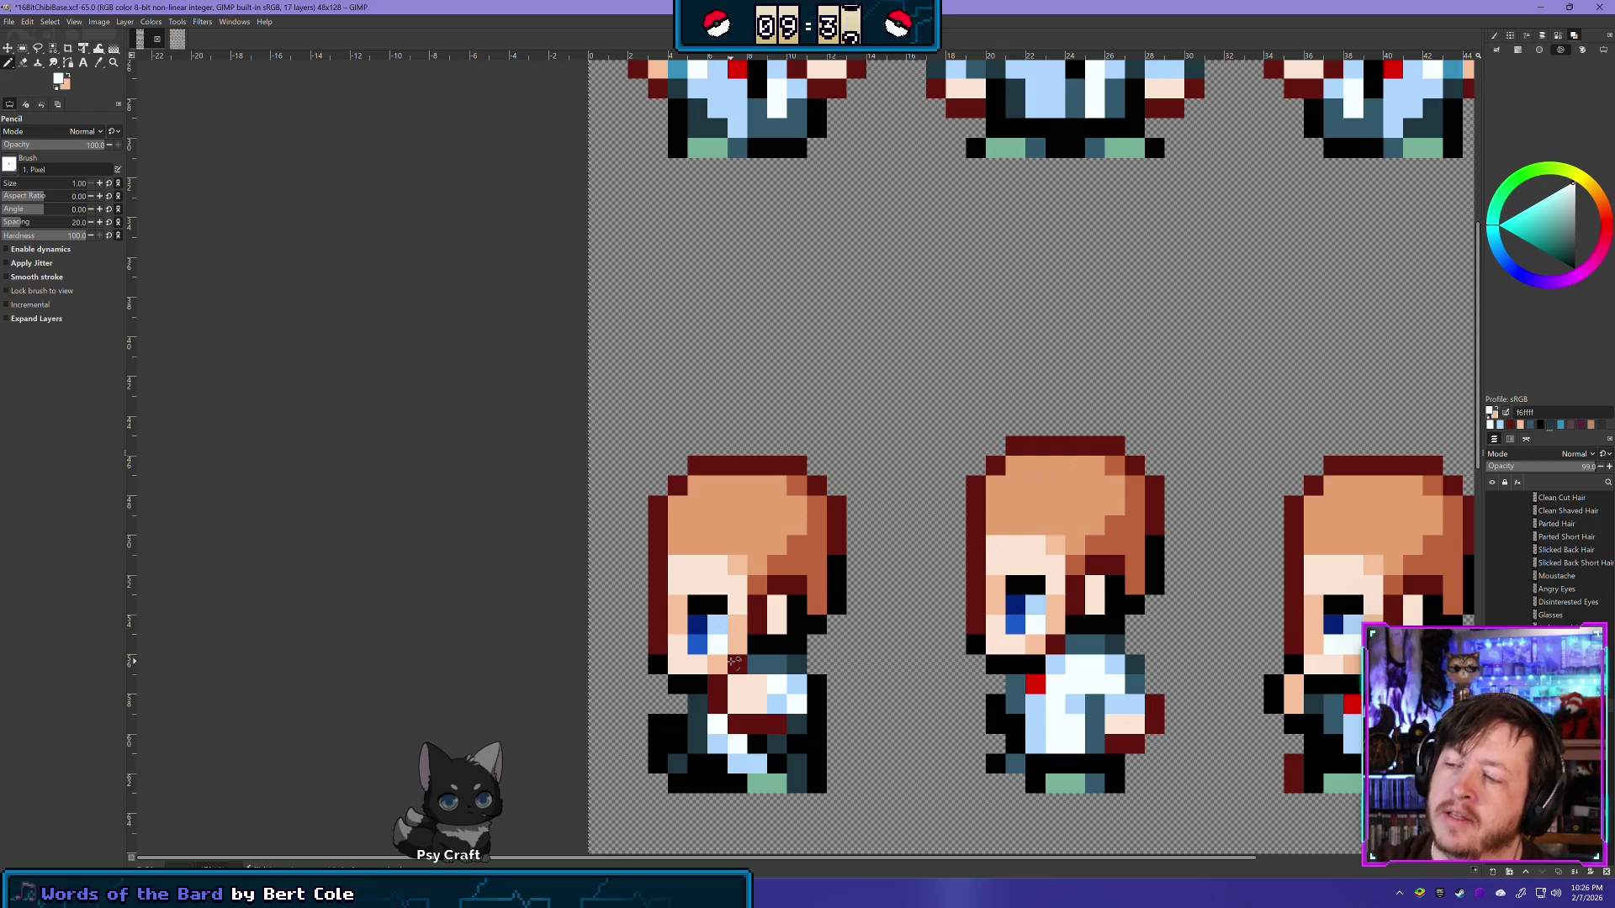
# Step: Add two dark-red pixels to the first side-view sprite, then sample light blue
pyautogui.keyDown('ctrl'); pyautogui.click(737, 664); pyautogui.keyUp('ctrl')
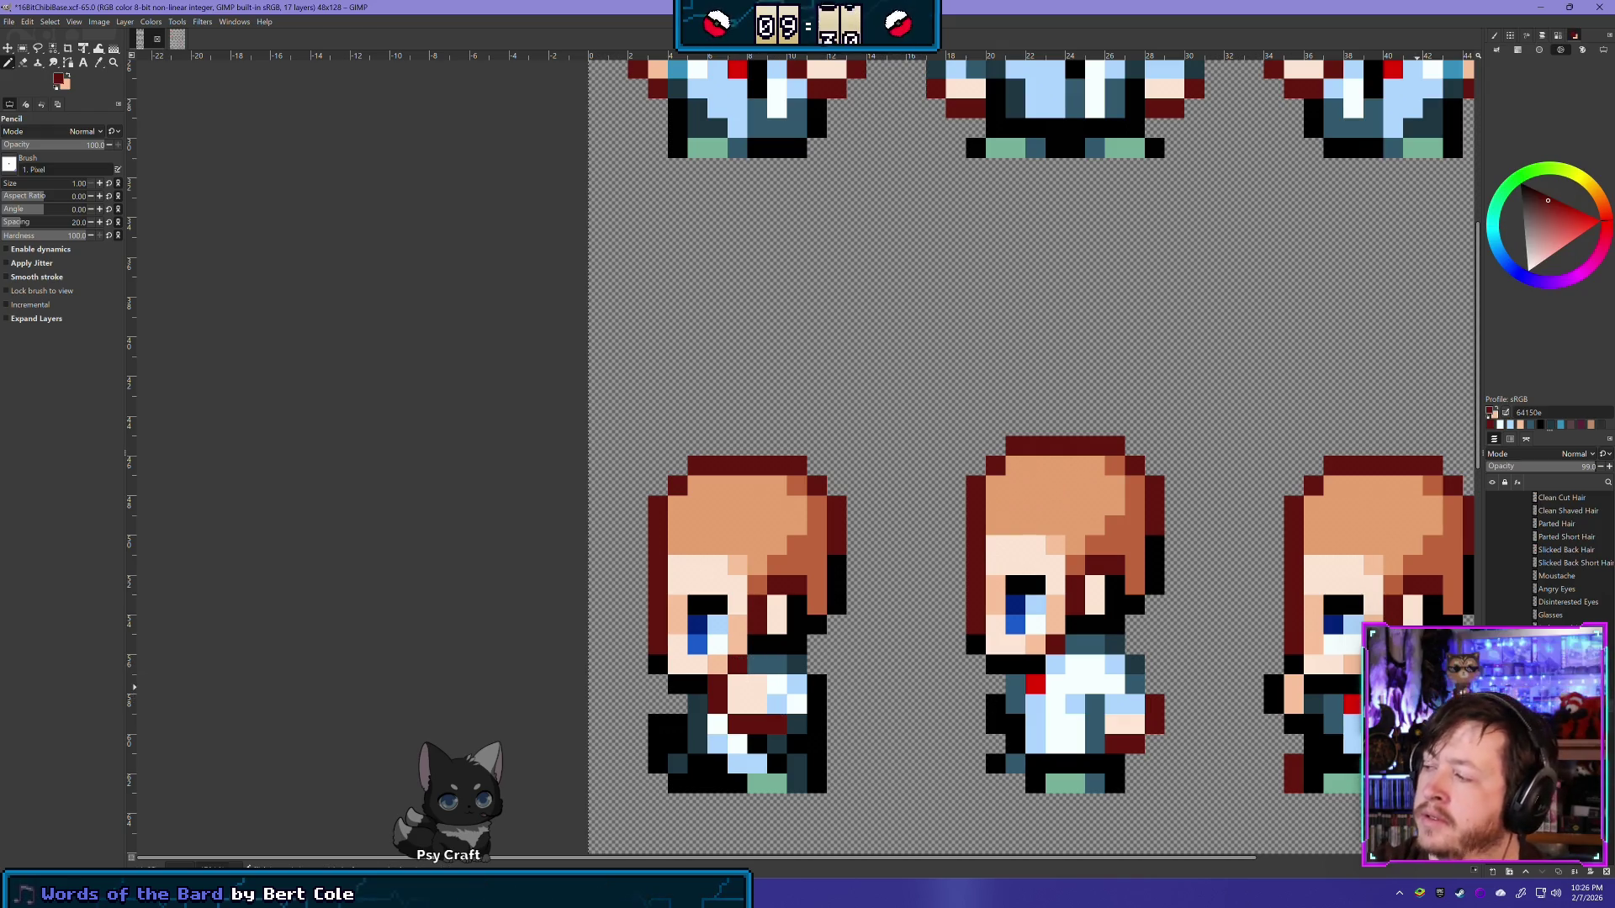
pyautogui.click(757, 664)
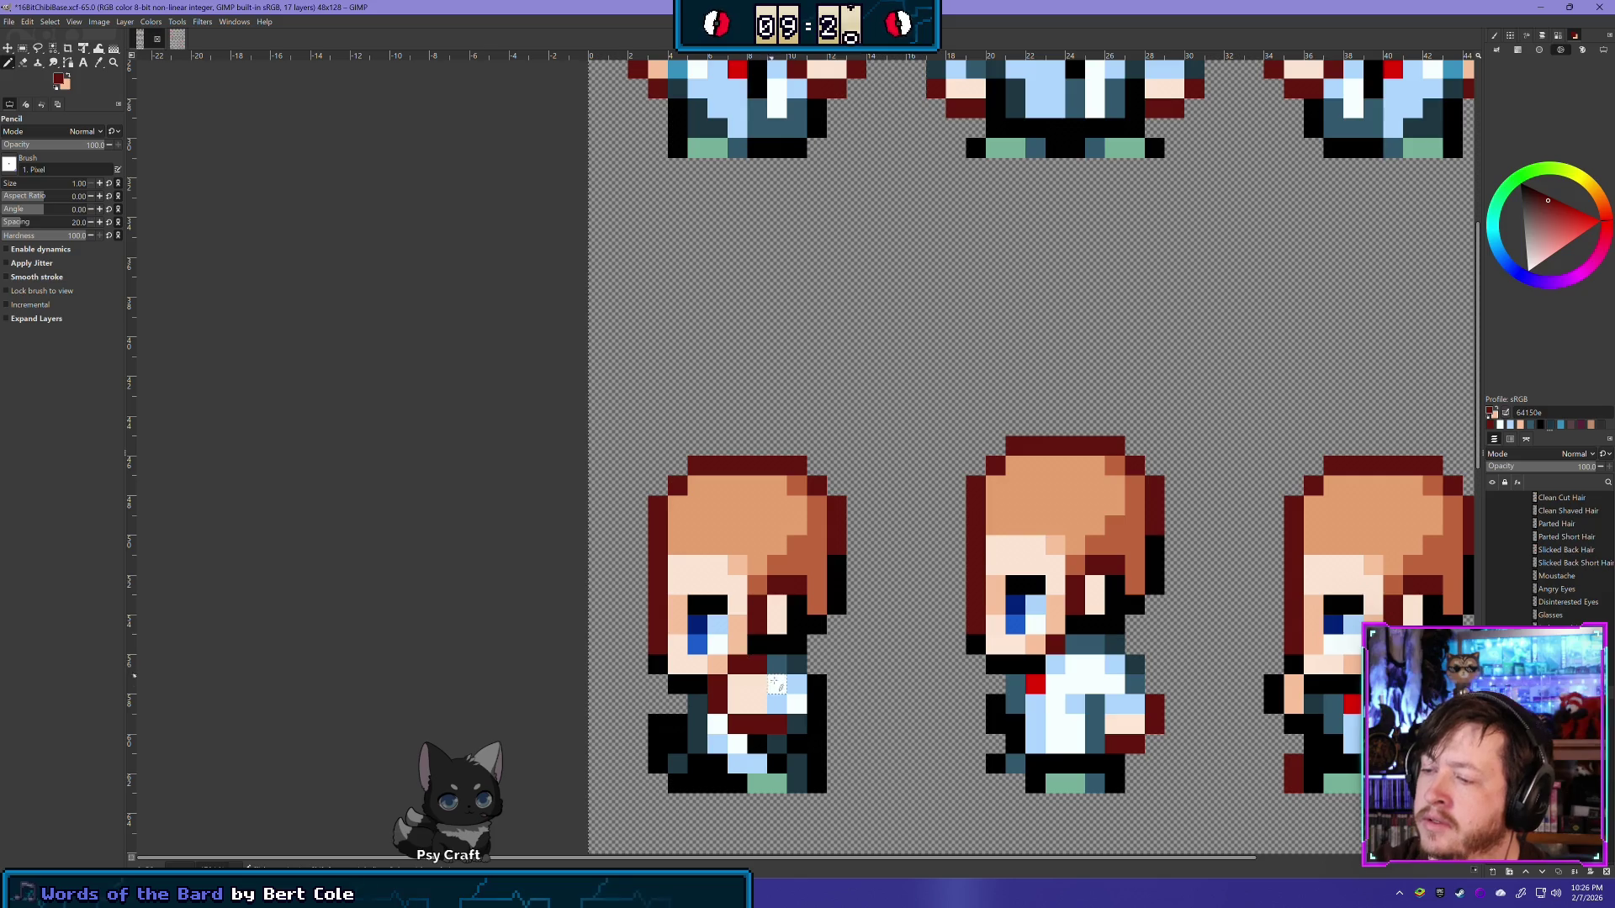
pyautogui.click(782, 702)
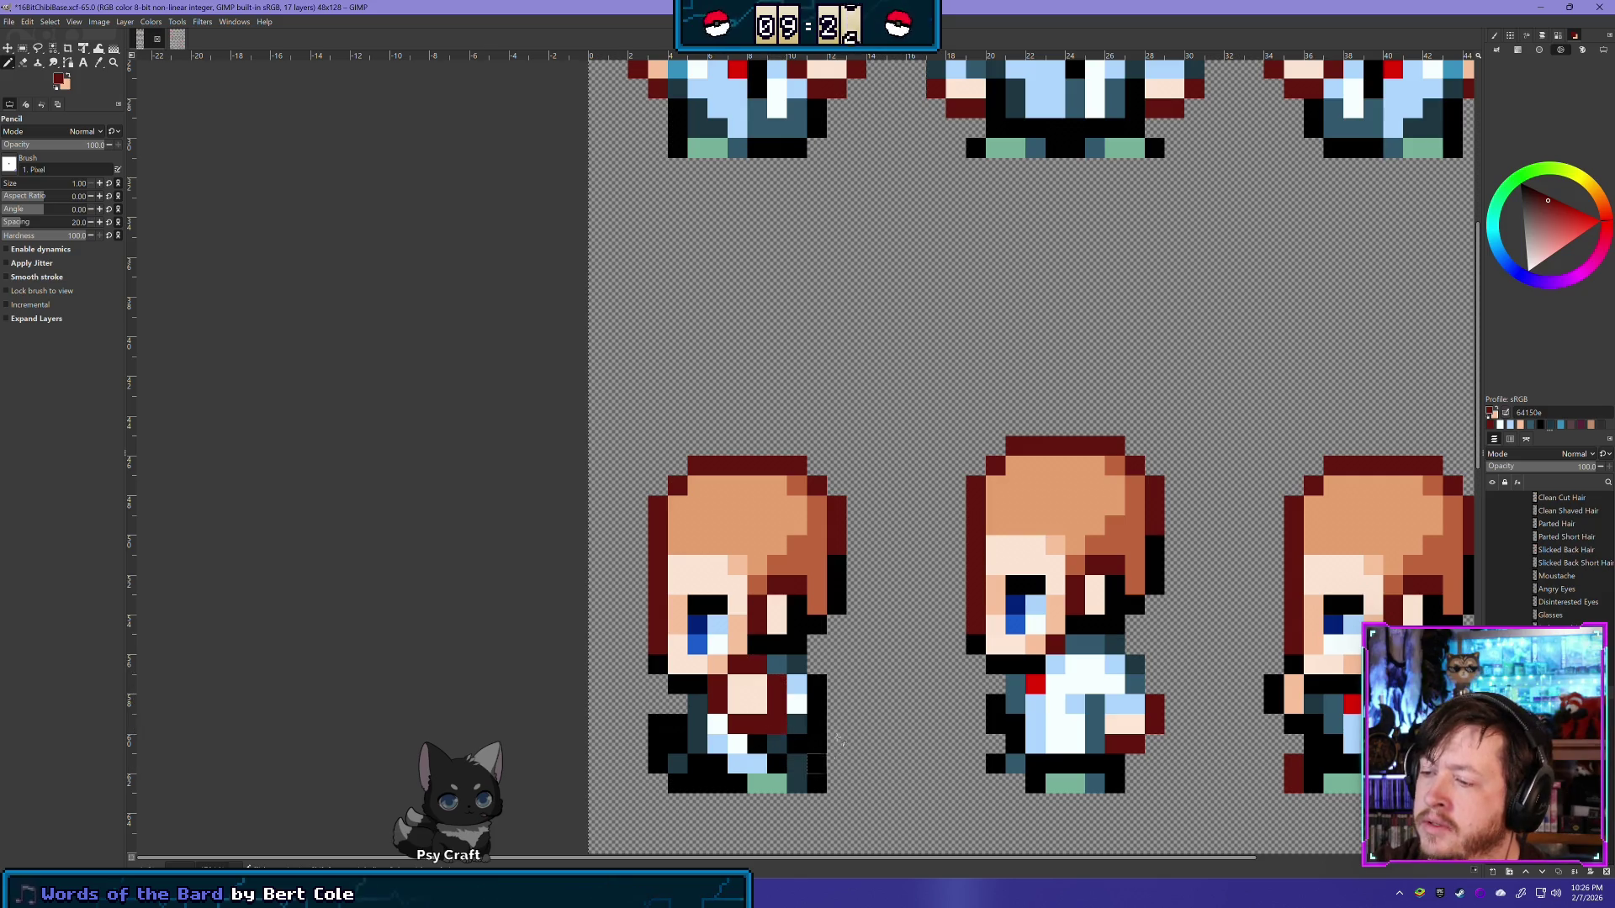
pyautogui.keyDown('ctrl'); pyautogui.click(799, 686); pyautogui.keyUp('ctrl')
pyautogui.scroll(-2, 844, 773)
pyautogui.scroll(-2, 925, 778)
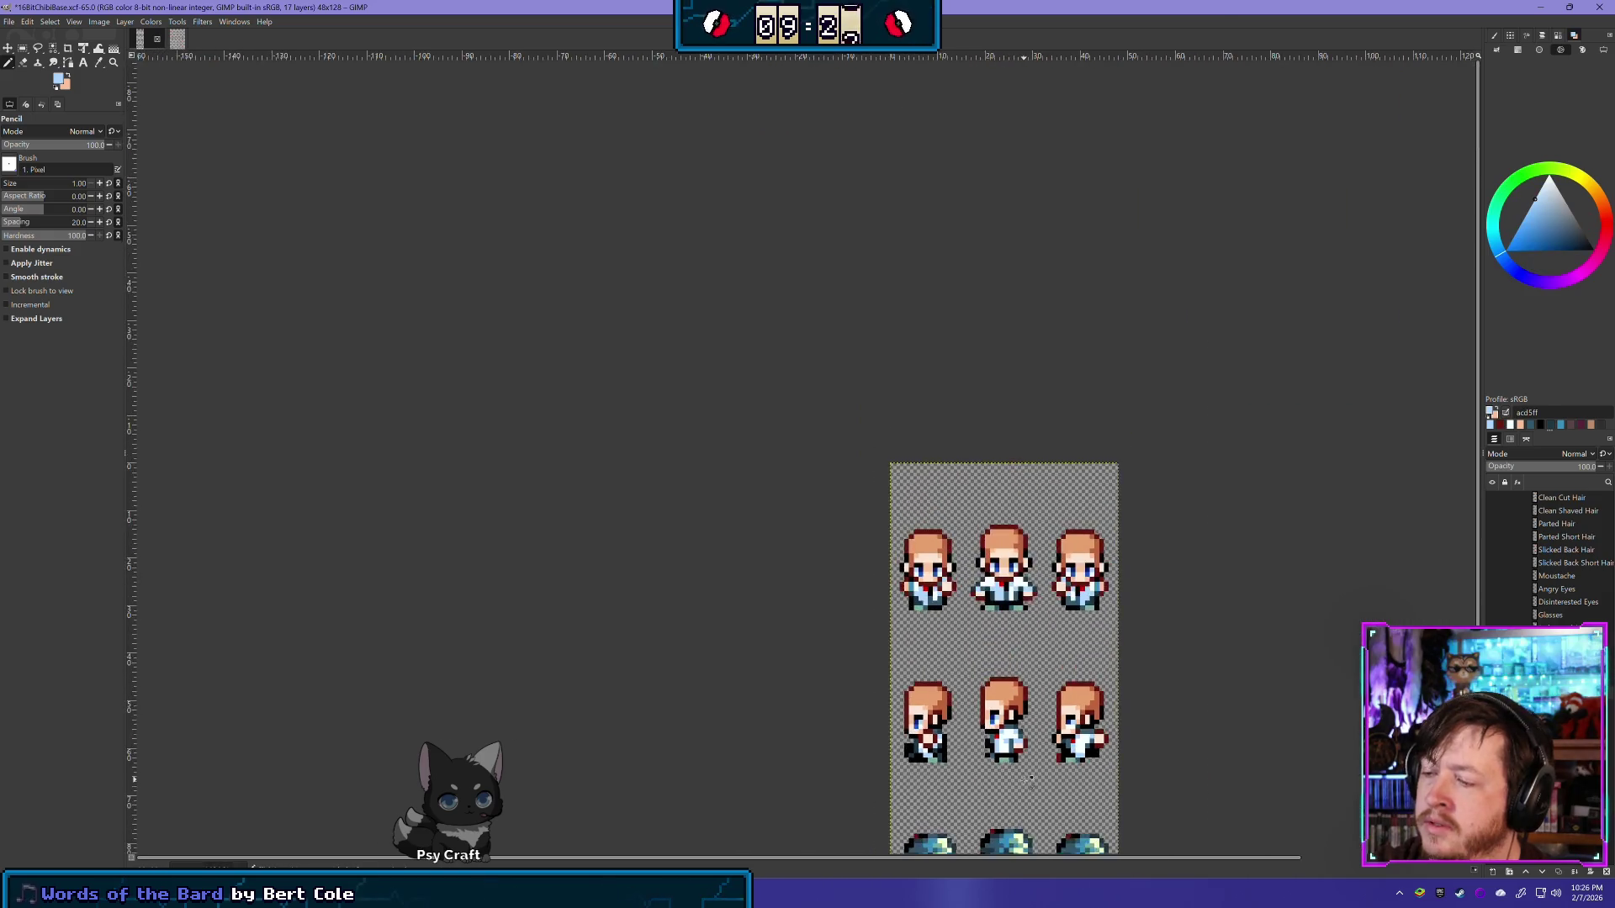
# Step: Sample the dark teal colour from the sprite
pyautogui.scroll(-1, 1023, 782)
pyautogui.scroll(-2, 1023, 782)
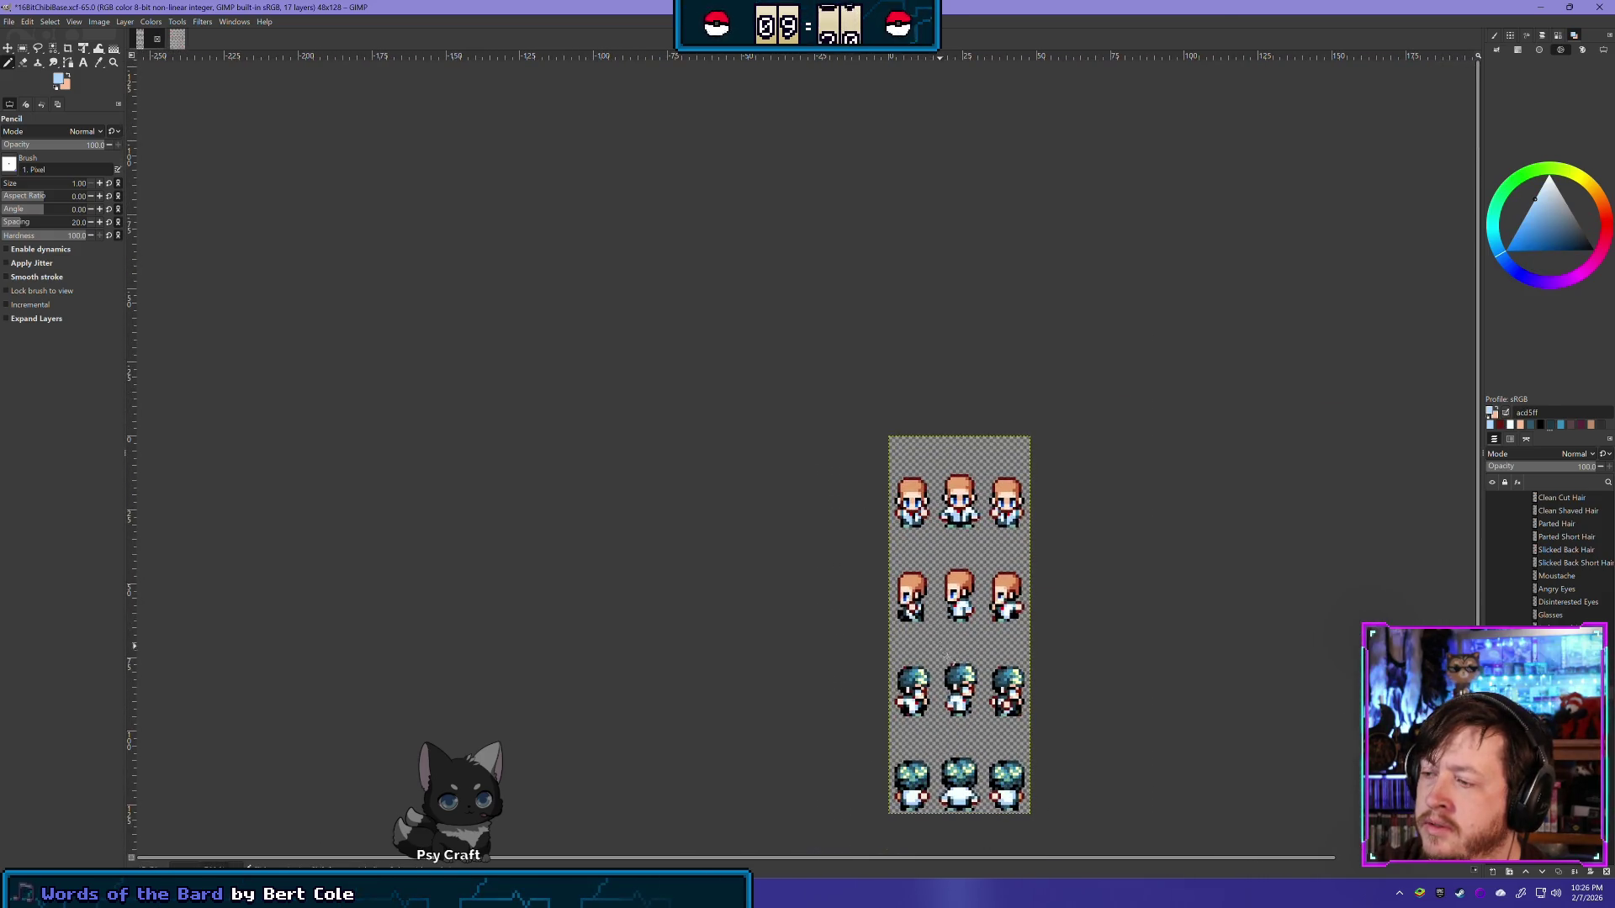
pyautogui.scroll(1, 927, 636)
pyautogui.scroll(1, 924, 636)
pyautogui.scroll(1, 921, 614)
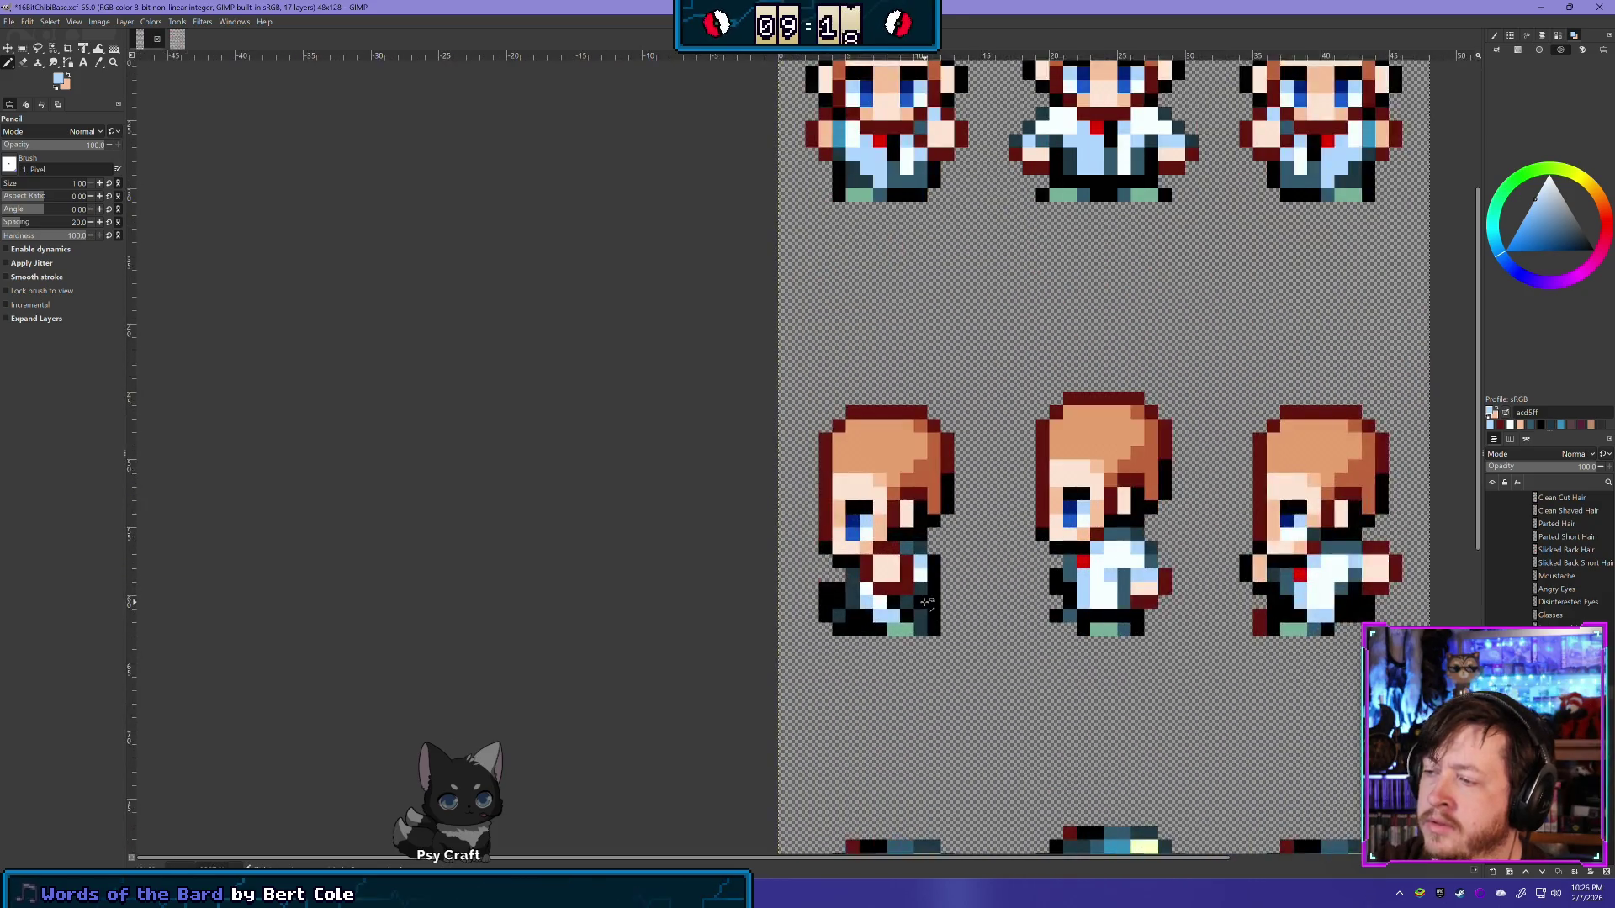
pyautogui.scroll(1, 917, 589)
pyautogui.keyDown('ctrl'); pyautogui.click(918, 587); pyautogui.keyUp('ctrl')
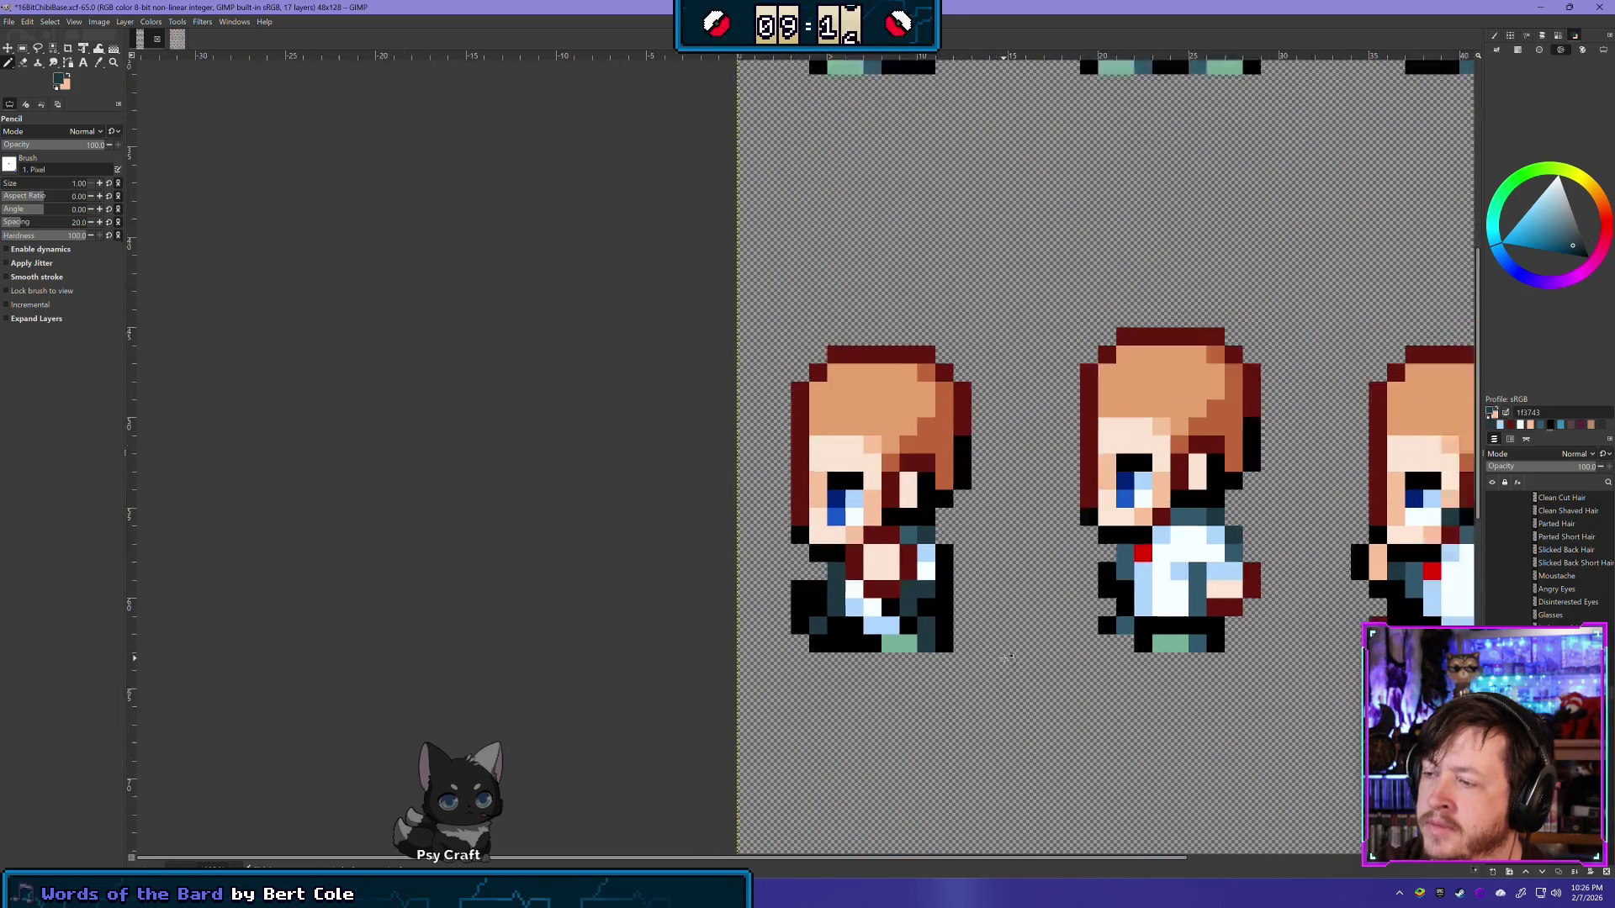
pyautogui.scroll(-2, 1116, 711)
pyautogui.scroll(-1, 1116, 711)
pyautogui.scroll(2, 1069, 552)
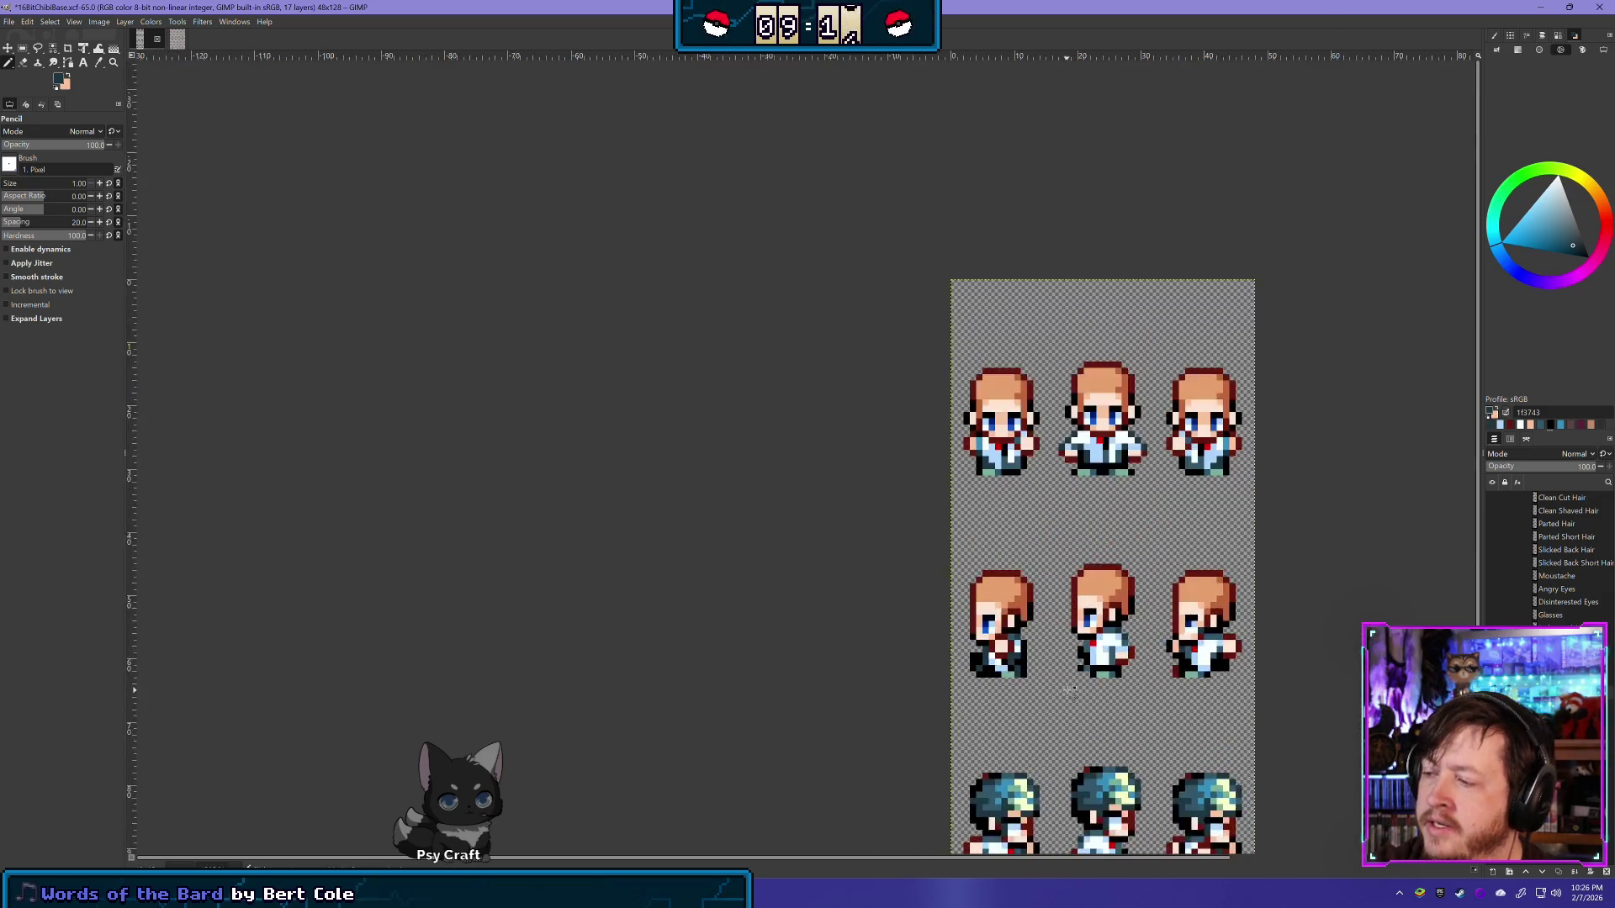
pyautogui.scroll(3, 1069, 552)
# Step: Undo and redo the suit edit, then zoom out and back in on the sprites
pyautogui.hotkey('ctrl', 'z')
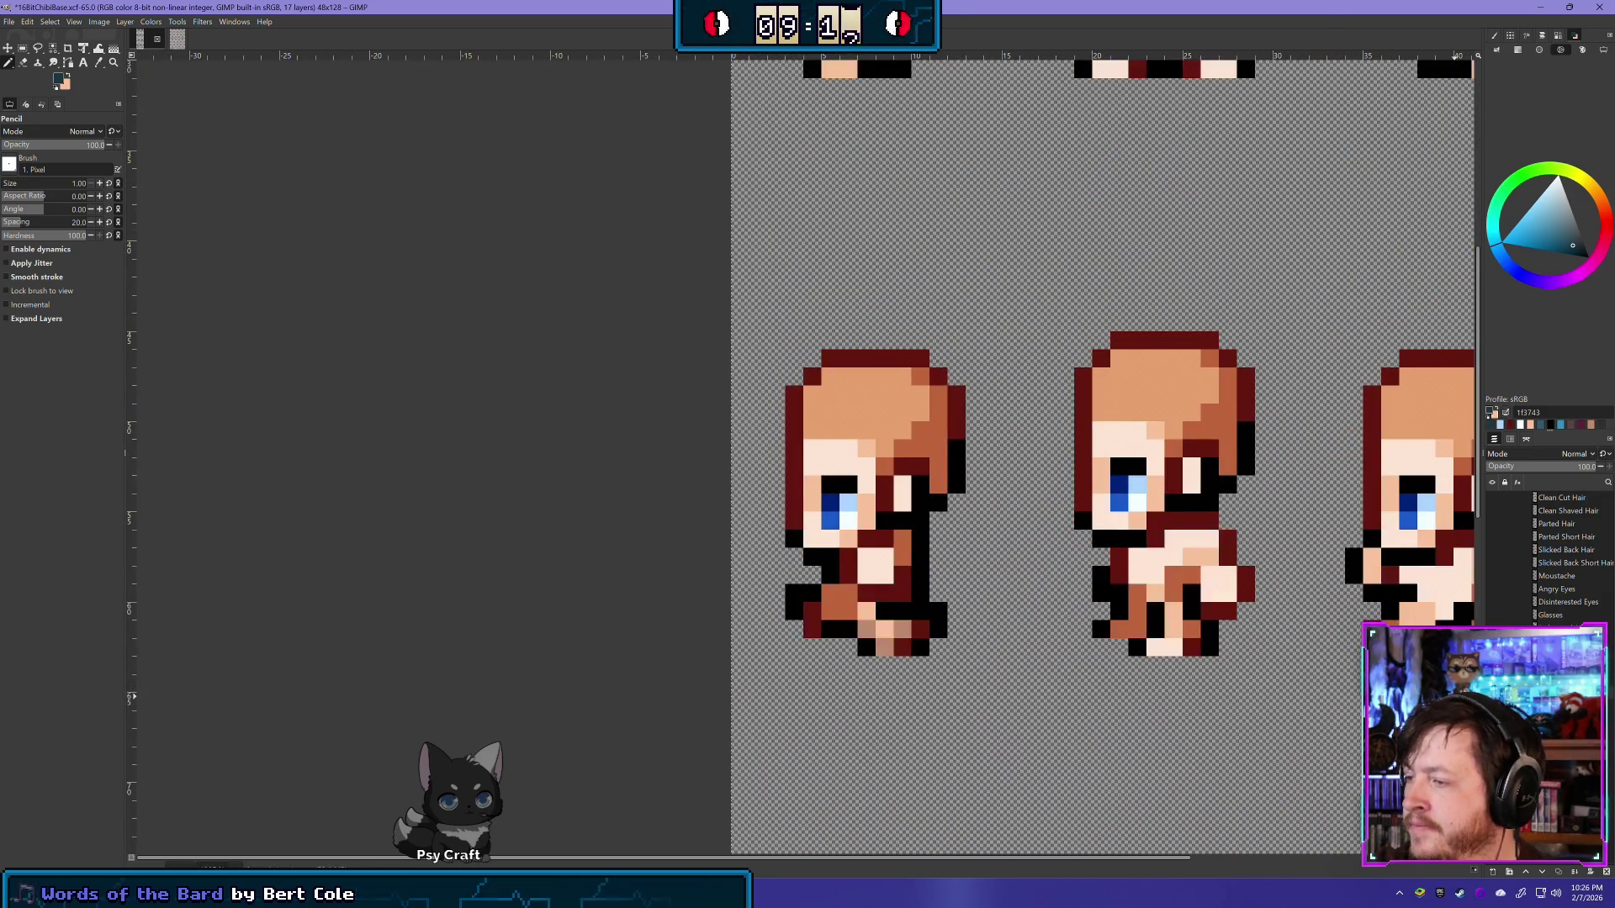
pyautogui.hotkey('ctrl', 'y')
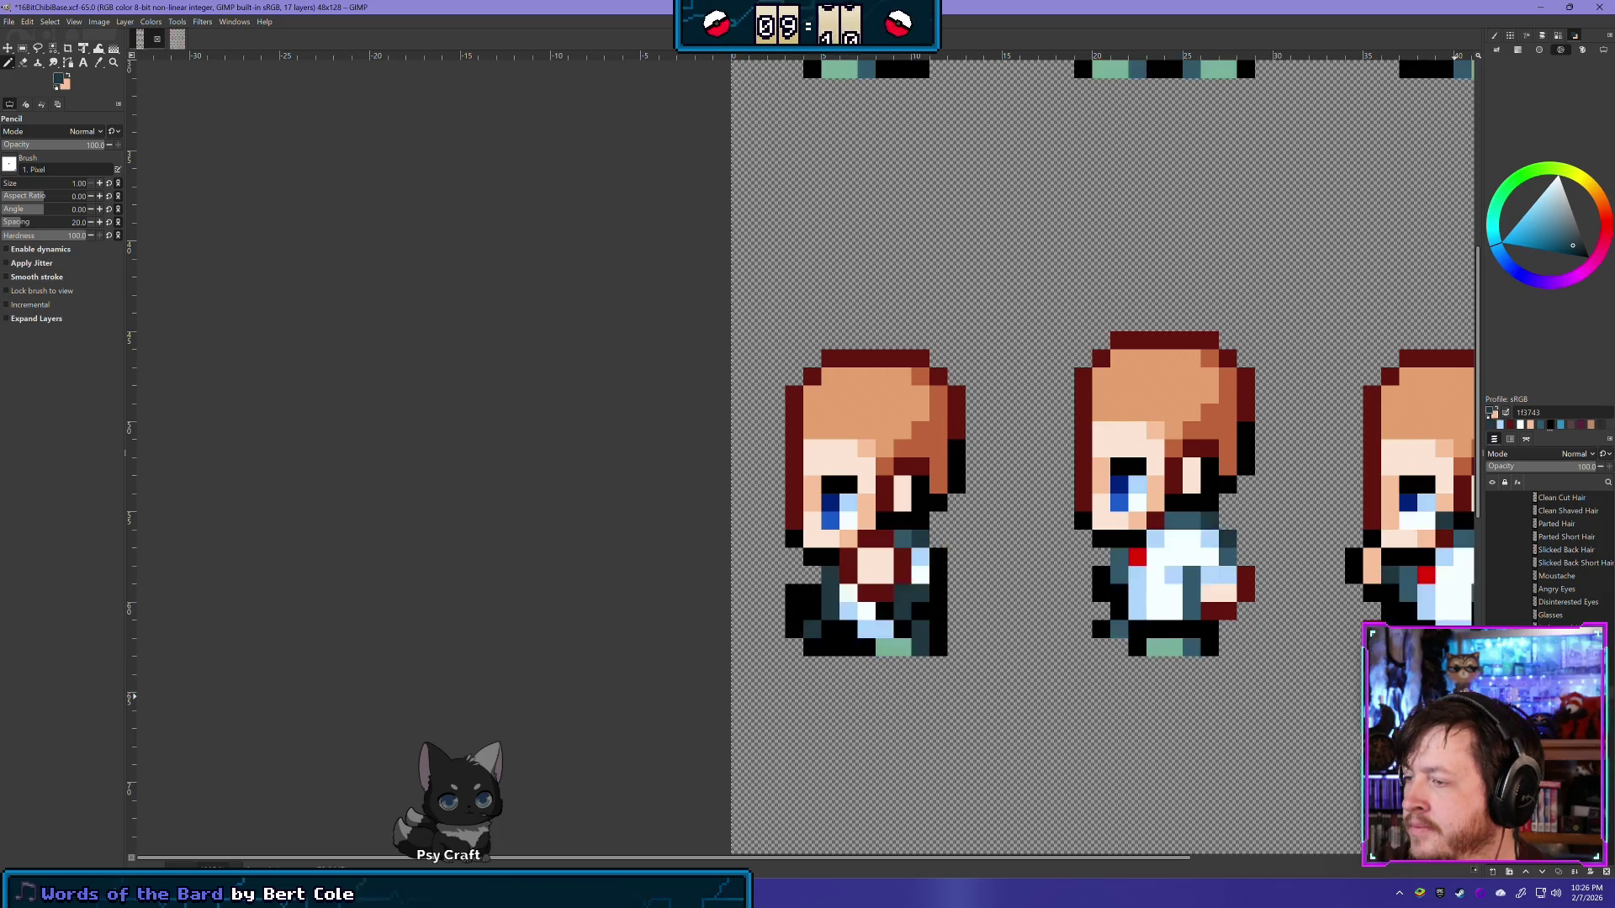
pyautogui.hotkey('ctrl', 'z')
pyautogui.hotkey('ctrl', 'y')
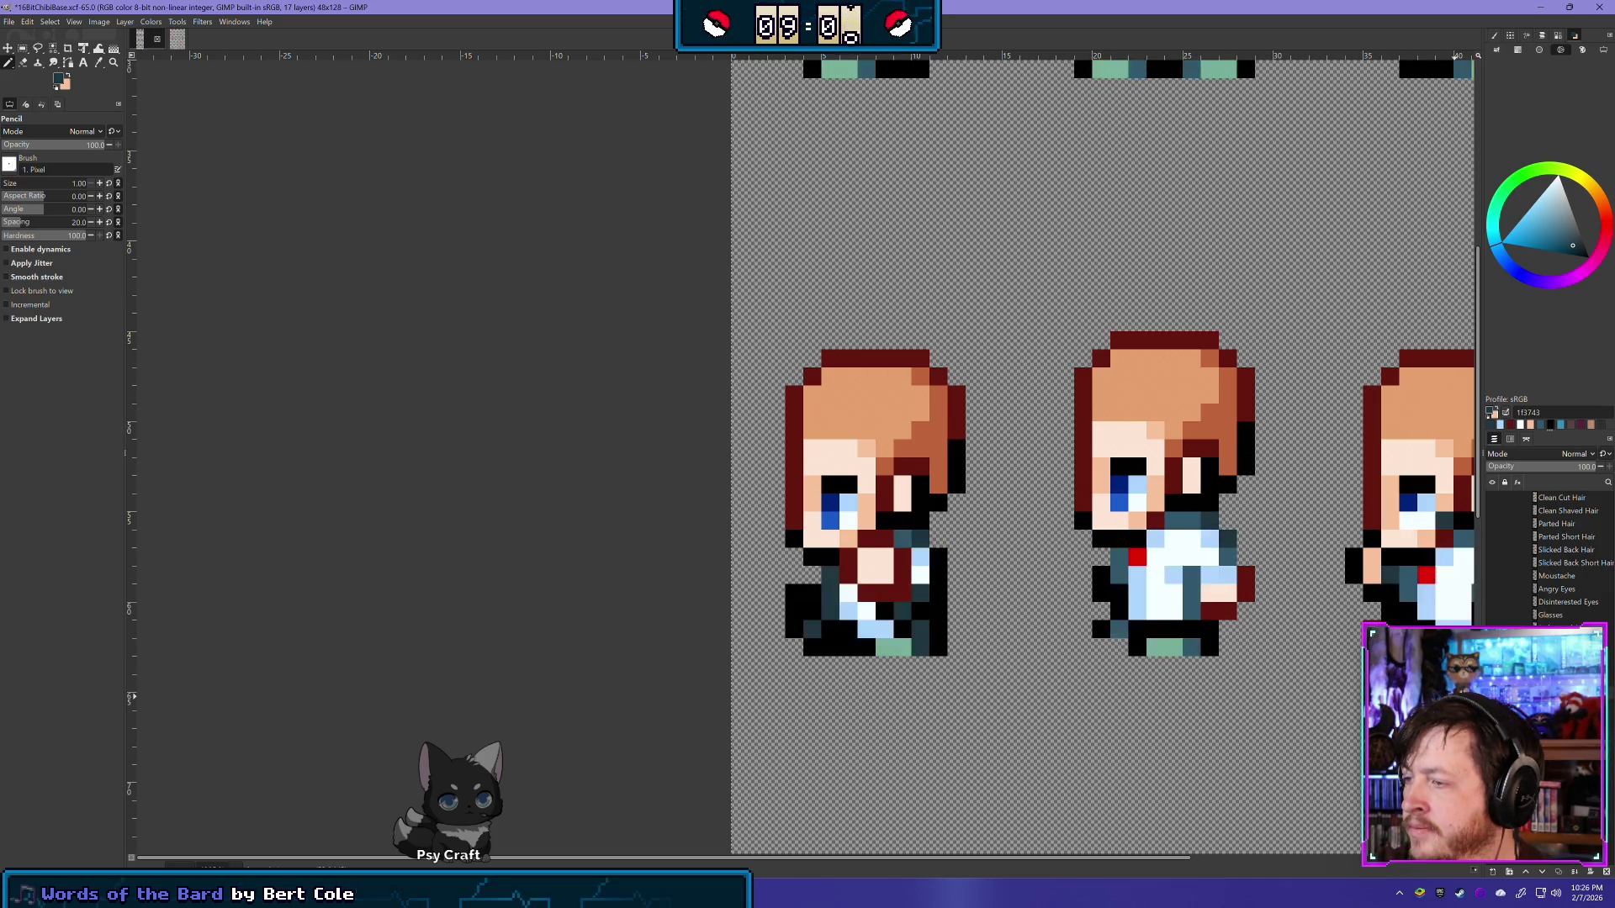
pyautogui.press('-')
pyautogui.press('-')
pyautogui.press('-')
pyautogui.press('-')
pyautogui.press('-')
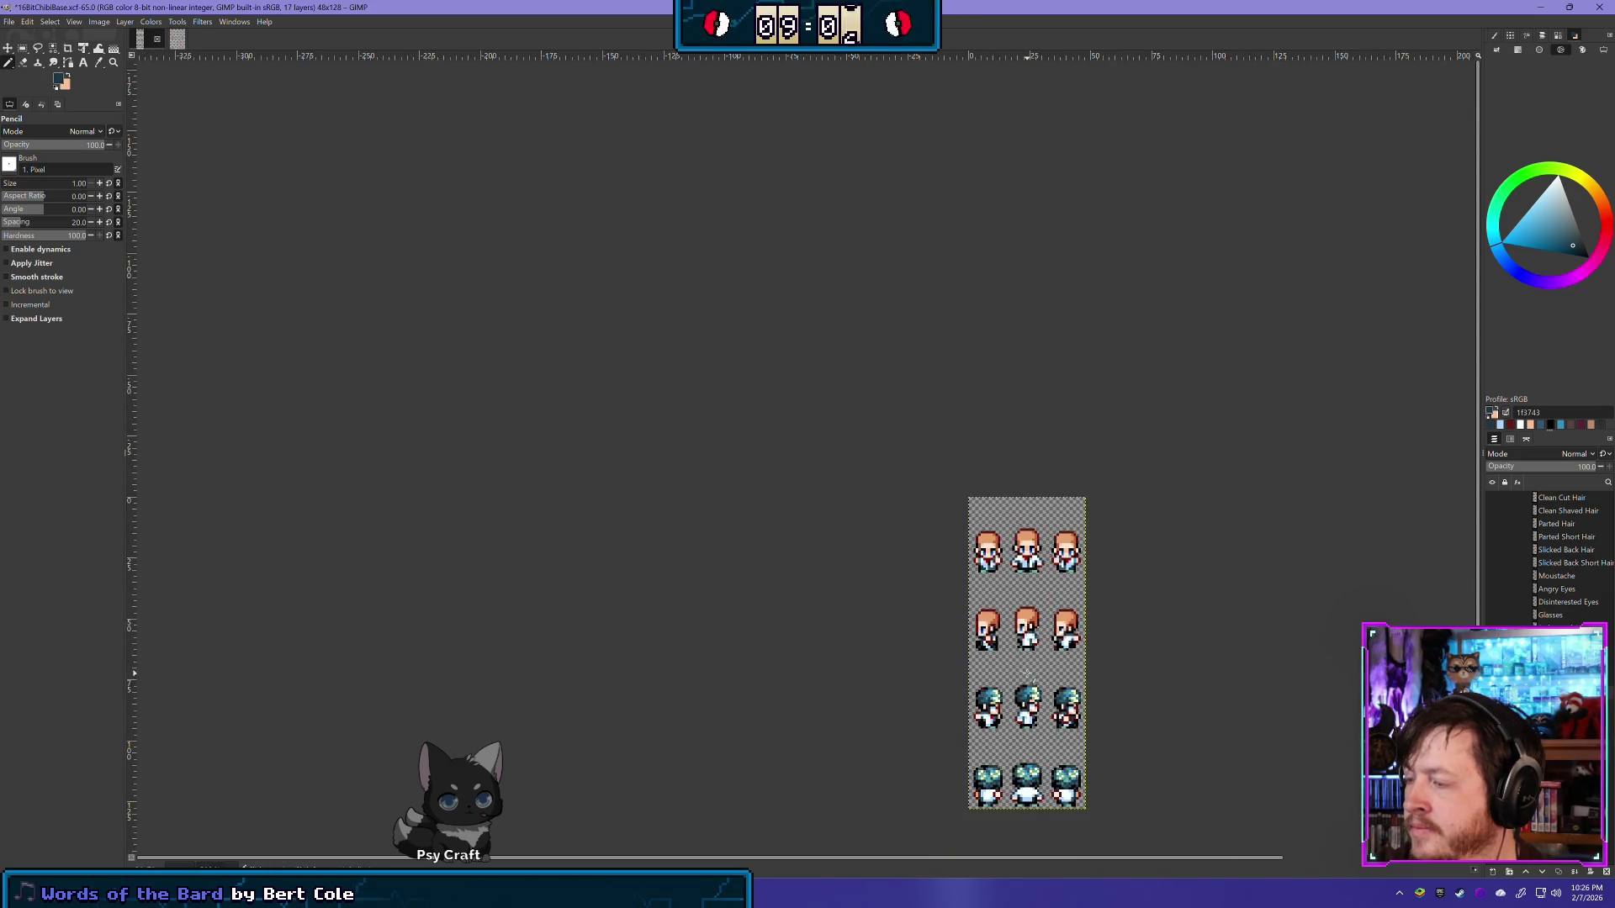
pyautogui.press('+')
pyautogui.press('+')
pyautogui.press('+')
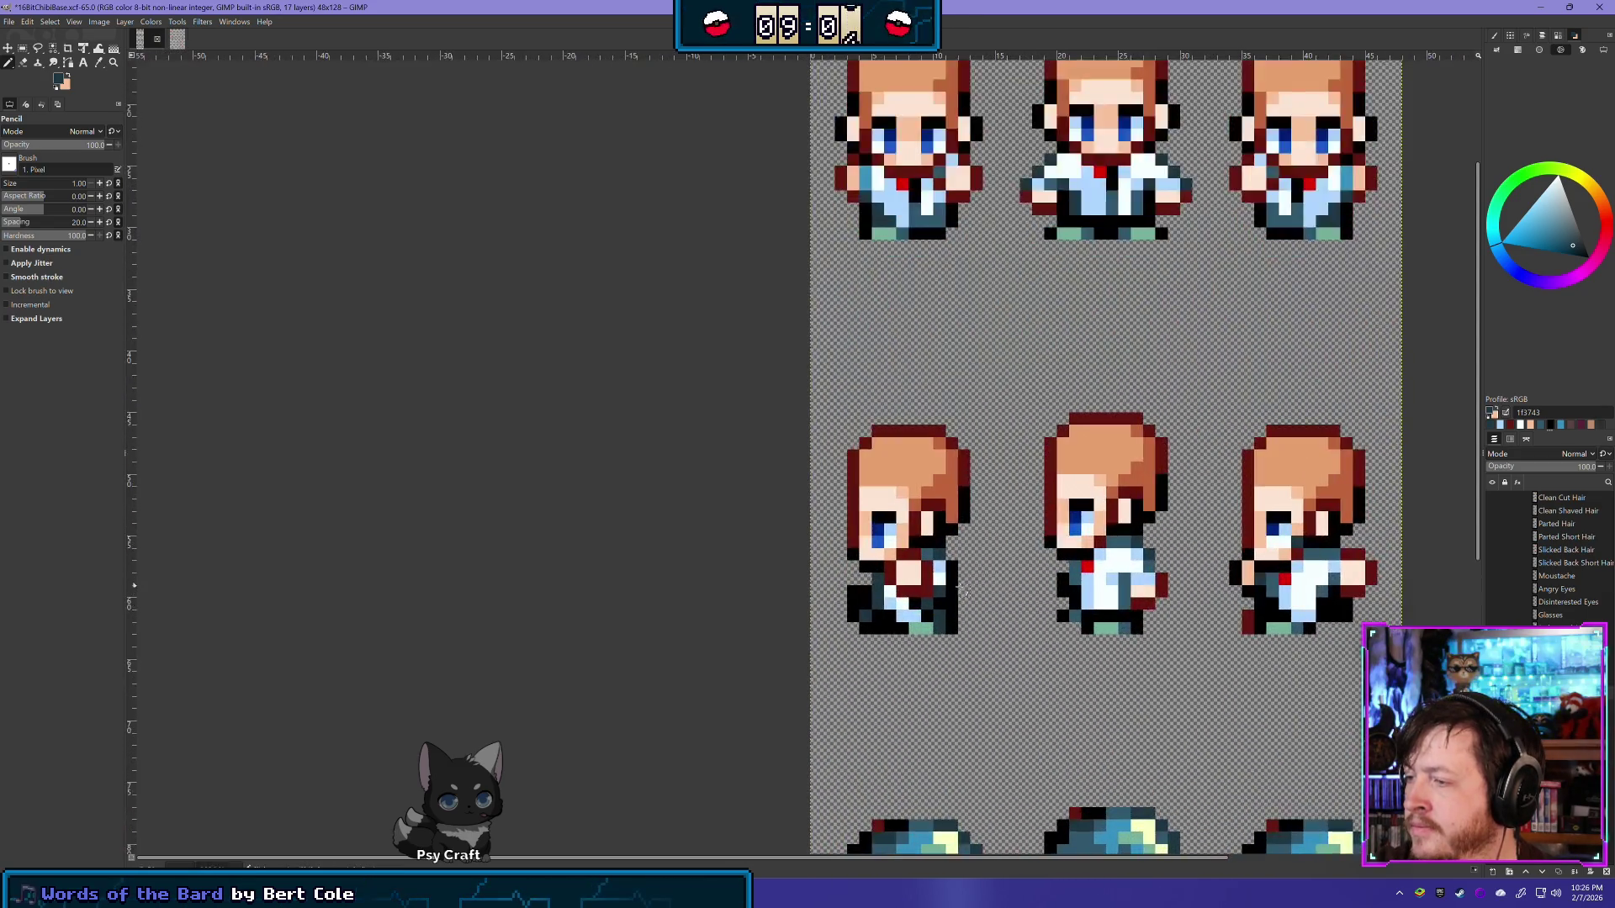
pyautogui.press('+')
# Step: Toggle the clothing off and on repeatedly to compare bare bodies, then restore it
pyautogui.hotkey('ctrl', 'z')
pyautogui.hotkey('ctrl', 'y')
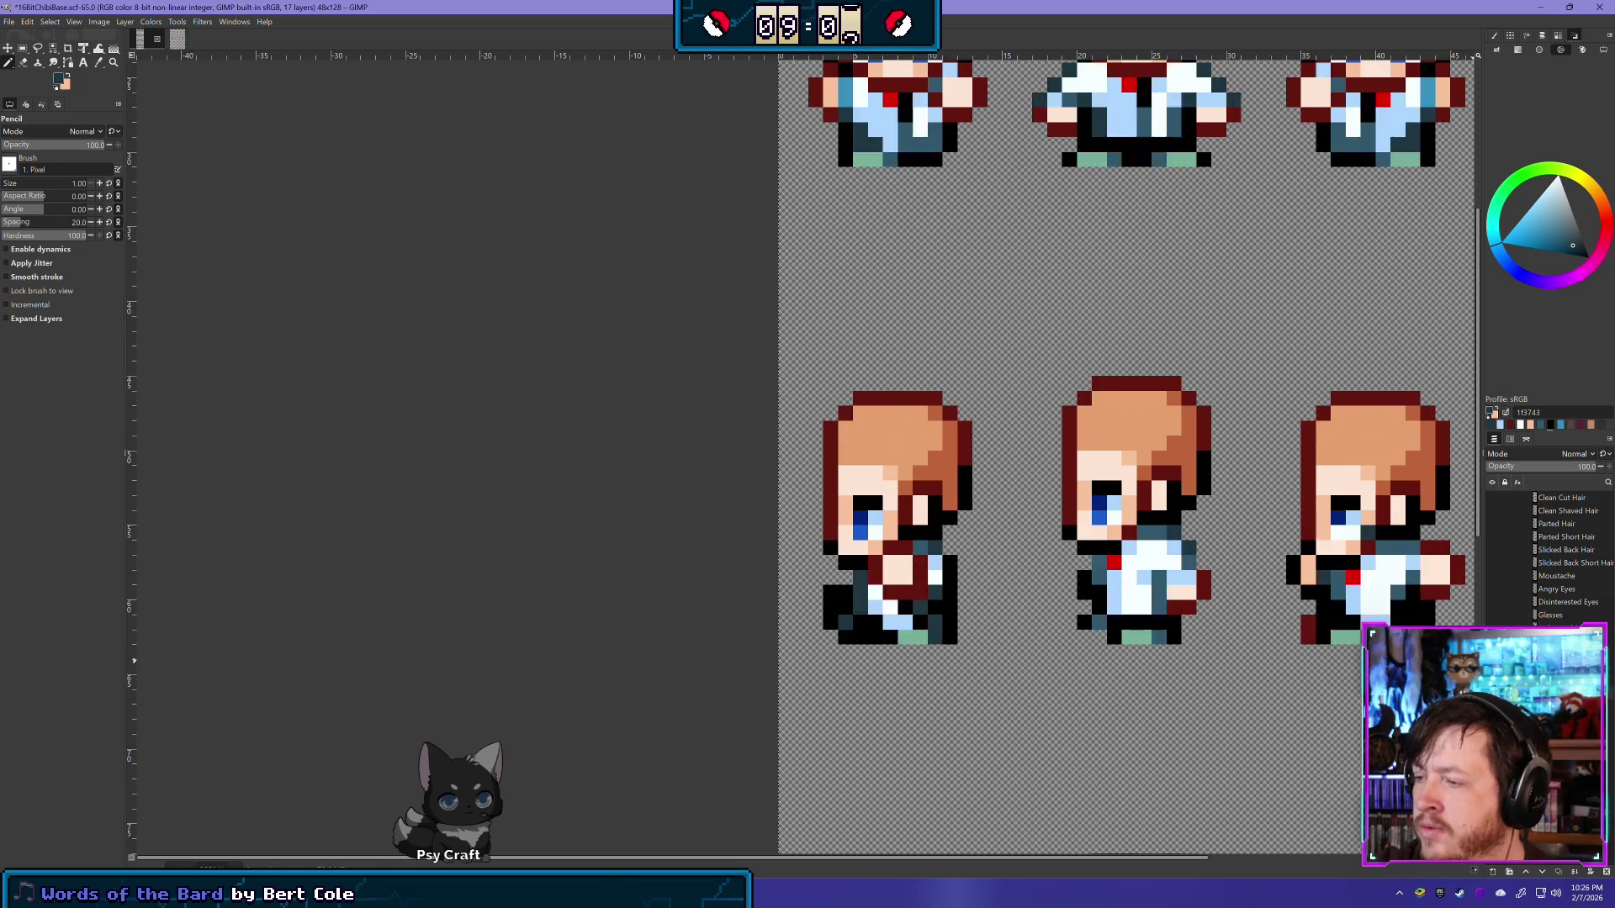
pyautogui.hotkey('ctrl', 'z')
pyautogui.hotkey('ctrl', 'y')
pyautogui.hotkey('ctrl', 'z')
pyautogui.hotkey('ctrl', 'y')
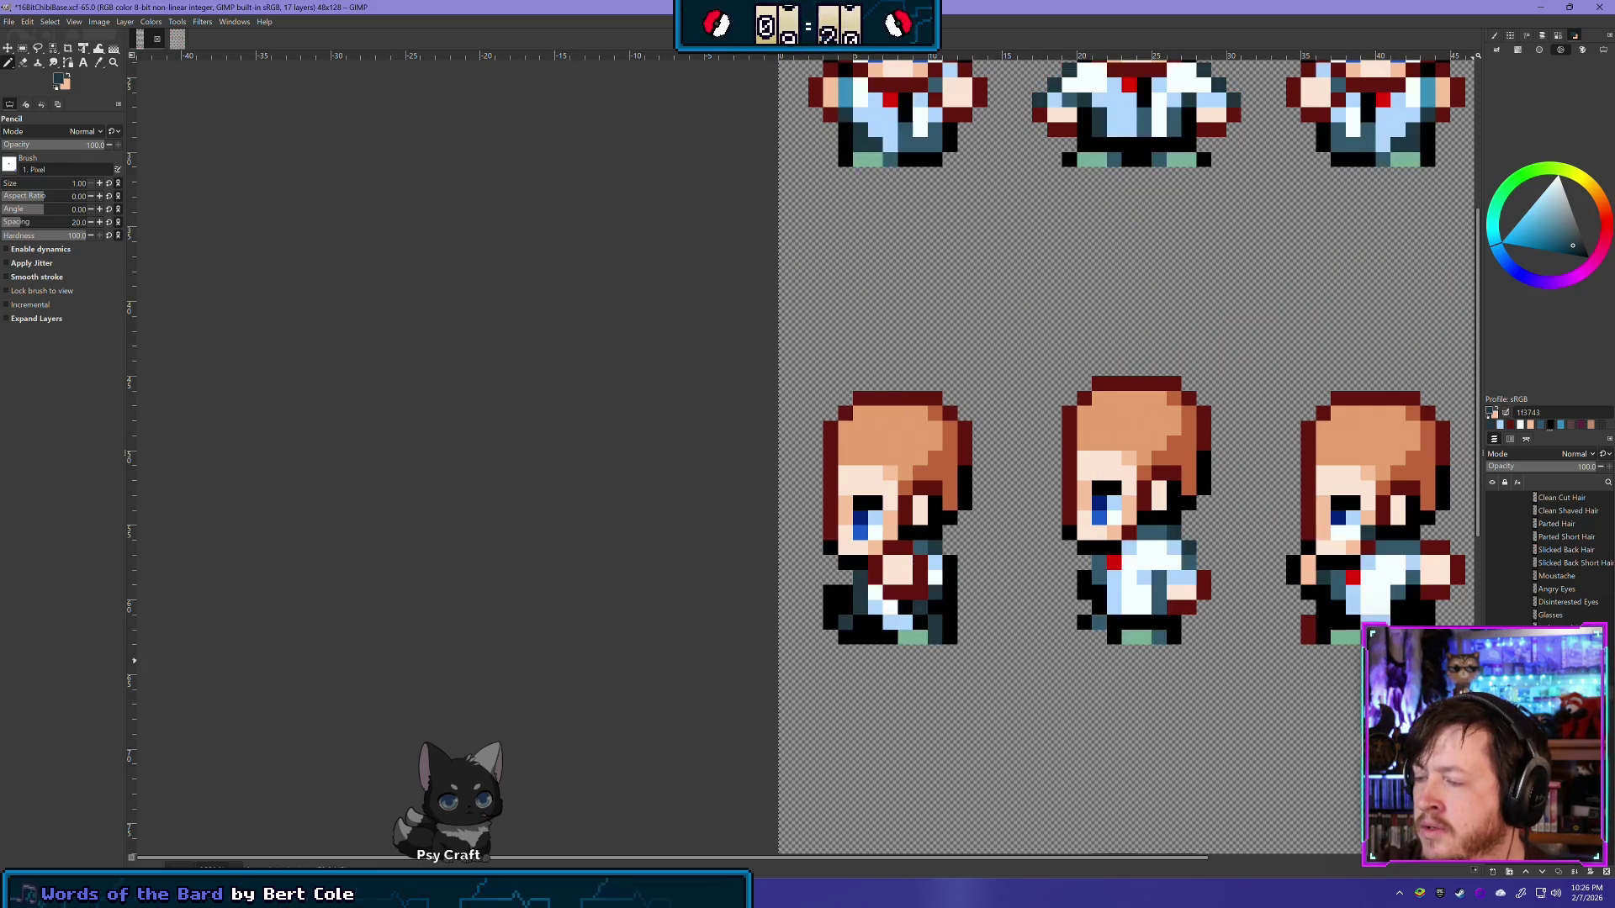
pyautogui.hotkey('ctrl', 'z')
pyautogui.hotkey('ctrl', 'y')
pyautogui.hotkey('ctrl', 'z')
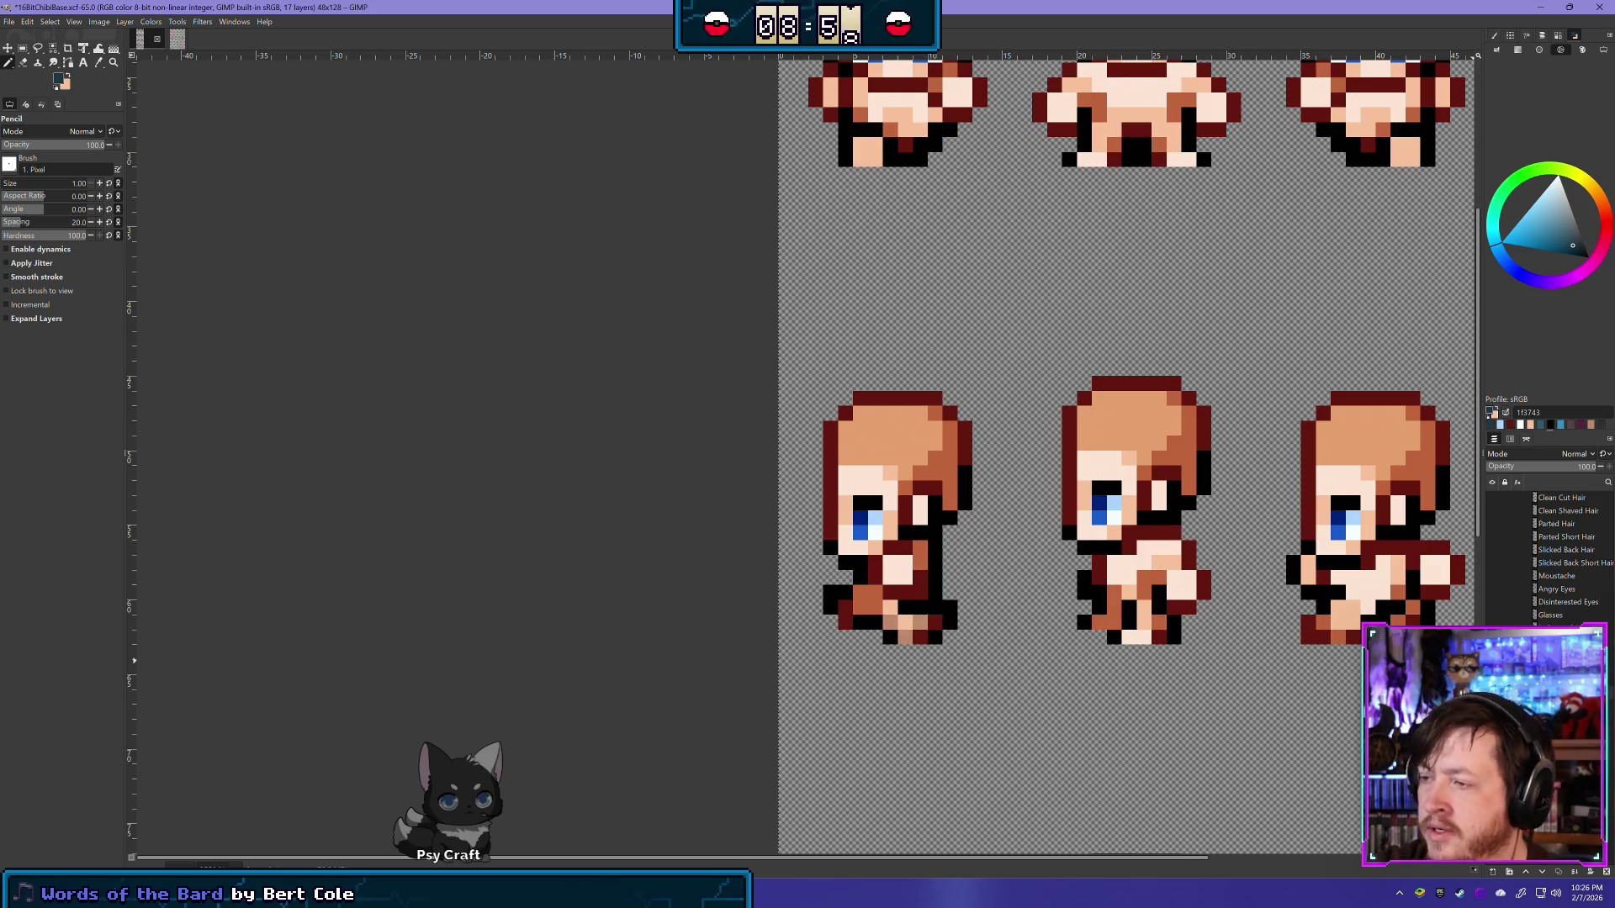
pyautogui.hotkey('ctrl', 'y')
pyautogui.hotkey('ctrl', 'z')
pyautogui.hotkey('ctrl', 'y')
pyautogui.hotkey('ctrl', 'z')
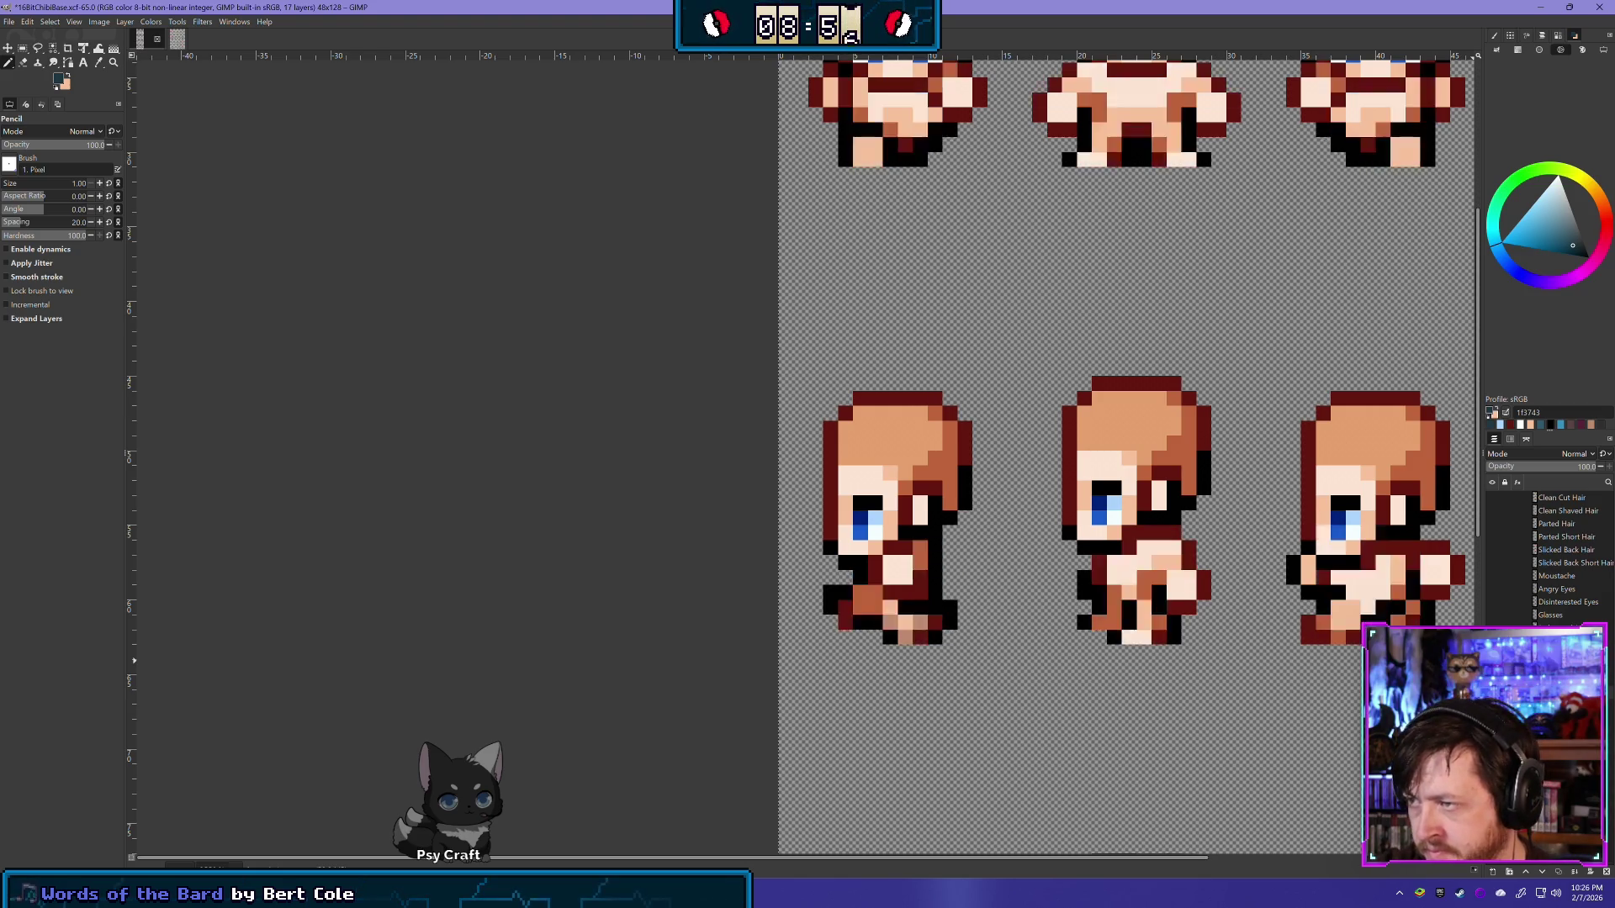
pyautogui.hotkey('ctrl', 'y')
pyautogui.hotkey('ctrl', 'z')
pyautogui.hotkey('ctrl', 'y')
pyautogui.hotkey('ctrl', 'z')
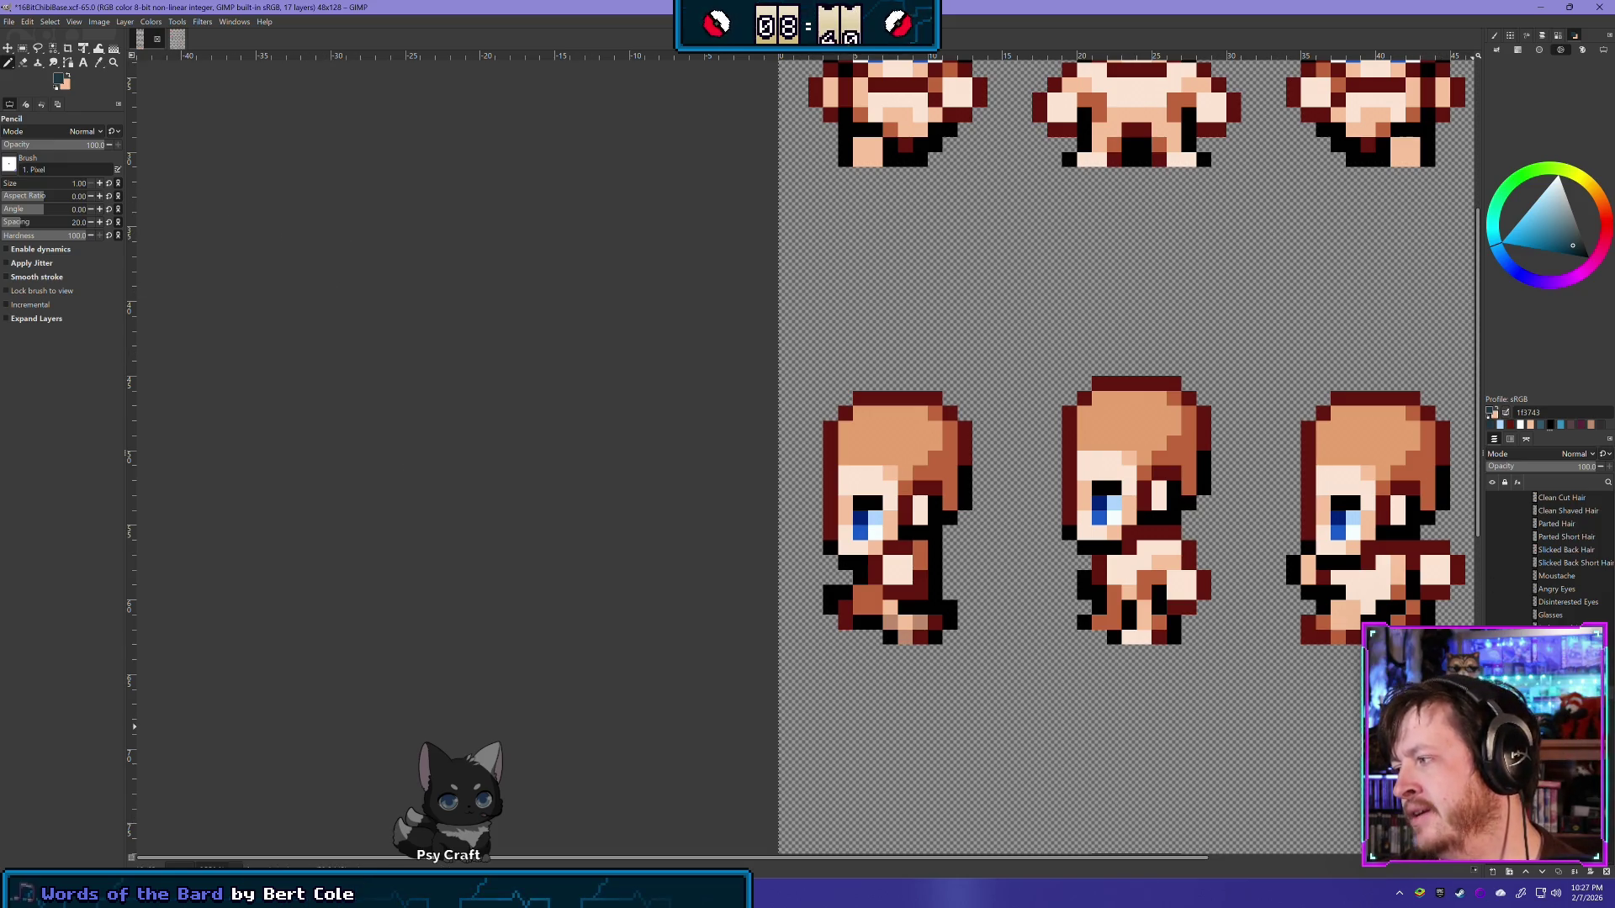
pyautogui.click(1565, 467)
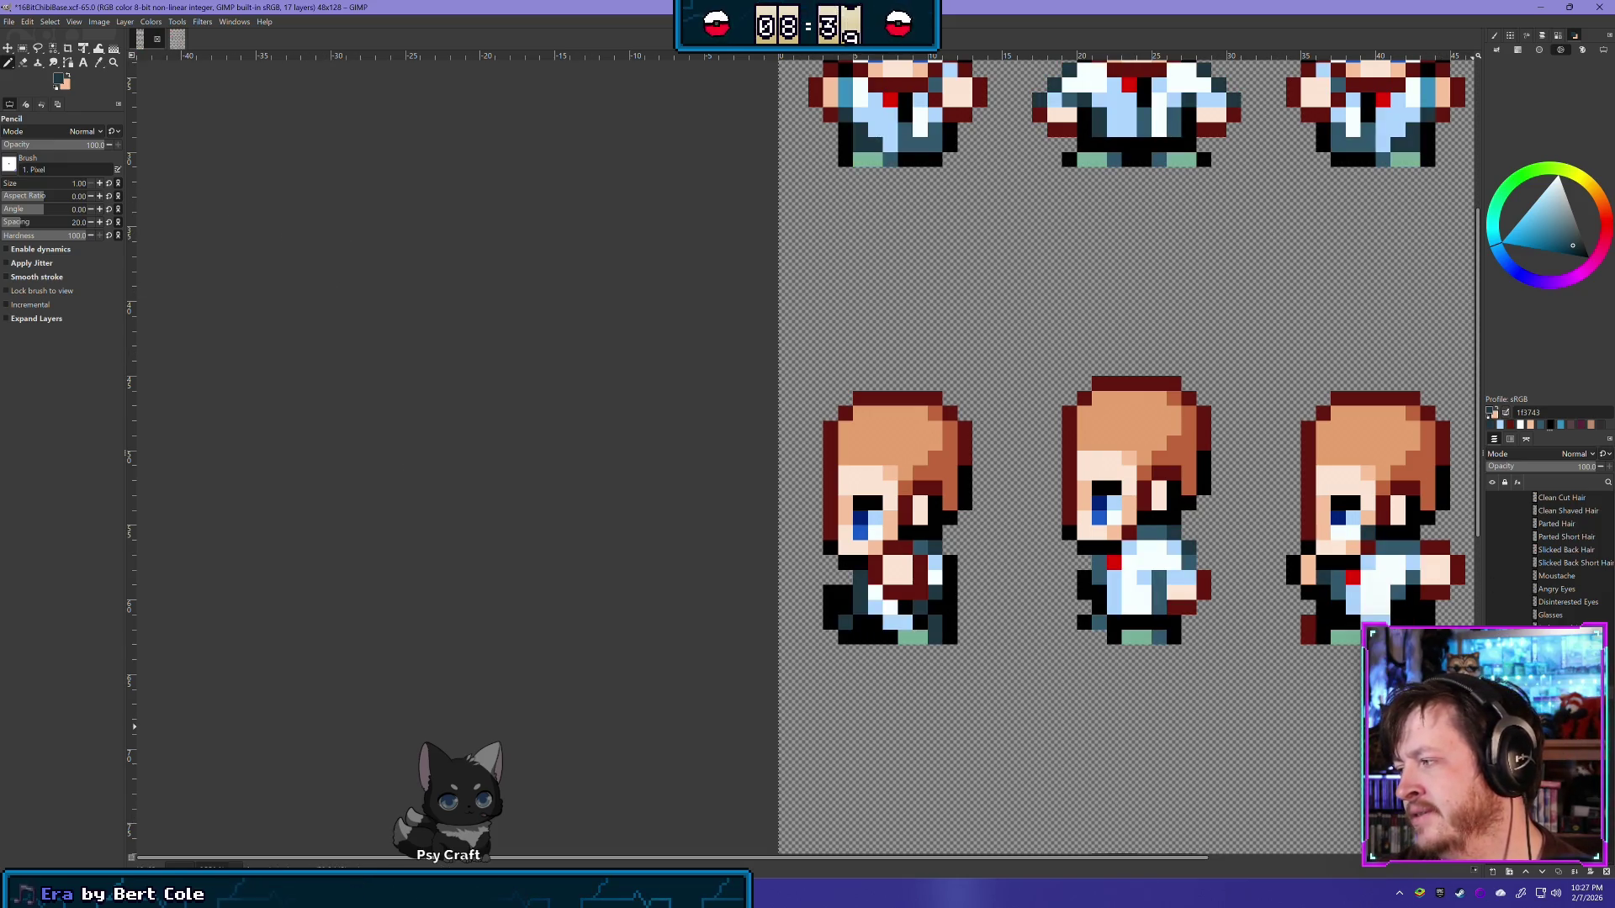
# Step: Lower the hair-and-face layer's opacity to about 70 and bring the bottom sprite row into view
pyautogui.click(1560, 469)
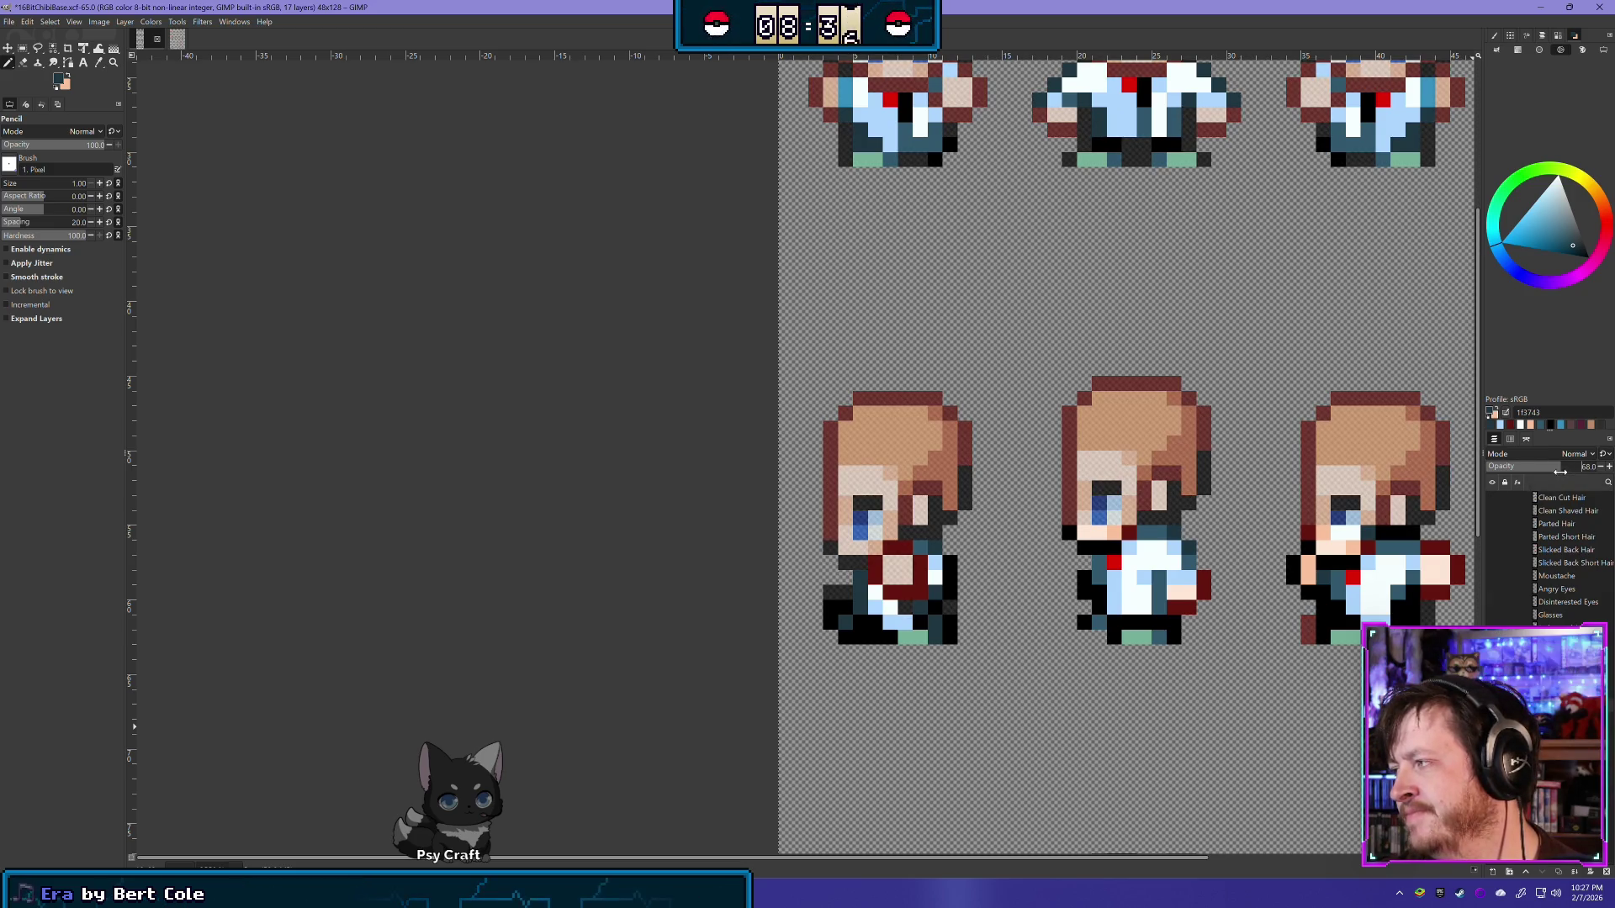
pyautogui.moveTo(1564, 467); pyautogui.dragTo(1602, 467)
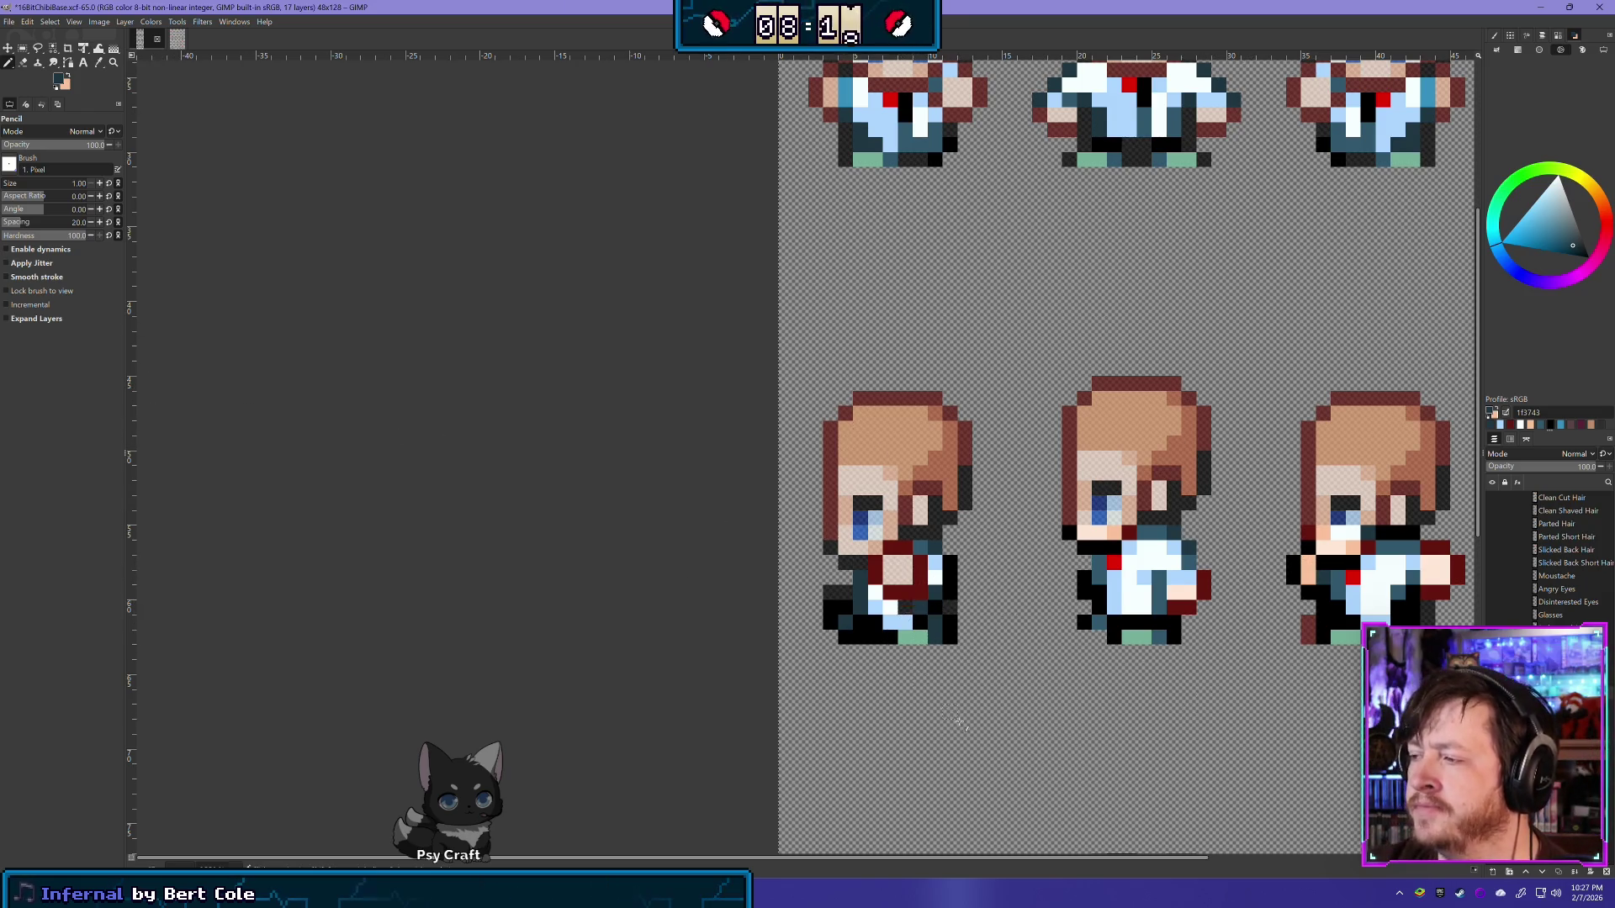
pyautogui.moveTo(959, 721); pyautogui.dragTo(710, 569)
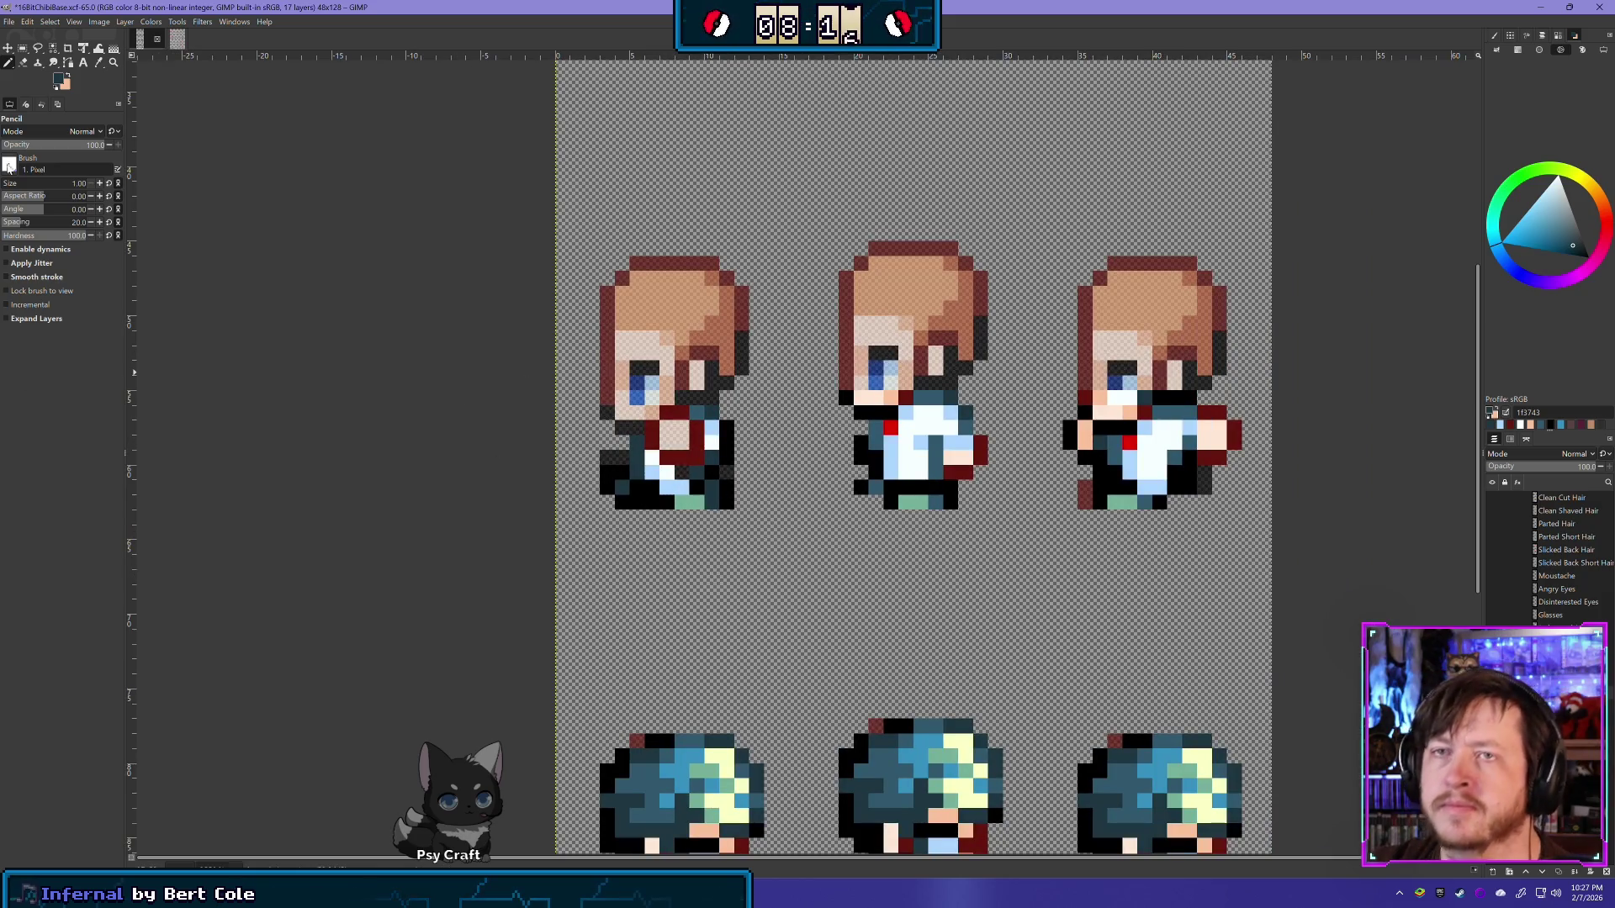
# Step: Erase the dark pixels on the first side-view sprite's lower left and arm
pyautogui.click(22, 62)
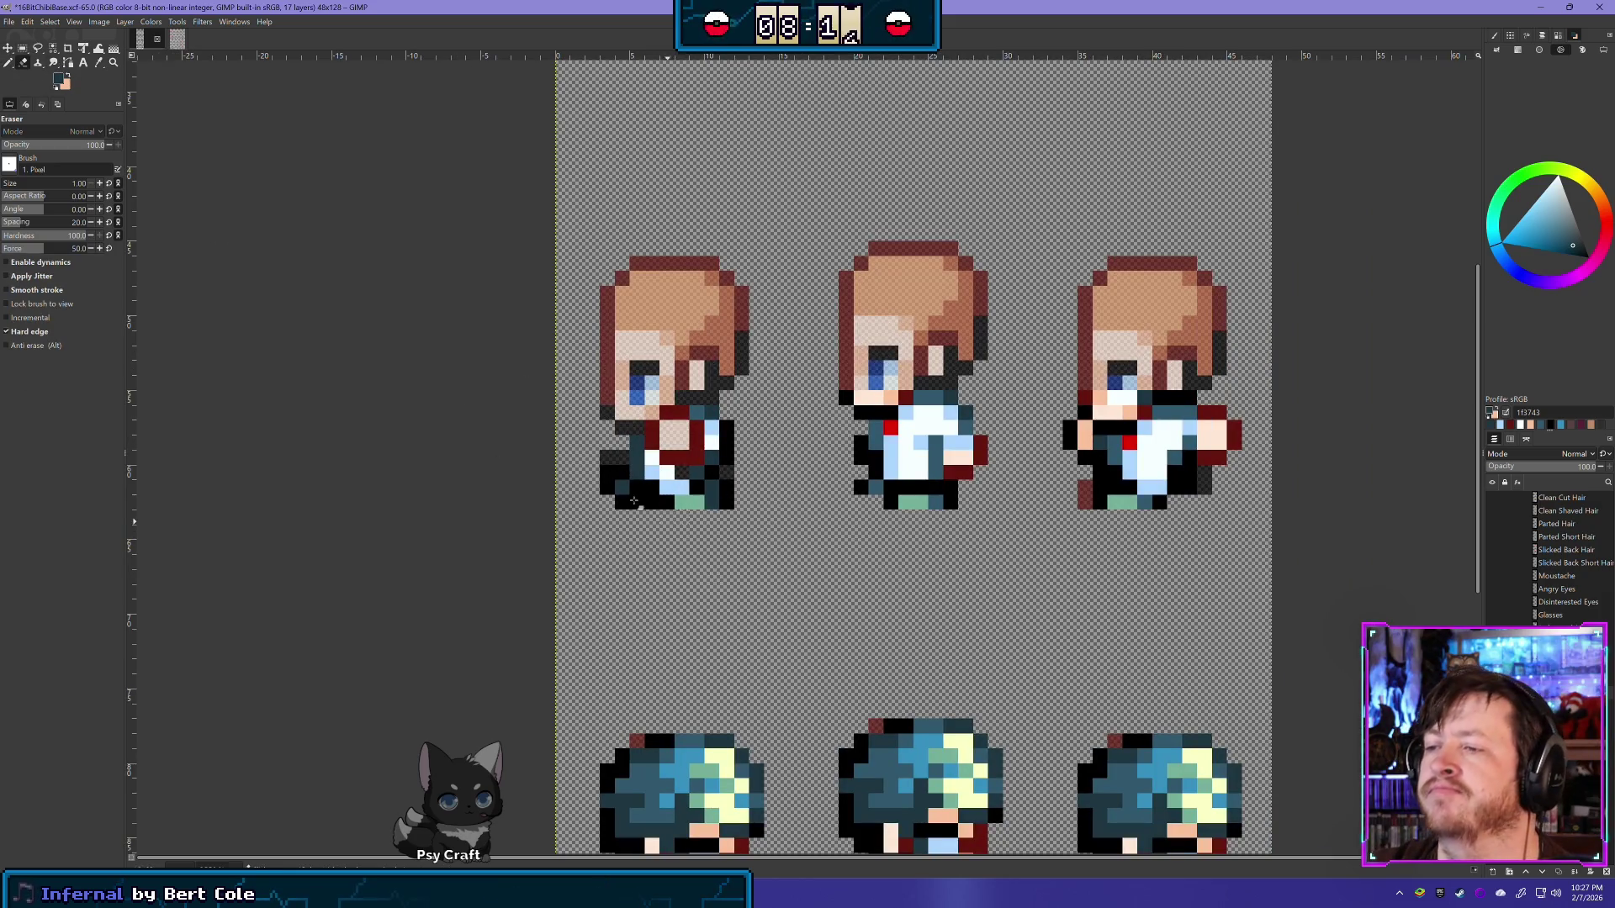
pyautogui.moveTo(604, 469)
pyautogui.mouseDown()
pyautogui.moveTo(665, 492)
pyautogui.moveTo(637, 438)
pyautogui.mouseUp()
pyautogui.moveTo(707, 484)
pyautogui.mouseDown()
pyautogui.moveTo(668, 501)
pyautogui.moveTo(719, 473)
pyautogui.mouseUp()
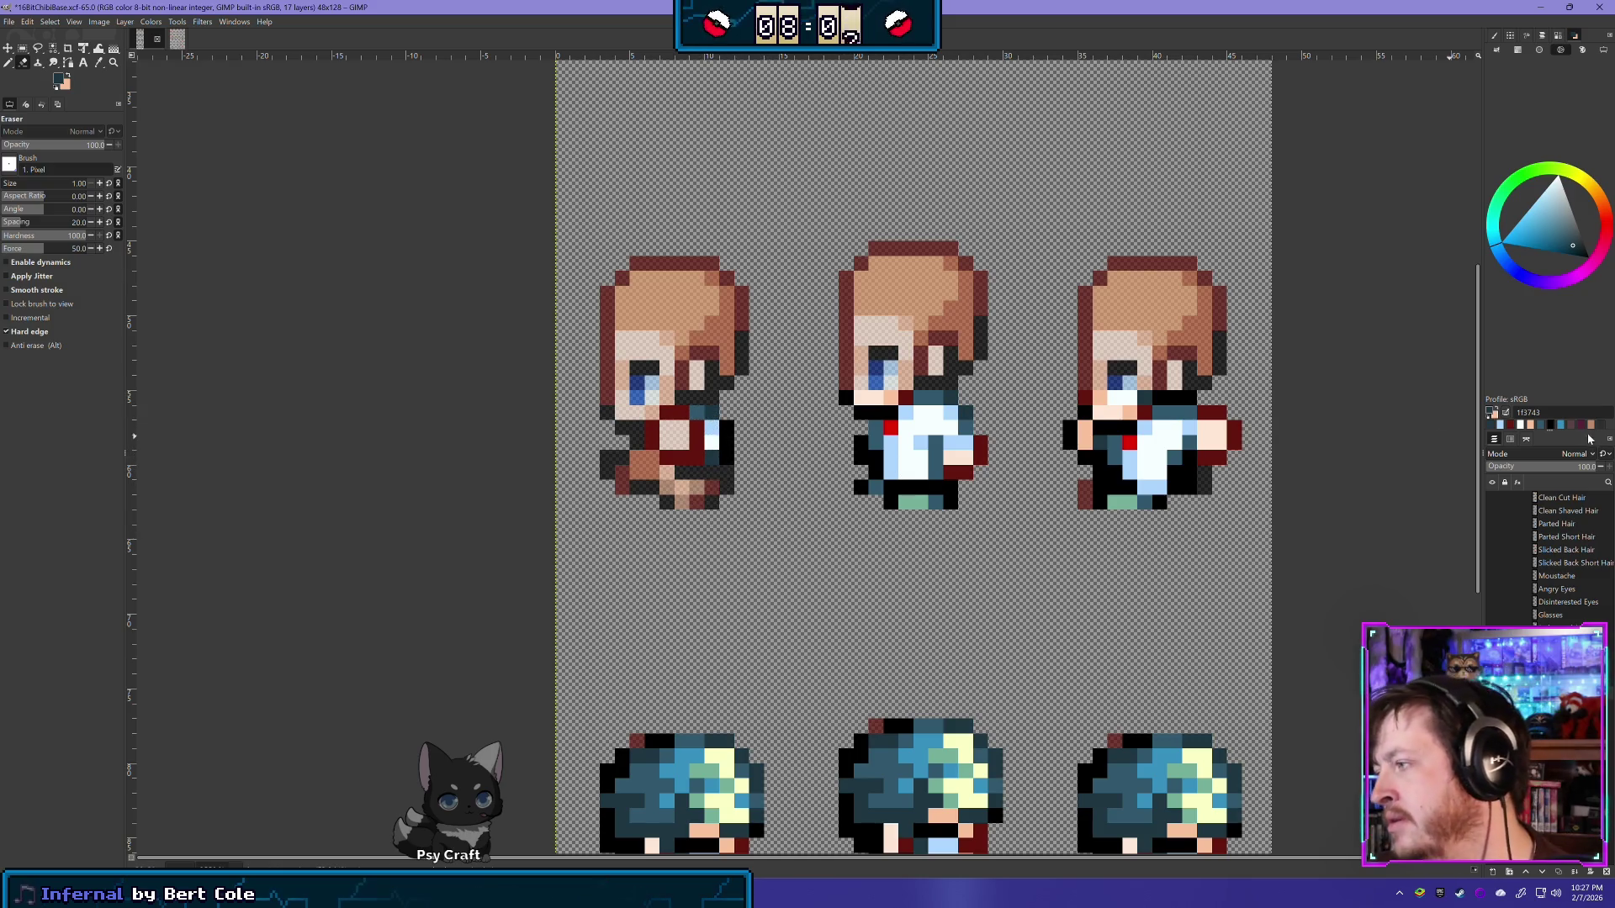
# Step: Compare the sprite before and after the erase, then recentre the view on the three sprites
pyautogui.hotkey('ctrl', 'z')
pyautogui.hotkey('ctrl', 'y')
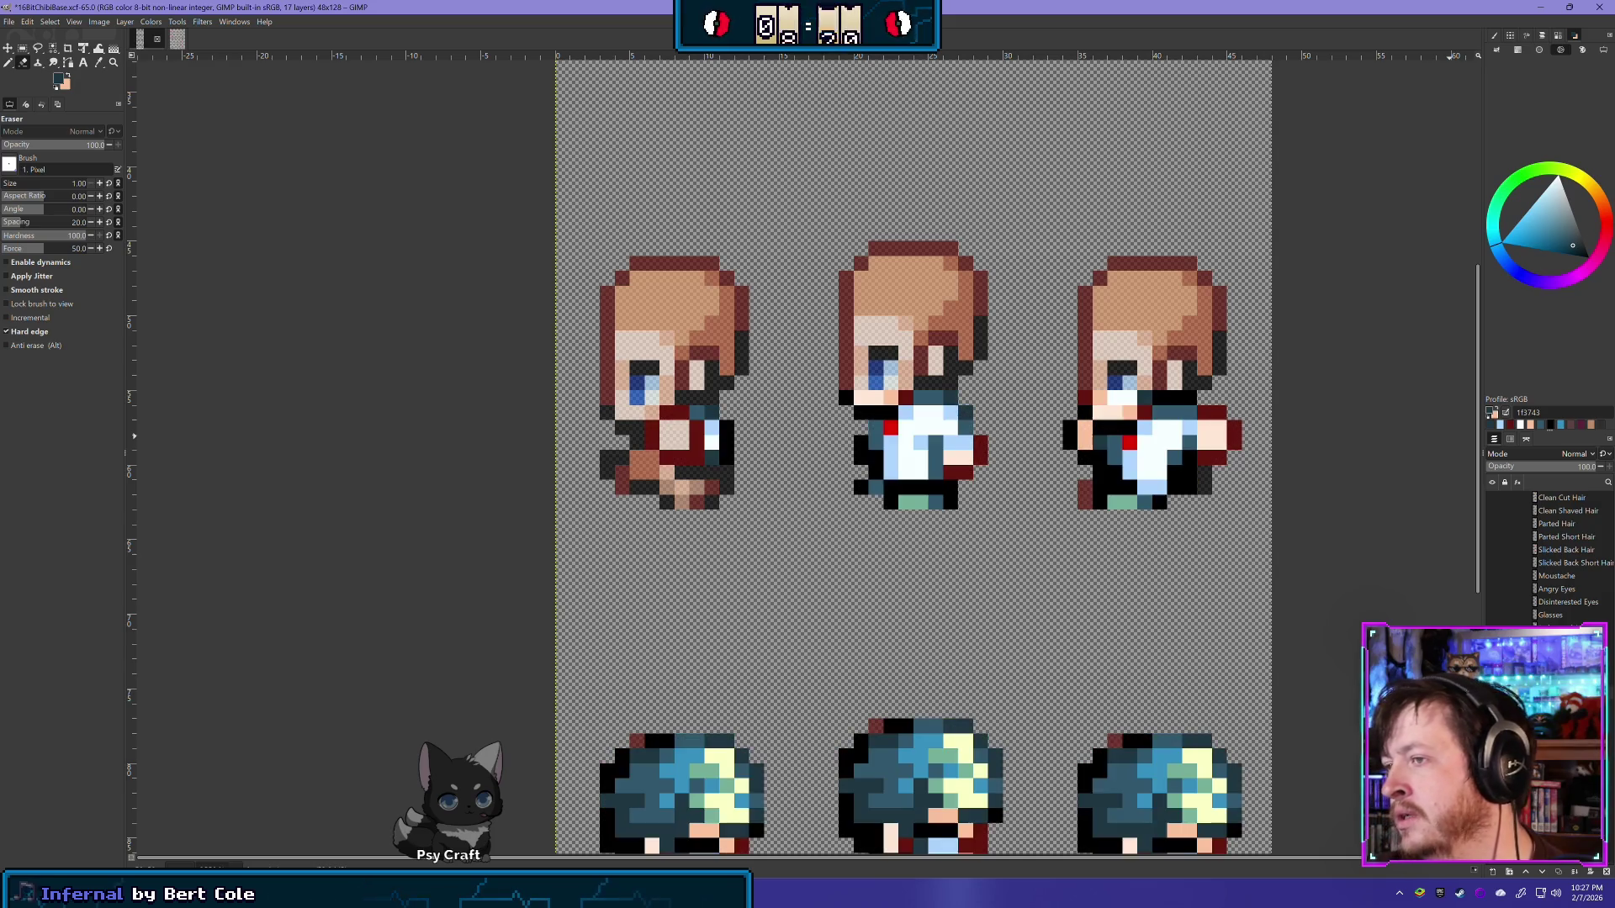
pyautogui.hotkey('ctrl', 'z')
pyautogui.hotkey('ctrl', 'y')
pyautogui.hotkey('ctrl', 'z')
pyautogui.hotkey('ctrl', 'y')
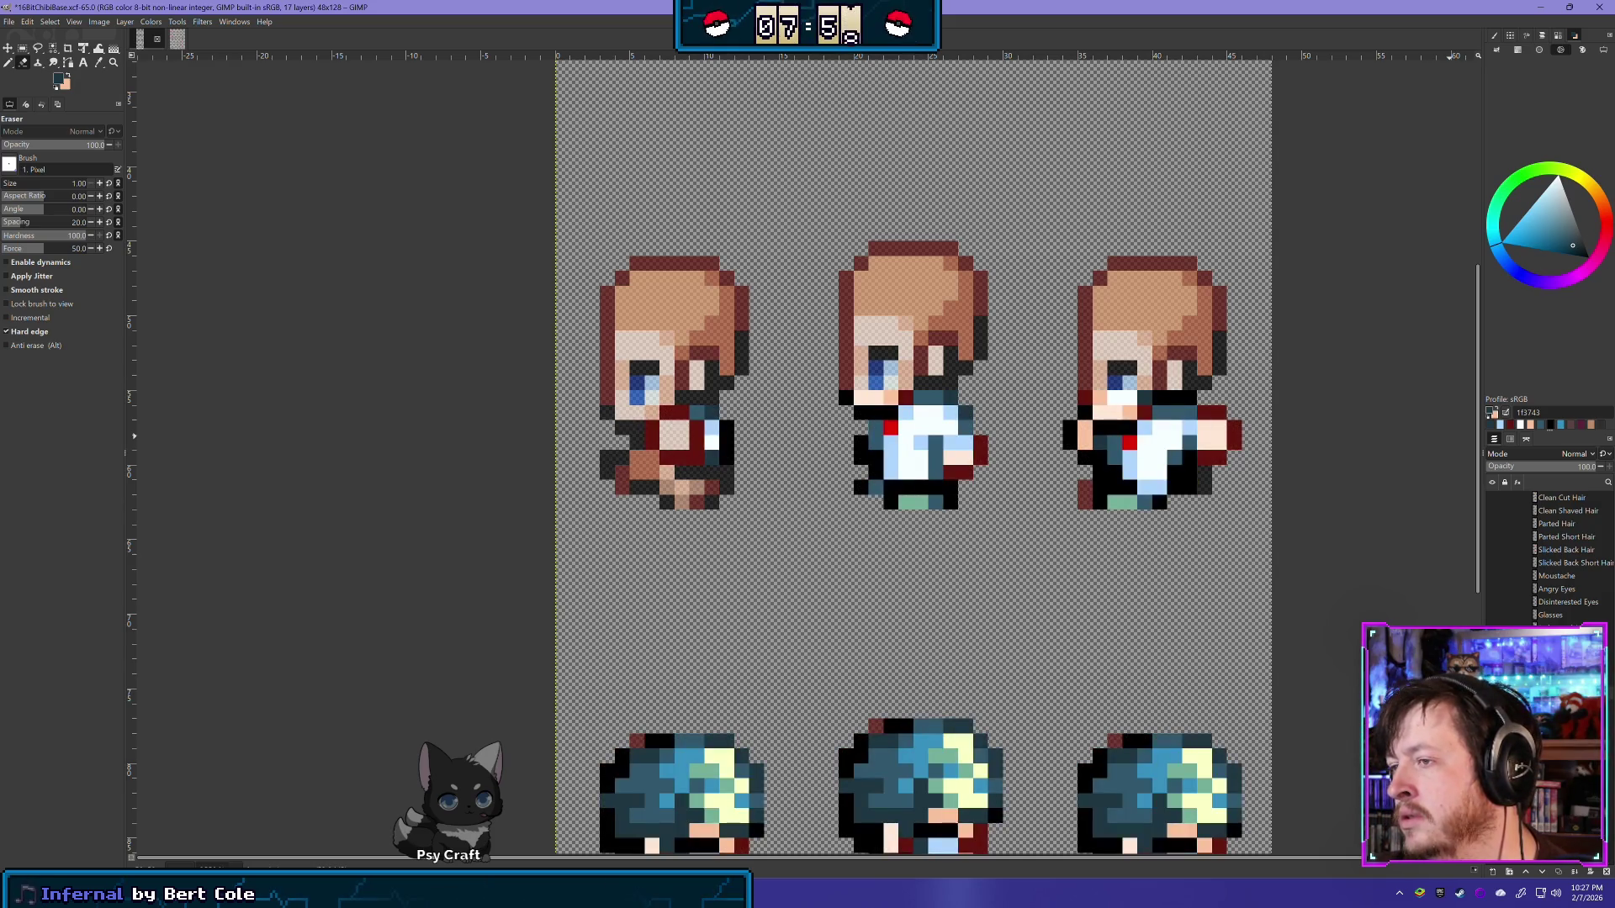
pyautogui.hotkey('ctrl', 'z')
pyautogui.hotkey('ctrl', 'y')
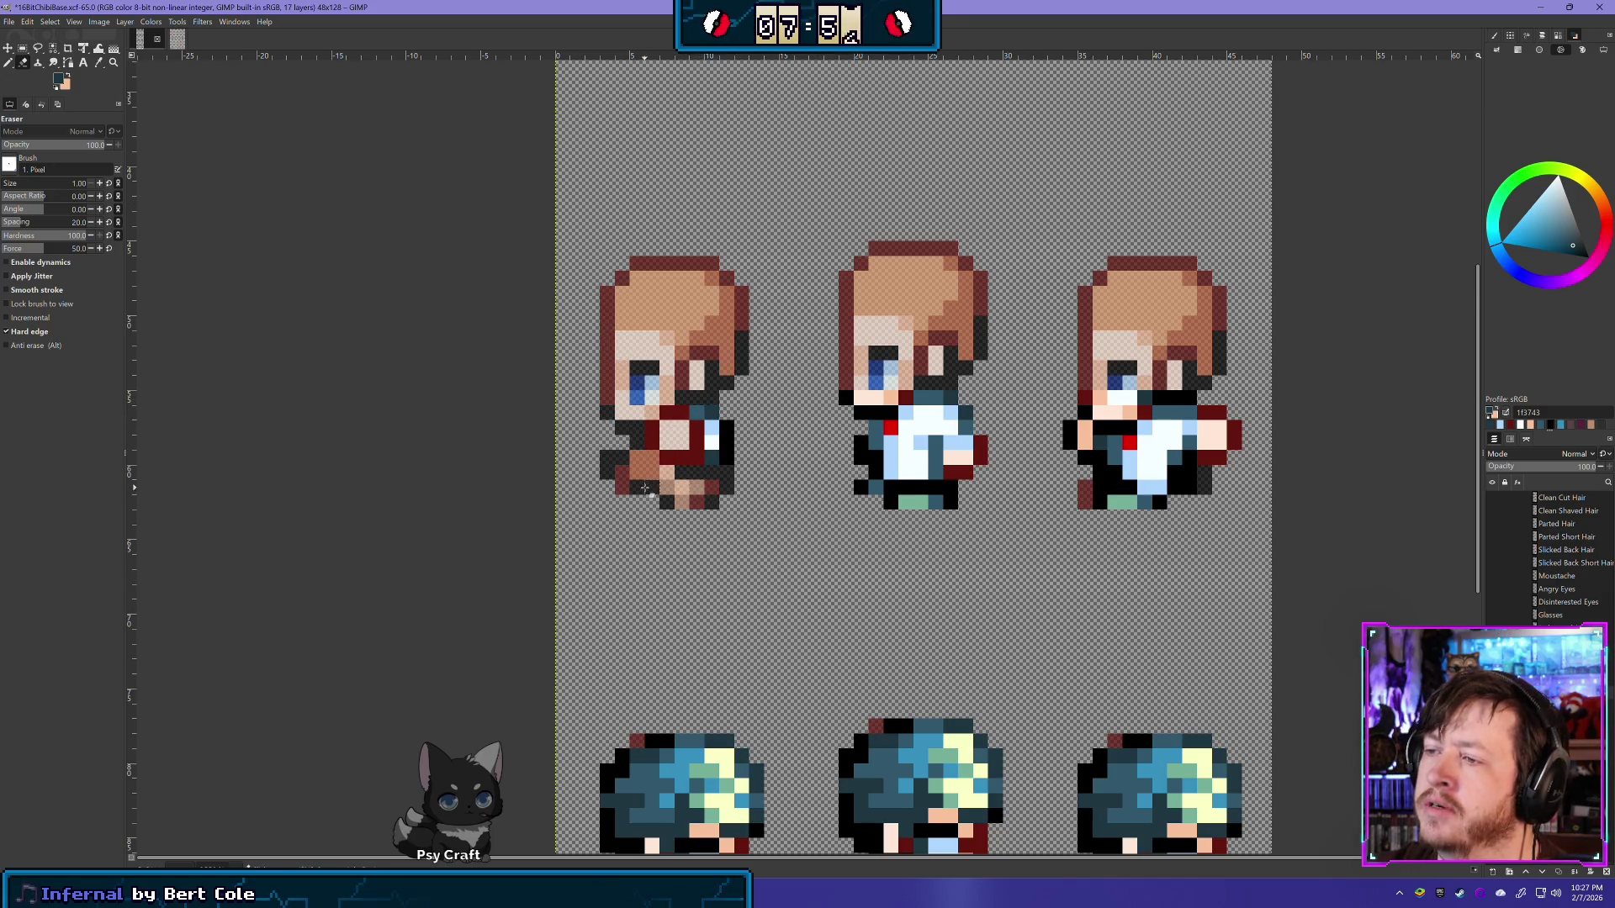
pyautogui.scroll(1, 673, 492)
pyautogui.moveTo(704, 456); pyautogui.dragTo(699, 562)
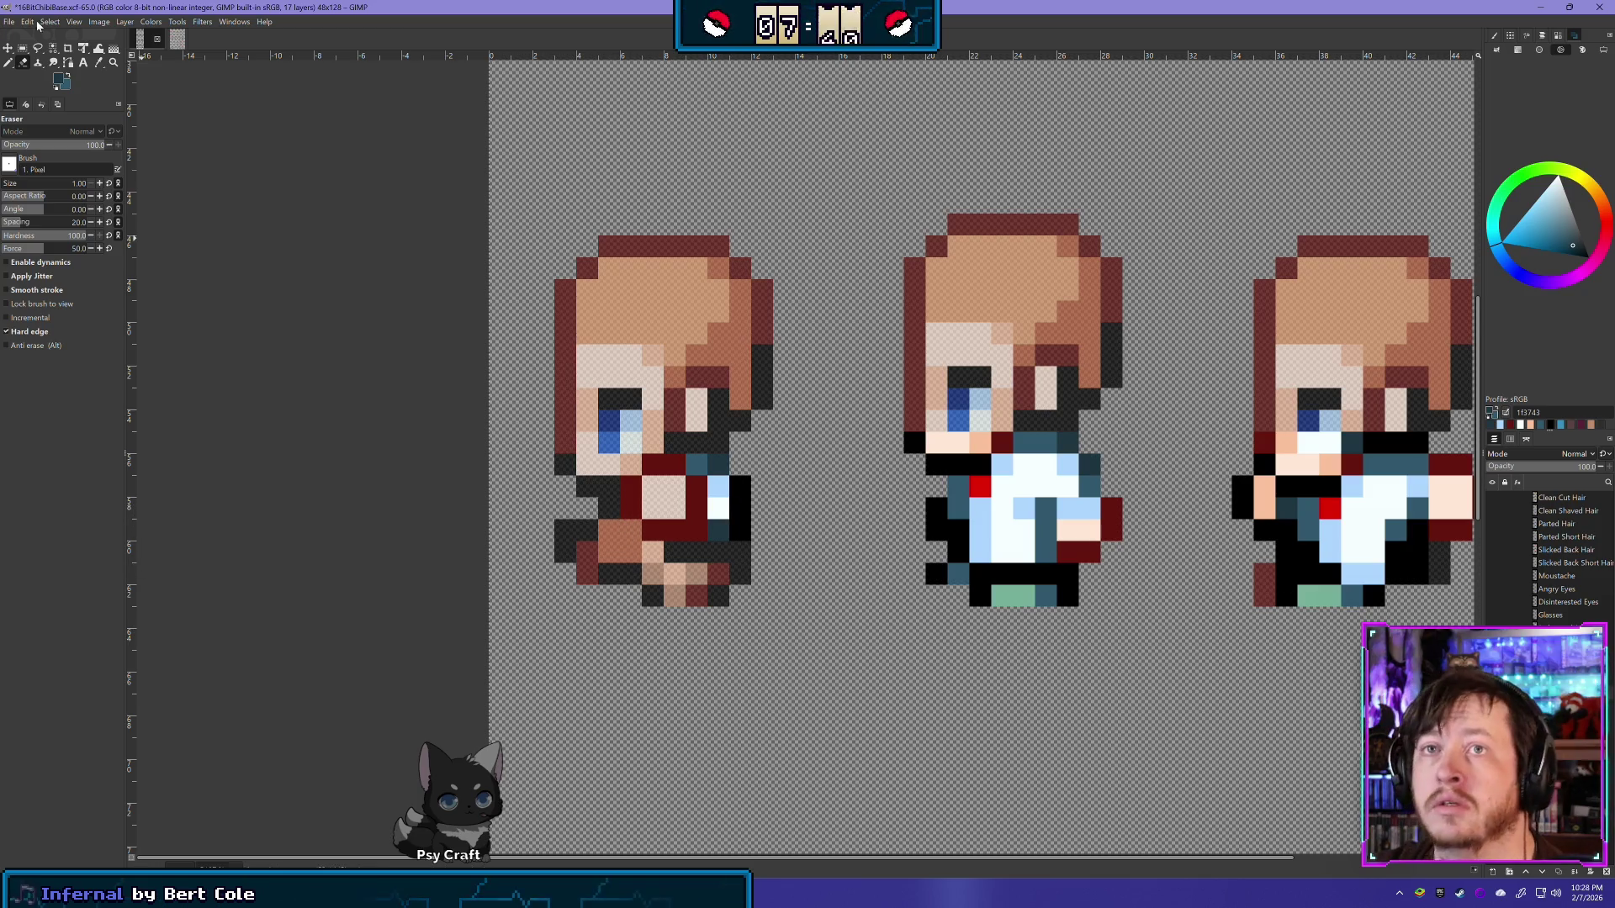
pyautogui.click(10, 64)
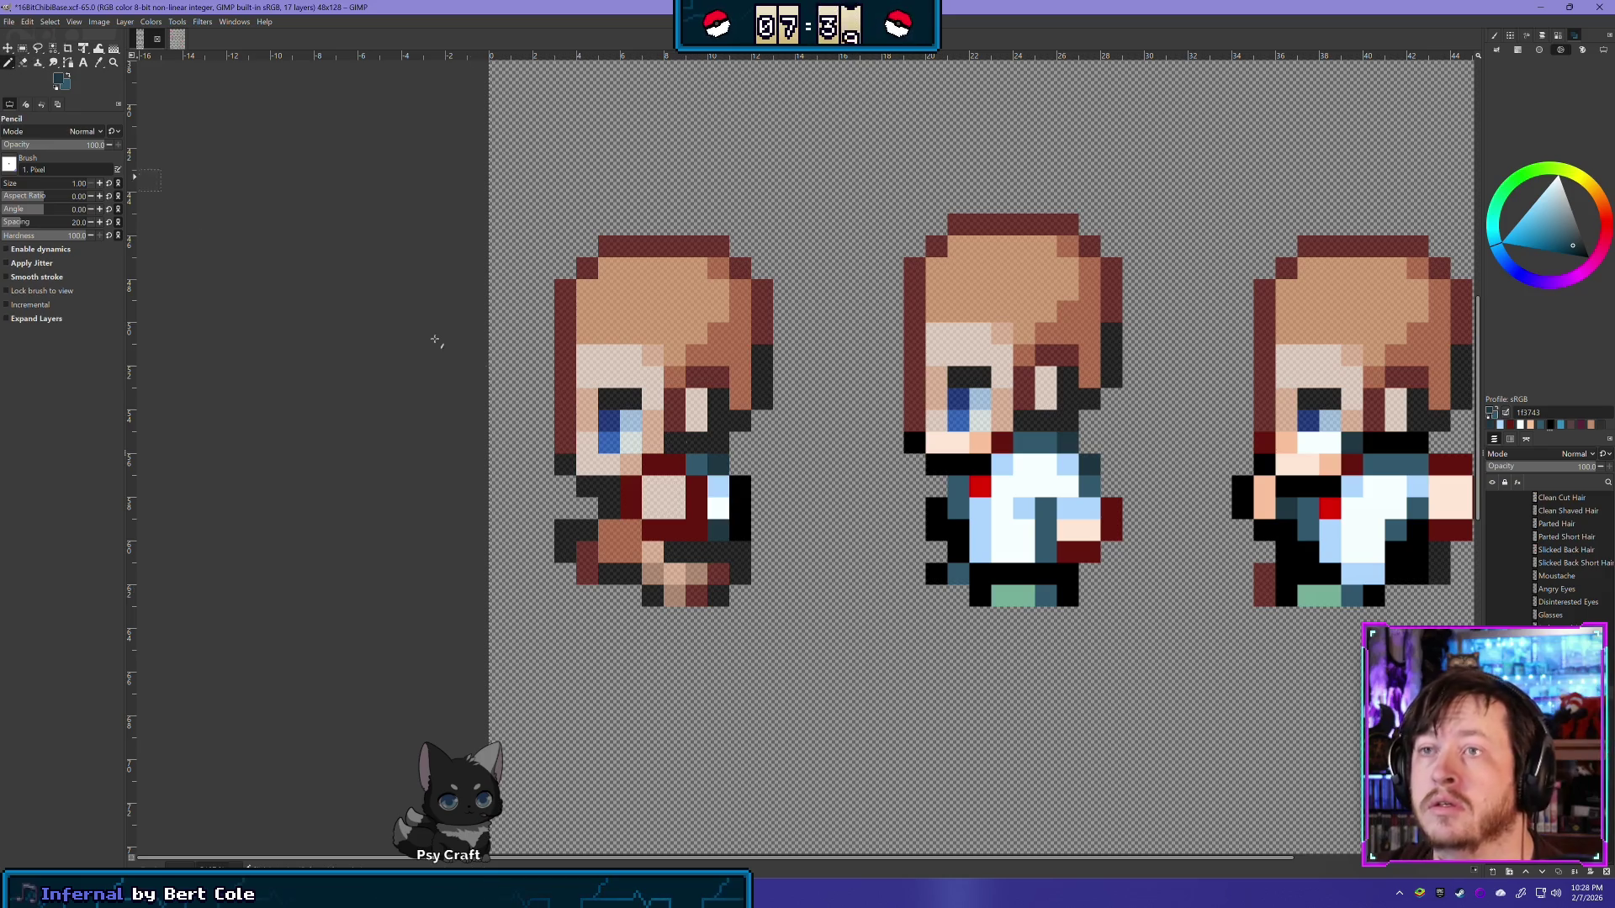
# Step: Paint a teal pixel on the left sprite's torso and light blue pixels on its lower body
pyautogui.keyDown('ctrl'); pyautogui.click(959, 492); pyautogui.keyUp('ctrl')
pyautogui.click(609, 508)
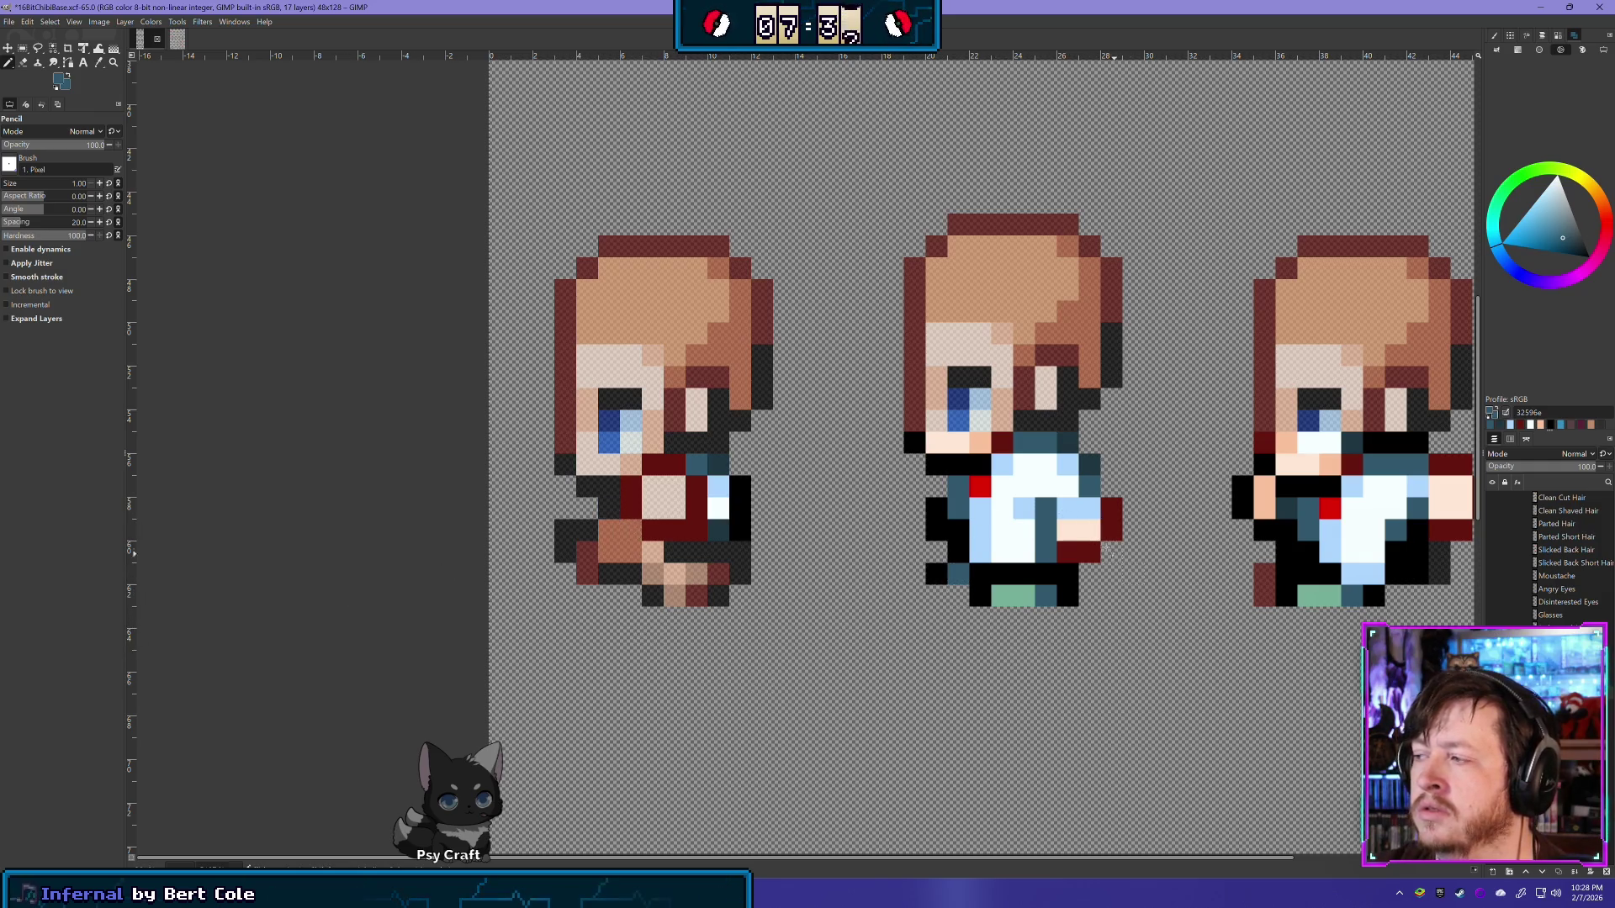
pyautogui.scroll(-1, 1105, 552)
pyautogui.scroll(-2, 1009, 521)
pyautogui.scroll(1, 880, 484)
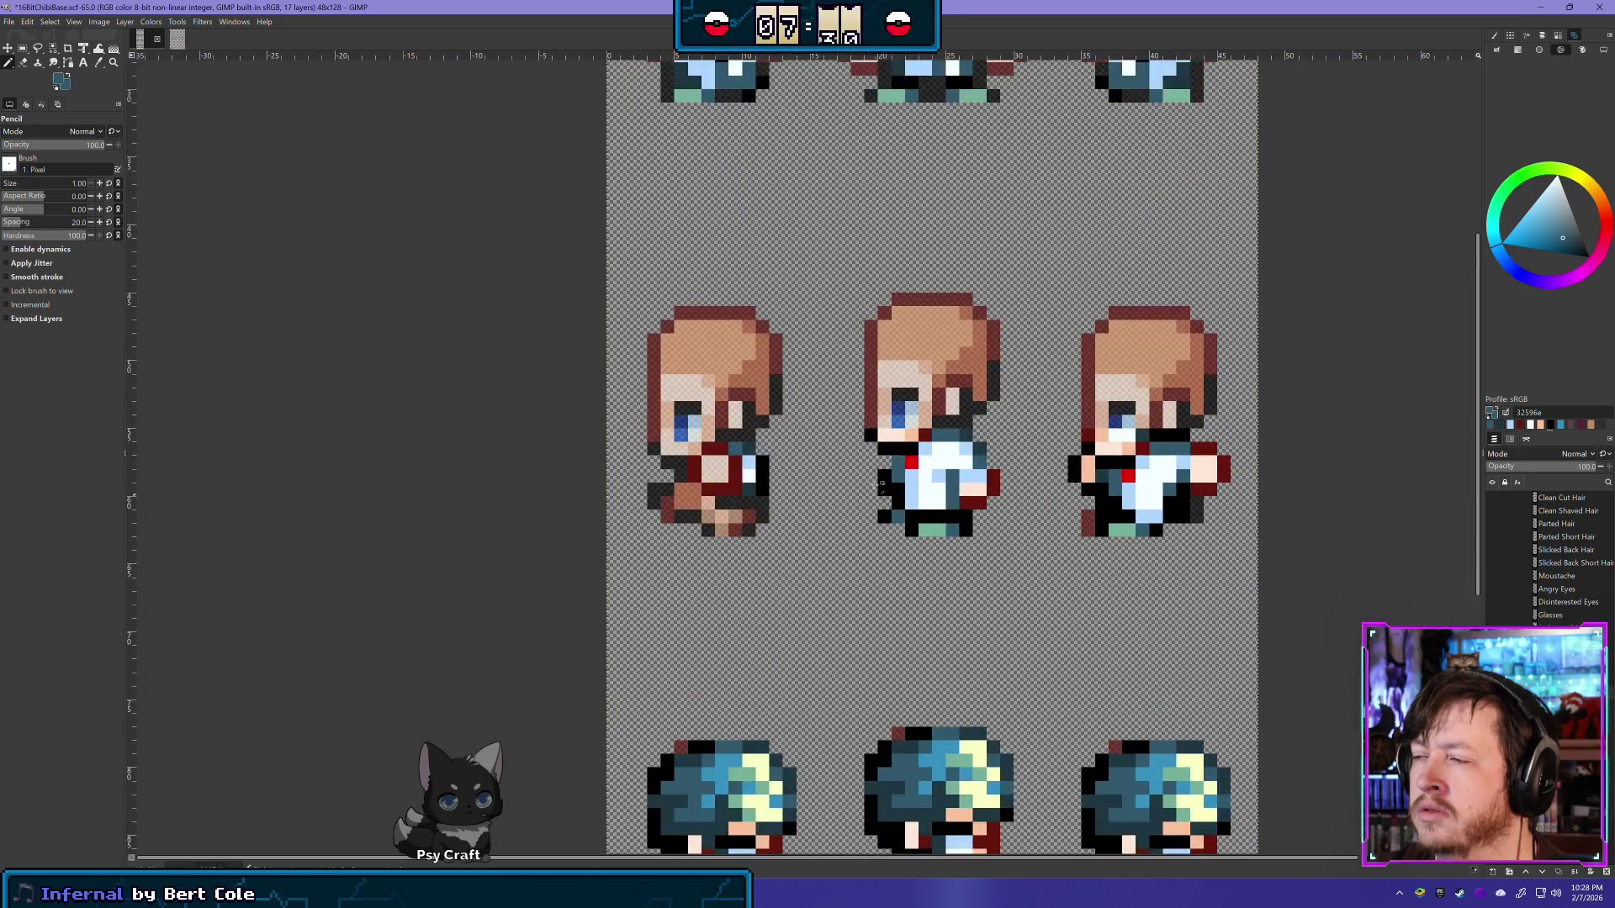
pyautogui.scroll(1, 883, 483)
pyautogui.scroll(1, 786, 505)
pyautogui.scroll(2, 1189, 649)
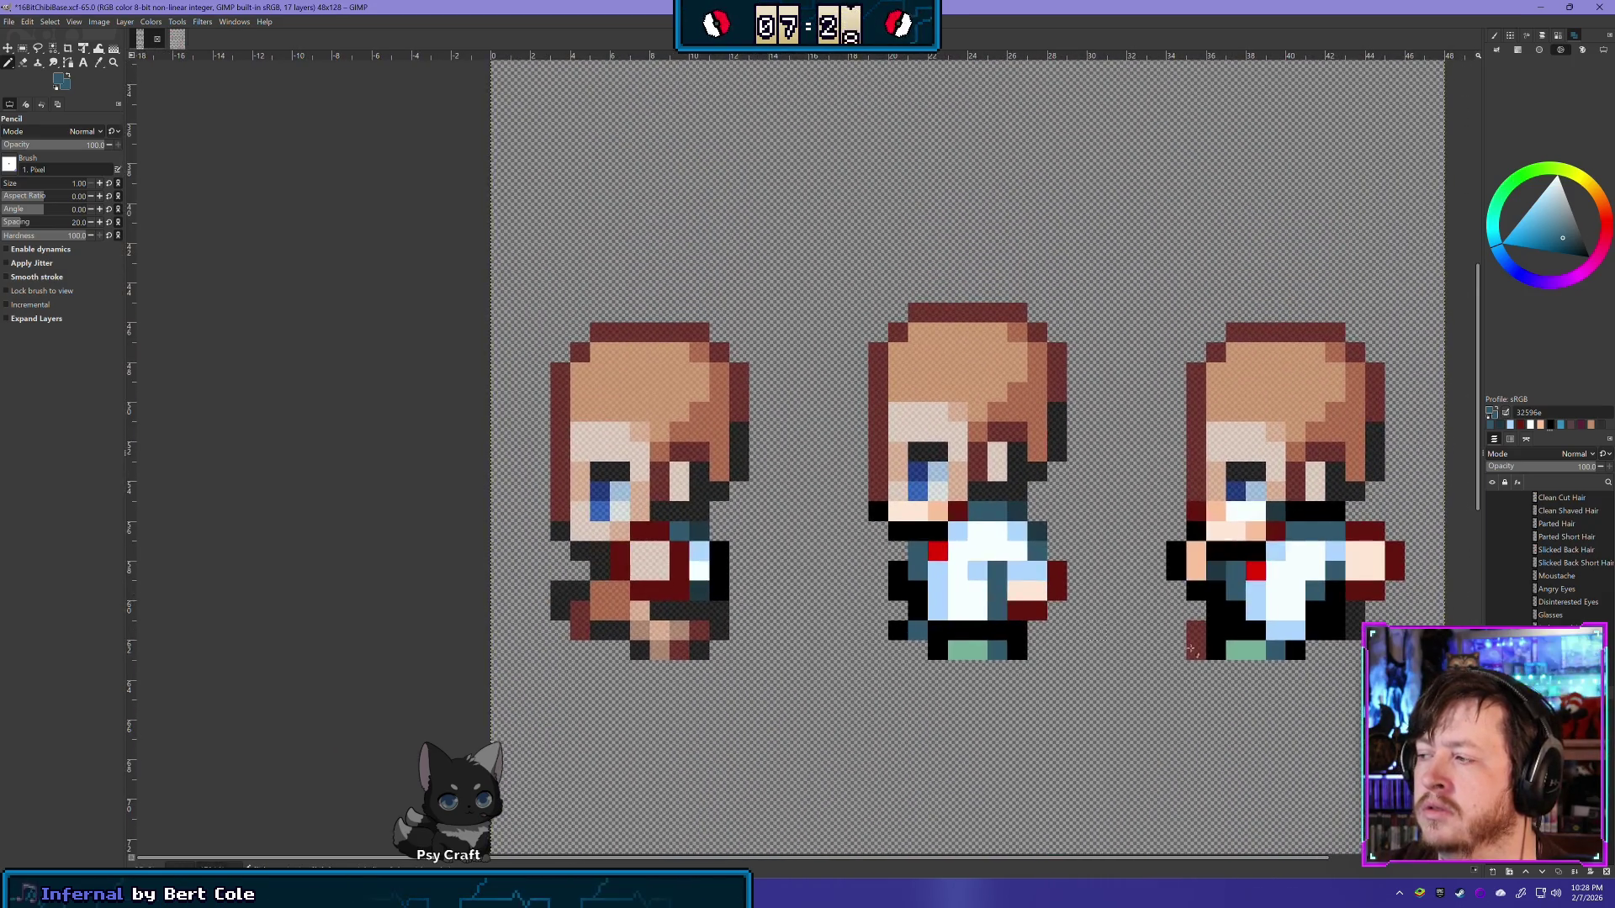
pyautogui.keyDown('ctrl'); pyautogui.click(1287, 629); pyautogui.keyUp('ctrl')
pyautogui.moveTo(599, 591); pyautogui.dragTo(619, 611)
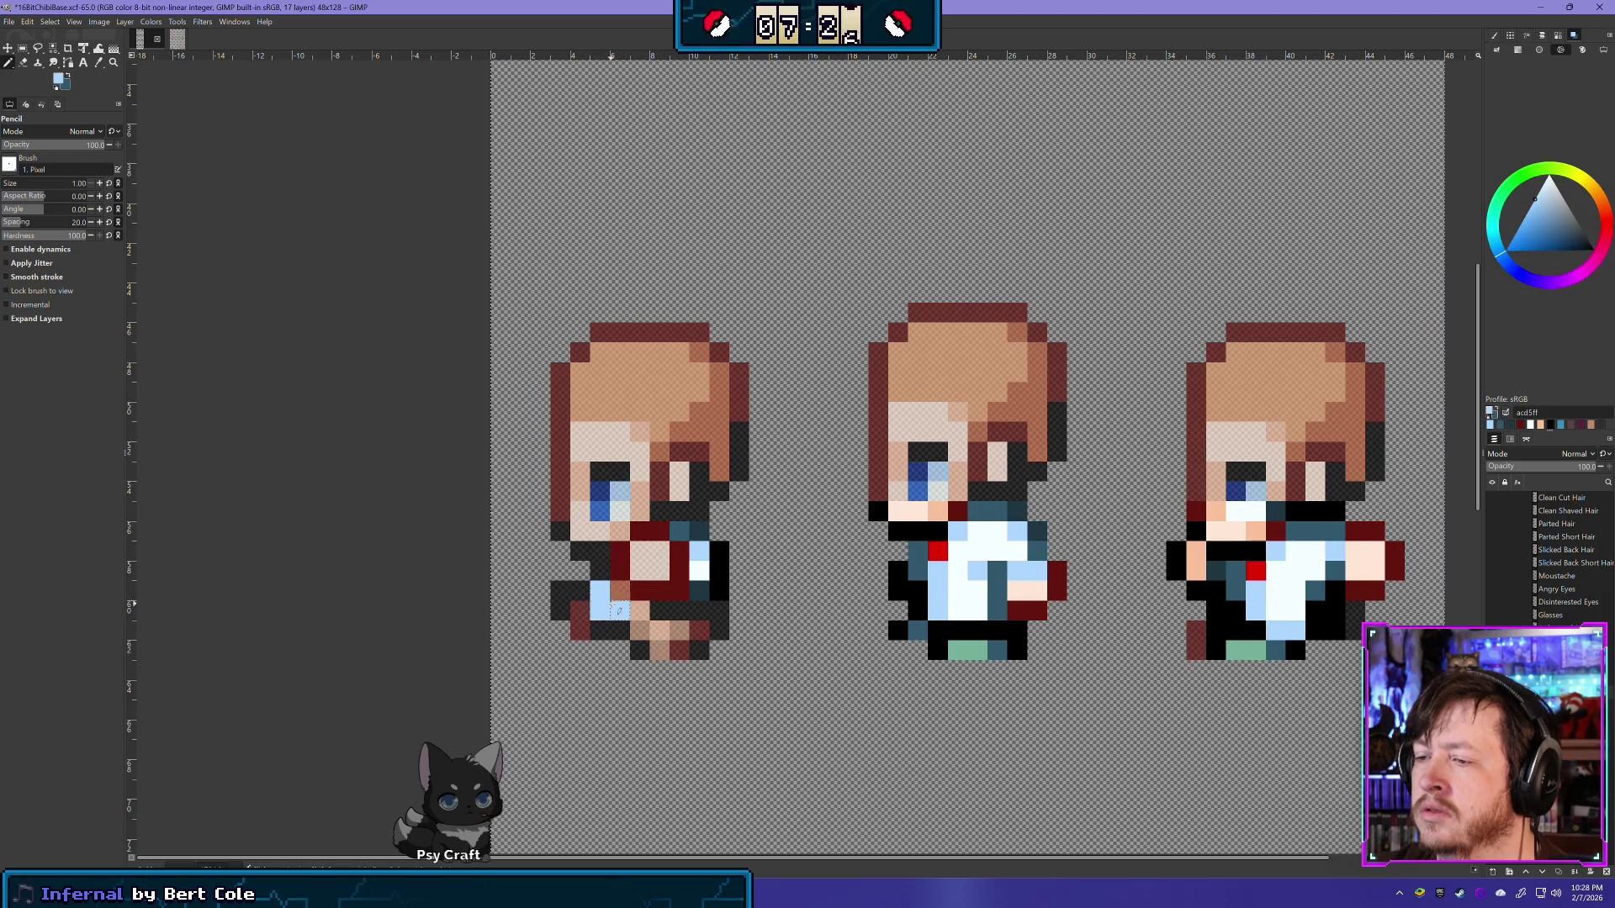
pyautogui.click(615, 605)
# Step: Recolour two dark lower-body pixels of the left sprite dark teal
pyautogui.keyDown('ctrl'); pyautogui.click(918, 632); pyautogui.keyUp('ctrl')
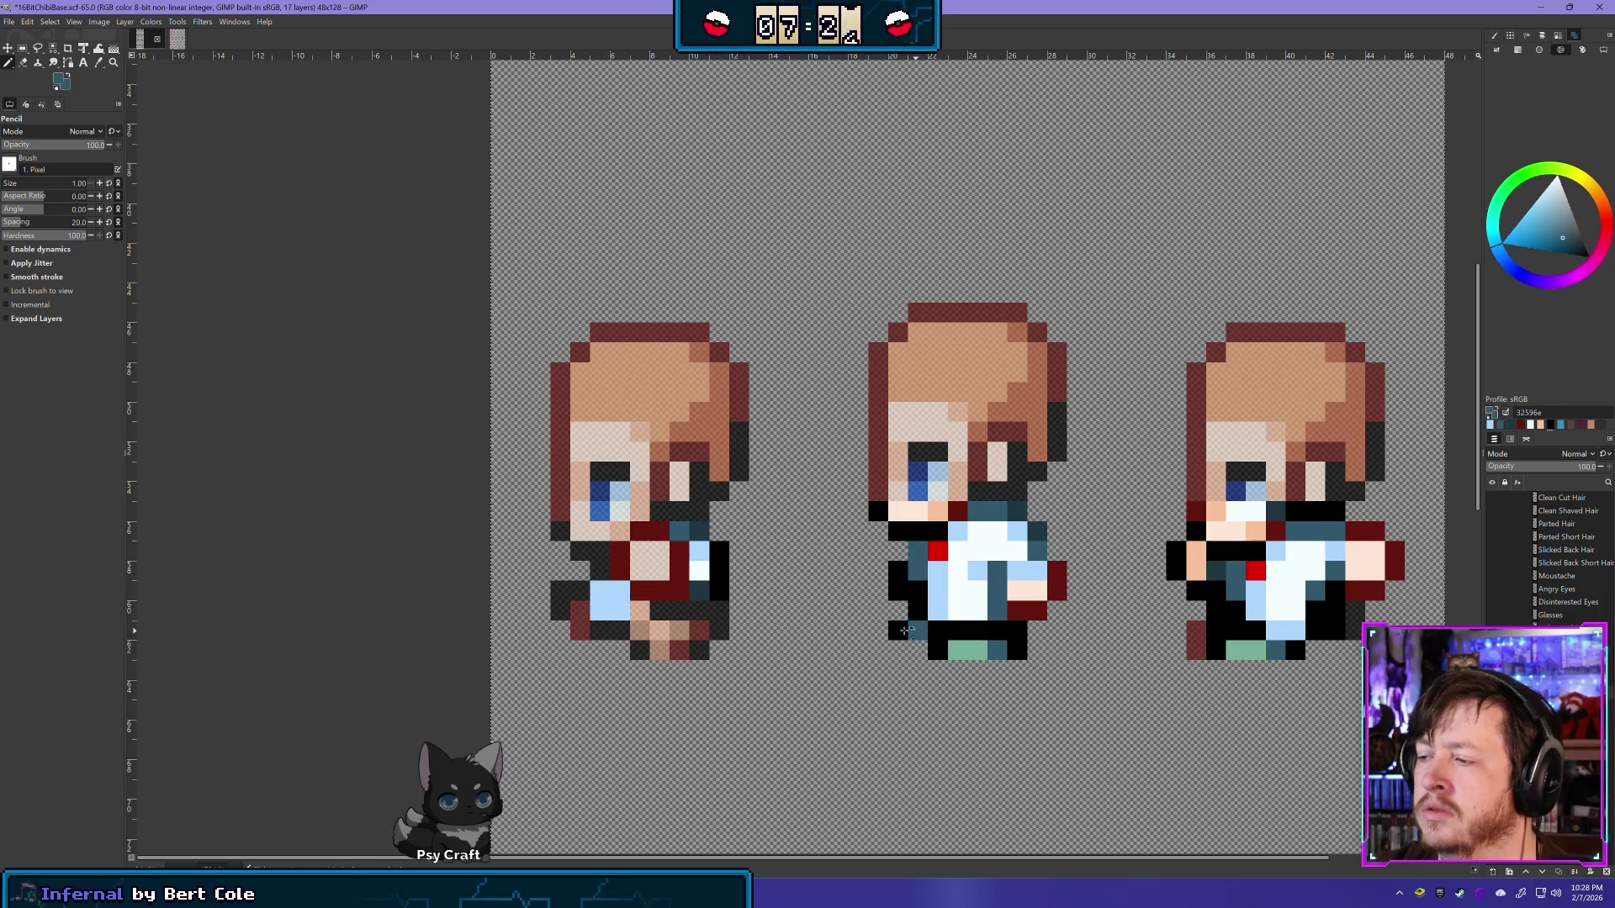
pyautogui.click(580, 616)
pyautogui.click(579, 631)
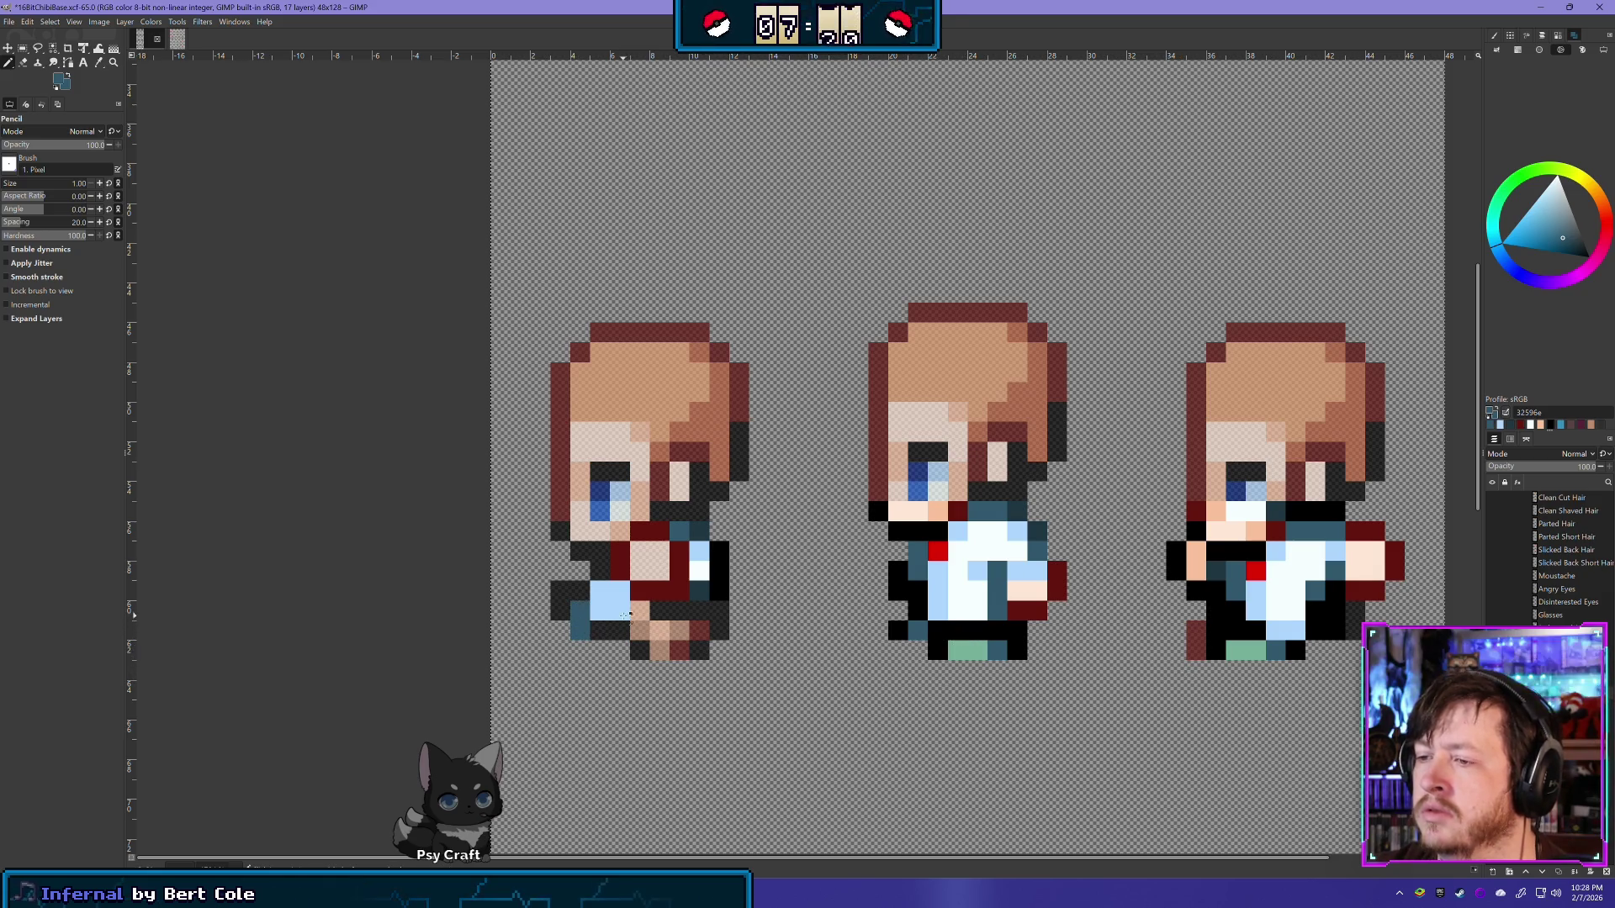
pyautogui.scroll(-4, 967, 649)
pyautogui.scroll(2, 698, 659)
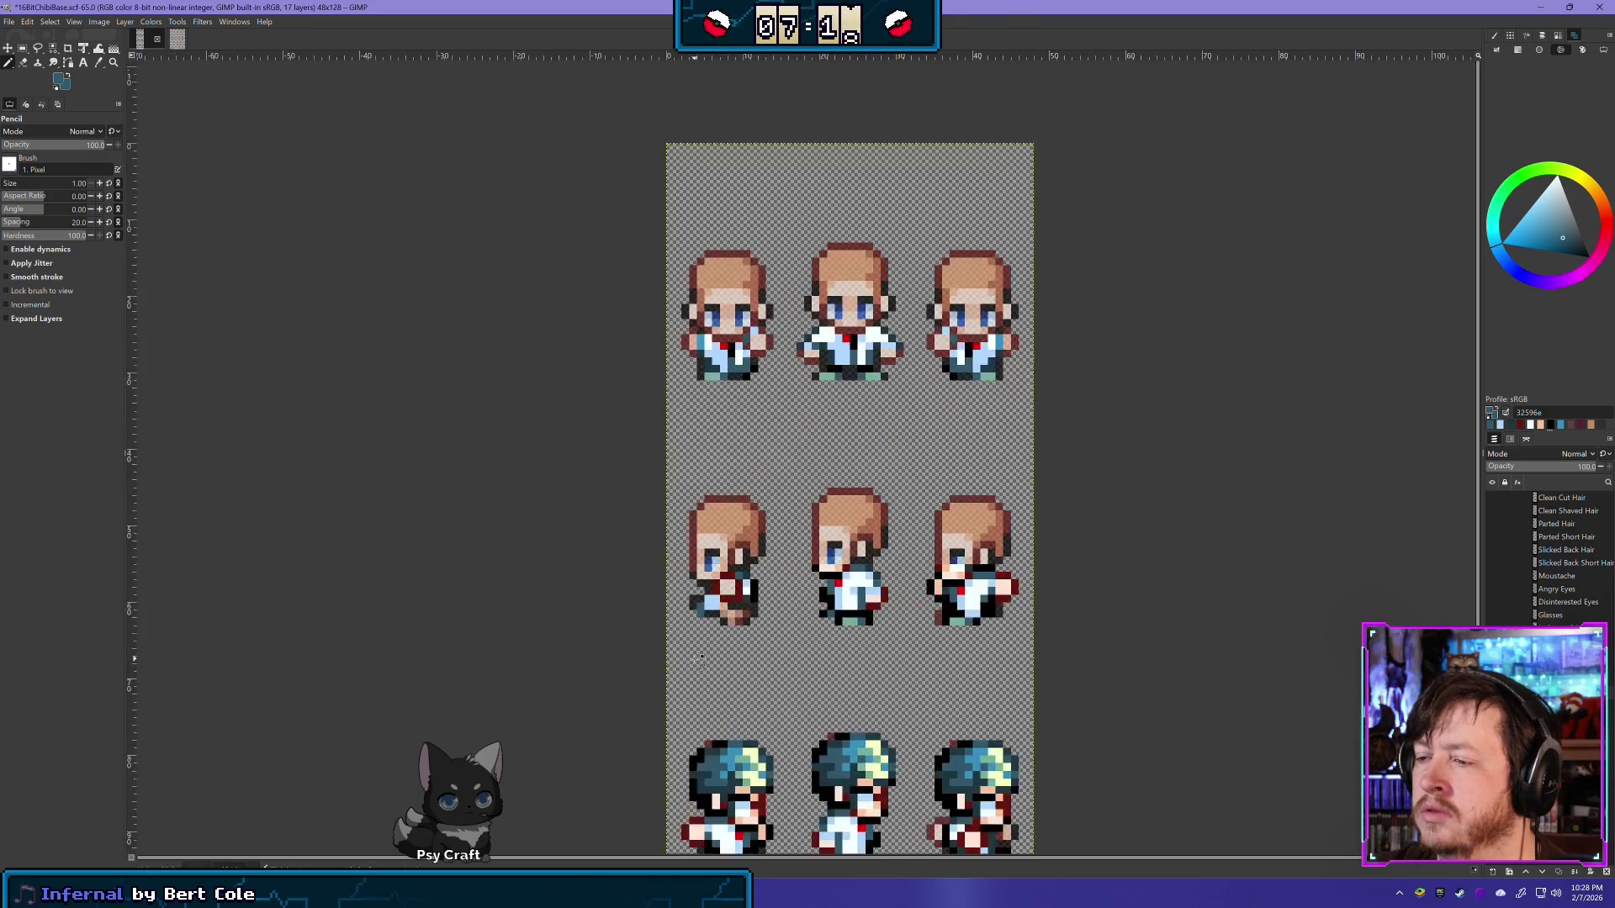
pyautogui.scroll(2, 698, 660)
pyautogui.scroll(1, 698, 665)
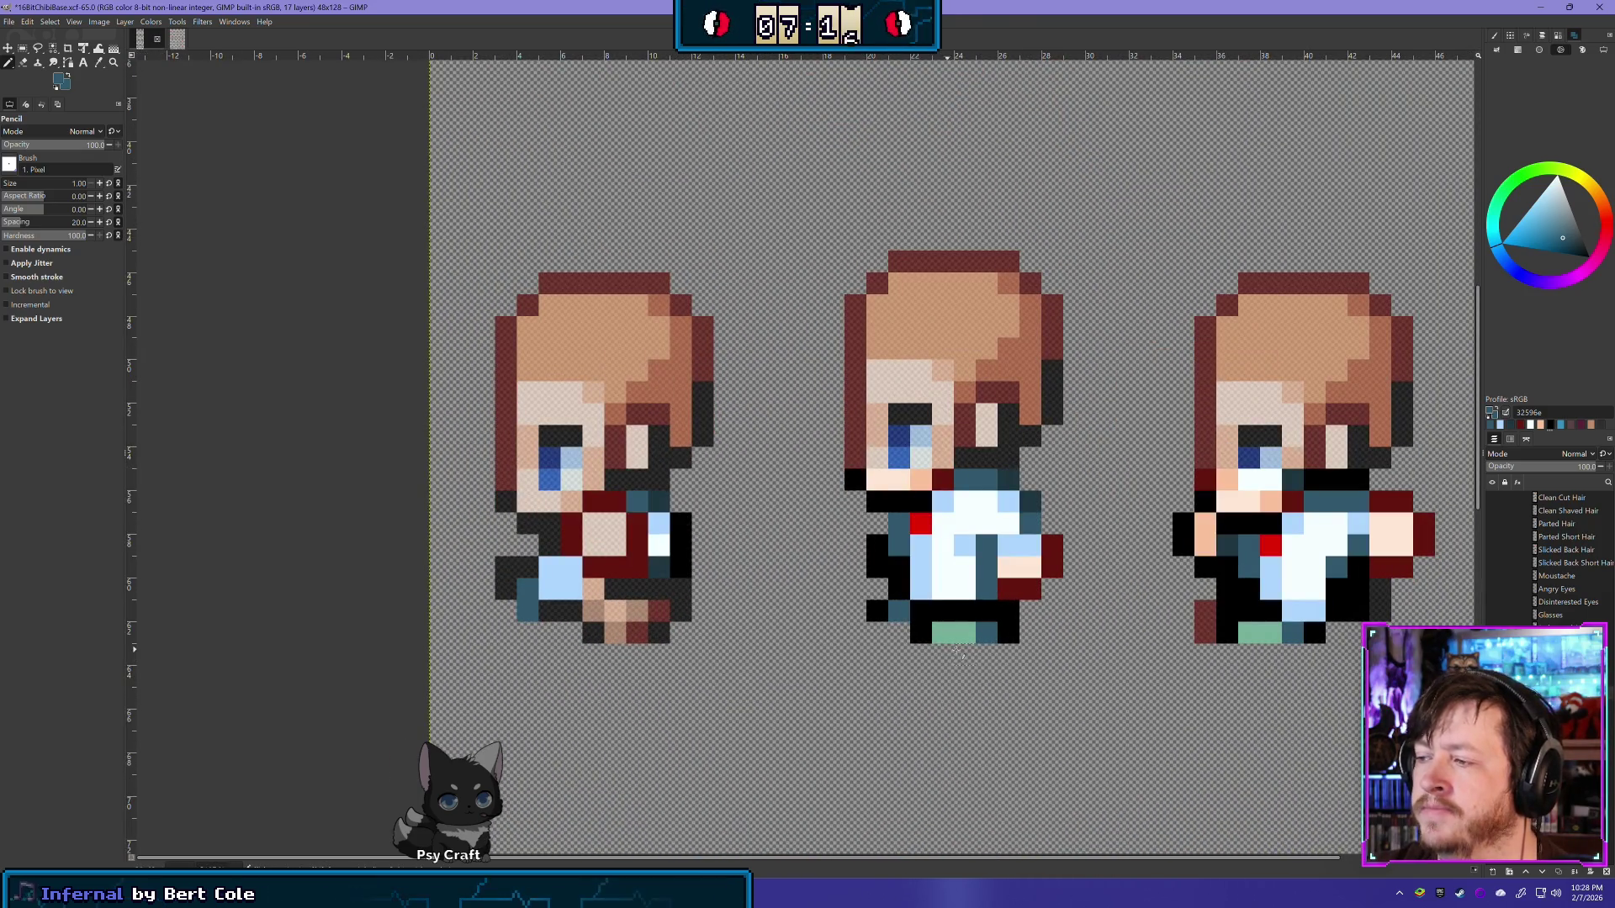
# Step: Add a teal pixel and two mint green foot pixels to the left sprite
pyautogui.keyDown('ctrl'); pyautogui.click(959, 632); pyautogui.keyUp('ctrl')
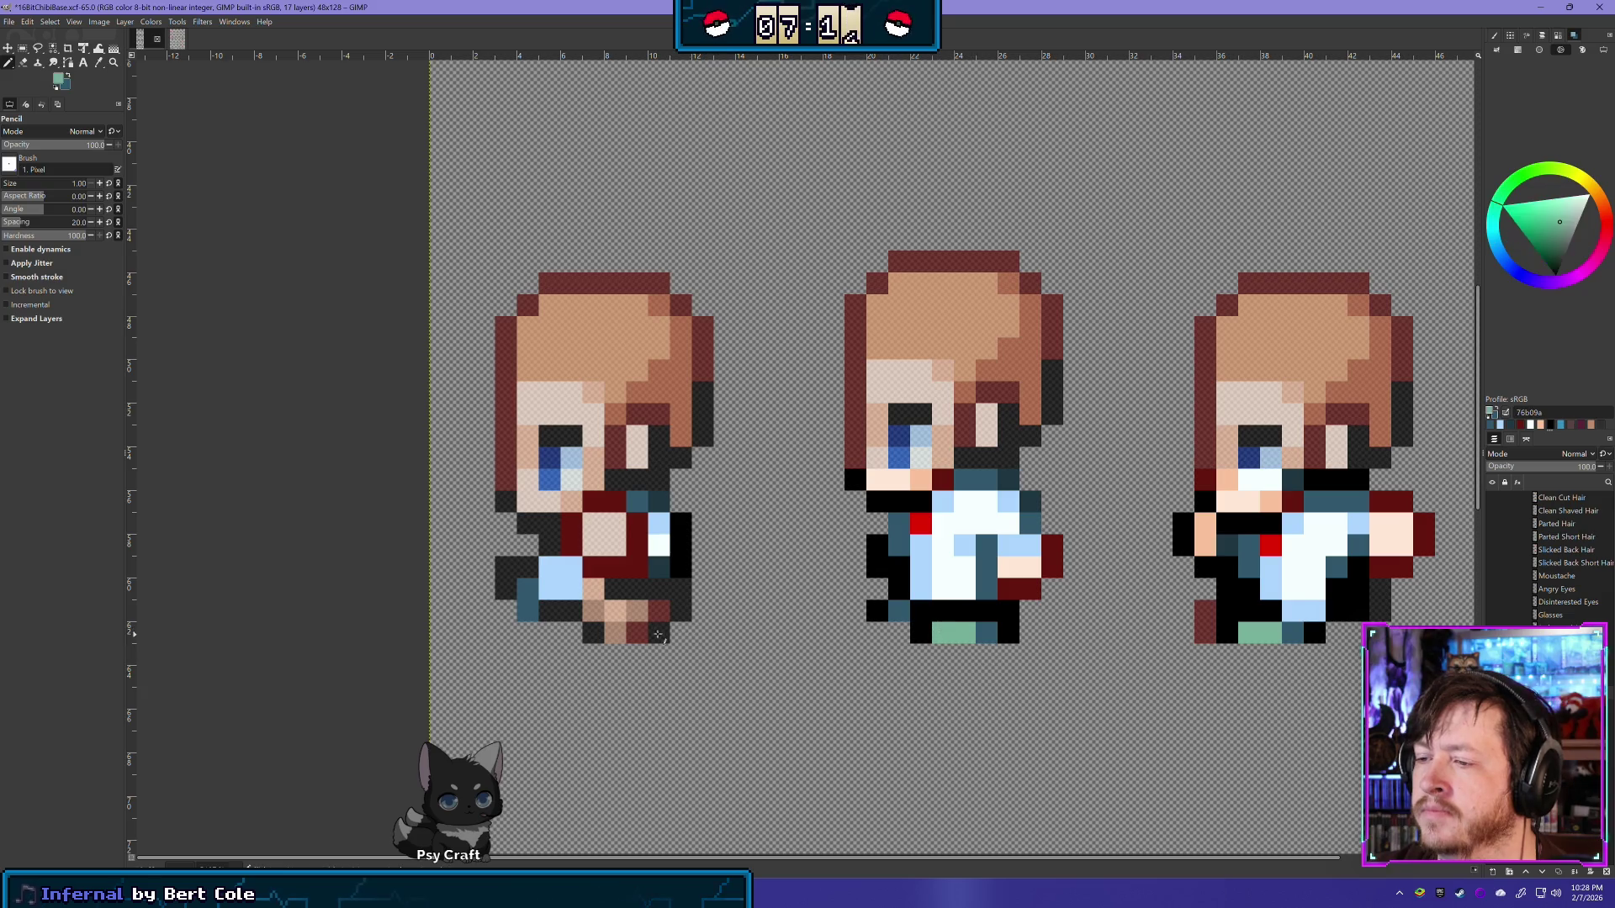
pyautogui.keyDown('ctrl'); pyautogui.click(987, 633); pyautogui.keyUp('ctrl')
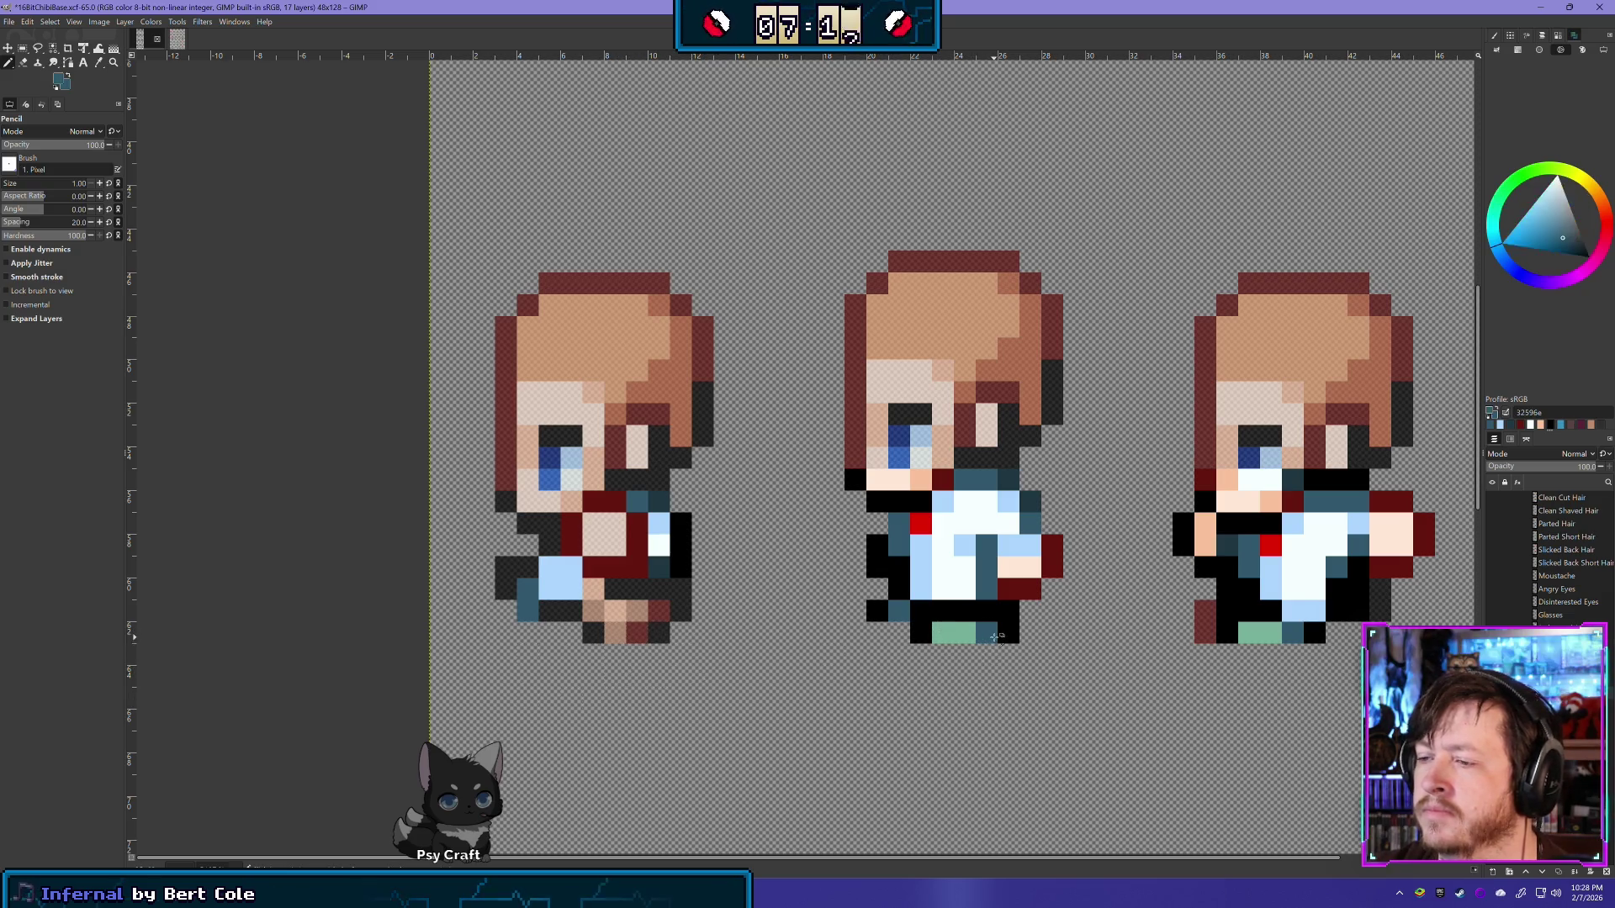
pyautogui.click(658, 611)
pyautogui.keyDown('ctrl'); pyautogui.click(946, 632); pyautogui.keyUp('ctrl')
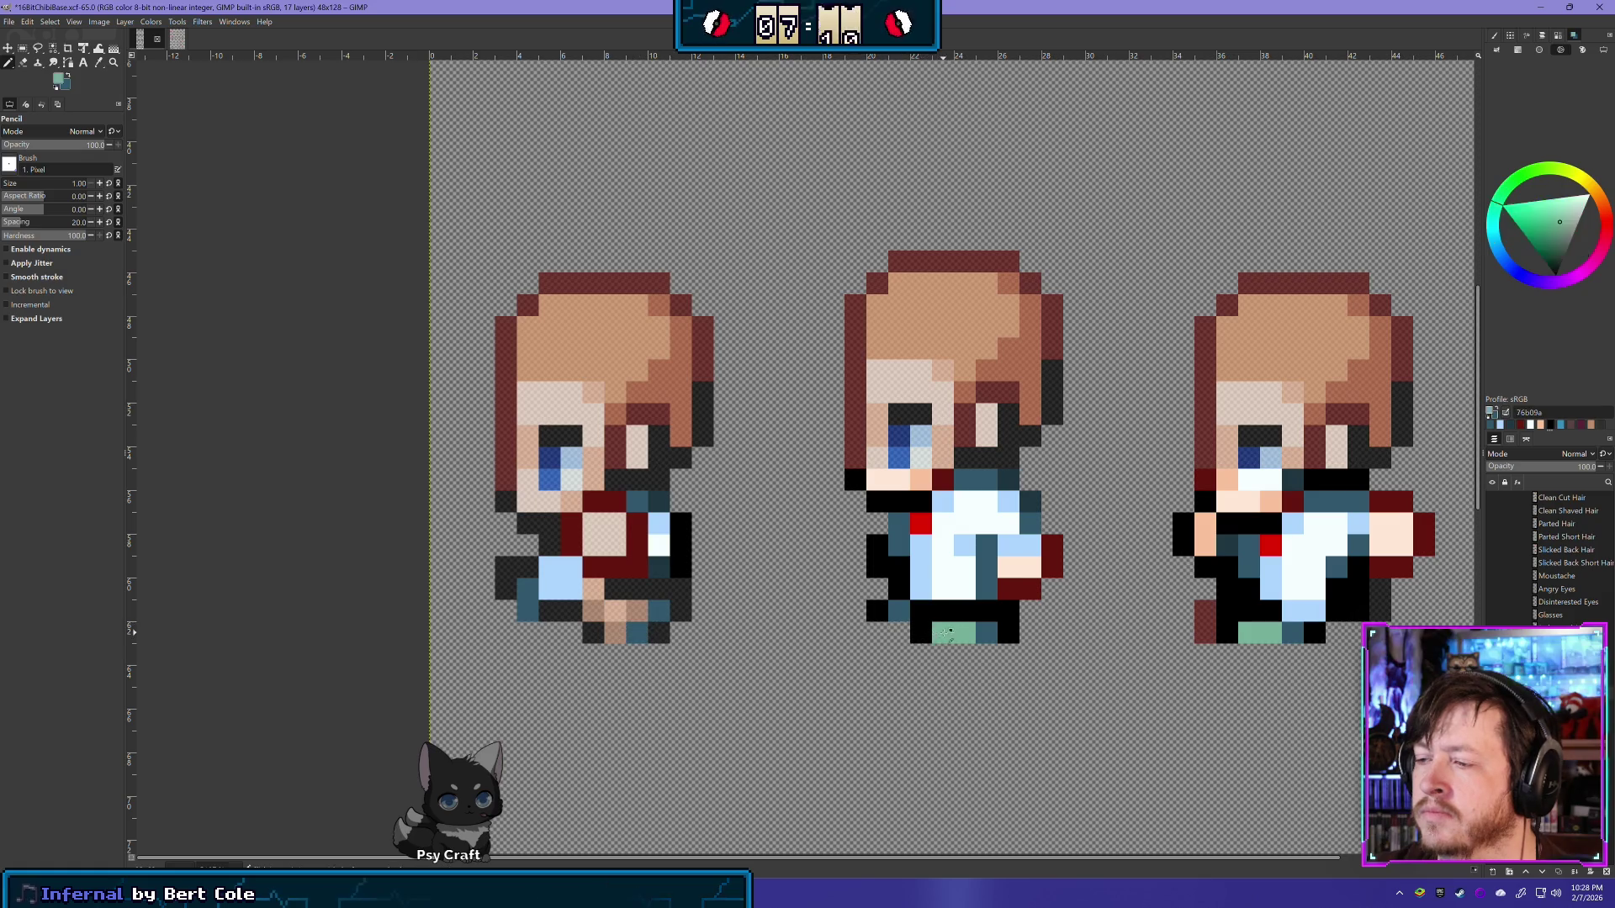
pyautogui.click(615, 633)
pyautogui.click(637, 612)
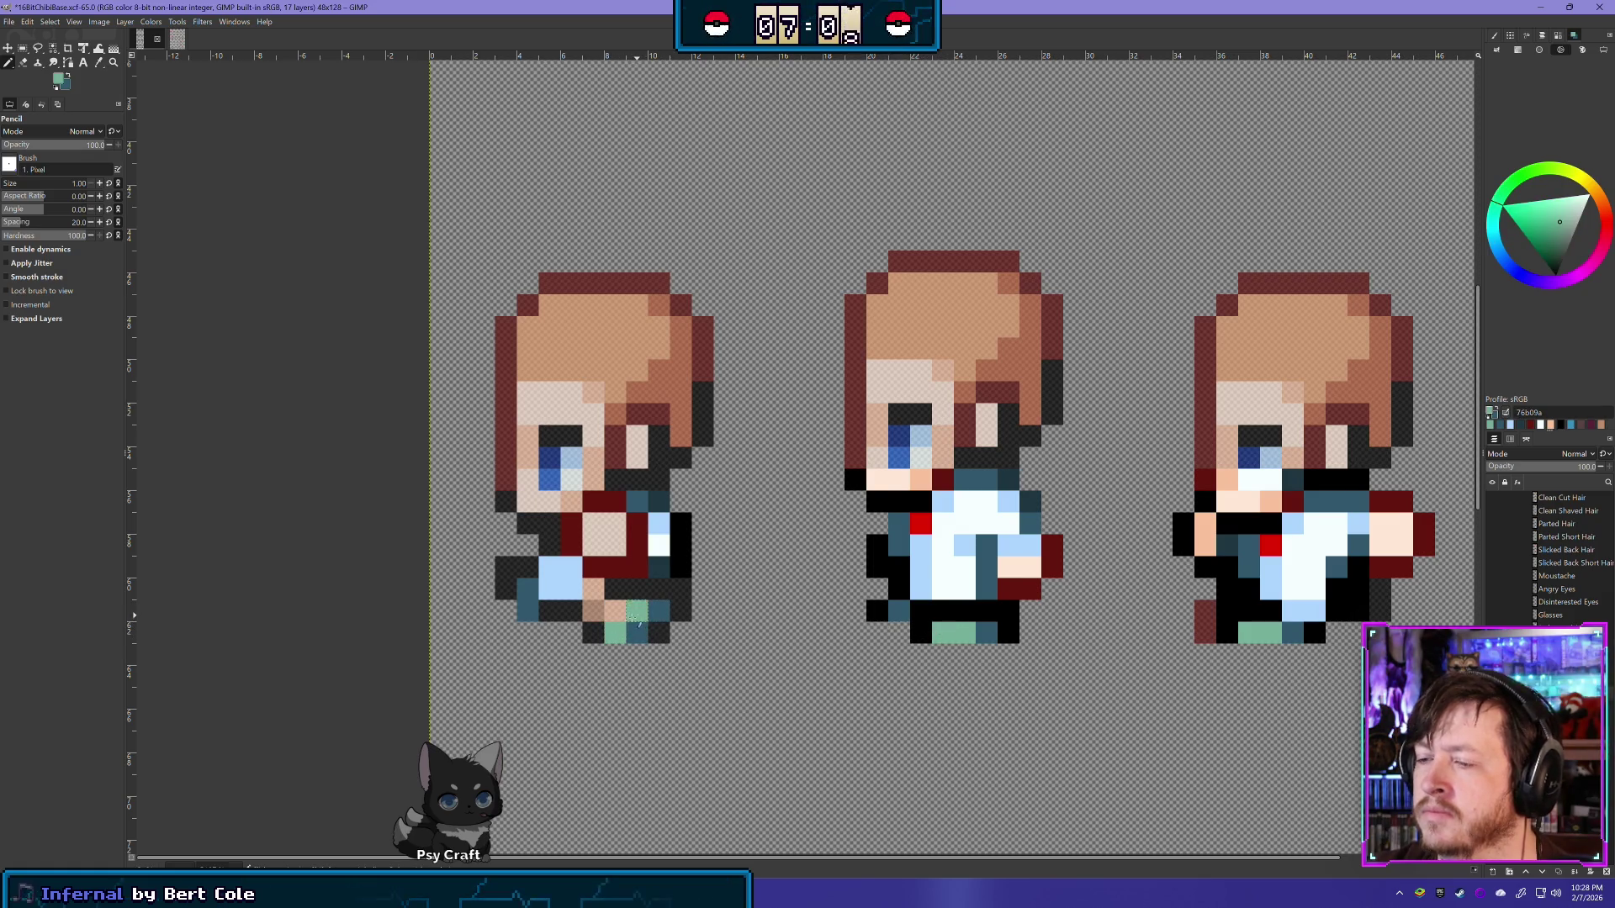
# Step: Paint one light blue and two white pixels on the left sprite's lower body
pyautogui.keyDown('ctrl'); pyautogui.click(559, 580); pyautogui.keyUp('ctrl')
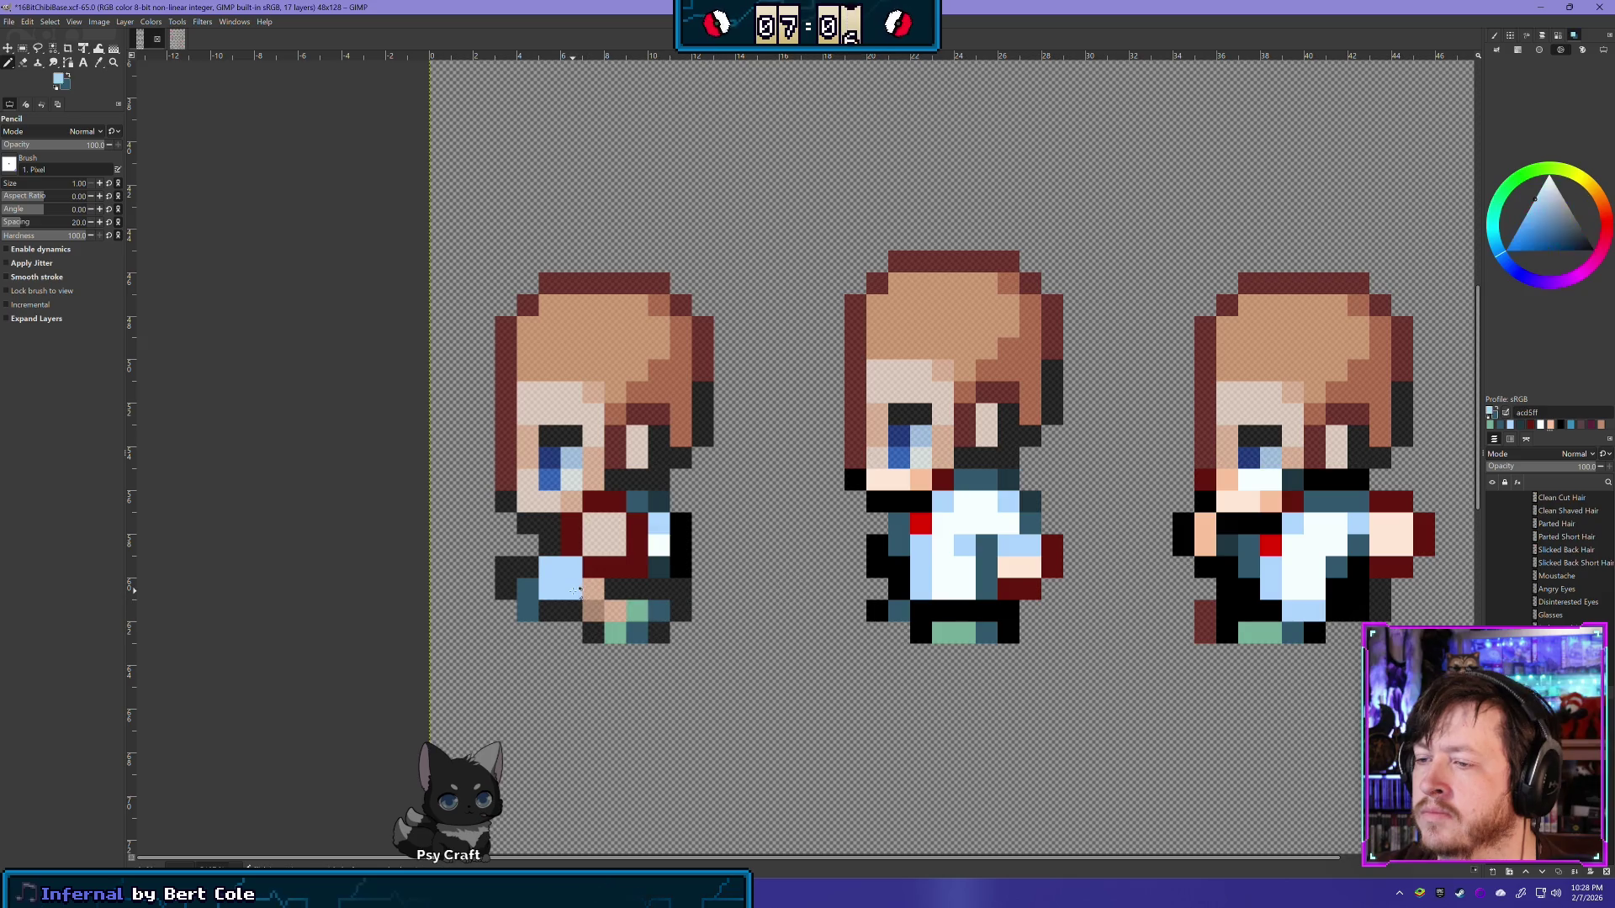
pyautogui.click(593, 611)
pyautogui.keyDown('ctrl'); pyautogui.click(965, 581); pyautogui.keyUp('ctrl')
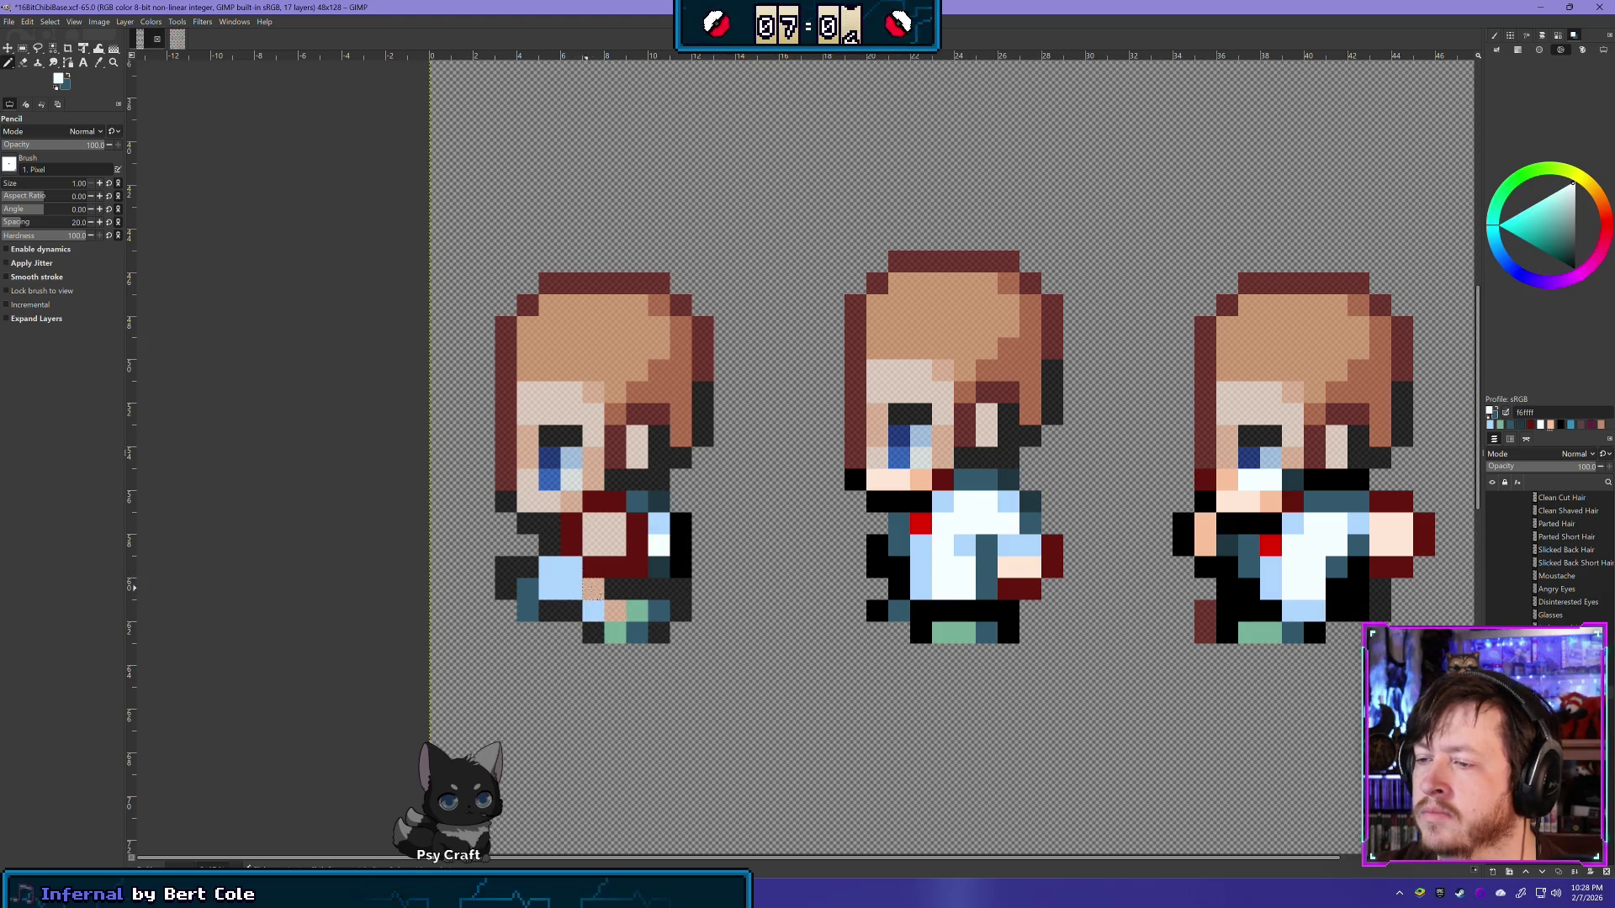
pyautogui.click(593, 589)
pyautogui.click(614, 609)
pyautogui.scroll(-1, 761, 605)
# Step: Zoom out and back in to review the whole sprite sheet
pyautogui.scroll(-4, 761, 605)
pyautogui.scroll(-1, 760, 639)
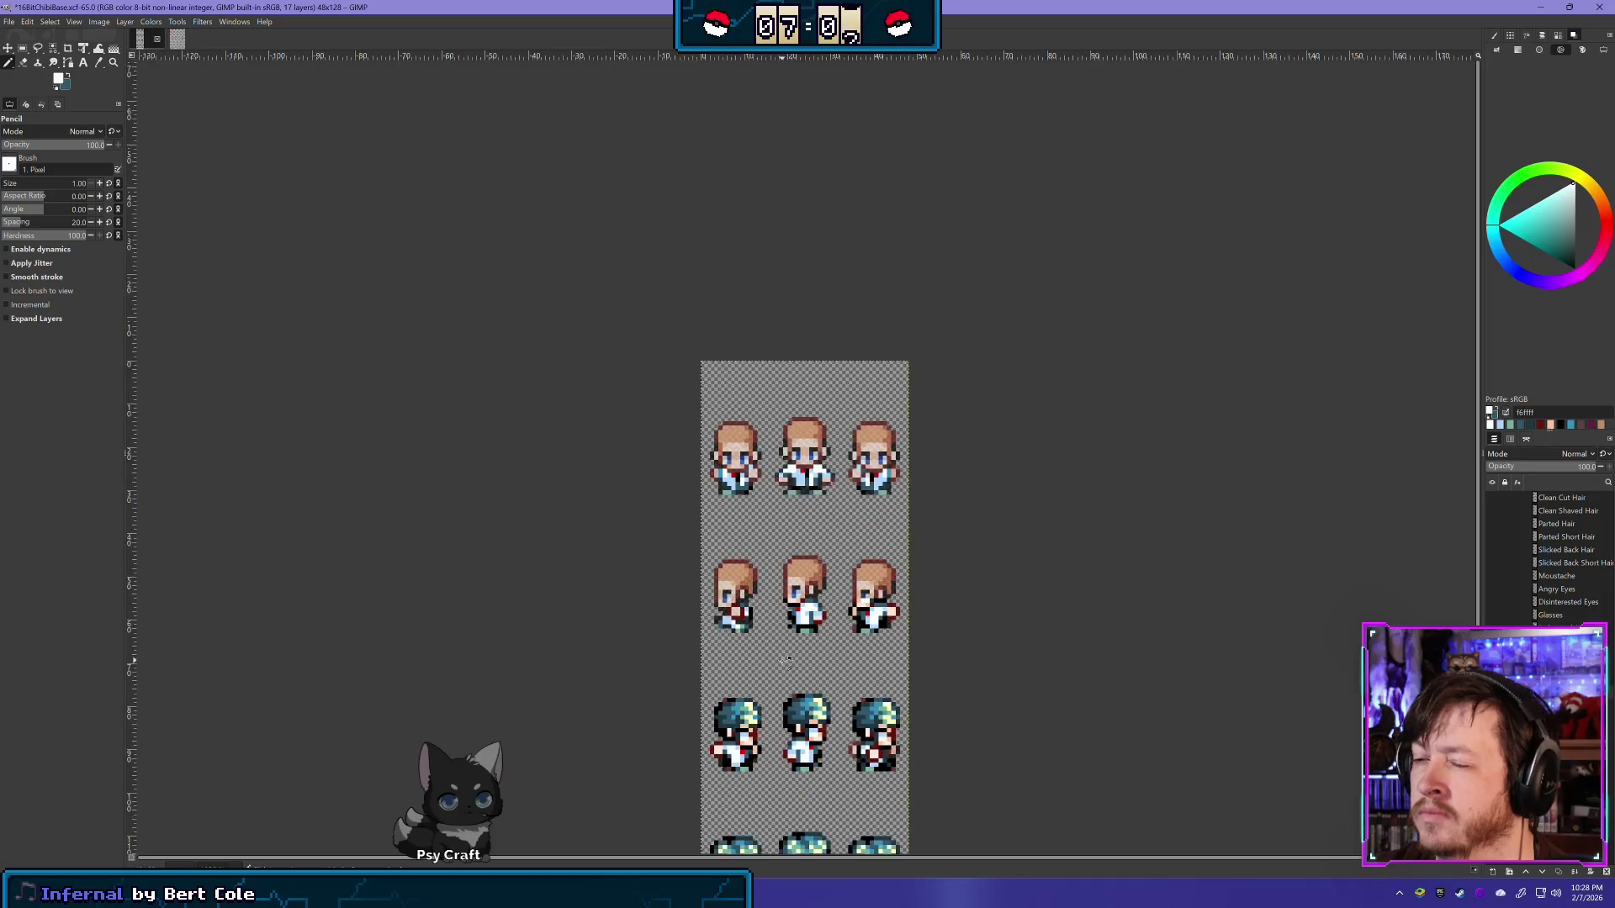
pyautogui.scroll(-1, 759, 661)
pyautogui.scroll(2, 760, 661)
pyautogui.scroll(2, 752, 640)
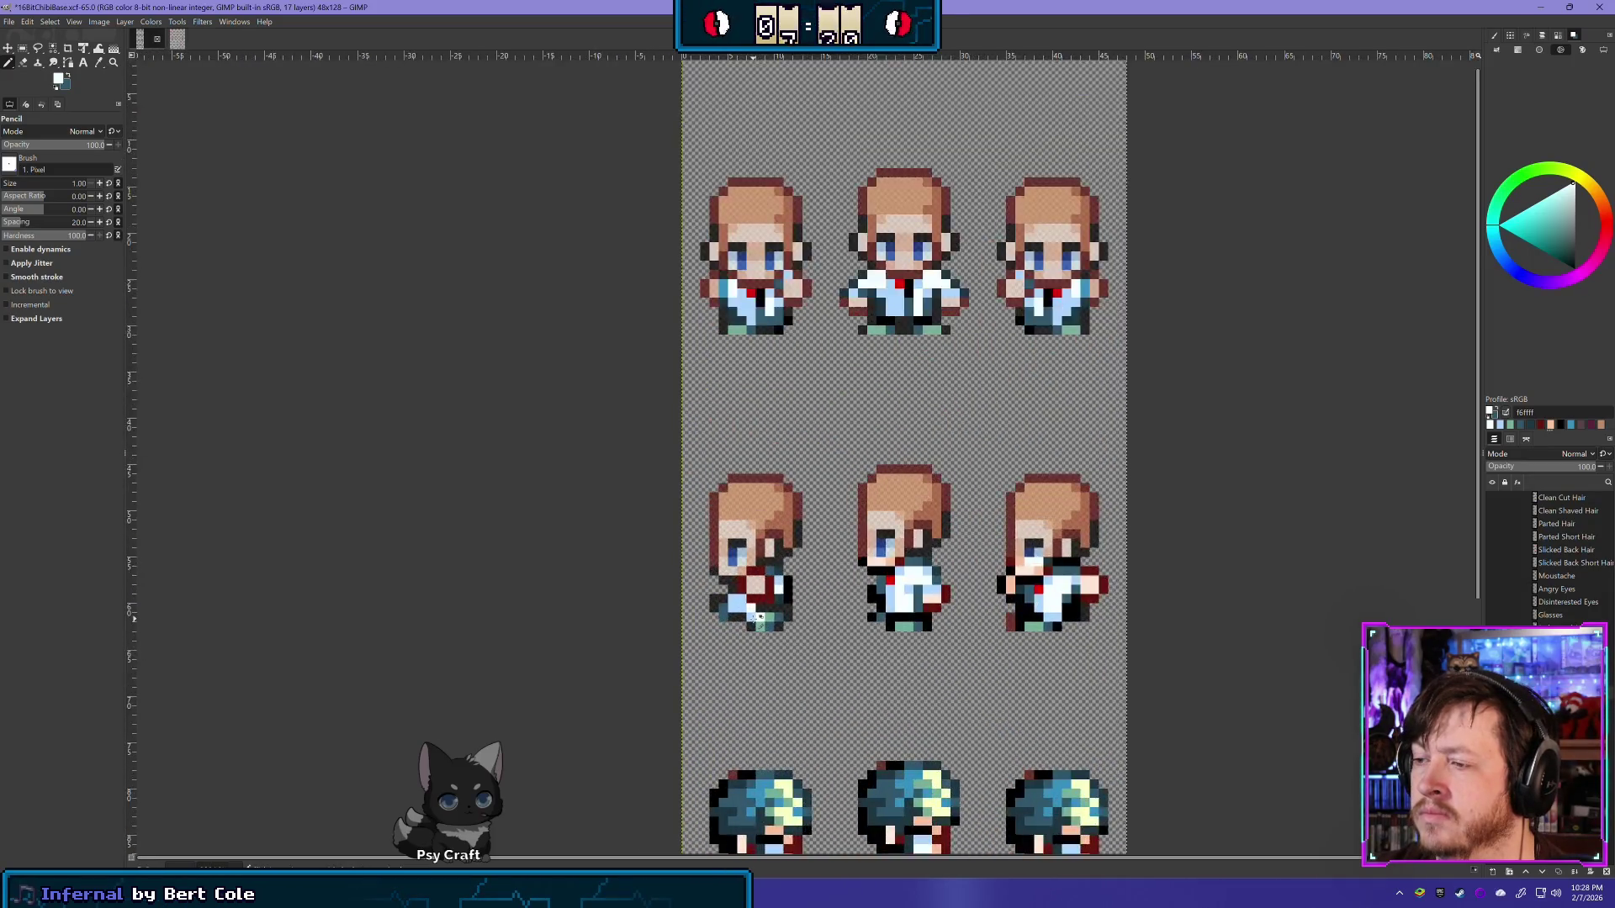
pyautogui.scroll(2, 740, 604)
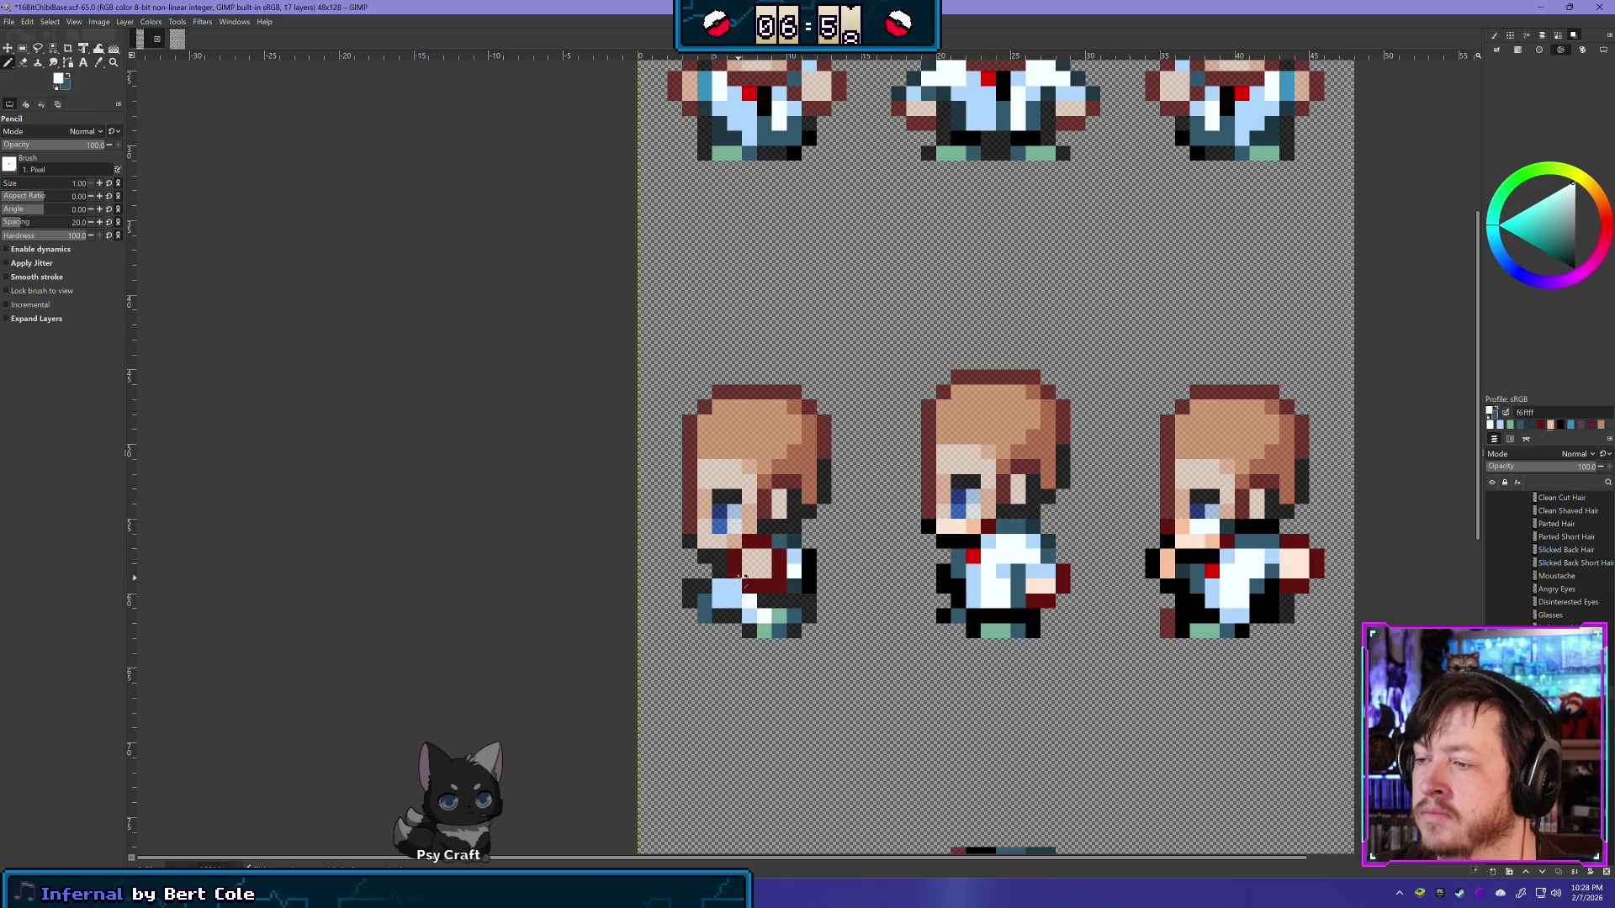
pyautogui.scroll(-1, 744, 582)
pyautogui.scroll(-2, 832, 631)
pyautogui.scroll(-1, 914, 678)
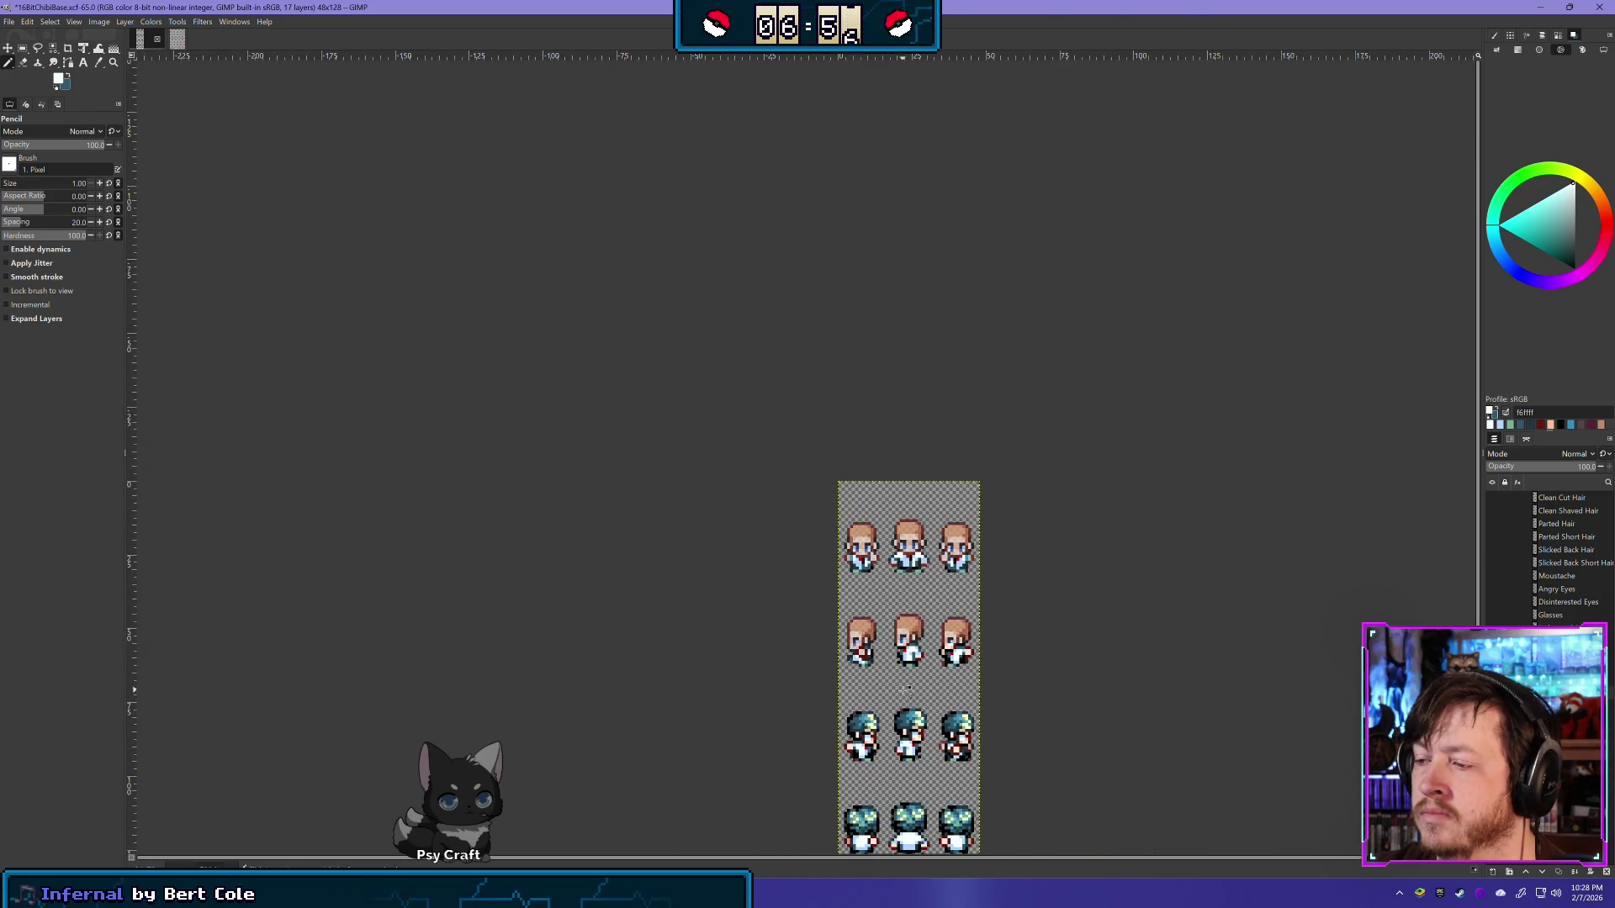
pyautogui.scroll(2, 908, 688)
pyautogui.scroll(1, 896, 665)
pyautogui.scroll(1, 879, 631)
pyautogui.scroll(2, 862, 602)
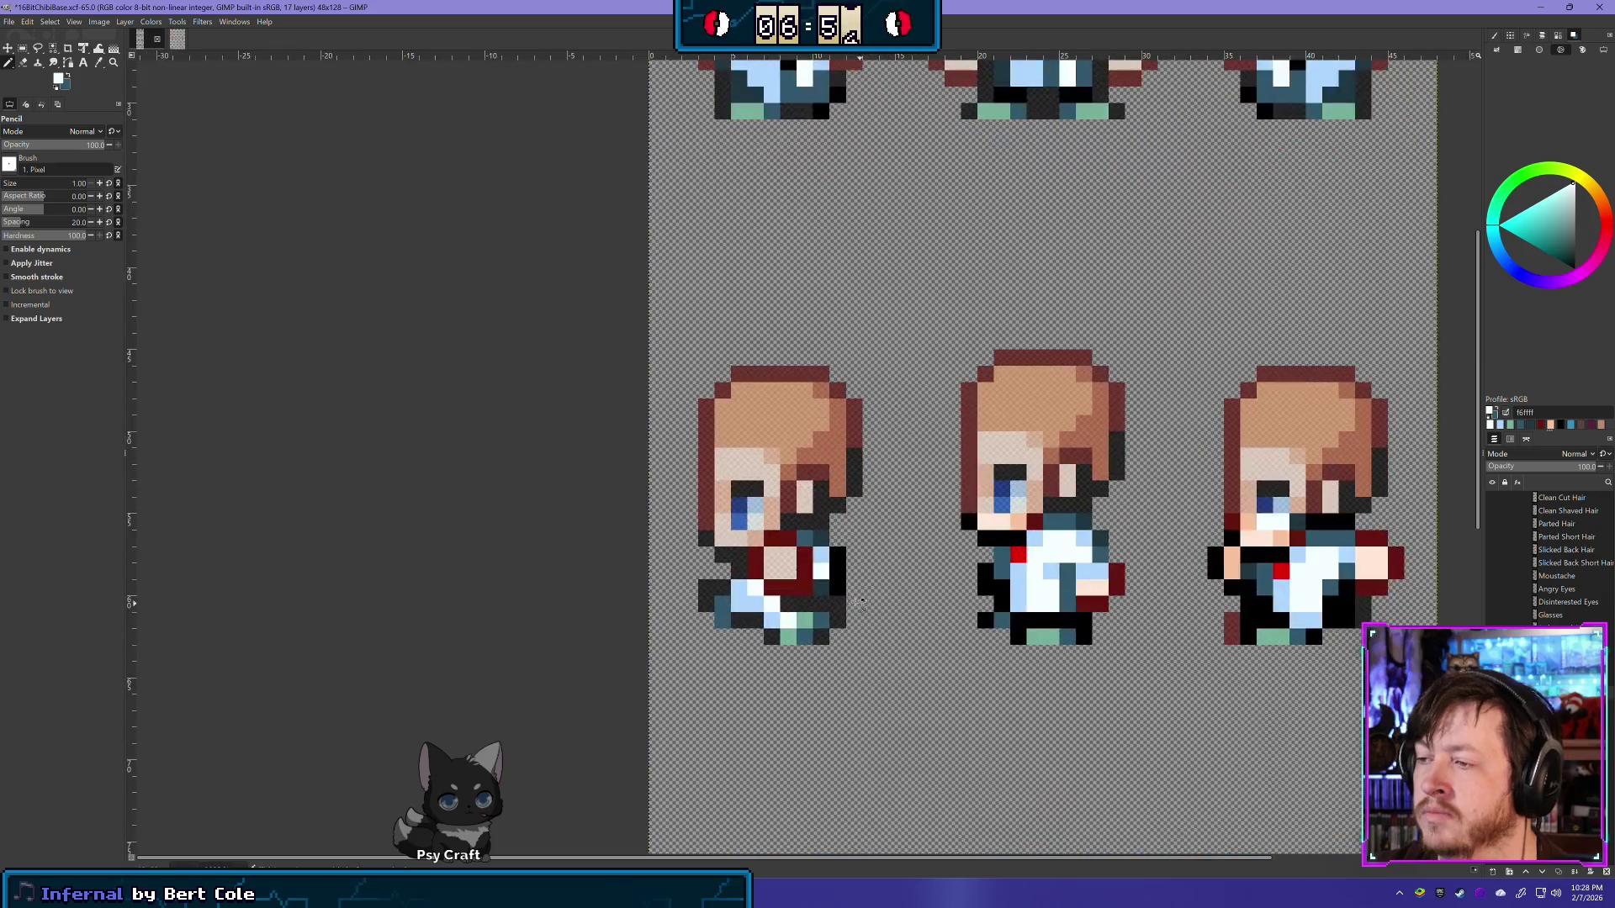
pyautogui.scroll(1, 841, 619)
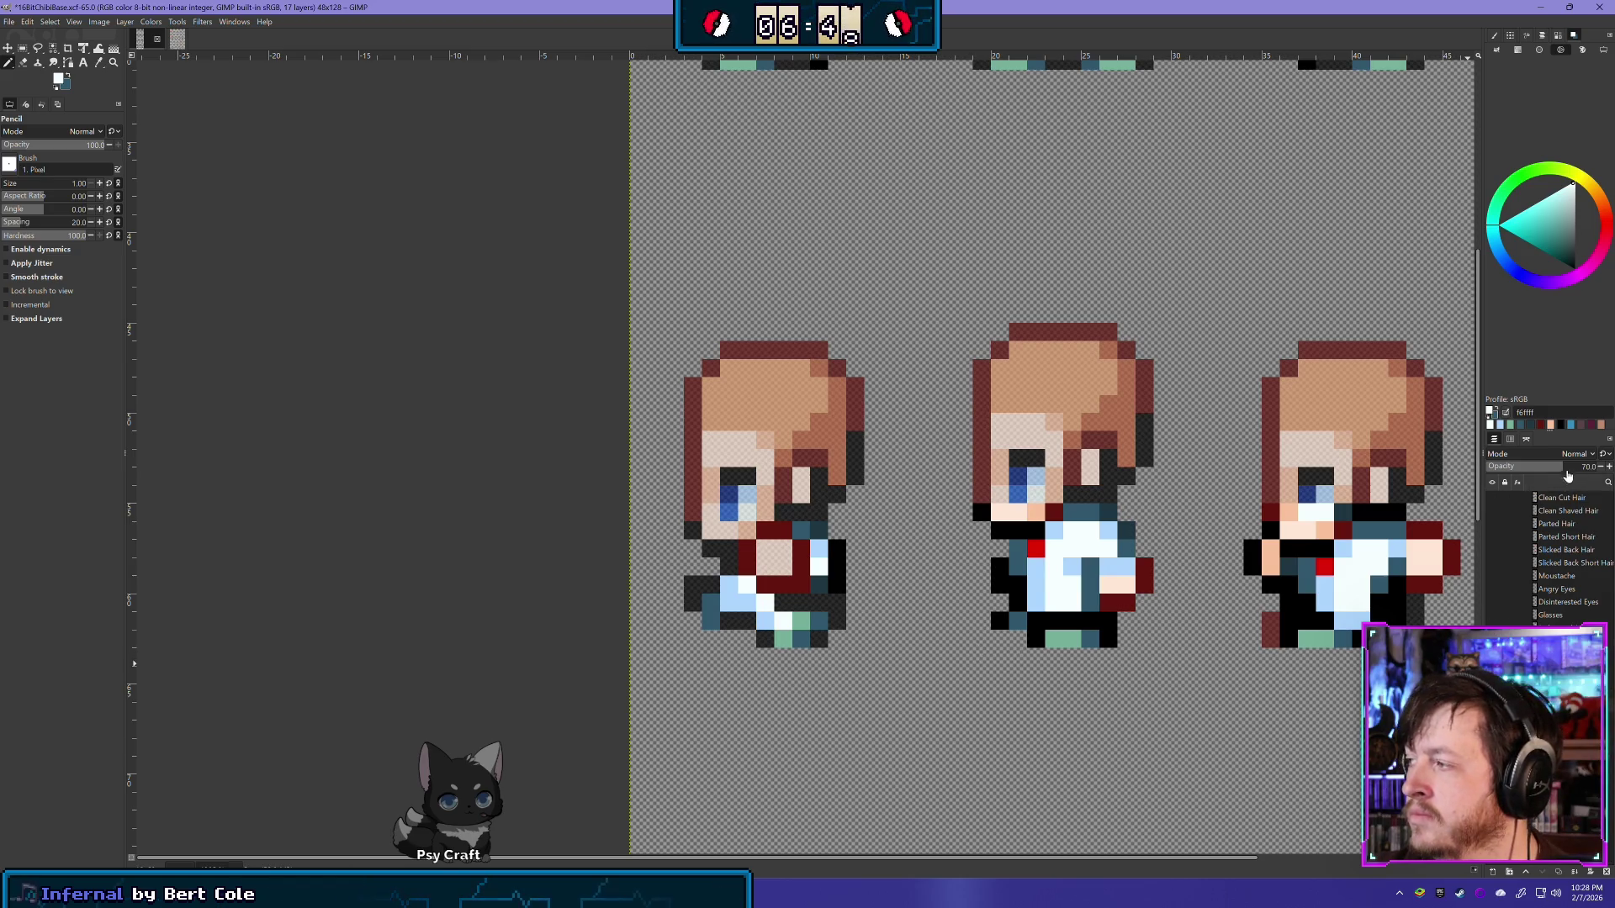
# Step: Try the layer at 75 opacity, then undo back to full opacity
pyautogui.scroll(-2, 942, 705)
pyautogui.scroll(-2, 942, 705)
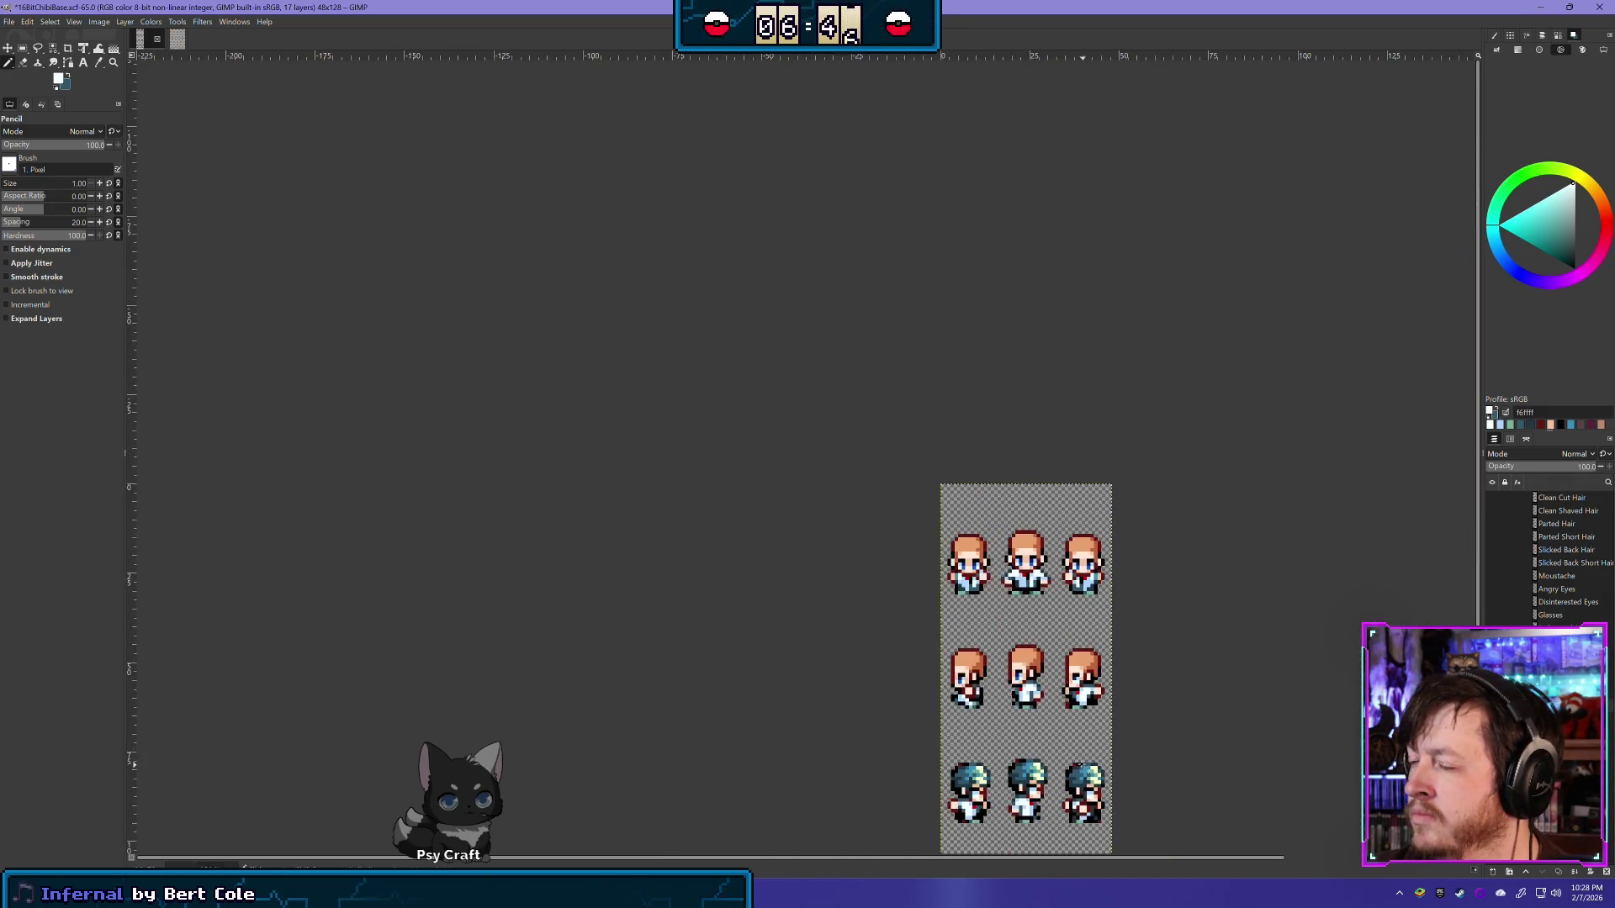
pyautogui.scroll(-1, 988, 673)
pyautogui.scroll(-1, 989, 671)
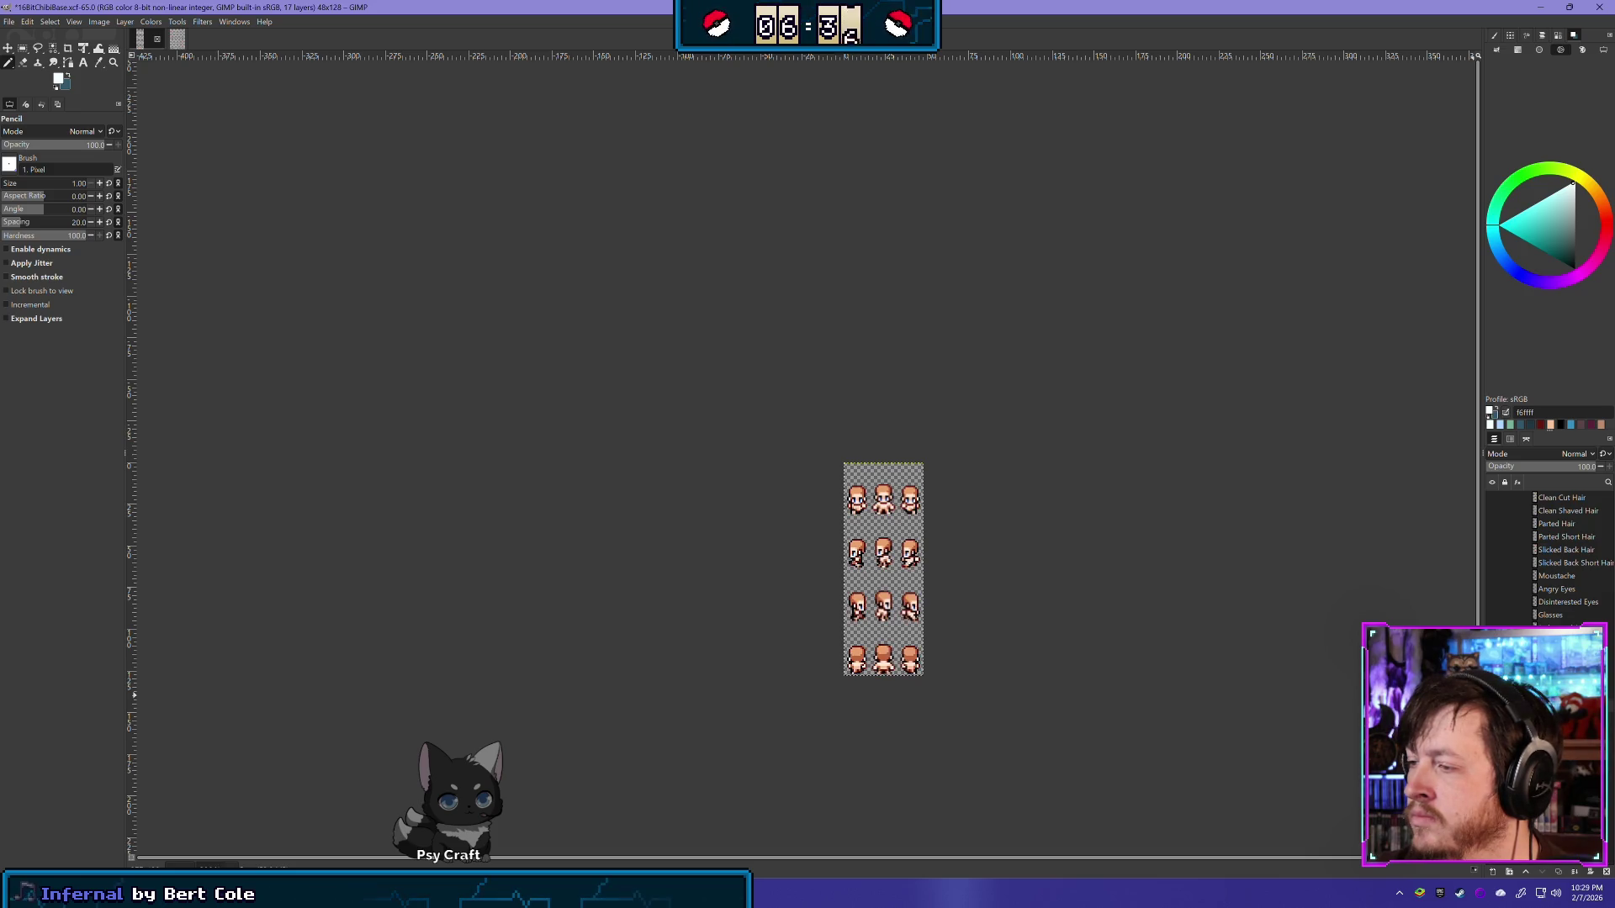
pyautogui.scroll(4, 845, 562)
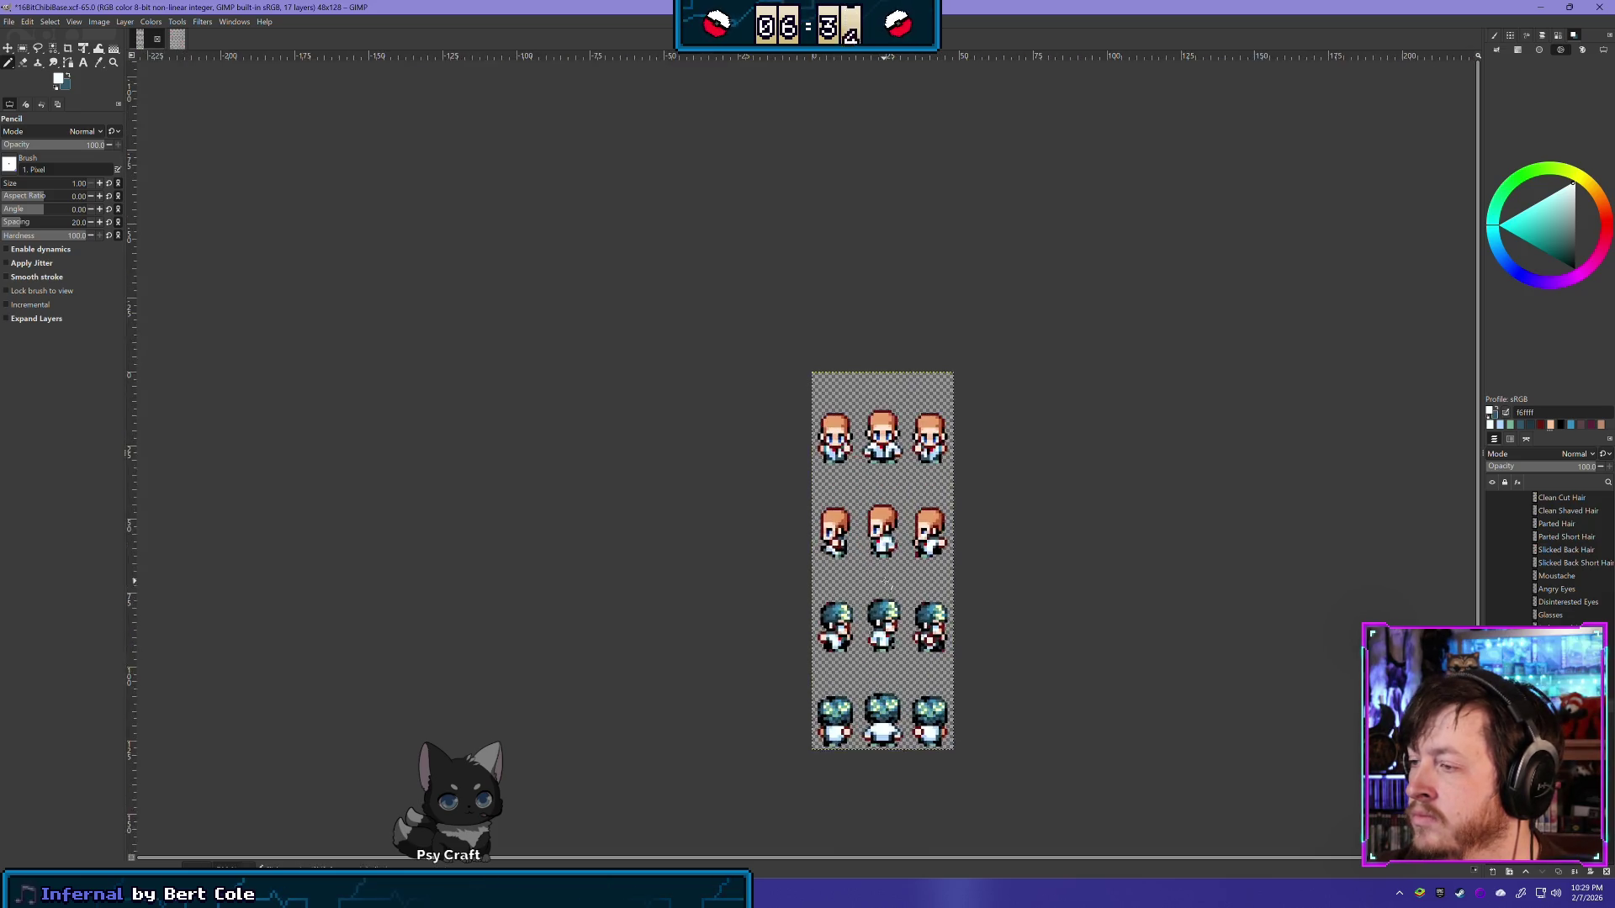
pyautogui.scroll(1, 845, 562)
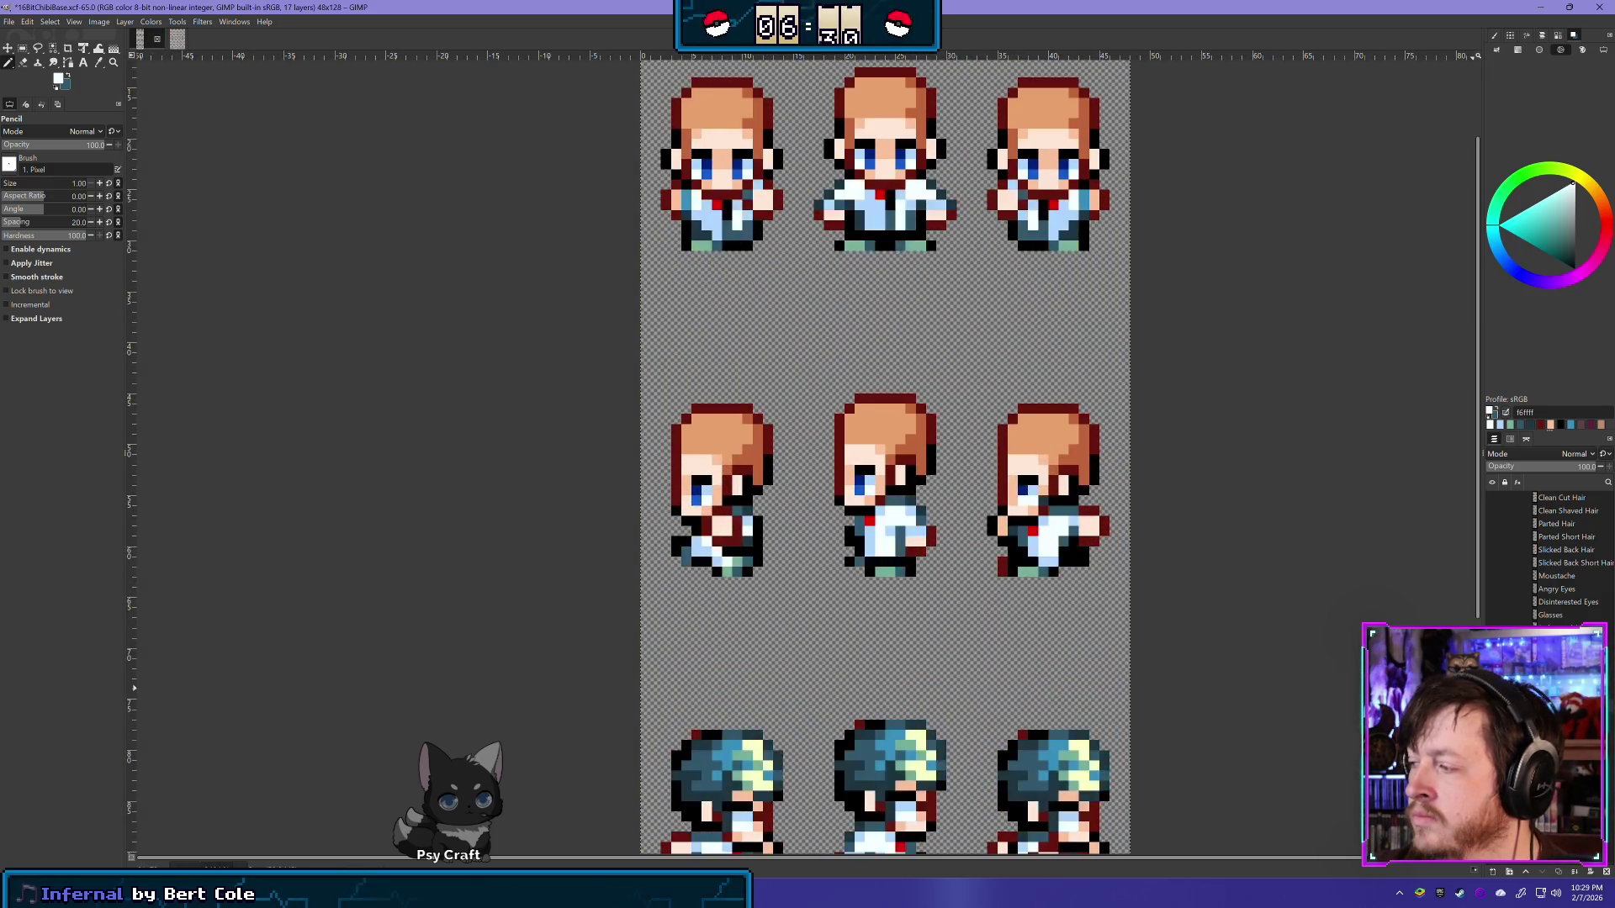
pyautogui.moveTo(1584, 466); pyautogui.dragTo(1562, 478)
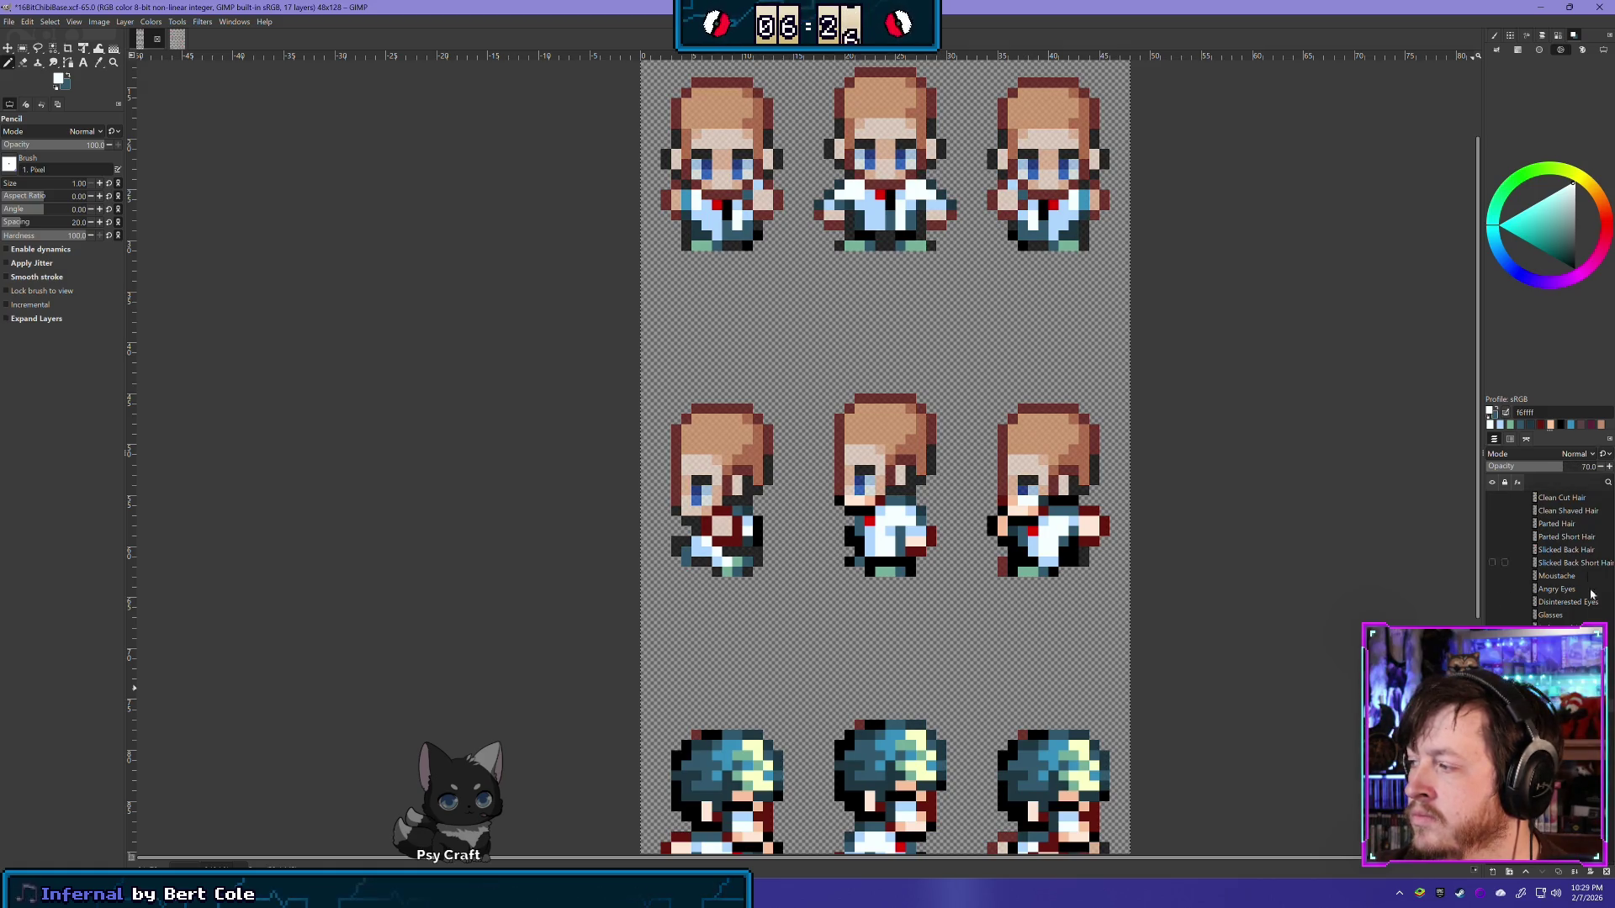
pyautogui.hotkey('ctrl', 'z')
# Step: Switch to the Eraser with Shift+E and zoom and pan onto the side-view sprites
pyautogui.hotkey('shift', 'e')
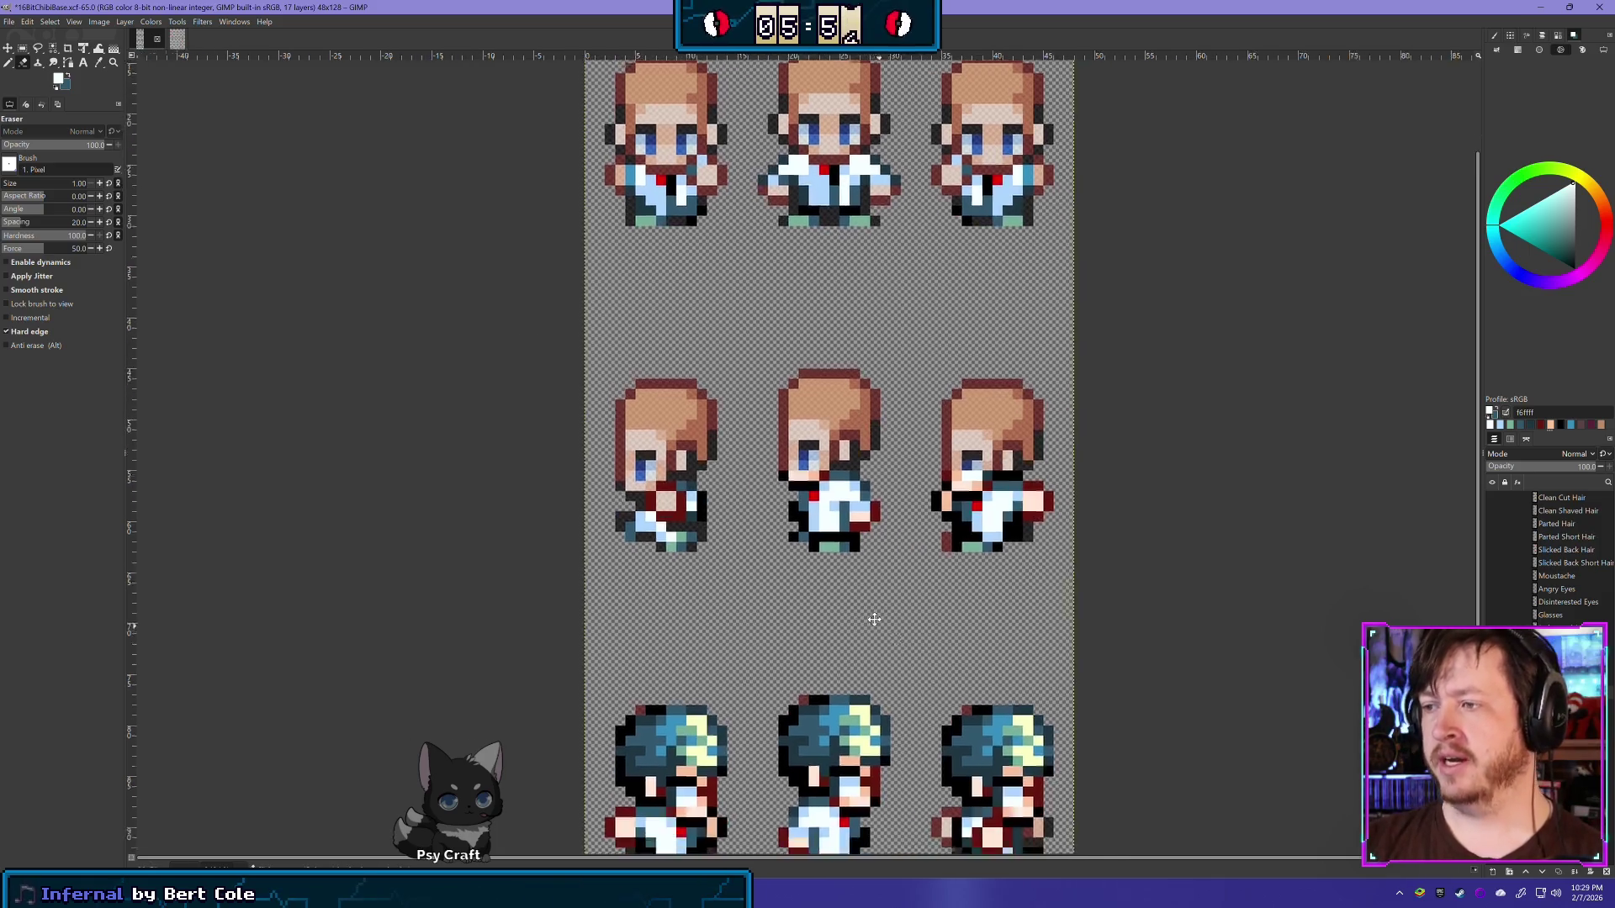
pyautogui.scroll(3, 813, 663)
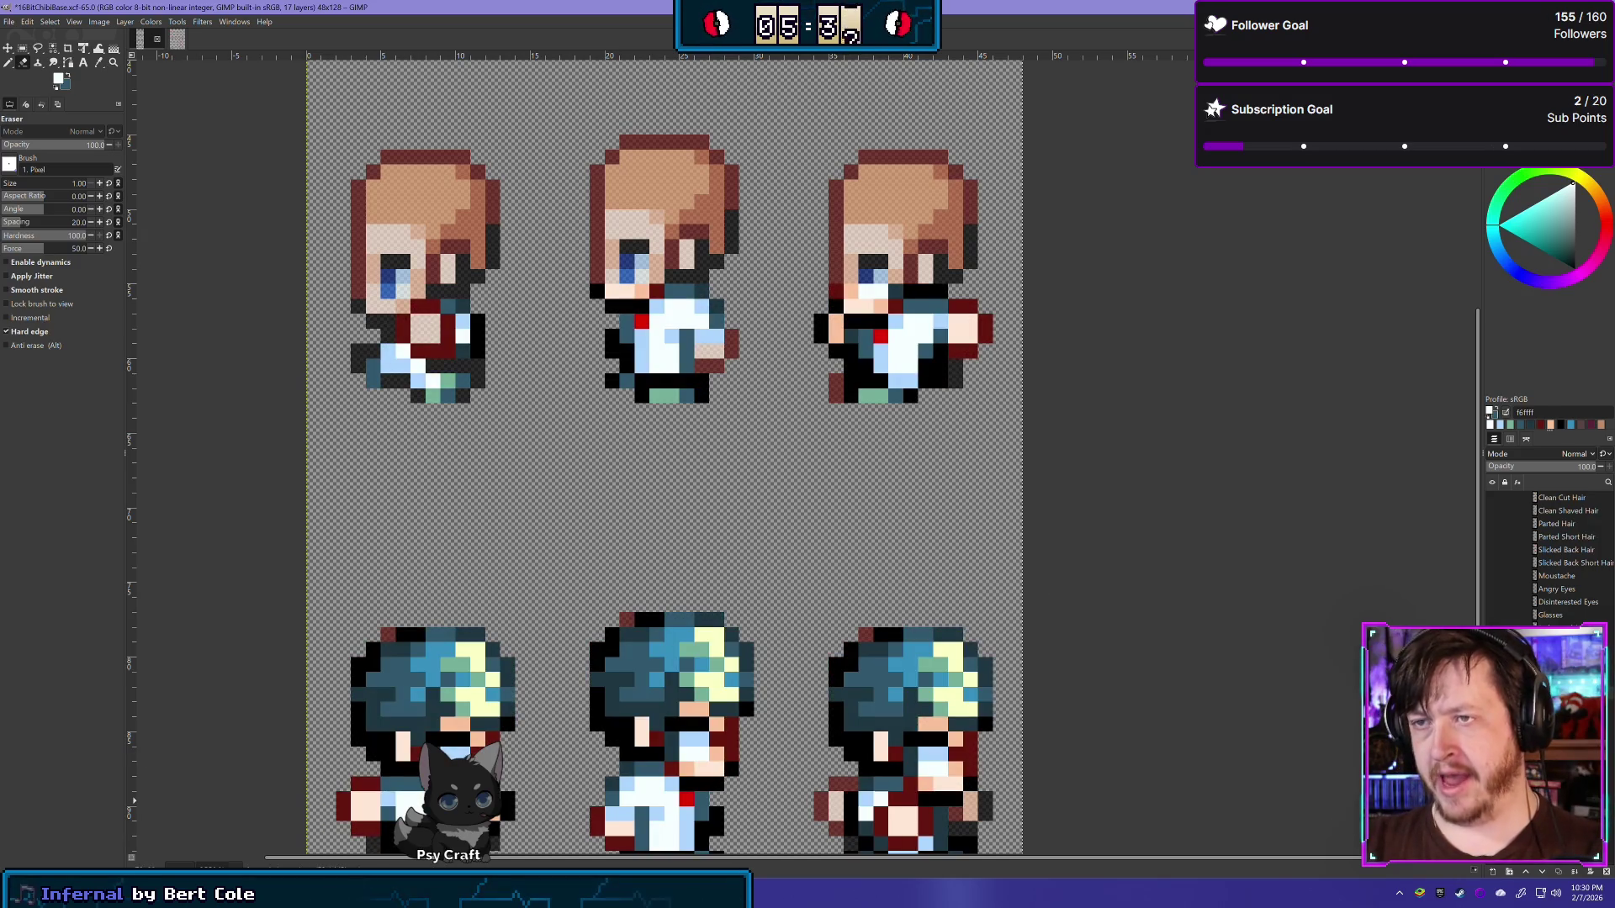
pyautogui.moveTo(380, 483)
pyautogui.mouseDown()
pyautogui.moveTo(663, 587)
pyautogui.moveTo(707, 516)
pyautogui.mouseUp()
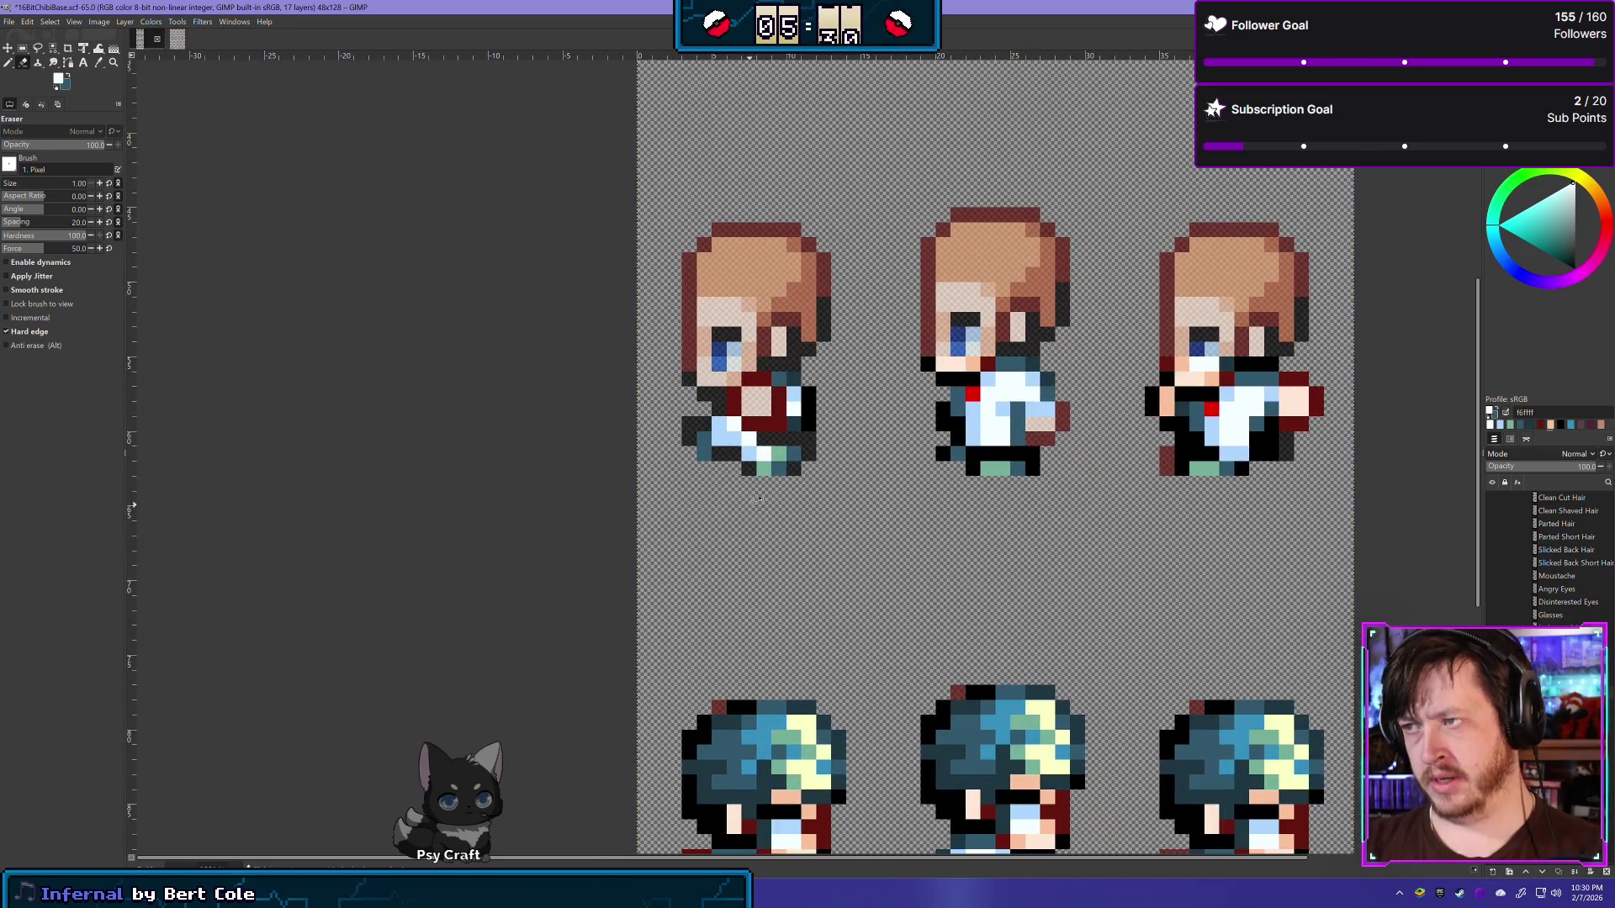
# Step: Paint several white and light-blue pixels on the left side-view sprite black
pyautogui.scroll(1, 829, 418)
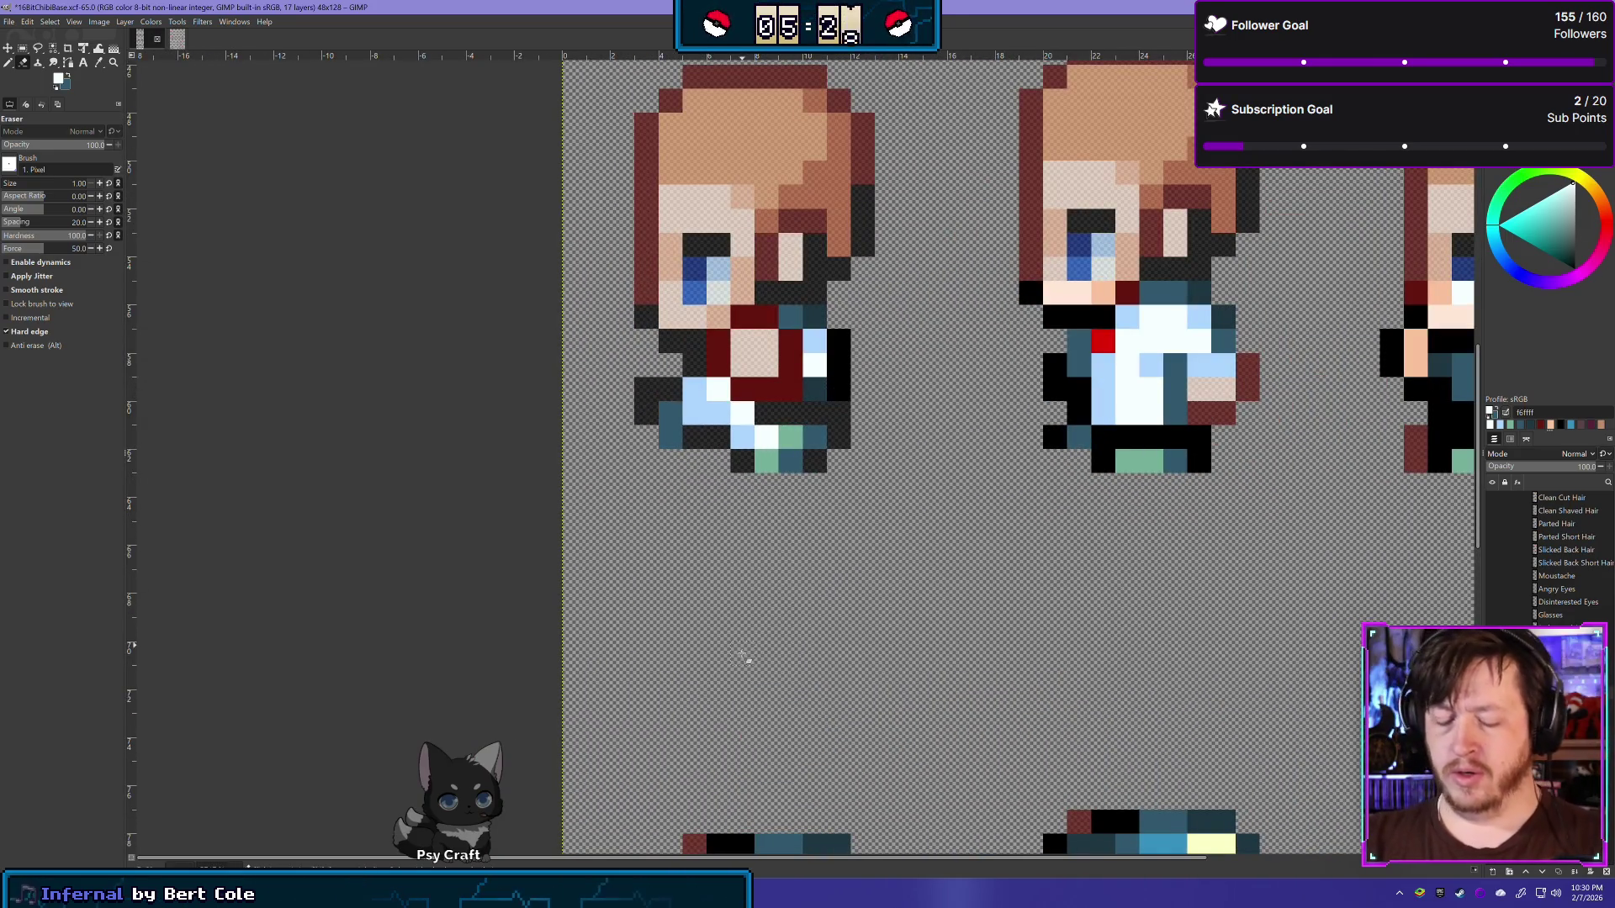
pyautogui.press('n')
pyautogui.keyDown('ctrl'); pyautogui.click(832, 392); pyautogui.keyUp('ctrl')
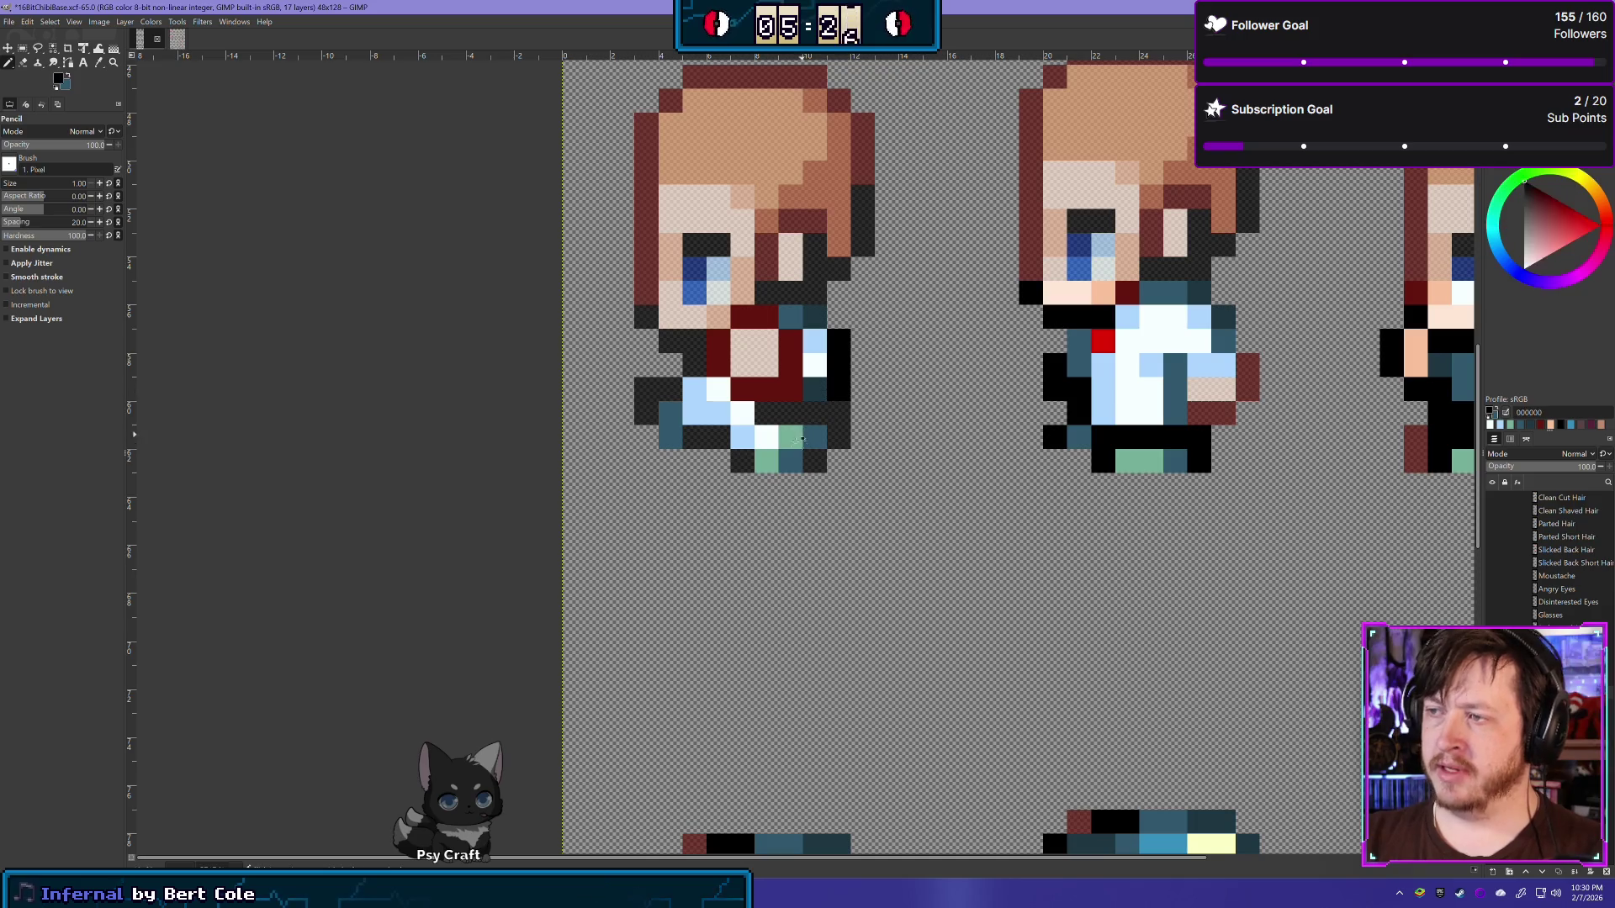
pyautogui.click(768, 439)
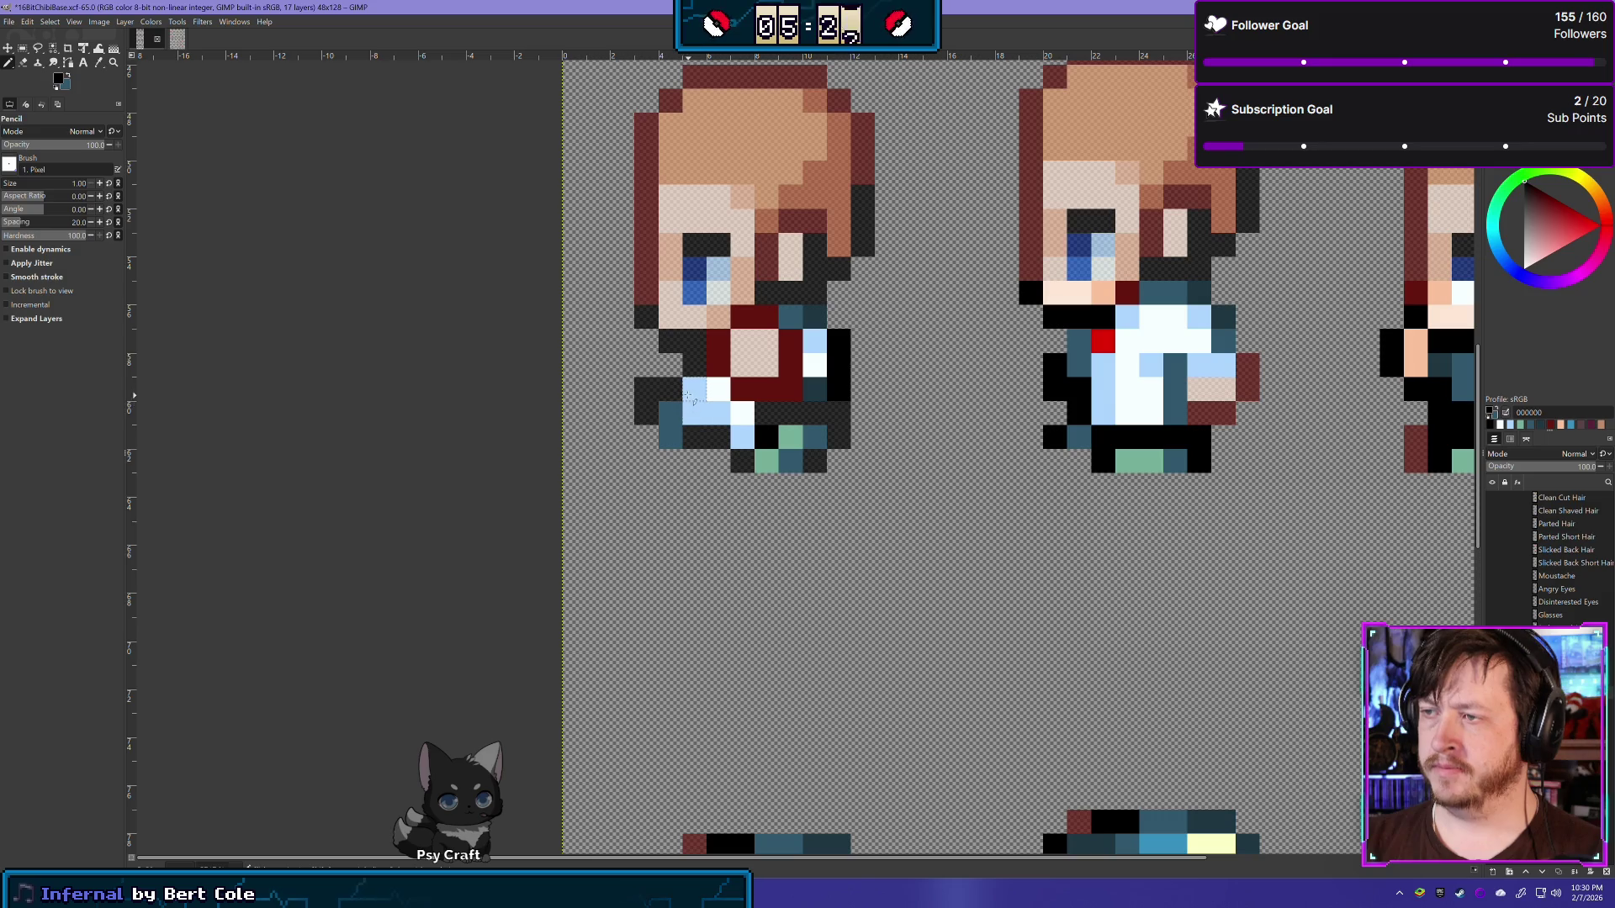
pyautogui.click(688, 396)
pyautogui.click(700, 412)
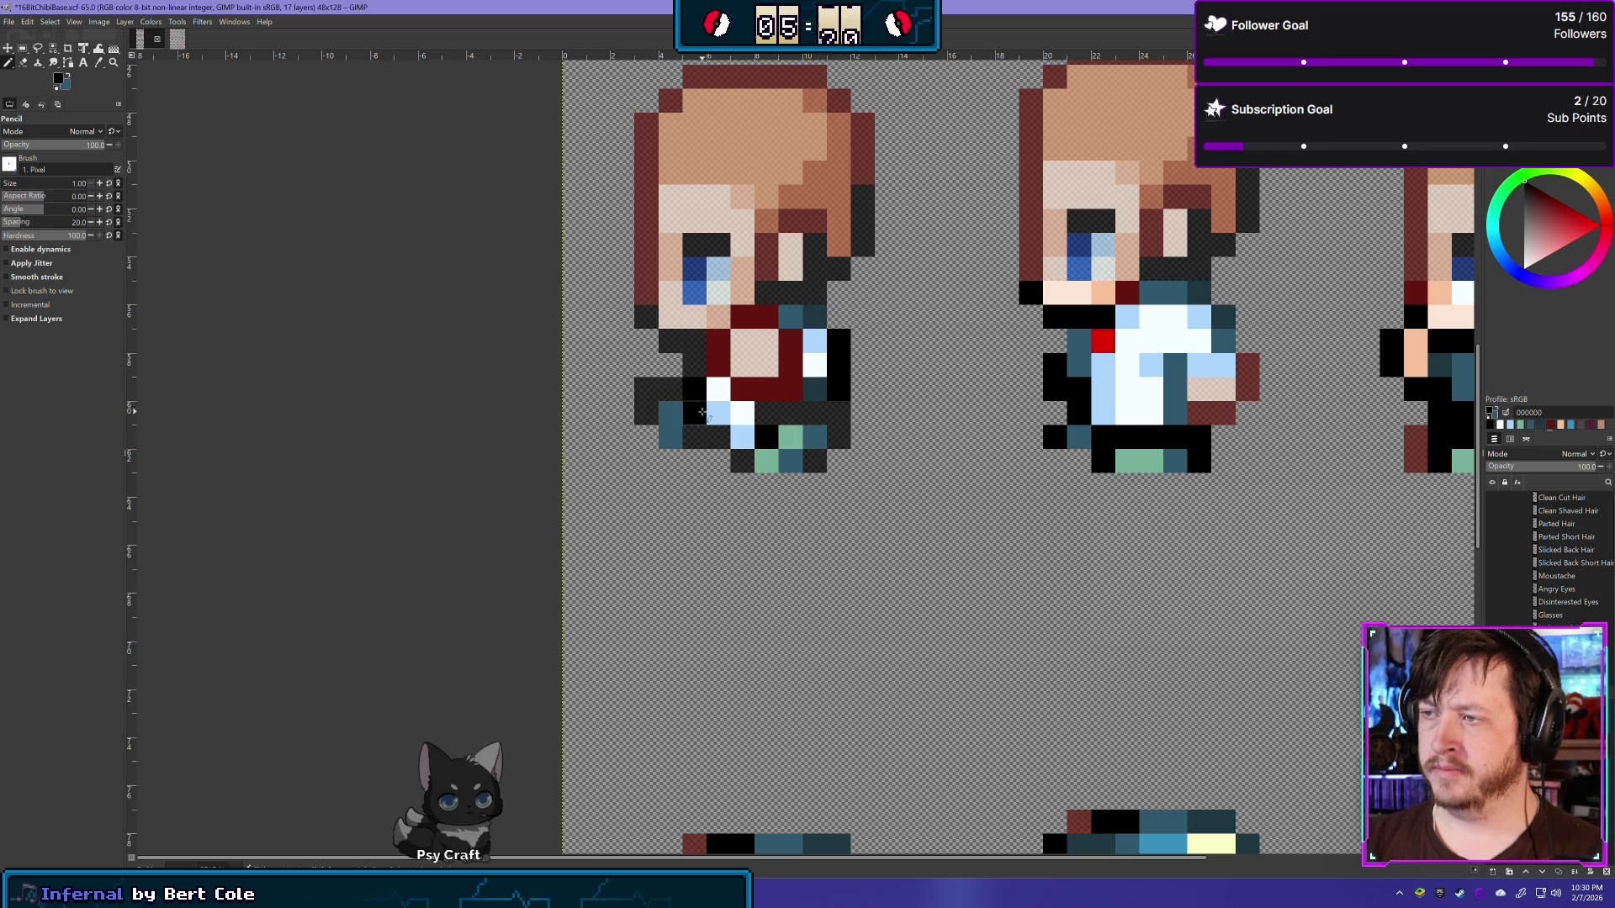
pyautogui.scroll(-3, 719, 425)
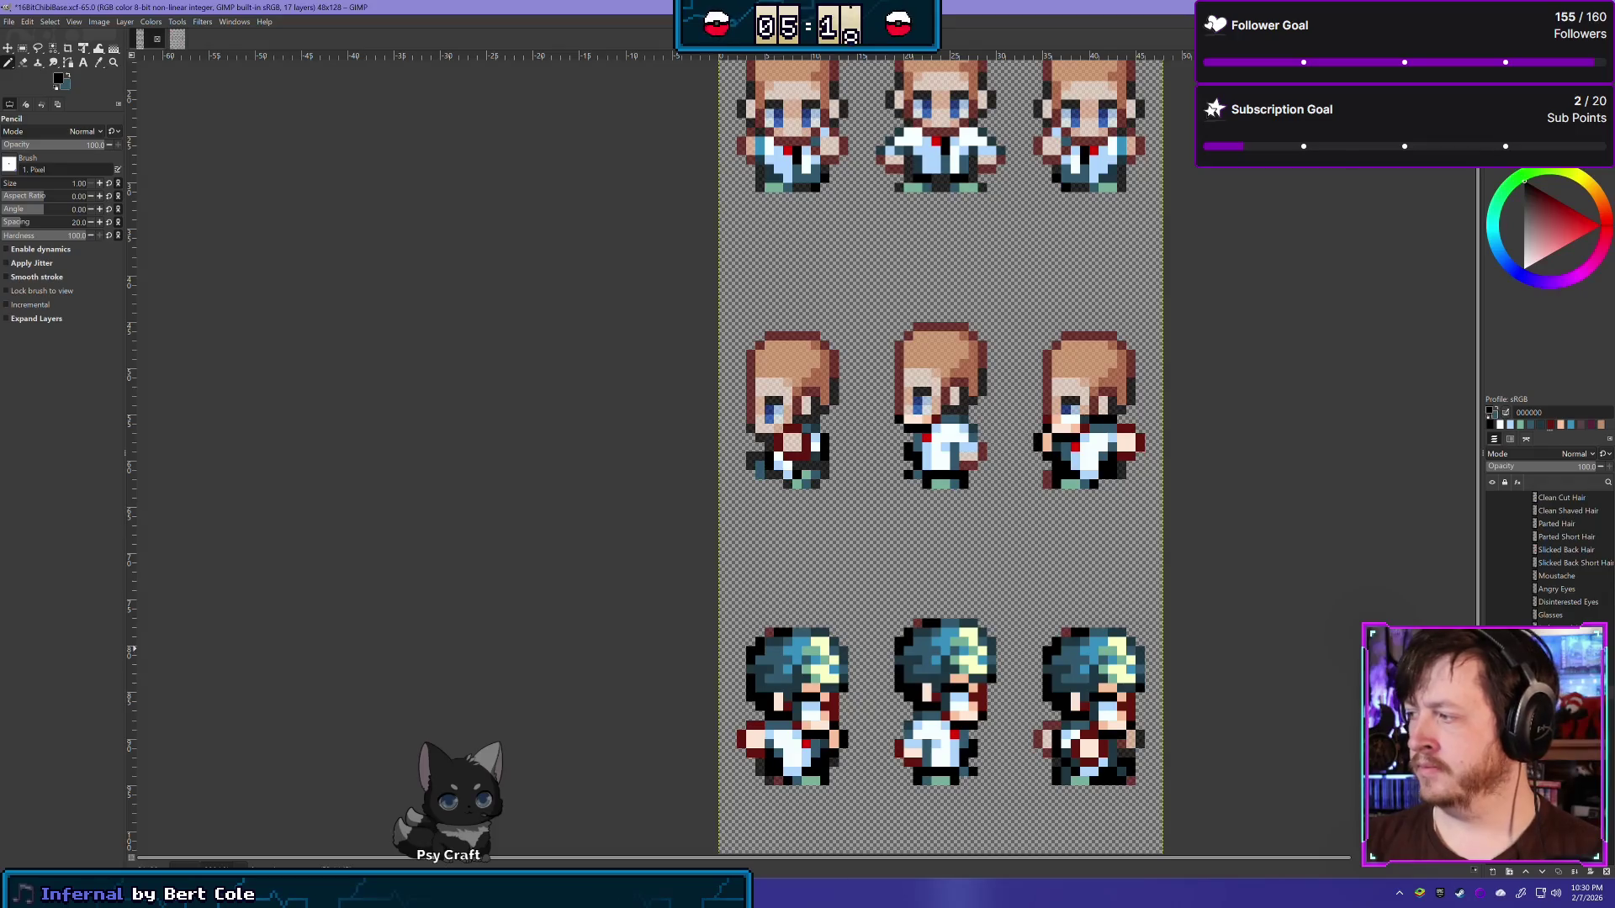
pyautogui.scroll(1, 703, 480)
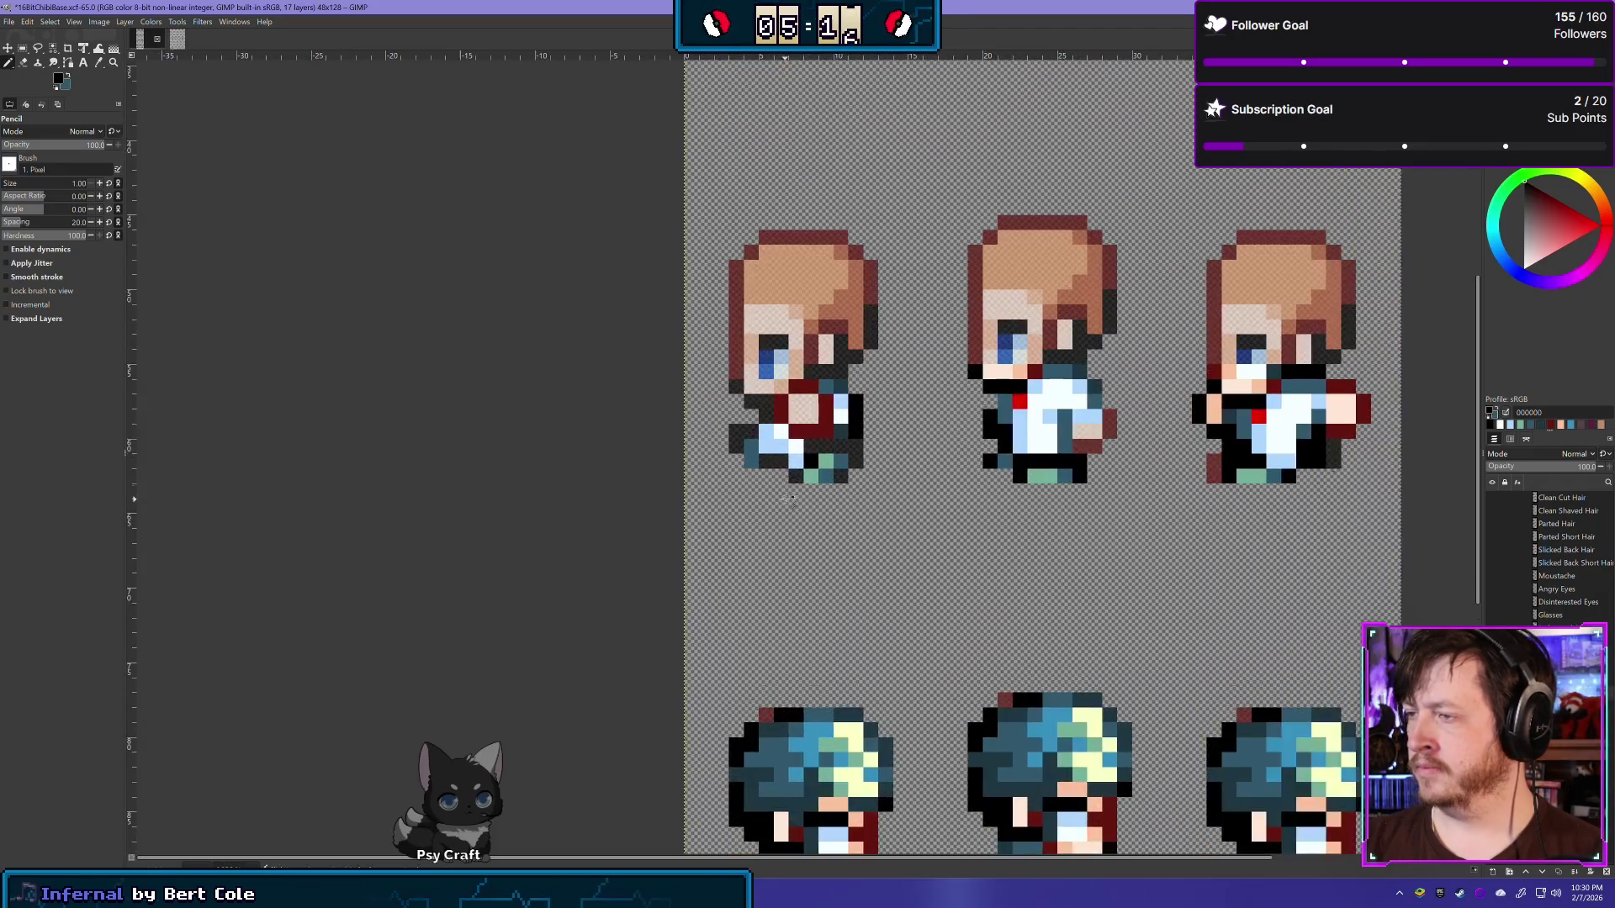
pyautogui.scroll(1, 779, 440)
pyautogui.click(781, 451)
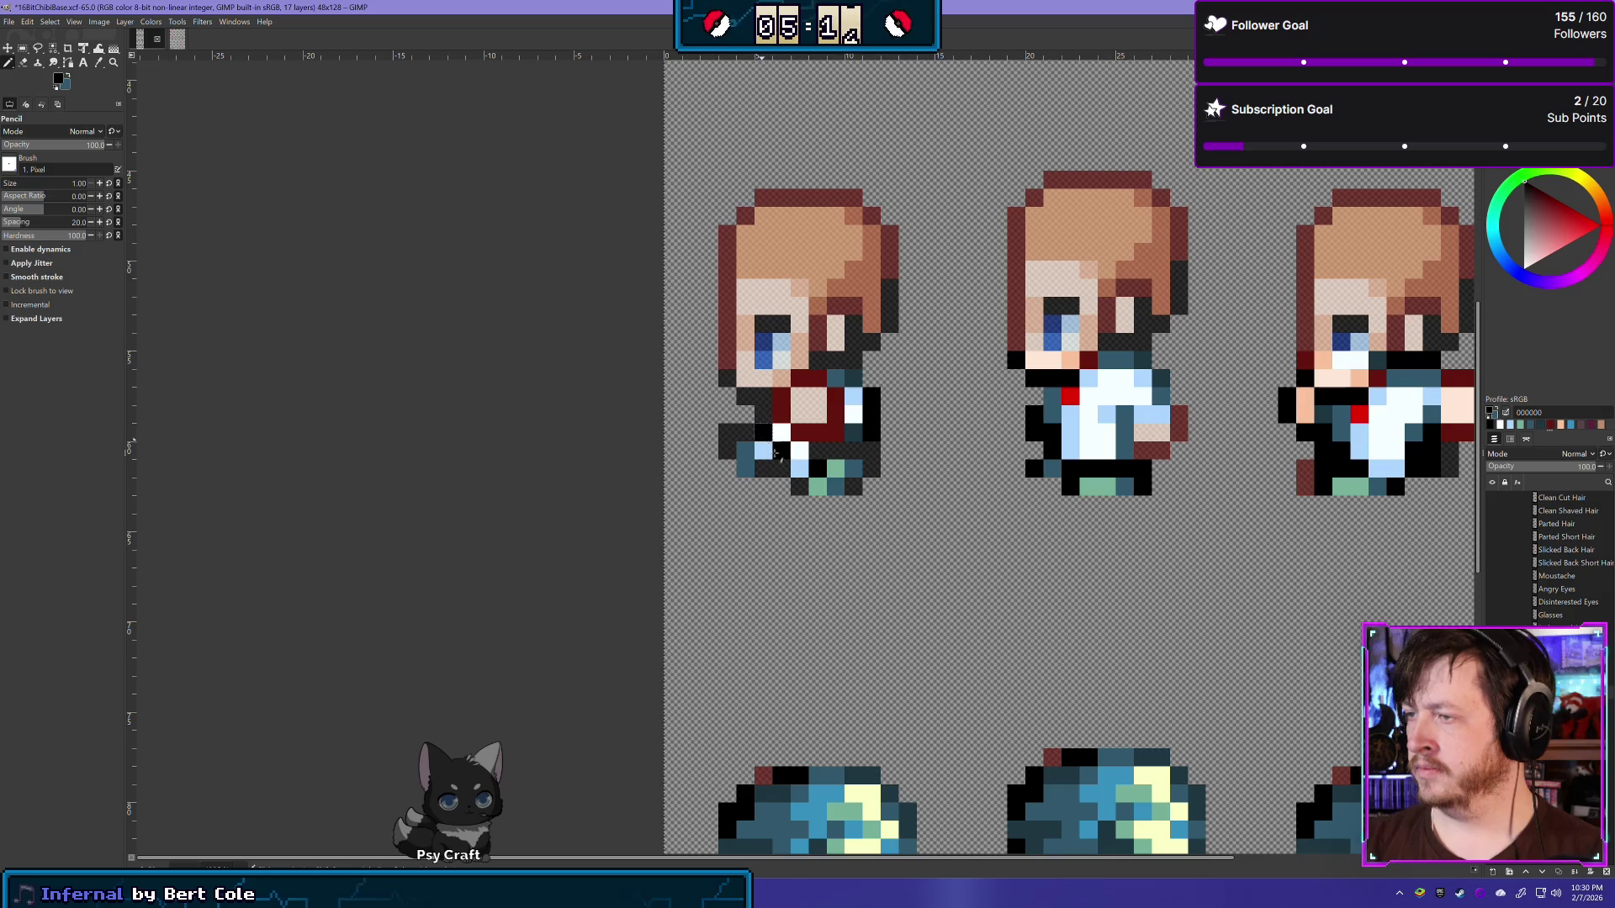
pyautogui.scroll(-1, 781, 454)
pyautogui.scroll(-1, 925, 420)
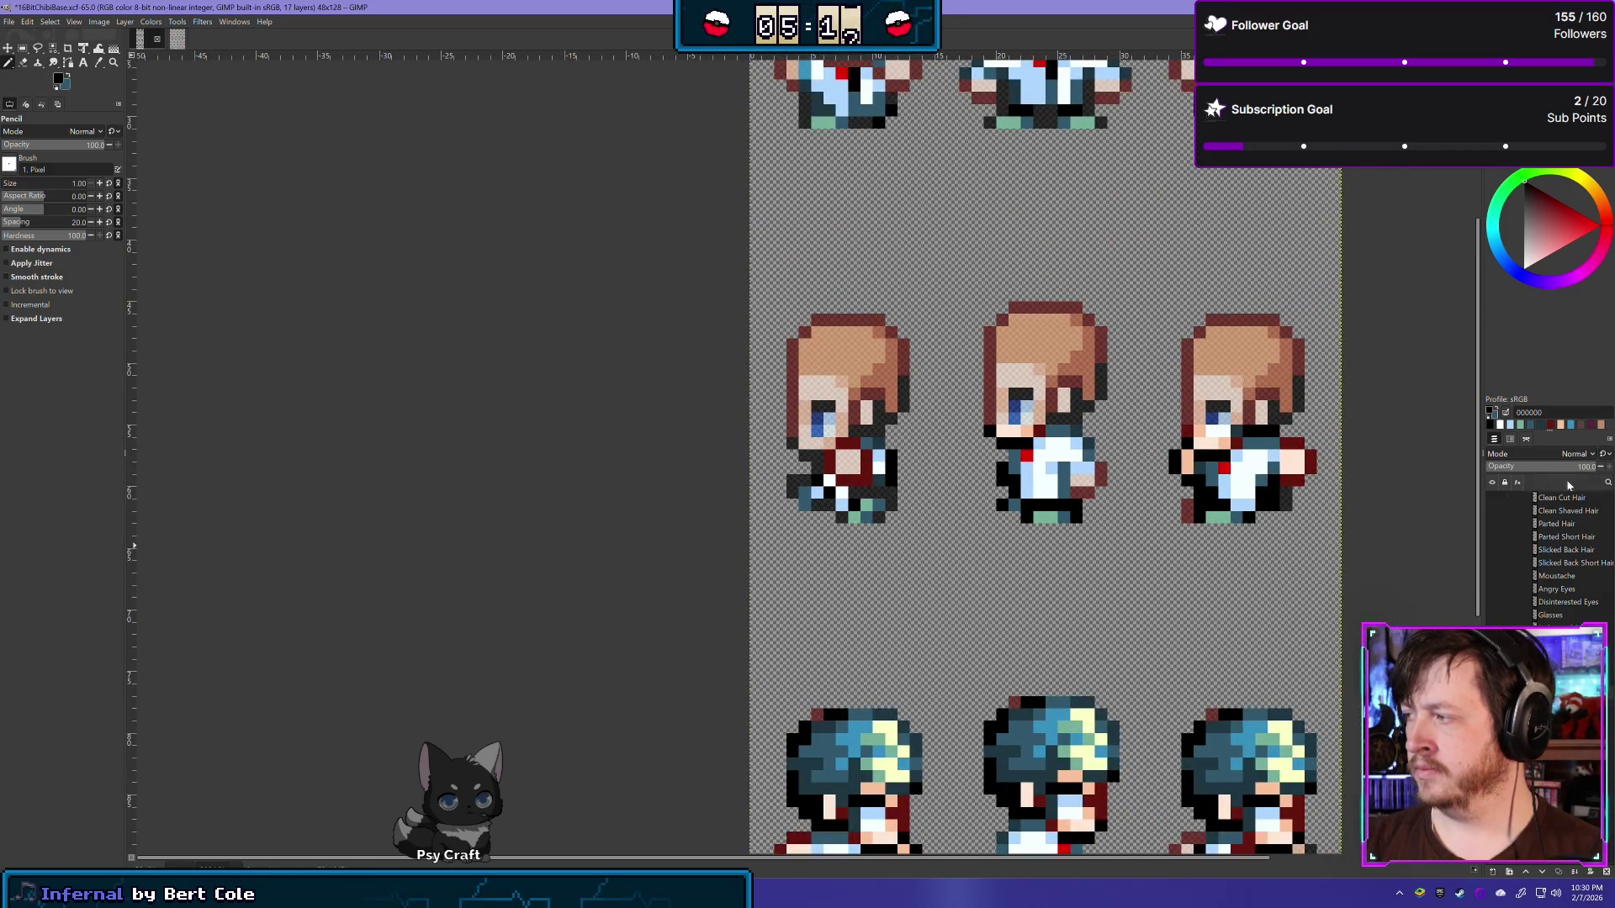
# Step: Slightly adjust the overlay layer's opacity in the Layers panel
pyautogui.click(1588, 466)
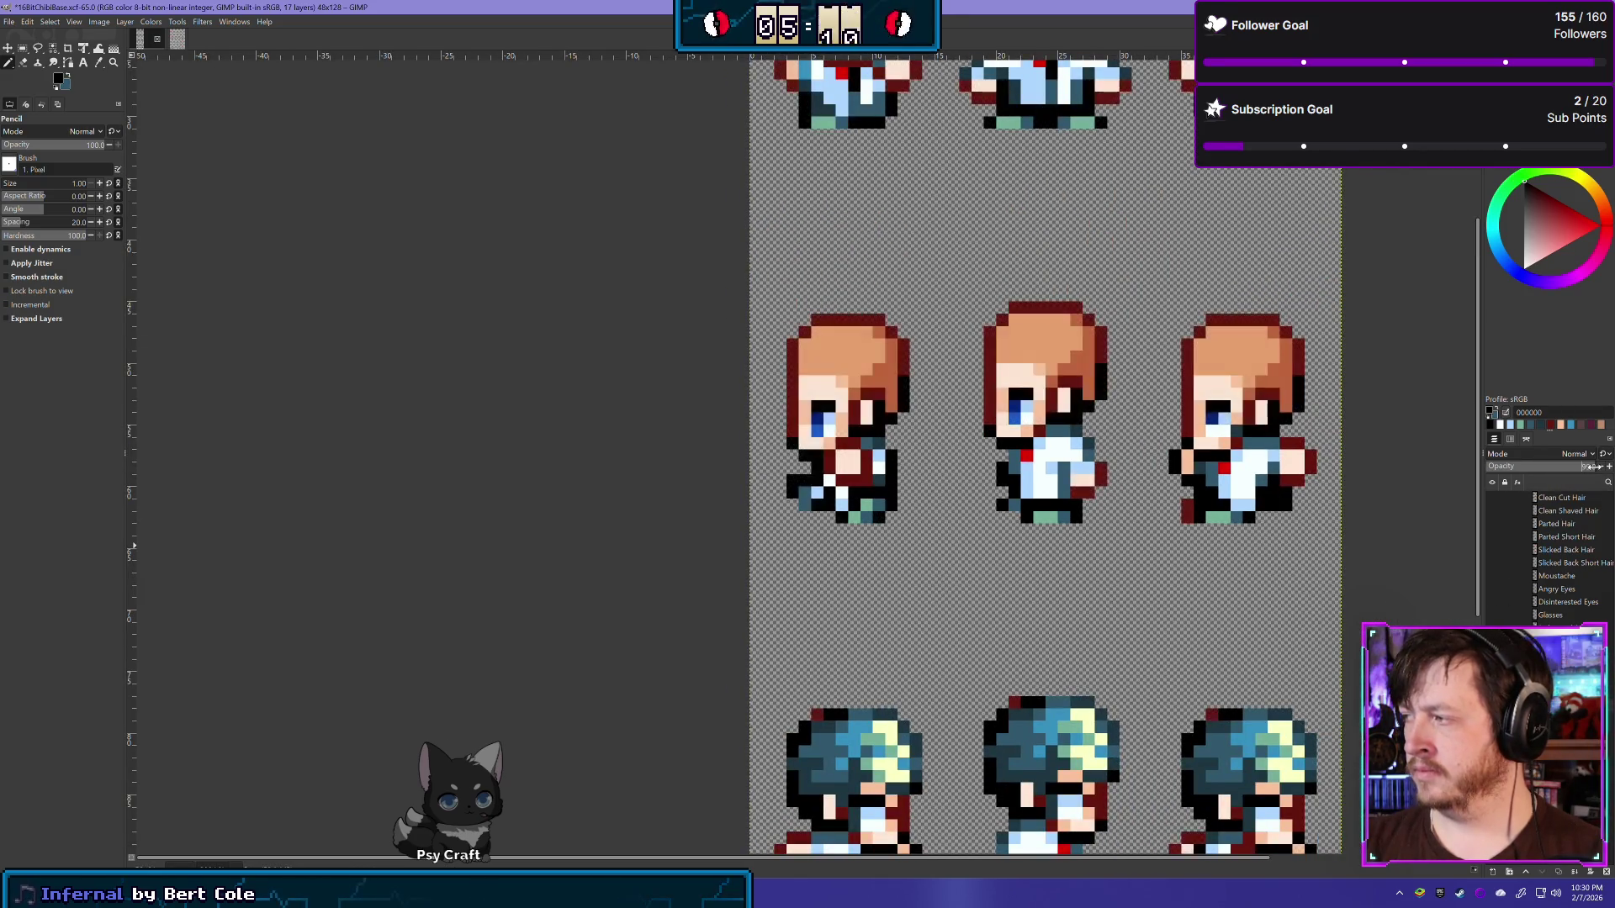
pyautogui.scroll(-2, 866, 679)
pyautogui.scroll(-2, 866, 678)
pyautogui.scroll(-1, 866, 678)
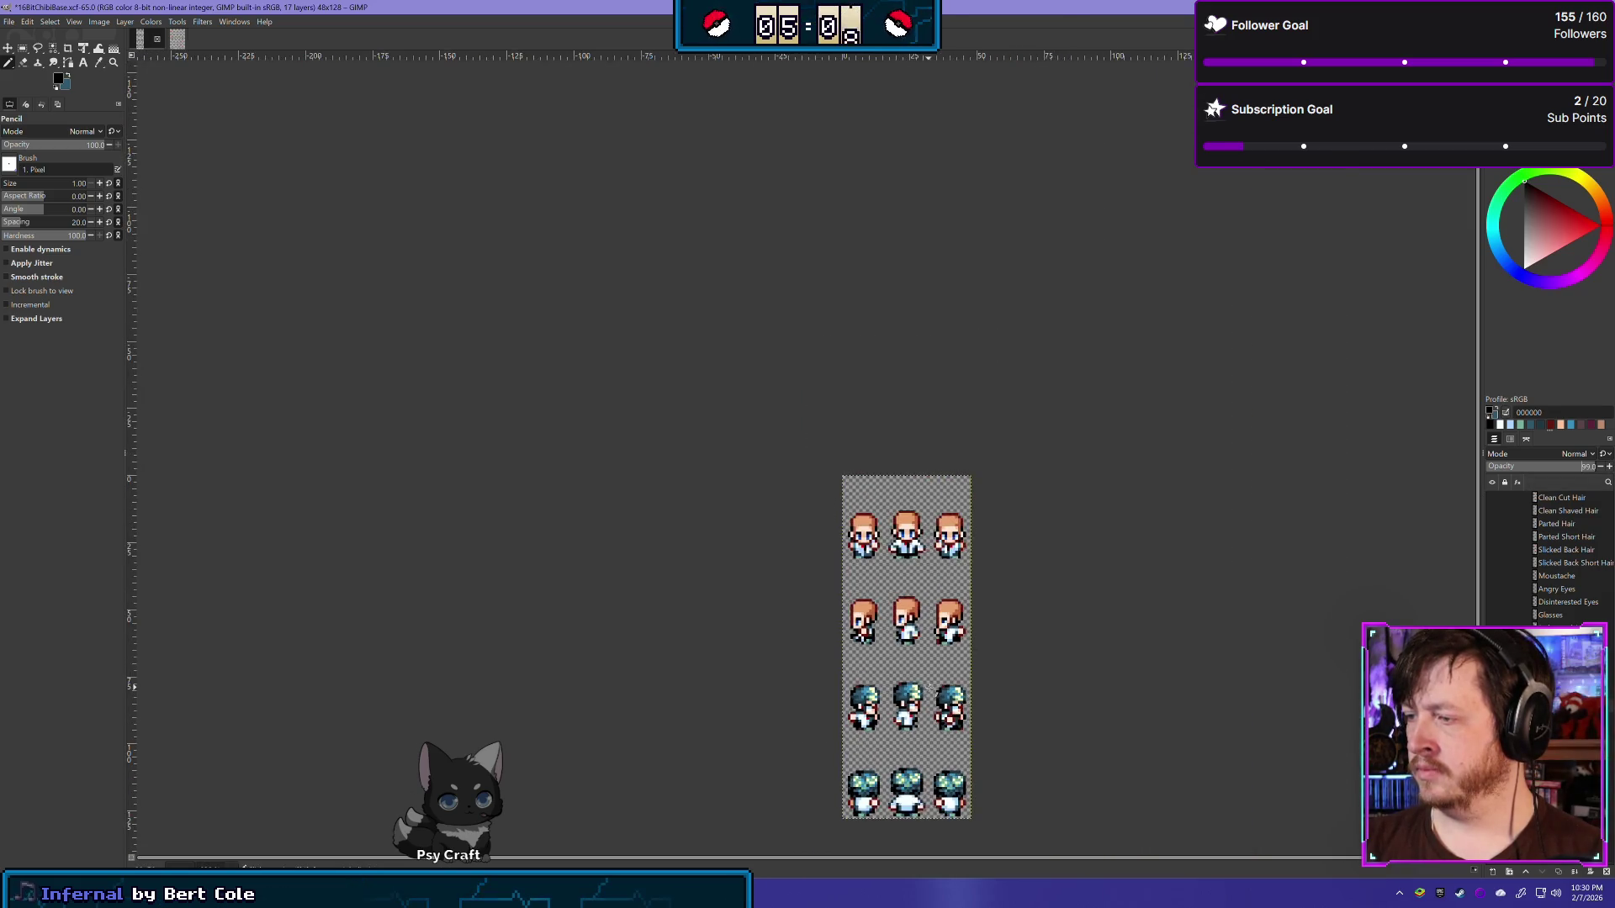
# Step: Try 70 layer opacity, undo back to 99, and shift the view up and right
pyautogui.scroll(-1, 908, 698)
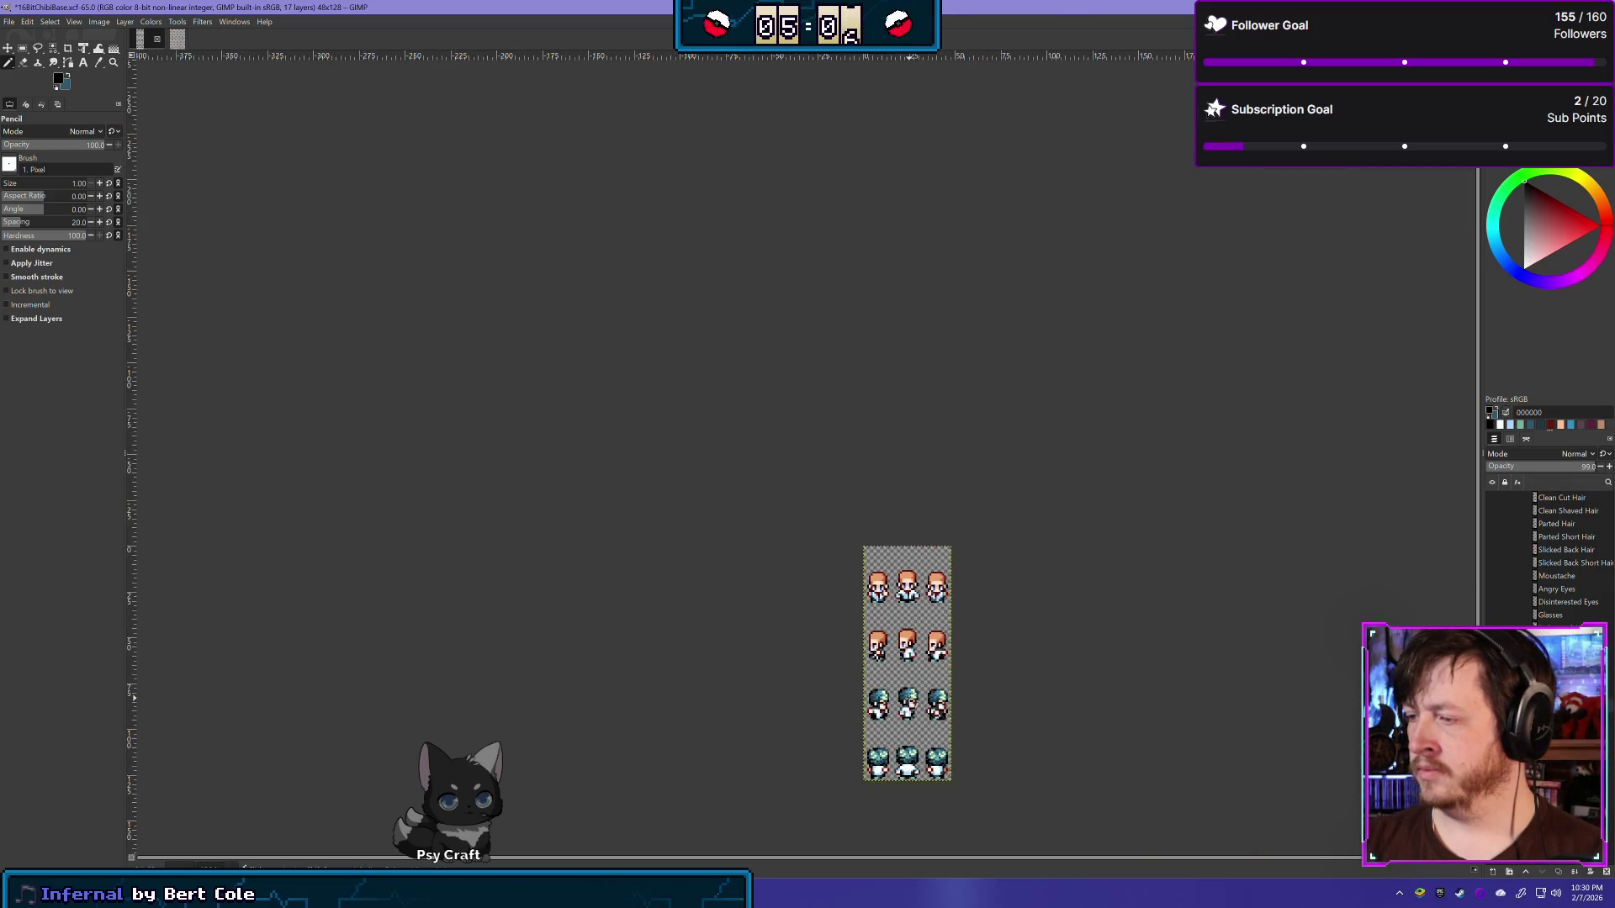
pyautogui.write('70')
pyautogui.press('Return')
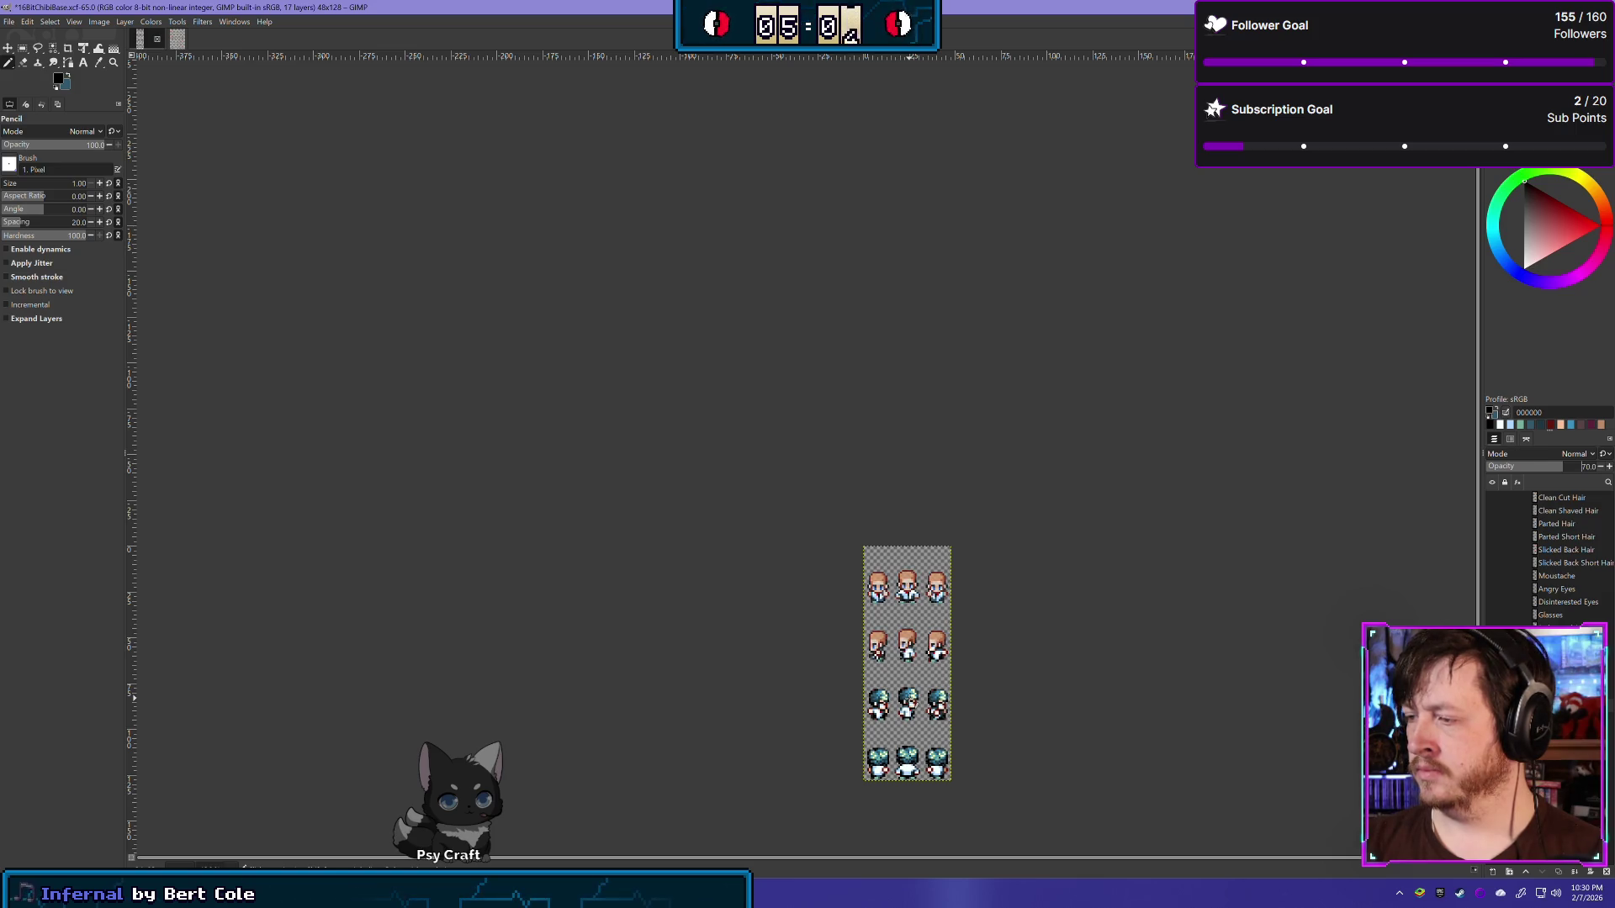
pyautogui.hotkey('ctrl', 'z')
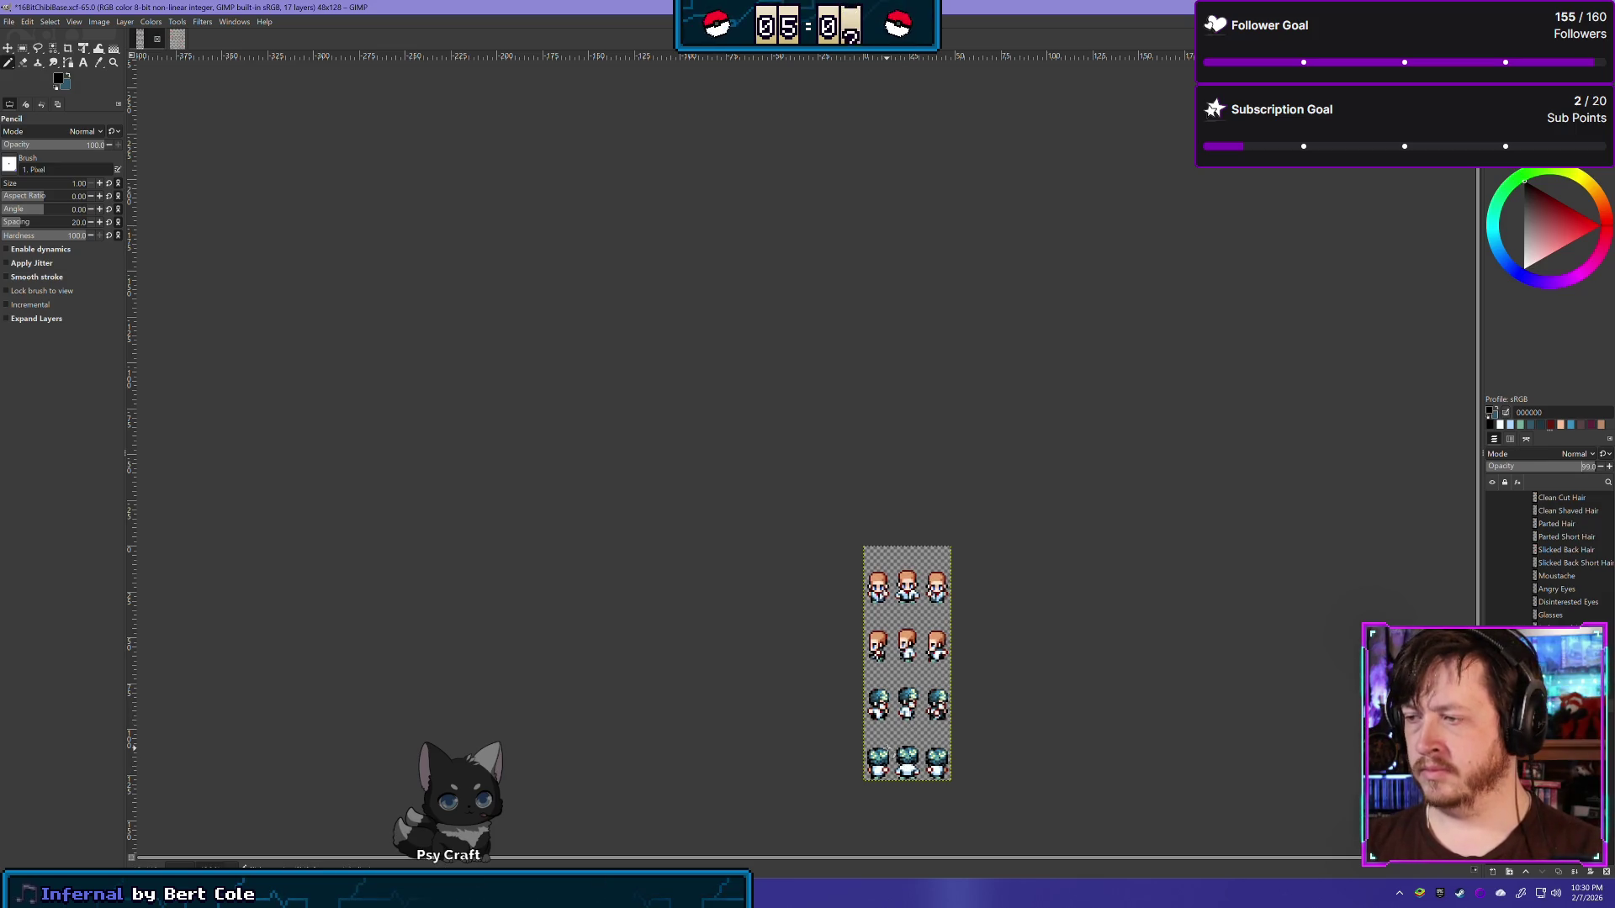
pyautogui.scroll(1, 894, 664)
pyautogui.scroll(1, 894, 664)
pyautogui.scroll(1, 894, 664)
pyautogui.scroll(1, 894, 663)
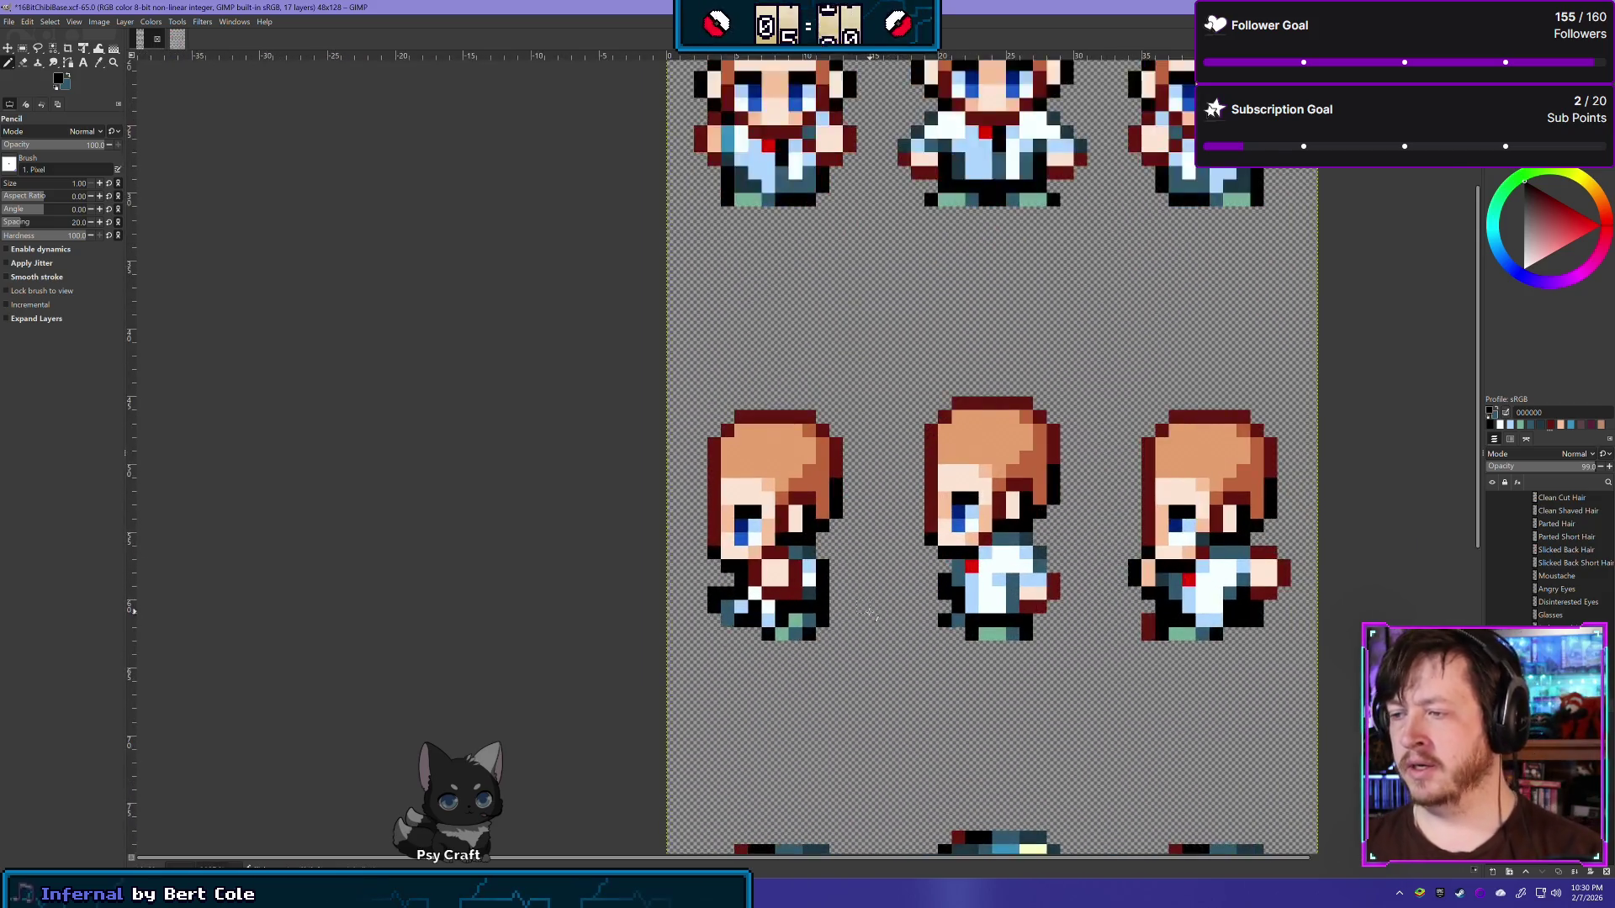
pyautogui.scroll(1, 875, 616)
pyautogui.scroll(1, 875, 617)
pyautogui.hscroll(2, 777, 665)
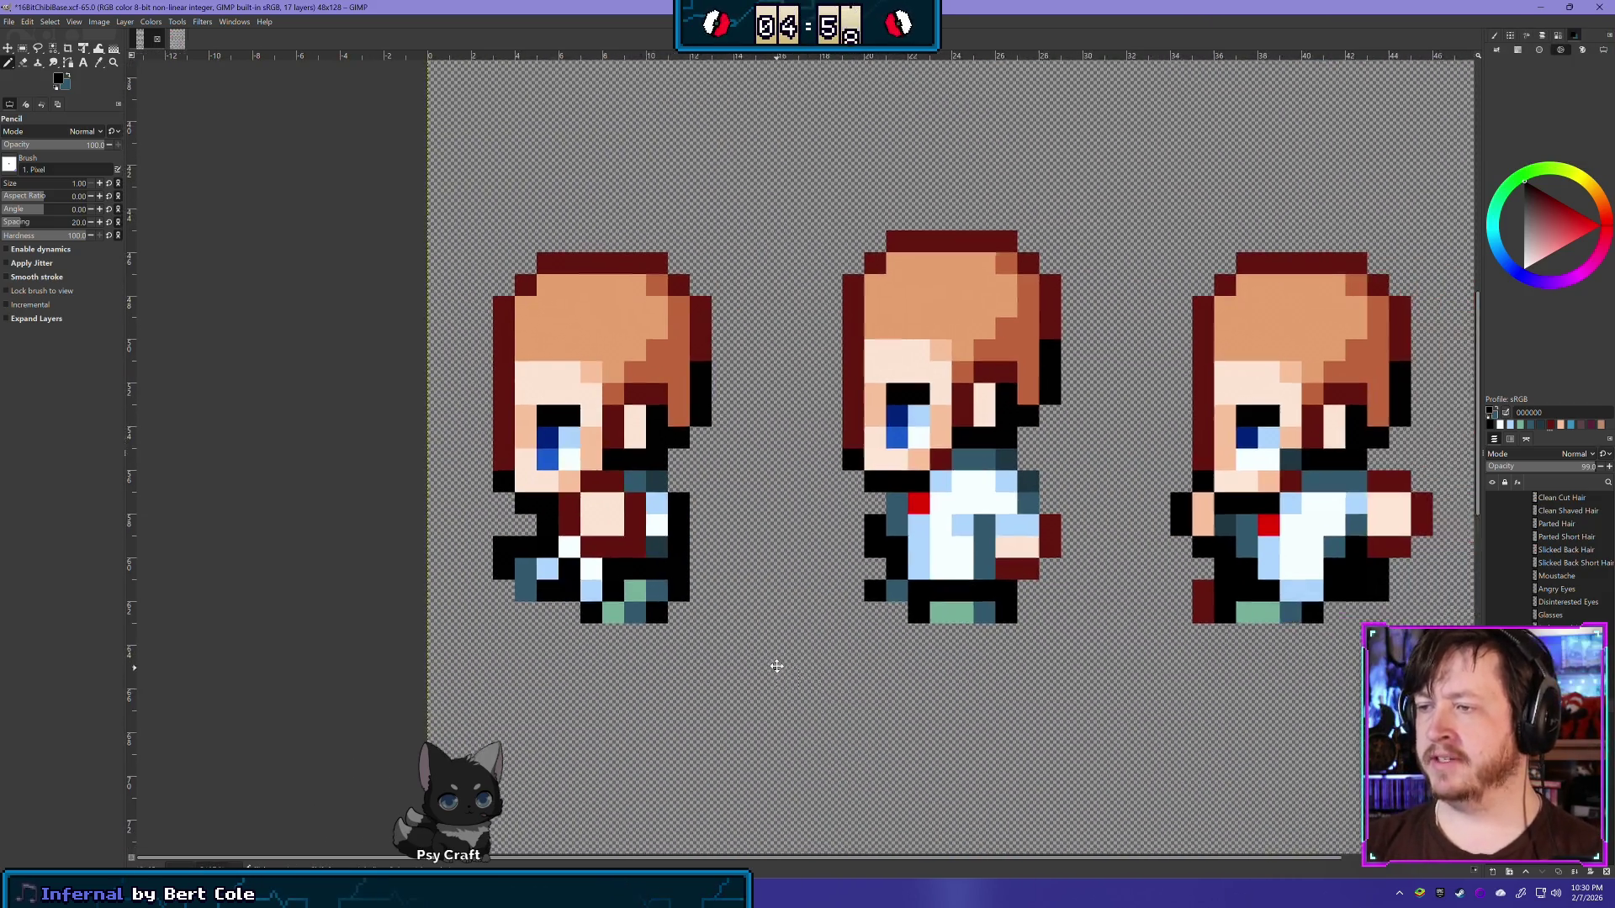
pyautogui.hscroll(1, 776, 665)
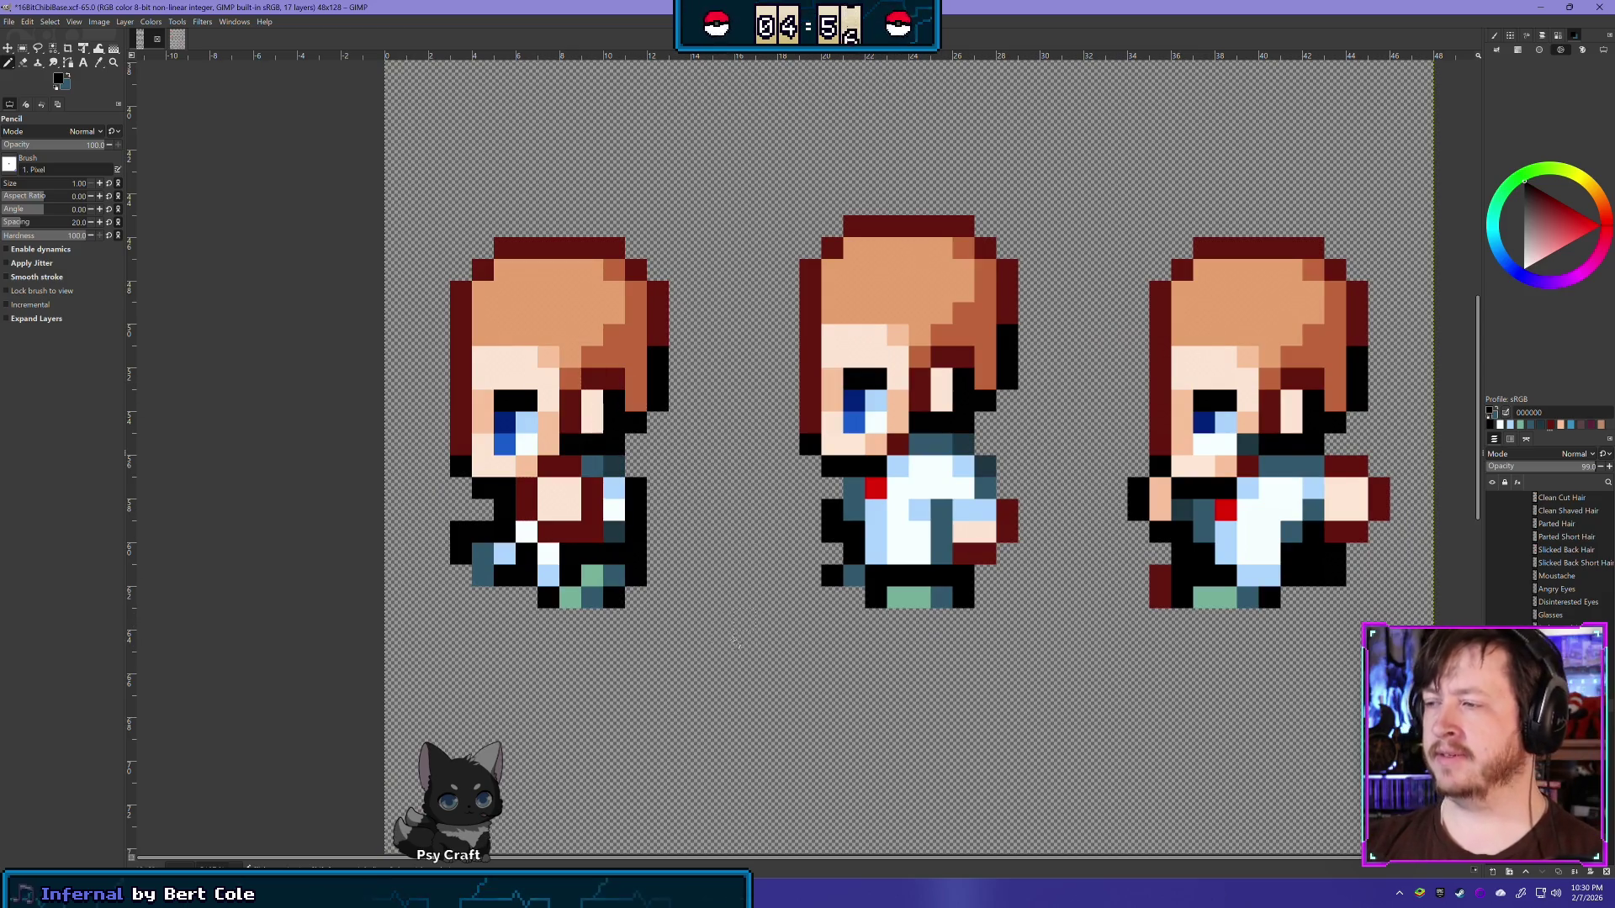
# Step: Retry 70 opacity, undo it, and settle the layer opacity at 79
pyautogui.write('70')
pyautogui.press('Return')
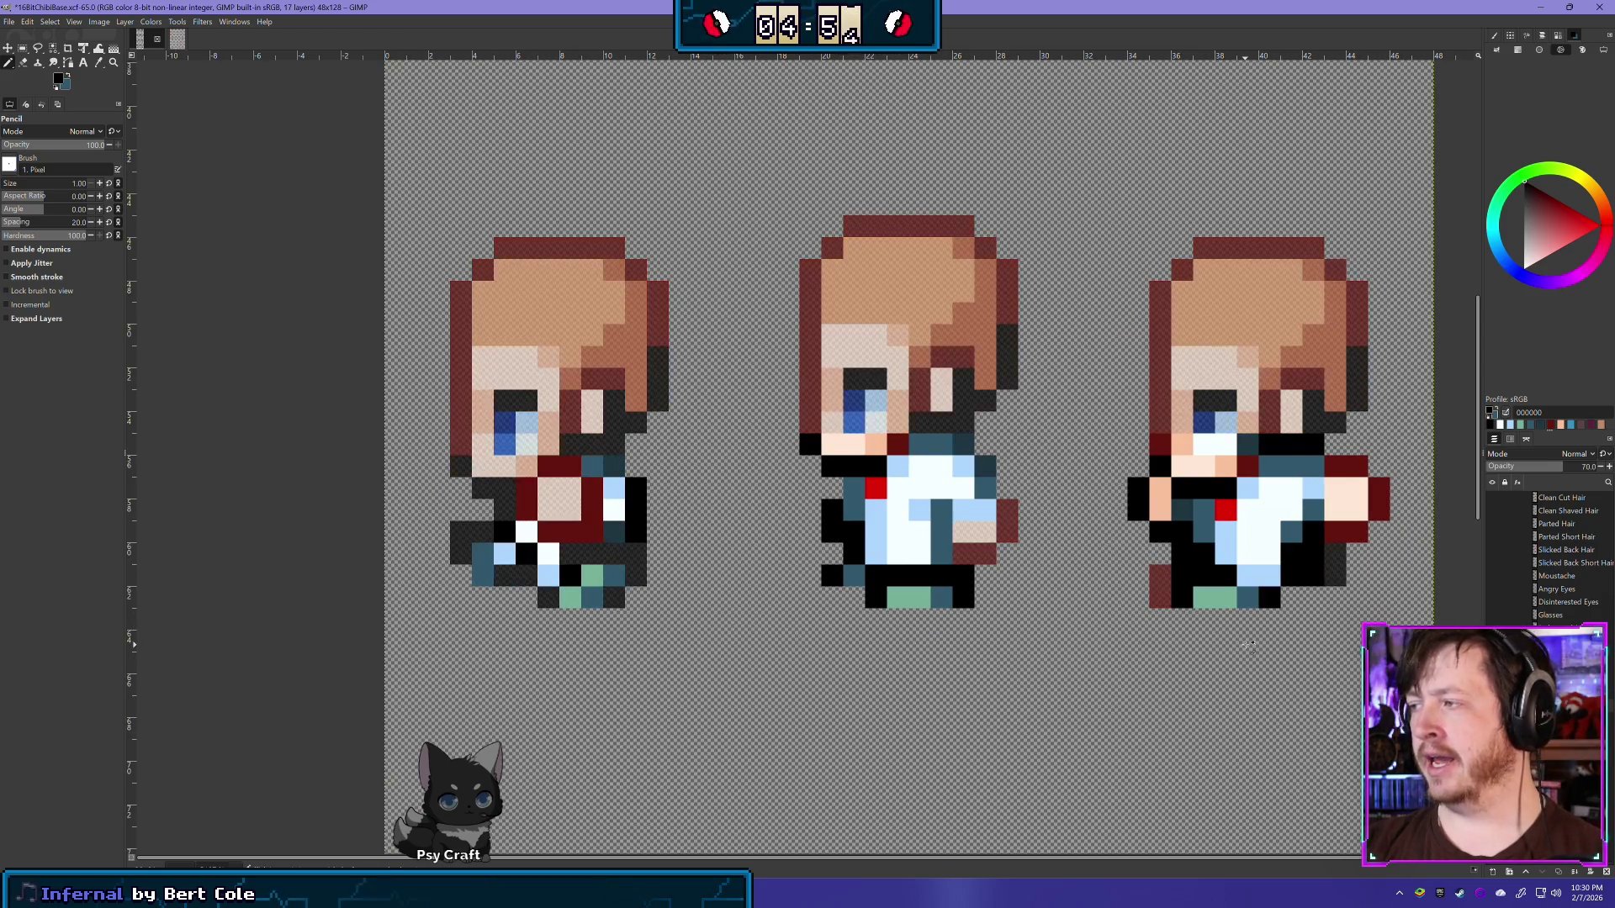
pyautogui.hotkey('ctrl', 'z')
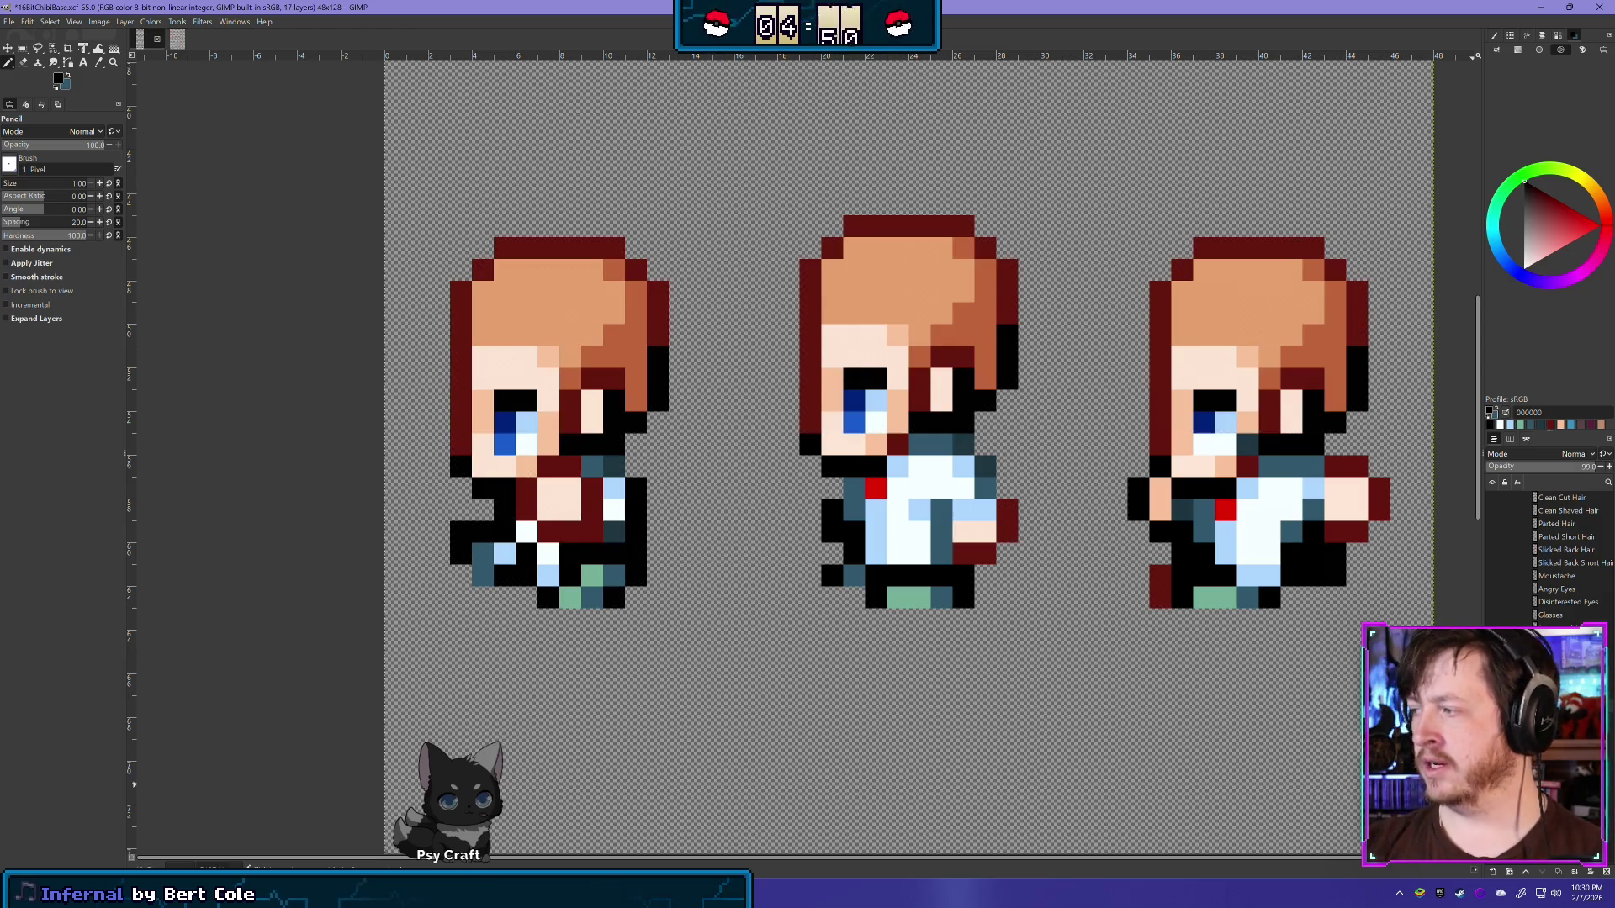
pyautogui.click(1572, 466)
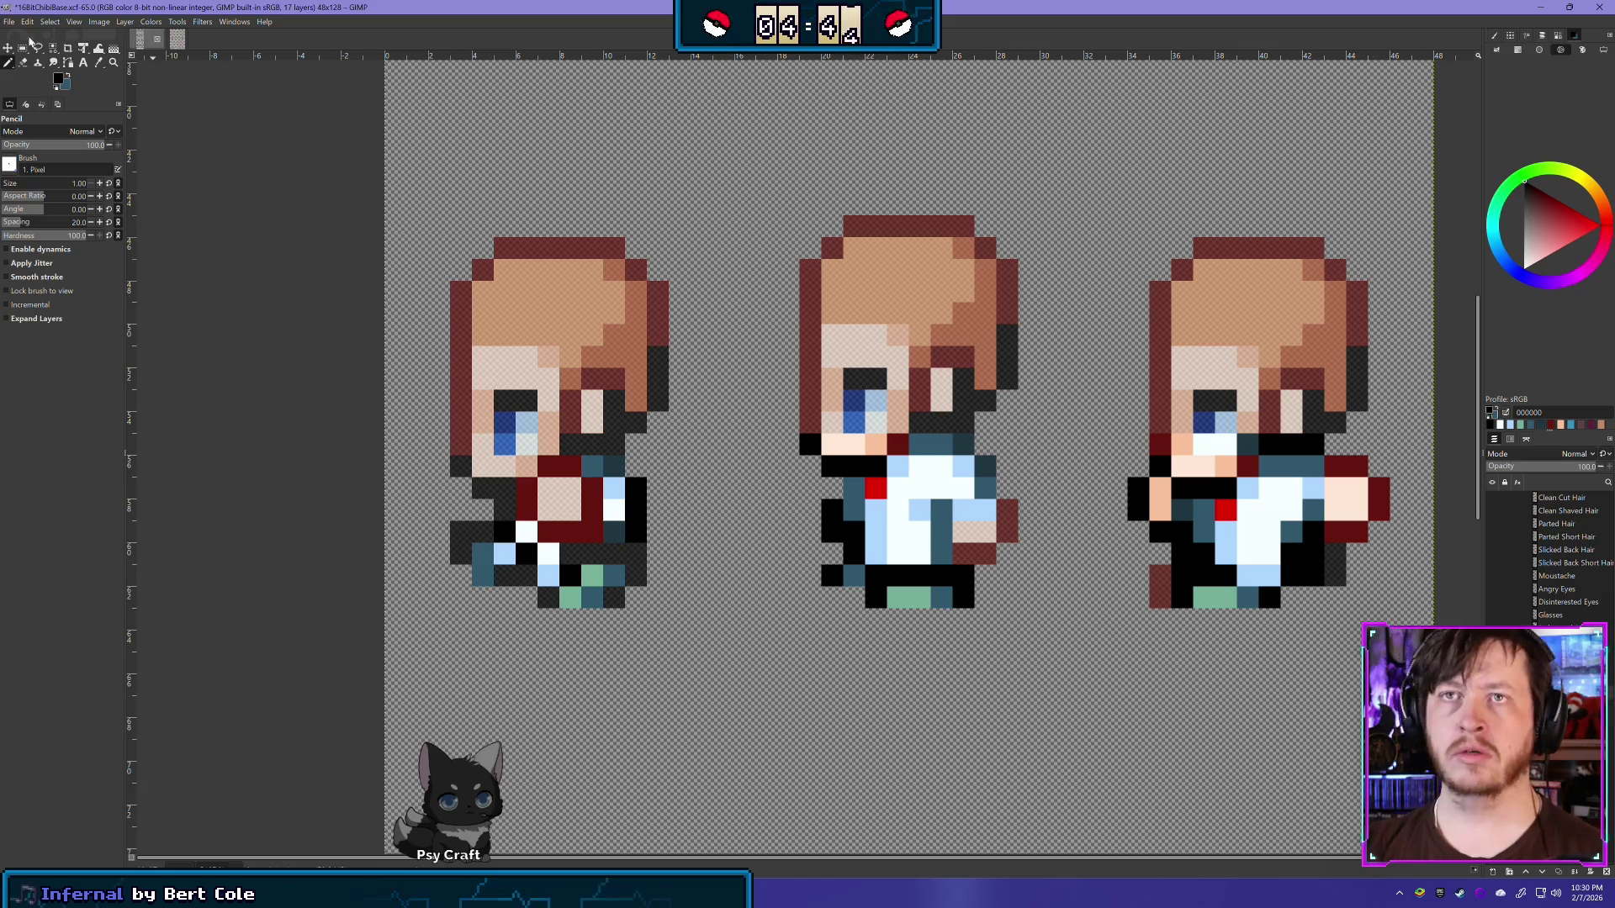
pyautogui.click(23, 62)
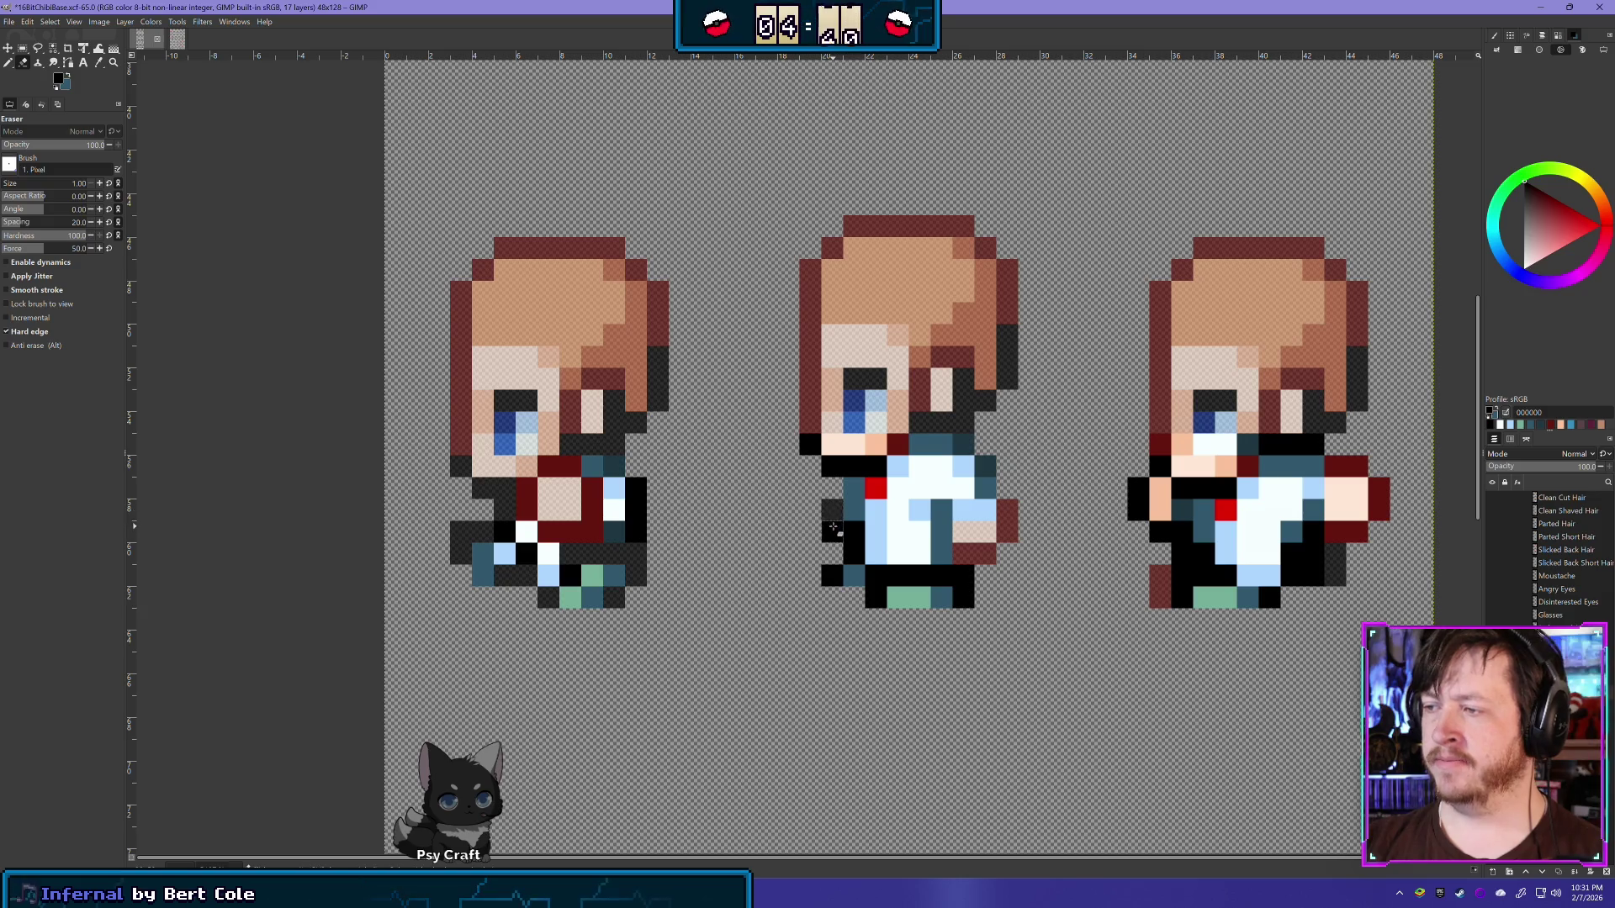
# Step: Erase stray outline pixels along the middle sprite's left edge and bottom
pyautogui.moveTo(833, 527)
pyautogui.mouseDown()
pyautogui.moveTo(833, 468)
pyautogui.moveTo(877, 440)
pyautogui.mouseUp()
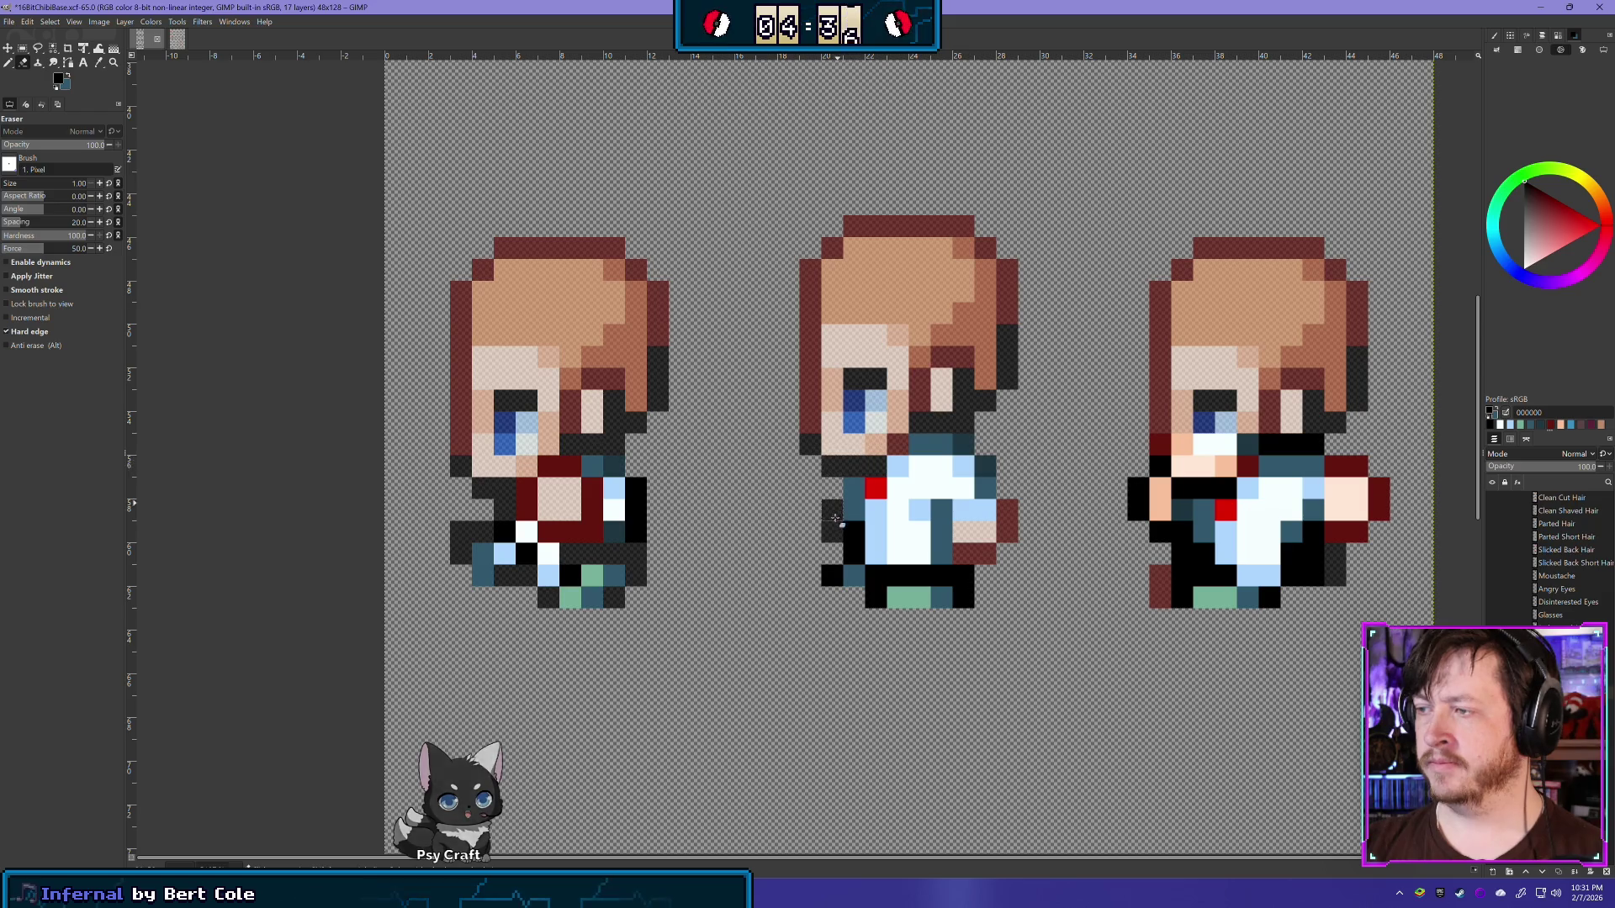
pyautogui.click(858, 553)
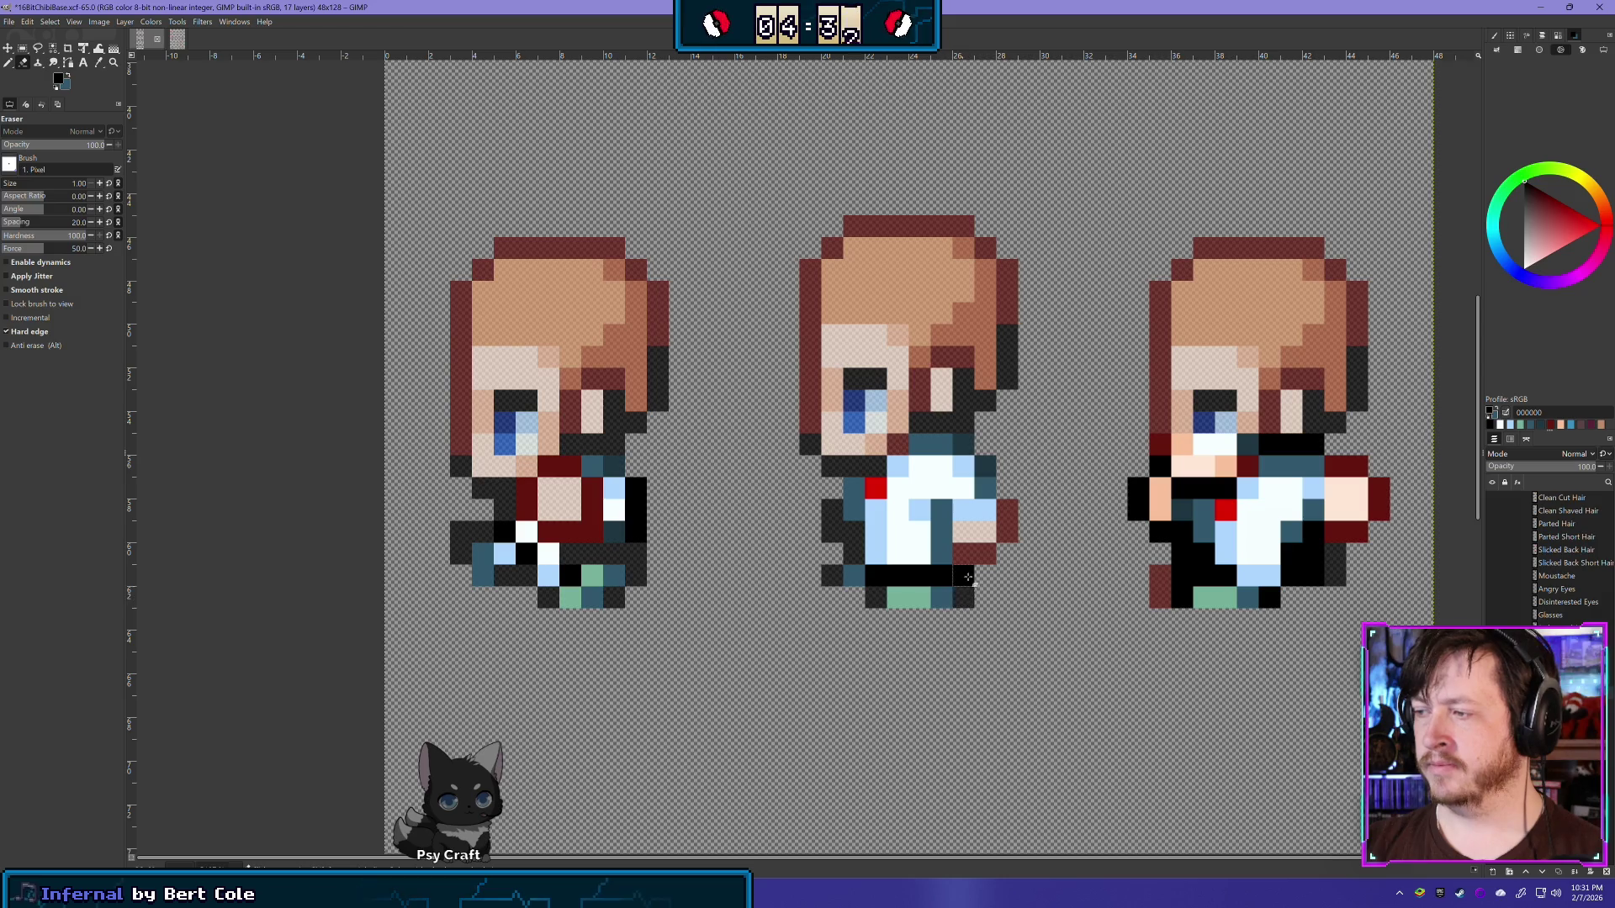
pyautogui.click(917, 577)
pyautogui.hscroll(5, 1064, 572)
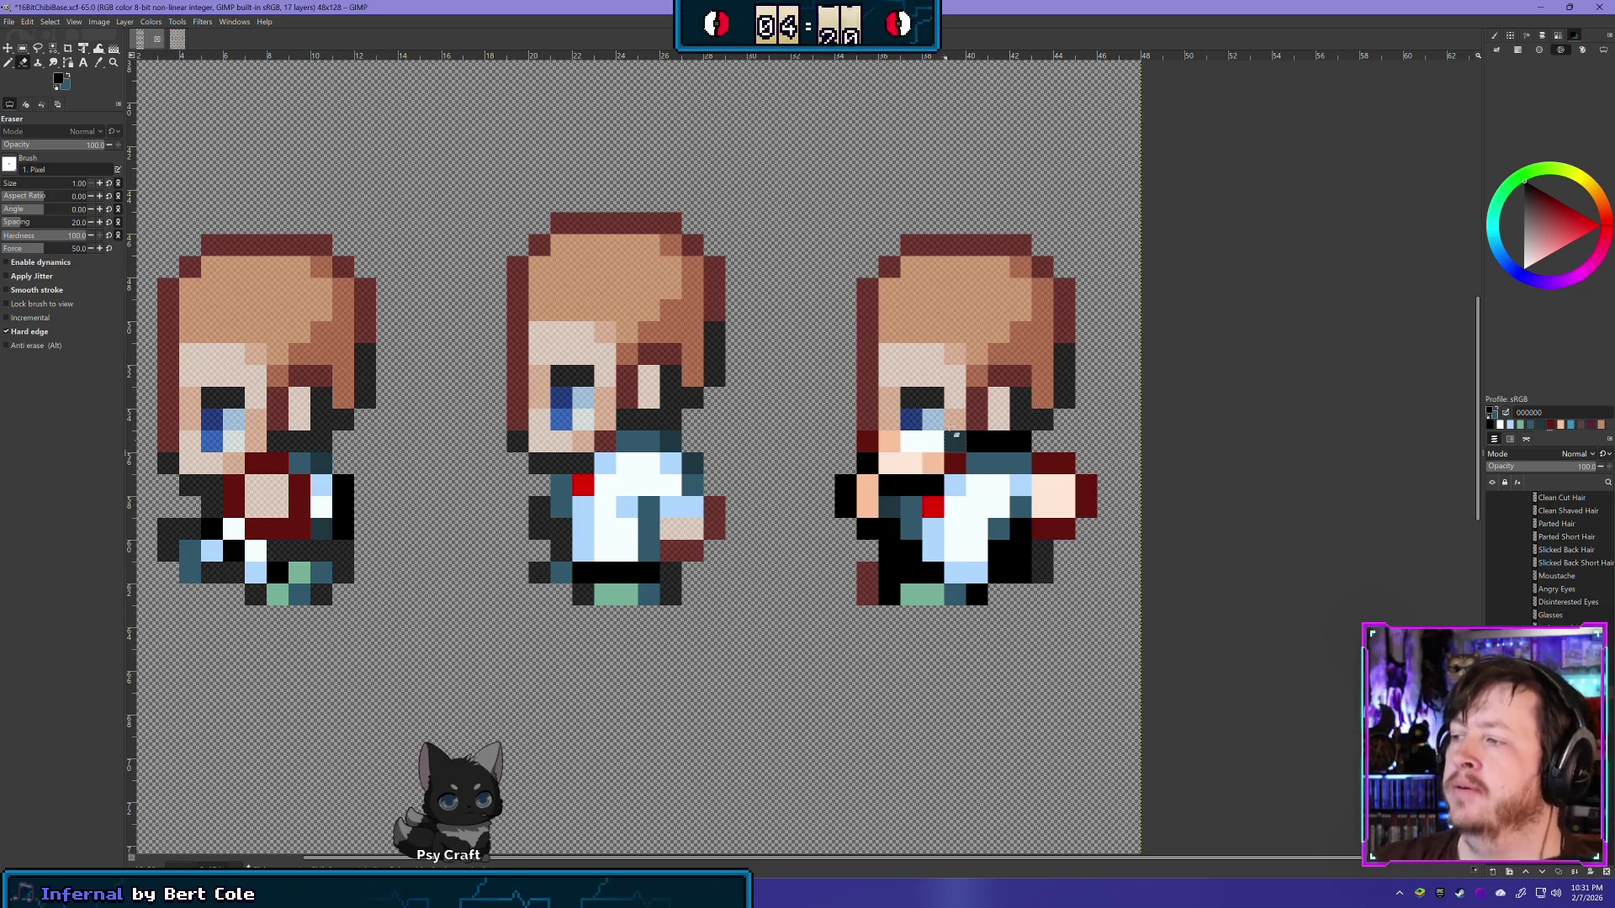
# Step: Erase the third sprite's dark mouth-row, arm and hand-edge pixels, undoing one misplaced erase
pyautogui.moveTo(956, 435)
pyautogui.mouseDown()
pyautogui.moveTo(869, 441)
pyautogui.moveTo(872, 460)
pyautogui.mouseUp()
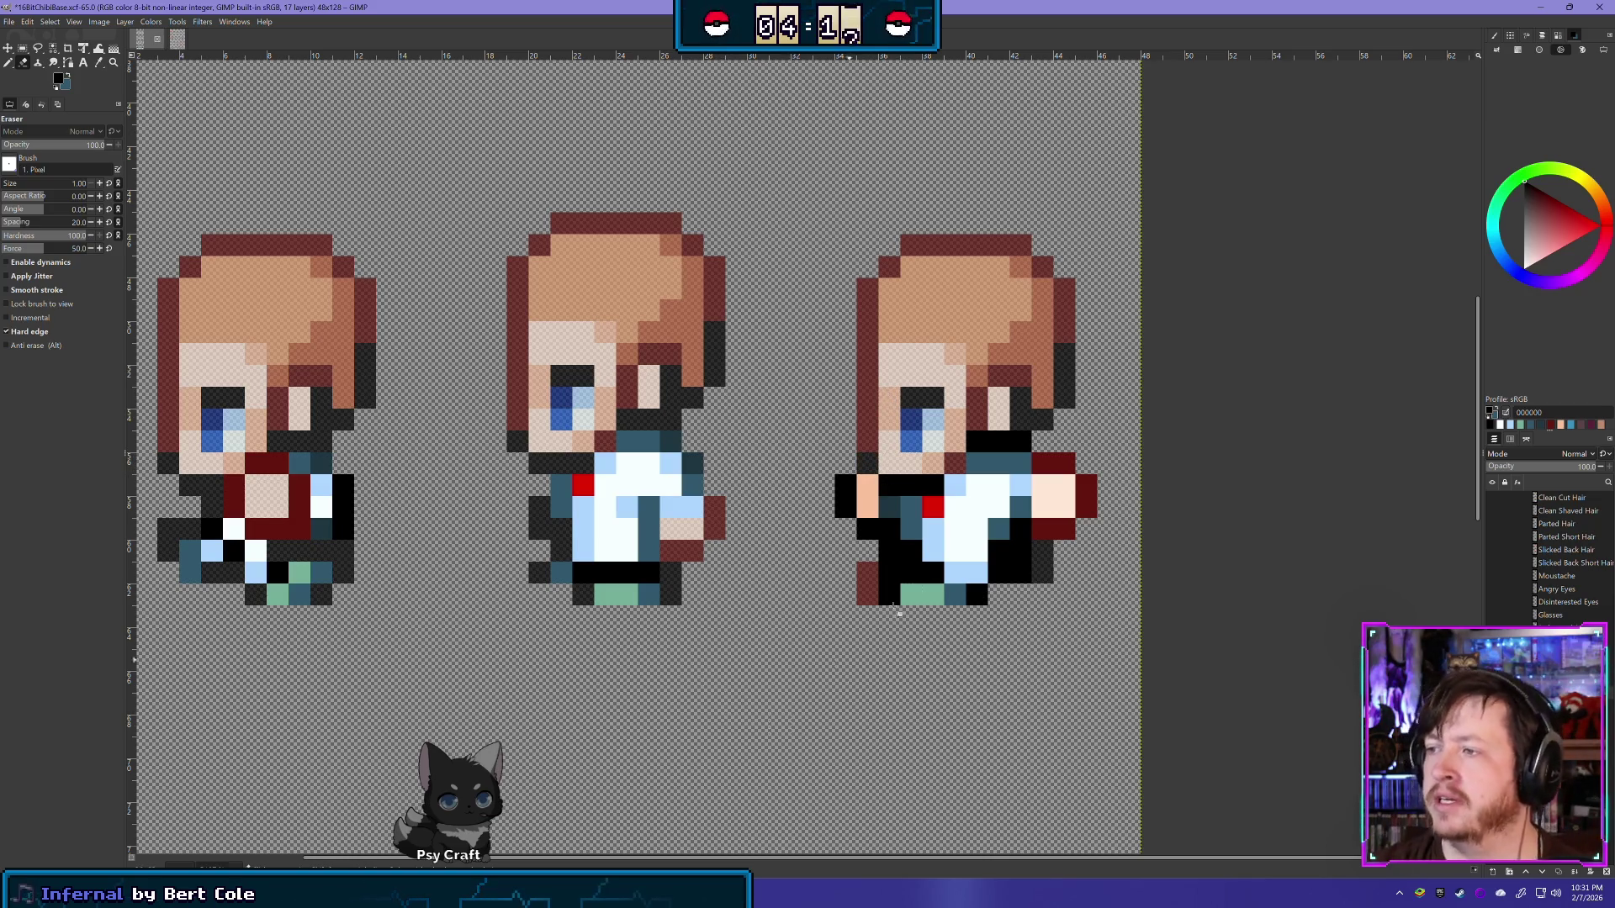
pyautogui.moveTo(845, 485); pyautogui.dragTo(845, 507)
pyautogui.click(863, 530)
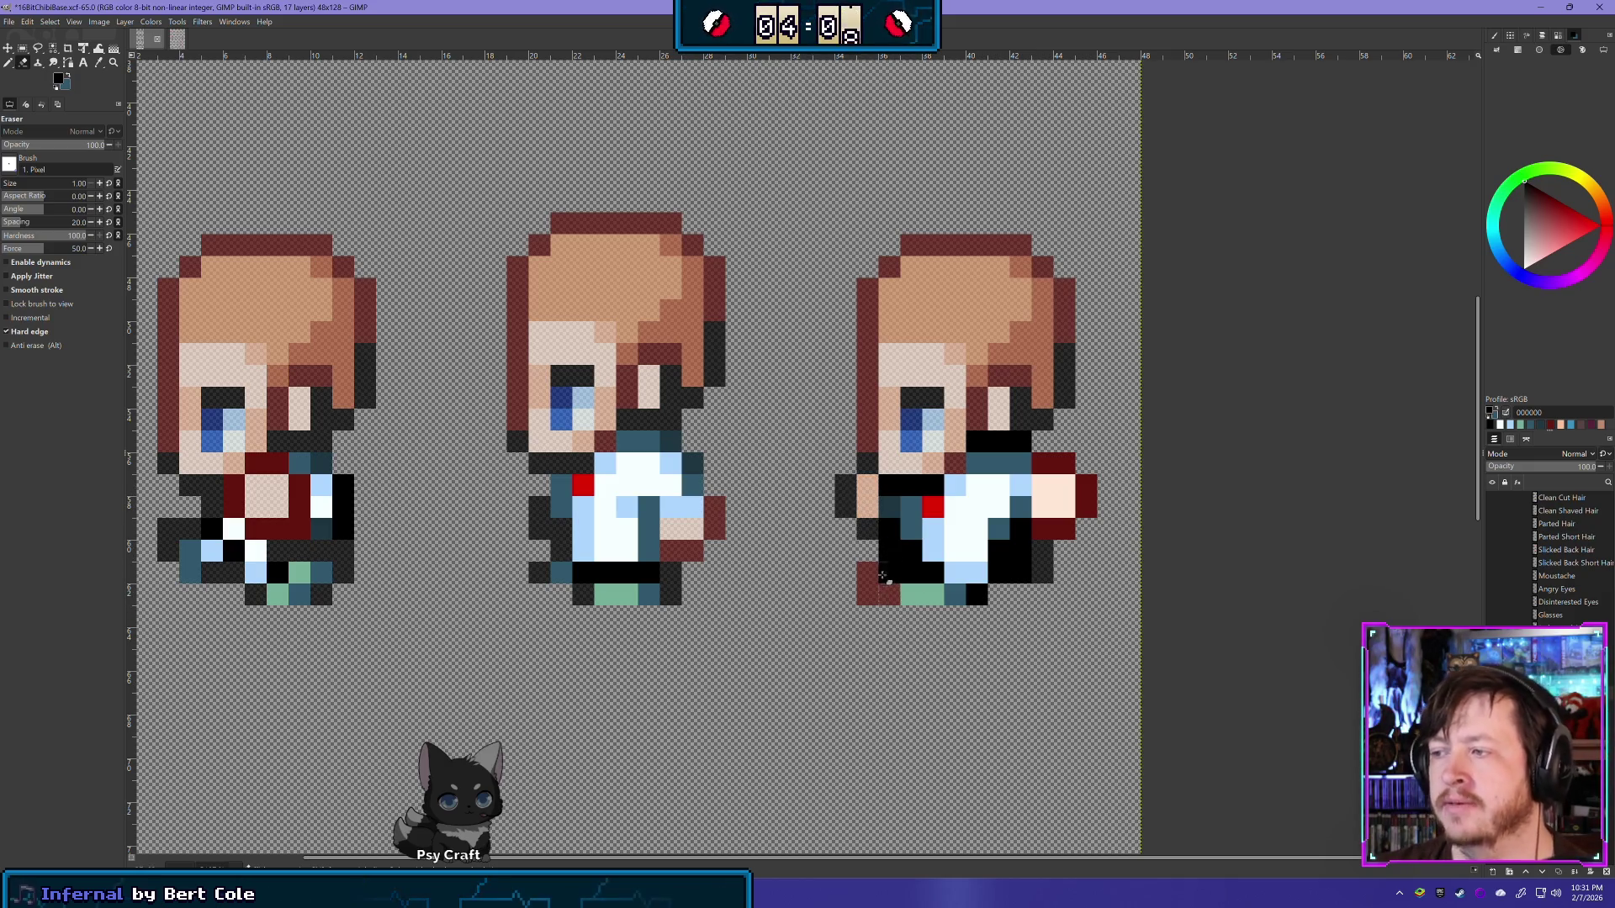
pyautogui.hotkey('ctrl', 'z')
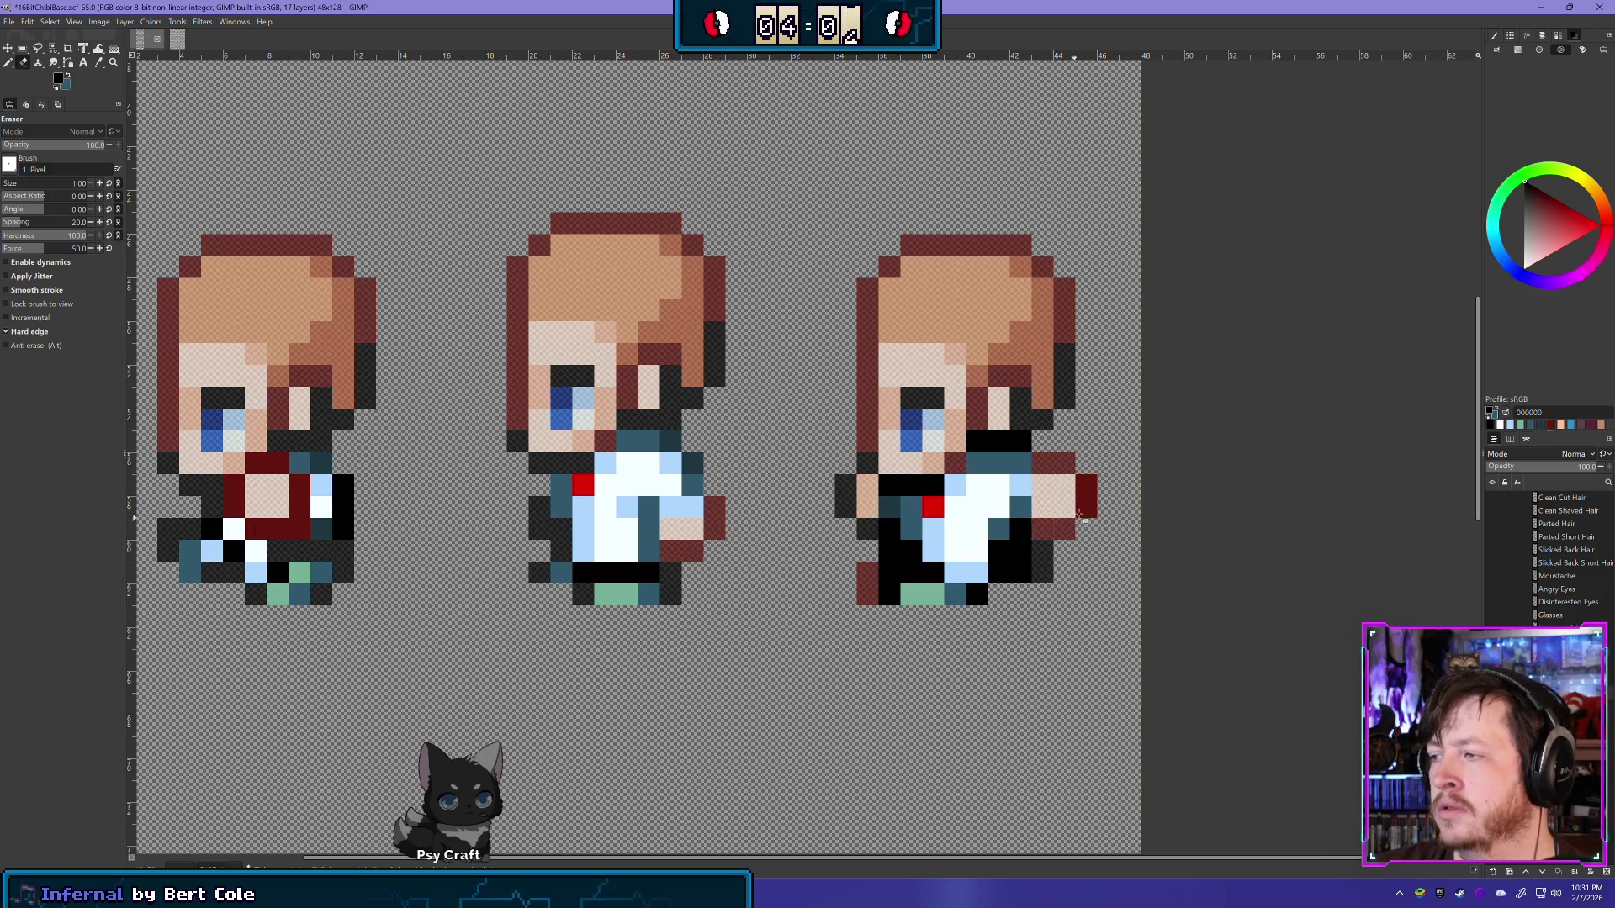
pyautogui.moveTo(1080, 511); pyautogui.dragTo(1085, 486)
pyautogui.moveTo(1032, 571); pyautogui.dragTo(1020, 551)
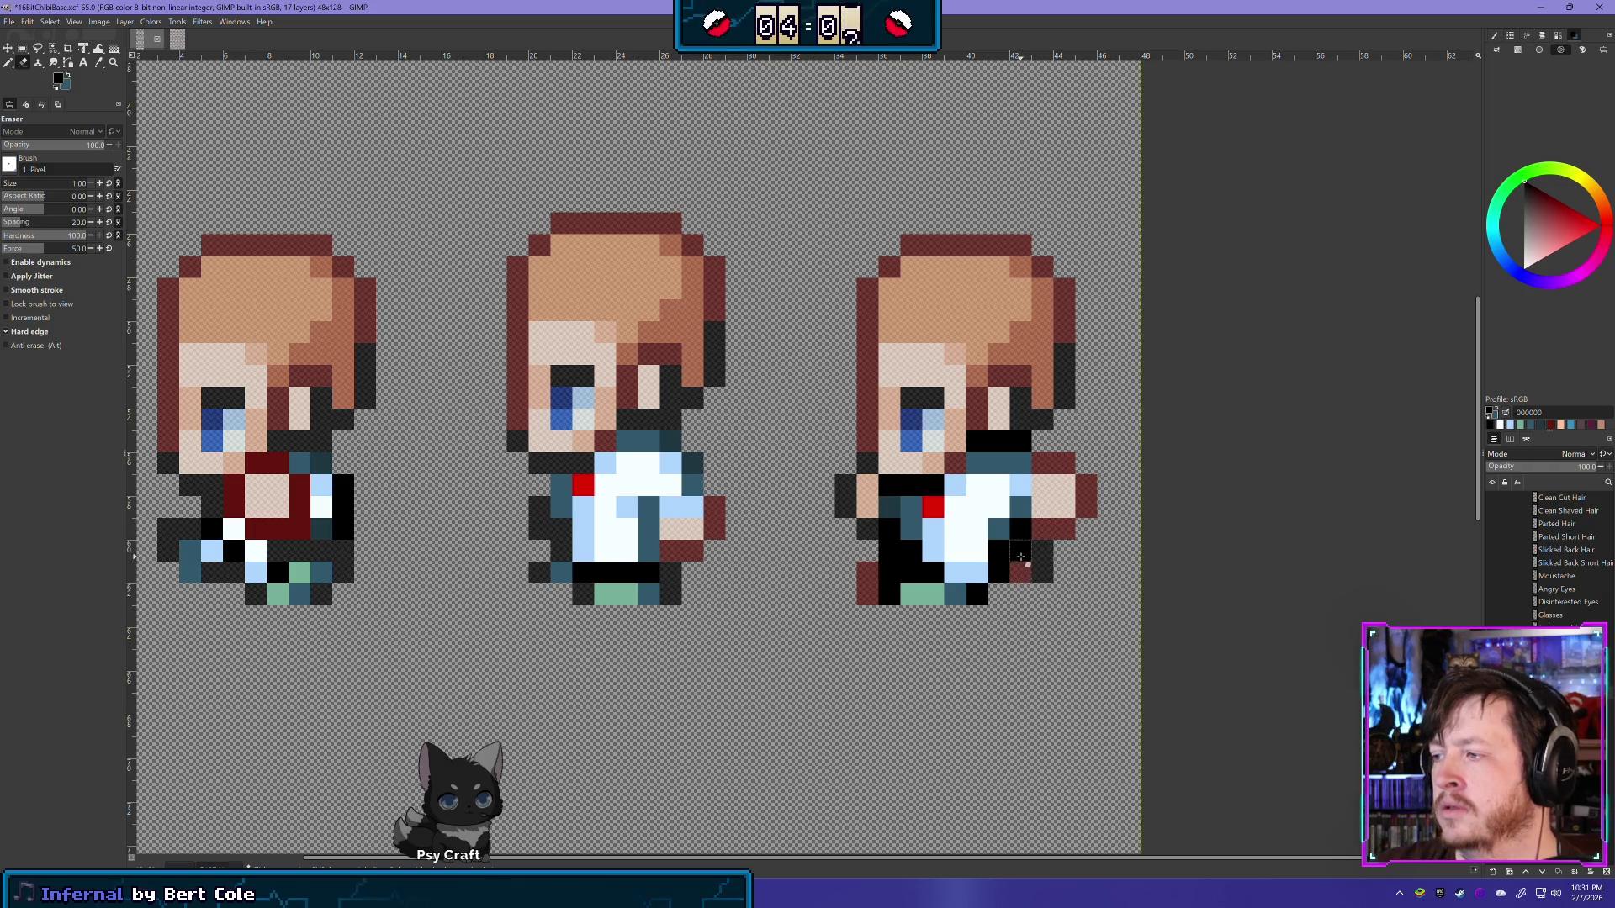
# Step: Erase the remaining black, tan and light-blue stray pixels on the right sprite's body and feet
pyautogui.click(1020, 528)
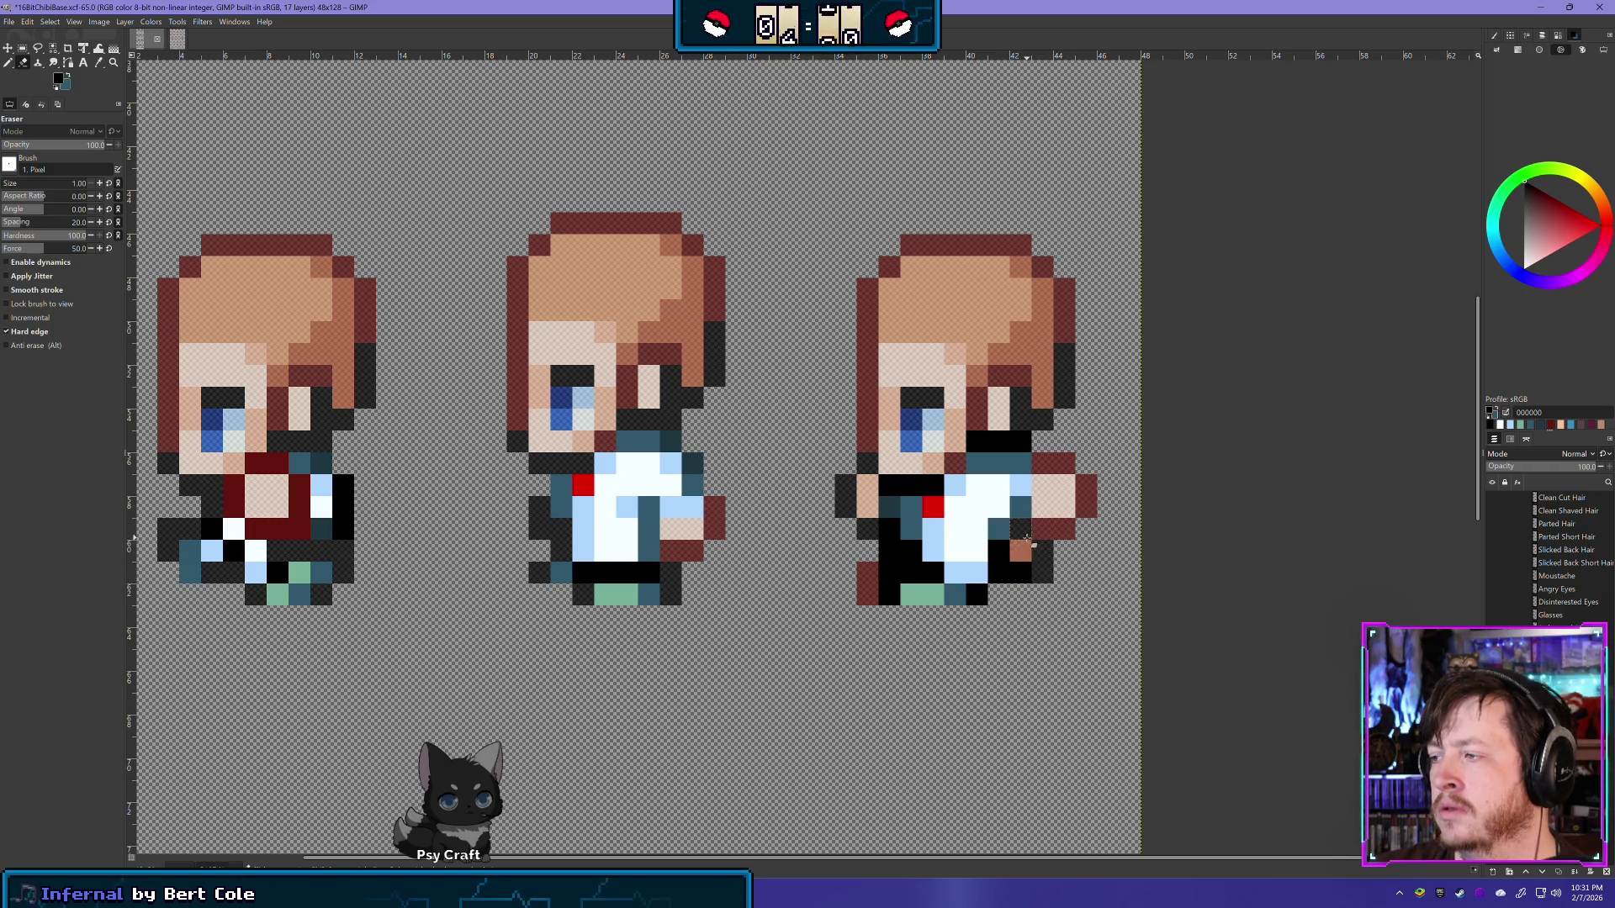
pyautogui.click(999, 550)
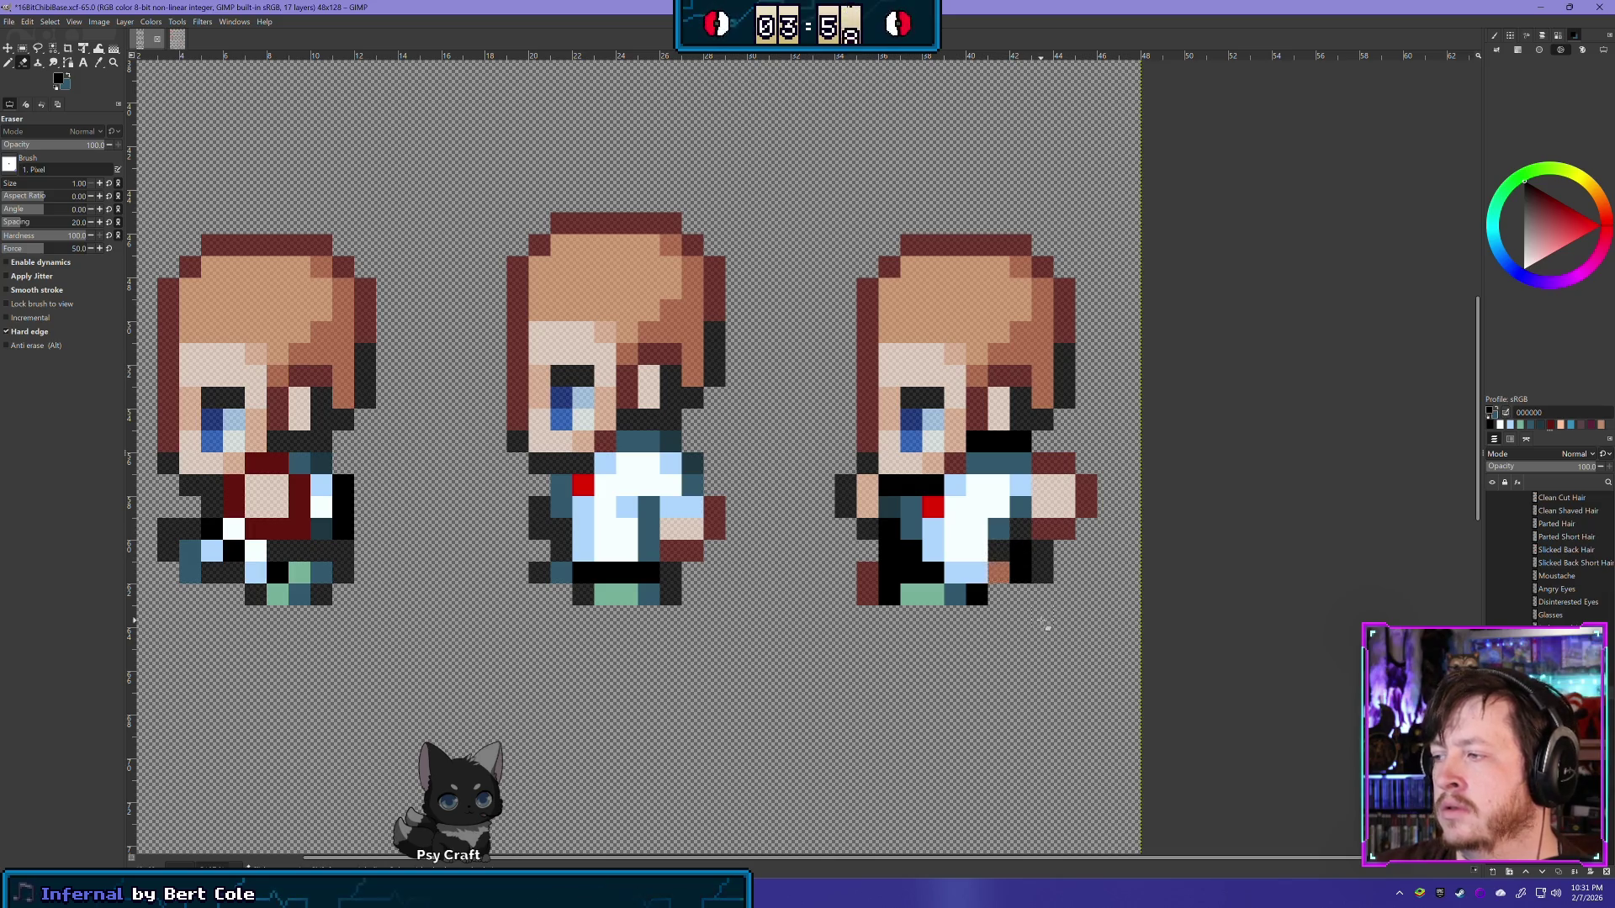
pyautogui.click(997, 573)
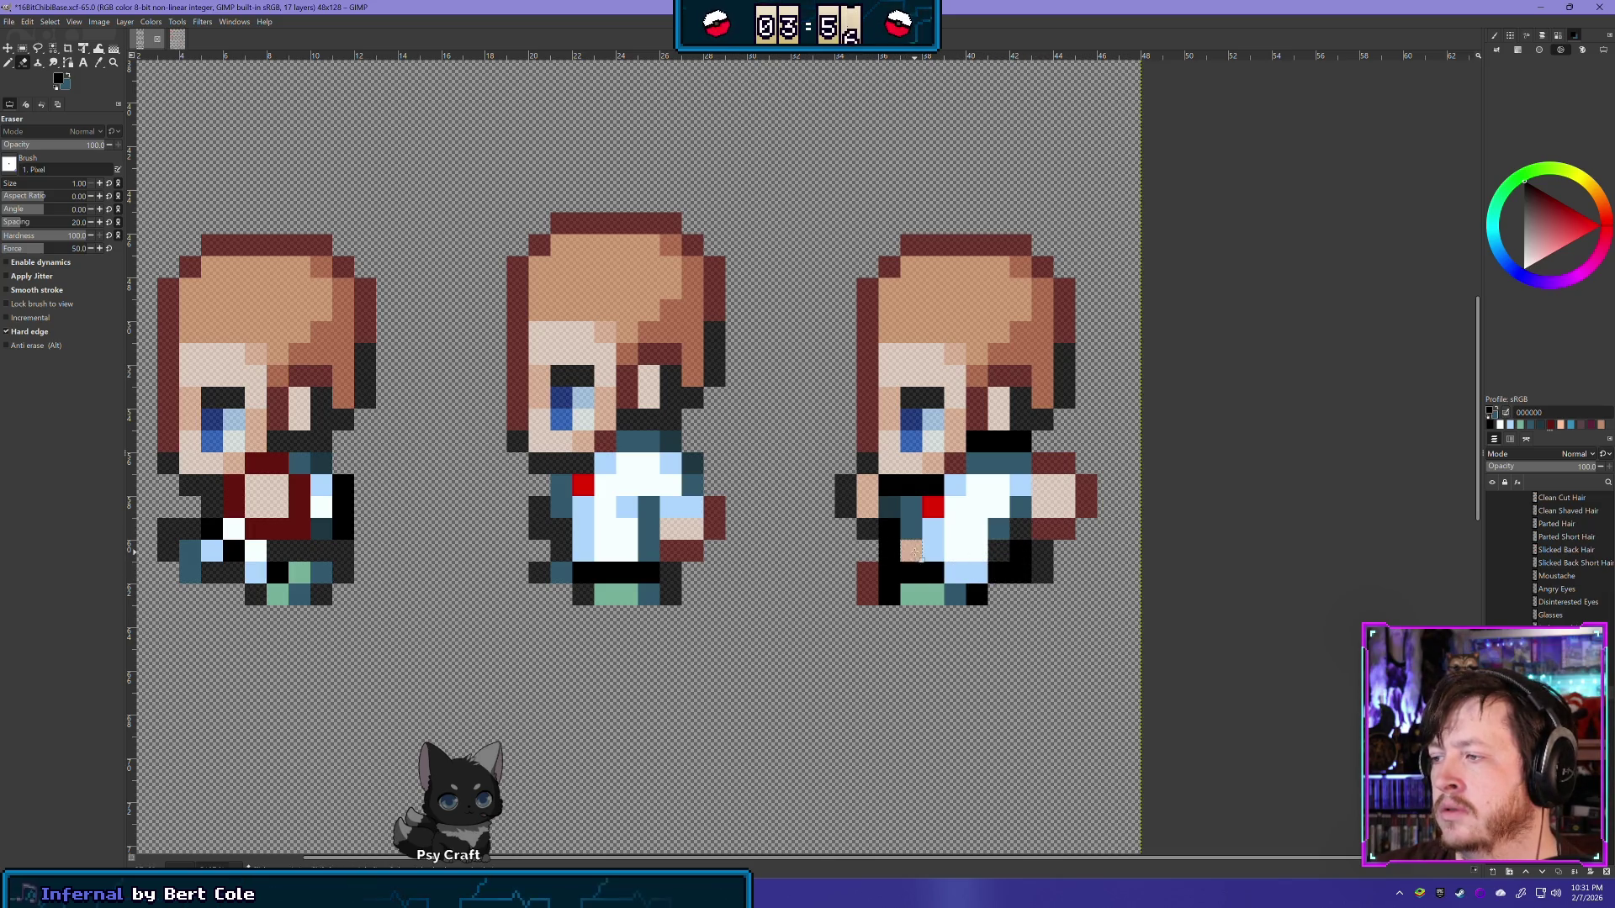
pyautogui.click(889, 529)
pyautogui.click(890, 570)
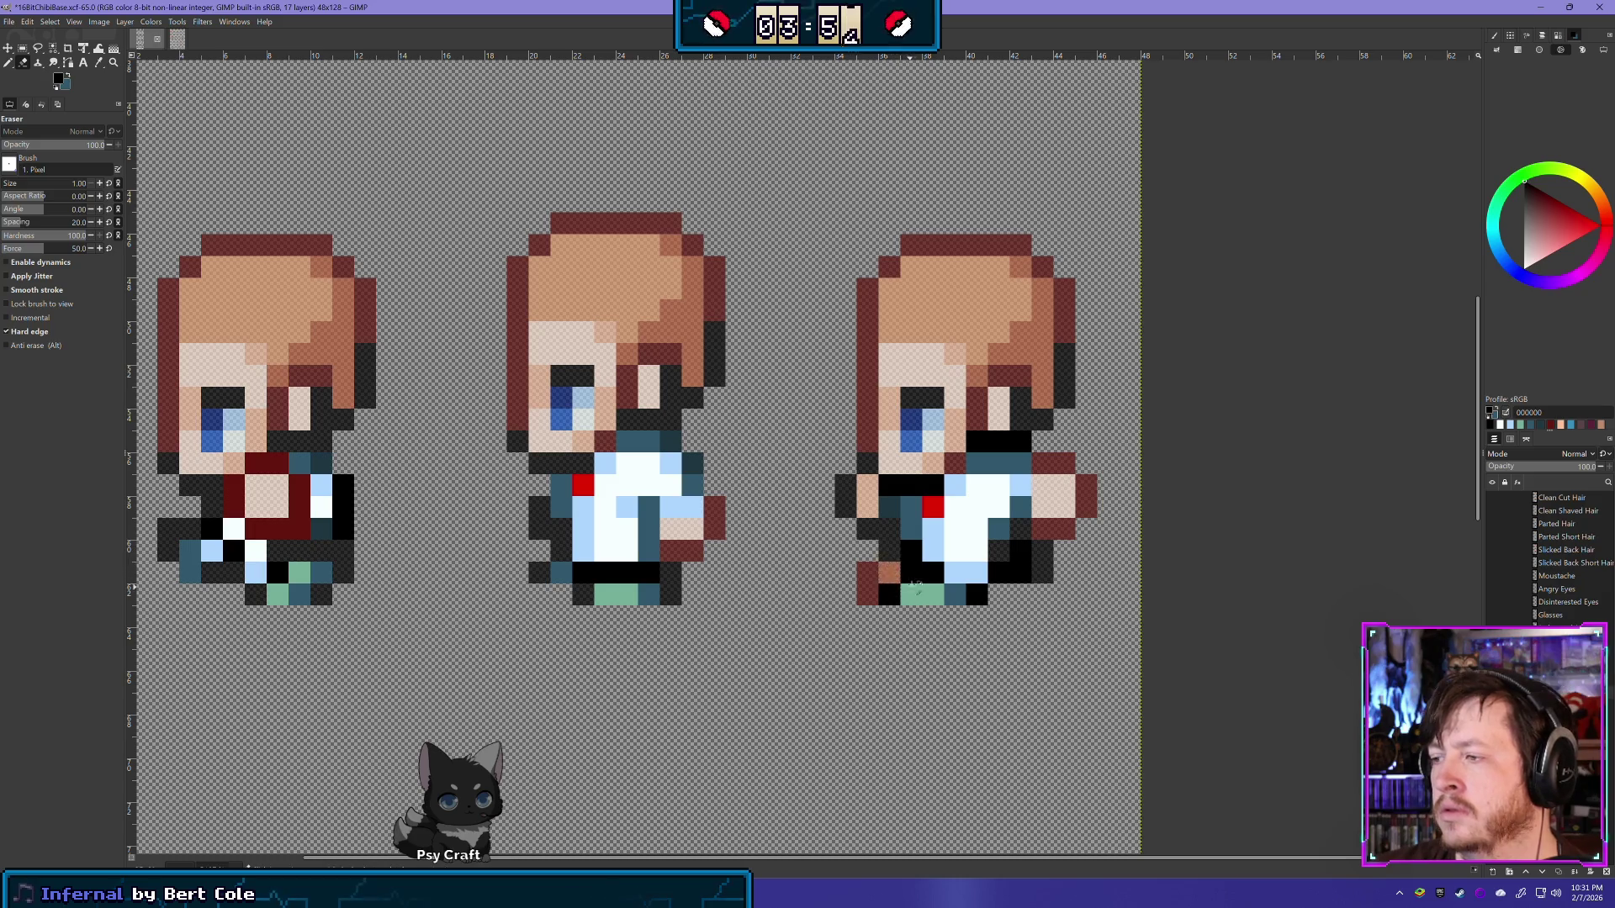
pyautogui.click(931, 574)
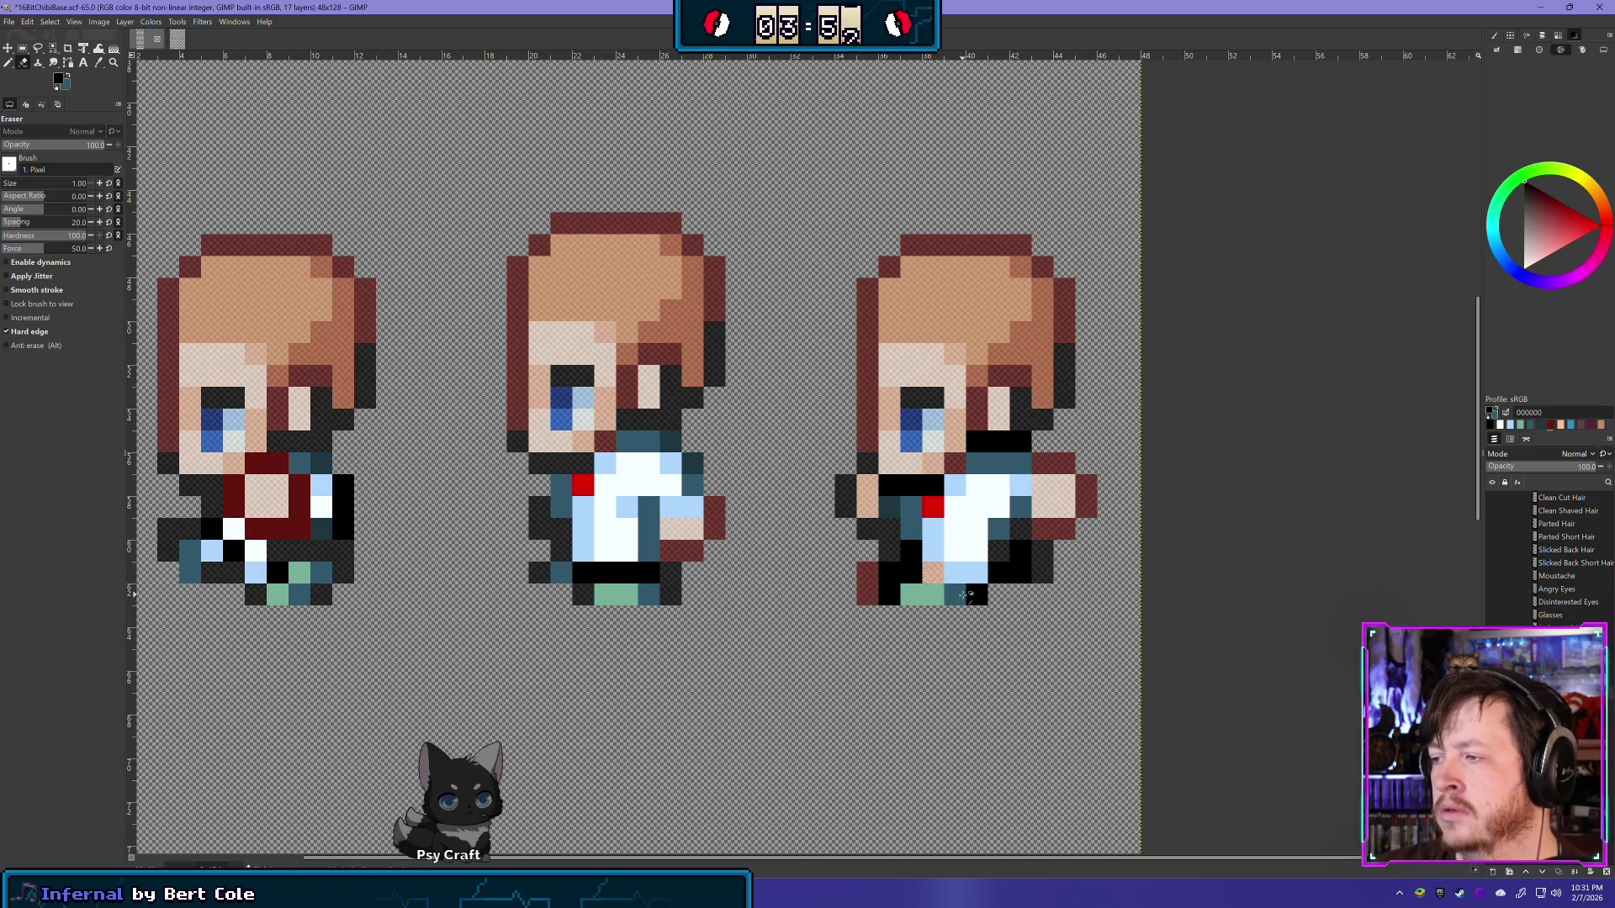
pyautogui.click(969, 595)
pyautogui.scroll(-3, 1060, 612)
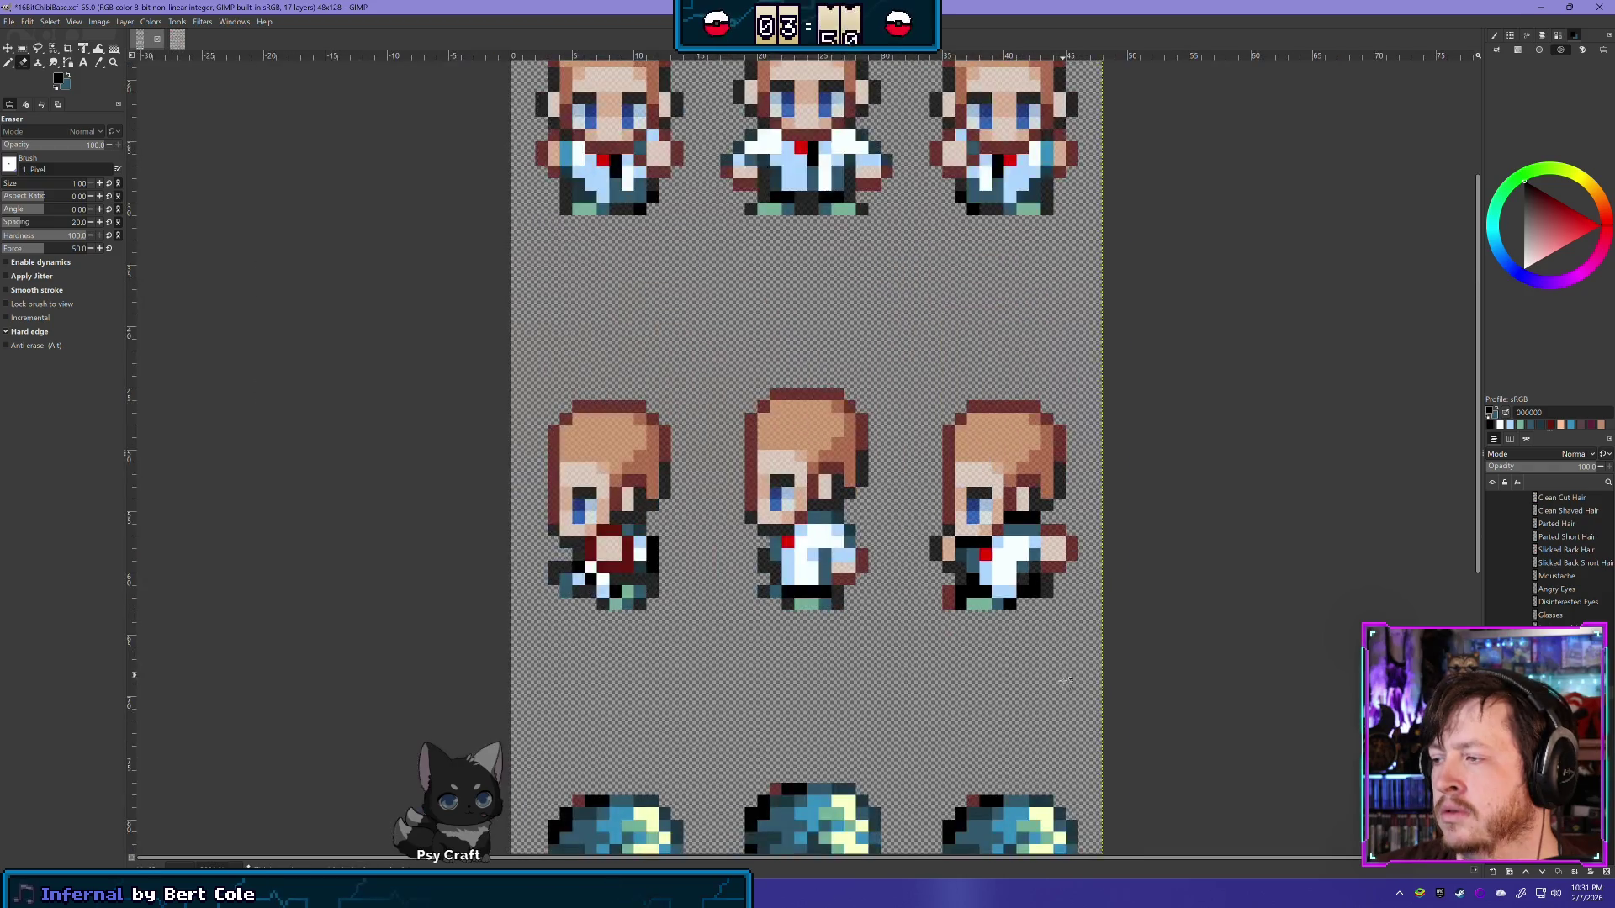
# Step: Repaint the right sprite's lower-left shoe pixels in black, green and dark teal with the Pencil
pyautogui.scroll(4, 1068, 580)
pyautogui.scroll(1, 1022, 602)
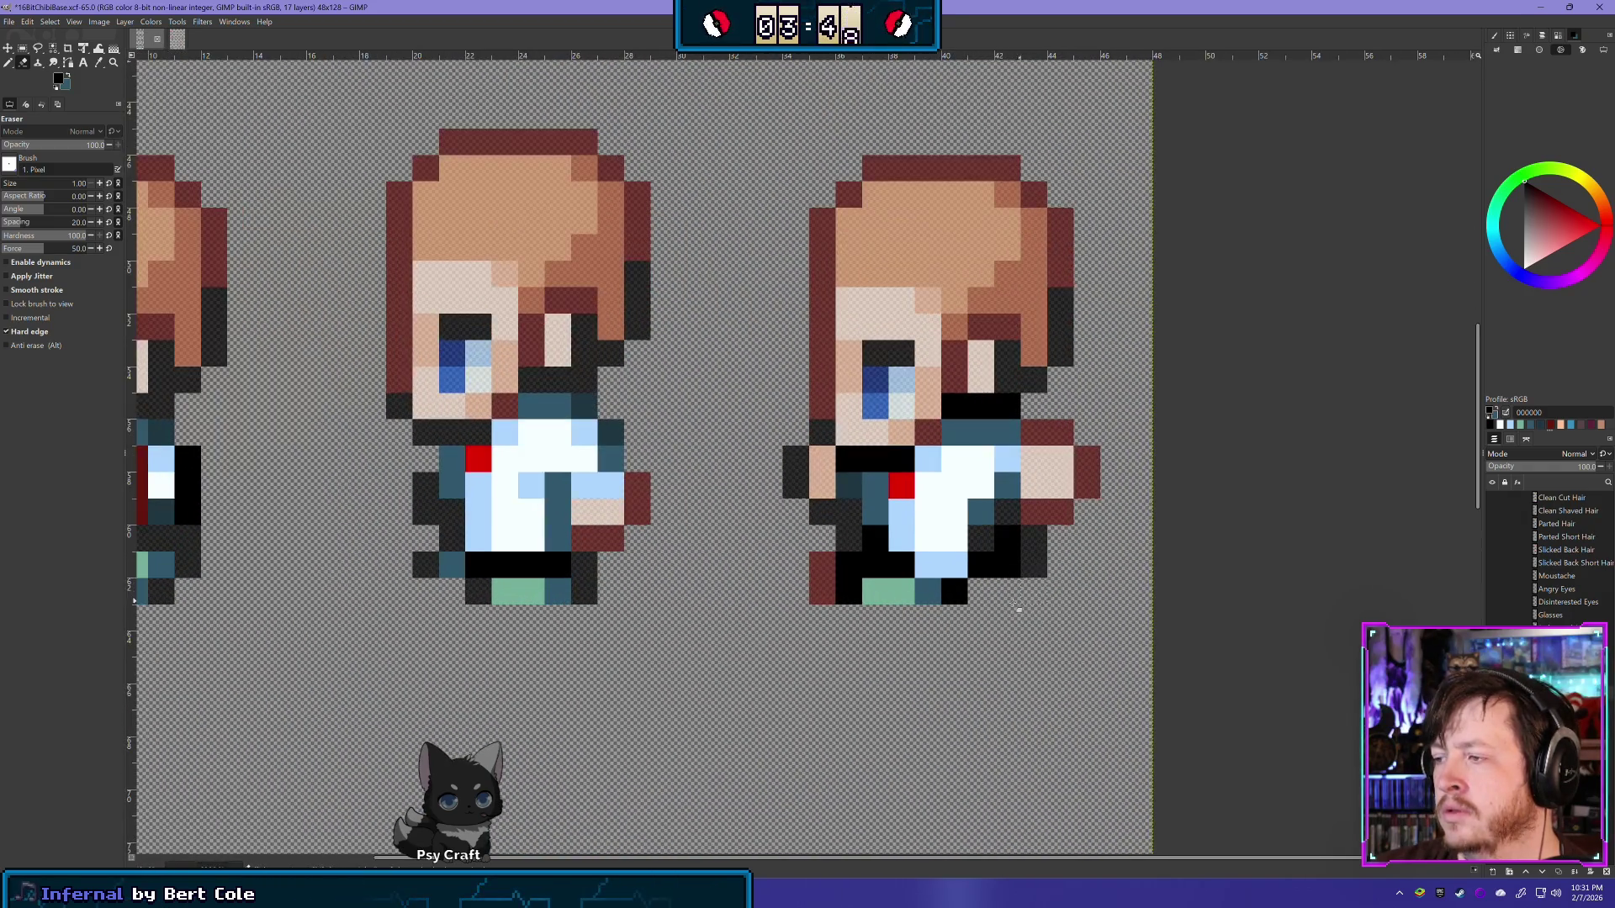
pyautogui.click(10, 63)
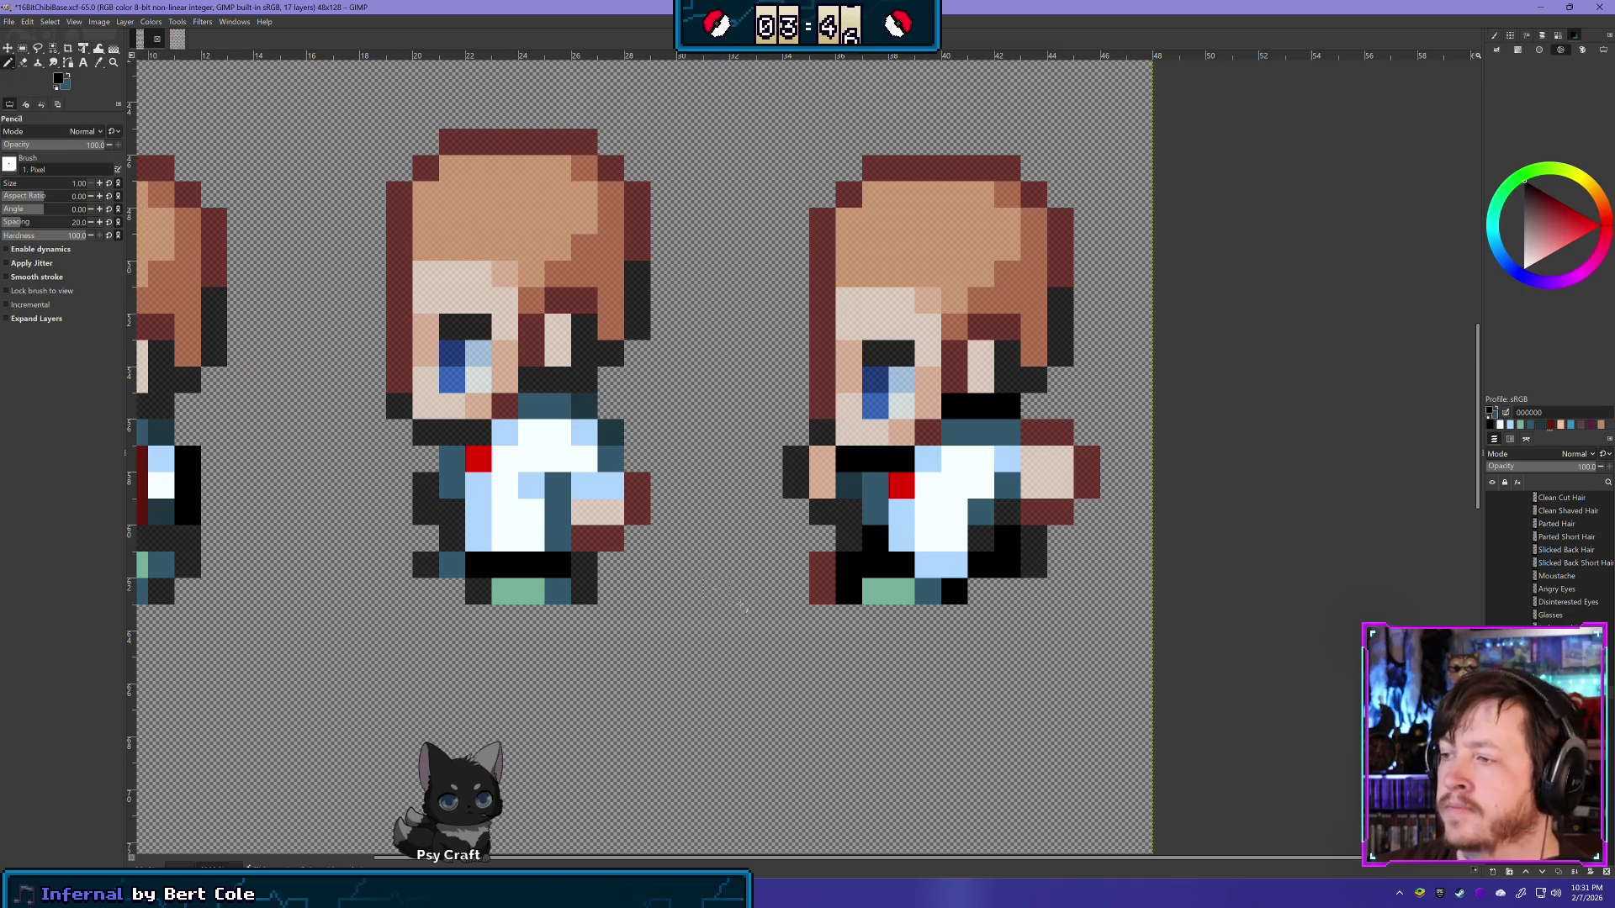
pyautogui.moveTo(816, 568); pyautogui.dragTo(874, 591)
pyautogui.keyDown('ctrl'); pyautogui.click(899, 592); pyautogui.keyUp('ctrl')
pyautogui.keyDown('ctrl'); pyautogui.click(933, 592); pyautogui.keyUp('ctrl')
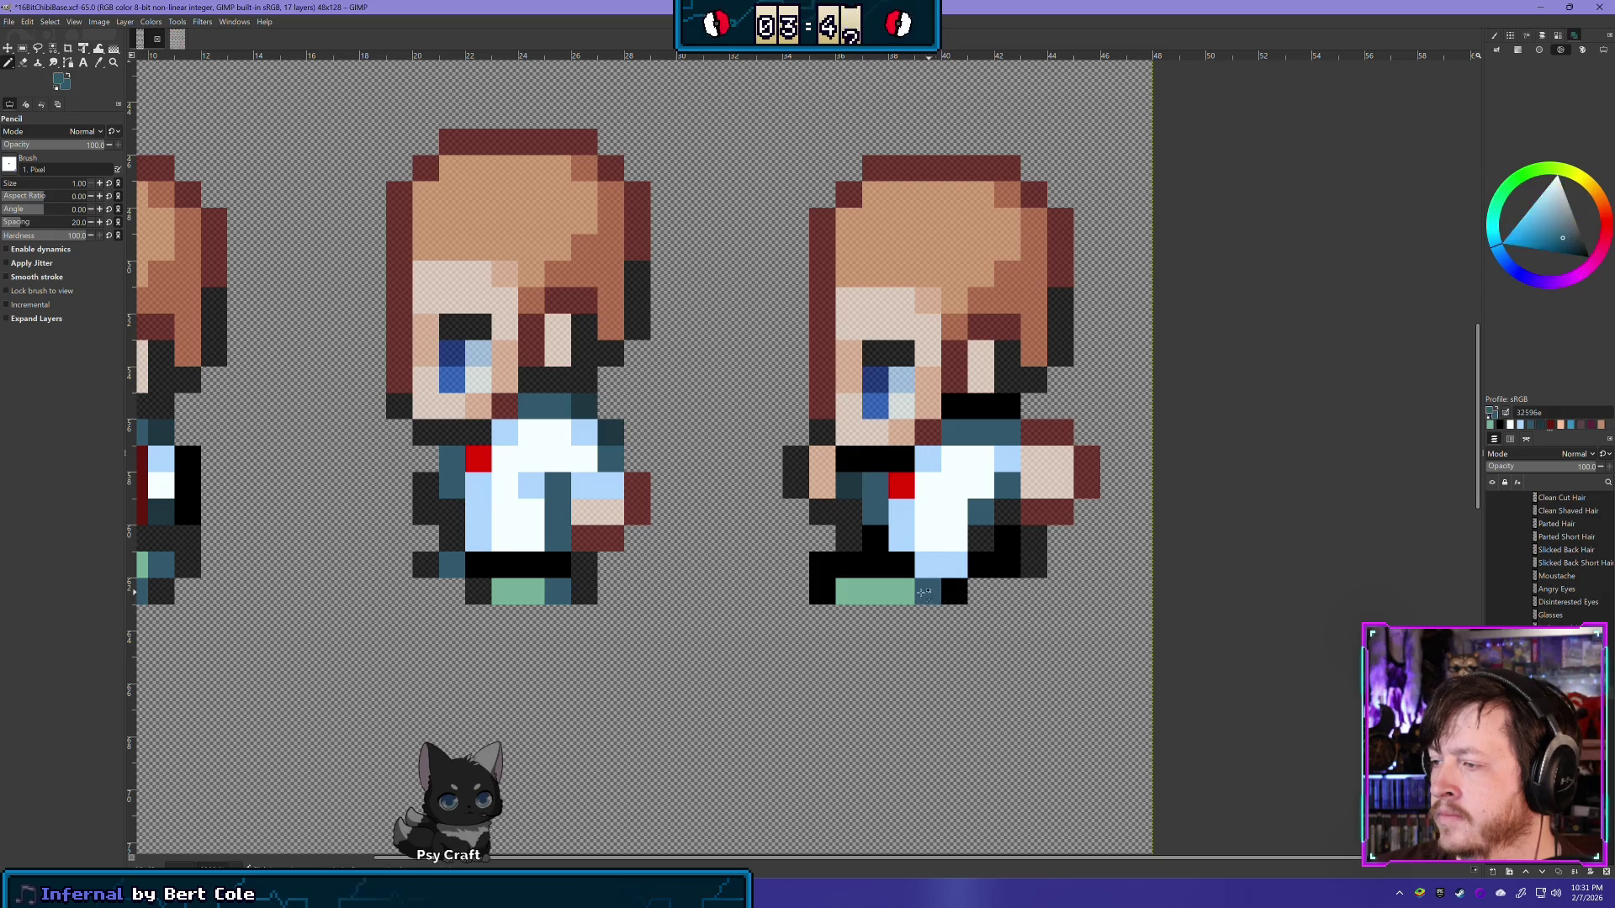
pyautogui.click(912, 594)
pyautogui.keyDown('ctrl'); pyautogui.click(963, 595); pyautogui.keyUp('ctrl')
pyautogui.click(936, 595)
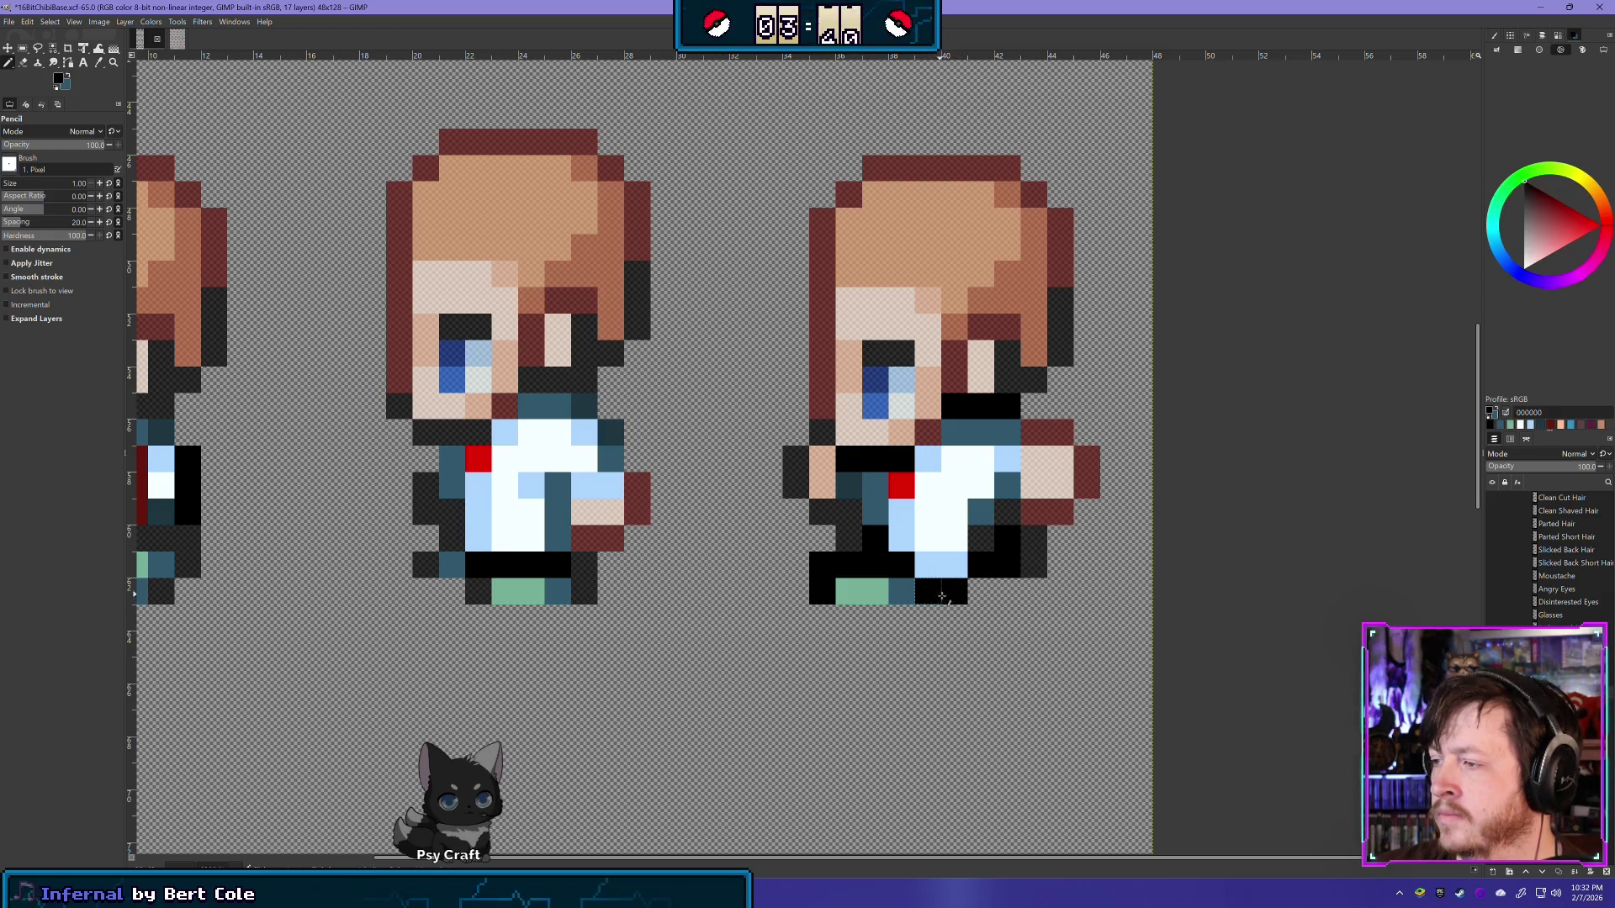
# Step: Toggle the outfit layer repeatedly to compare the repainted shoe against the bare body
pyautogui.click(1492, 640)
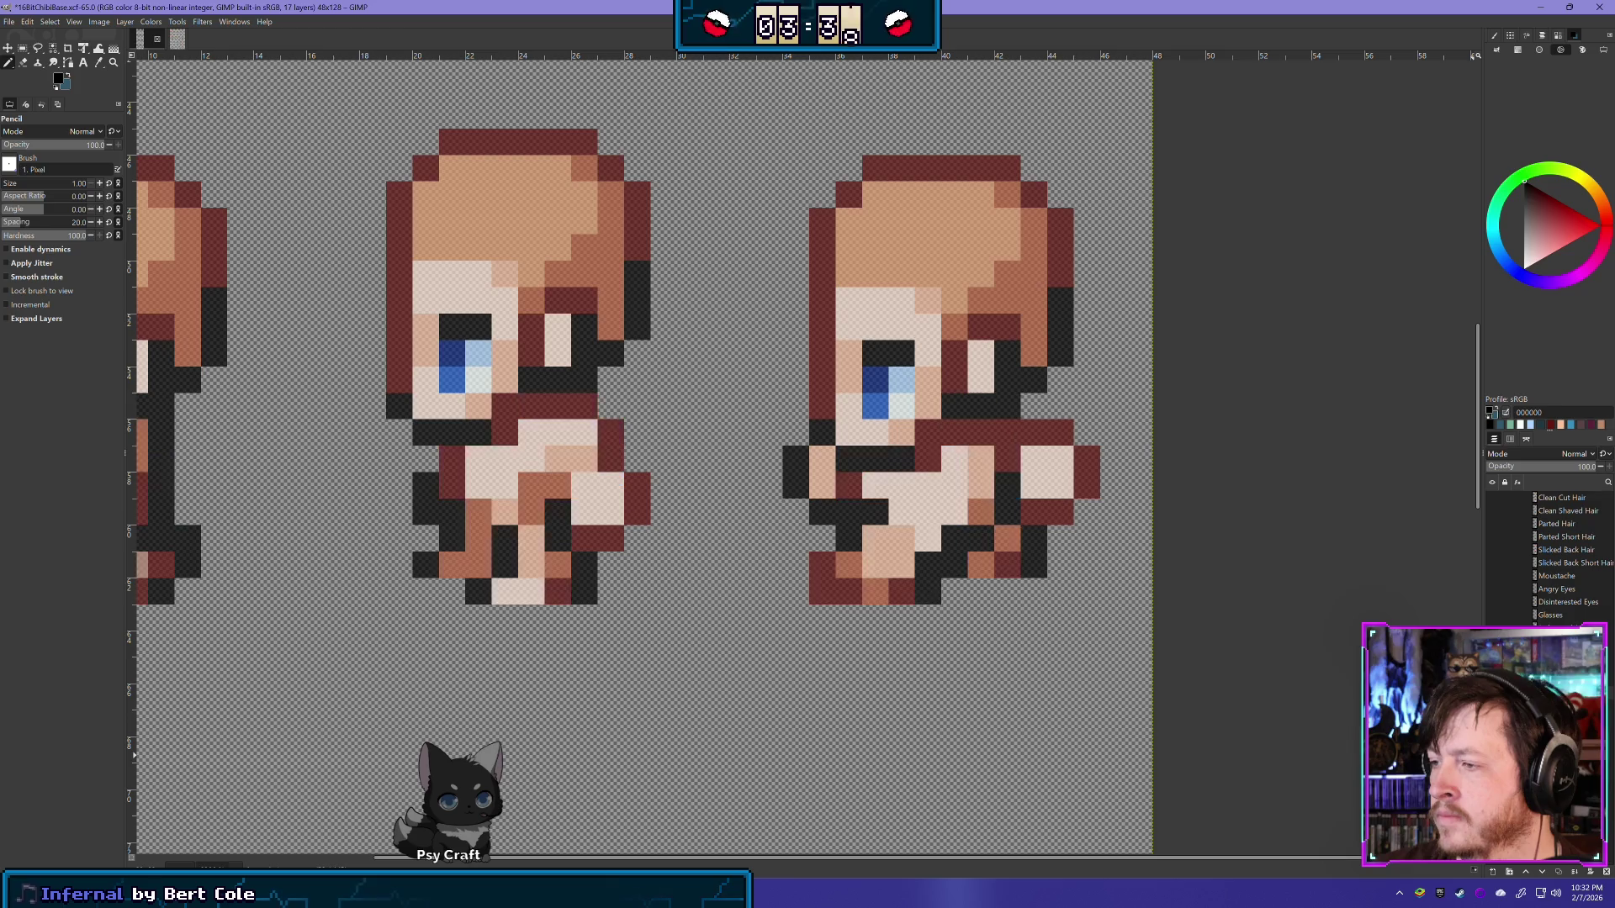
pyautogui.click(1492, 641)
pyautogui.click(1492, 641)
pyautogui.click(1492, 641)
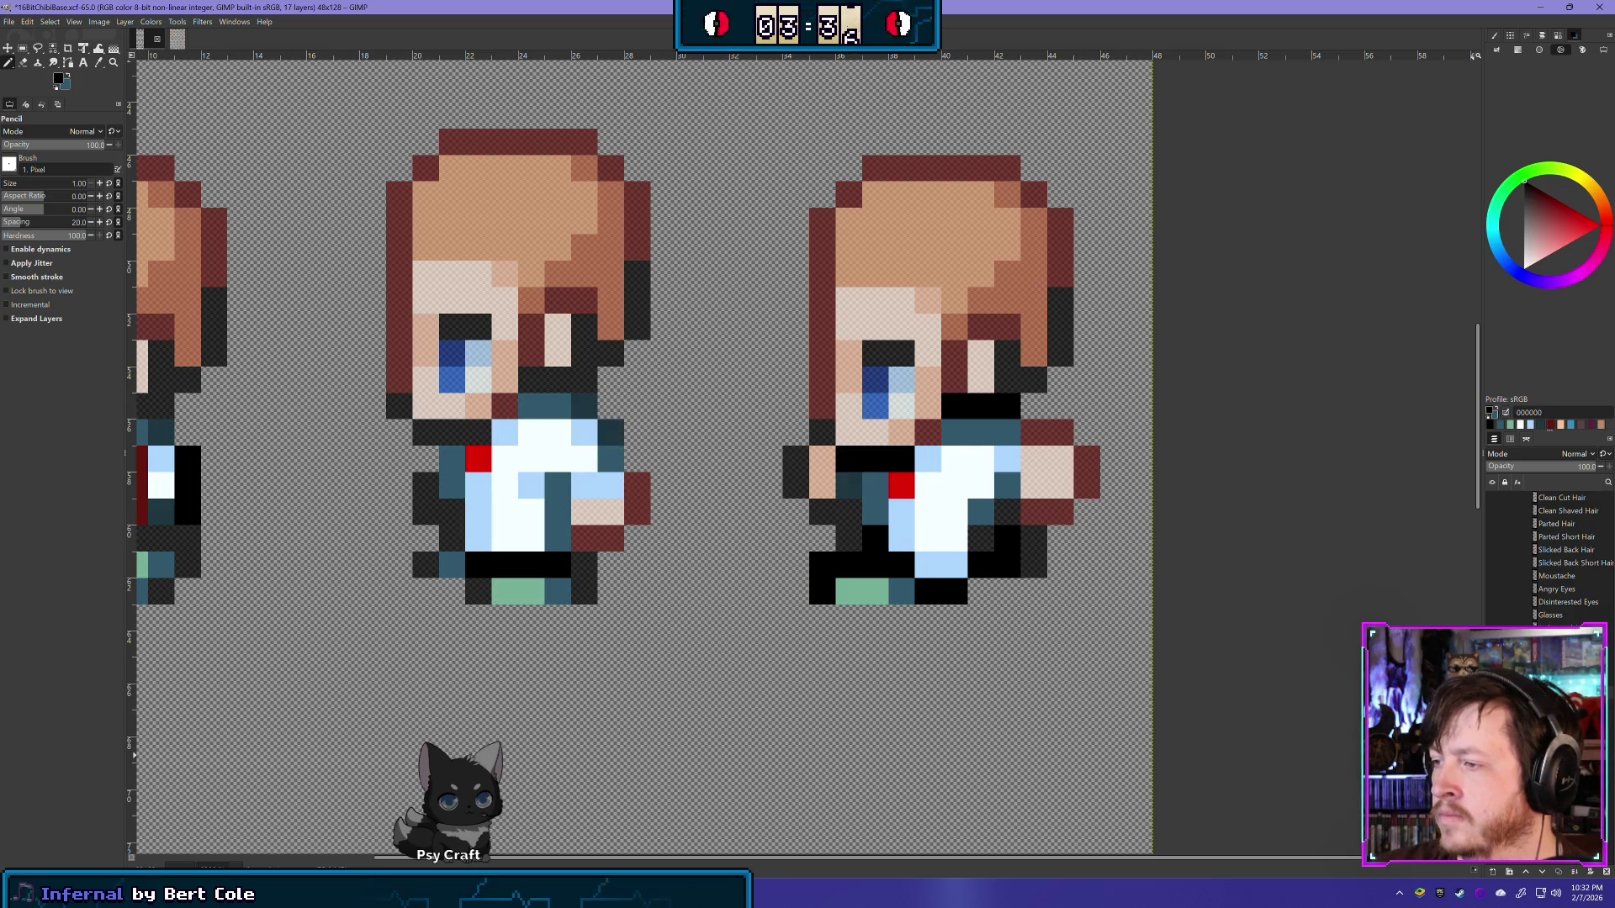
pyautogui.click(1492, 641)
pyautogui.click(1492, 641)
pyautogui.click(1491, 641)
pyautogui.click(1492, 641)
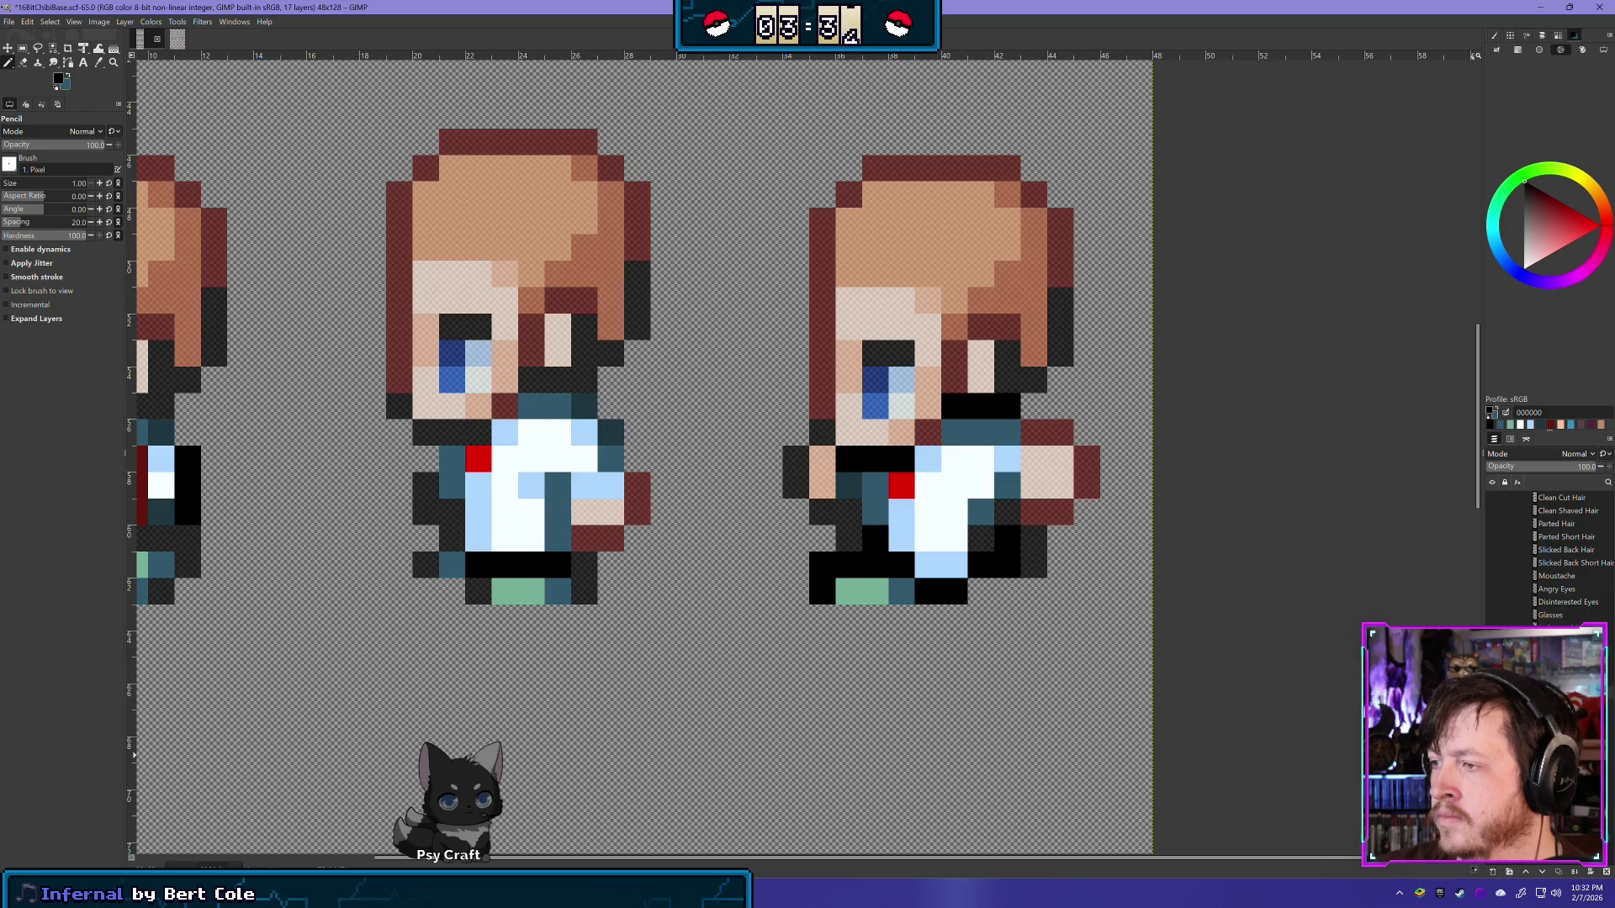
pyautogui.click(1492, 641)
pyautogui.click(1492, 641)
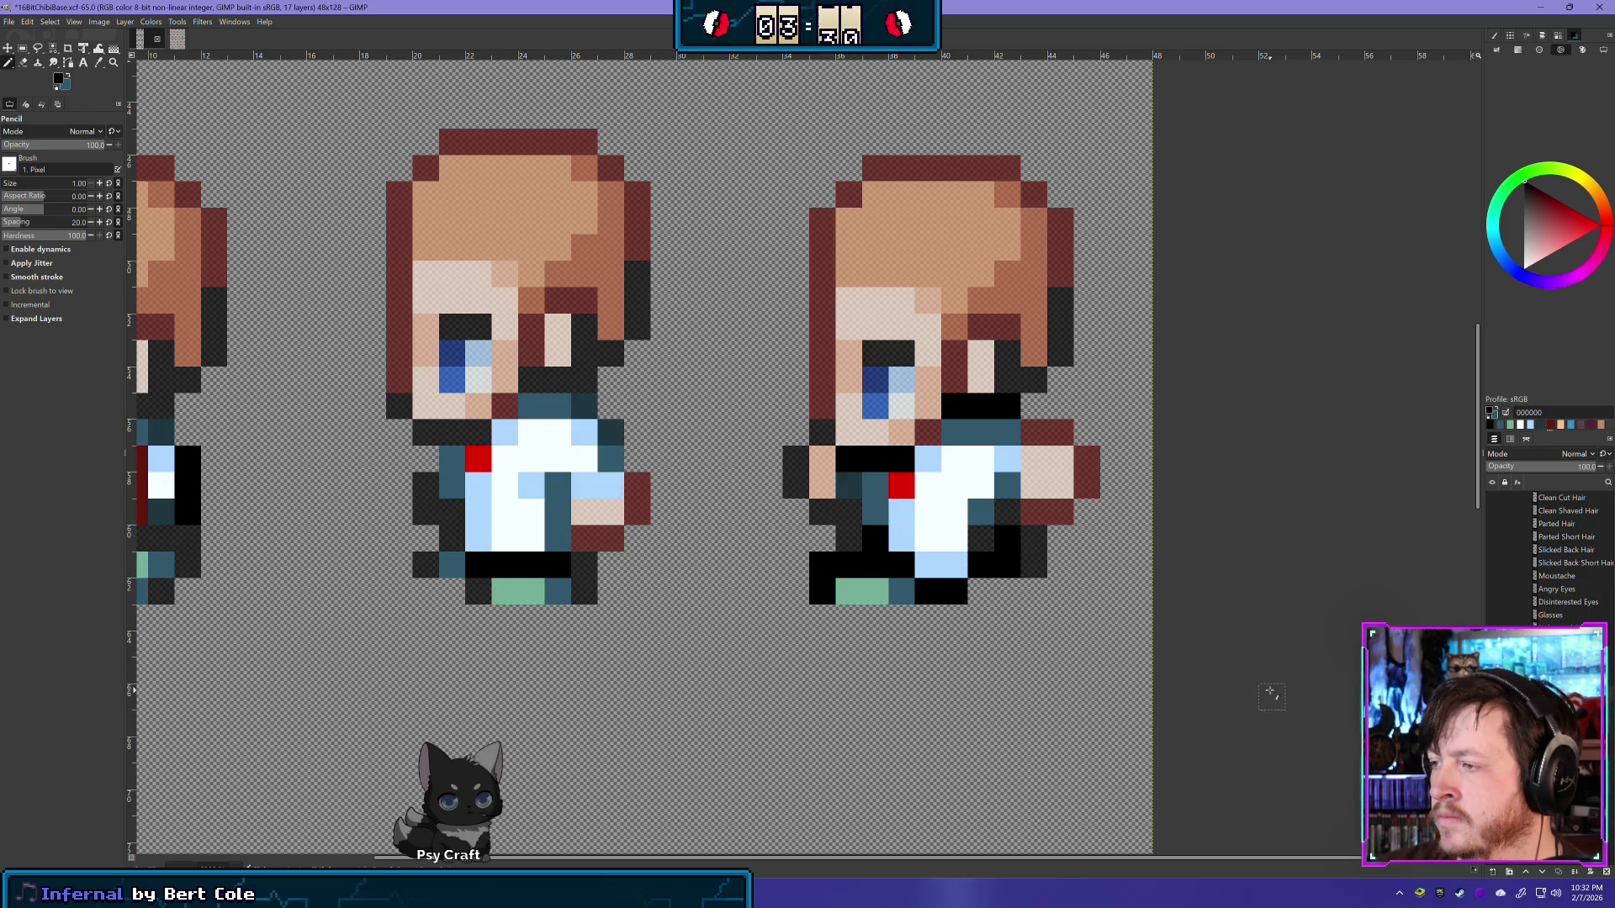
pyautogui.scroll(-2, 1270, 691)
pyautogui.scroll(-3, 1287, 723)
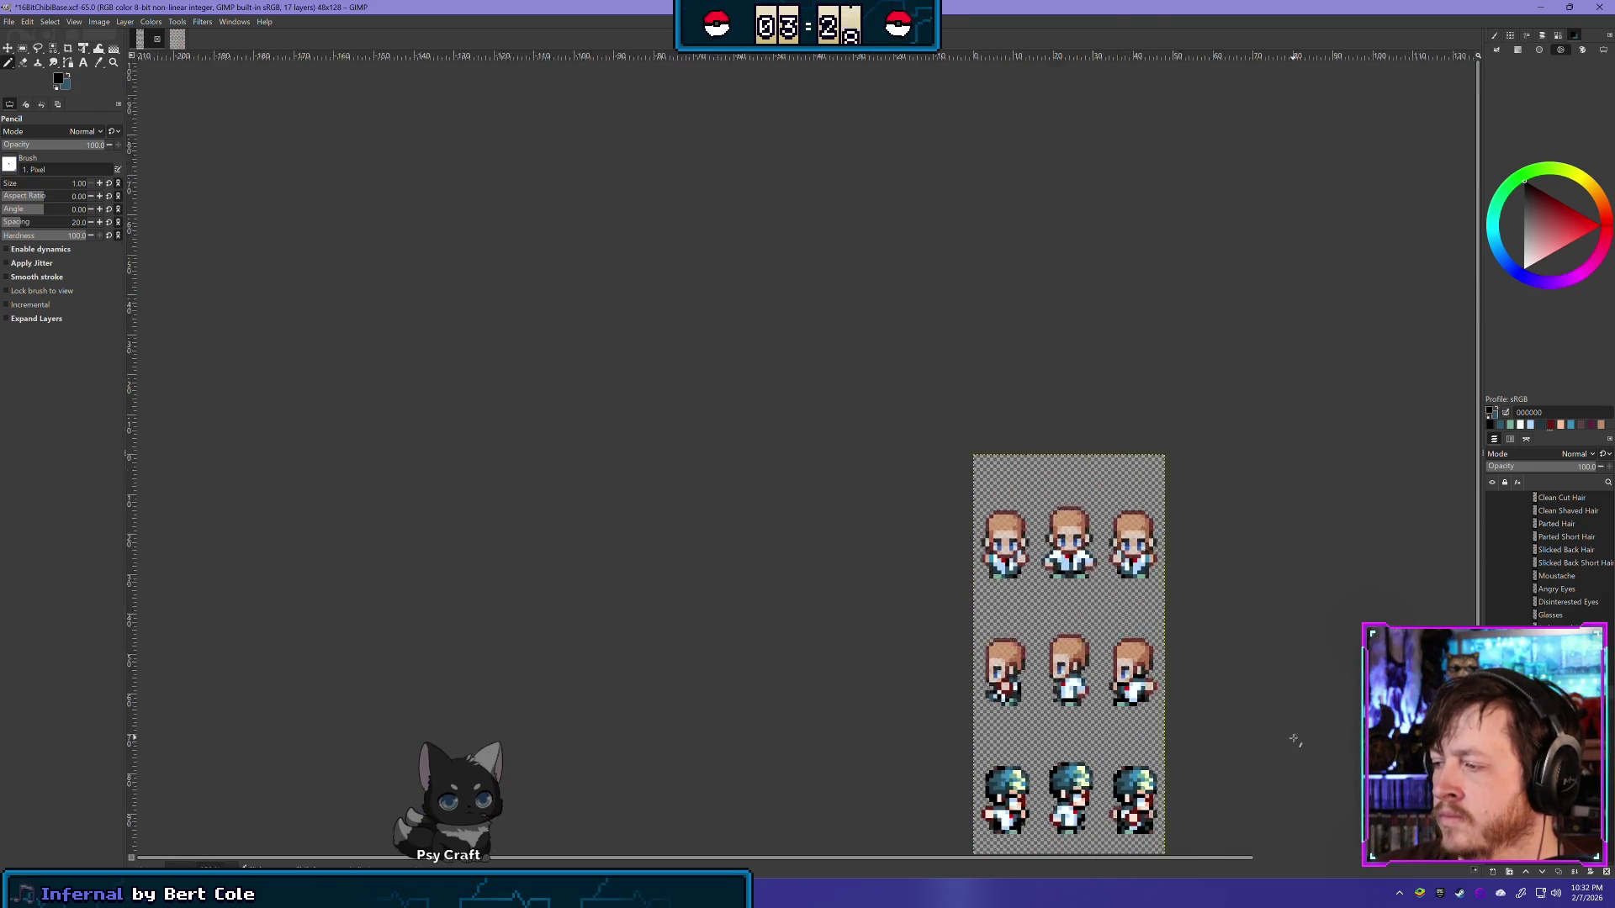
pyautogui.scroll(-1, 1295, 739)
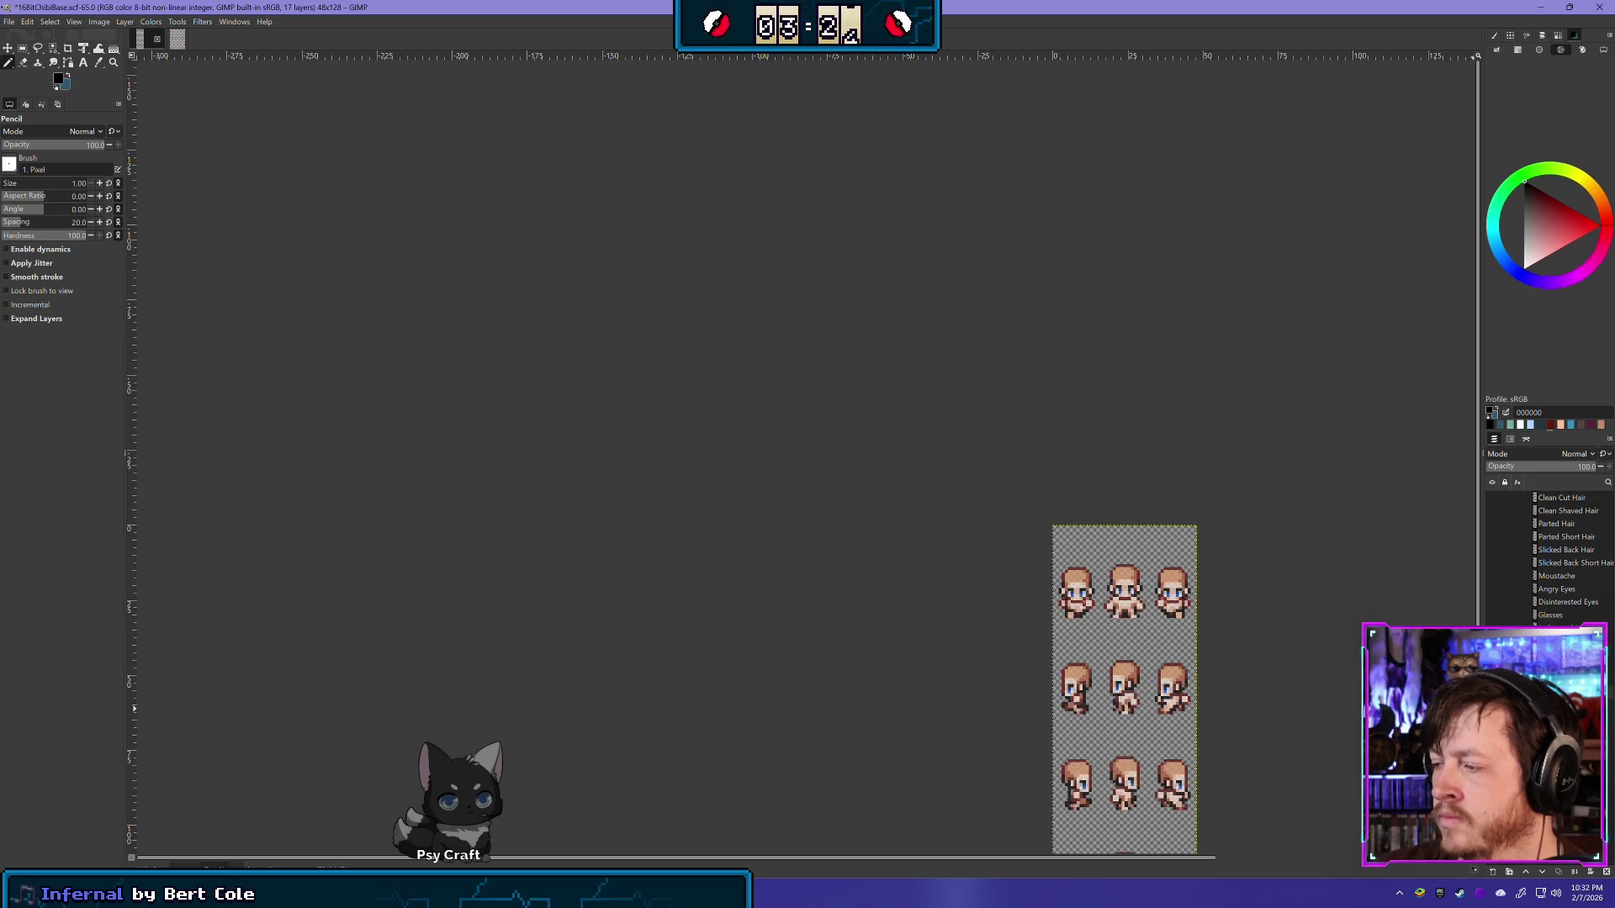
pyautogui.scroll(1, 1240, 733)
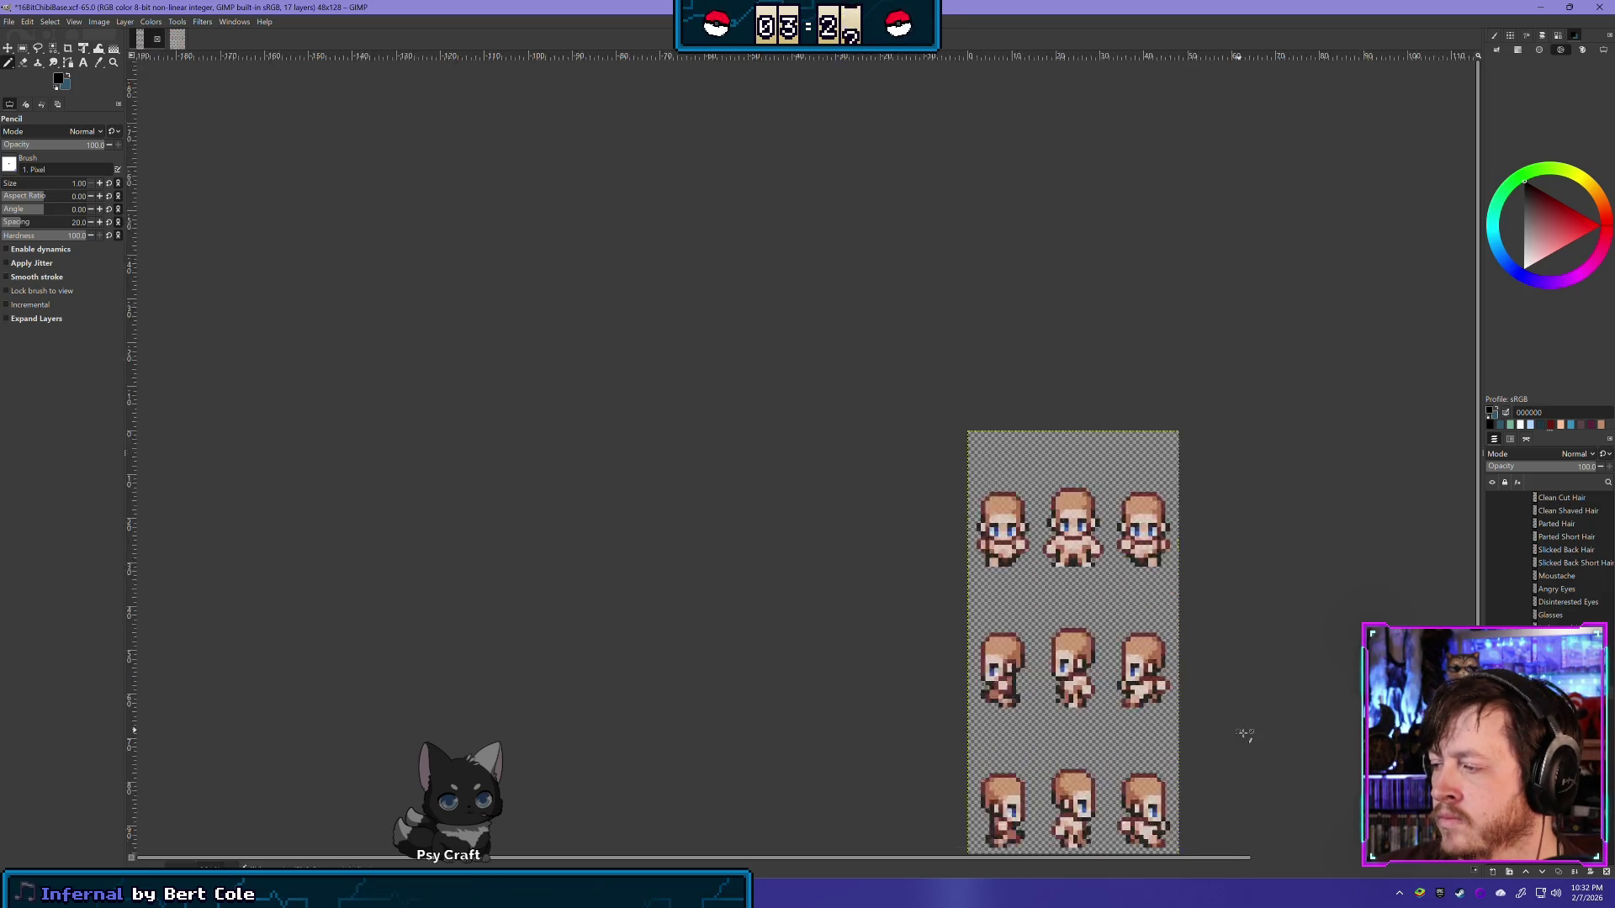
pyautogui.scroll(2, 1280, 726)
pyautogui.scroll(1, 914, 646)
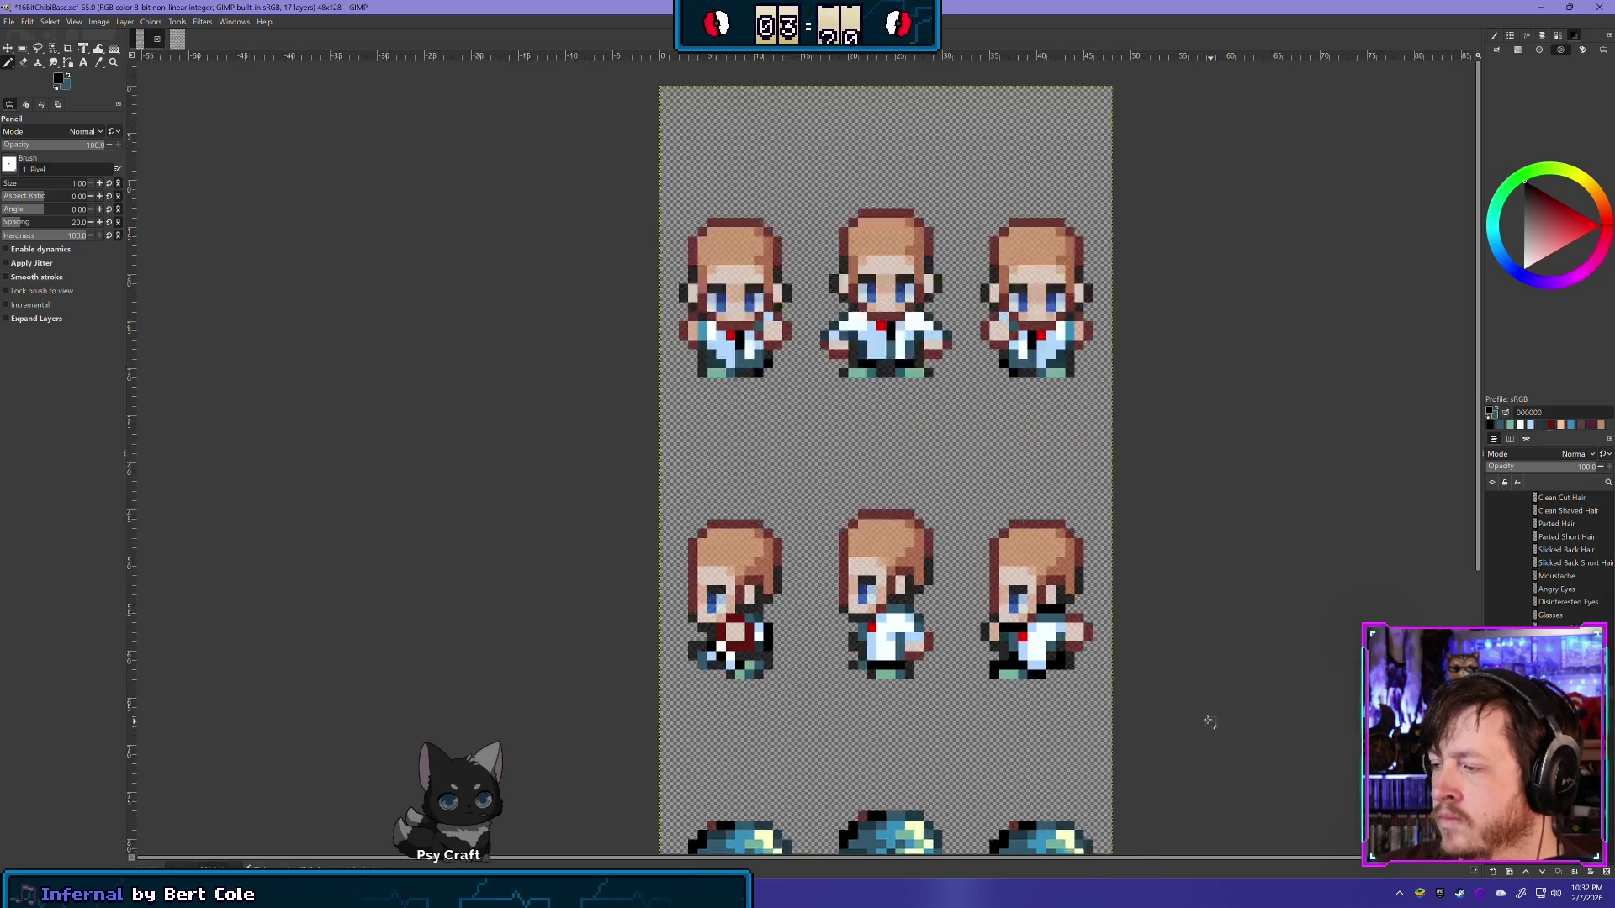
pyautogui.scroll(1, 914, 646)
pyautogui.scroll(1, 914, 646)
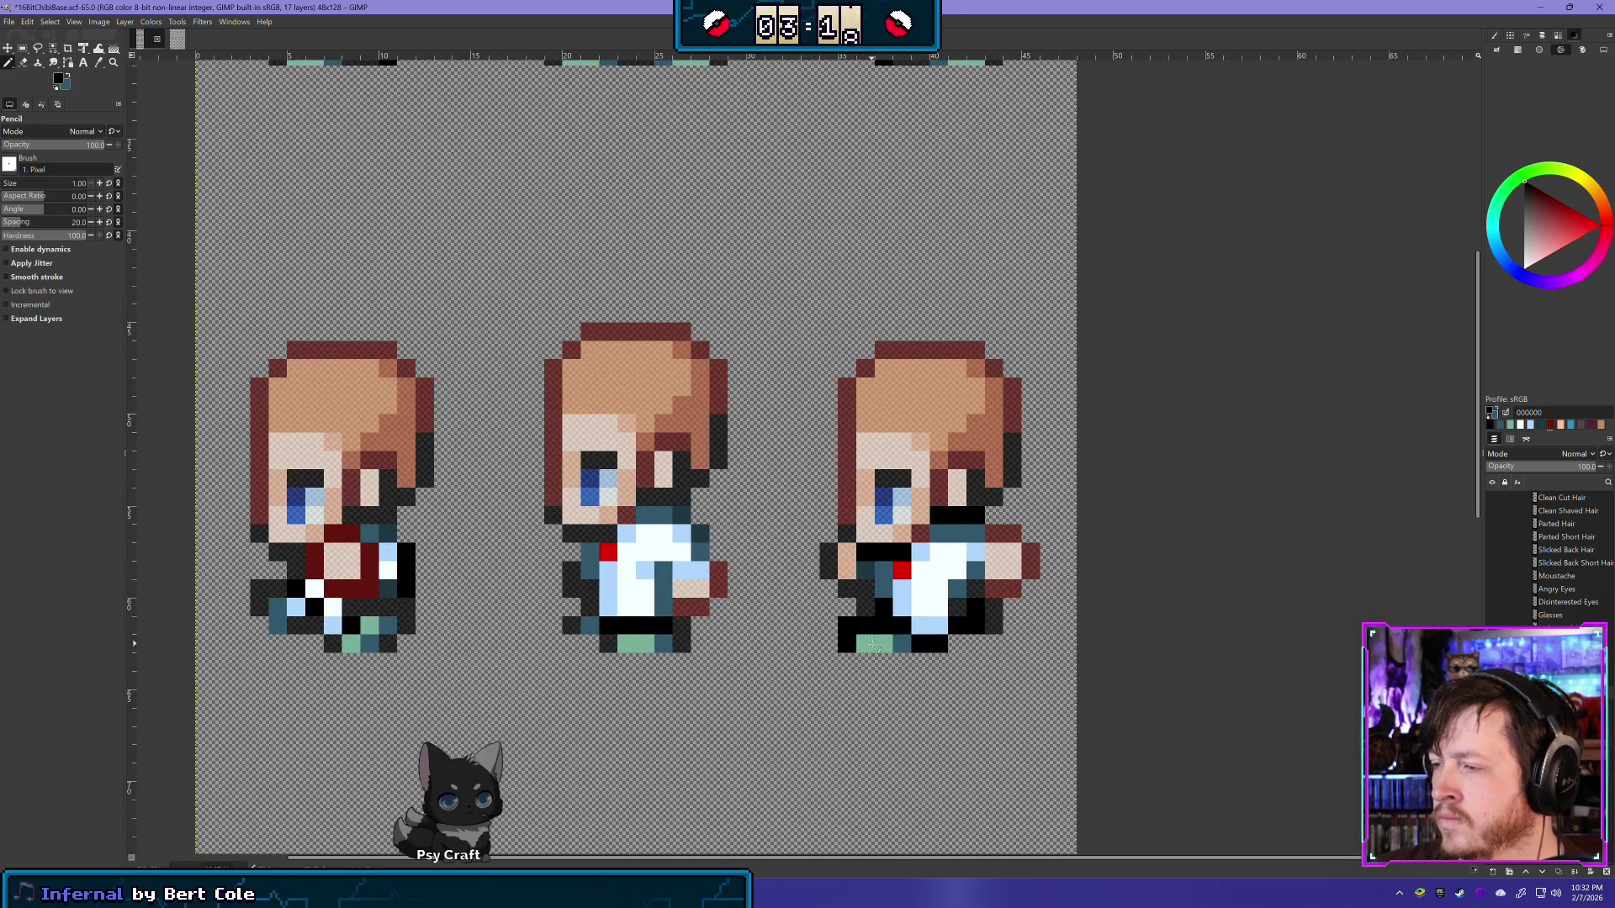
# Step: Paint the third sprite's bottom-left shoe pixel in the sampled shoe green
pyautogui.click(1493, 641)
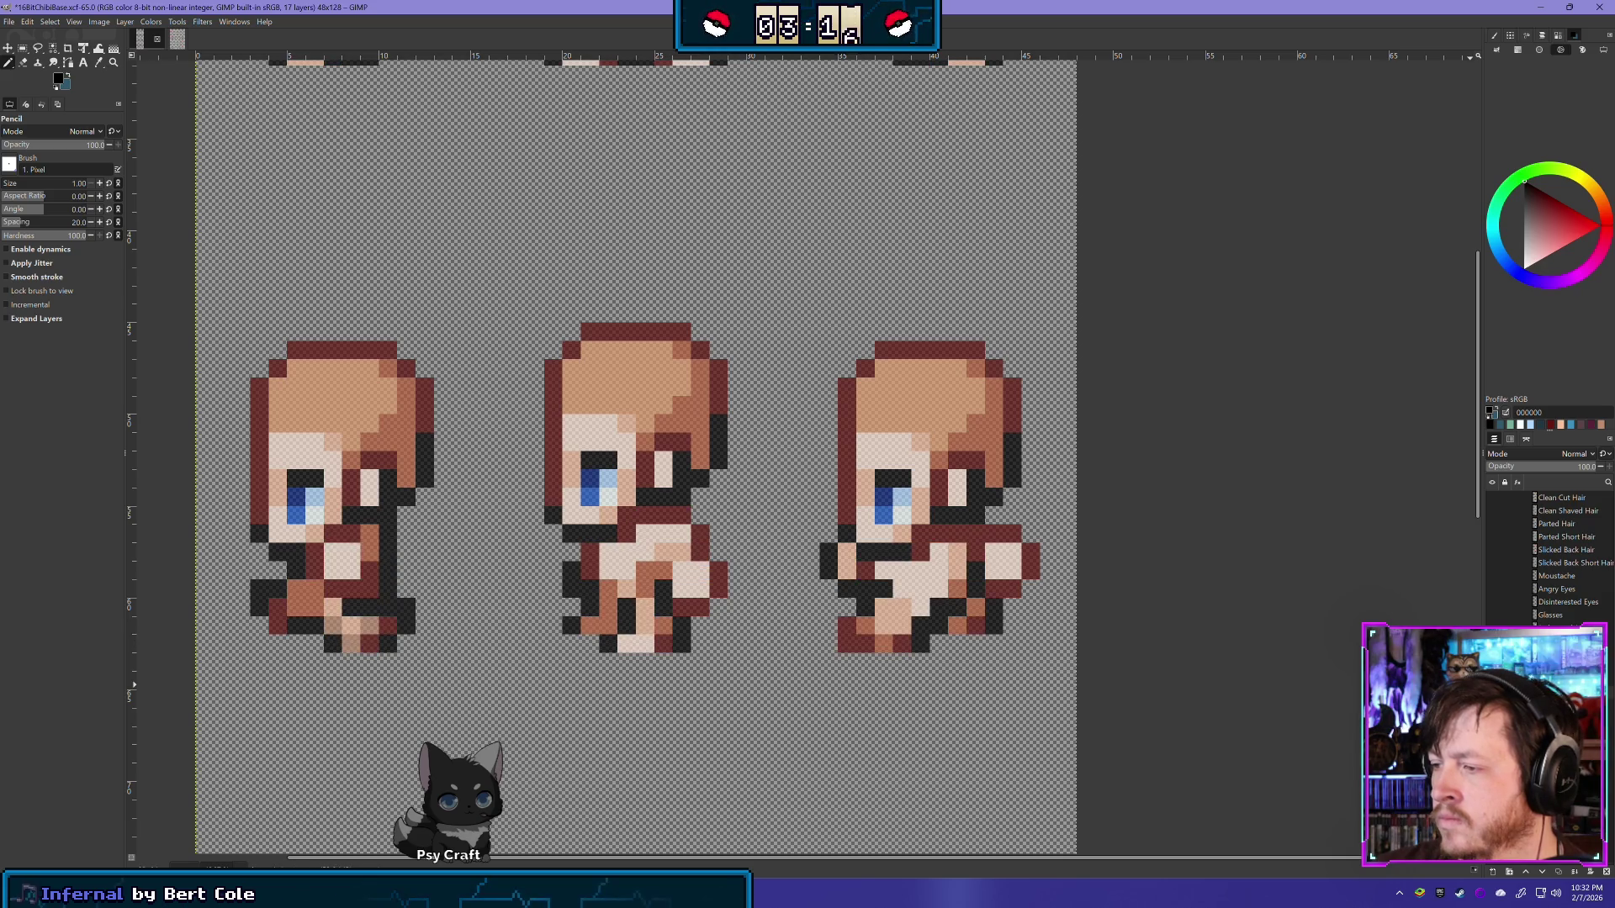
pyautogui.keyDown('ctrl'); pyautogui.click(867, 641); pyautogui.keyUp('ctrl')
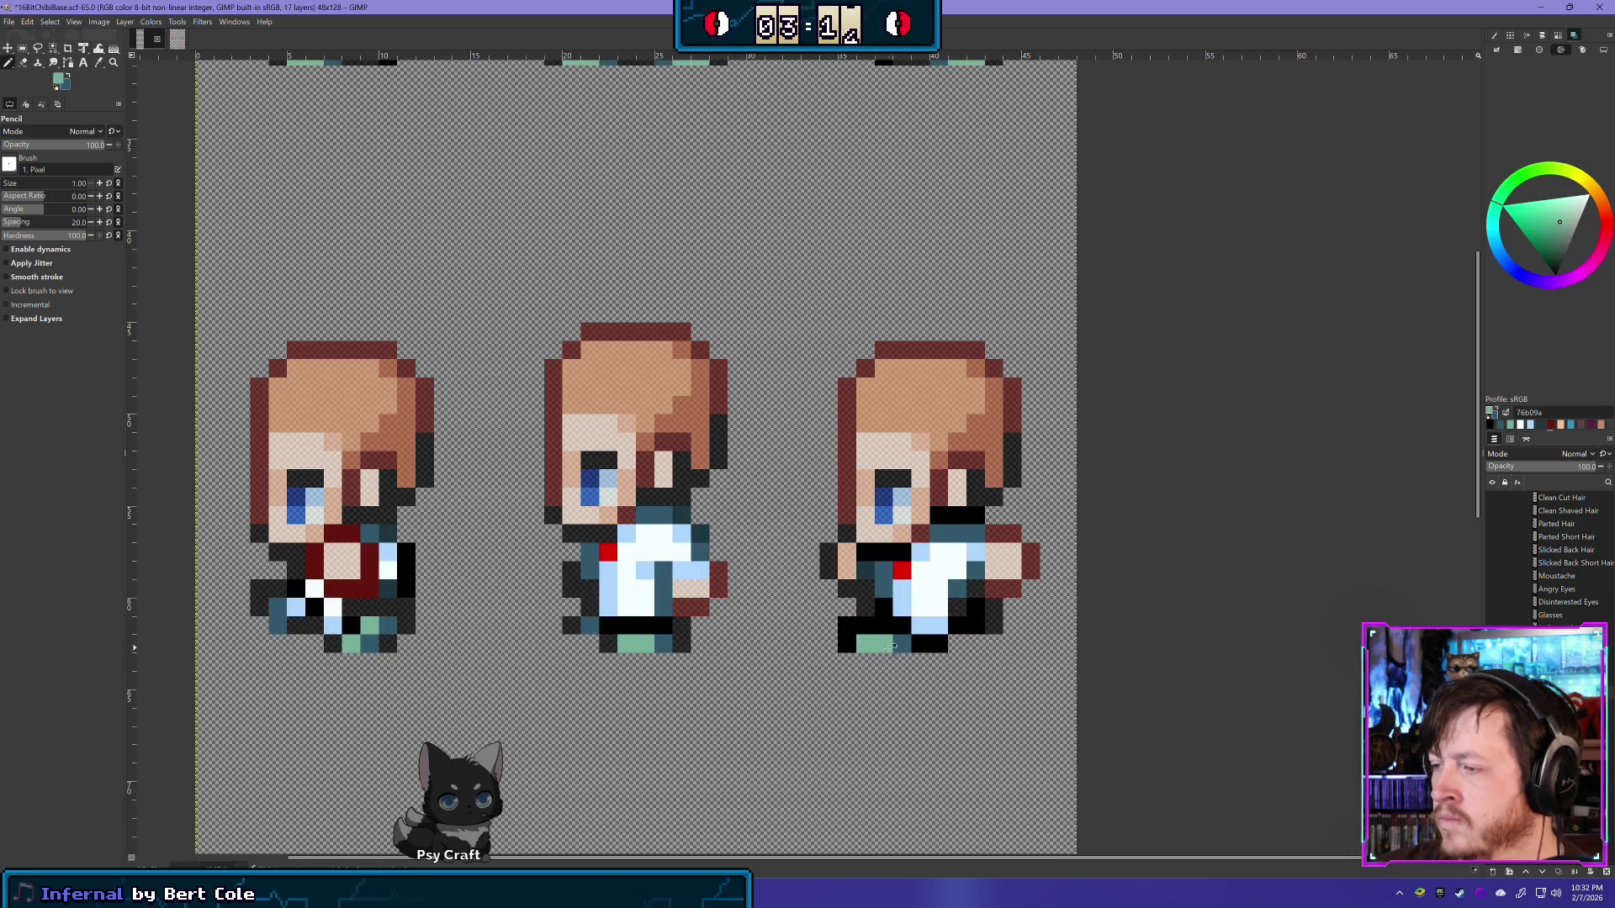
pyautogui.click(847, 643)
pyautogui.keyDown('ctrl'); pyautogui.click(904, 644); pyautogui.keyUp('ctrl')
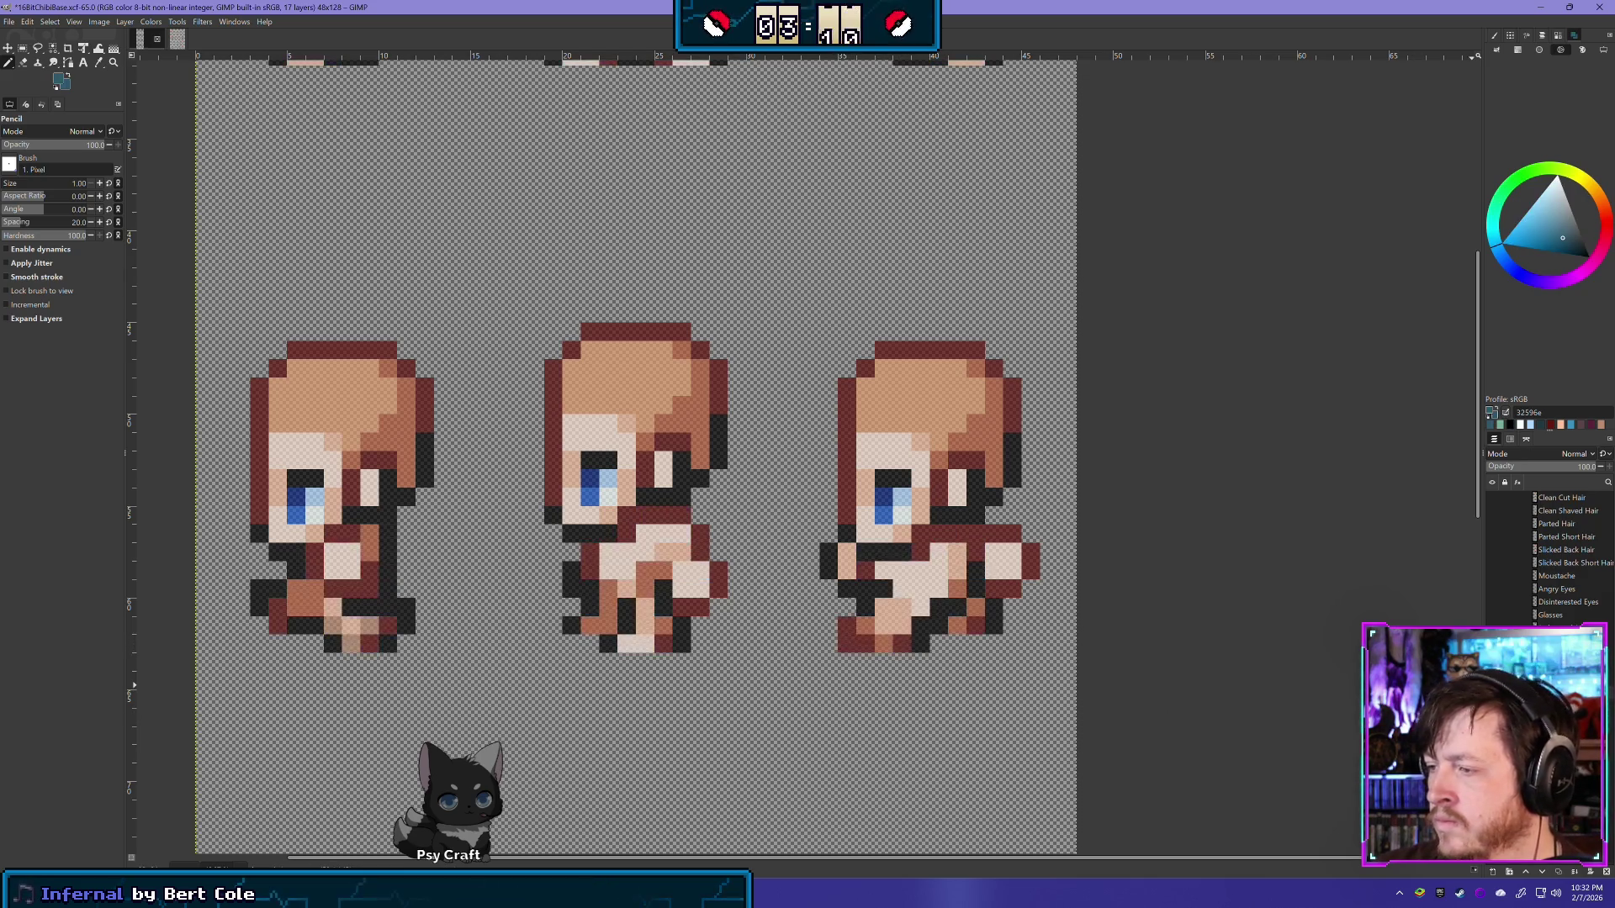
pyautogui.hotkey('ctrl', 'z')
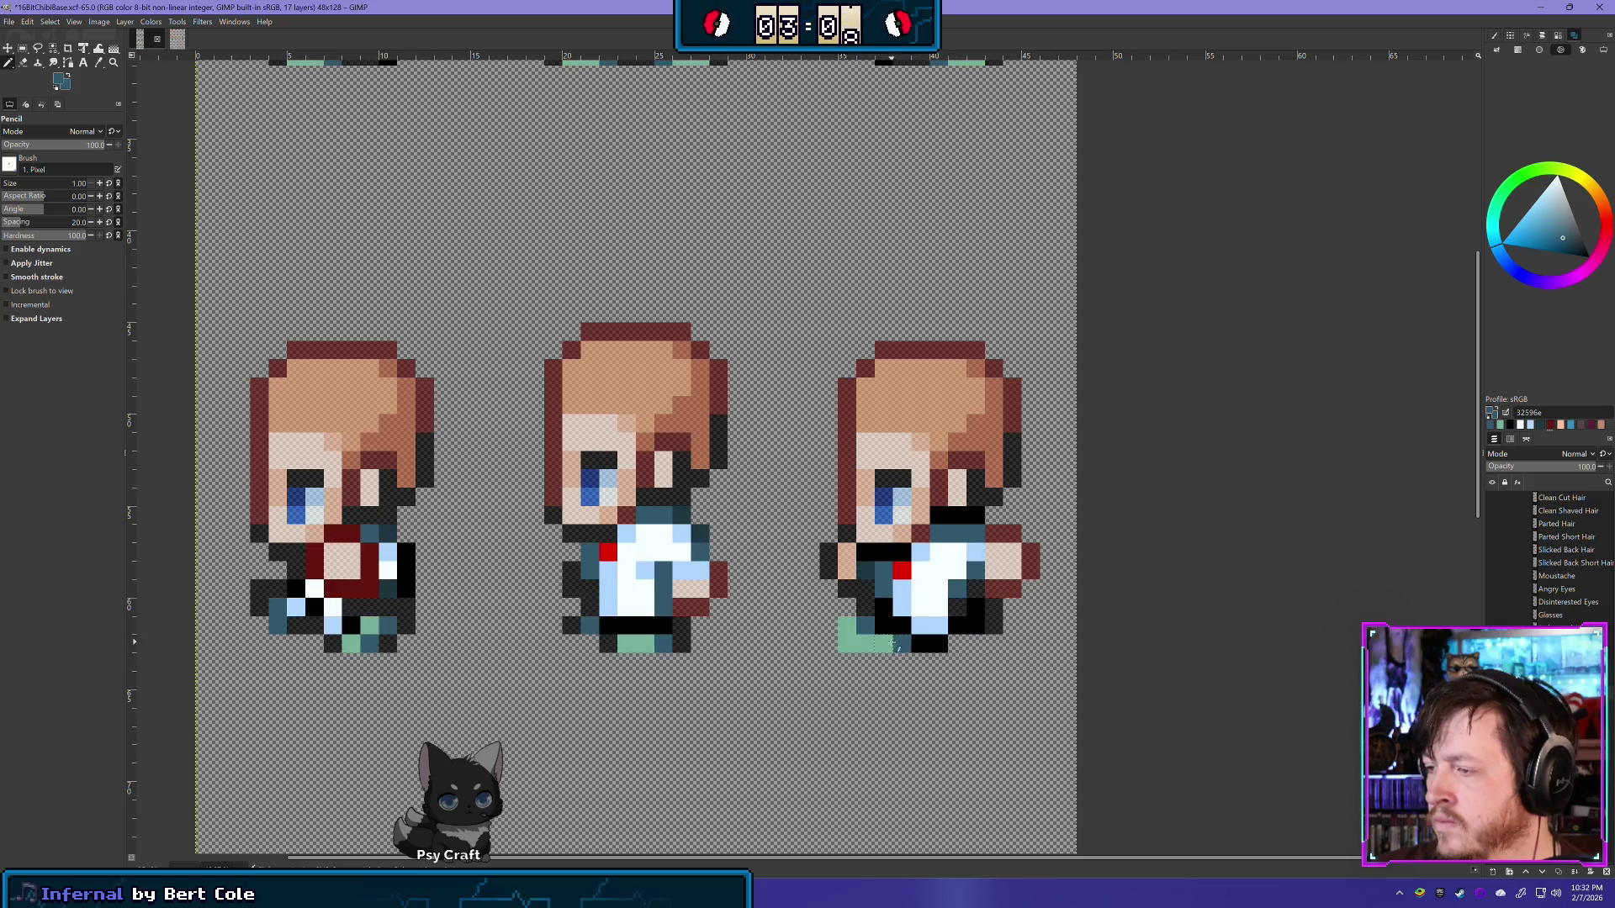
pyautogui.hotkey('ctrl', 'y')
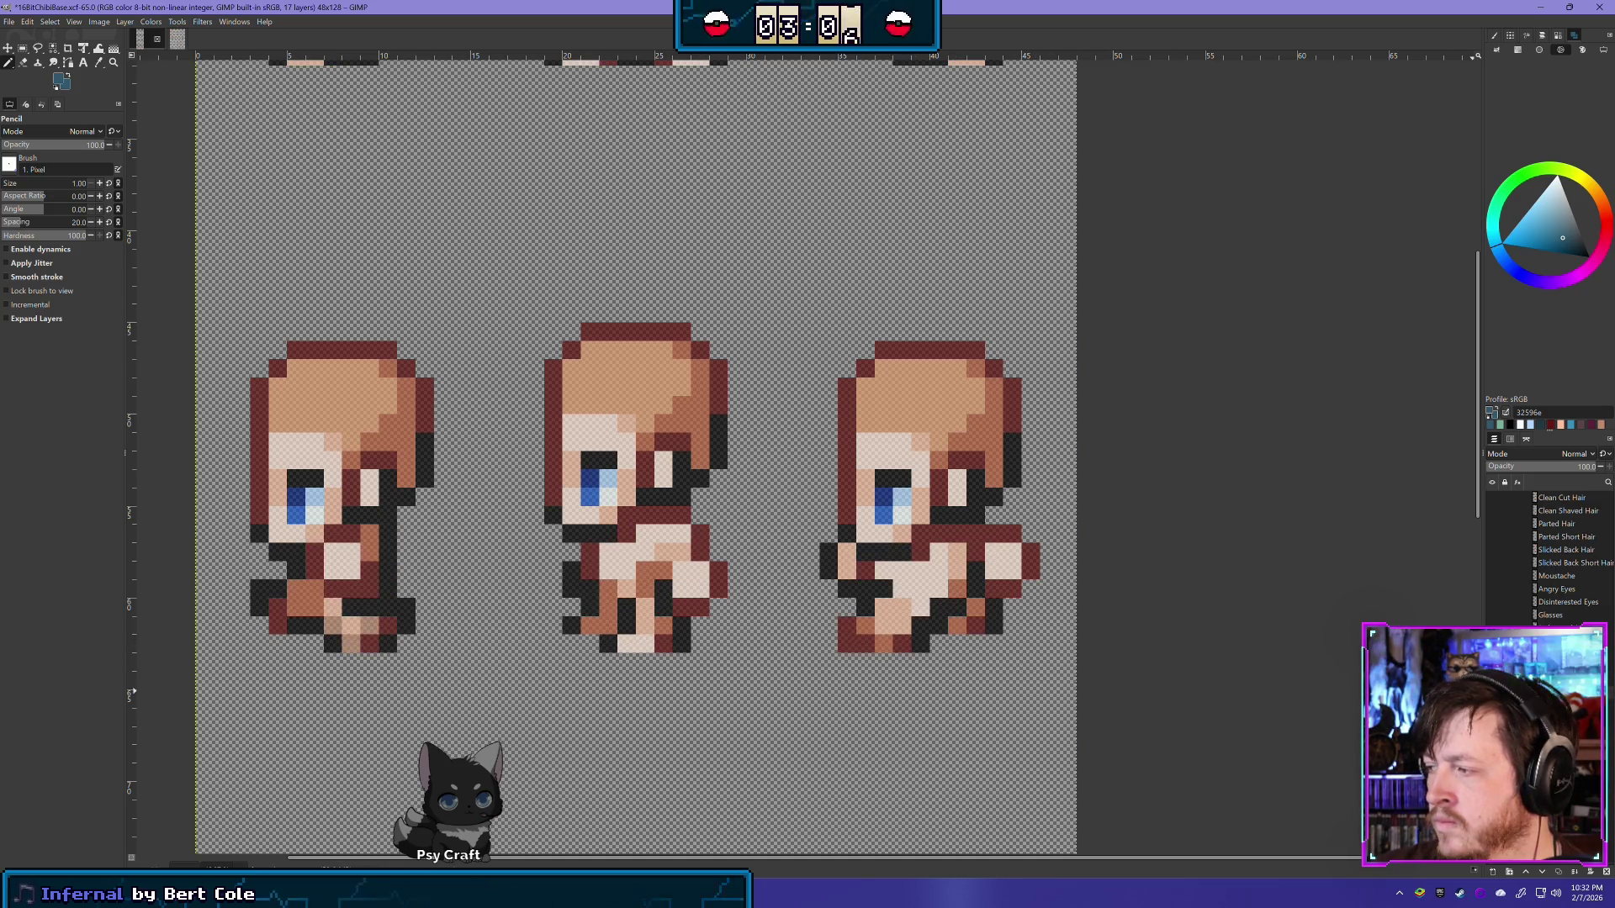
pyautogui.hotkey('ctrl', 'z')
pyautogui.hotkey('ctrl', 'y')
pyautogui.hotkey('ctrl', 'y')
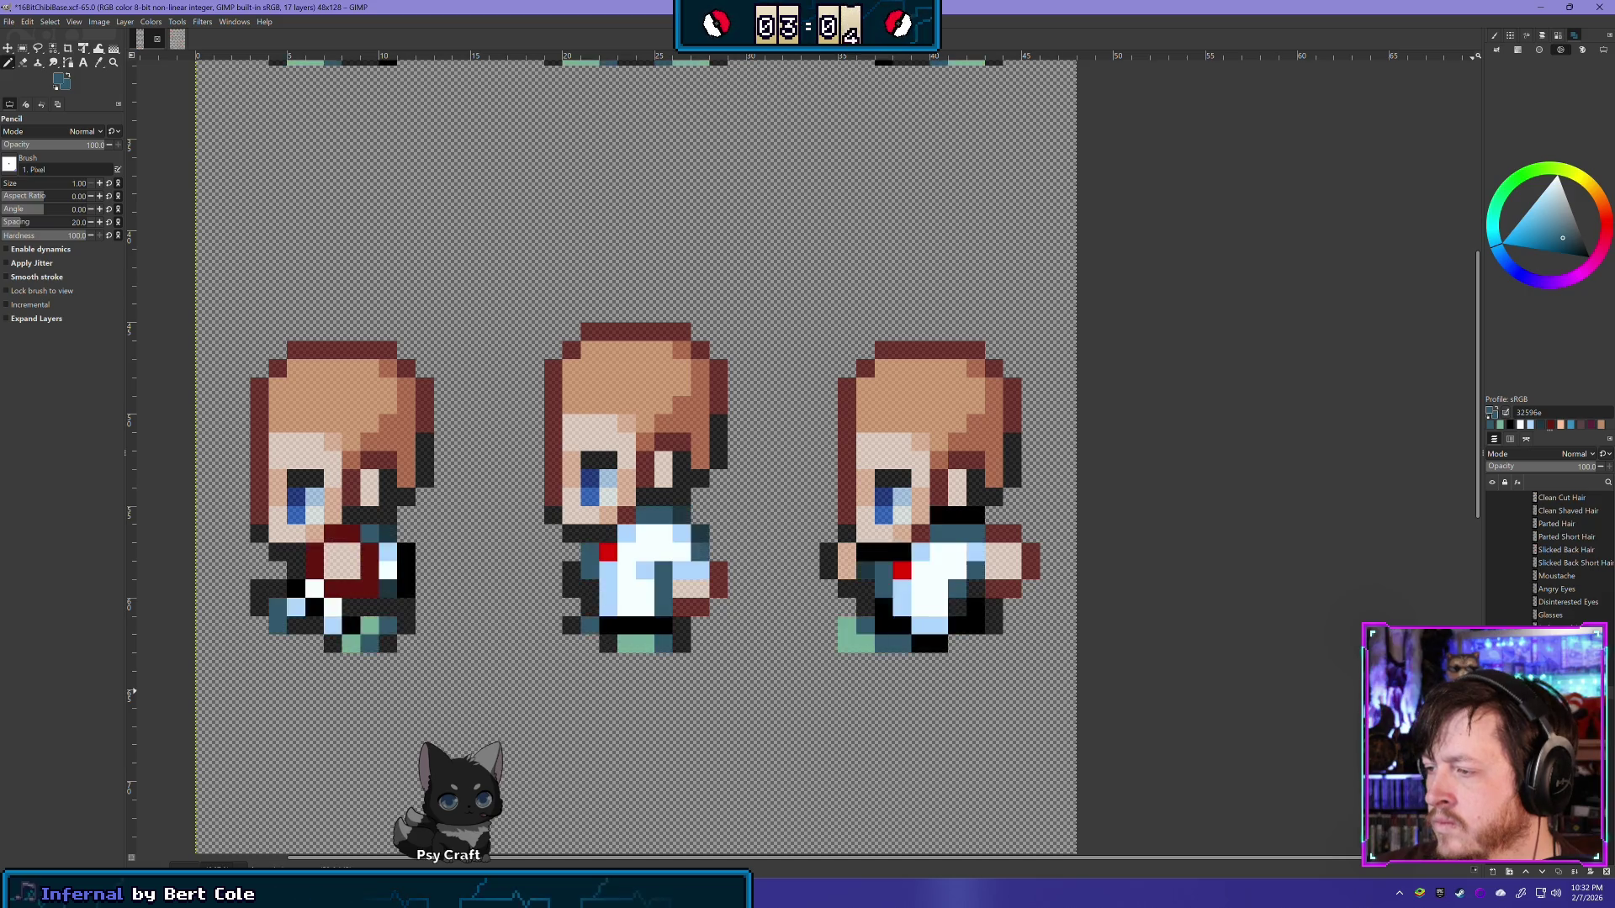
pyautogui.keyDown('ctrl'); pyautogui.click(862, 641); pyautogui.keyUp('ctrl')
# Step: Undo and redo repeatedly to compare the side-view sprites with and without clothing
pyautogui.scroll(-5, 901, 642)
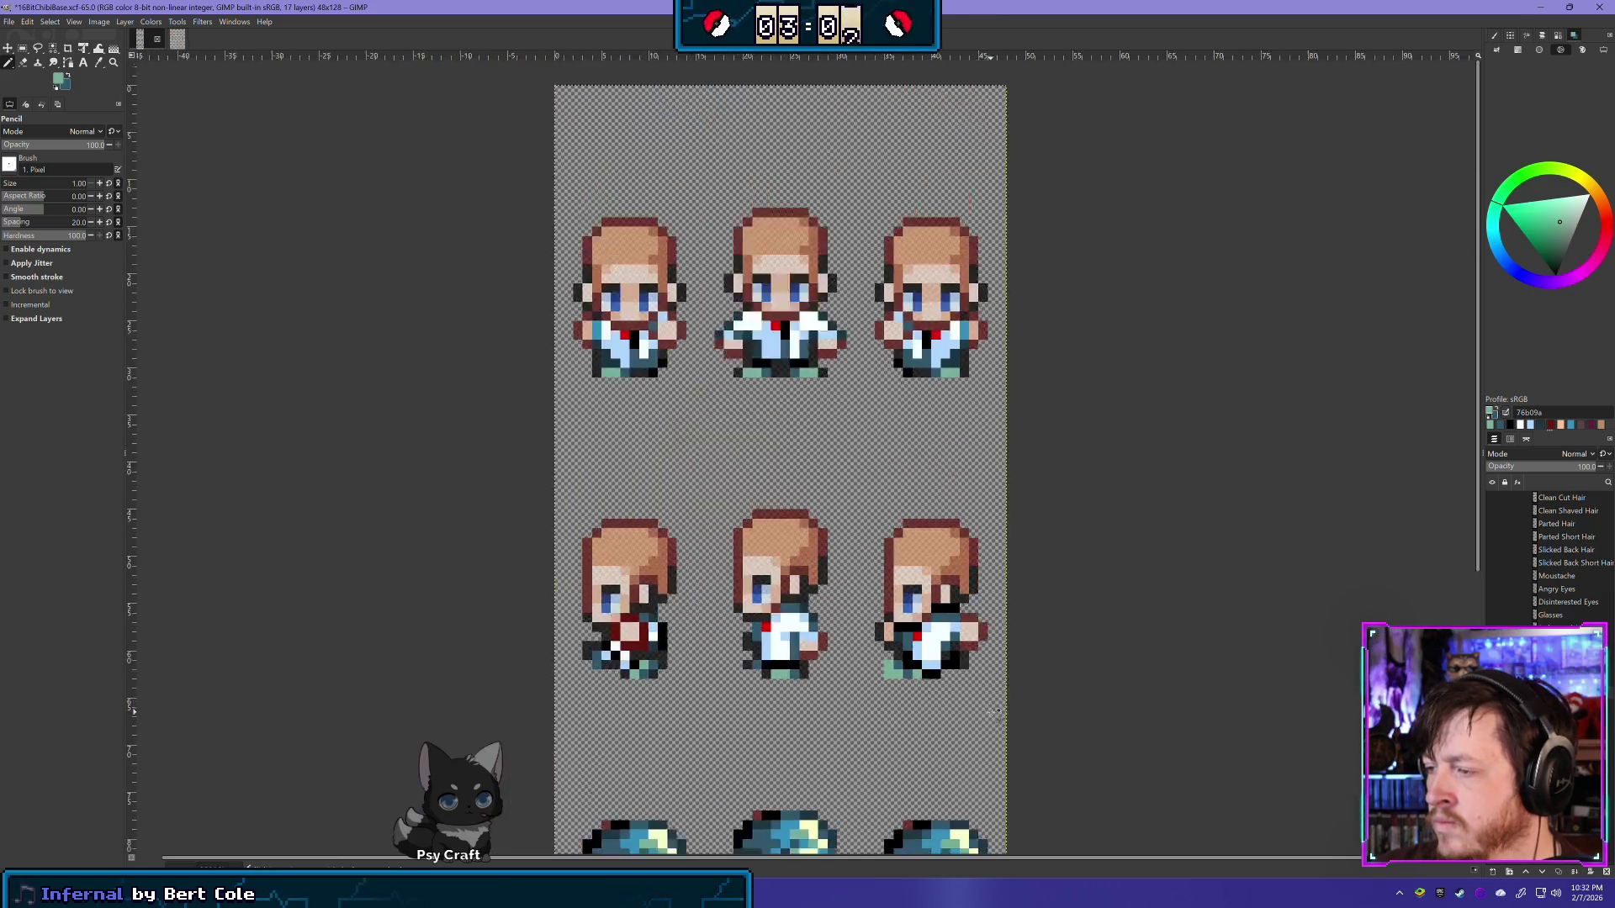
pyautogui.hotkey('ctrl', 'z')
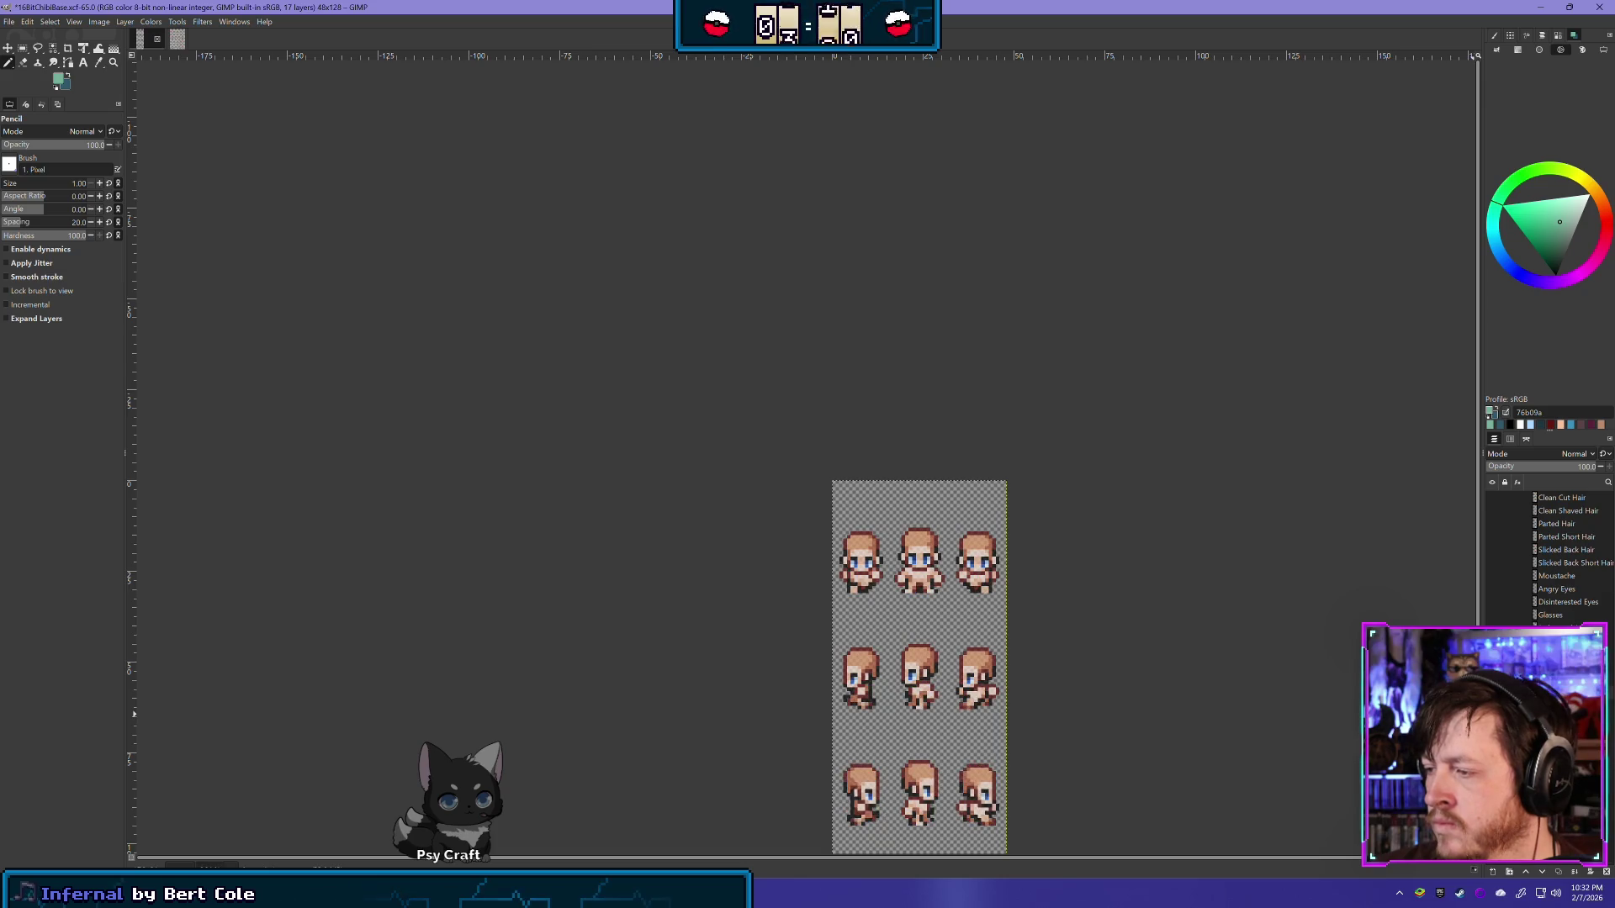
pyautogui.scroll(3, 982, 734)
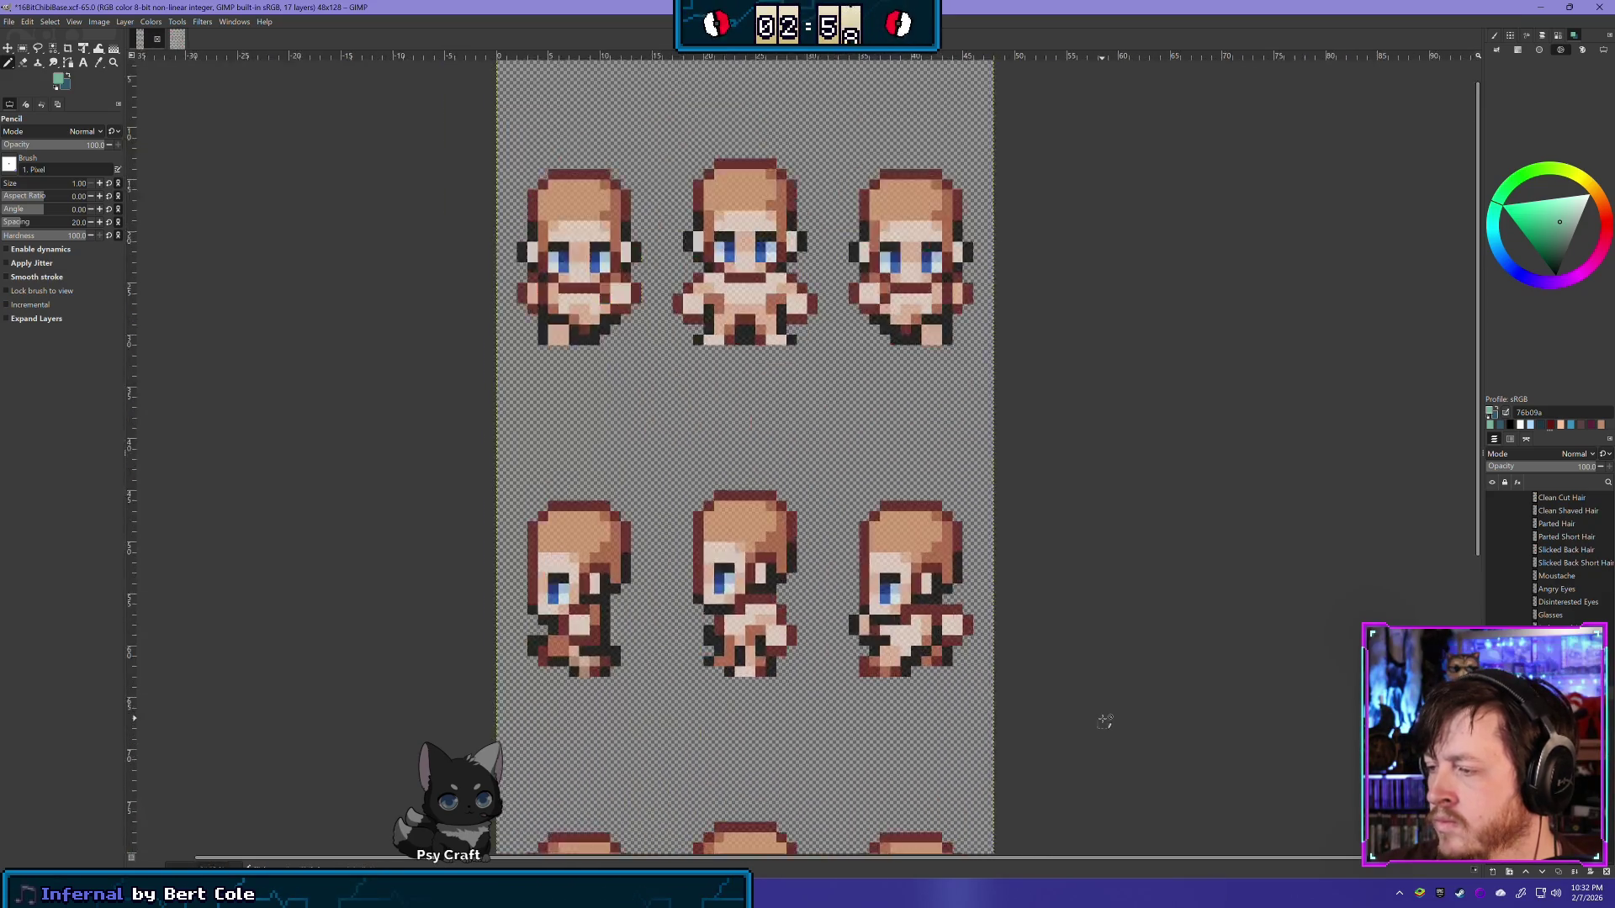
pyautogui.scroll(1, 1009, 706)
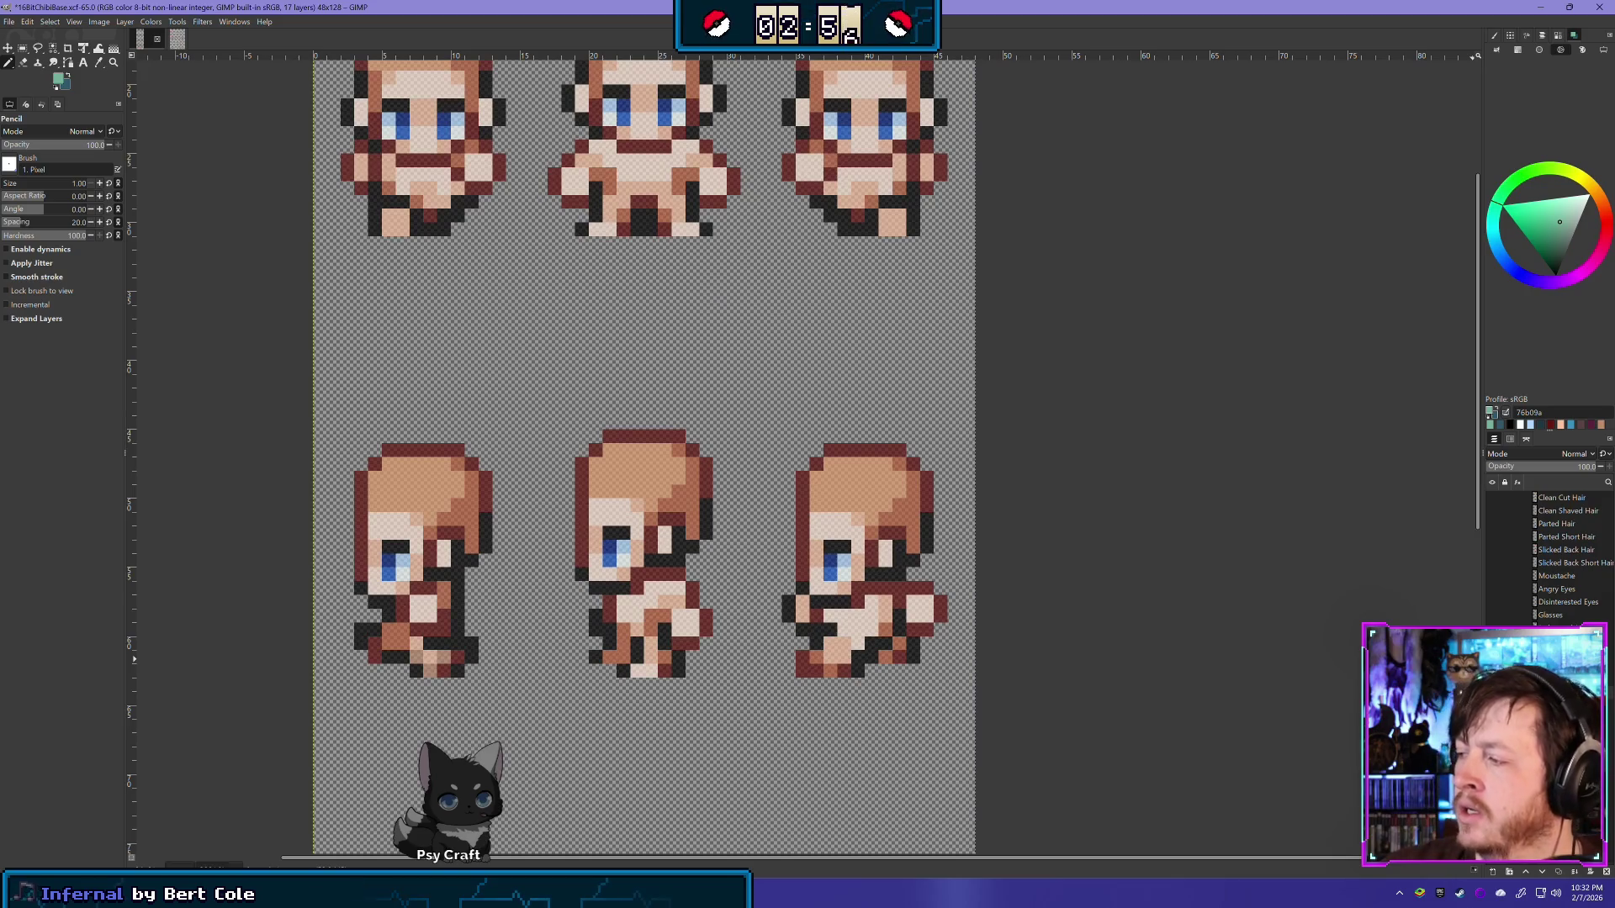
pyautogui.hotkey('ctrl', 'y')
pyautogui.hotkey('ctrl', 'z')
pyautogui.hotkey('ctrl', 'y')
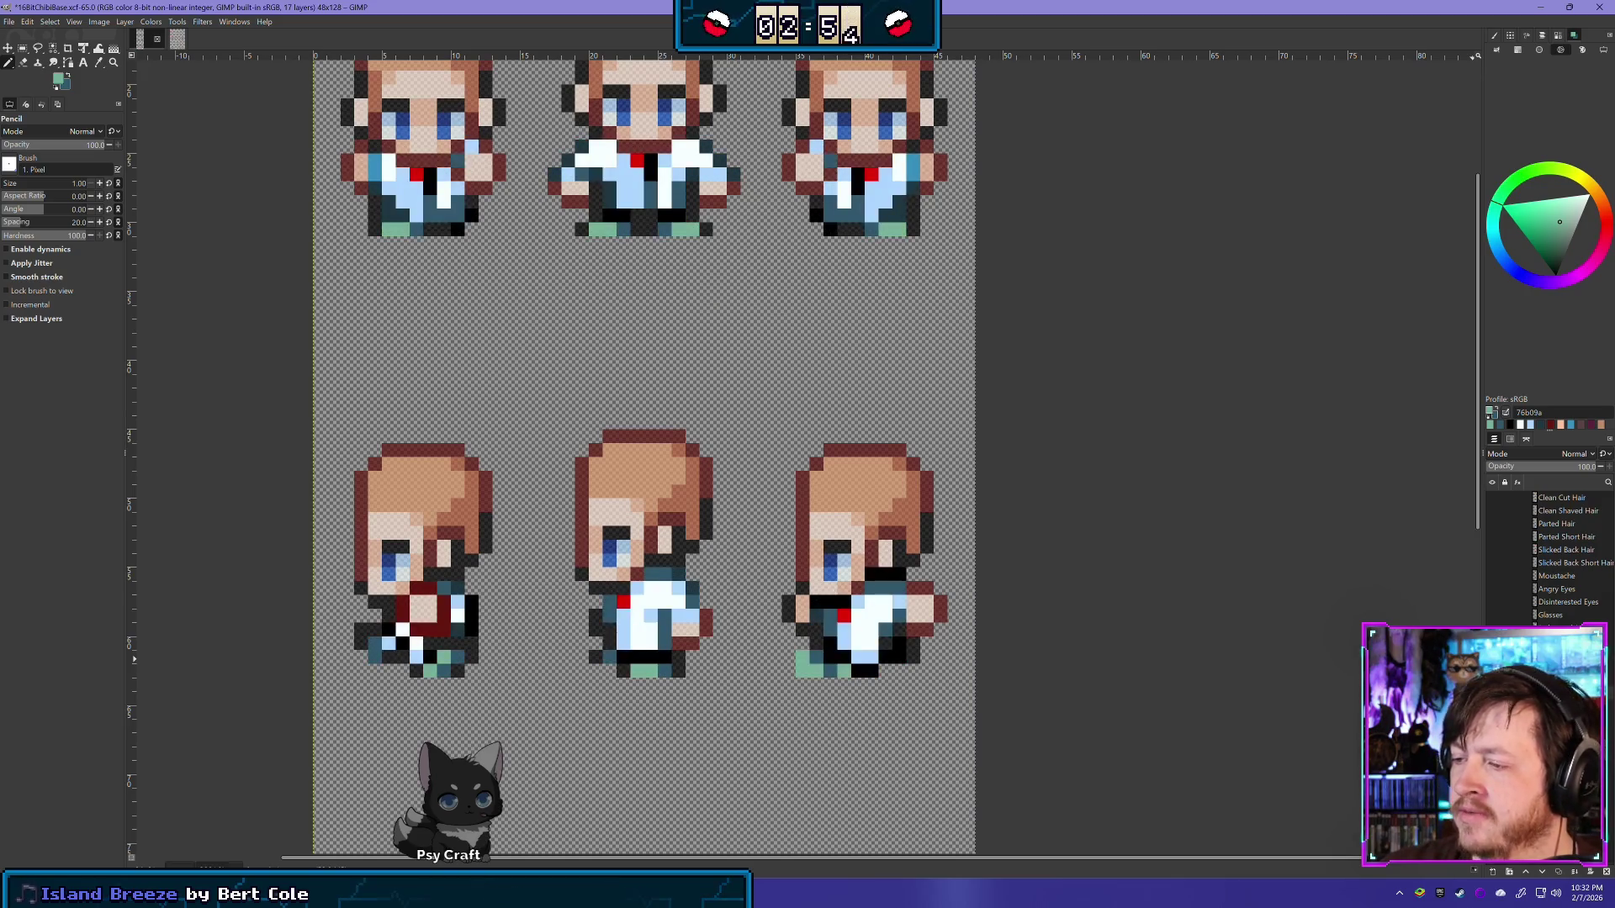
pyautogui.hotkey('ctrl', 'z')
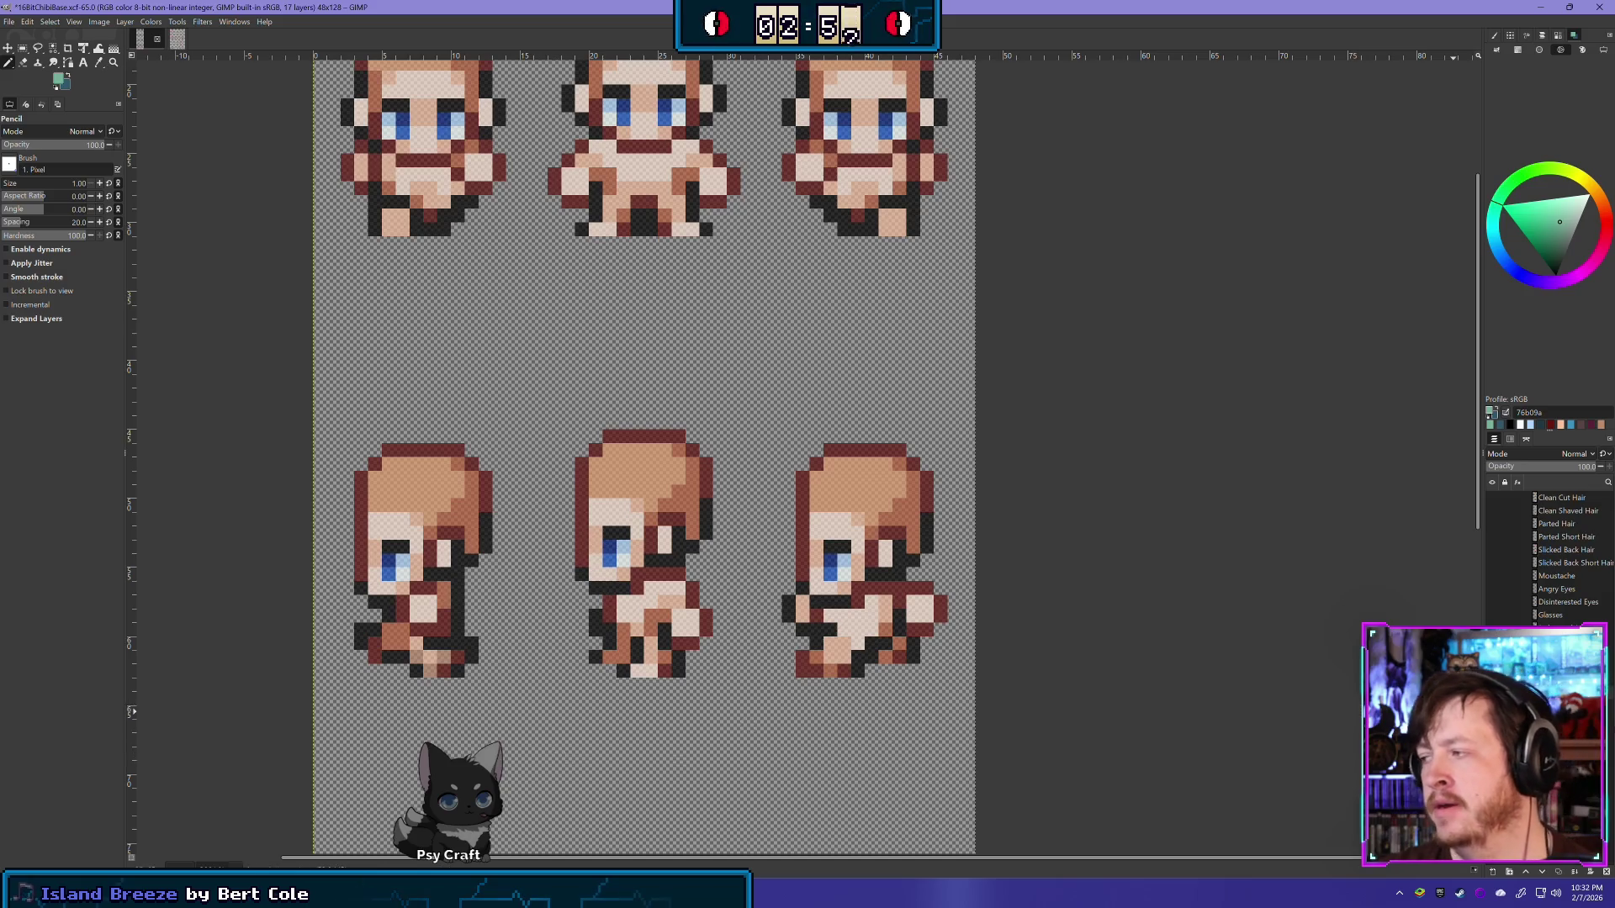
pyautogui.hotkey('ctrl', 'y')
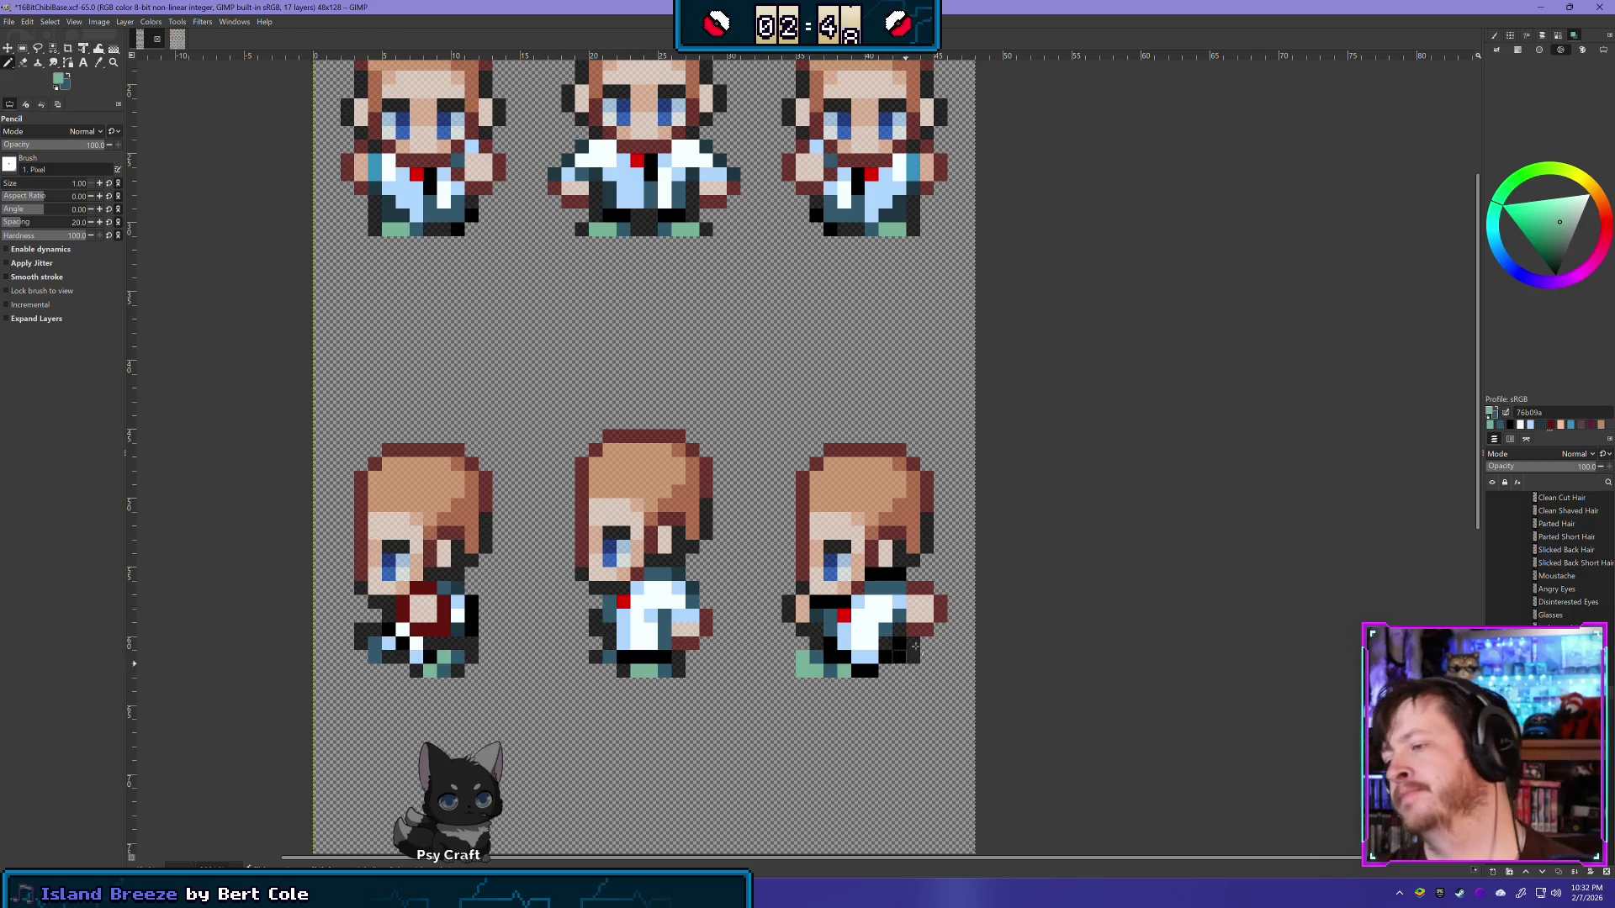
pyautogui.scroll(-1, 875, 704)
pyautogui.scroll(-3, 913, 707)
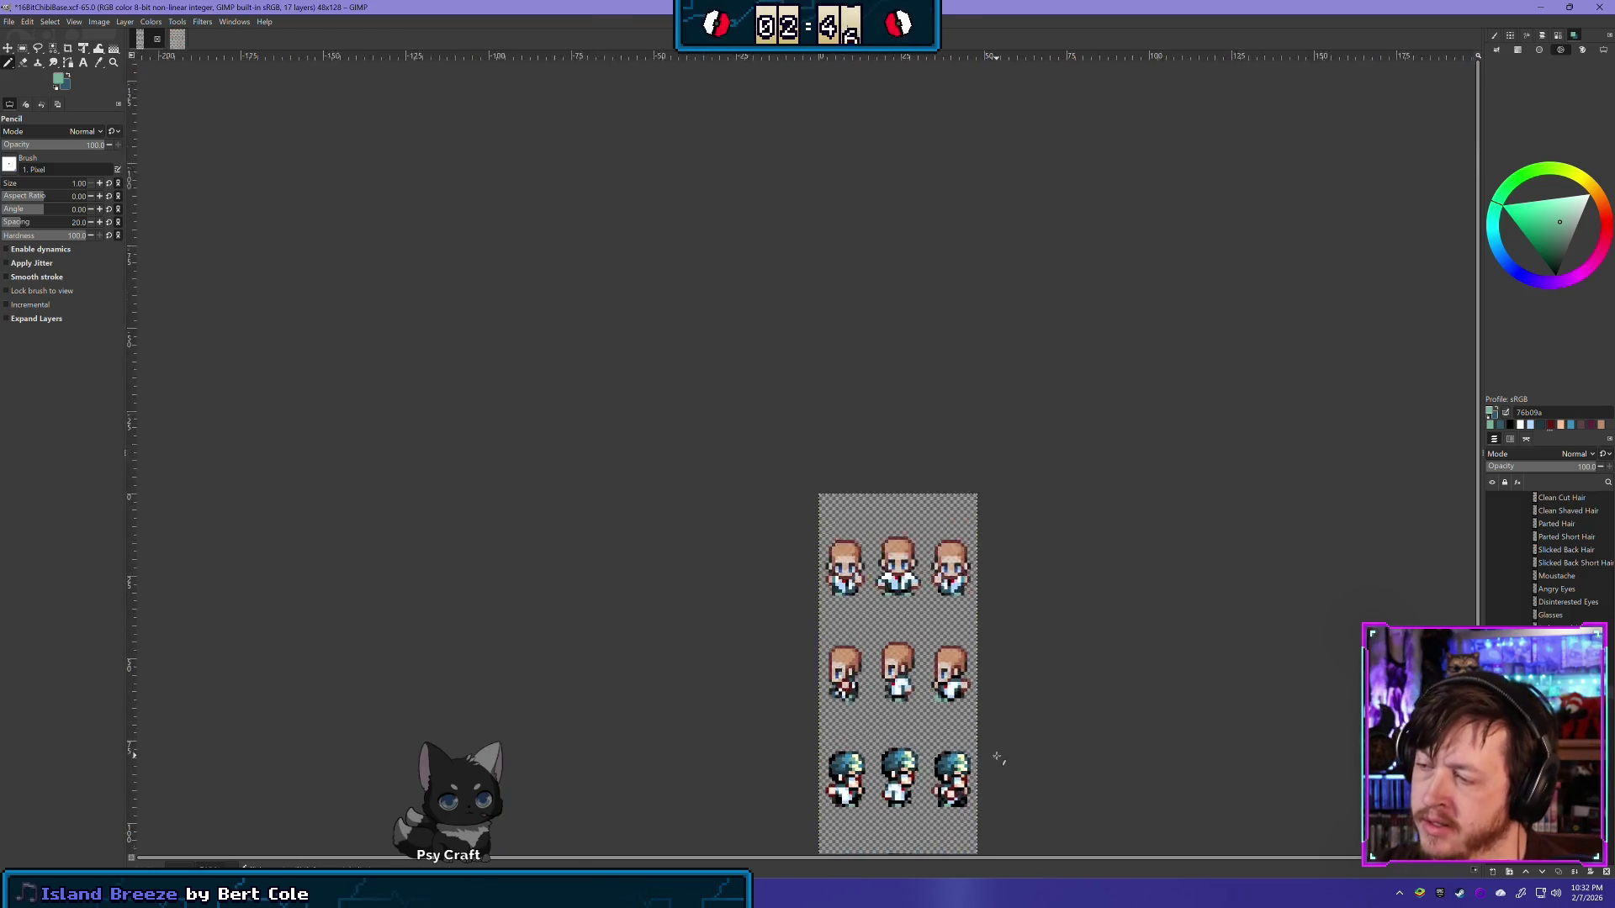
pyautogui.scroll(3, 917, 732)
pyautogui.scroll(2, 917, 740)
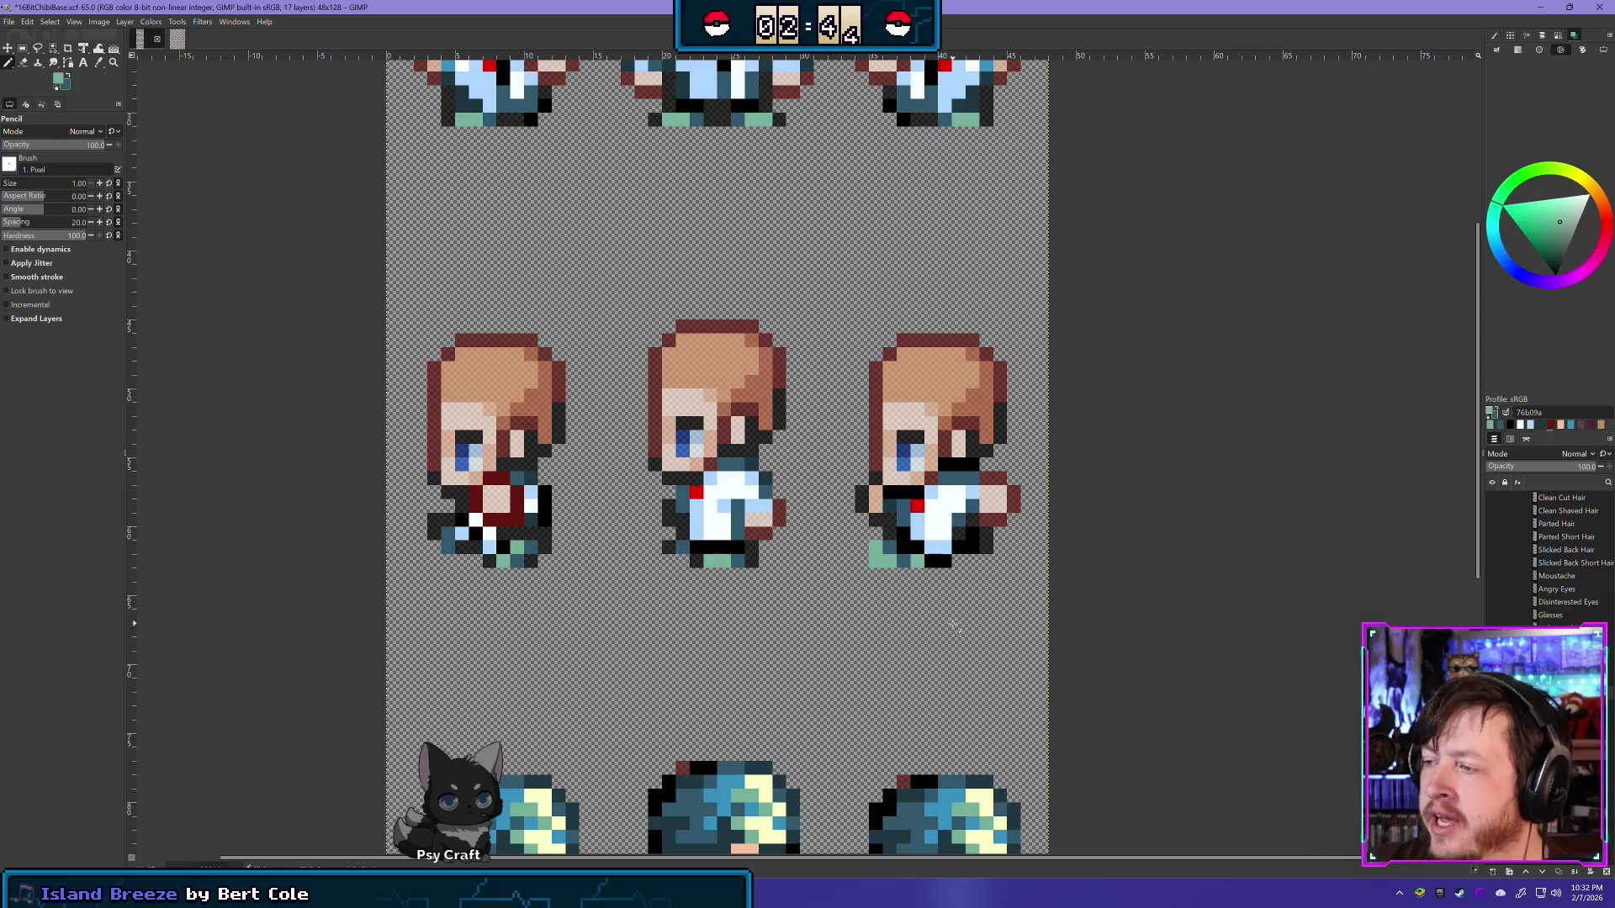
# Step: Darken the right sprite's bottom-left shoe pixels
pyautogui.click(889, 548)
pyautogui.click(876, 561)
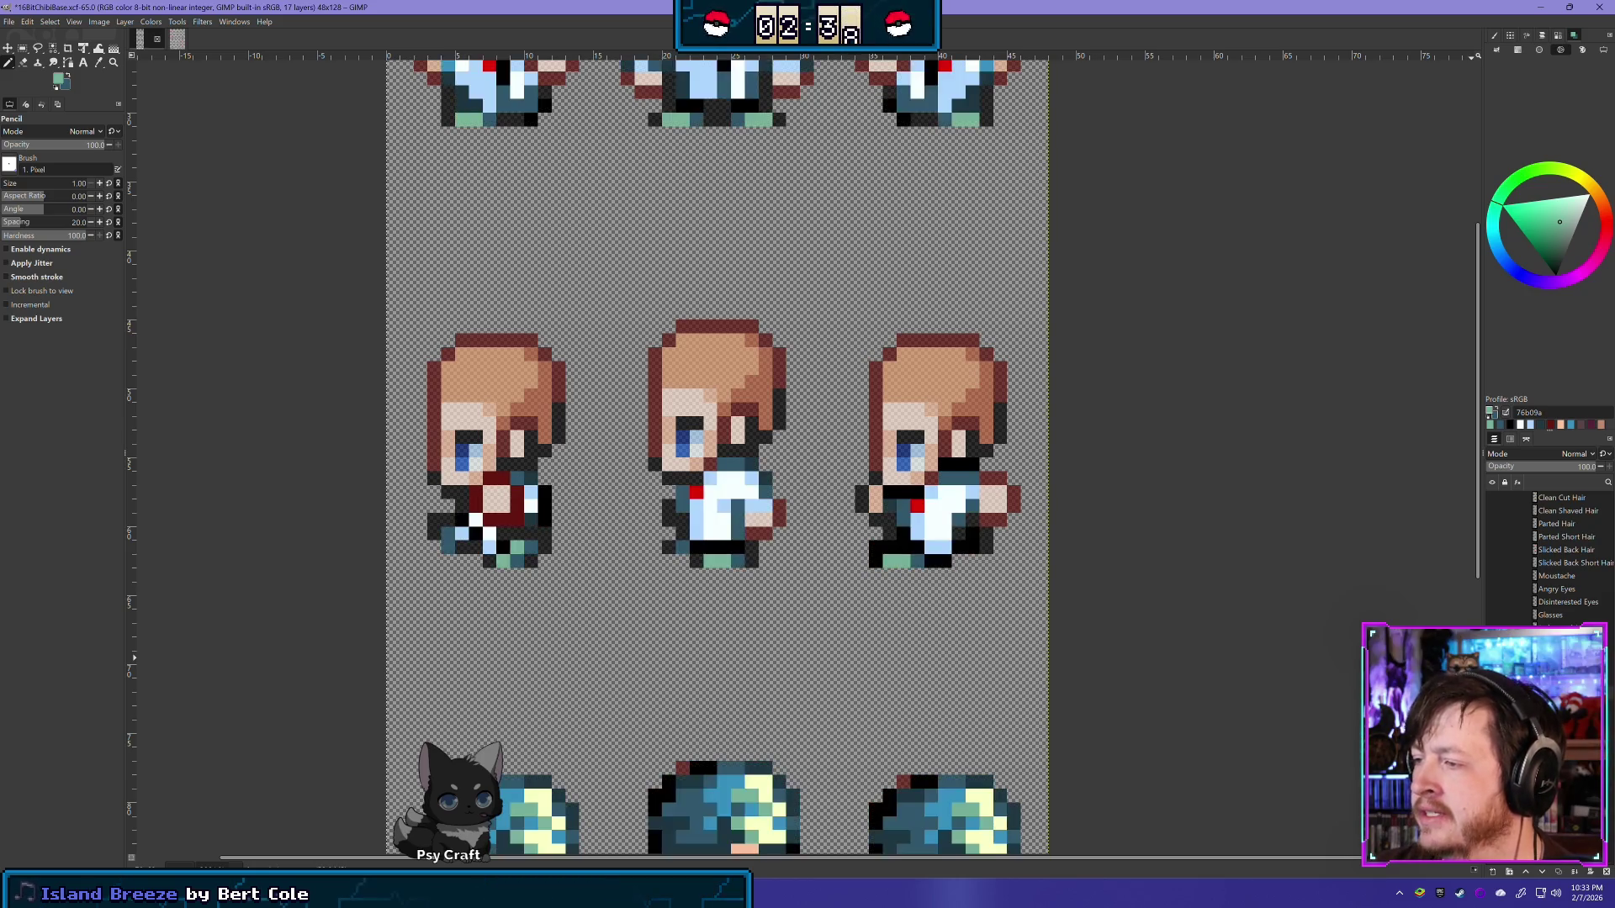
pyautogui.scroll(-5, 1036, 667)
pyautogui.scroll(-1, 1036, 666)
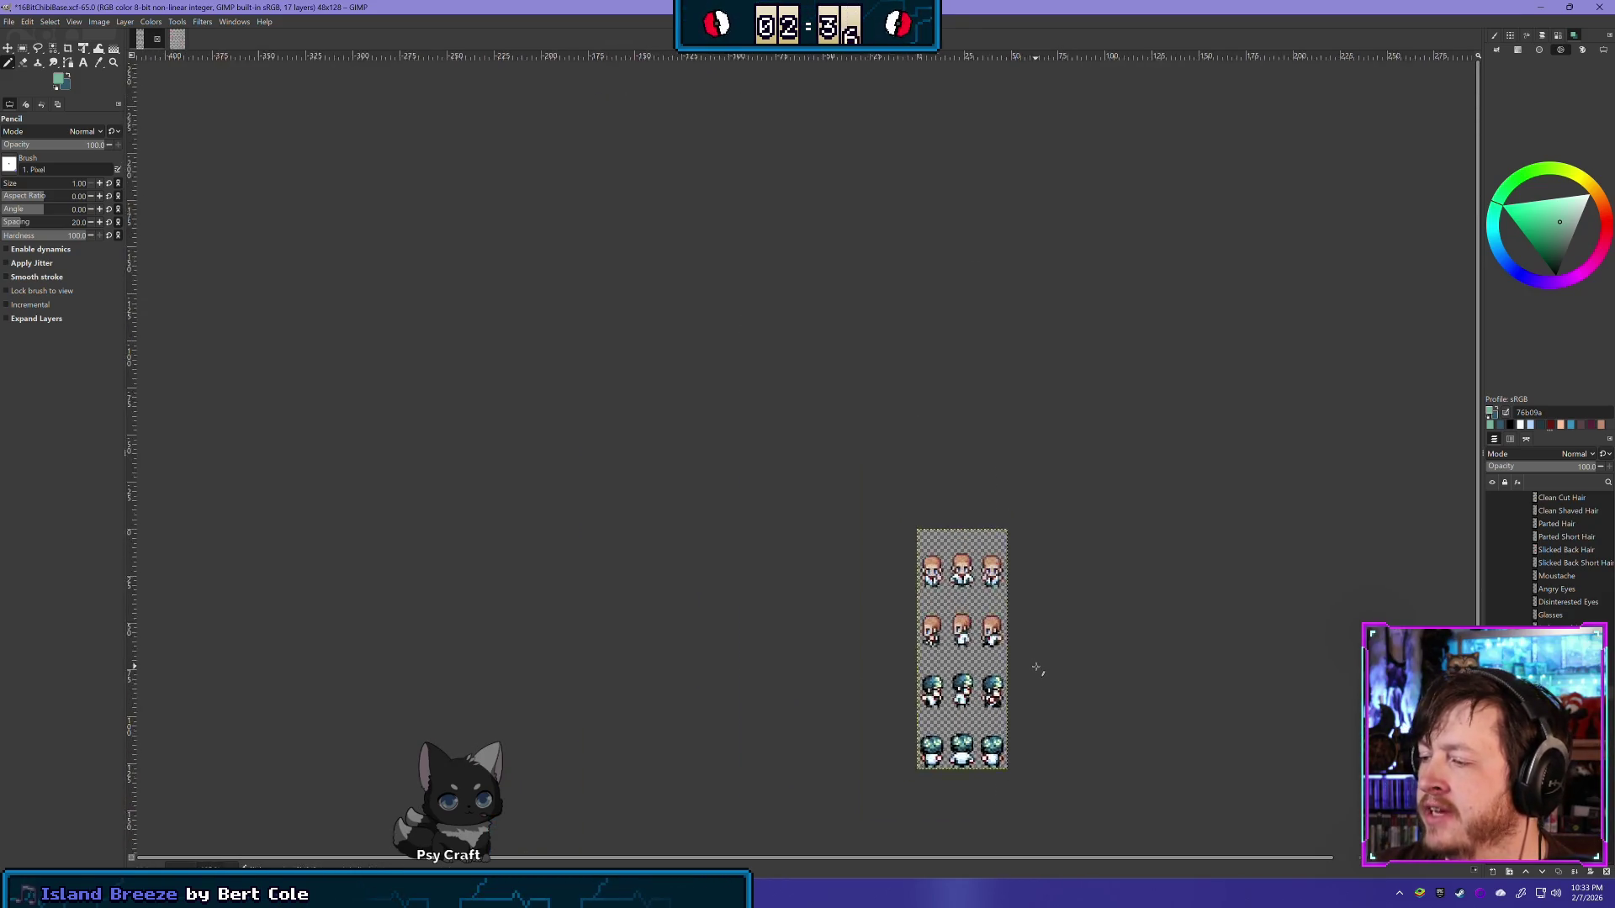
pyautogui.scroll(7, 1035, 667)
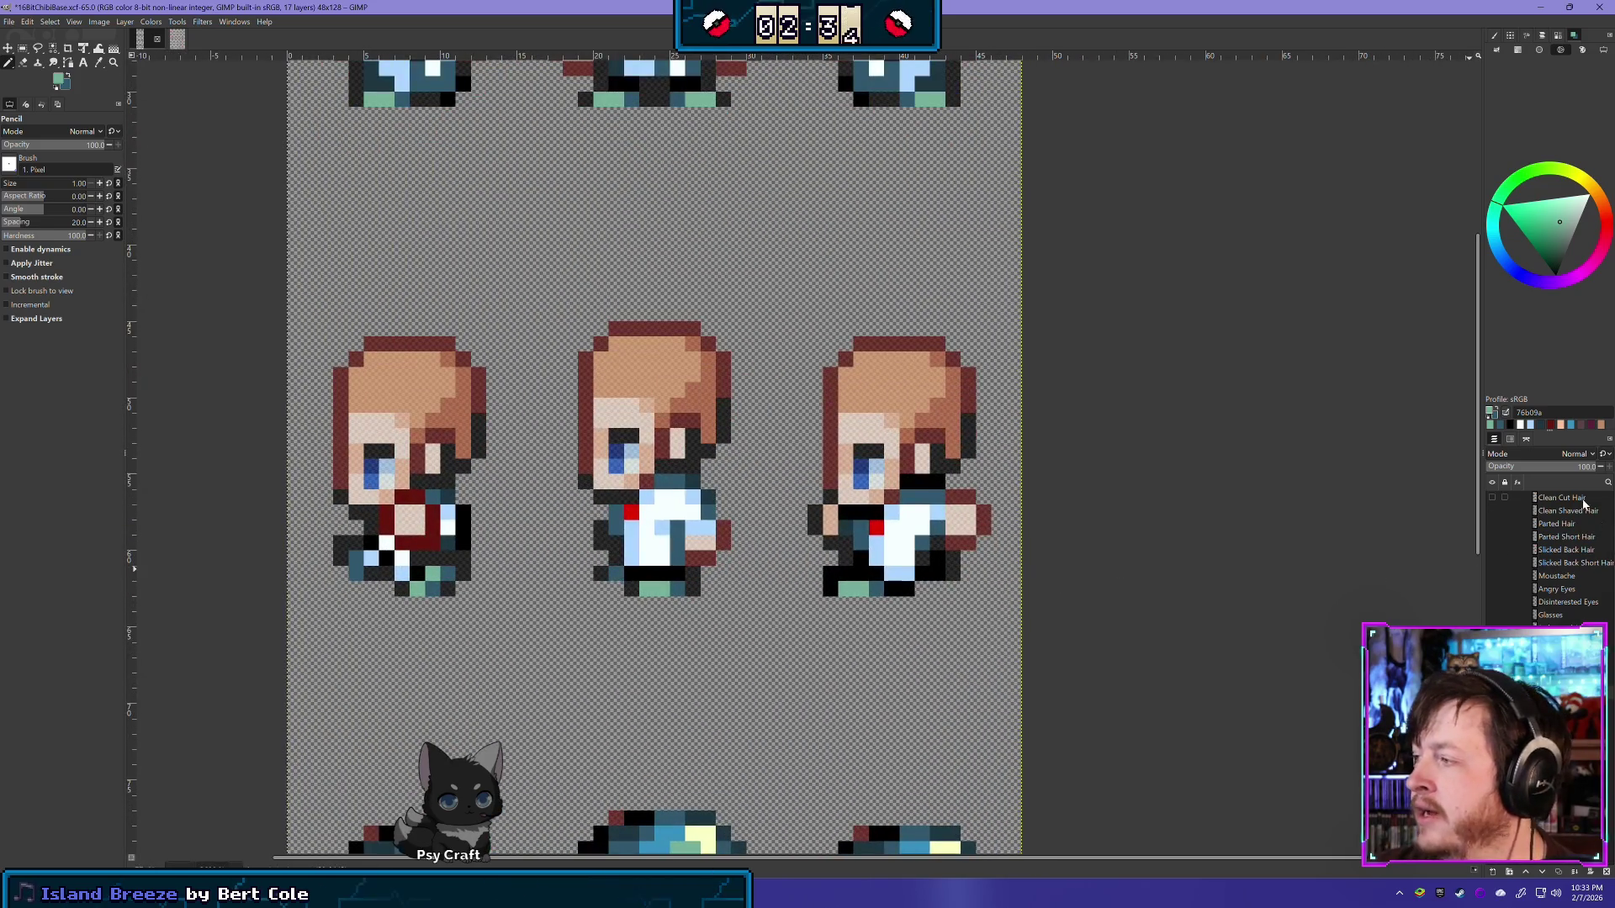
pyautogui.scroll(1, 1027, 566)
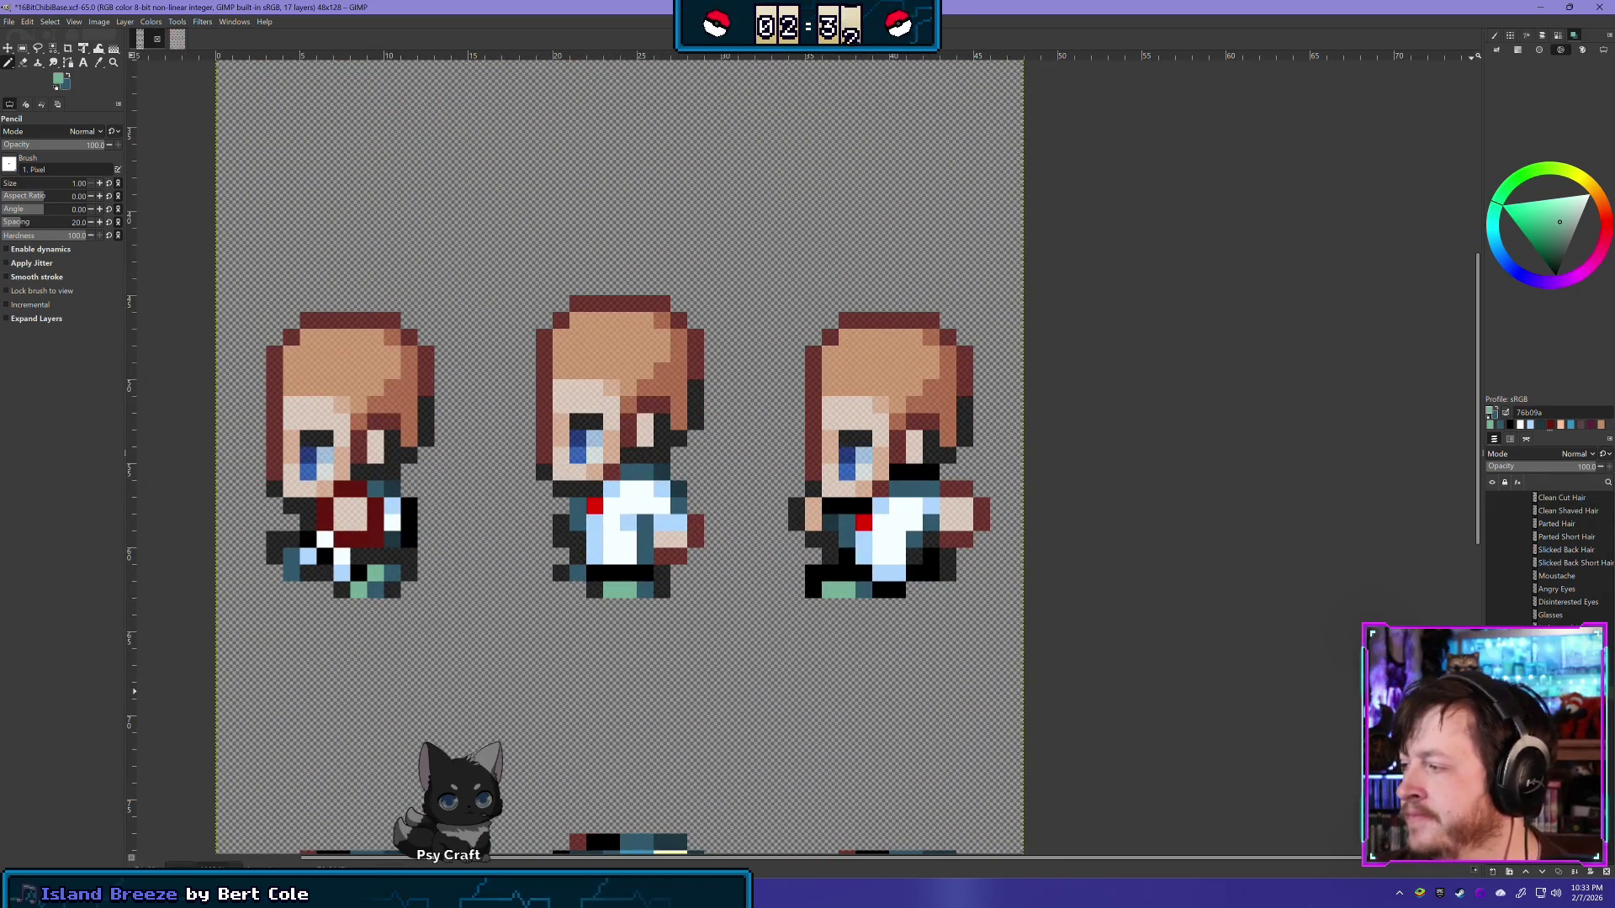
# Step: Place a black pixel, sampled from the outline, on the third sprite's foot
pyautogui.click(1492, 647)
pyautogui.click(1492, 648)
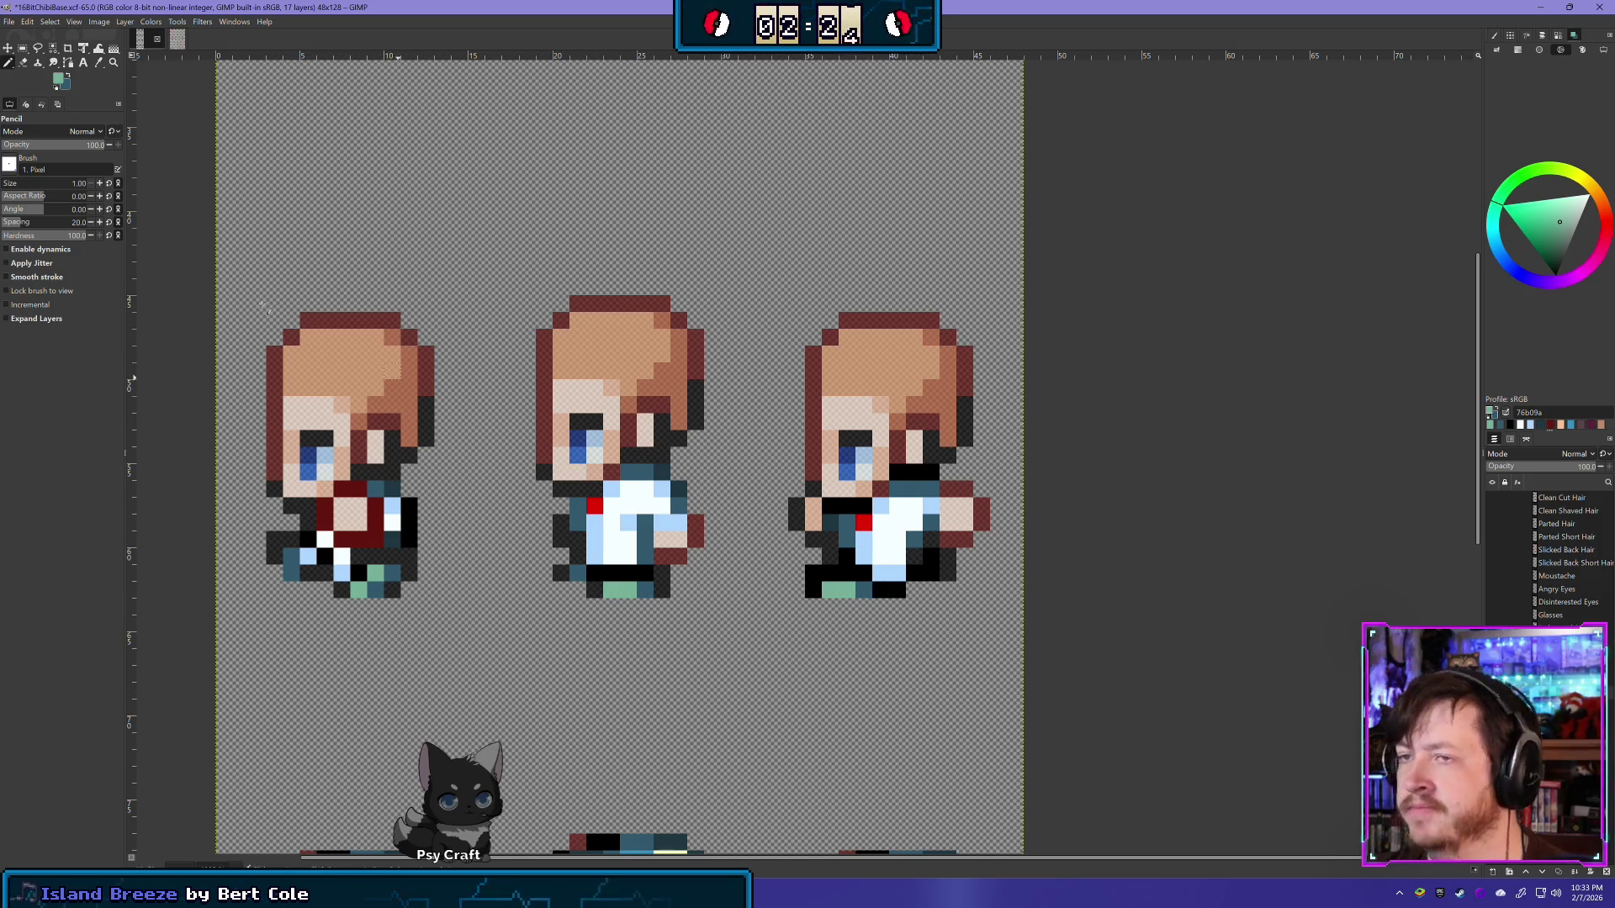
pyautogui.click(22, 63)
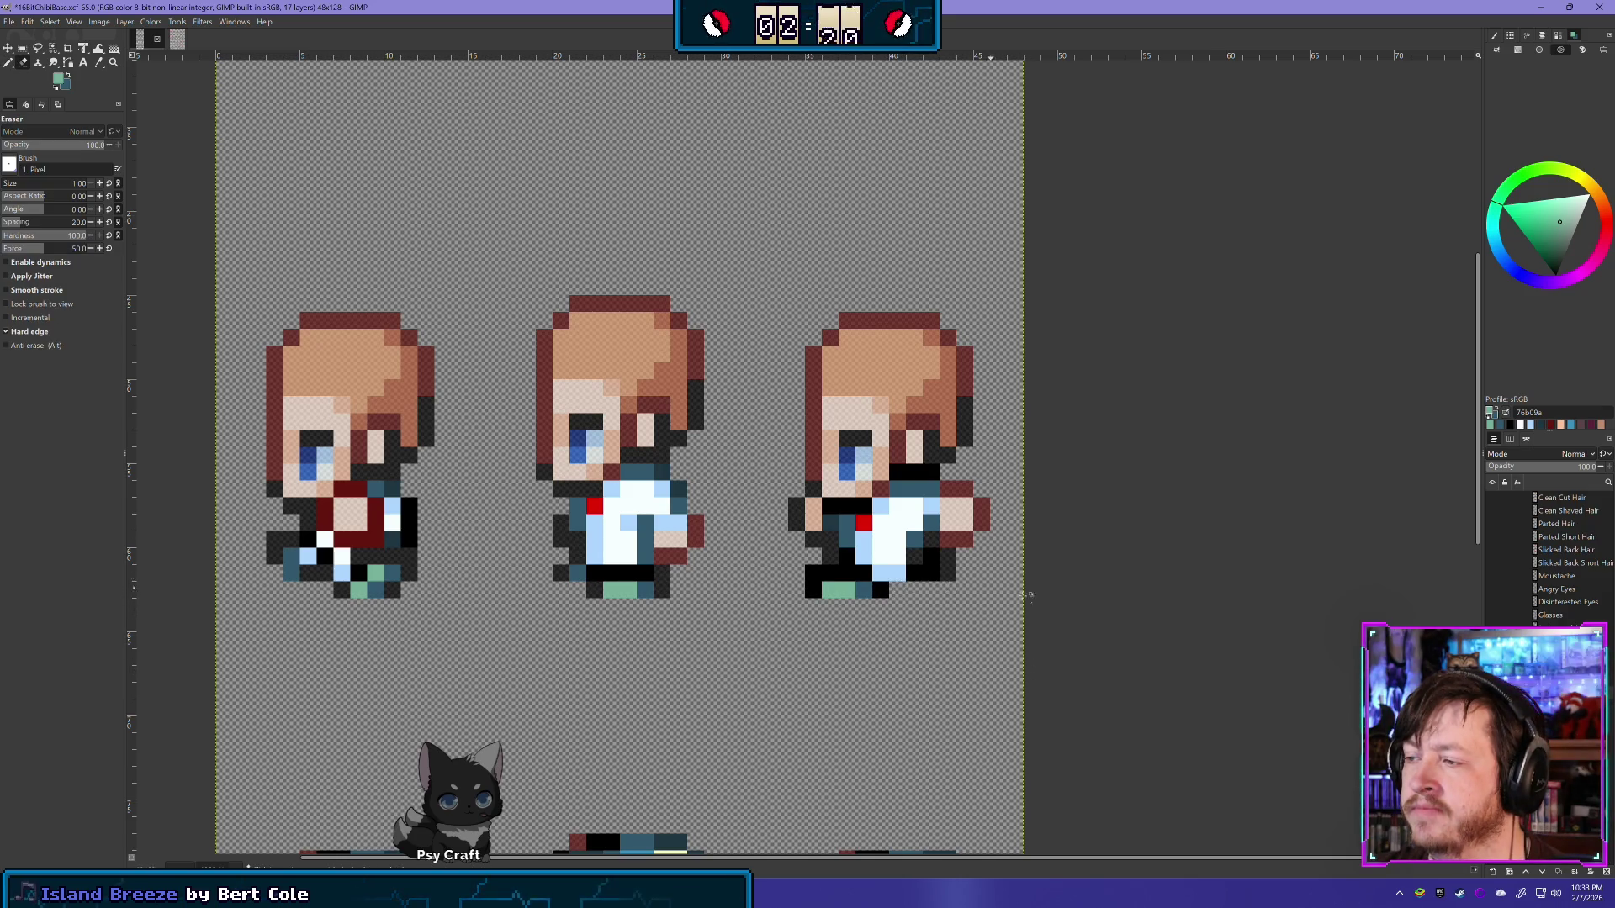
pyautogui.click(10, 64)
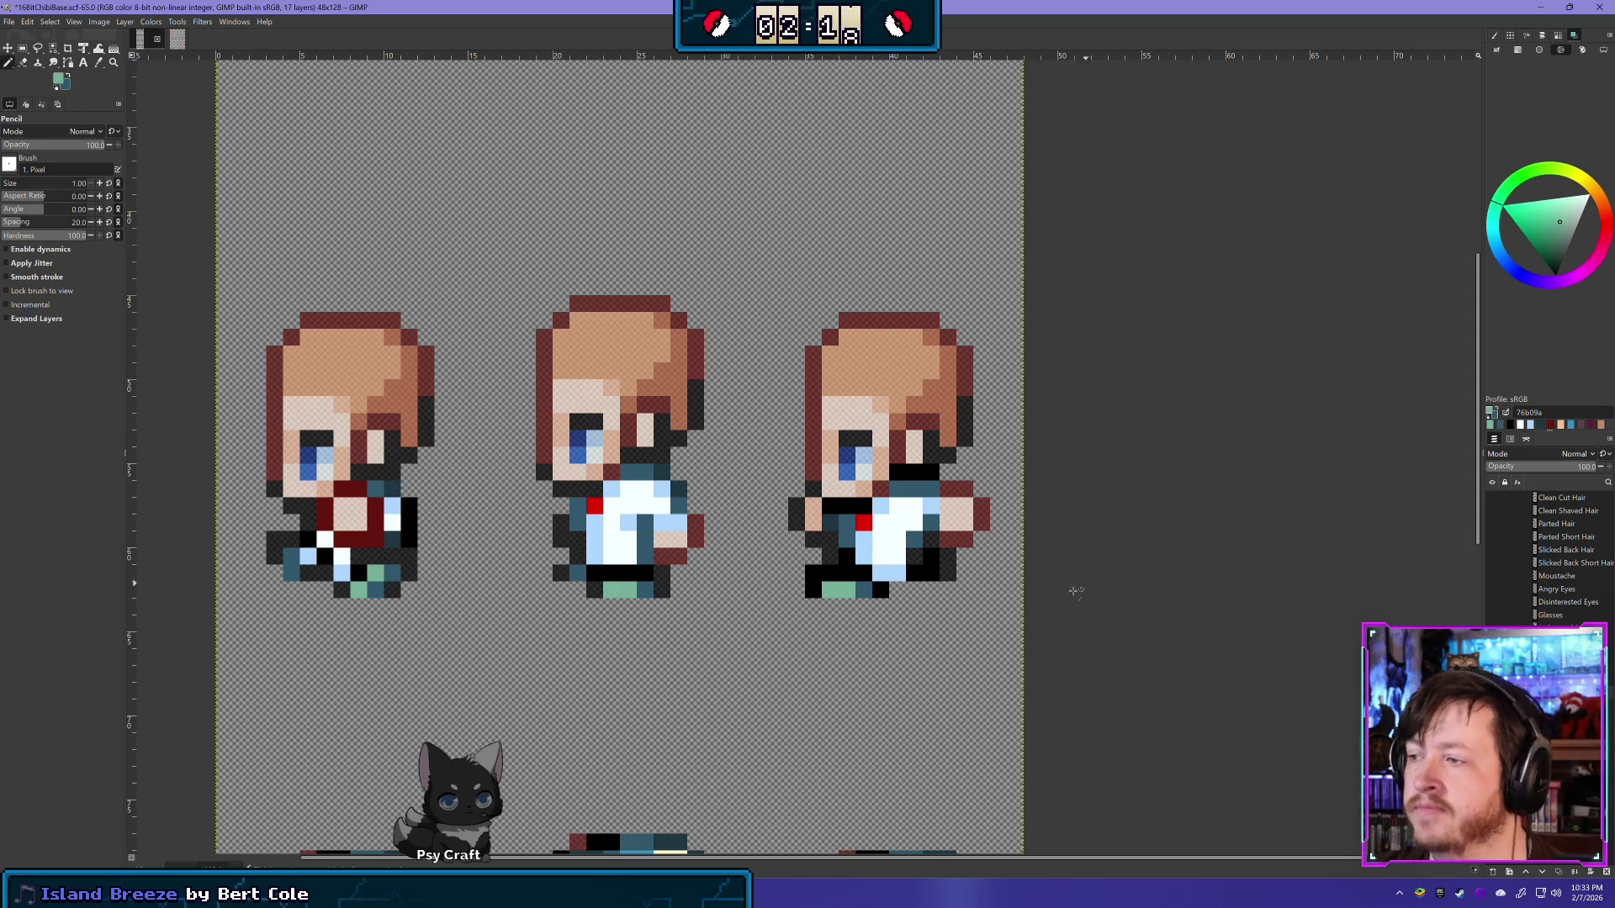
pyautogui.keyDown('ctrl'); pyautogui.click(893, 572); pyautogui.keyUp('ctrl')
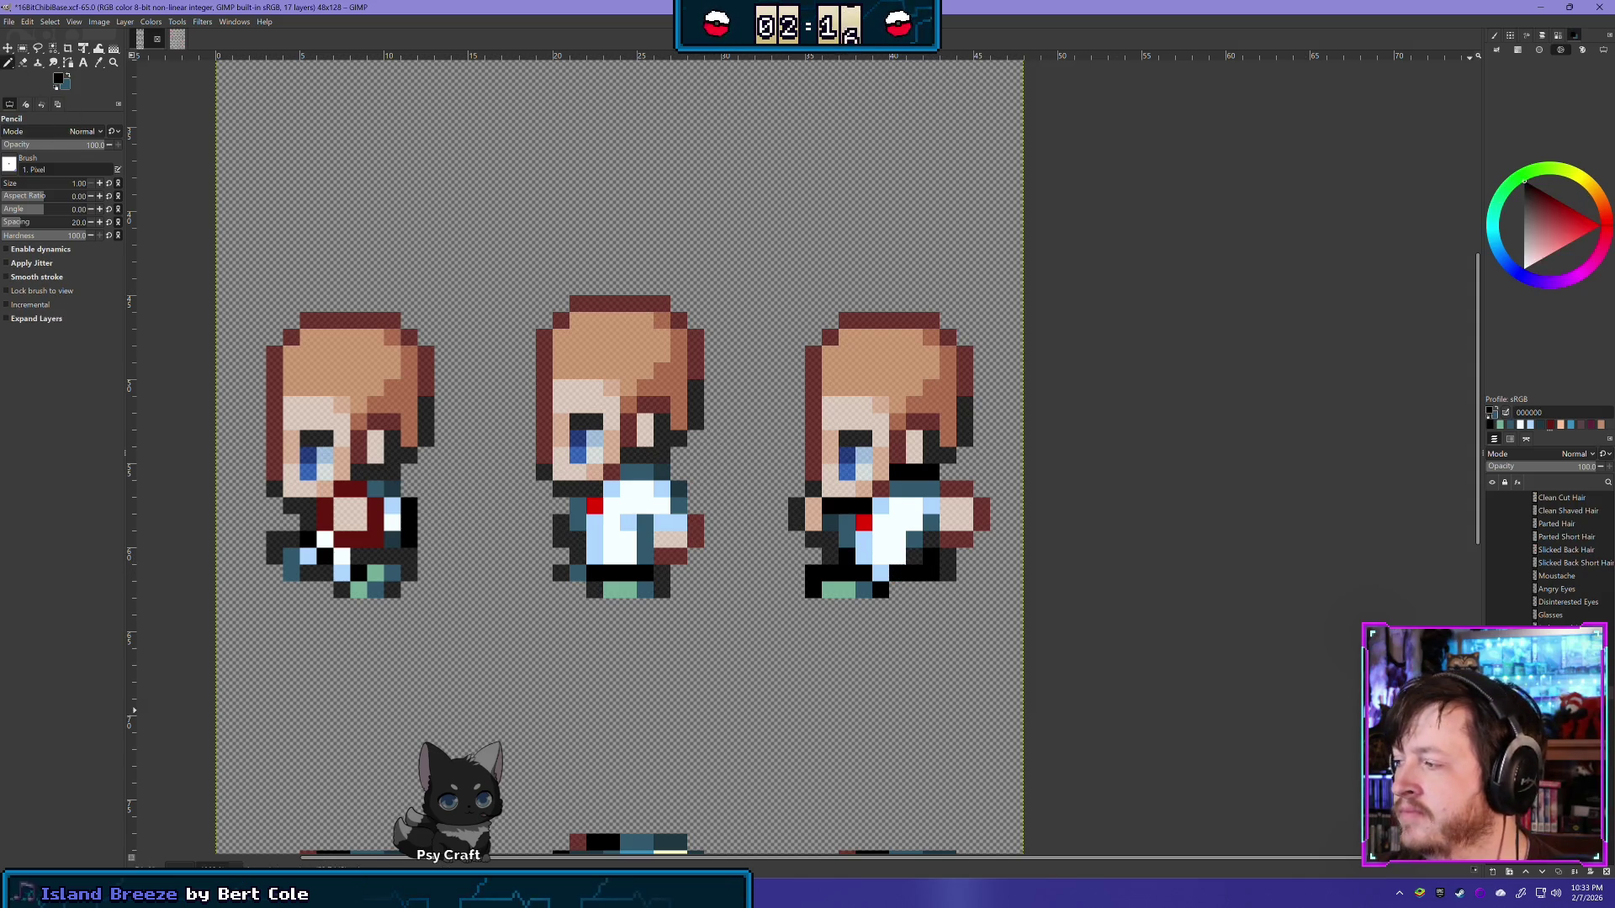
pyautogui.hotkey('ctrl', 'z')
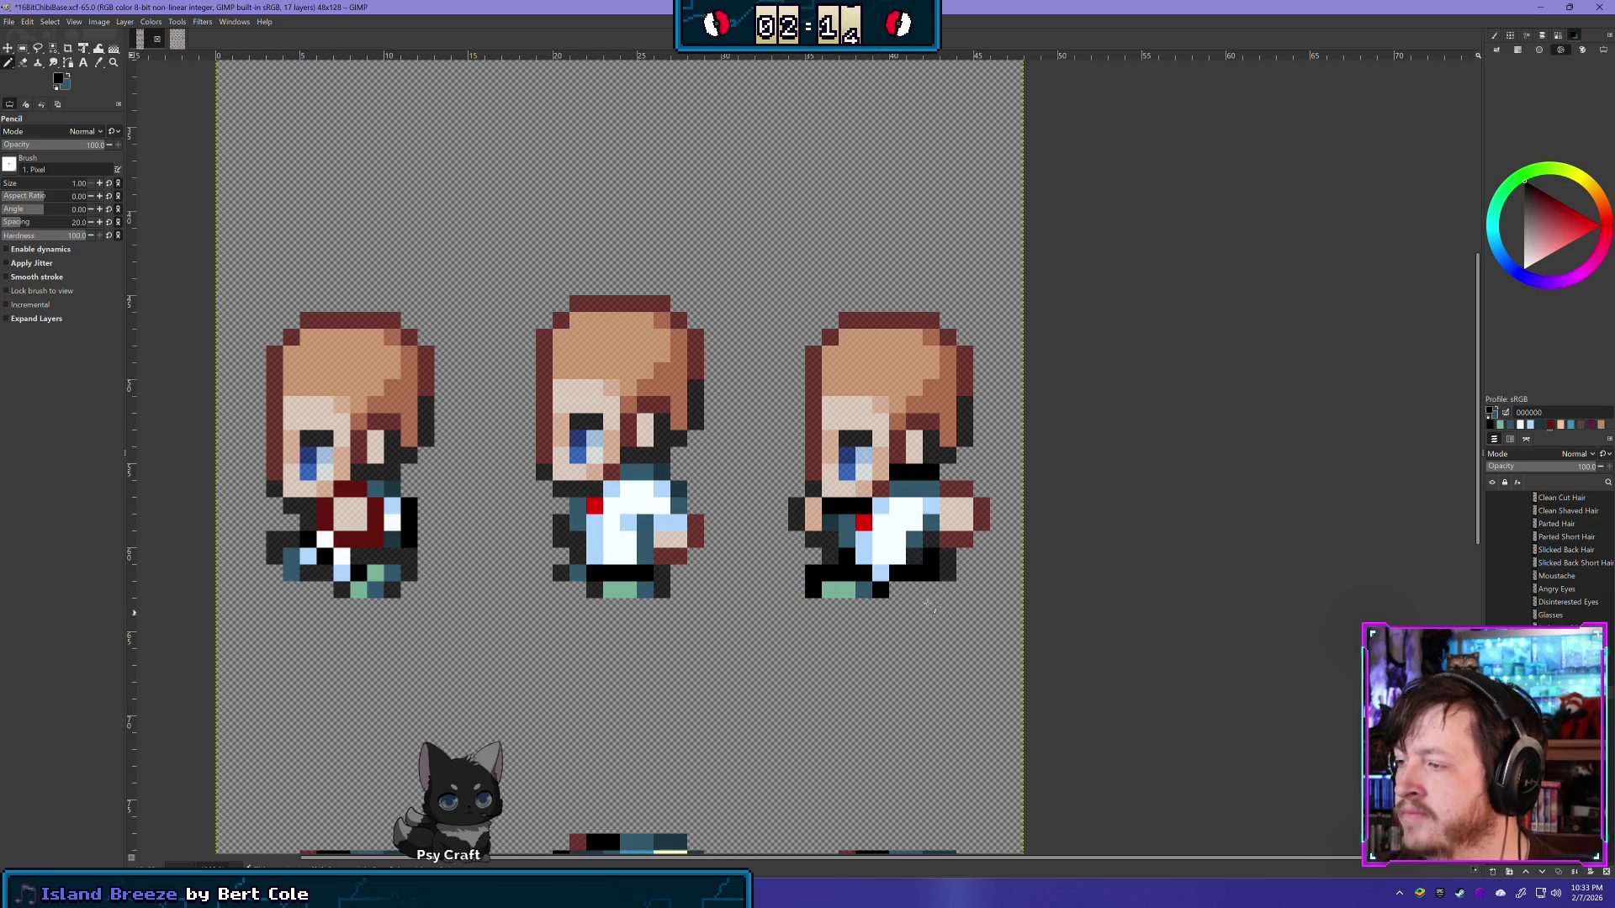
pyautogui.click(931, 573)
# Step: Erase the dark pixels at the third sprite's lower right and pick dark teal and mint green 76b09a
pyautogui.hotkey('shift', 'e')
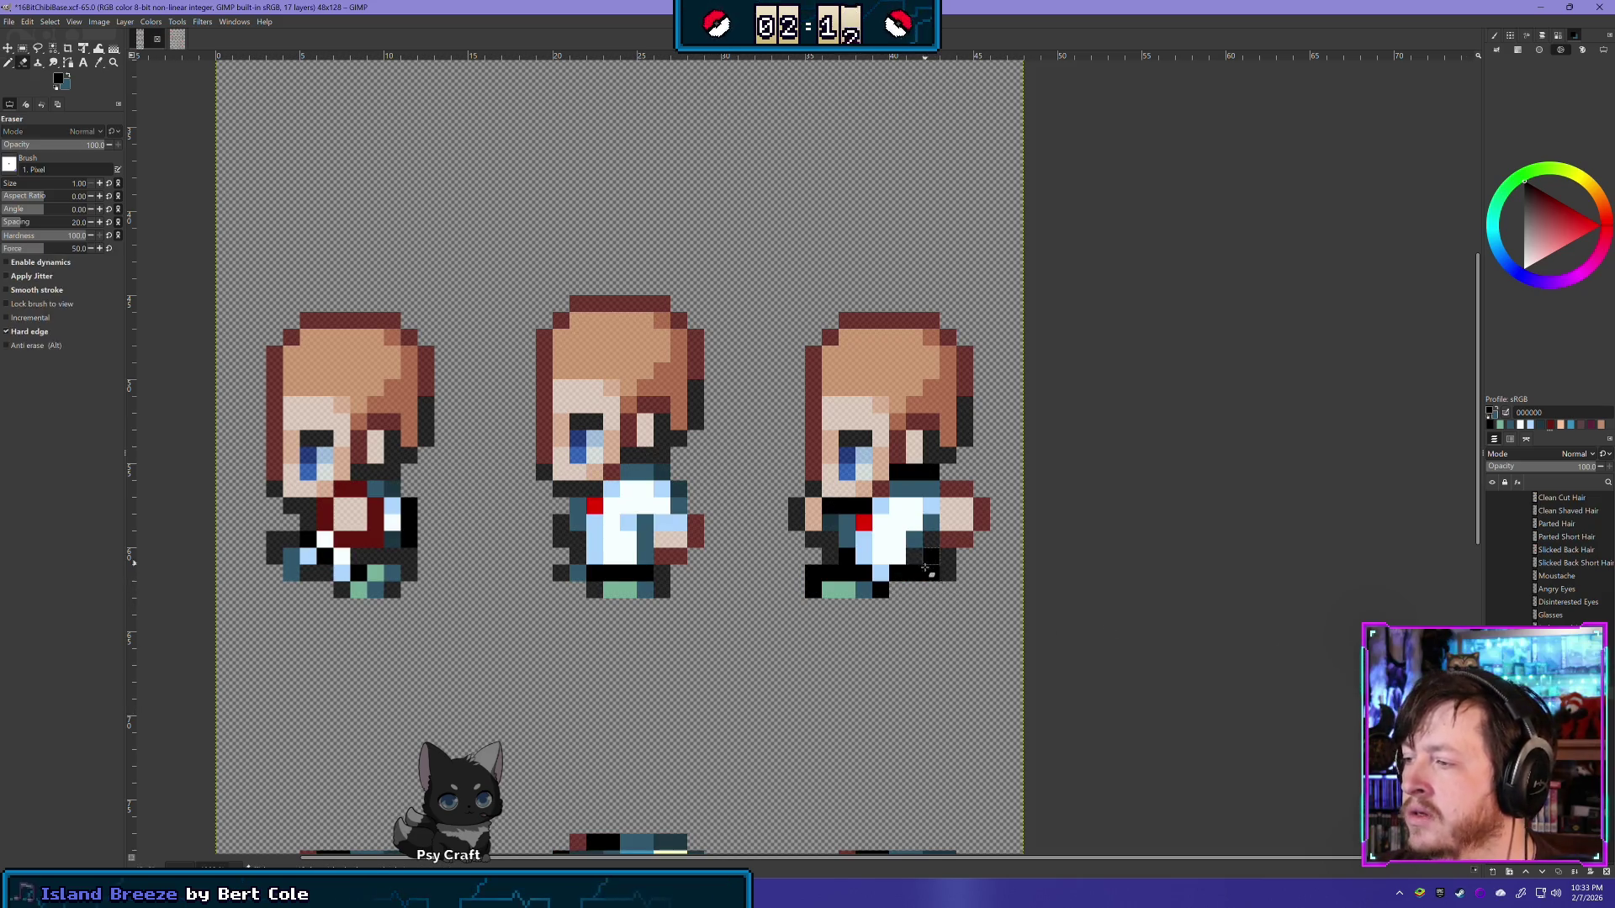
pyautogui.moveTo(929, 573); pyautogui.dragTo(931, 556)
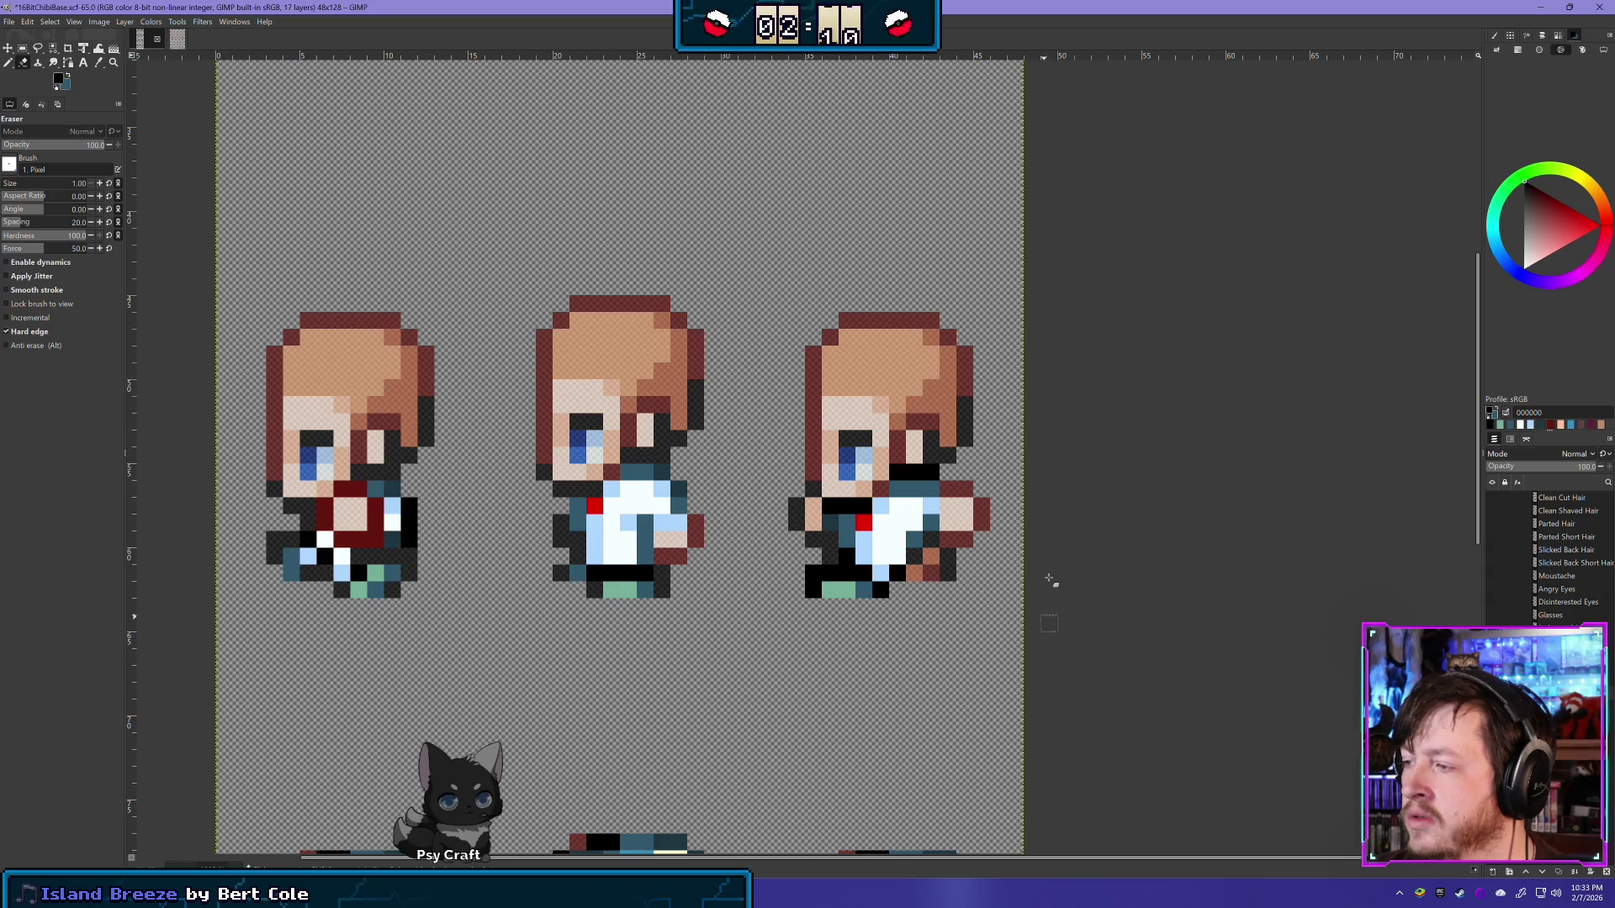
pyautogui.press('n')
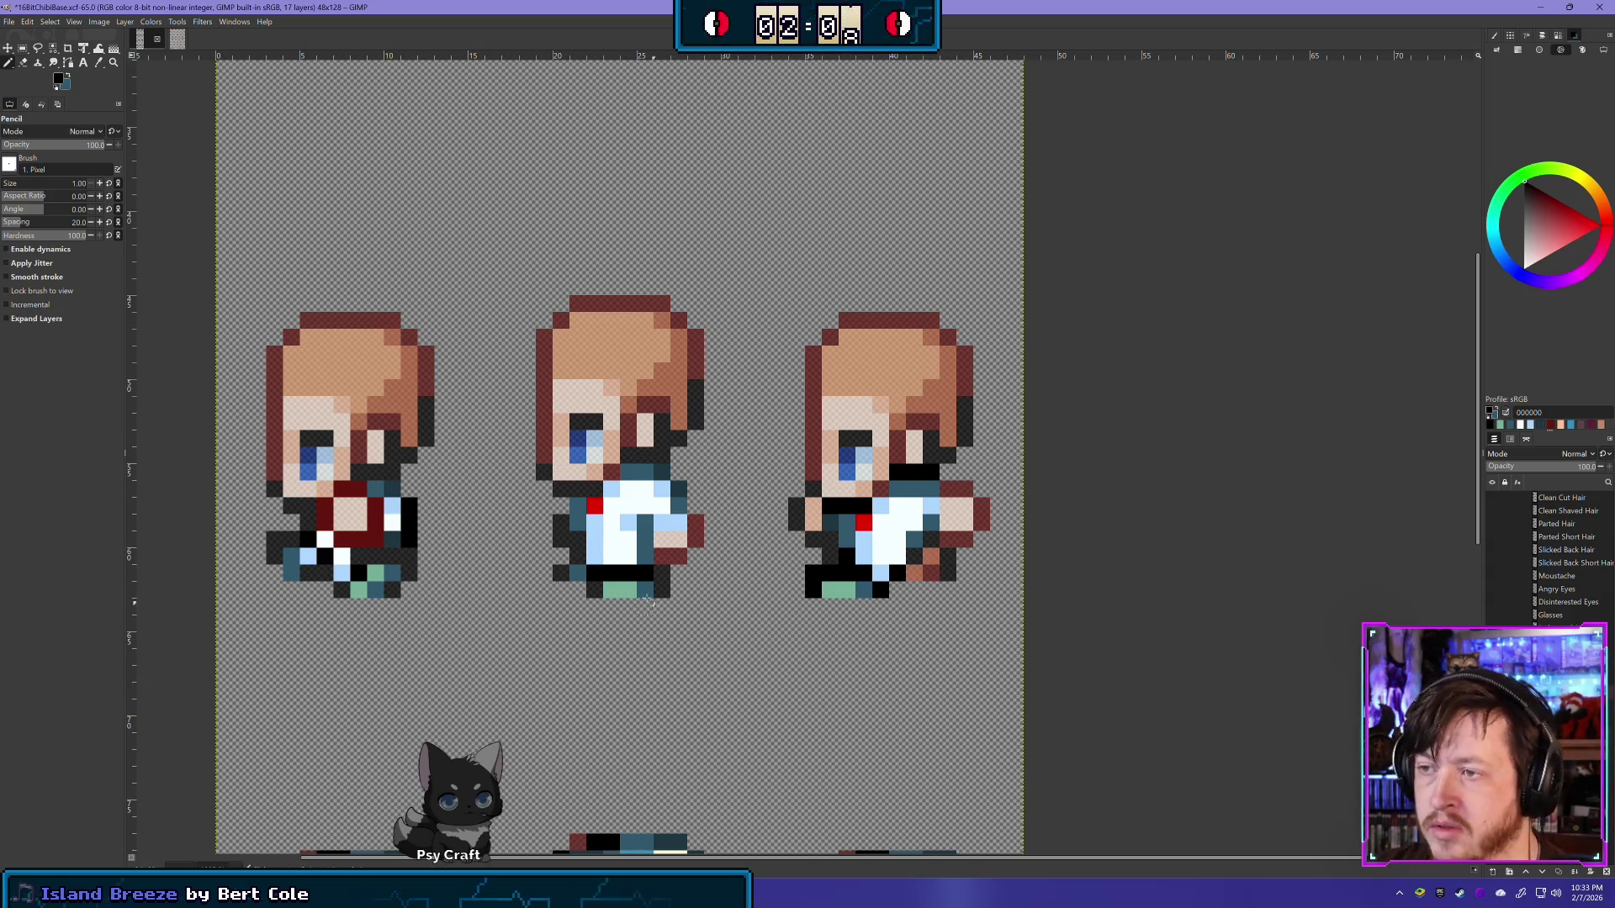
pyautogui.keyDown('ctrl'); pyautogui.click(648, 591); pyautogui.keyUp('ctrl')
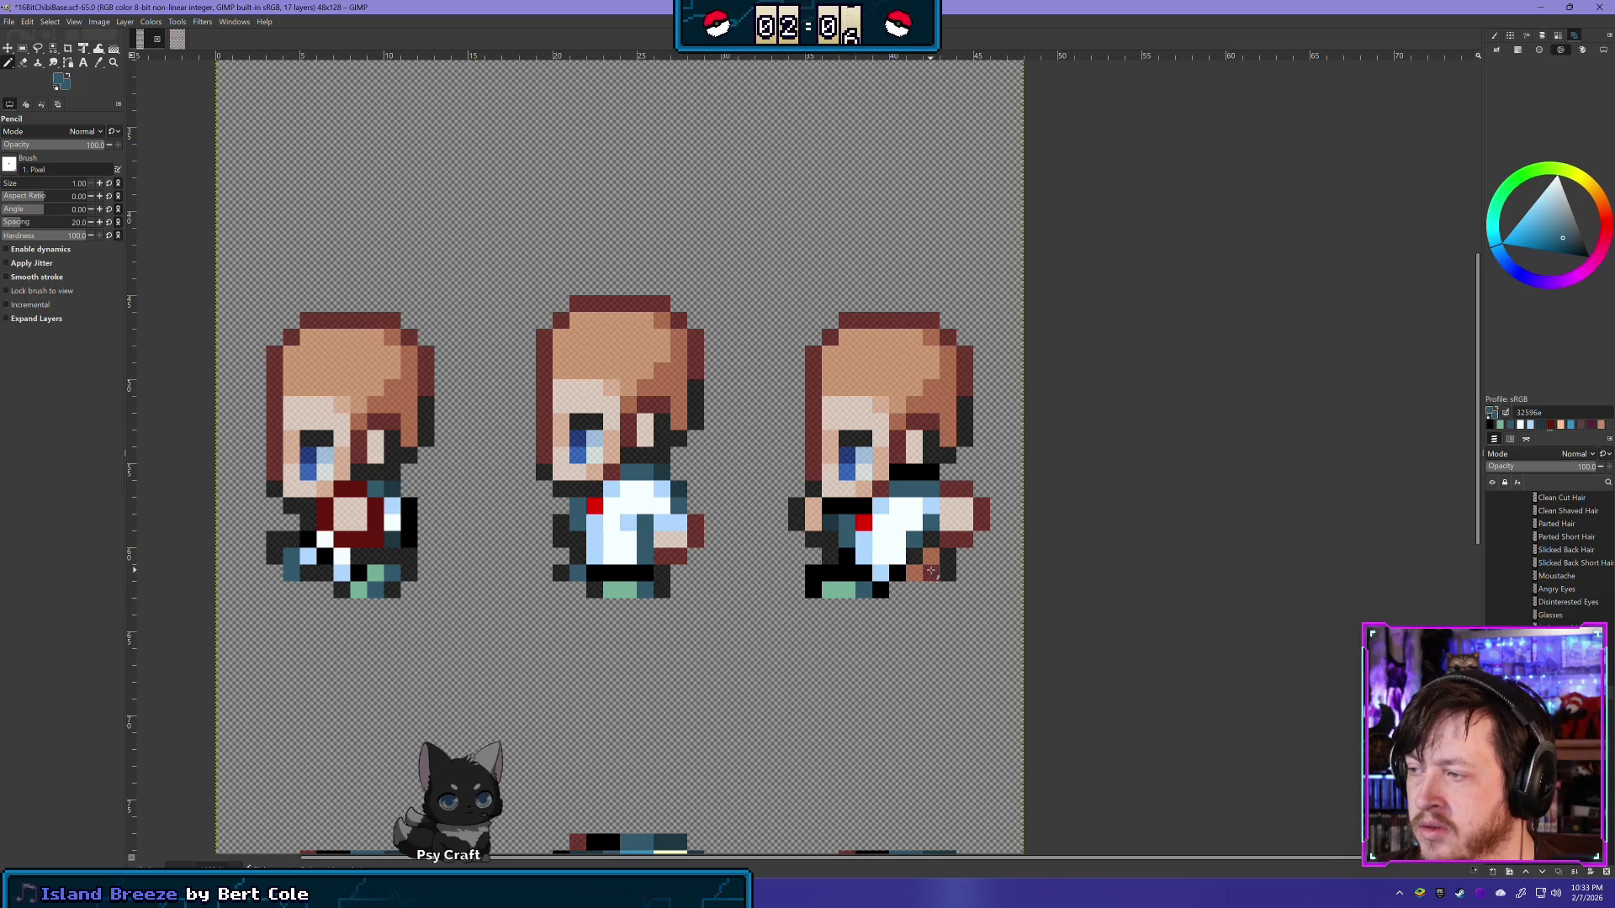
pyautogui.keyDown('ctrl'); pyautogui.click(630, 592); pyautogui.keyUp('ctrl')
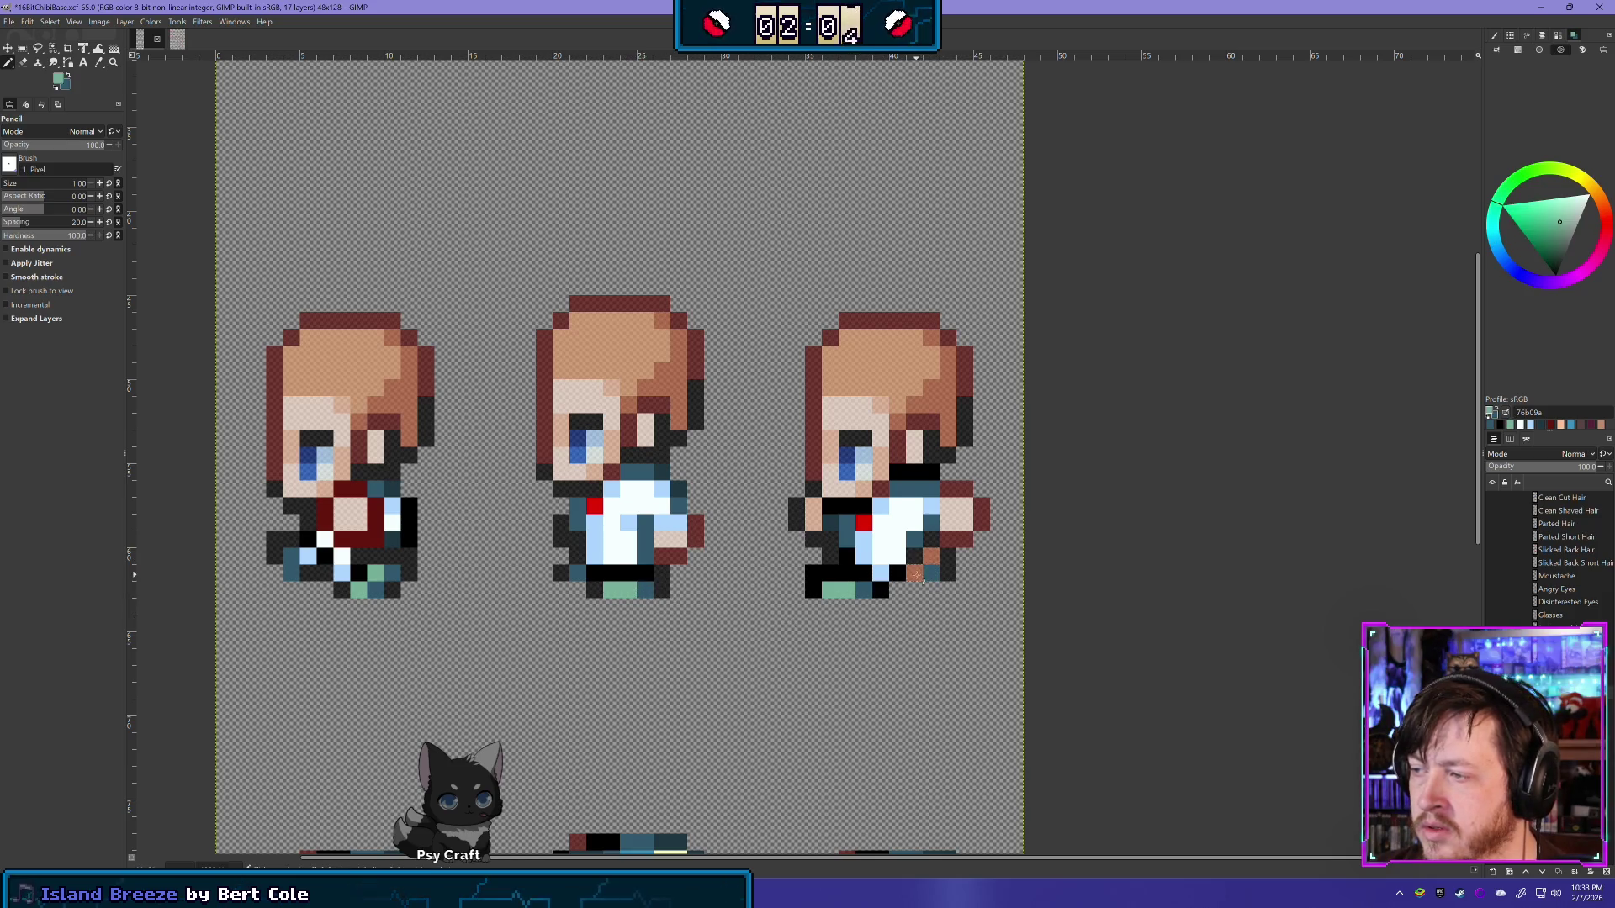
# Step: Test the layer at 70 opacity, then restore it to 100
pyautogui.click(1588, 467)
pyautogui.write('70')
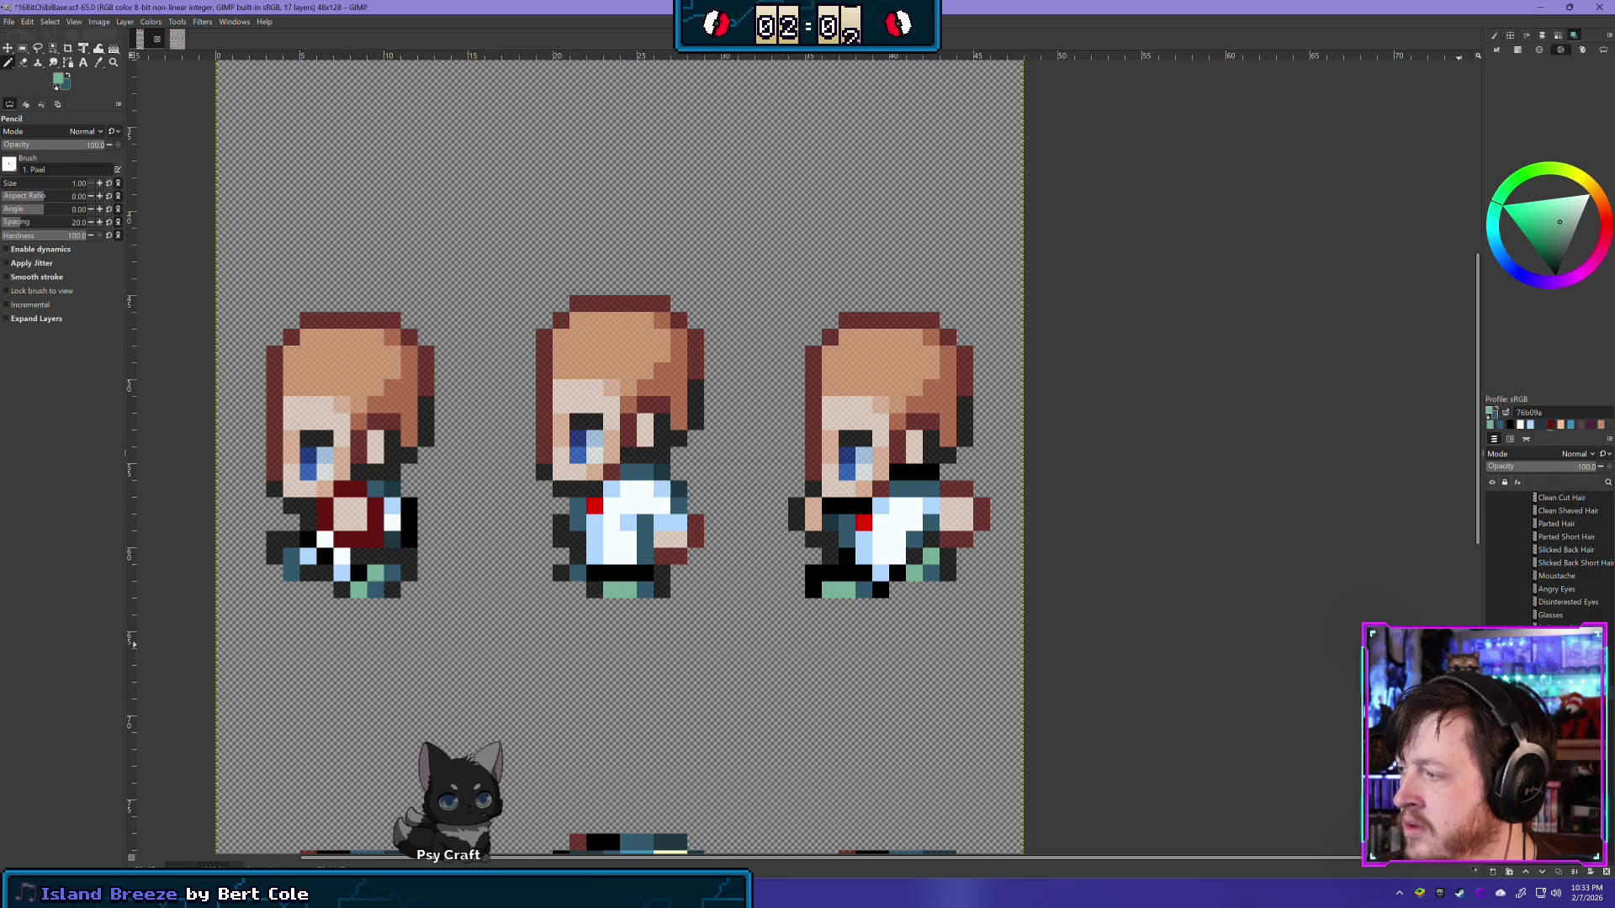
pyautogui.press('Return')
pyautogui.write('100')
pyautogui.press('Return')
pyautogui.scroll(-2, 967, 673)
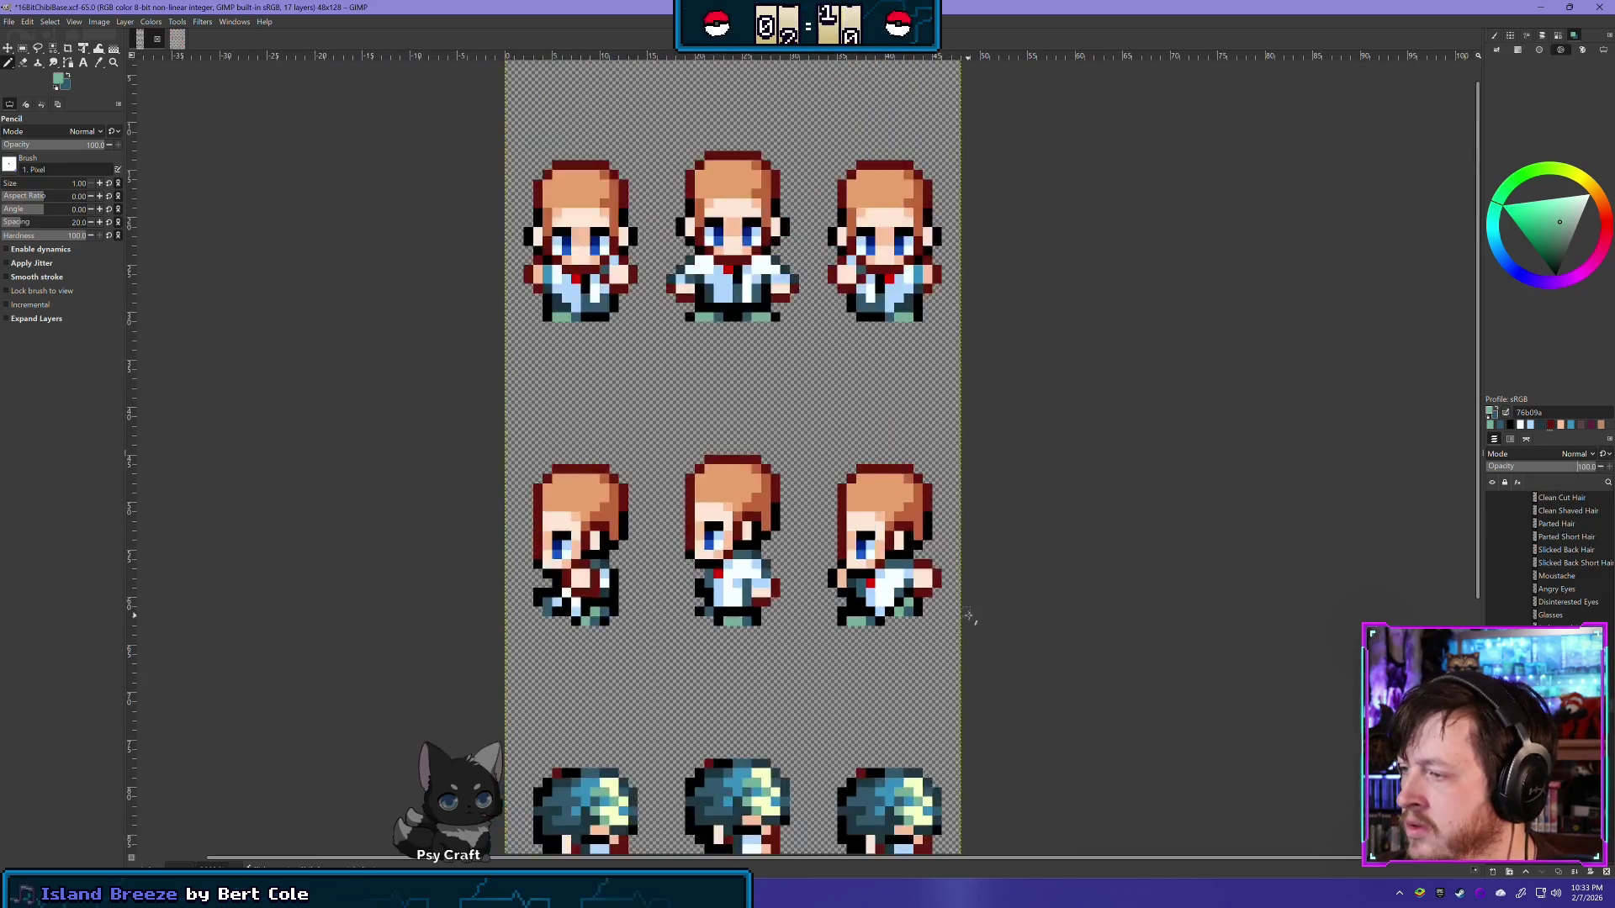
pyautogui.scroll(-2, 1004, 670)
pyautogui.scroll(-1, 1004, 670)
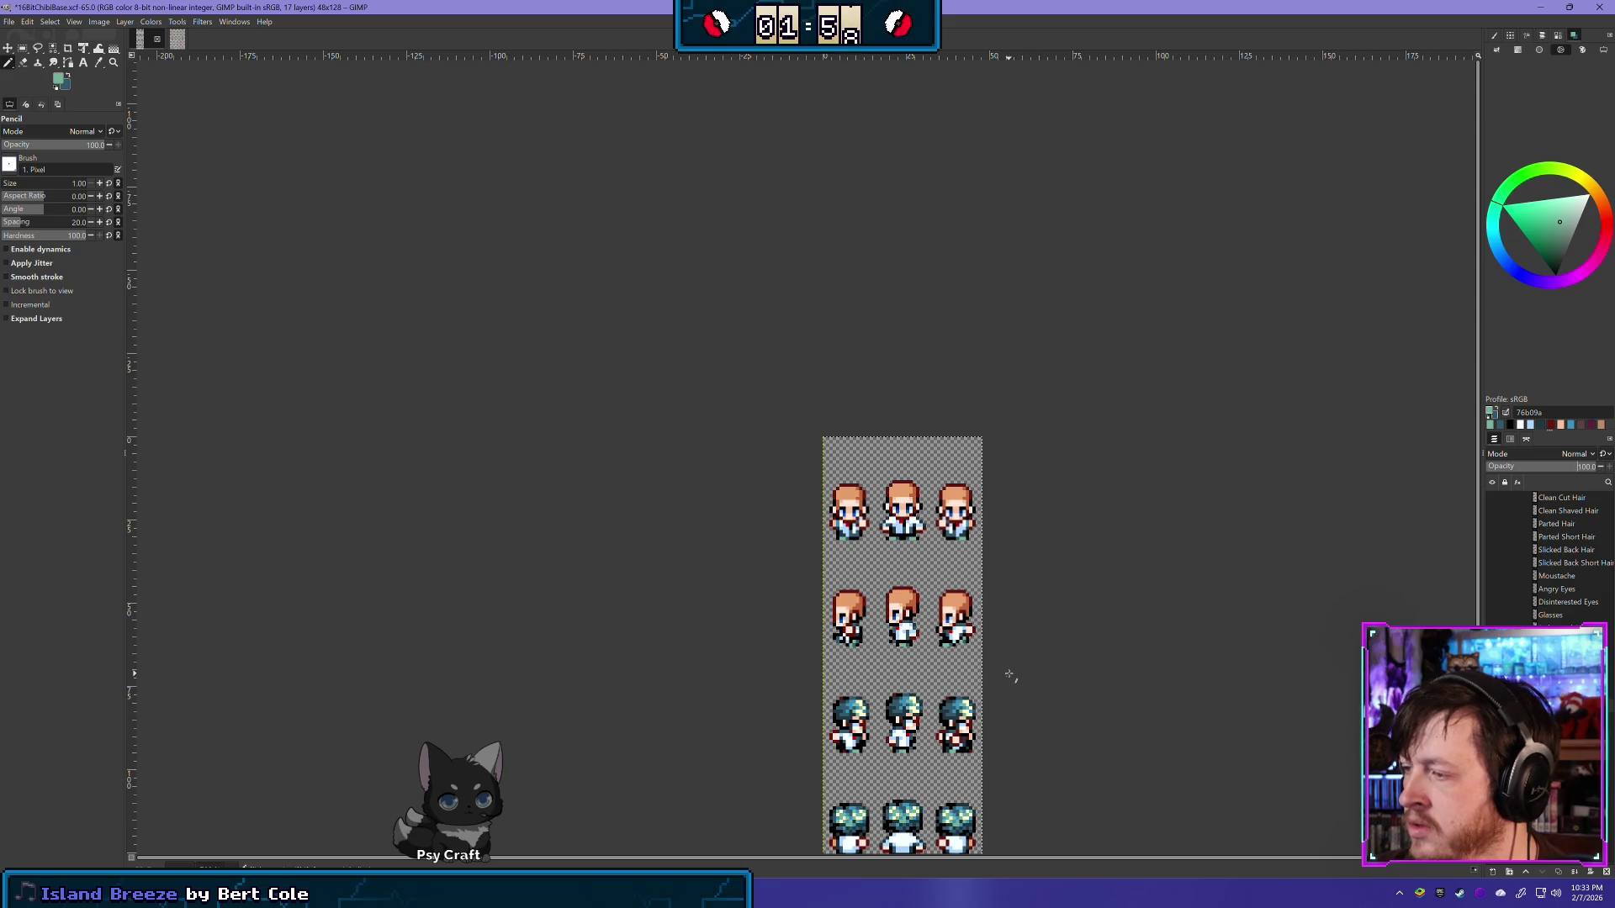
pyautogui.scroll(1, 1001, 669)
pyautogui.scroll(1, 985, 663)
pyautogui.scroll(1, 984, 655)
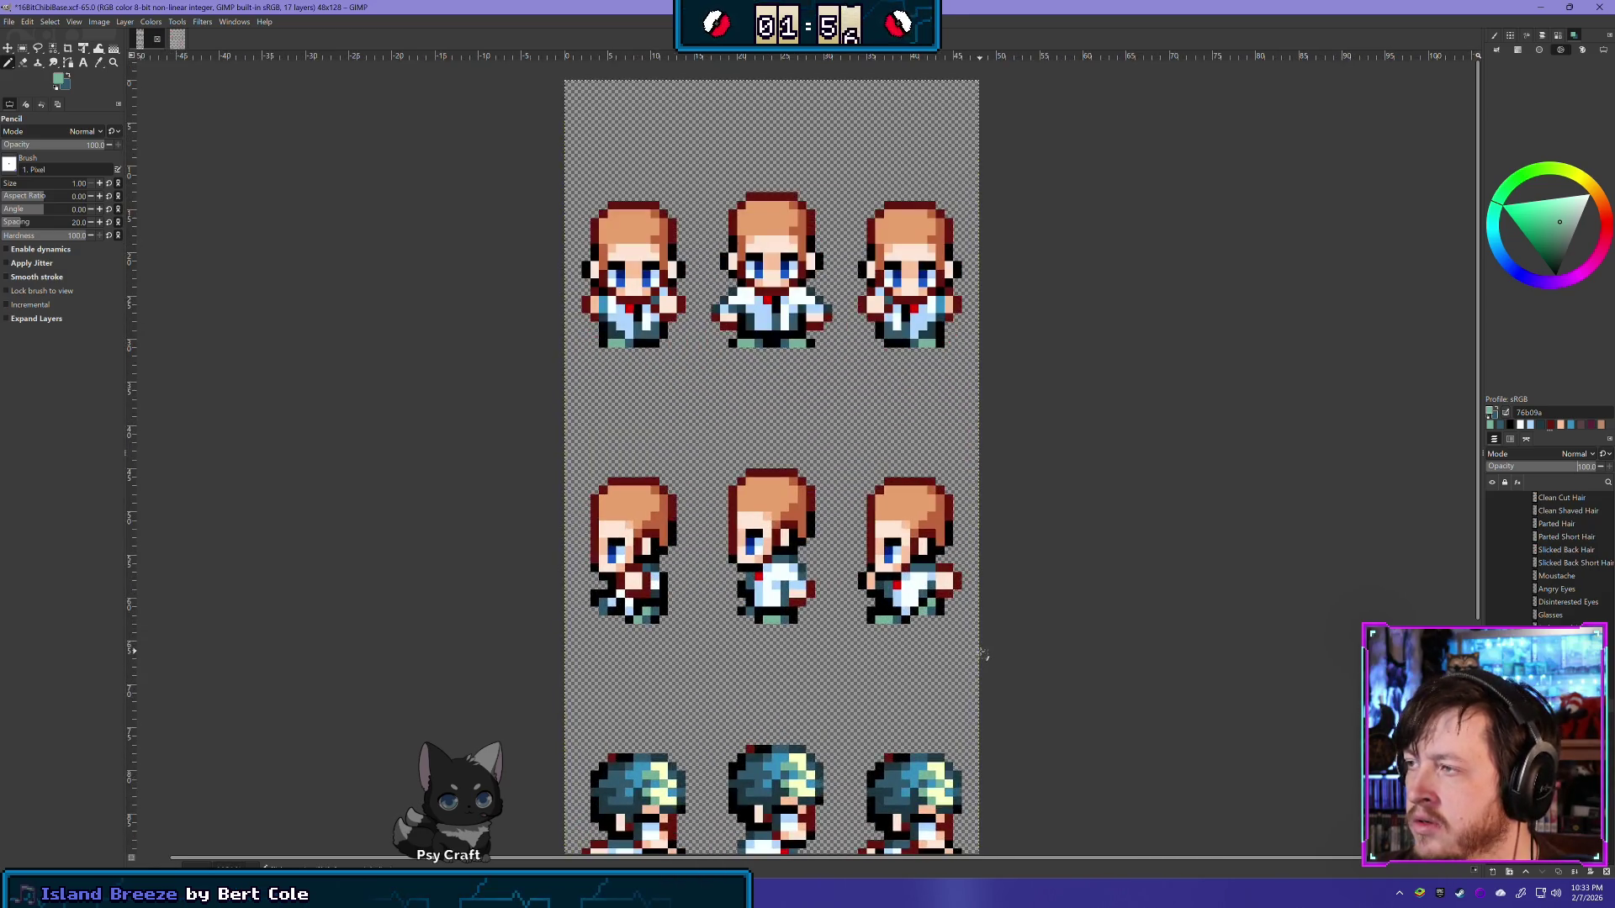
pyautogui.scroll(-3, 912, 396)
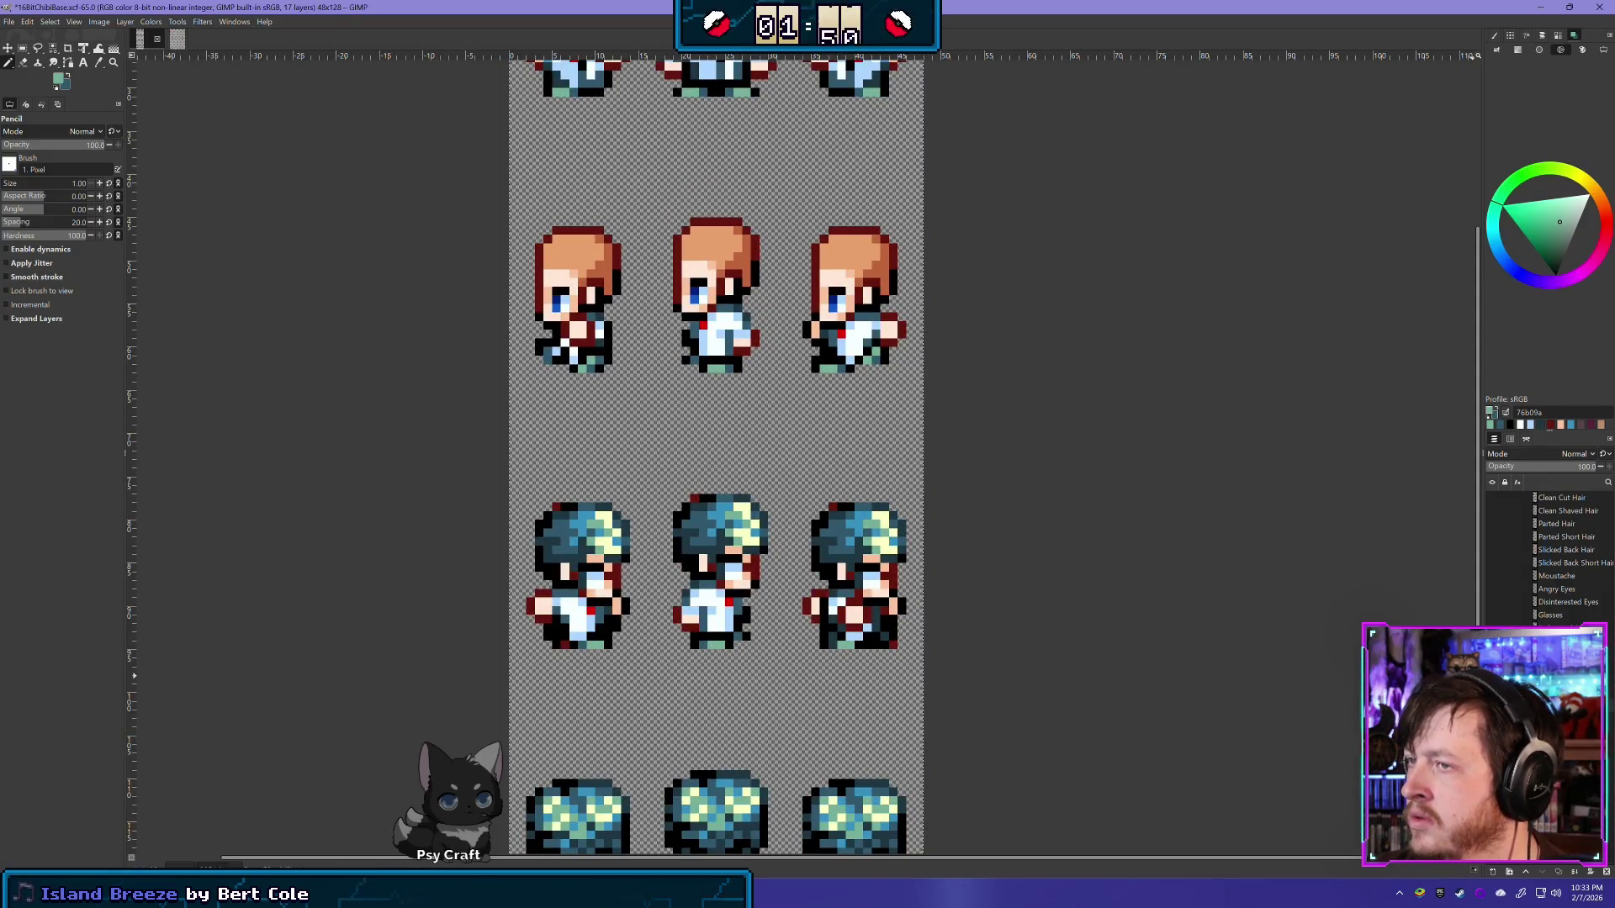
pyautogui.scroll(-3, 1009, 585)
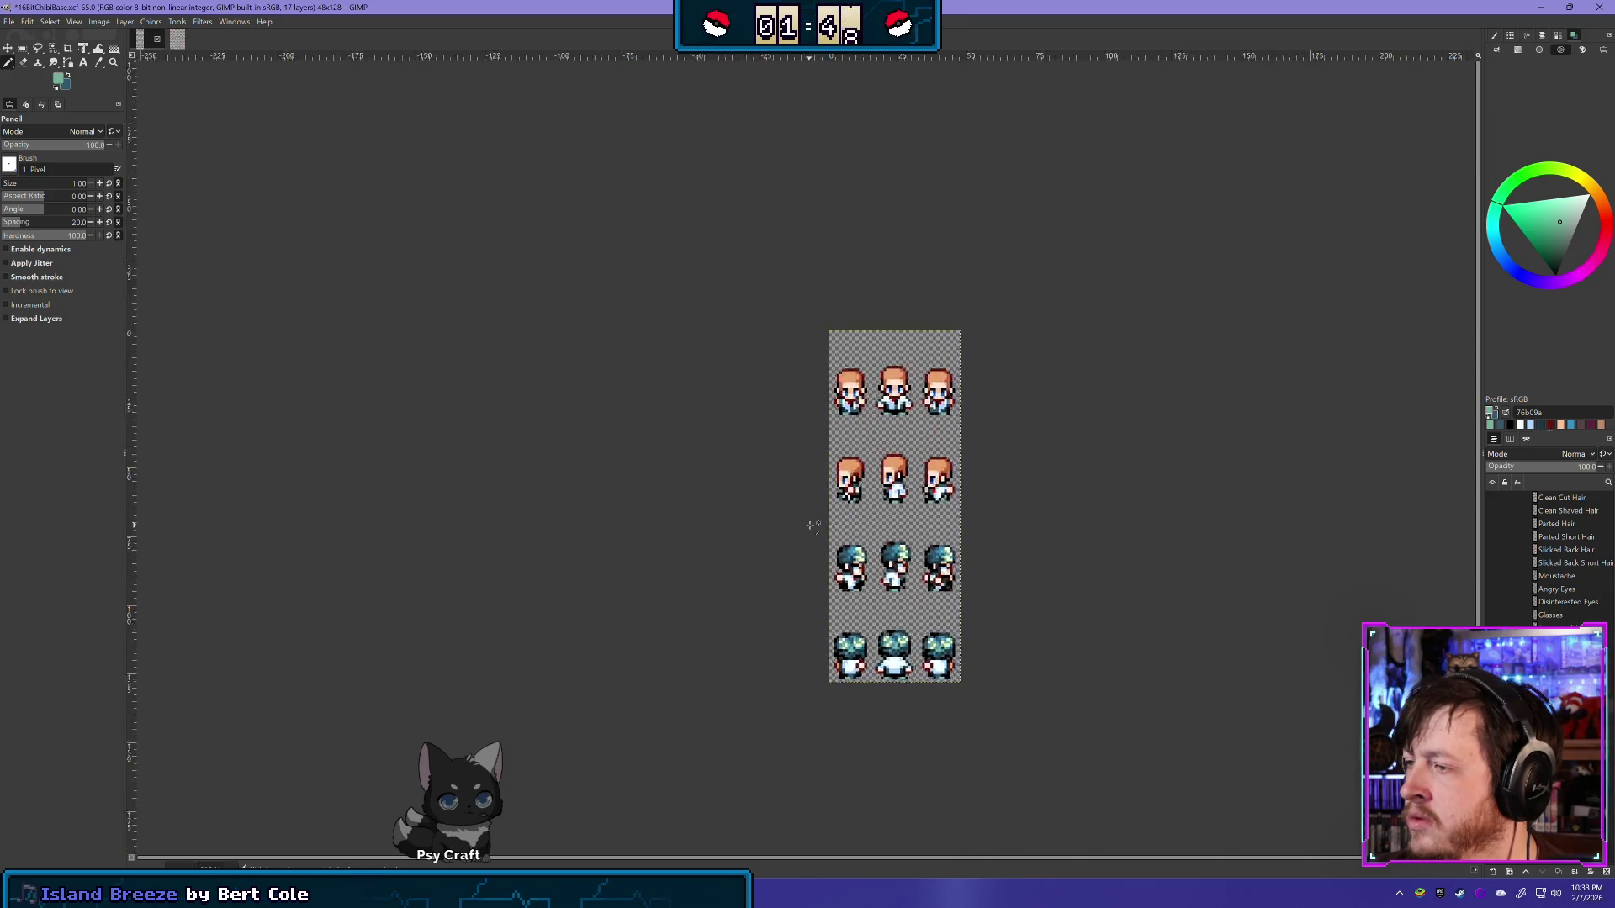
pyautogui.scroll(3, 812, 525)
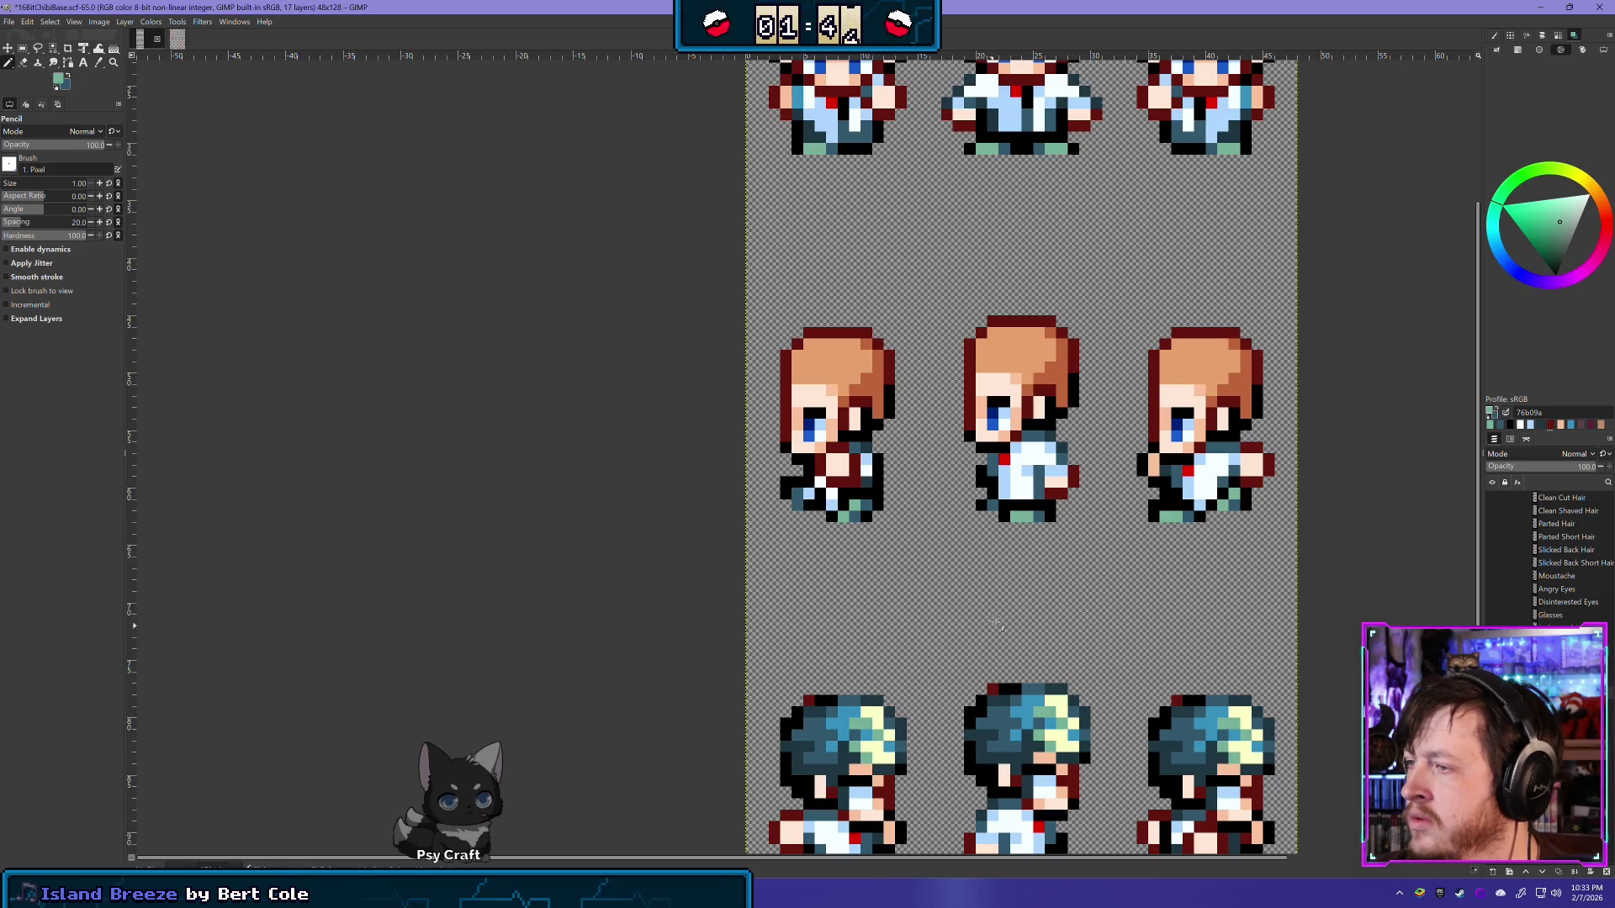
pyautogui.keyDown('ctrl'); pyautogui.click(867, 468); pyautogui.keyUp('ctrl')
pyautogui.keyDown('ctrl'); pyautogui.scroll(-3, 1094, 639); pyautogui.keyUp('ctrl')
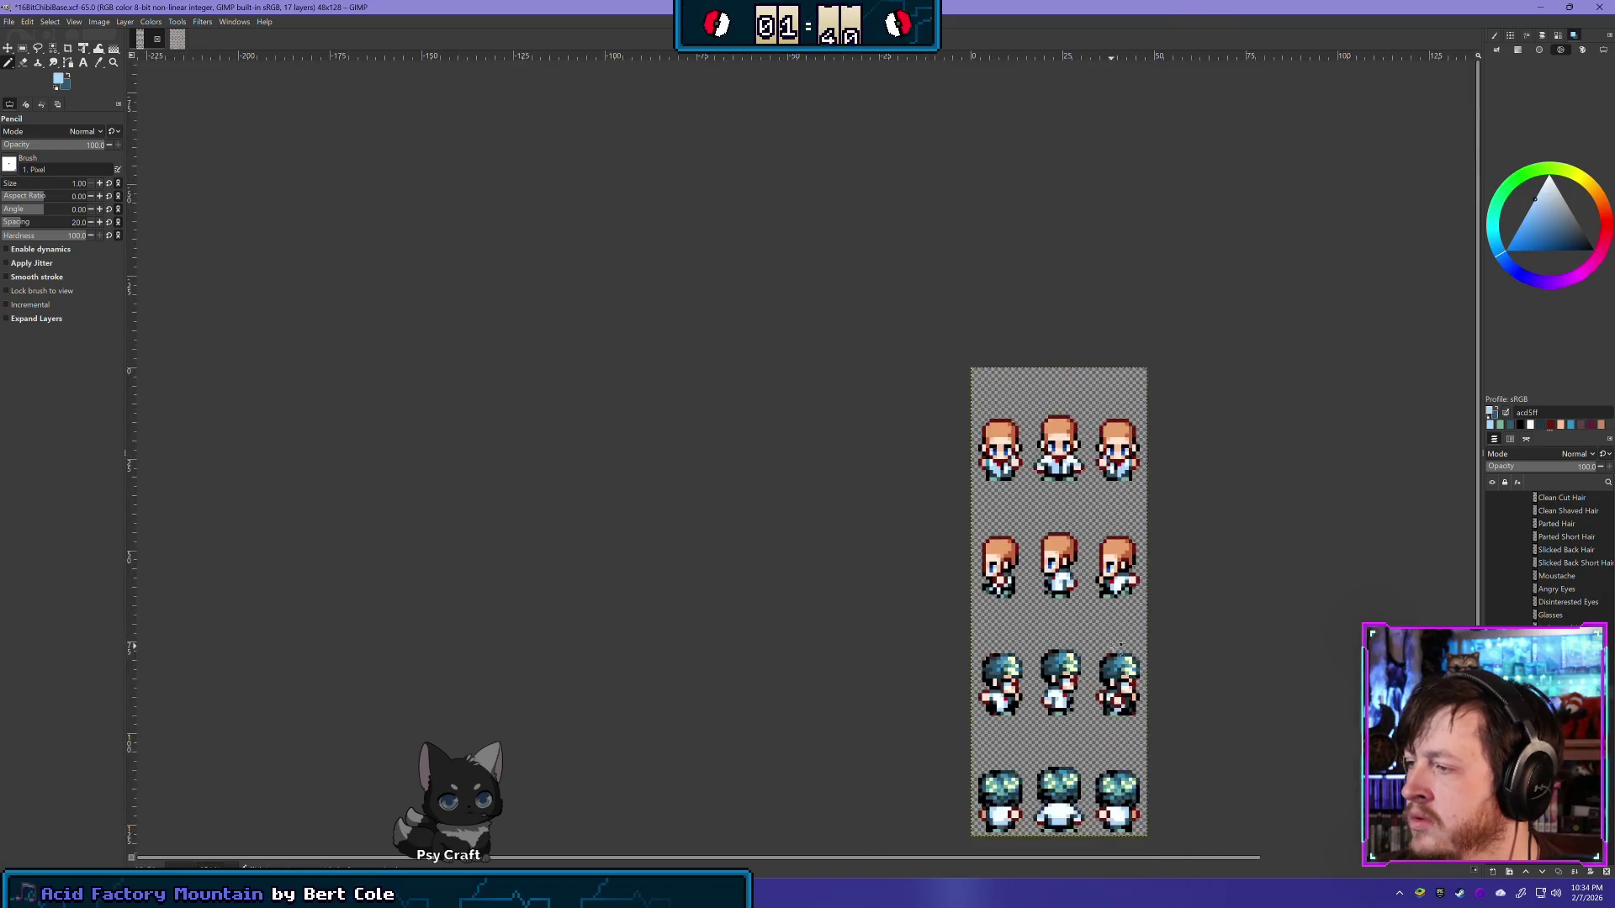
pyautogui.keyDown('ctrl'); pyautogui.scroll(-1, 1120, 644); pyautogui.keyUp('ctrl')
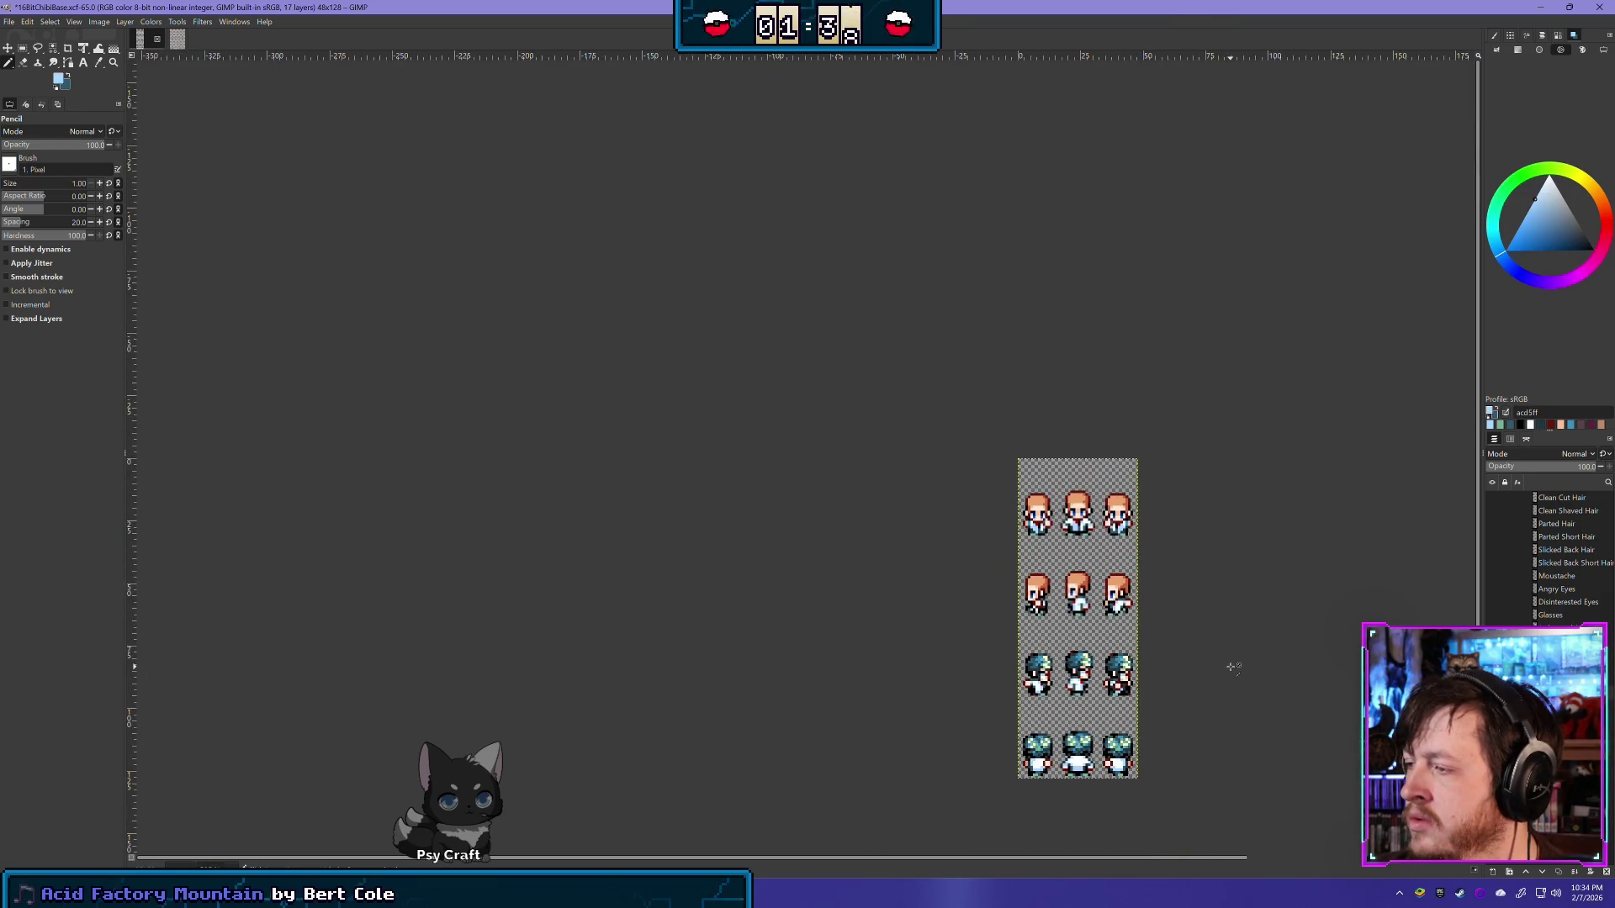
pyautogui.keyDown('ctrl'); pyautogui.scroll(1, 1232, 667); pyautogui.keyUp('ctrl')
pyautogui.keyDown('ctrl'); pyautogui.scroll(3, 1001, 740); pyautogui.keyUp('ctrl')
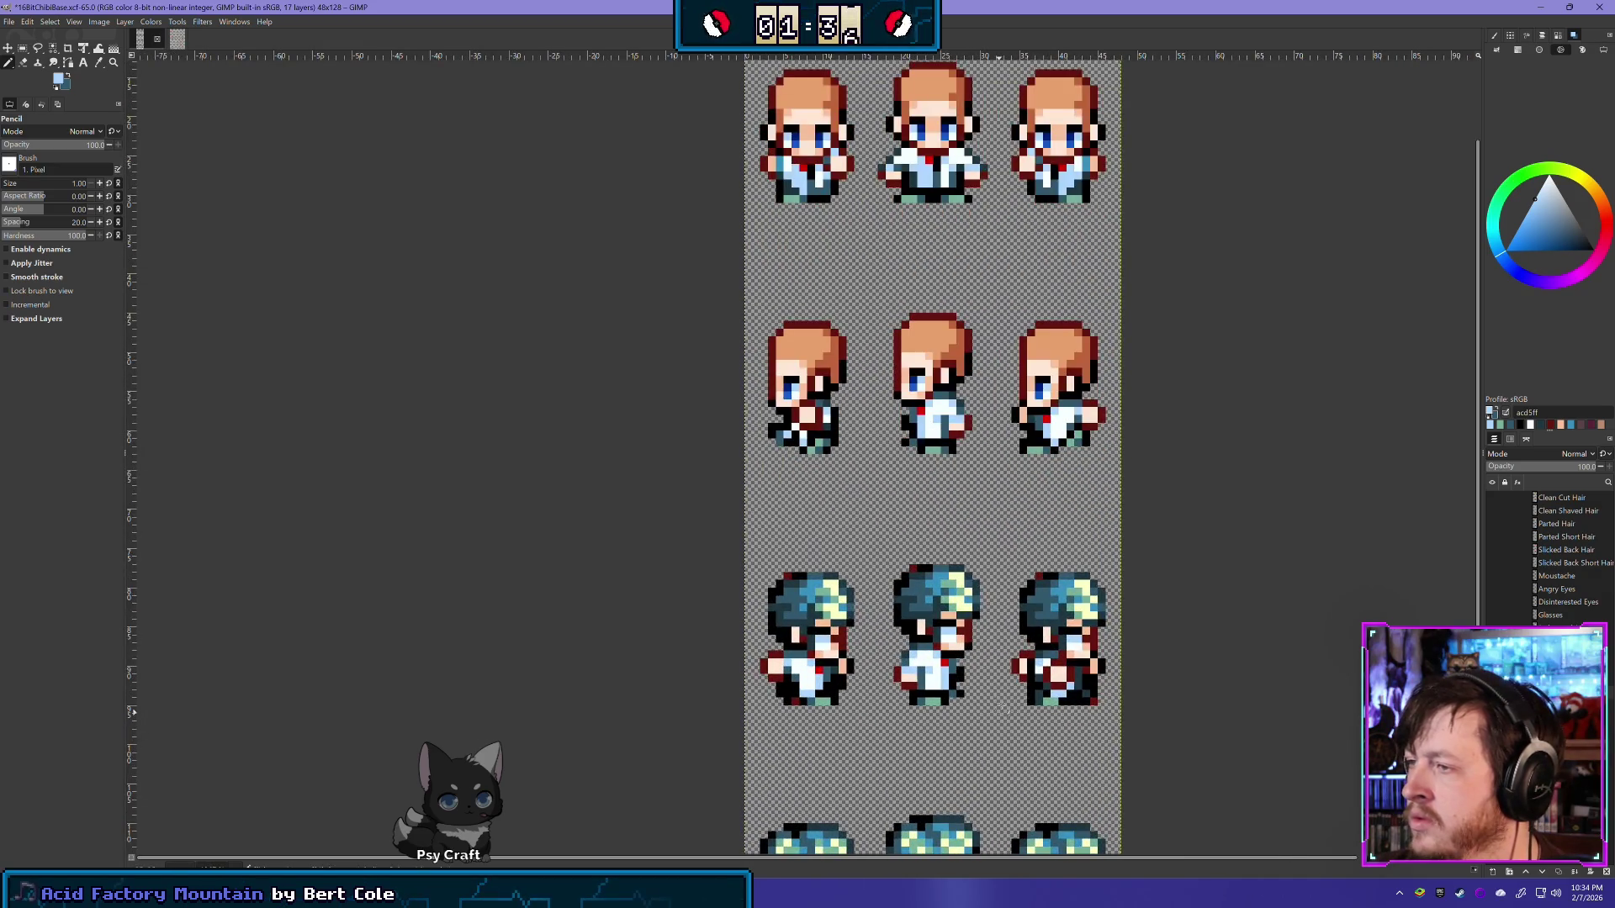
pyautogui.keyDown('ctrl'); pyautogui.click(828, 427); pyautogui.keyUp('ctrl')
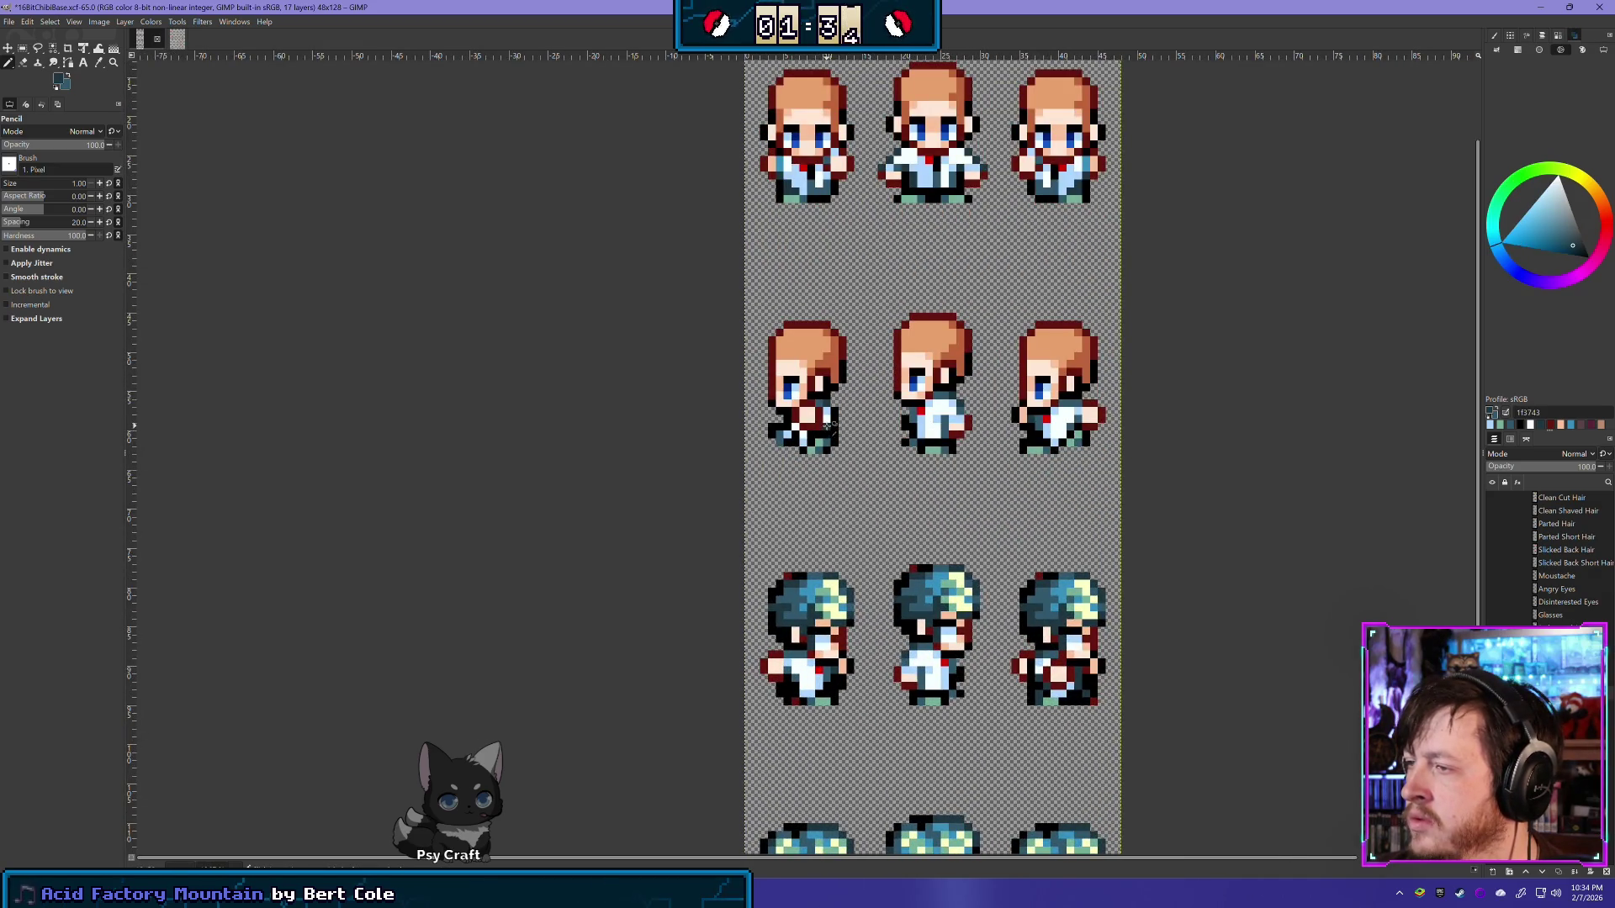
pyautogui.keyDown('ctrl'); pyautogui.scroll(-2, 1009, 488); pyautogui.keyUp('ctrl')
pyautogui.keyDown('ctrl'); pyautogui.scroll(-2, 1039, 622); pyautogui.keyUp('ctrl')
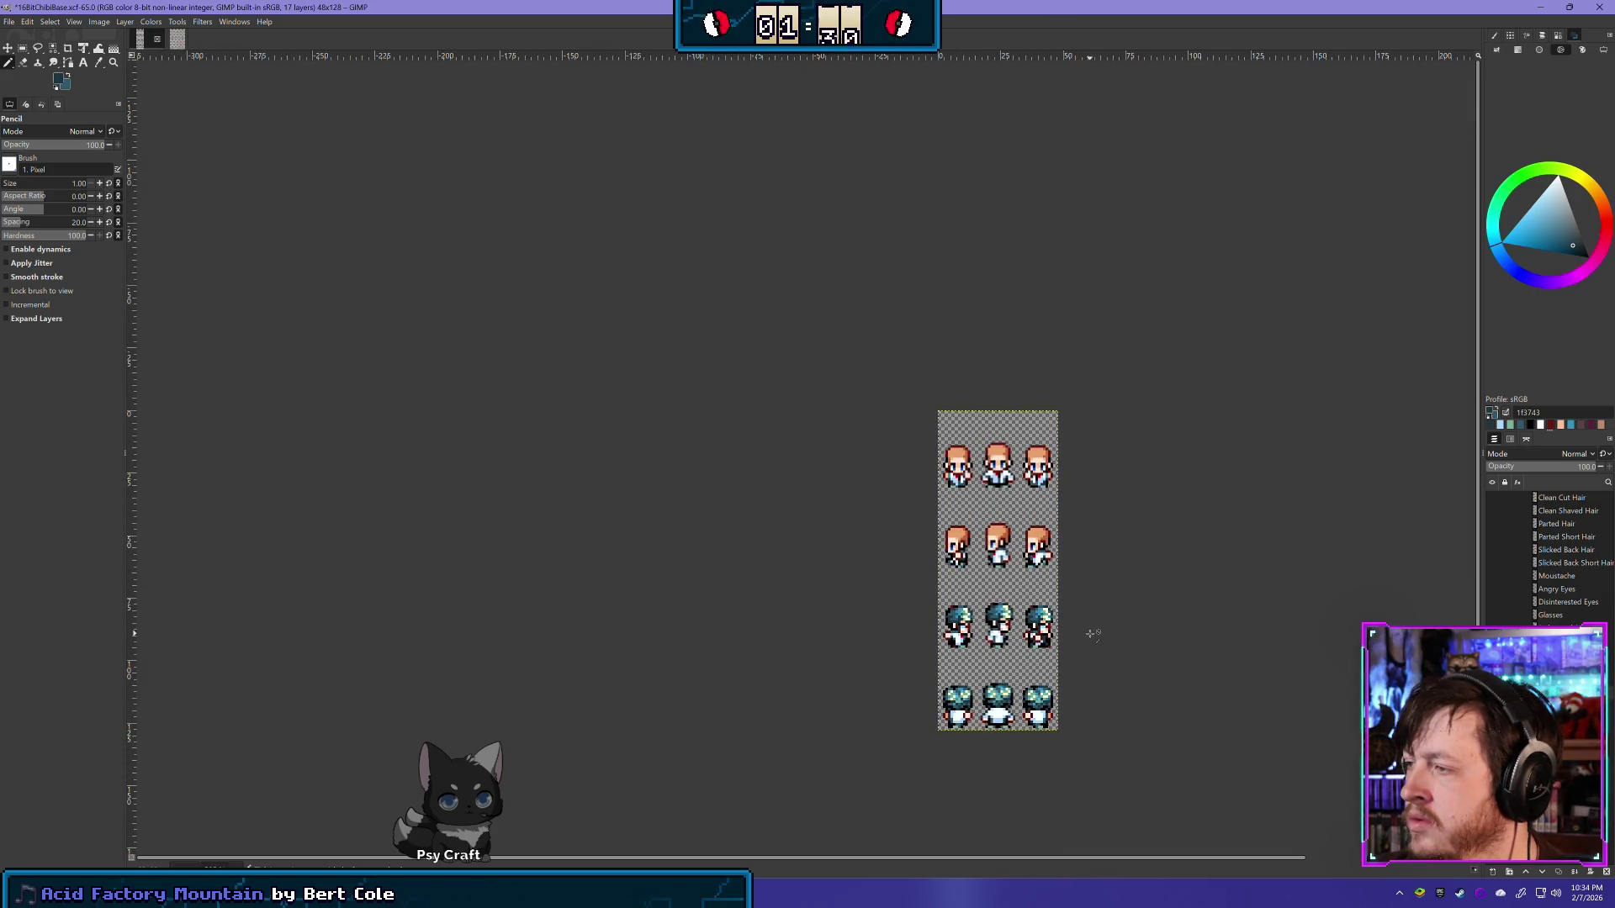
pyautogui.click(1491, 641)
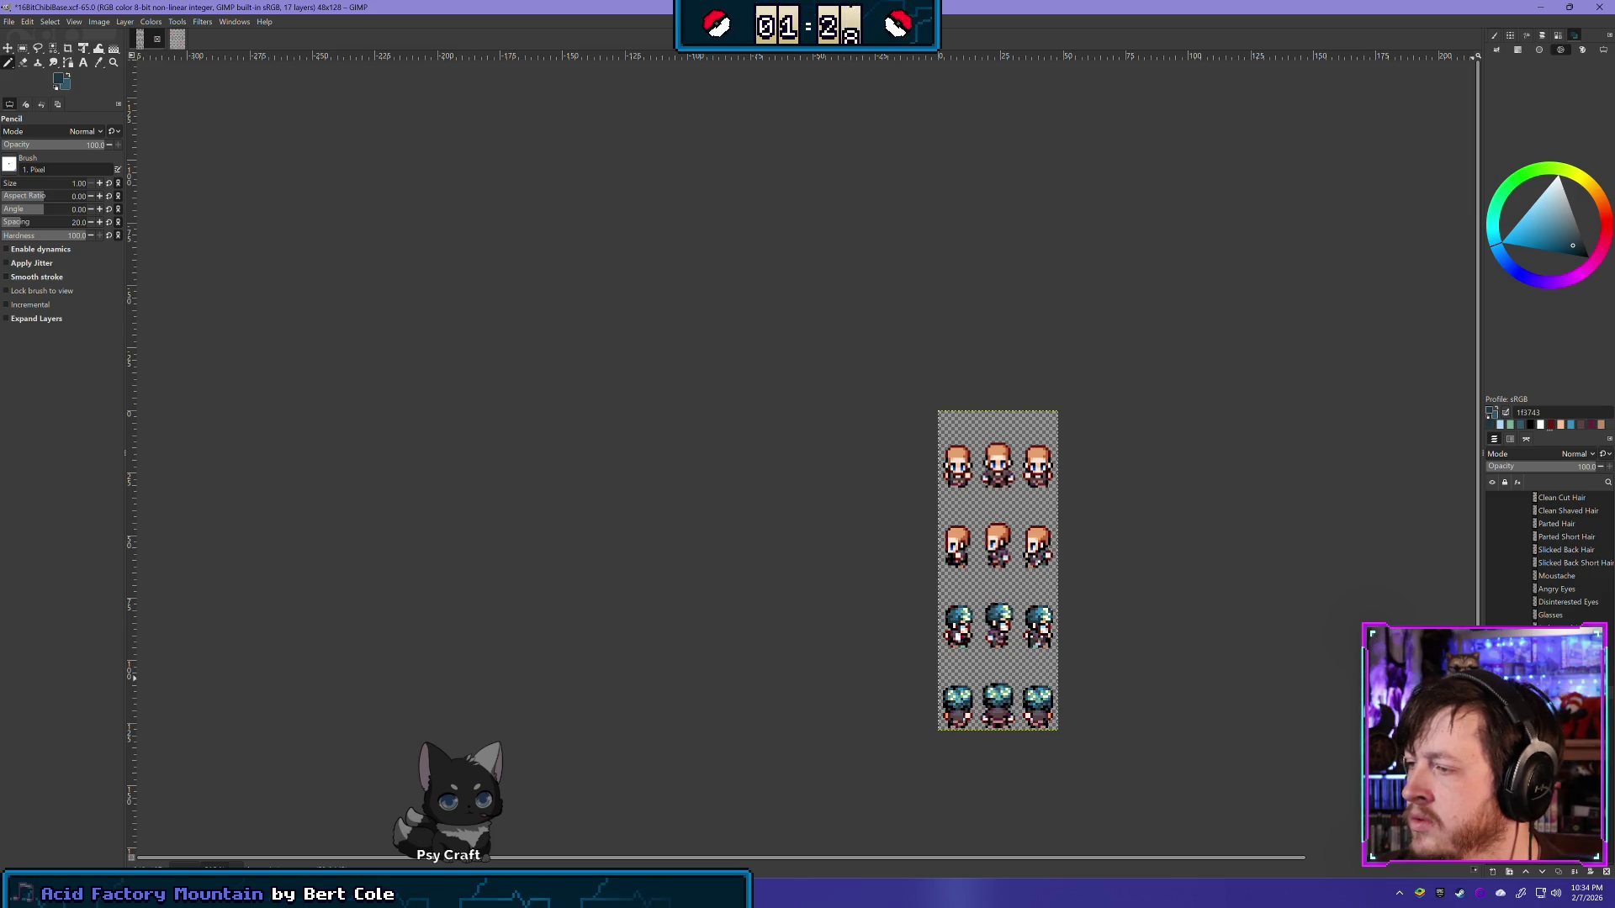
pyautogui.click(1491, 640)
pyautogui.click(1491, 640)
pyautogui.click(1491, 641)
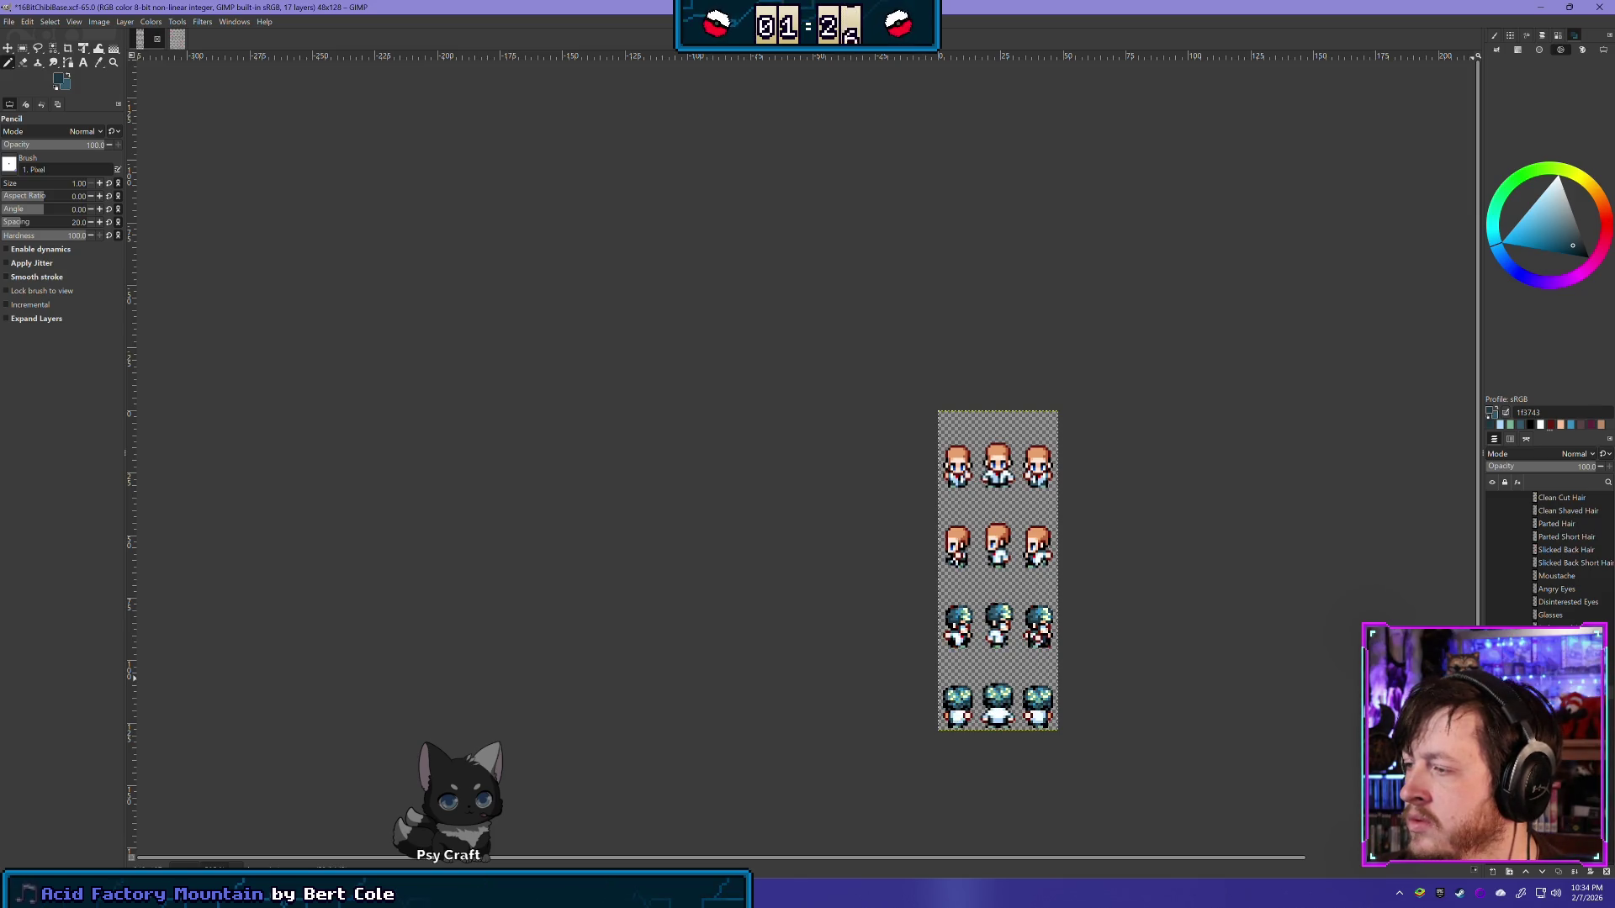
pyautogui.click(1491, 641)
pyautogui.click(1491, 641)
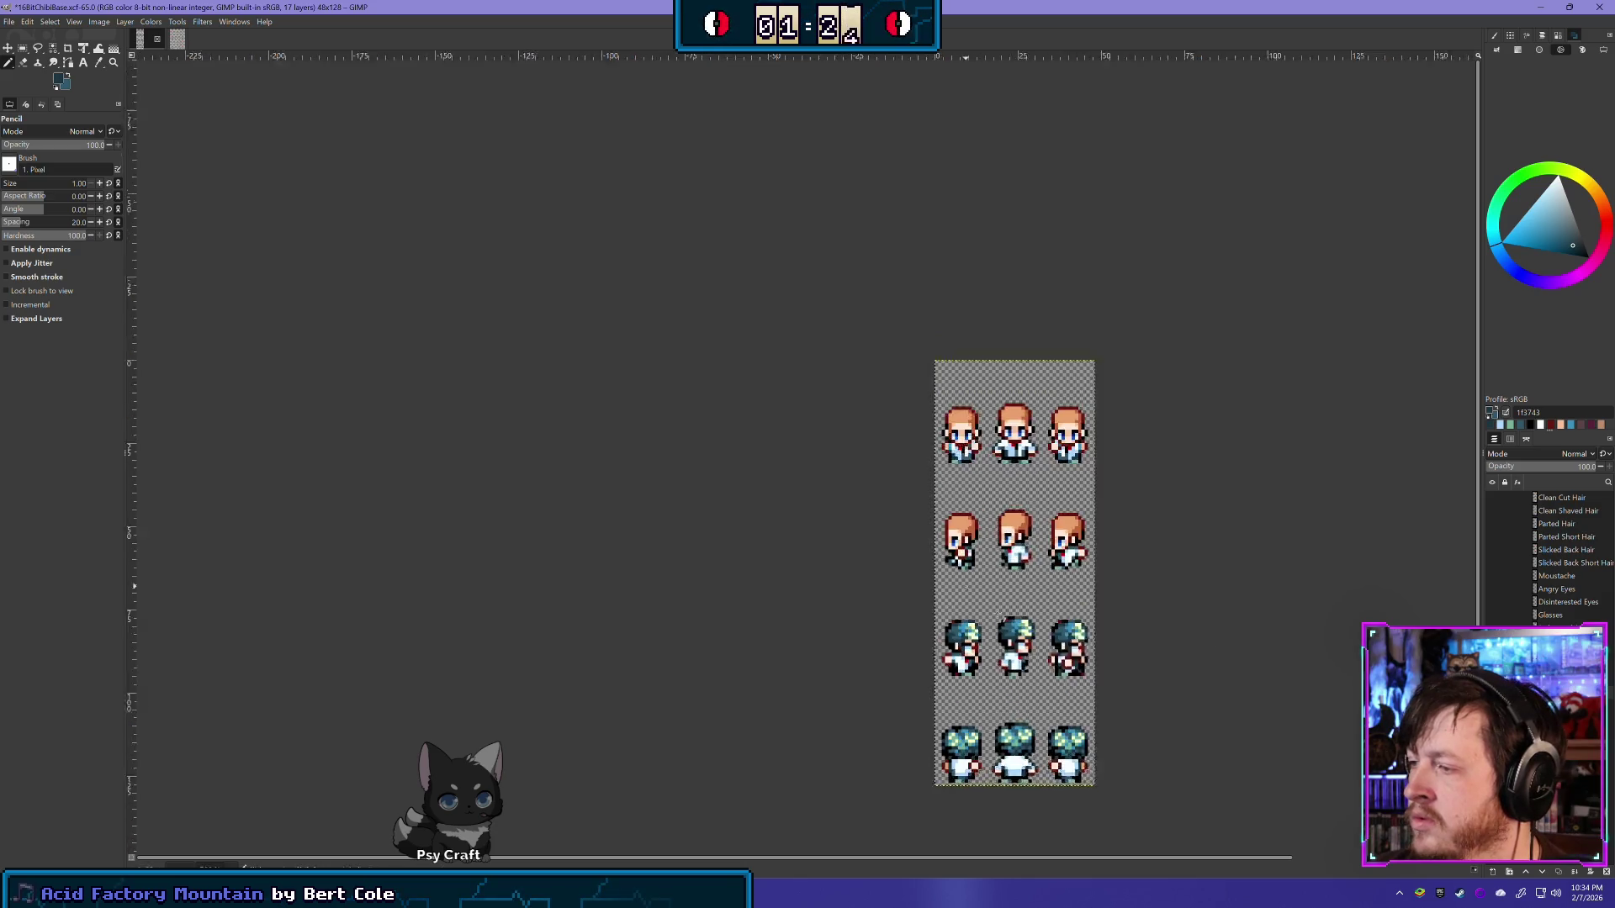
pyautogui.scroll(3, 1023, 623)
pyautogui.scroll(1, 1019, 602)
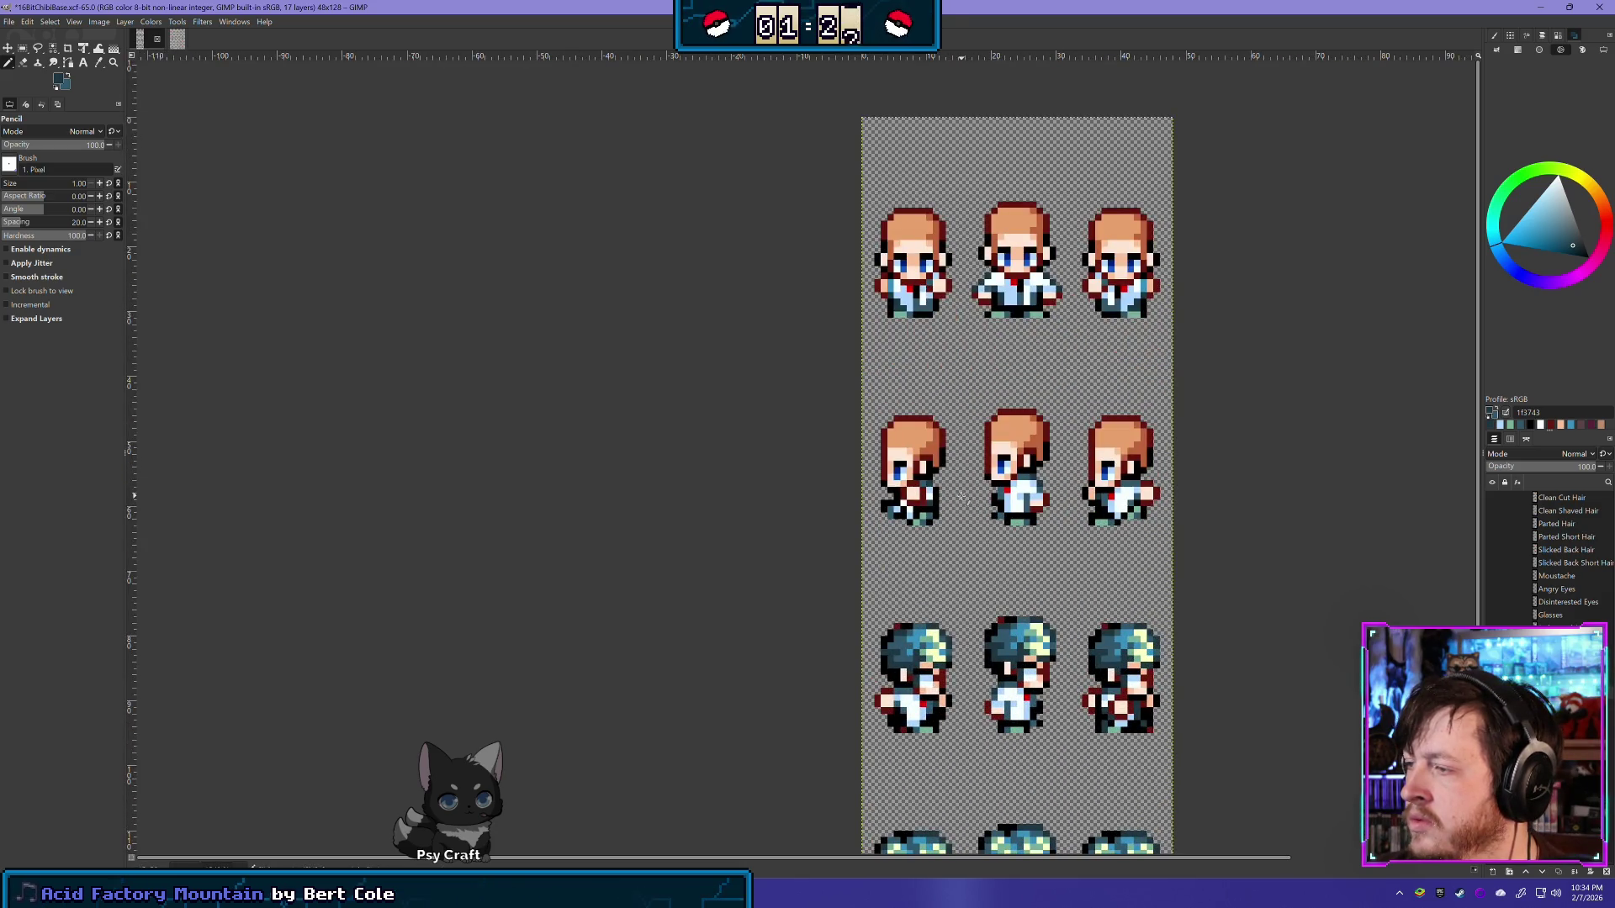
pyautogui.click(1491, 641)
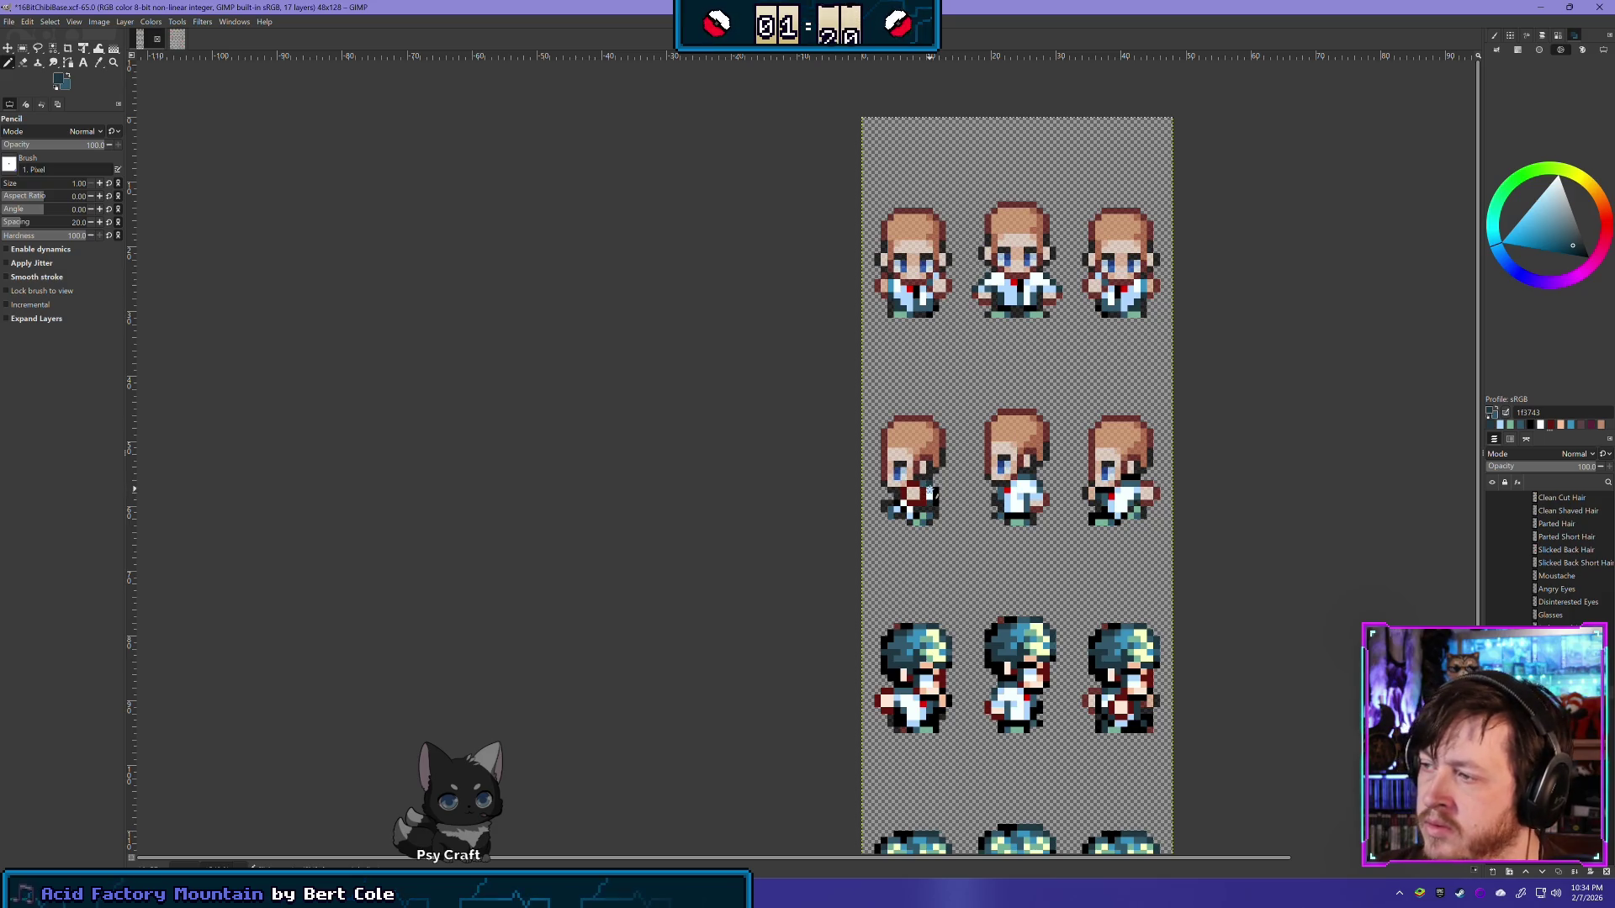
pyautogui.hotkey('ctrl', 'z')
pyautogui.keyDown('ctrl'); pyautogui.click(934, 514); pyautogui.keyUp('ctrl')
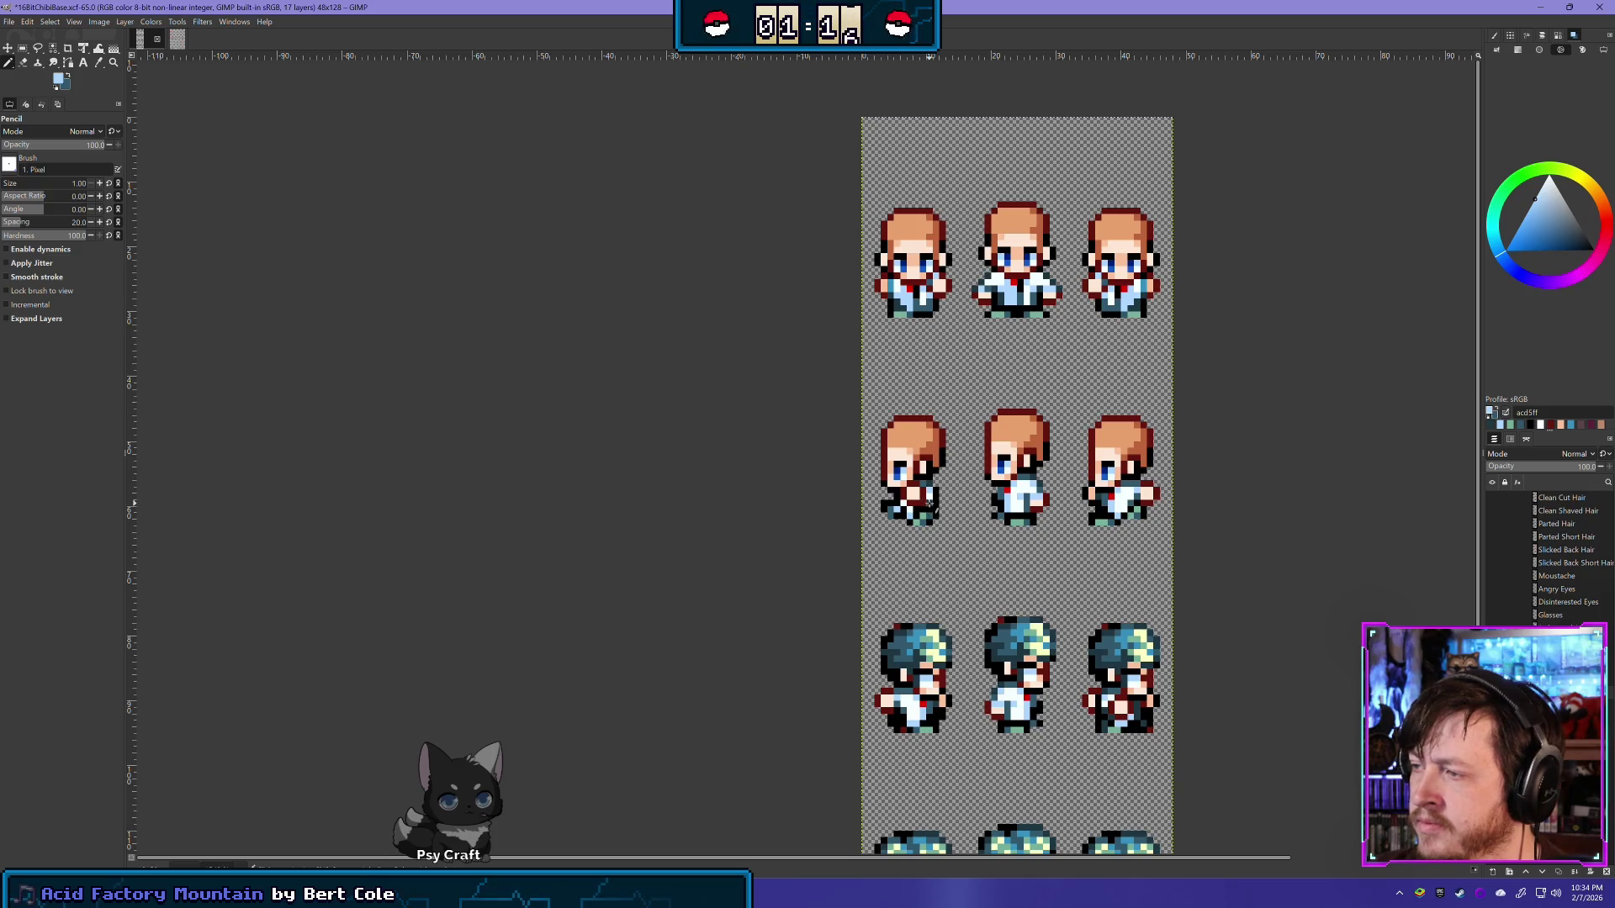
pyautogui.scroll(-2, 1093, 588)
pyautogui.scroll(-1, 1096, 588)
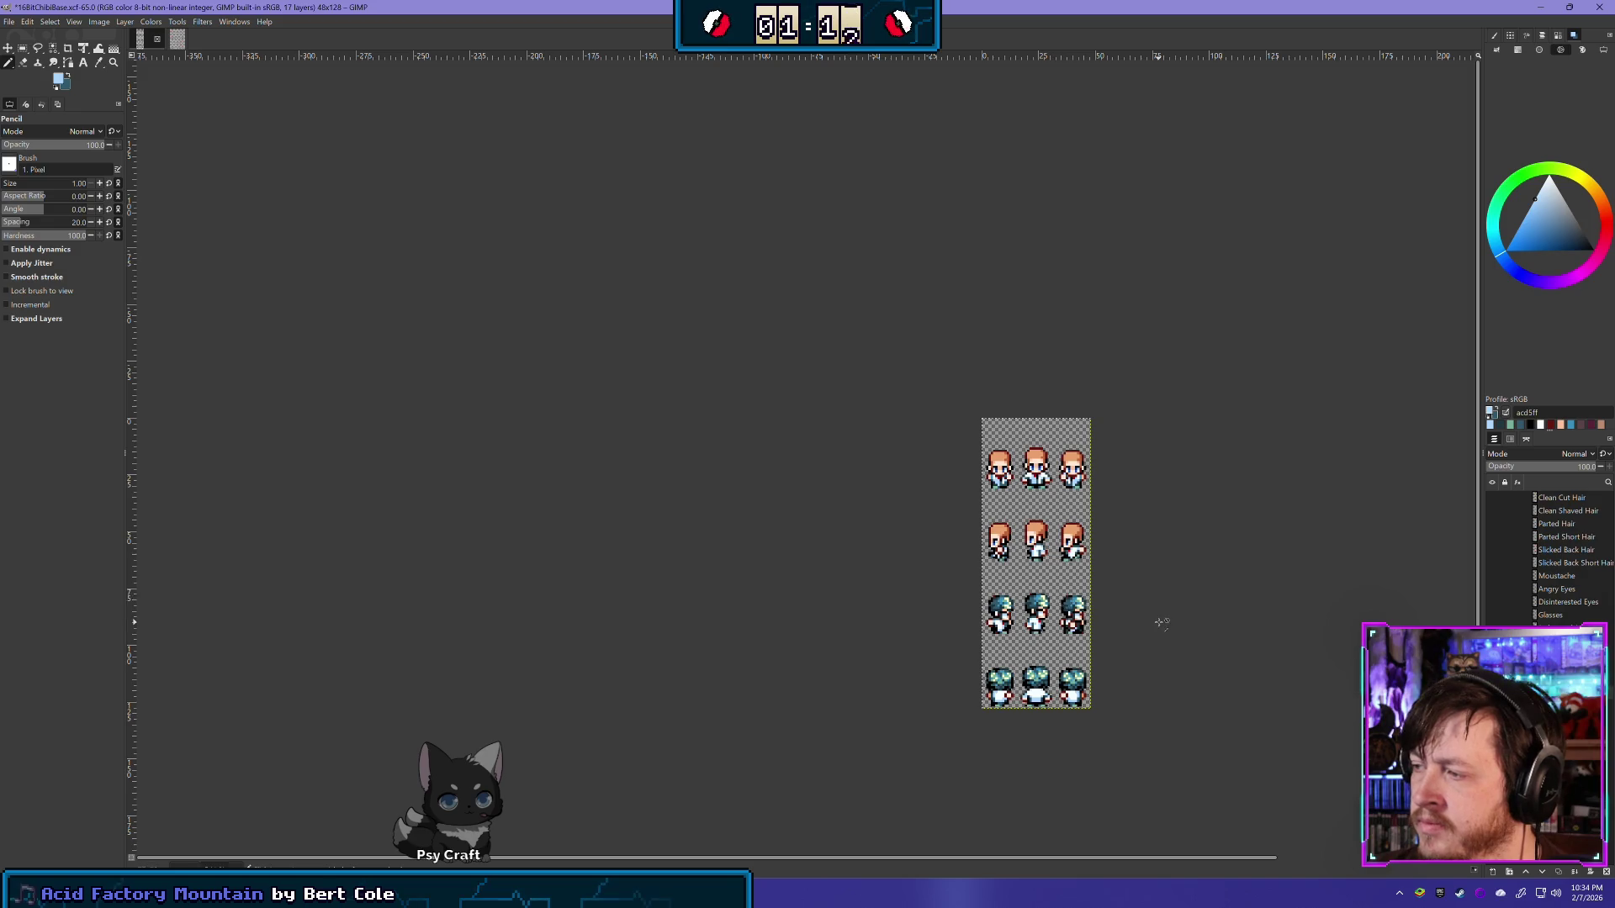
# Step: Draw a rectangular selection around the left sprite in the second row
pyautogui.scroll(1, 1465, 601)
pyautogui.scroll(1, 1465, 601)
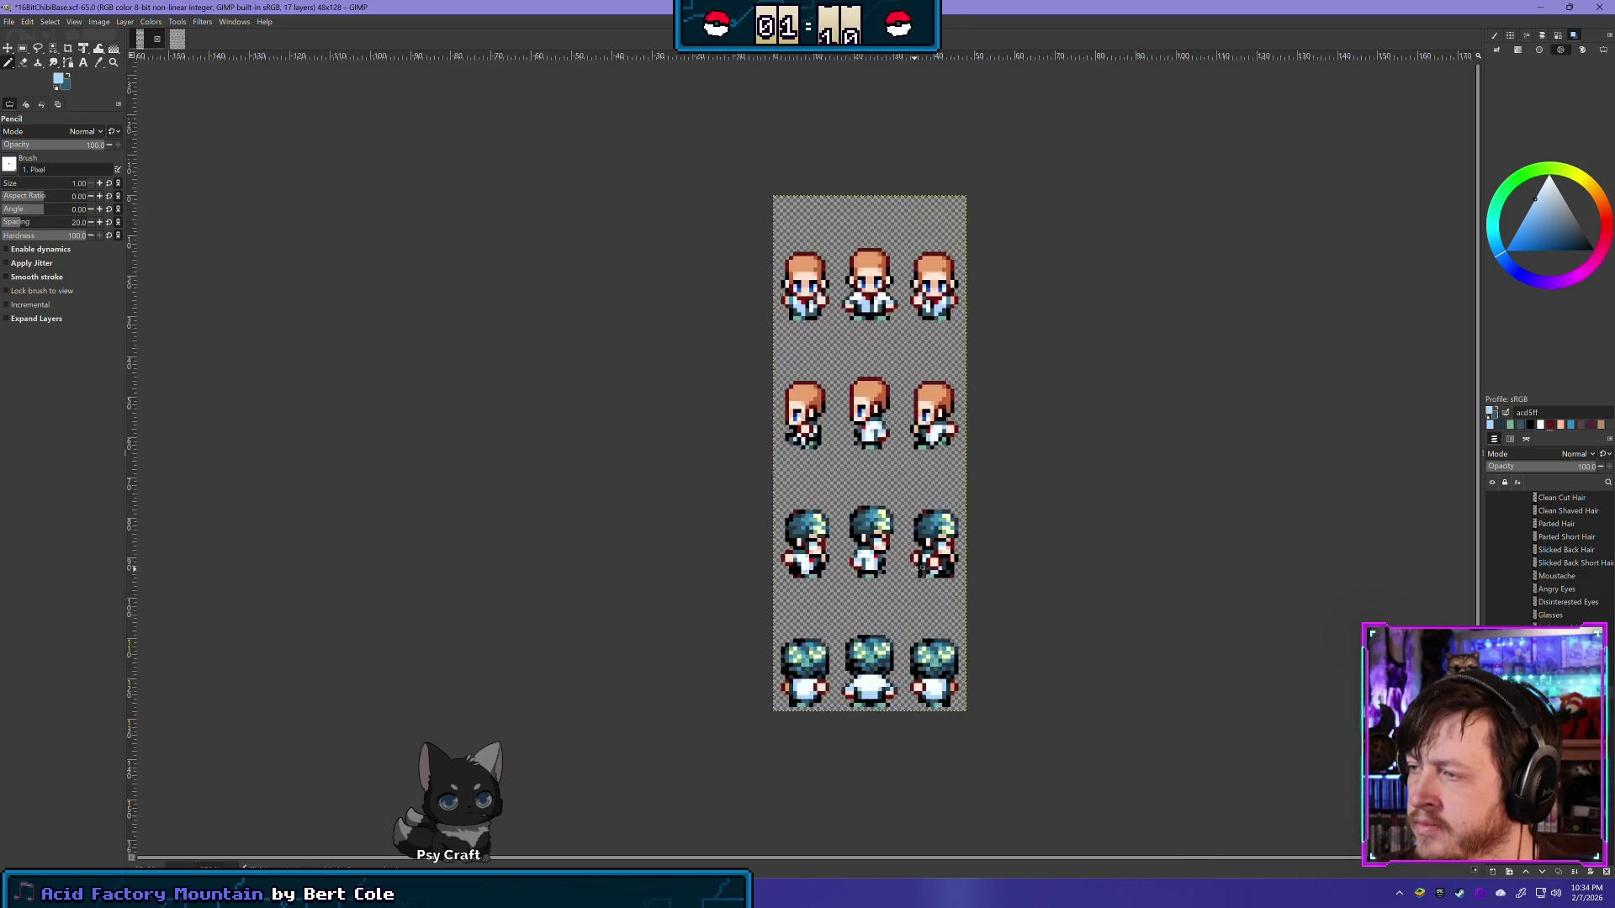
pyautogui.scroll(1, 1465, 601)
pyautogui.scroll(1, 1465, 602)
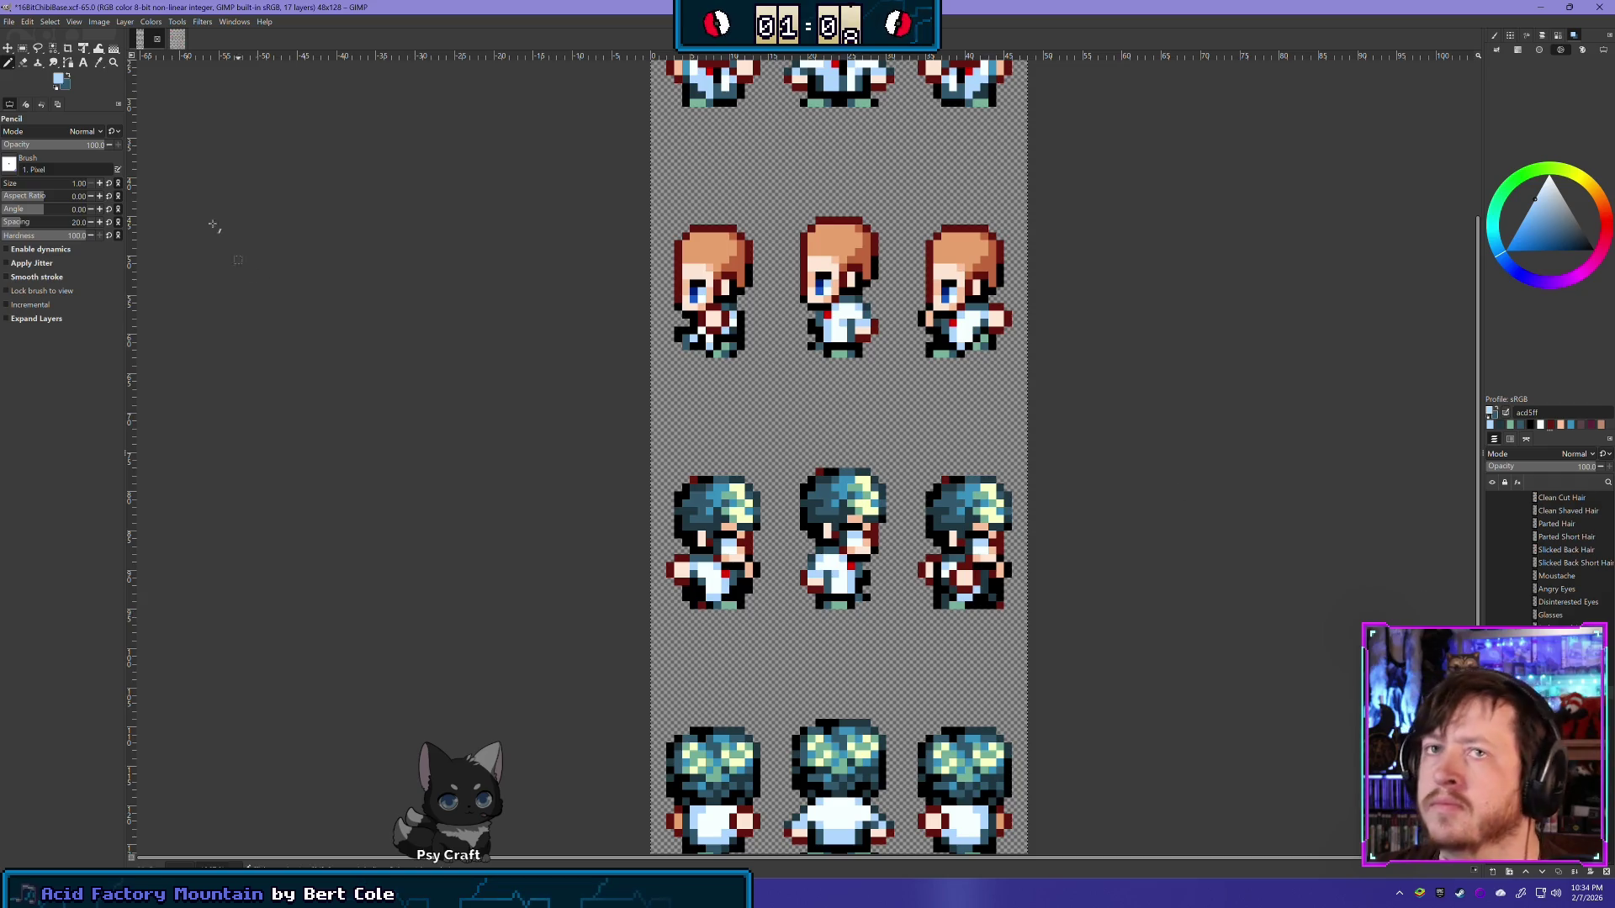
pyautogui.click(23, 48)
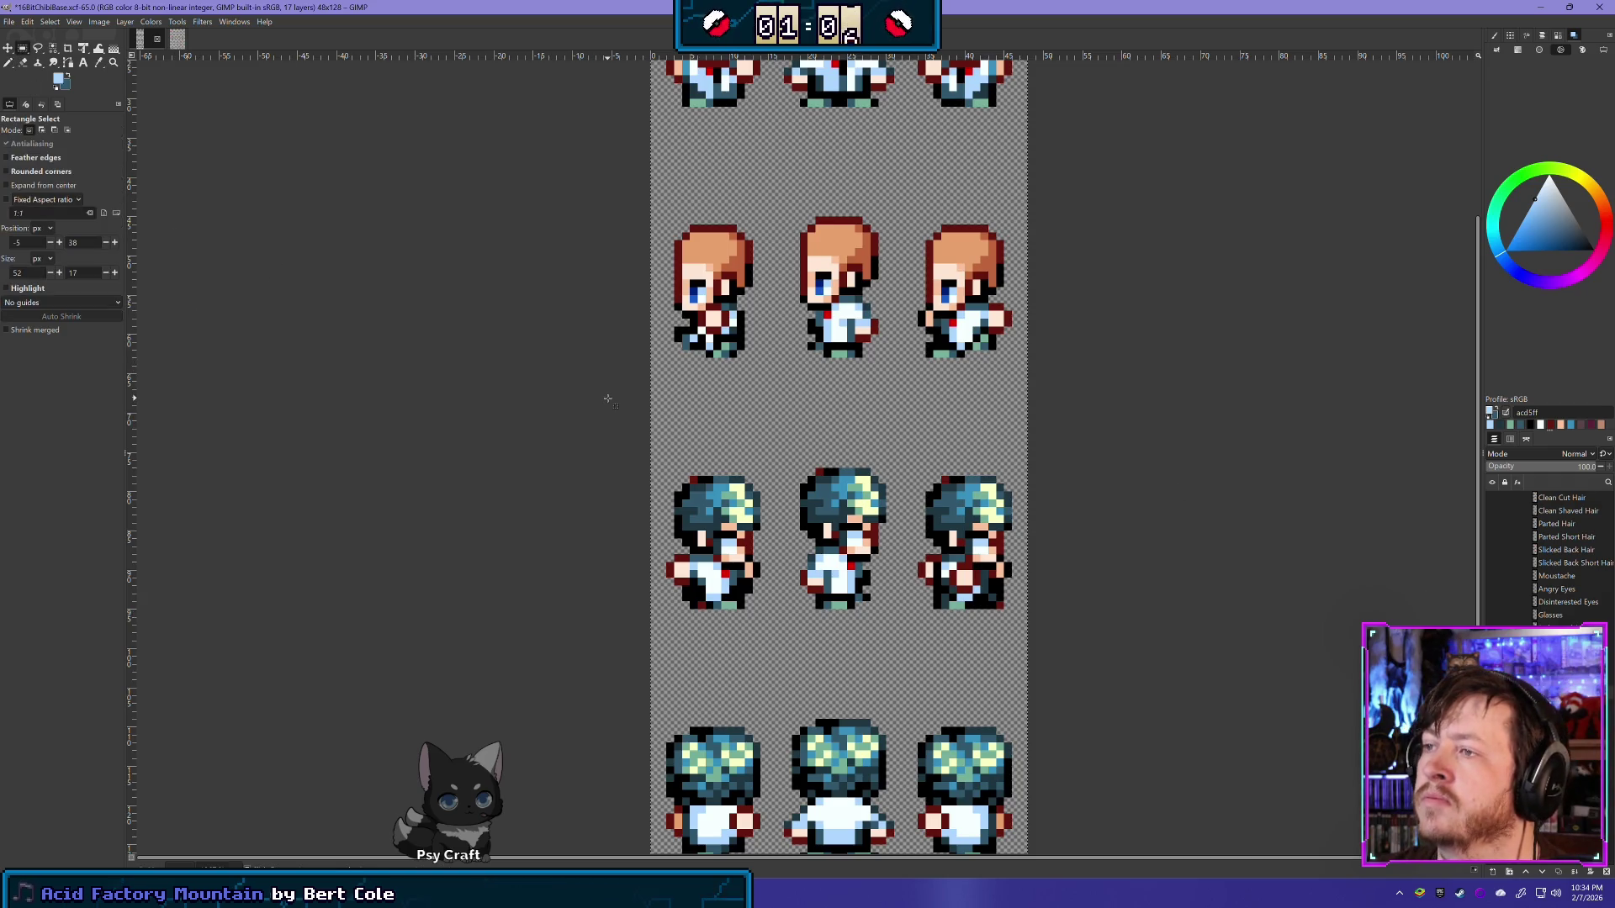
pyautogui.moveTo(779, 259); pyautogui.dragTo(774, 249)
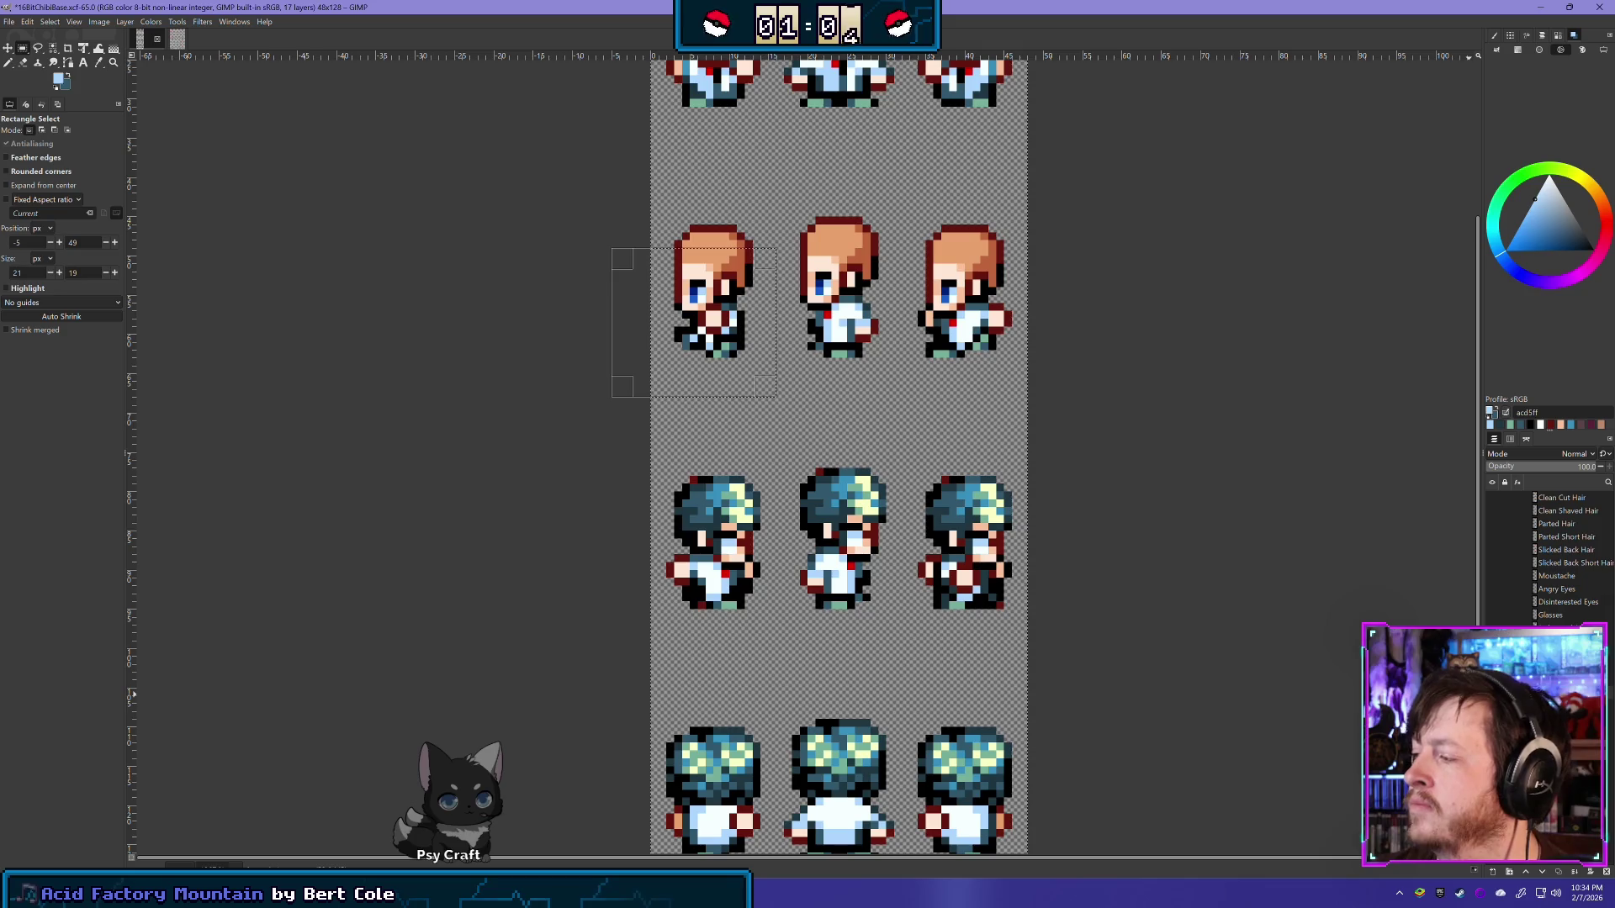
# Step: Undo the opacity drop to 78, returning the layer to 100
pyautogui.click(1570, 466)
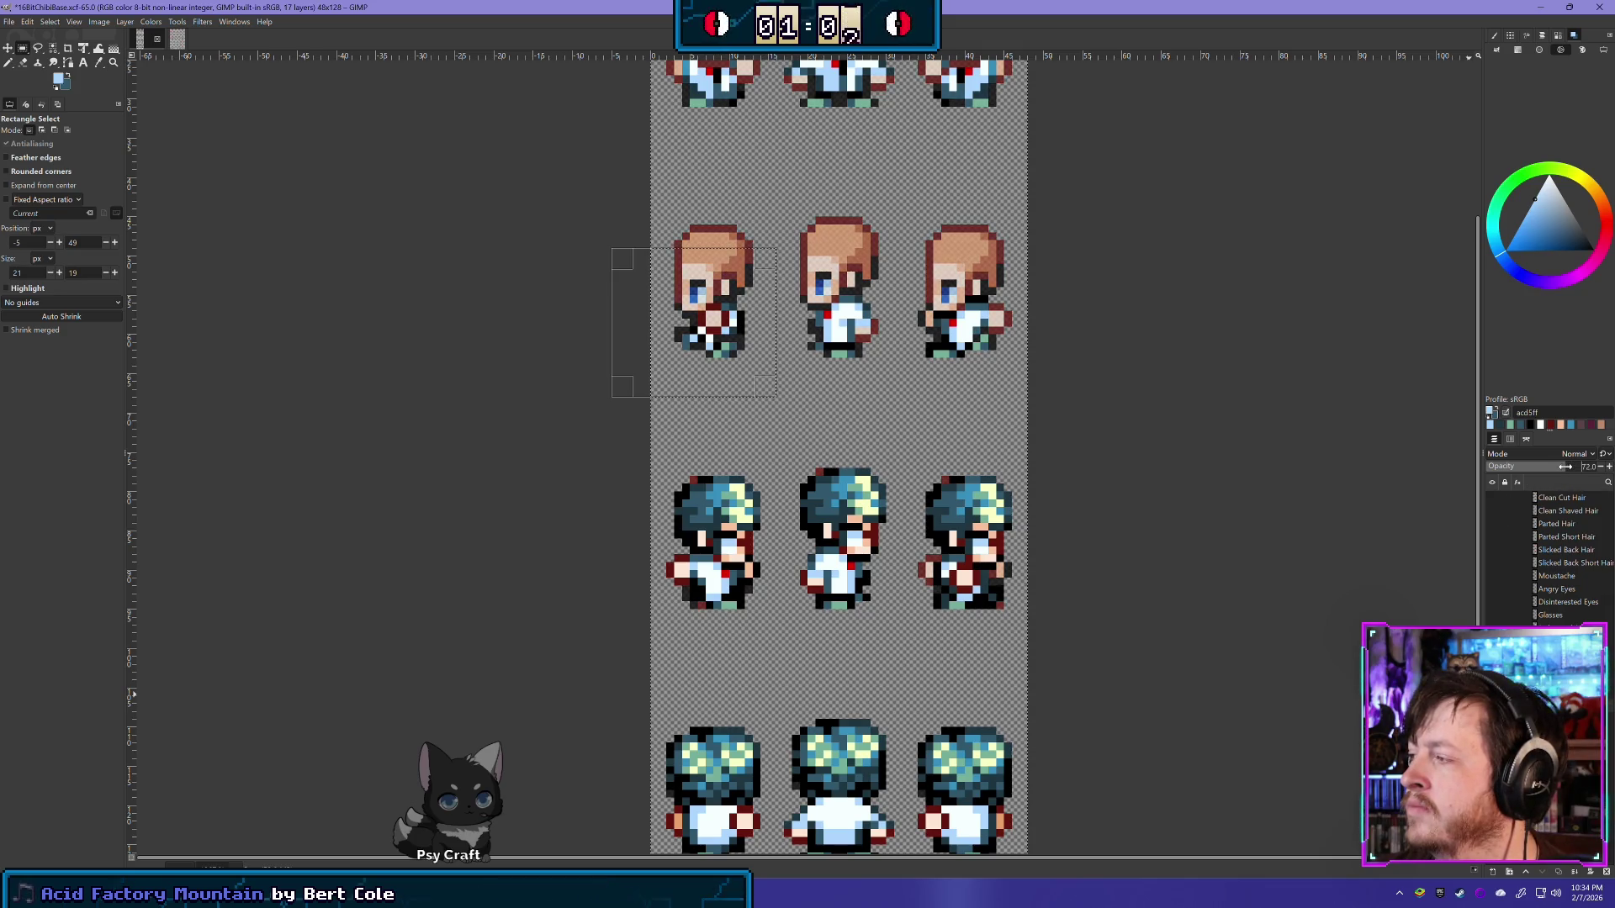
pyautogui.hotkey('ctrl', 'z')
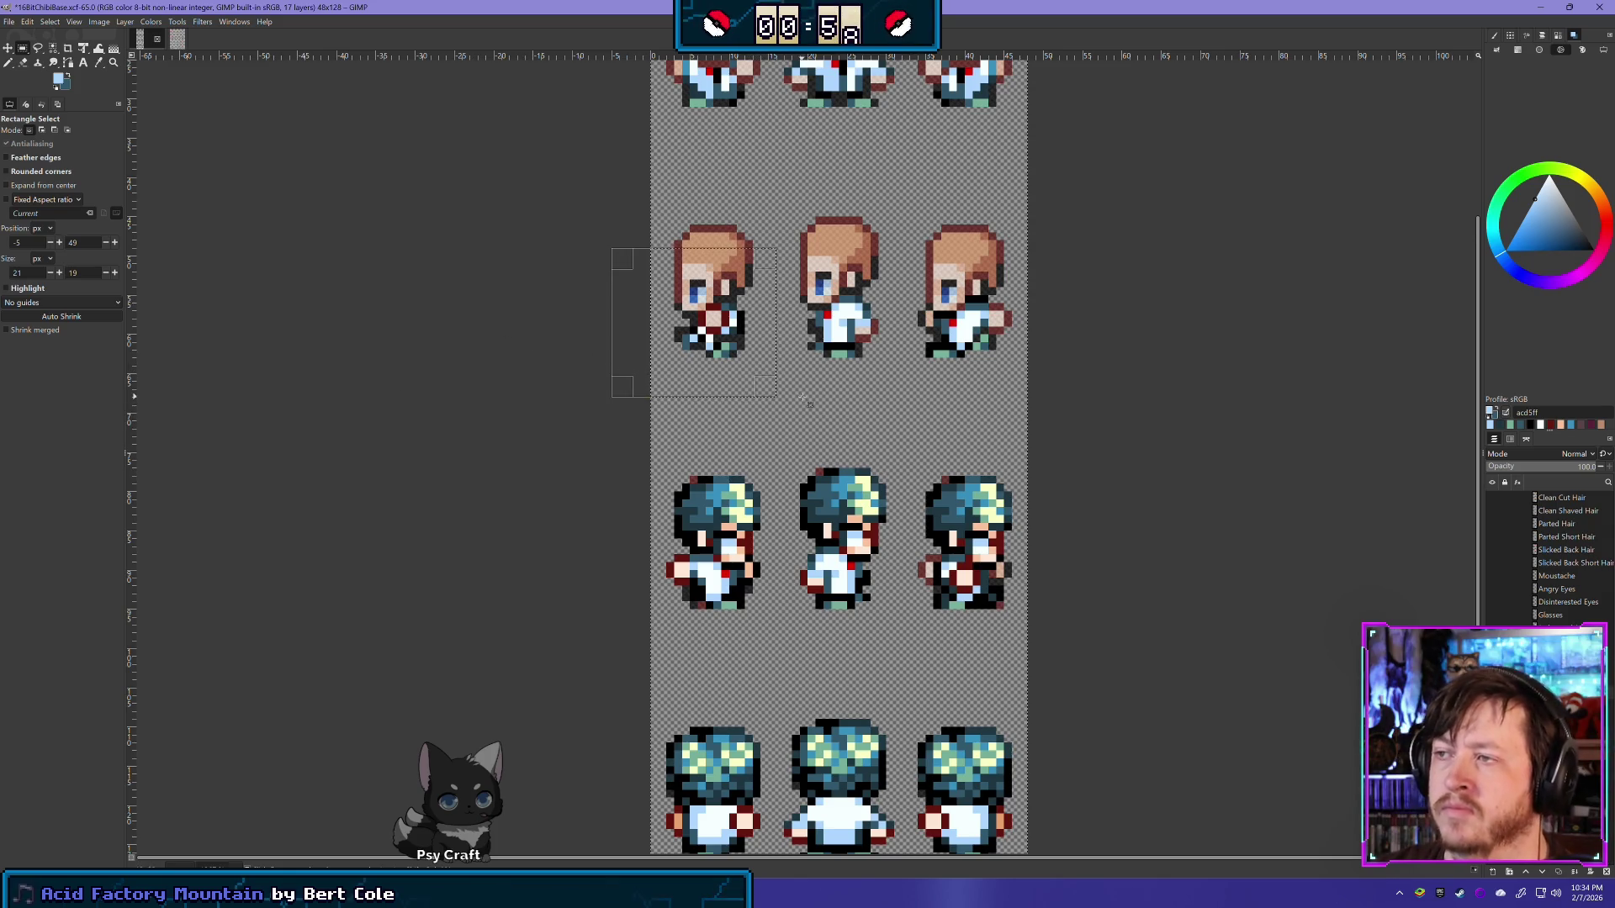
pyautogui.scroll(3, 745, 331)
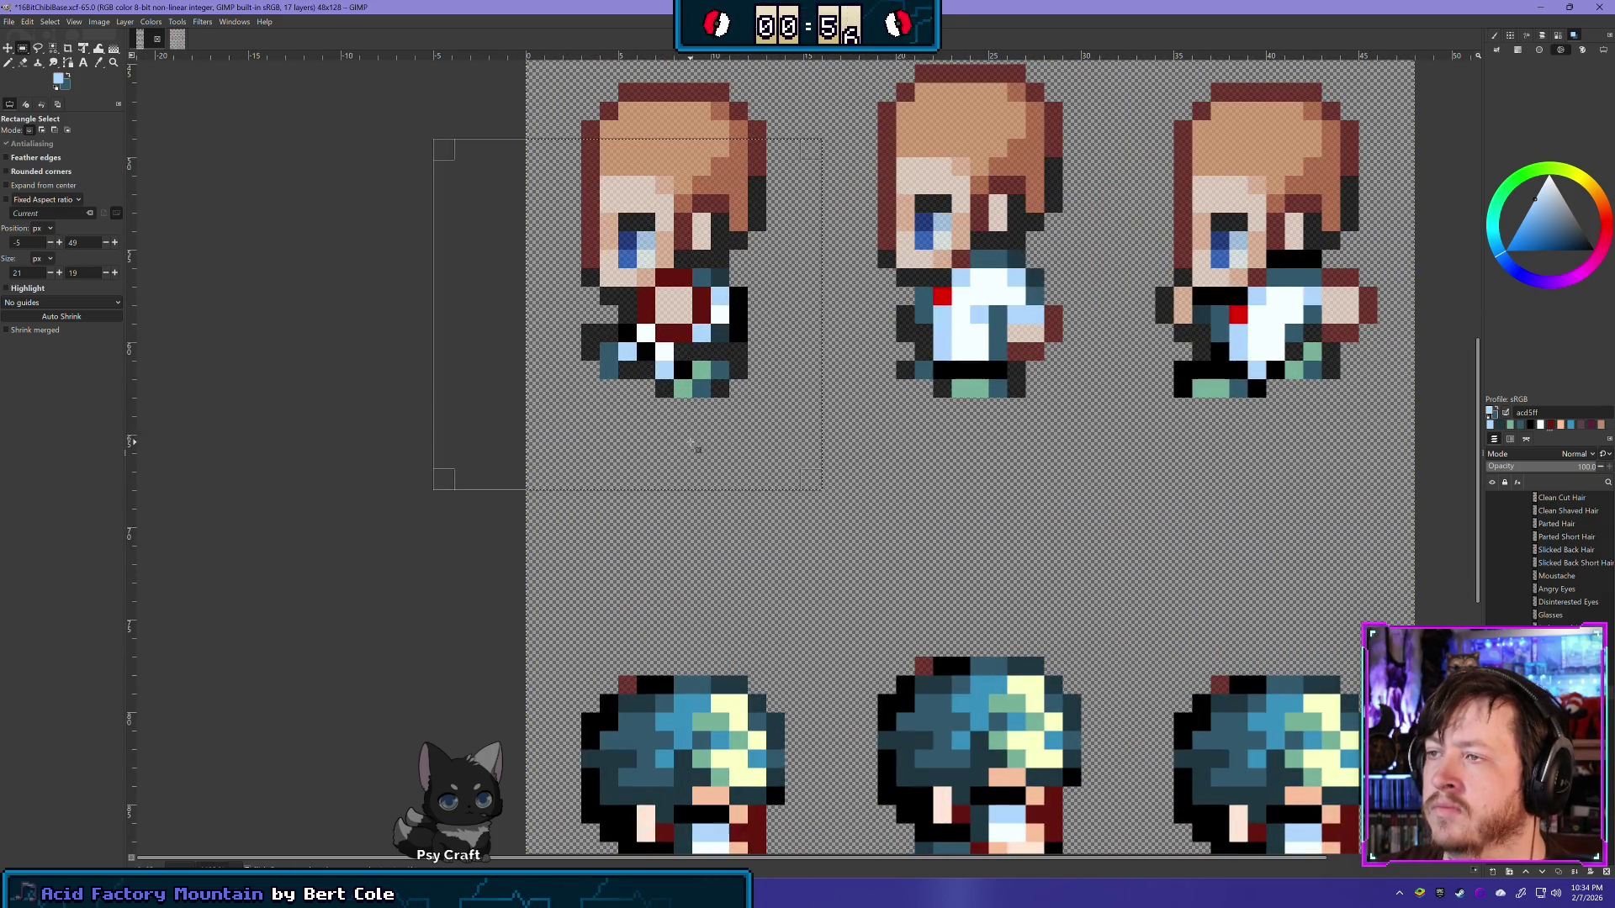
pyautogui.hotkey('shift', 'e')
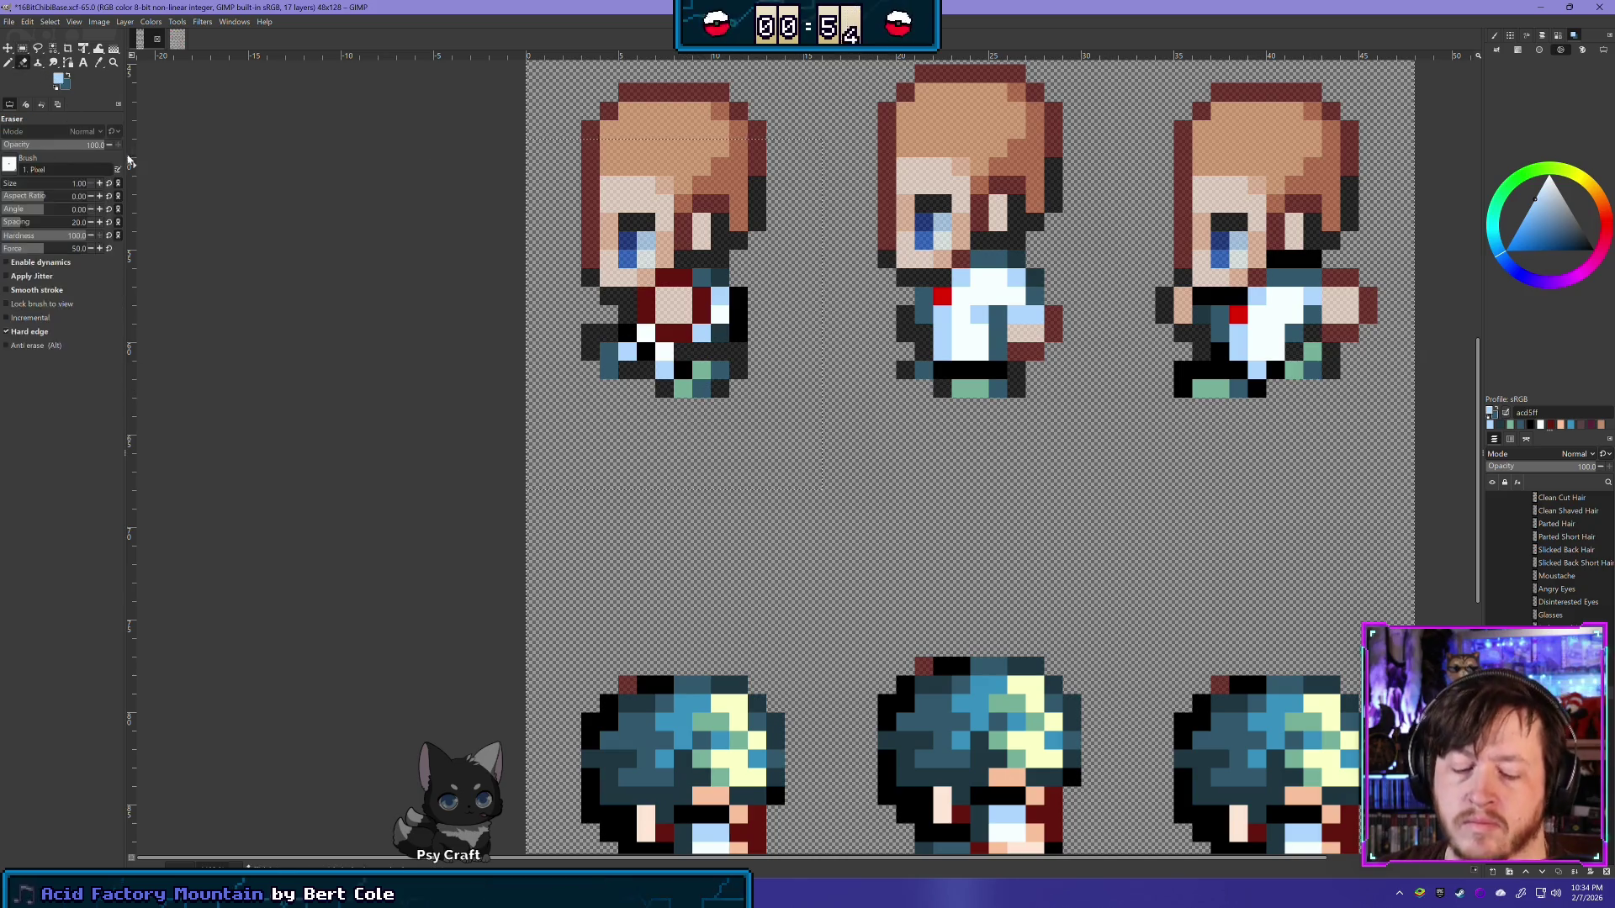
# Step: Erase the four dark-red collar pixels on the first side-facing sprite
pyautogui.click(648, 312)
pyautogui.click(673, 332)
pyautogui.click(700, 315)
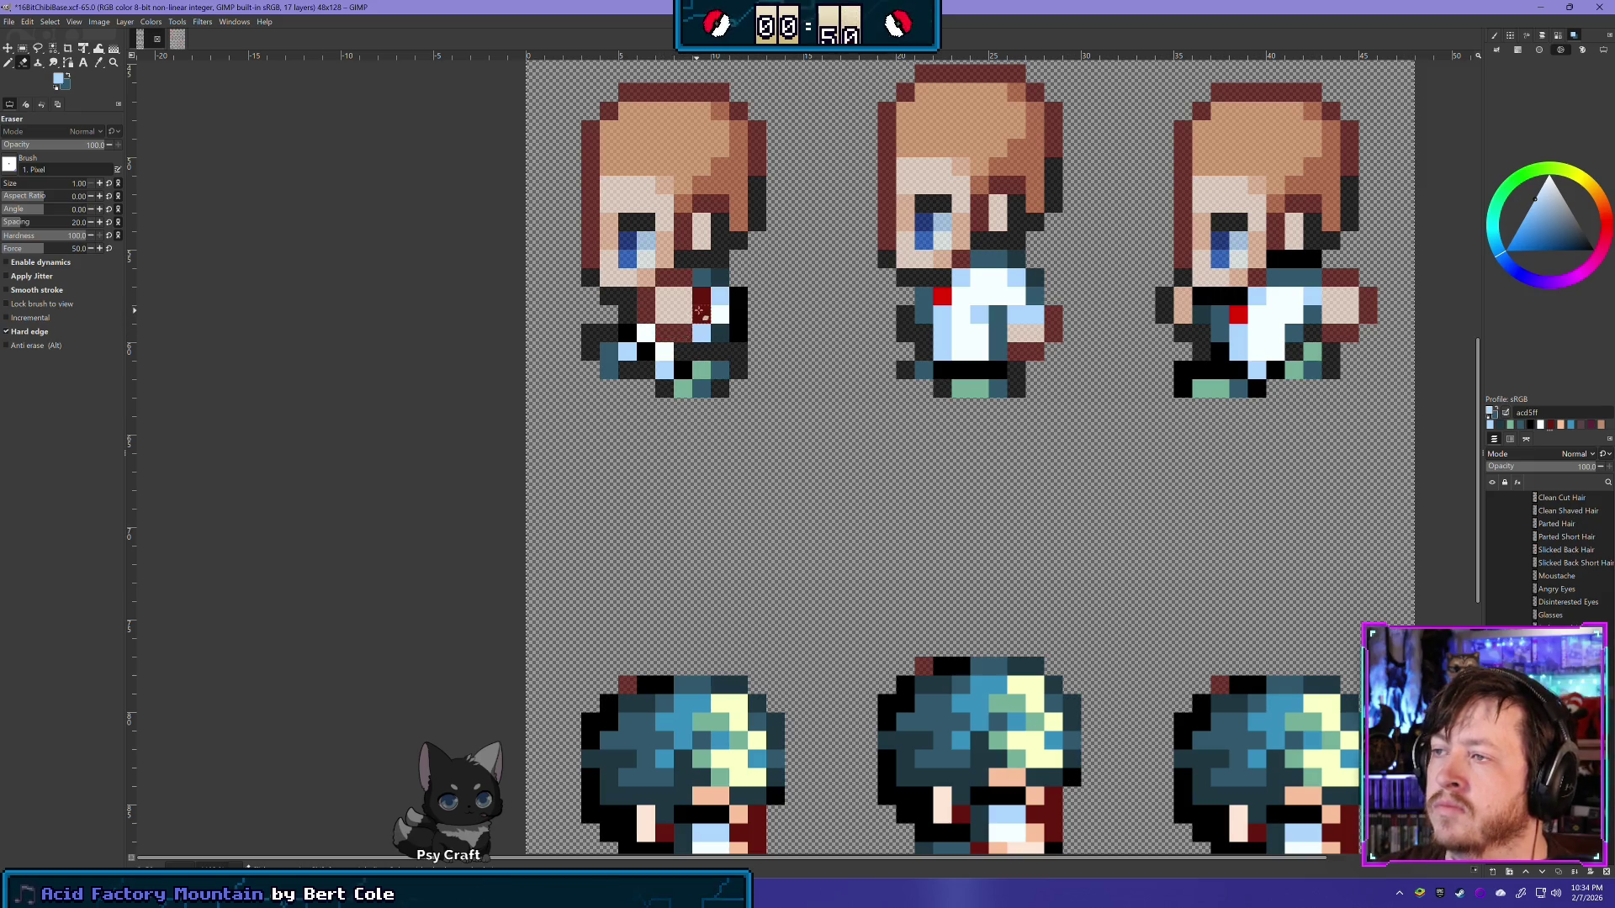
pyautogui.click(701, 296)
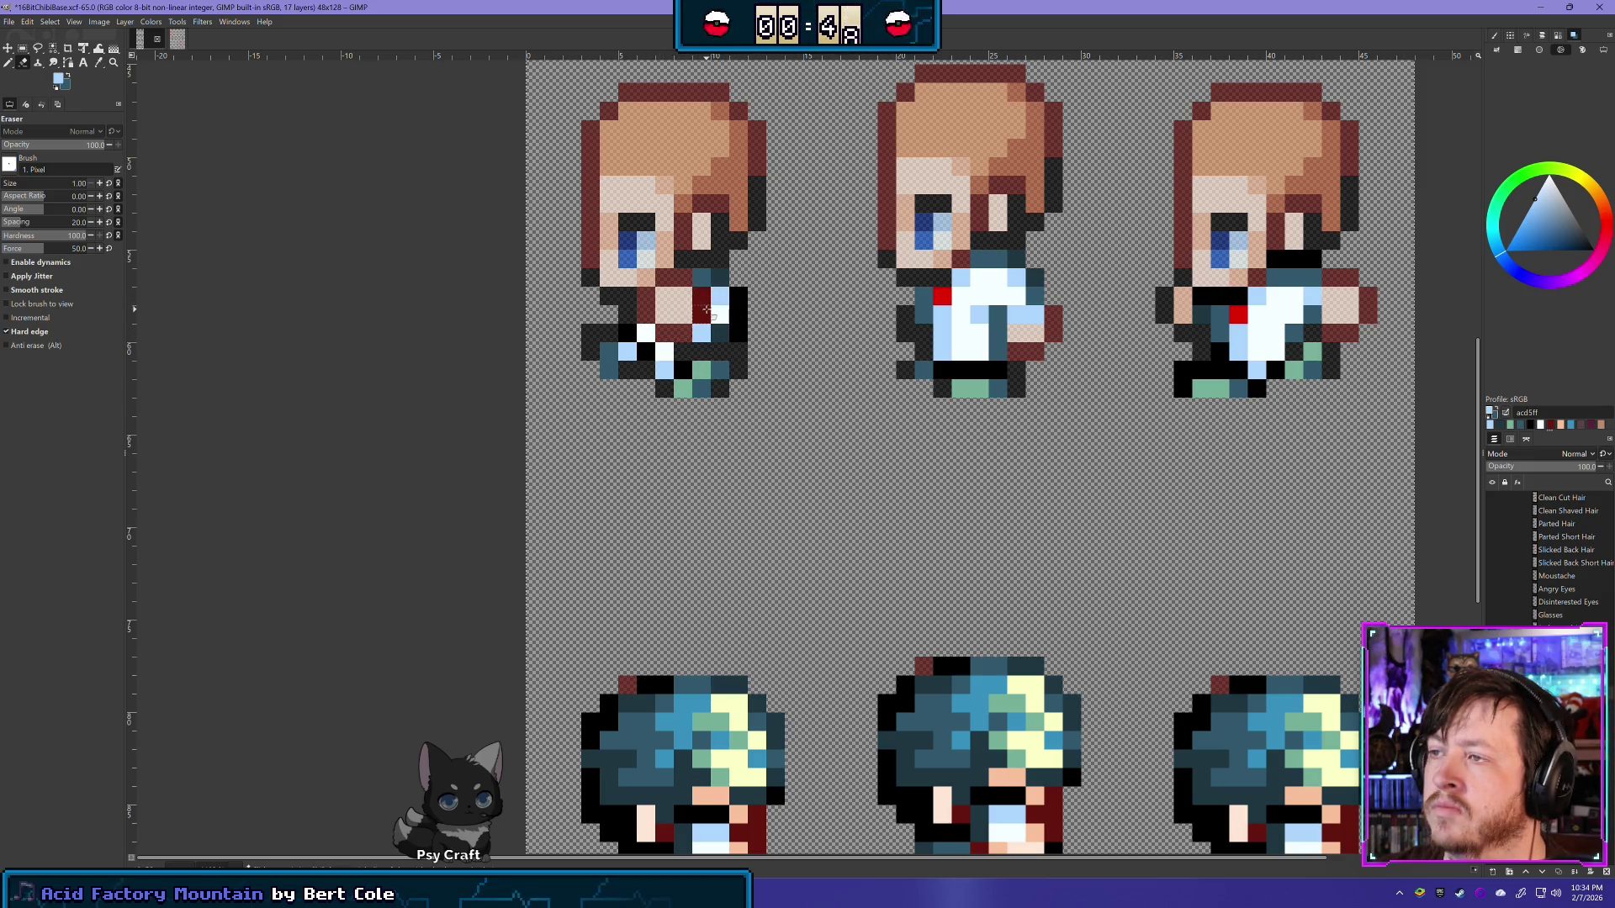
# Step: Zoom out and pan to see the whole sprite sheet
pyautogui.scroll(-2, 719, 318)
pyautogui.scroll(-1, 719, 318)
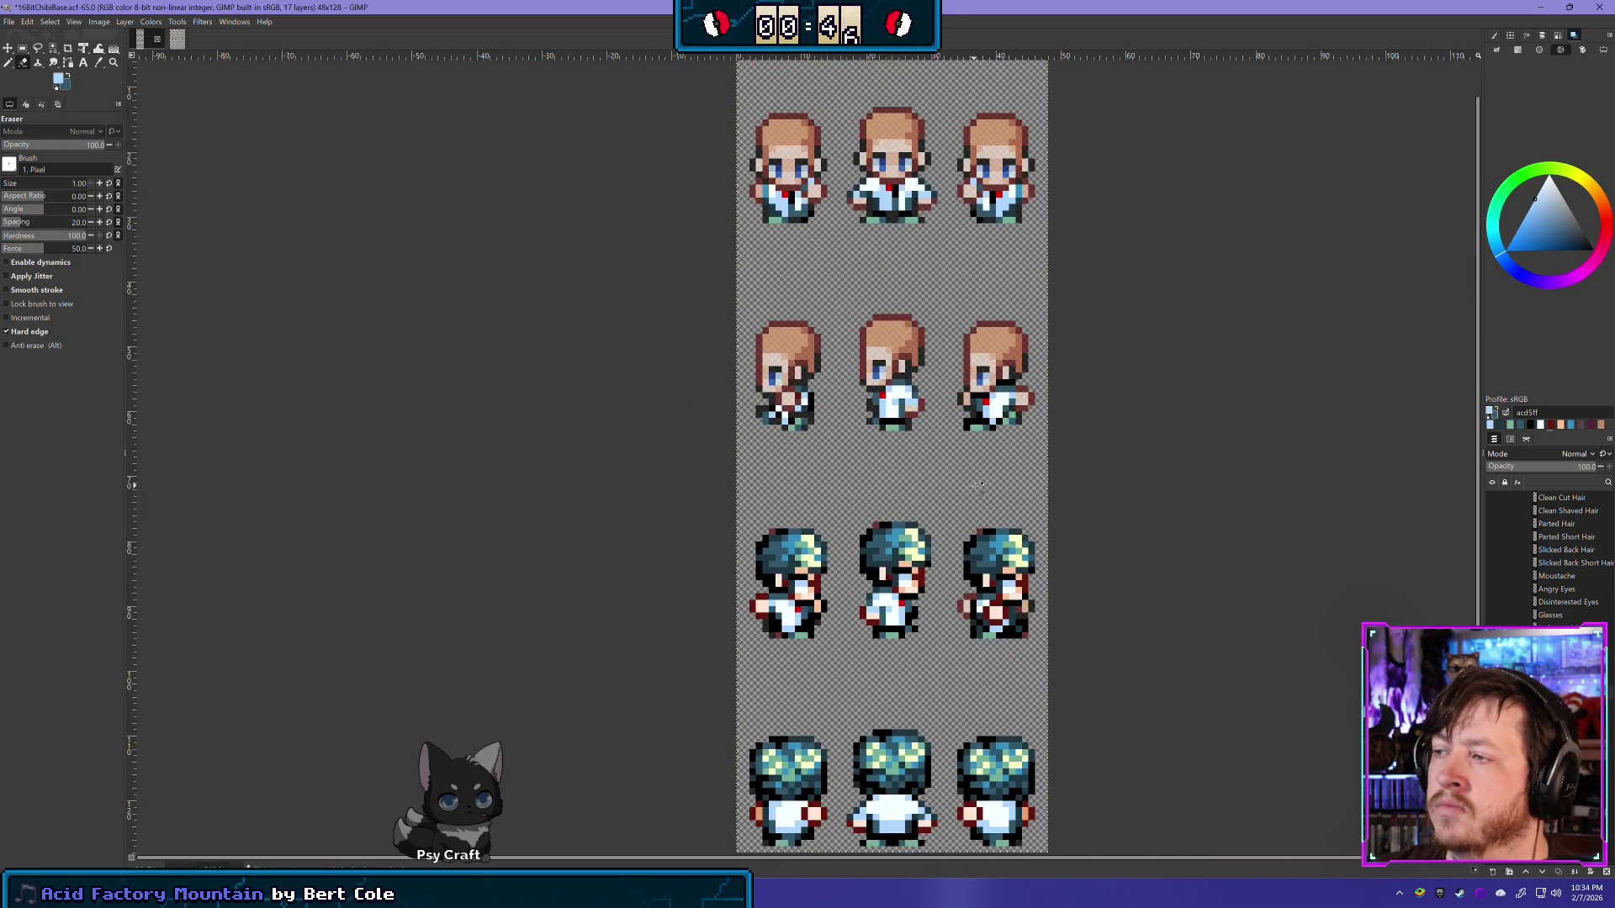
pyautogui.scroll(-1, 889, 522)
pyautogui.moveTo(889, 522); pyautogui.dragTo(742, 542)
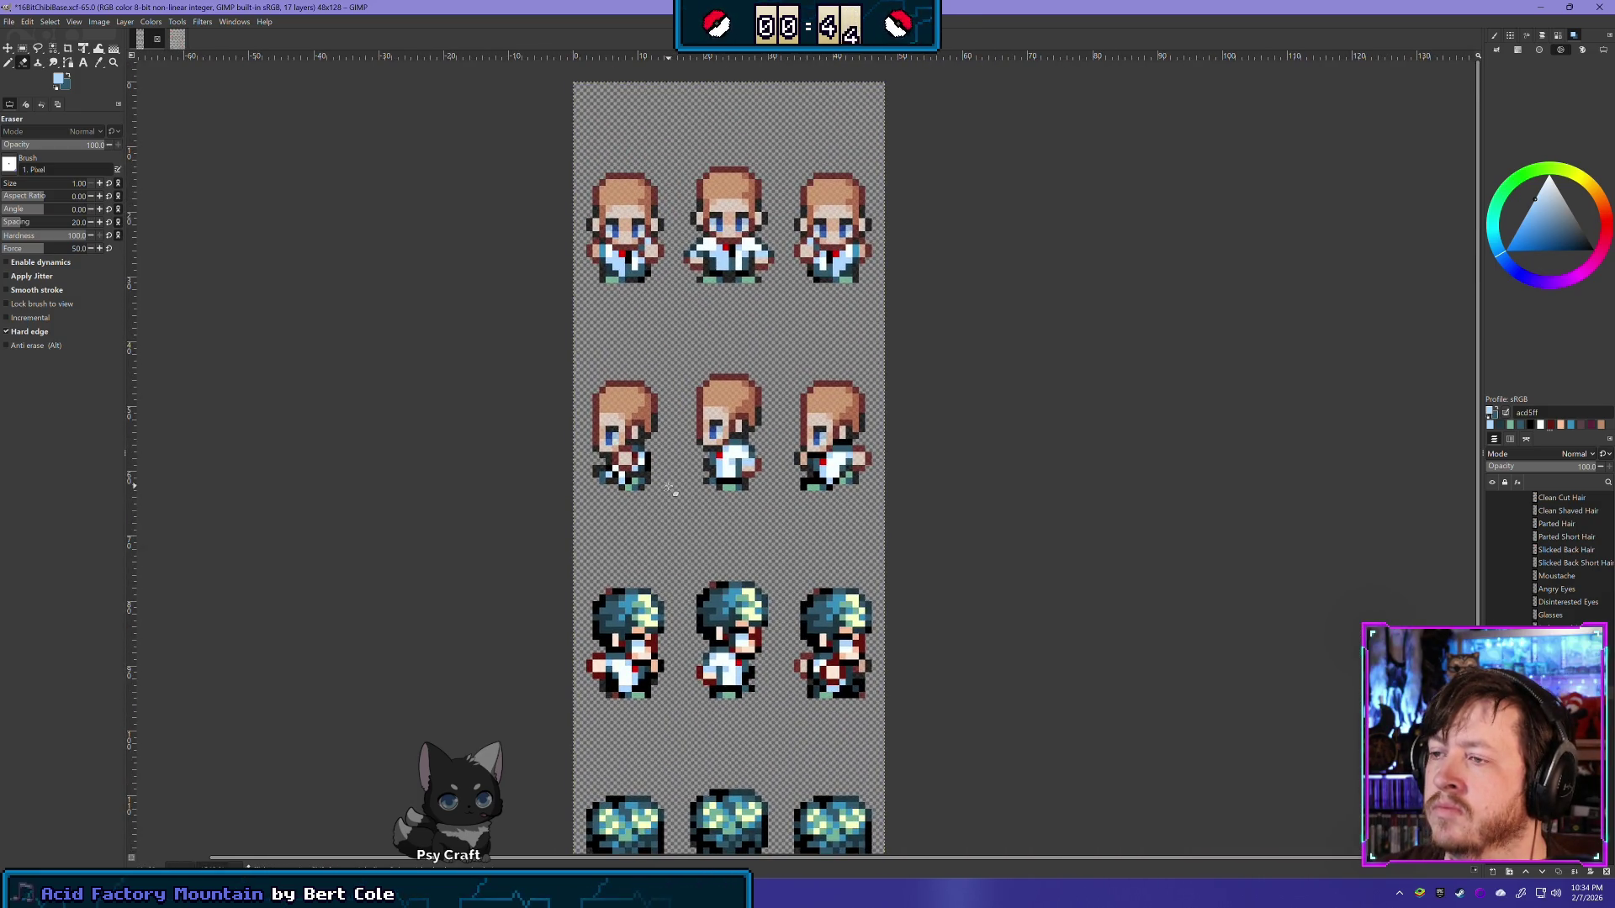
pyautogui.scroll(-1, 669, 489)
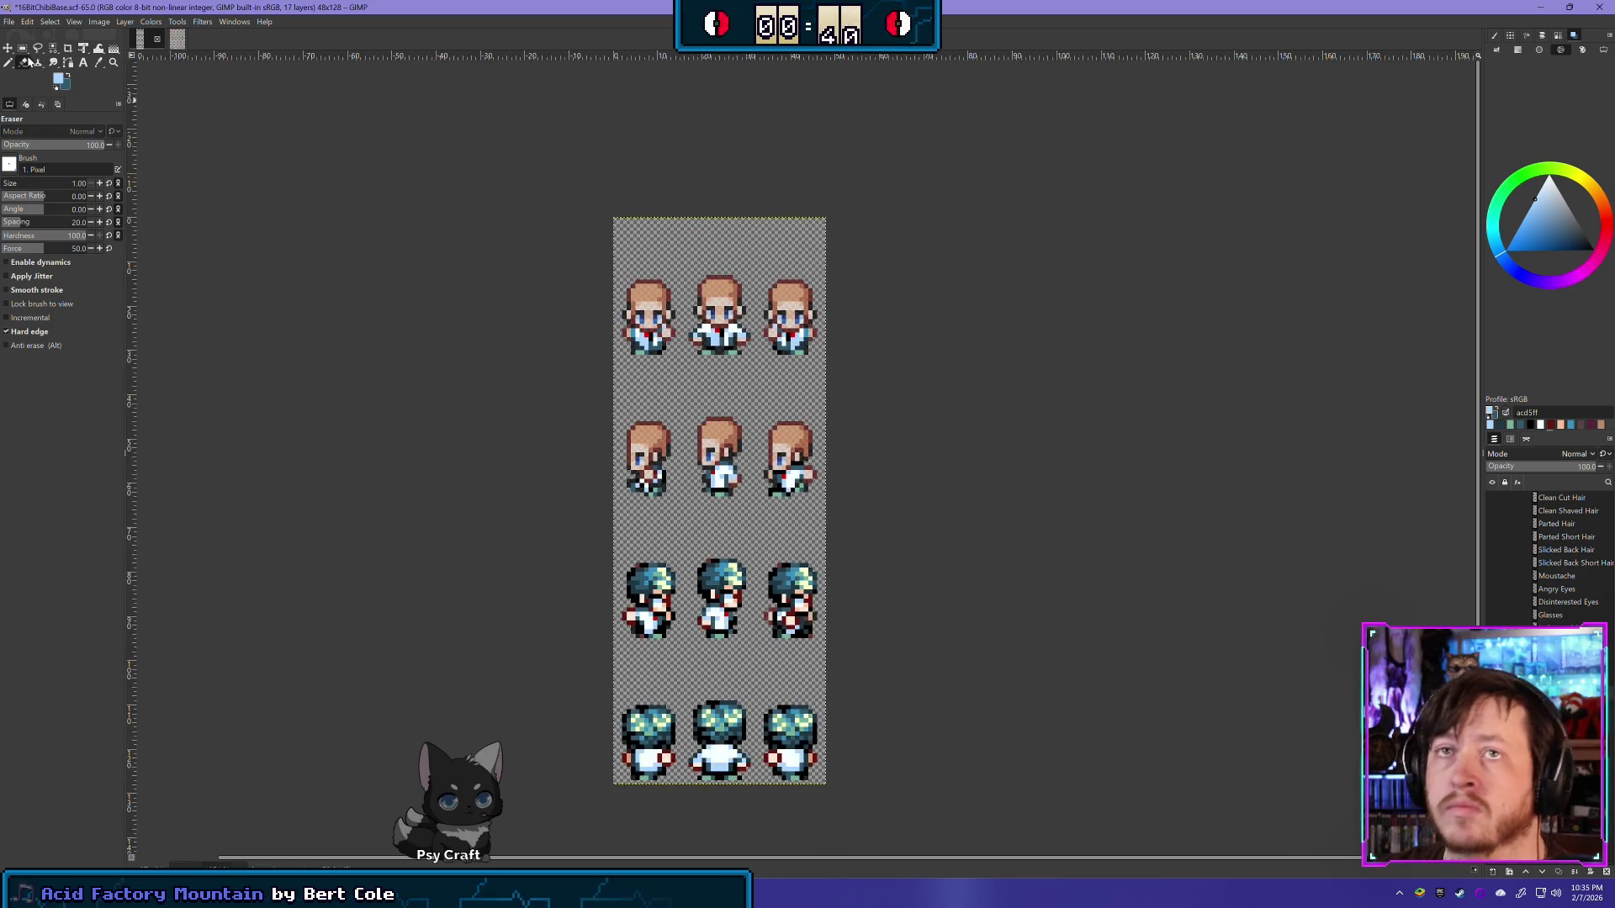
# Step: Select the left second-row sprite, apply a Layer menu command, and set Move to act on layers
pyautogui.click(23, 48)
pyautogui.scroll(1, 613, 517)
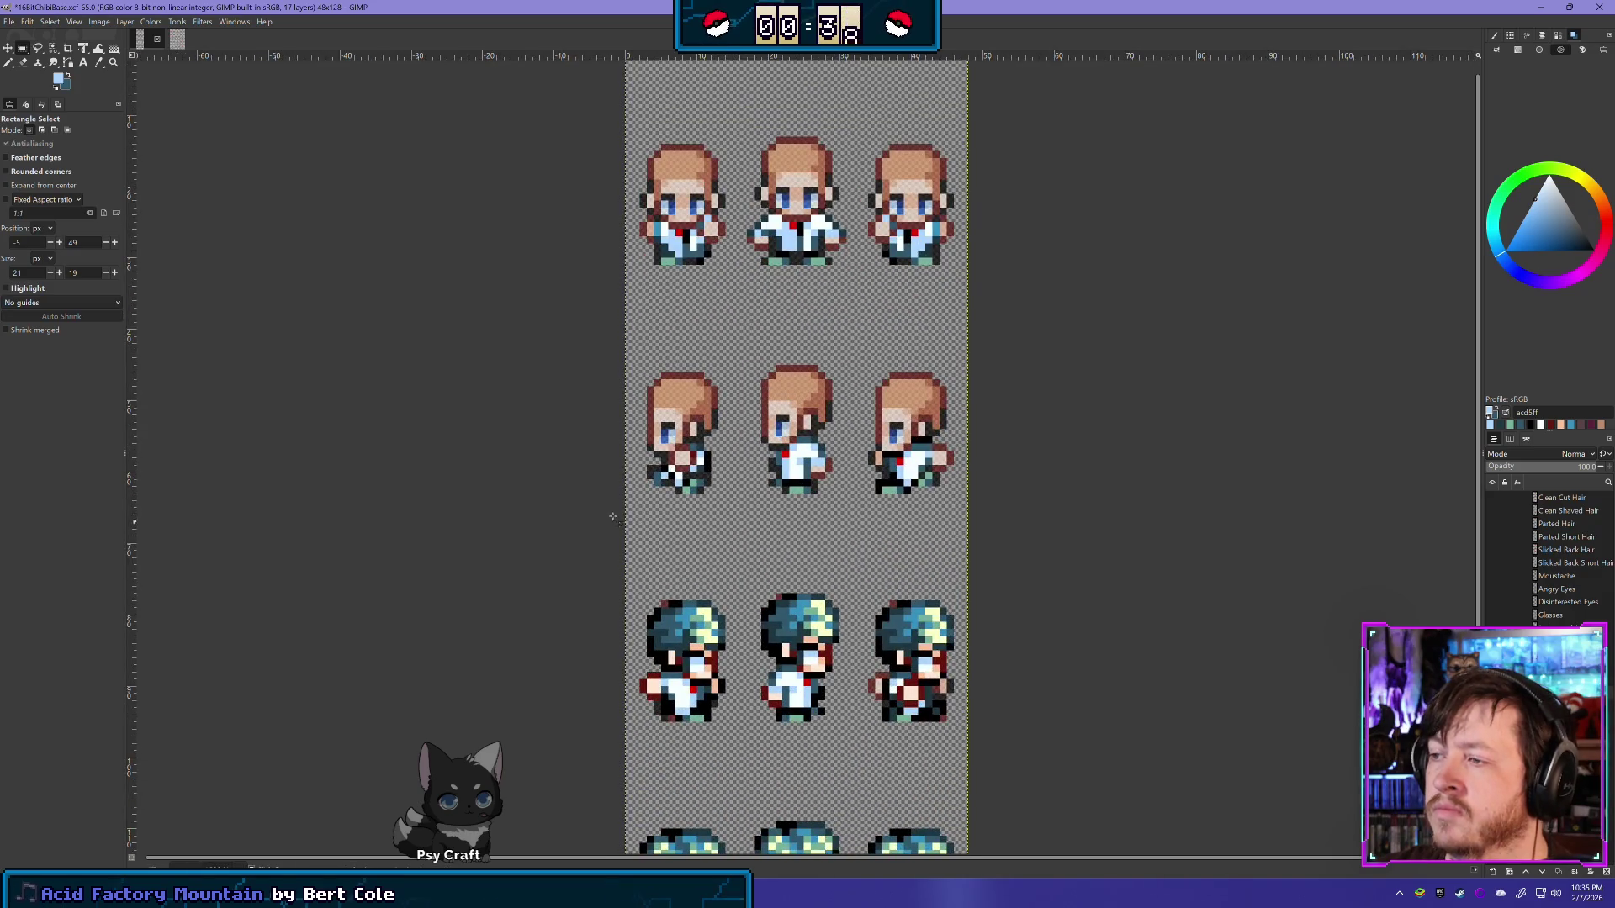
pyautogui.moveTo(637, 508); pyautogui.dragTo(729, 424)
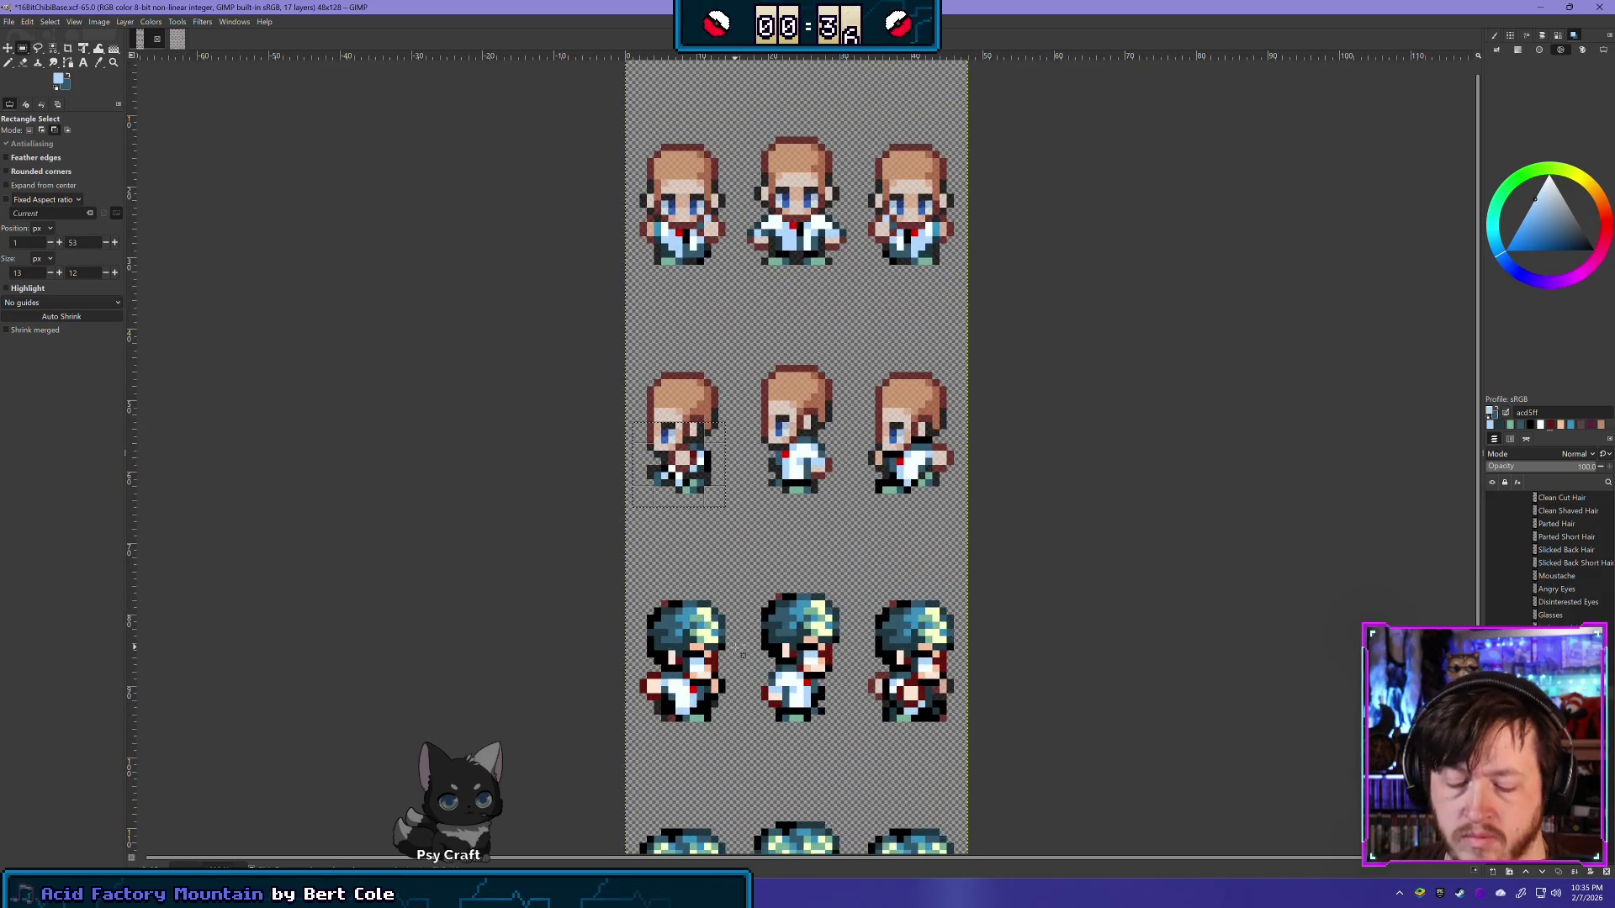
pyautogui.click(99, 21)
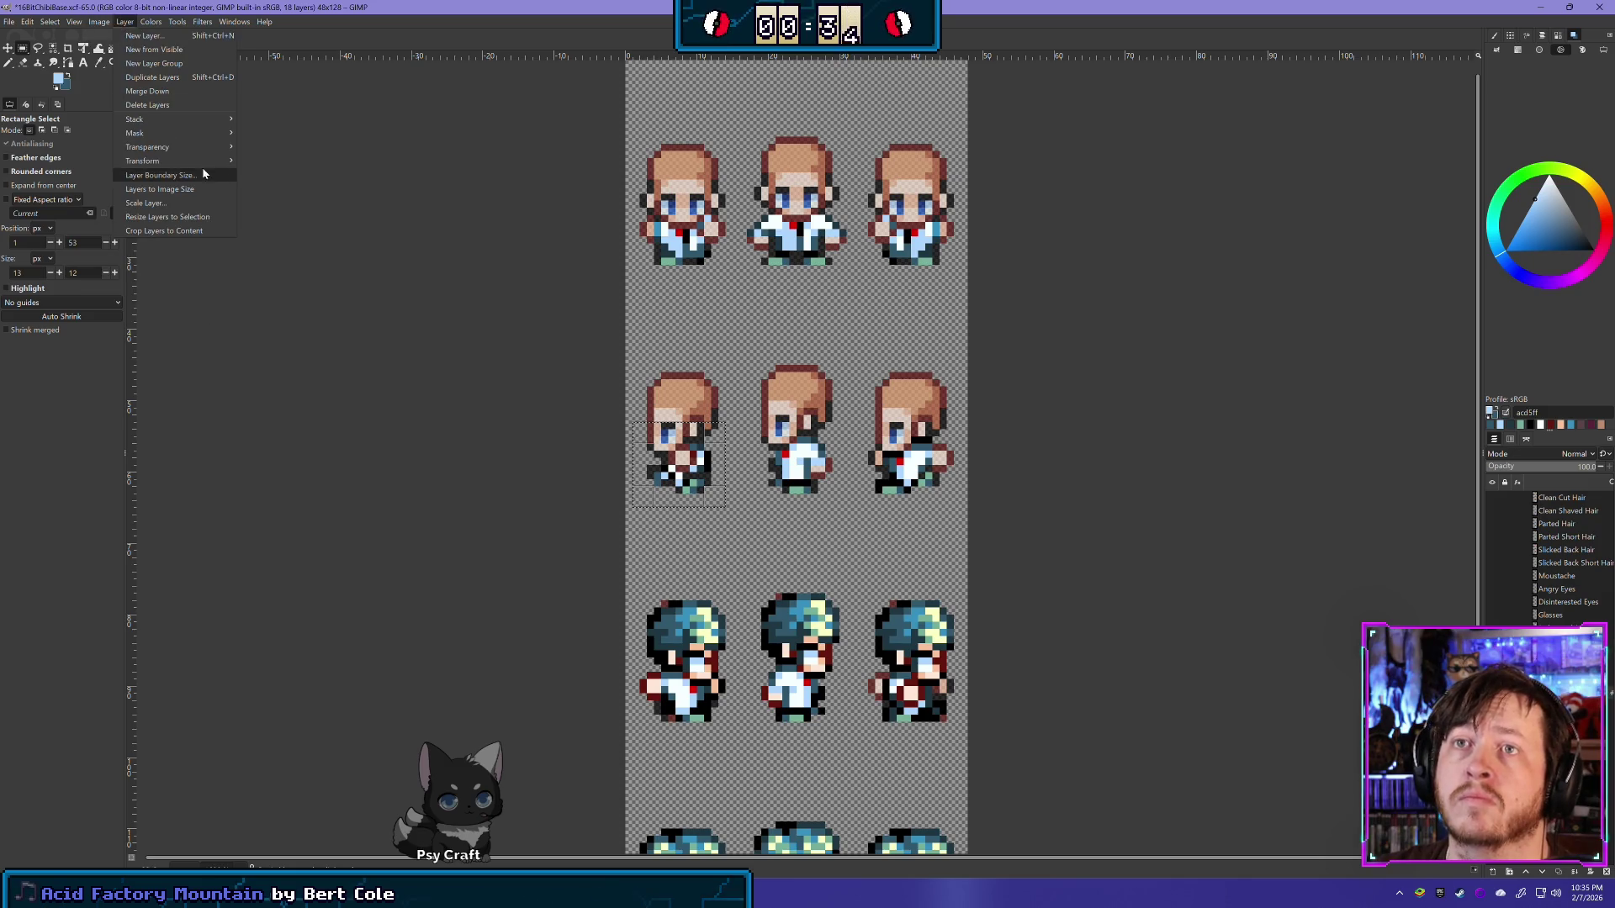
pyautogui.click(318, 159)
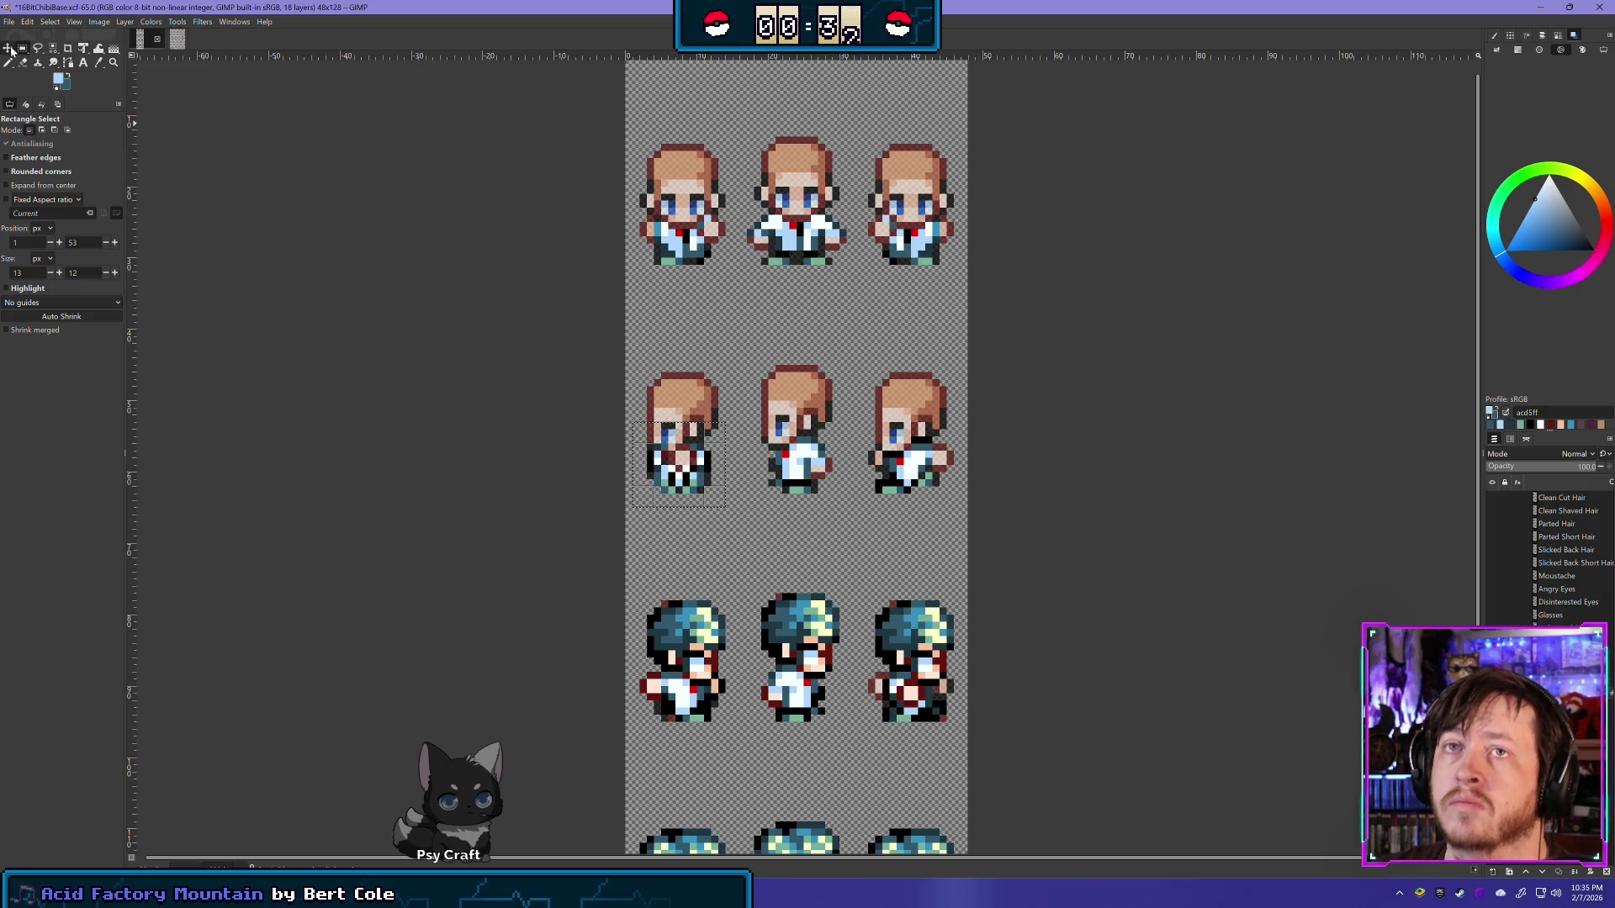
pyautogui.press('m')
pyautogui.scroll(-3, 555, 463)
pyautogui.scroll(-1, 544, 398)
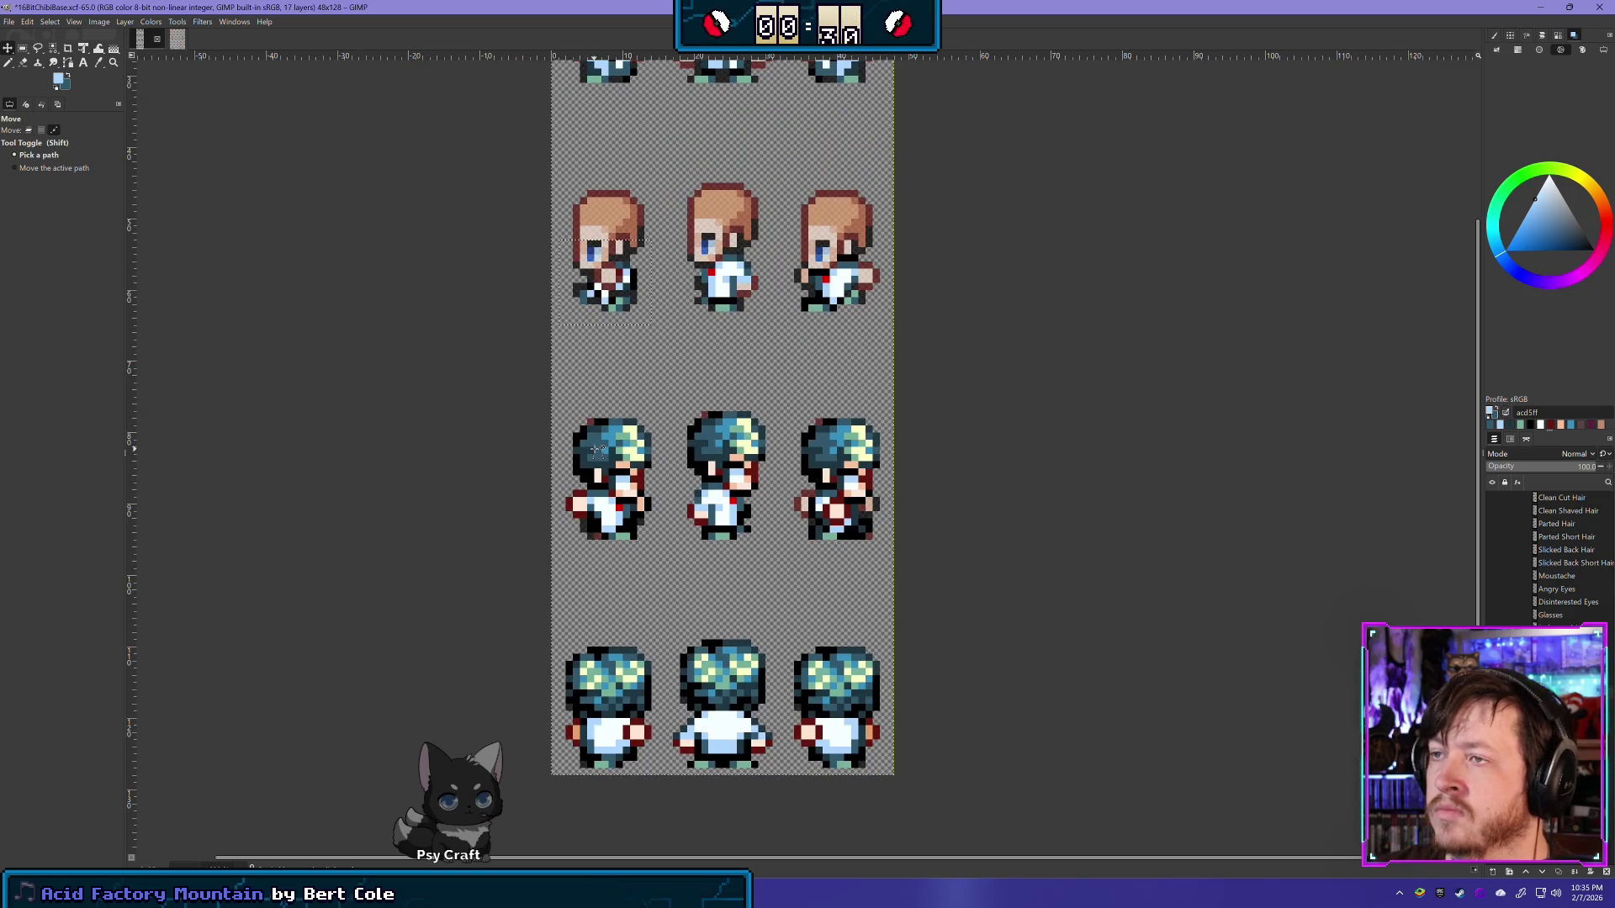
pyautogui.click(28, 130)
# Step: Select the whole third row, delete its teal hair, and drop the selection
pyautogui.click(22, 48)
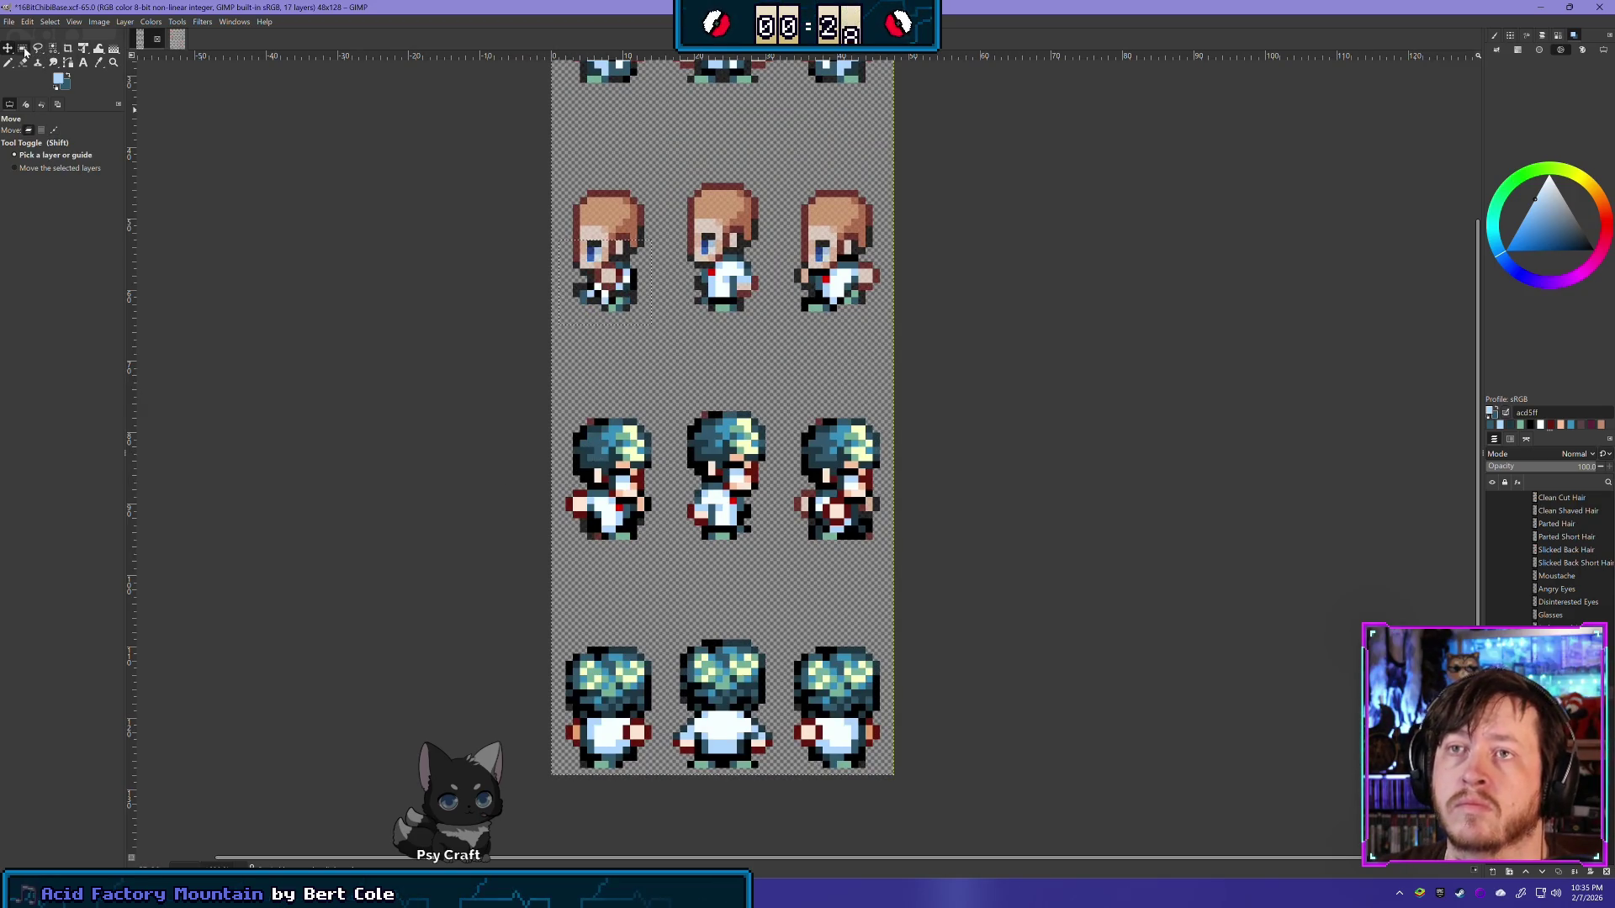
pyautogui.moveTo(465, 561); pyautogui.dragTo(1029, 376)
pyautogui.press('Delete')
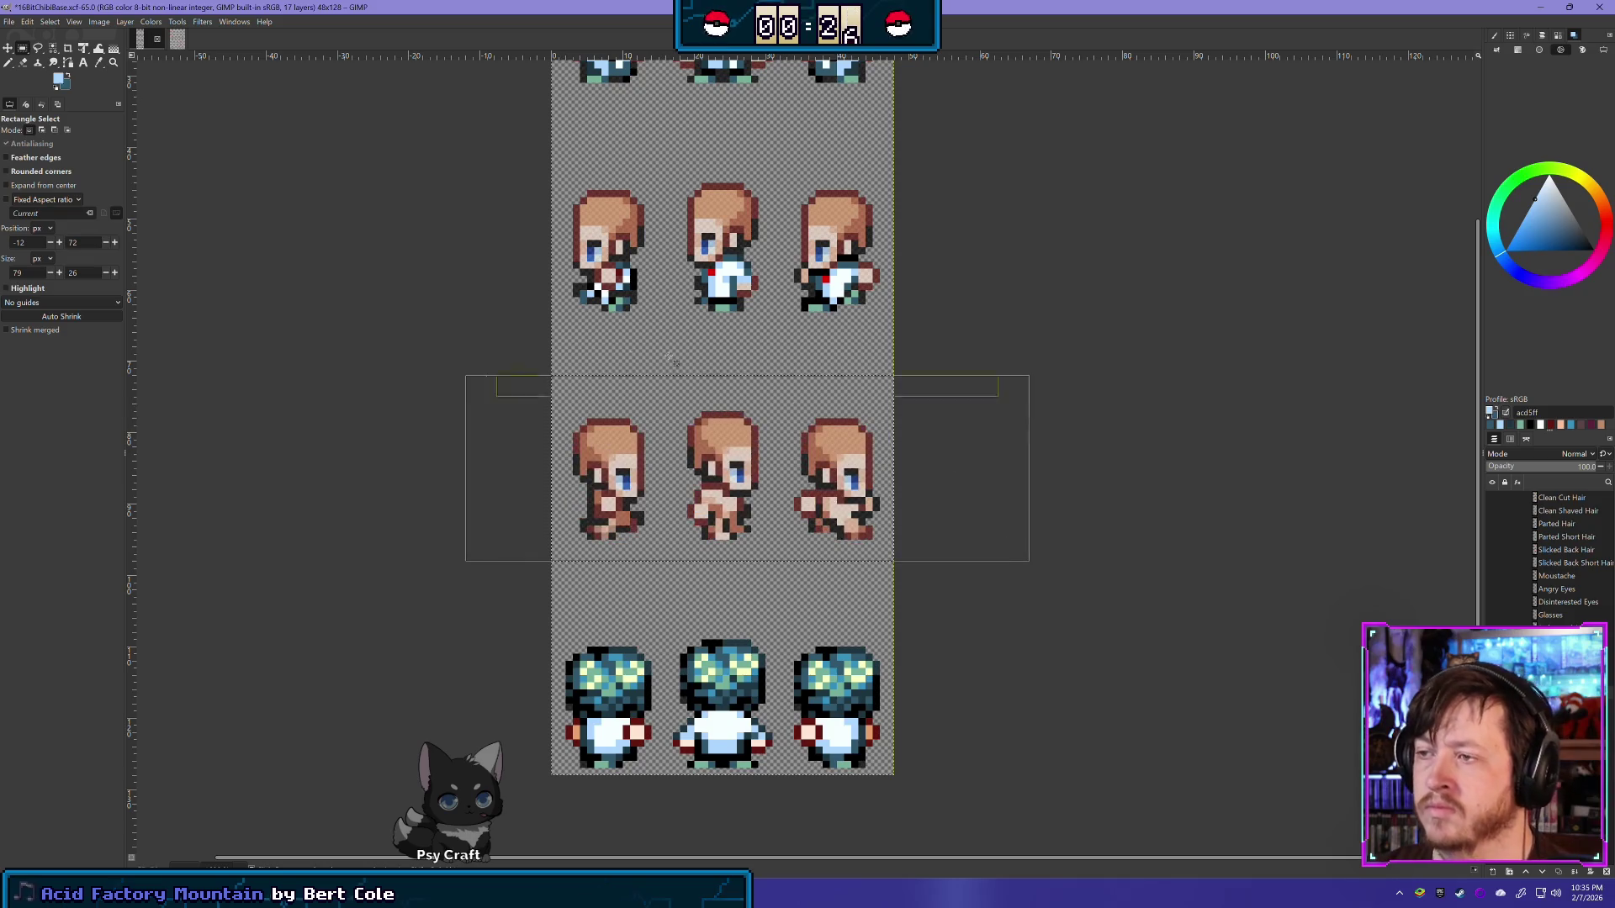
pyautogui.click(408, 327)
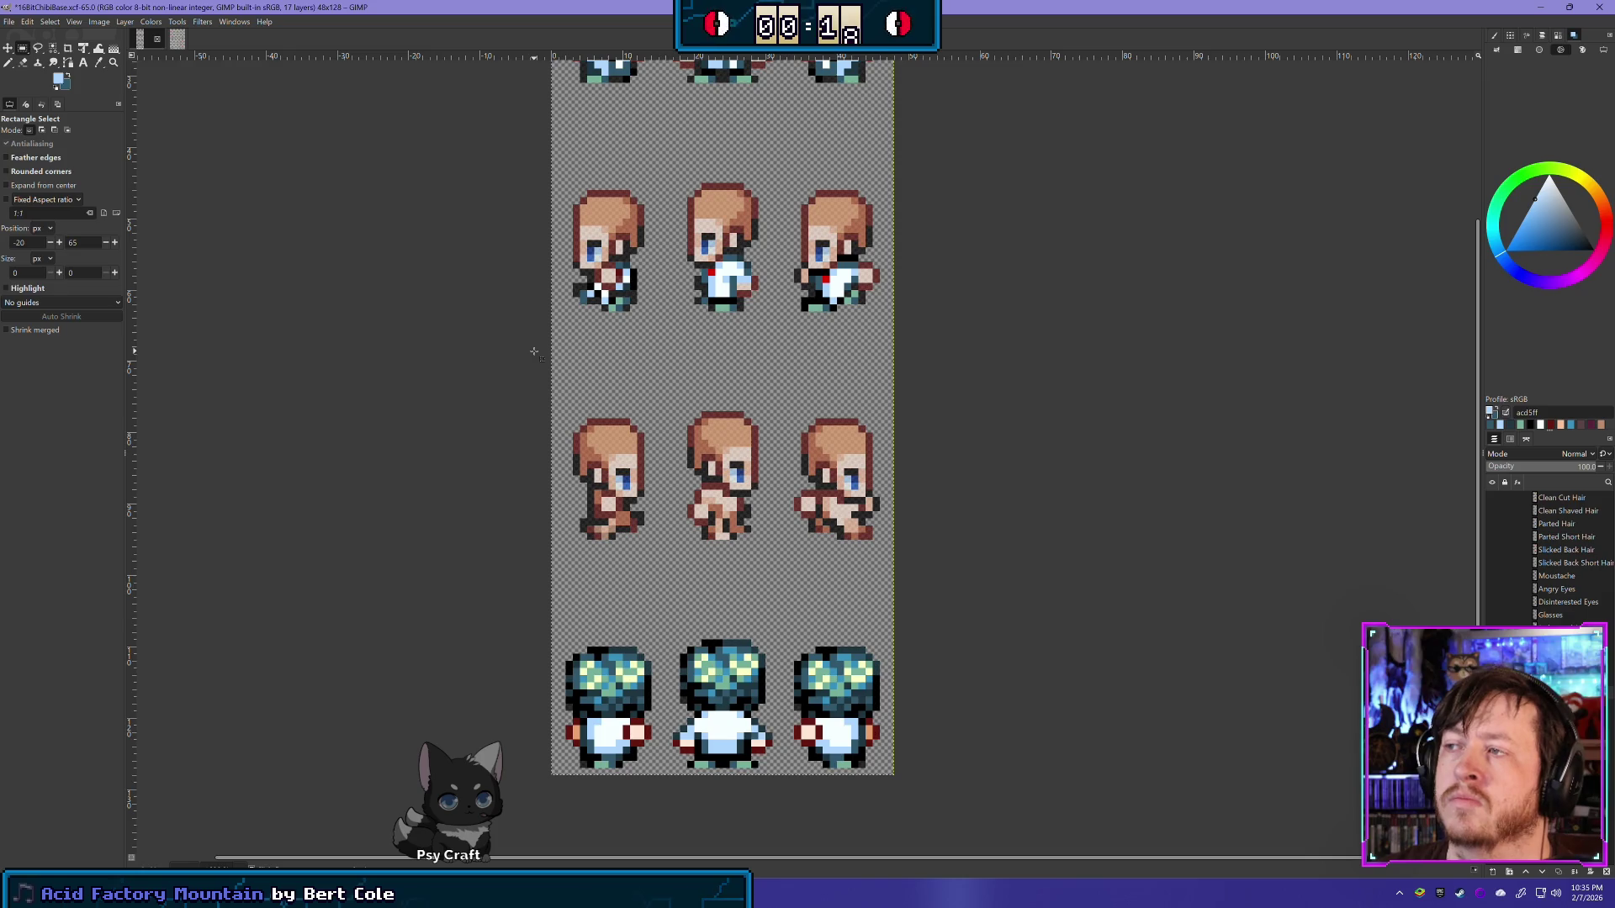
# Step: Undo a stray paste and reselect the first side sprite's lower face and body
pyautogui.press('ctrl')
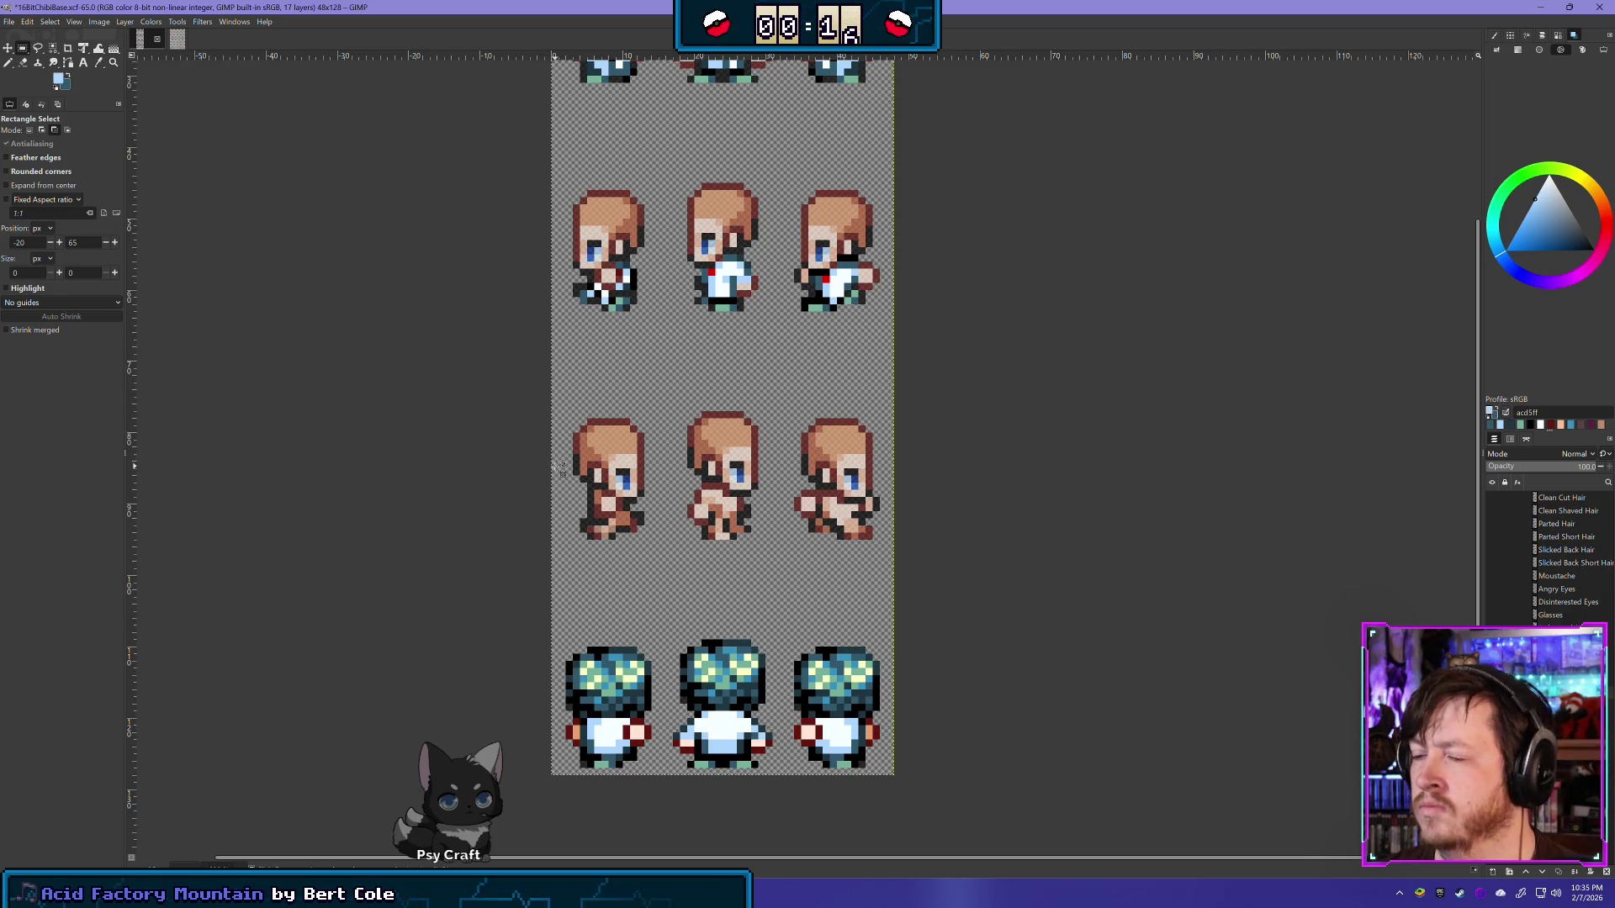
pyautogui.hotkey('ctrl', 'v')
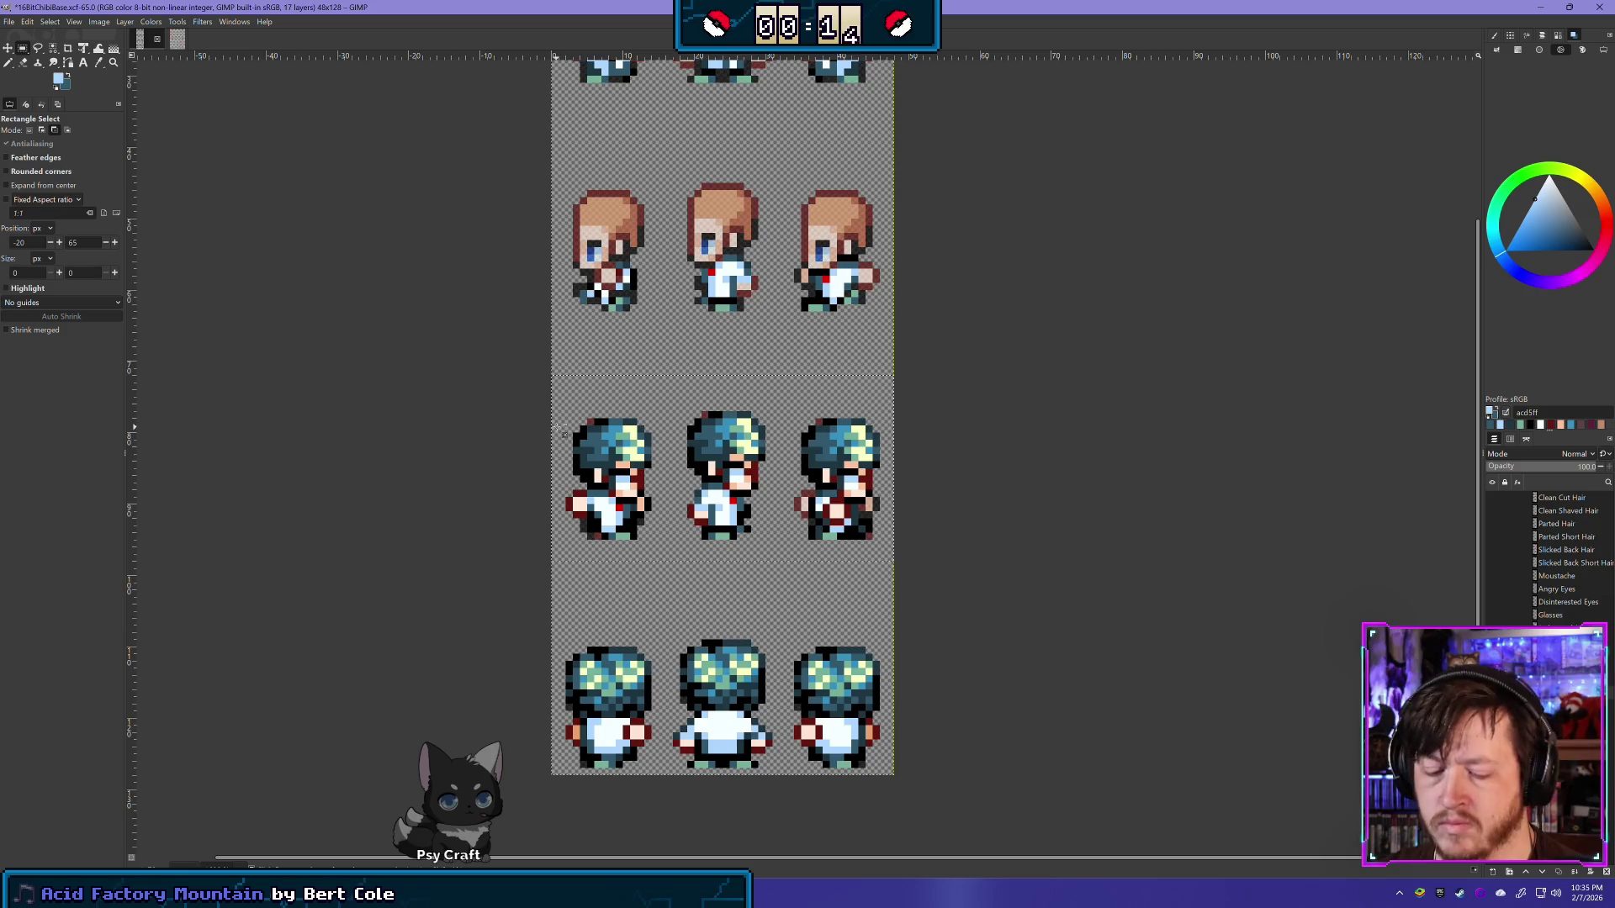
pyautogui.hotkey('ctrl', 'z')
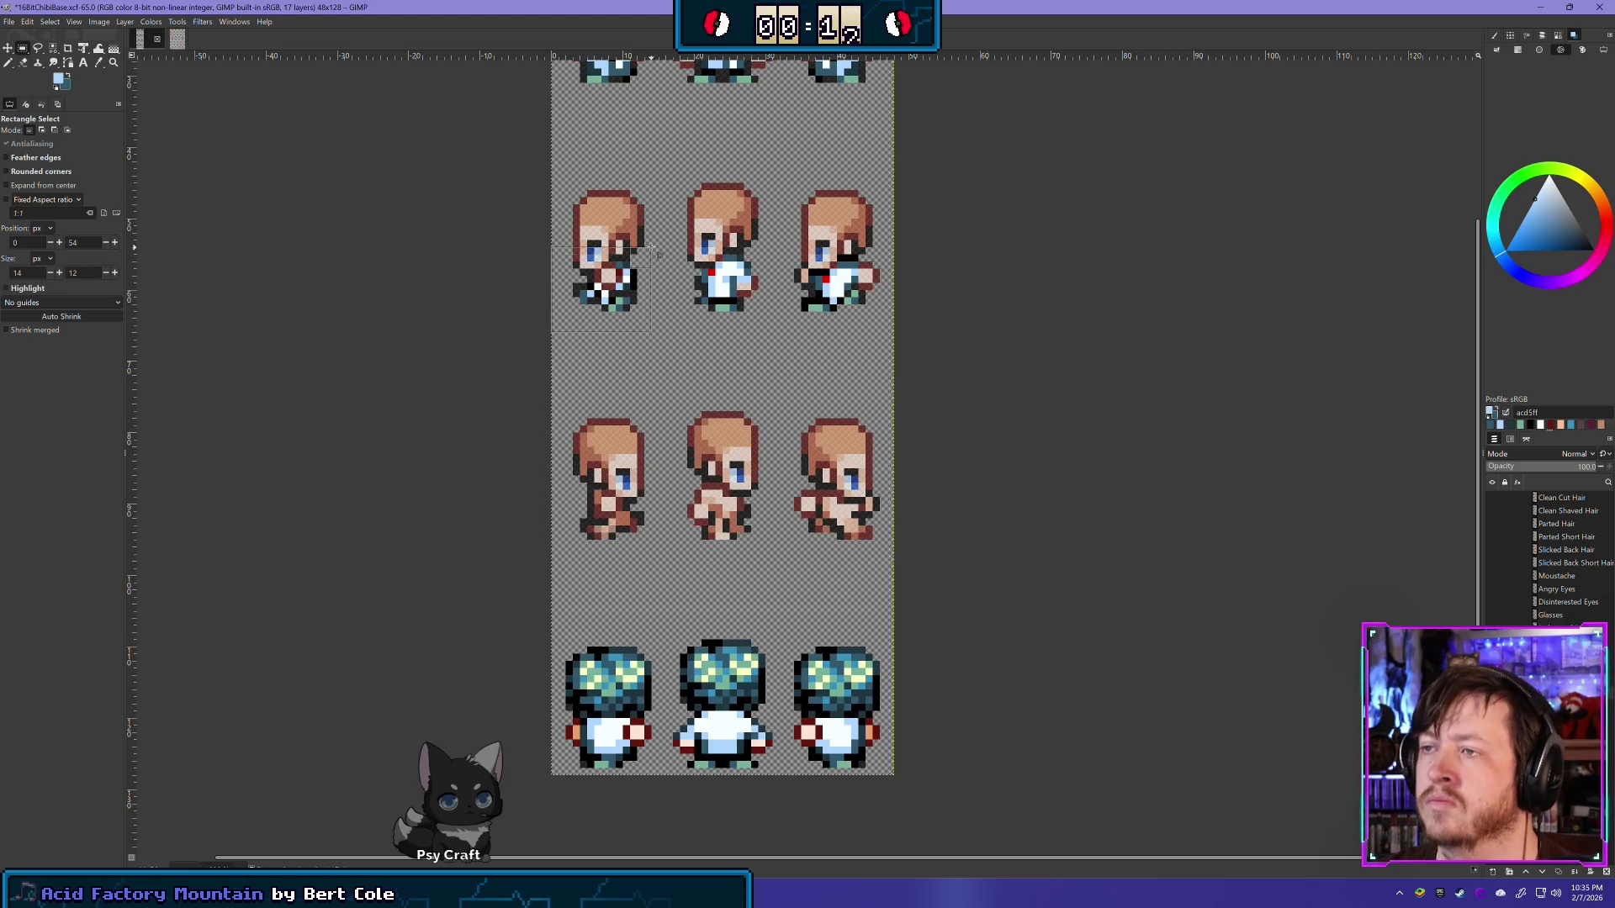
pyautogui.moveTo(555, 335); pyautogui.dragTo(665, 240)
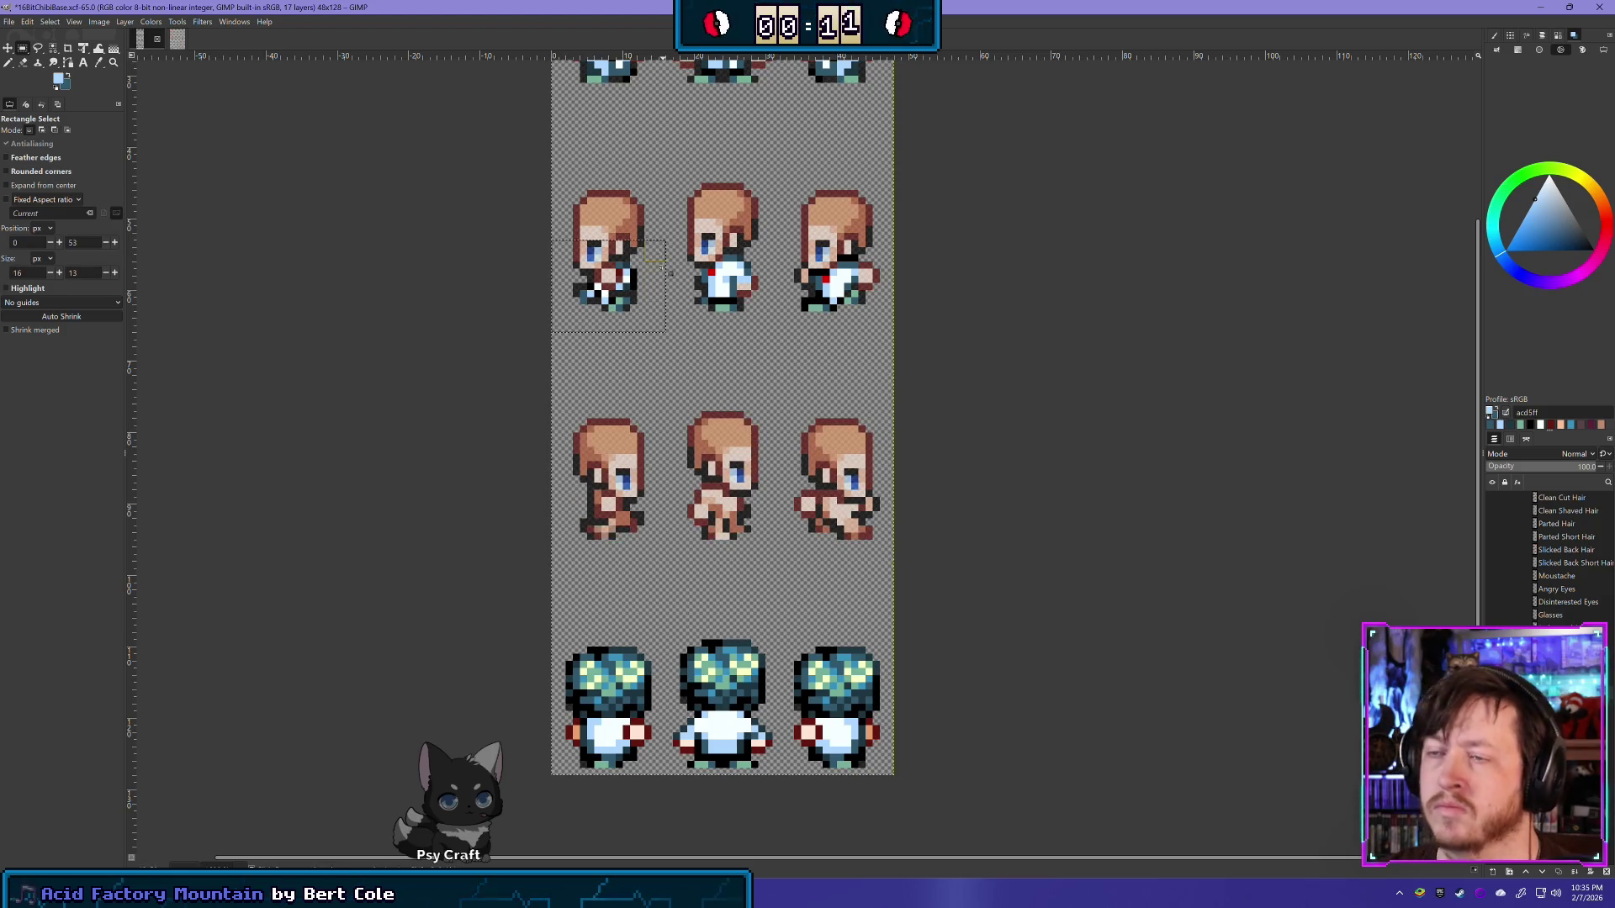
pyautogui.click(651, 382)
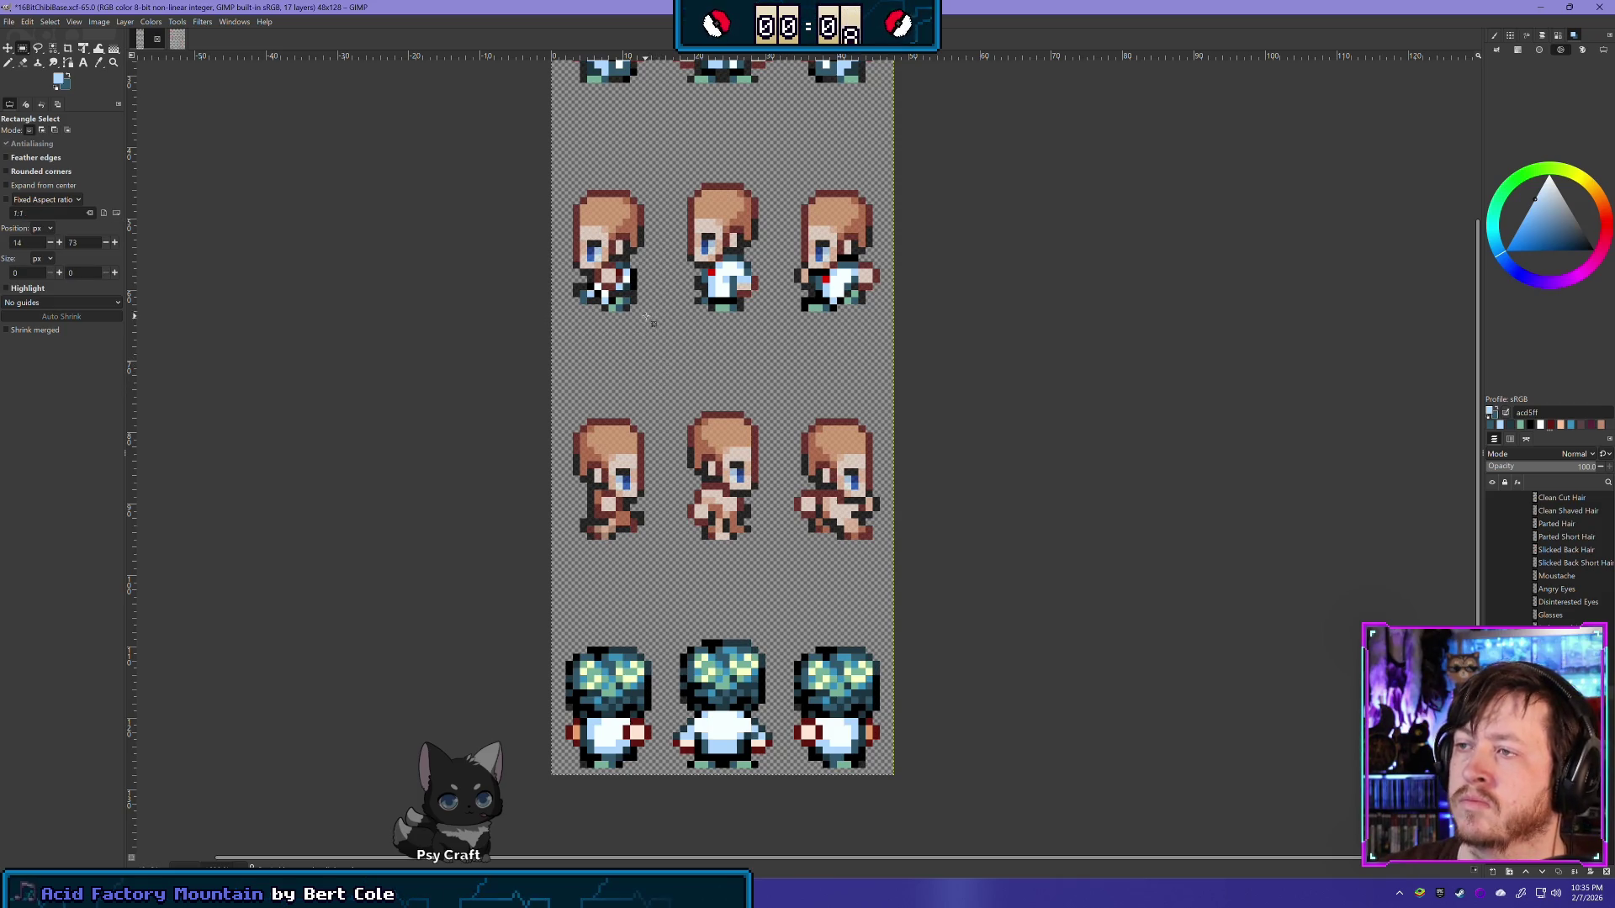
pyautogui.moveTo(646, 318); pyautogui.dragTo(572, 240)
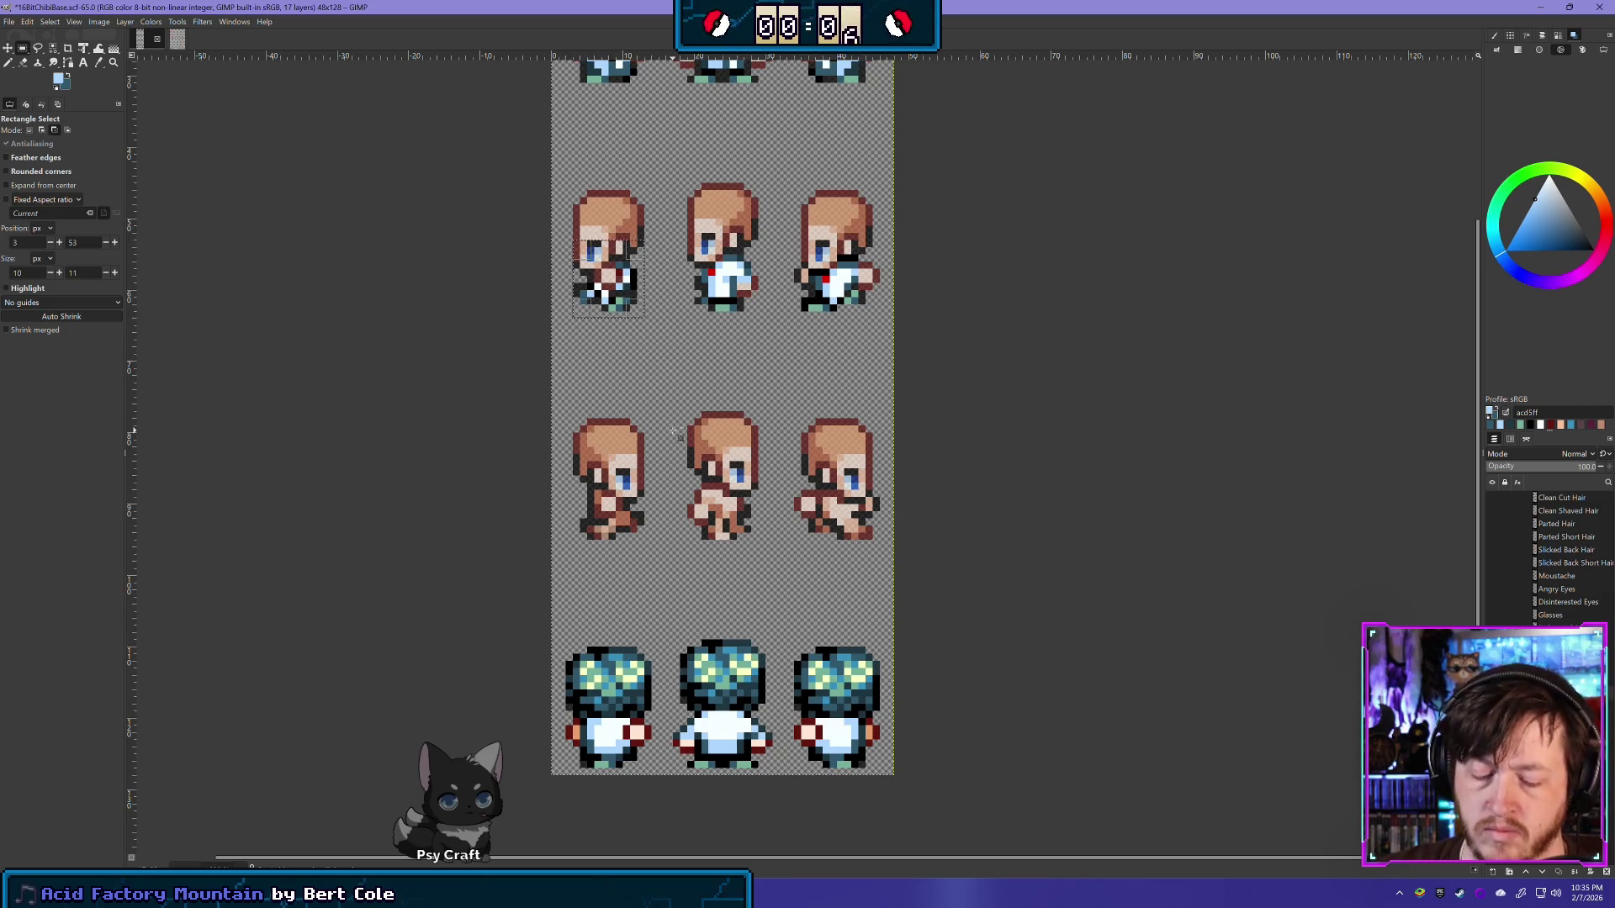
pyautogui.press('ctrl')
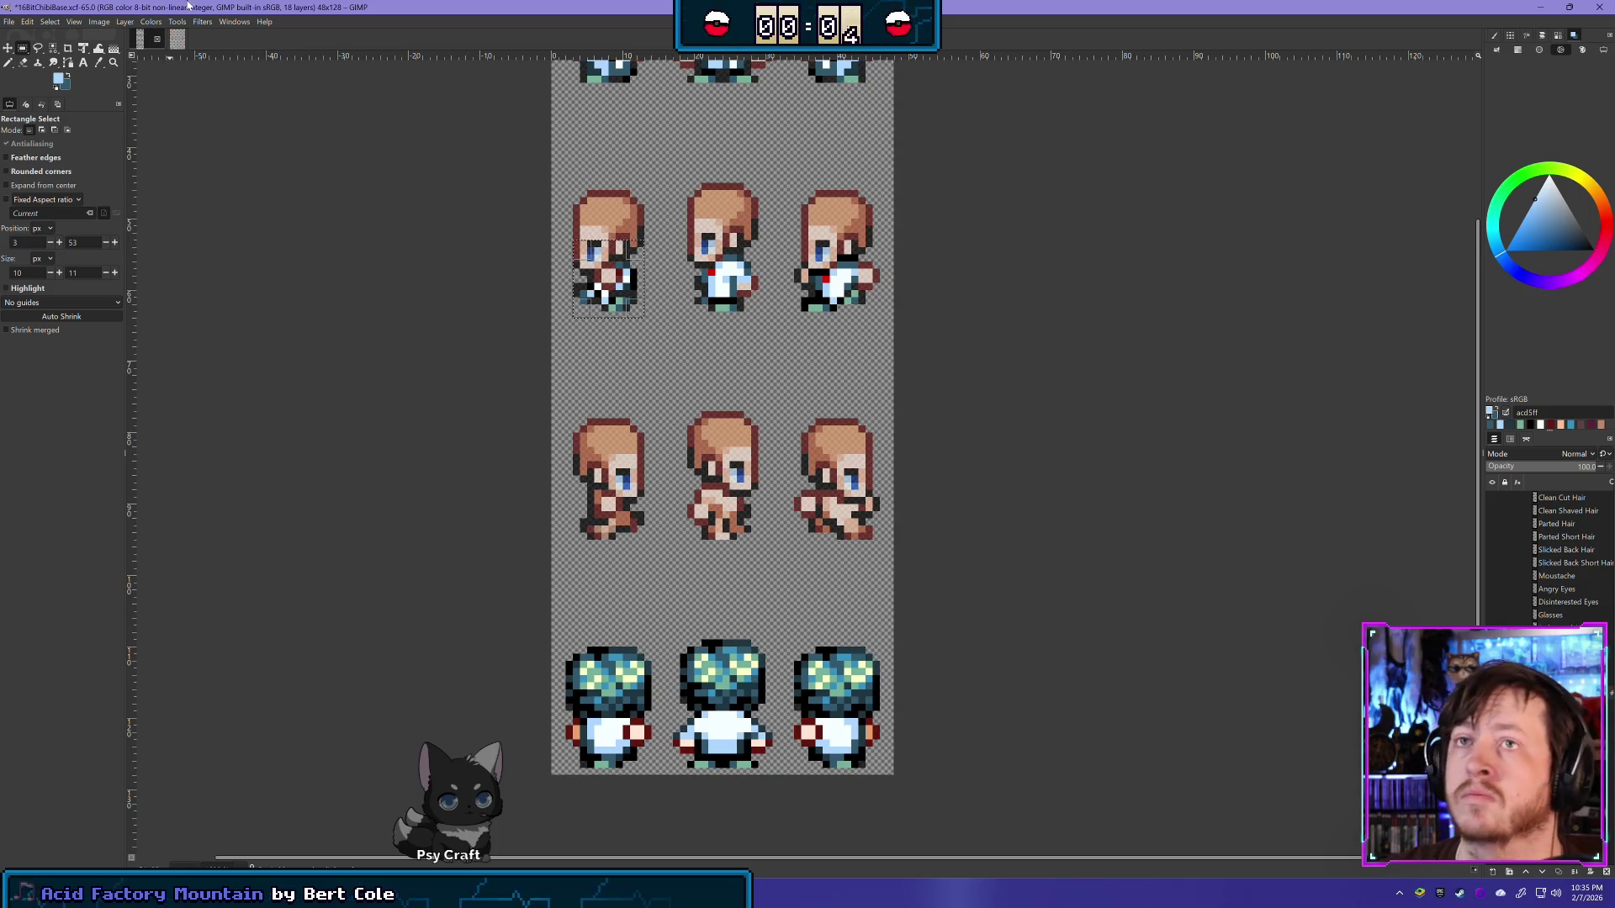
# Step: Move the shirt piece down onto the left second-row sprite
pyautogui.click(125, 21)
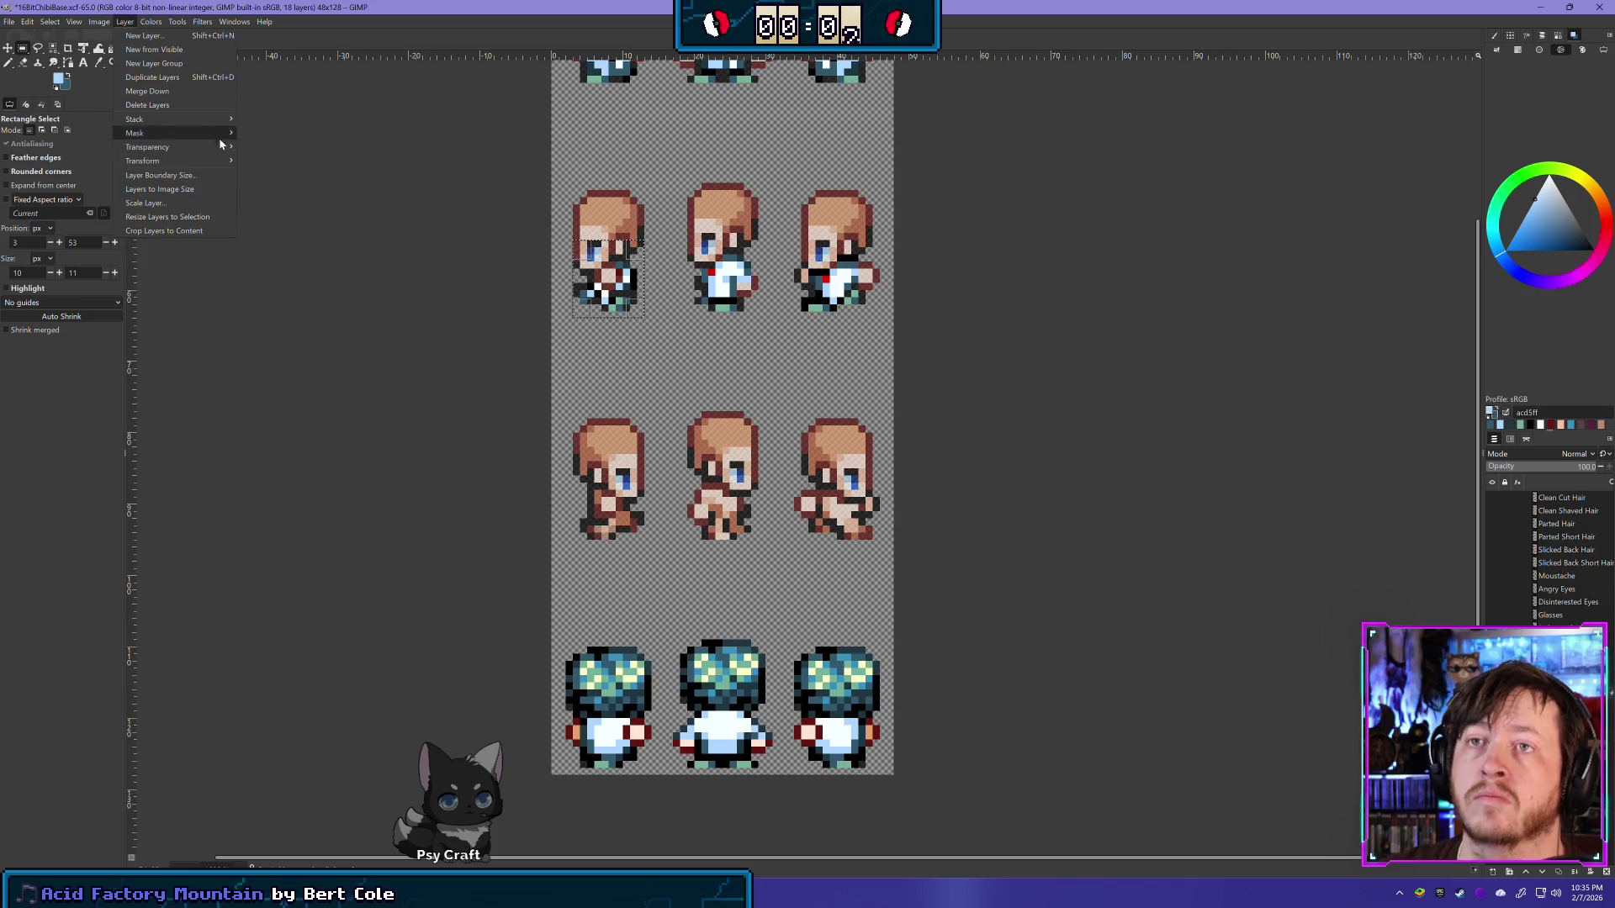
pyautogui.press('Escape')
pyautogui.press('m')
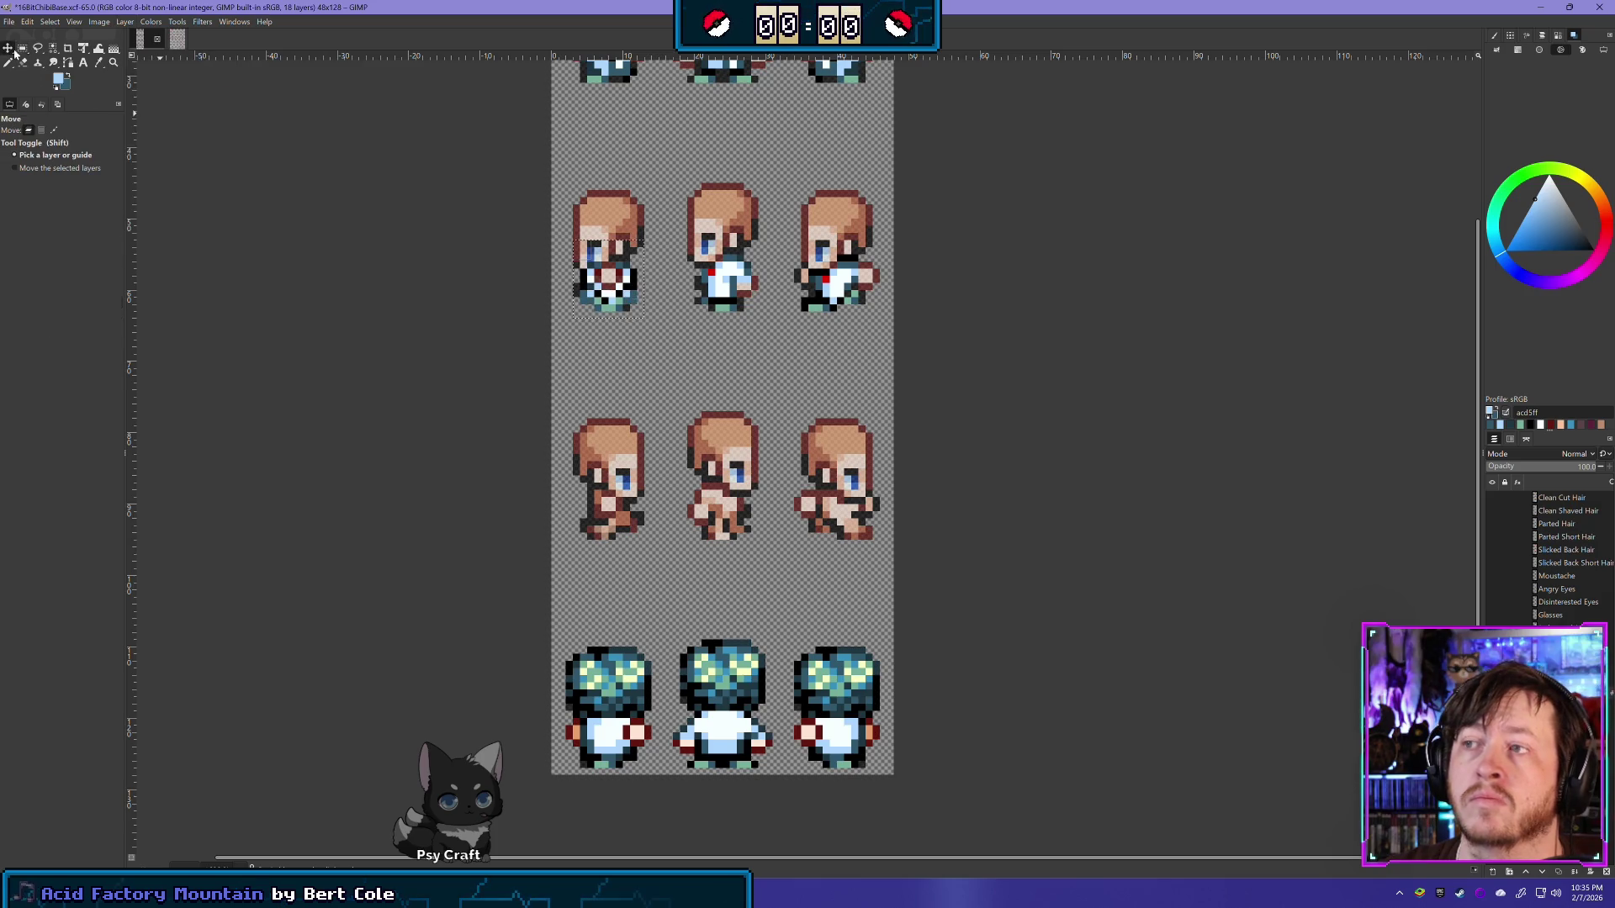
pyautogui.moveTo(591, 275); pyautogui.dragTo(597, 490)
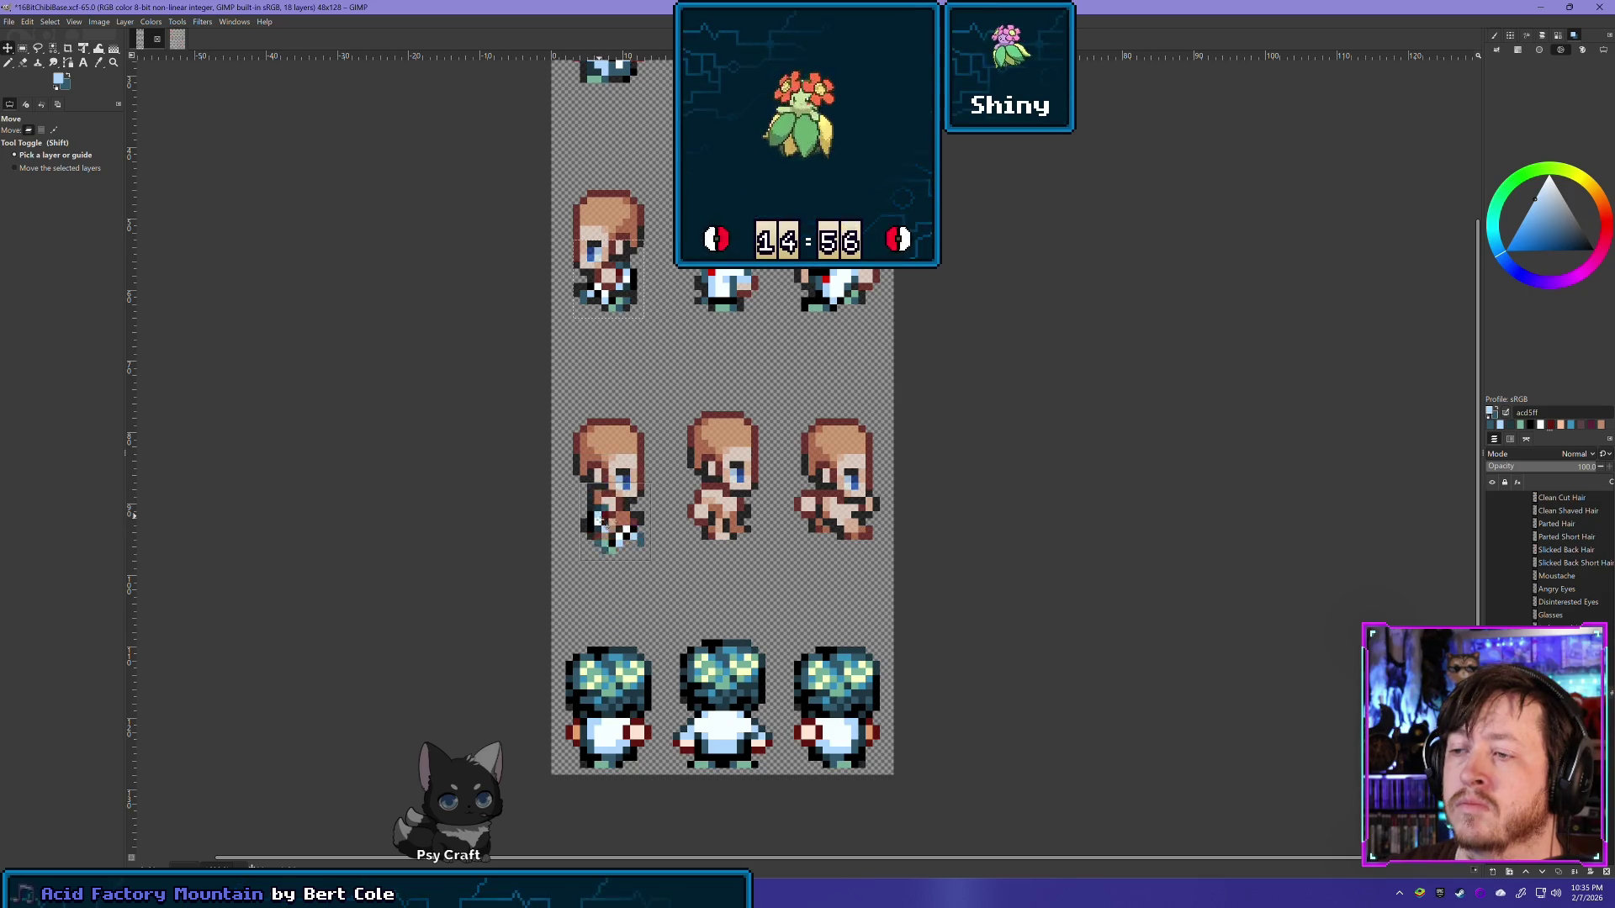
# Step: Nudge the shirt piece down until the move reads 0, 32
pyautogui.moveTo(597, 490); pyautogui.dragTo(598, 503)
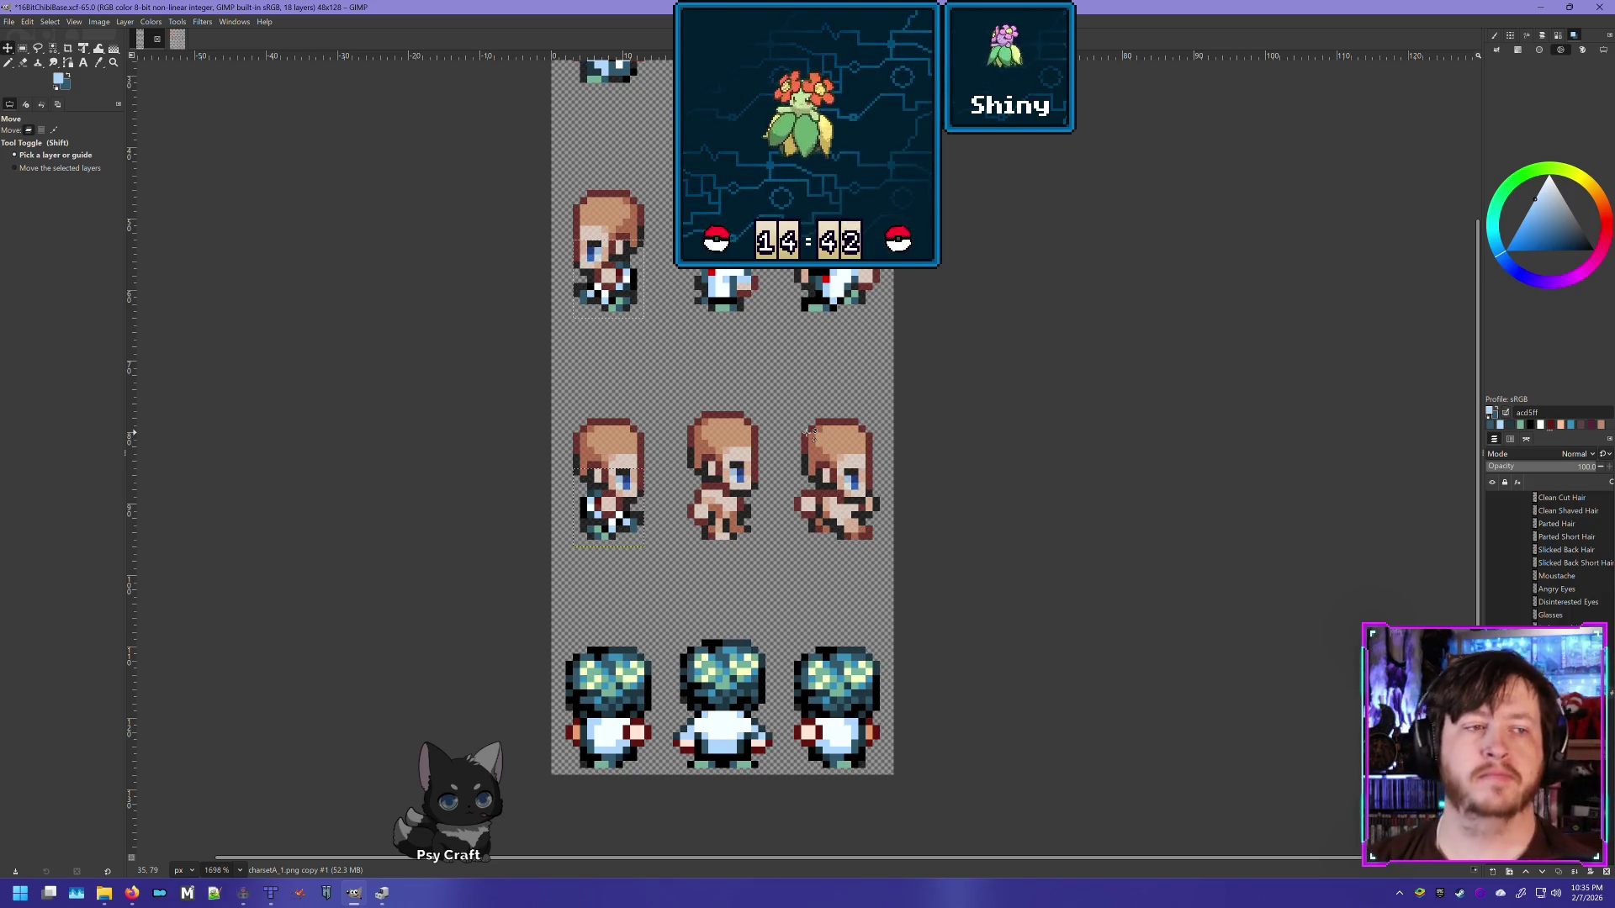
# Step: Delete a leftover layer, then paste the middle torso as a layer onto the middle second-row sprite
pyautogui.click(23, 48)
pyautogui.rightClick(1564, 549)
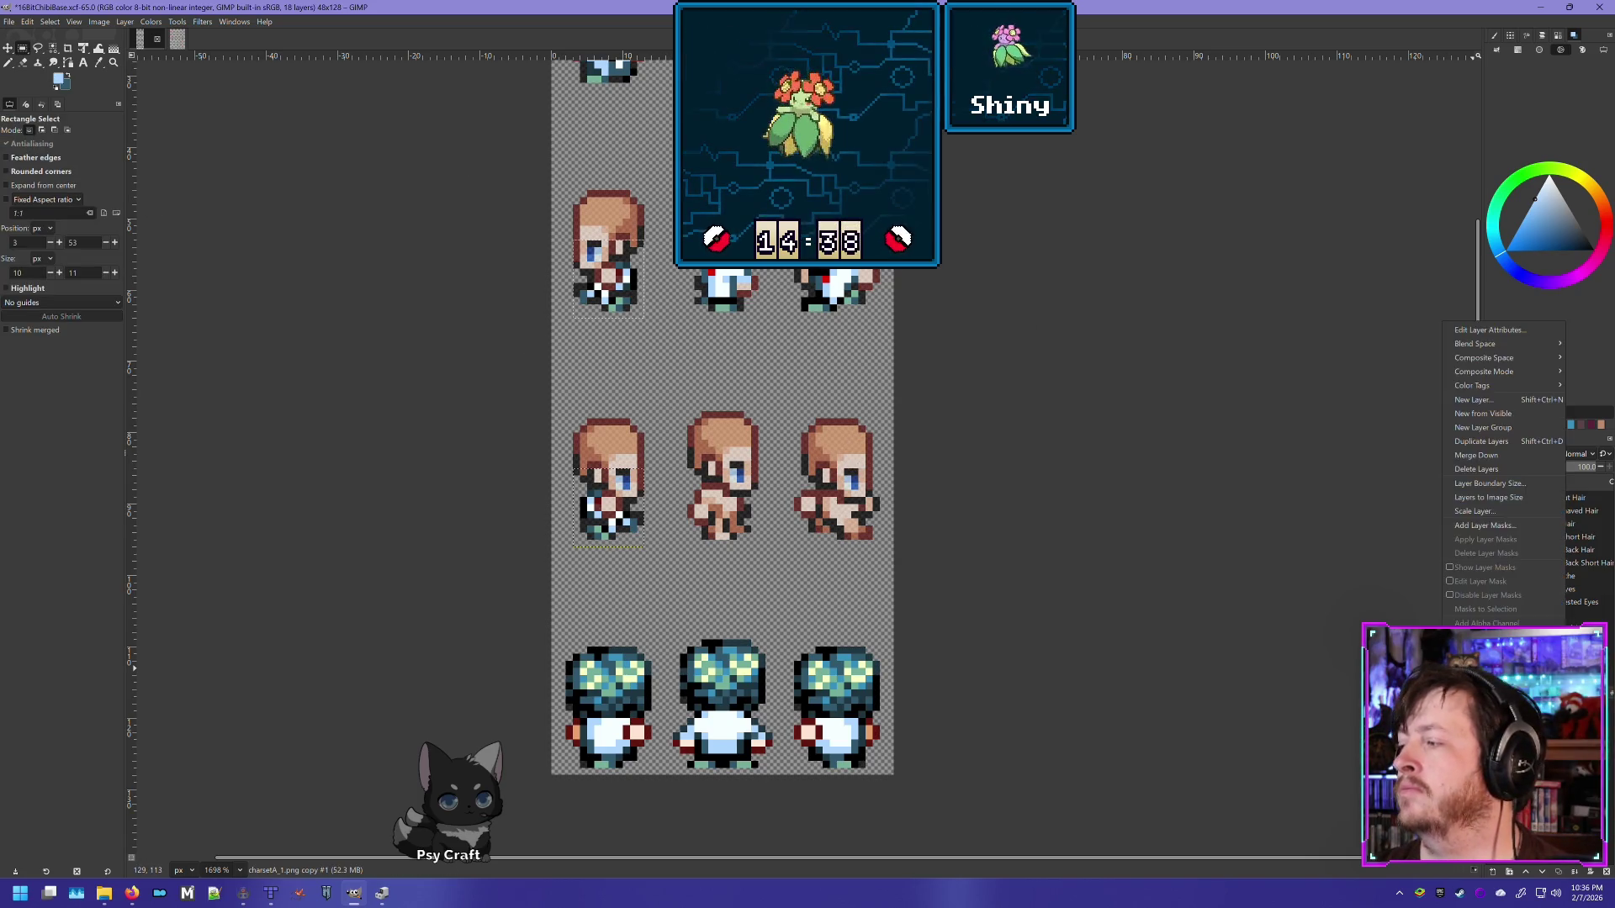
pyautogui.click(1476, 469)
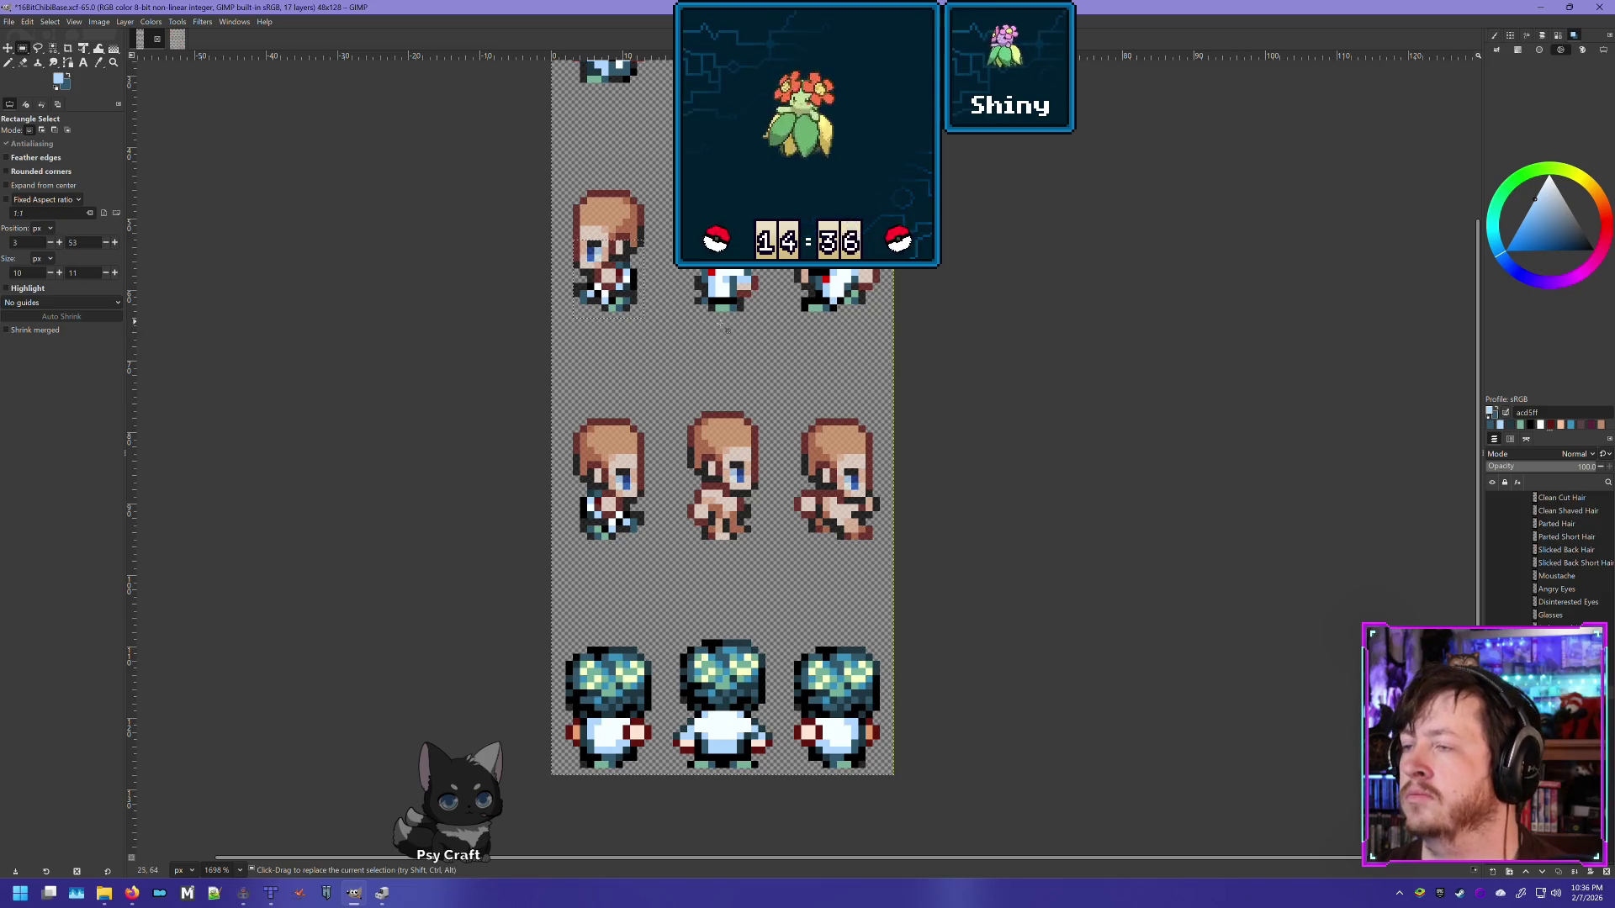
pyautogui.moveTo(687, 313); pyautogui.dragTo(758, 243)
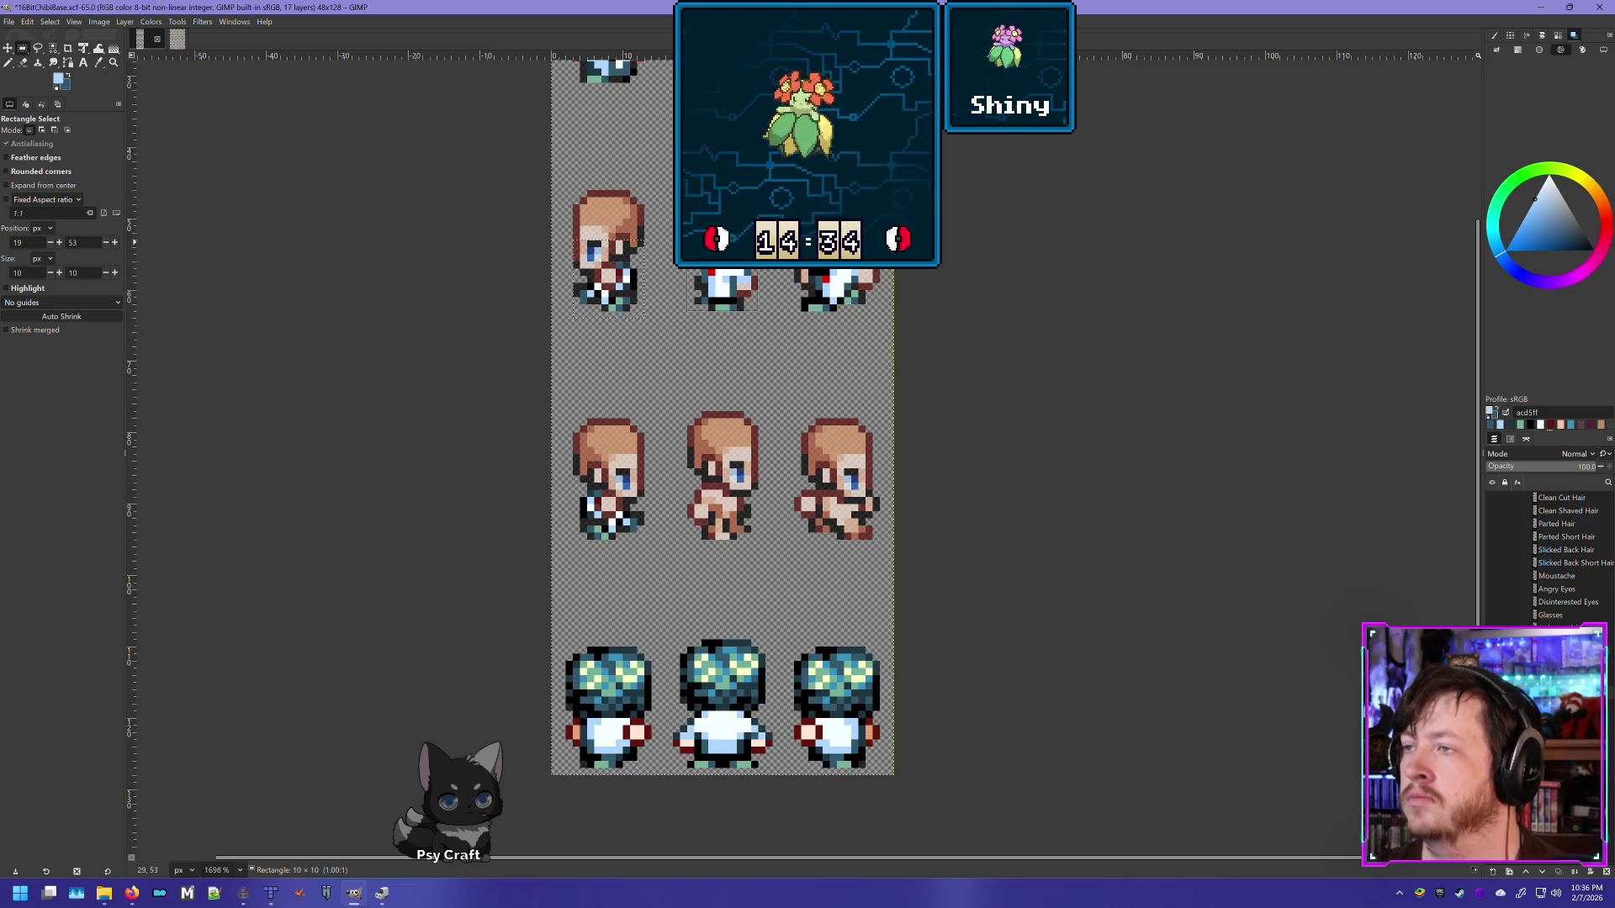
pyautogui.hotkey('ctrl', 'c')
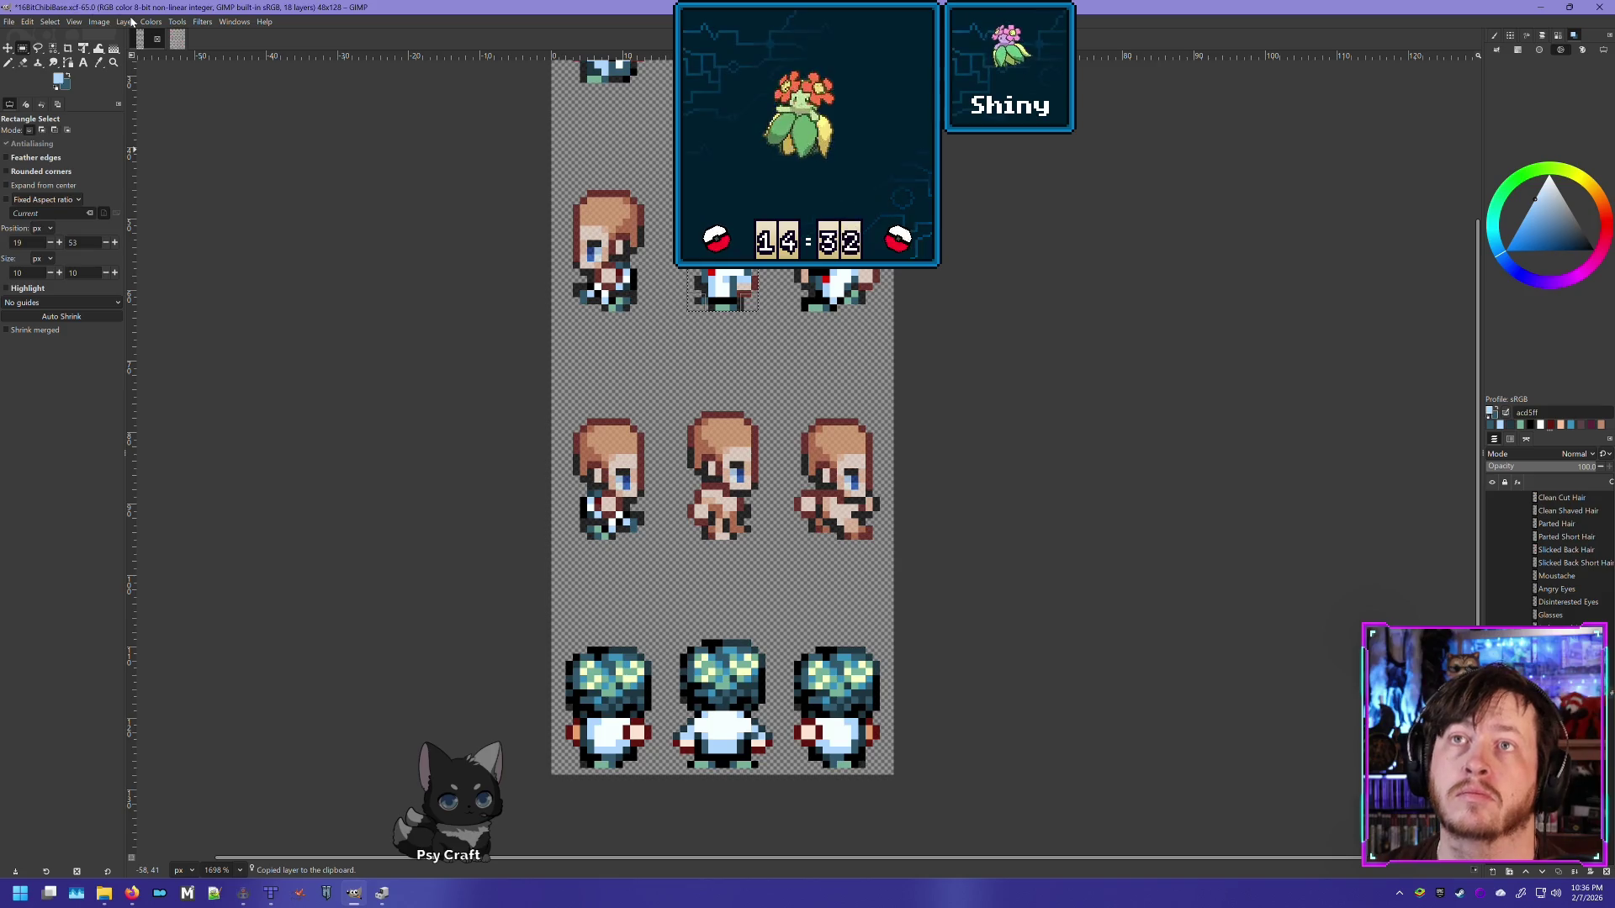
pyautogui.click(124, 21)
pyautogui.click(249, 161)
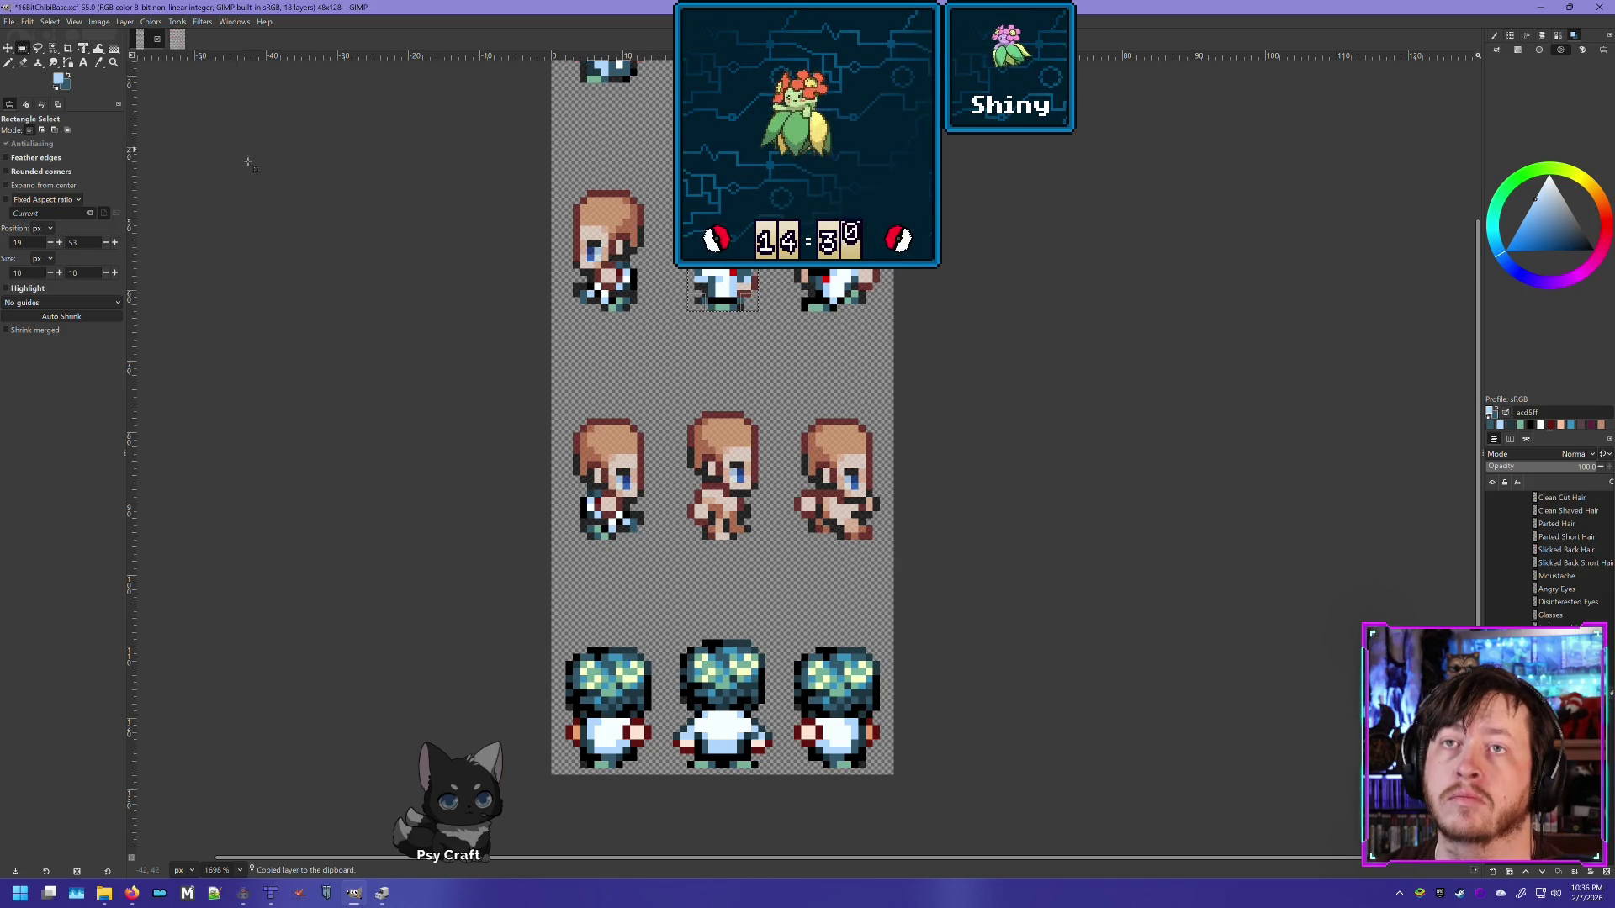
pyautogui.click(7, 49)
pyautogui.moveTo(721, 276); pyautogui.dragTo(711, 500)
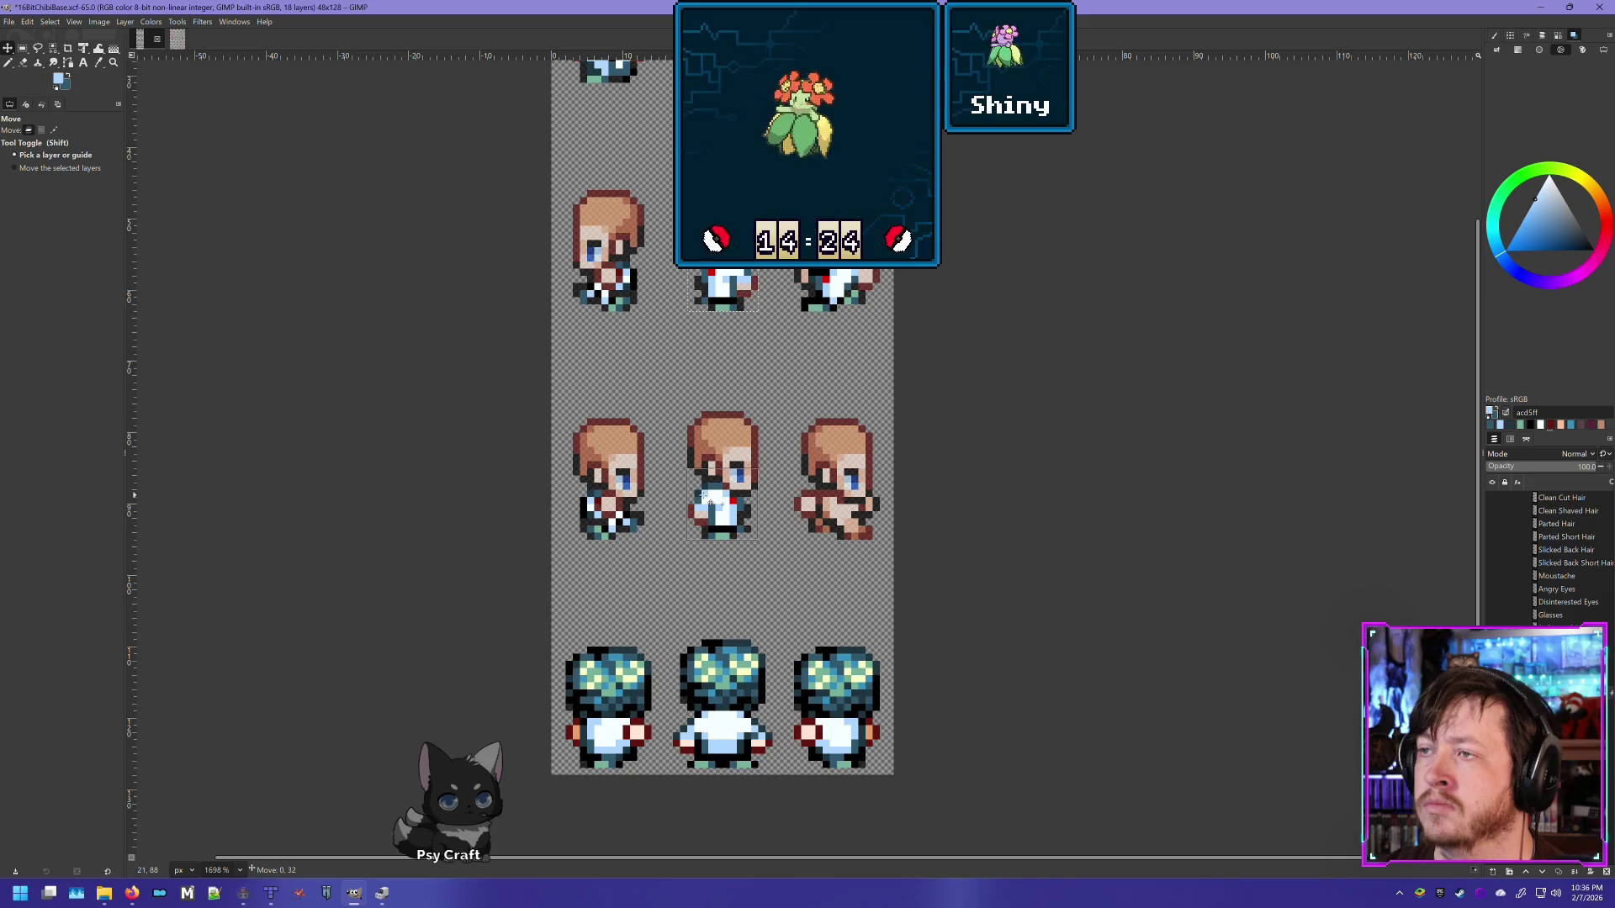
pyautogui.moveTo(710, 499); pyautogui.dragTo(715, 492)
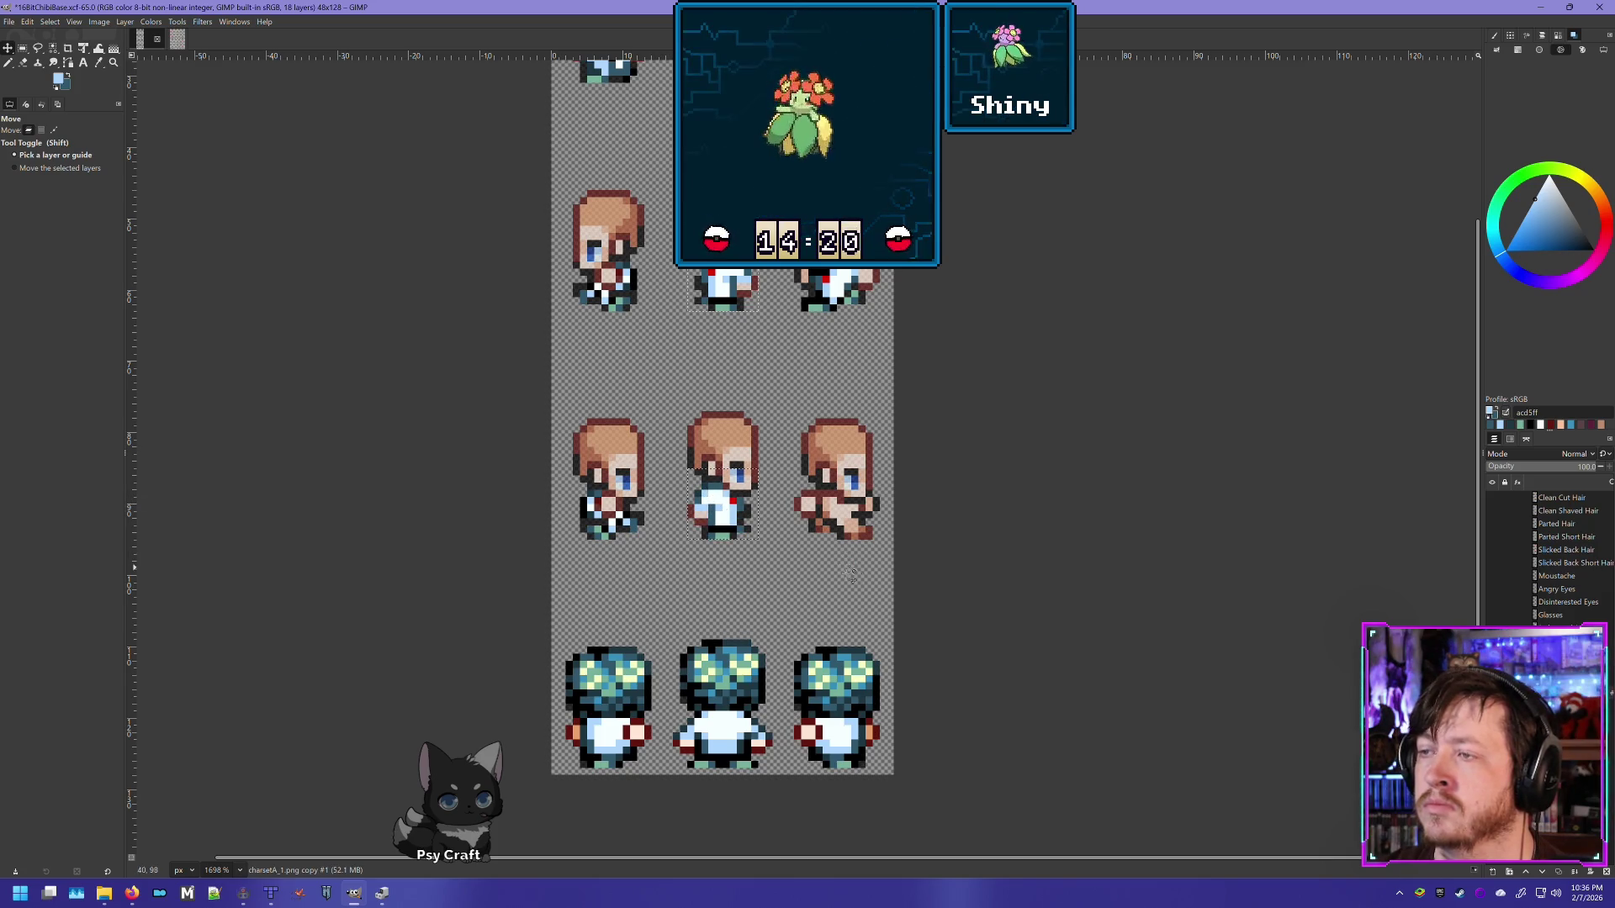
# Step: Delete the next leftover layer and move a copy of the right torso onto the right second-row sprite
pyautogui.rightClick(1463, 639)
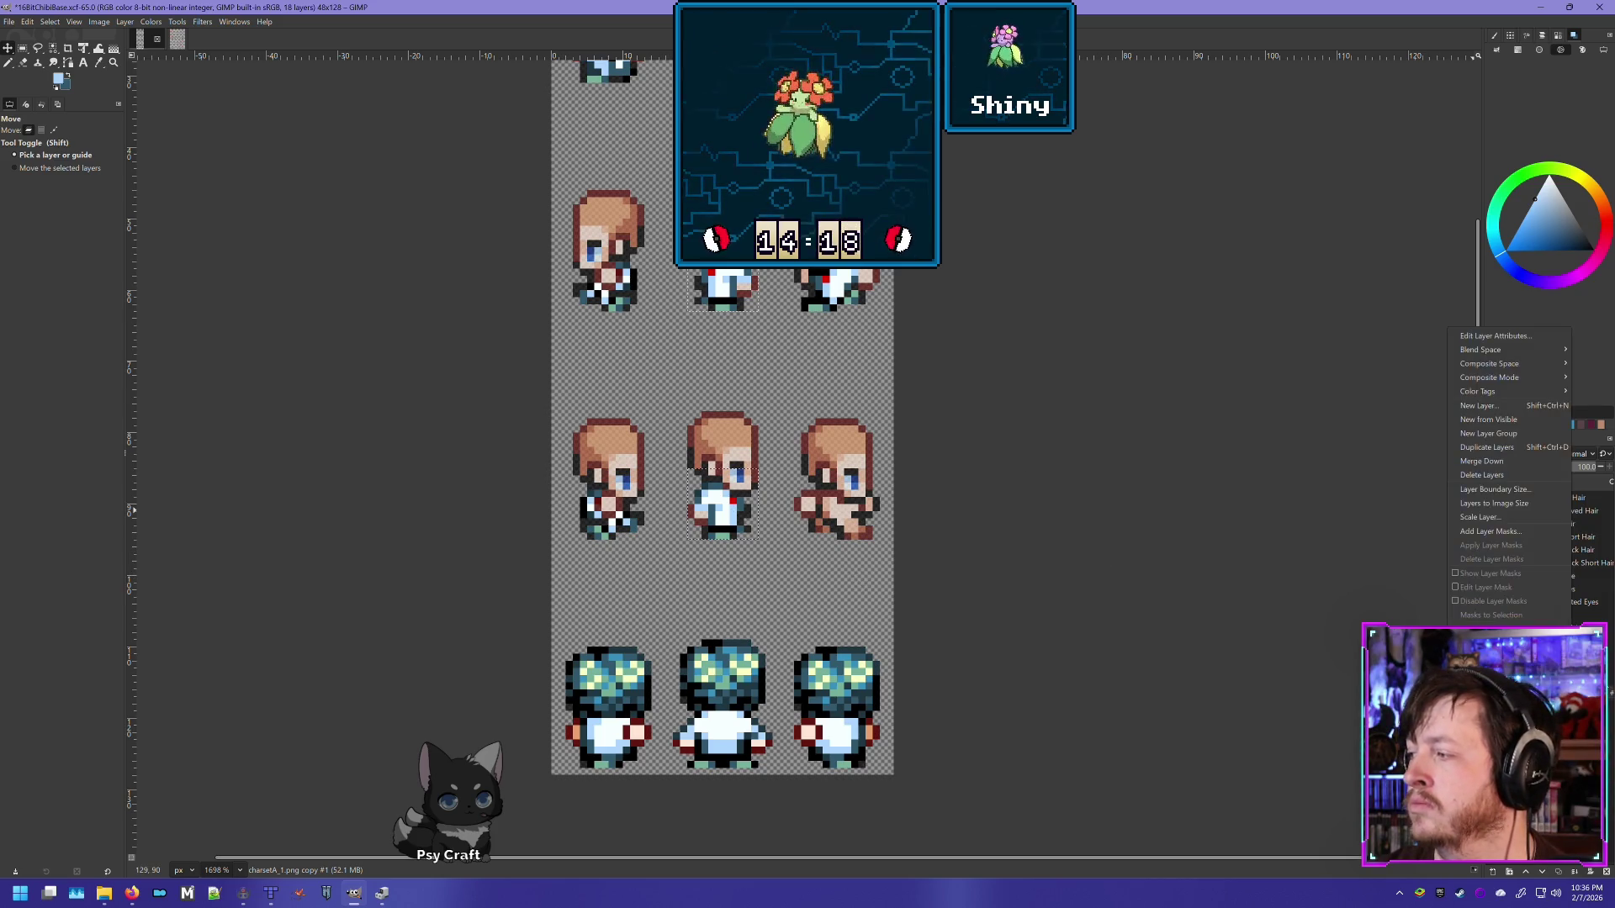
pyautogui.click(1480, 465)
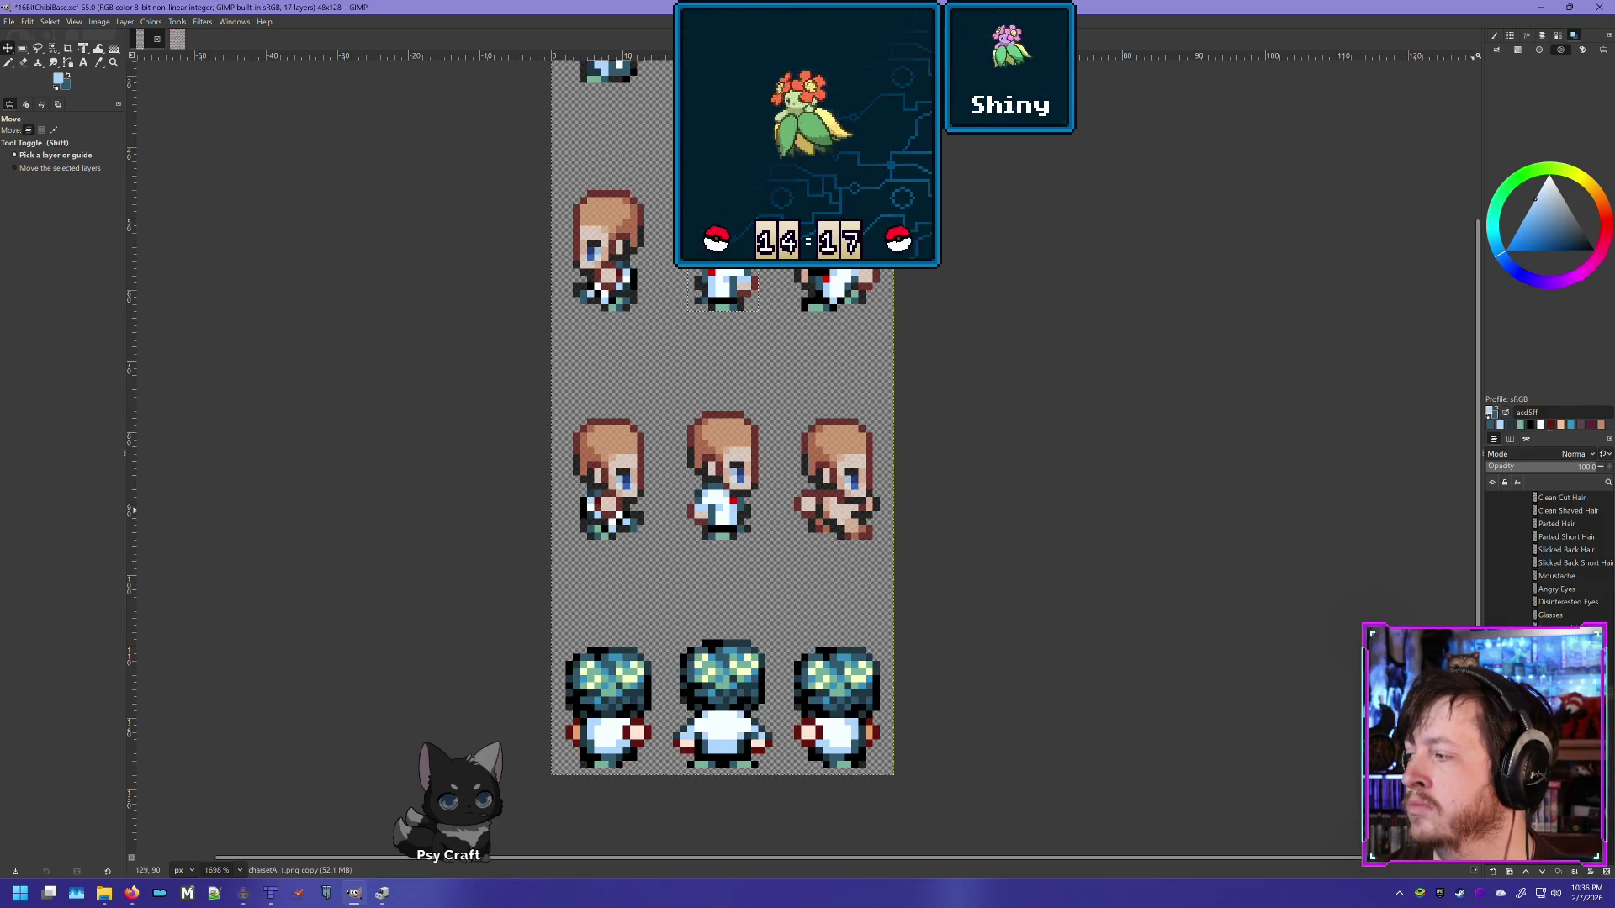
pyautogui.click(23, 51)
pyautogui.moveTo(794, 311); pyautogui.dragTo(873, 240)
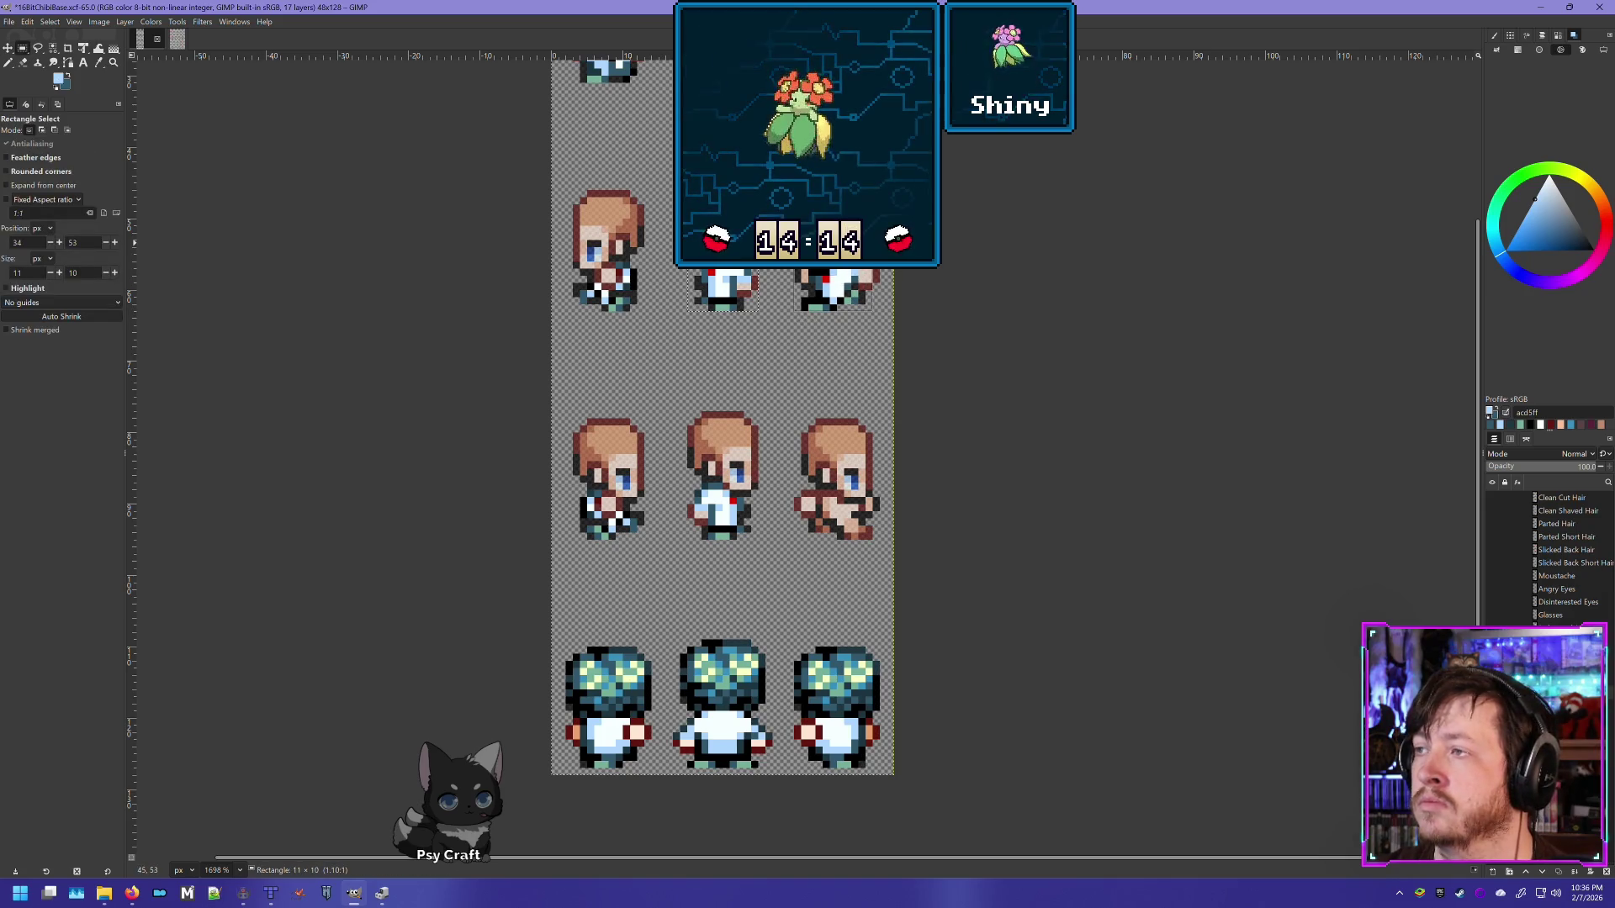
pyautogui.hotkey('ctrl', 'c')
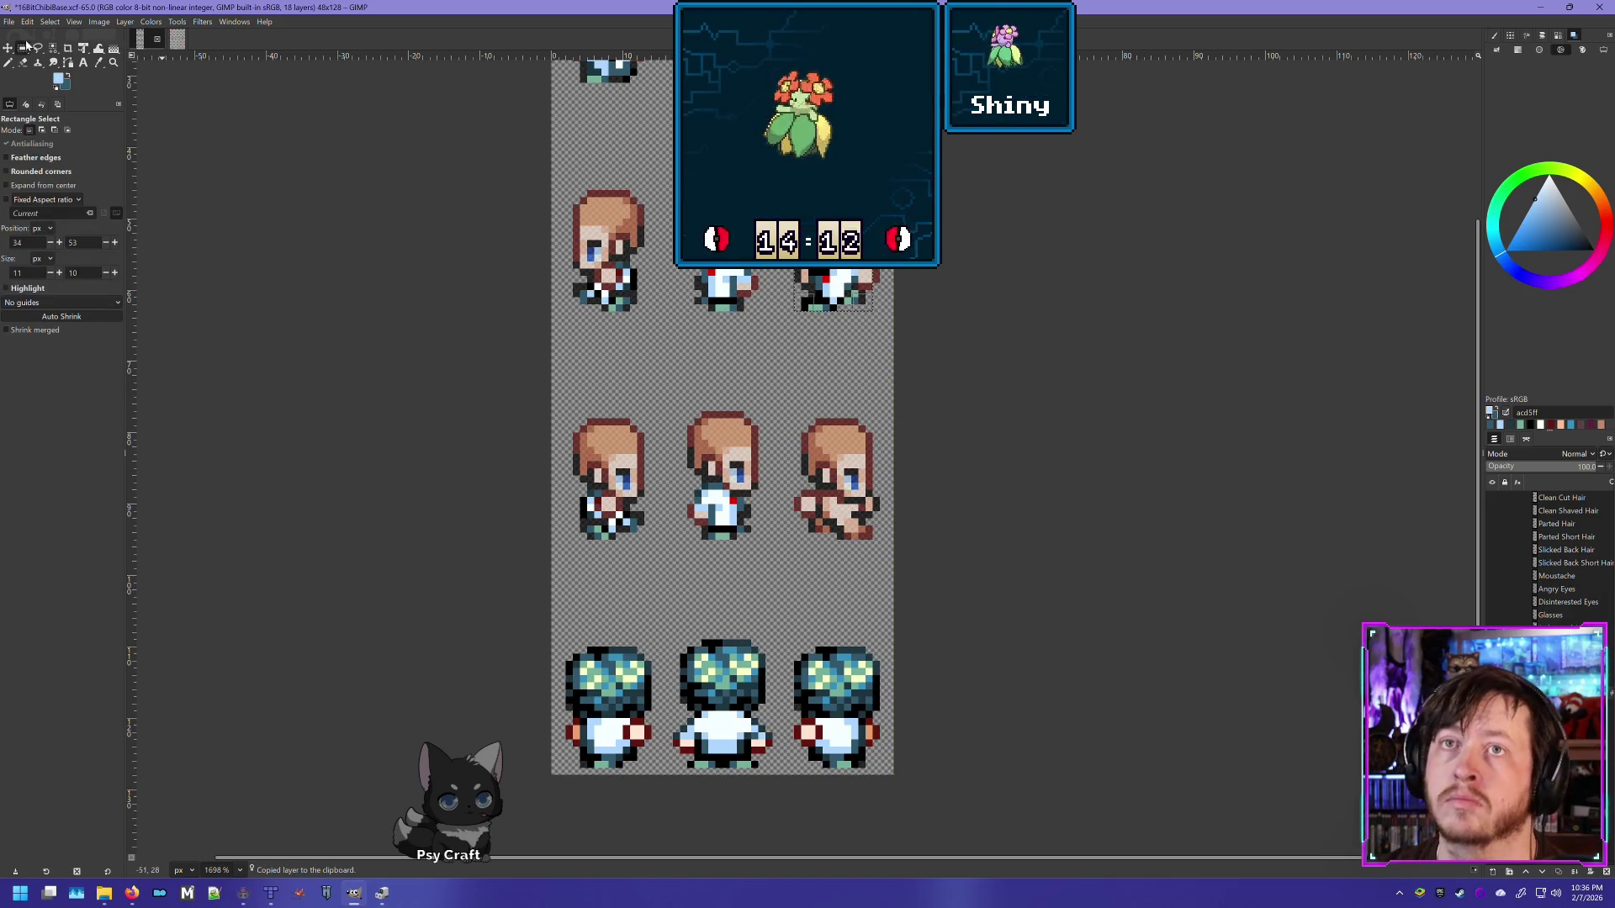
pyautogui.click(99, 21)
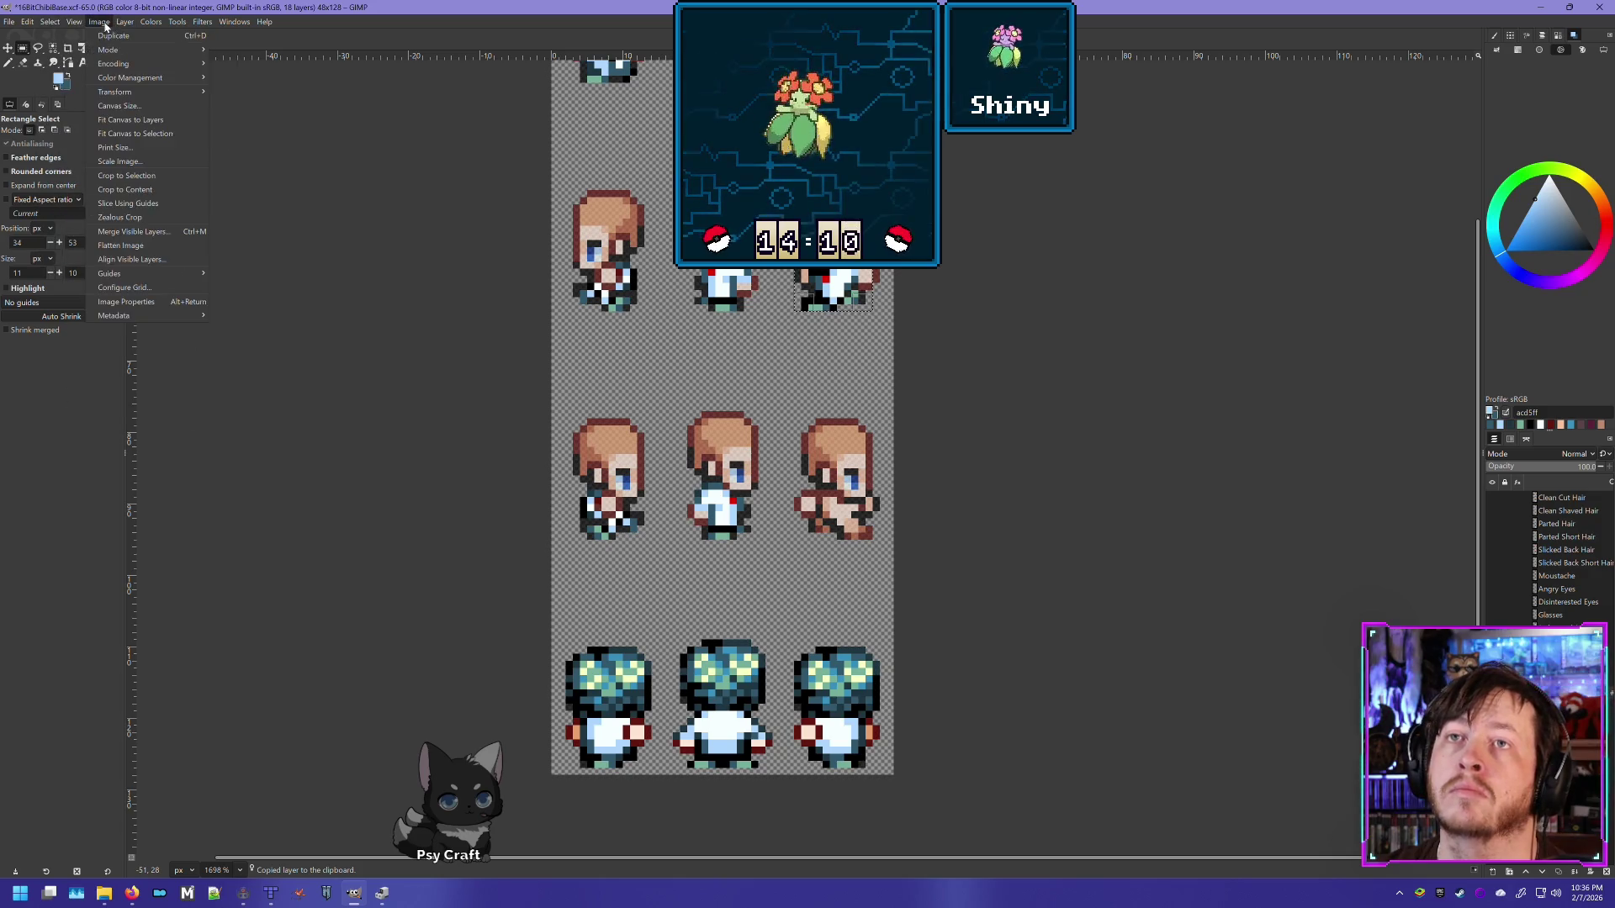
pyautogui.moveTo(168, 133)
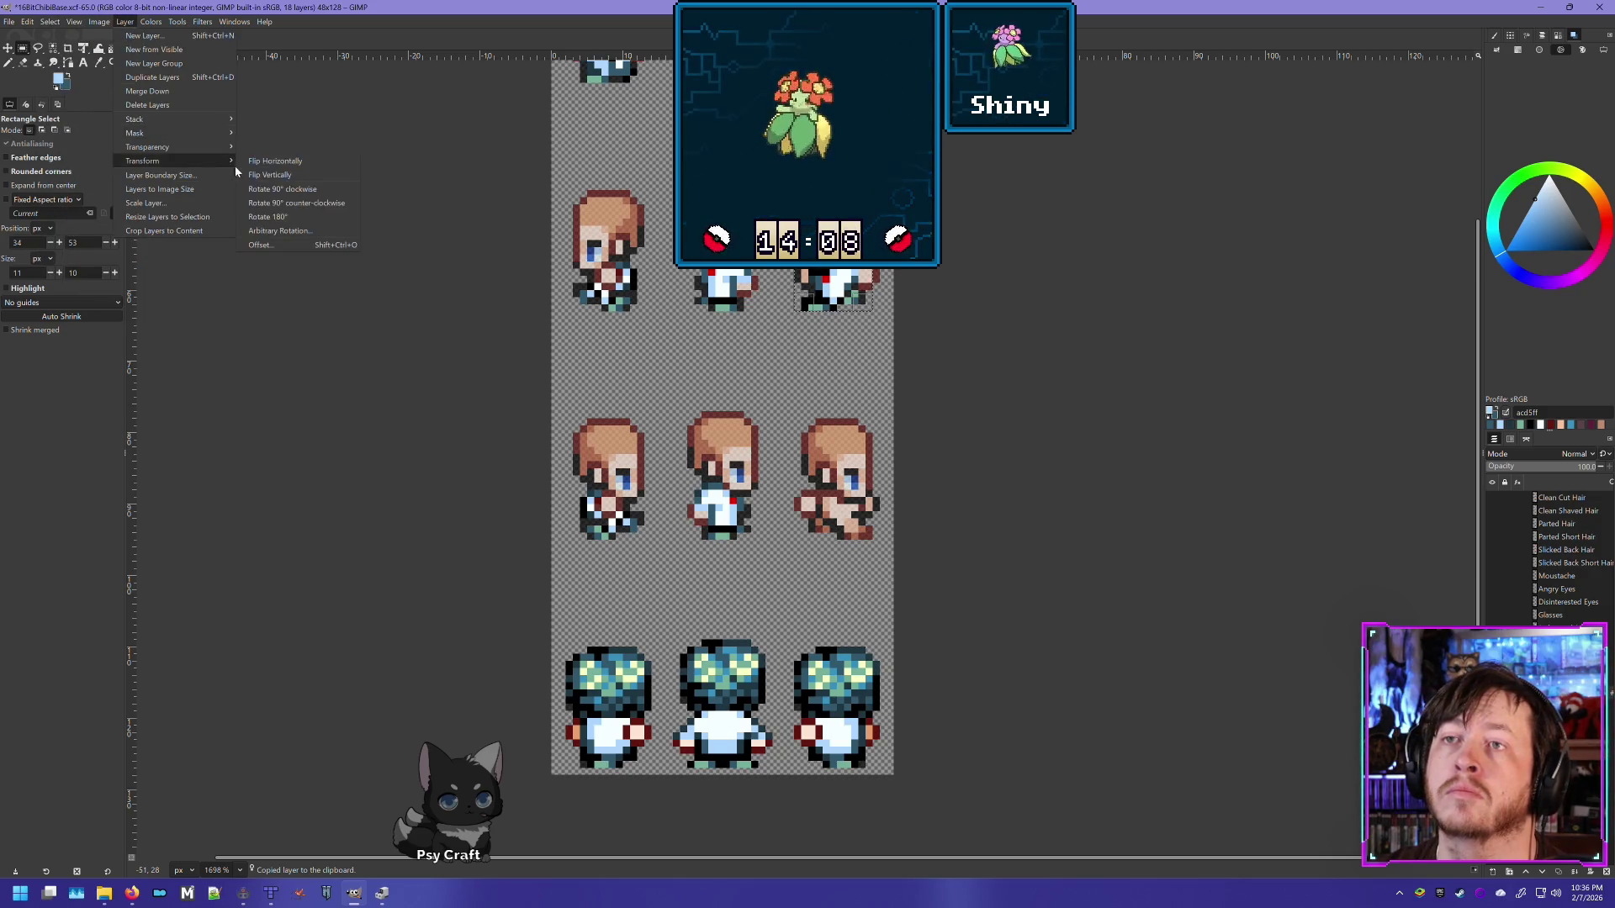
pyautogui.press('Escape')
pyautogui.click(8, 48)
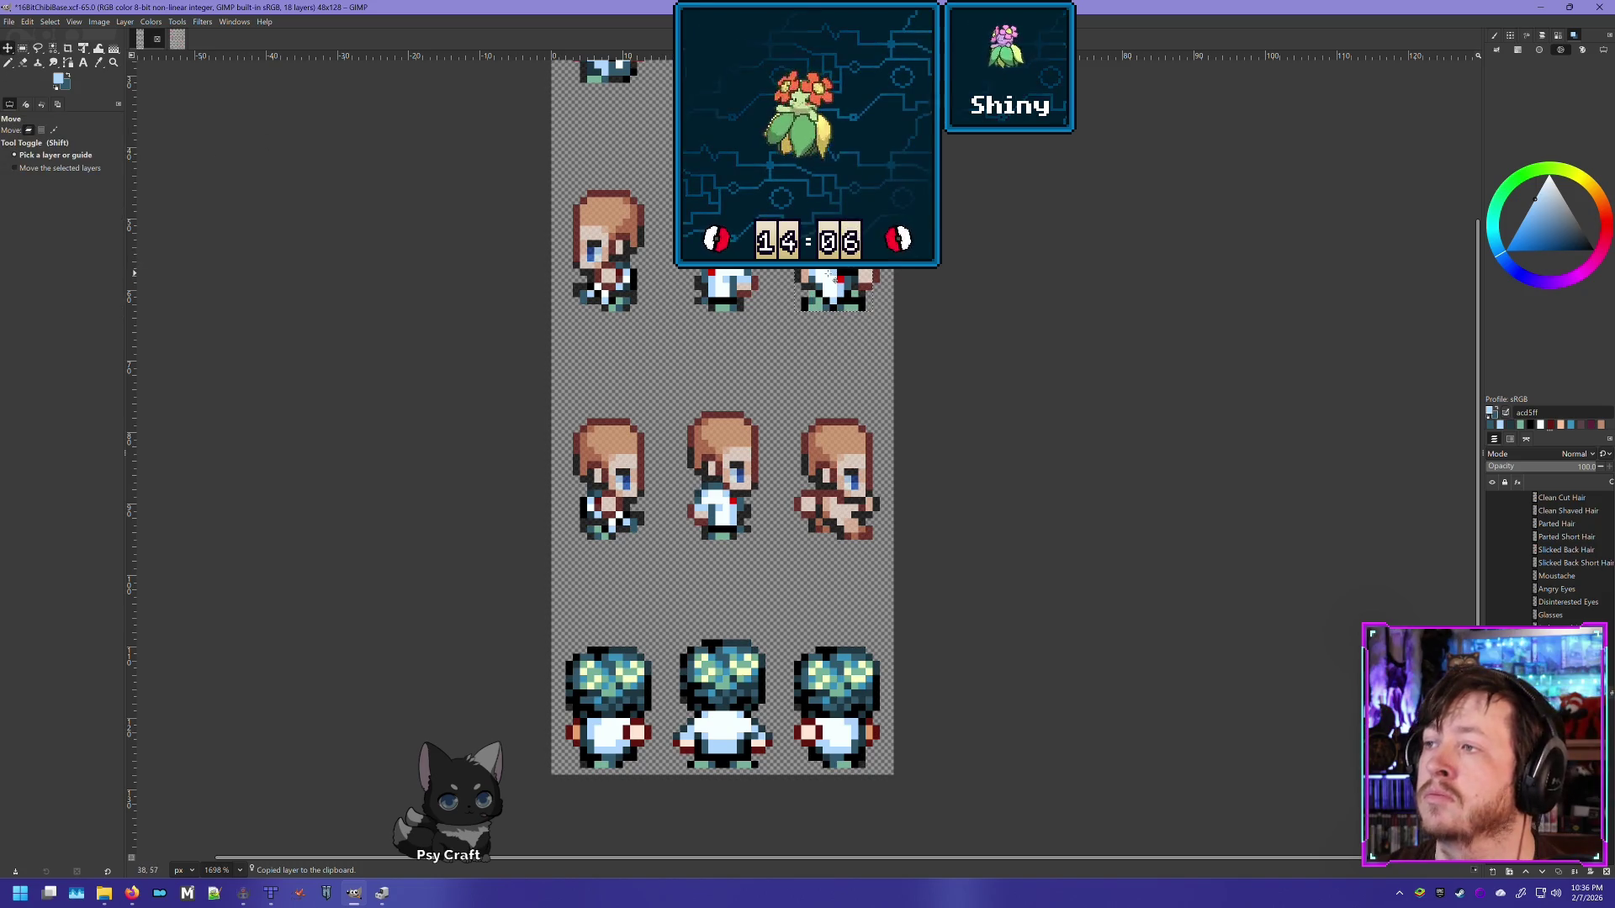
pyautogui.moveTo(840, 294); pyautogui.dragTo(834, 504)
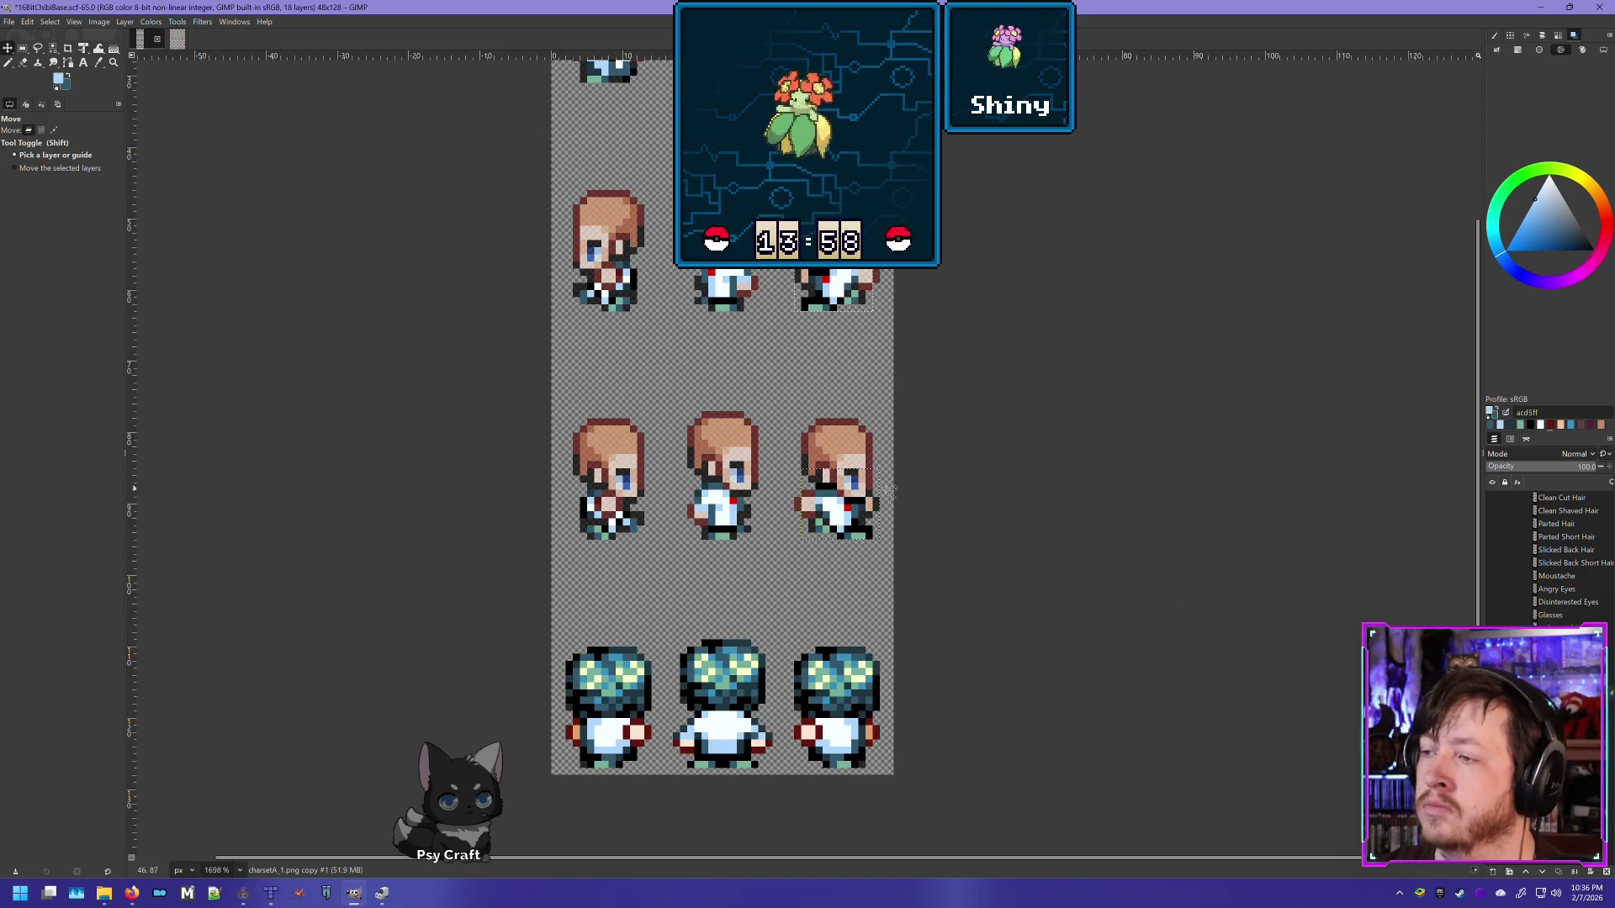
# Step: Delete the remaining leftover layer
pyautogui.rightClick(1551, 626)
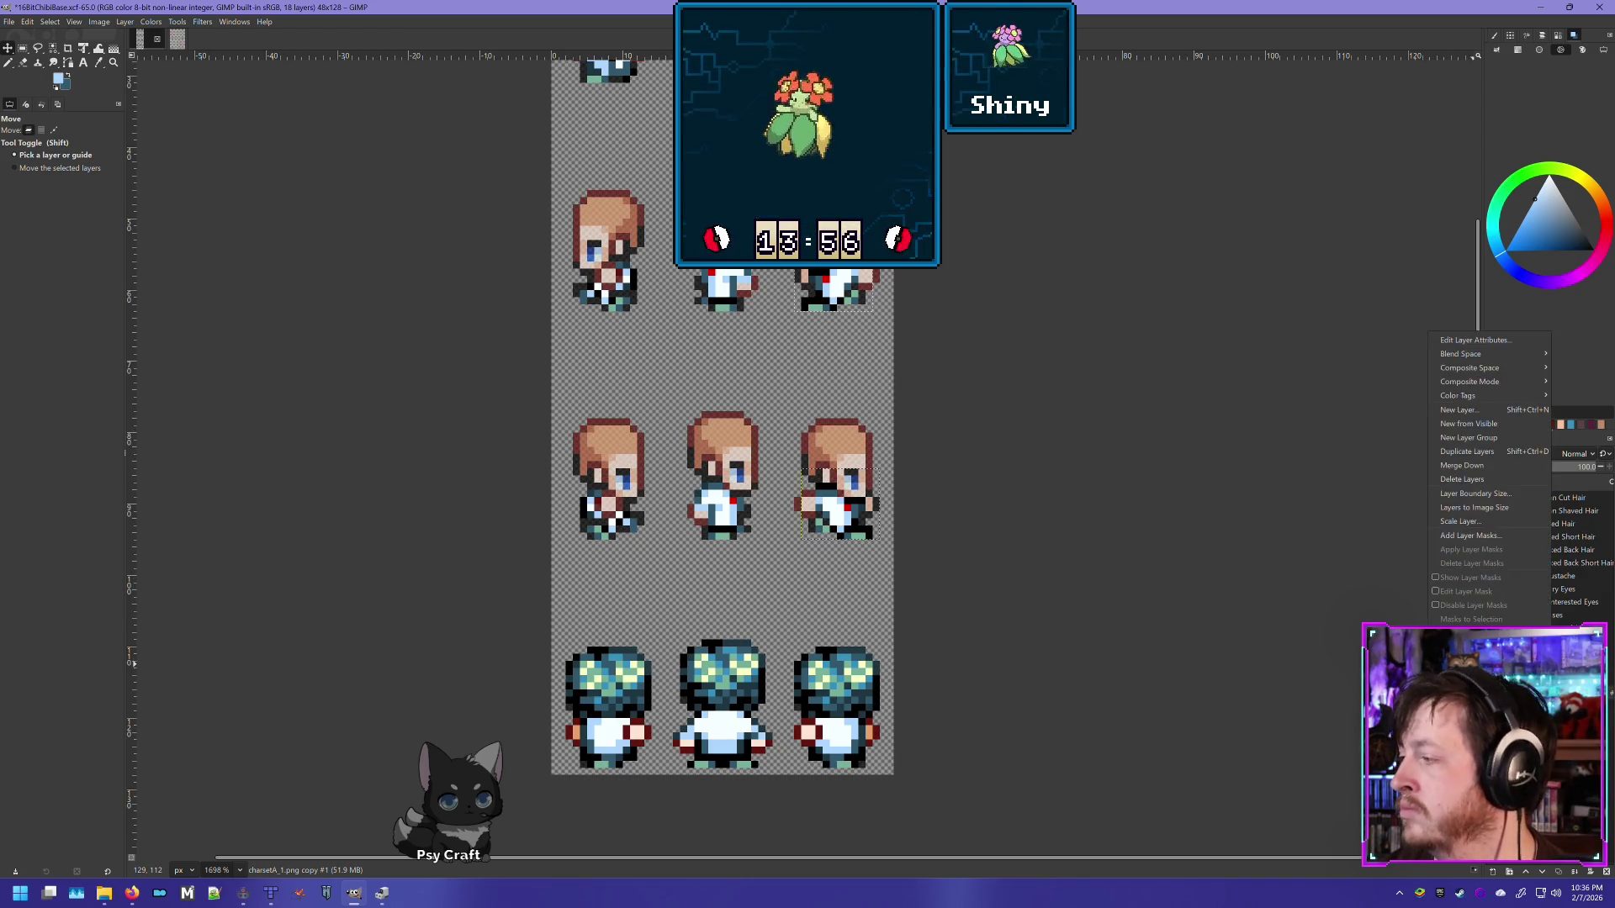
pyautogui.click(1463, 479)
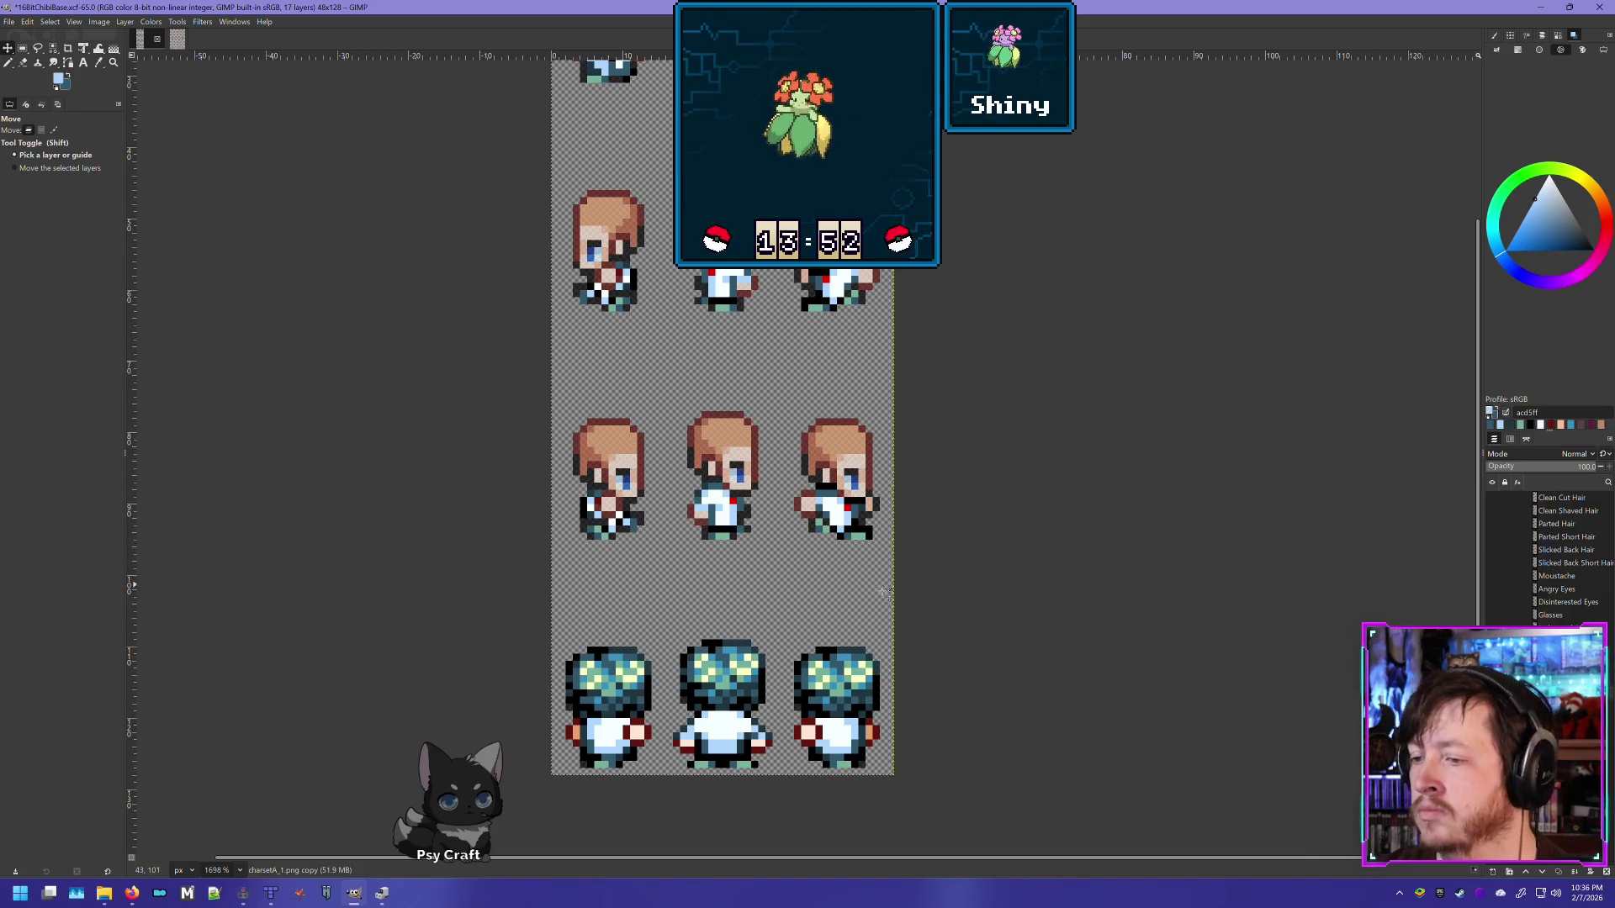
pyautogui.click(21, 64)
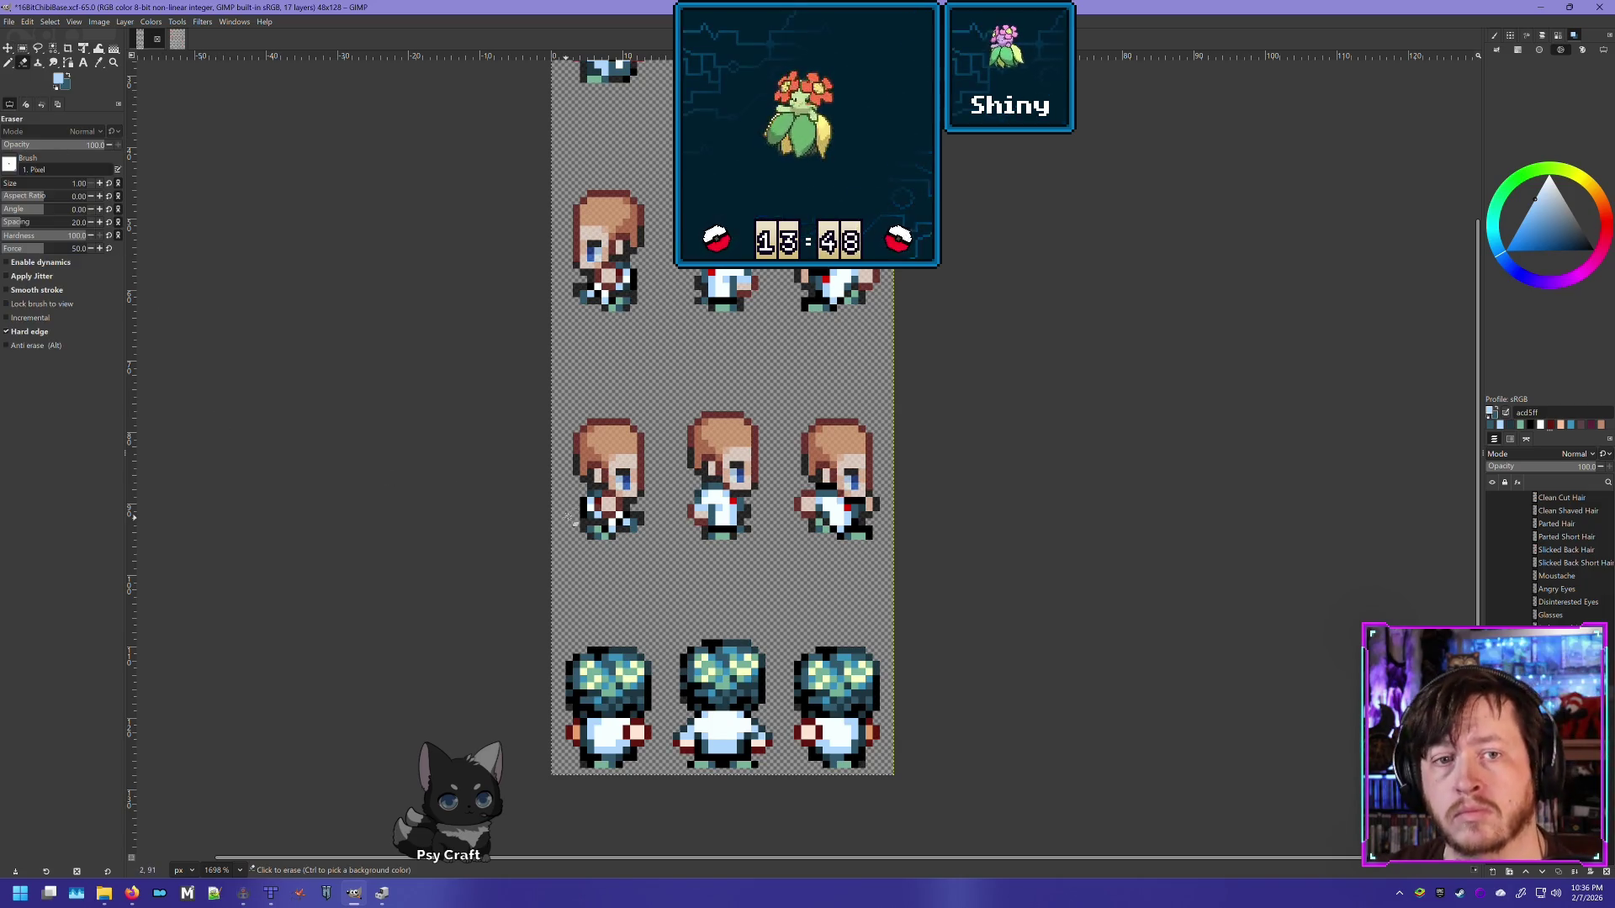
# Step: Select and delete the teal hair from the back-view sprites, then deselect
pyautogui.scroll(4, 728, 646)
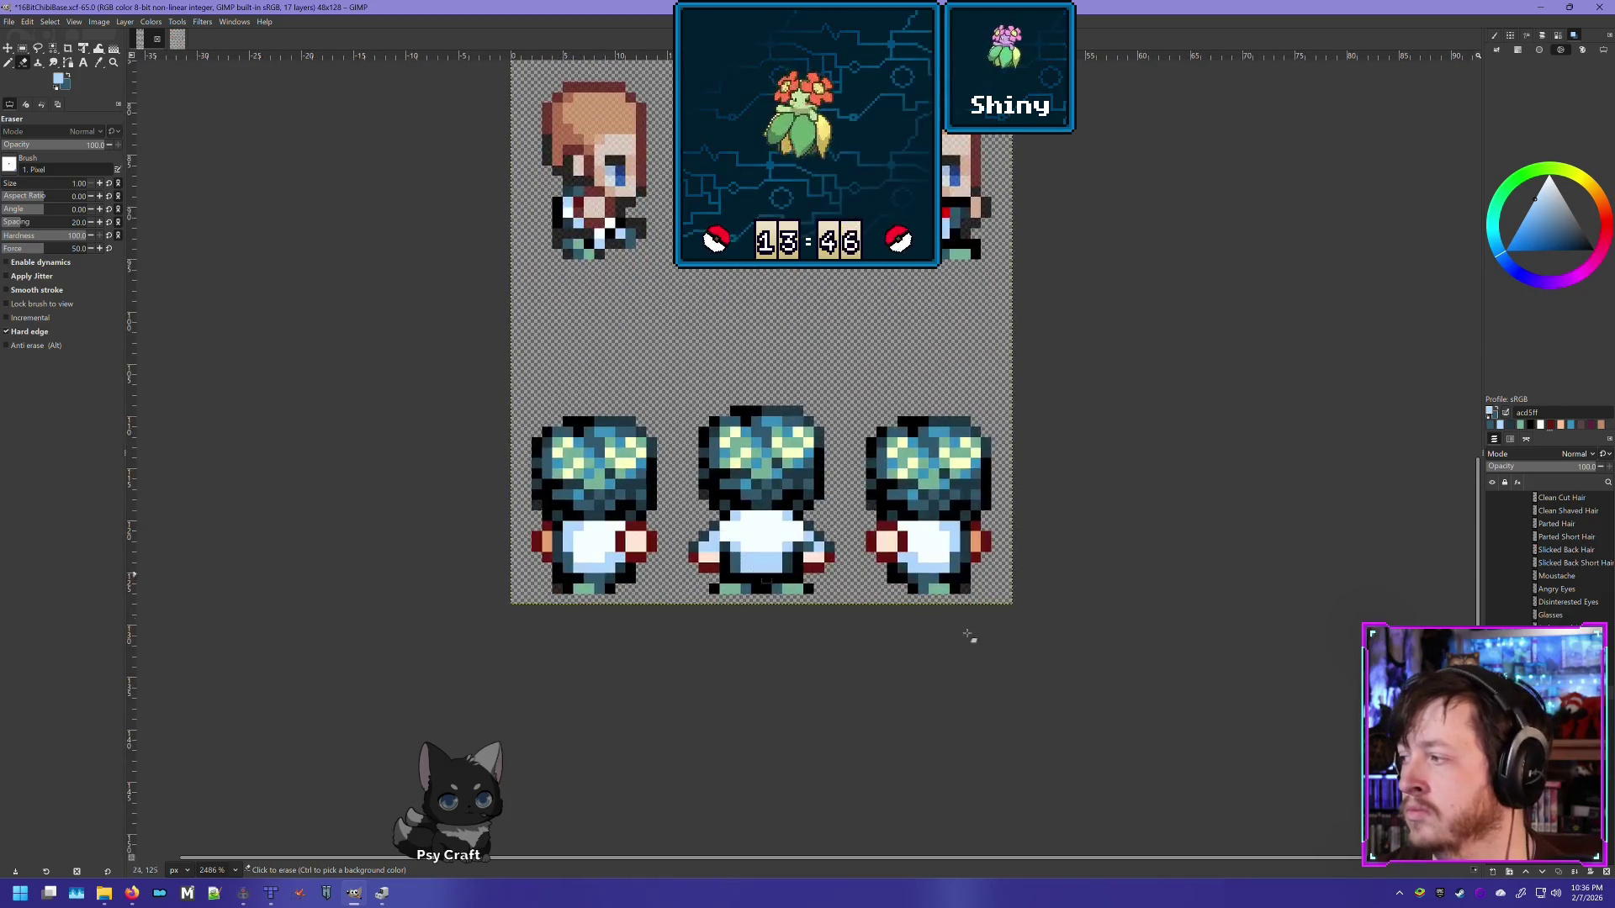
pyautogui.click(25, 48)
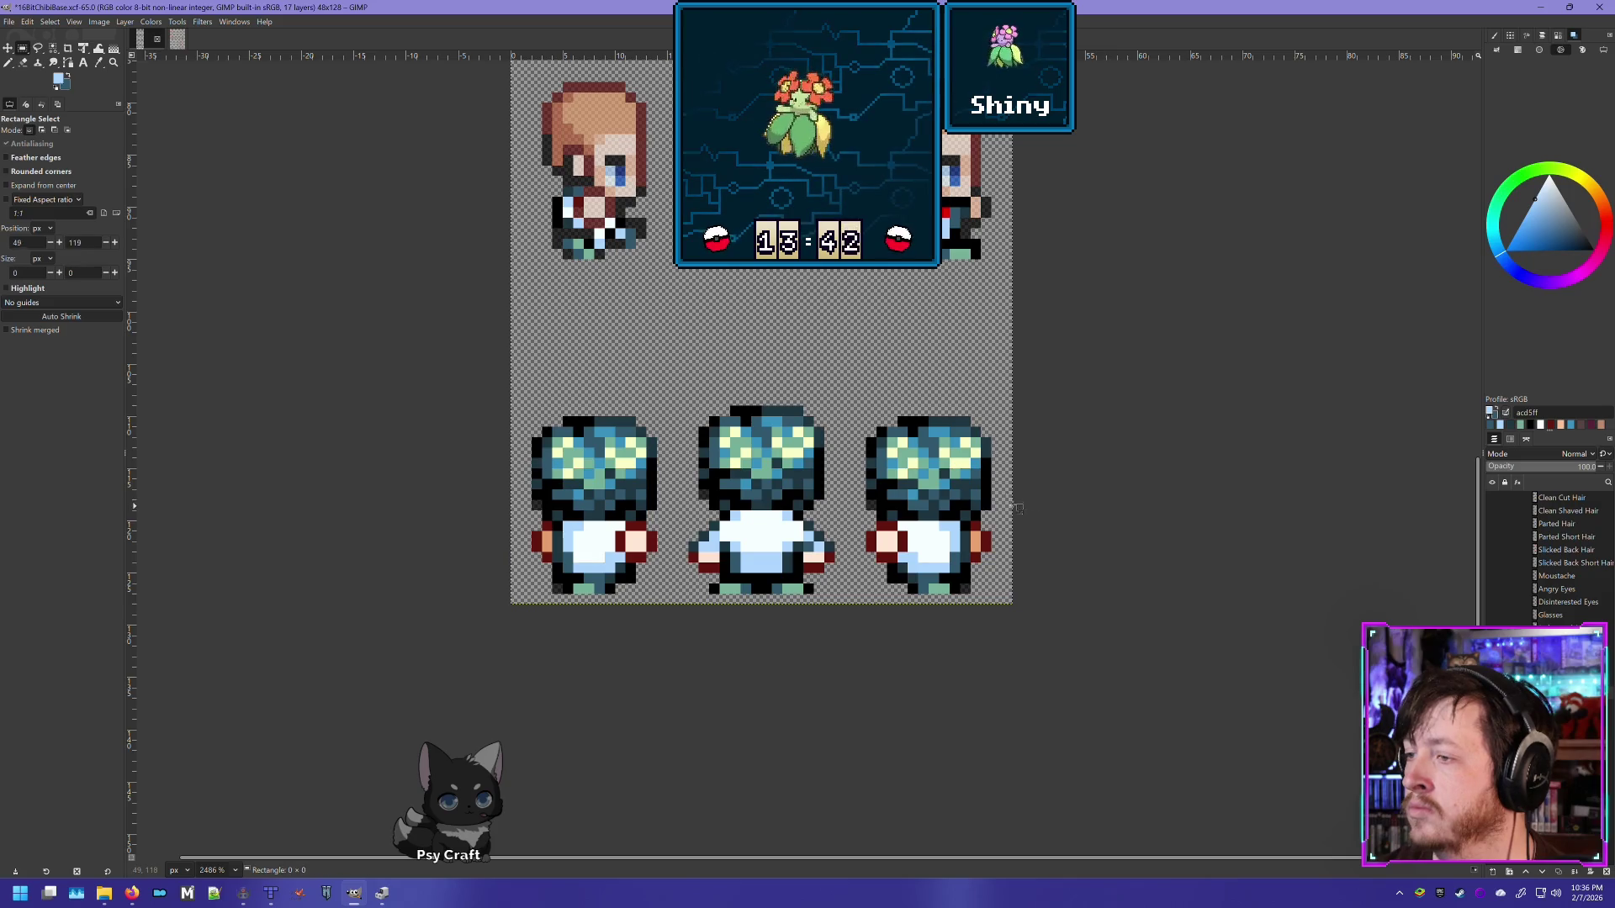
pyautogui.moveTo(1022, 510); pyautogui.dragTo(374, 353)
pyautogui.press('Delete')
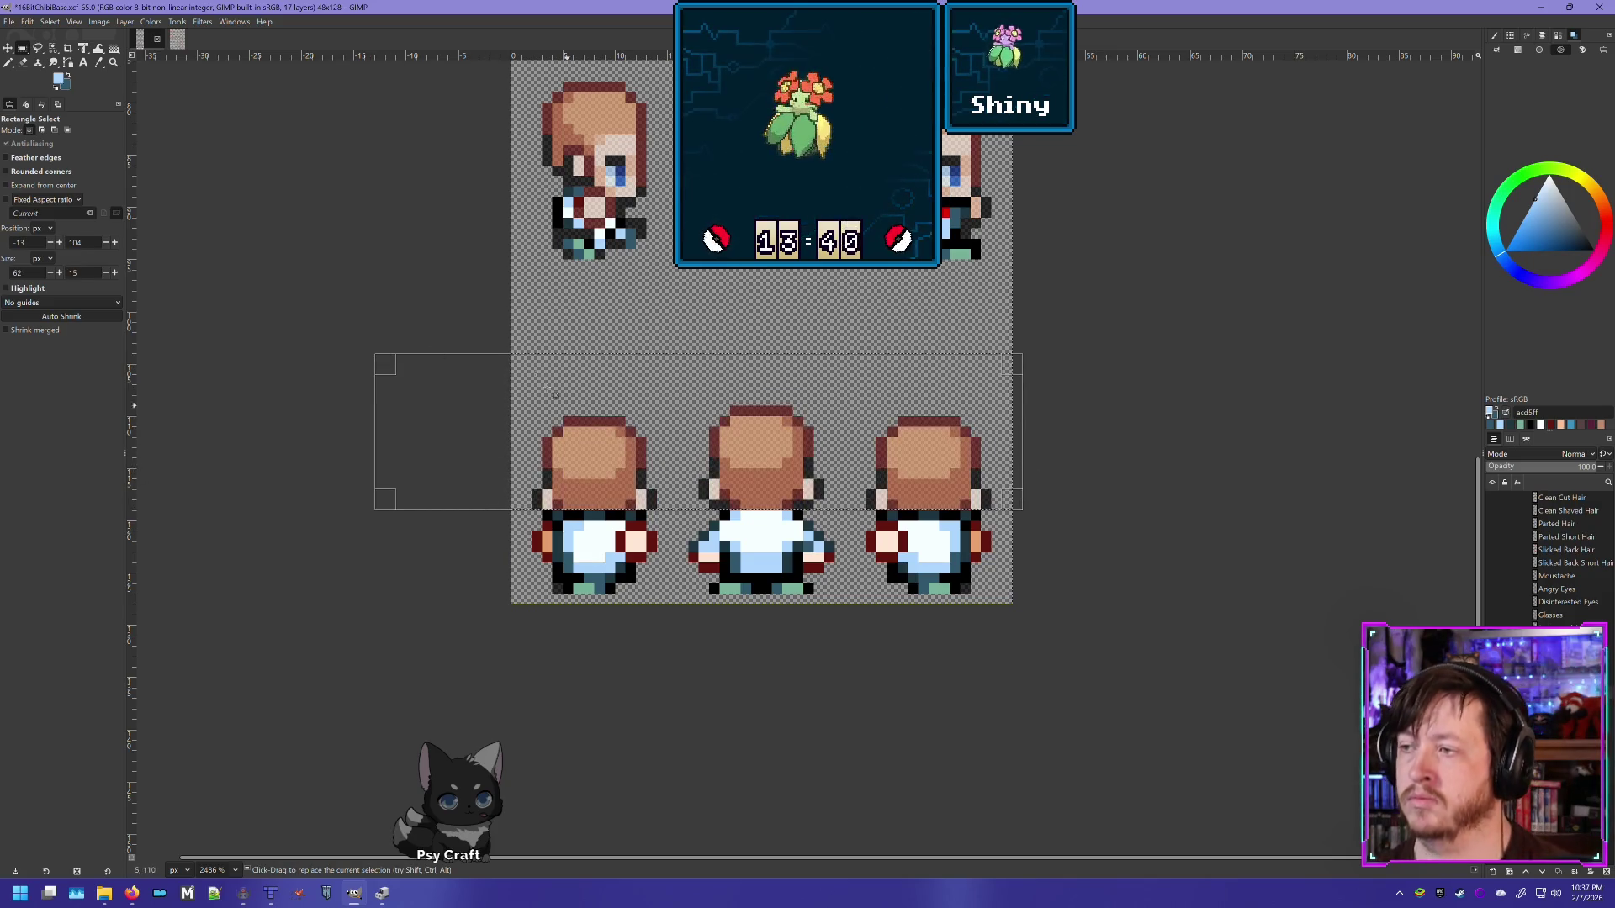
pyautogui.click(379, 271)
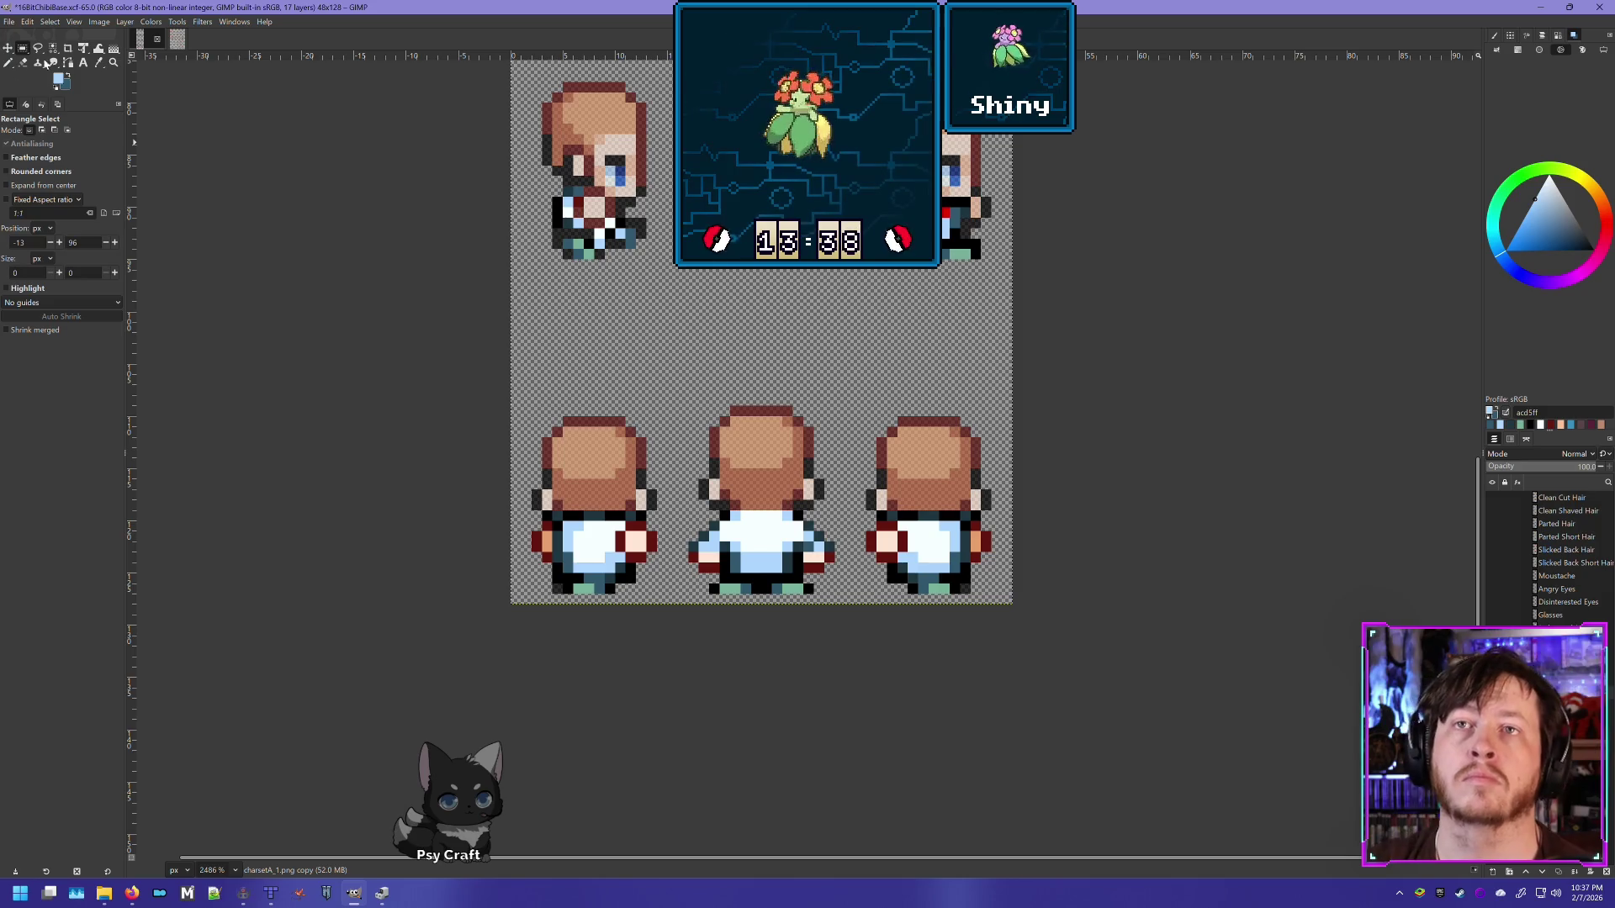
# Step: Erase the stray red, orange and pale arm pixels on the left back sprite
pyautogui.click(23, 63)
pyautogui.scroll(2, 665, 562)
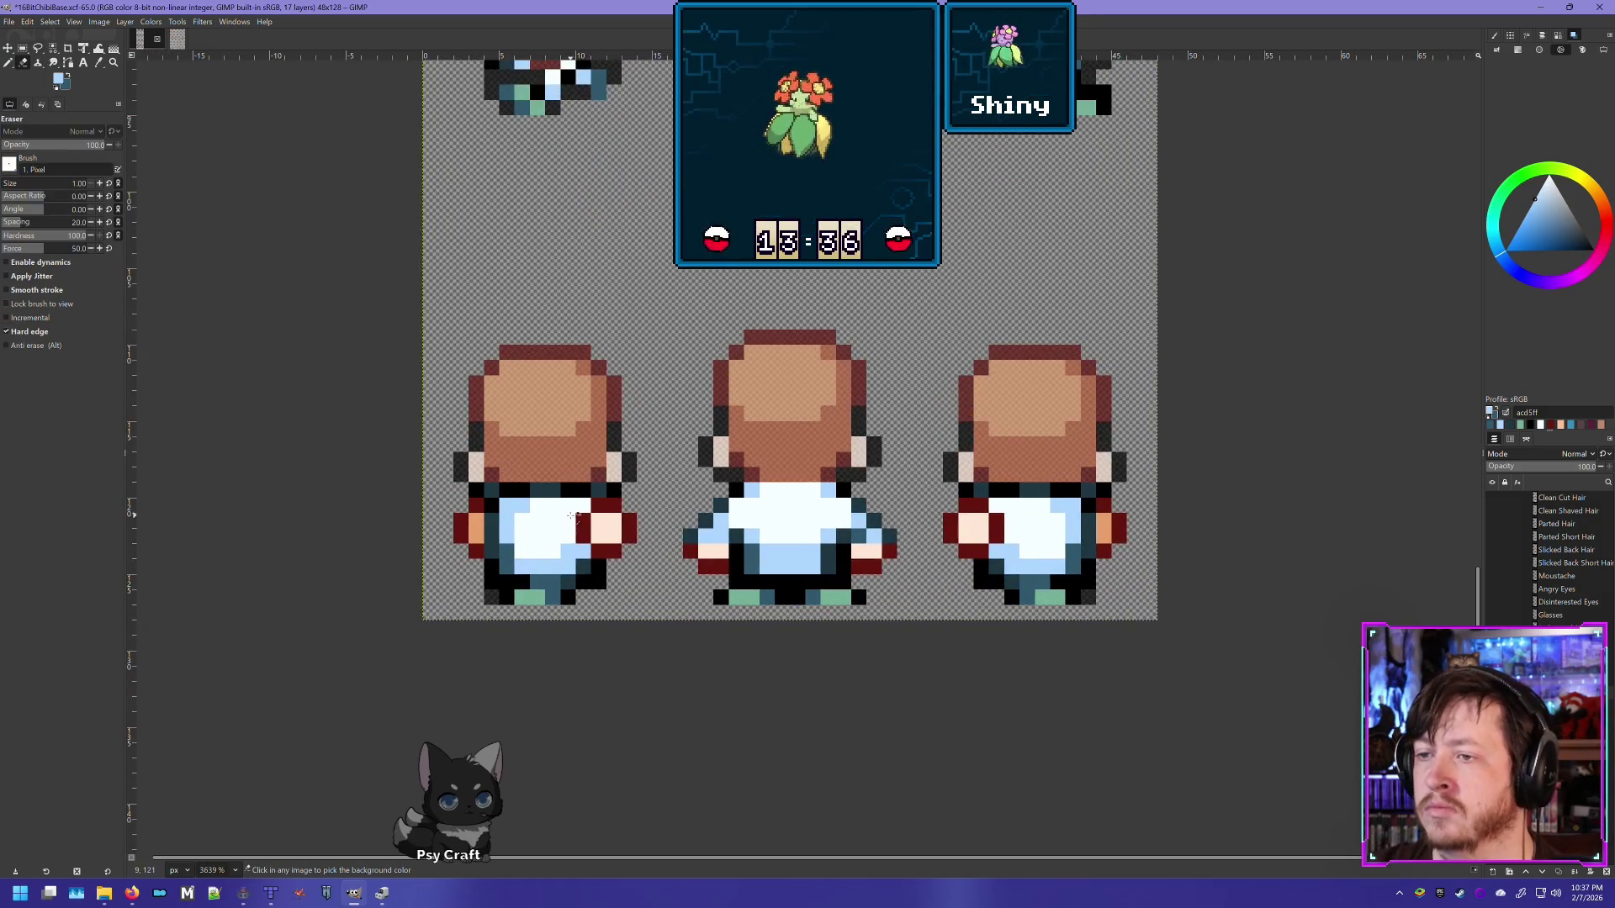
pyautogui.scroll(1, 573, 516)
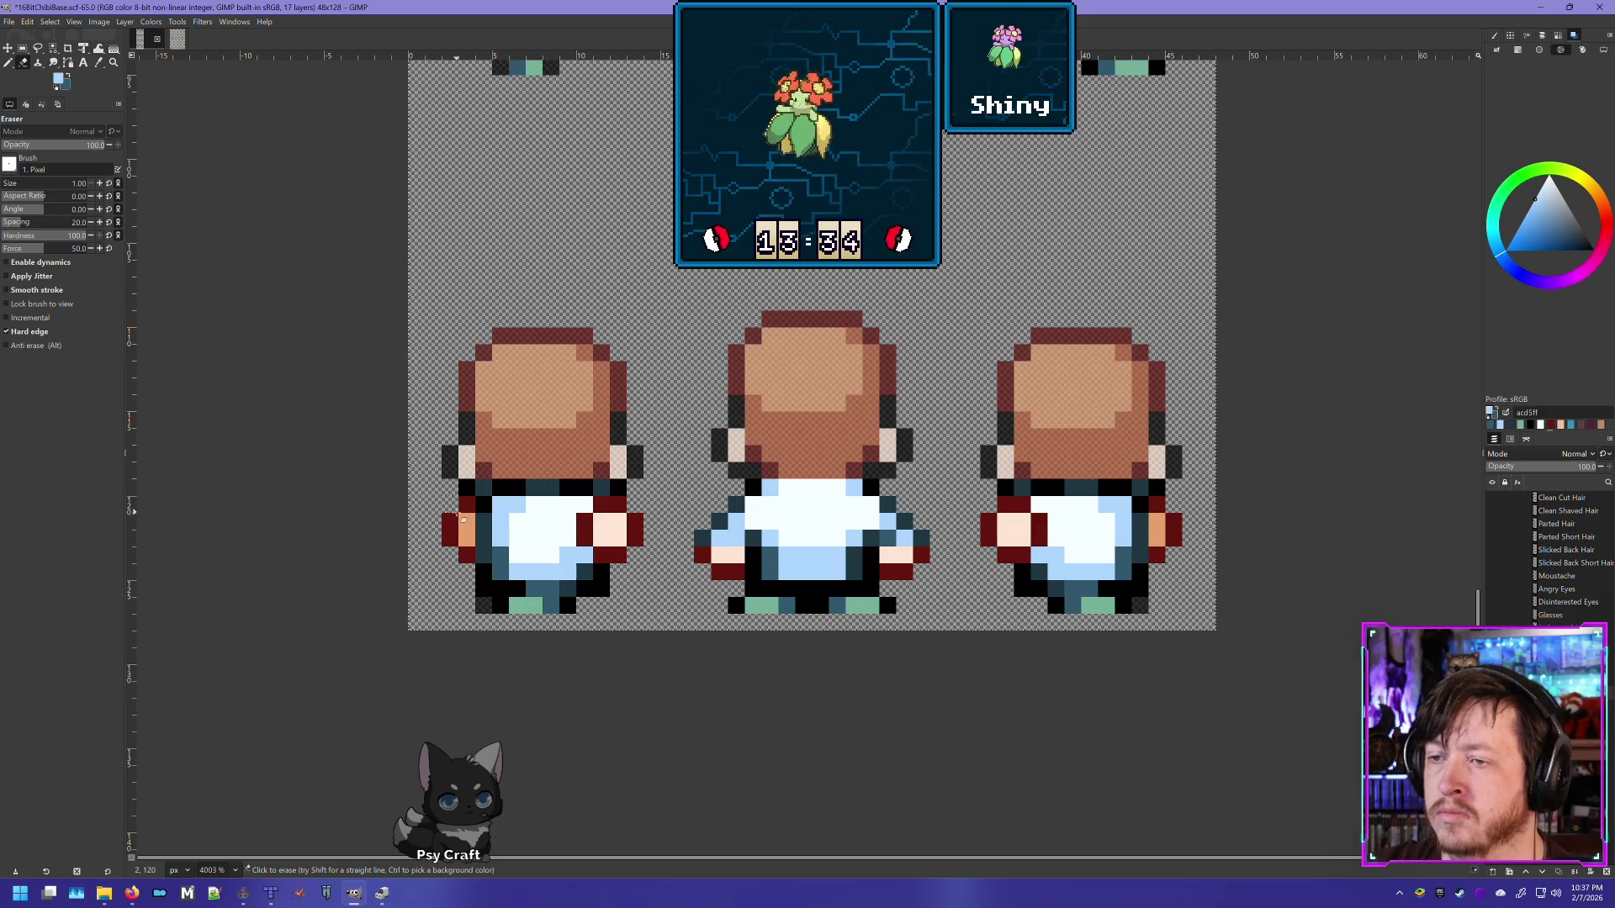
pyautogui.click(463, 519)
pyautogui.moveTo(454, 528); pyautogui.dragTo(466, 553)
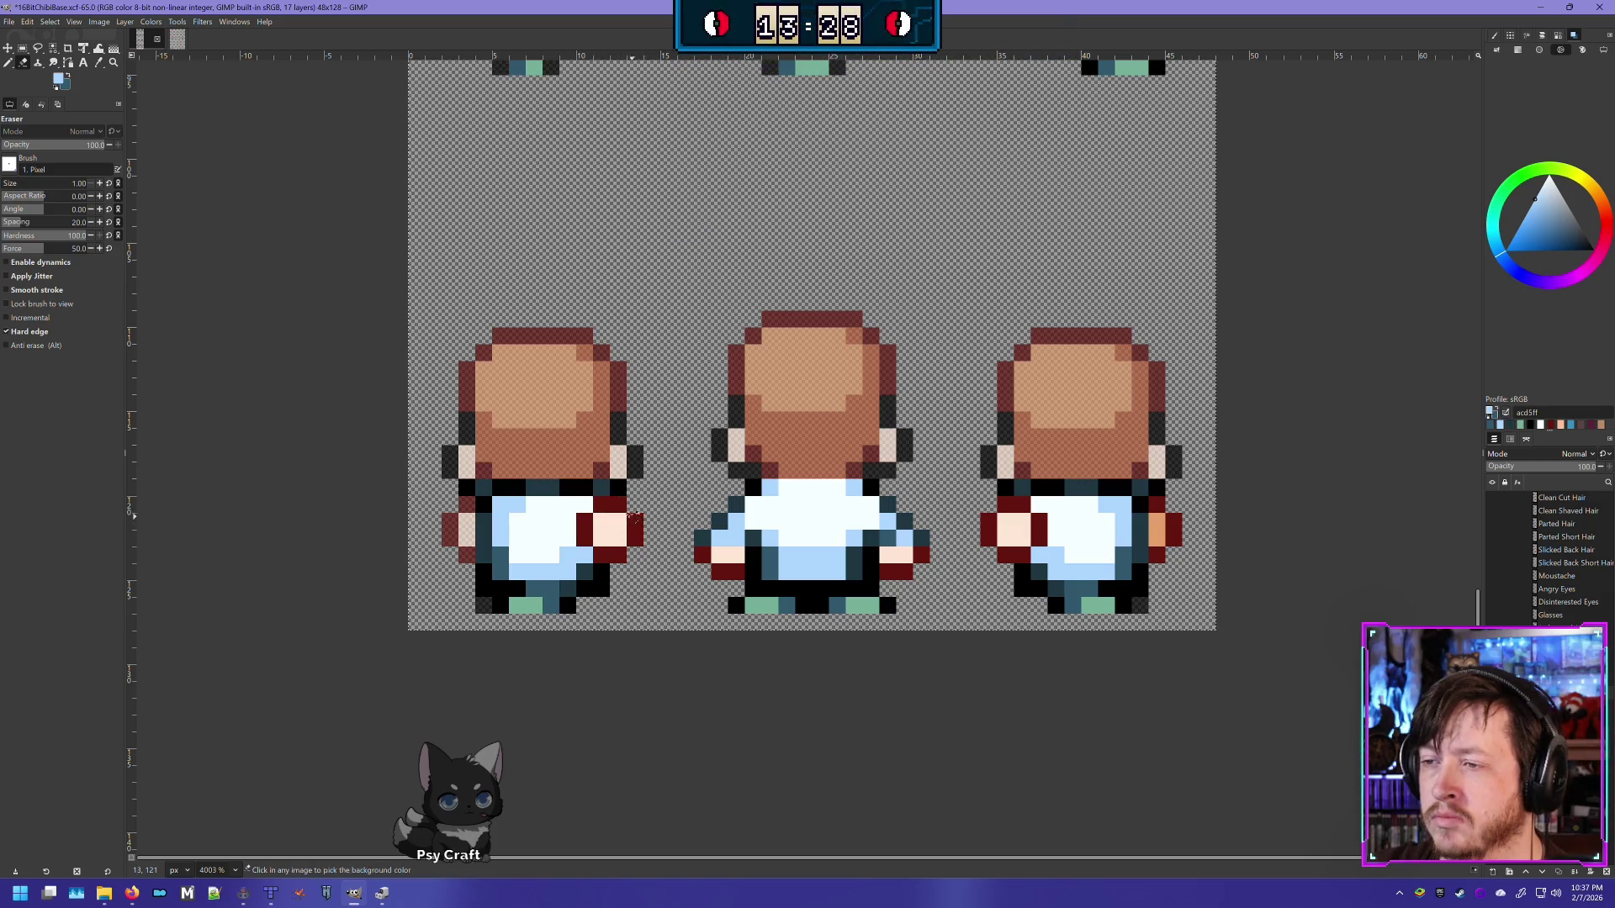
pyautogui.click(618, 505)
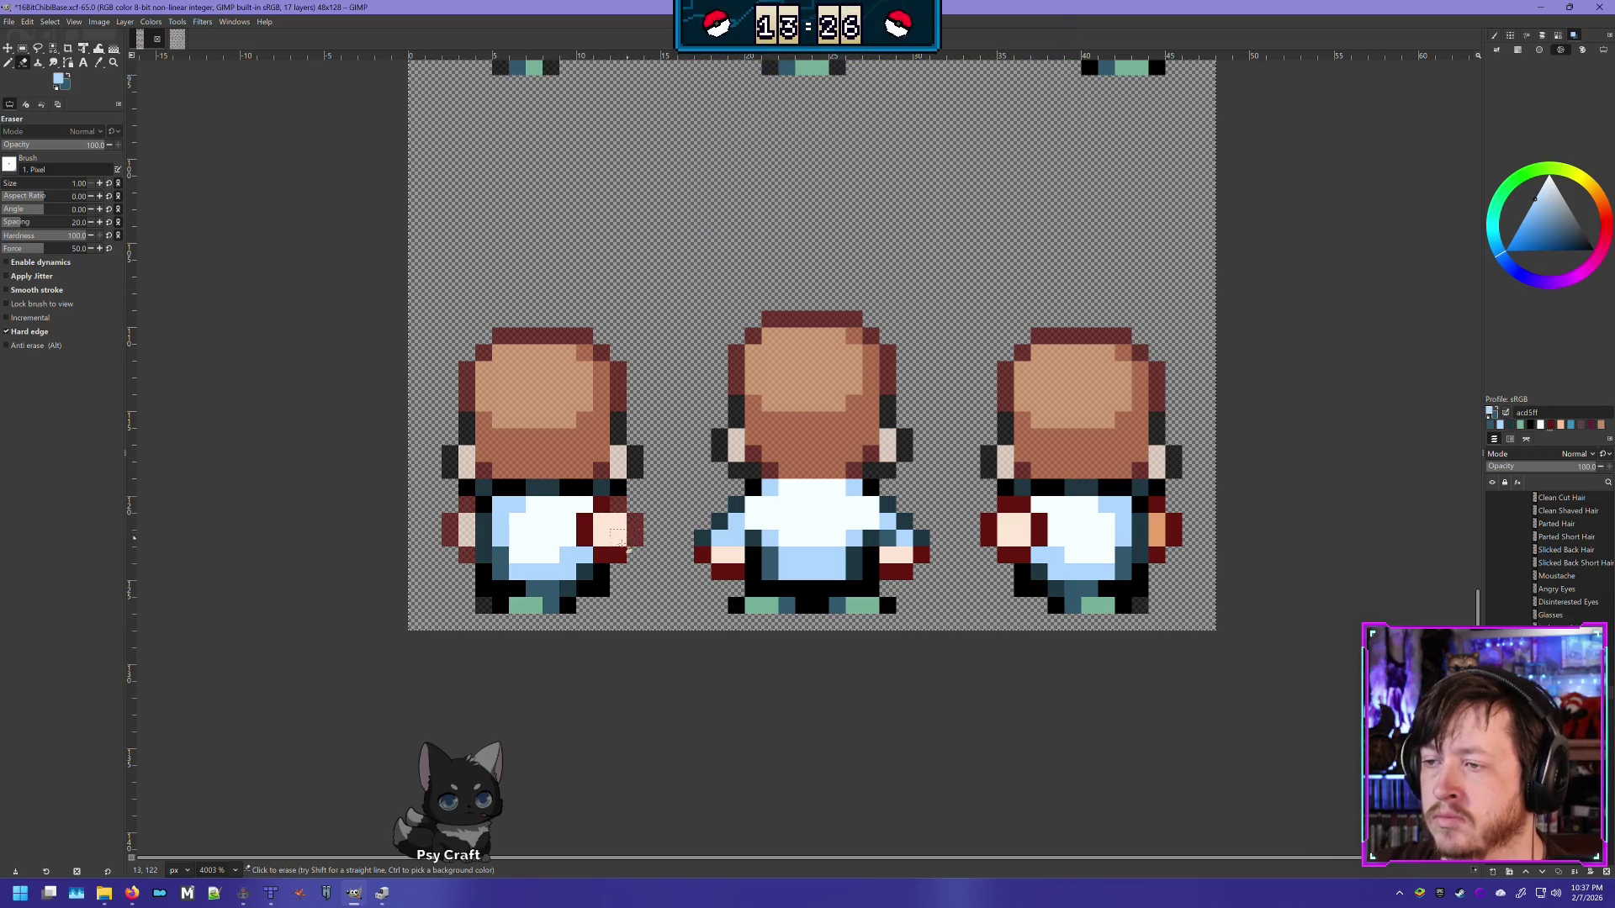
pyautogui.click(618, 540)
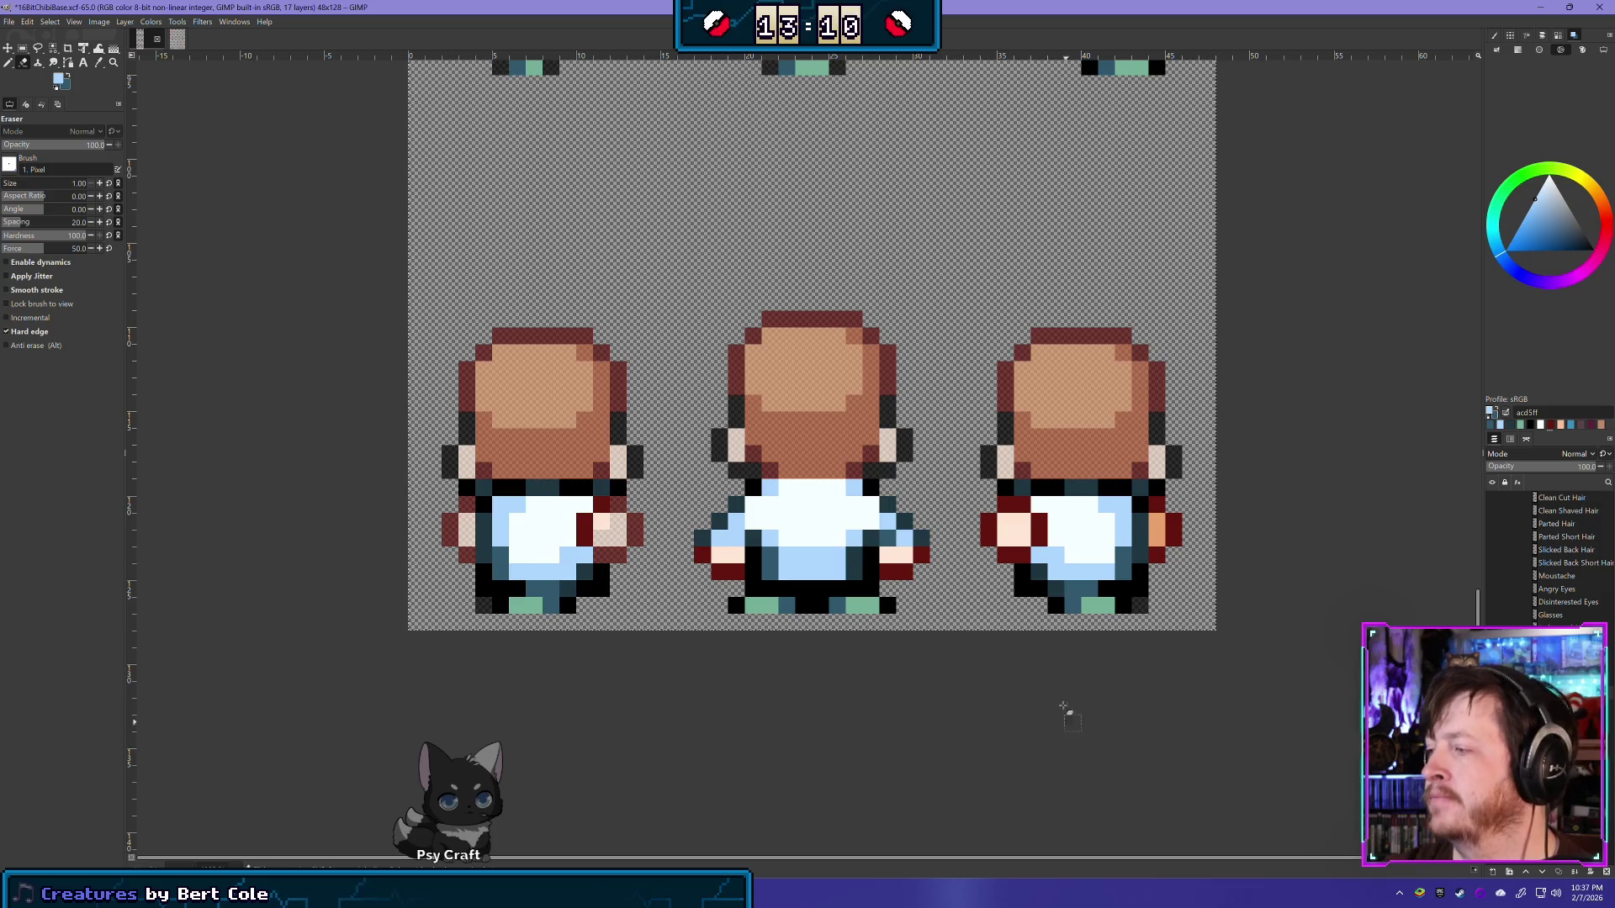
pyautogui.click(602, 505)
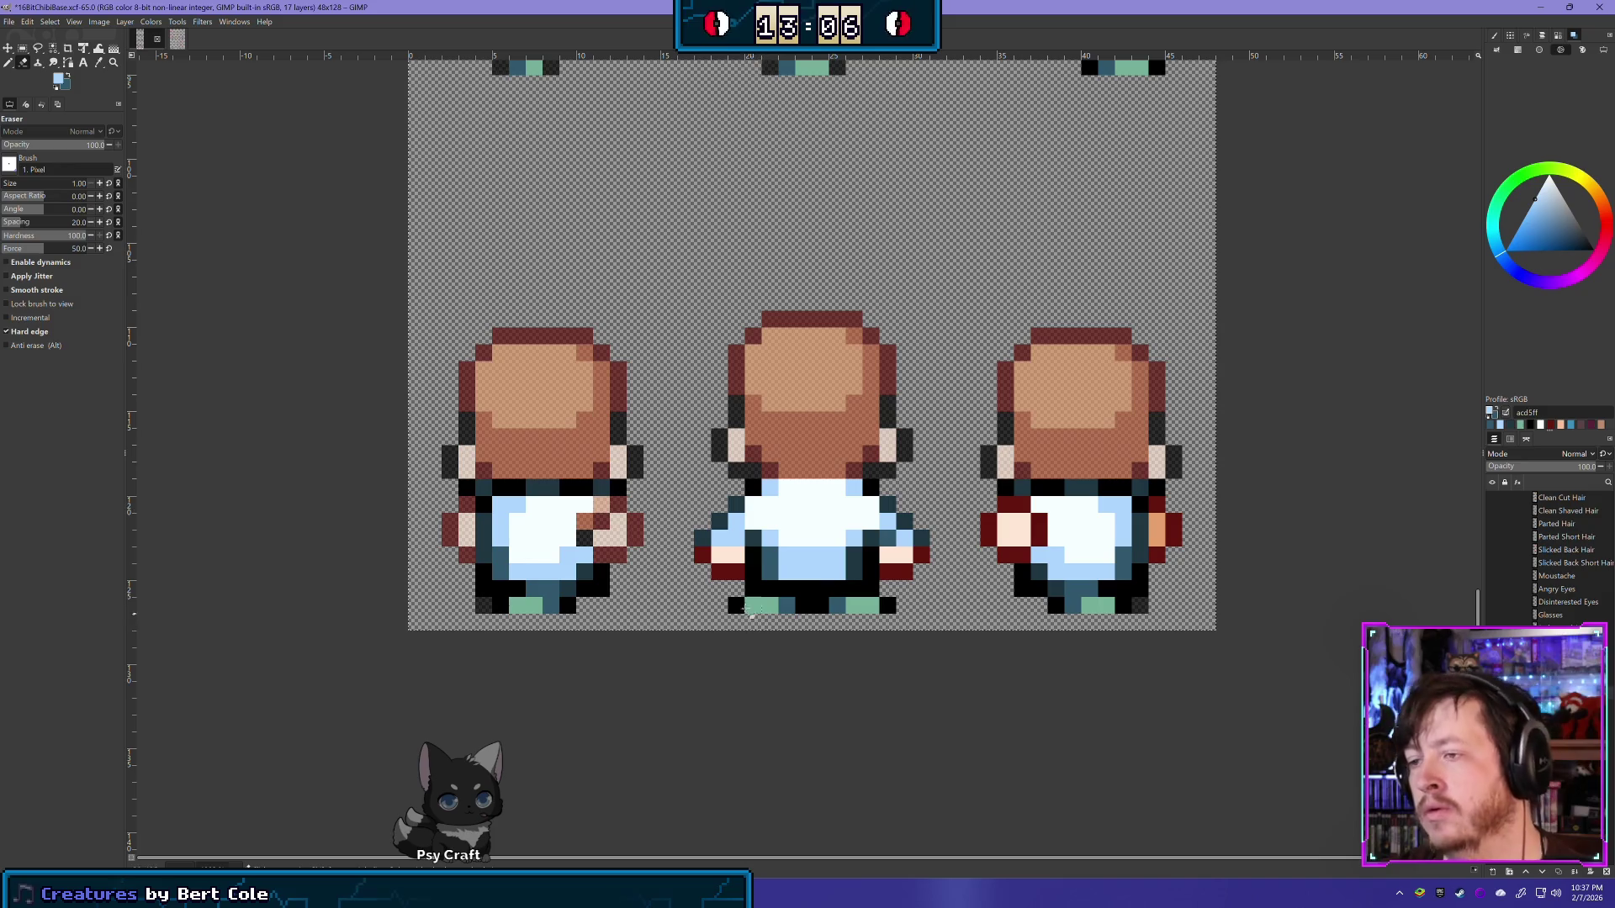
pyautogui.hotkey('ctrl', 'z')
pyautogui.hotkey('ctrl', 'z')
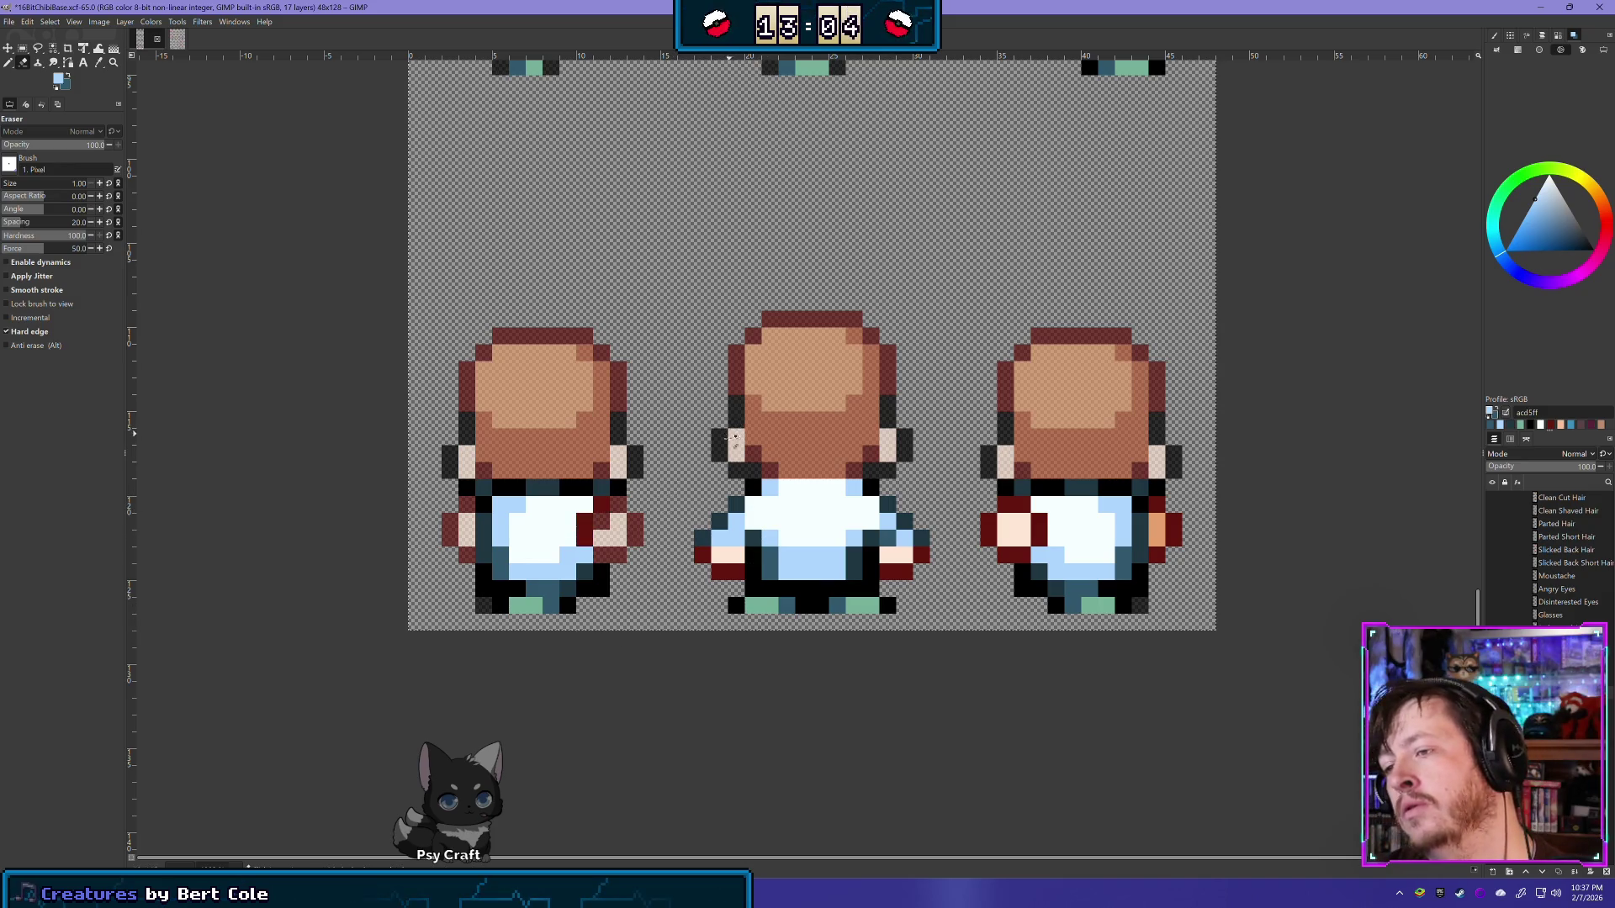
pyautogui.hotkey('ctrl', 'y')
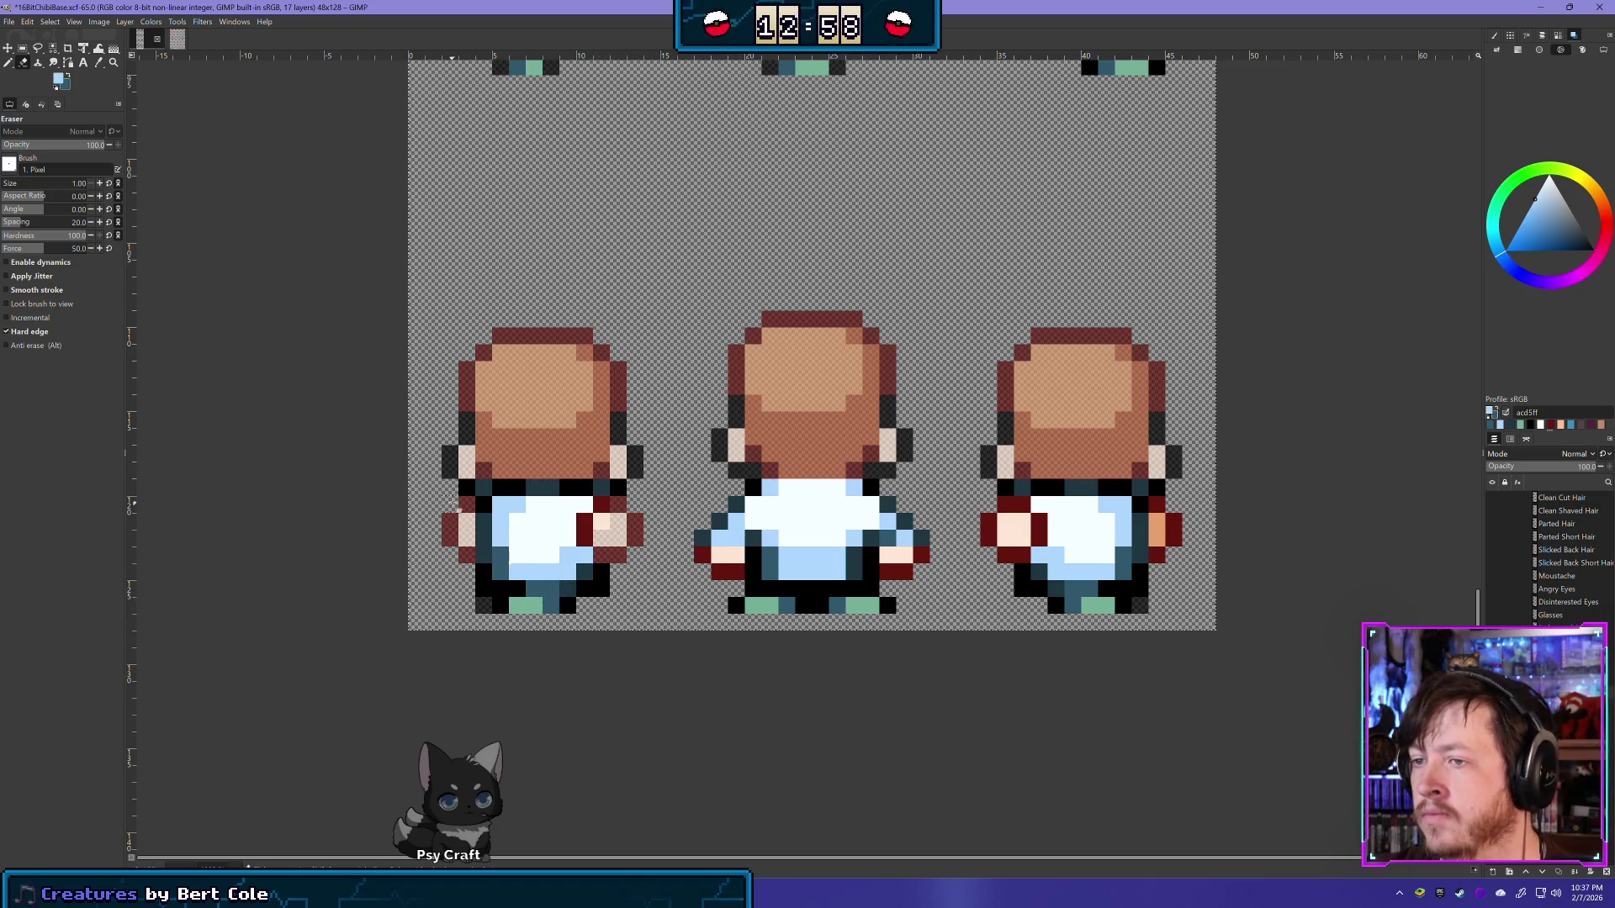
# Step: Erase the left back sprite's dark collar row to reveal the neck
pyautogui.moveTo(467, 490); pyautogui.dragTo(629, 489)
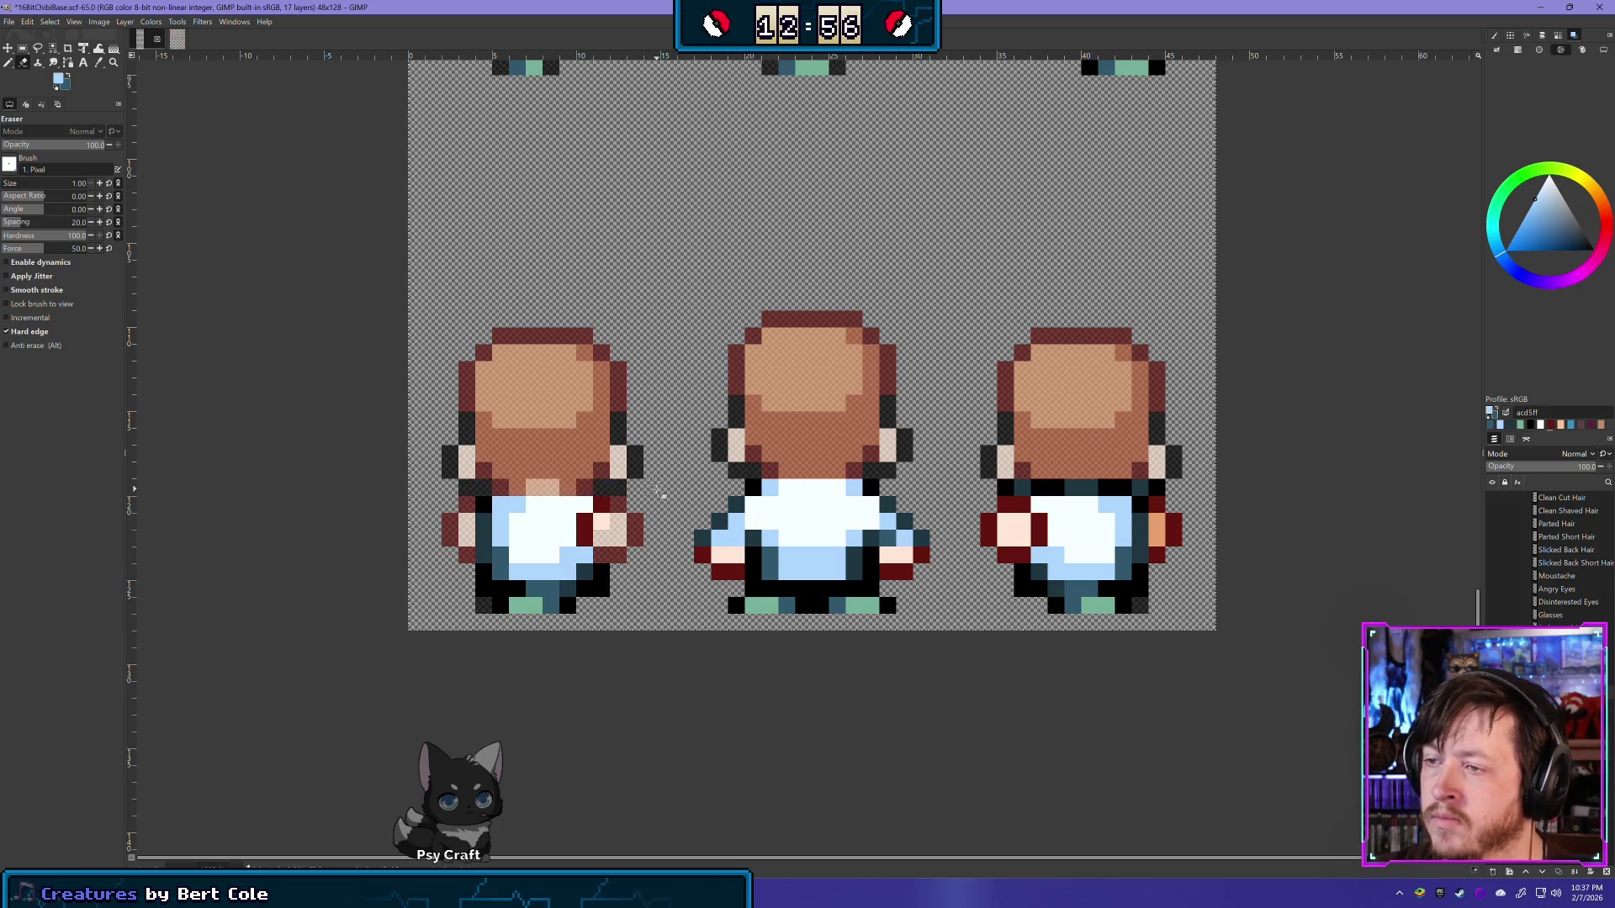
pyautogui.hotkey('ctrl', 'z')
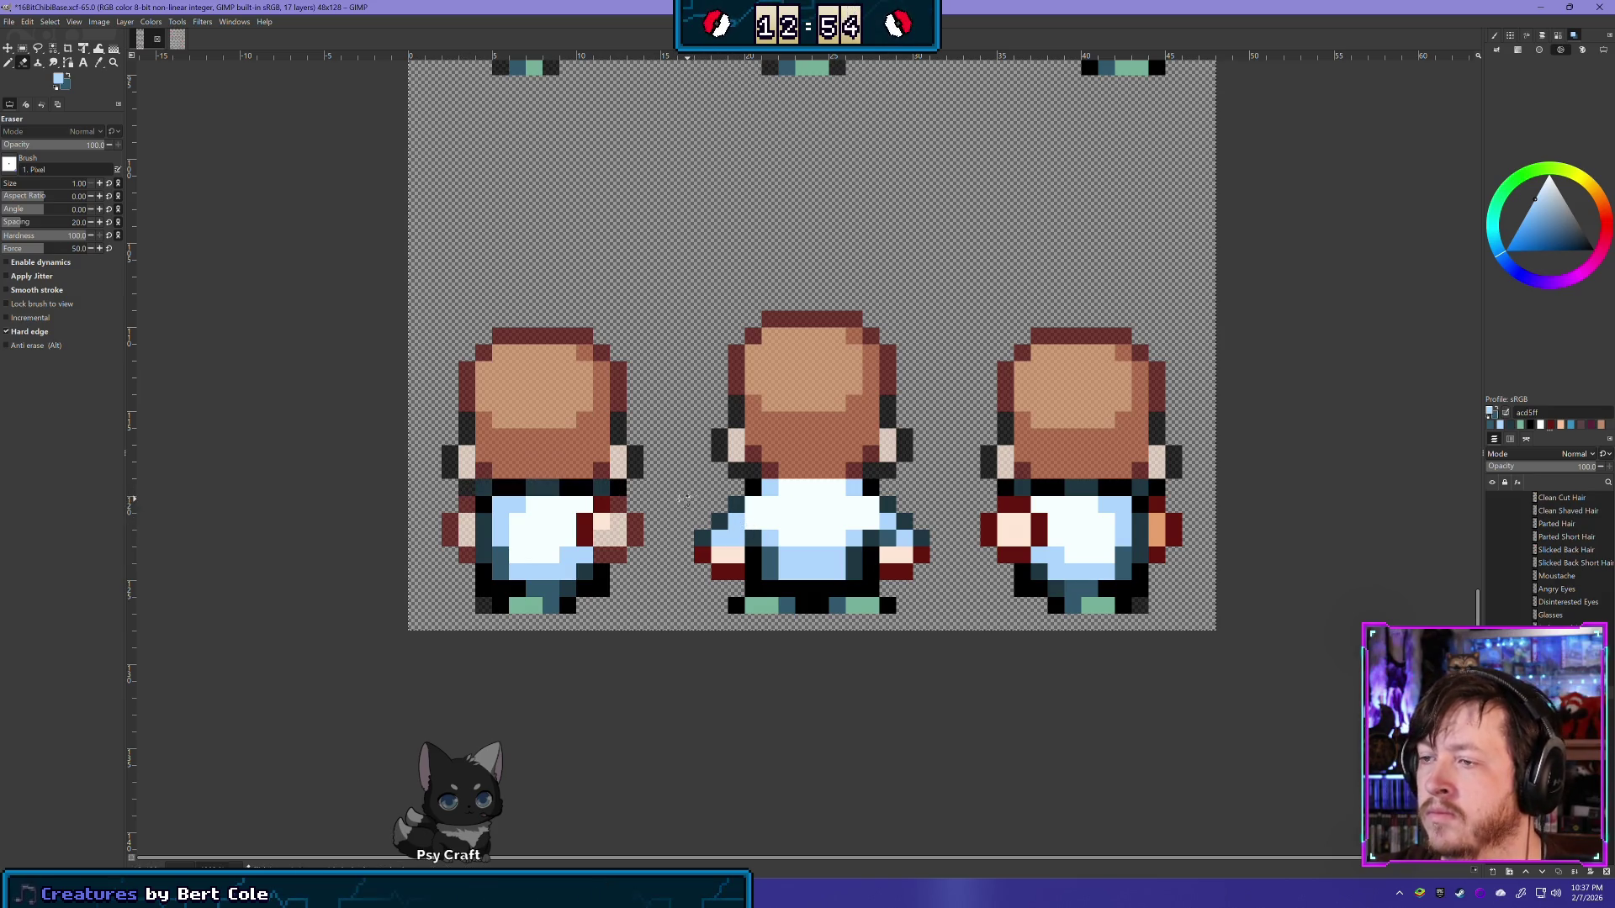
pyautogui.keyDown('shift'); pyautogui.click(644, 496); pyautogui.keyUp('shift')
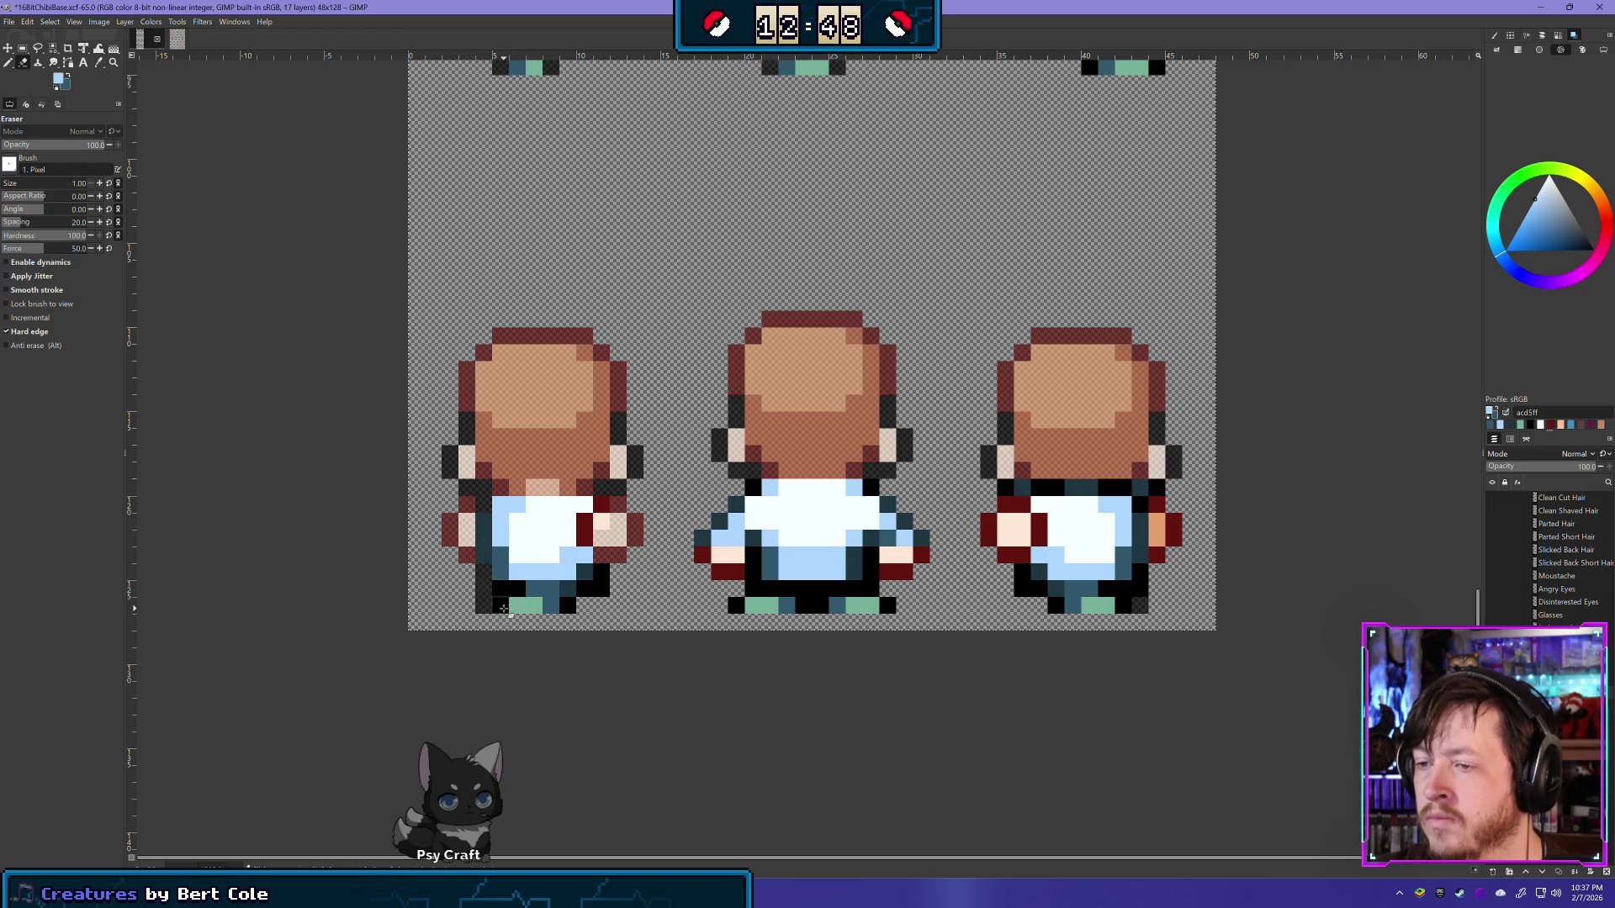
pyautogui.click(502, 597)
pyautogui.hotkey('ctrl', 'z')
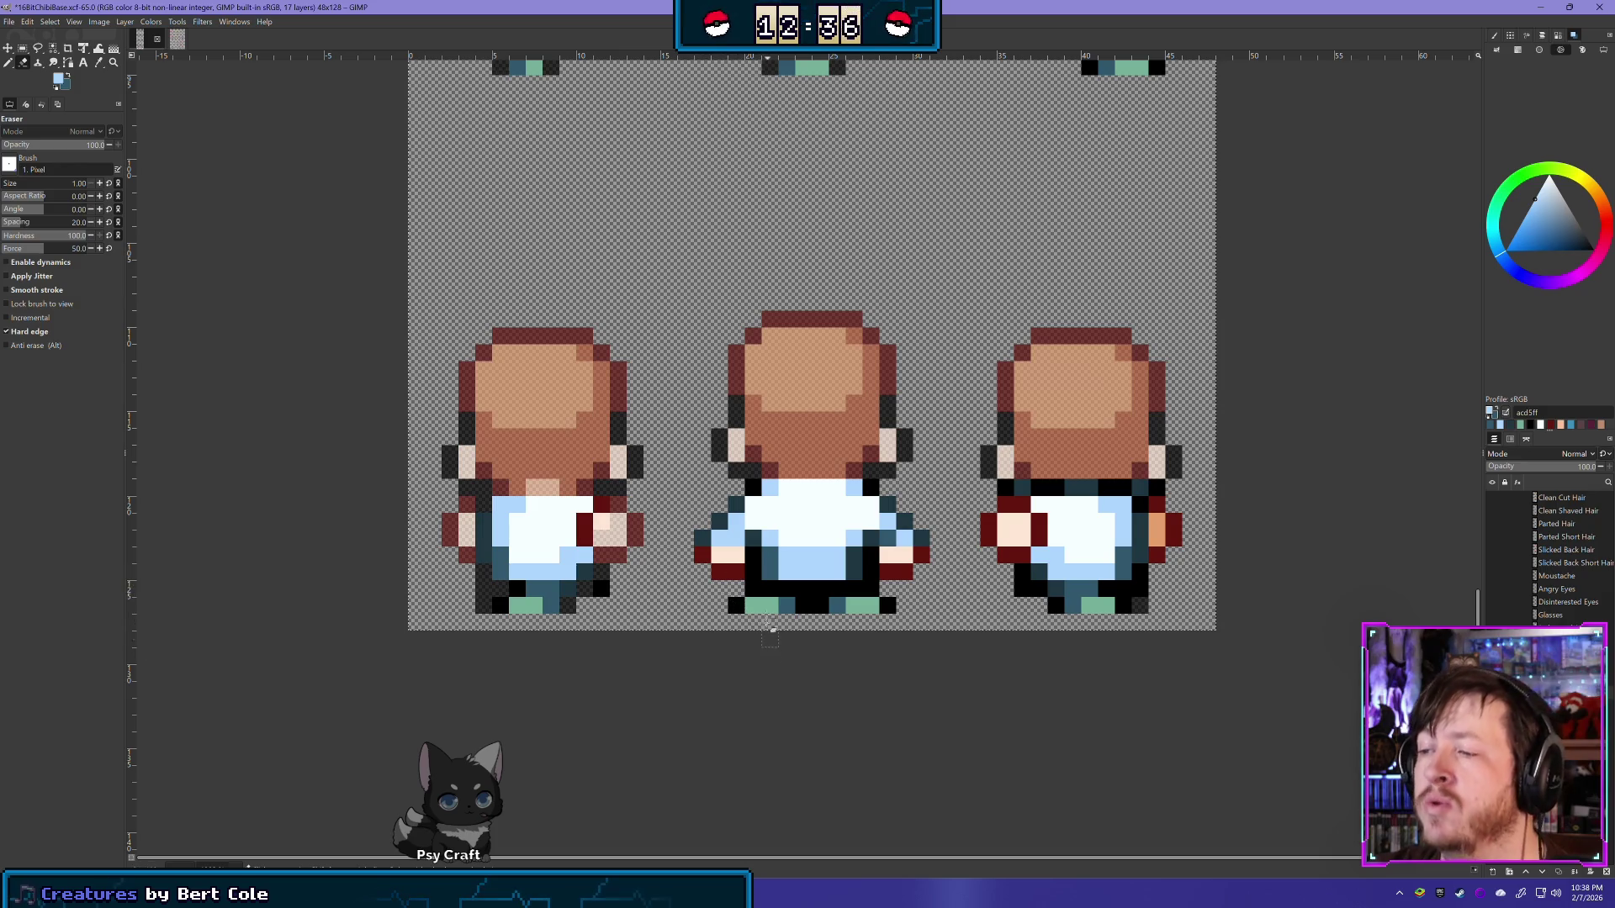
# Step: Remove stray skin, dark and orange pixels around the middle sprite's hand and legs
pyautogui.moveTo(701, 559); pyautogui.dragTo(735, 558)
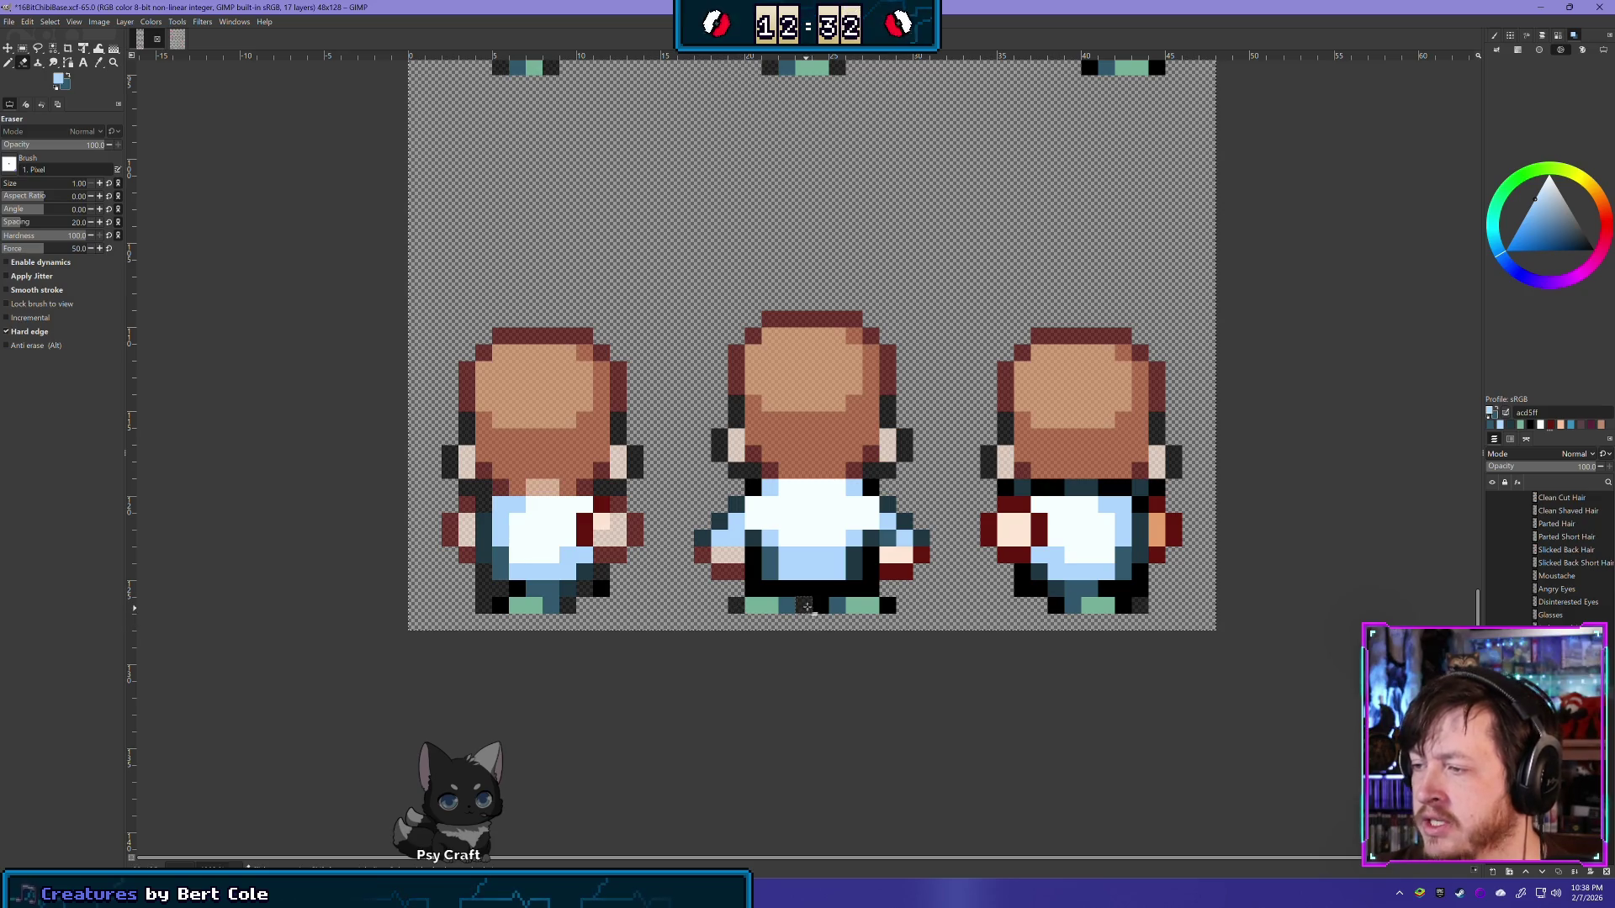
pyautogui.moveTo(809, 599); pyautogui.dragTo(816, 605)
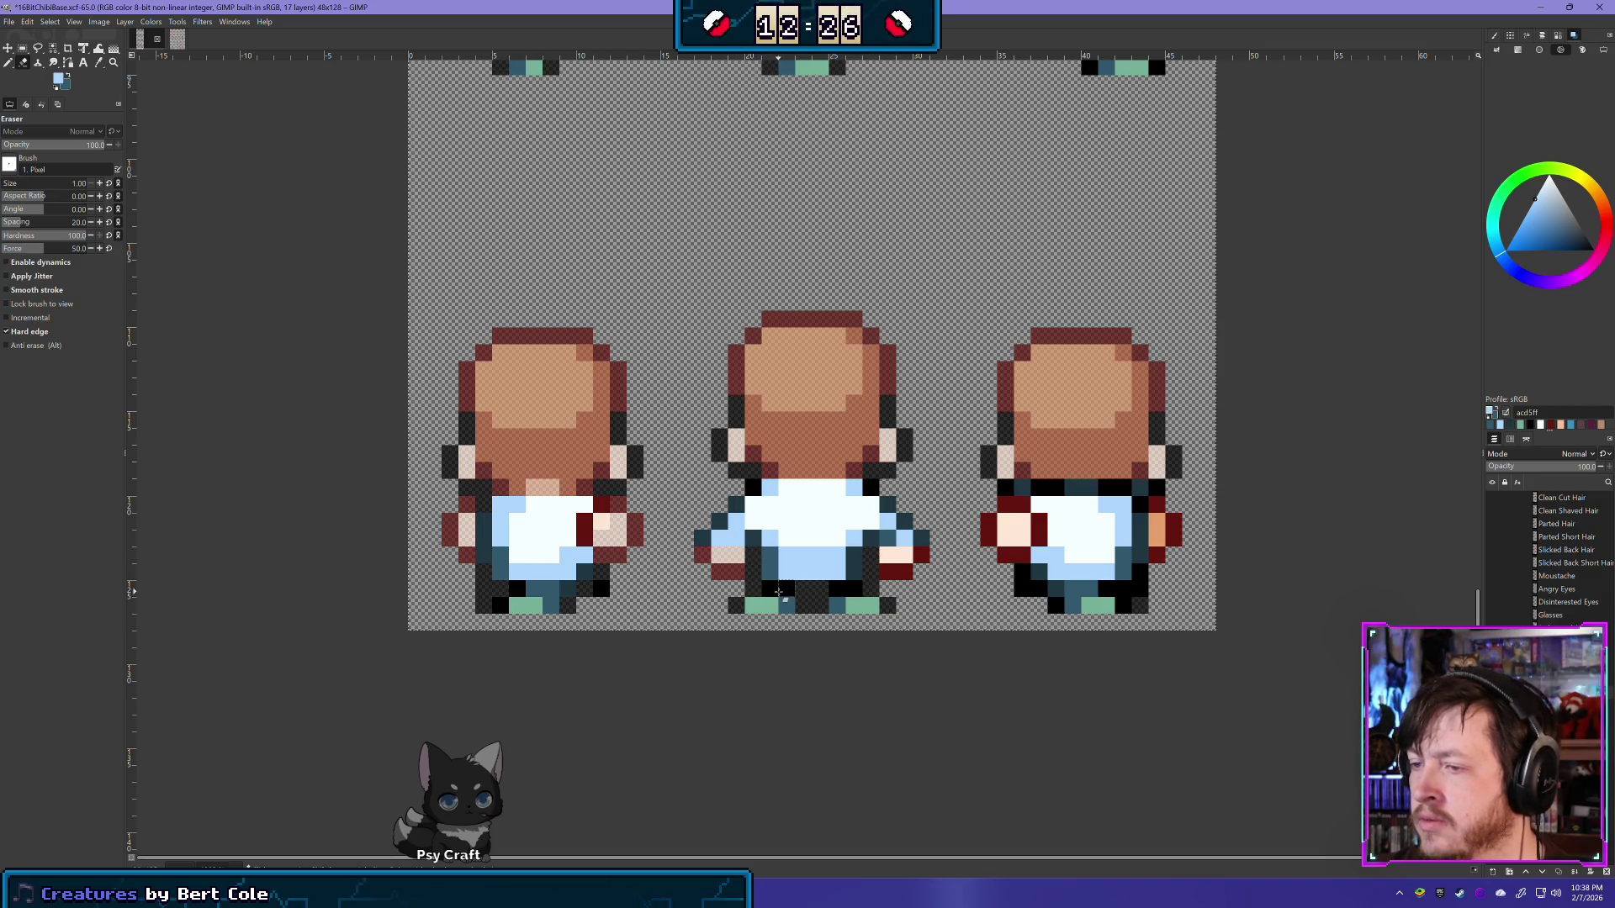
pyautogui.click(786, 589)
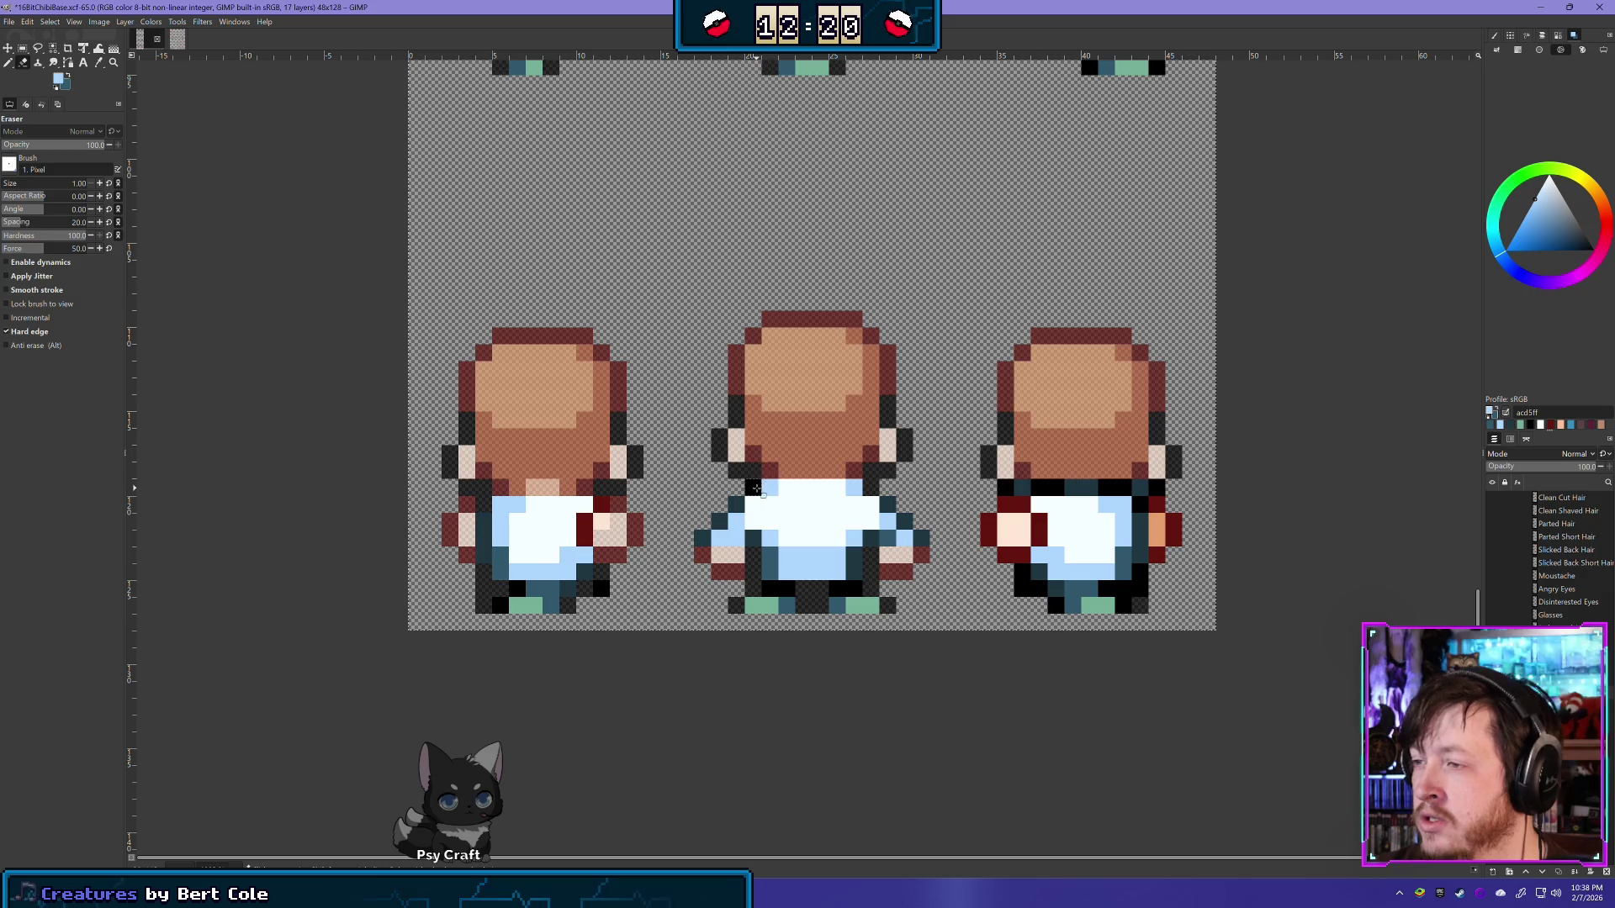
pyautogui.hscroll(3, 908, 580)
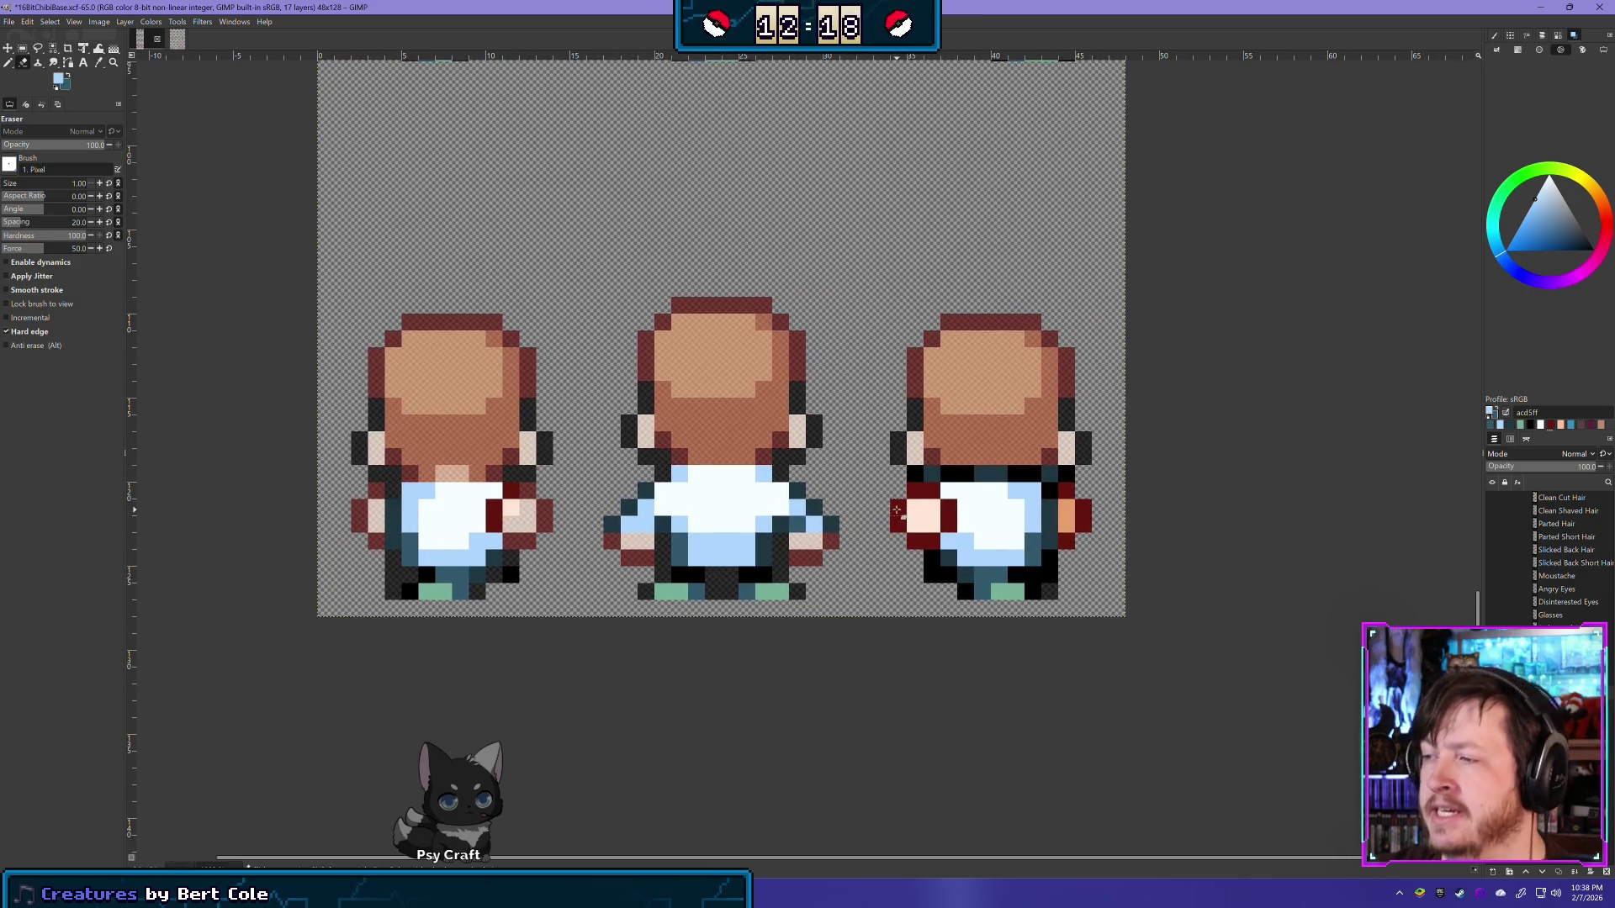
# Step: Erase the right back sprite's stray hand, foot and arm pixels and its dark shoulder band
pyautogui.moveTo(896, 509); pyautogui.dragTo(900, 521)
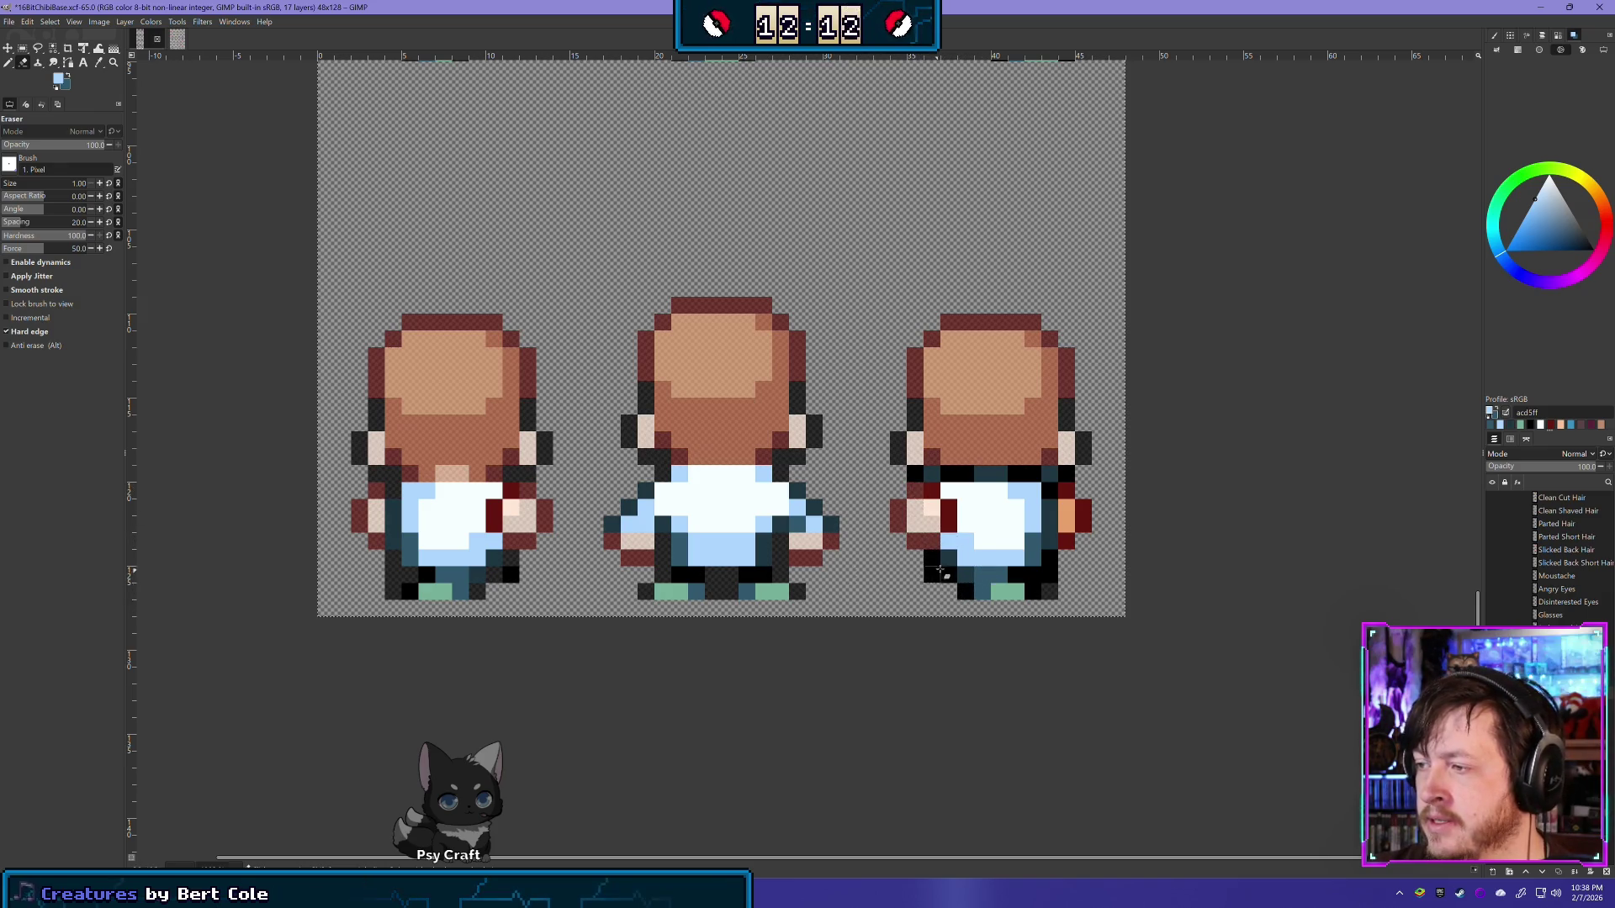
pyautogui.click(965, 595)
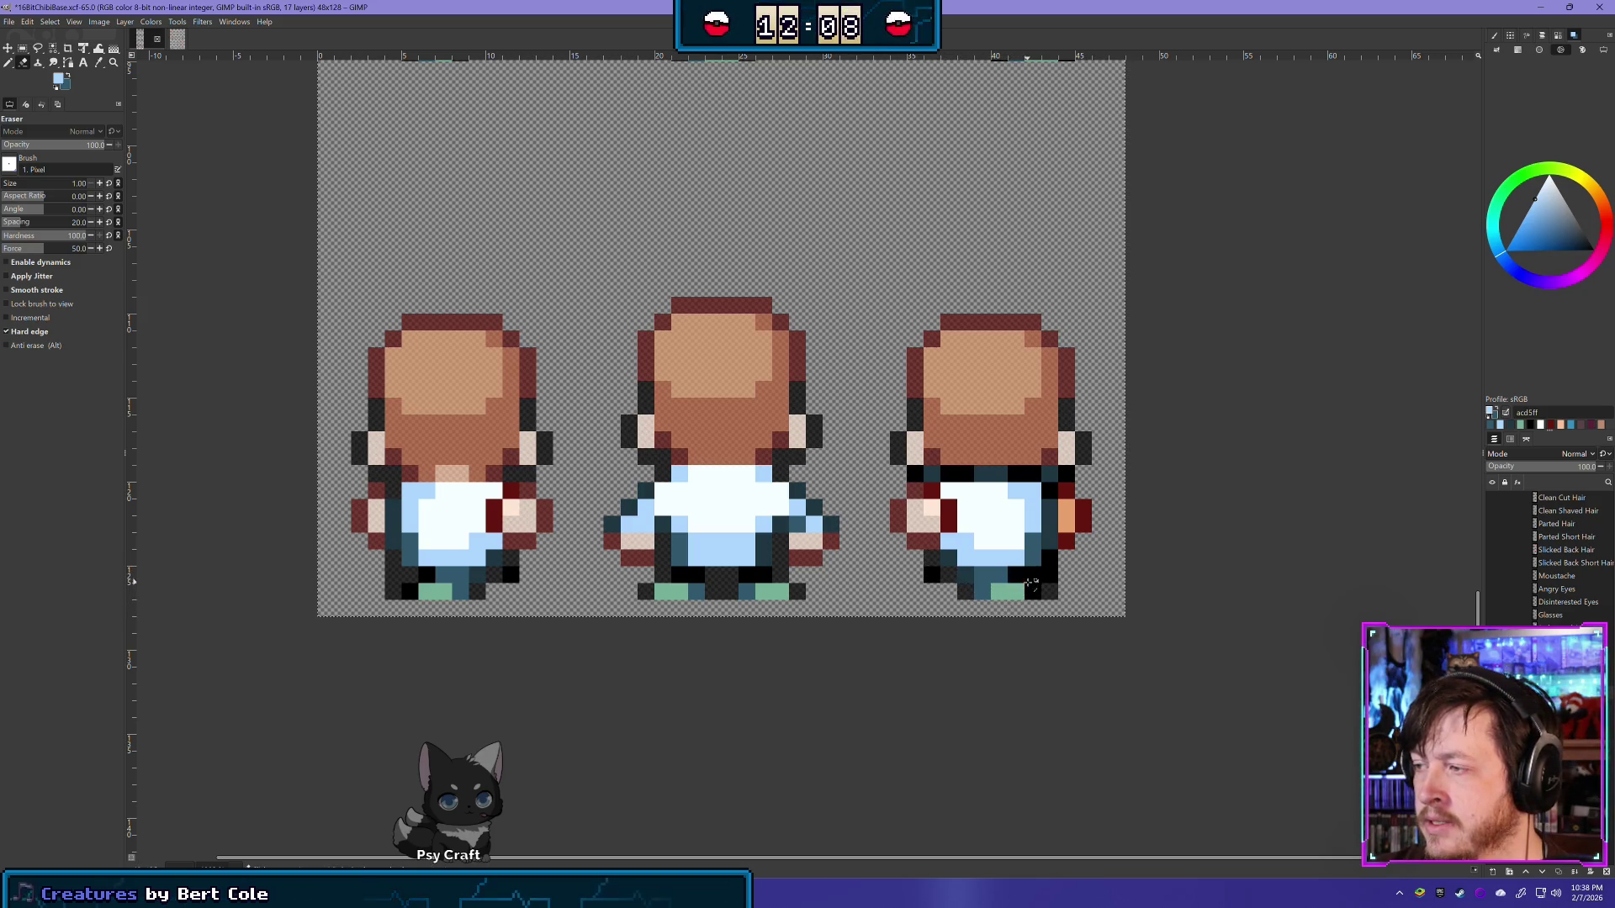
pyautogui.click(1032, 591)
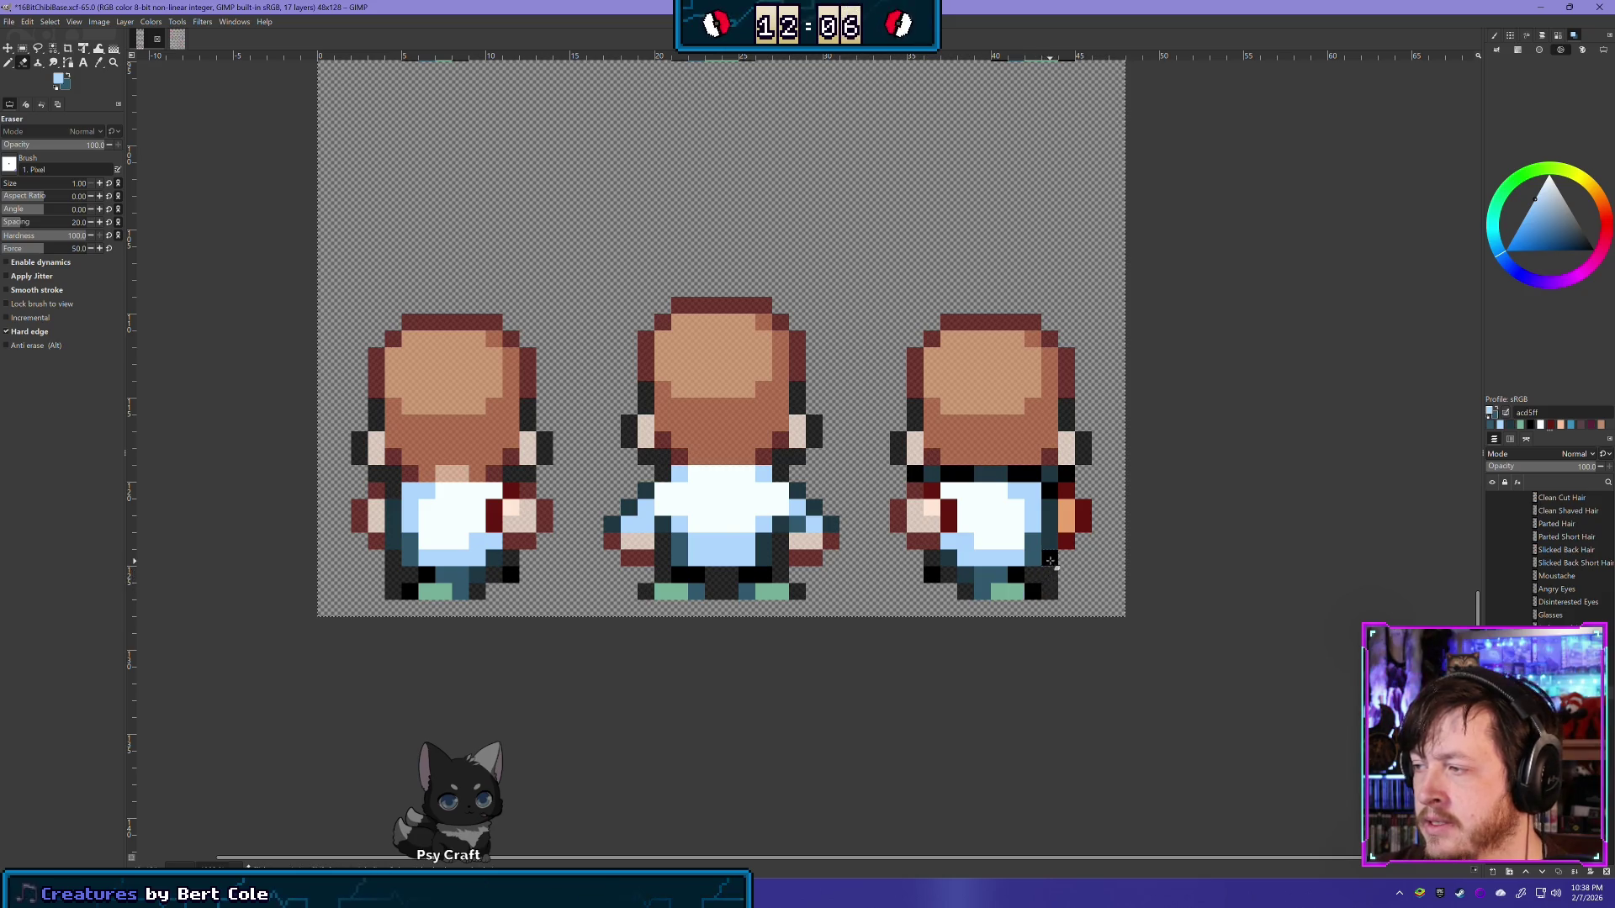
pyautogui.click(1068, 523)
pyautogui.click(1083, 511)
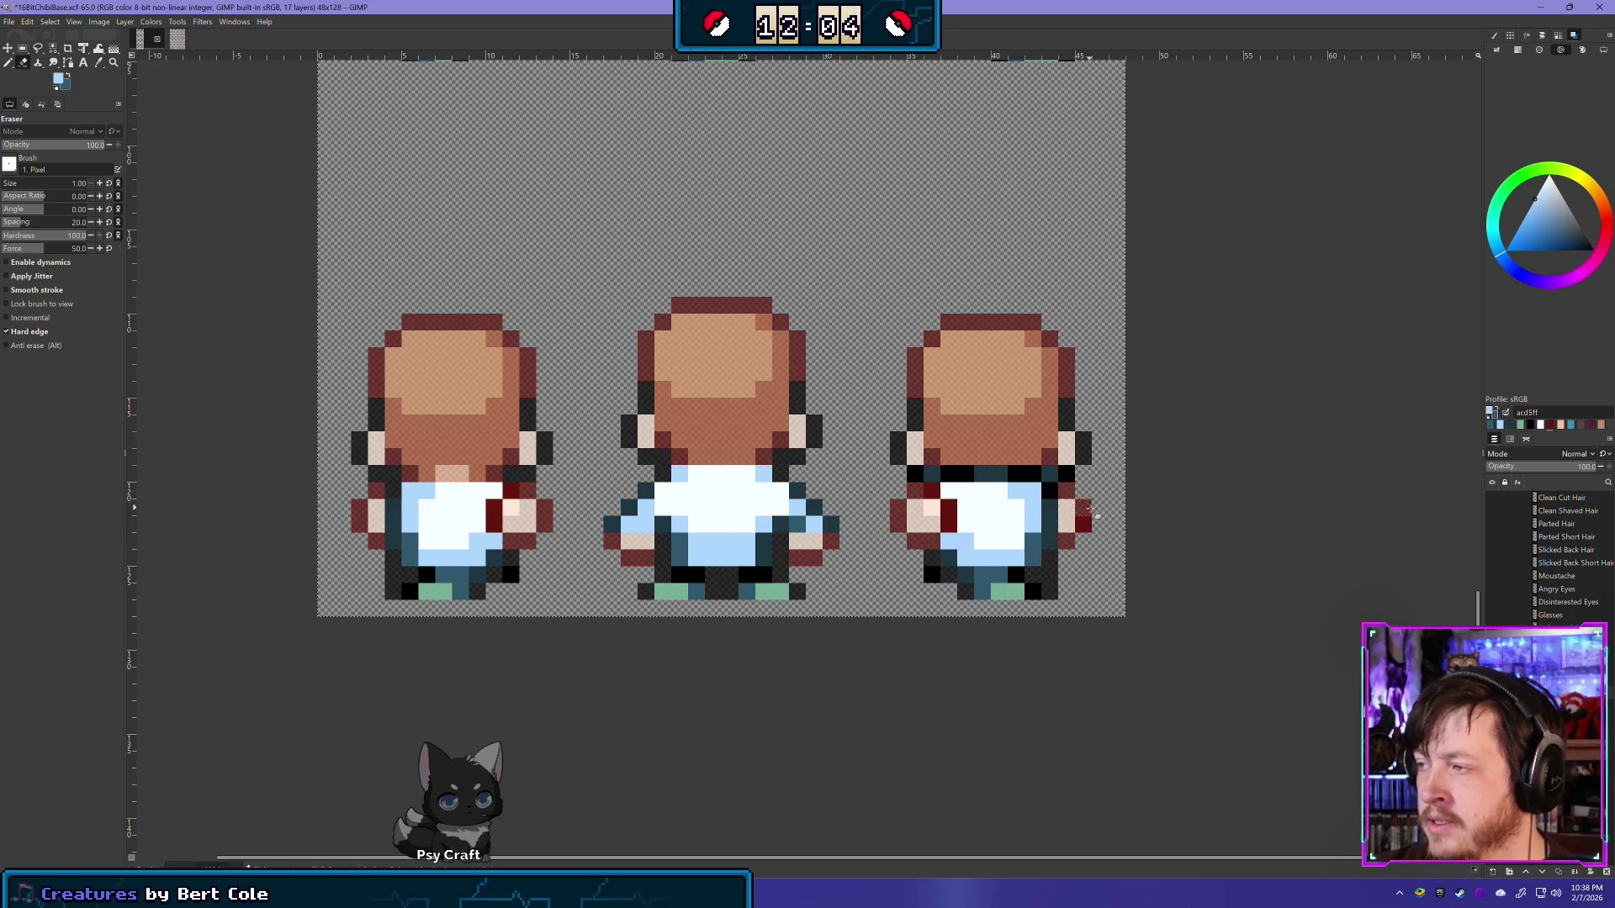
pyautogui.moveTo(1067, 482); pyautogui.dragTo(908, 475)
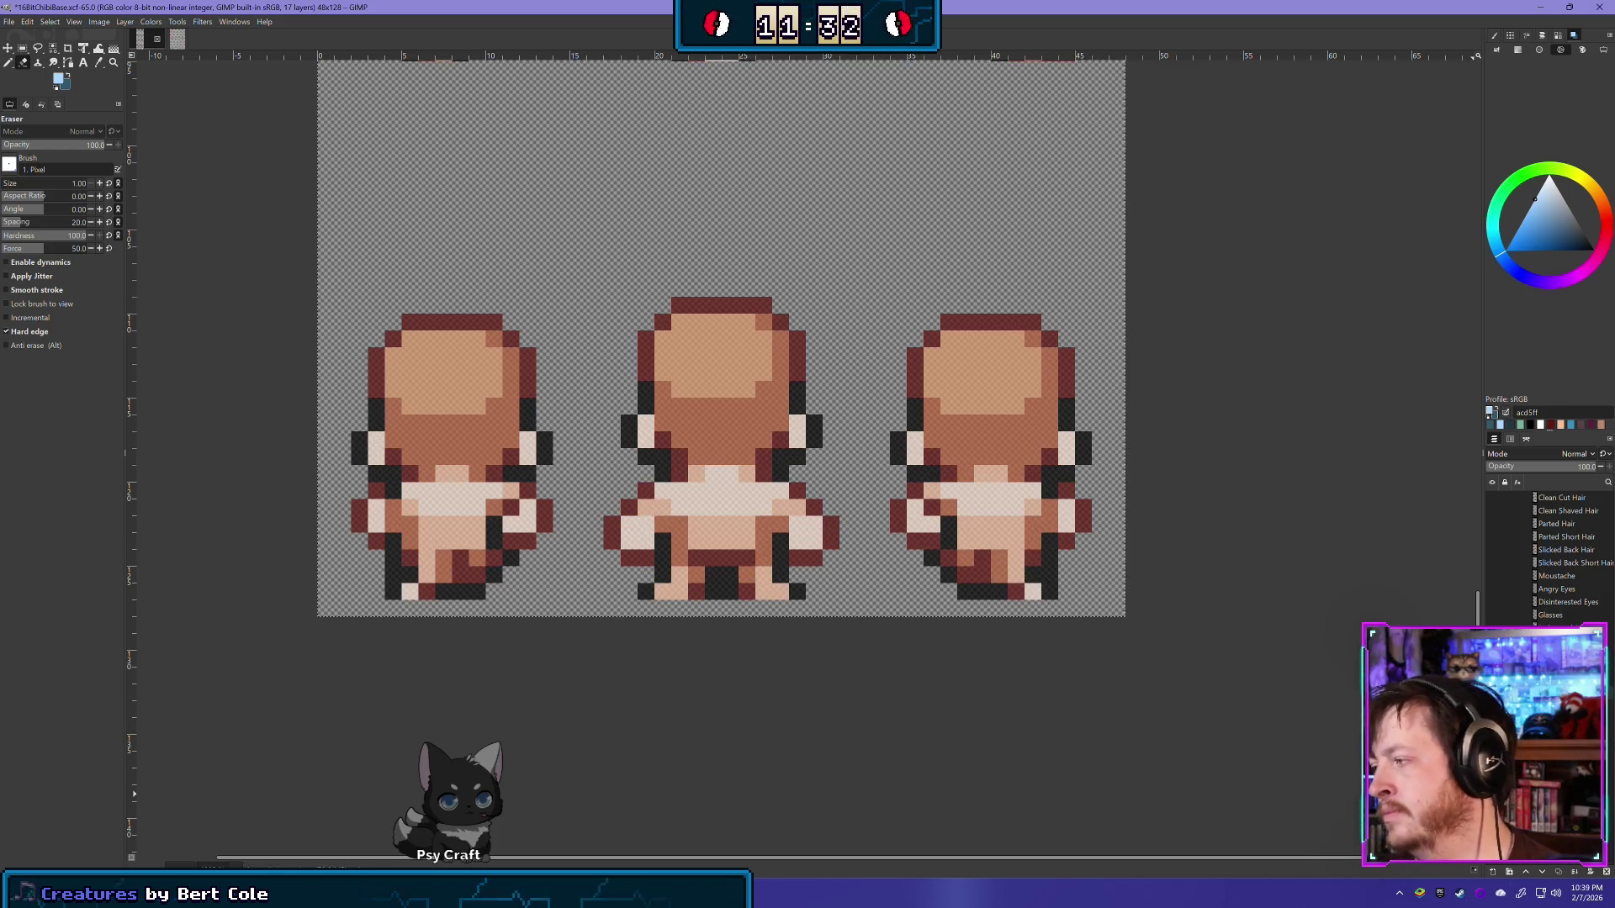
pyautogui.scroll(-3, 820, 410)
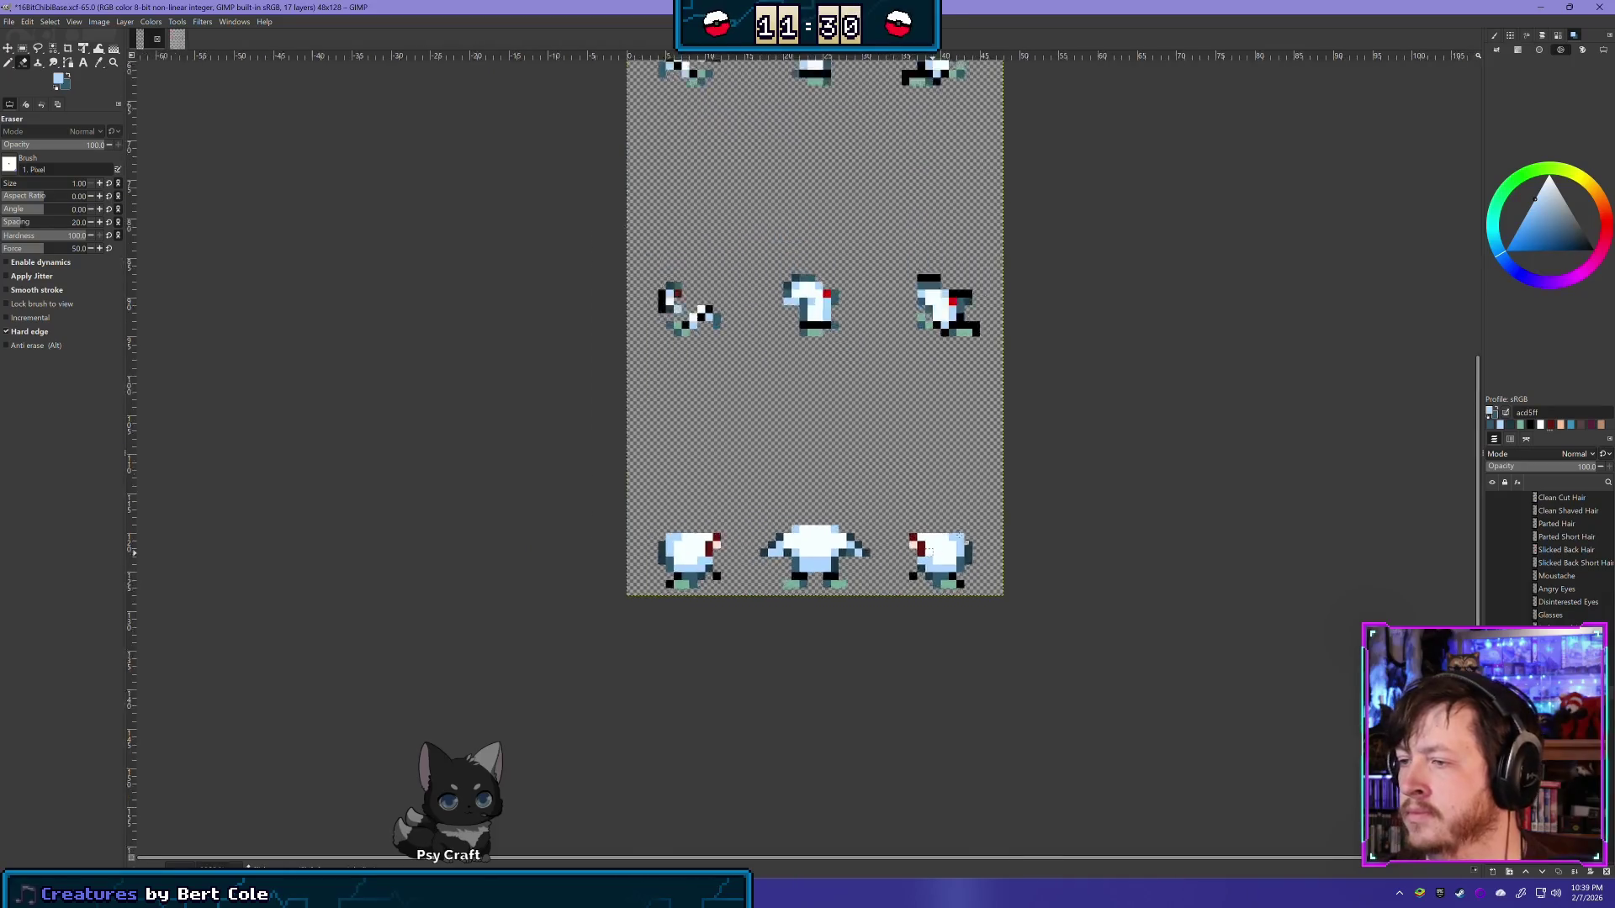
# Step: Zoom out to the full sheet, make the hair layer visible and hide the clothing layer
pyautogui.moveTo(820, 411); pyautogui.dragTo(692, 668)
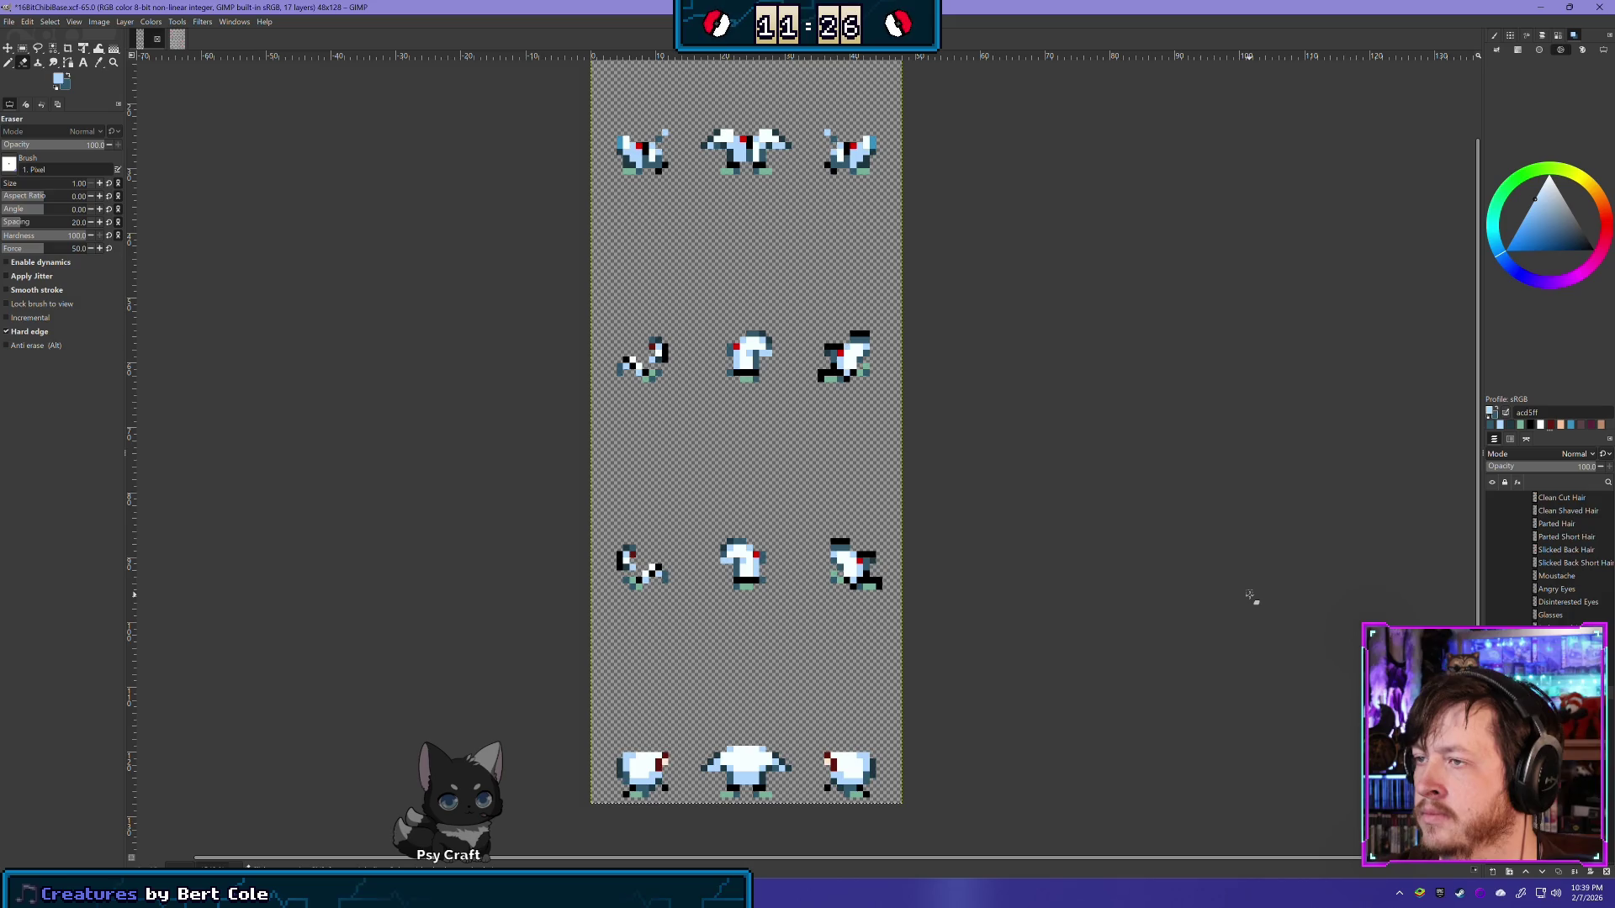
pyautogui.scroll(-5, 822, 533)
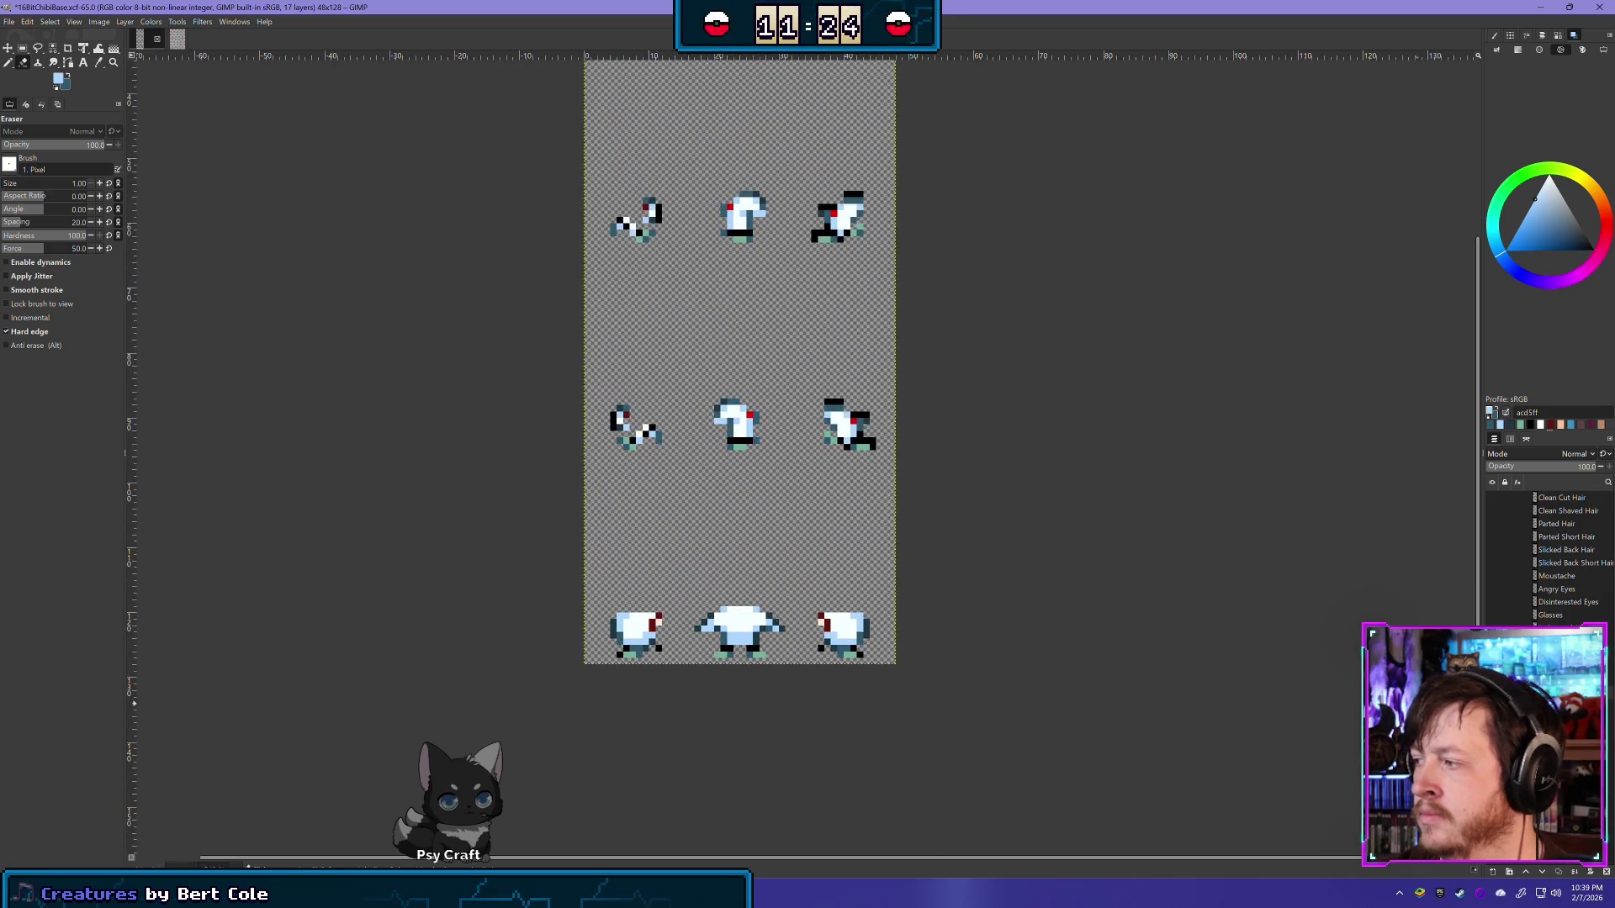
pyautogui.hotkey('ctrl', 'z')
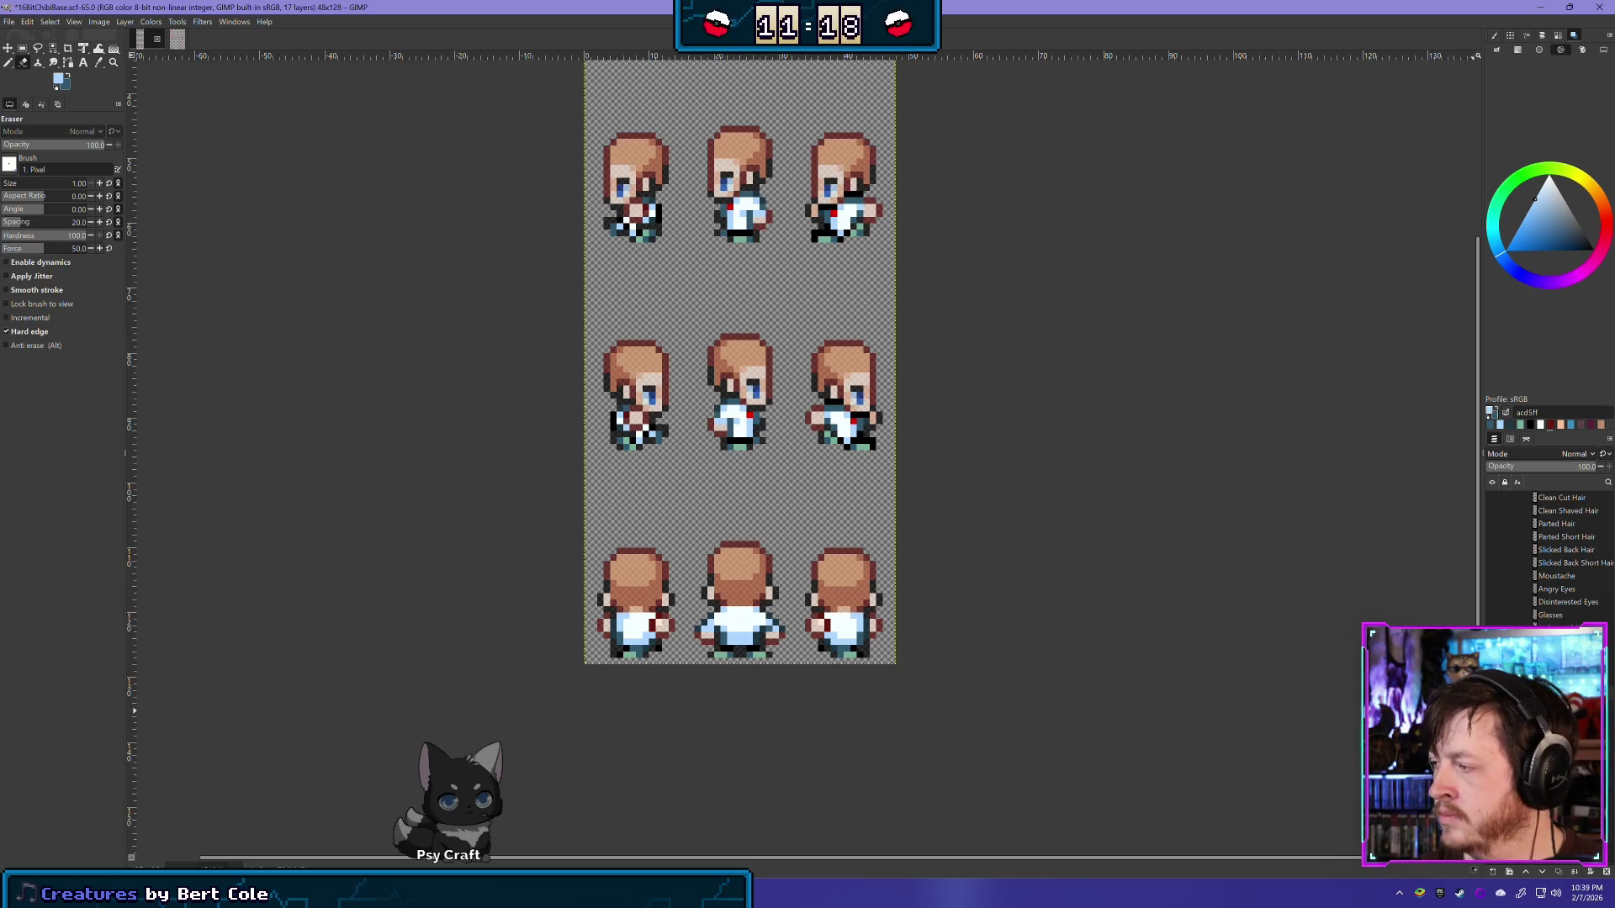
pyautogui.hotkey('ctrl', 'z')
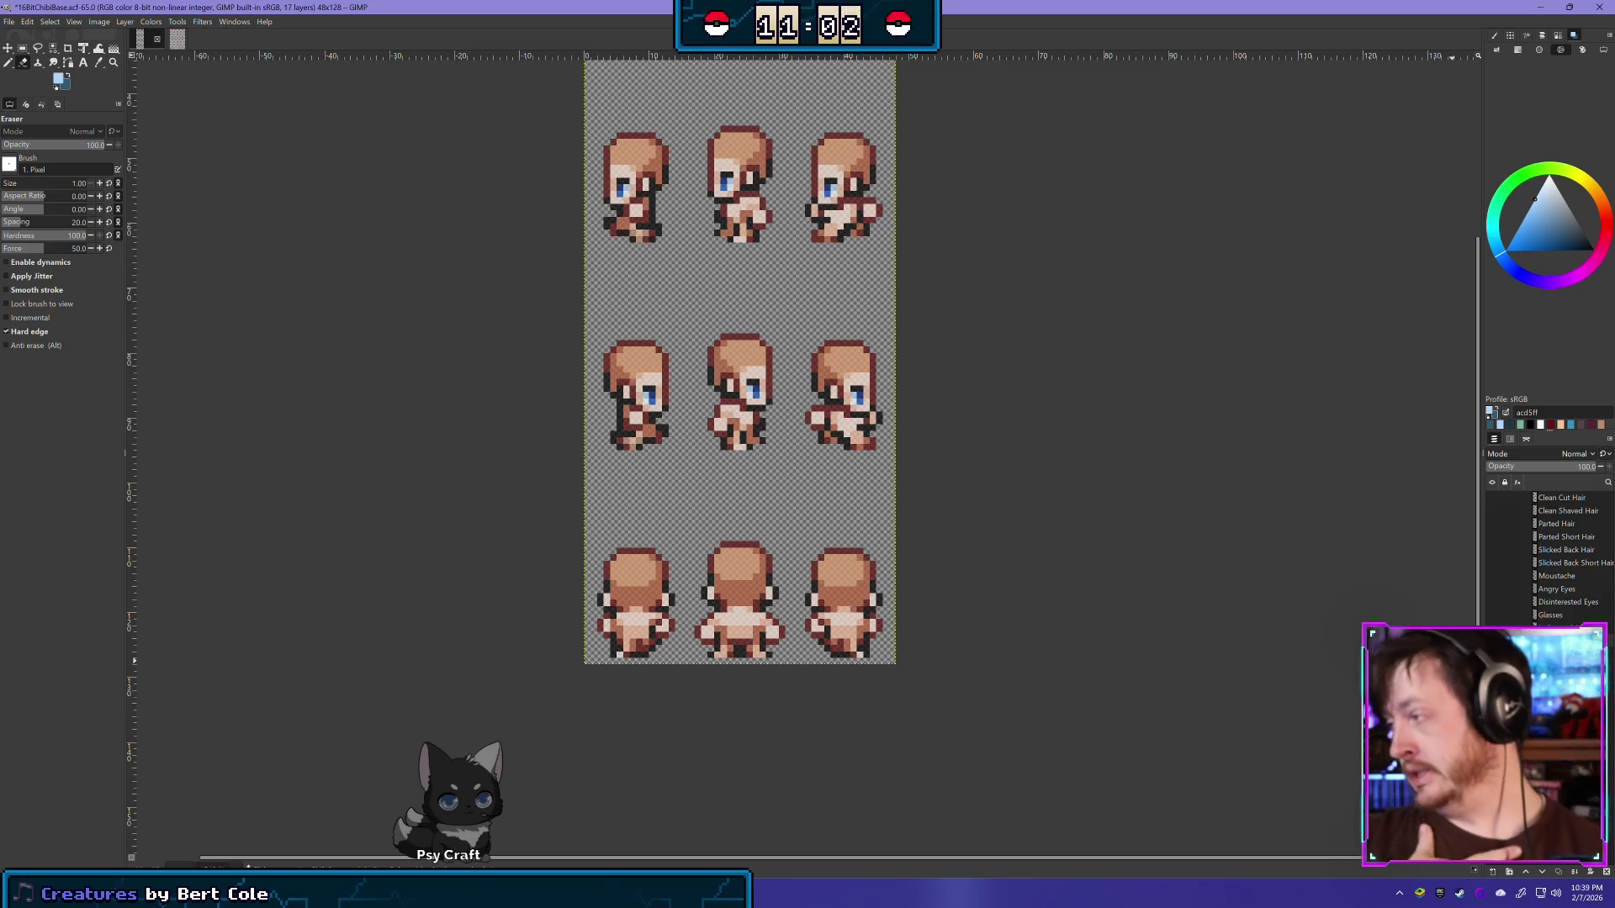
pyautogui.scroll(3, 802, 351)
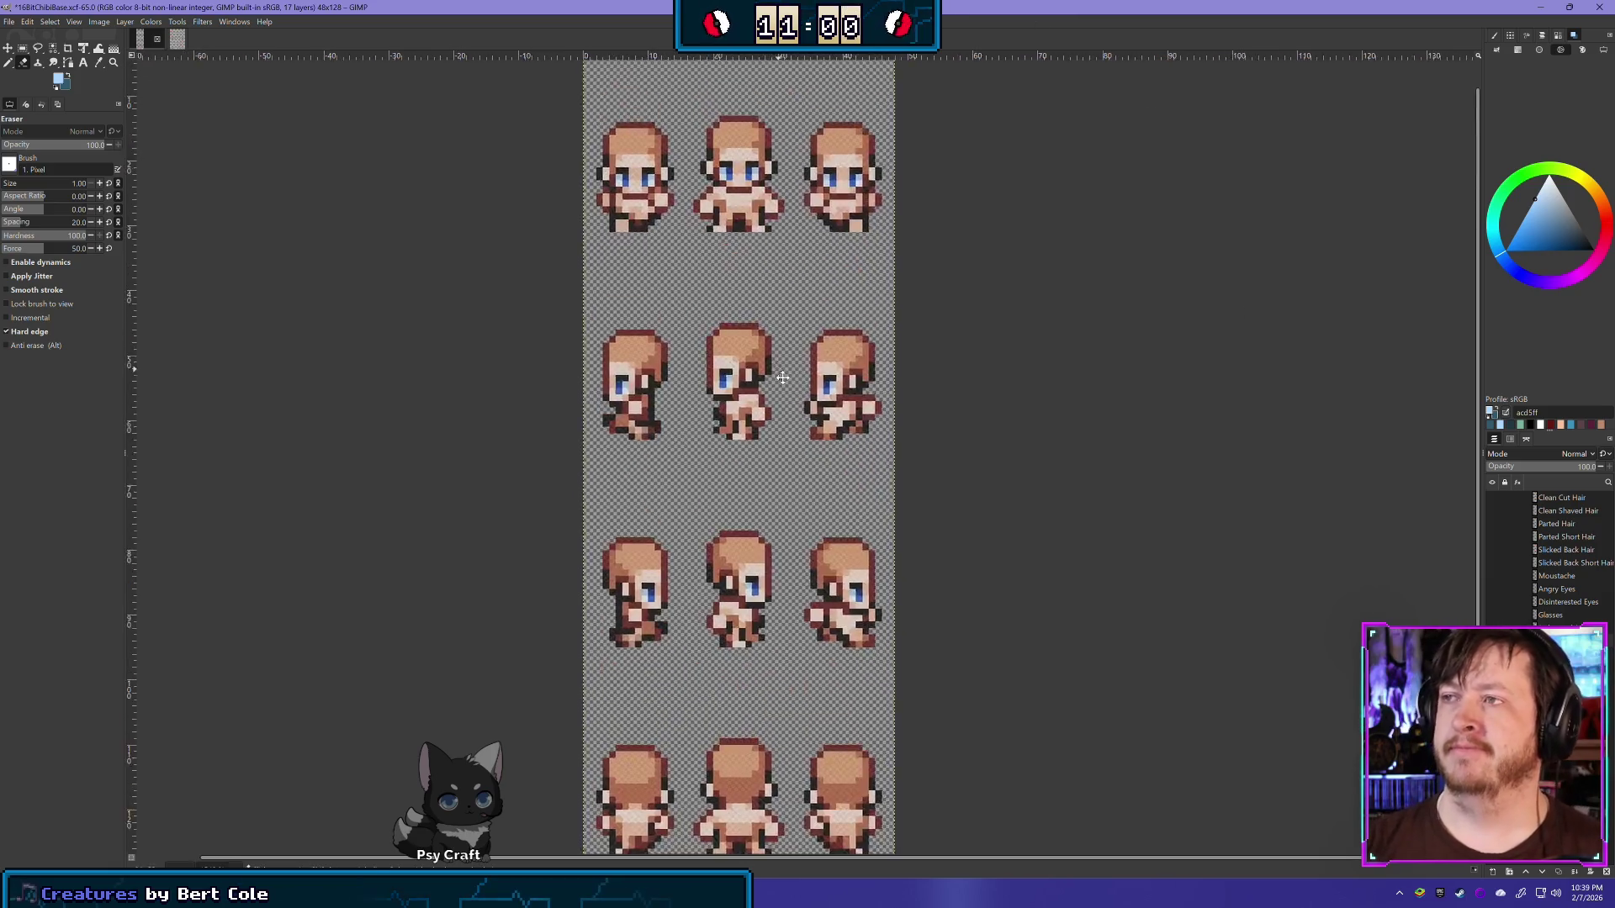
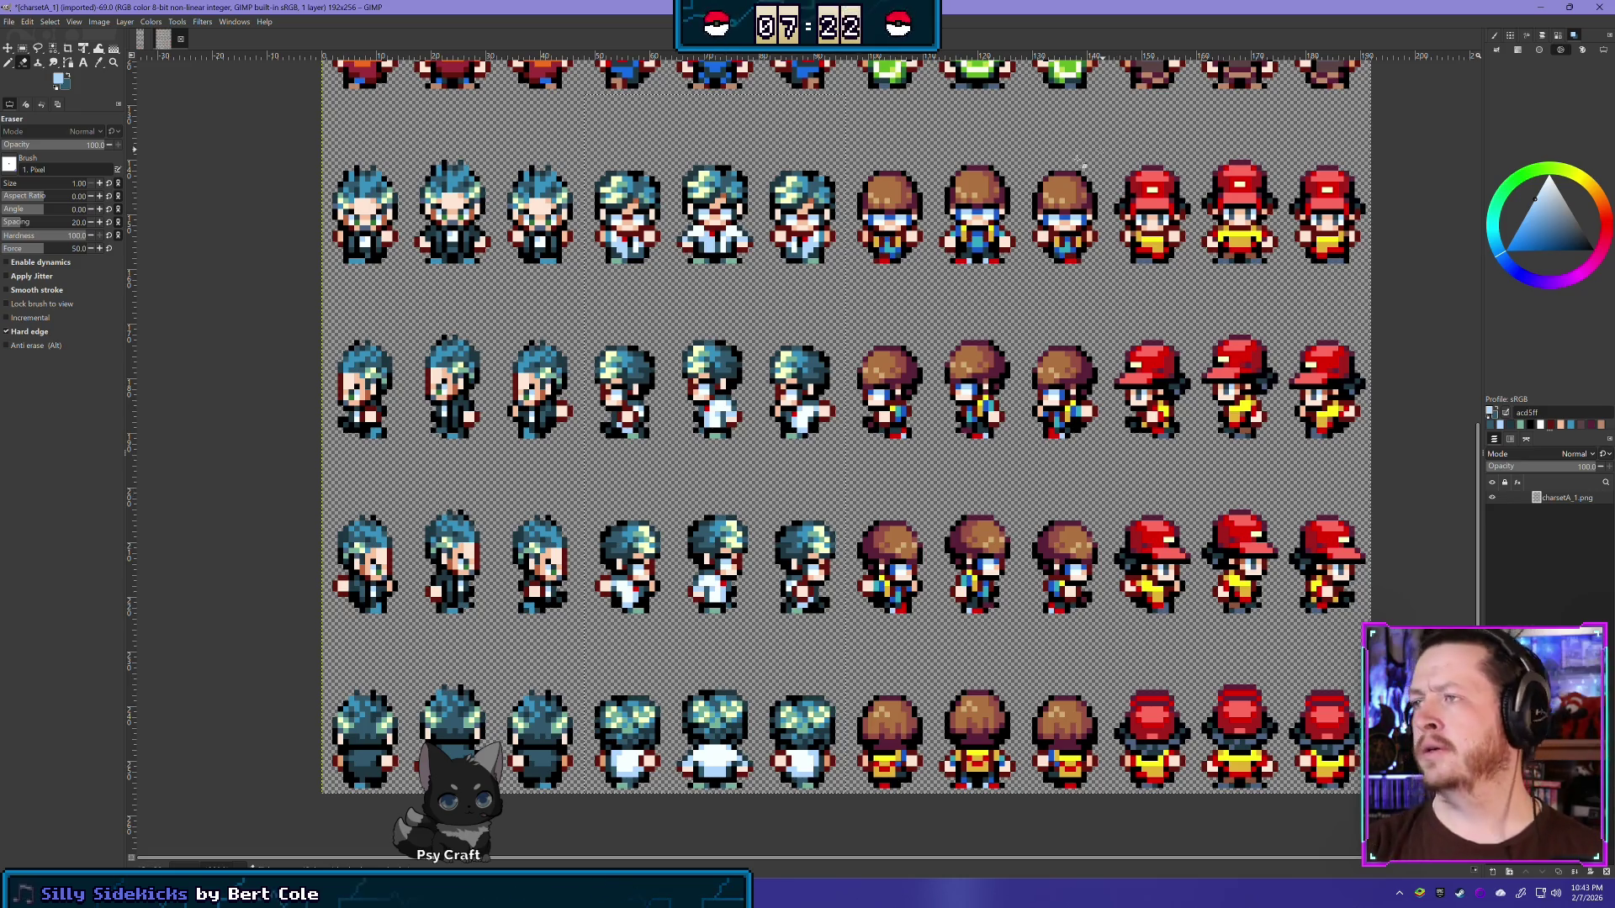
# Step: Pick Rectangle Select and save the 16BitChibiBase.xcf chibi image
pyautogui.click(24, 49)
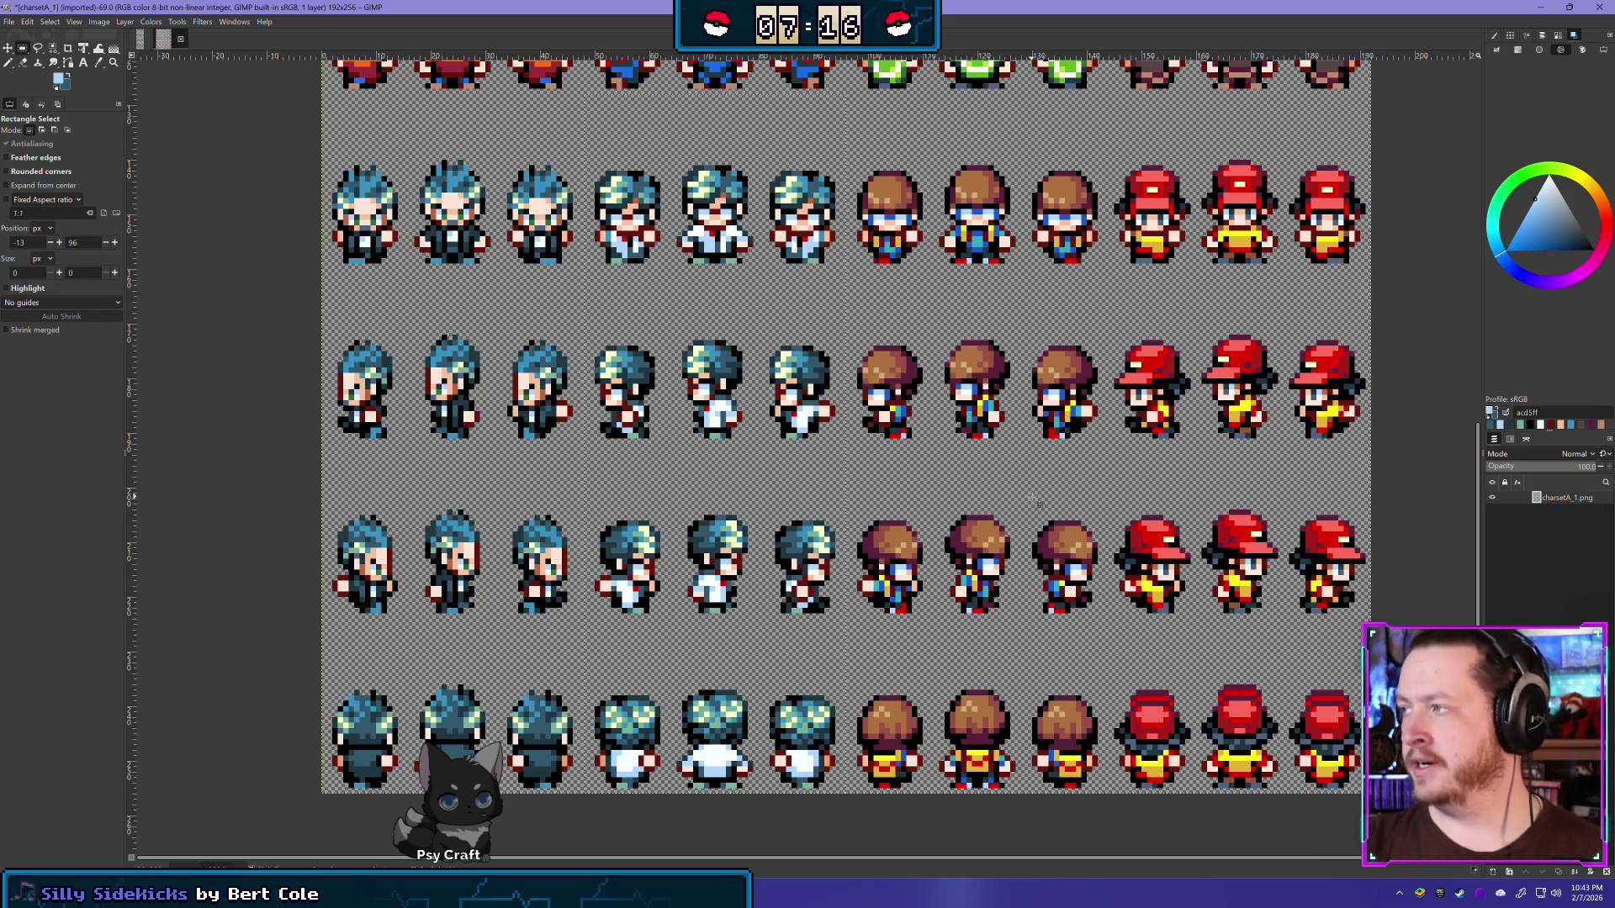
pyautogui.hscroll(5, 1036, 502)
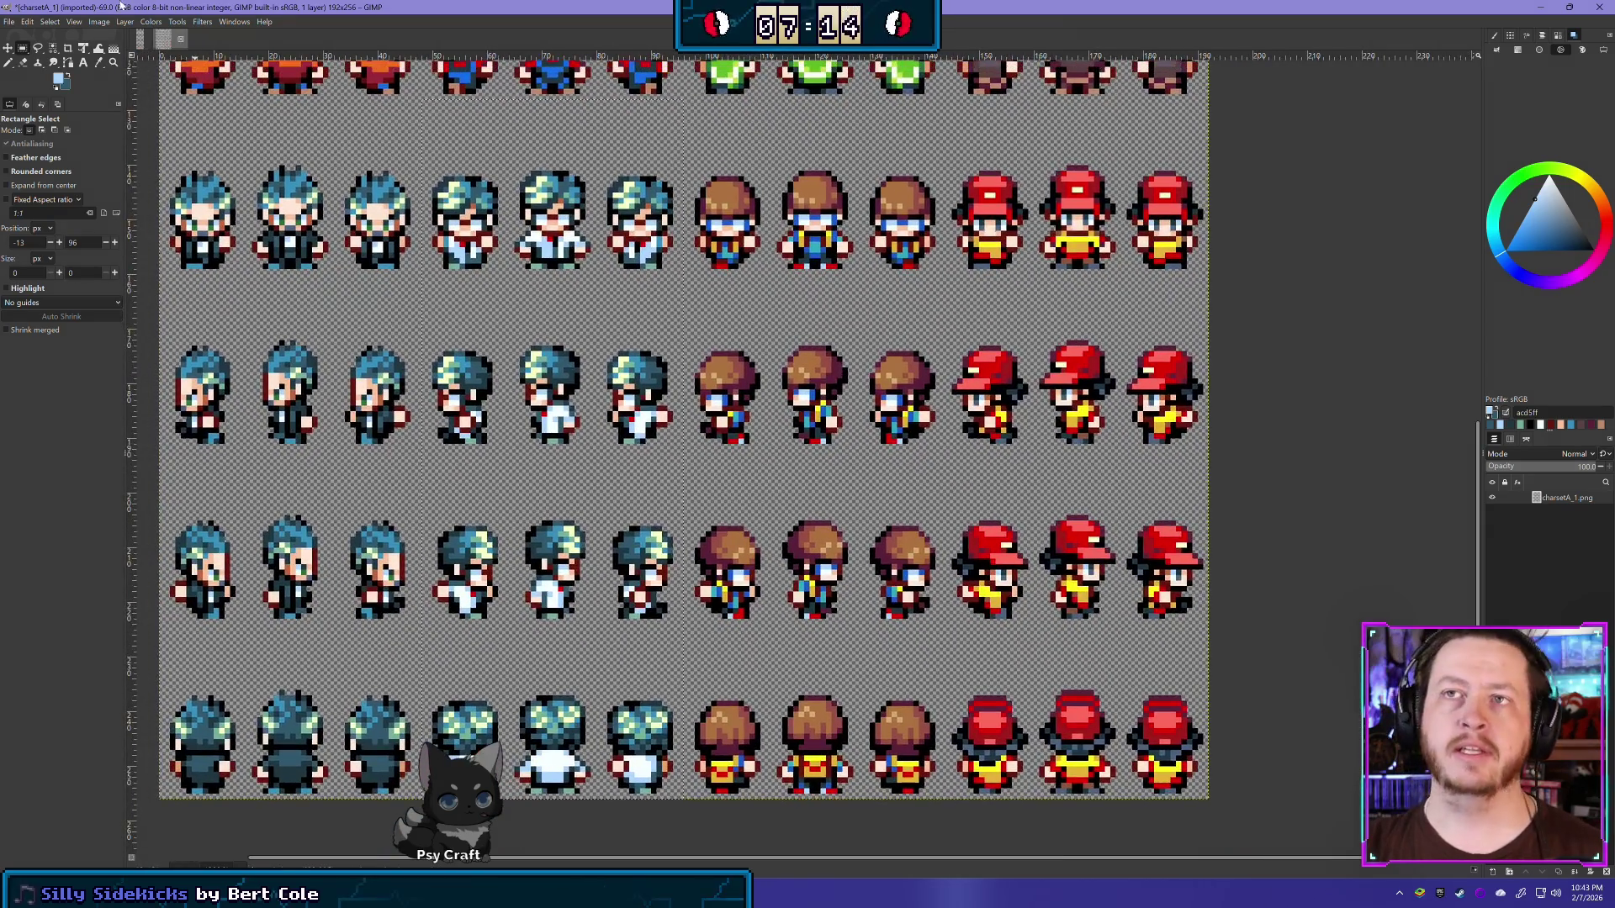
pyautogui.click(353, 890)
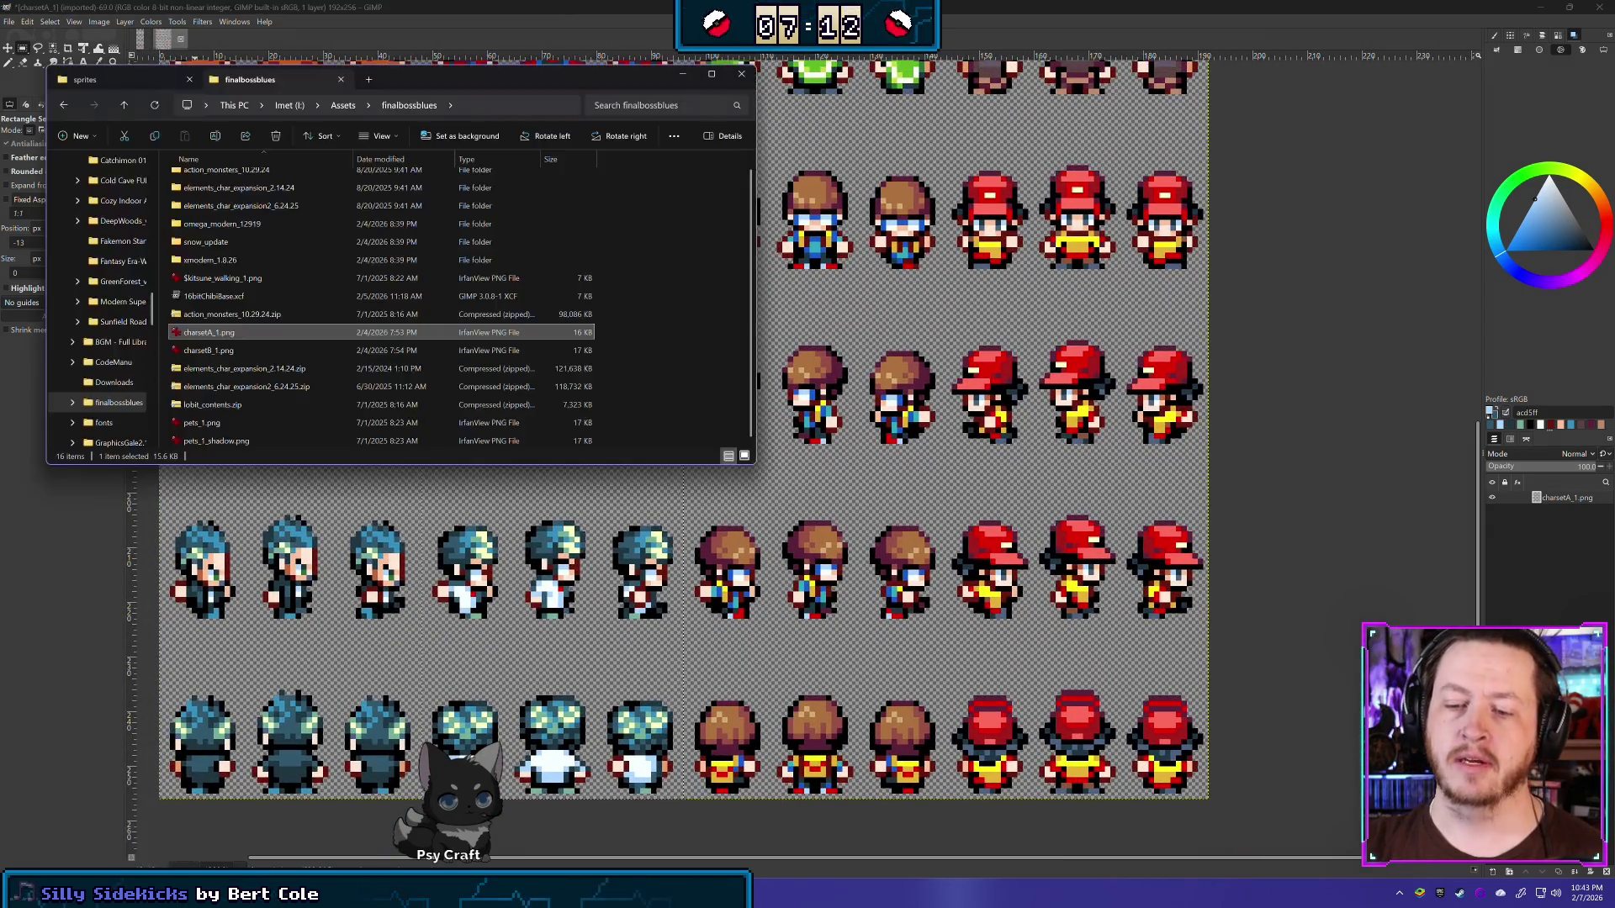
pyautogui.click(160, 40)
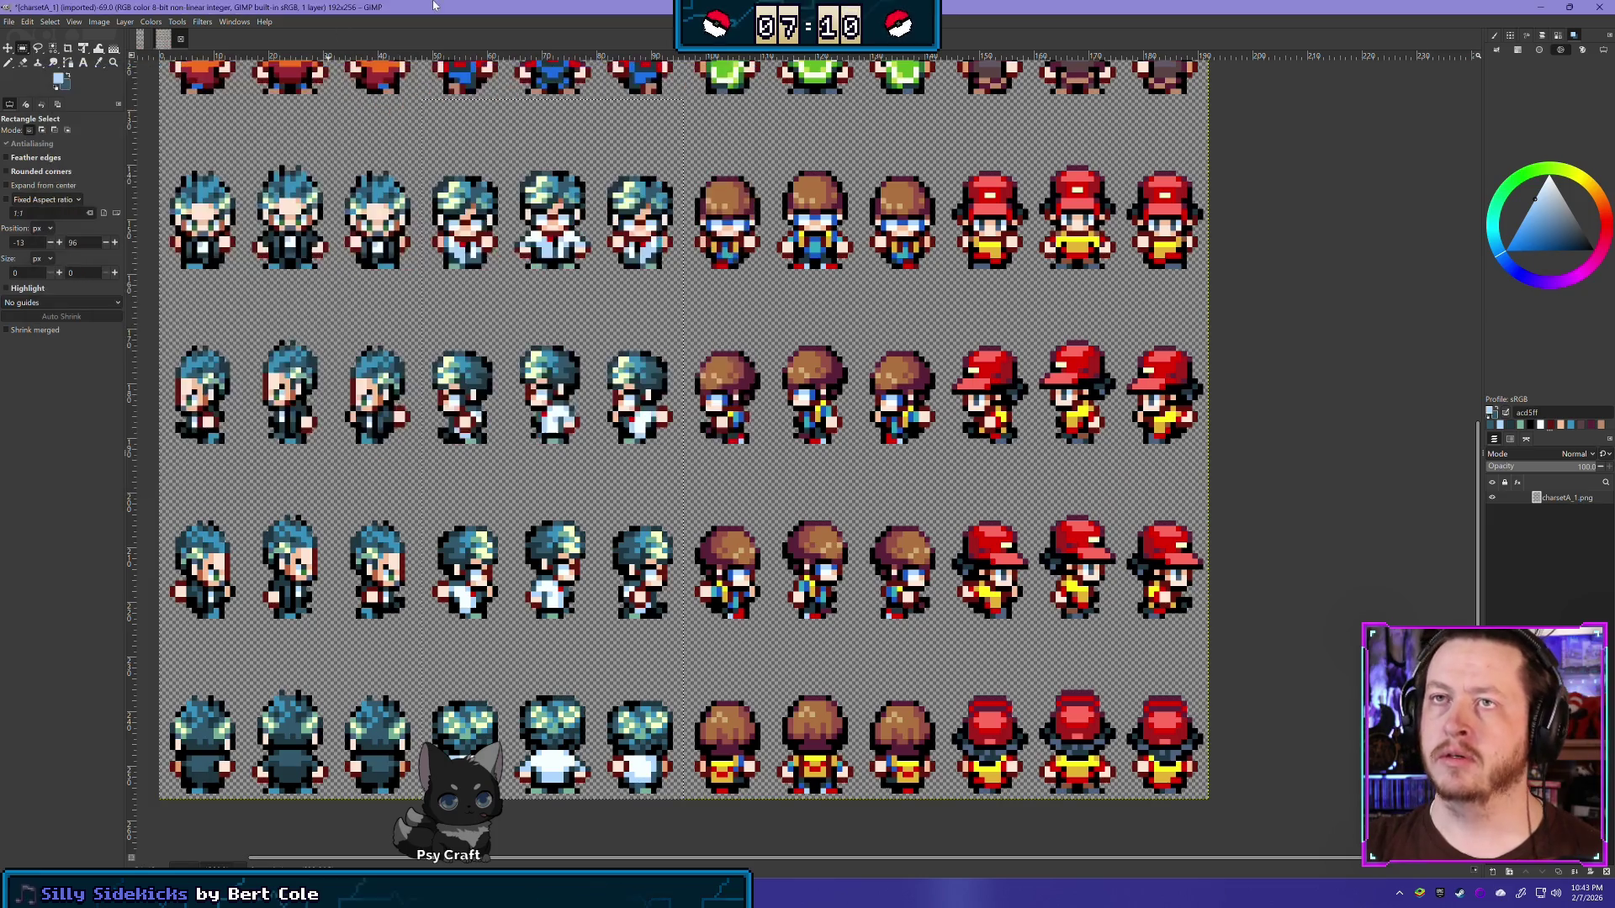
pyautogui.click(140, 40)
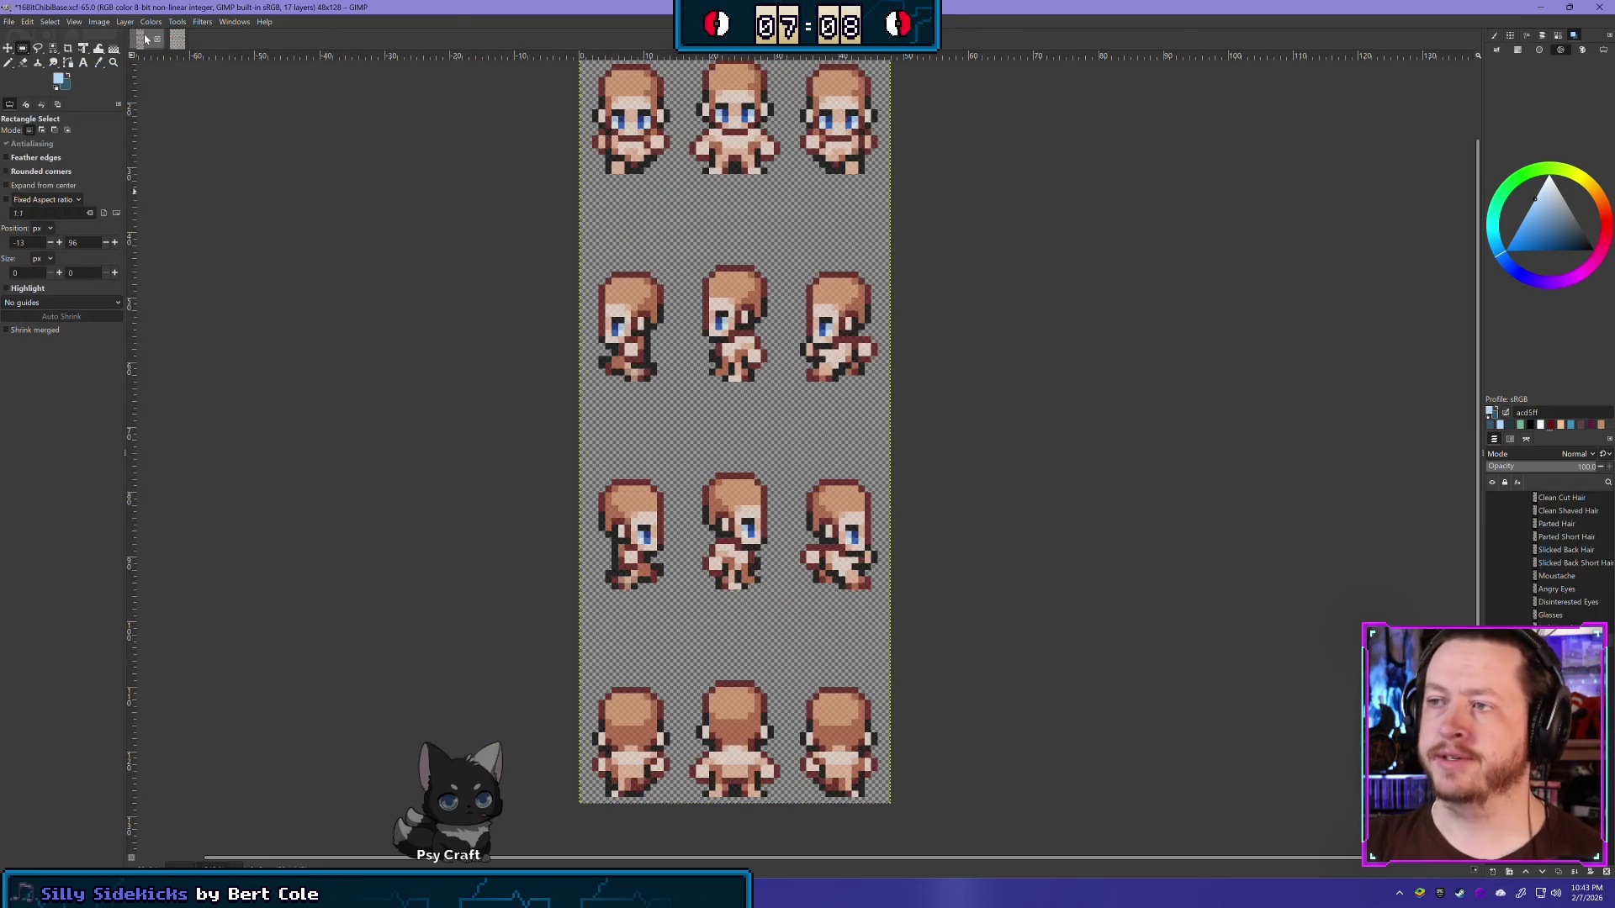
pyautogui.click(176, 40)
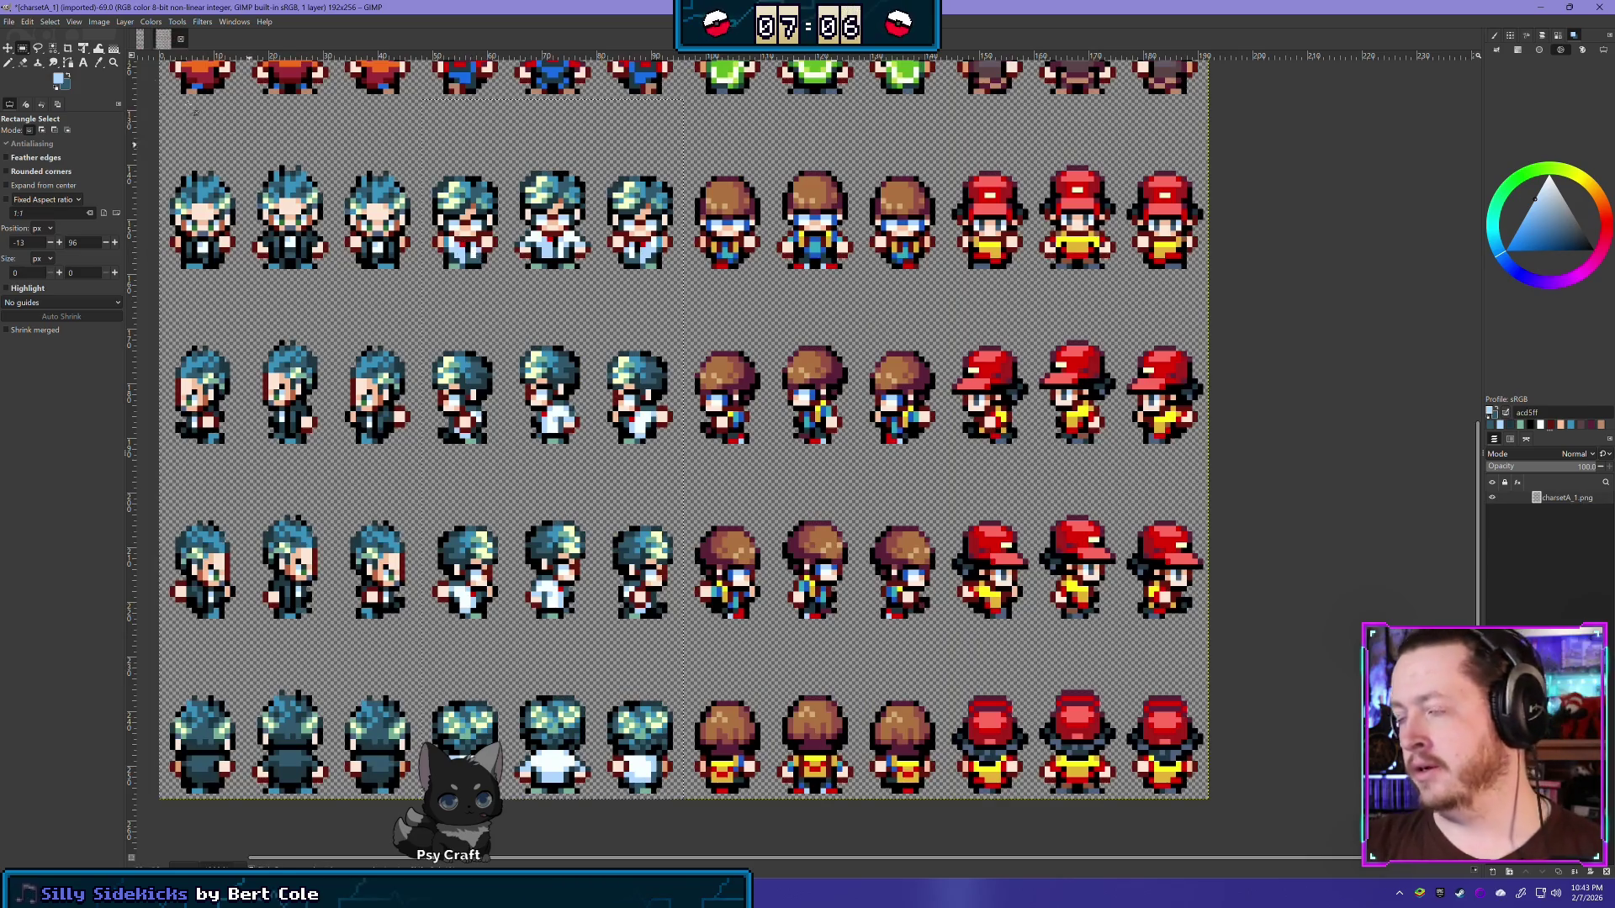
pyautogui.click(140, 40)
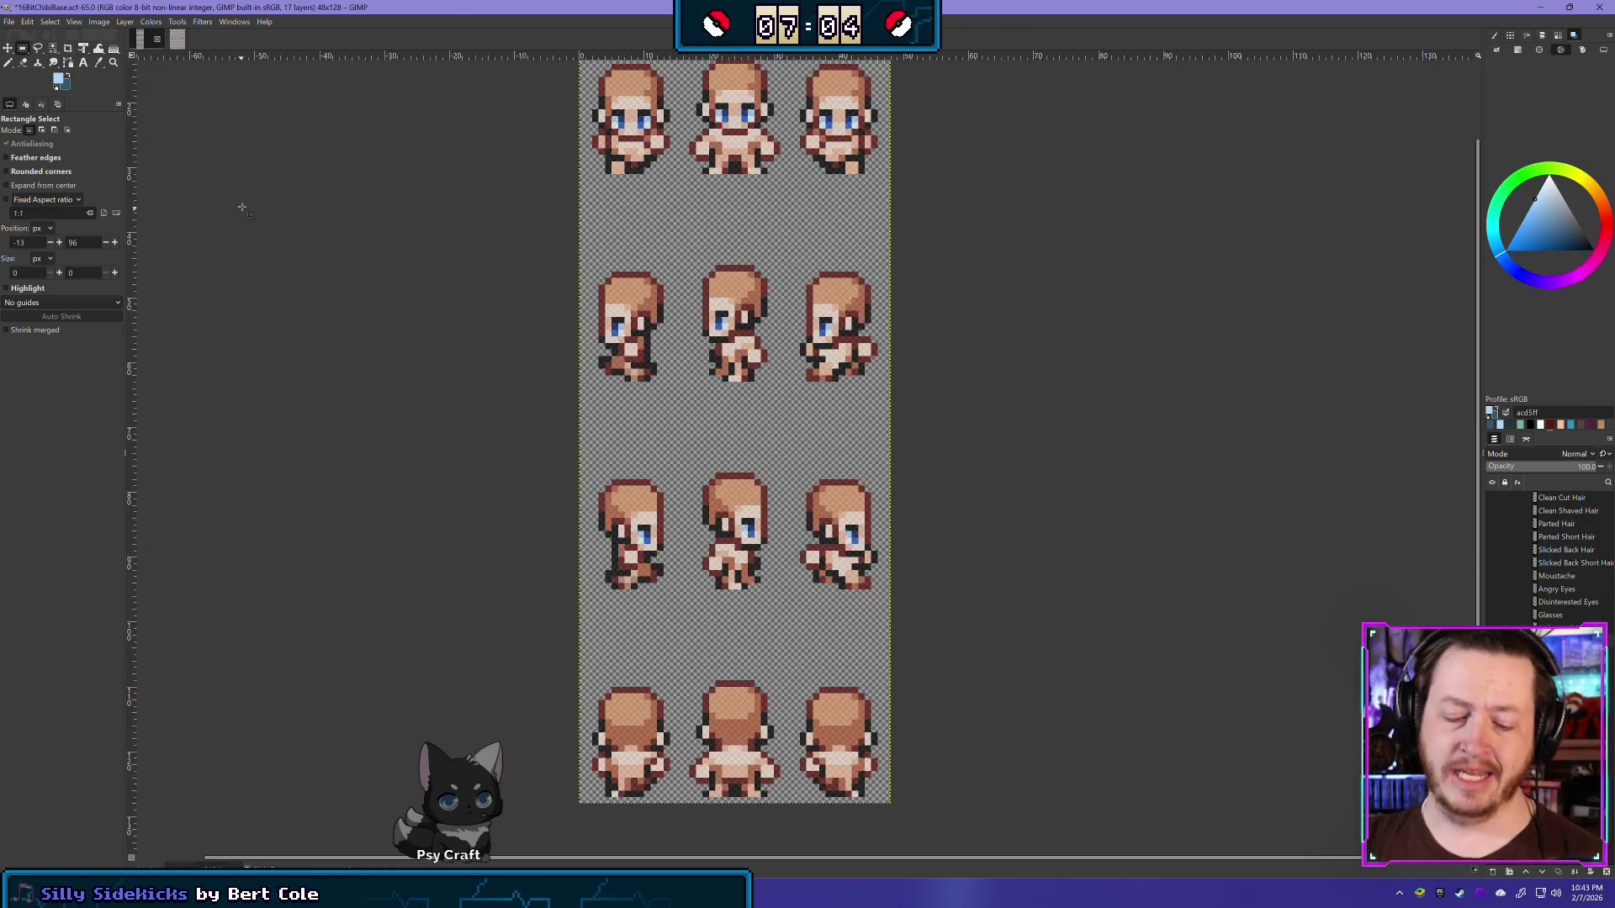
pyautogui.hotkey('ctrl', 's')
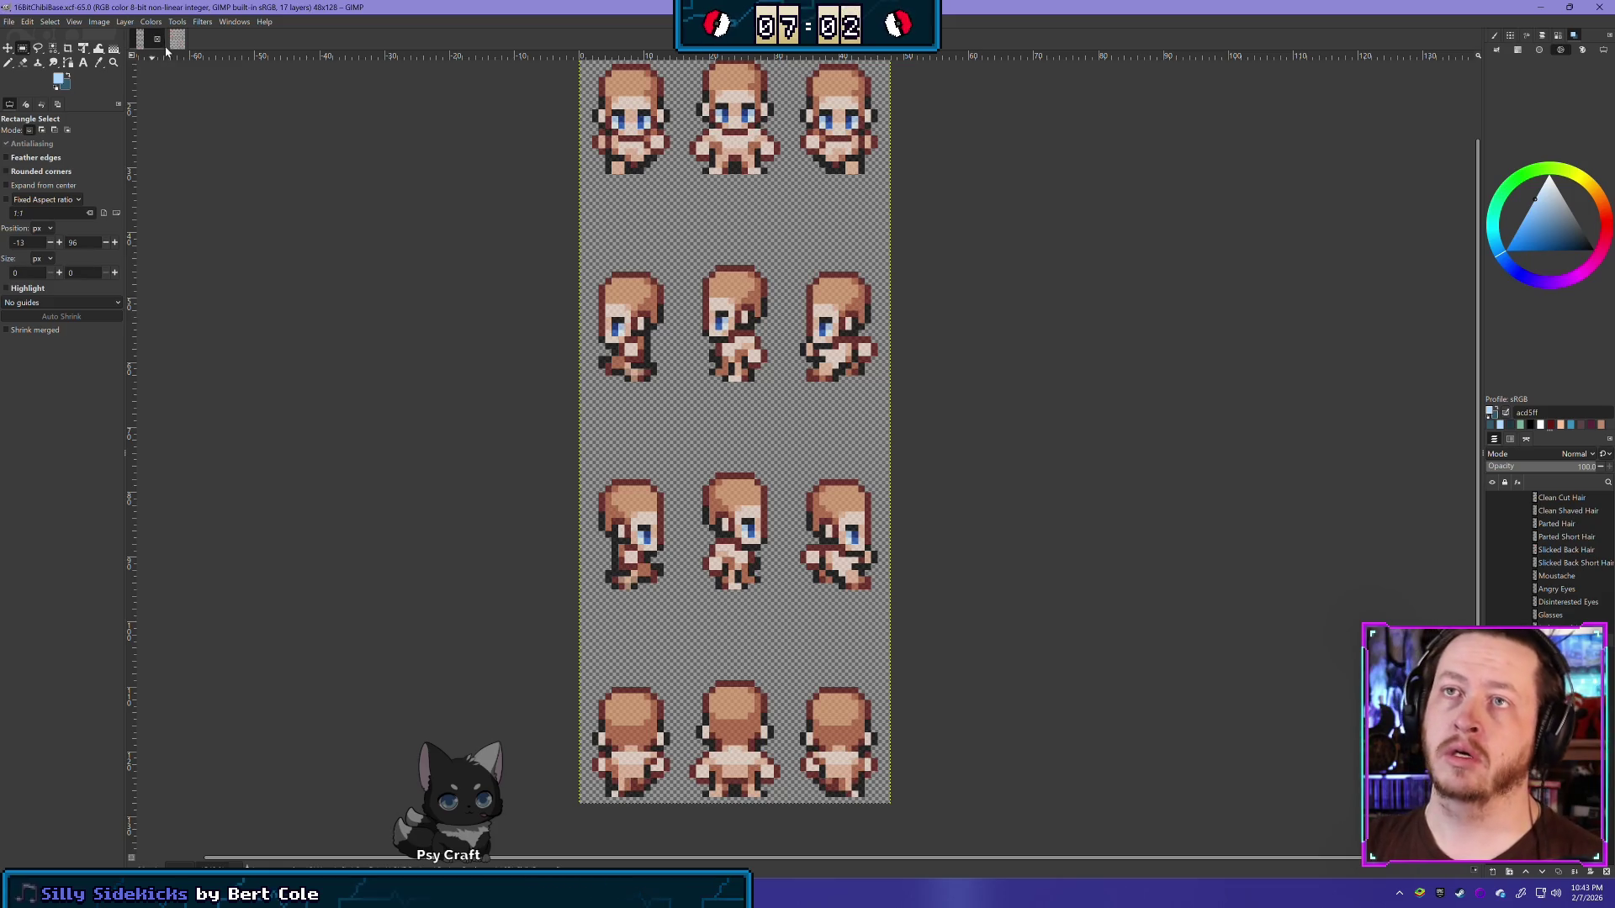
# Step: Return to the charsetA_1.png sheet and shift its view right and down
pyautogui.click(176, 40)
pyautogui.moveTo(801, 336)
pyautogui.mouseDown()
pyautogui.moveTo(872, 370)
pyautogui.moveTo(892, 345)
pyautogui.mouseUp()
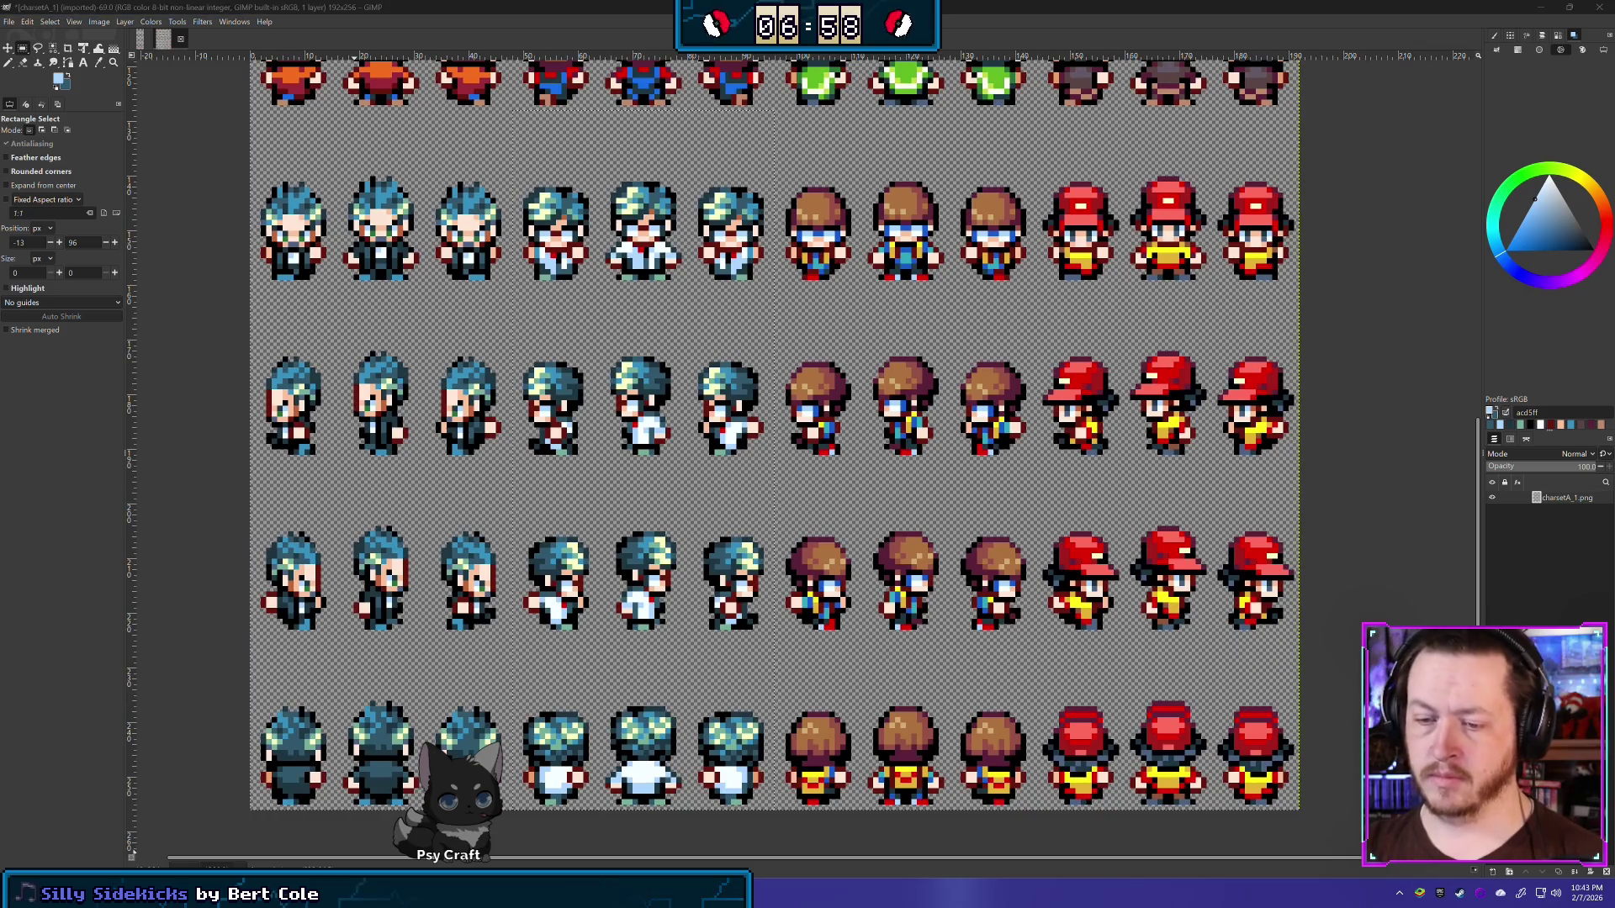
pyautogui.hotkey('alt', 'Tab')
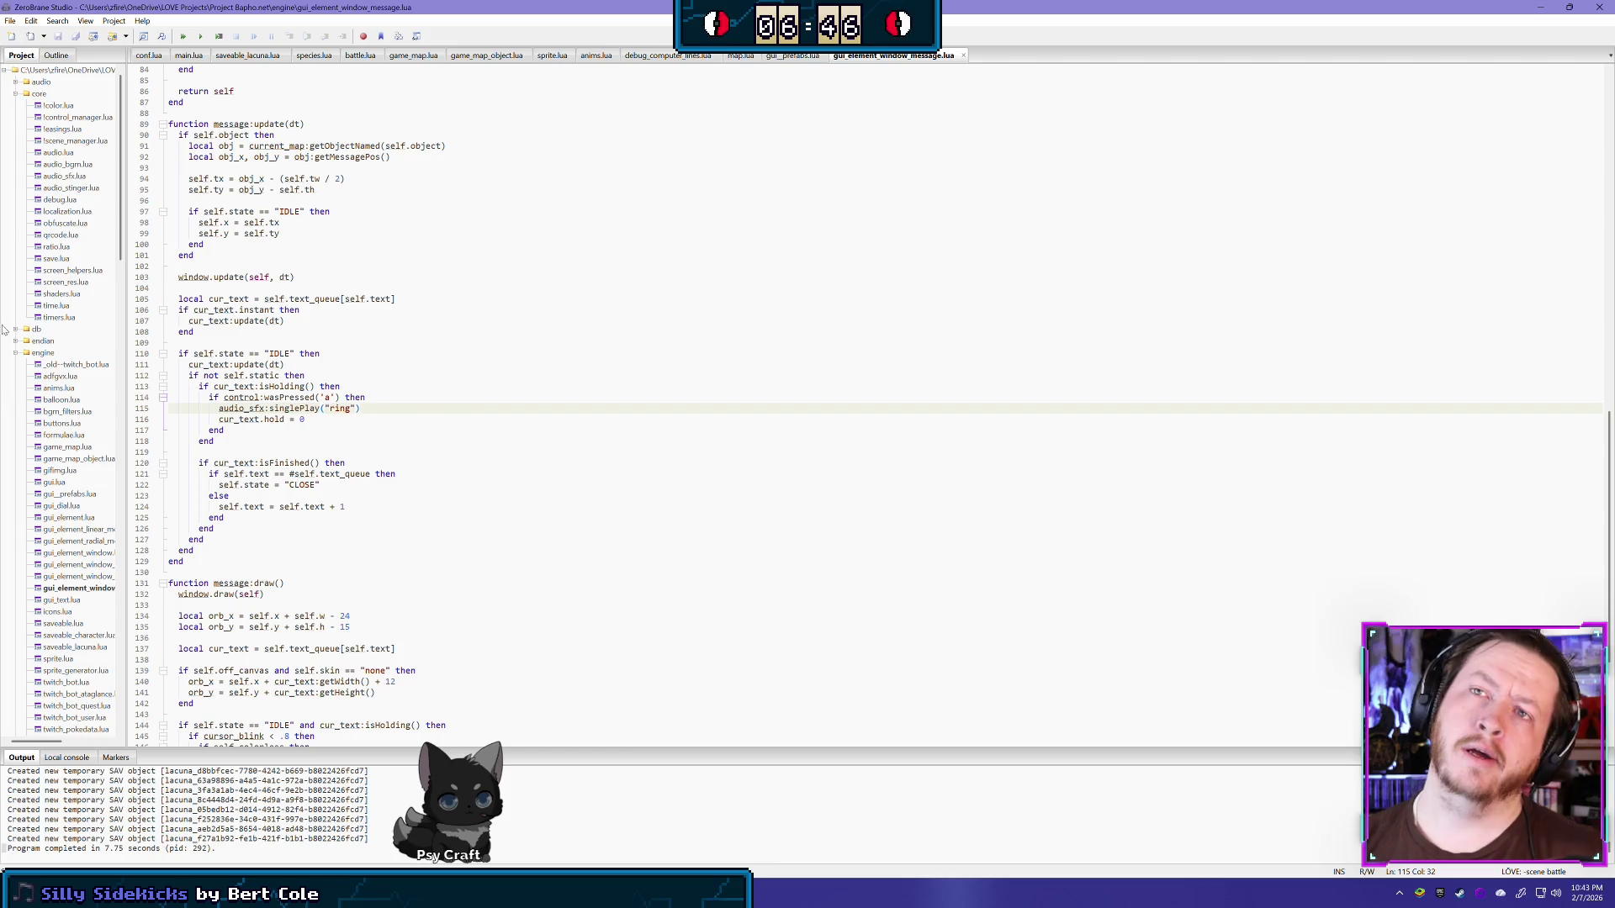
# Step: Collapse the core folder and open sprite_generator.lua from the project tree
pyautogui.click(16, 94)
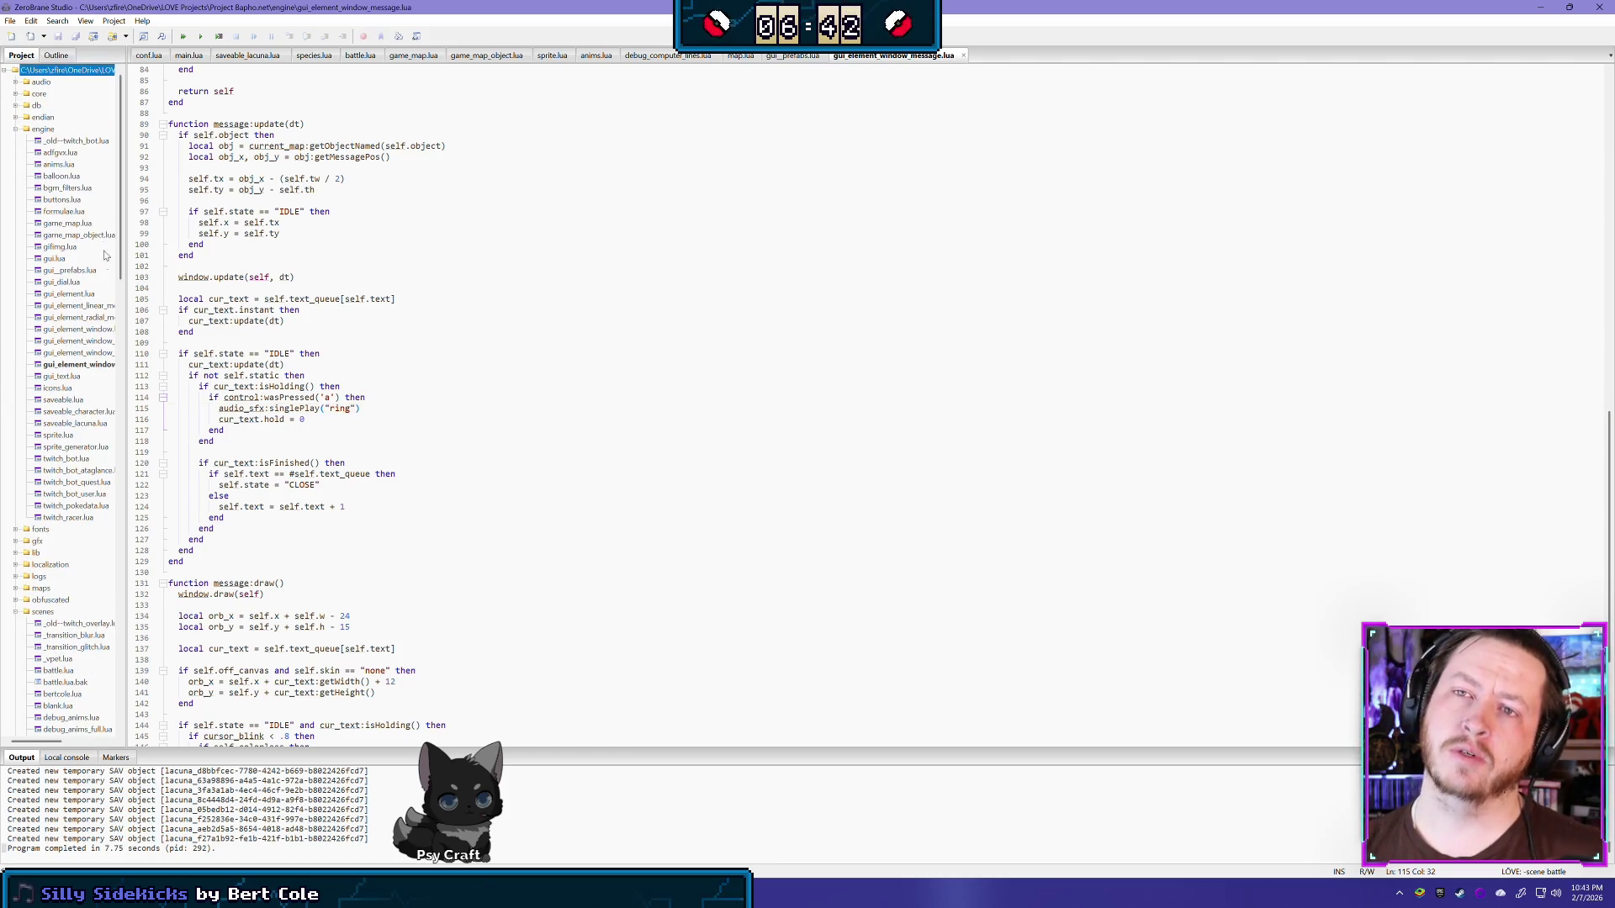
pyautogui.scroll(-4, 89, 244)
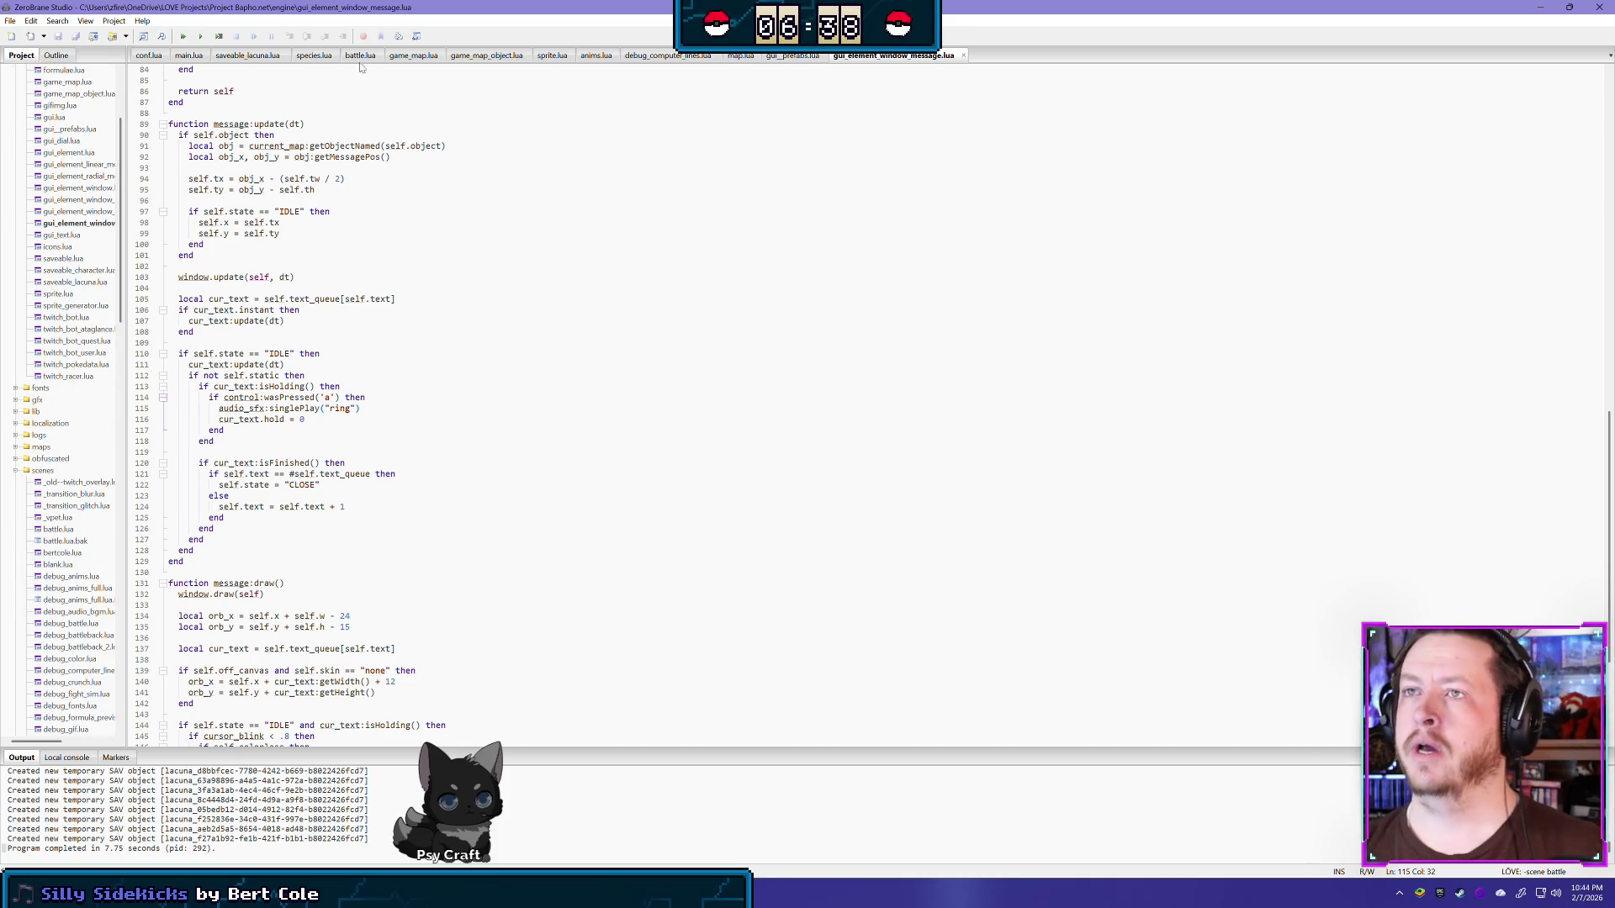
pyautogui.doubleClick(37, 310)
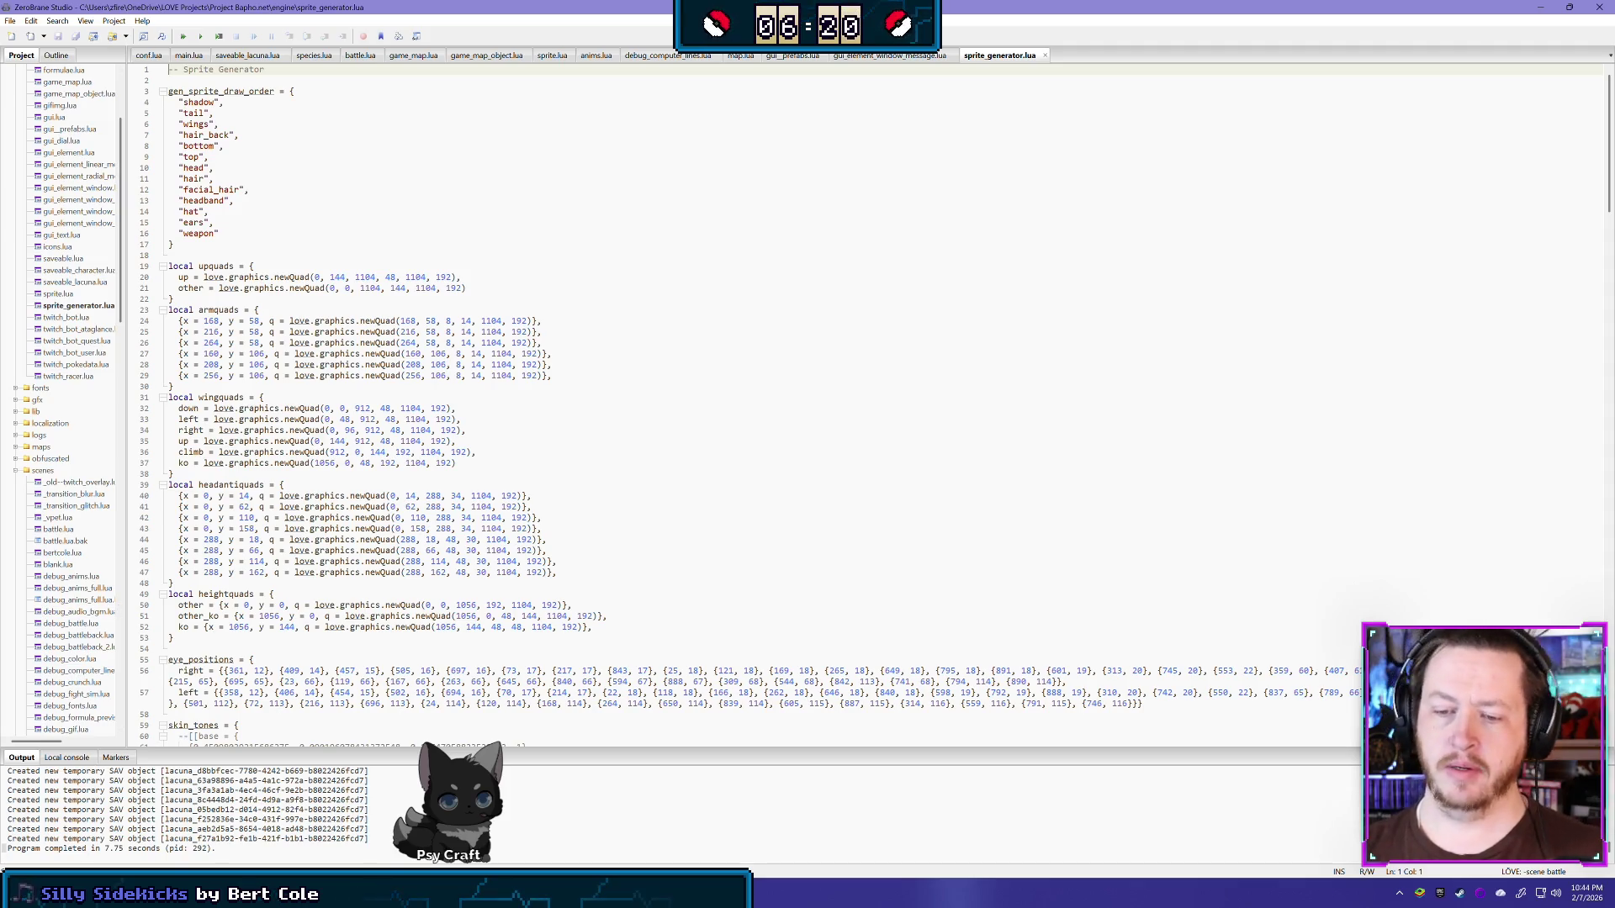
pyautogui.hotkey('alt', 'Tab')
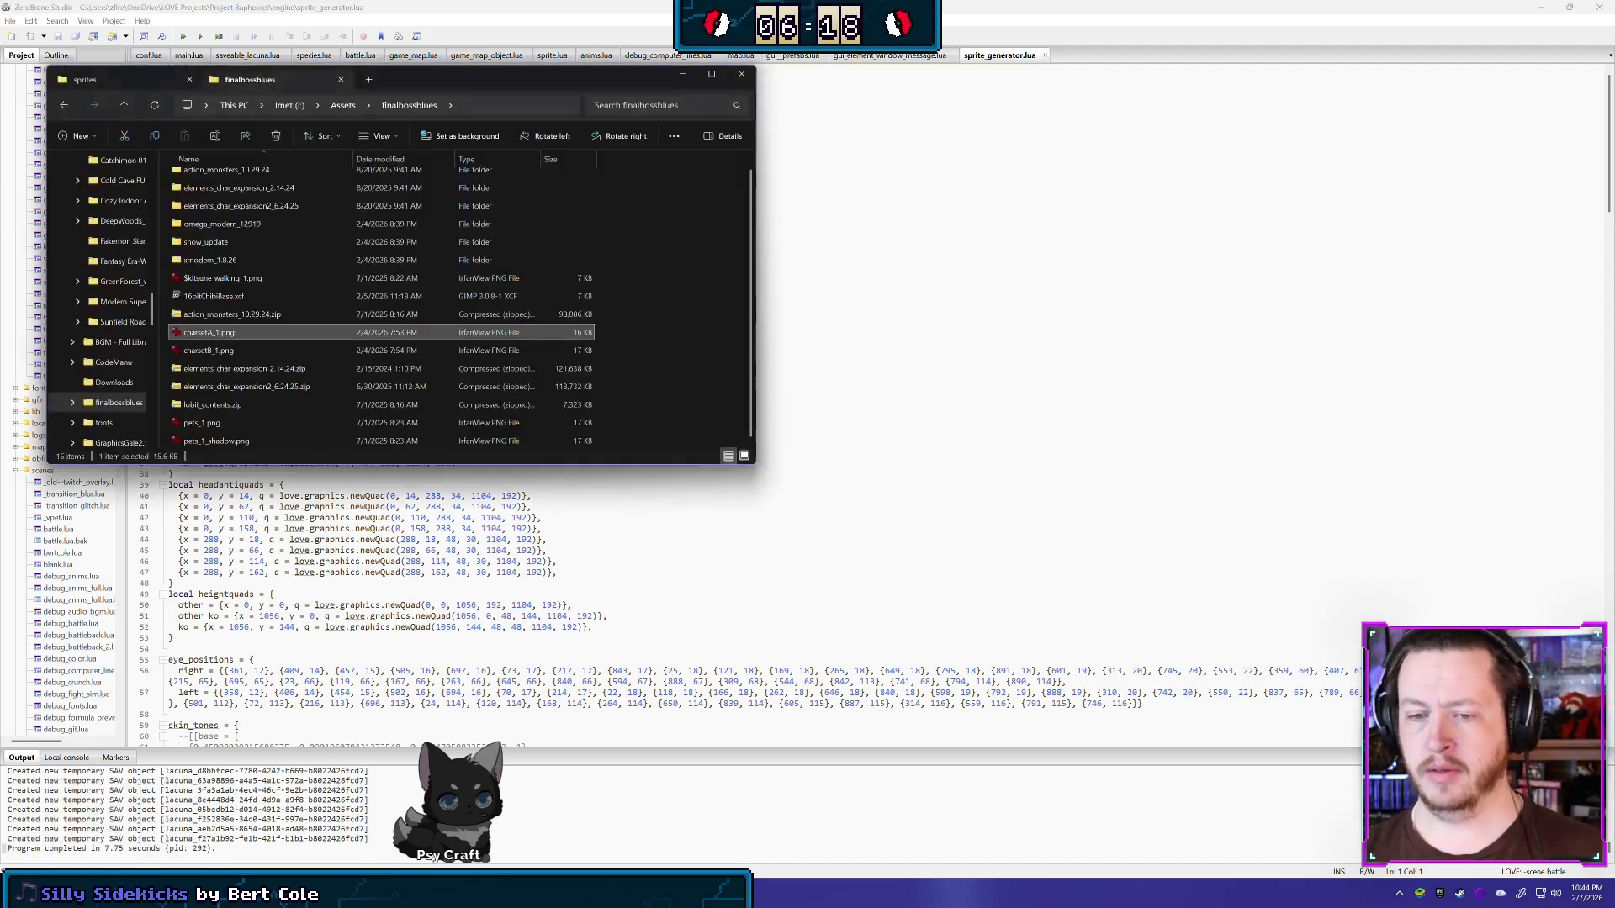
# Step: Navigate in File Explorer to the Project Bapho.net engine folder
pyautogui.click(151, 79)
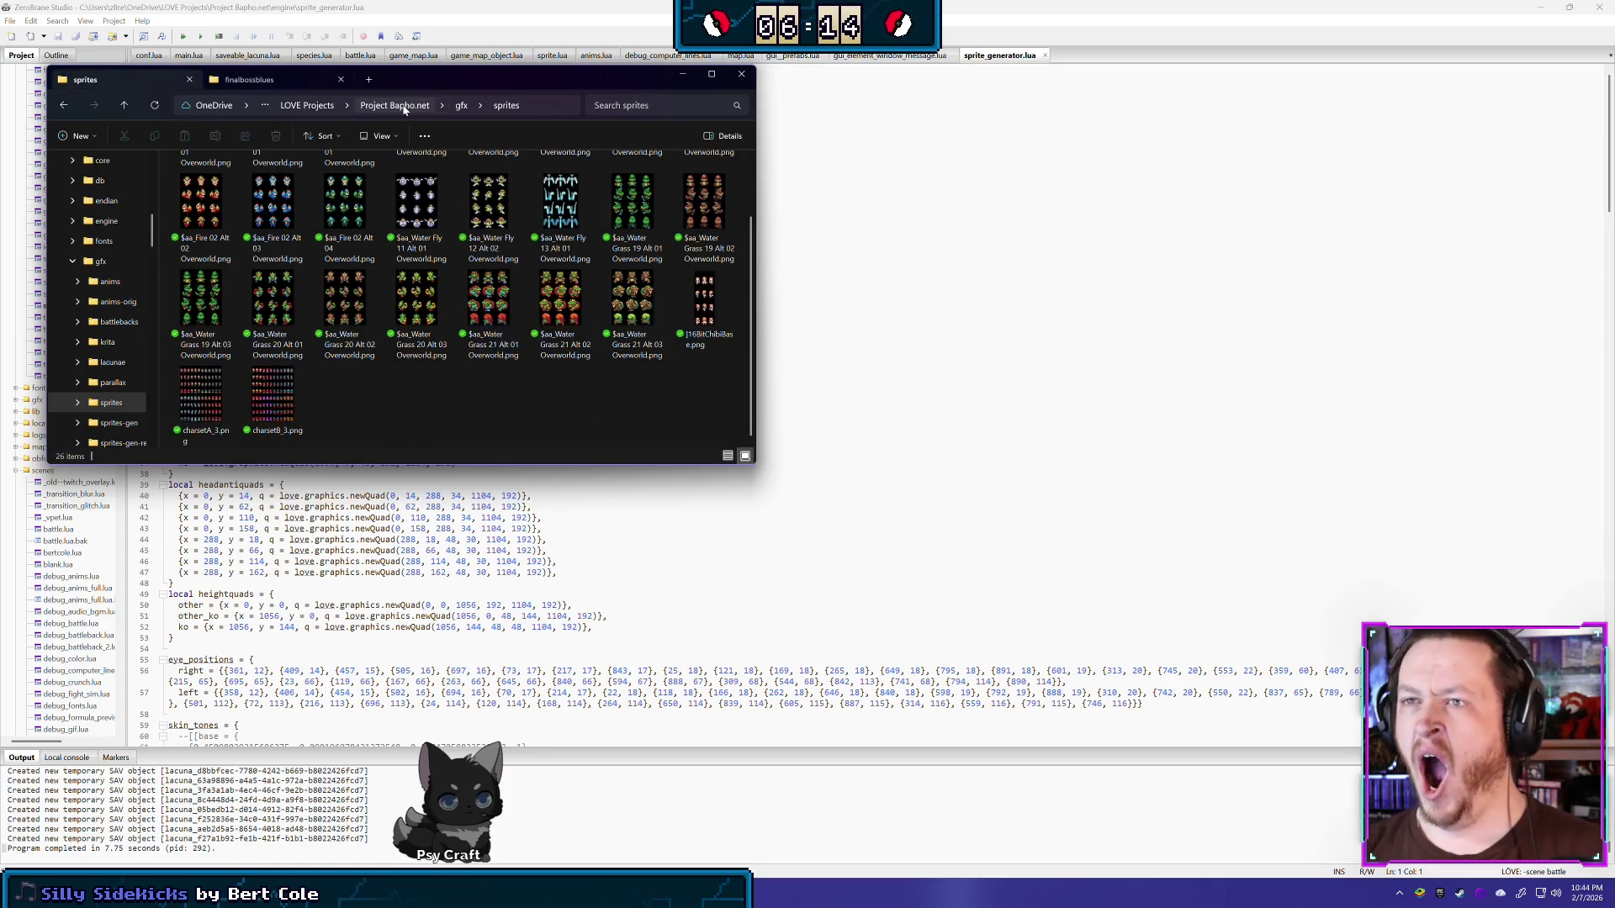
pyautogui.scroll(2, 416, 311)
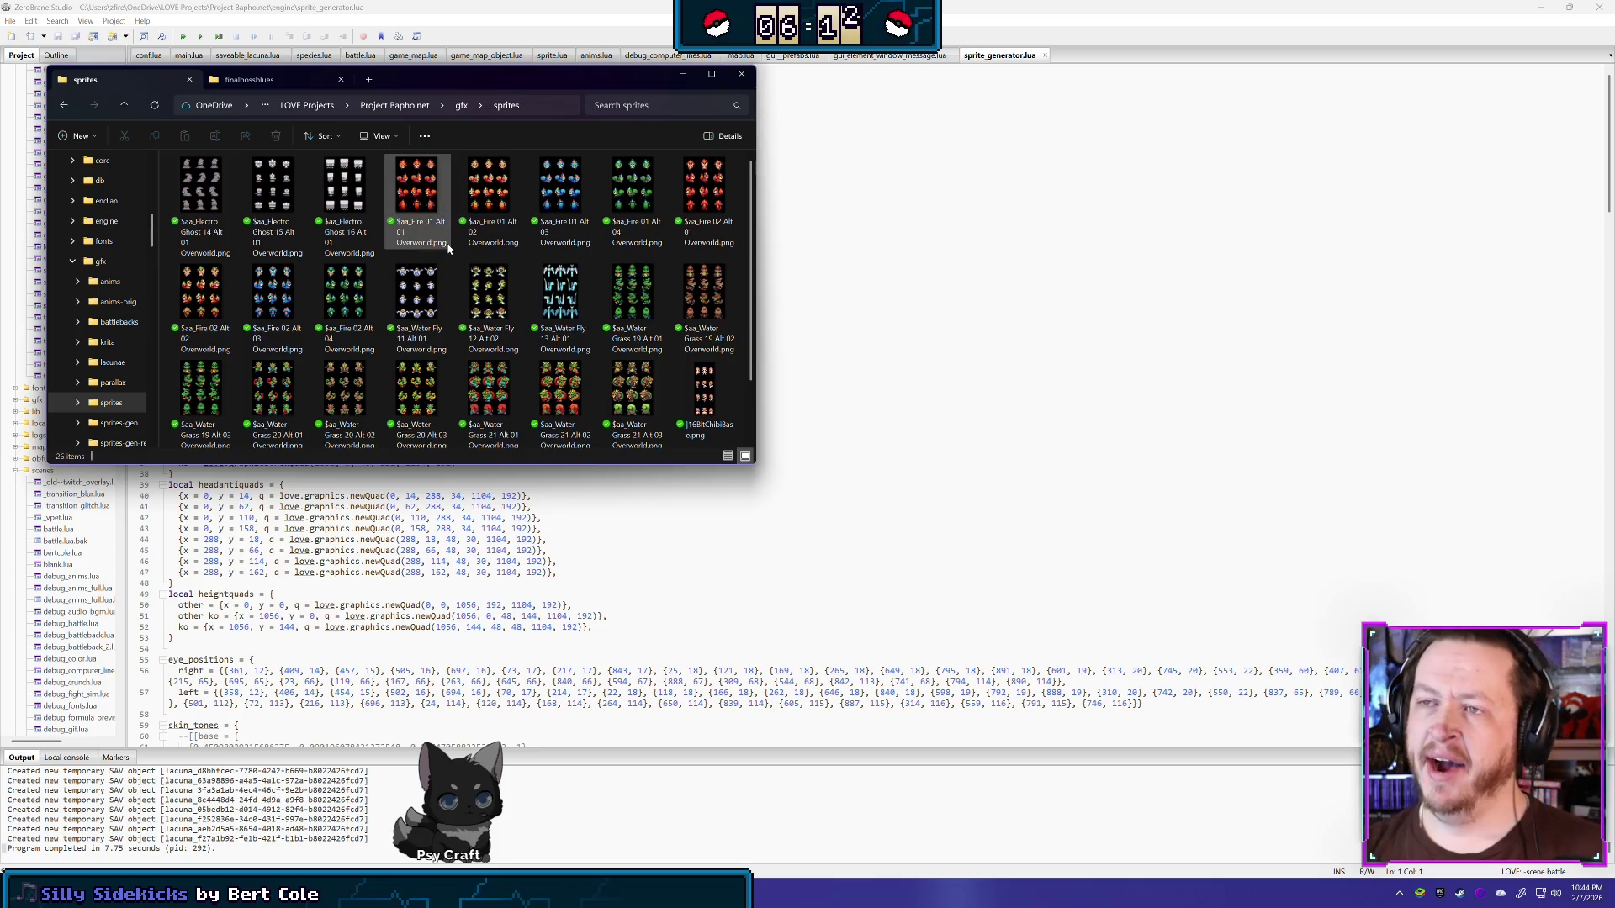
pyautogui.click(397, 107)
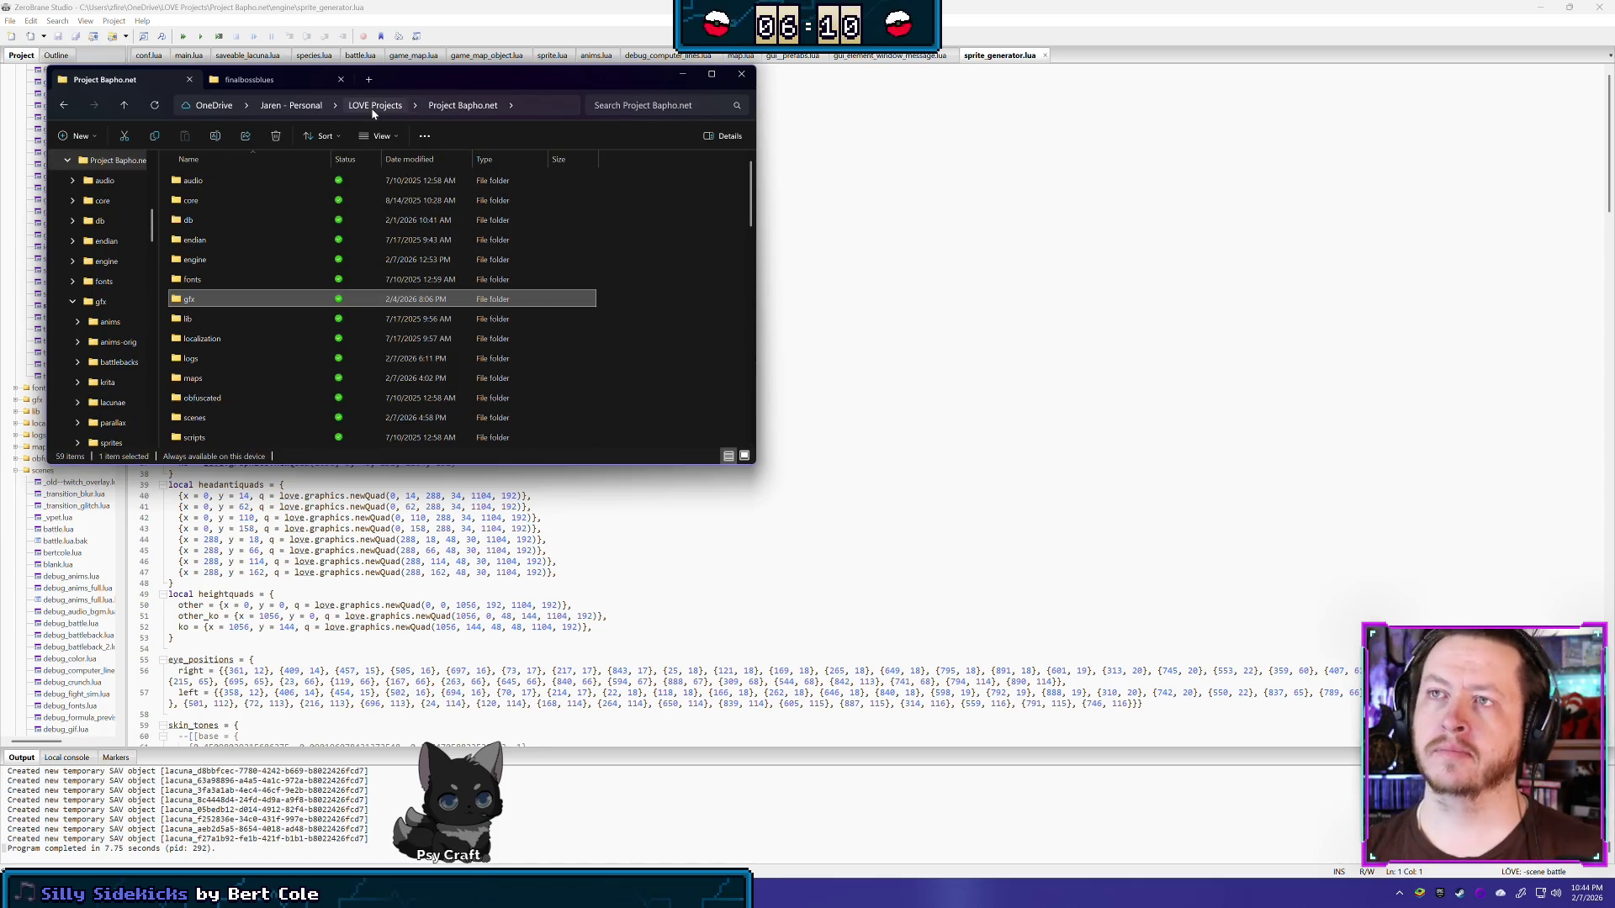
pyautogui.click(371, 108)
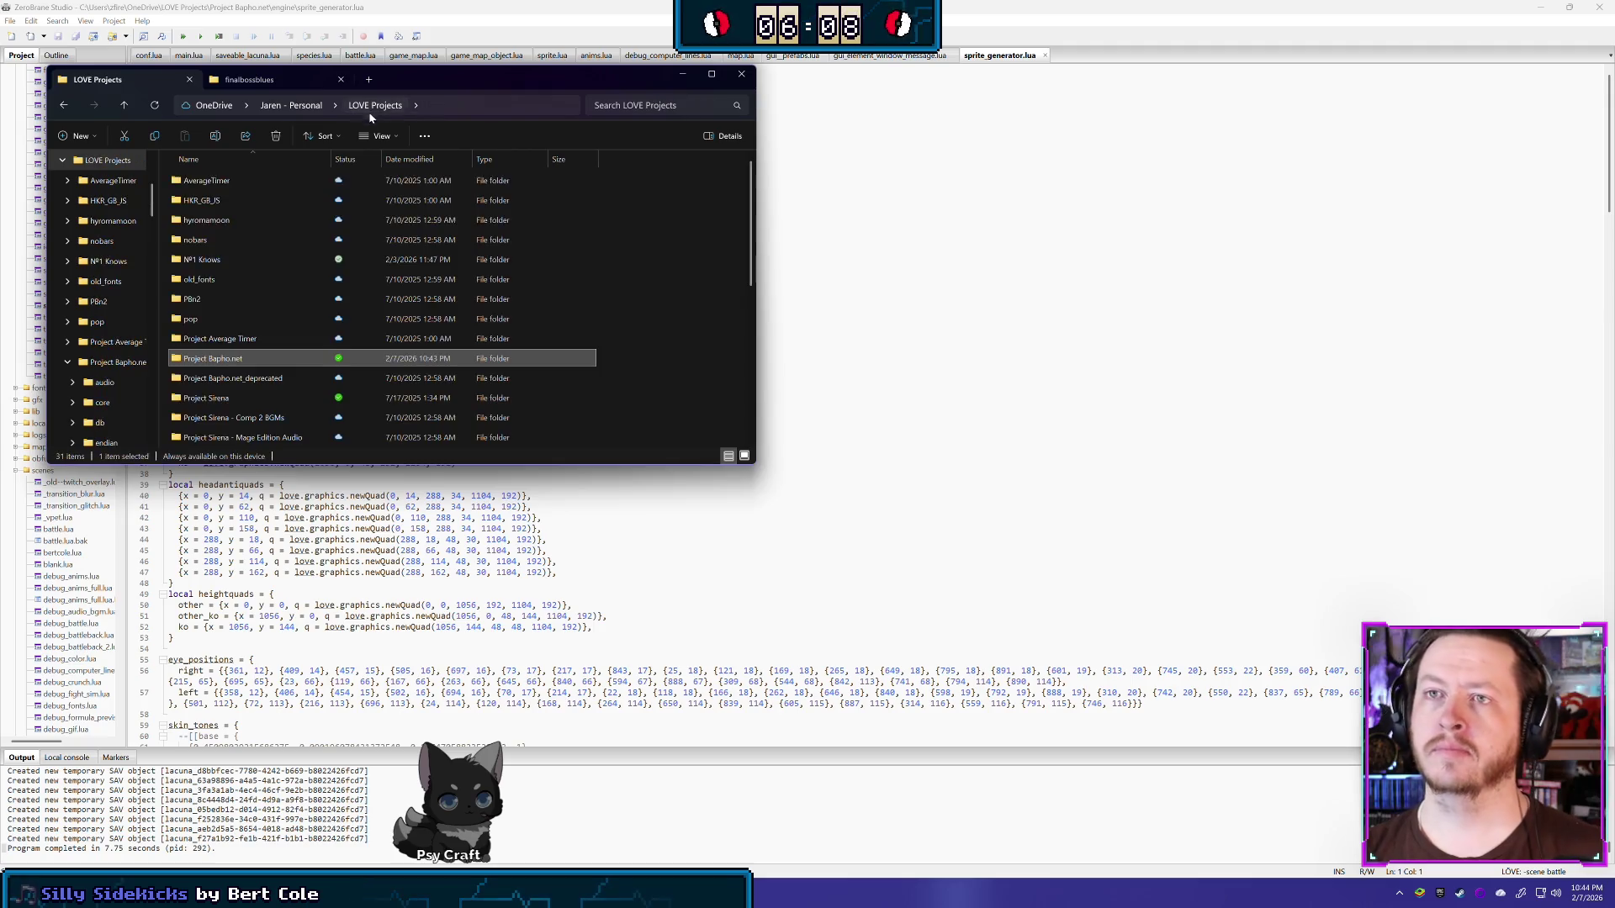
pyautogui.doubleClick(219, 358)
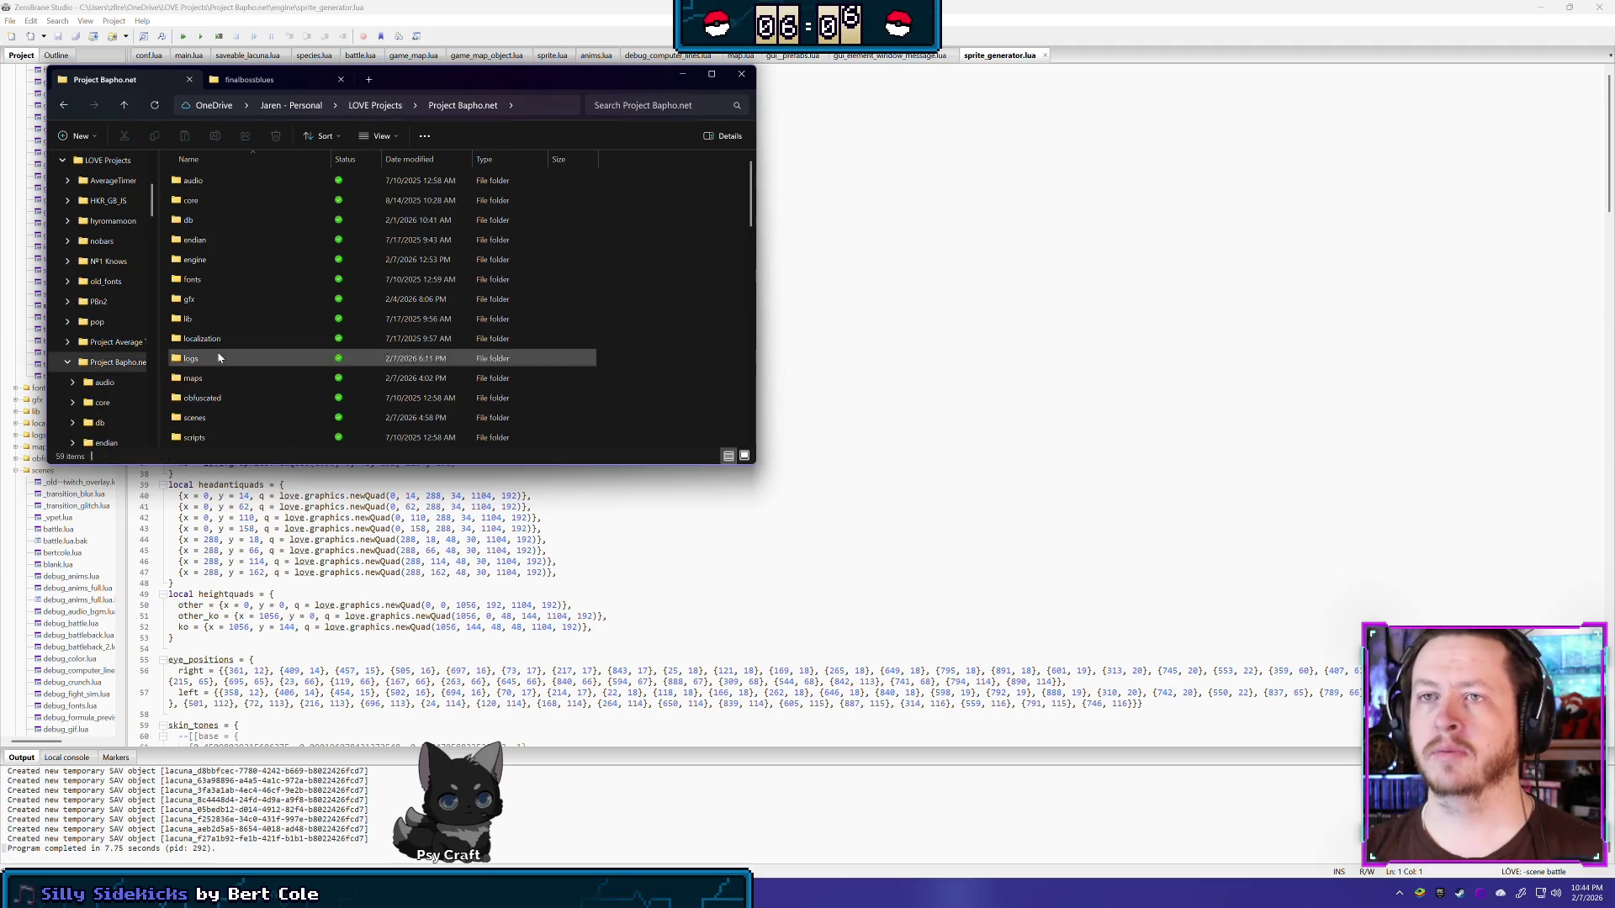
pyautogui.doubleClick(216, 203)
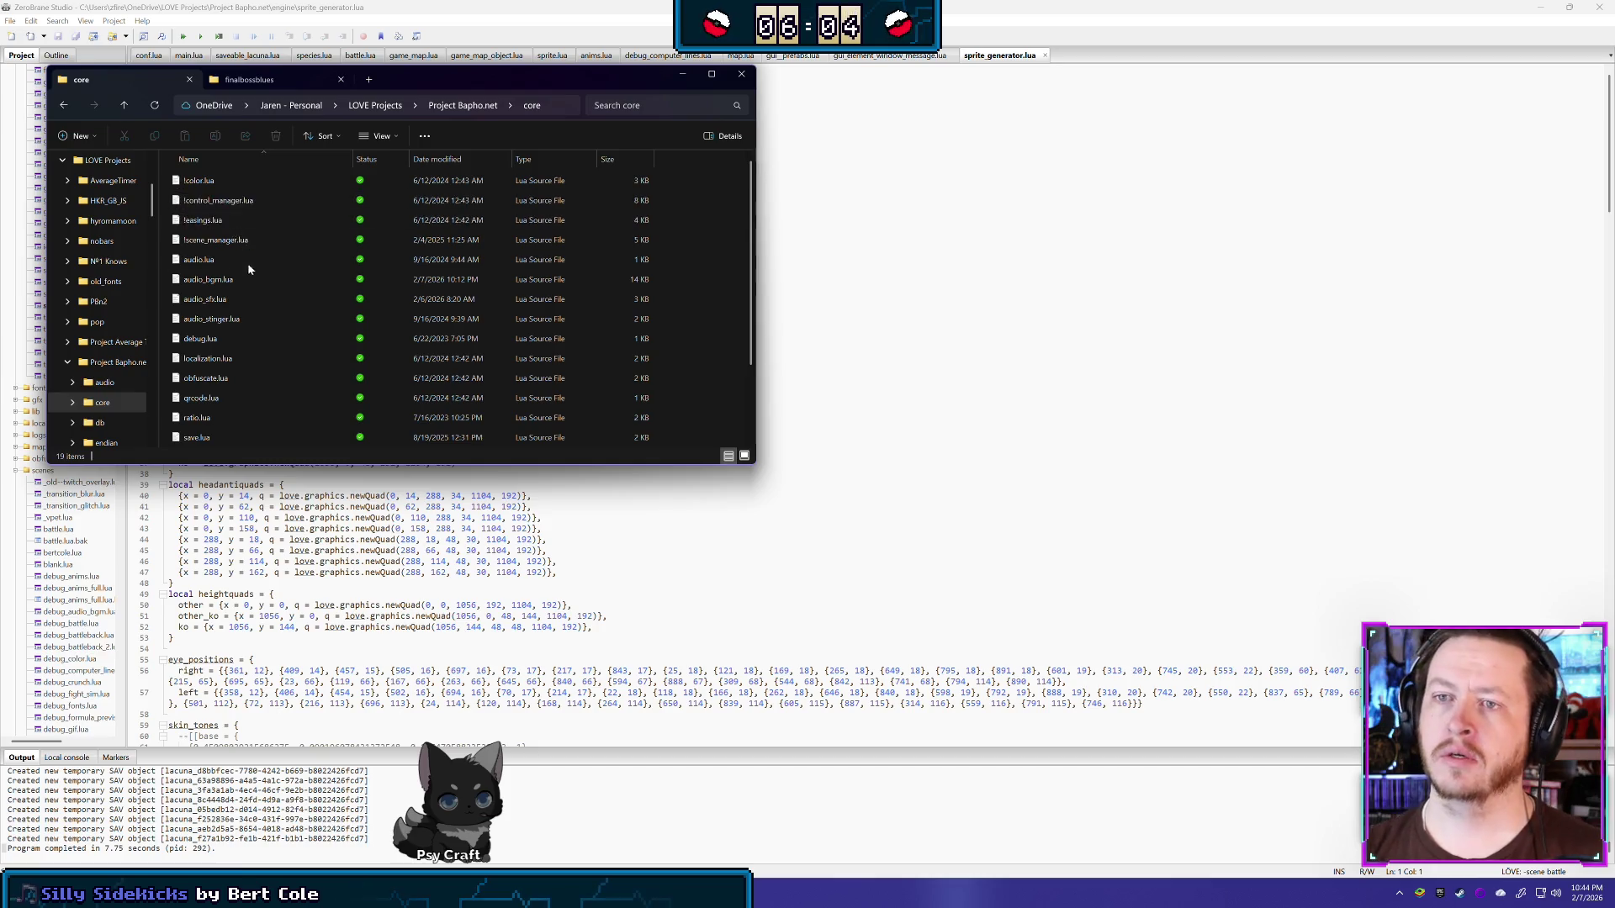
pyautogui.click(462, 105)
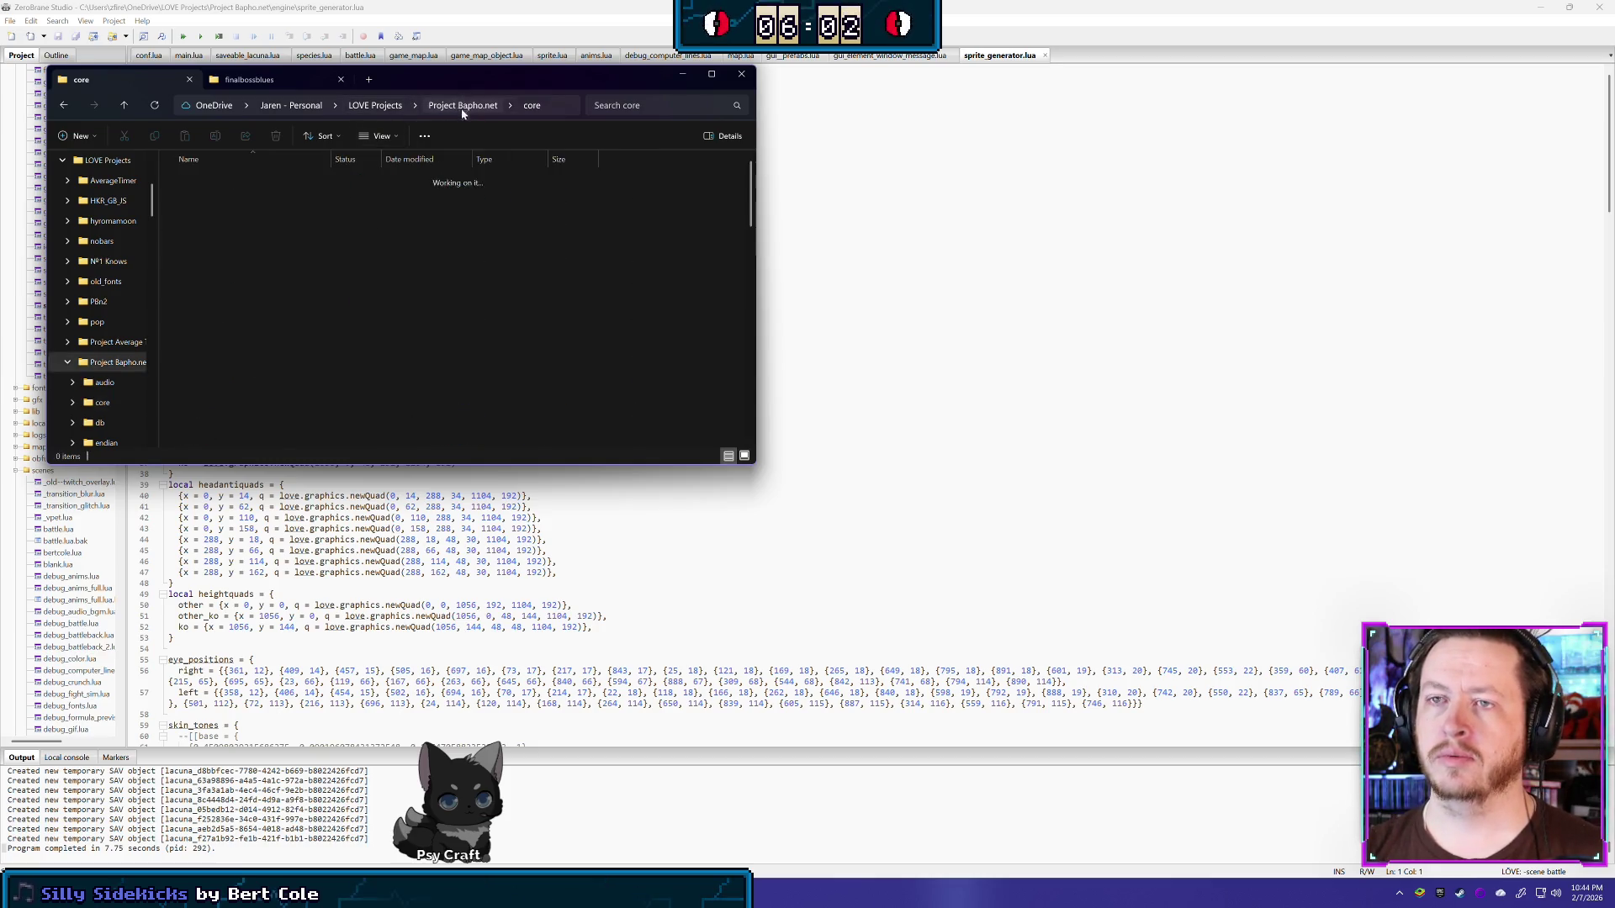
pyautogui.doubleClick(252, 260)
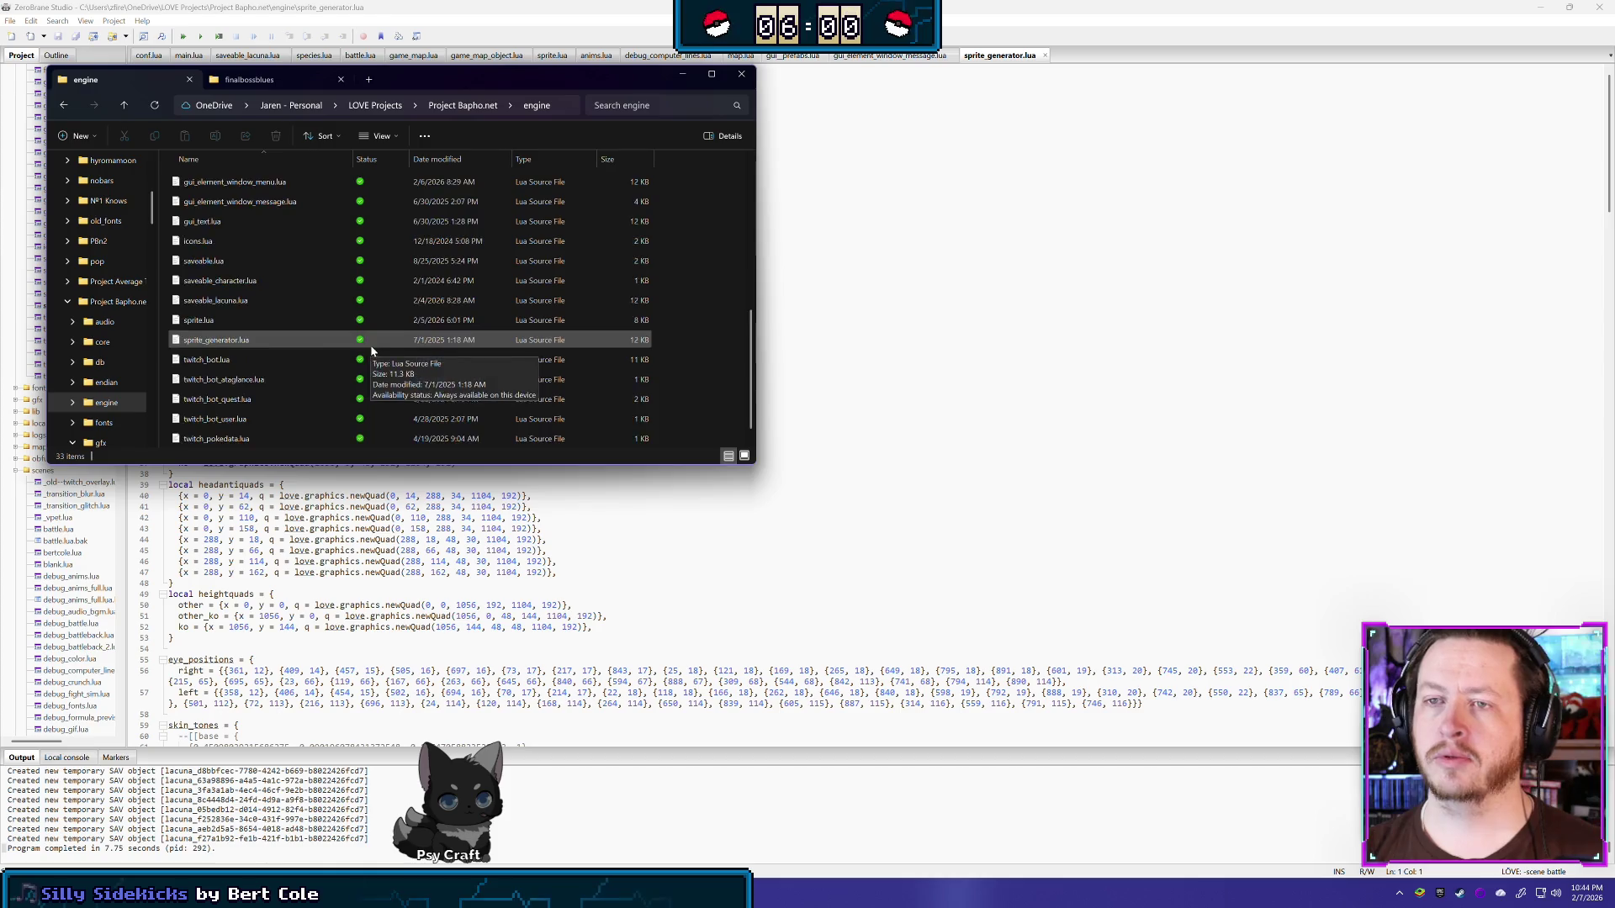
pyautogui.scroll(-5, 306, 309)
# Step: Make a backup copy of sprite_generator.lua named sprite_generator.lua.bak
pyautogui.click(288, 323)
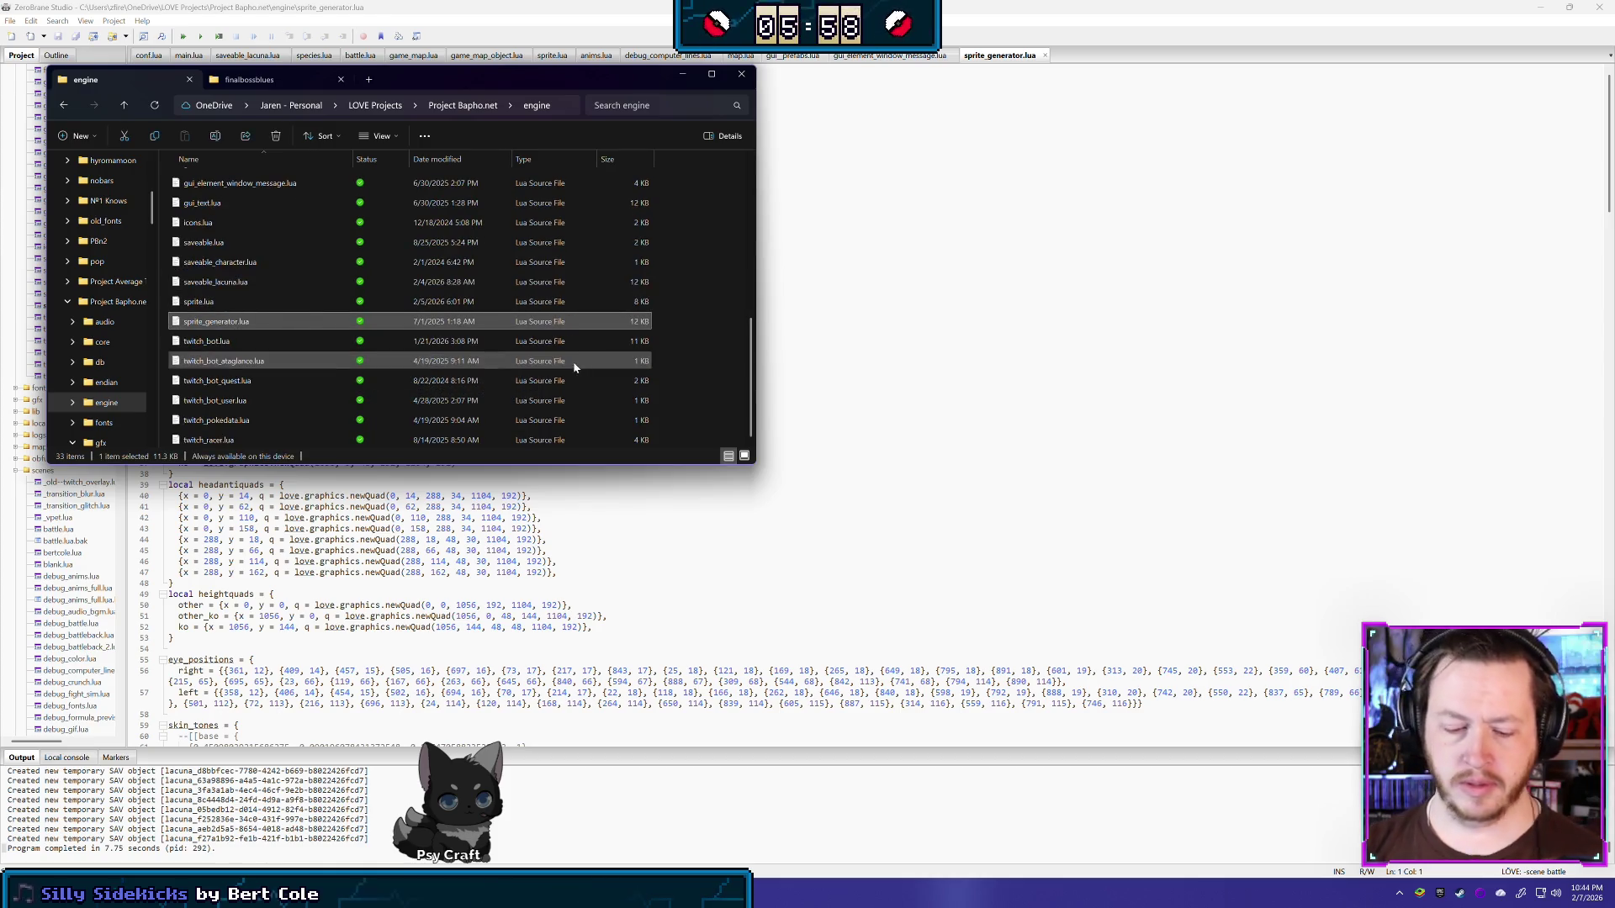
pyautogui.hotkey('ctrl', 'c')
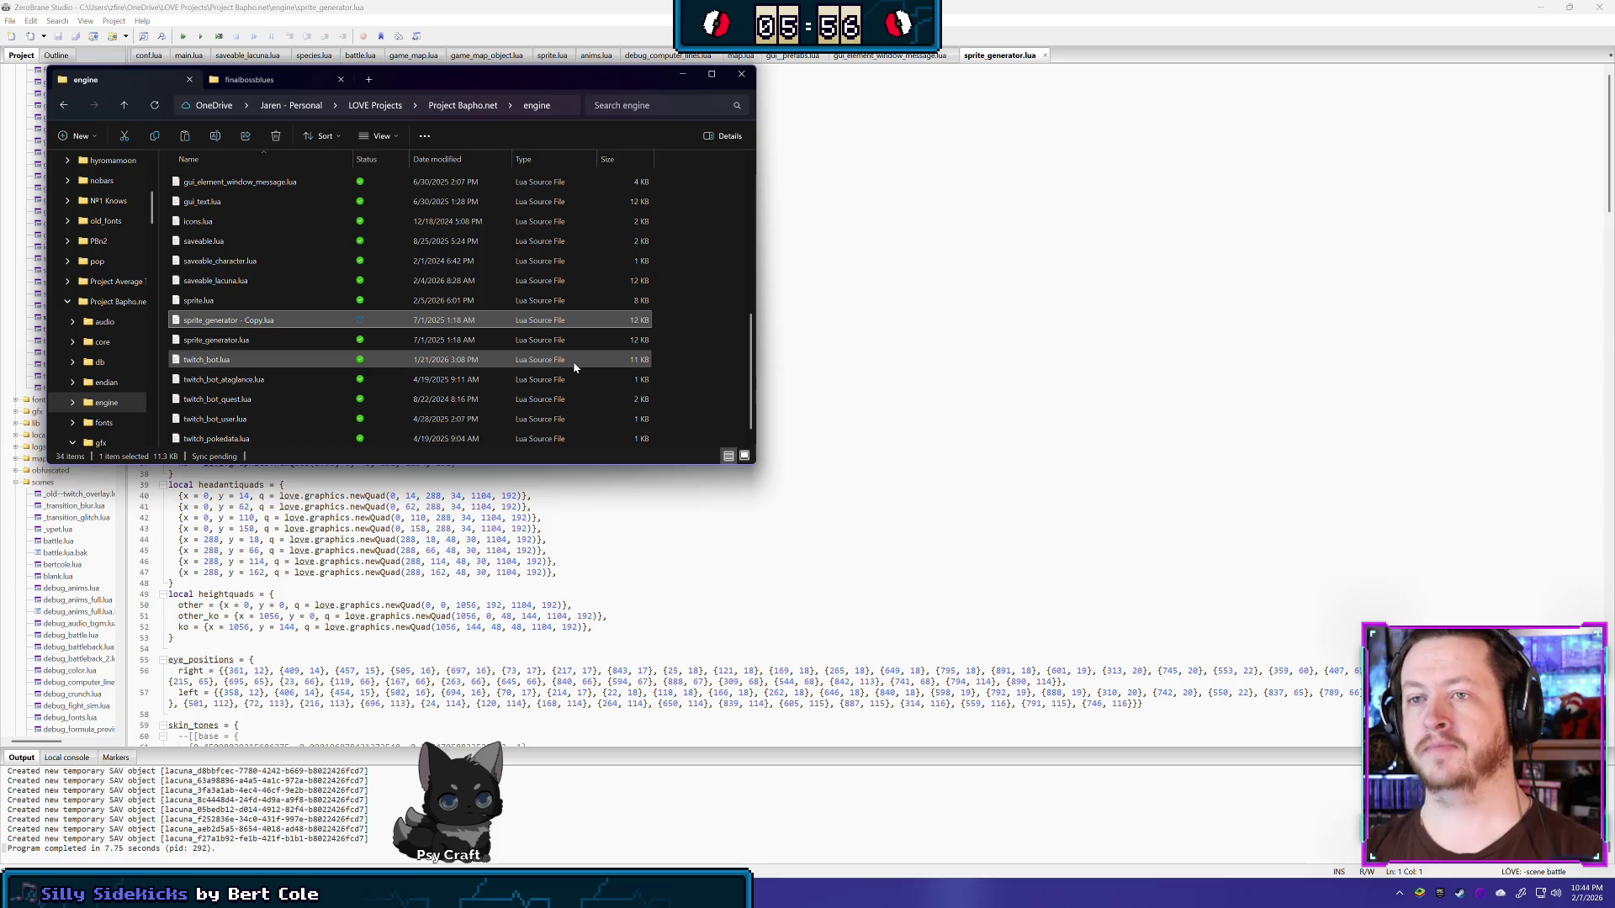
pyautogui.press('F2')
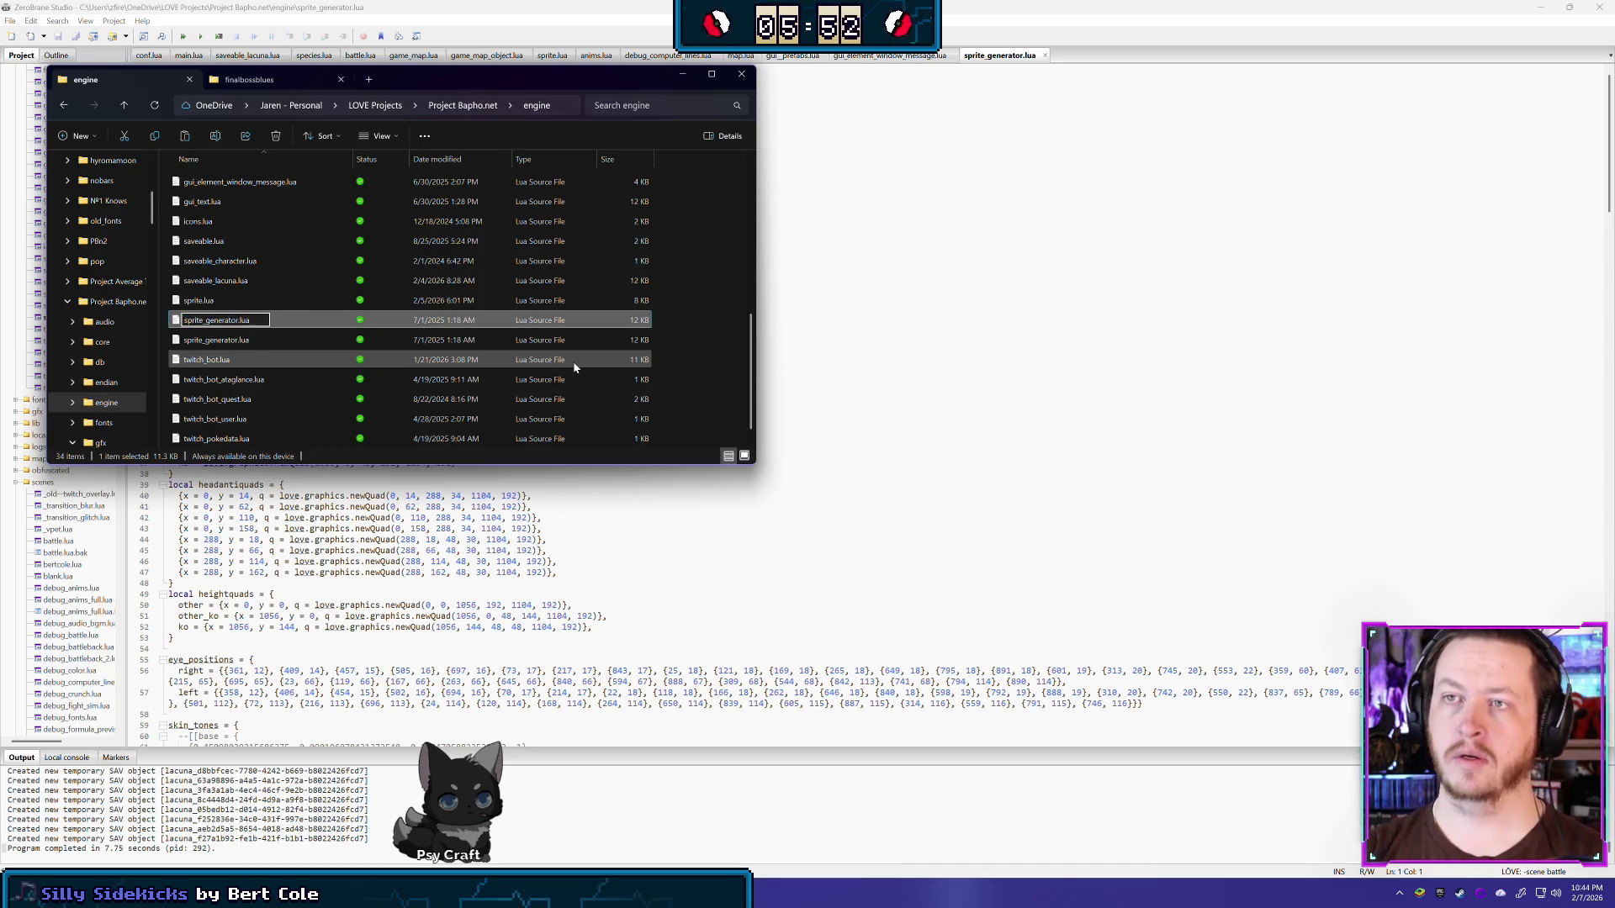
pyautogui.write('.bak')
pyautogui.press('Return')
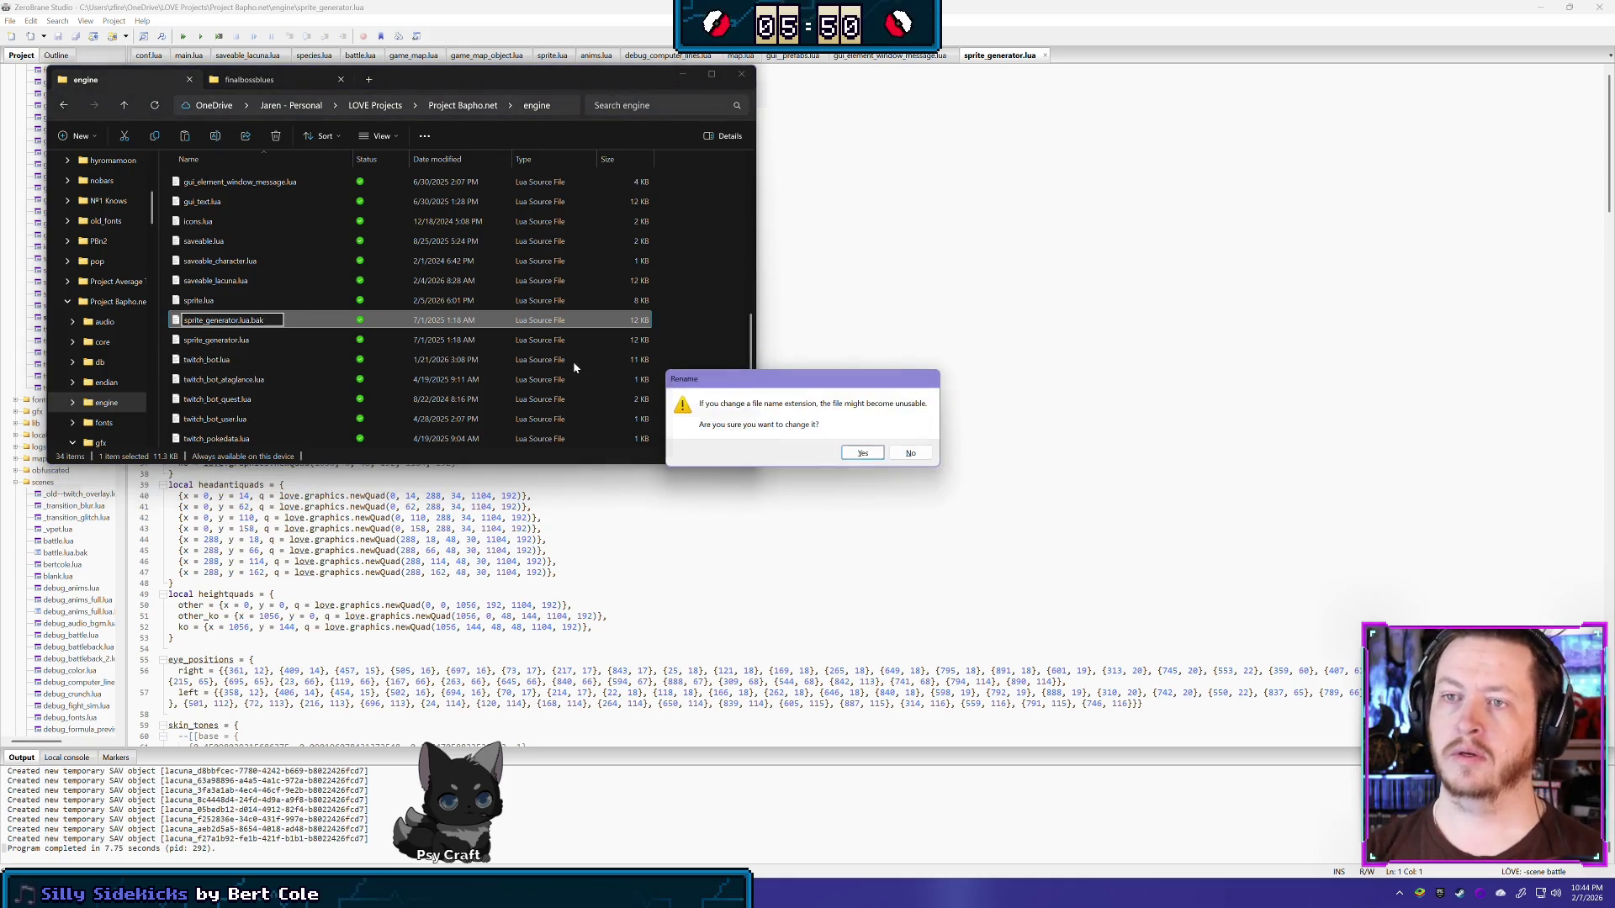
pyautogui.press('Return')
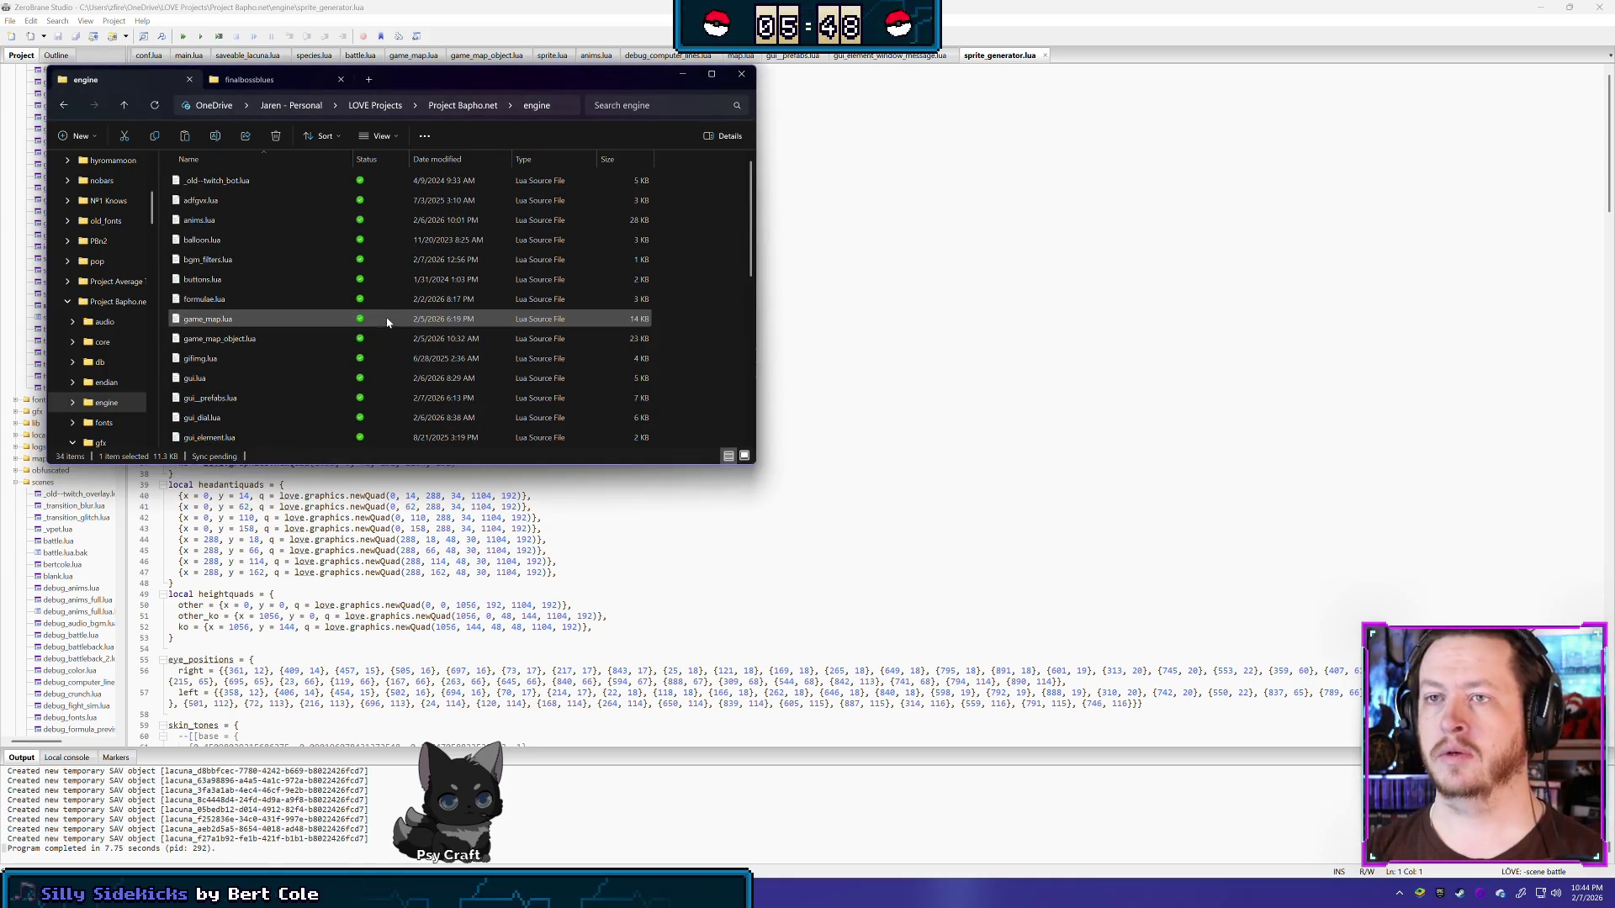
# Step: Go up to Project Bapho.net and open shelved > engine, then return to ZeroBrane
pyautogui.scroll(-1, 387, 316)
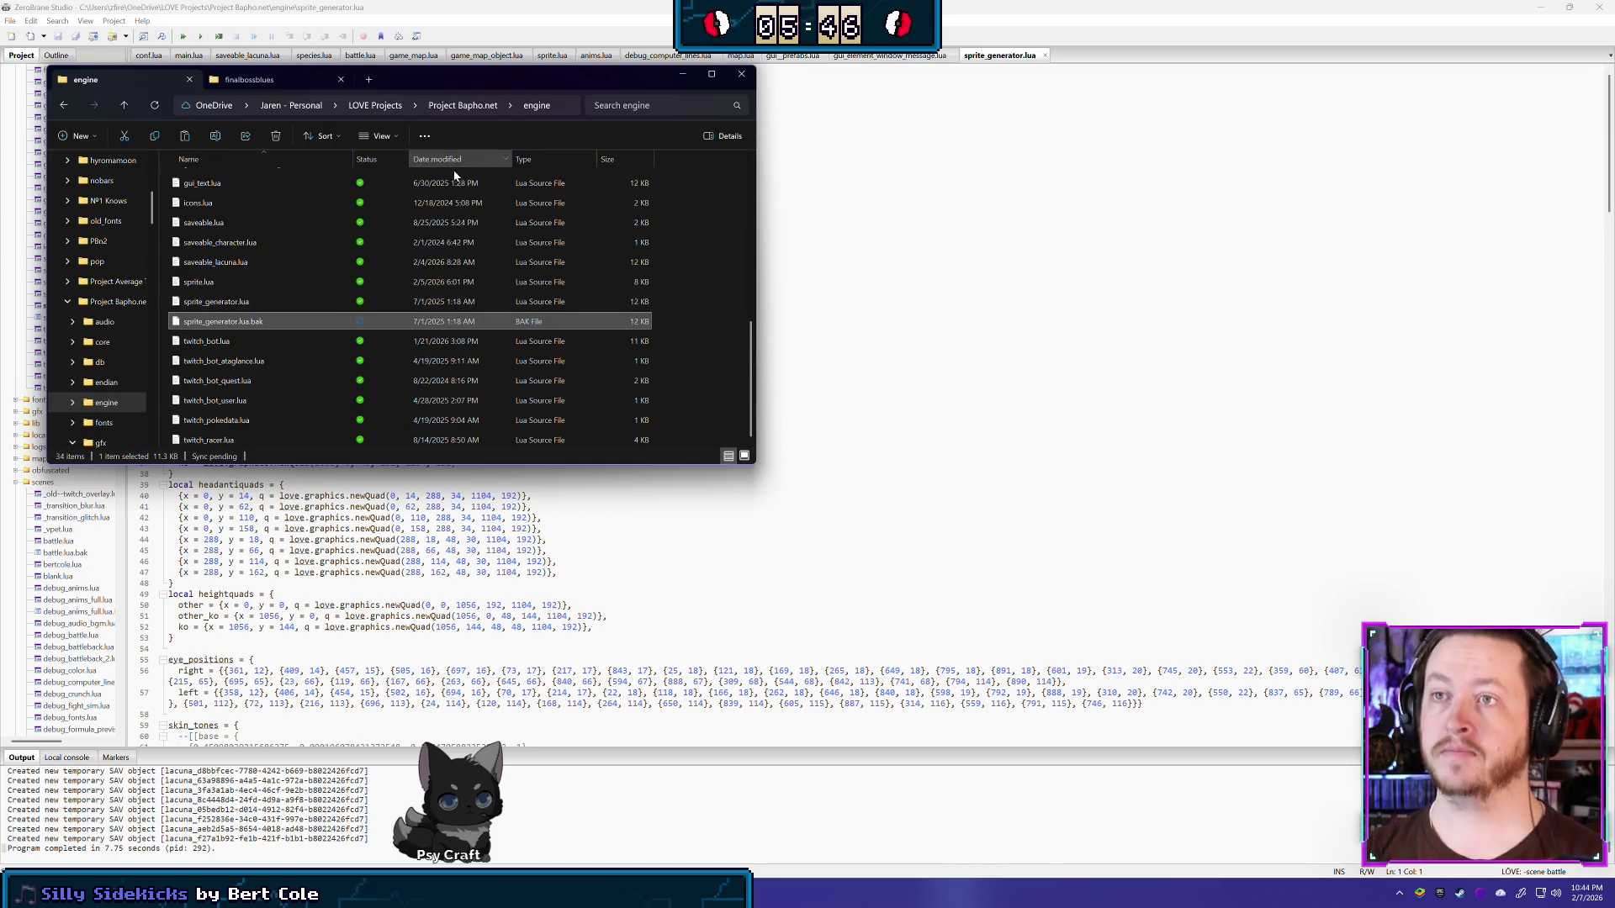
pyautogui.click(449, 107)
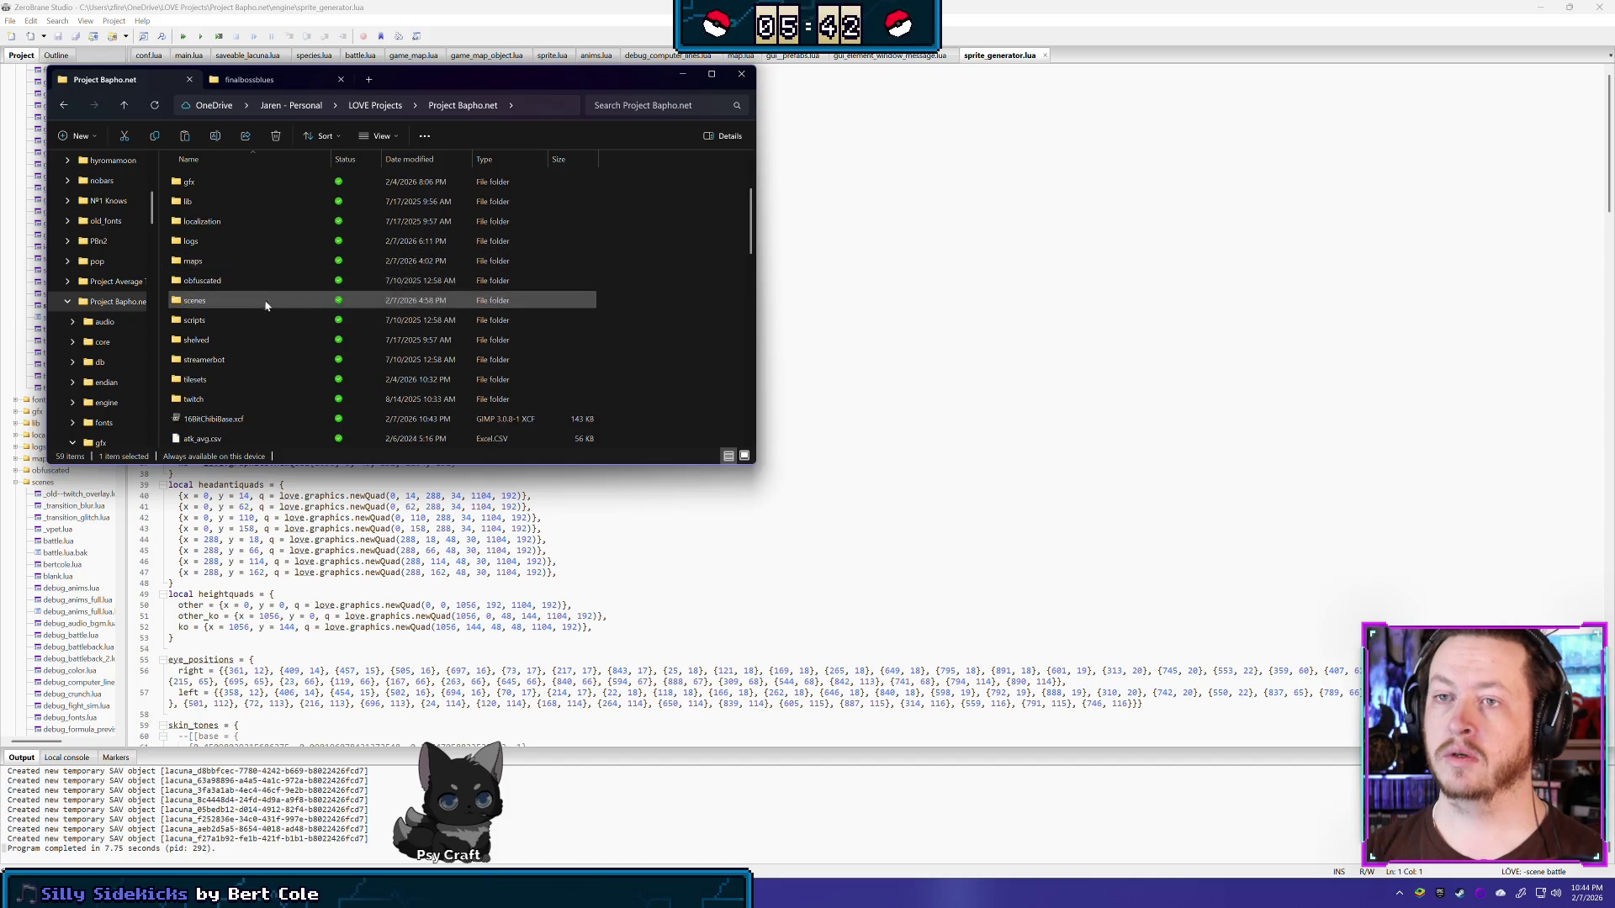
pyautogui.doubleClick(238, 342)
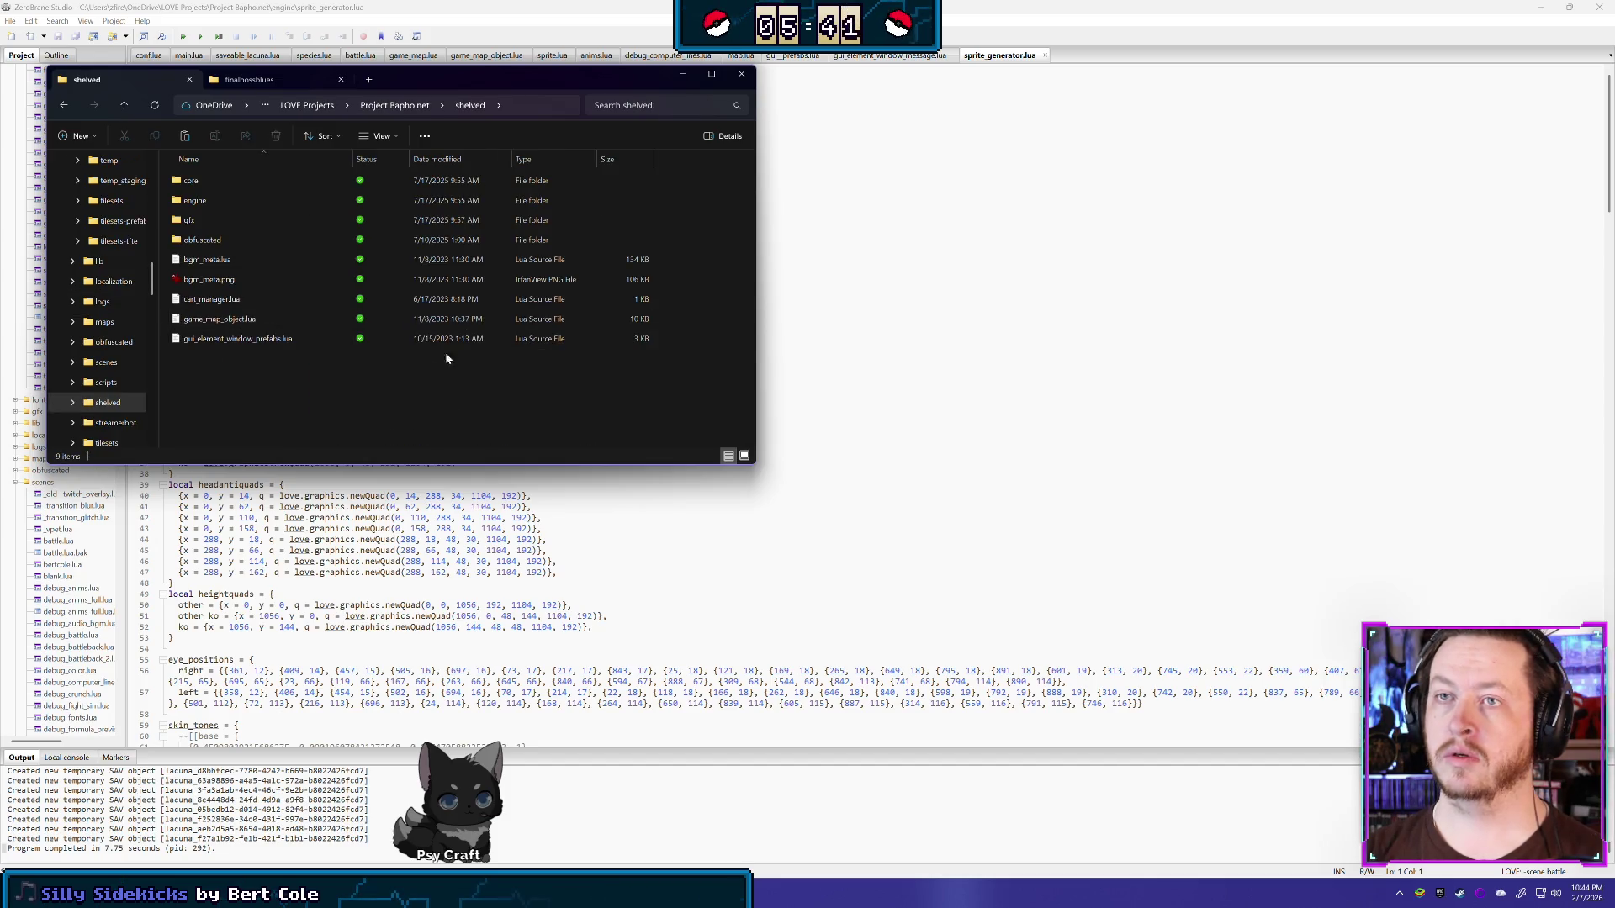
pyautogui.doubleClick(220, 198)
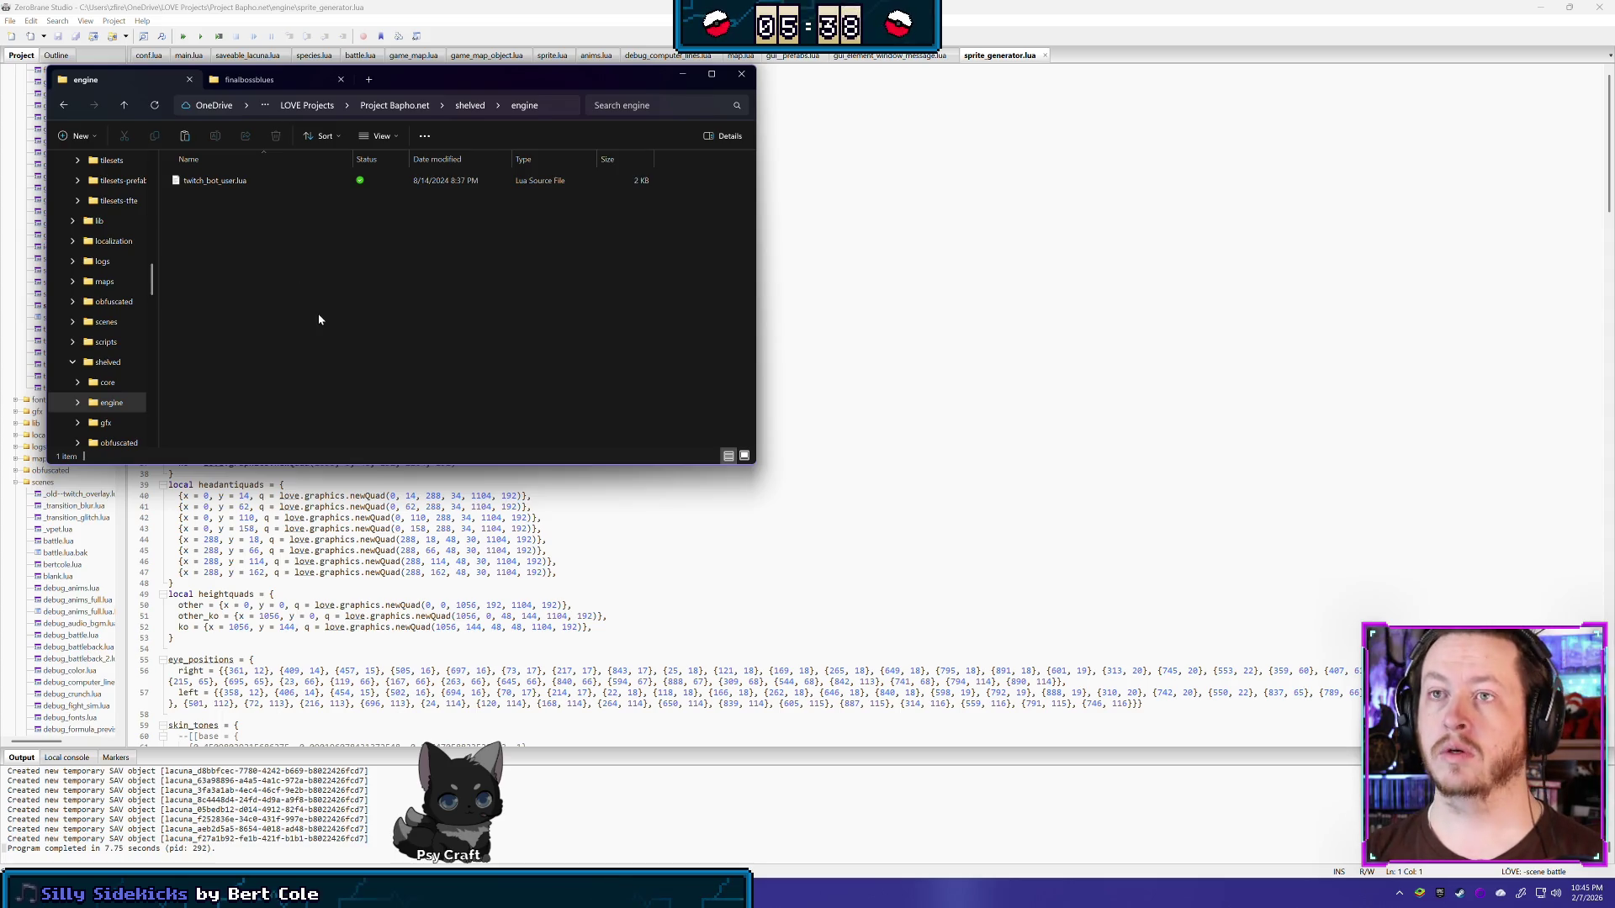
pyautogui.click(634, 5)
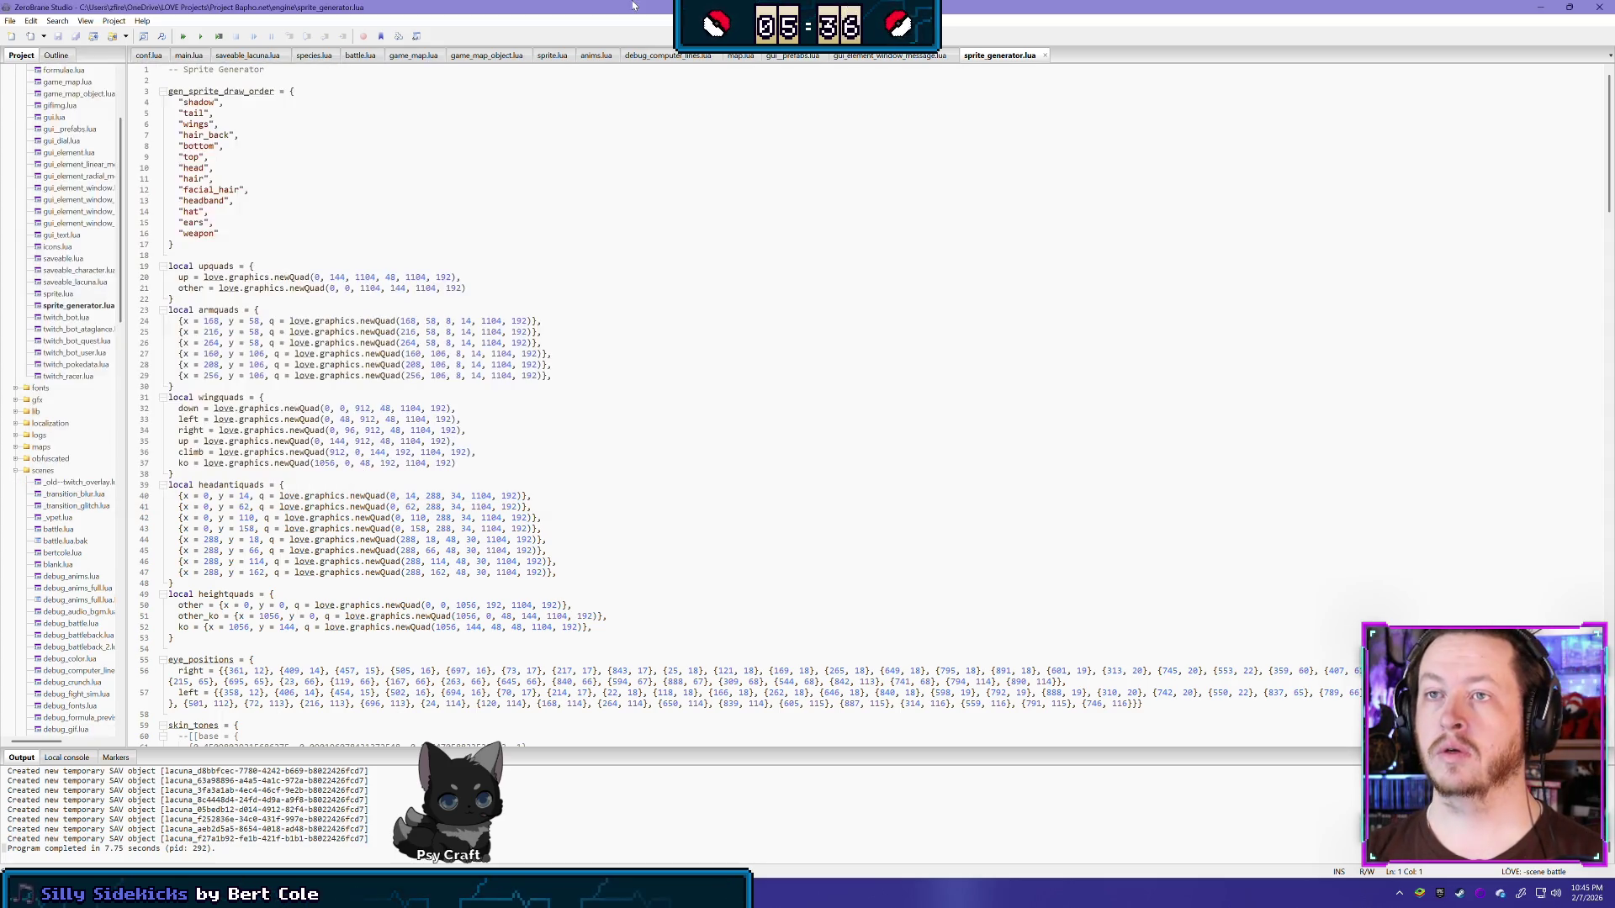
# Step: Glance at the debug_village map in Tiled, then run the battle scene and close it
pyautogui.scroll(4, 118, 296)
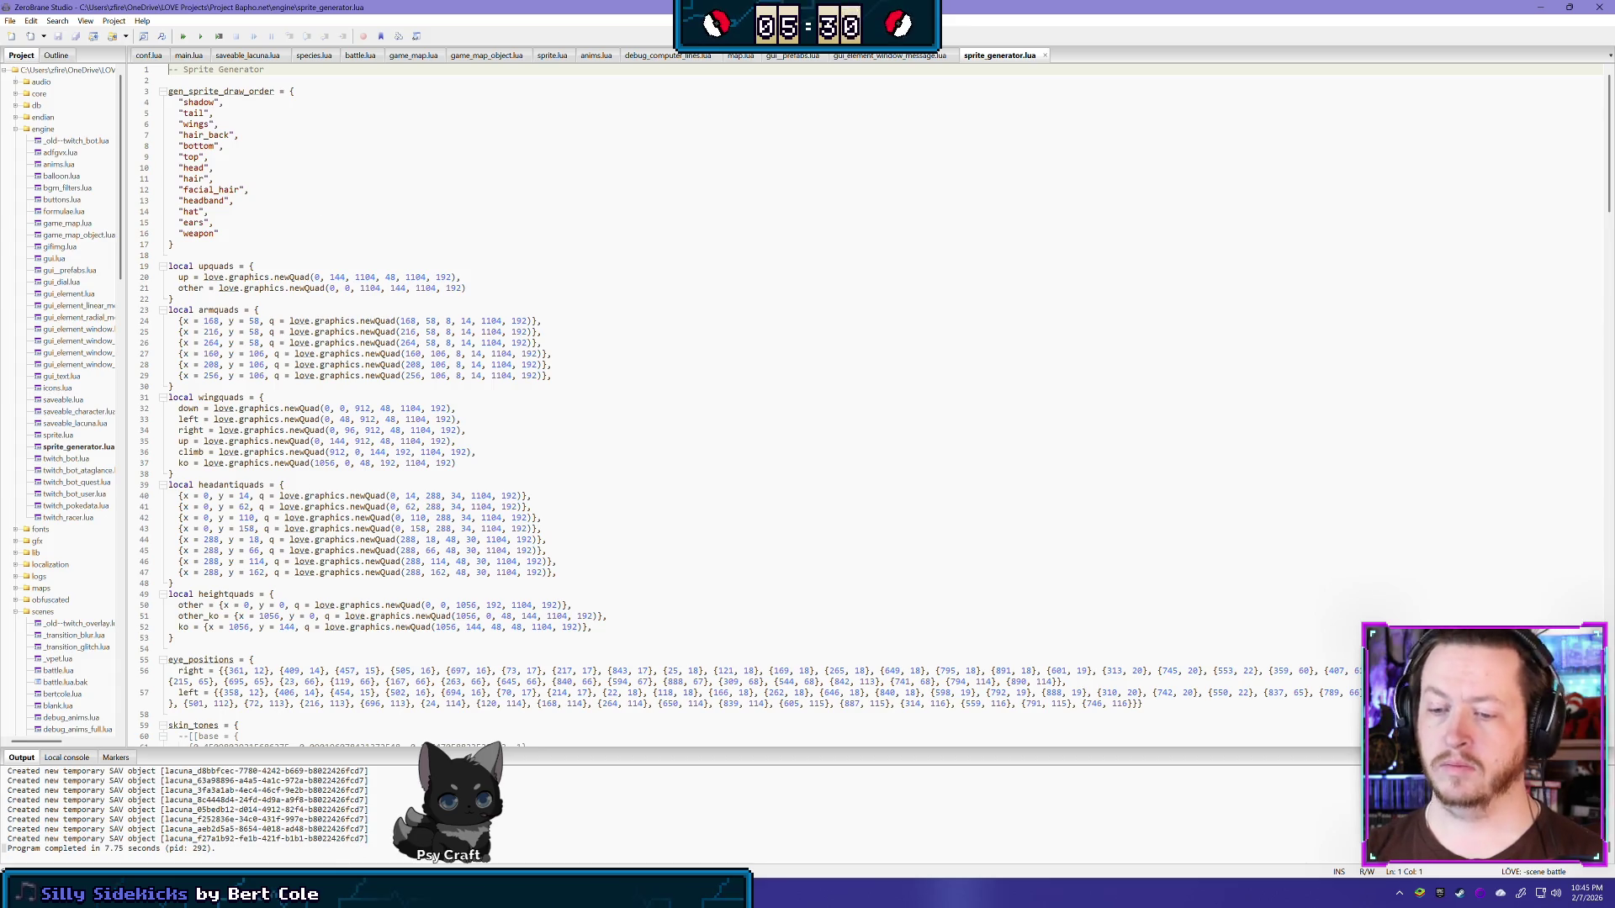
pyautogui.moveTo(273, 893)
pyautogui.click(273, 828)
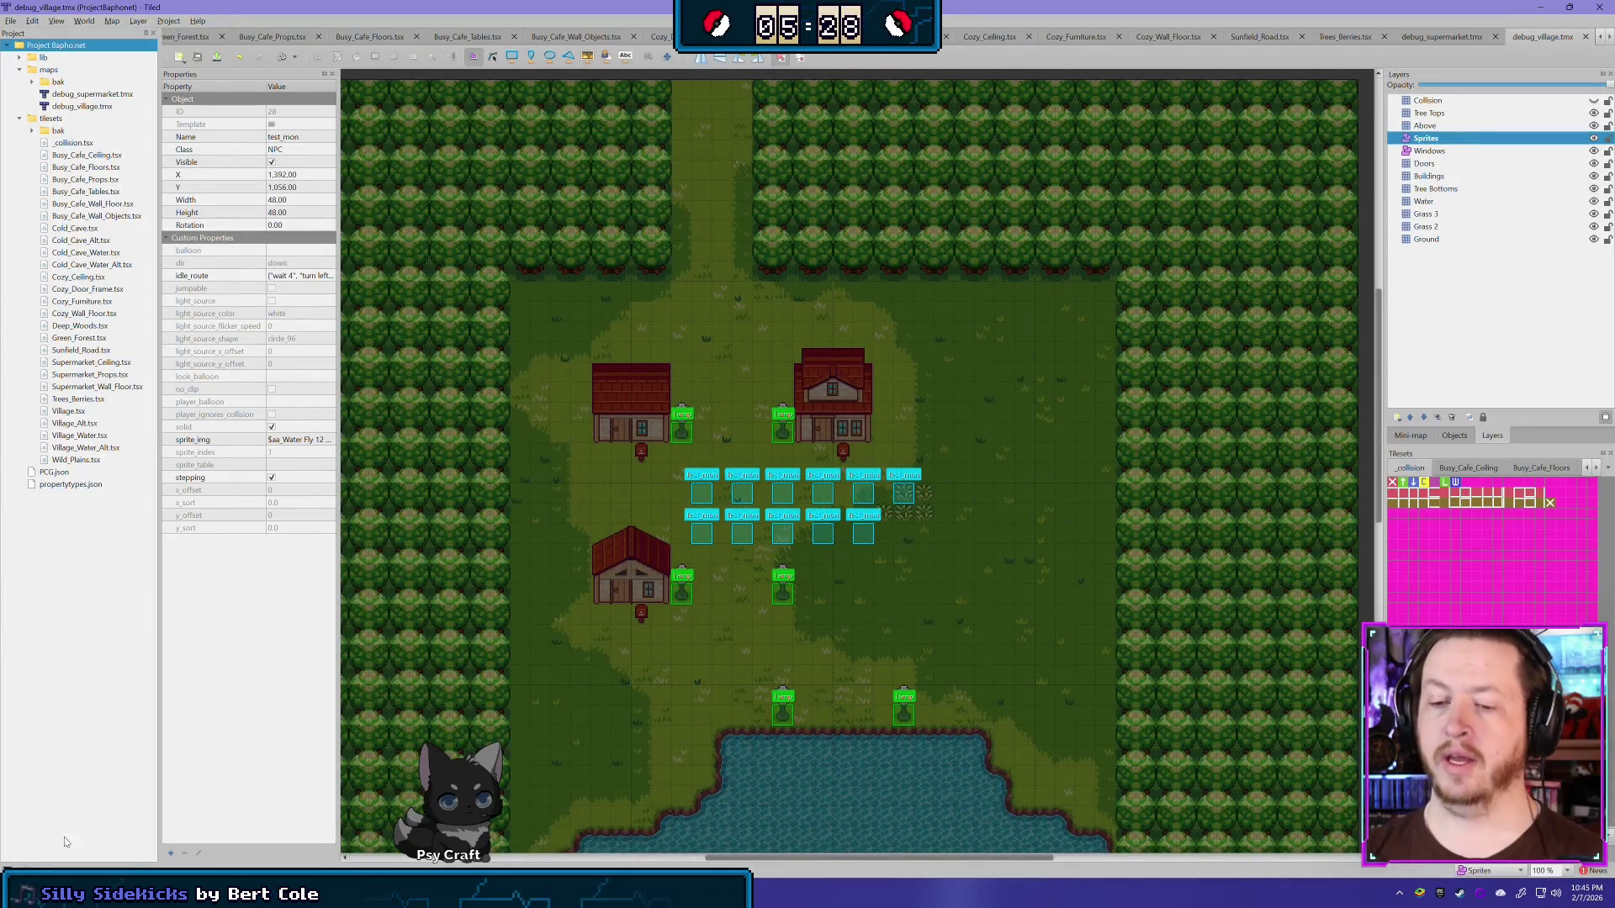
pyautogui.hotkey('alt', 'Tab')
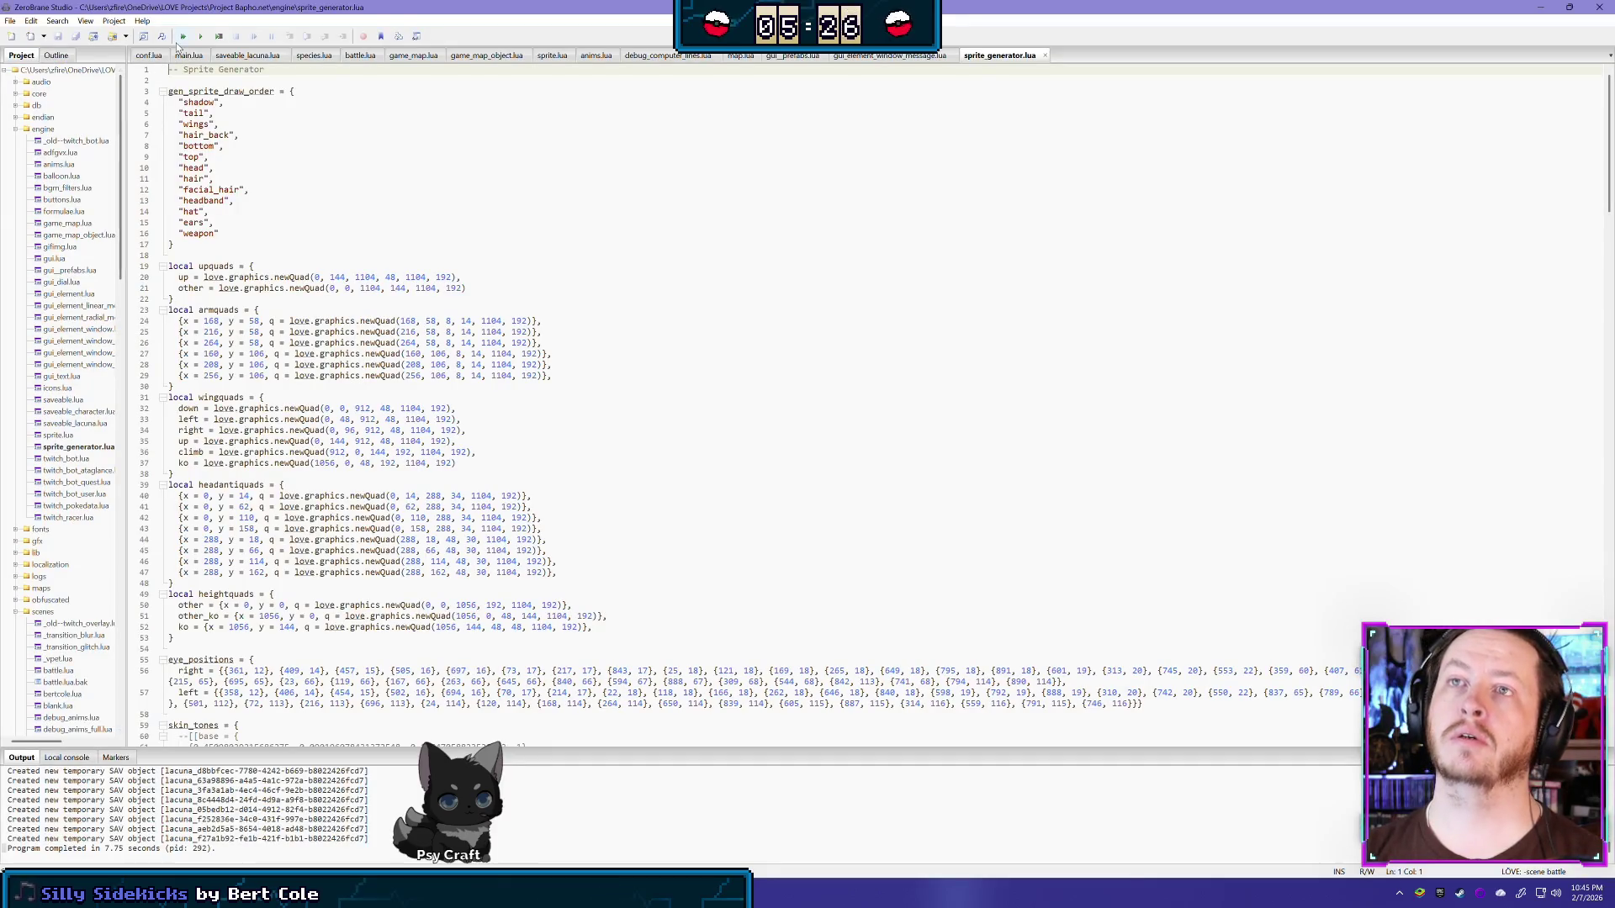
pyautogui.click(181, 37)
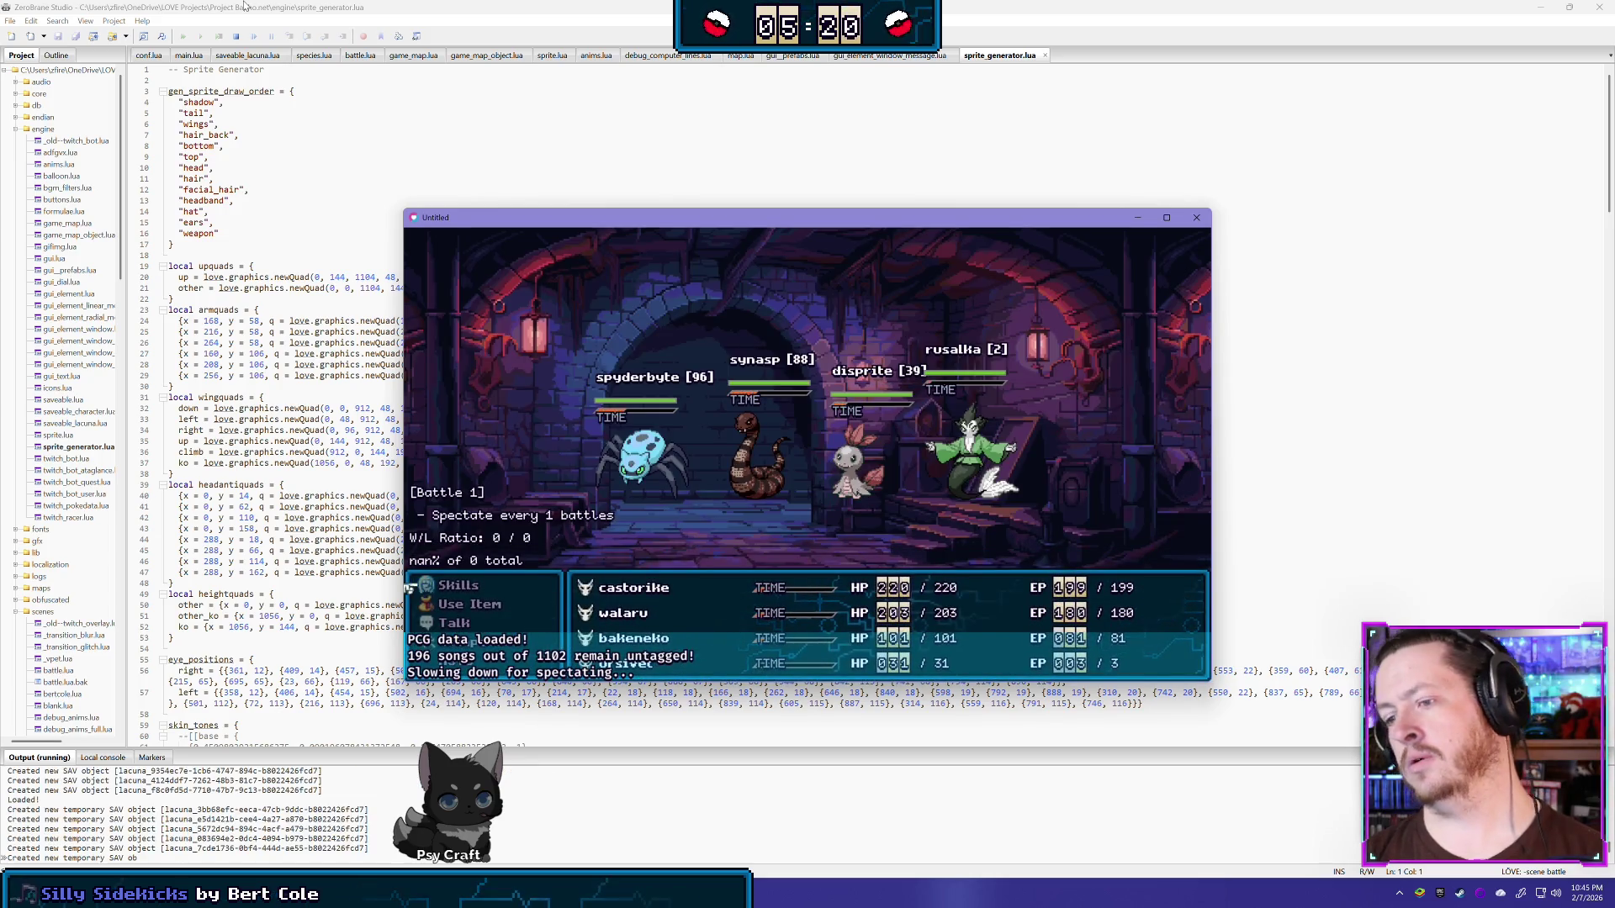
pyautogui.click(1197, 219)
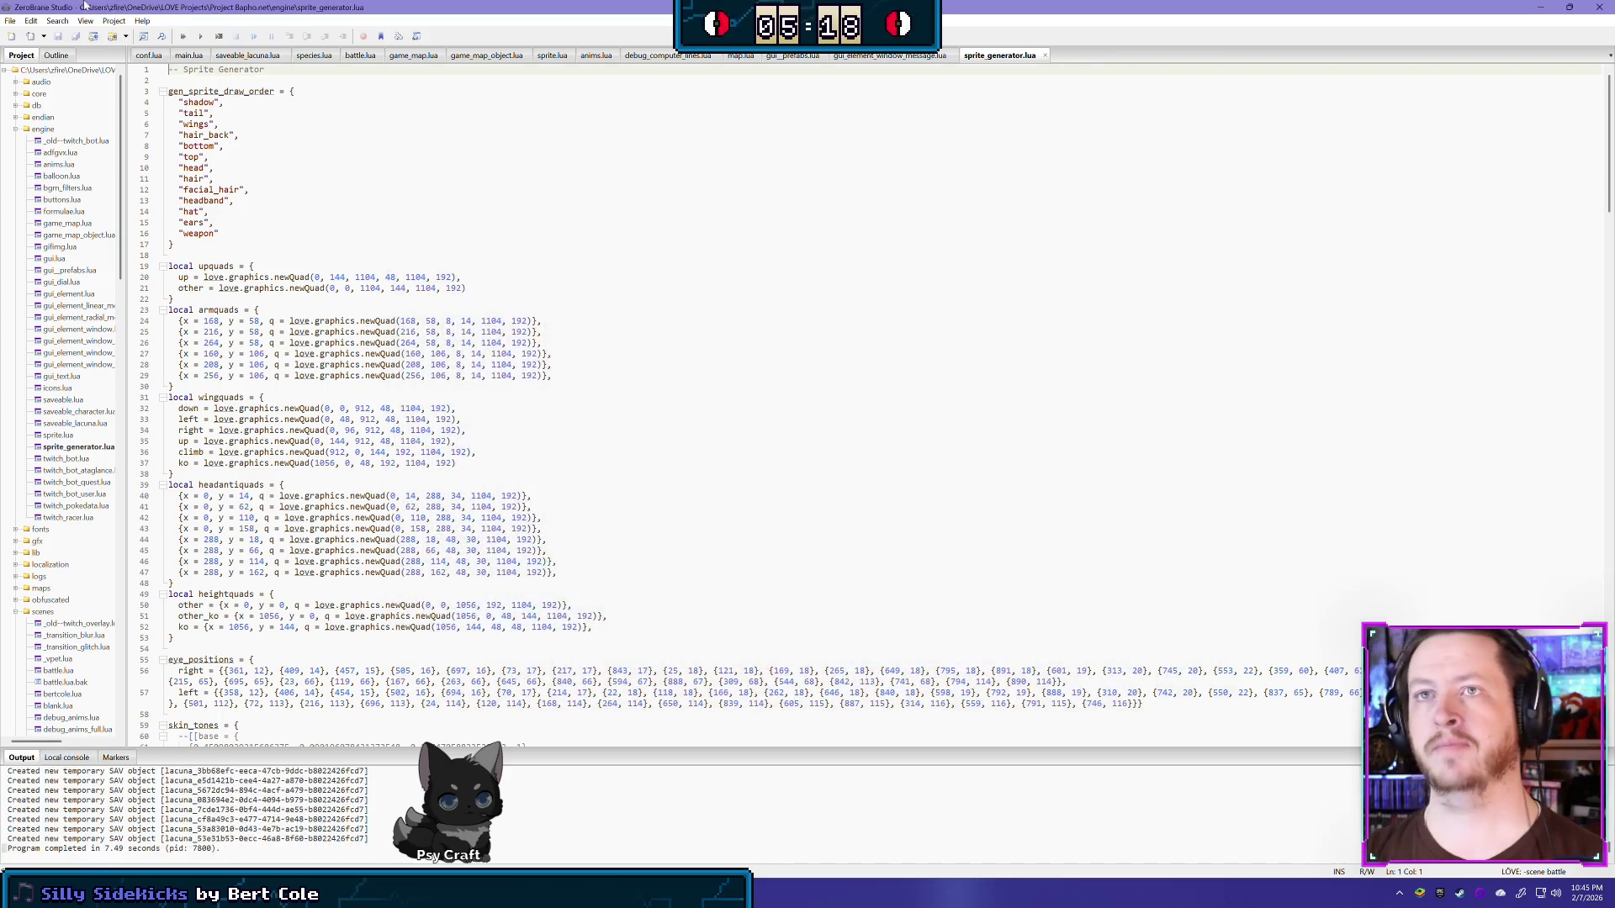
# Step: Clear the -scene battle entry from the project's command line parameters
pyautogui.click(114, 21)
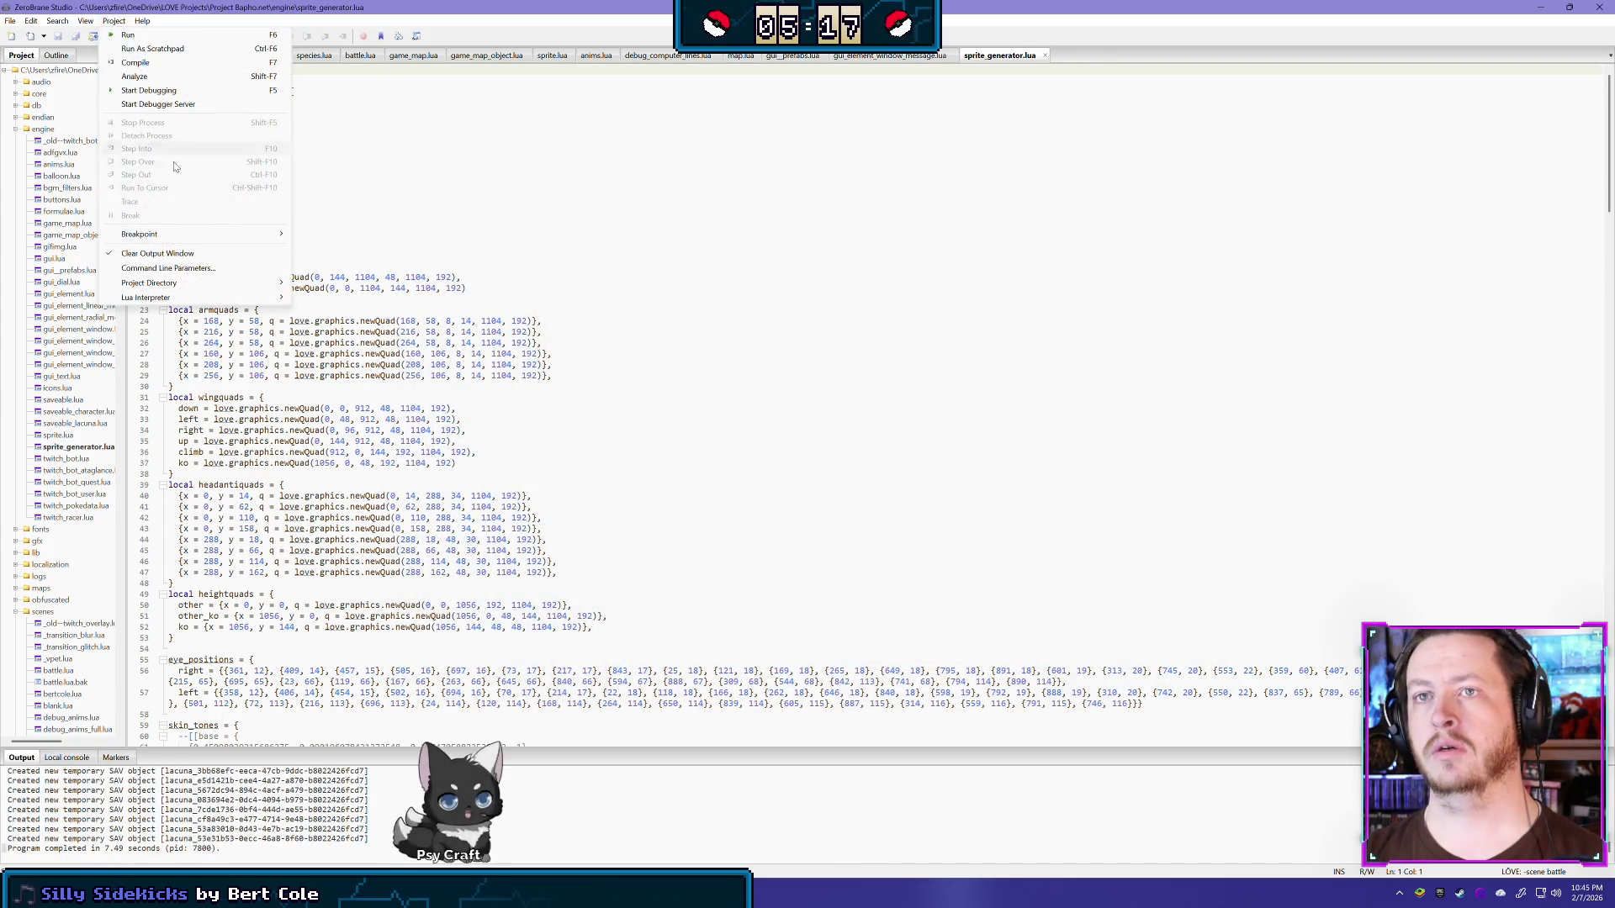
pyautogui.click(178, 268)
pyautogui.press('BackSpace')
pyautogui.press('Return')
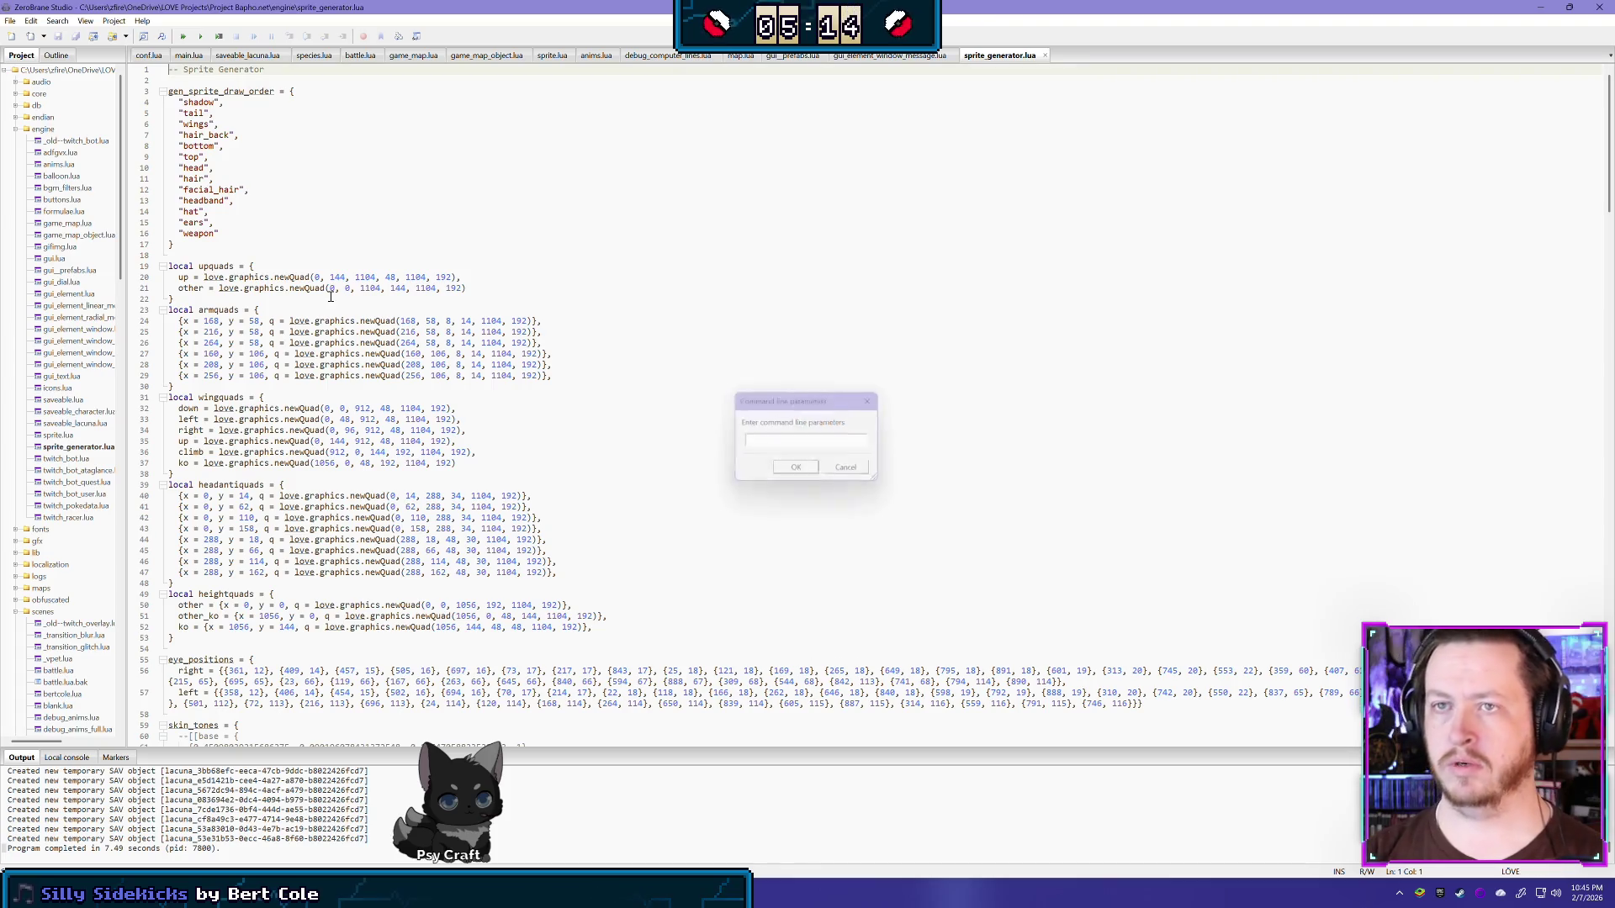
# Step: Comment out loadTwitchBotData() on line 10 of battle.lua, save, and launch the game
pyautogui.click(360, 55)
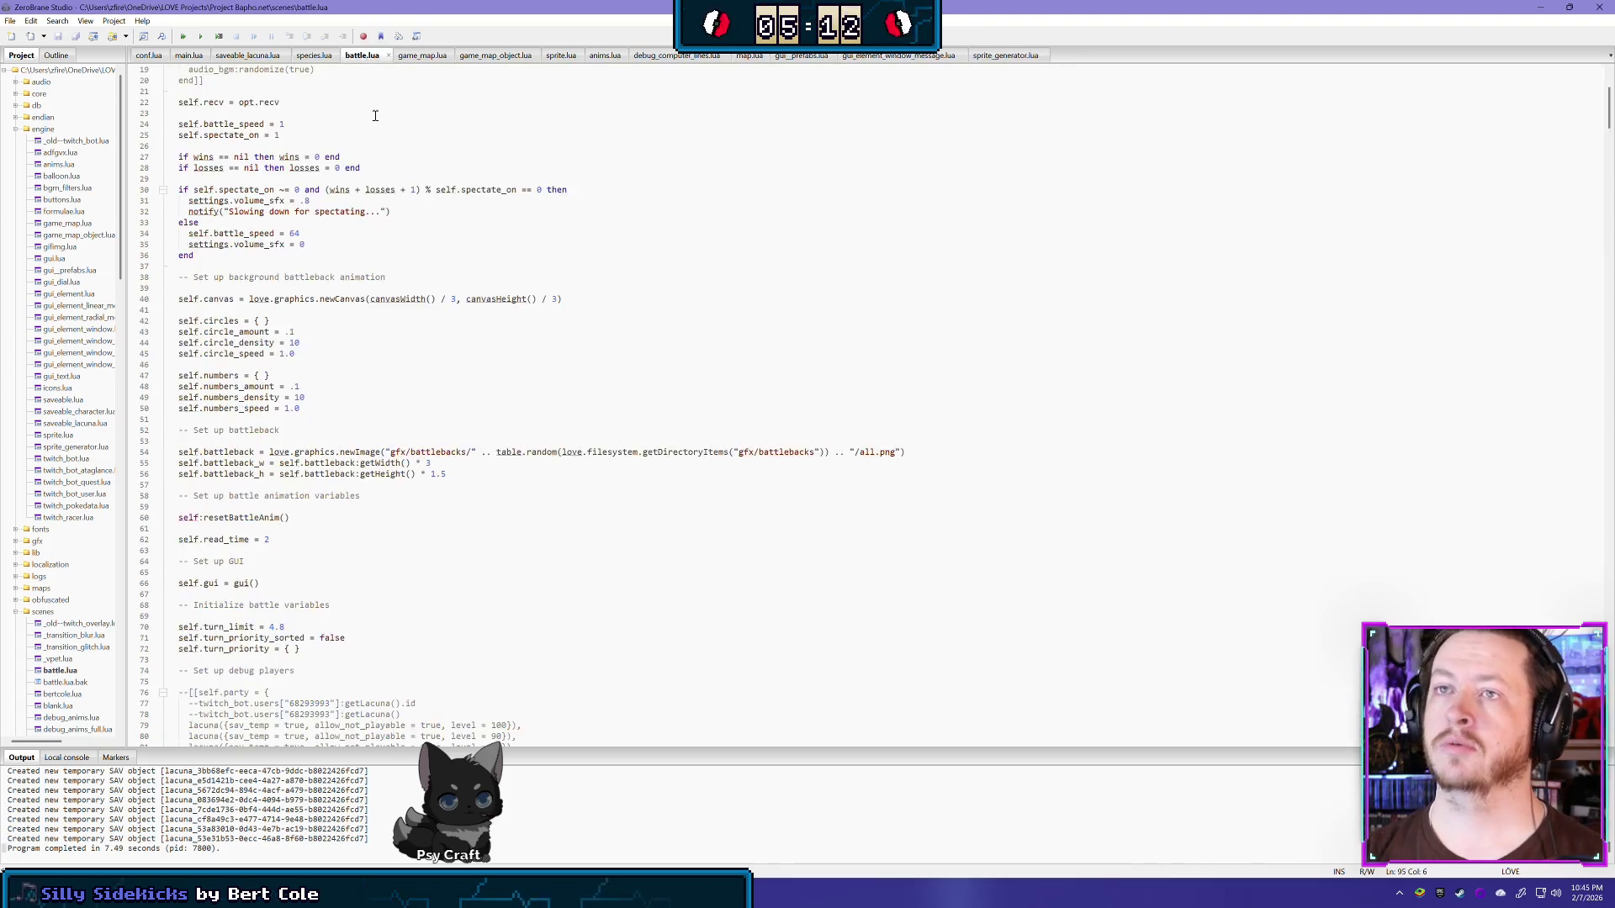
pyautogui.scroll(15, 381, 136)
pyautogui.click(181, 168)
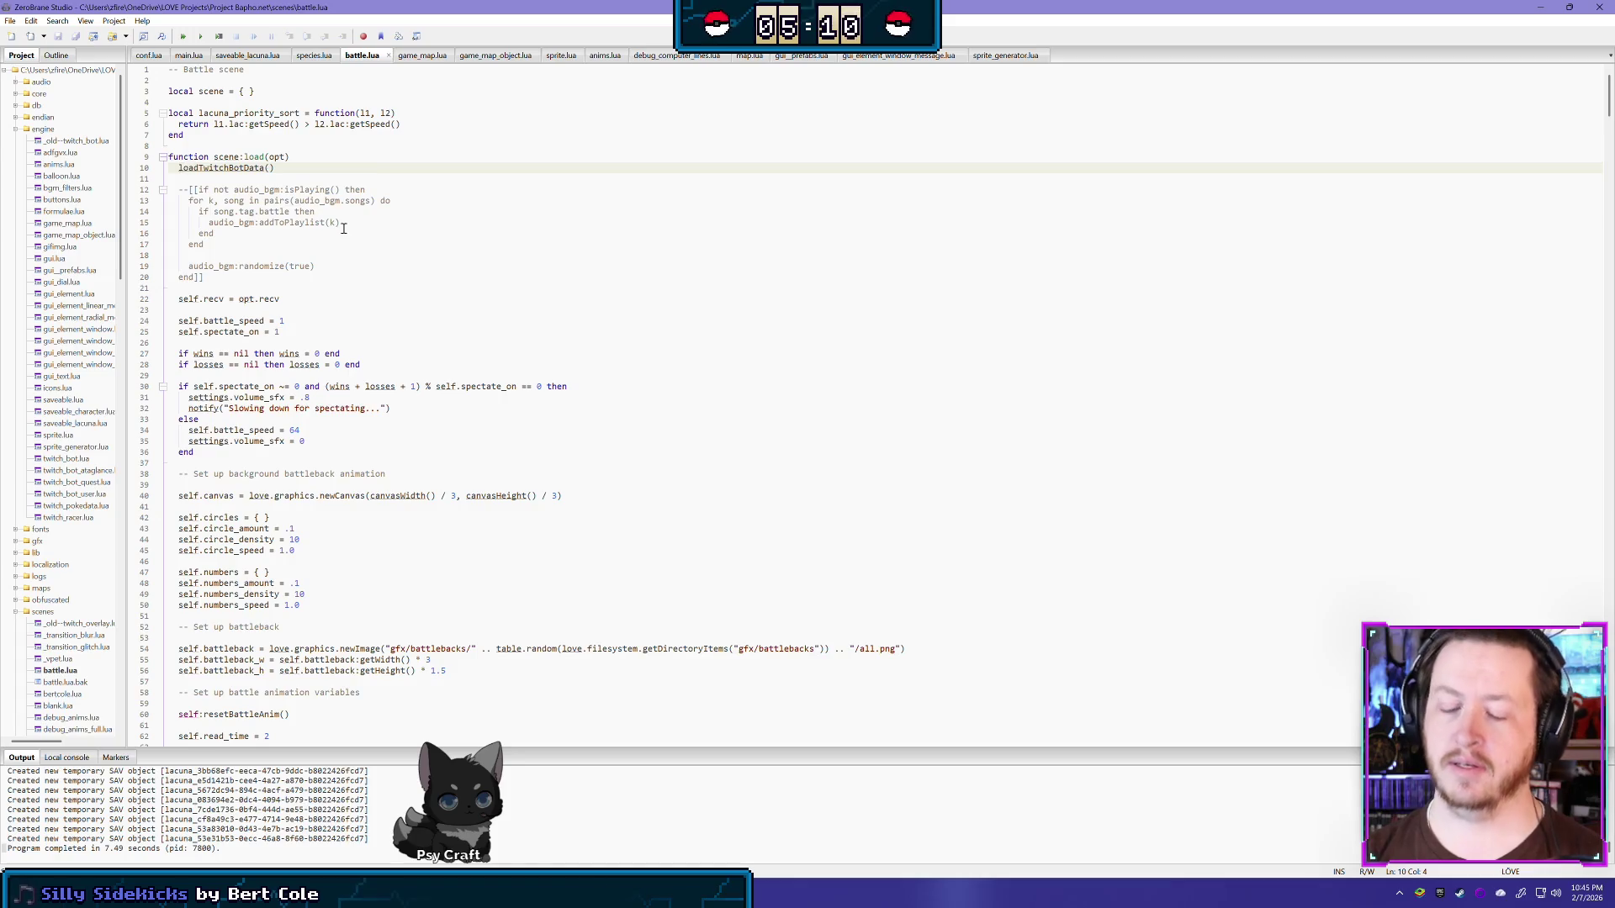
pyautogui.hotkey('ctrl', 'u')
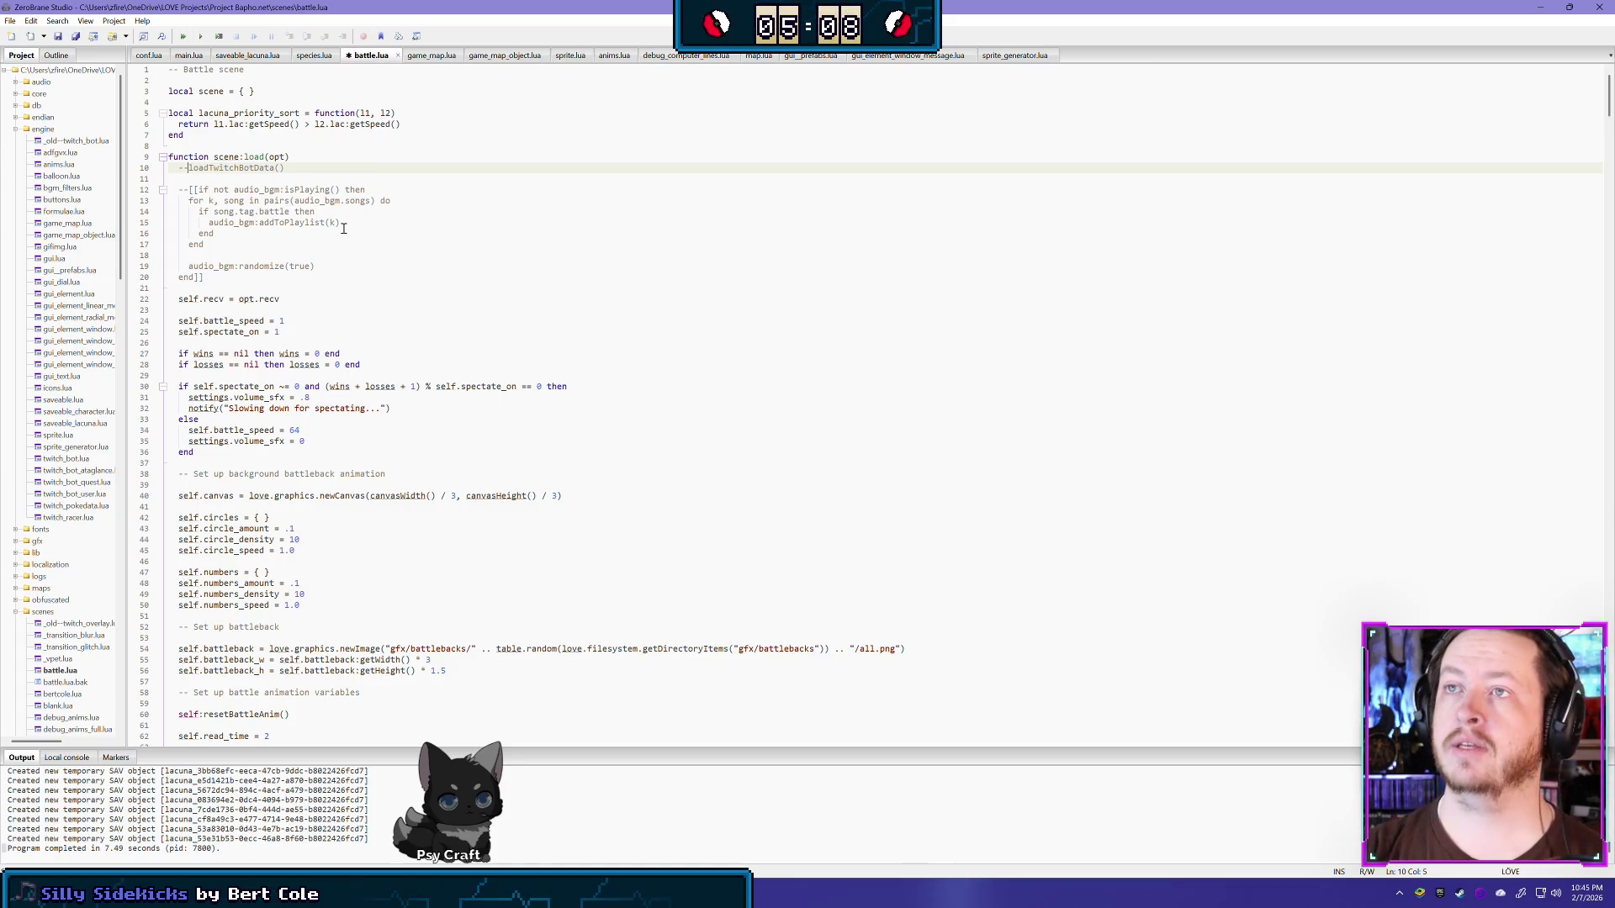
pyautogui.hotkey('ctrl', 's')
pyautogui.press('F6')
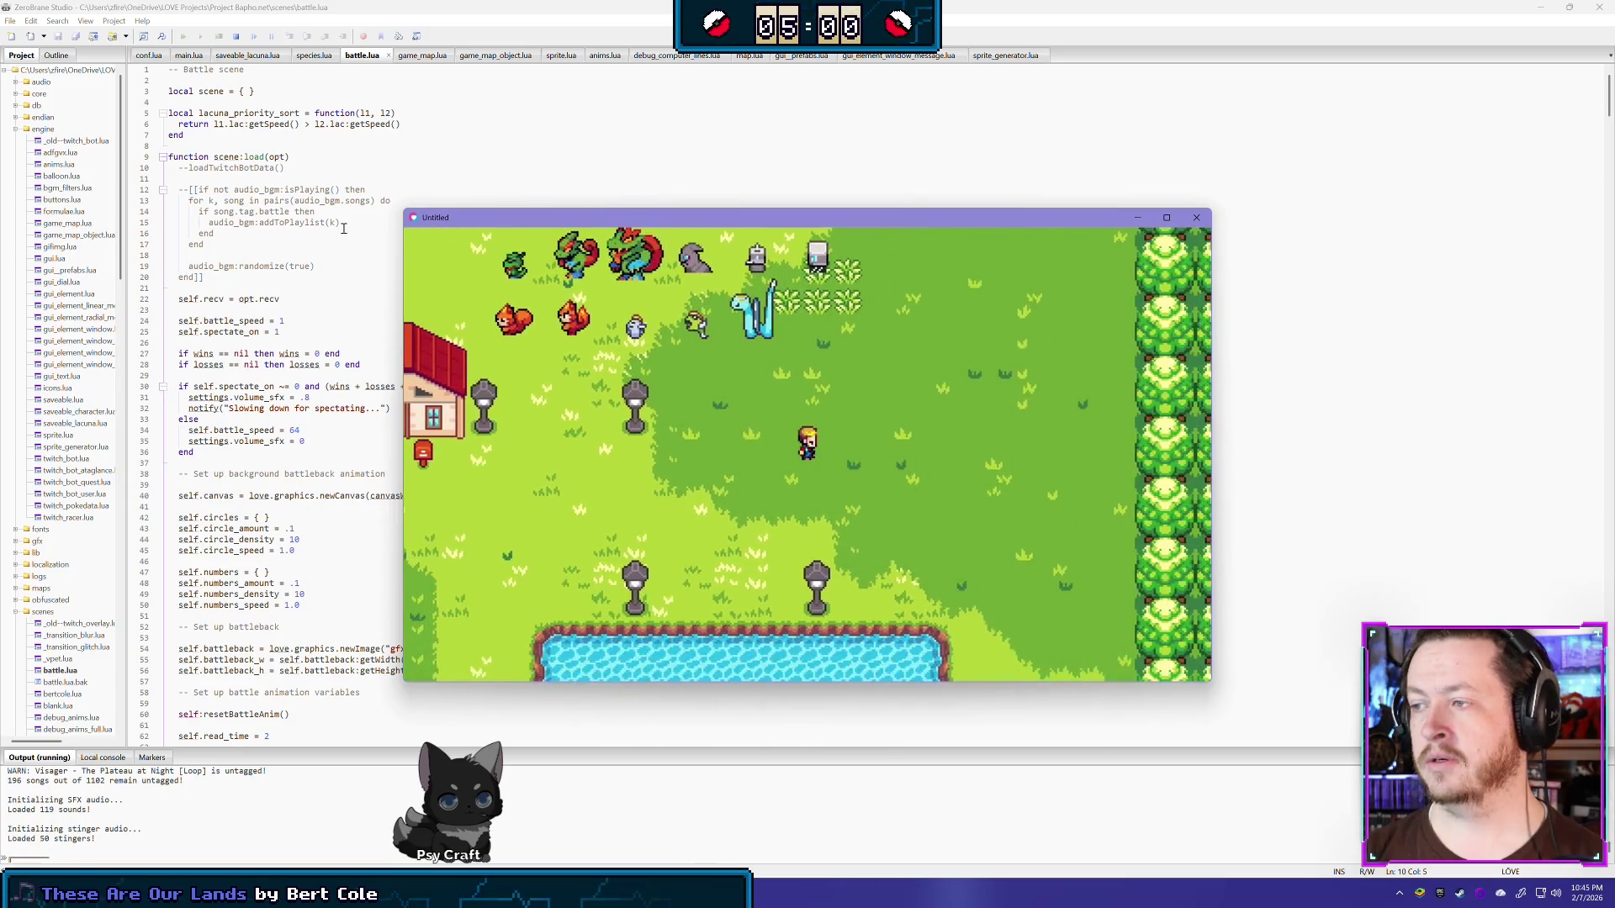
# Step: Open and close the Logout/Items/Skills menu, walk the player north, then close the game
pyautogui.press('Escape')
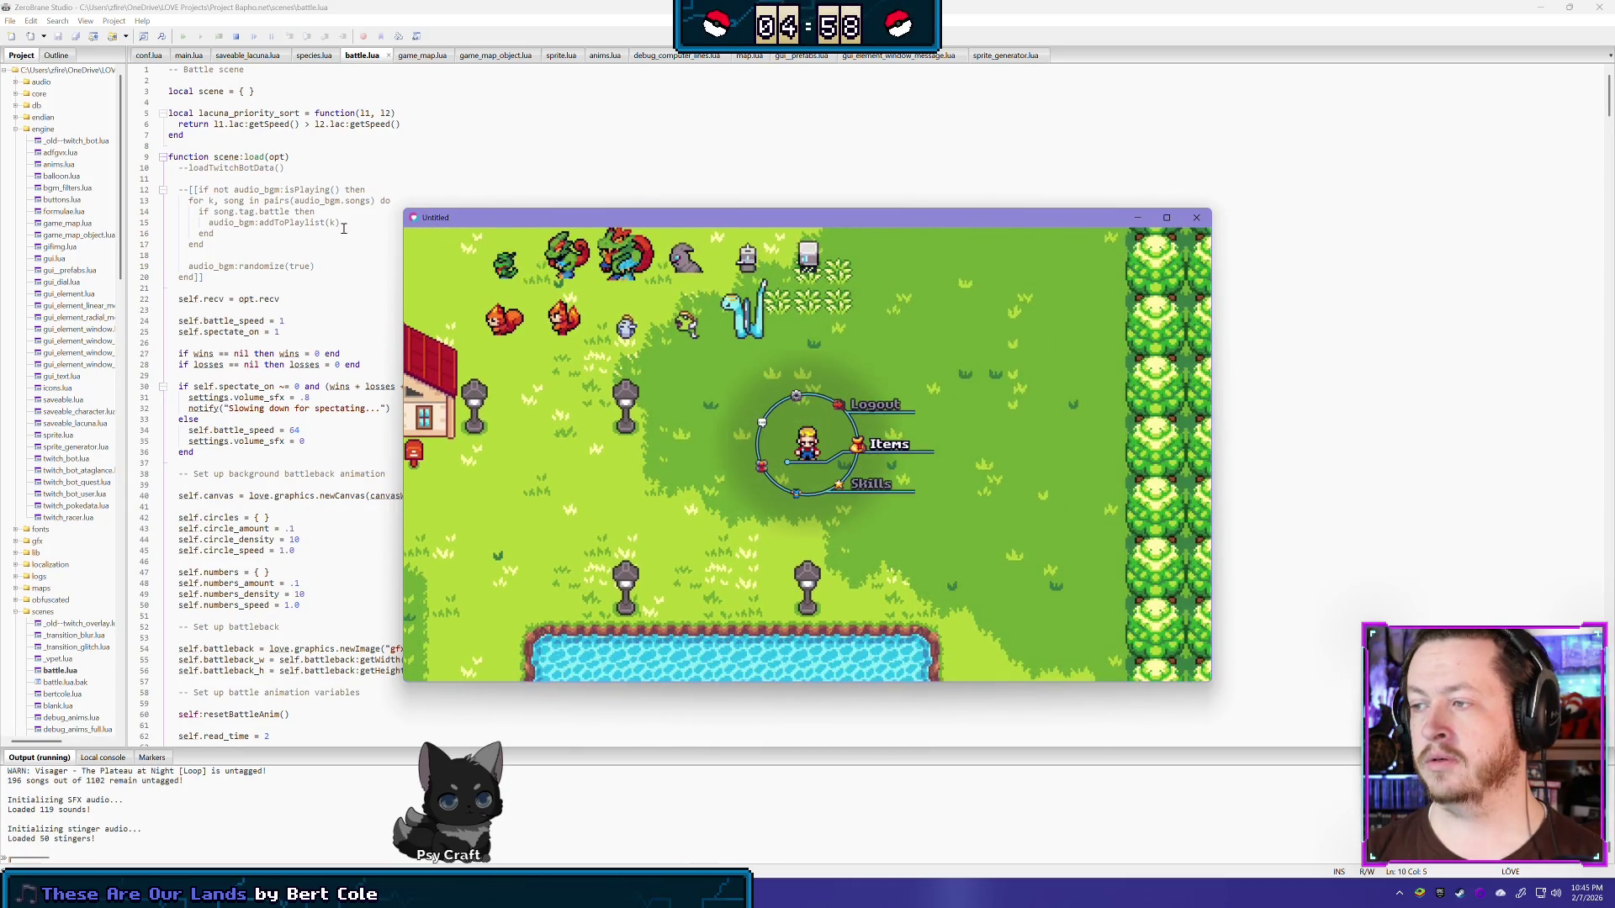
pyautogui.press('Escape')
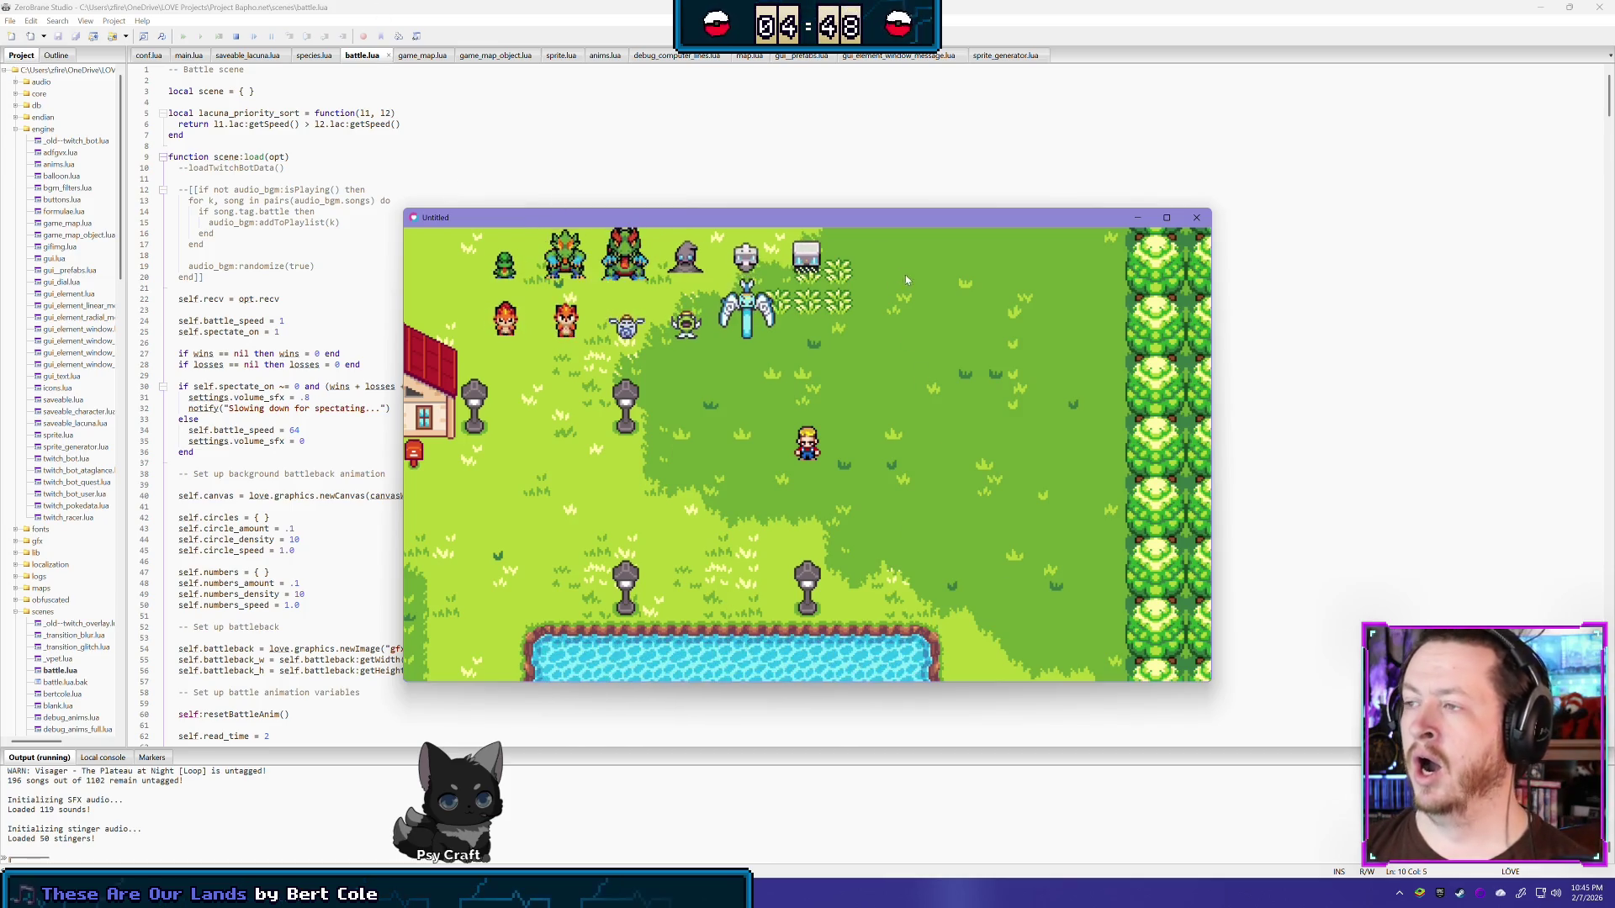
pyautogui.press('Up')
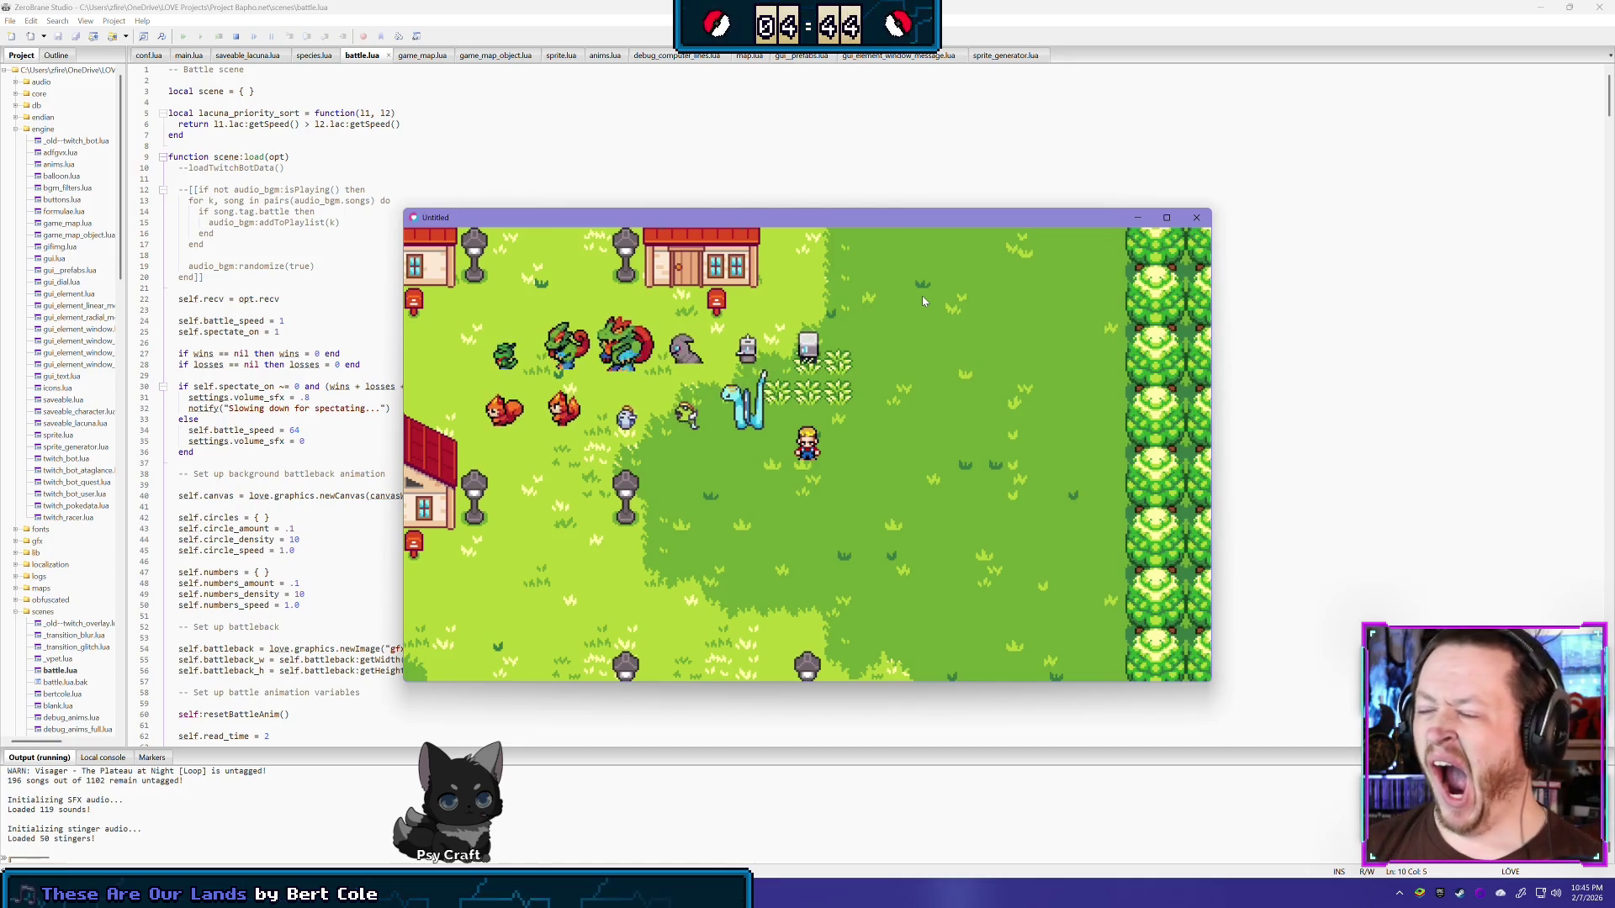
pyautogui.click(1205, 216)
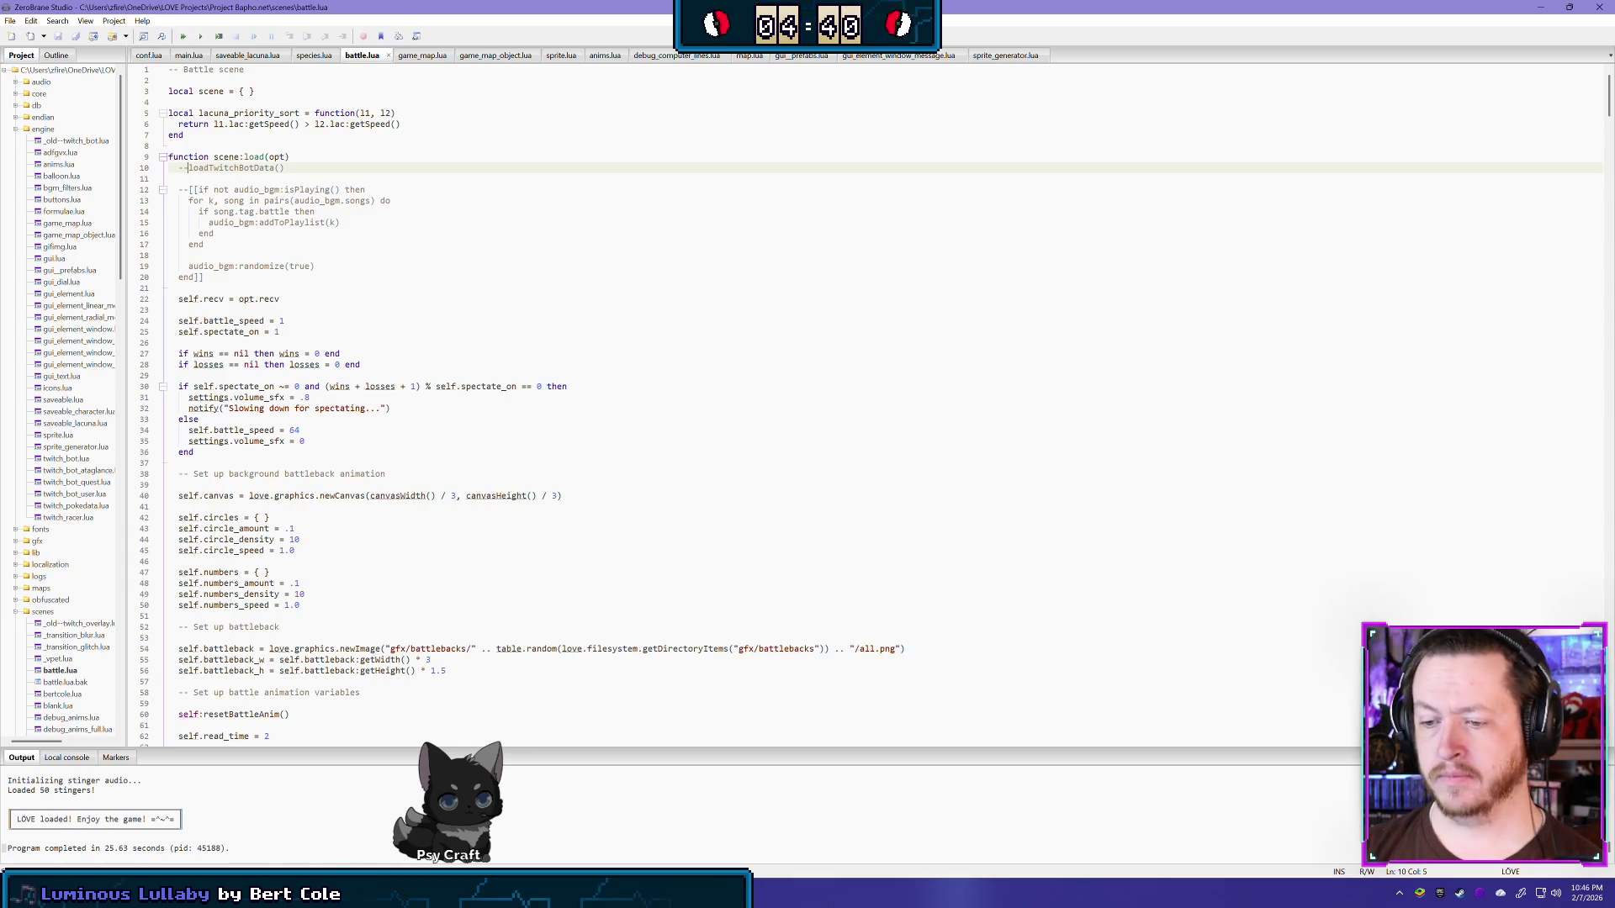
pyautogui.moveTo(353, 893)
pyautogui.click(352, 829)
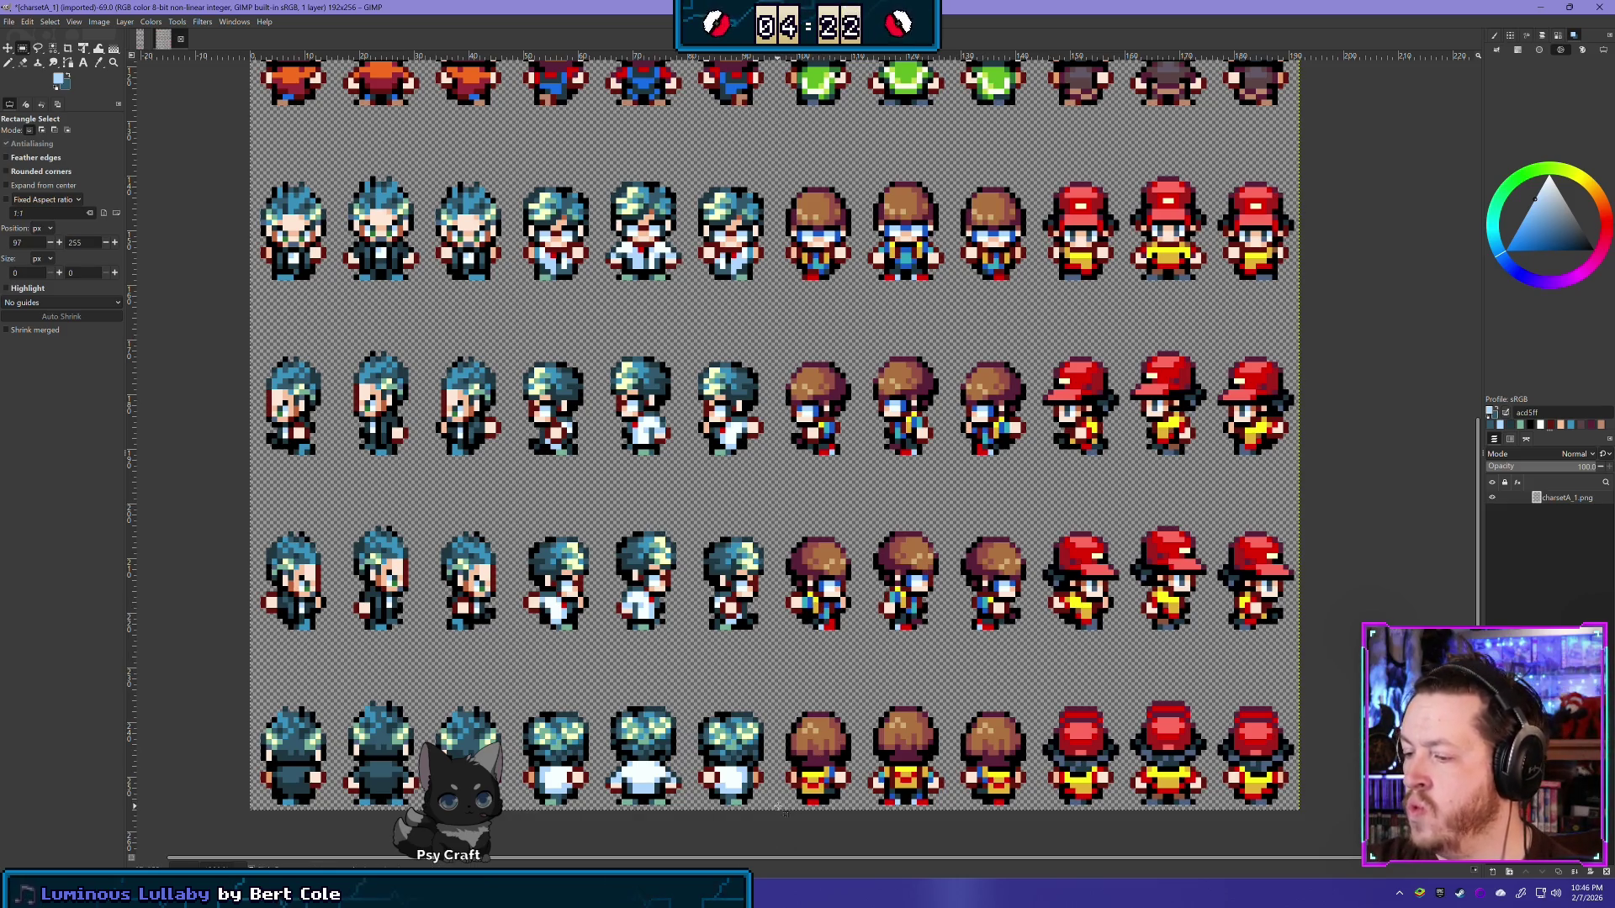
# Step: Select a 48 px-wide block around the brown-haired character's three frame columns
pyautogui.moveTo(779, 814); pyautogui.dragTo(1044, 119)
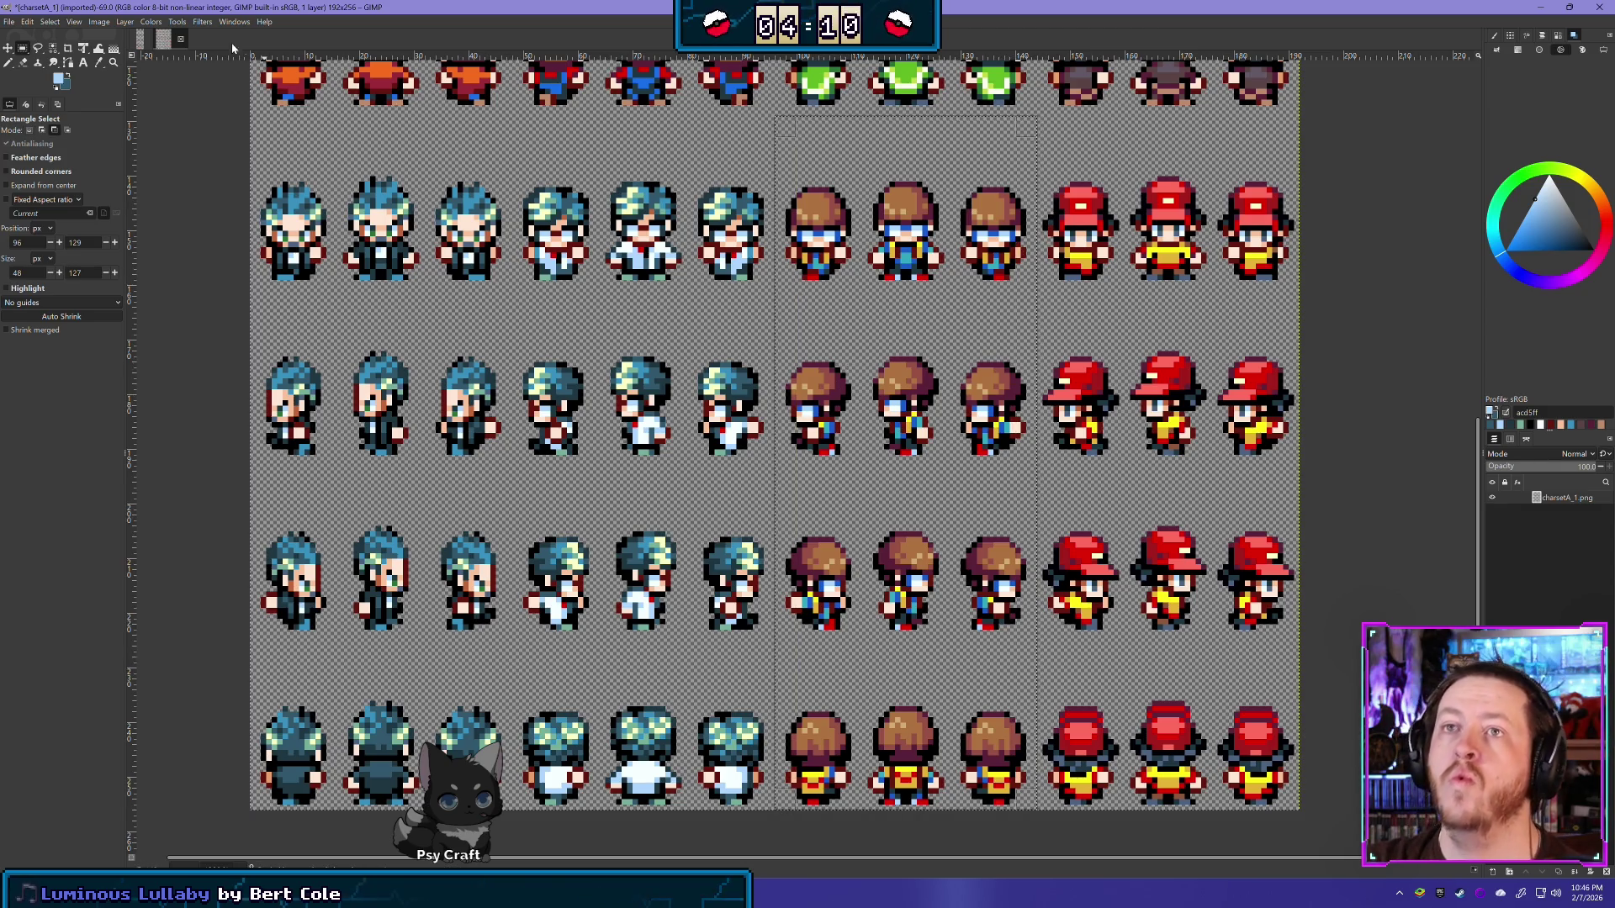
# Step: Paste the copied frames into 16BitChibiBase and nudge them down one pixel
pyautogui.click(140, 38)
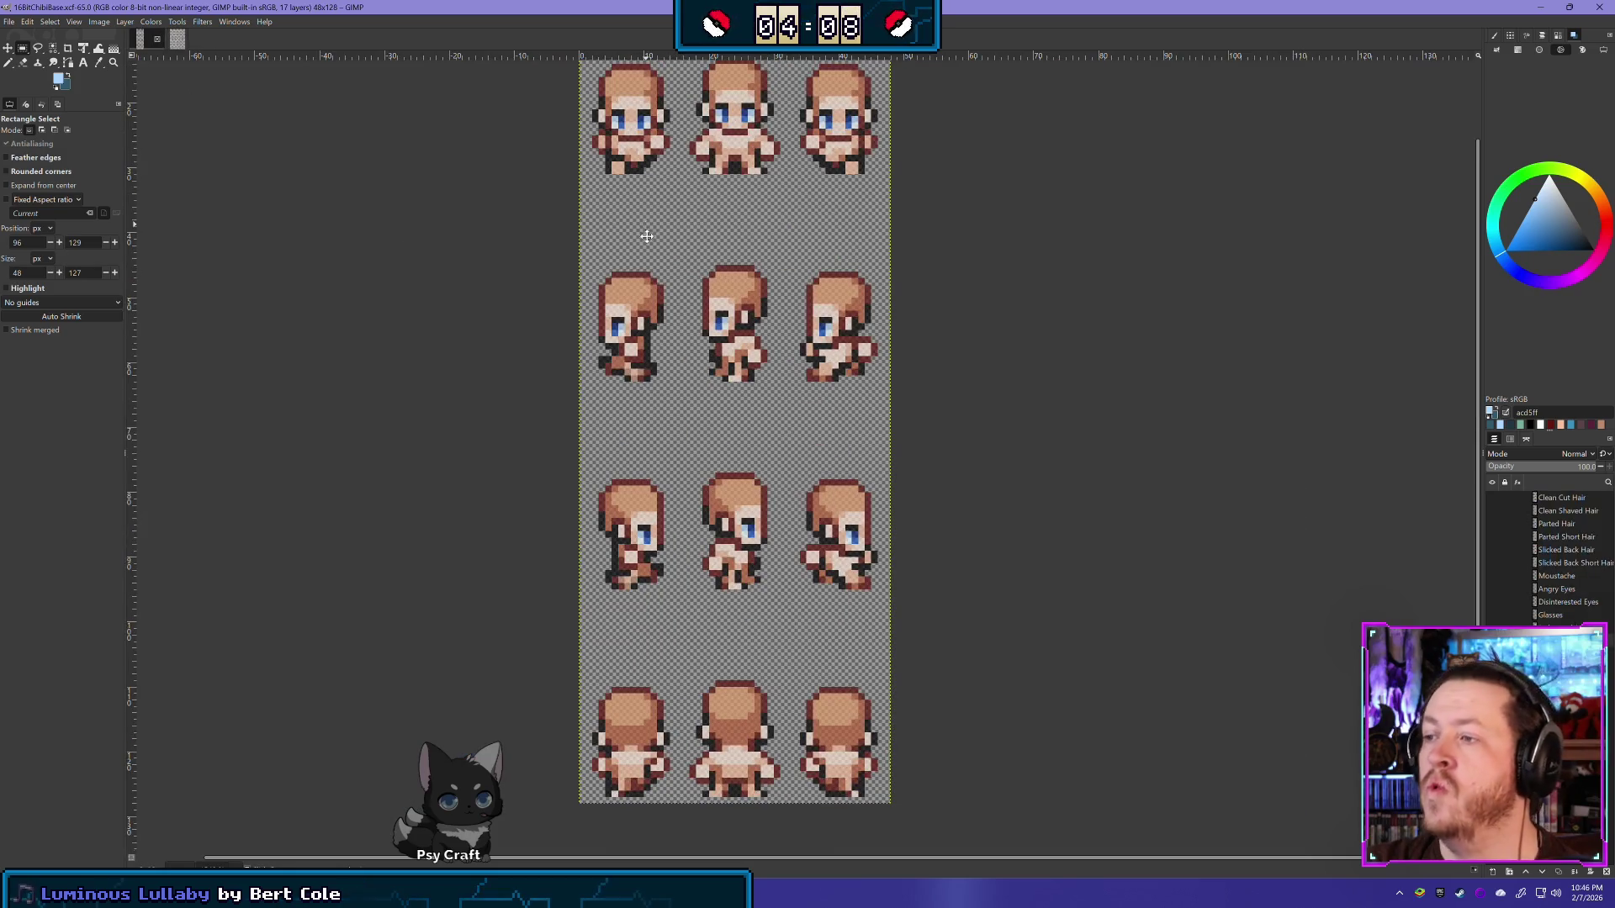
pyautogui.scroll(-2, 702, 445)
pyautogui.hotkey('ctrl', 'v')
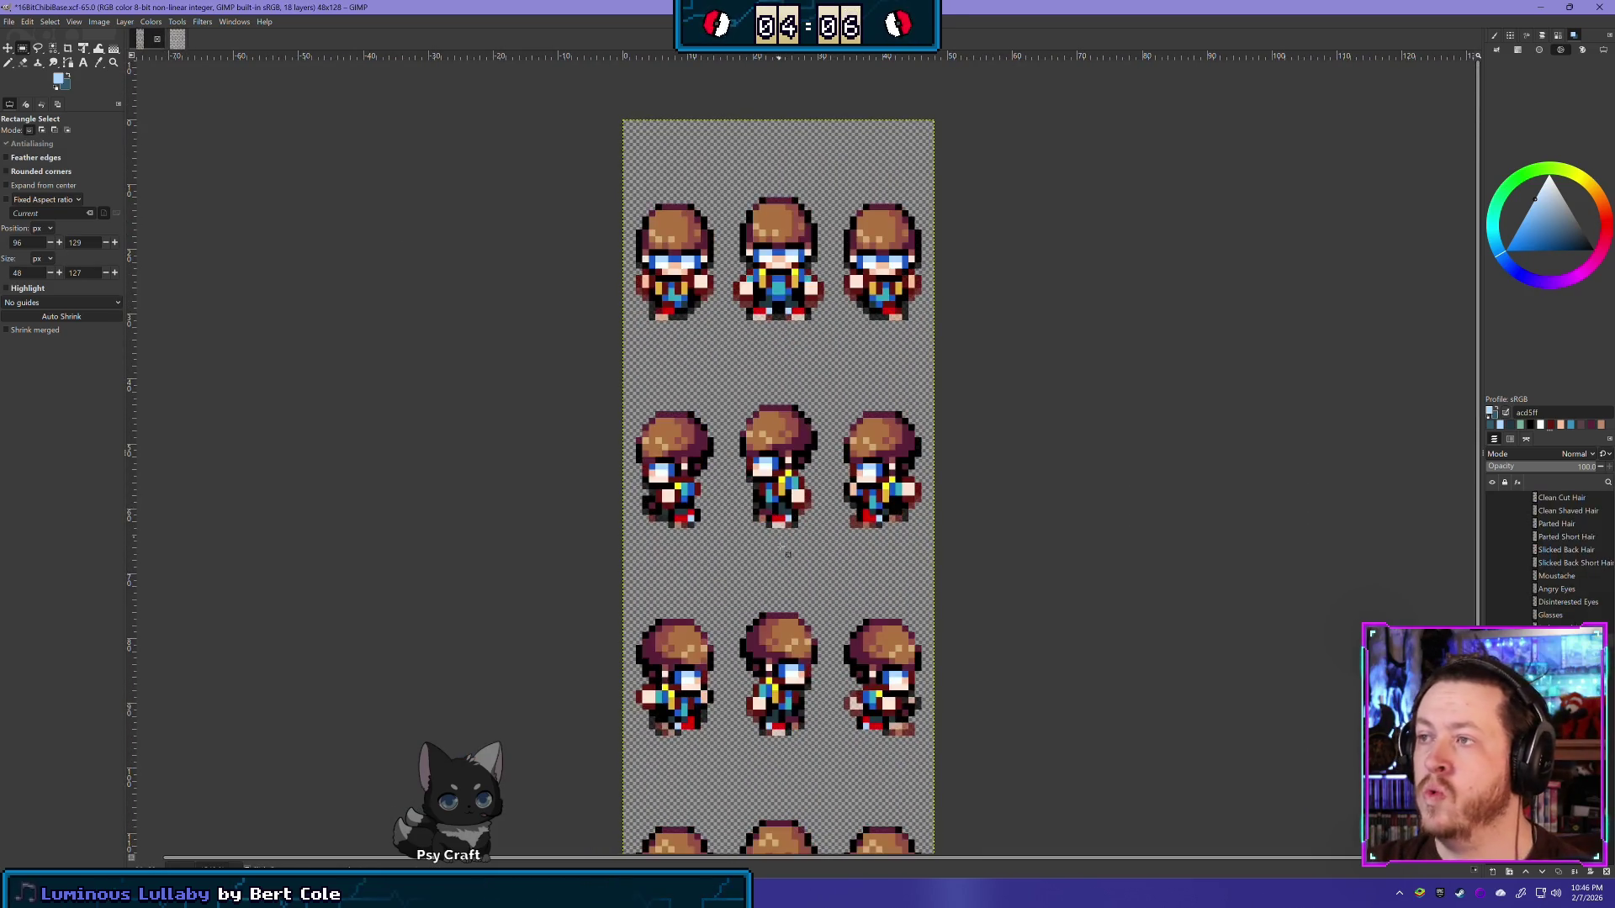
pyautogui.scroll(-2, 740, 428)
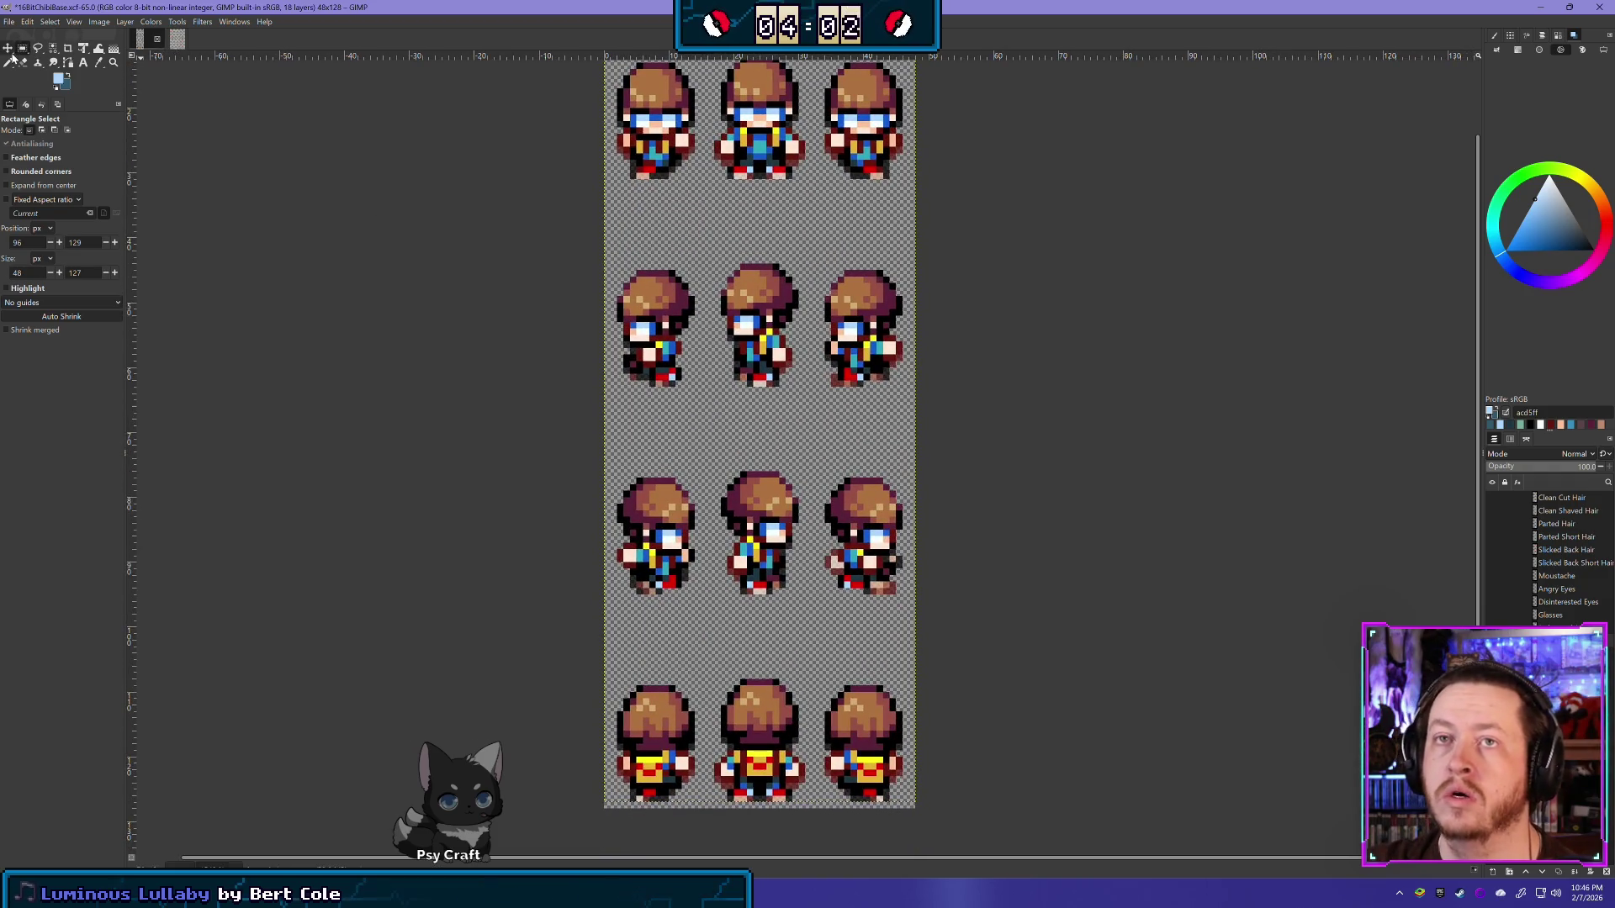
pyautogui.click(11, 49)
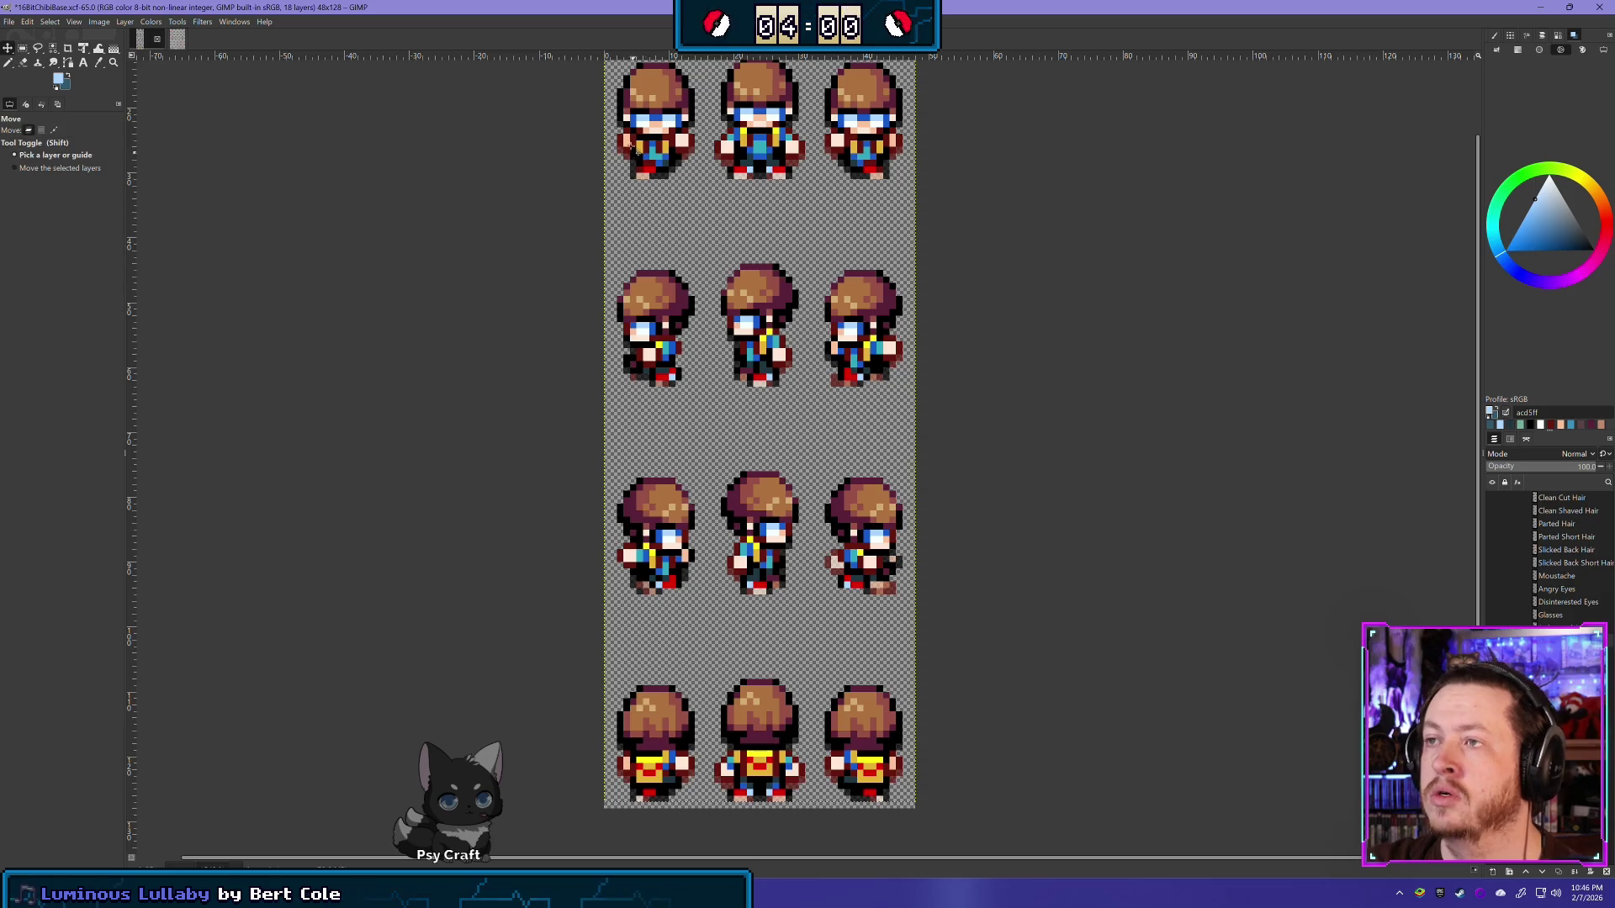
pyautogui.scroll(1, 653, 217)
pyautogui.press('Down')
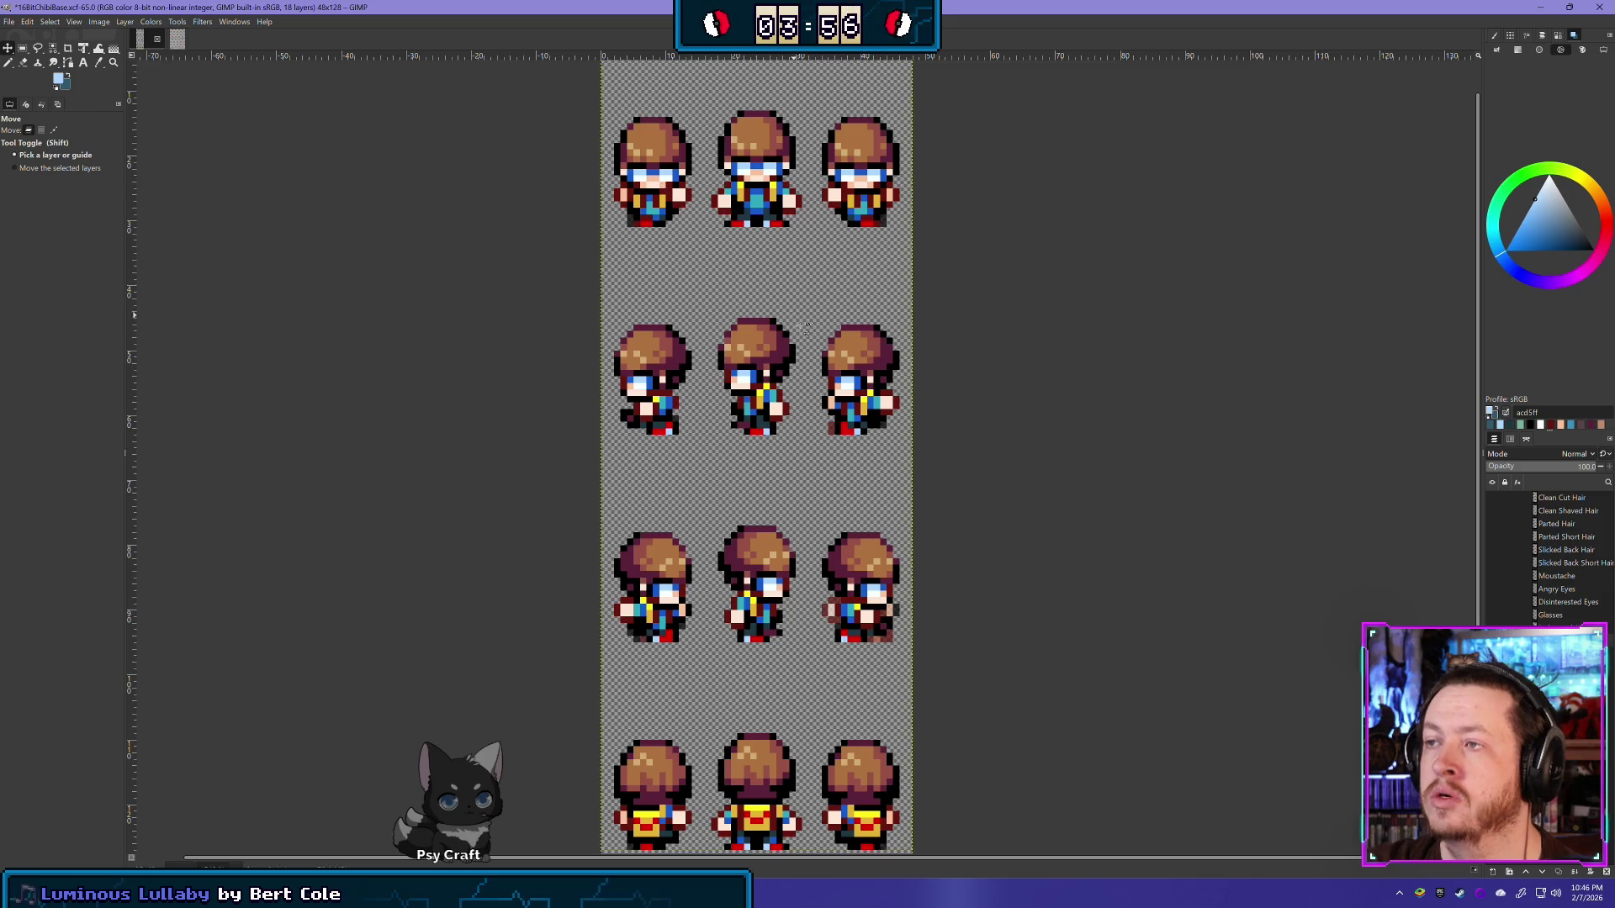
pyautogui.scroll(2, 805, 327)
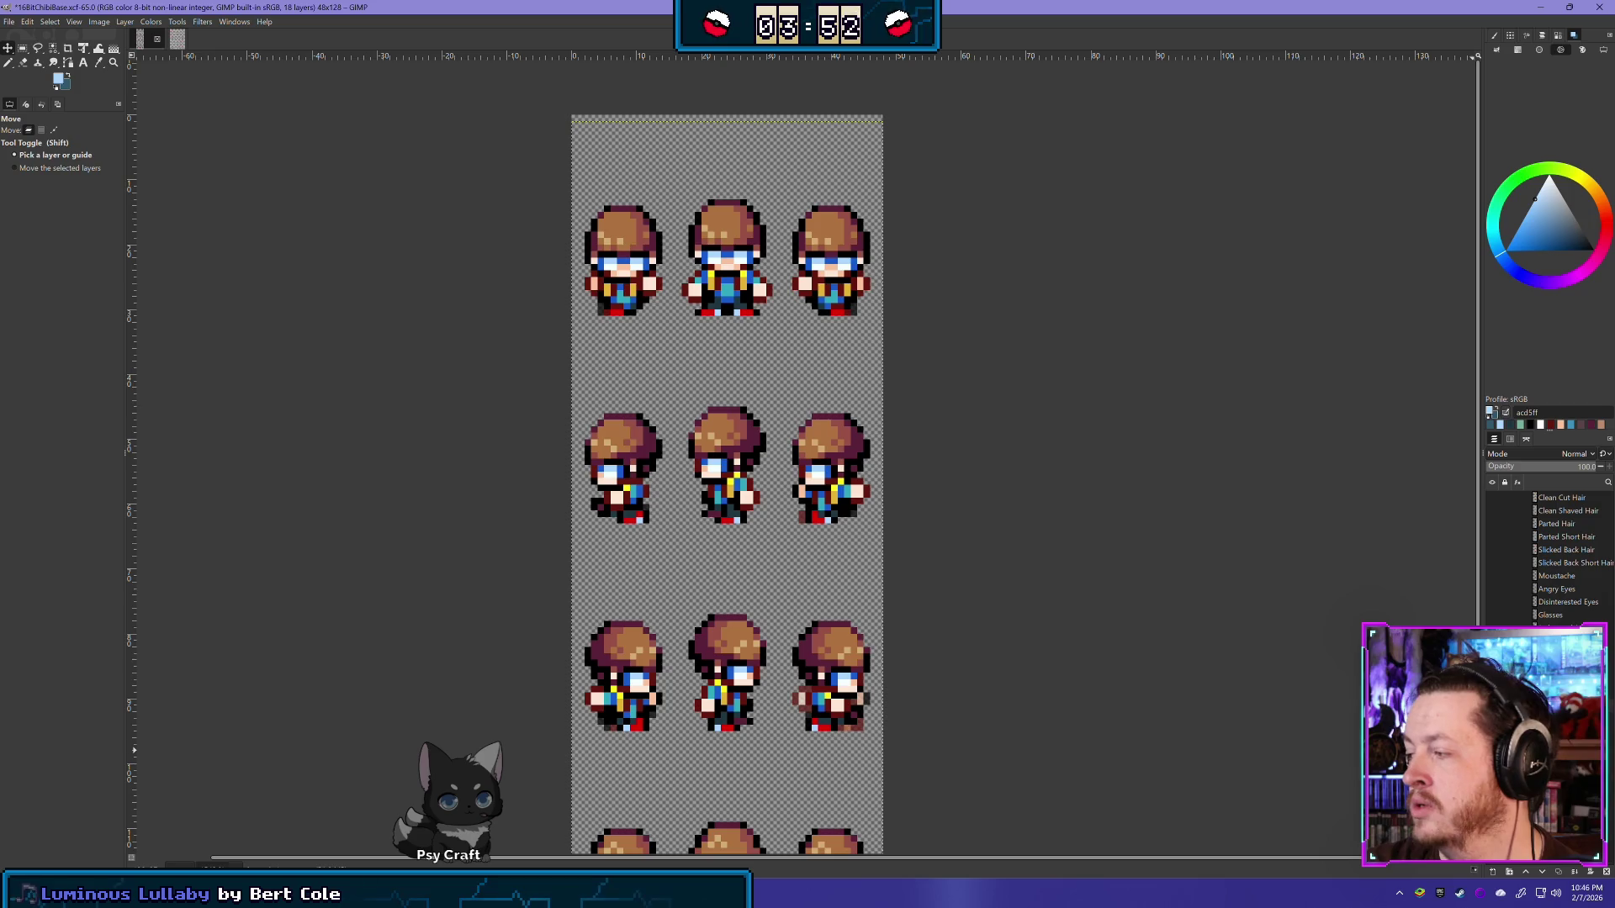
# Step: Duplicate the pasted sprite layer and zoom in on the top two sprite rows
pyautogui.click(23, 48)
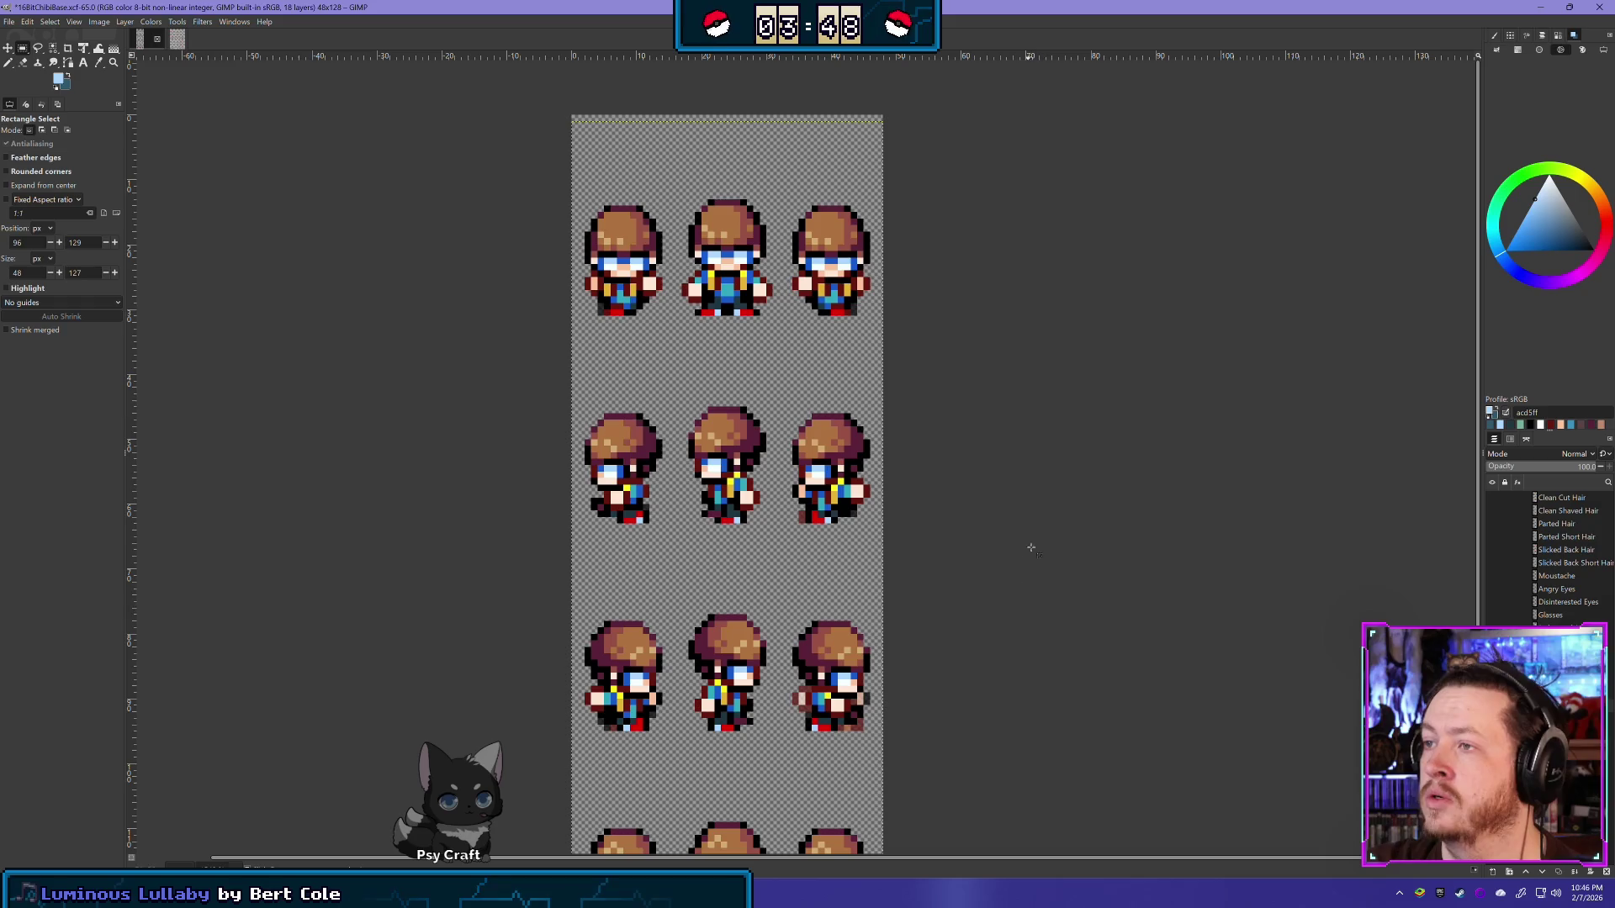
pyautogui.moveTo(925, 525); pyautogui.dragTo(989, 411)
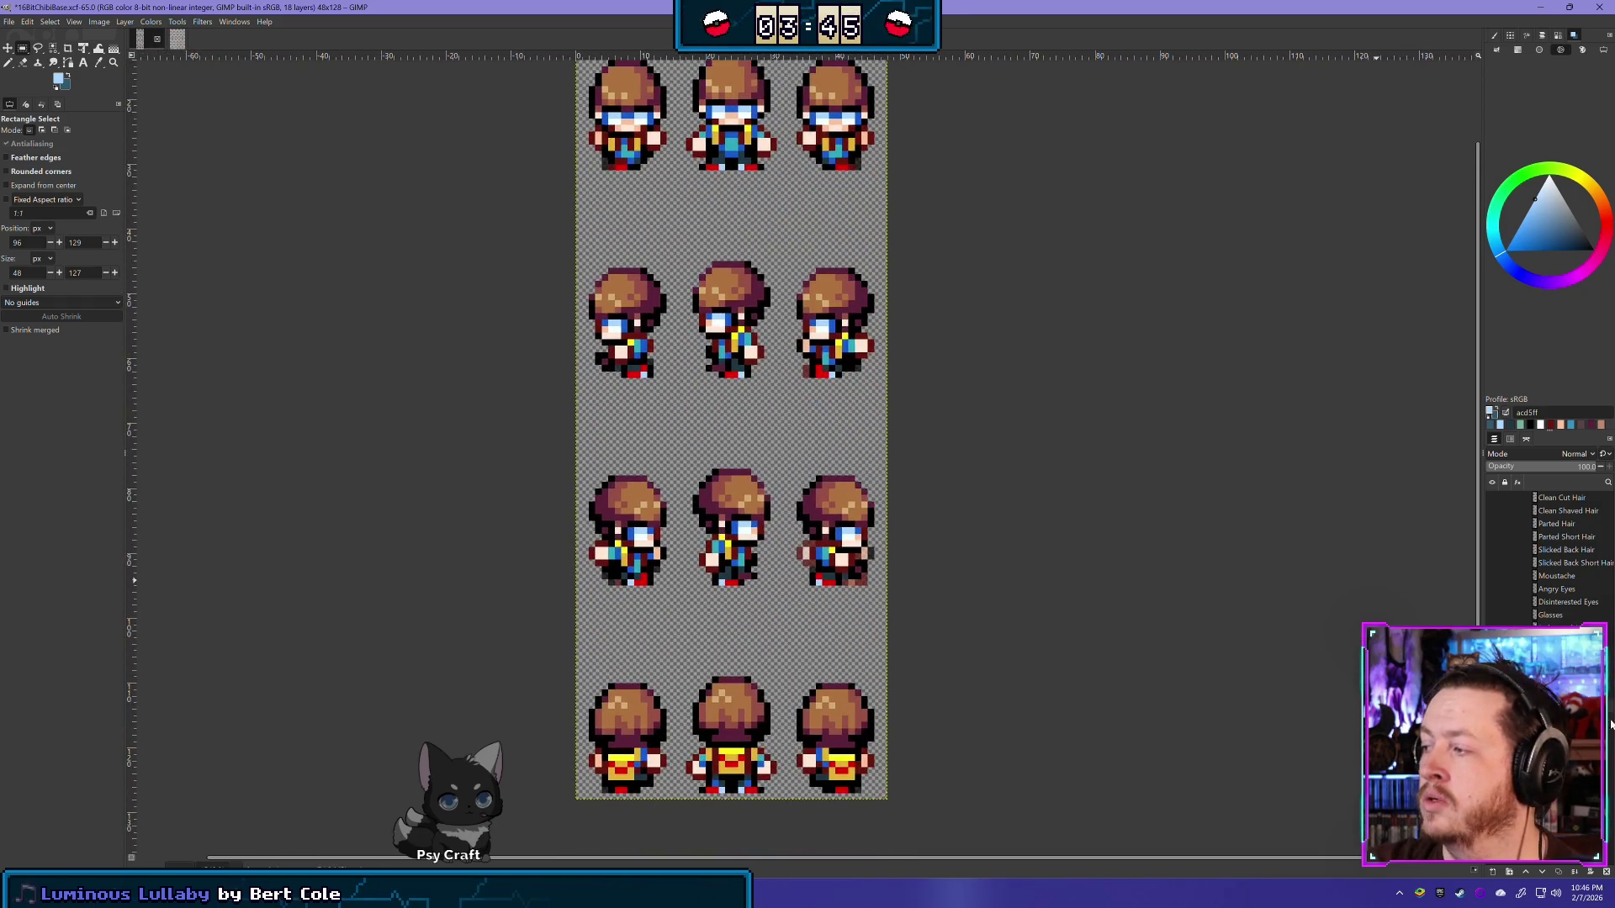
pyautogui.click(1556, 874)
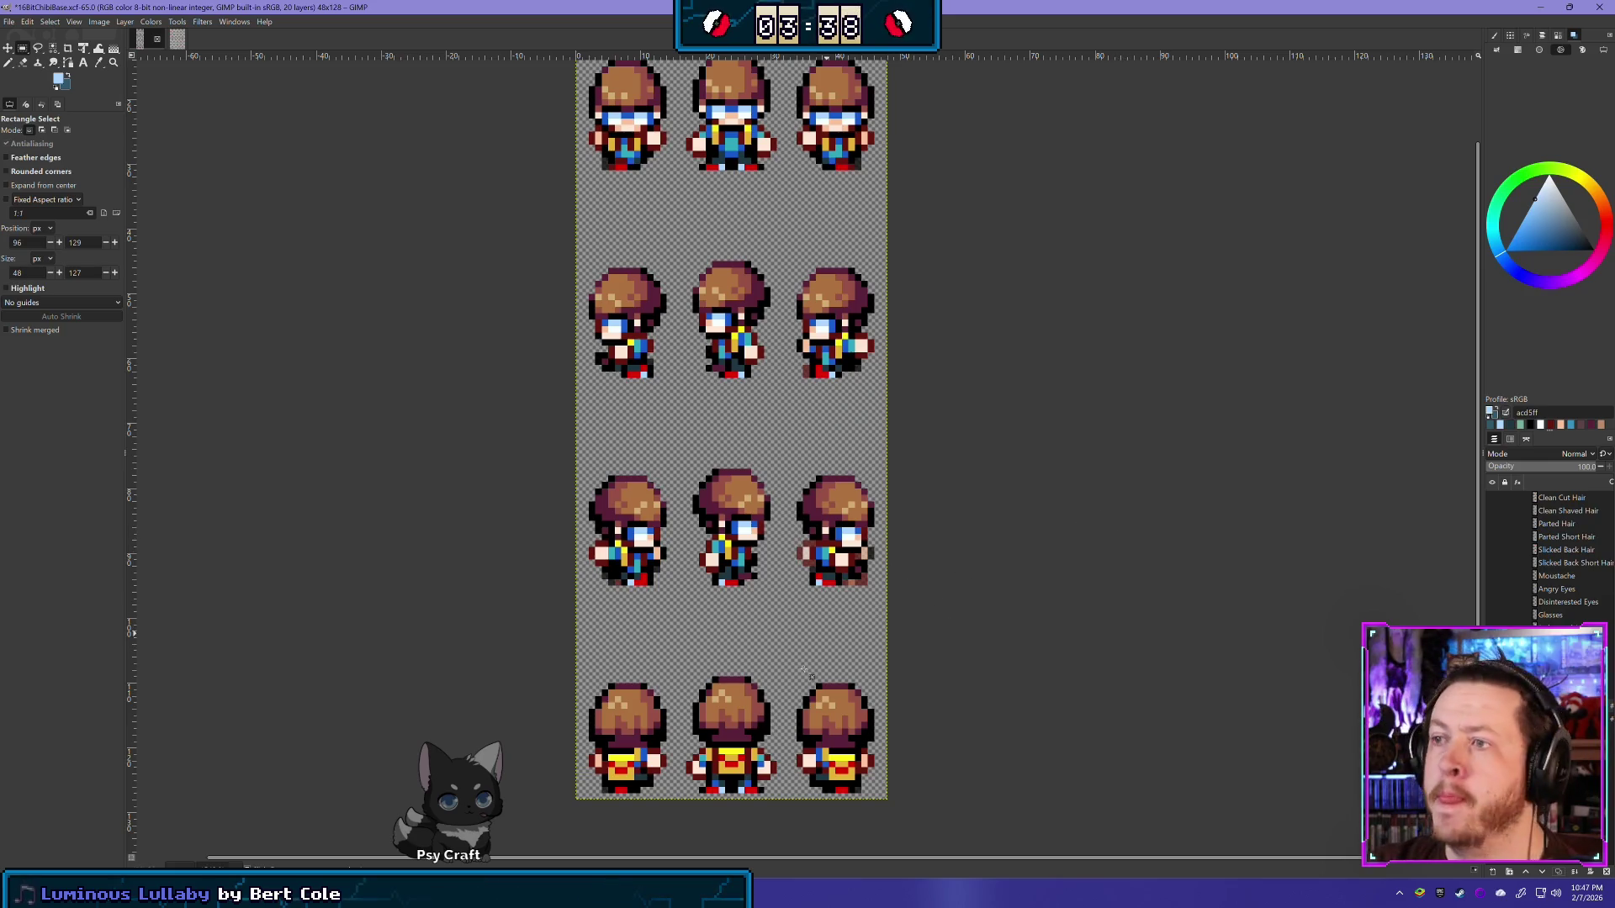
pyautogui.scroll(3, 796, 278)
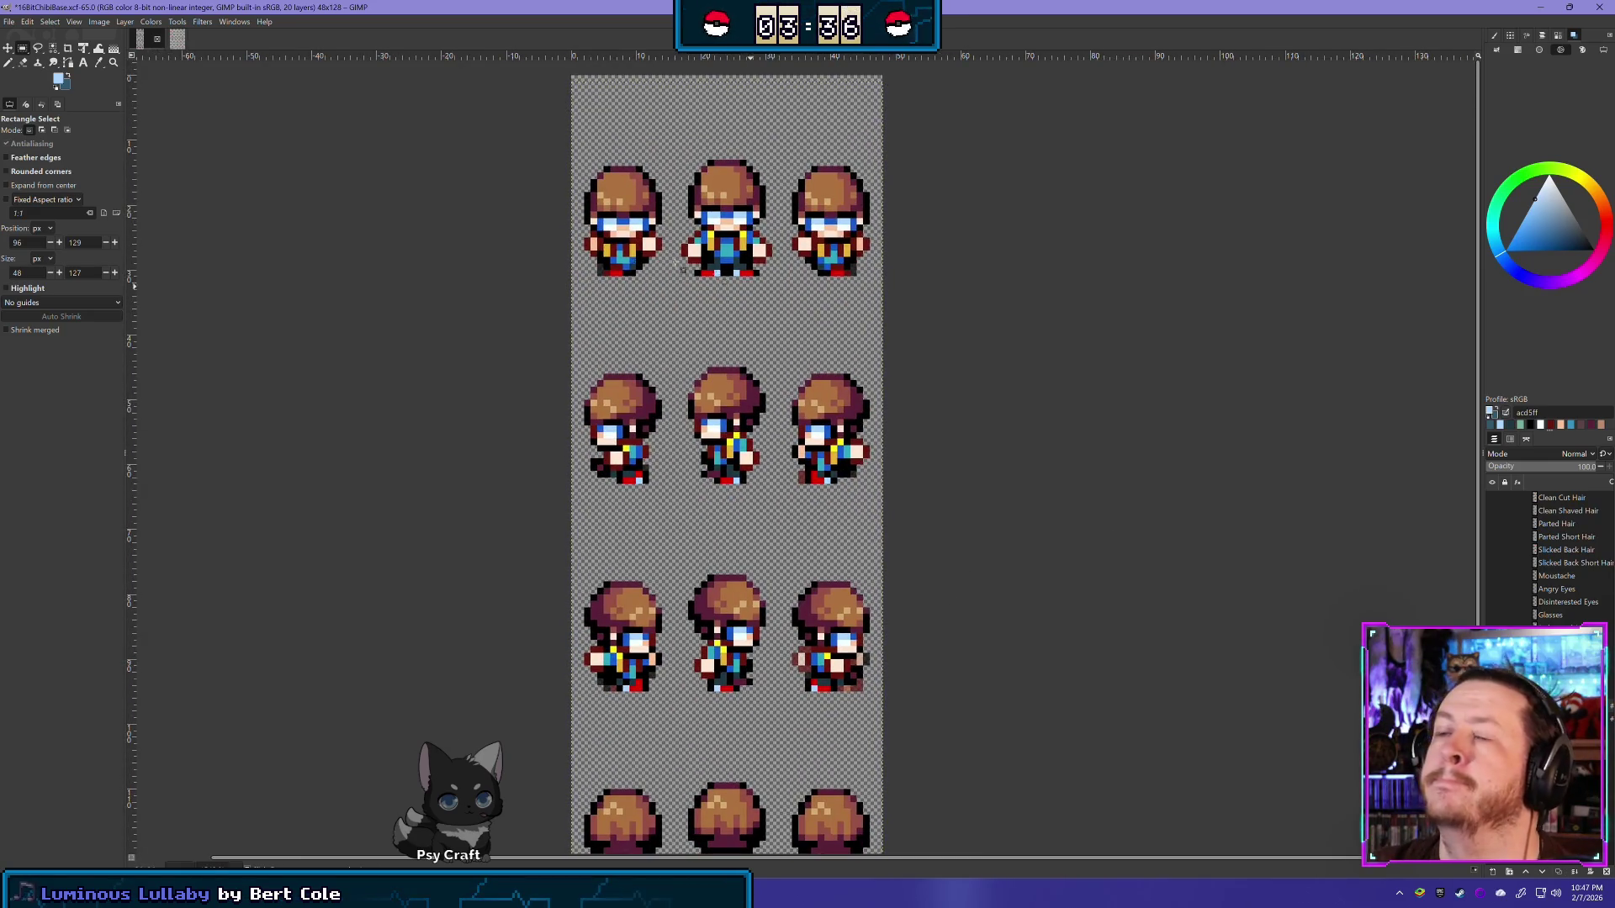
pyautogui.scroll(1, 726, 196)
pyautogui.scroll(1, 725, 195)
pyautogui.moveTo(726, 195); pyautogui.dragTo(717, 305)
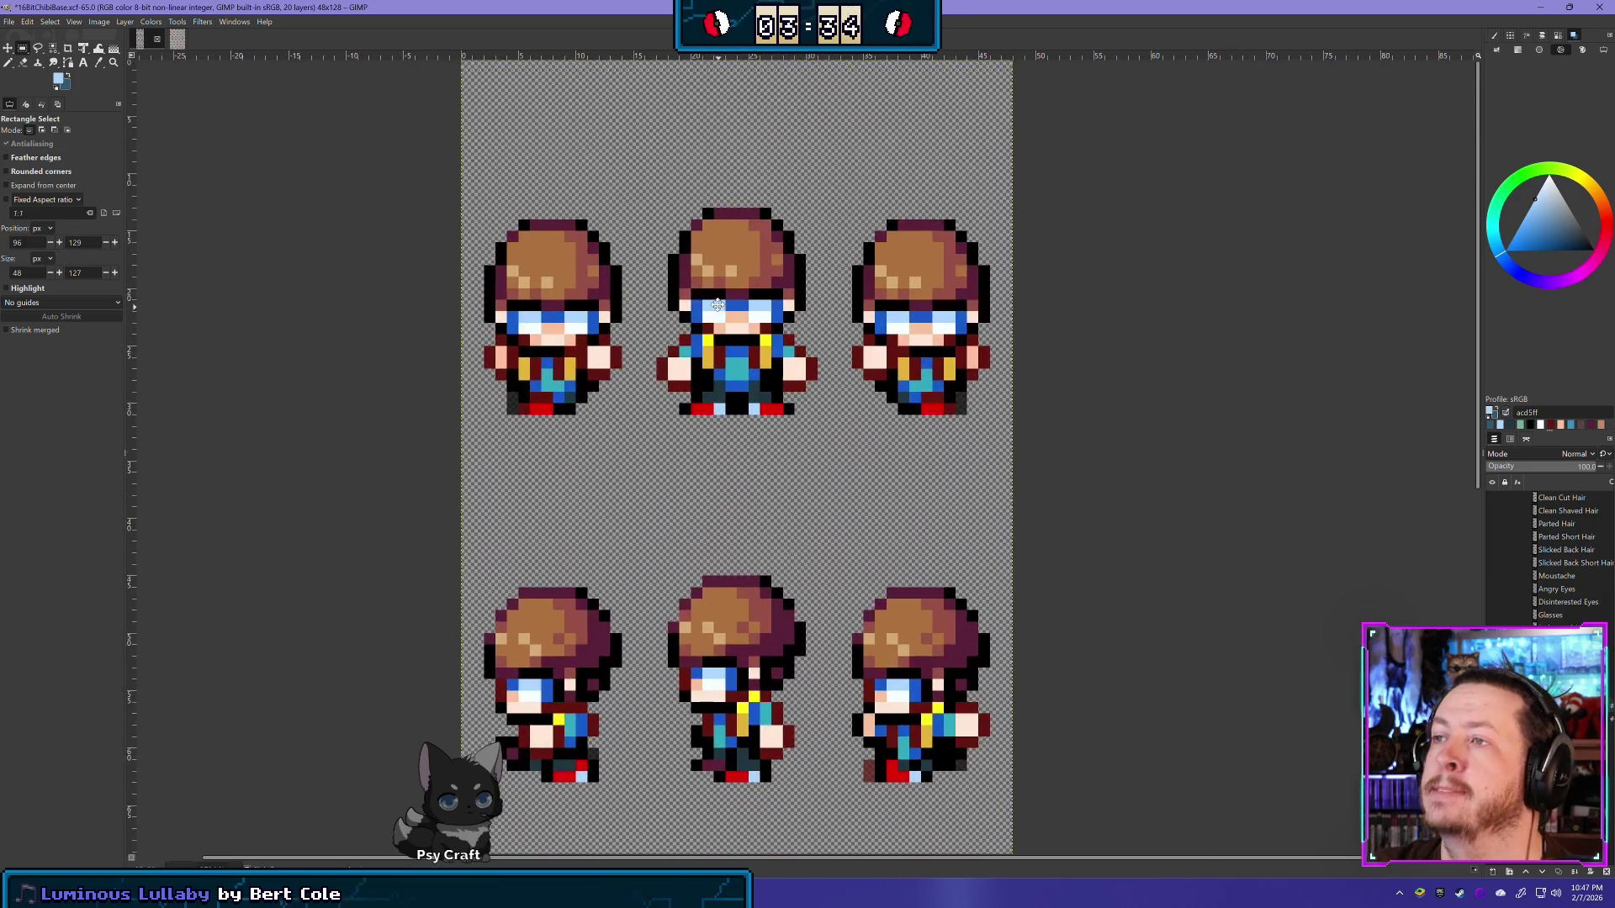
# Step: Erase the visor pixels around the left front-facing sprite's eyes
pyautogui.click(24, 63)
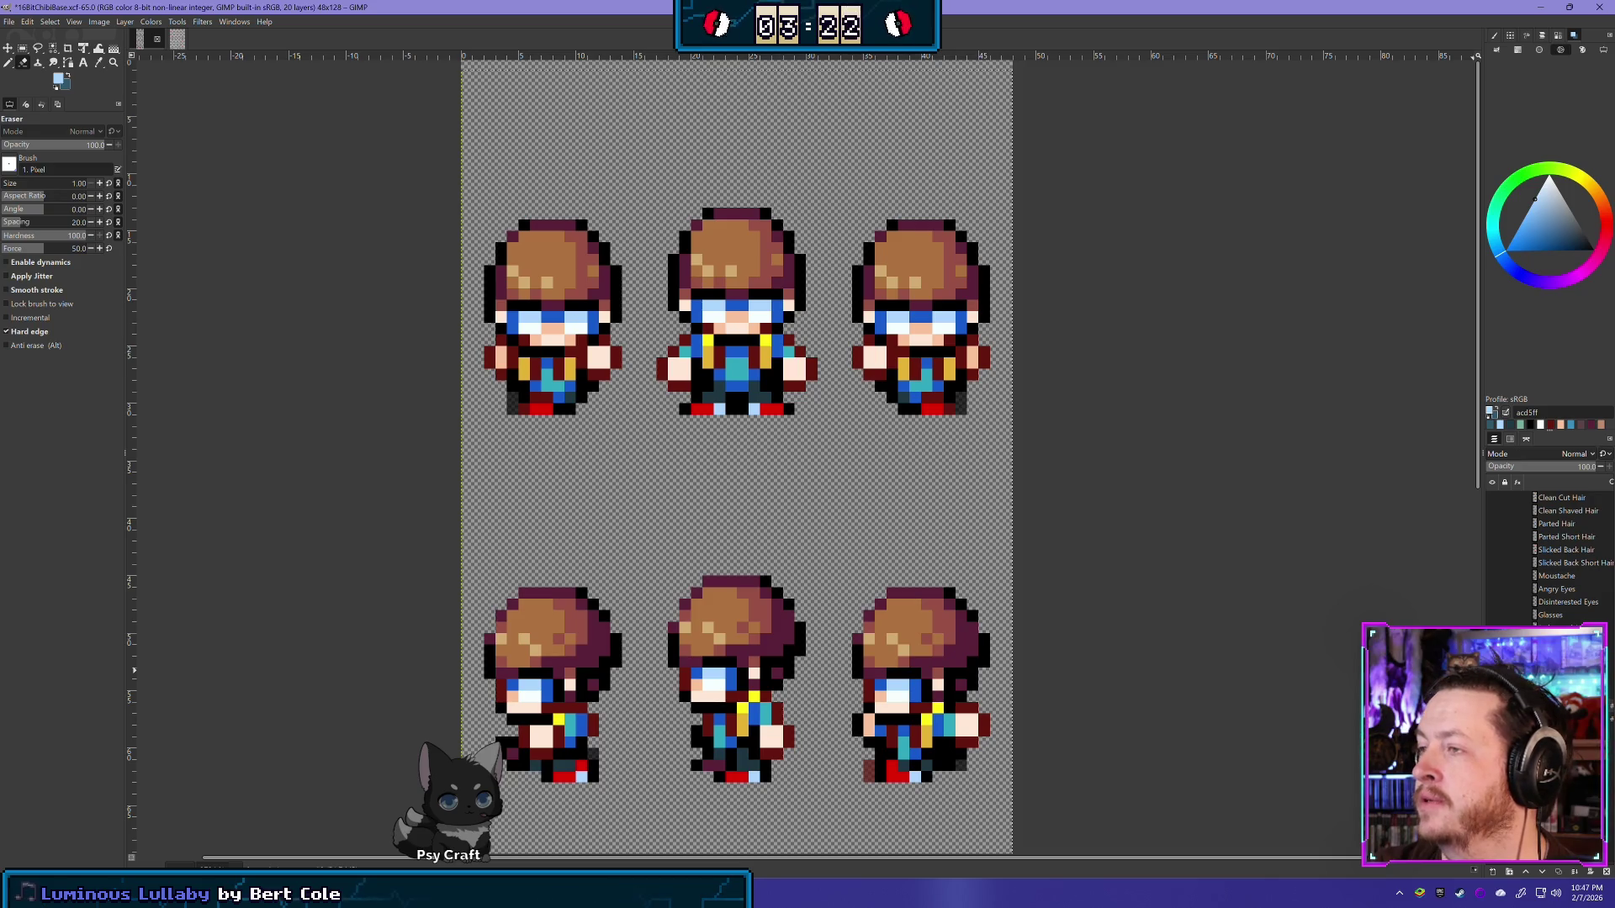
pyautogui.keyDown('shift'); pyautogui.click(1534, 757); pyautogui.keyUp('shift')
pyautogui.keyDown('shift'); pyautogui.click(1534, 757); pyautogui.keyUp('shift')
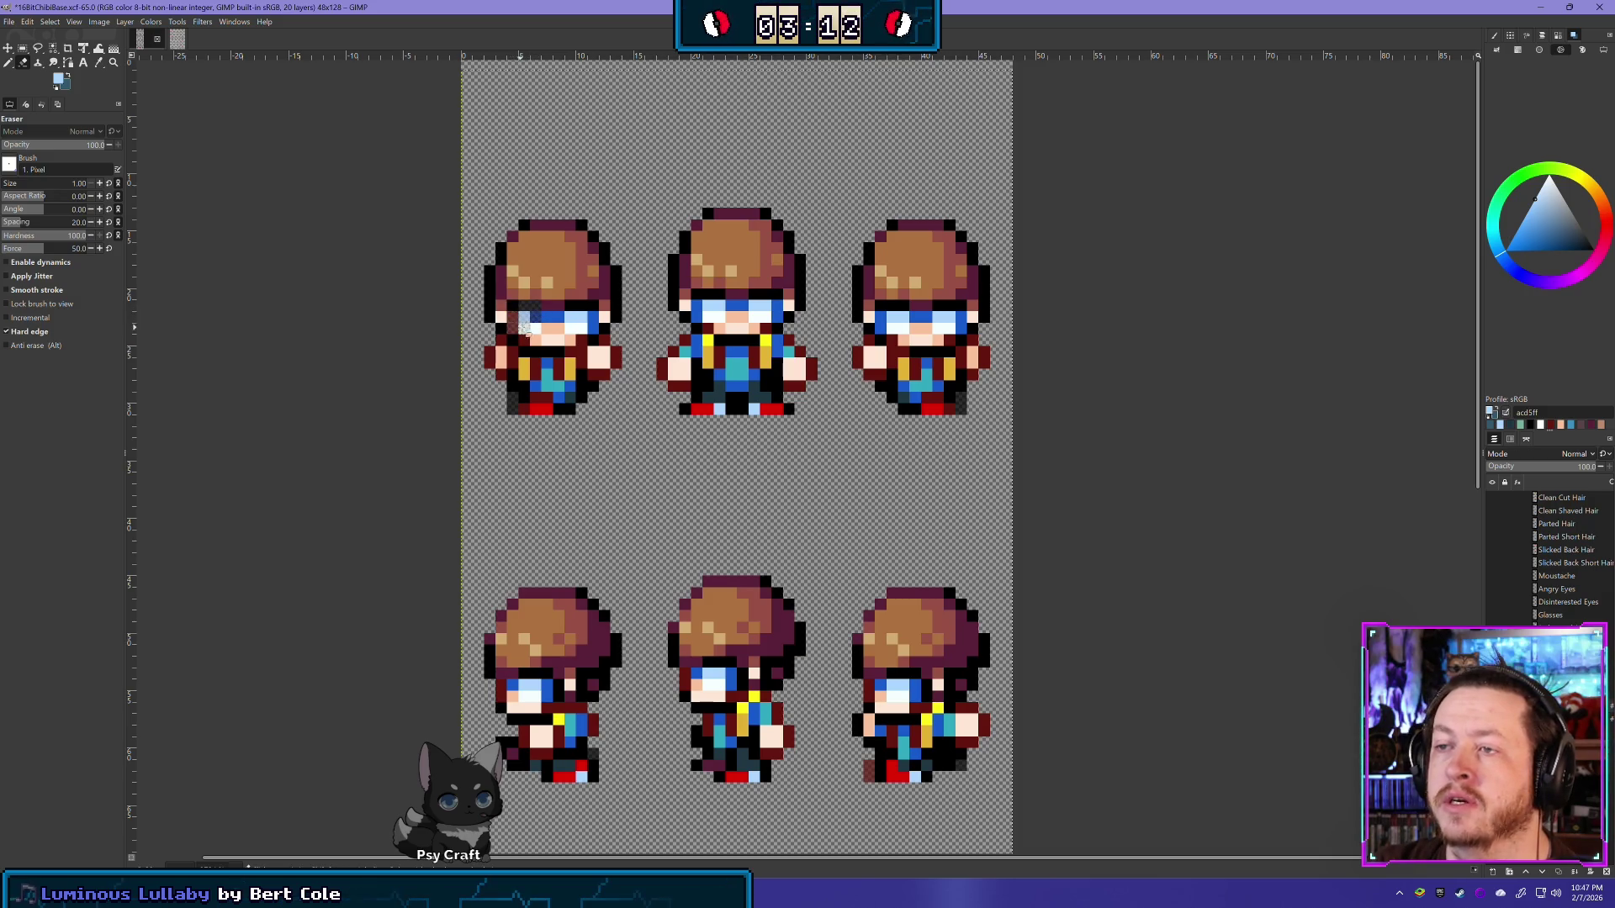
pyautogui.scroll(1, 535, 326)
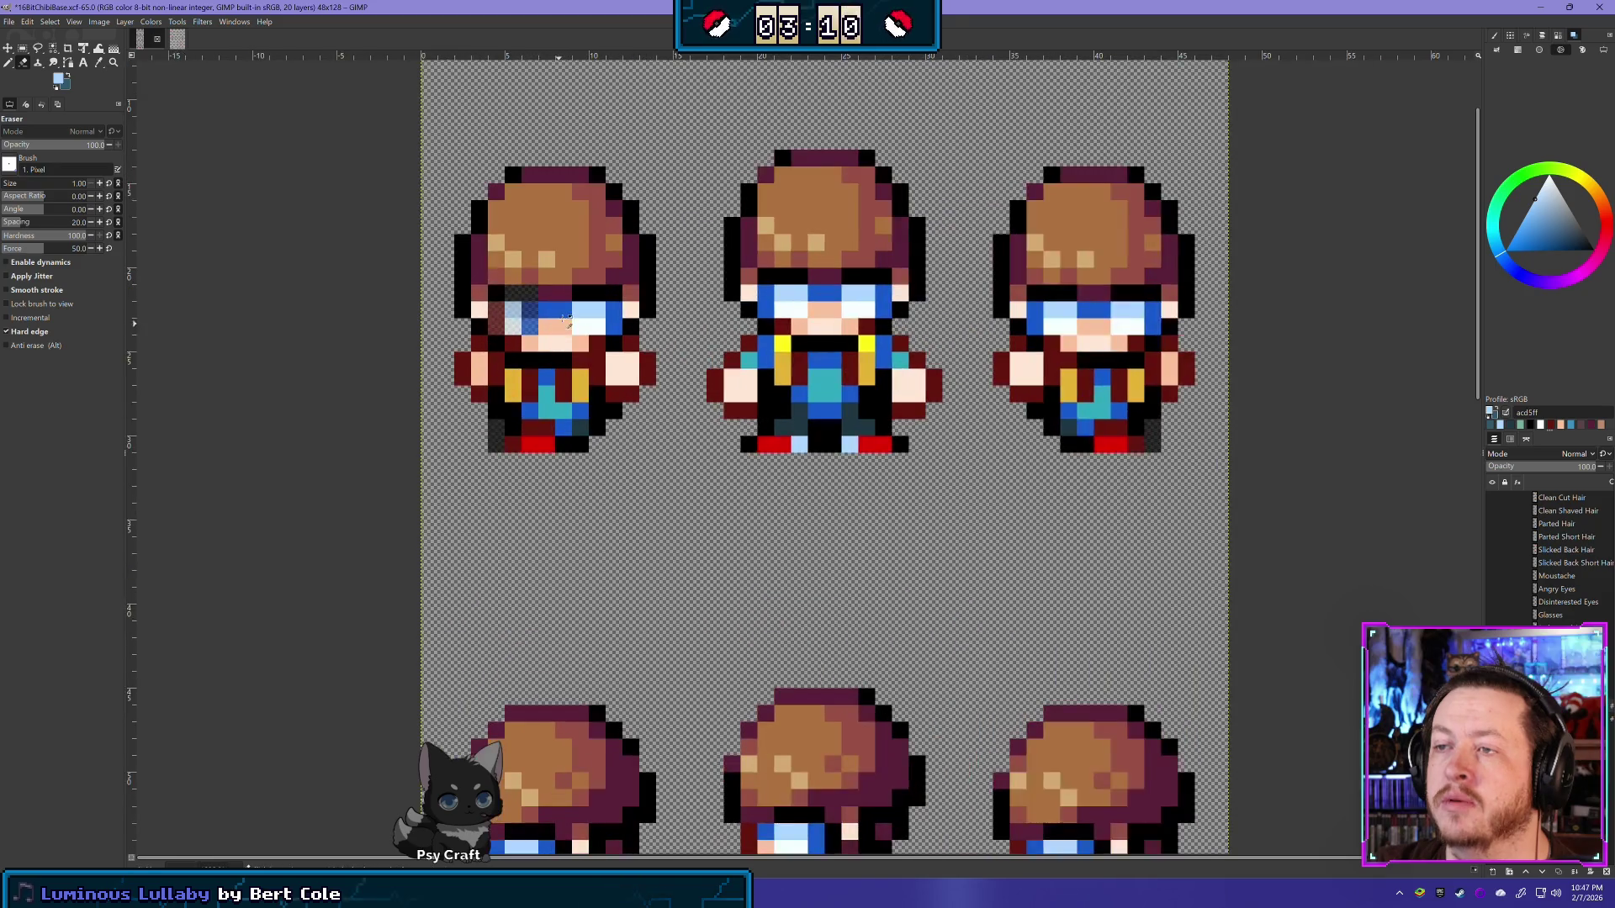
pyautogui.click(561, 313)
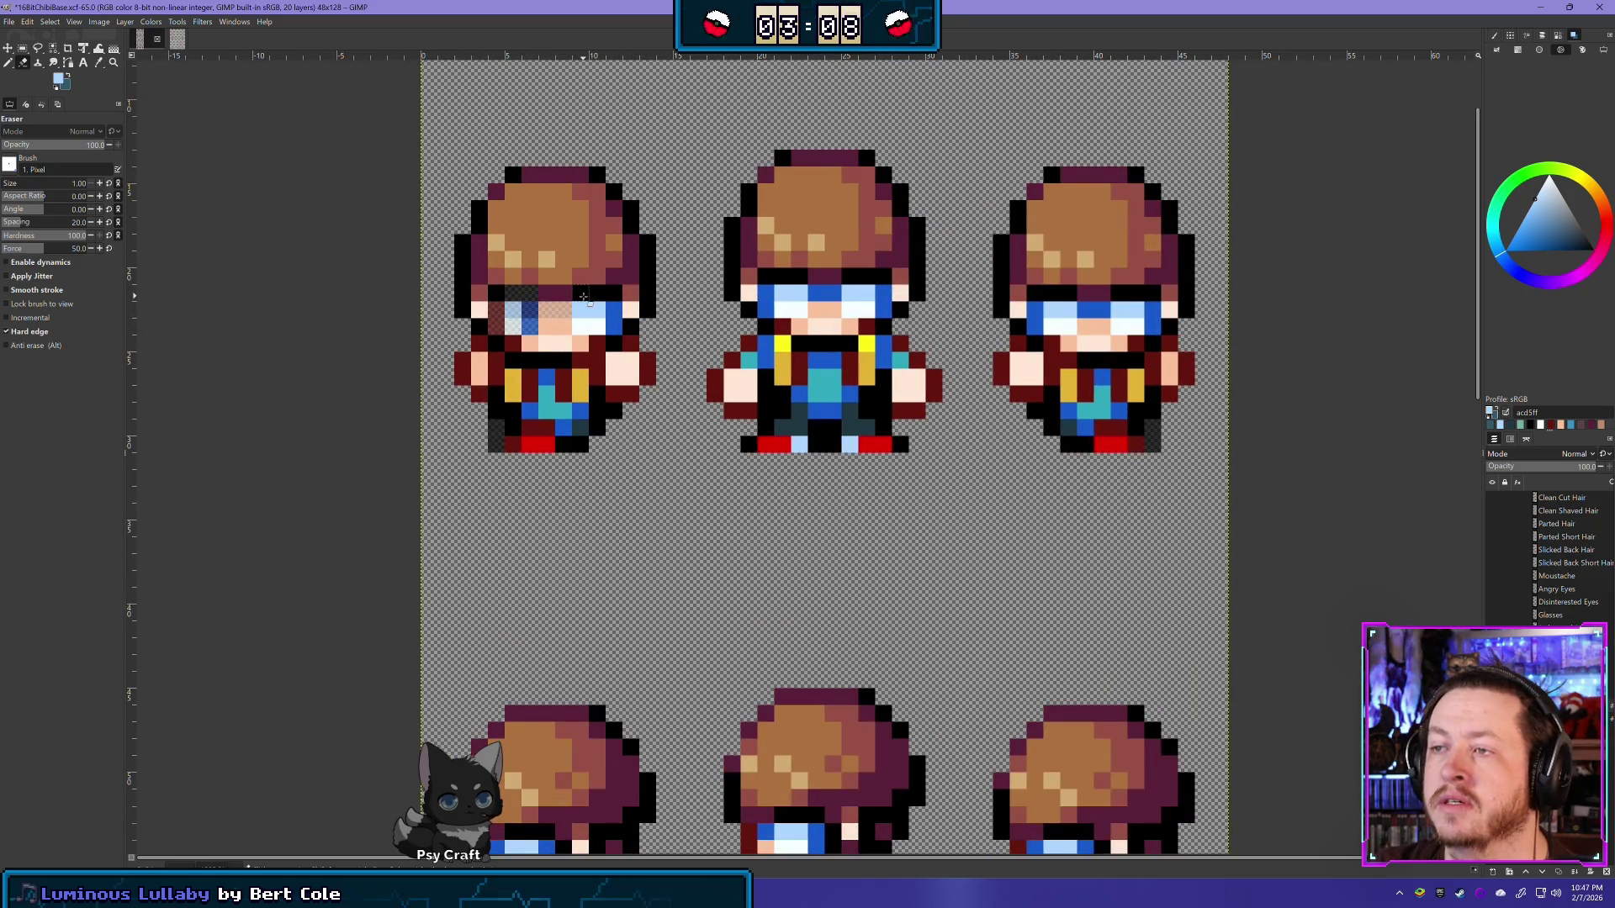
pyautogui.click(597, 311)
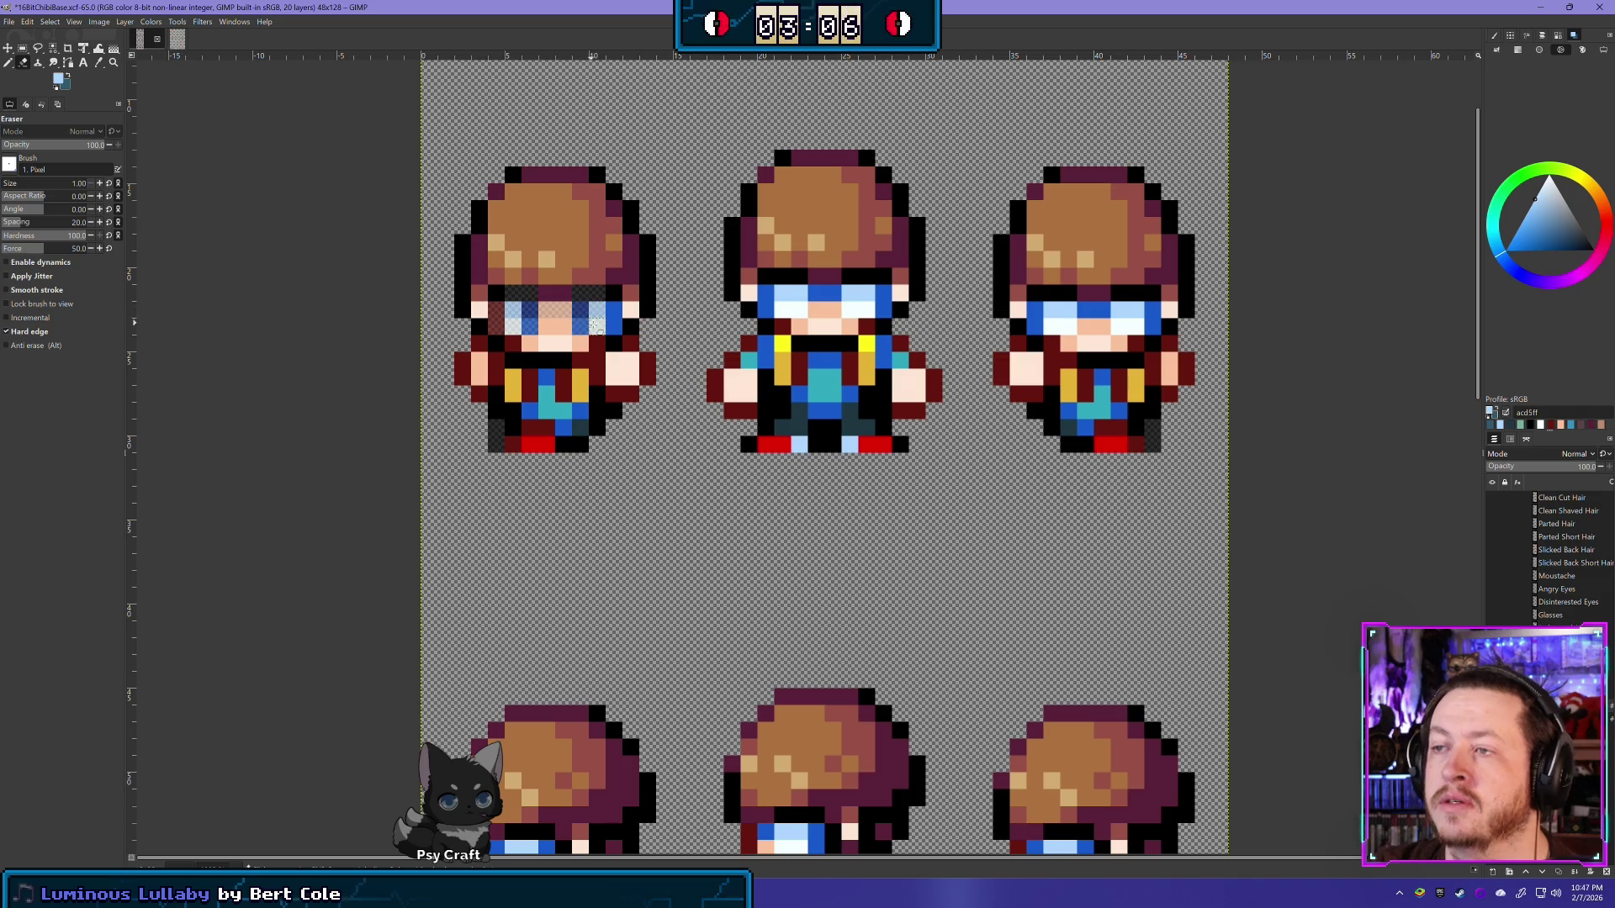
pyautogui.click(614, 312)
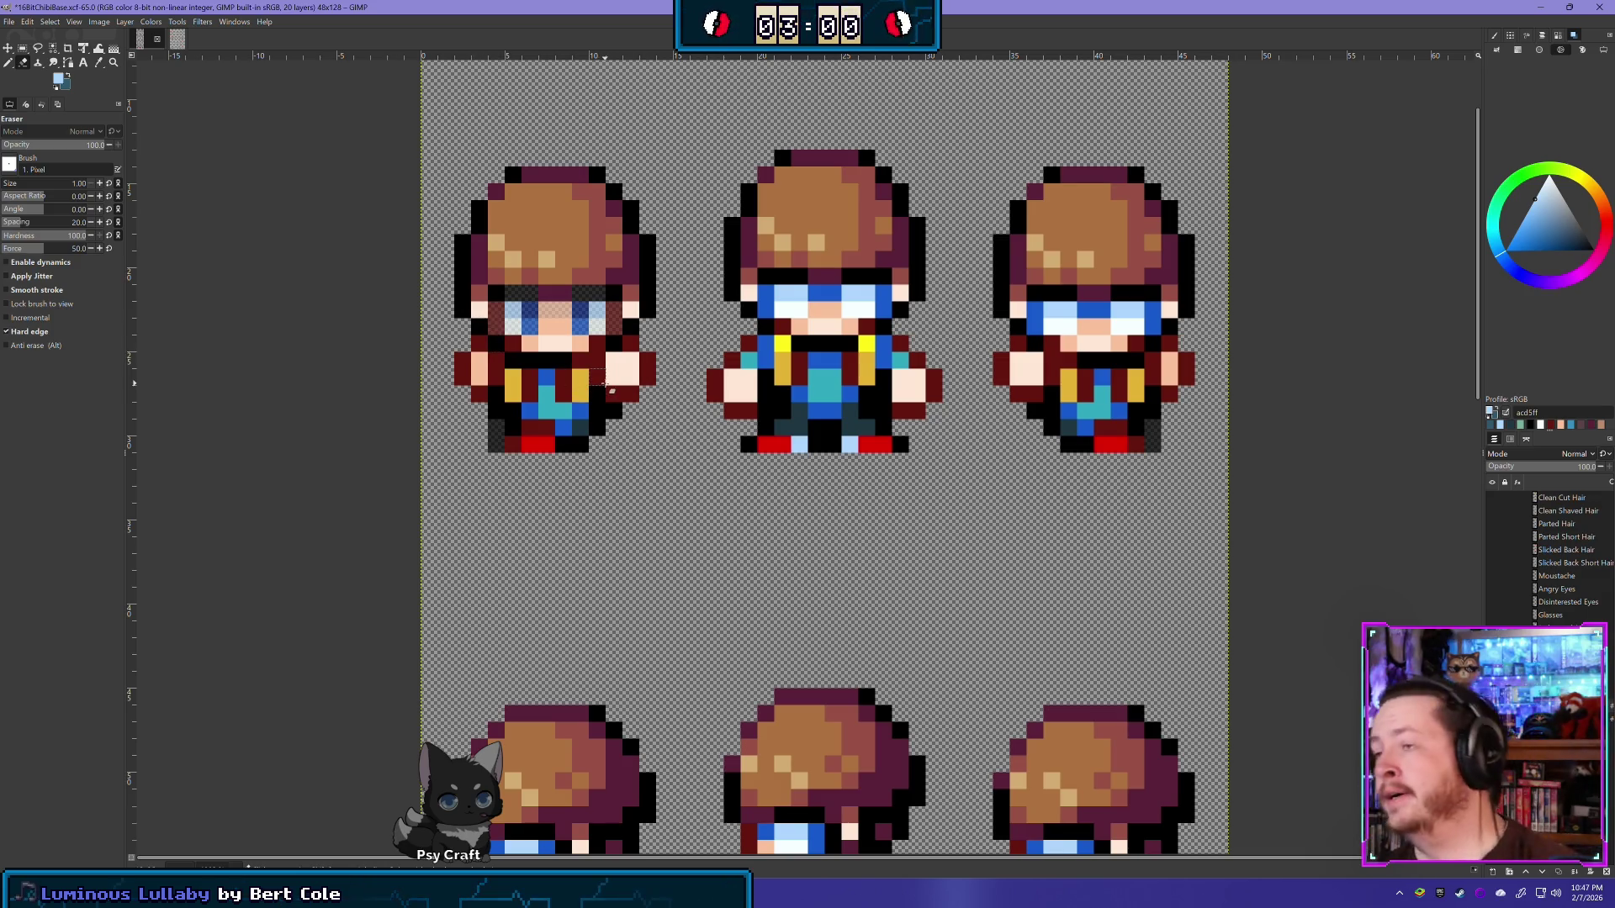
# Step: Select a band across the front row's bodies and delete the clothing inside it
pyautogui.click(22, 49)
pyautogui.moveTo(389, 454); pyautogui.dragTo(1233, 313)
pyautogui.press('Delete')
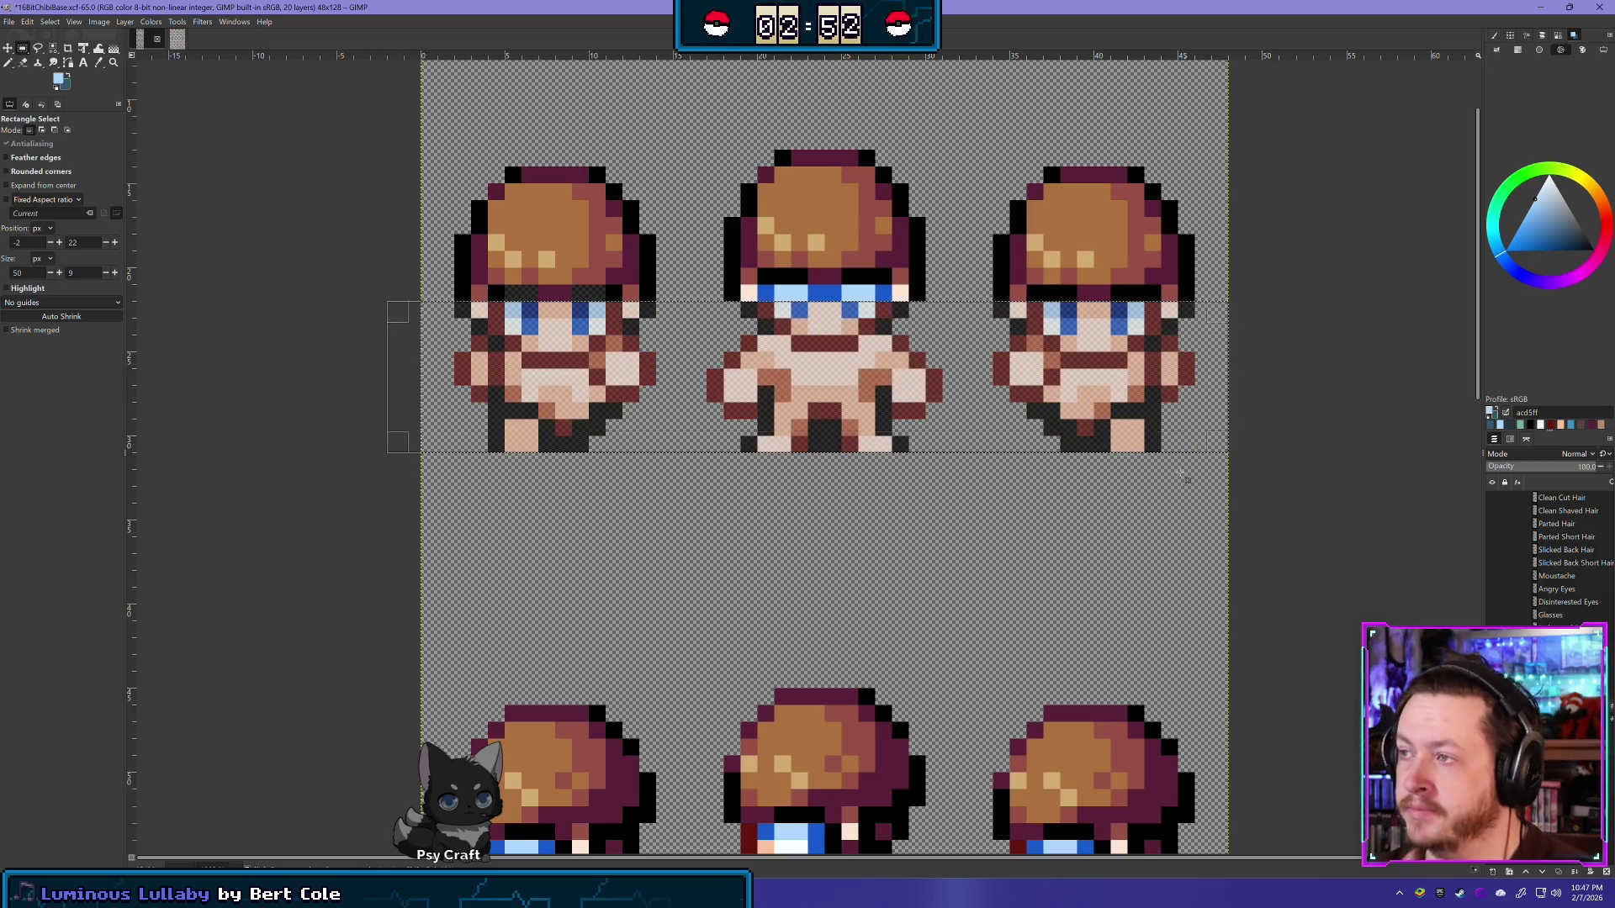
# Step: Erase the dark visor band across the middle and right sprites' eyes
pyautogui.click(24, 63)
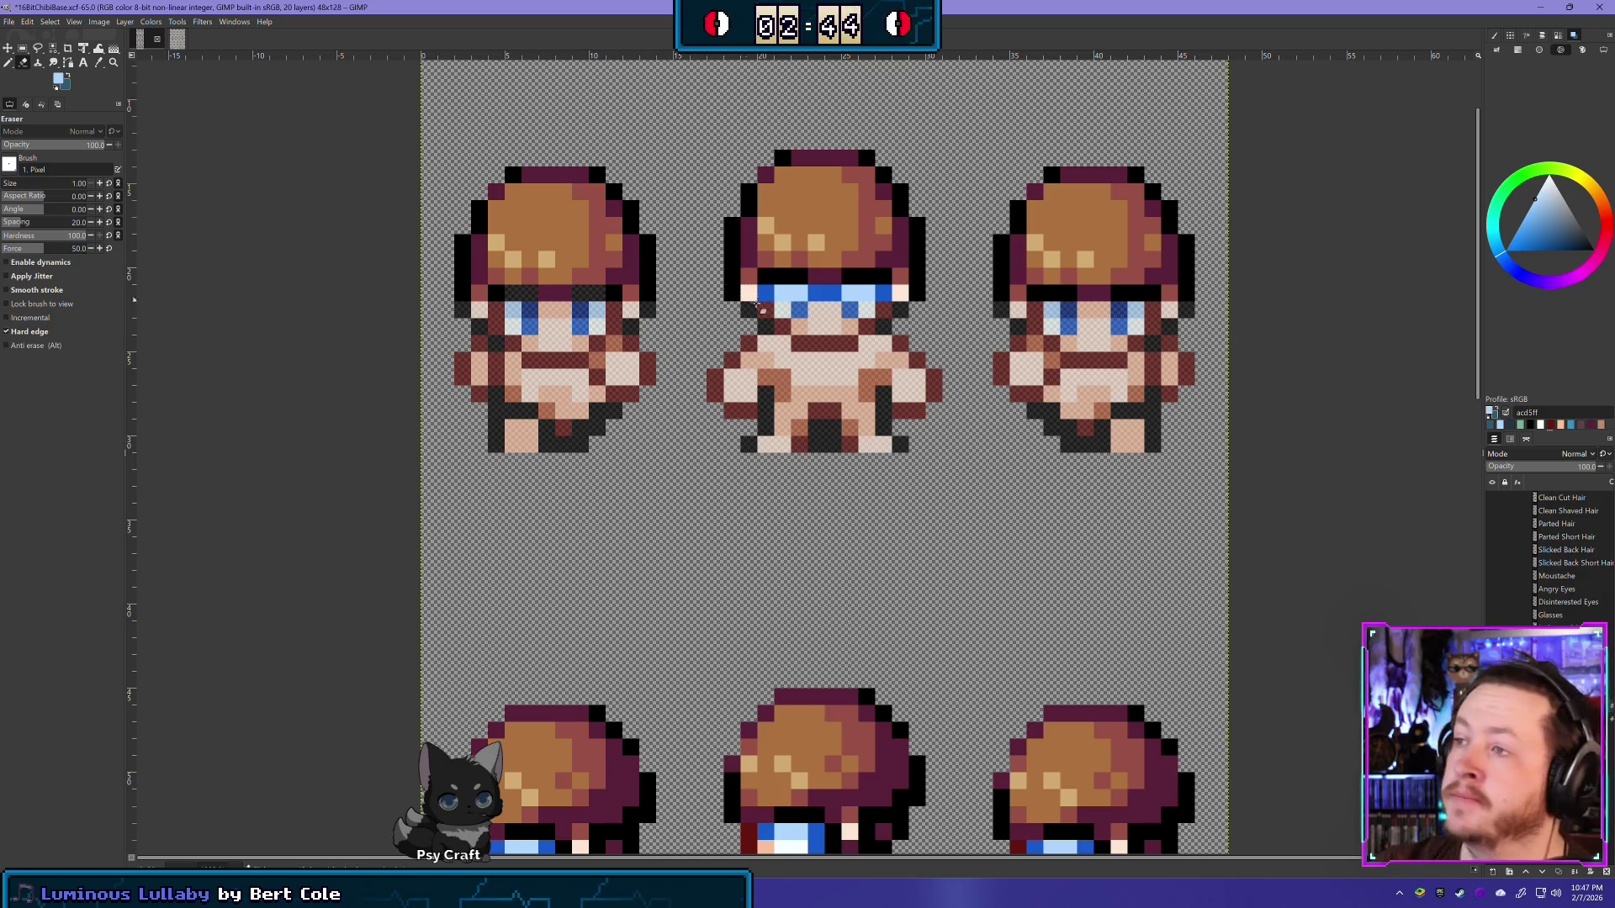
pyautogui.moveTo(745, 300); pyautogui.dragTo(786, 280)
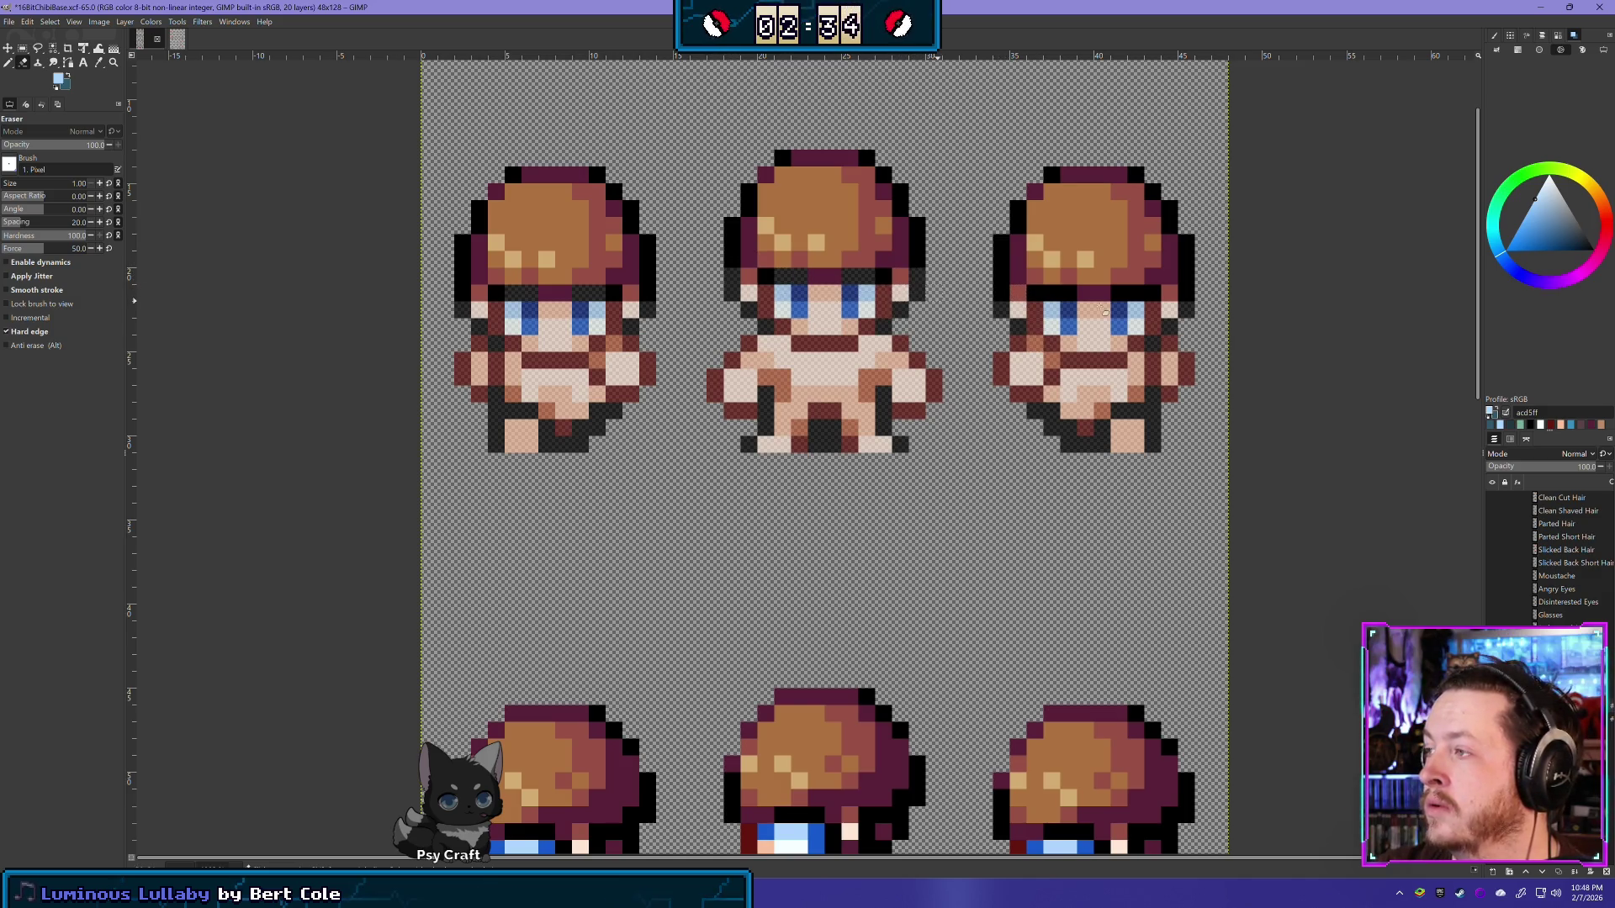
pyautogui.moveTo(1001, 291); pyautogui.dragTo(1116, 295)
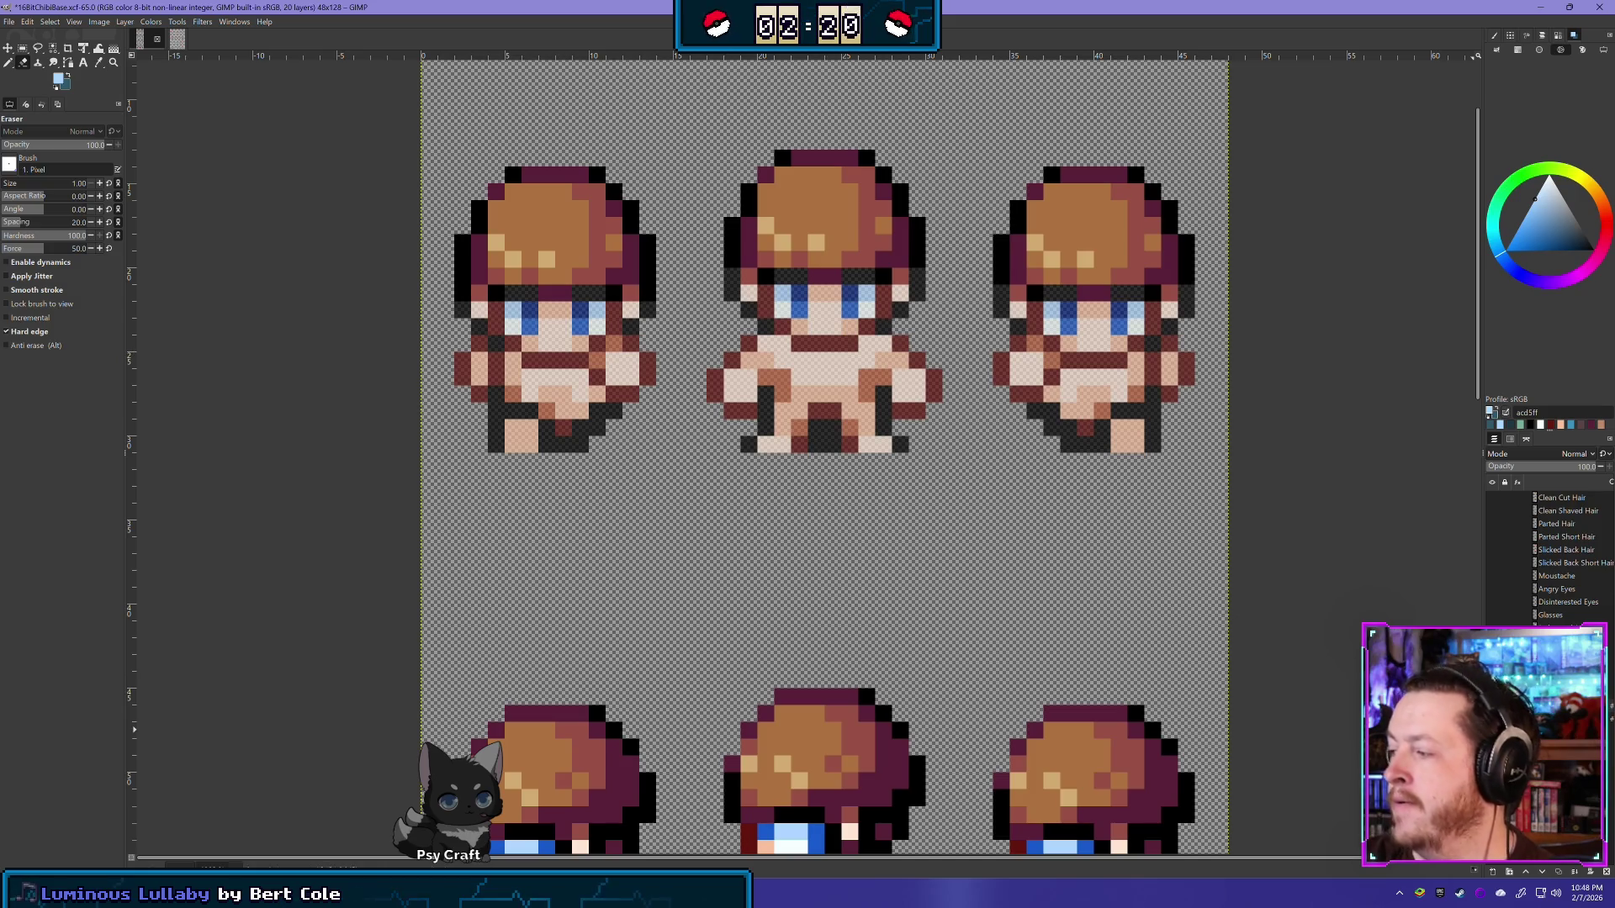
pyautogui.click(10, 63)
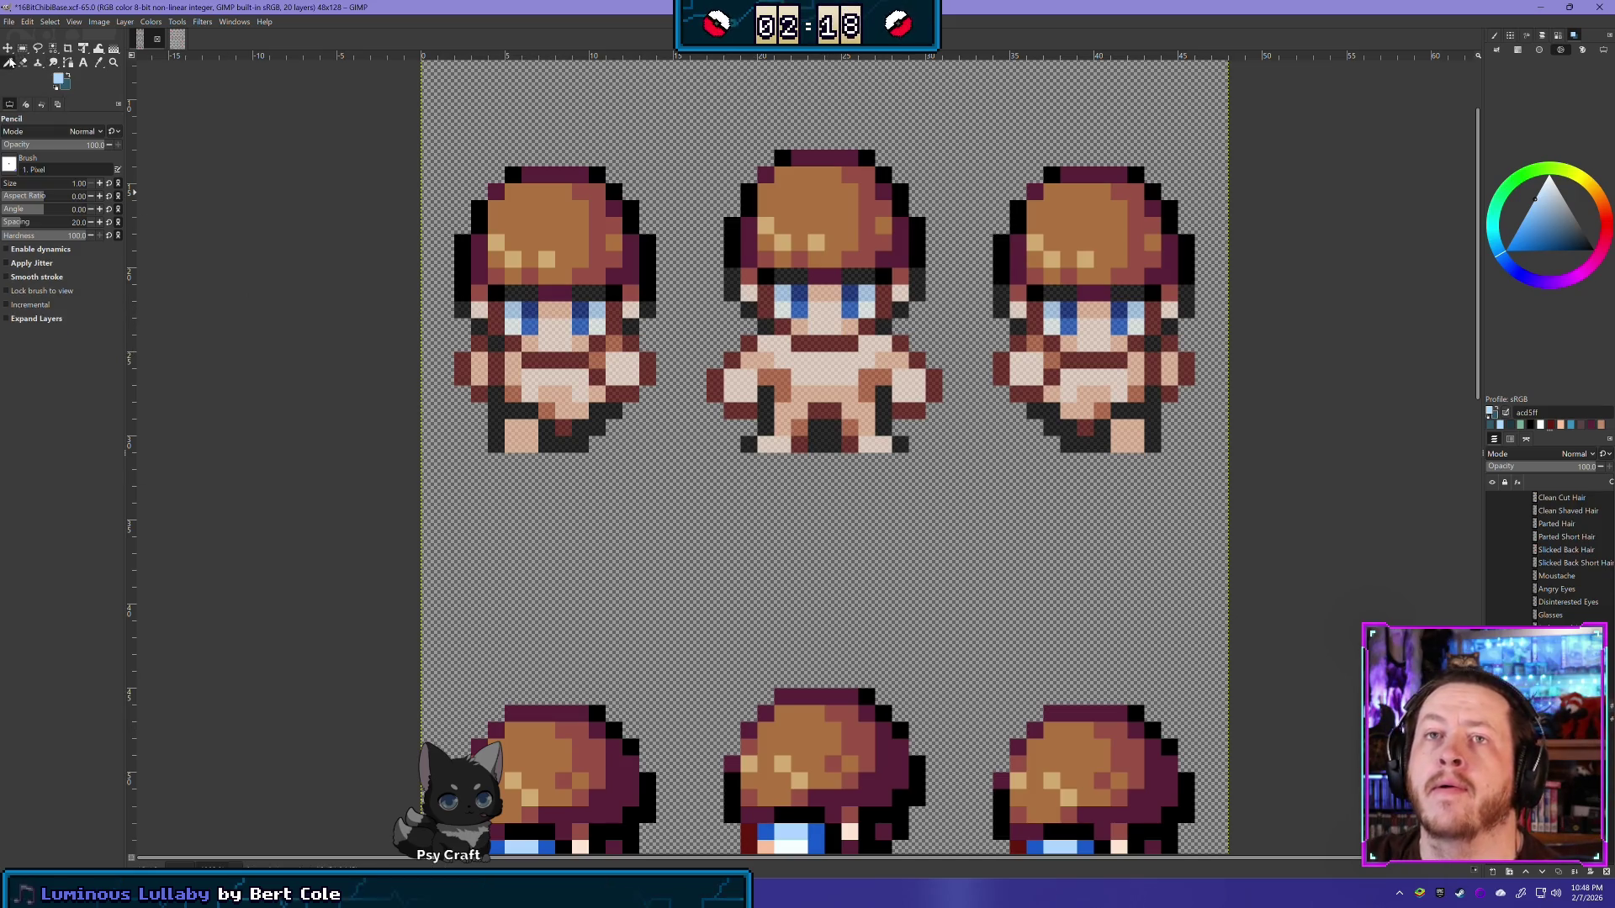
# Step: Make dark maroon 5a213a the drawing colour
pyautogui.keyDown('ctrl'); pyautogui.click(552, 290); pyautogui.keyUp('ctrl')
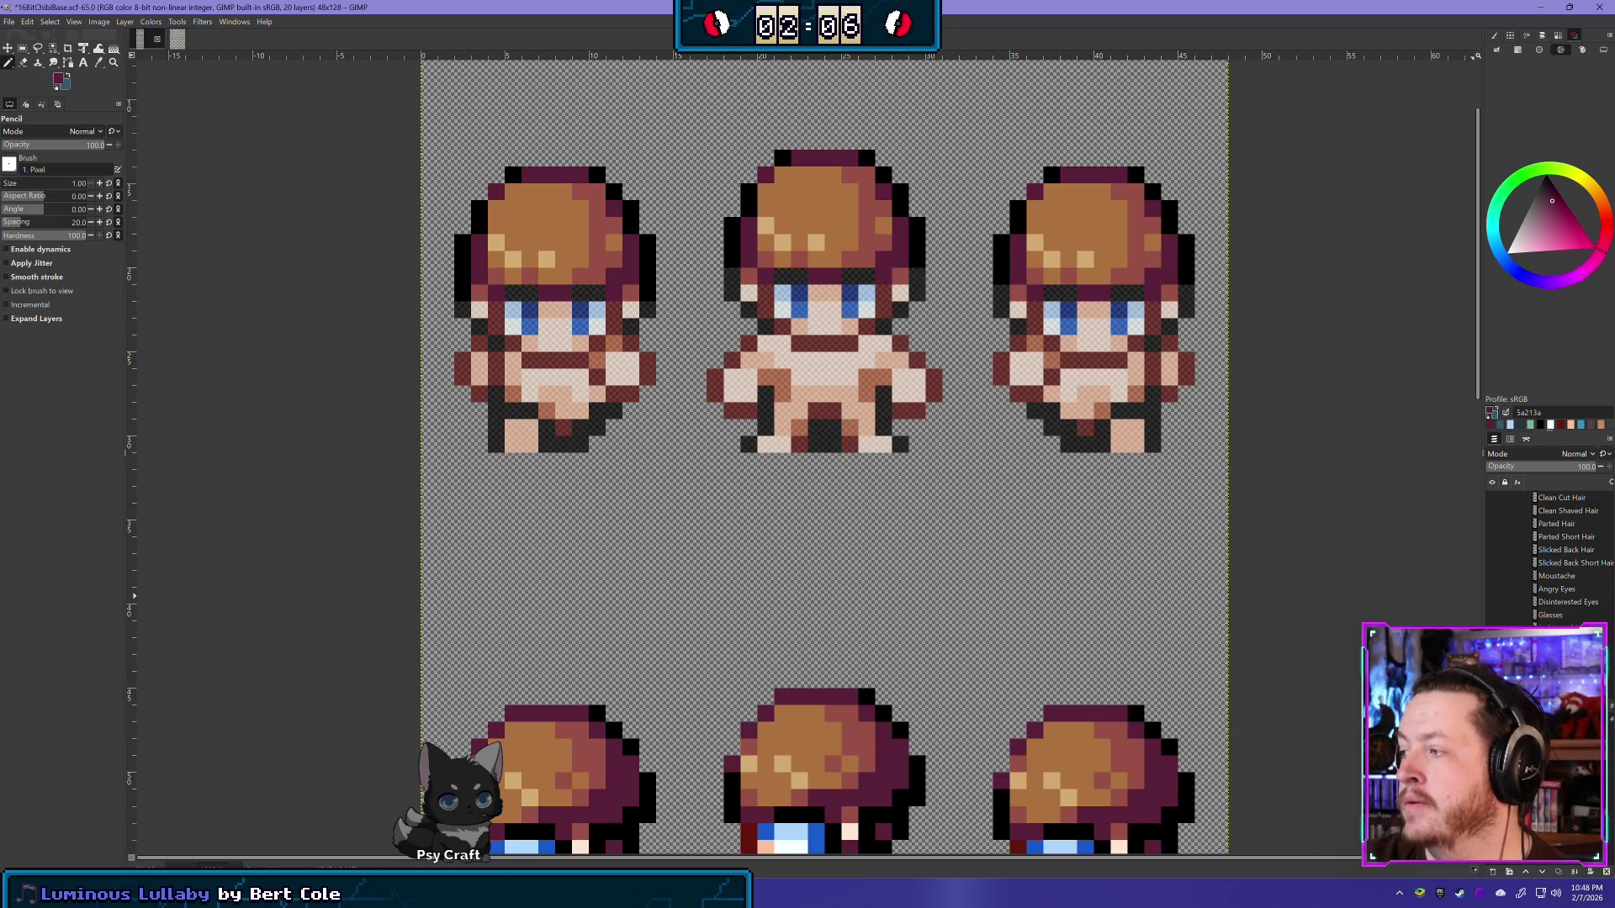
pyautogui.scroll(-3, 1594, 466)
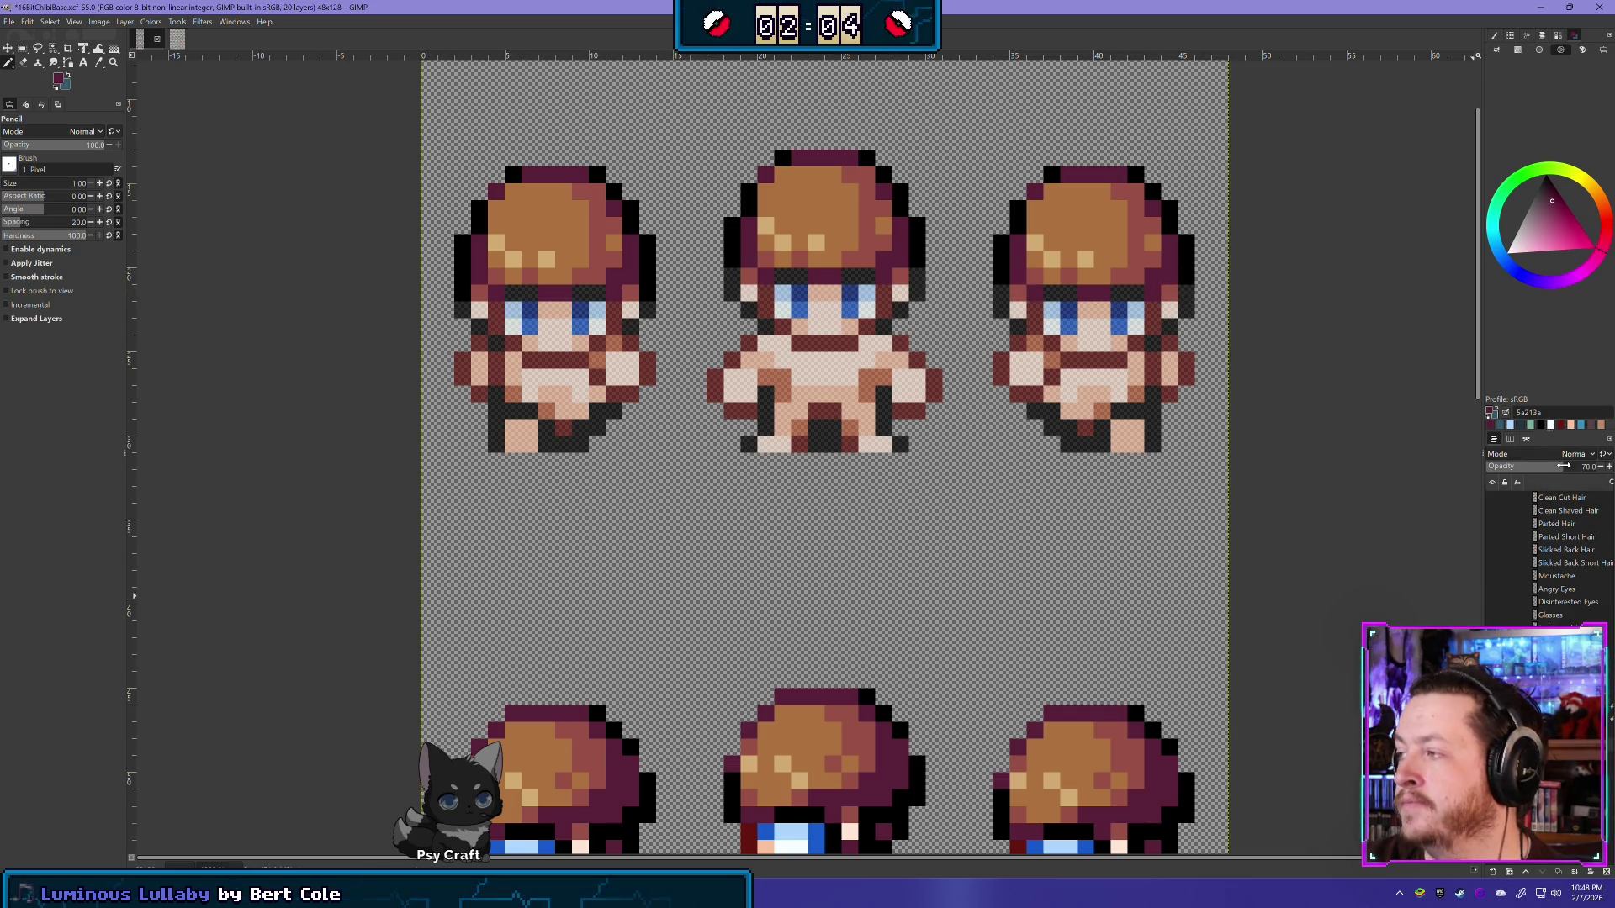
pyautogui.scroll(3, 1563, 466)
pyautogui.keyDown('ctrl'); pyautogui.scroll(-5, 1177, 572); pyautogui.keyUp('ctrl')
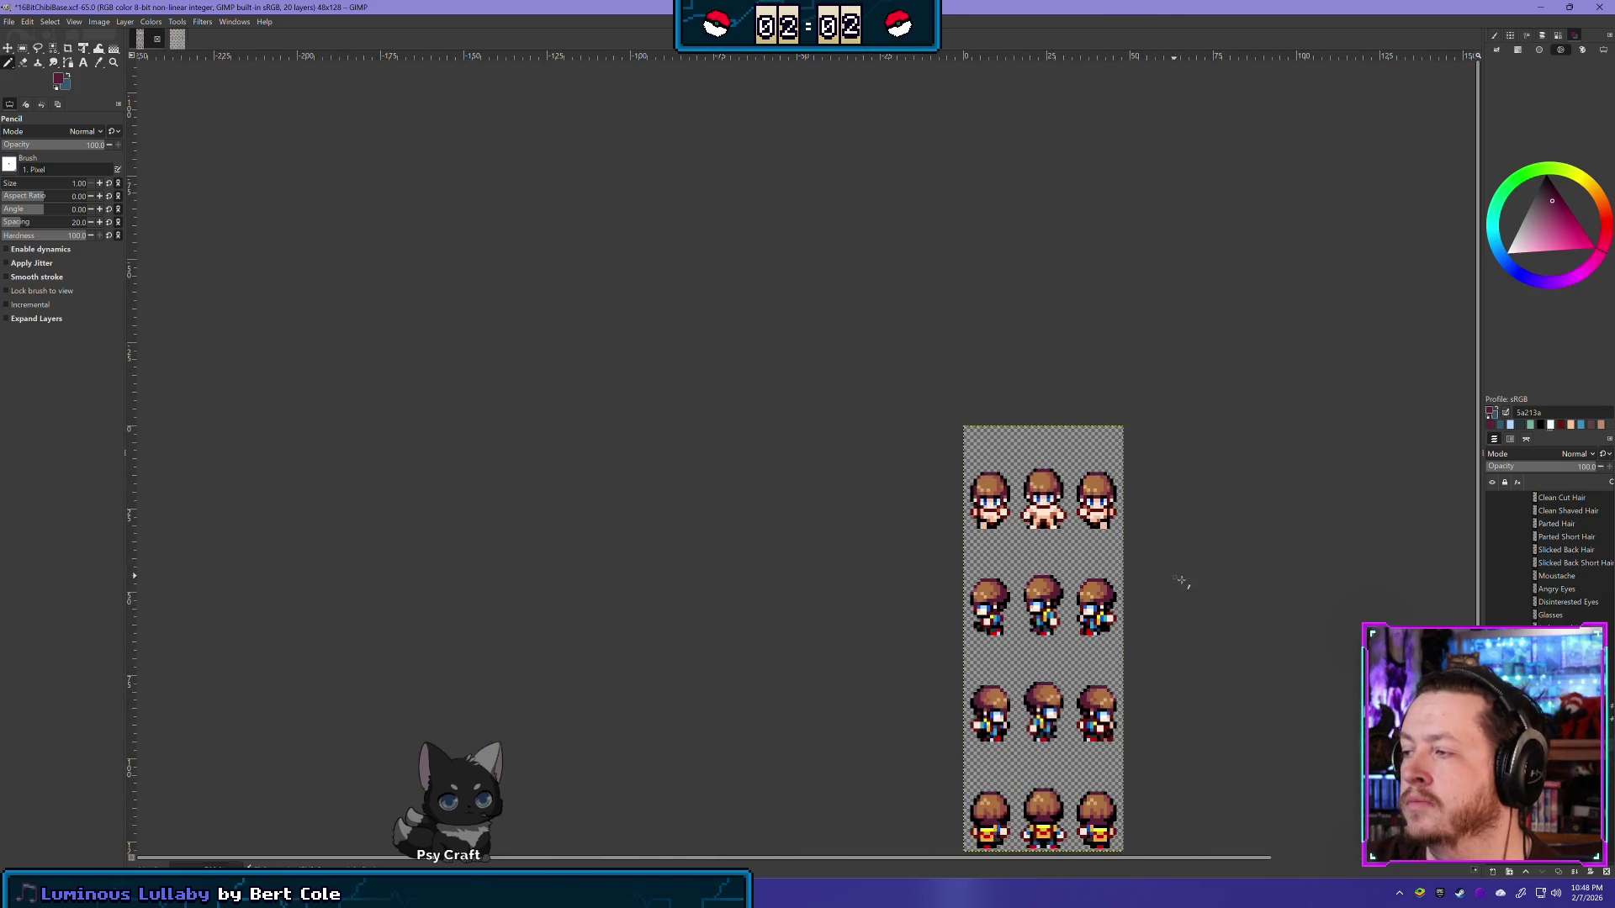
pyautogui.keyDown('ctrl'); pyautogui.scroll(2, 1124, 566); pyautogui.keyUp('ctrl')
pyautogui.keyDown('ctrl'); pyautogui.scroll(2, 1125, 566); pyautogui.keyUp('ctrl')
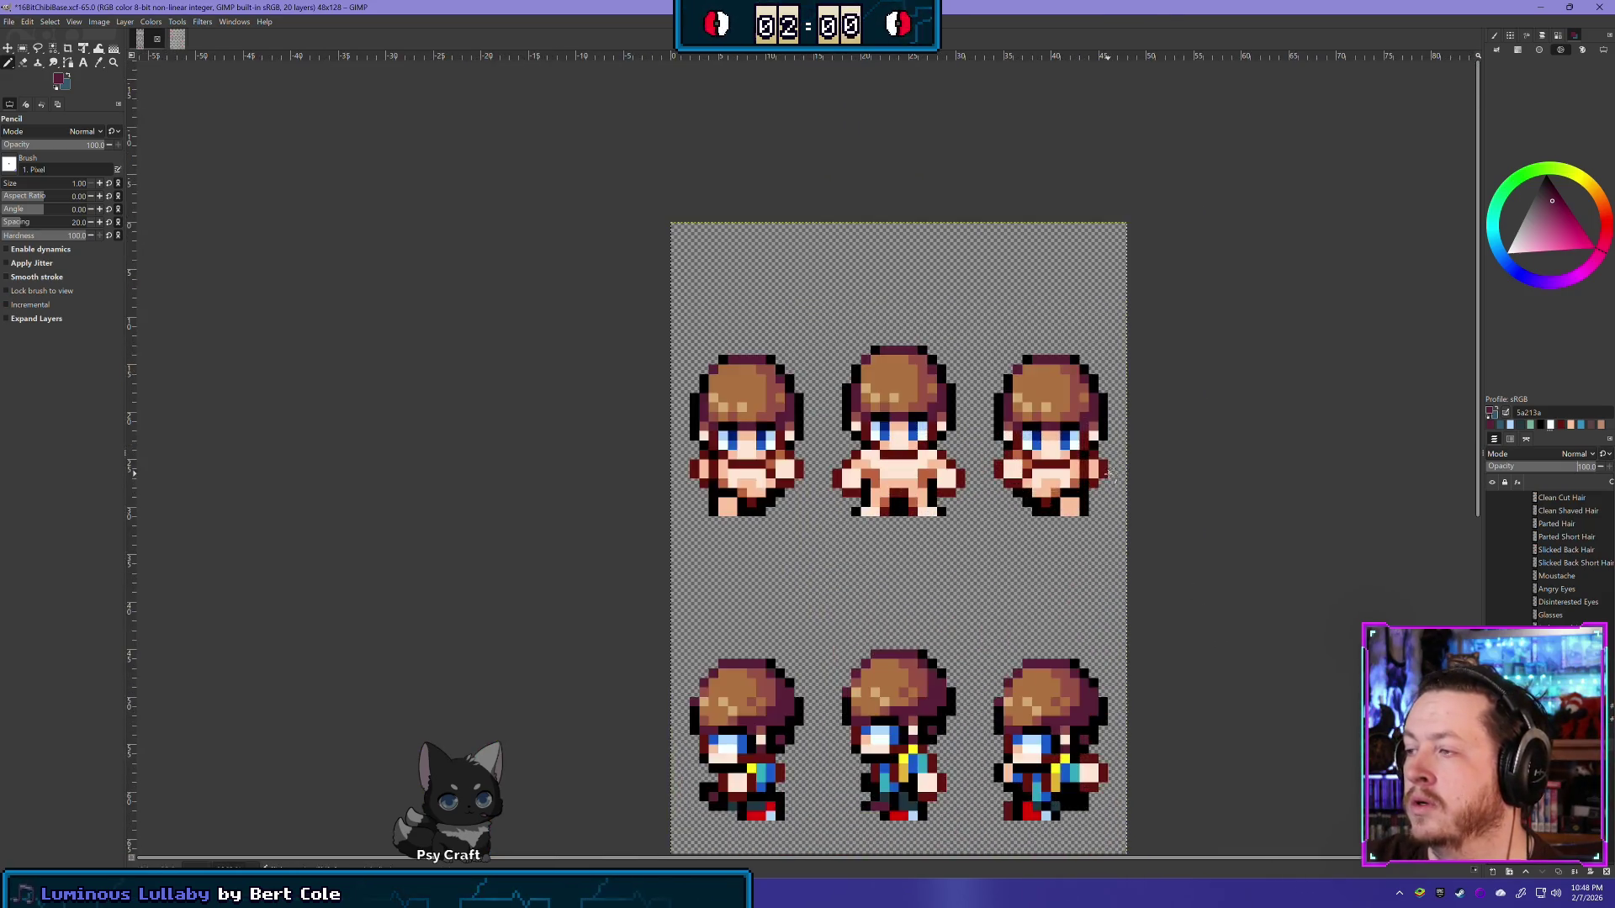
pyautogui.keyDown('ctrl'); pyautogui.scroll(2, 1124, 566); pyautogui.keyUp('ctrl')
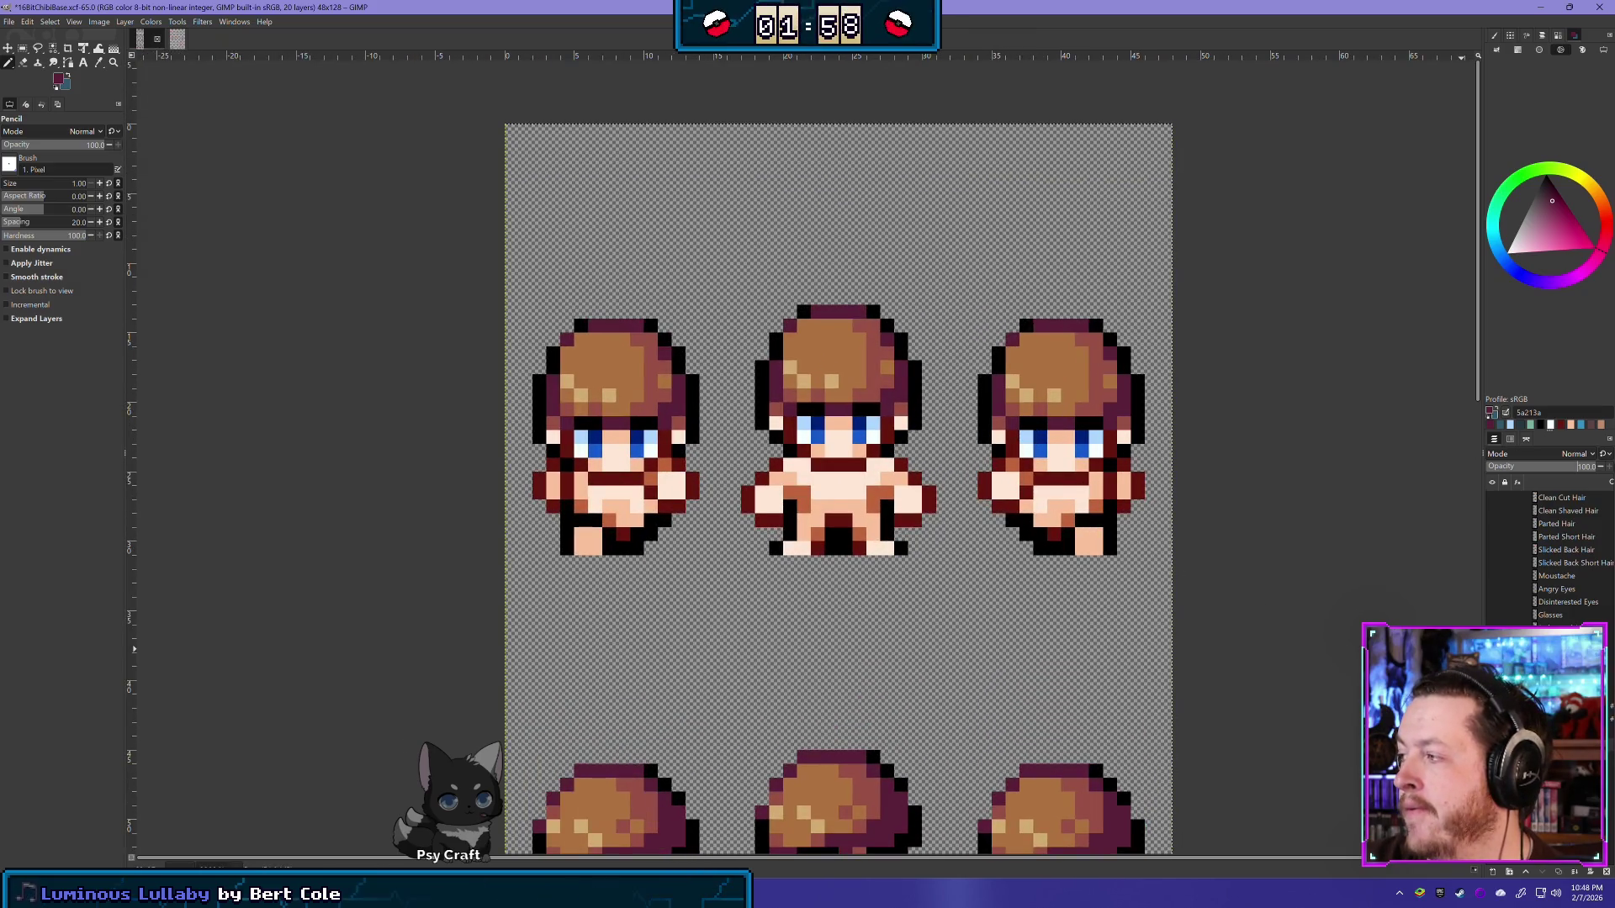
# Step: Briefly fade the layer opacity, restore it to 100, and scroll to the side-facing row
pyautogui.moveTo(1575, 469); pyautogui.dragTo(1563, 476)
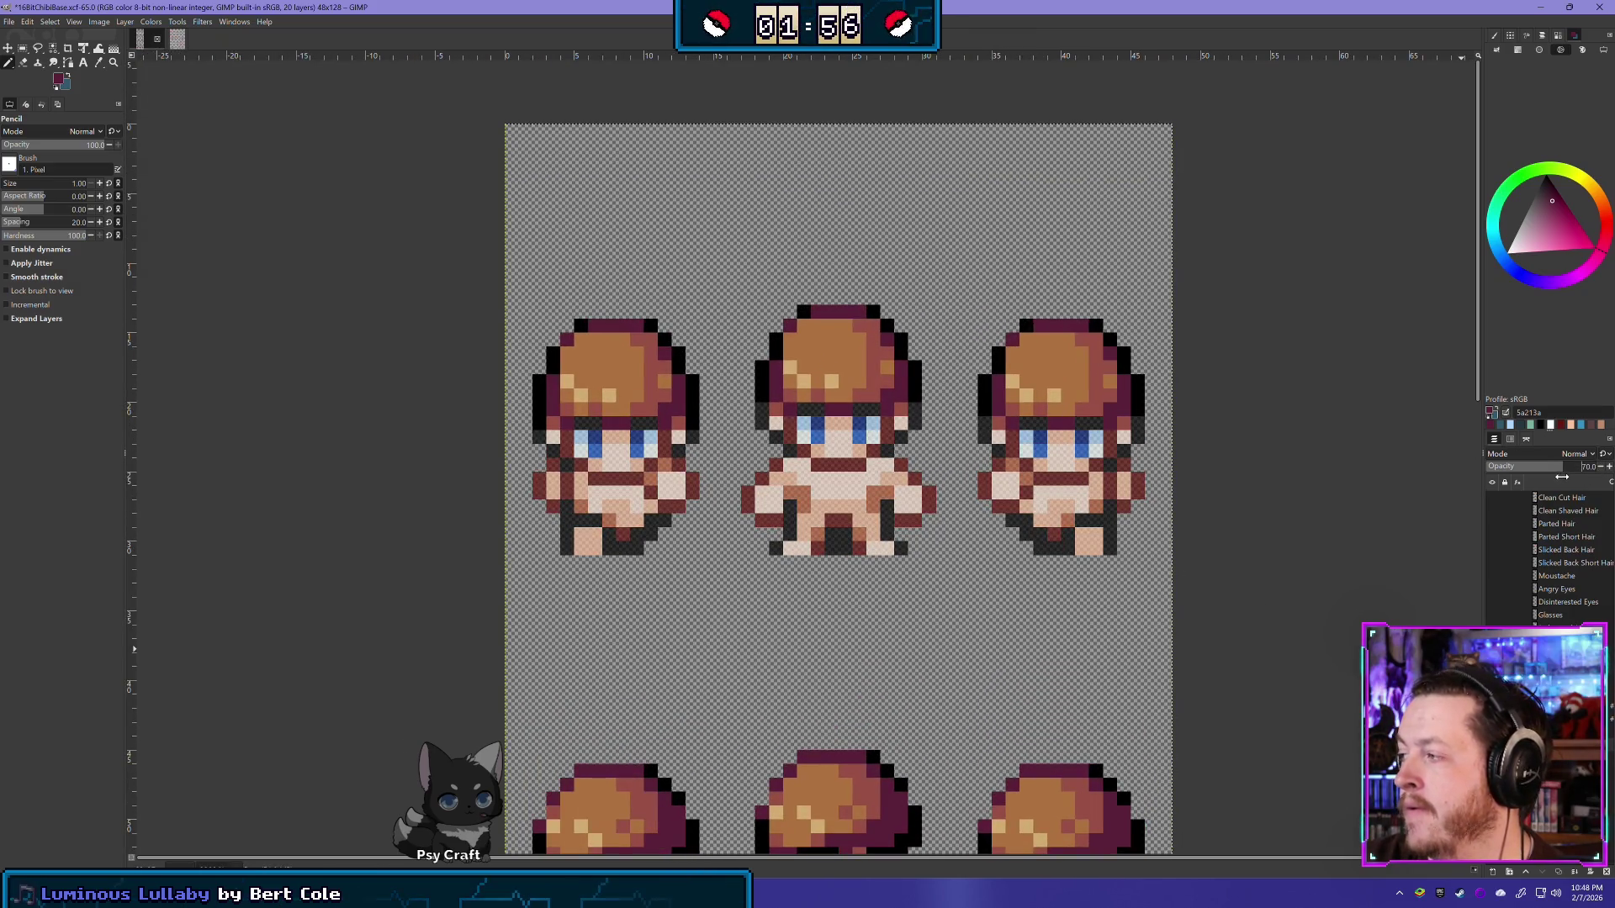
pyautogui.hotkey('ctrl', 'z')
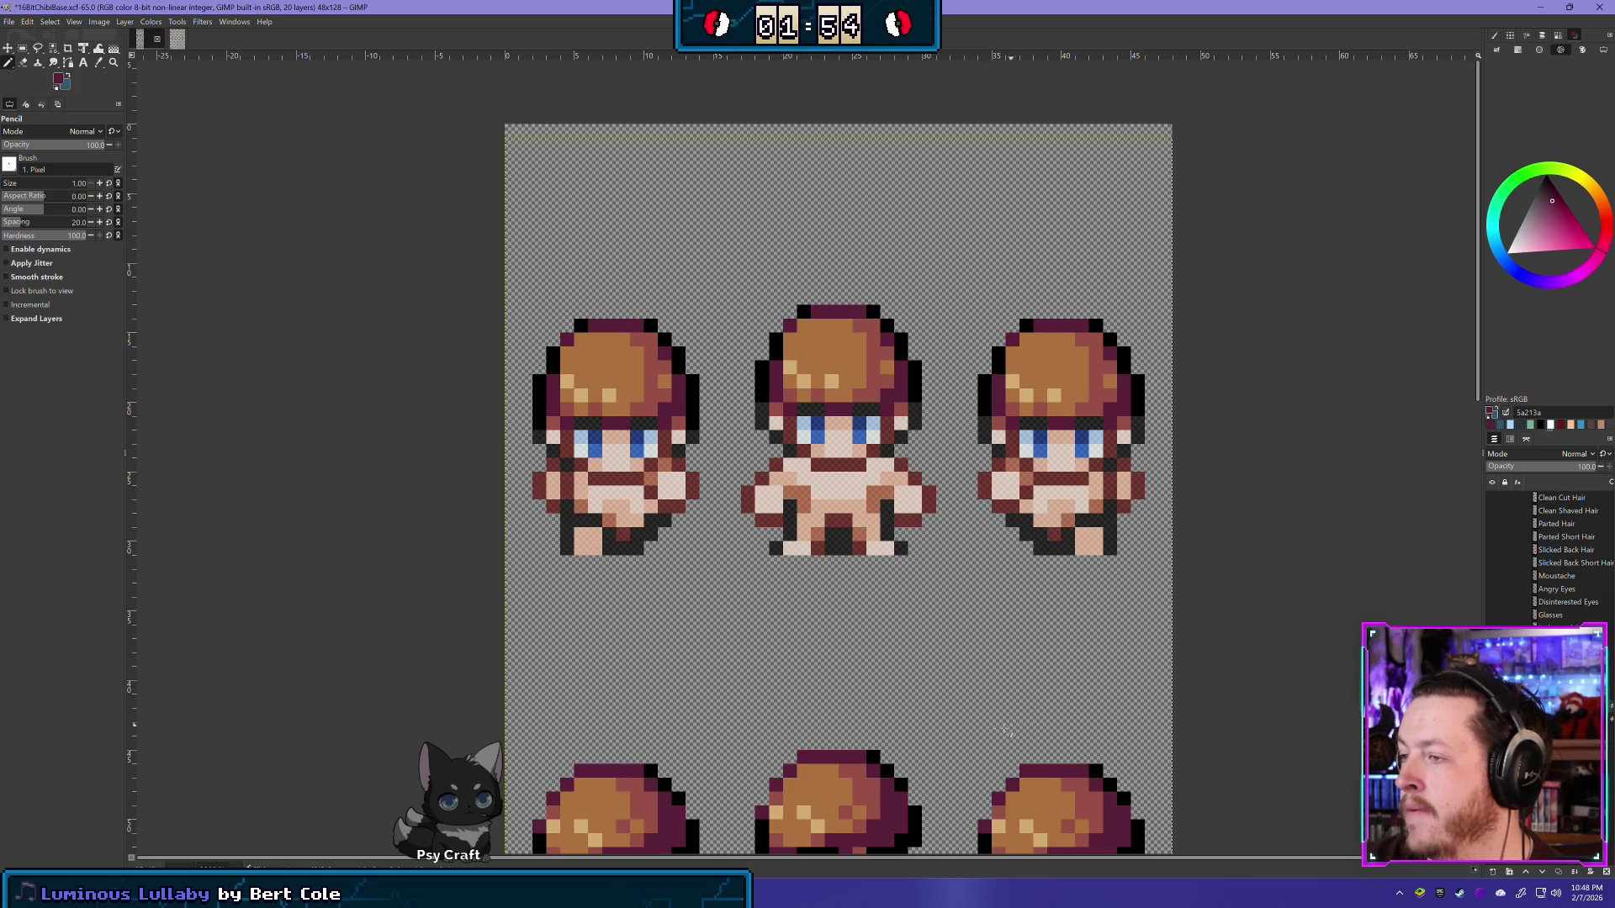
pyautogui.scroll(-5, 987, 439)
pyautogui.scroll(-3, 986, 439)
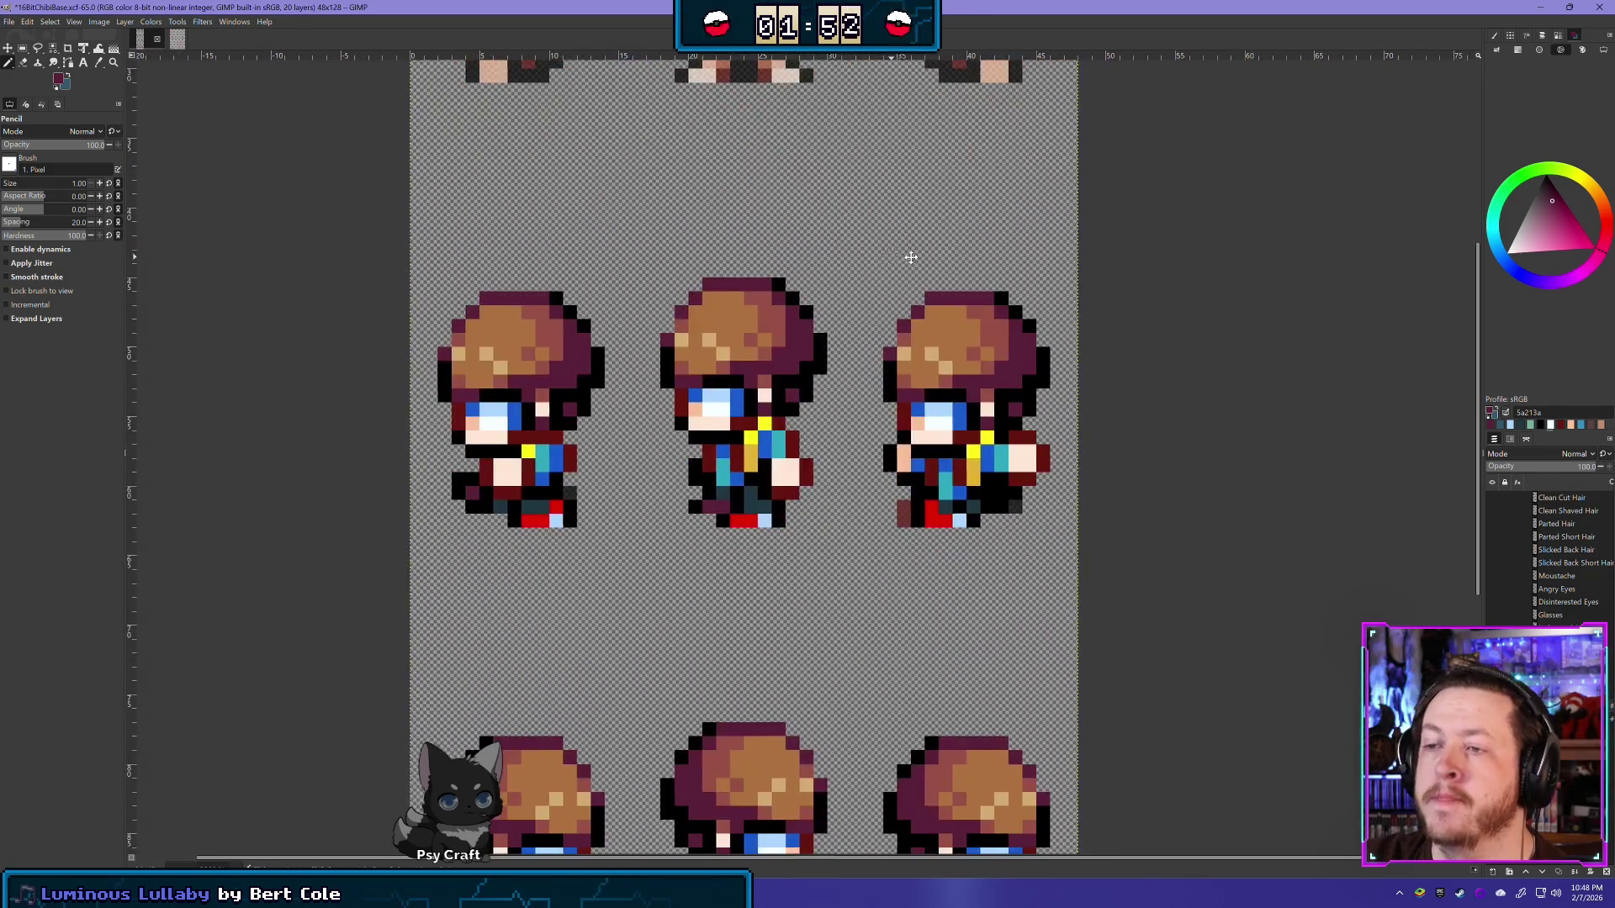
pyautogui.click(23, 48)
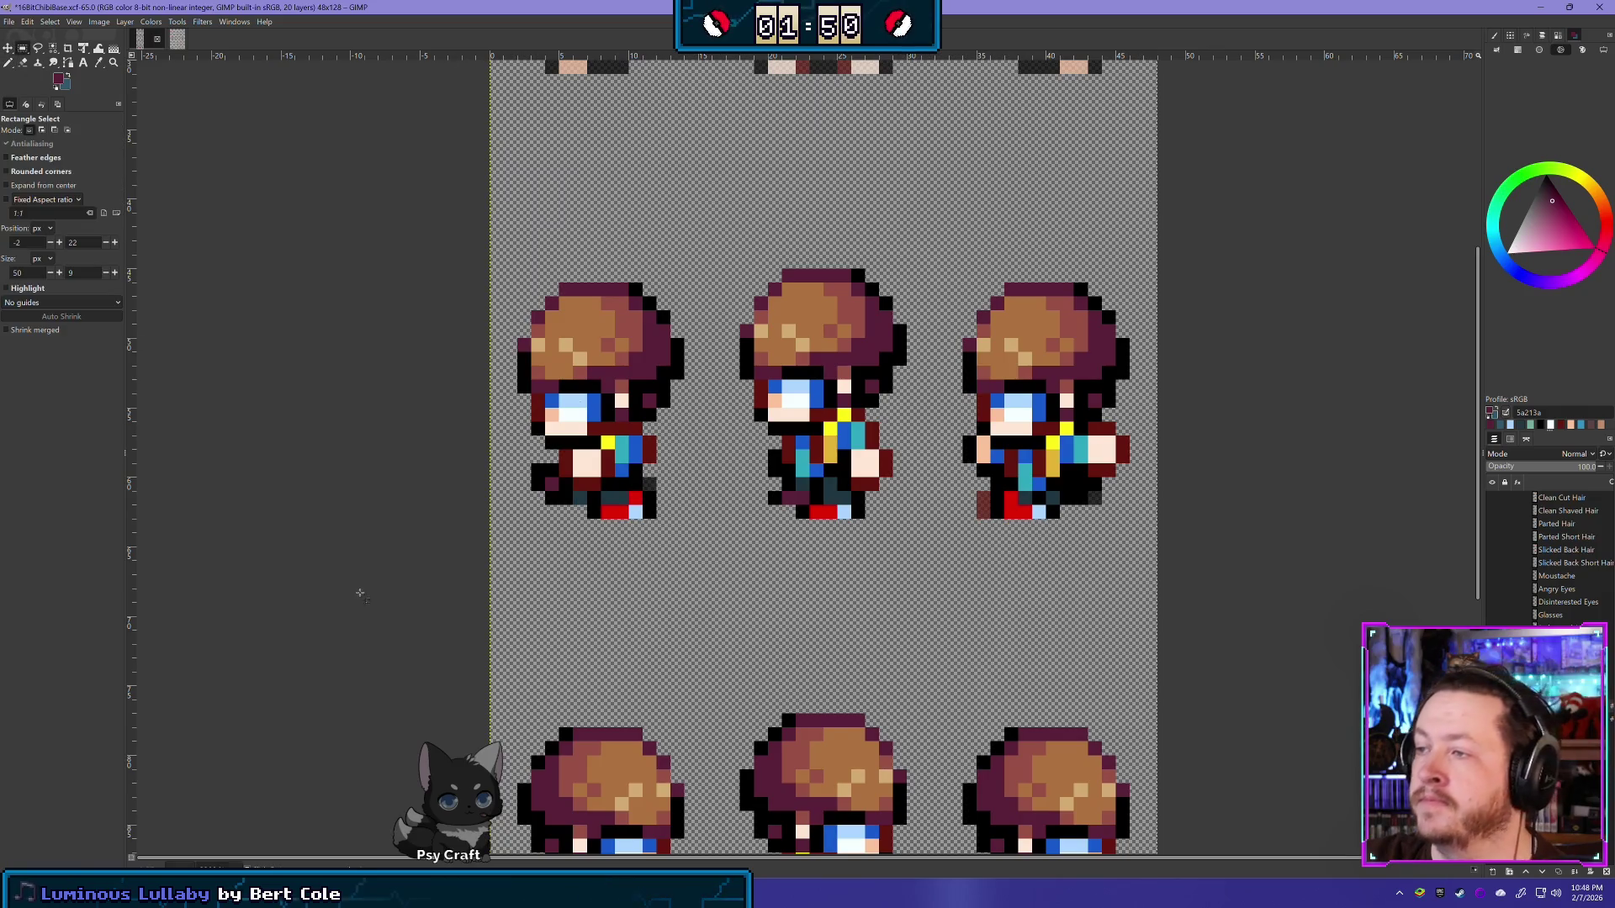
# Step: Delete the clothing across the side-facing row's bodies using a selection nudged one pixel left and down
pyautogui.moveTo(448, 532)
pyautogui.mouseDown()
pyautogui.moveTo(1119, 394)
pyautogui.moveTo(1169, 411)
pyautogui.mouseUp()
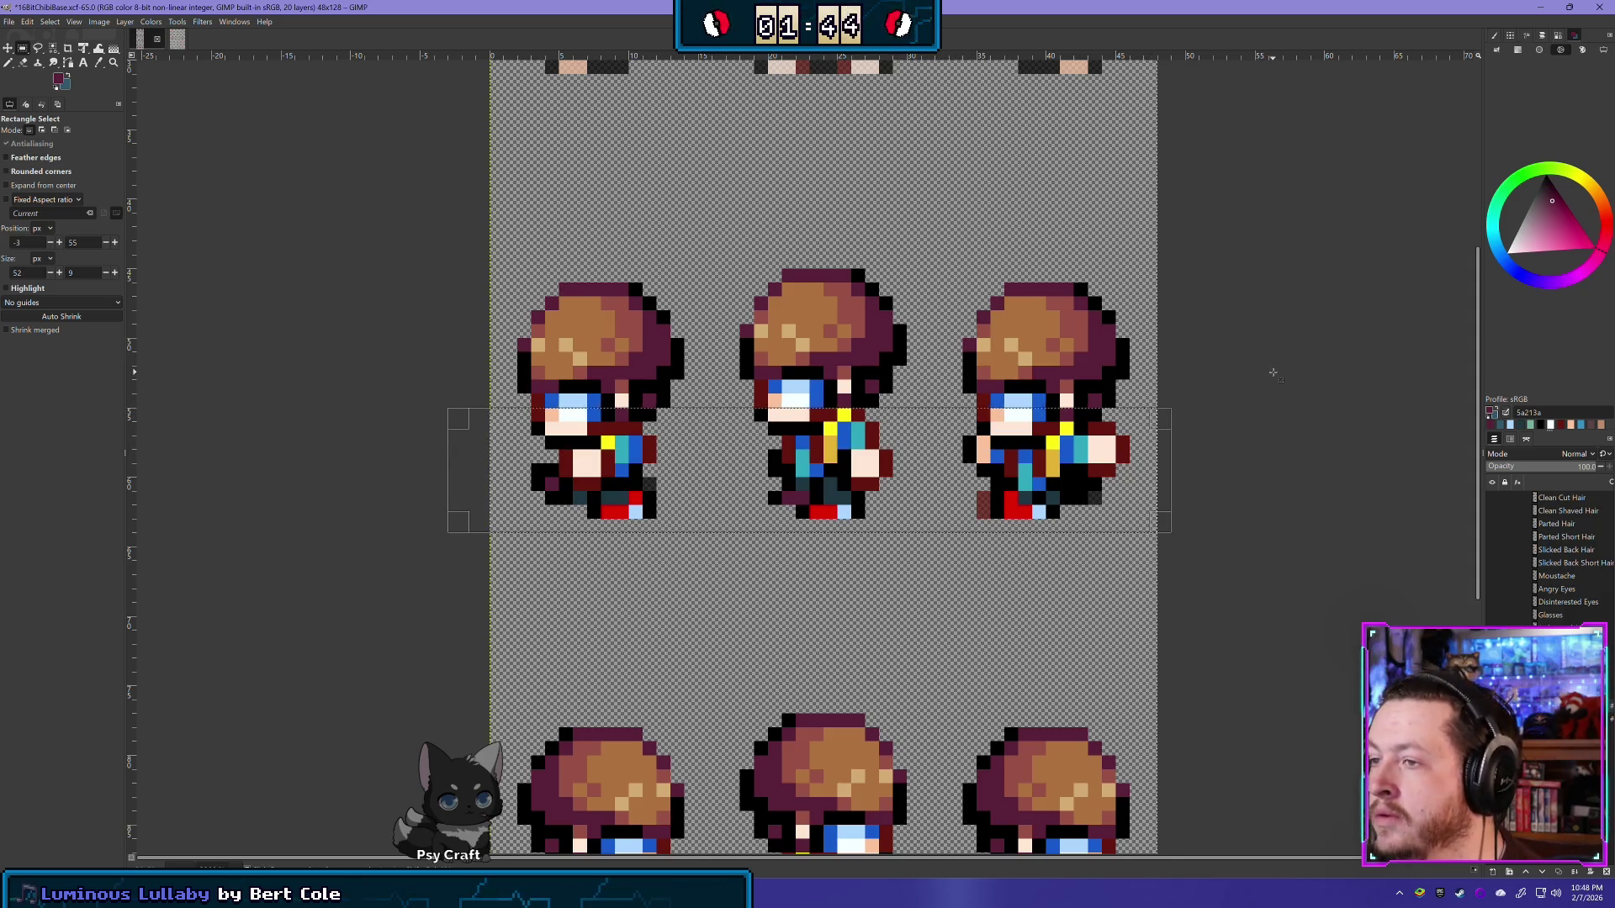
pyautogui.press('Delete')
pyautogui.hotkey('ctrl', 'z')
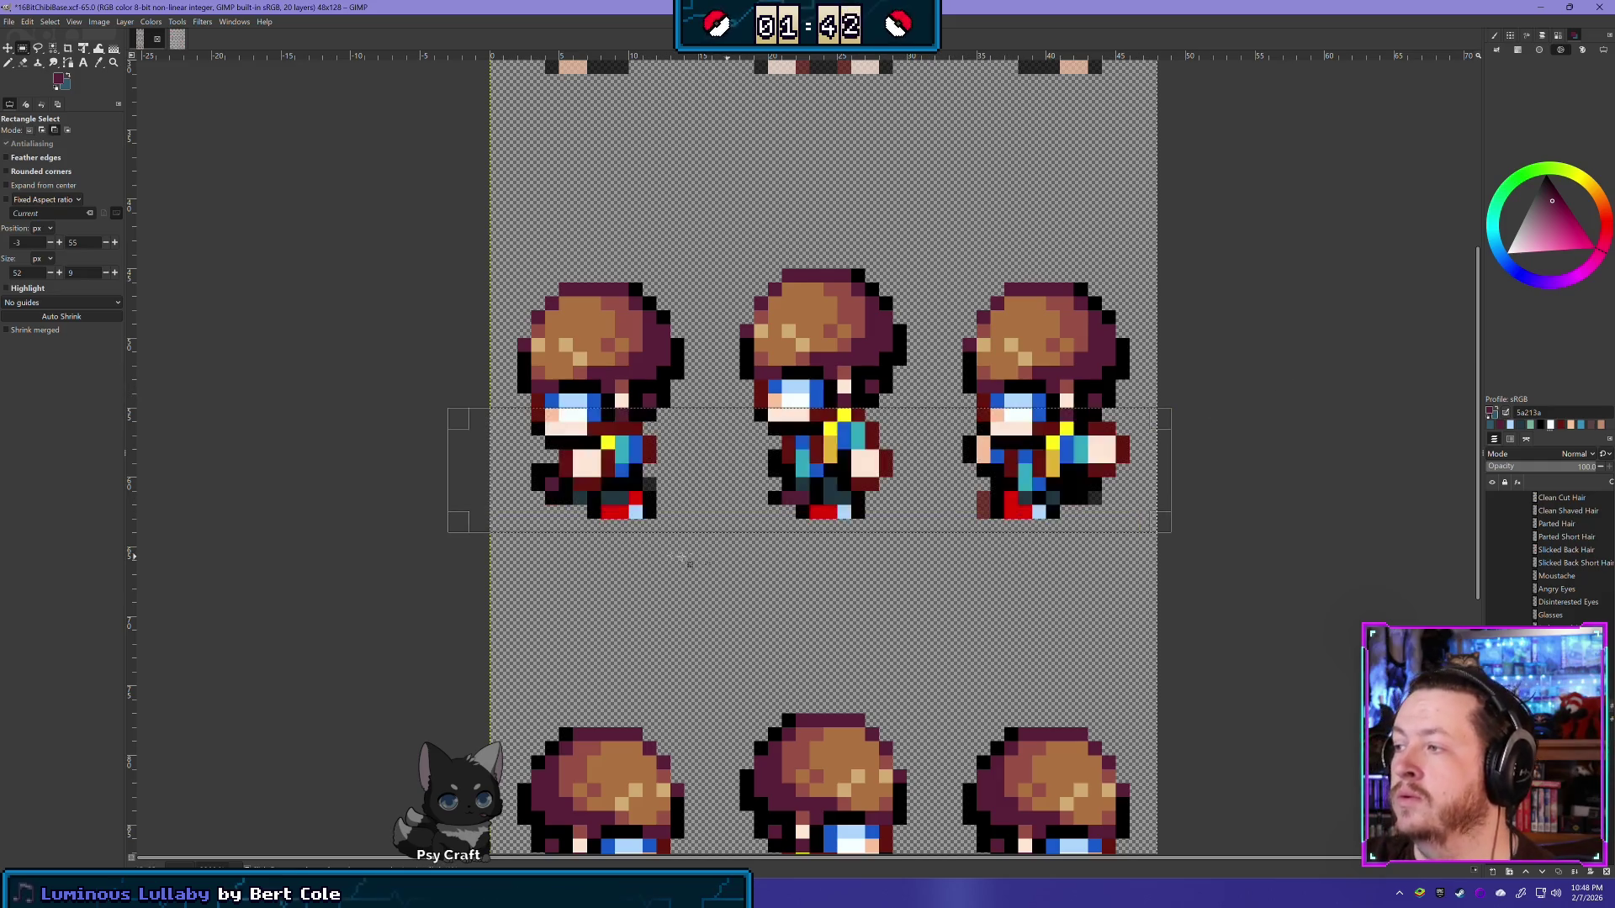
pyautogui.press('Left')
pyautogui.press('Down')
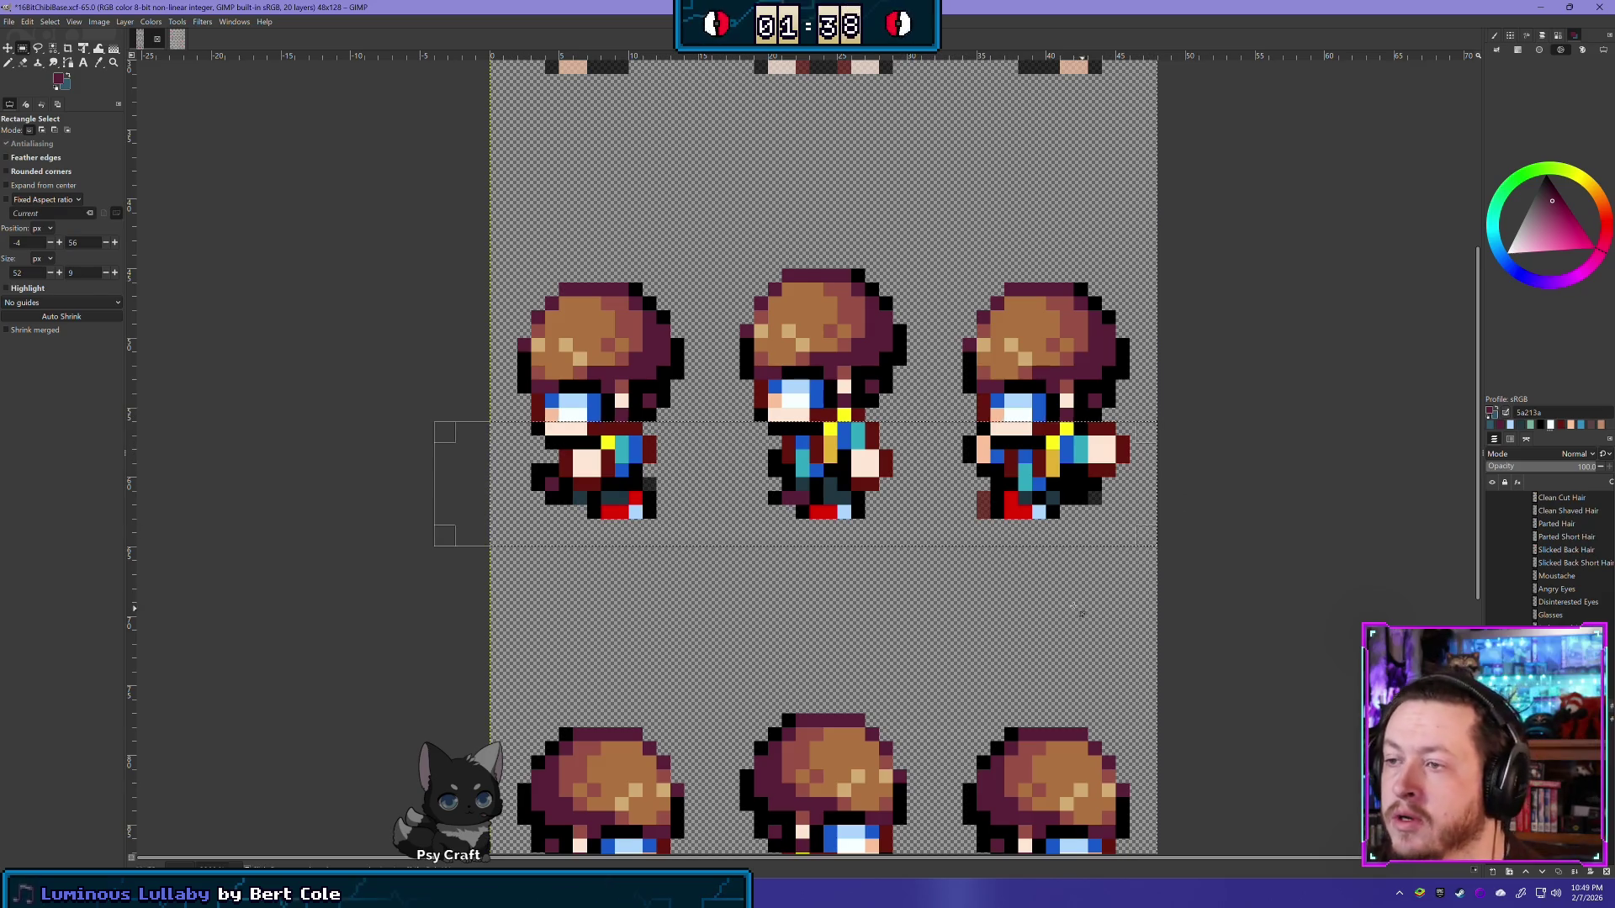
pyautogui.press('Delete')
# Step: Deselect and erase the light-blue highlight in the left sprite's eye
pyautogui.click(381, 295)
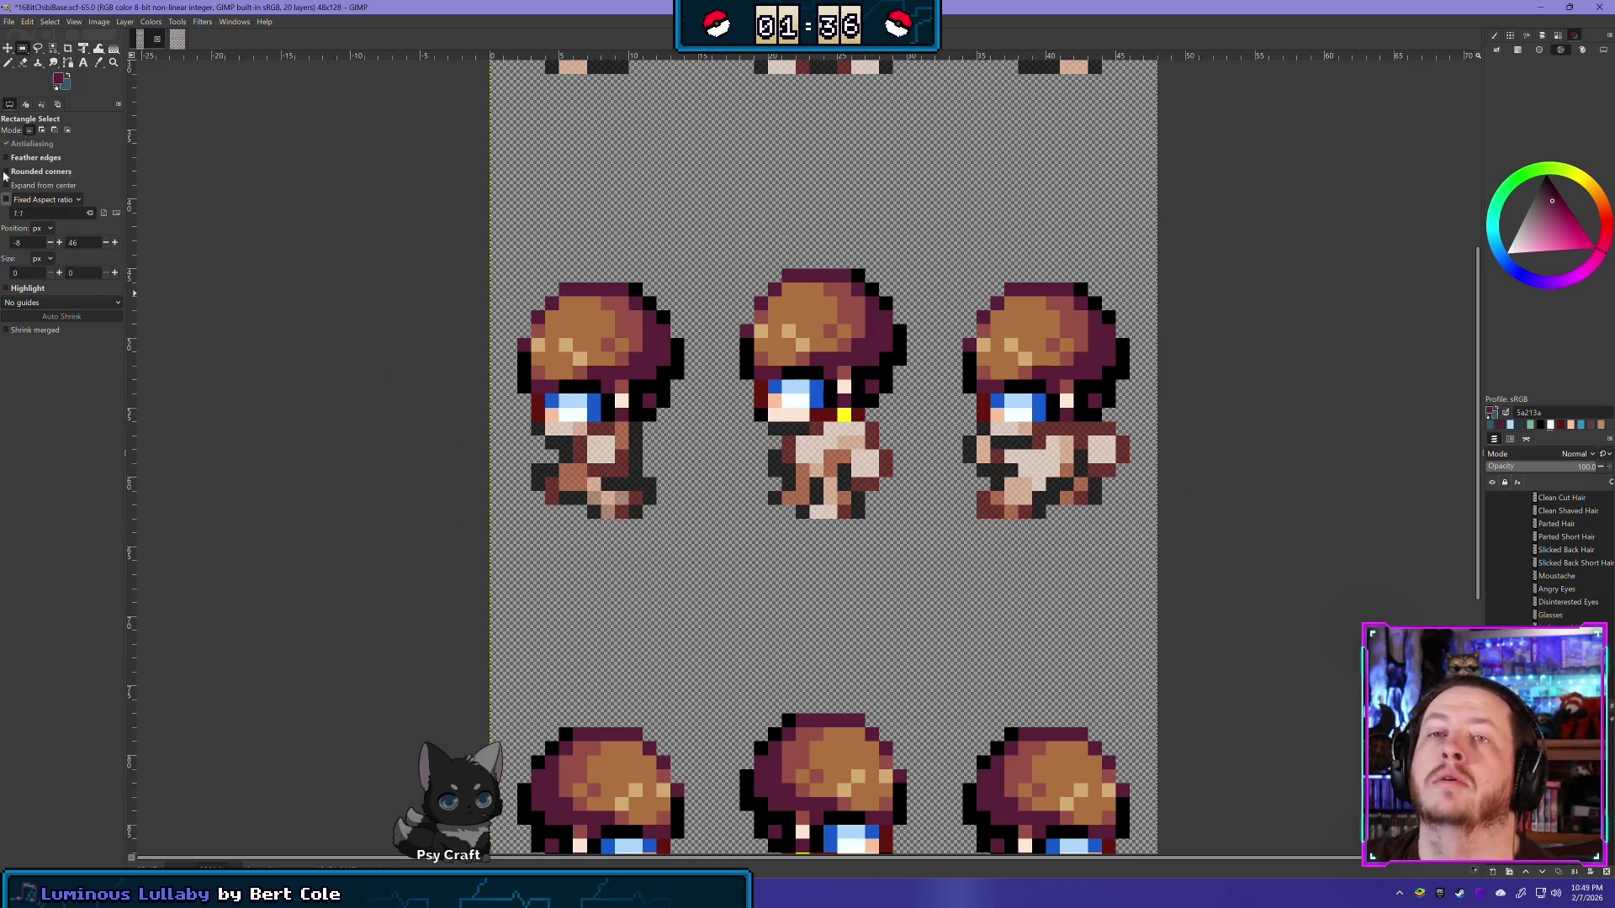
pyautogui.click(23, 64)
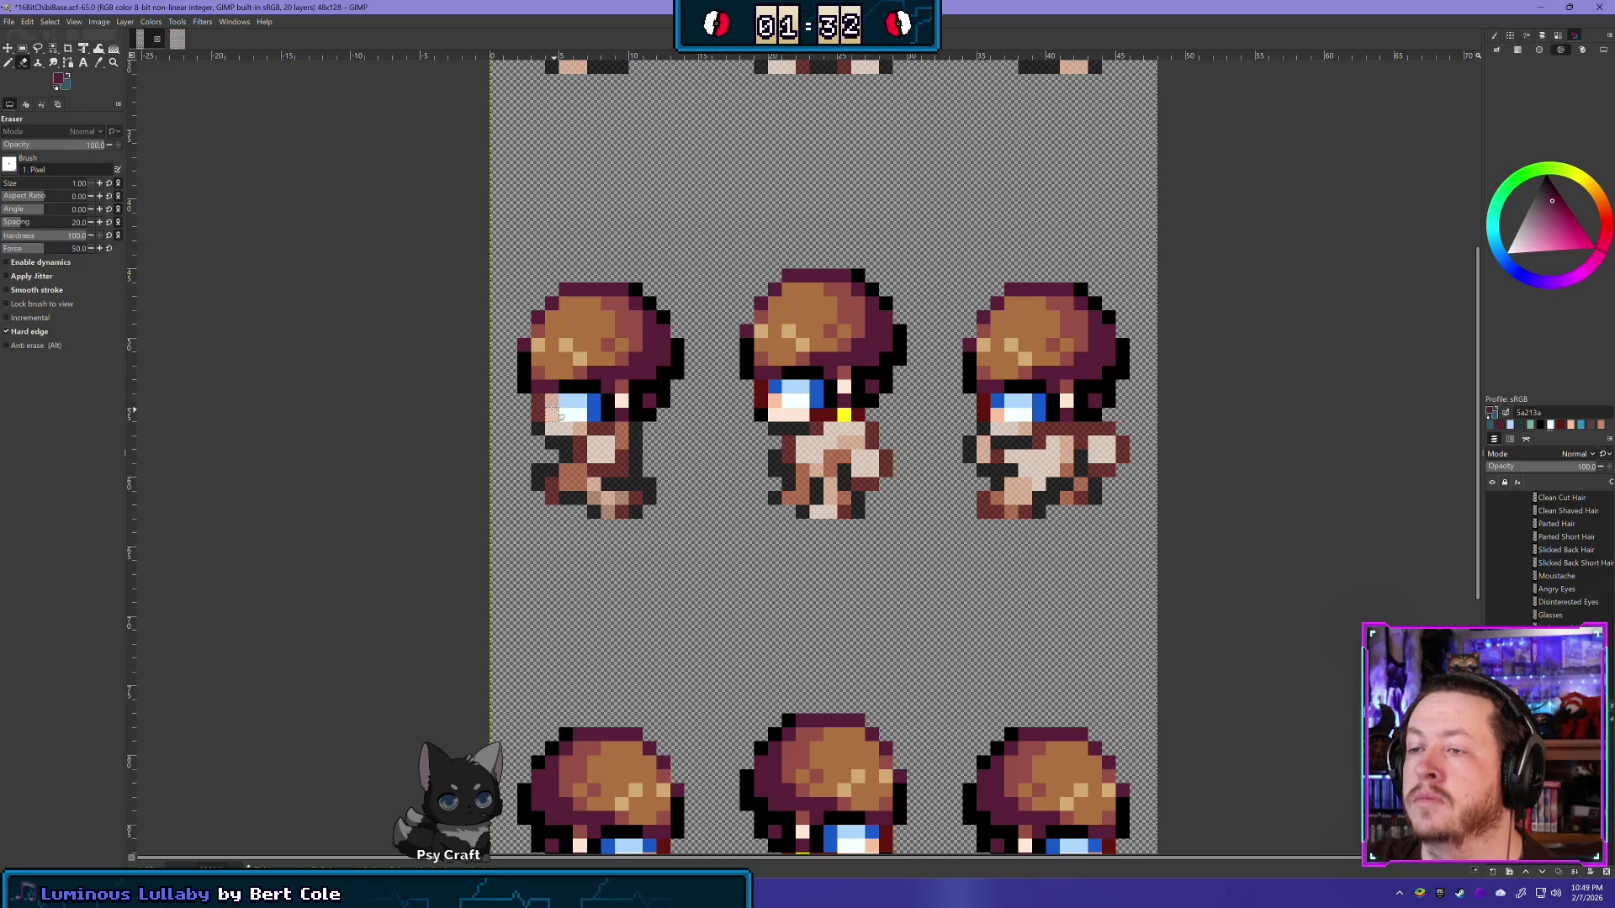
pyautogui.moveTo(562, 402); pyautogui.dragTo(575, 417)
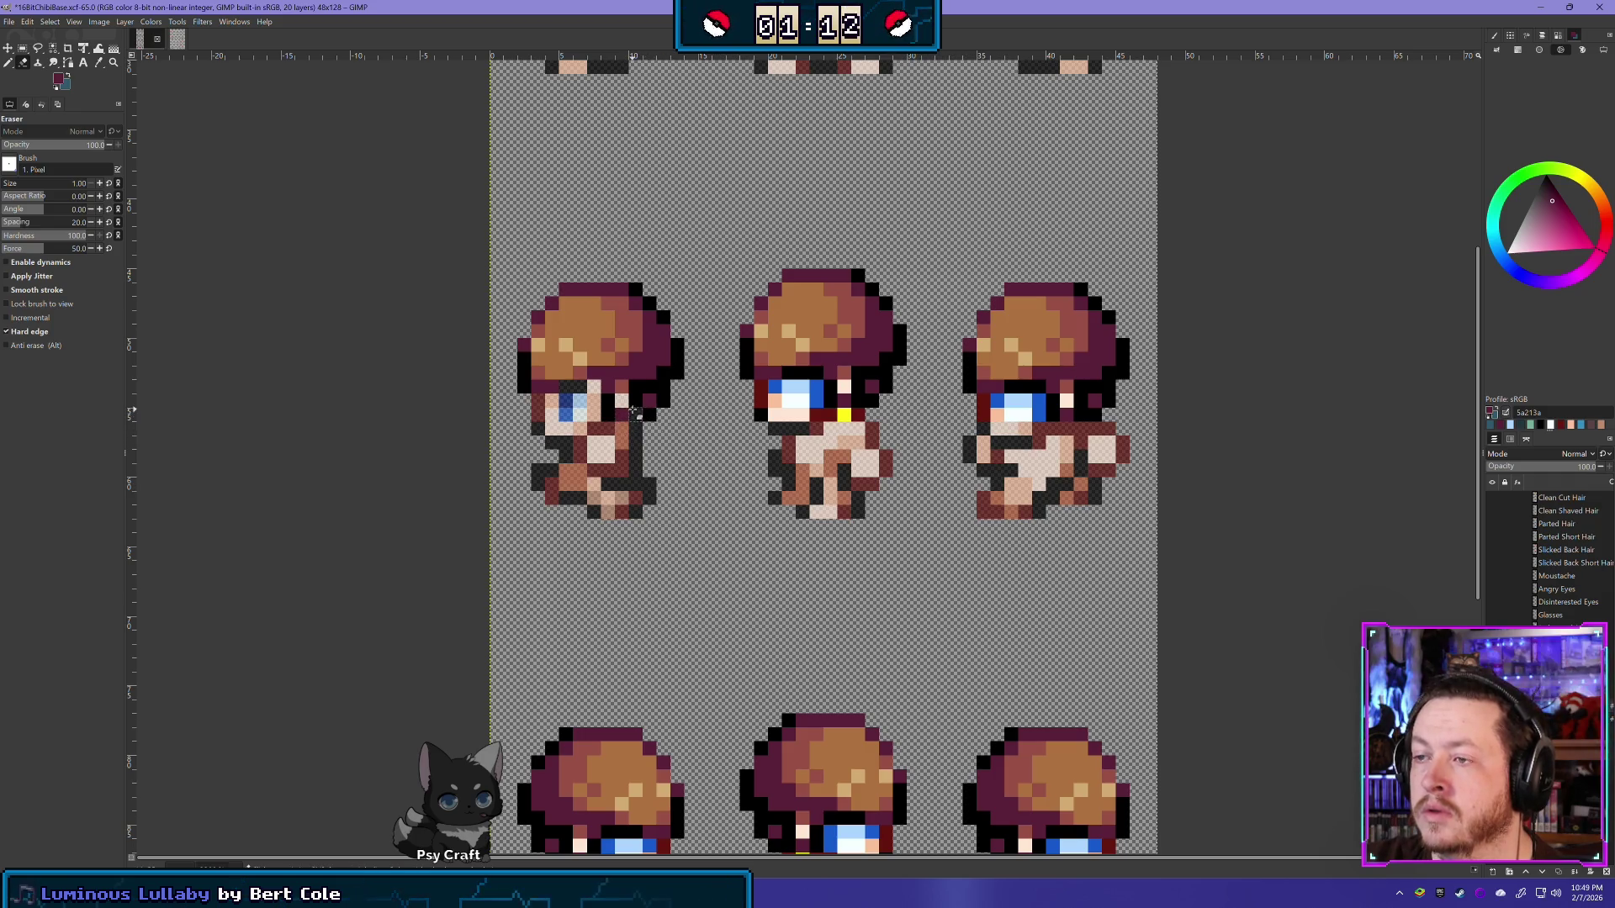
# Step: Erase stray mouth and eye pixels on the left, middle and right sprites, then set black for the Pencil
pyautogui.click(663, 401)
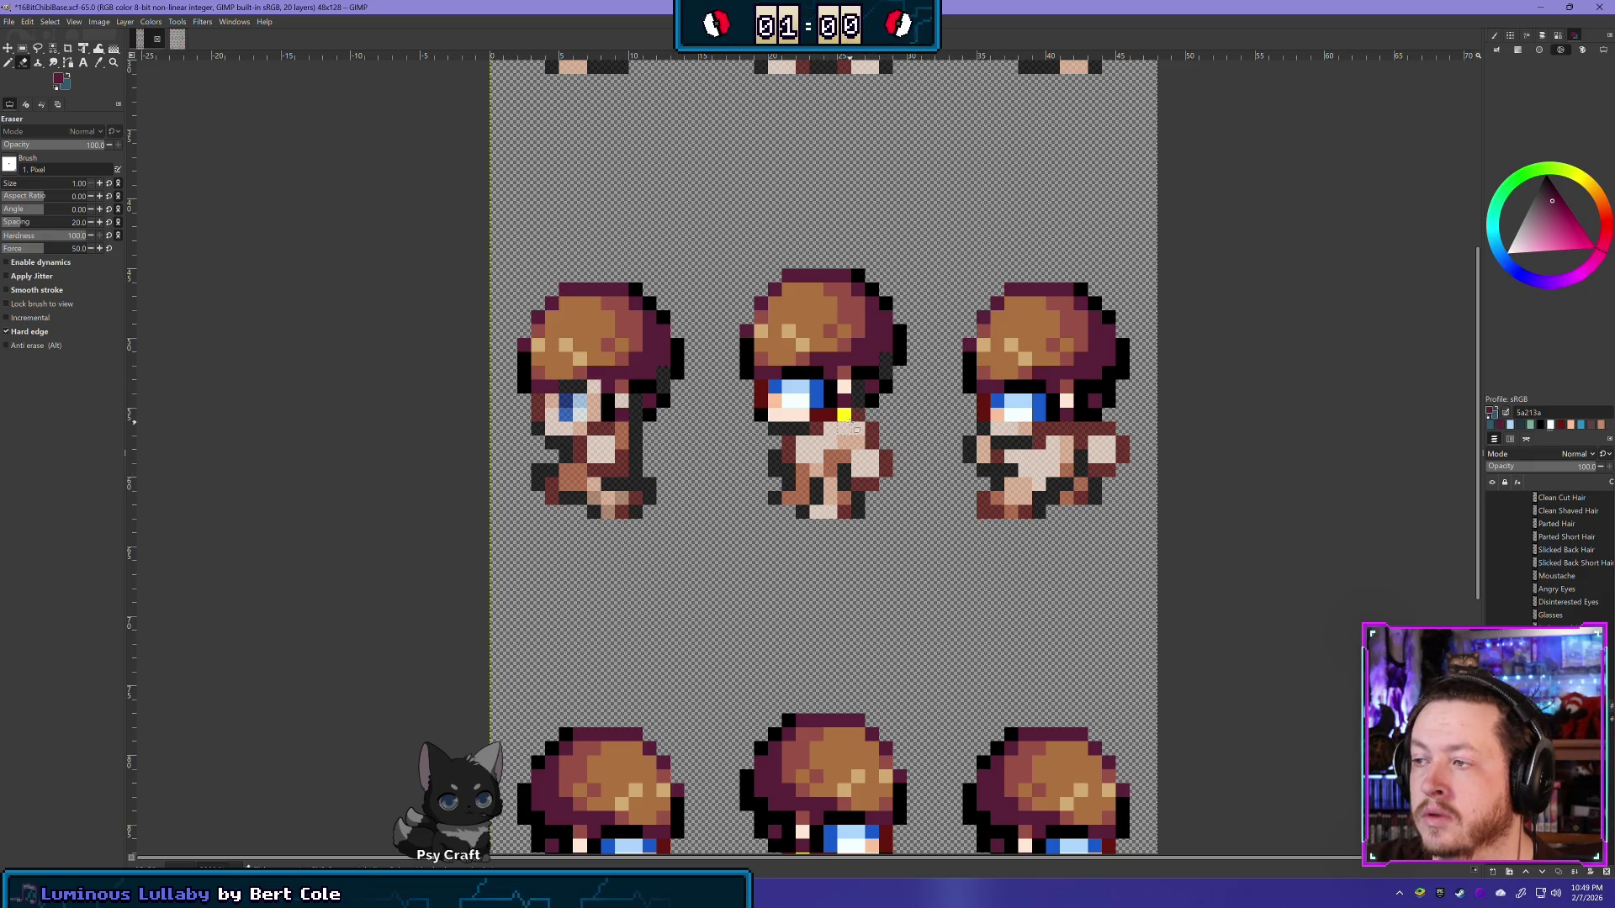
pyautogui.moveTo(843, 414); pyautogui.dragTo(759, 418)
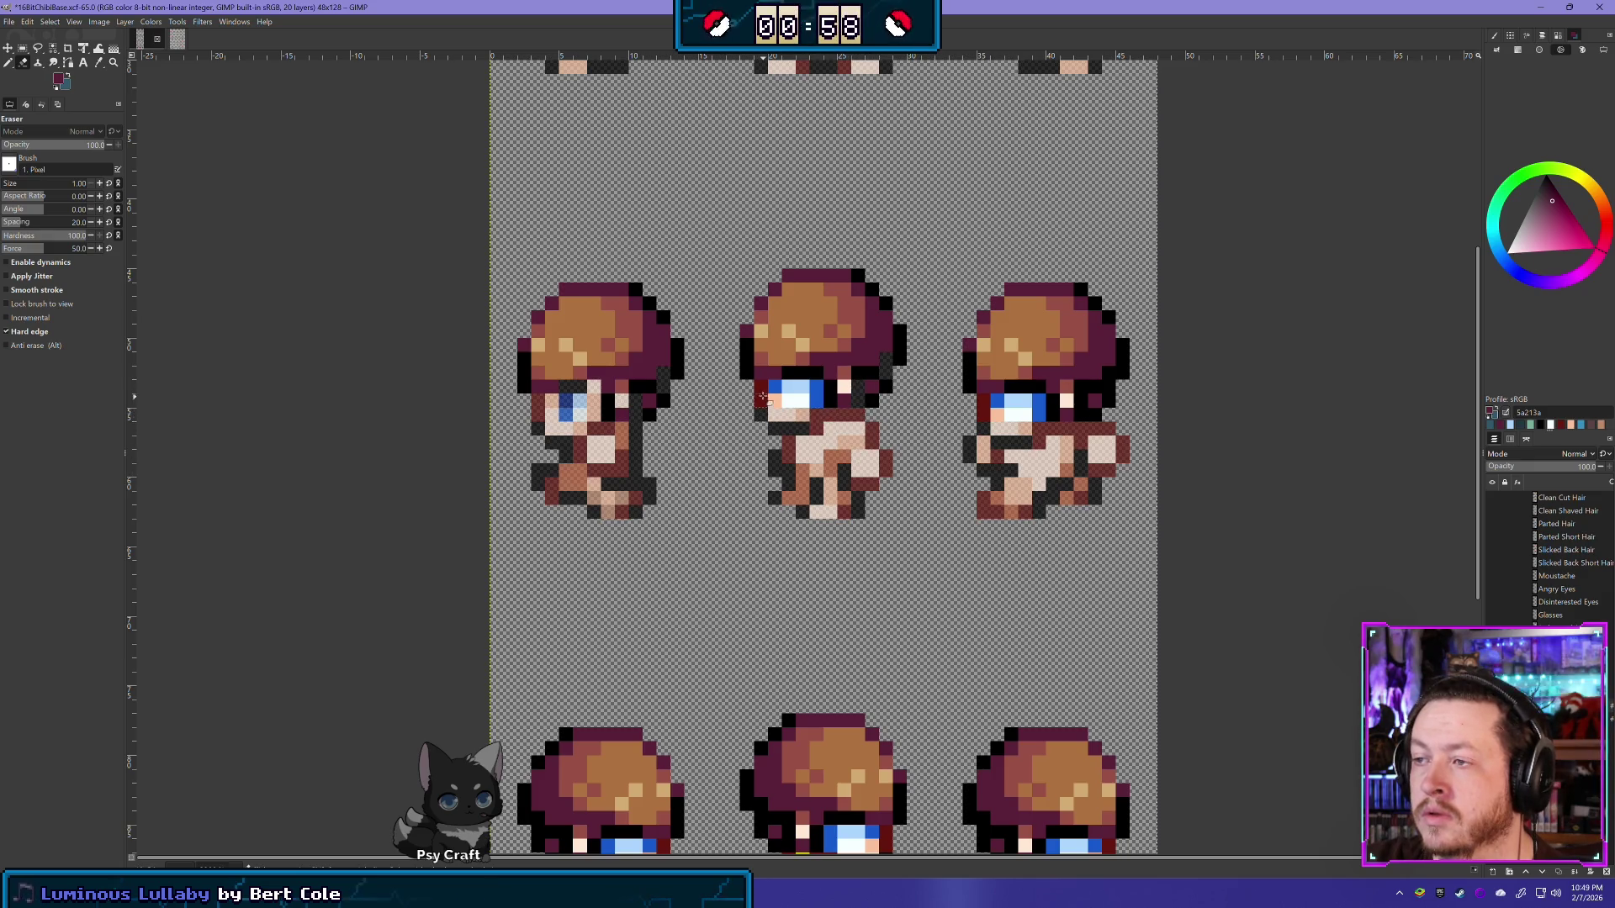
pyautogui.moveTo(775, 407); pyautogui.dragTo(814, 403)
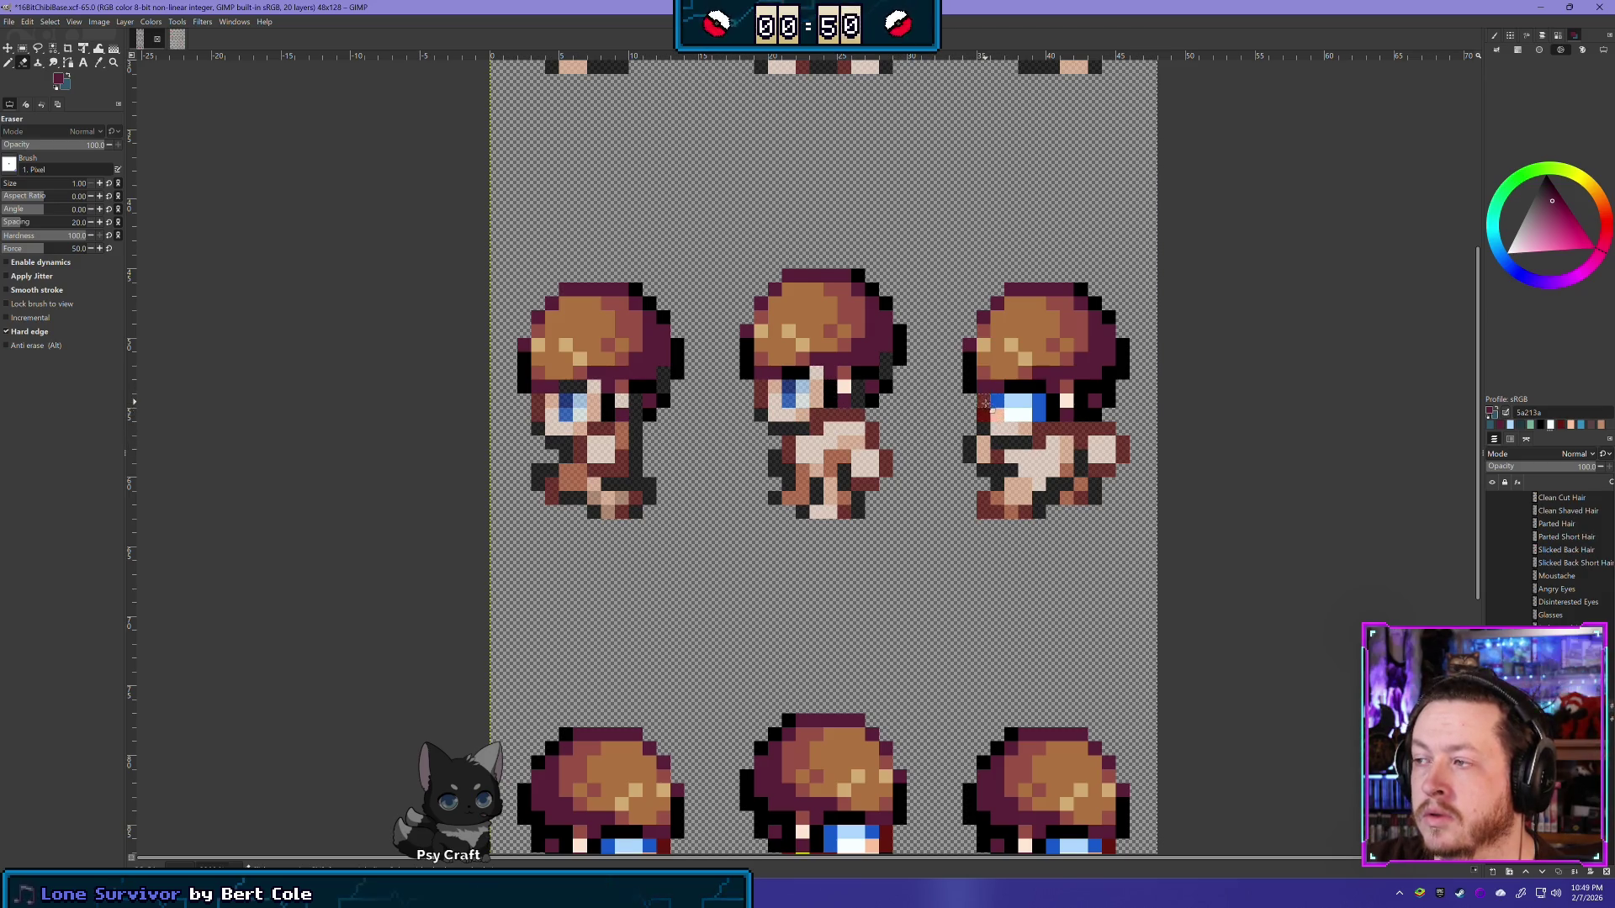
pyautogui.moveTo(996, 407); pyautogui.dragTo(1026, 412)
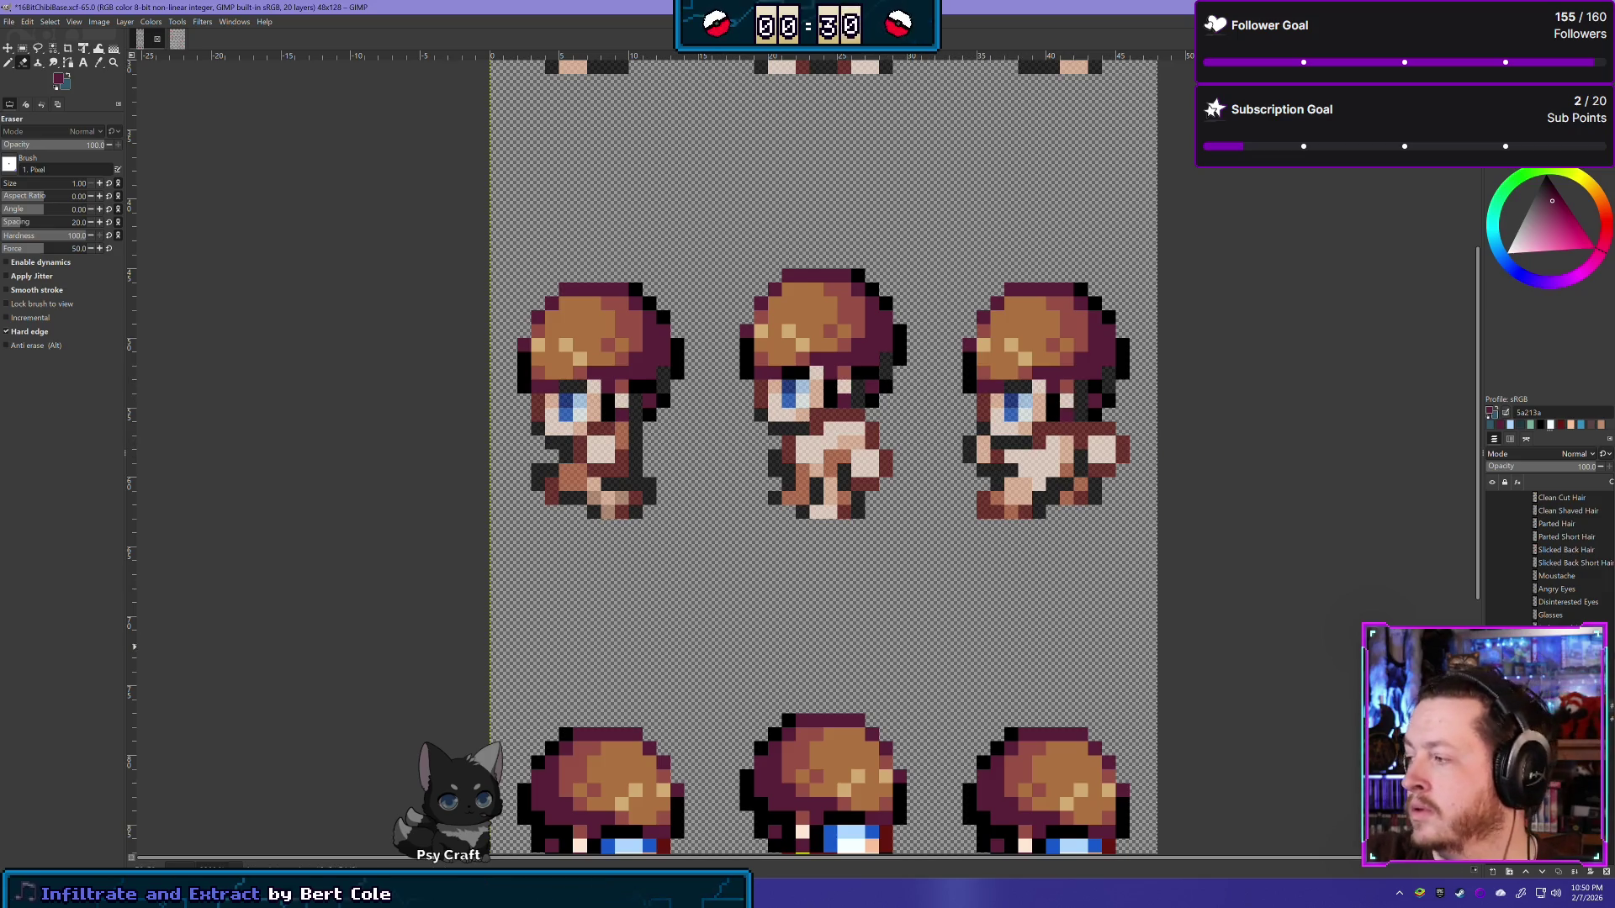
pyautogui.click(9, 63)
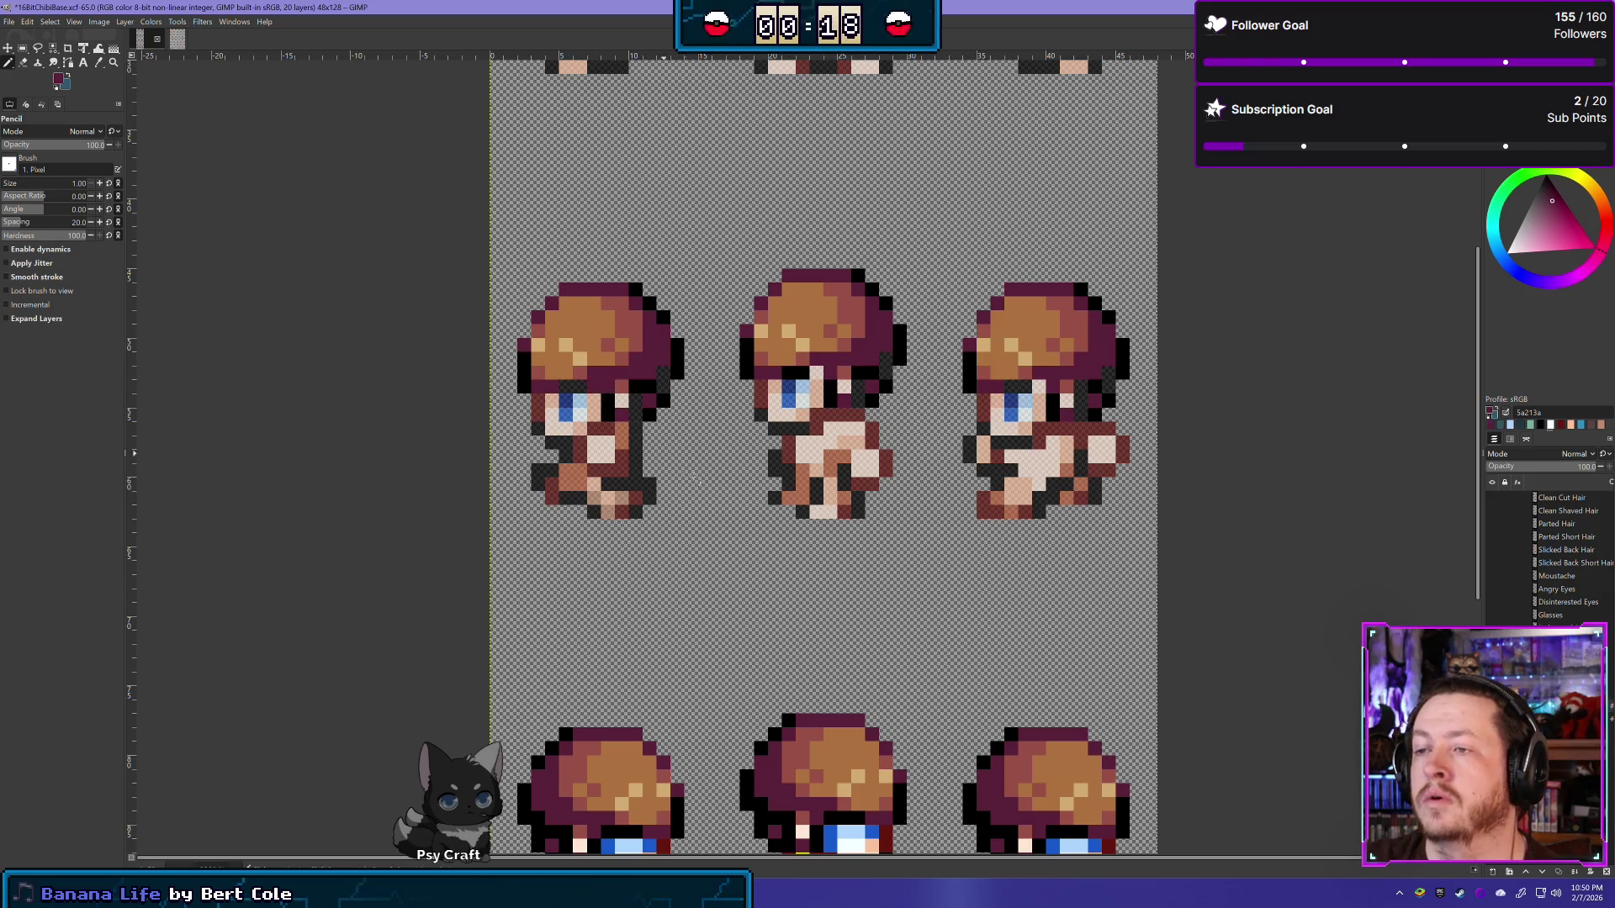
pyautogui.keyDown('ctrl'); pyautogui.click(594, 387); pyautogui.keyUp('ctrl')
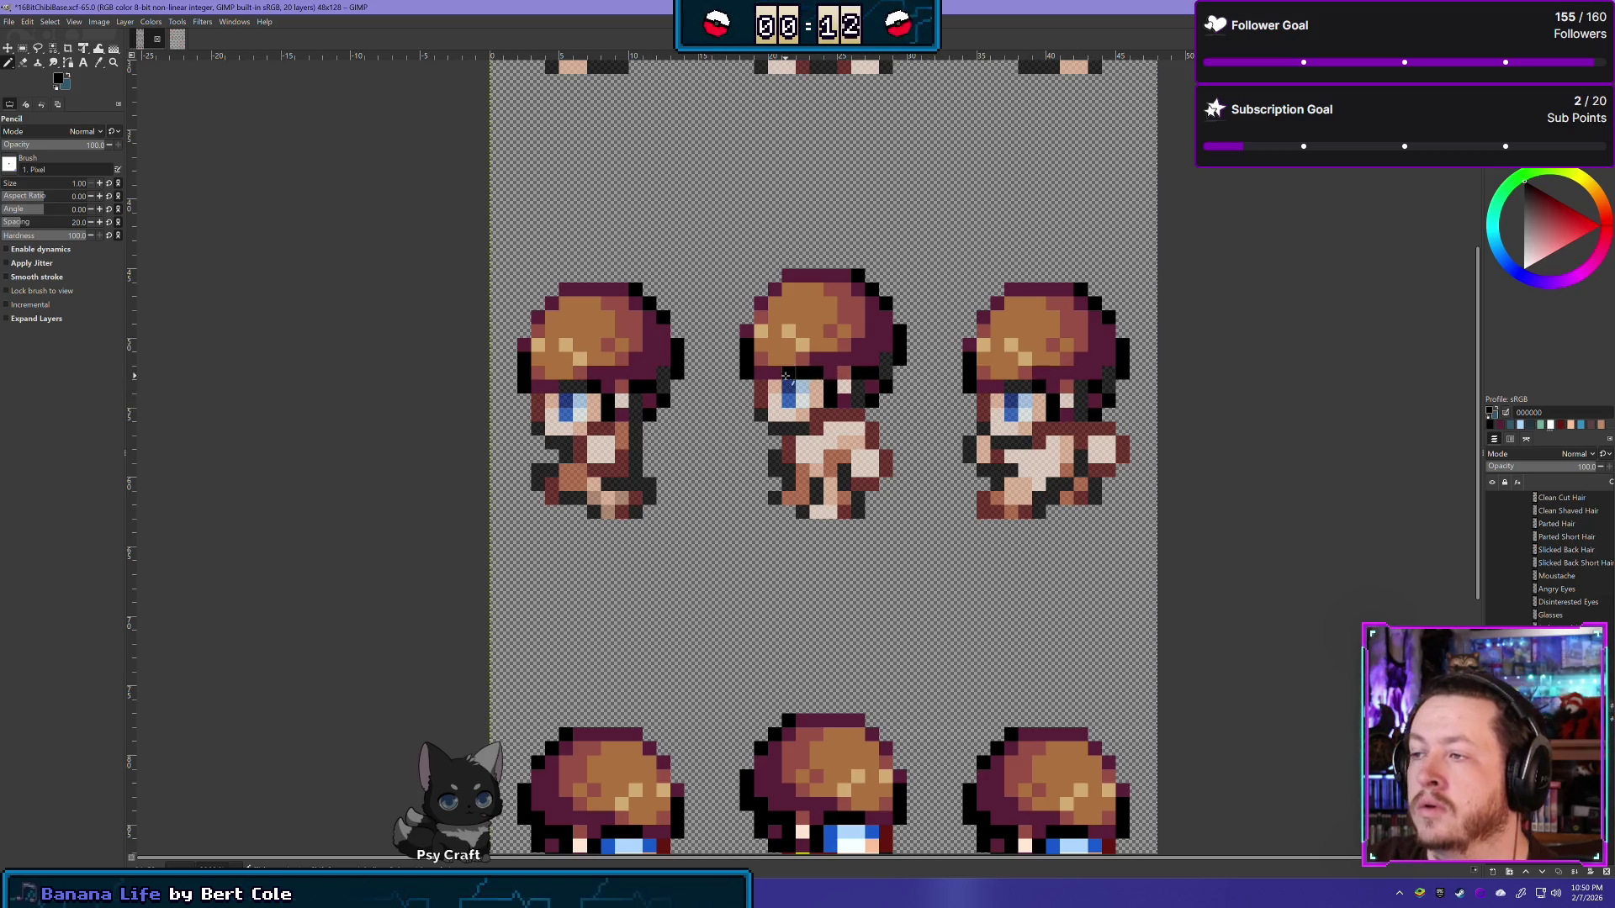
# Step: Toggle between Eraser and Pencil, then undo and redo the last face edit to compare
pyautogui.hotkey('shift', 'e')
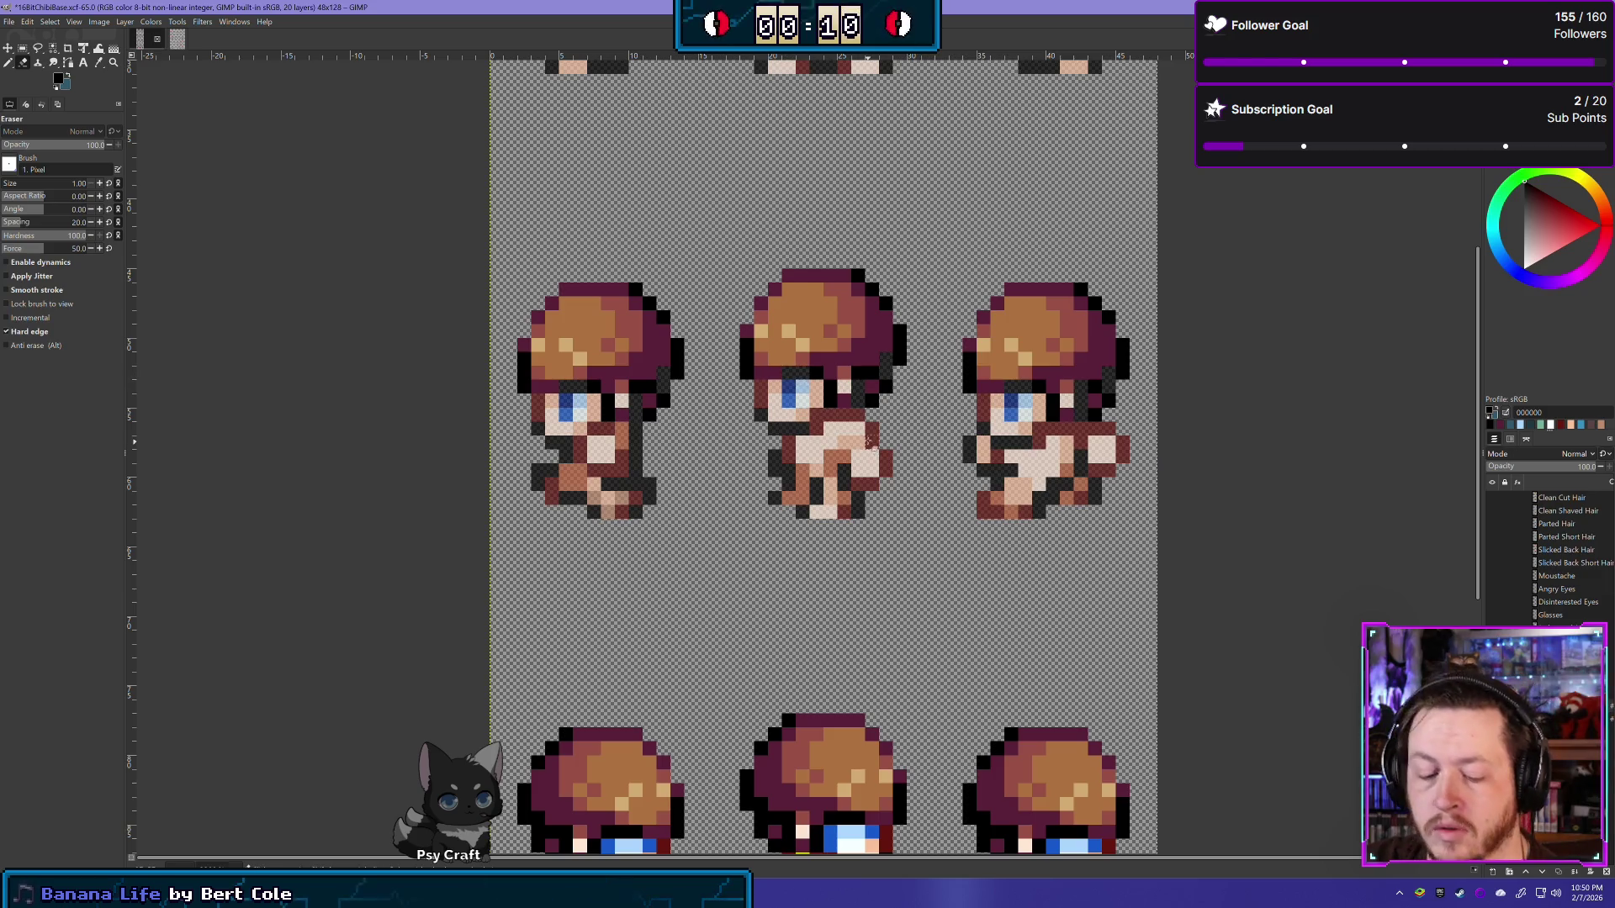
pyautogui.press('n')
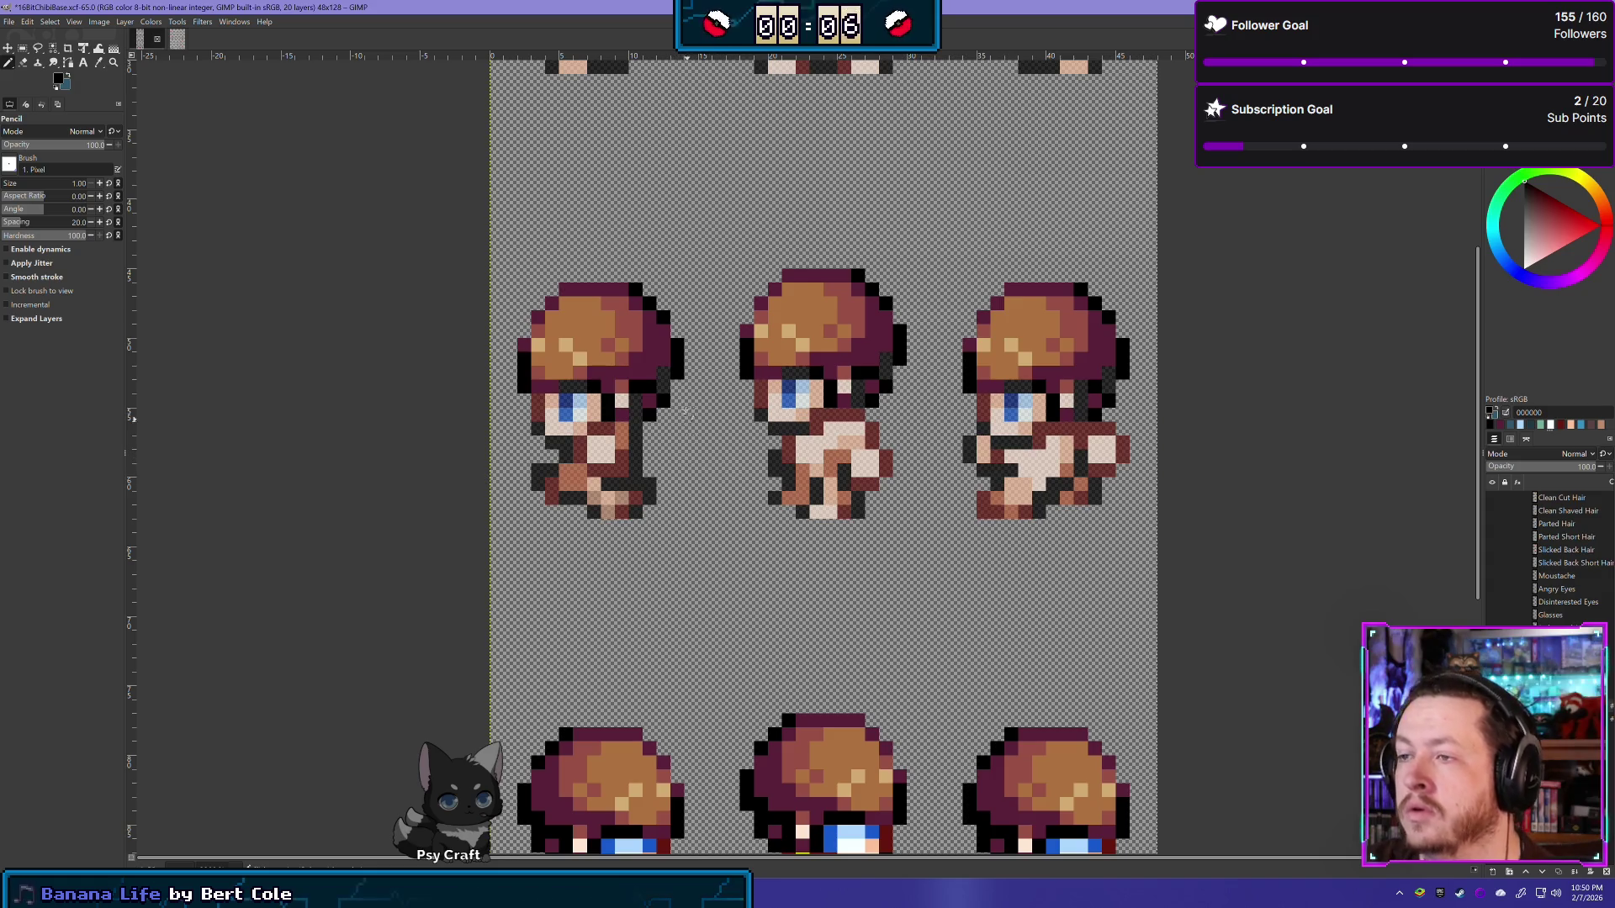
pyautogui.hotkey('shift', 'e')
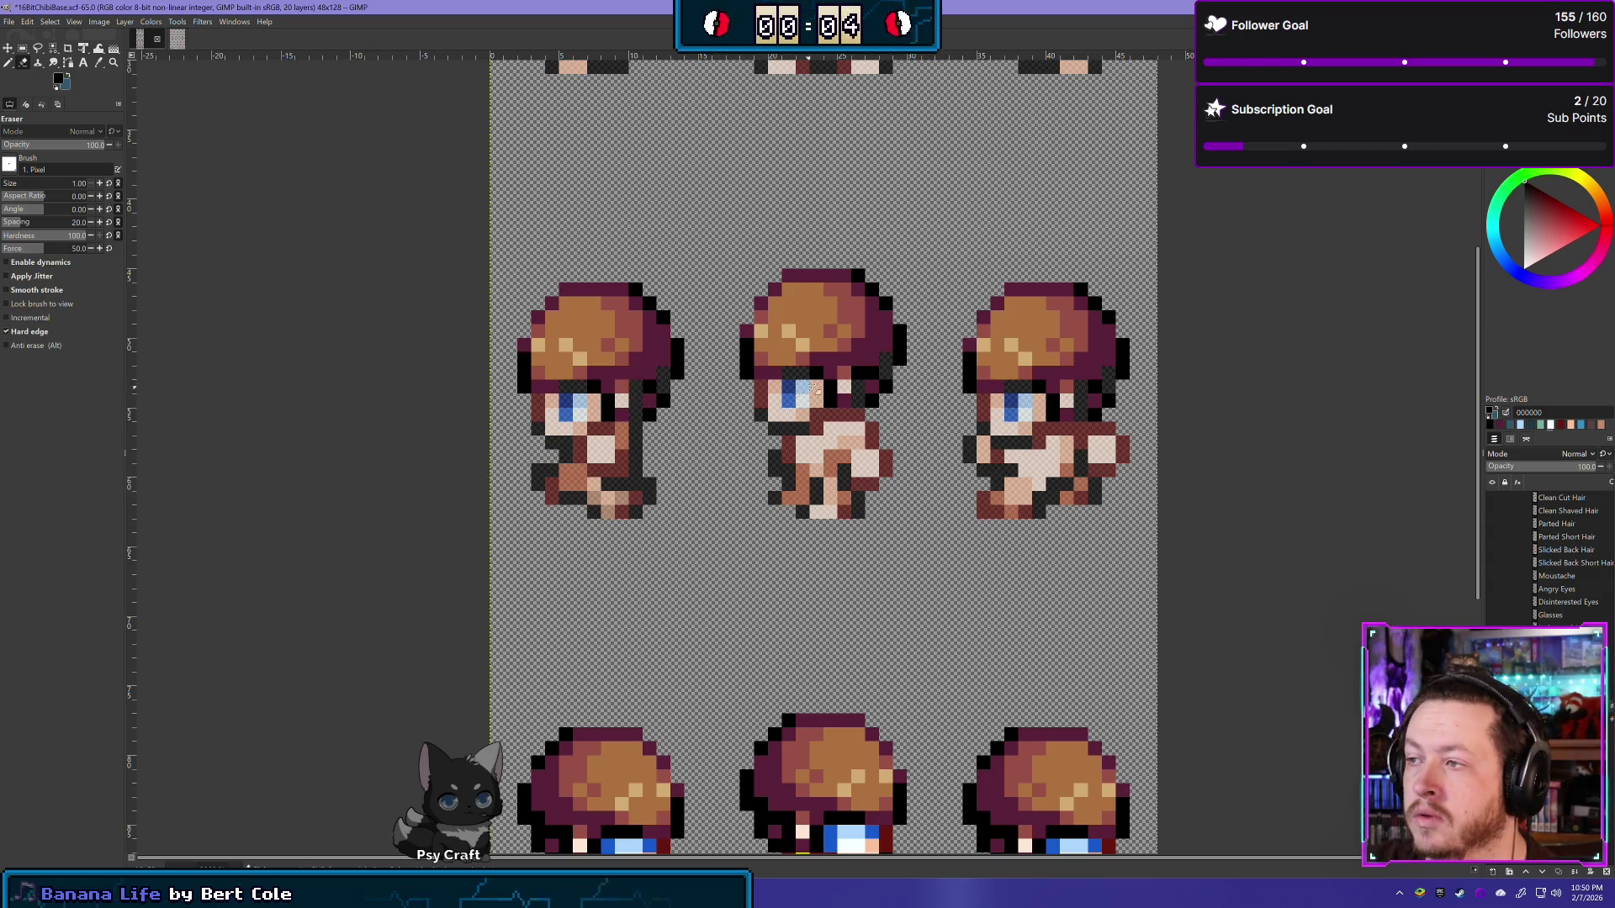
pyautogui.press('n')
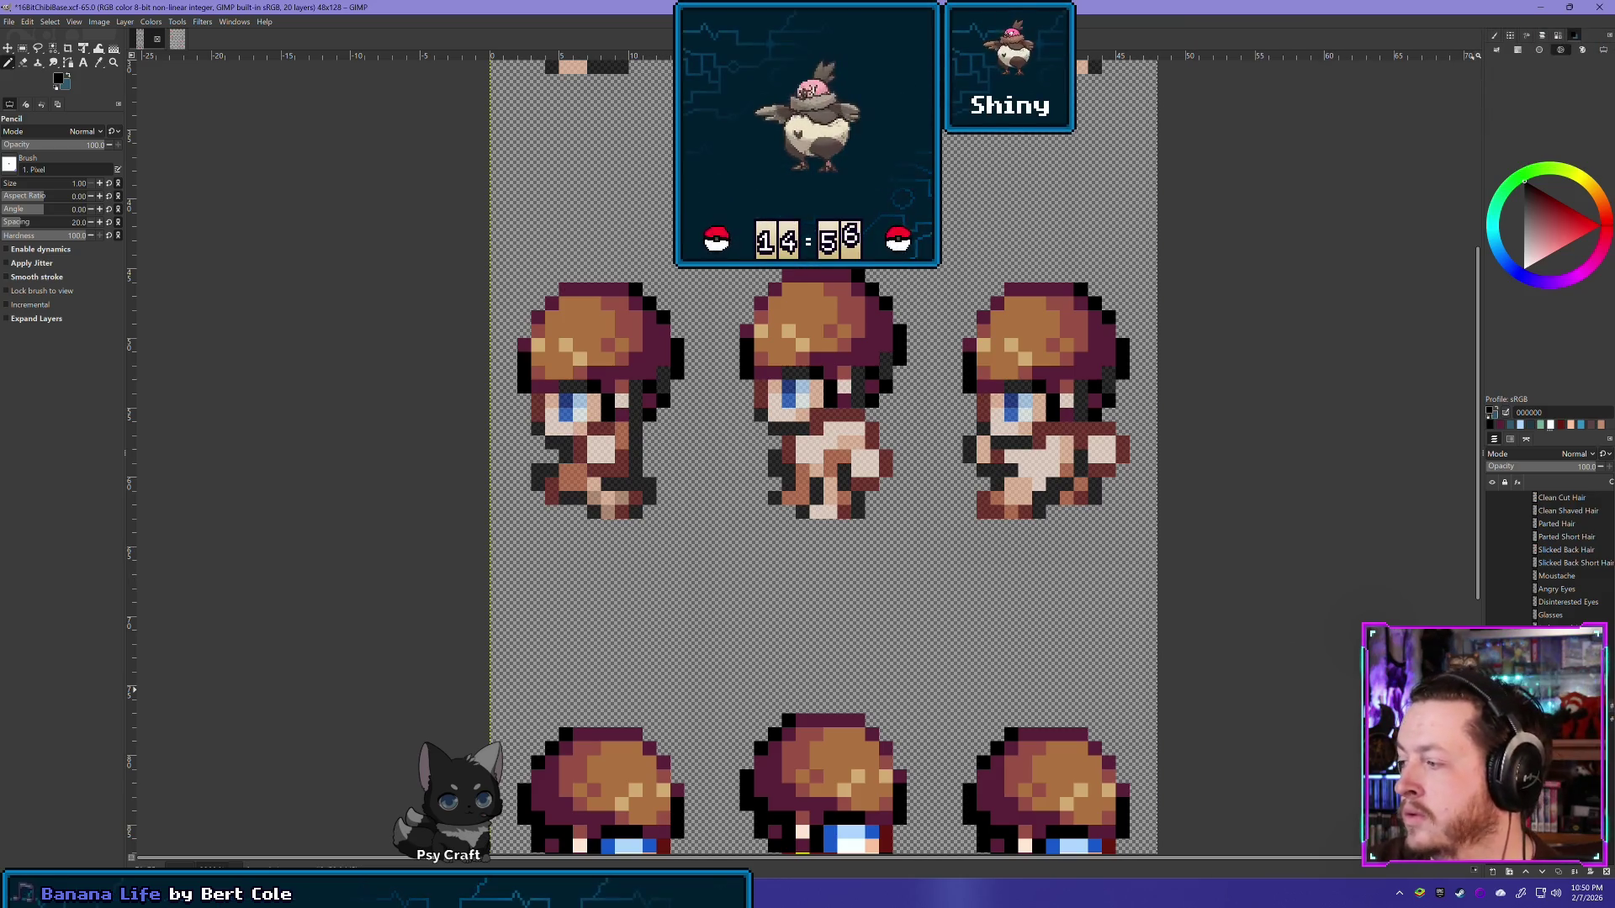
pyautogui.hotkey('ctrl', 'z')
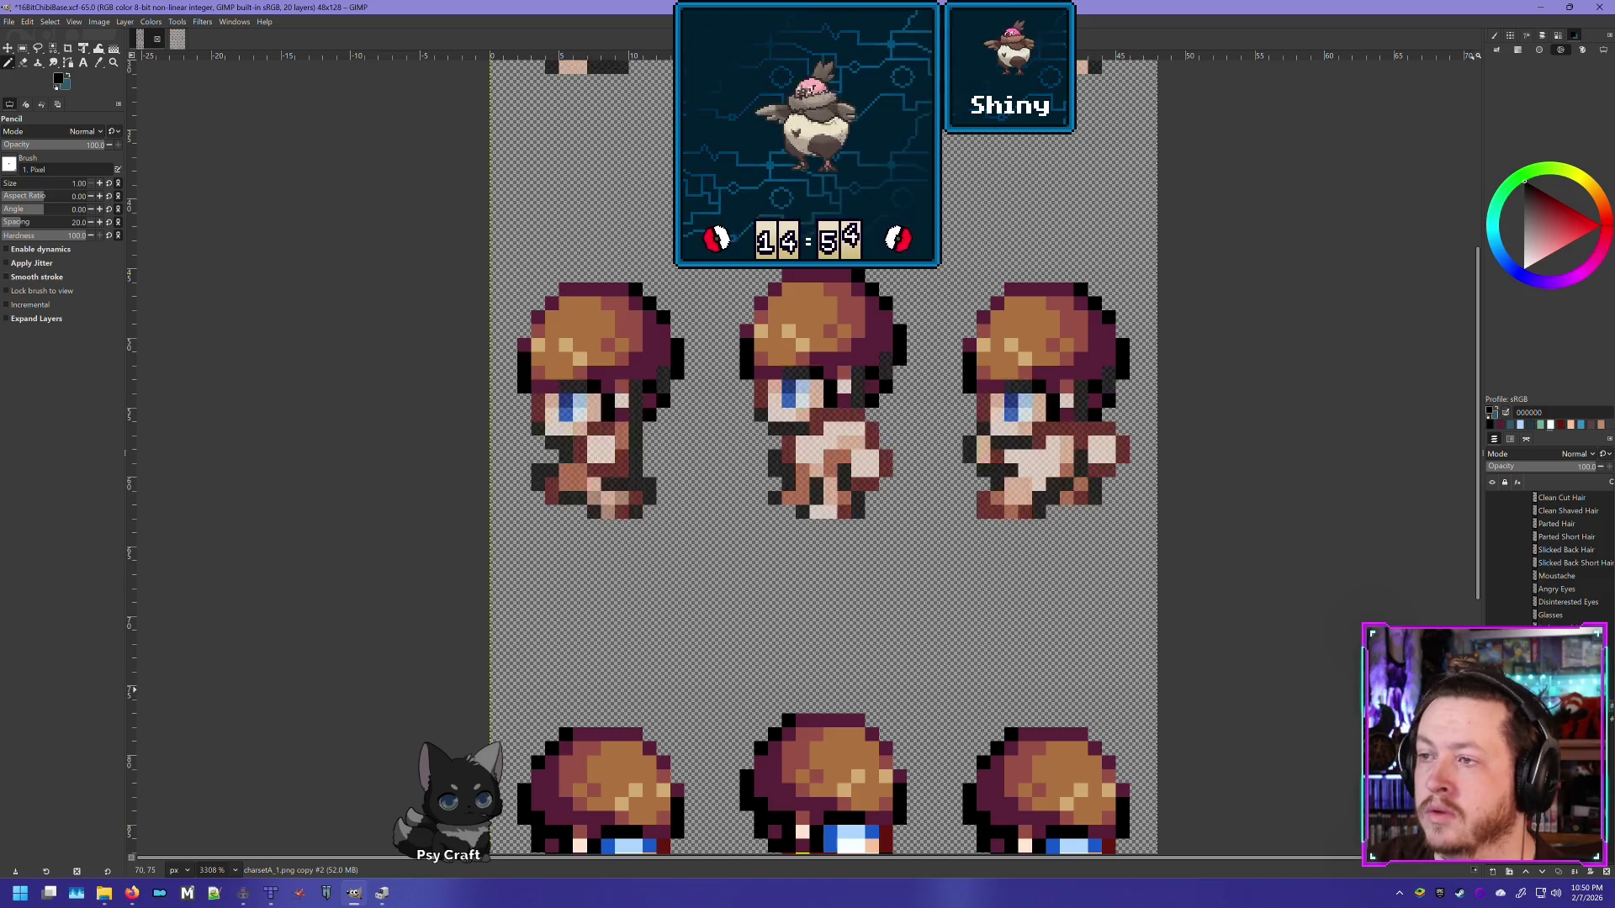
pyautogui.hotkey('ctrl', 'y')
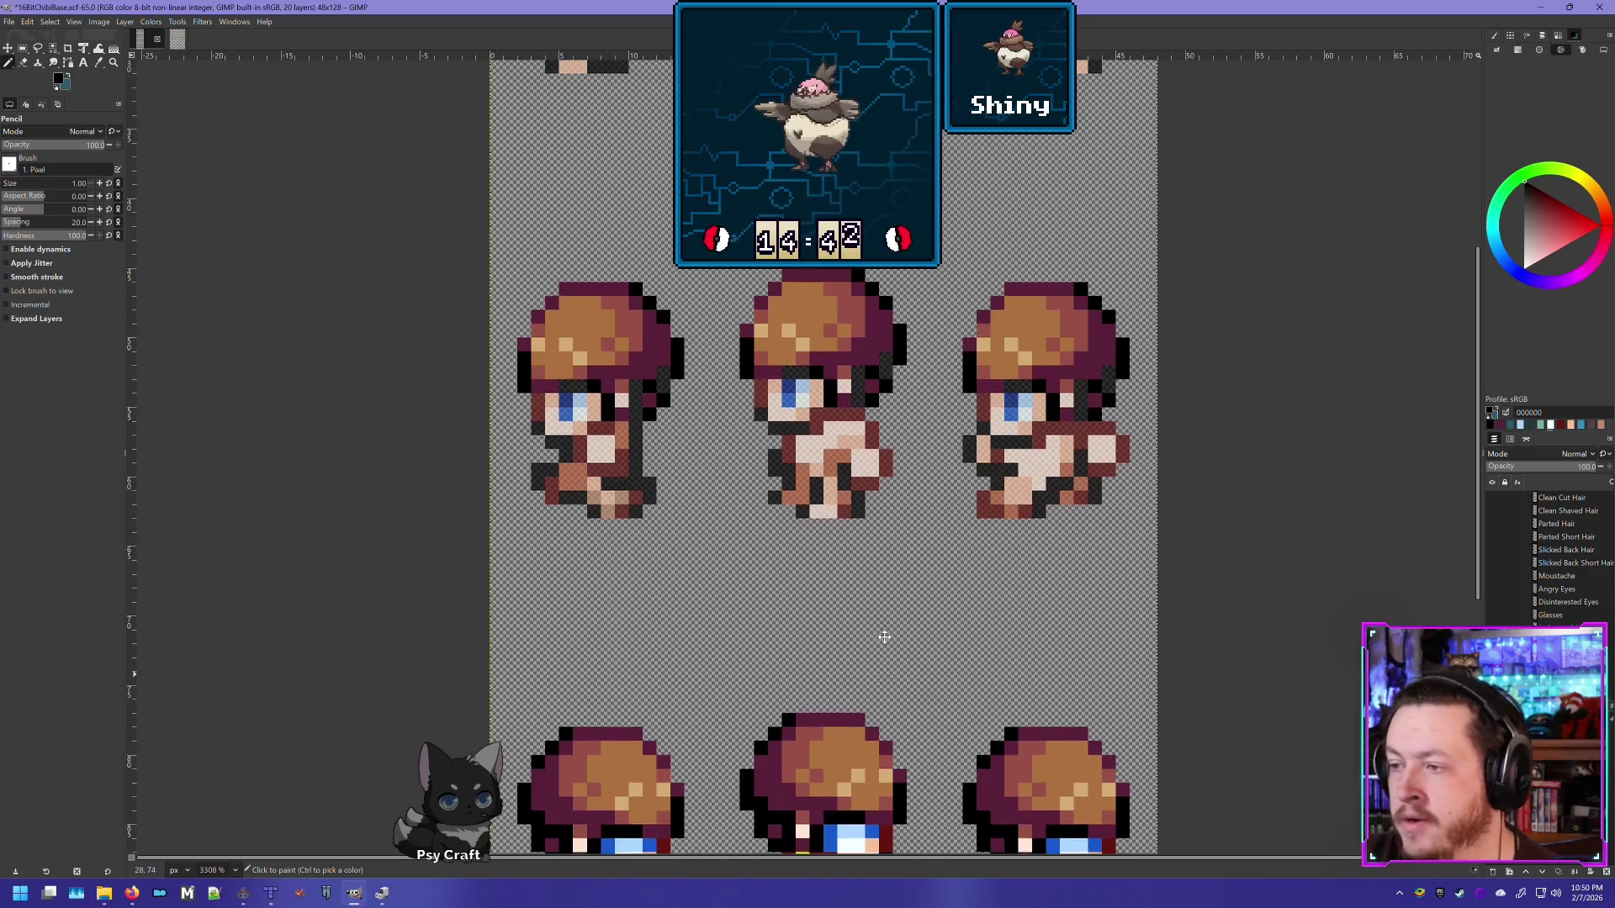
pyautogui.scroll(-3, 947, 555)
pyautogui.hscroll(-2, 948, 555)
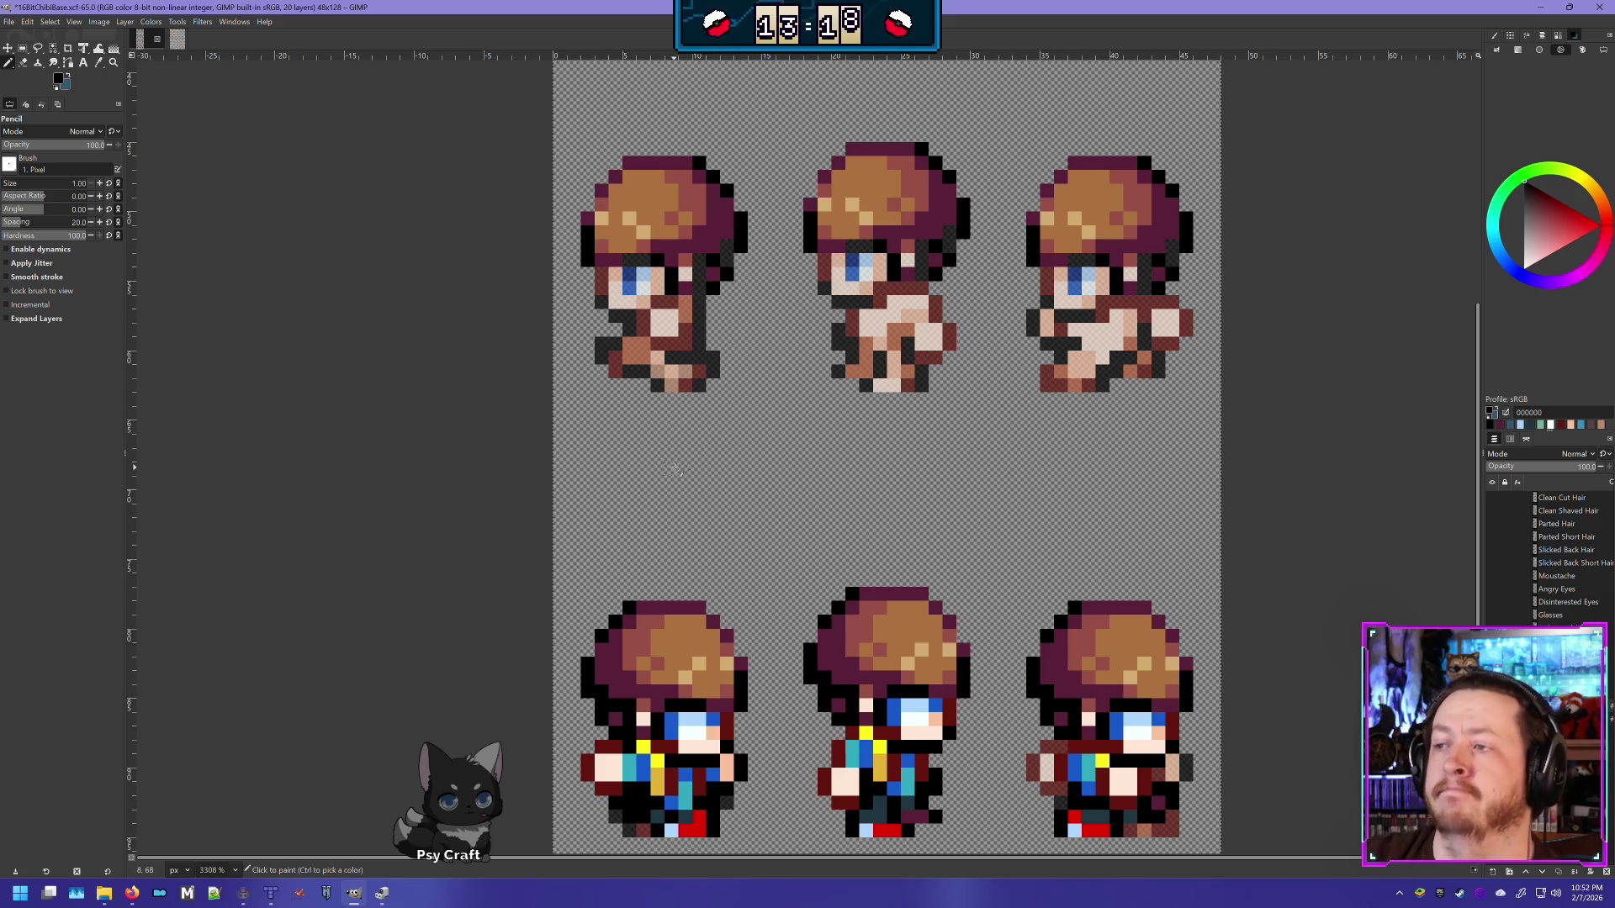
# Step: Scroll down to the clothed second sprite row and pick Rectangle Select
pyautogui.scroll(-3, 775, 487)
pyautogui.hscroll(1, 794, 404)
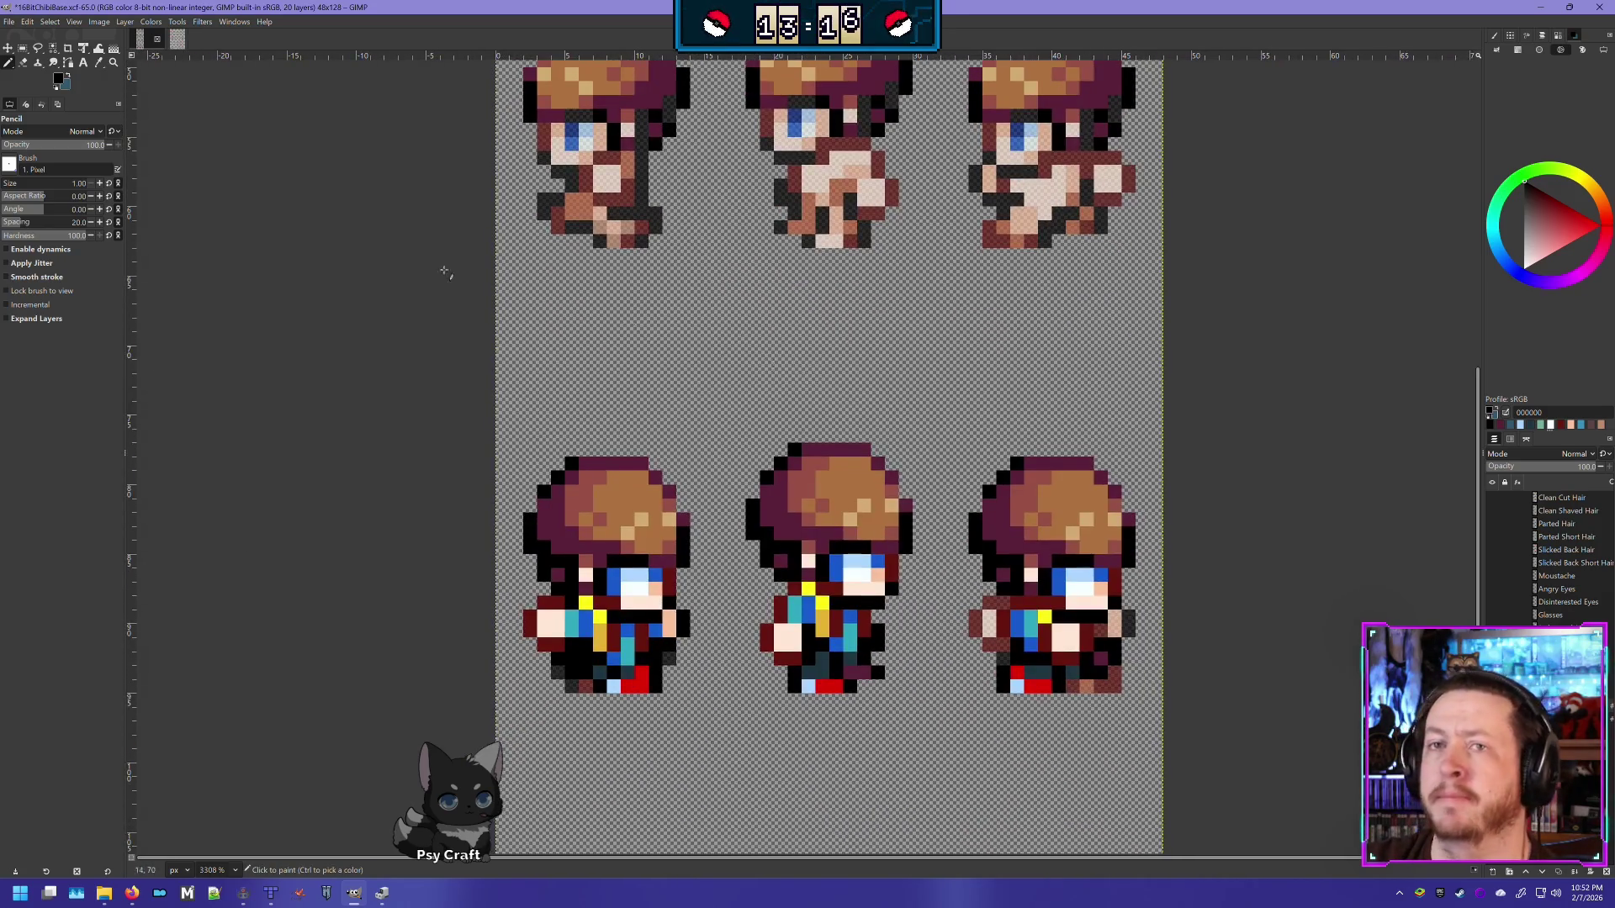
pyautogui.click(22, 48)
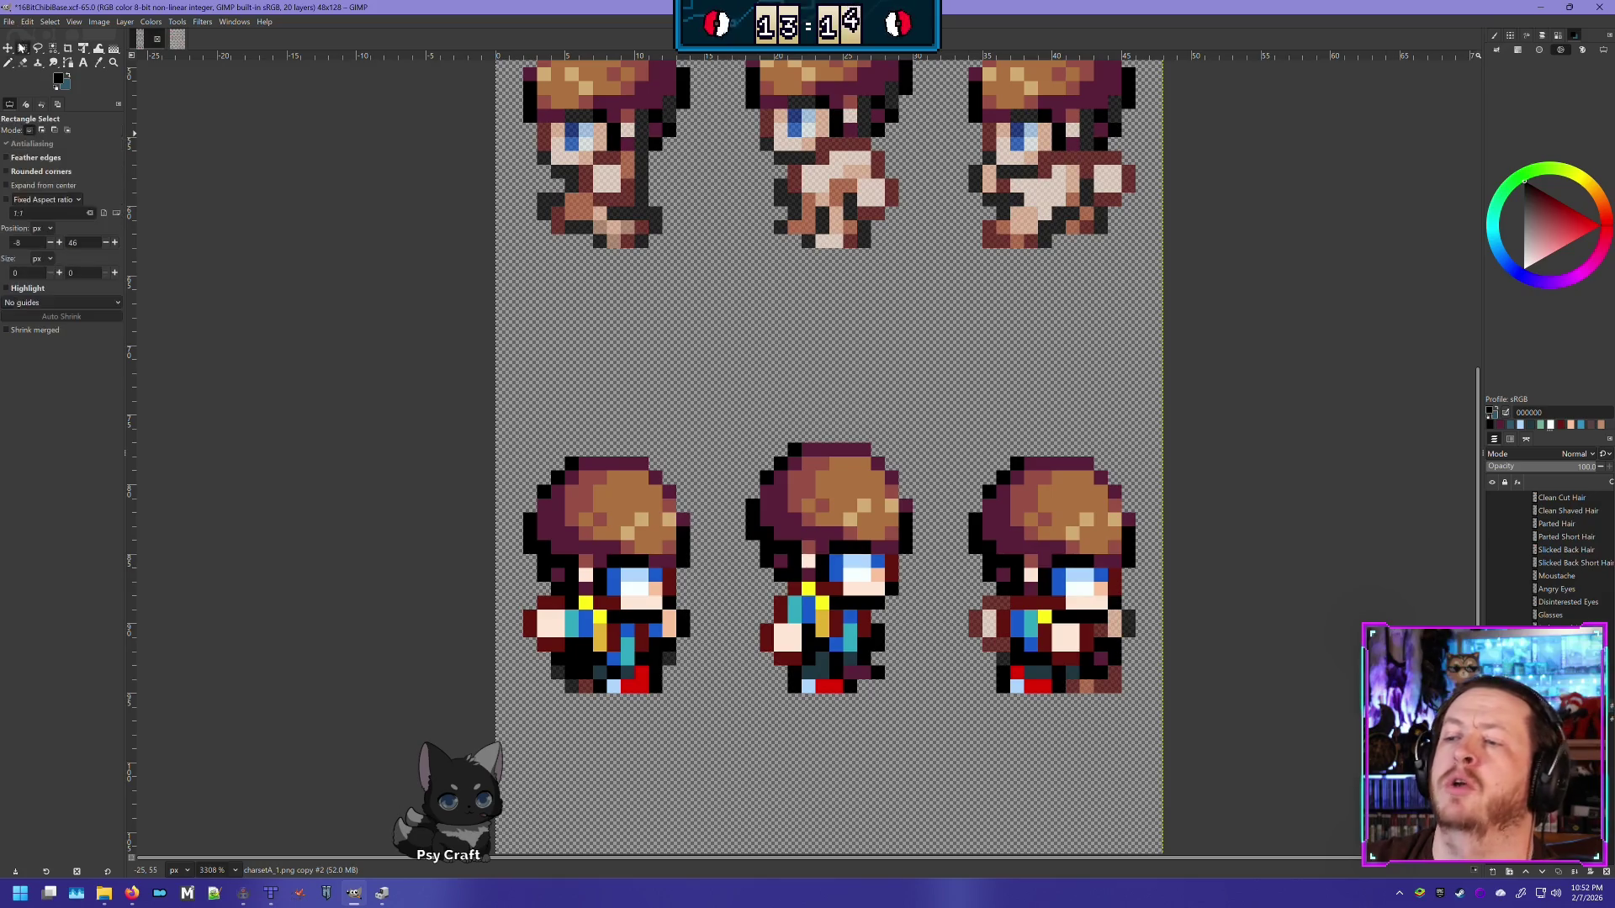
# Step: Delete everything in the middle row's rectangle selection, deselect, then select the top-left sprite's hair
pyautogui.scroll(-3, 751, 454)
pyautogui.scroll(-3, 575, 615)
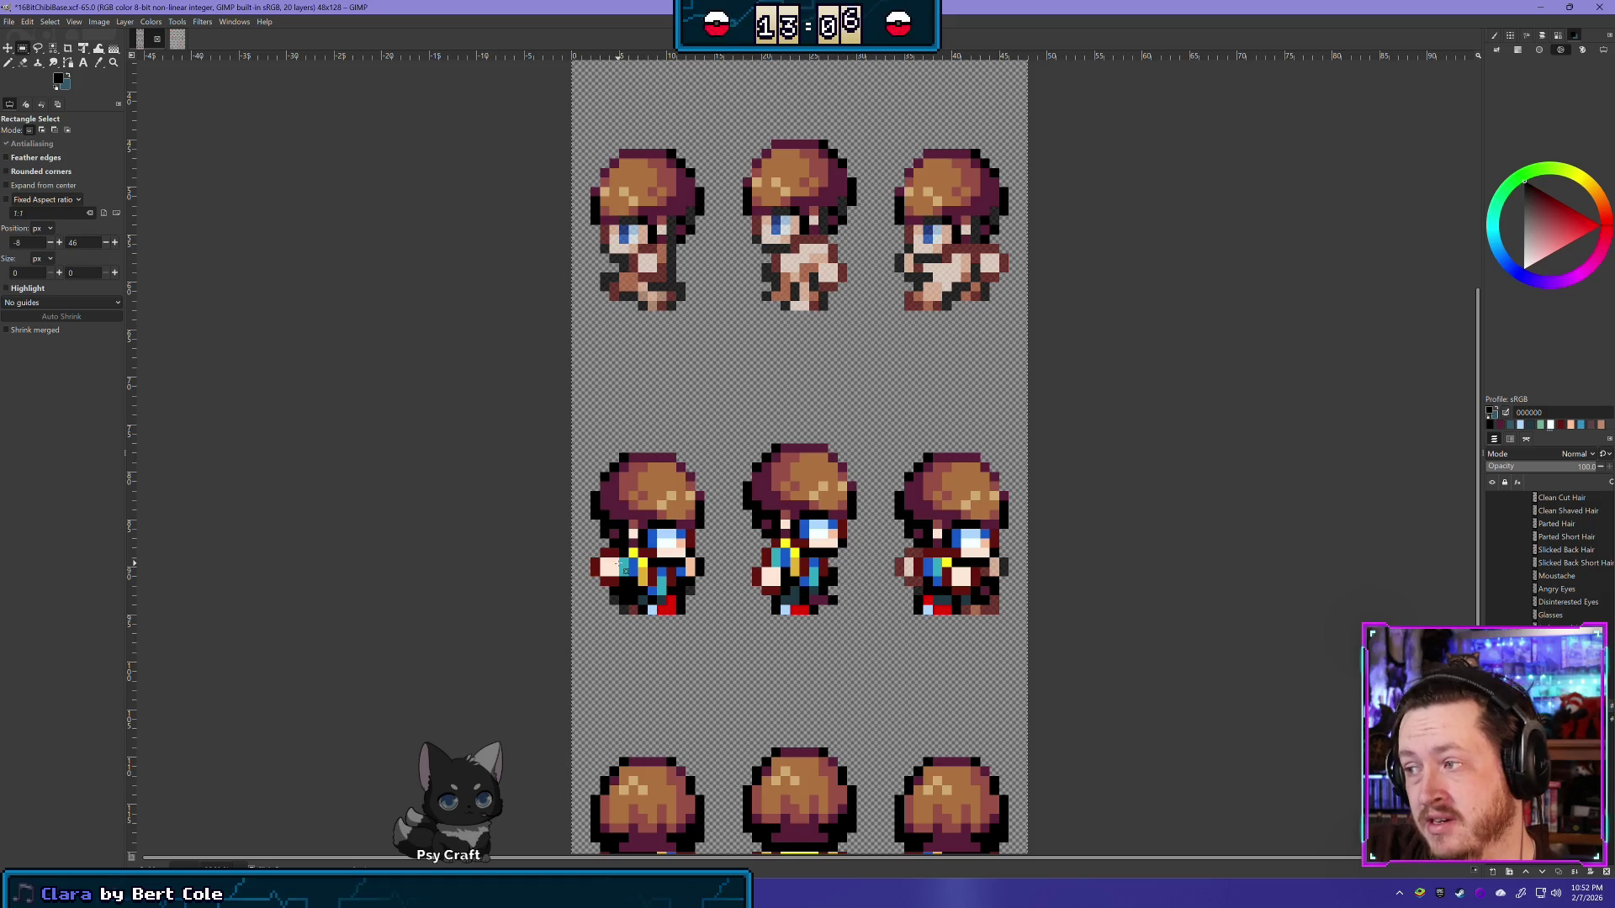
pyautogui.moveTo(524, 623); pyautogui.dragTo(1085, 387)
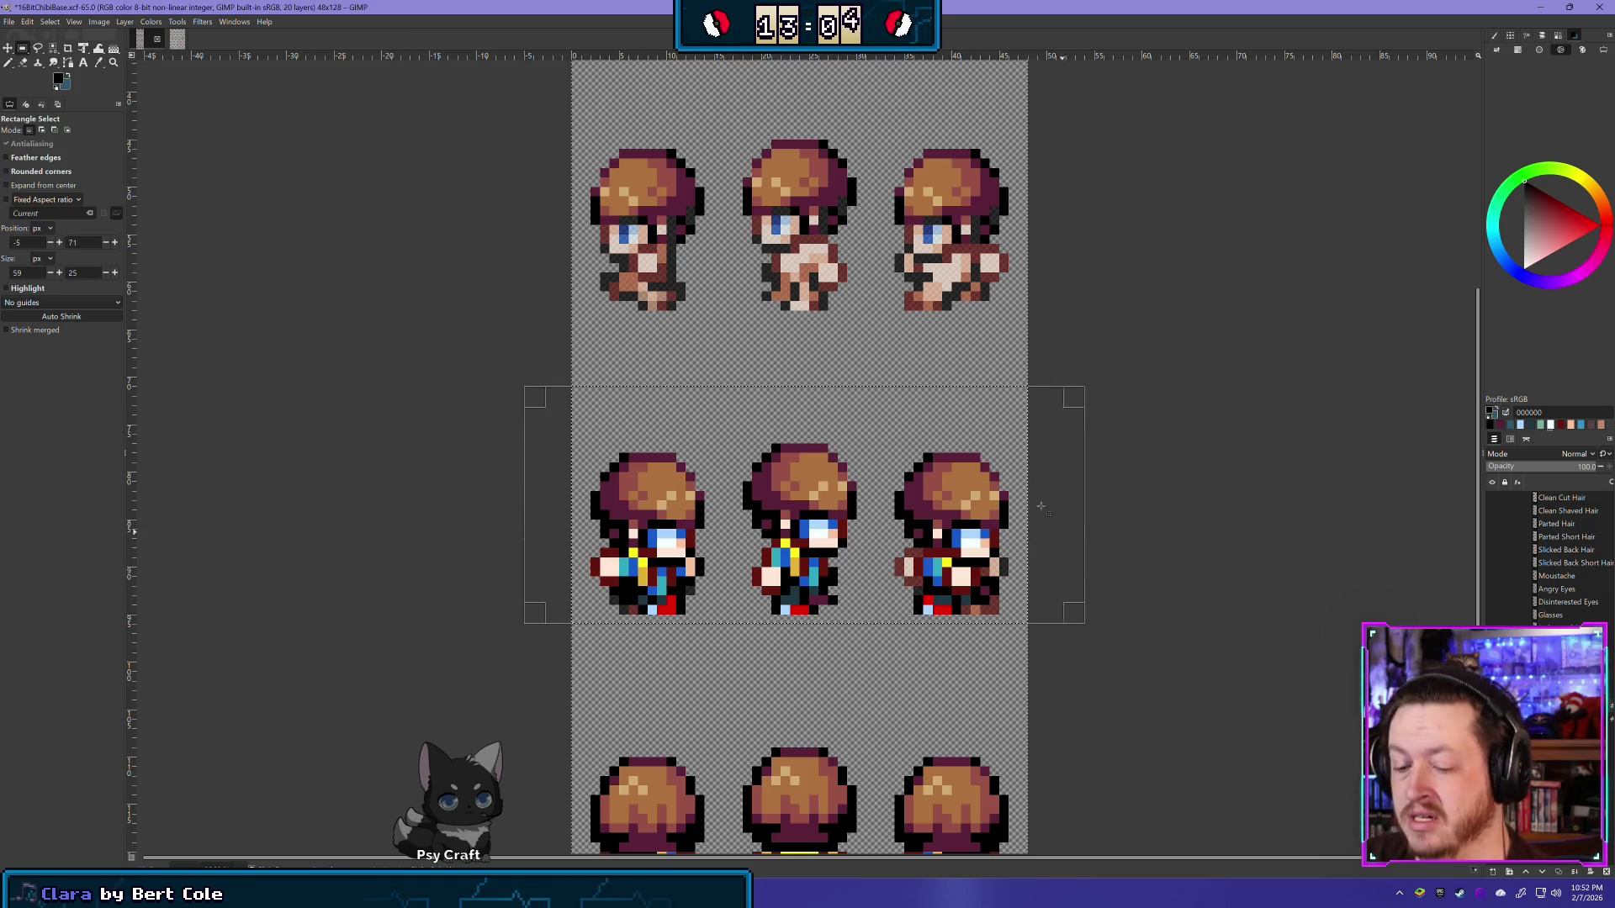
pyautogui.press('Delete')
pyautogui.click(325, 245)
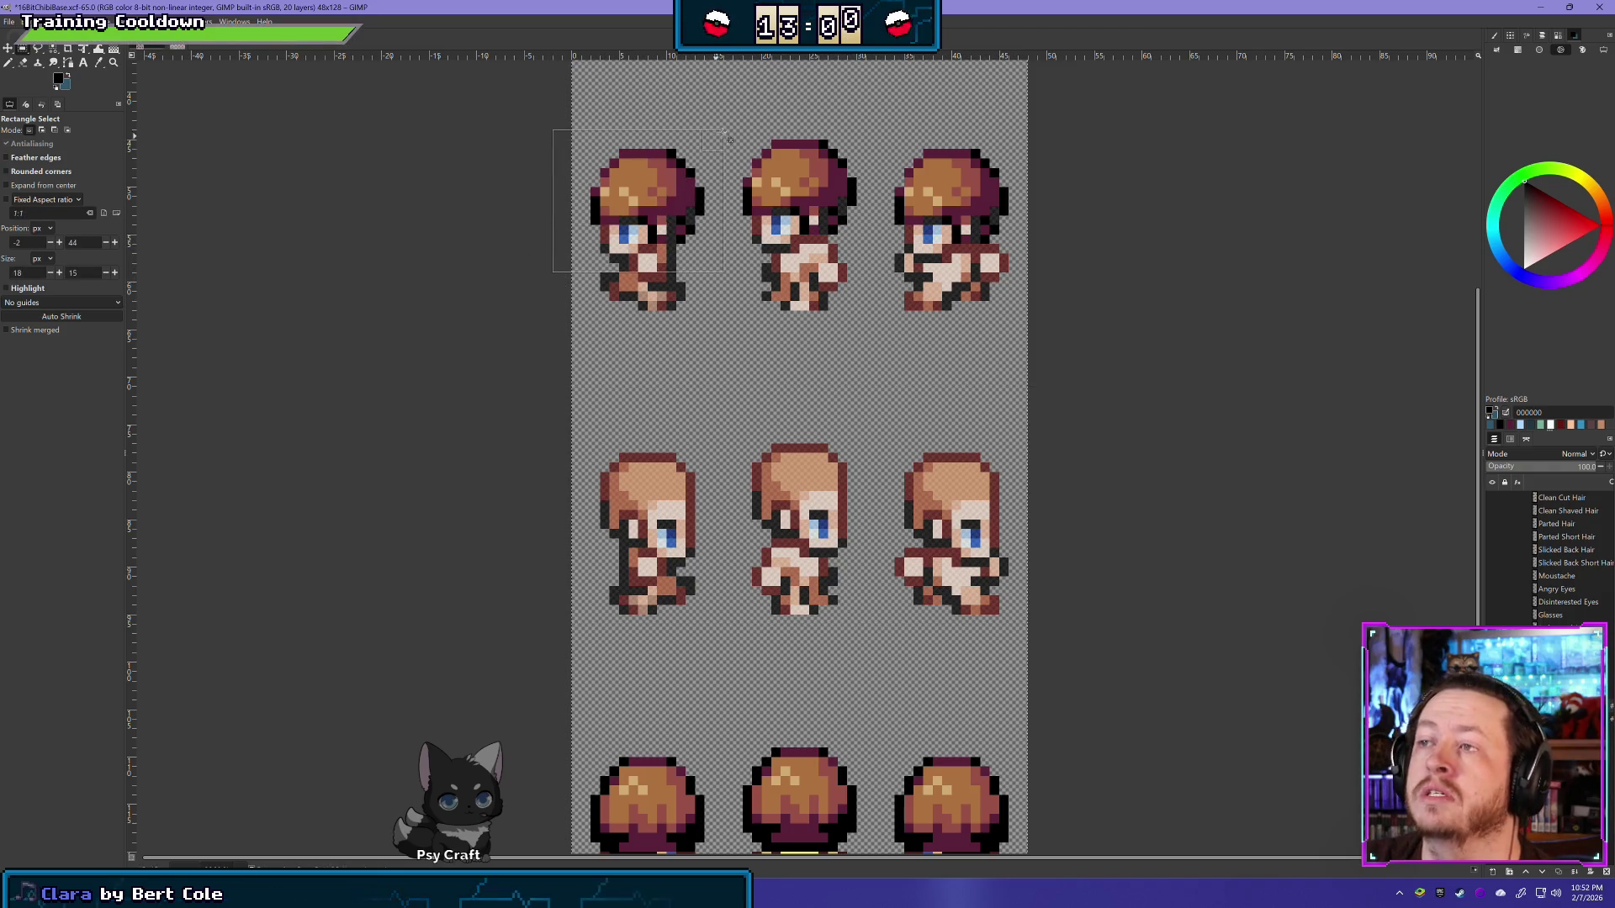
pyautogui.moveTo(703, 252)
pyautogui.mouseDown()
pyautogui.moveTo(624, 153)
pyautogui.moveTo(590, 152)
pyautogui.mouseUp()
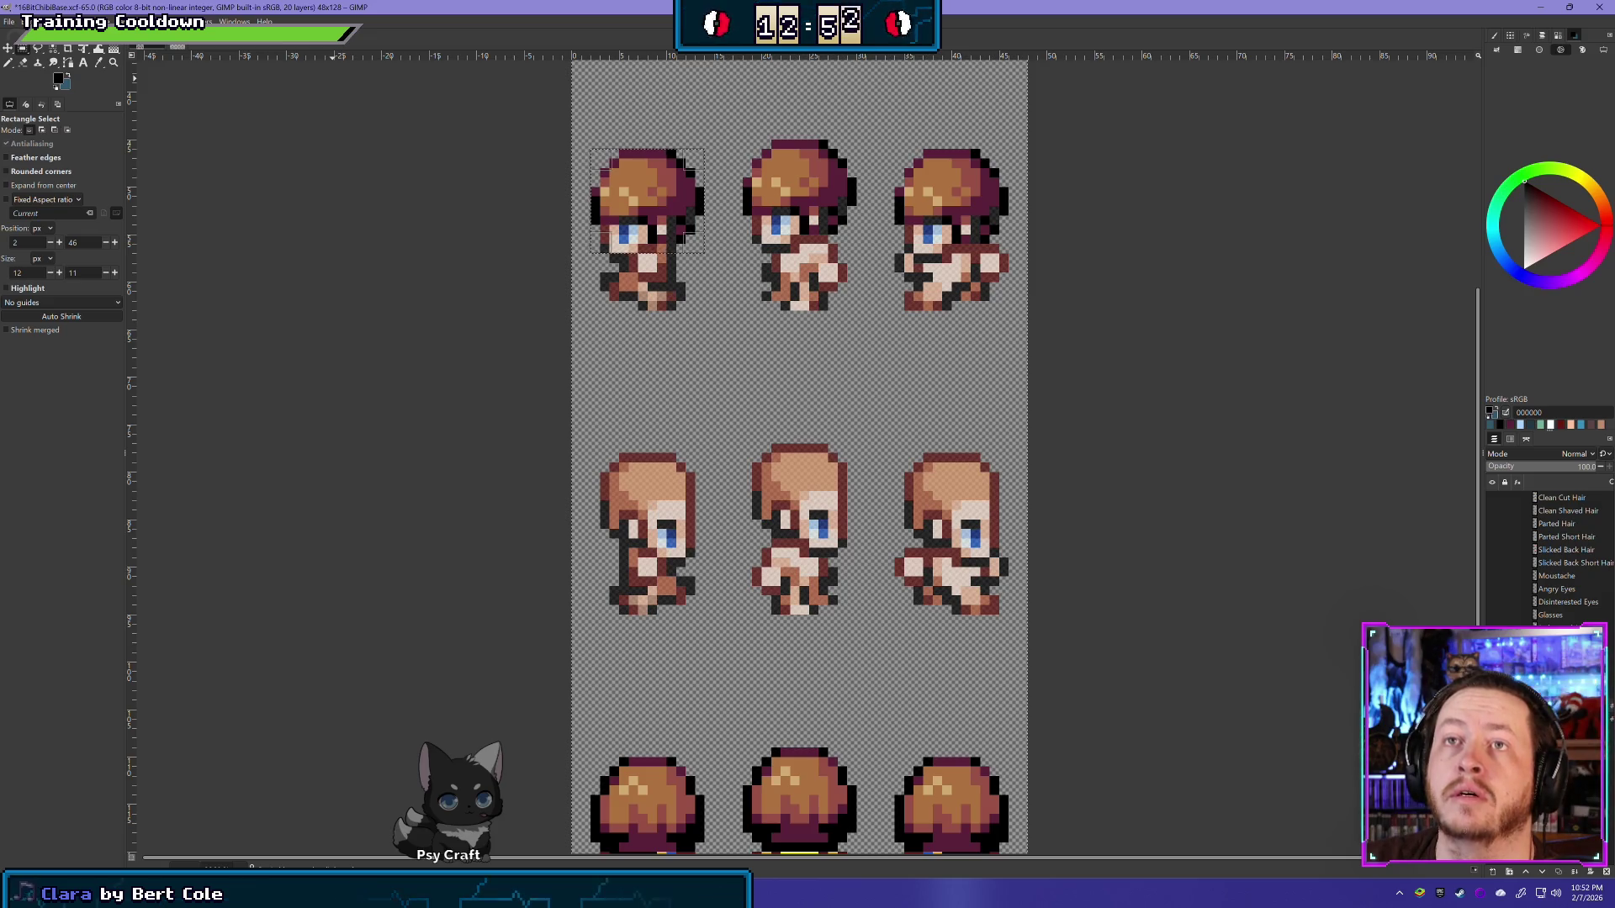
# Step: Paste the top-left hair, flip it horizontally, and anchor it on the middle-left sprite's head
pyautogui.hotkey('ctrl', 'v')
pyautogui.hotkey('alt', 'l')
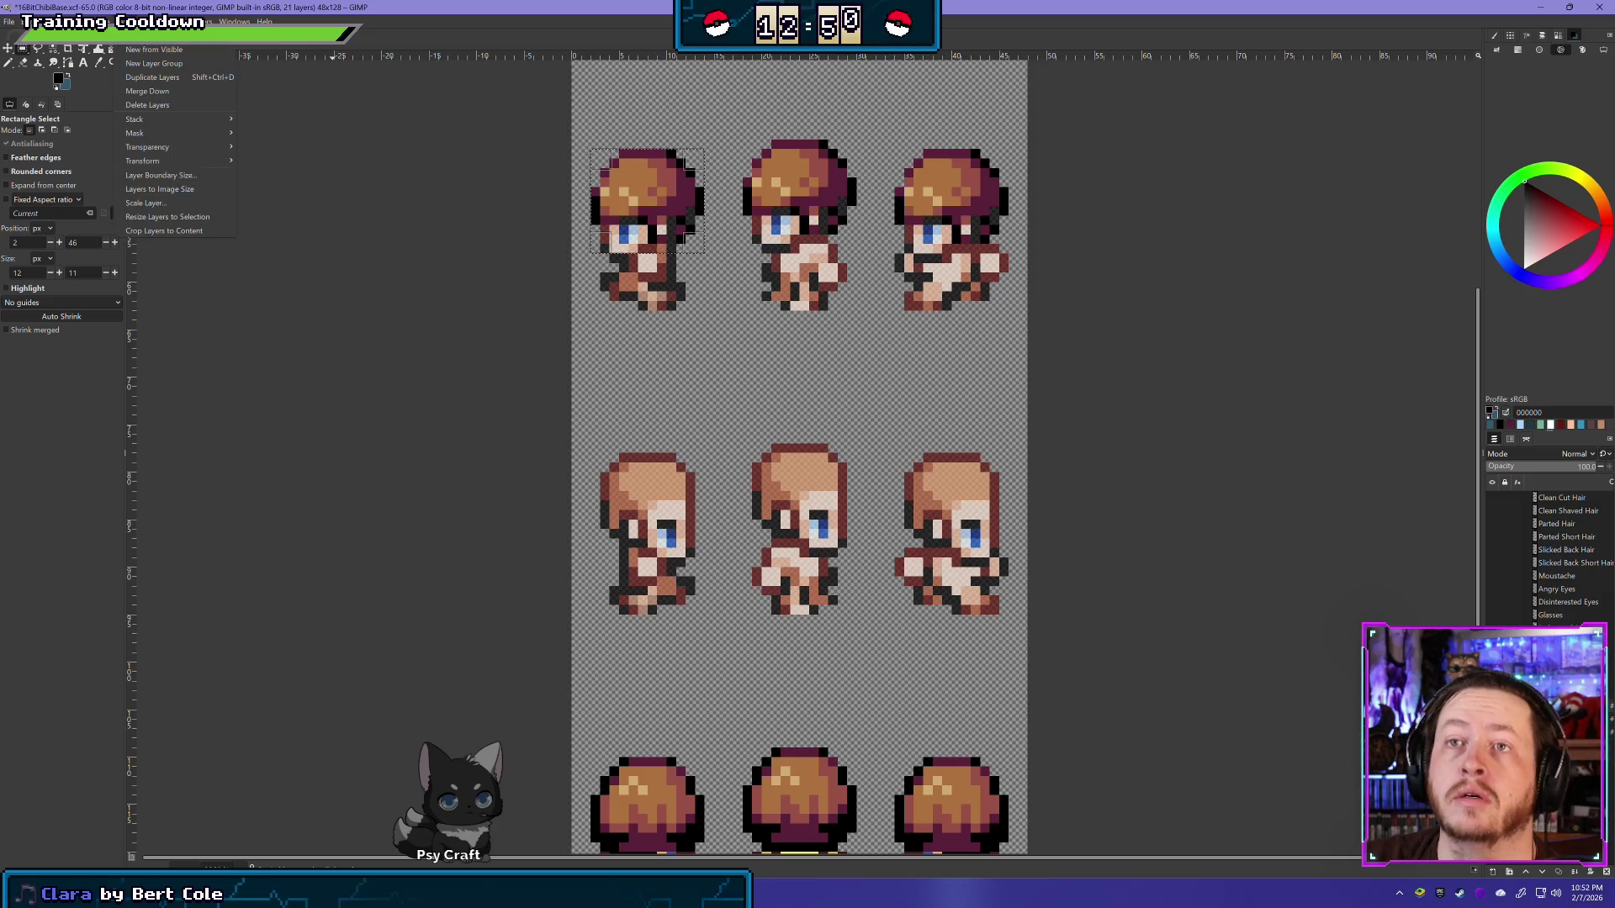
pyautogui.moveTo(166, 165)
pyautogui.click(249, 165)
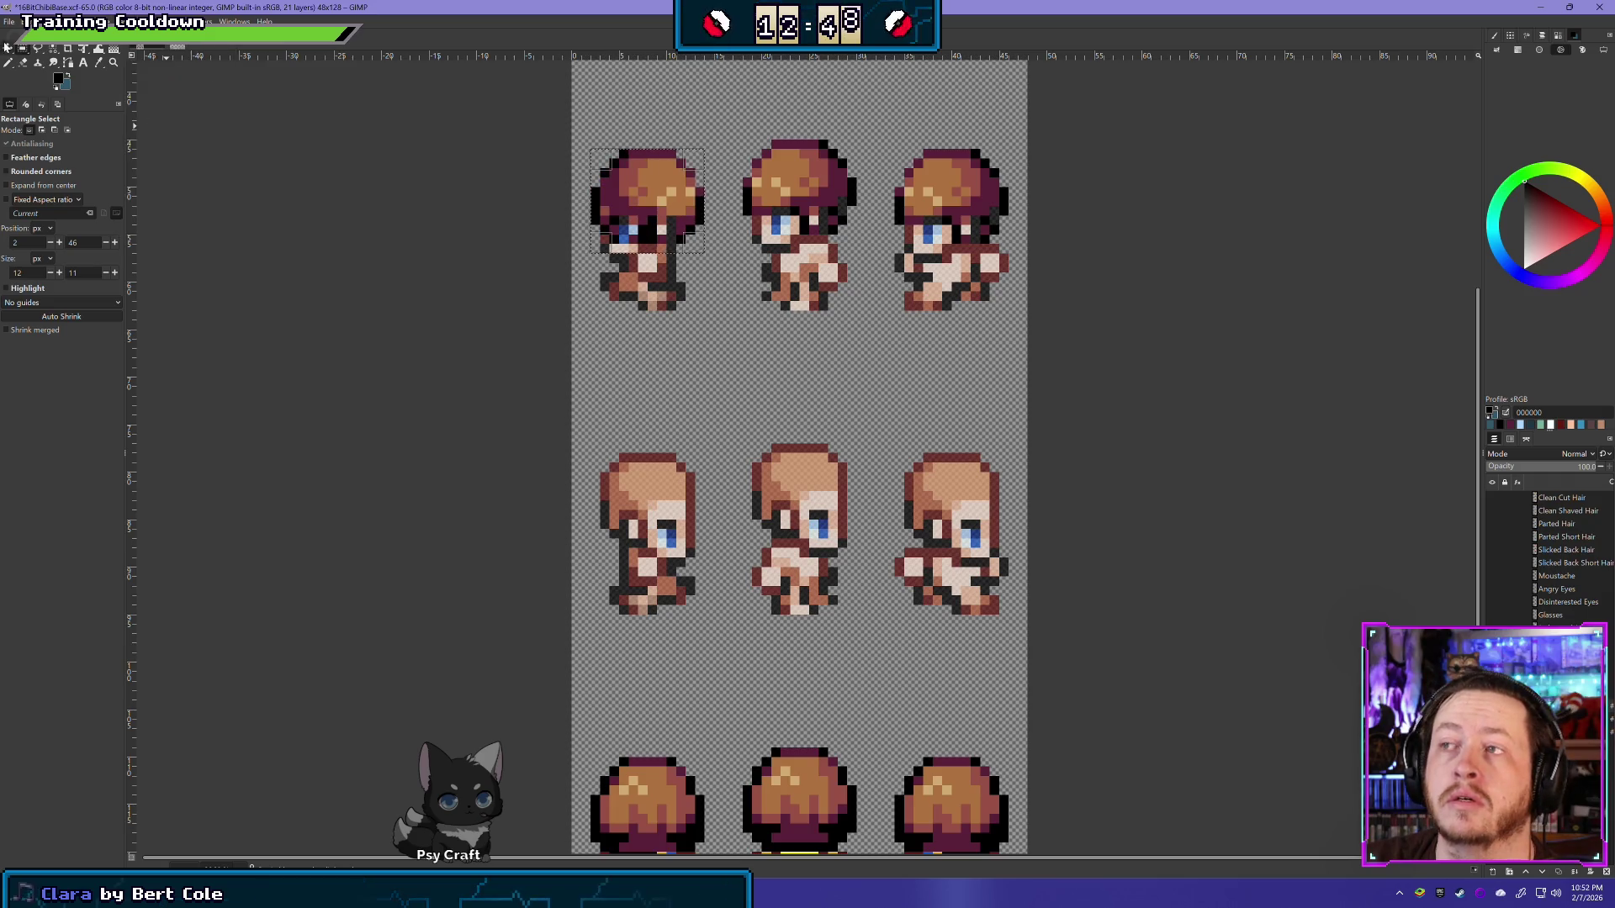
pyautogui.press('m')
pyautogui.moveTo(644, 192); pyautogui.dragTo(642, 490)
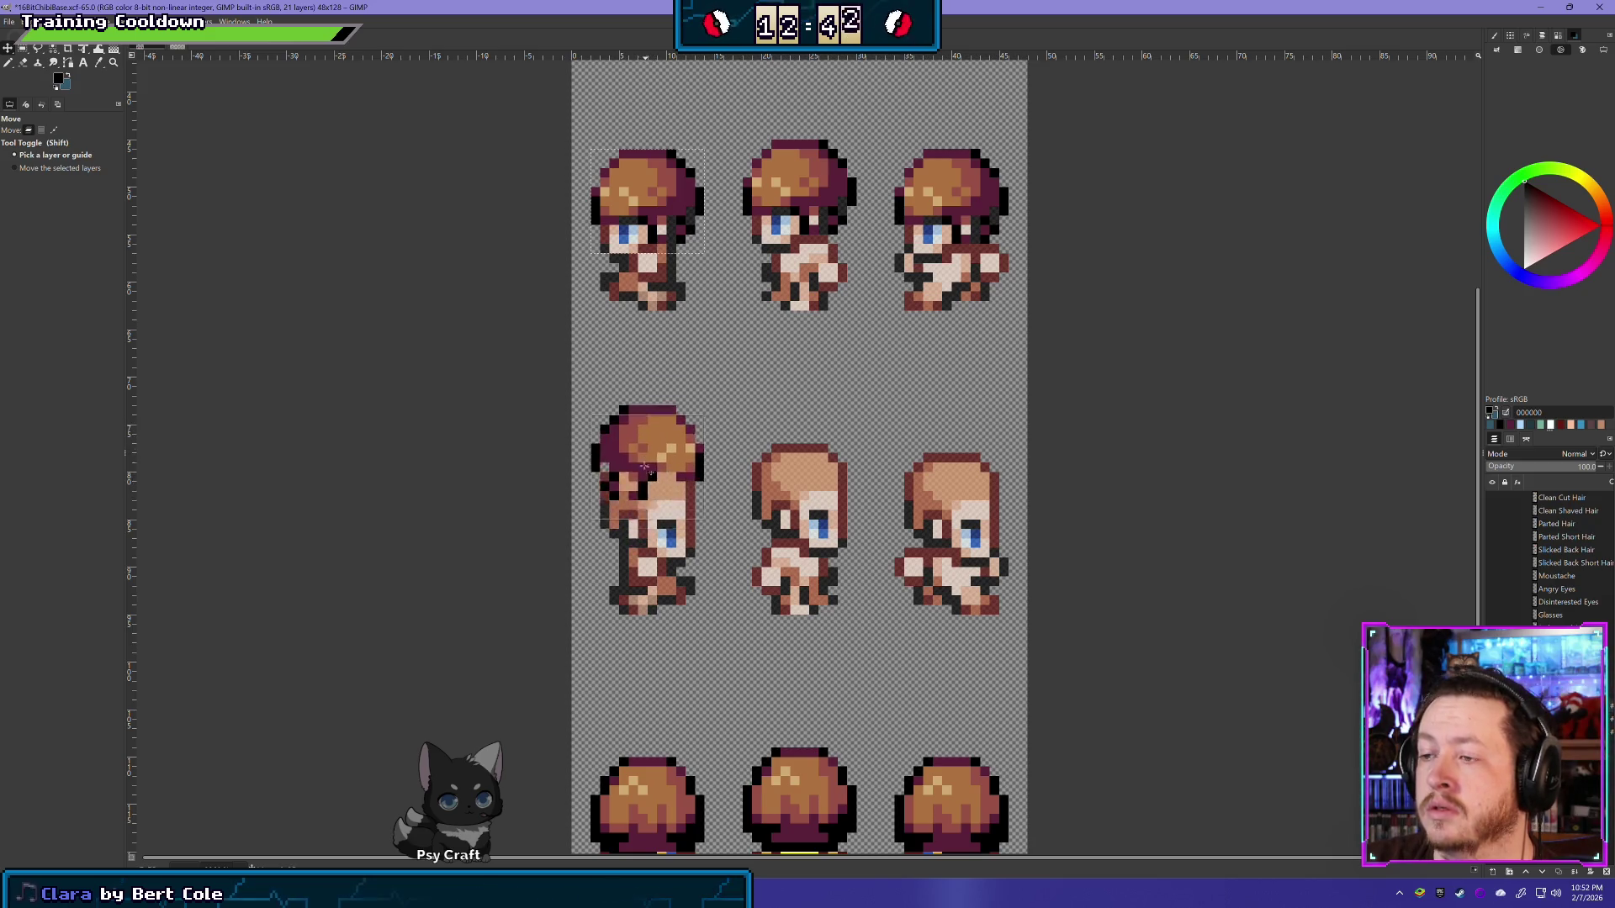
pyautogui.moveTo(642, 490); pyautogui.dragTo(645, 498)
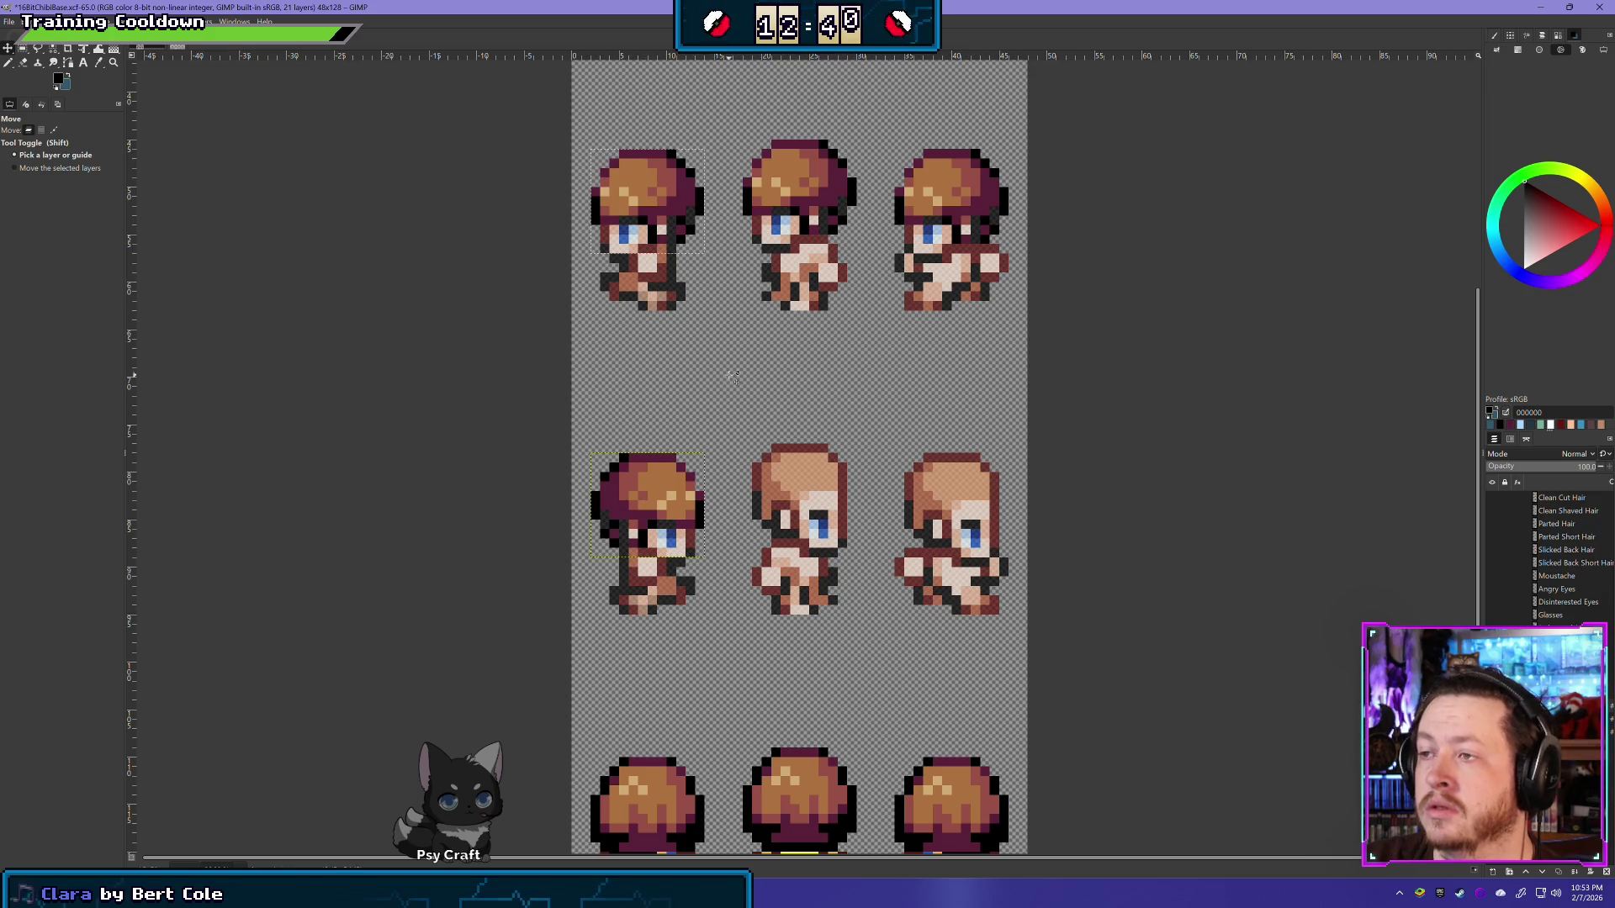
pyautogui.click(23, 49)
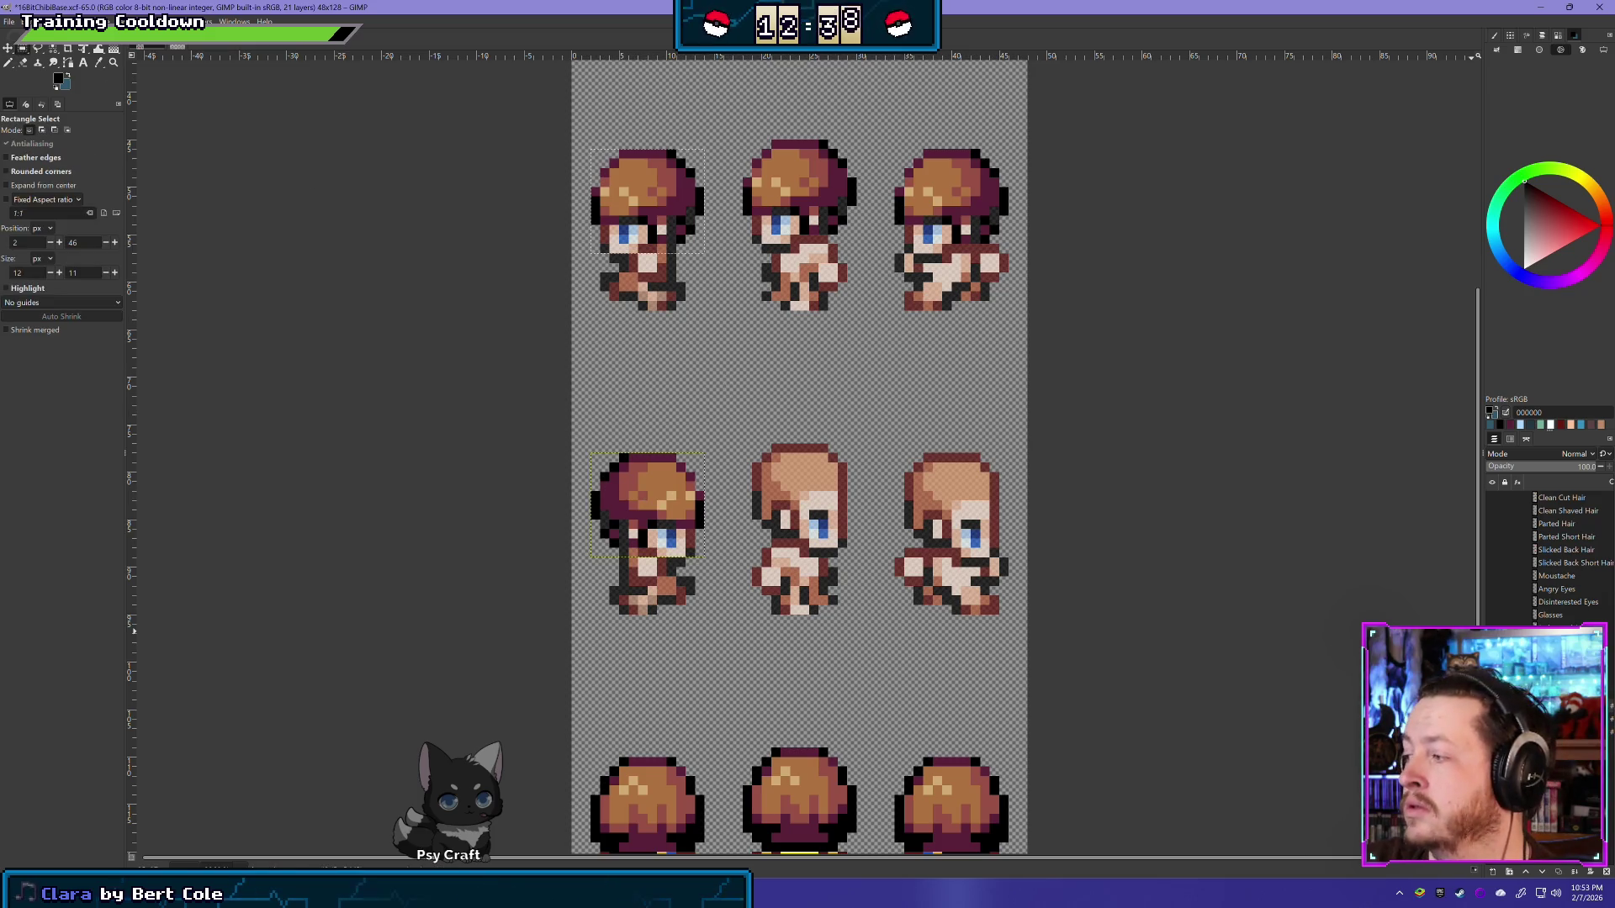
pyautogui.rightClick(1561, 522)
pyautogui.click(1497, 486)
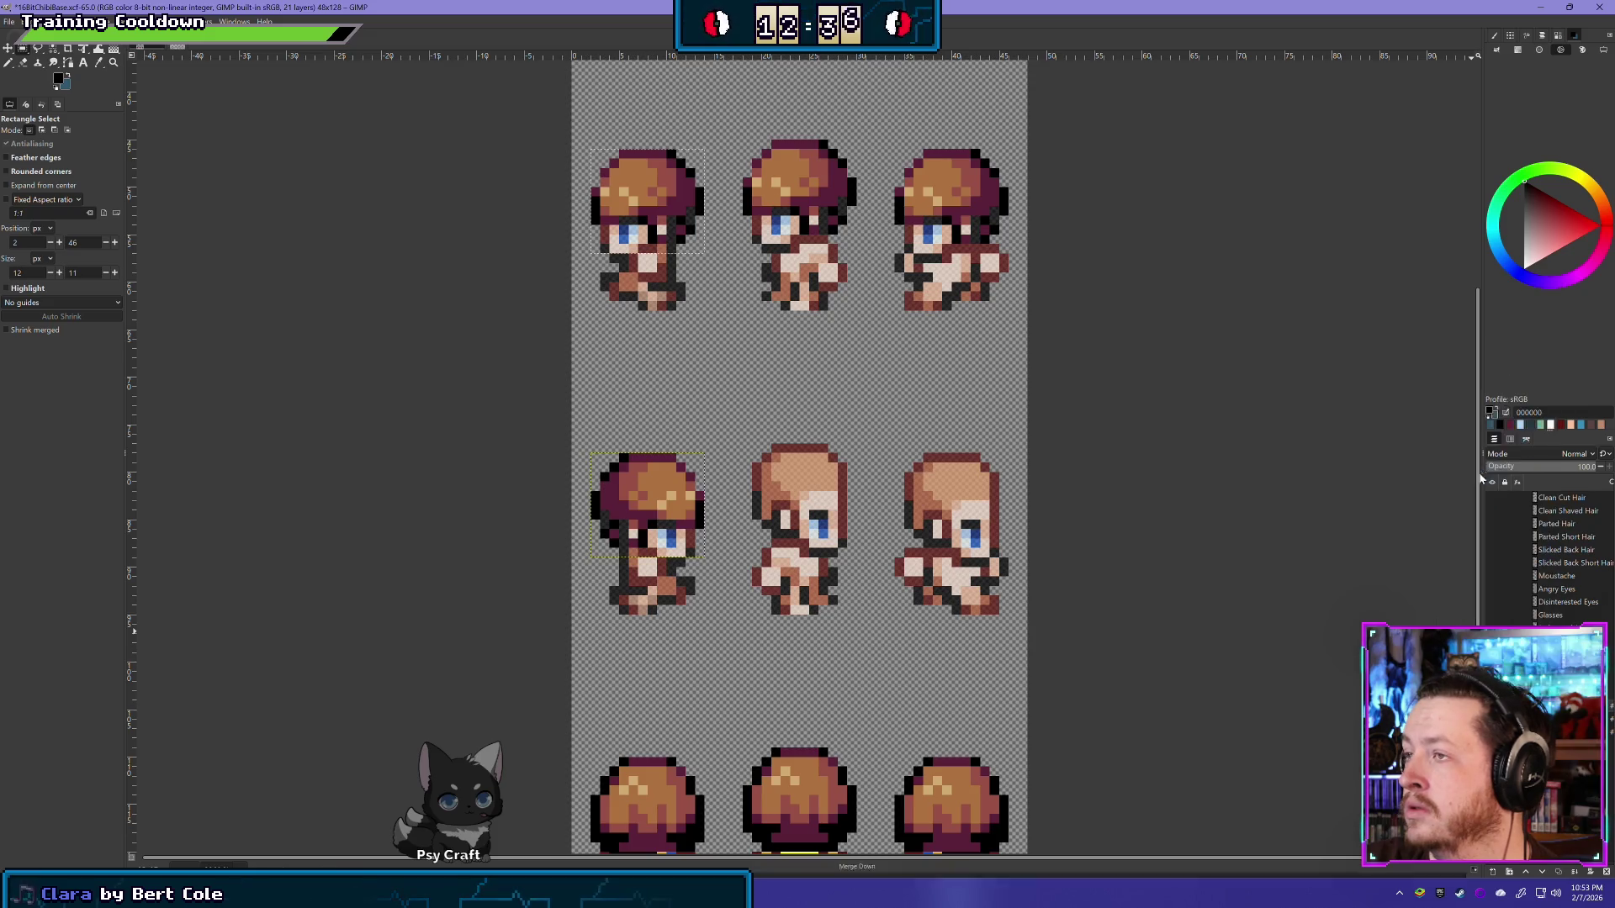
# Step: Mirror the top-middle sprite's hair onto the middle-centre sprite and merge it down
pyautogui.moveTo(724, 253); pyautogui.dragTo(865, 130)
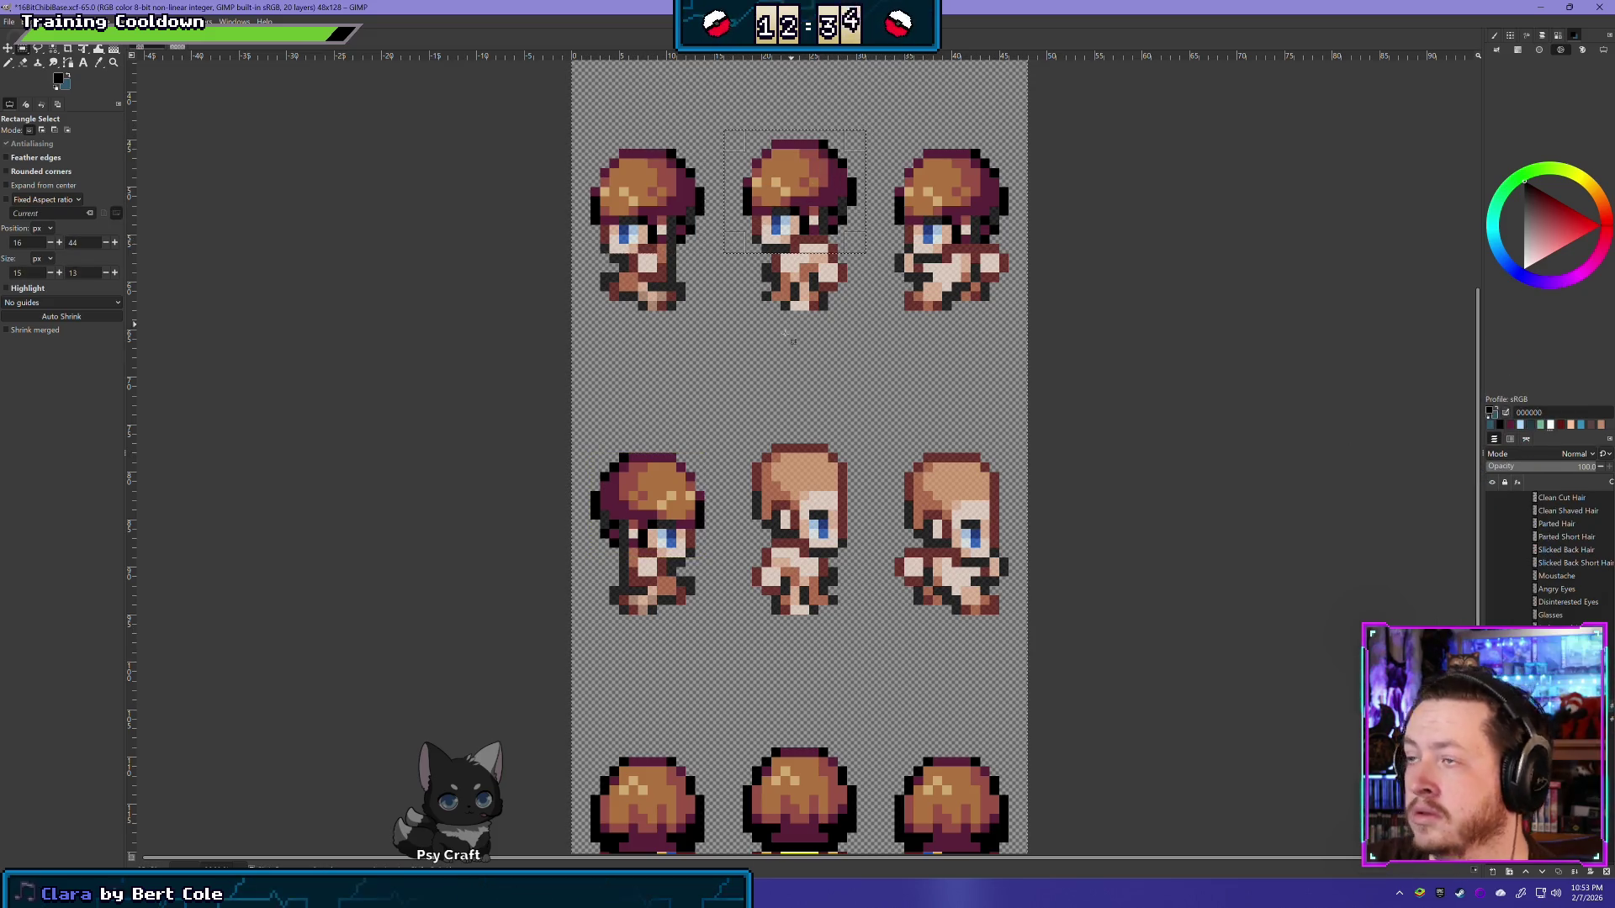
pyautogui.hotkey('ctrl', 'x')
pyautogui.hotkey('ctrl', 'v')
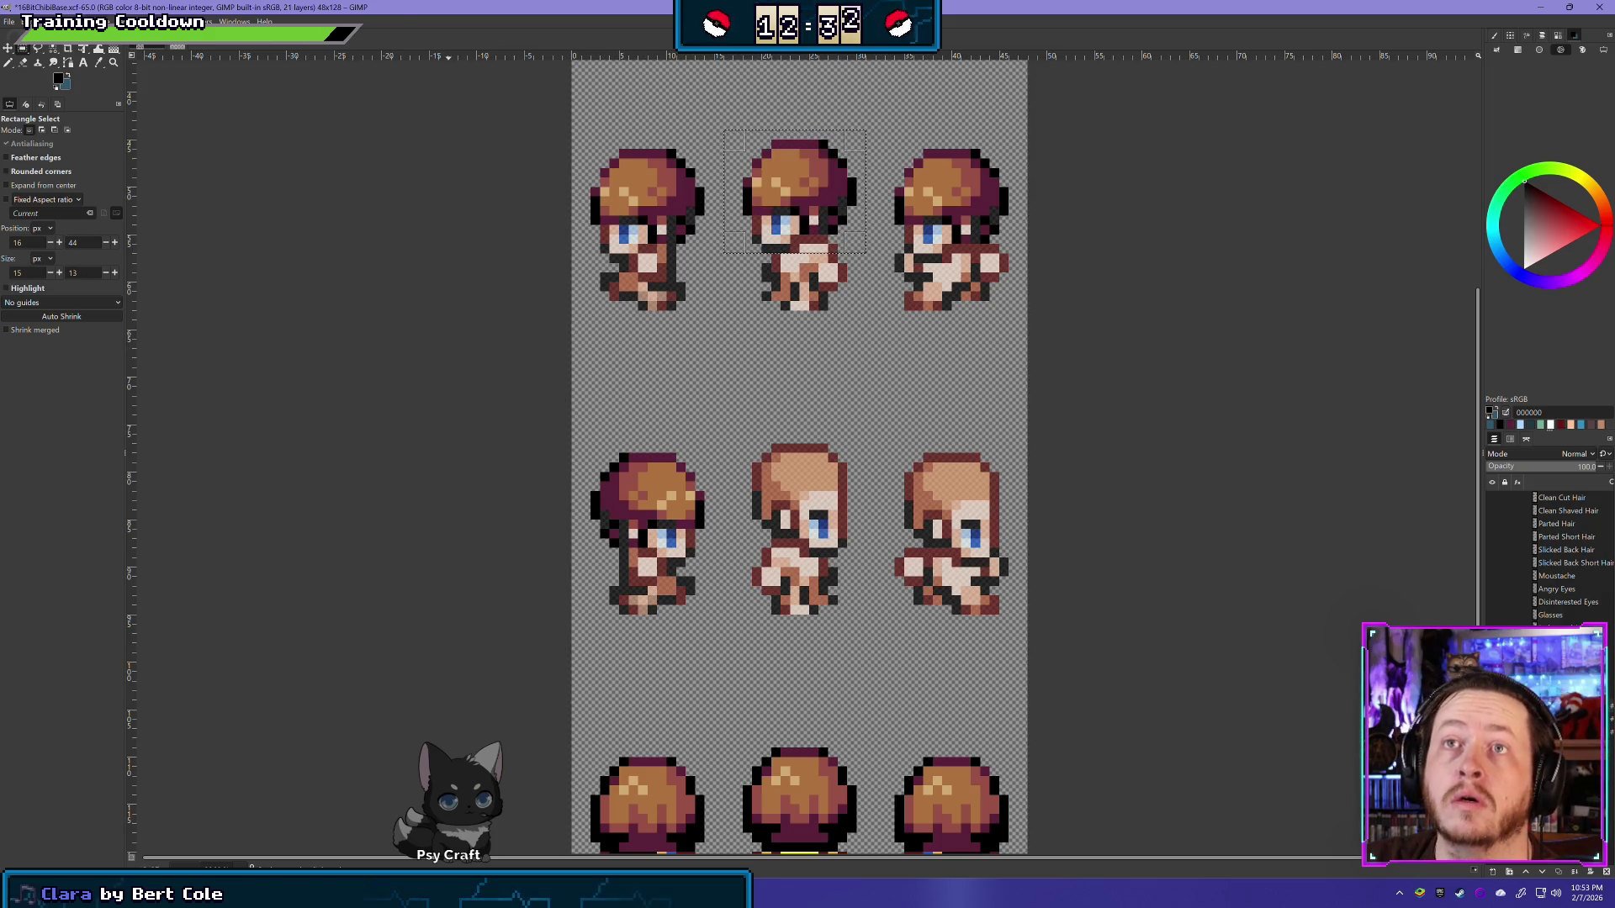
pyautogui.click(131, 22)
pyautogui.moveTo(198, 161)
pyautogui.click(324, 161)
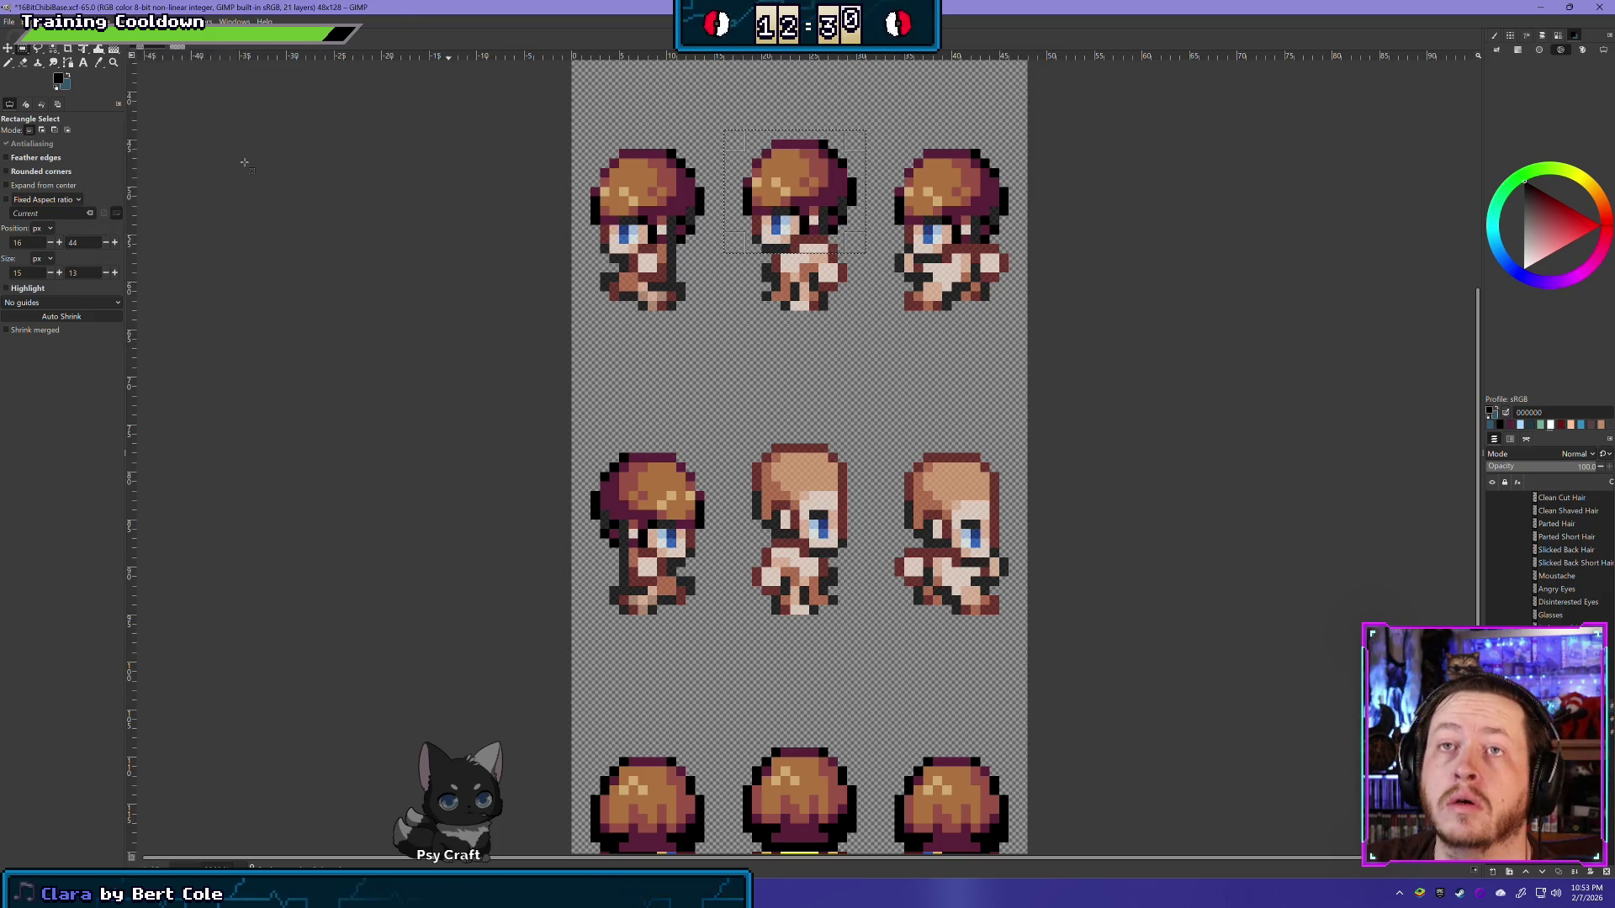
pyautogui.click(7, 49)
pyautogui.moveTo(774, 190); pyautogui.dragTo(788, 488)
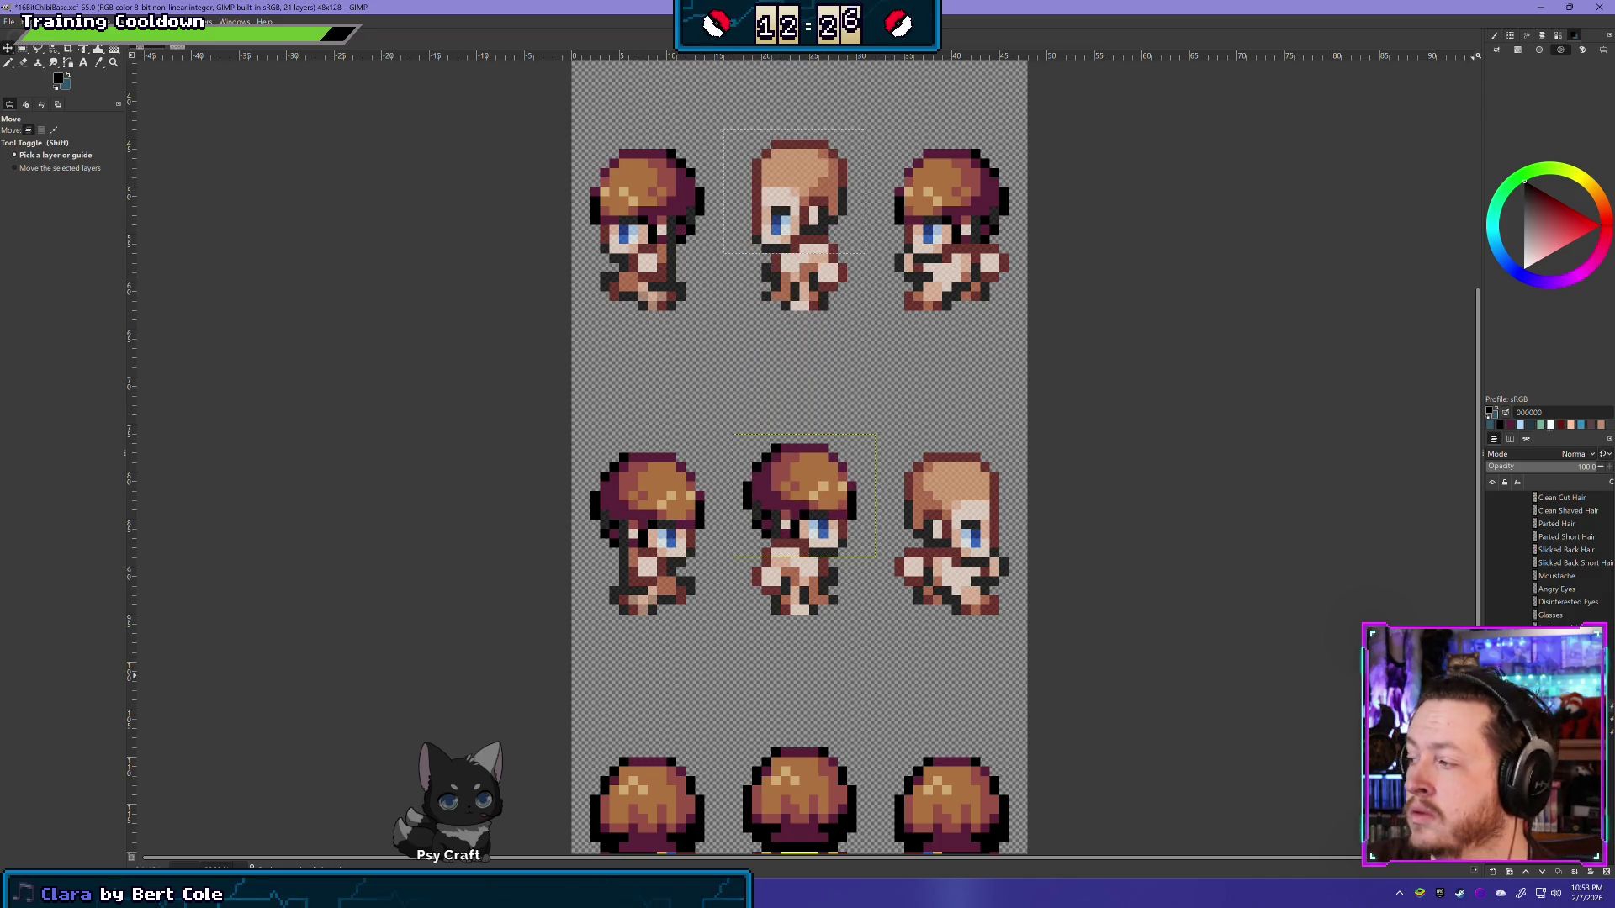
pyautogui.rightClick(1555, 582)
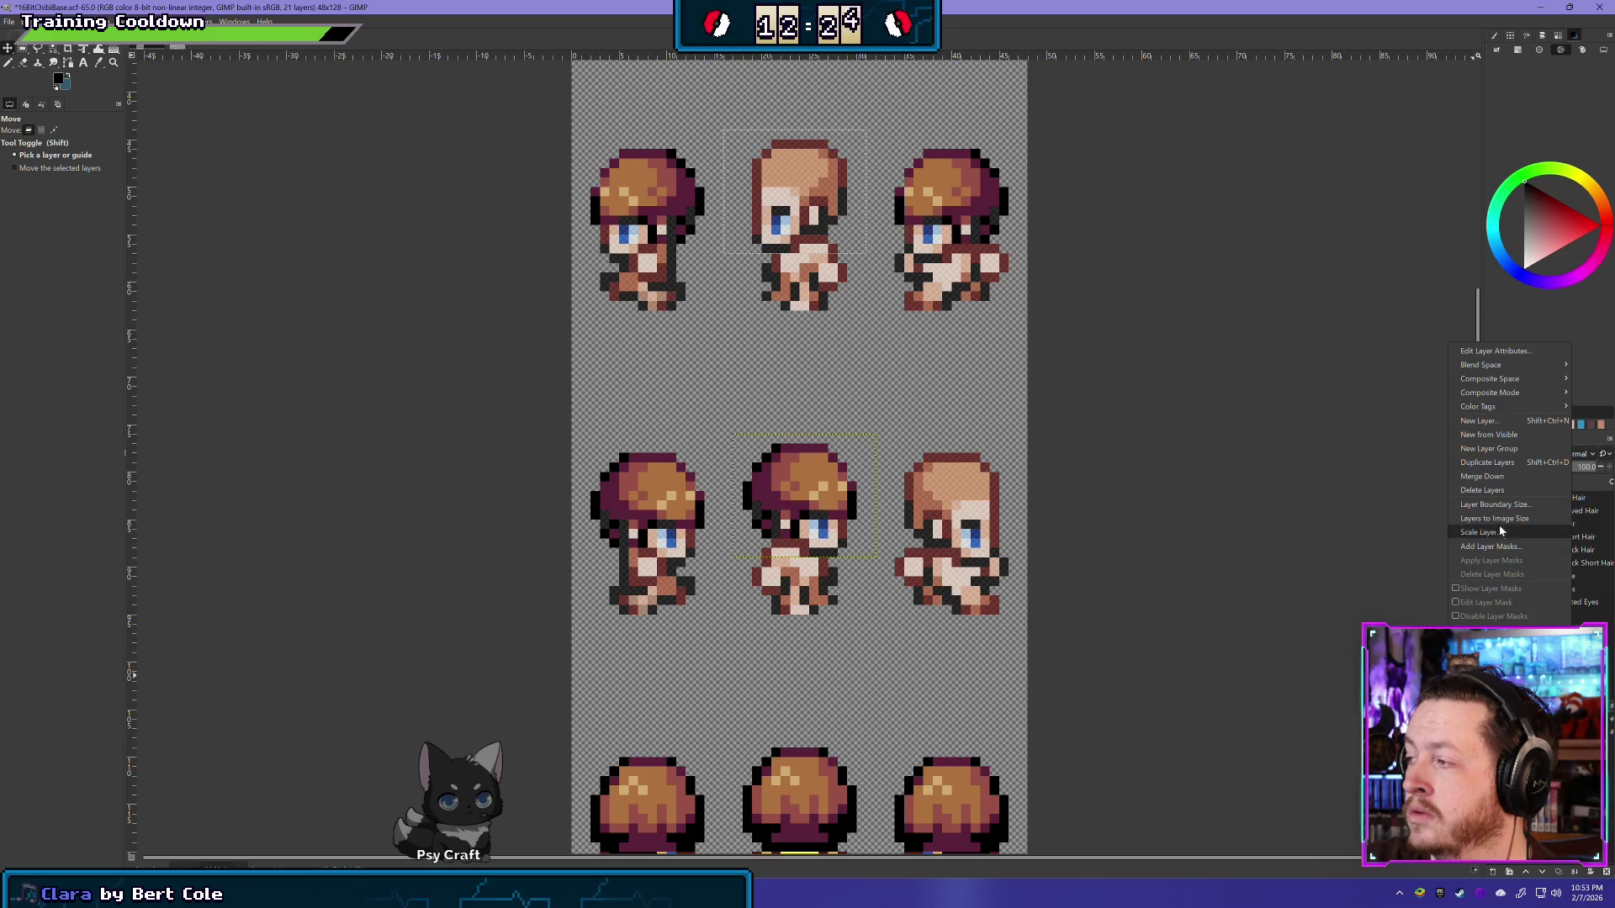
pyautogui.click(1503, 477)
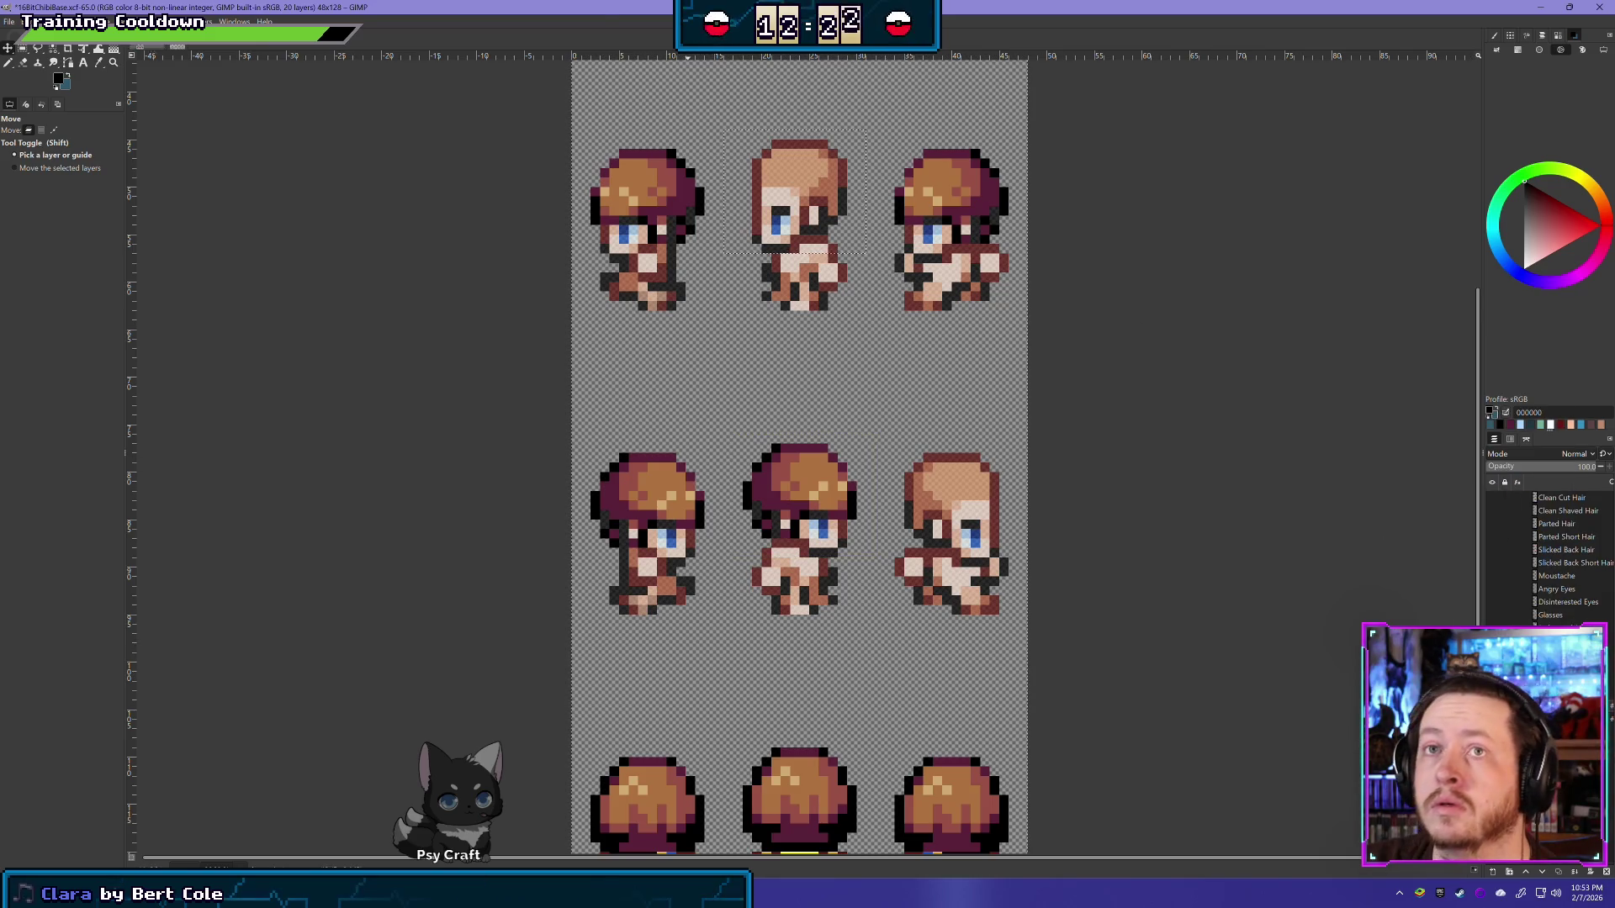
# Step: Duplicate the hair layer onto the middle-right sprite and merge it down
pyautogui.hotkey('shift', 'ctrl', 'd')
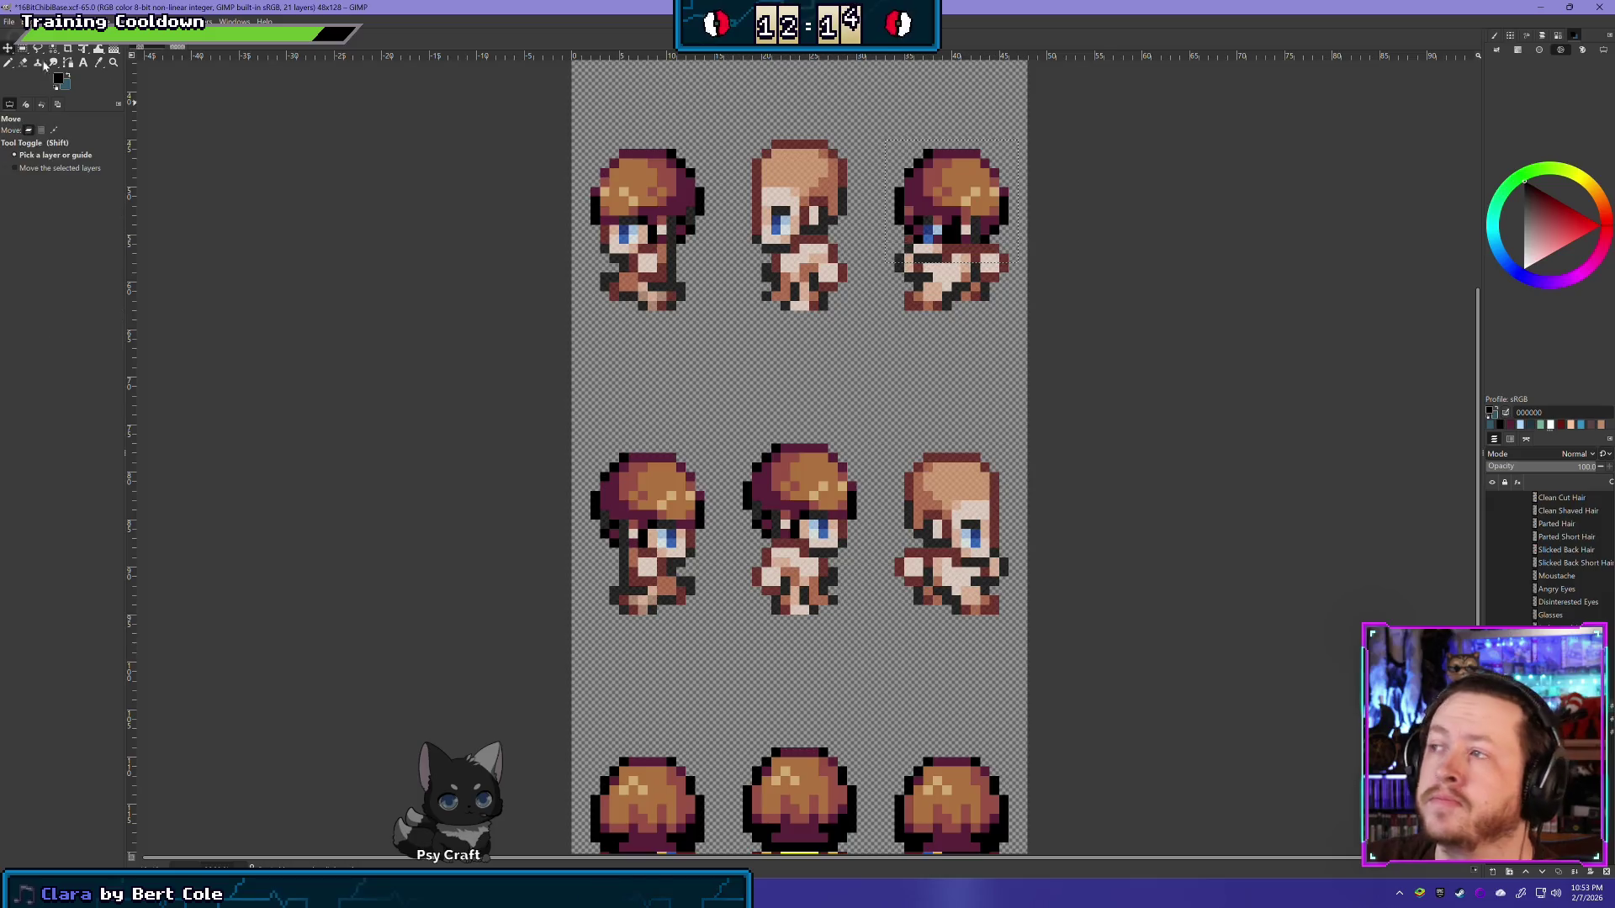
pyautogui.moveTo(936, 198); pyautogui.dragTo(936, 504)
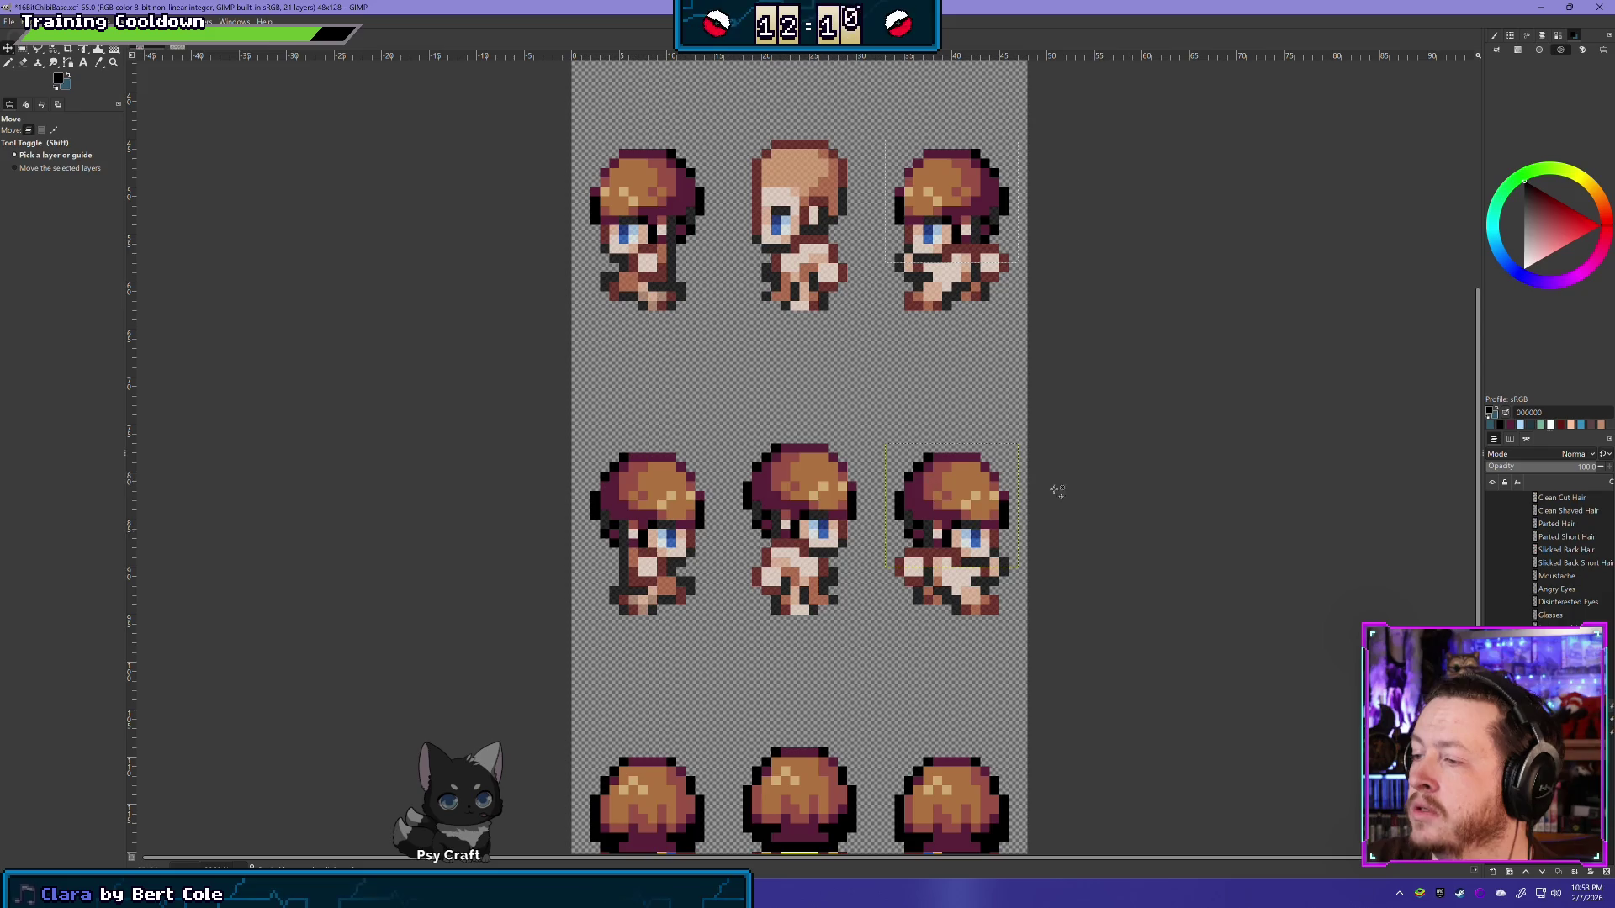
pyautogui.rightClick(1578, 622)
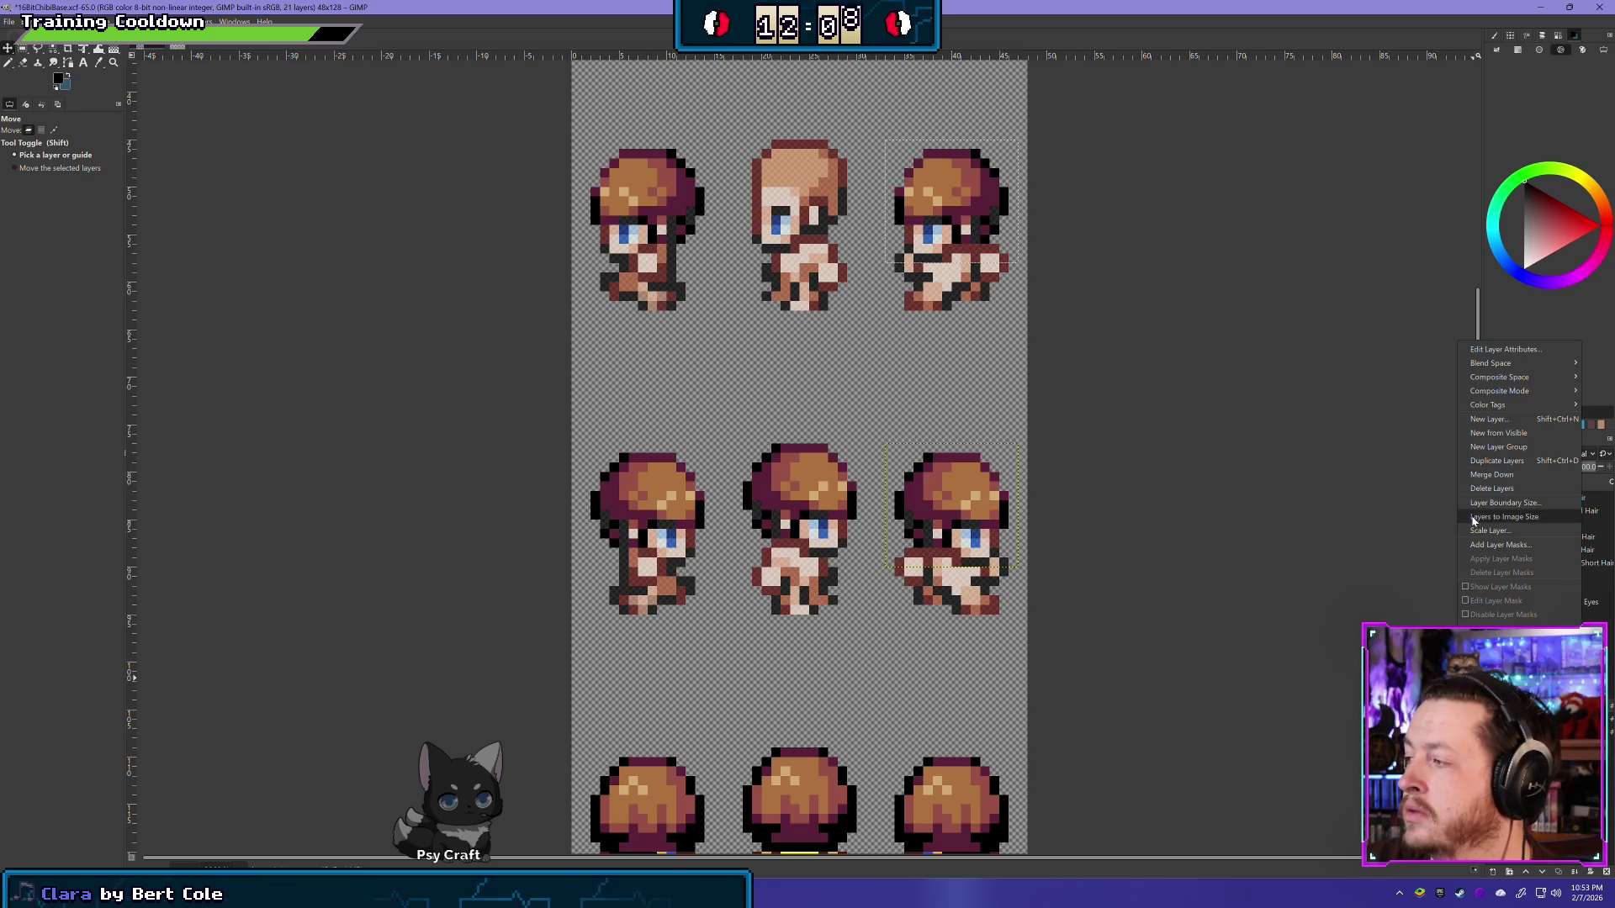
pyautogui.click(1510, 475)
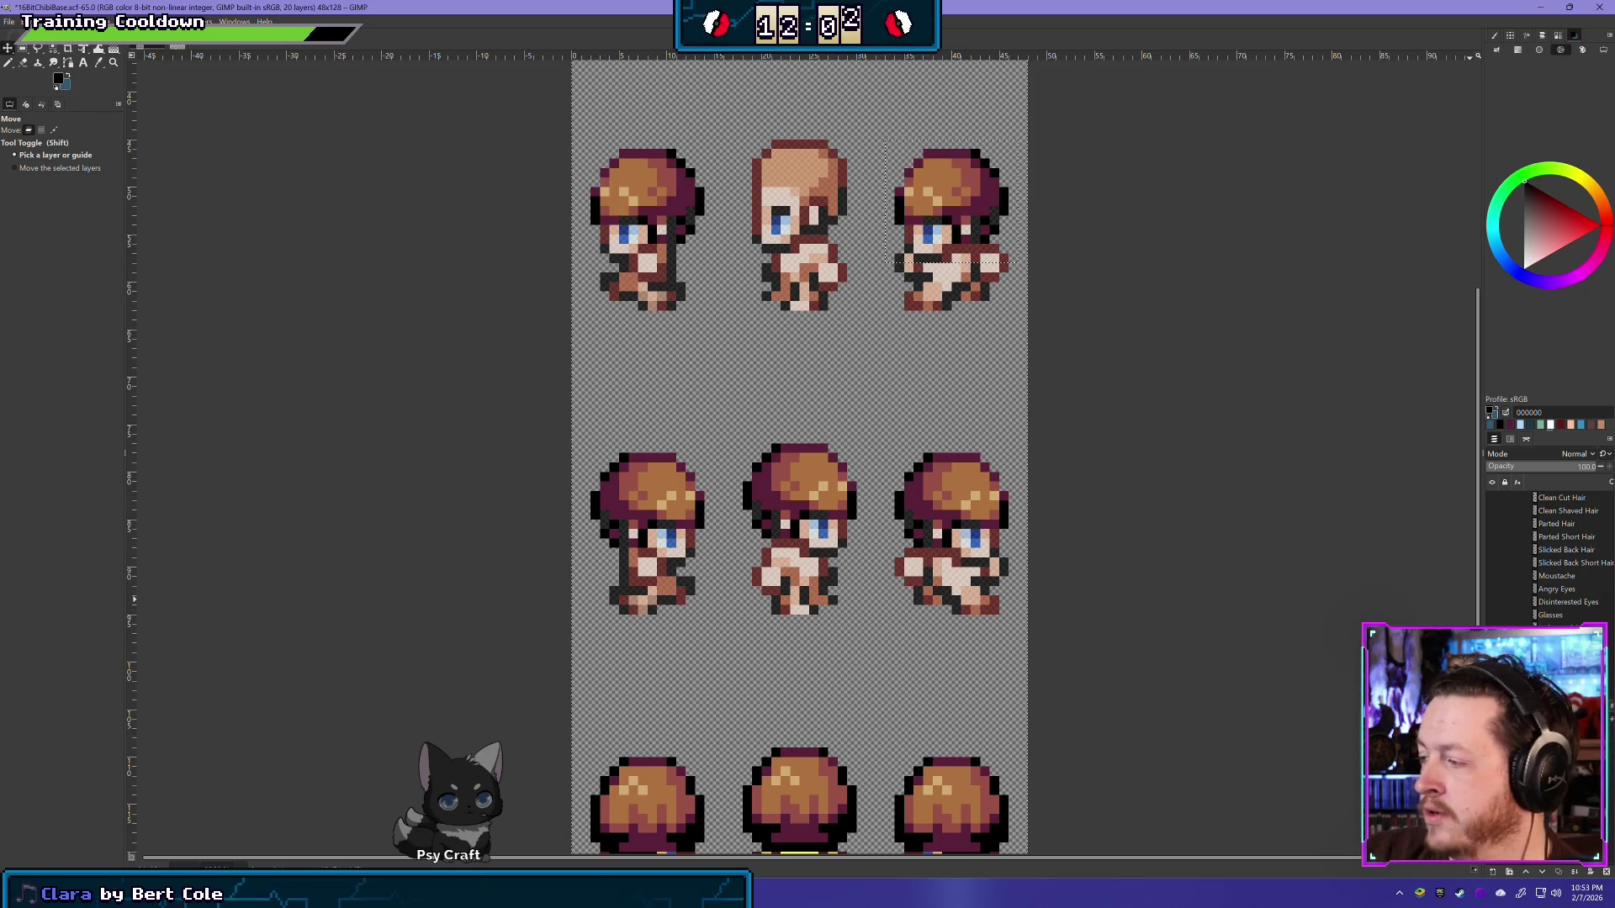
pyautogui.moveTo(1090, 479); pyautogui.dragTo(1062, 520)
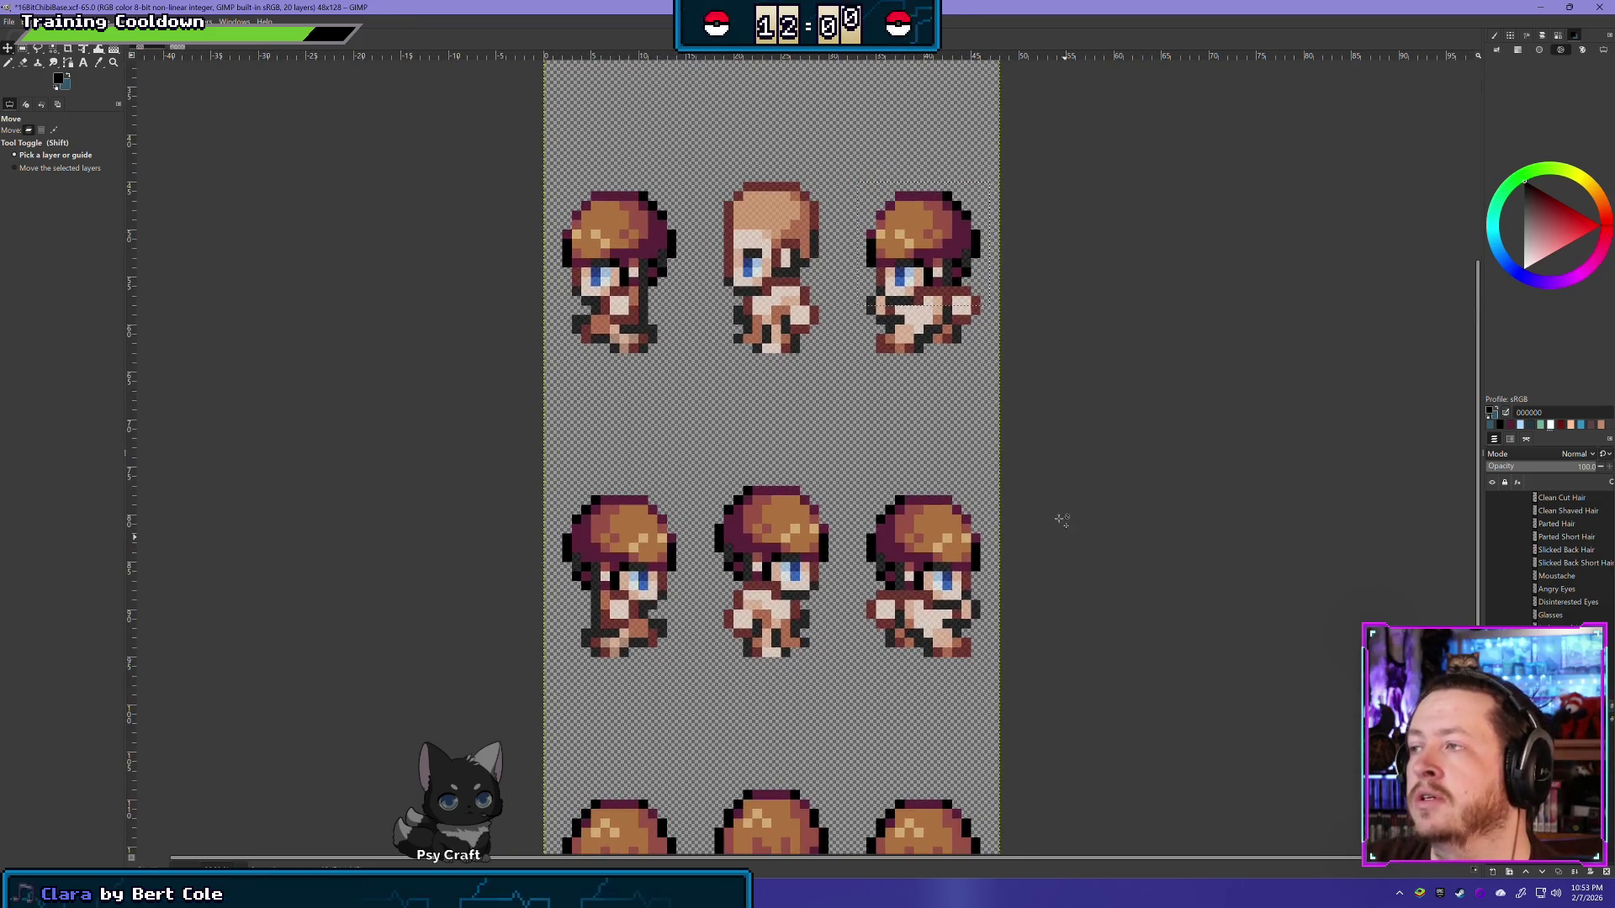
# Step: Undo the recent hair edits to restore the top-middle sprite's hair
pyautogui.hotkey('ctrl', 'v')
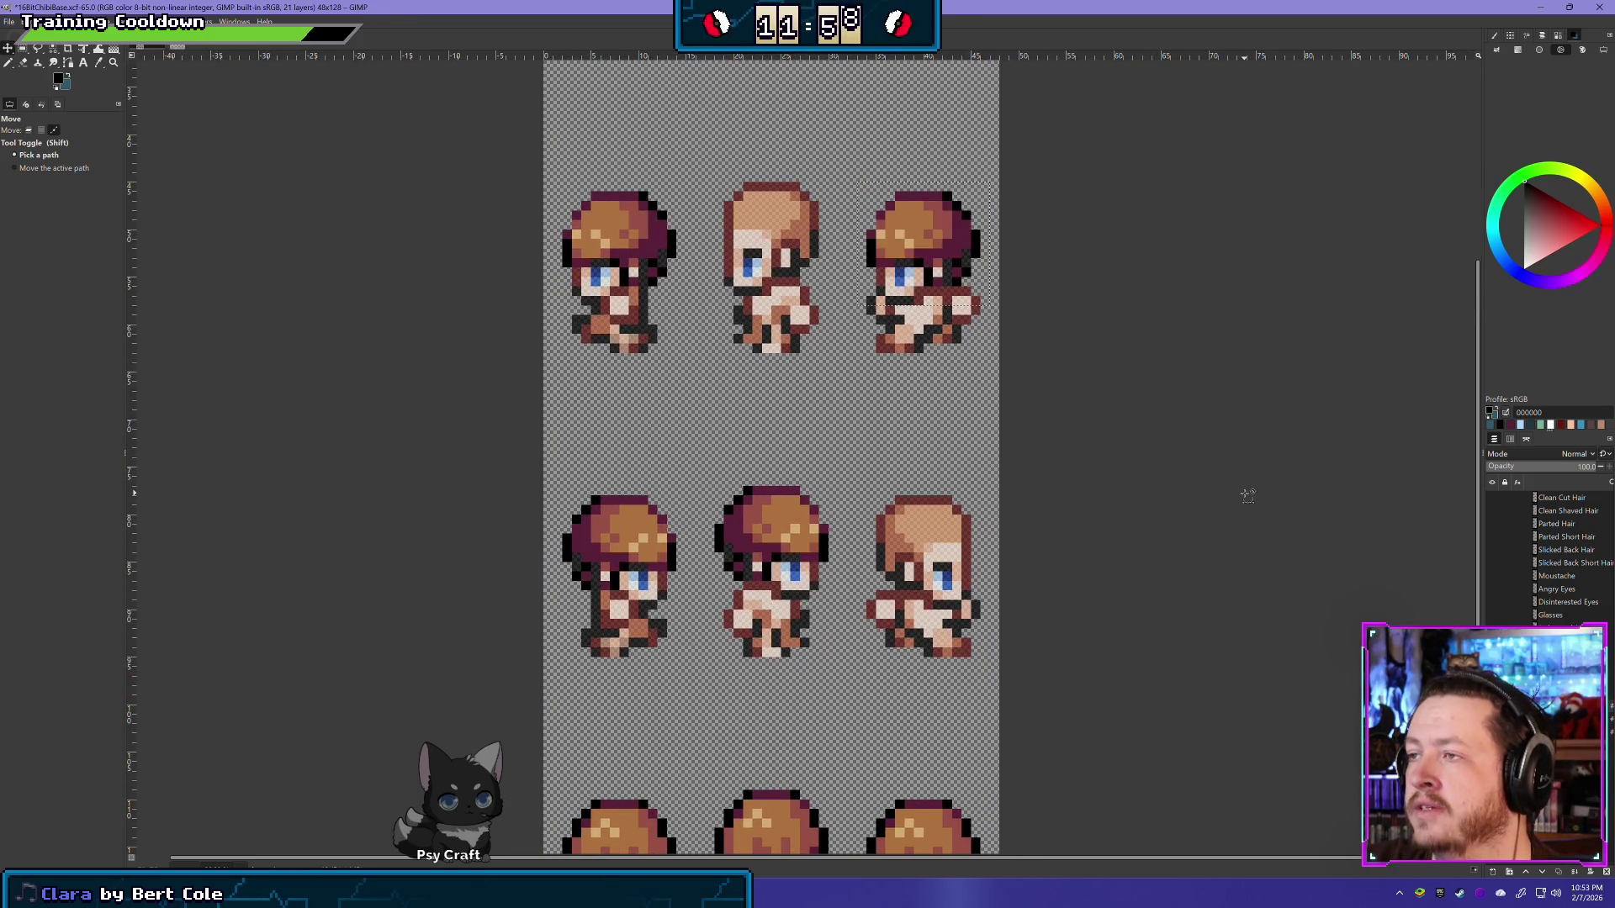
pyautogui.hotkey('ctrl', 'z')
pyautogui.hotkey('ctrl', 'v')
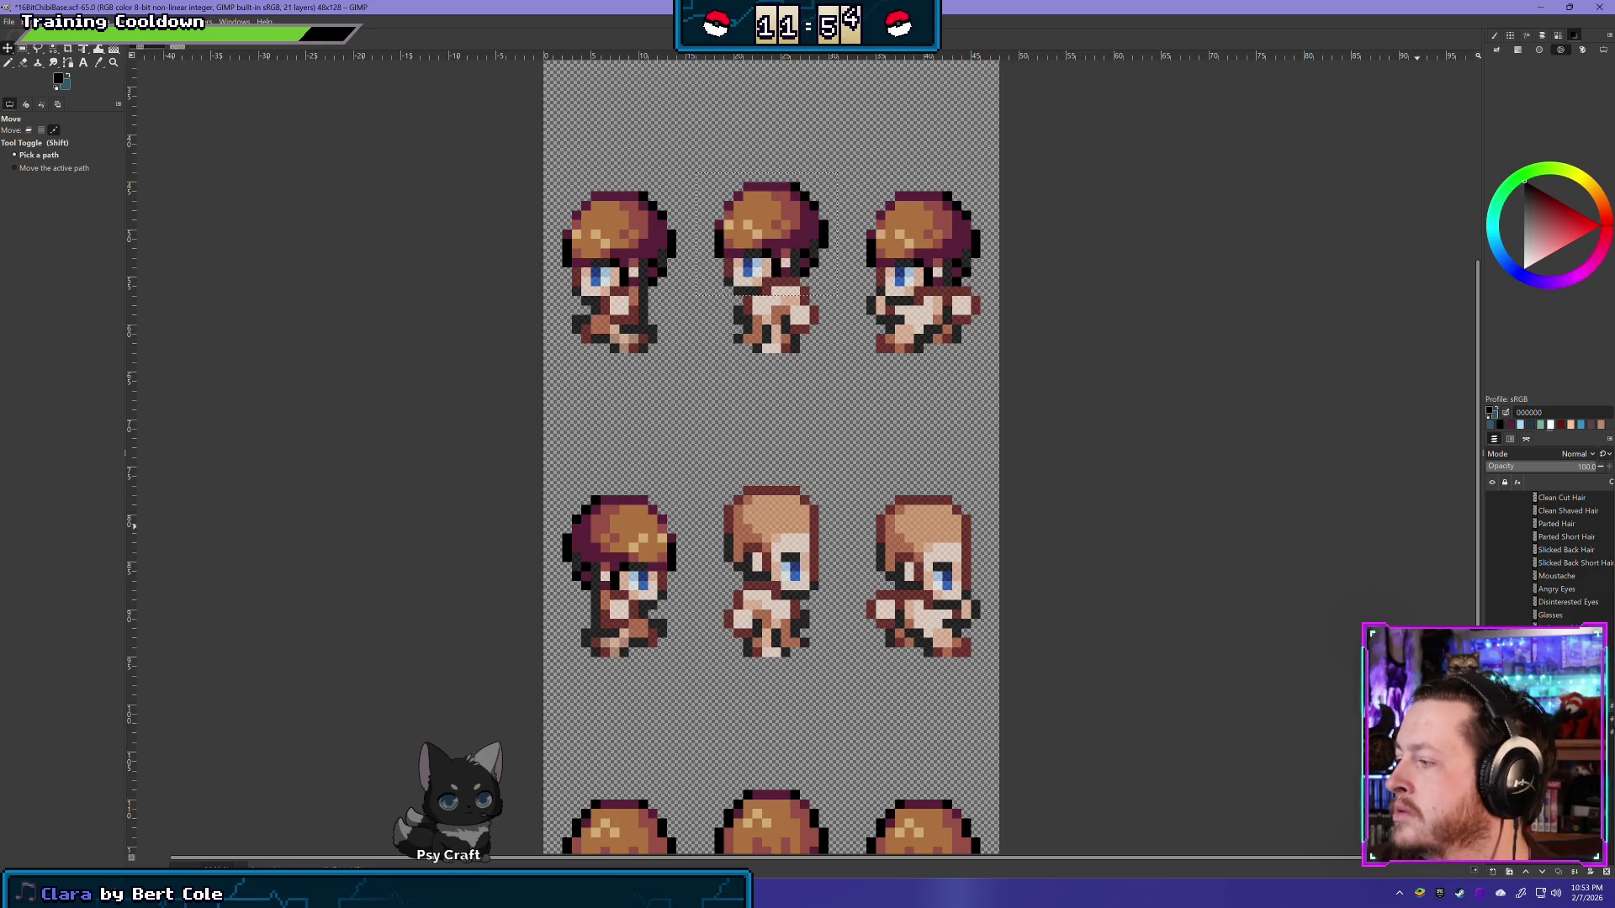
pyautogui.hotkey('ctrl', 'z')
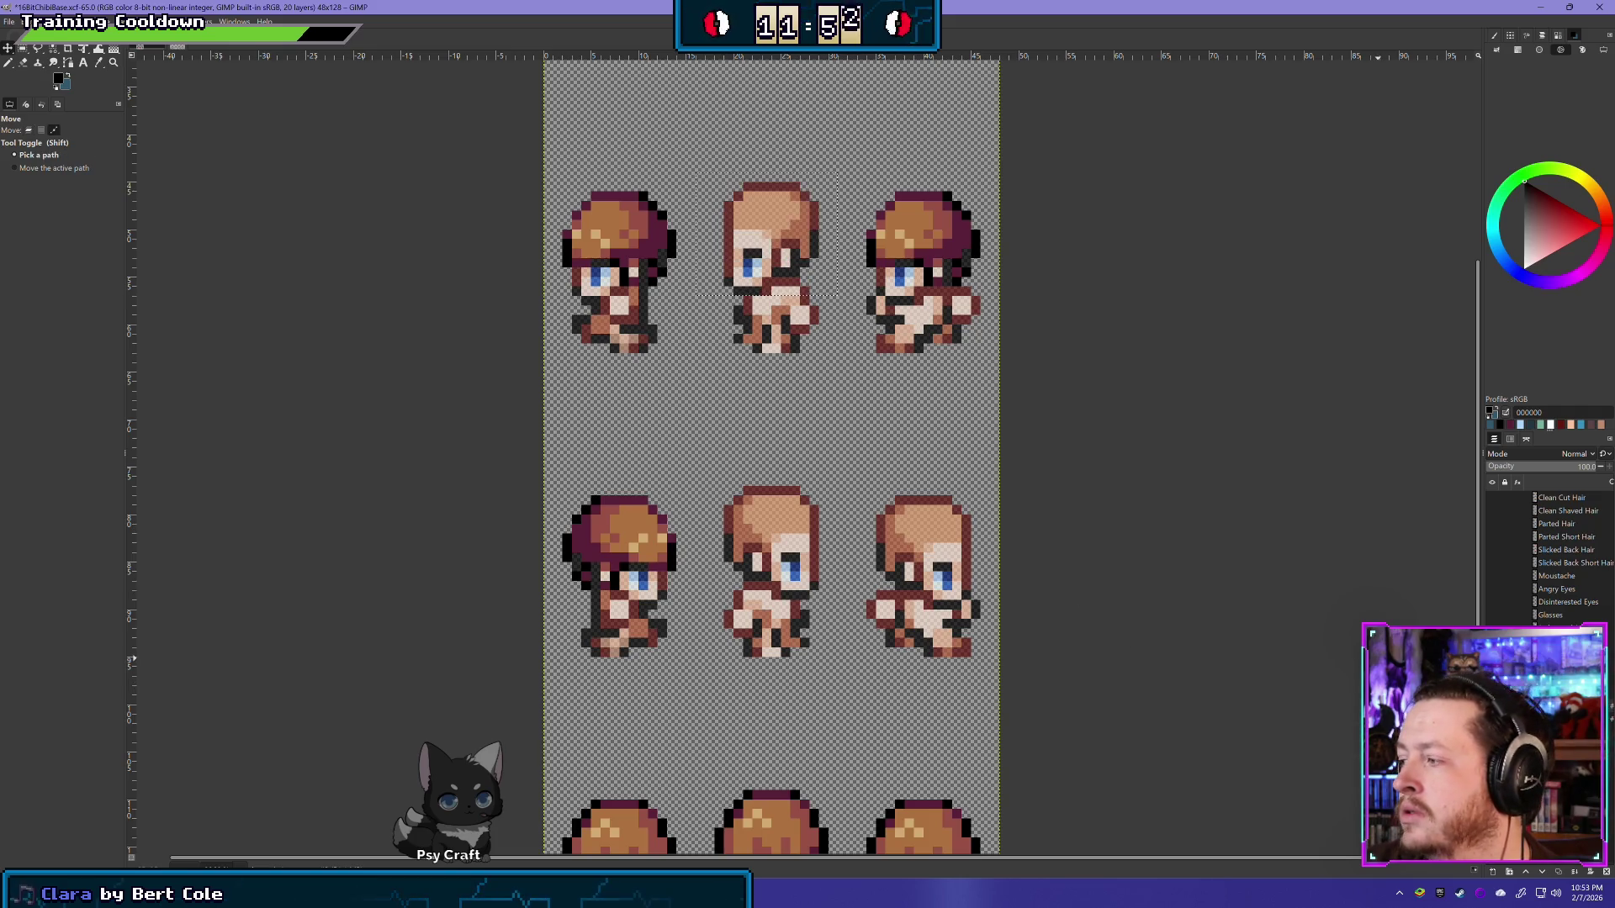
pyautogui.hotkey('ctrl', 'z')
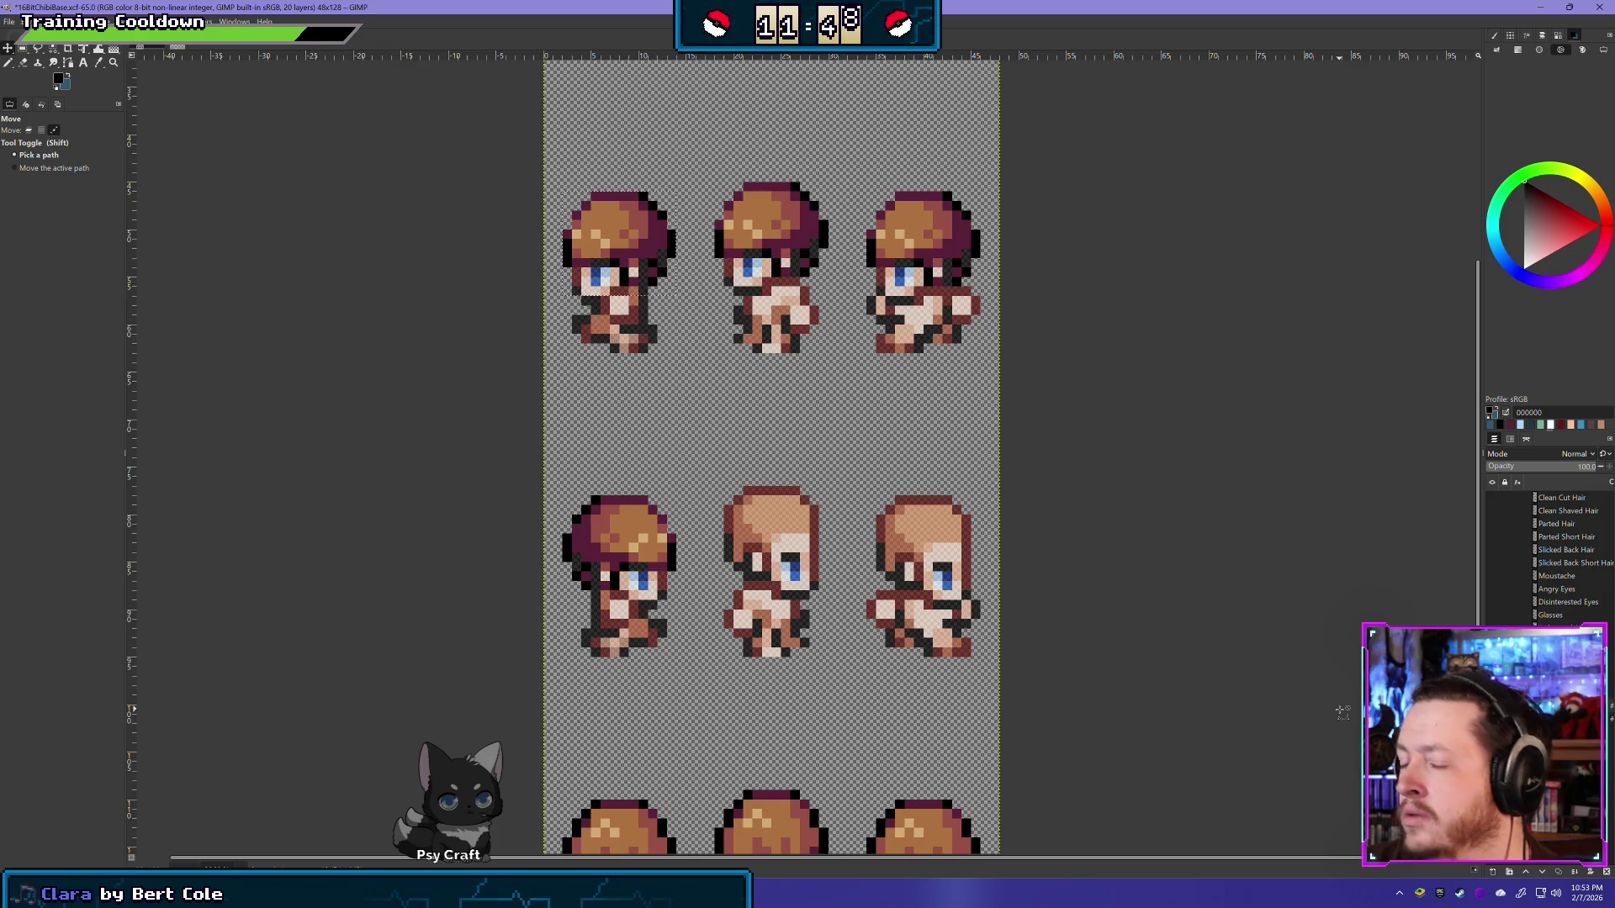
pyautogui.press('m')
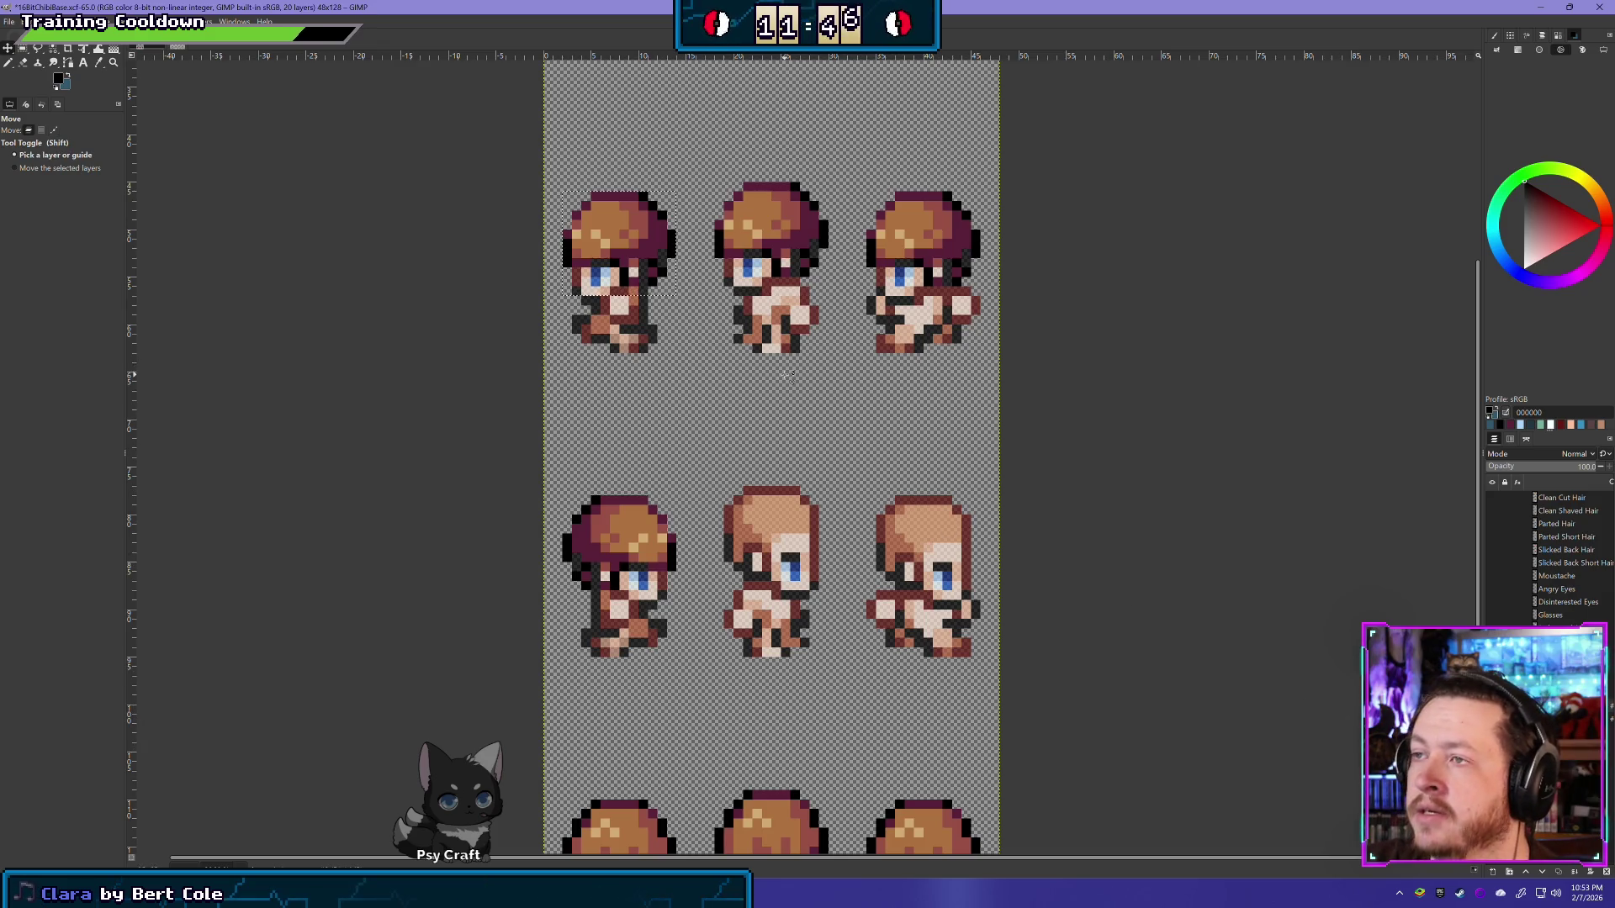
# Step: Copy the top-middle hair, flip it horizontally, move it onto the middle-centre sprite, and merge down
pyautogui.click(21, 49)
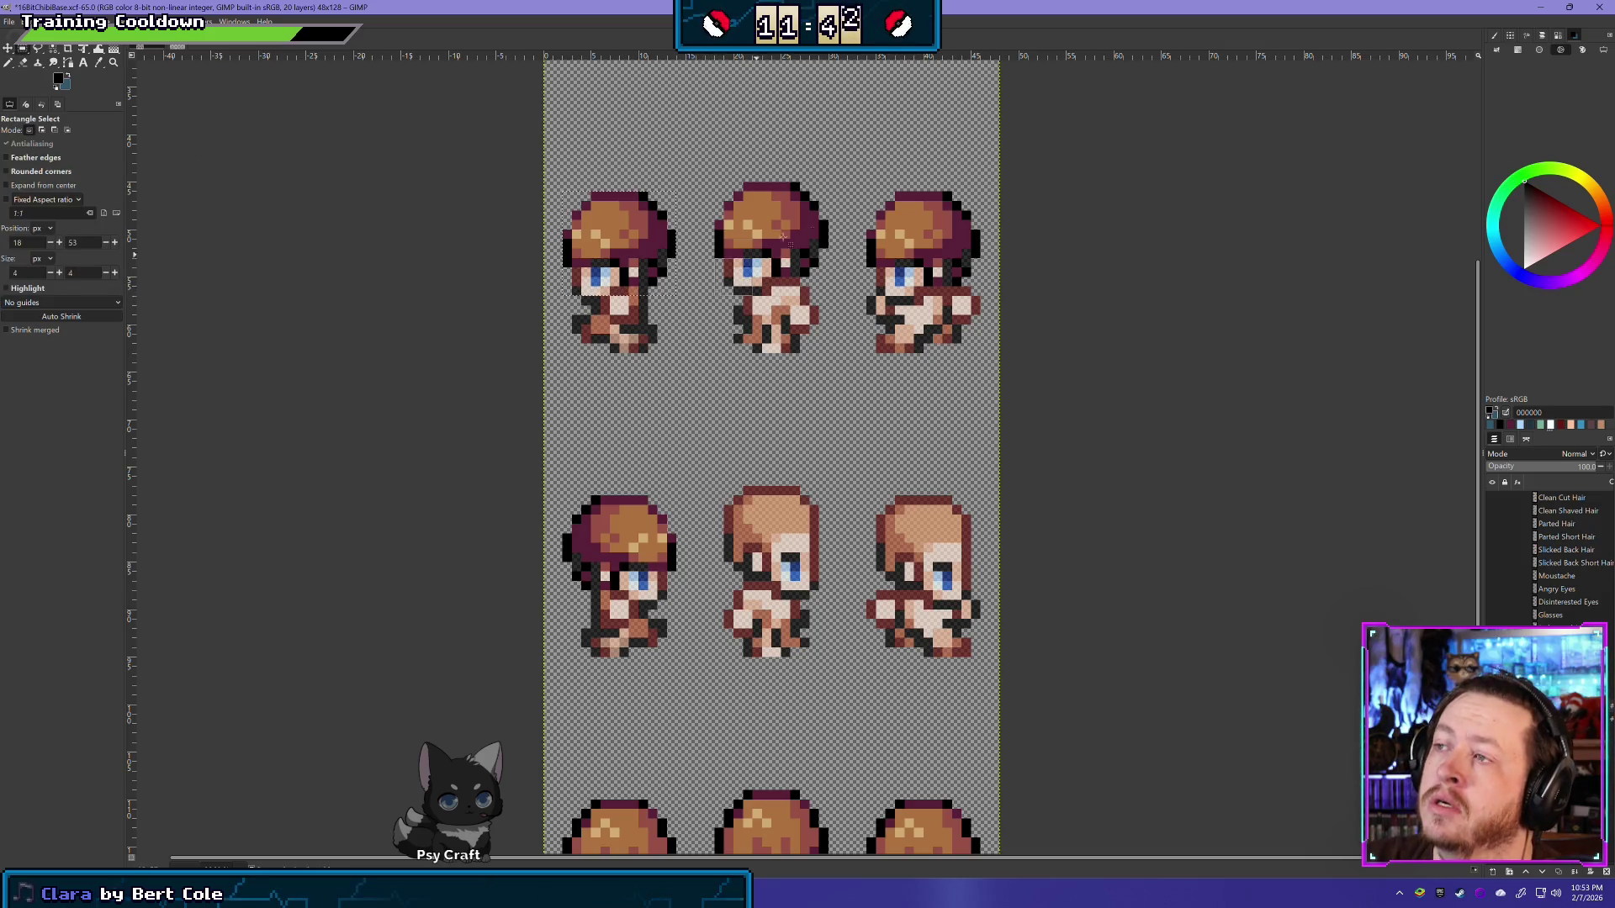
pyautogui.moveTo(717, 299); pyautogui.dragTo(840, 176)
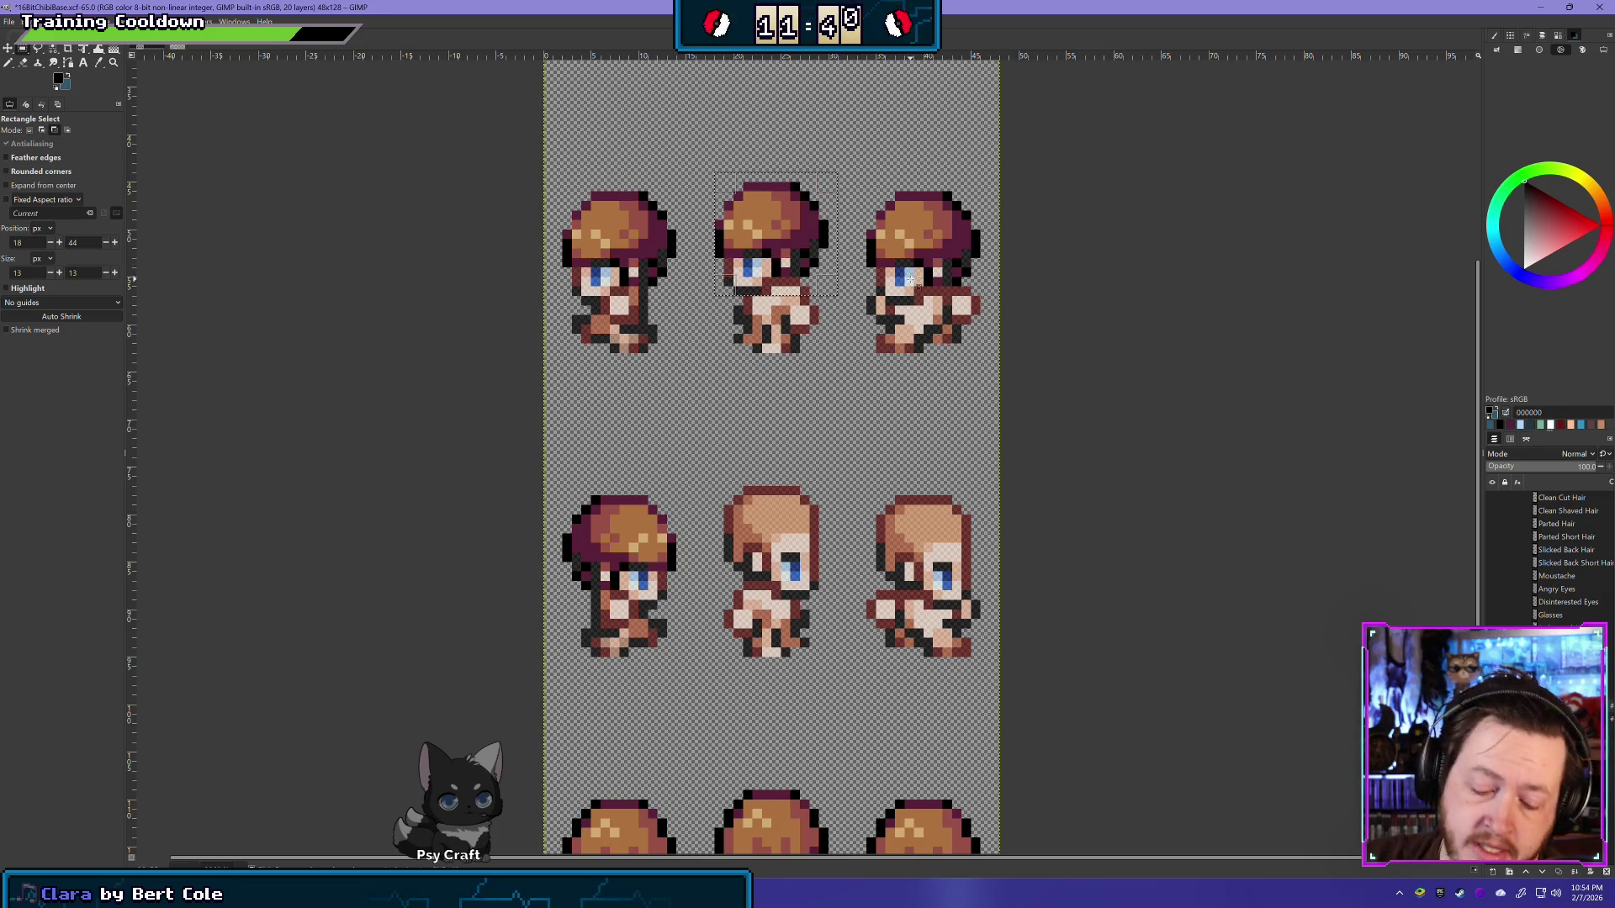
pyautogui.hotkey('ctrl', 'v')
pyautogui.click(97, 21)
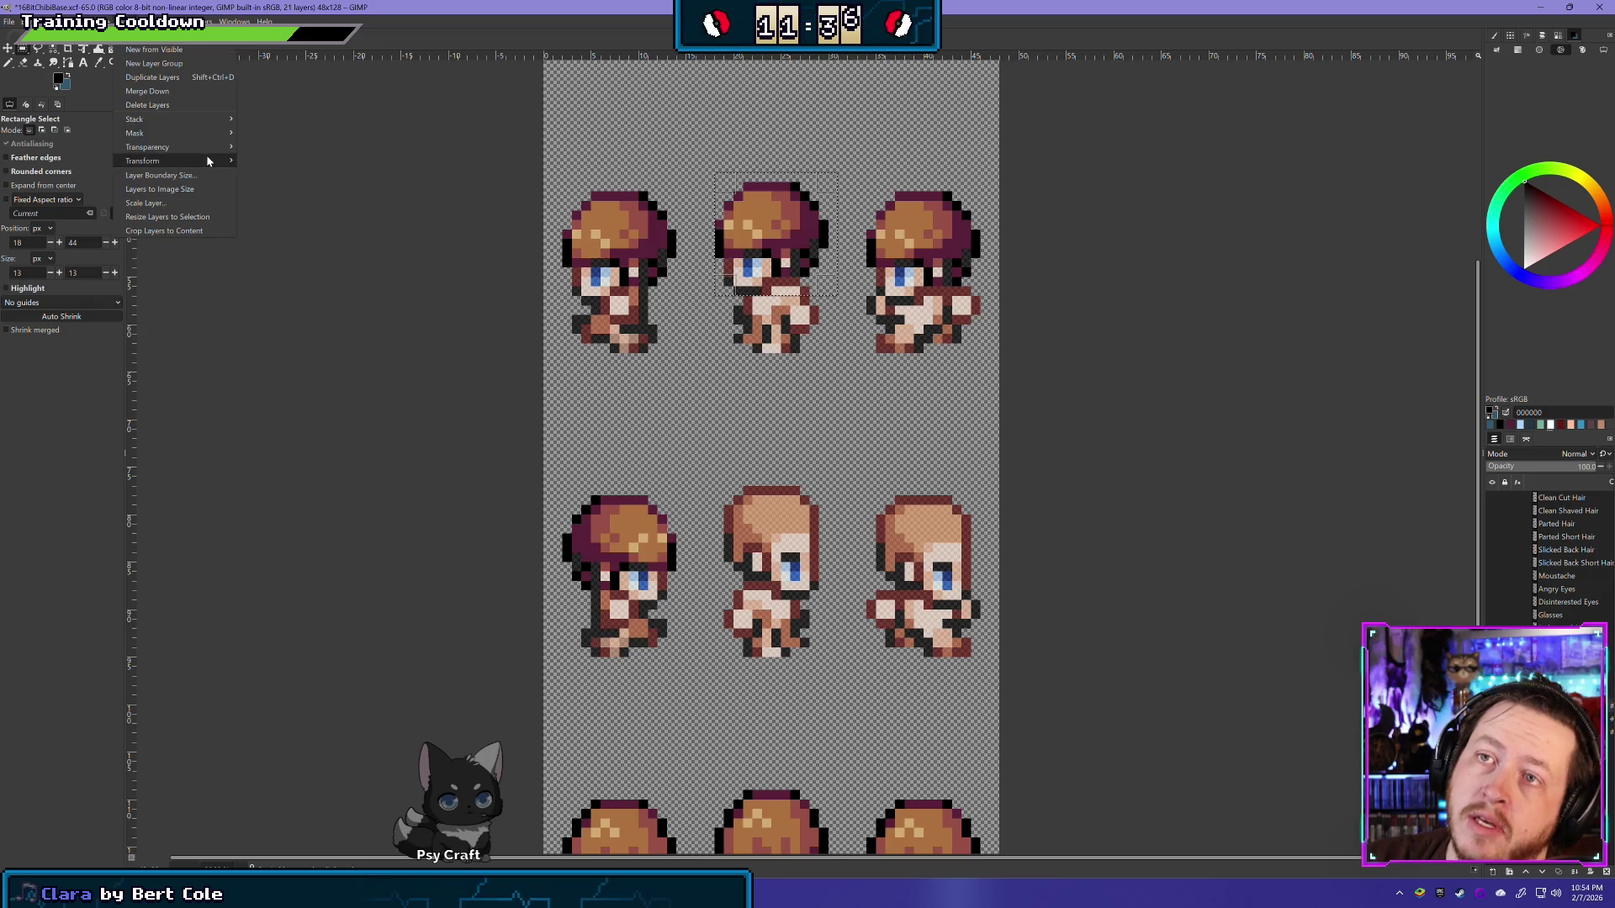
pyautogui.moveTo(210, 160)
pyautogui.click(275, 162)
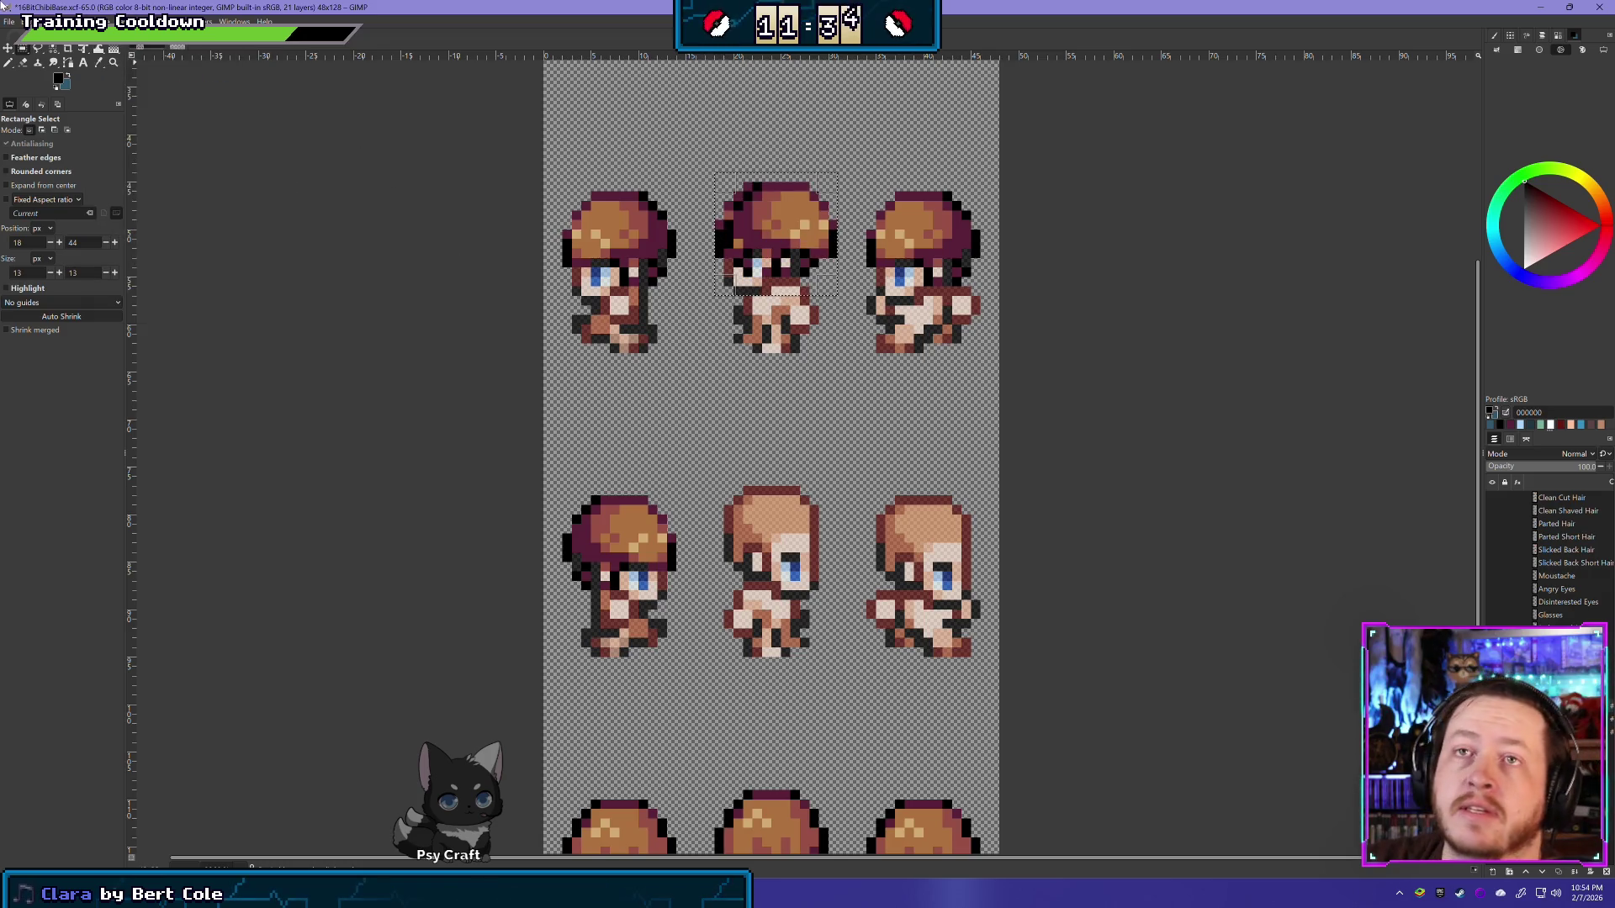
pyautogui.click(8, 47)
pyautogui.moveTo(798, 214); pyautogui.dragTo(781, 519)
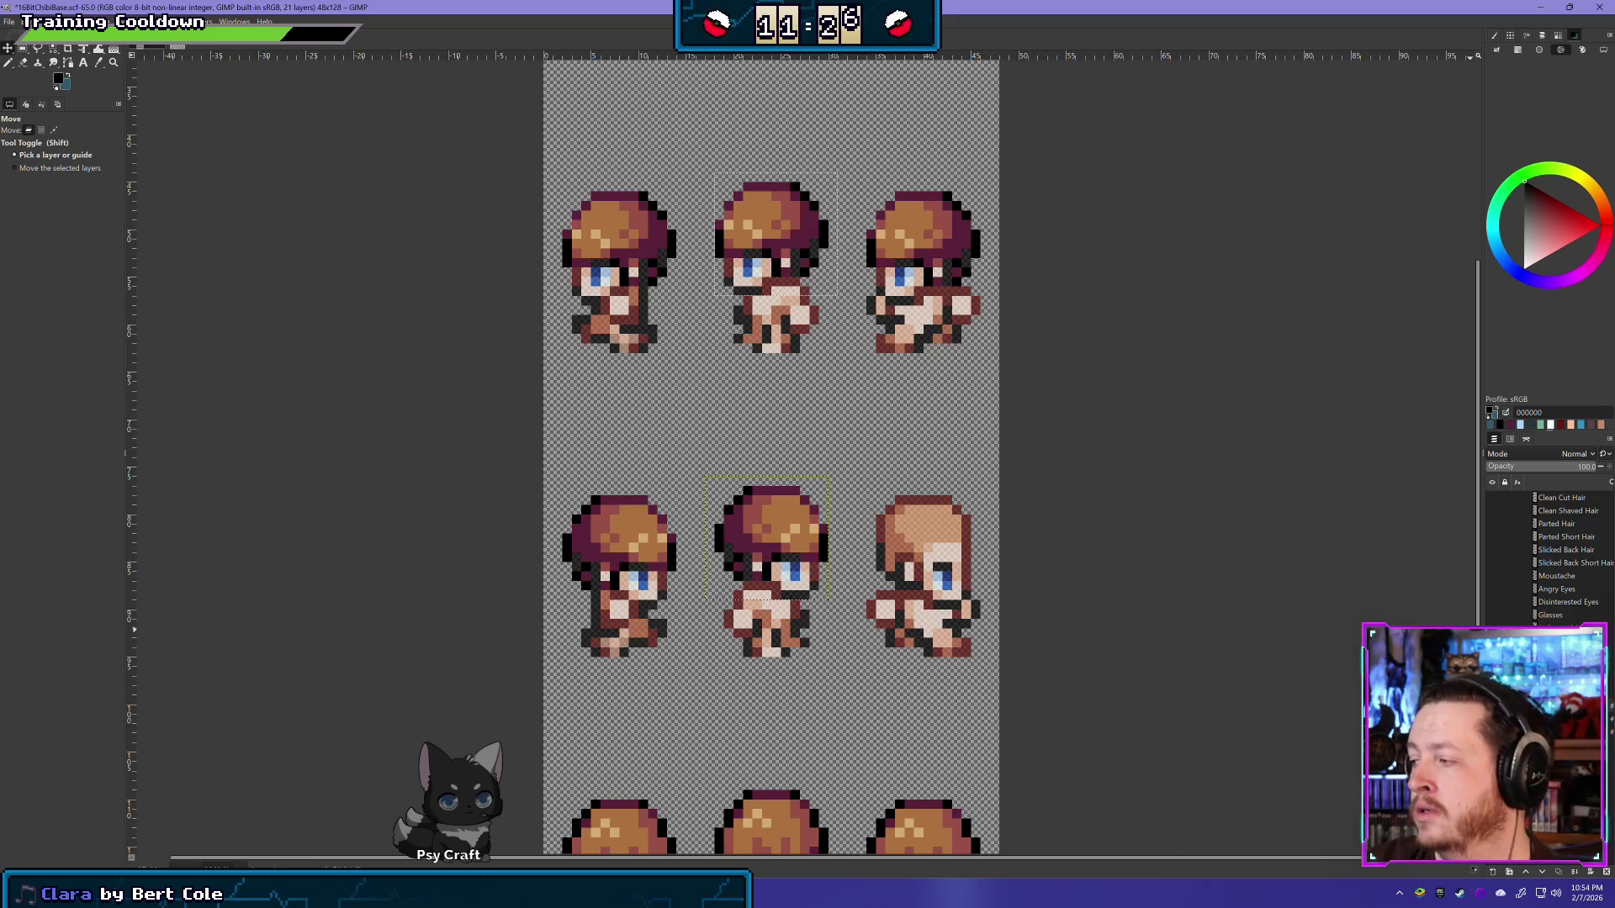
pyautogui.rightClick(1552, 624)
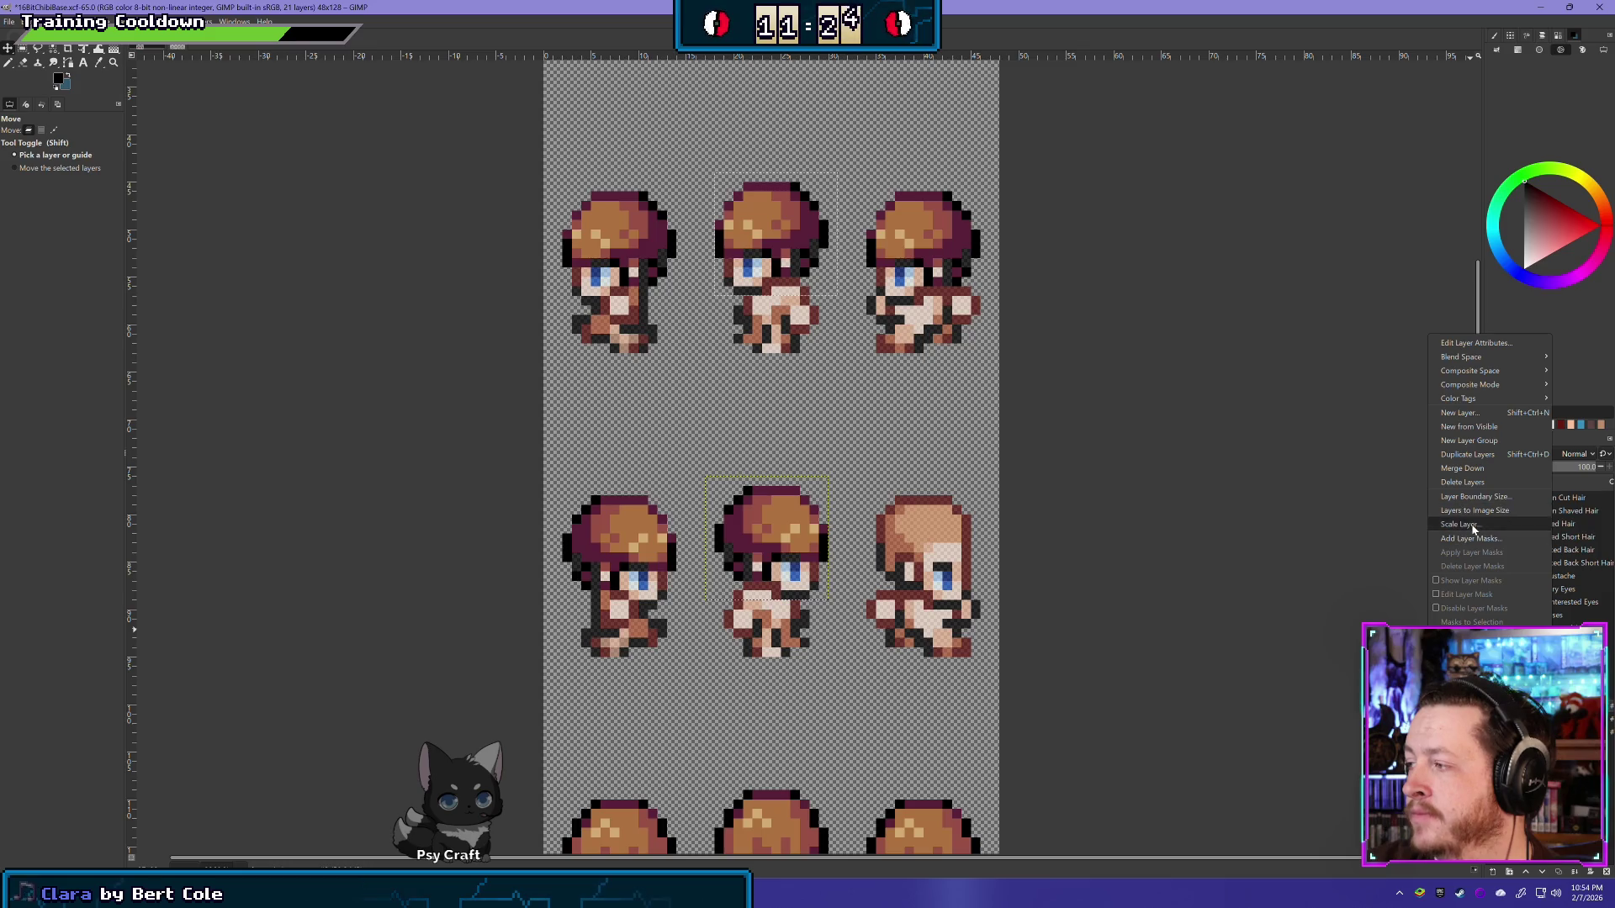
pyautogui.click(1448, 469)
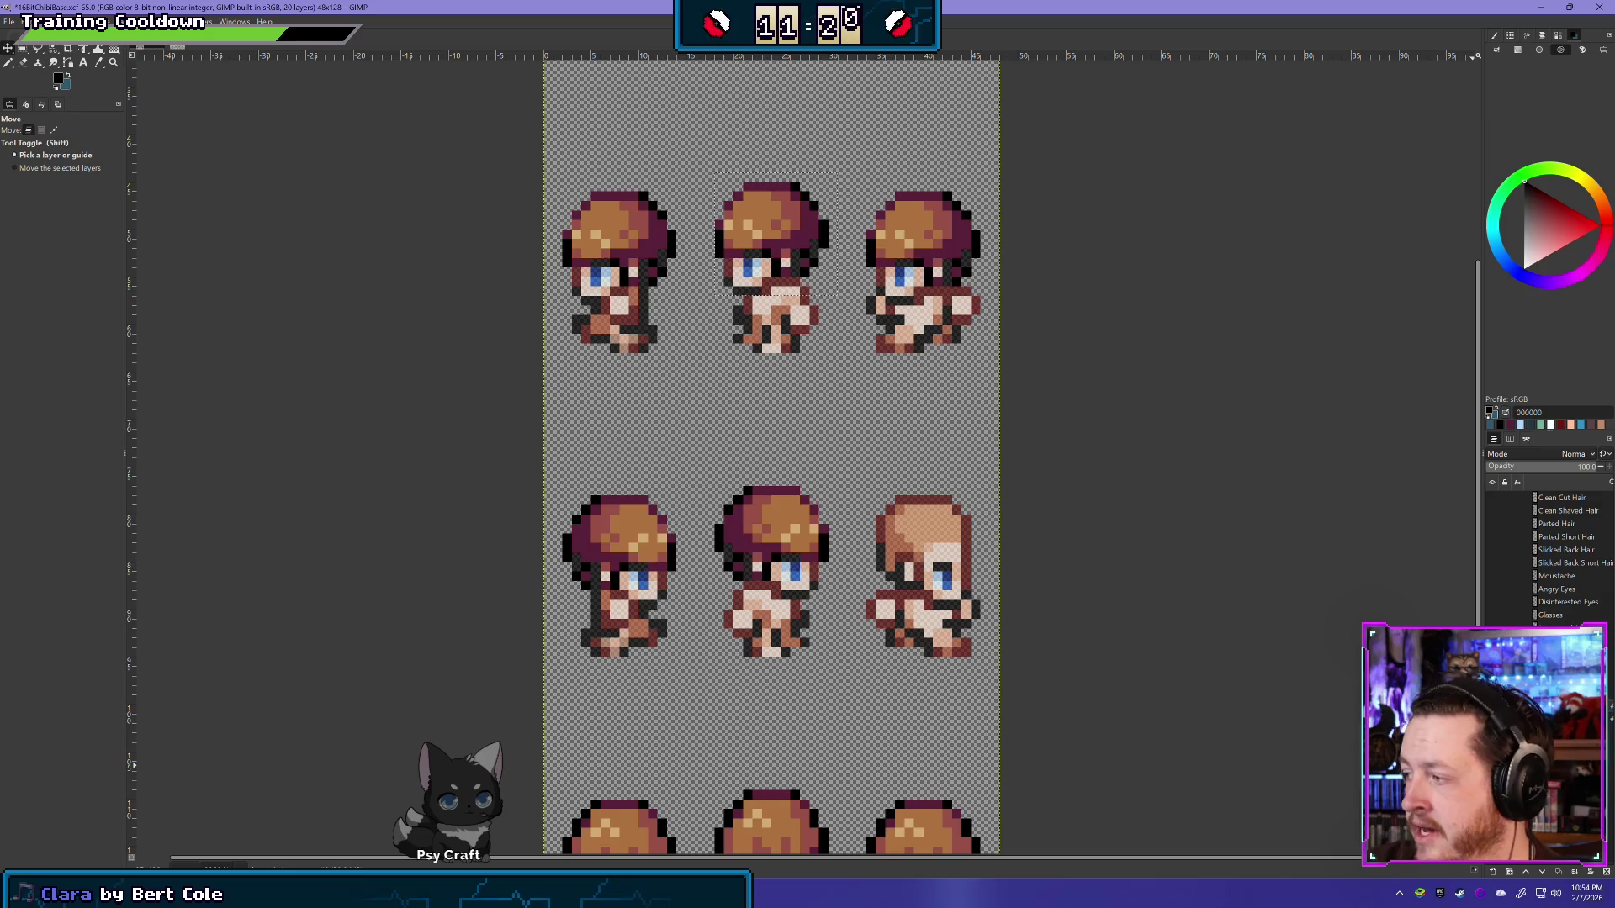
# Step: Select the top-right head, flip it horizontally, move it onto the middle-right sprite, and merge down
pyautogui.click(23, 48)
pyautogui.click(864, 599)
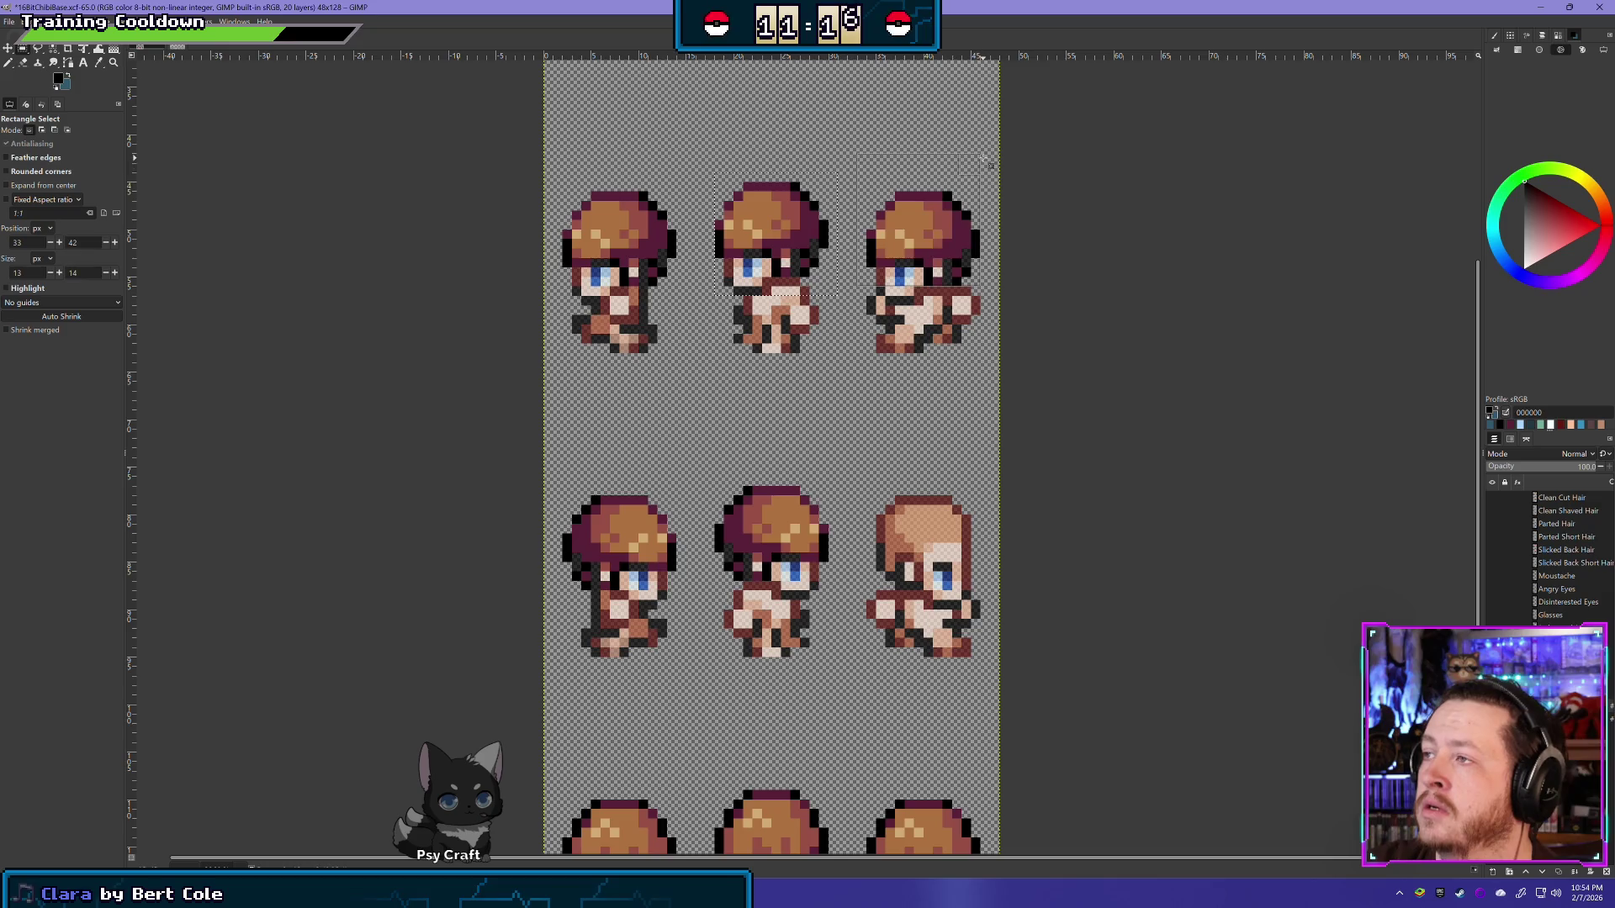
pyautogui.moveTo(984, 158); pyautogui.dragTo(963, 204)
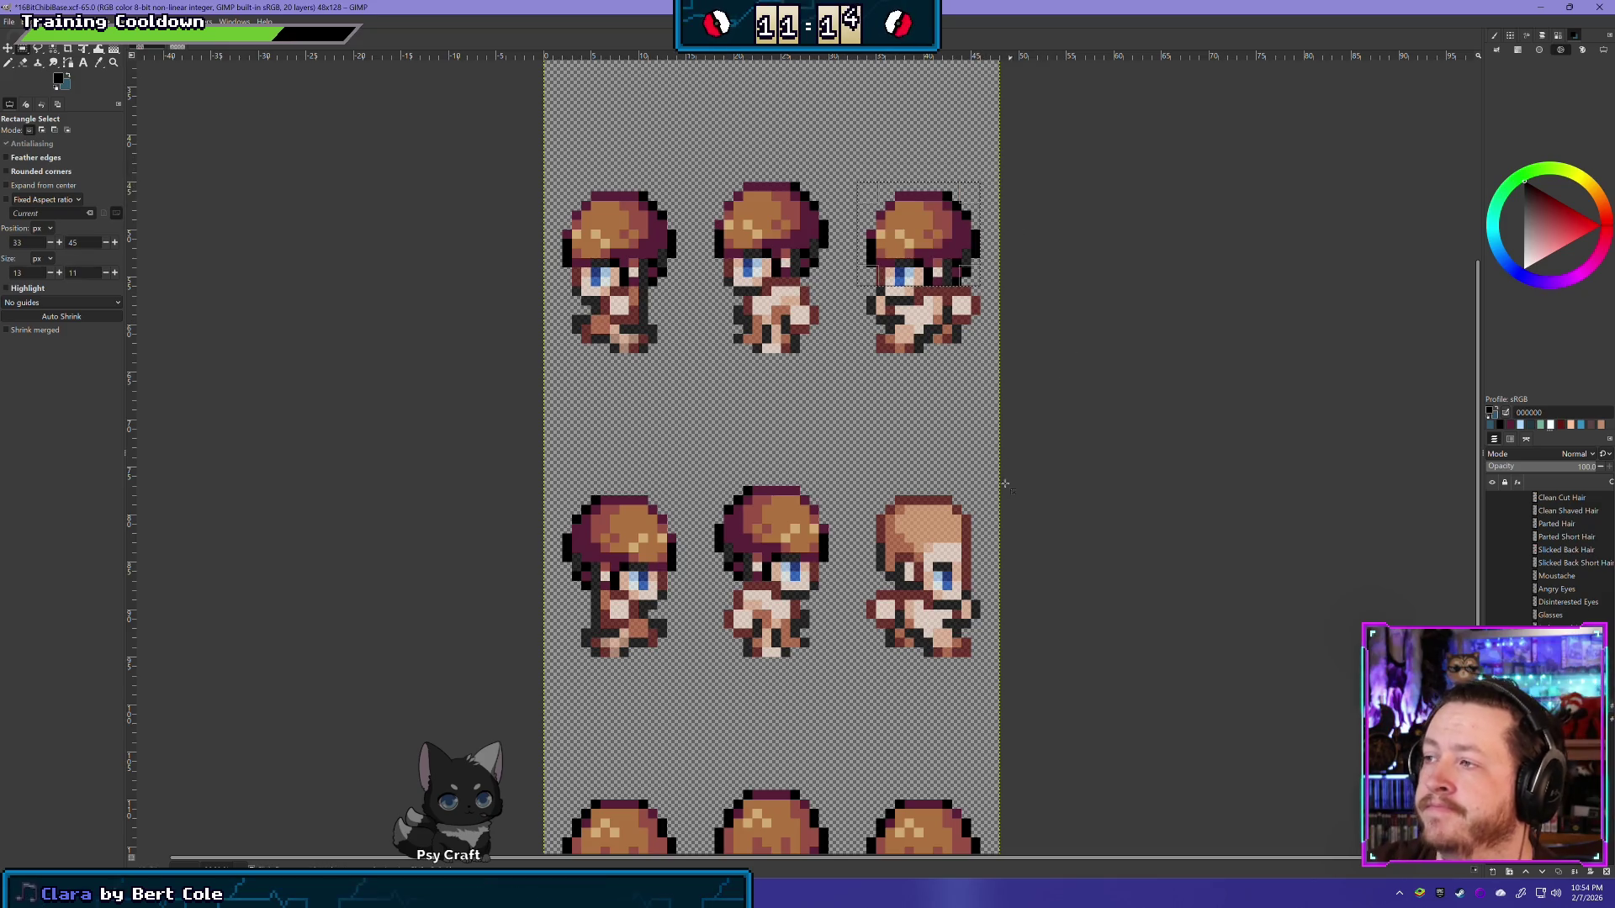
pyautogui.click(874, 301)
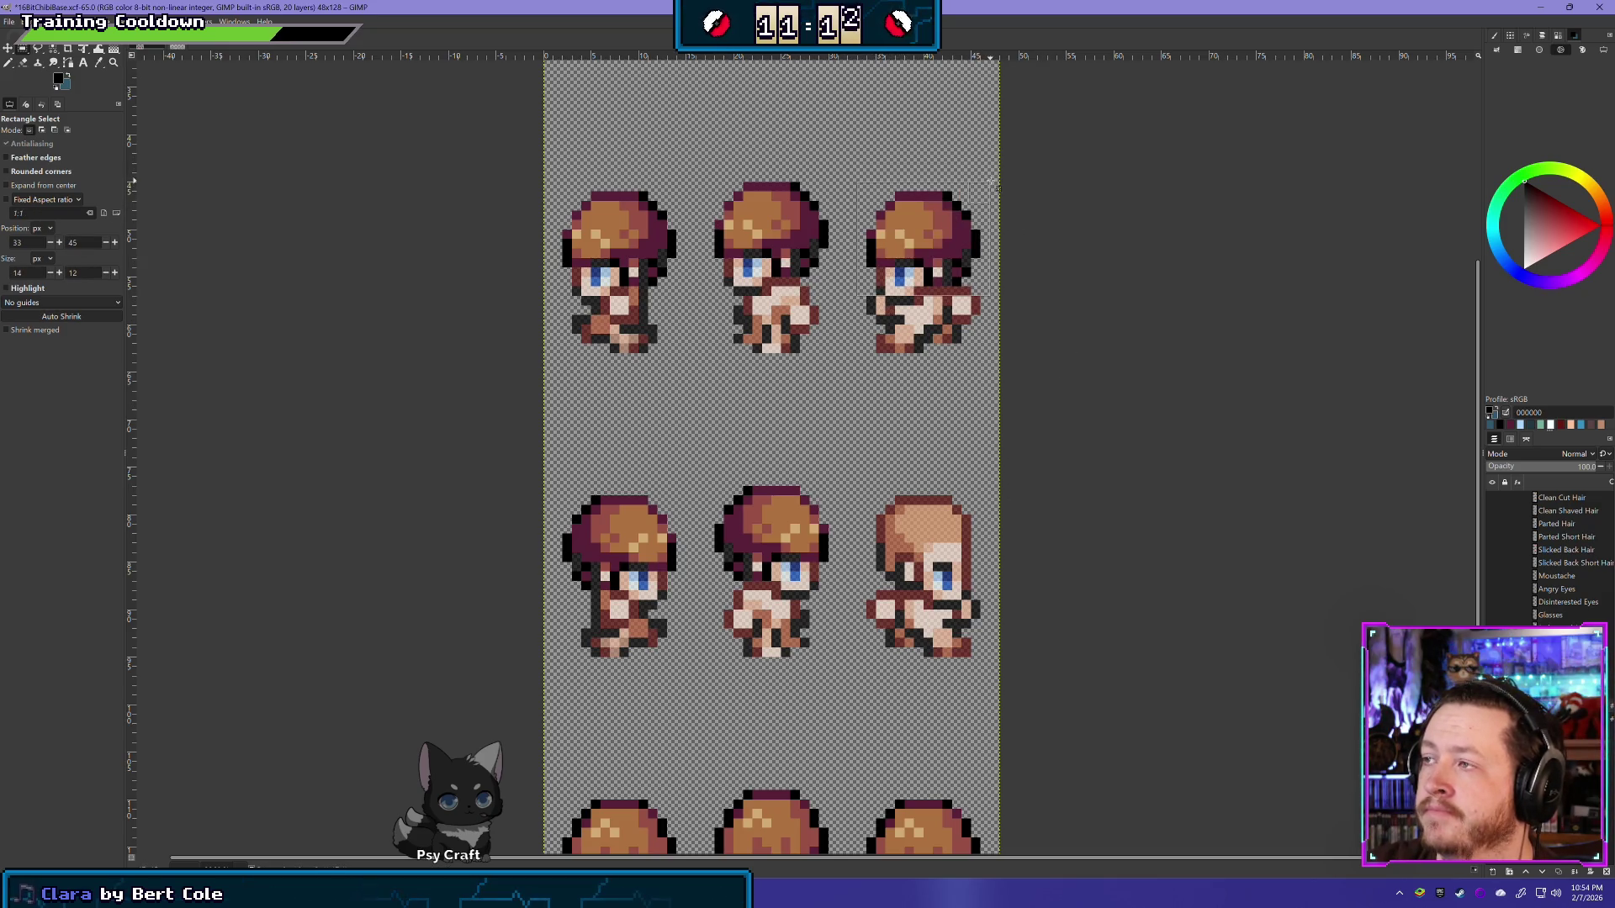
pyautogui.moveTo(858, 295); pyautogui.dragTo(993, 182)
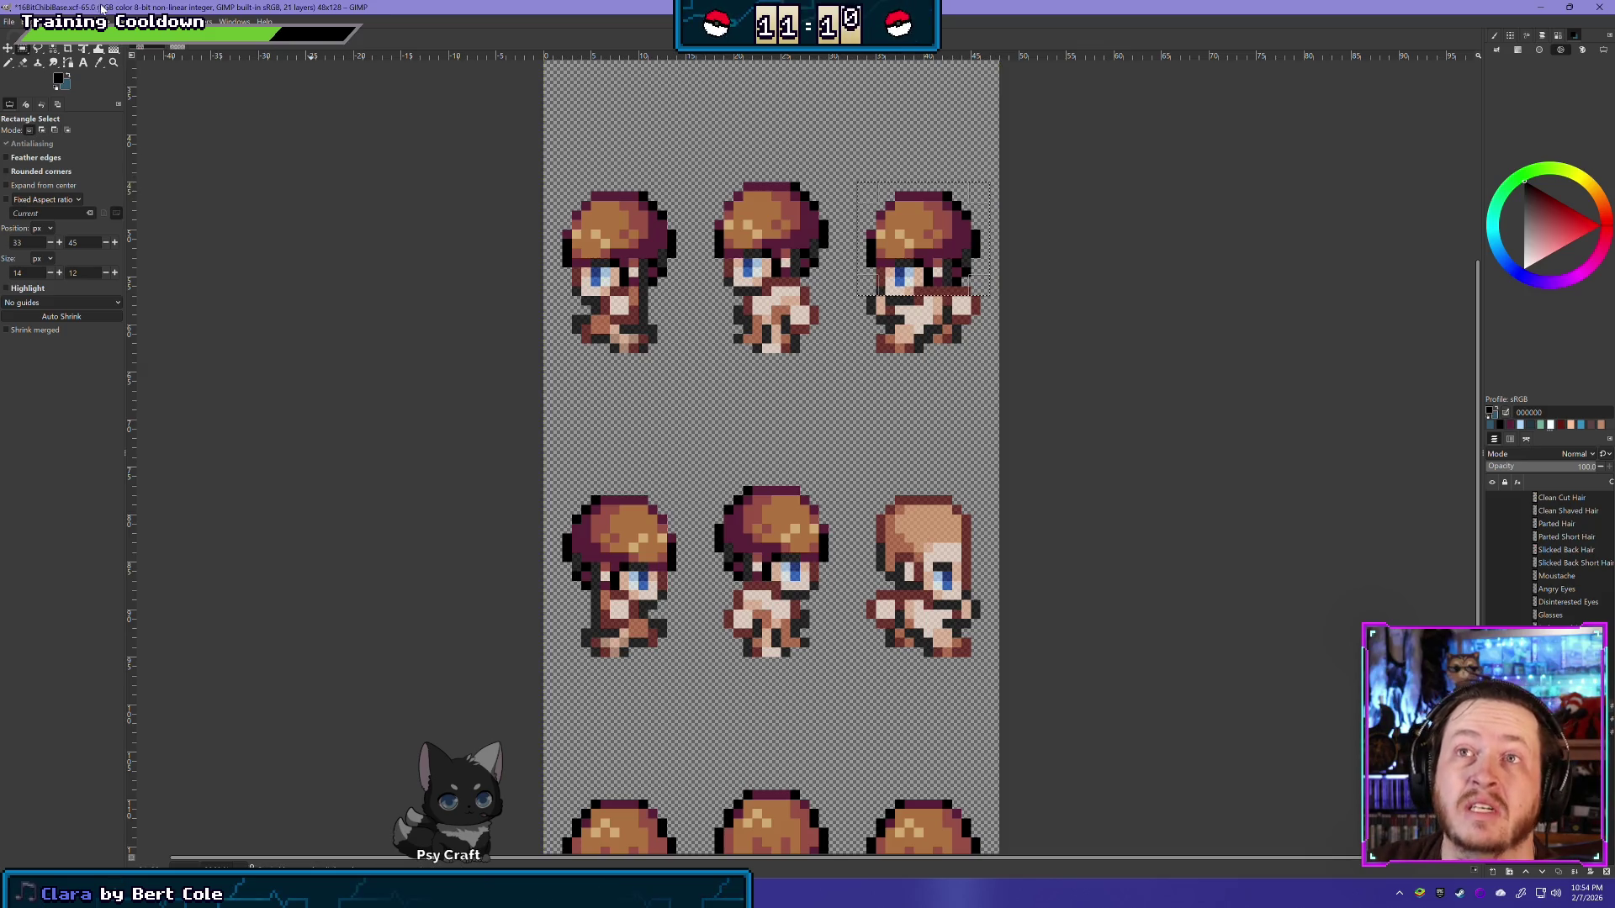
pyautogui.click(133, 21)
pyautogui.moveTo(169, 160)
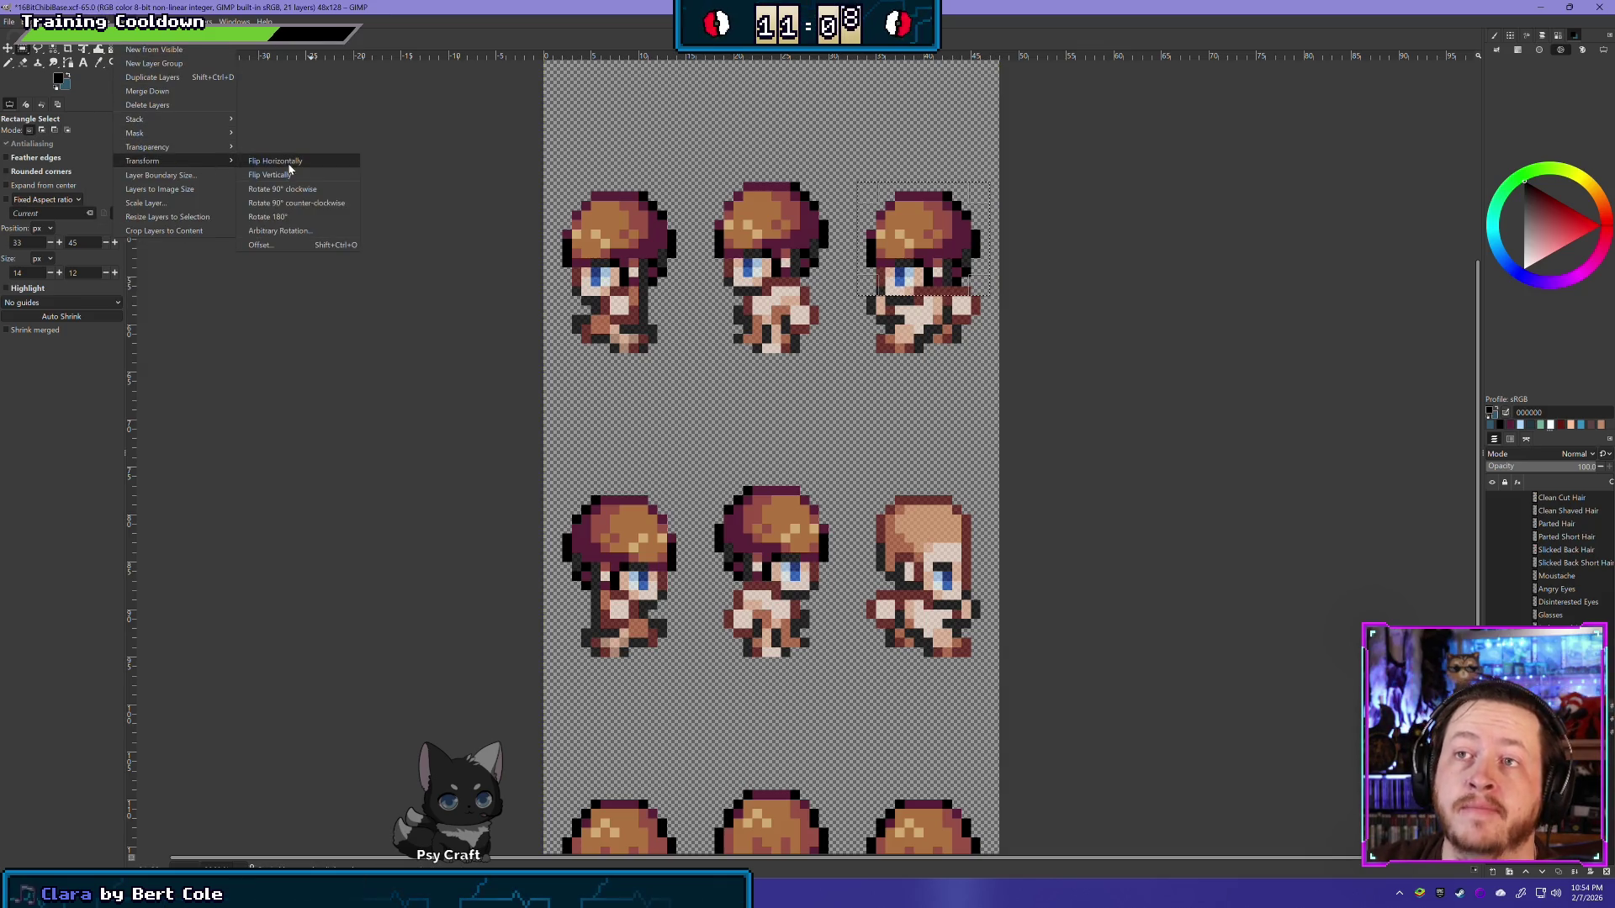
pyautogui.click(286, 164)
pyautogui.click(8, 49)
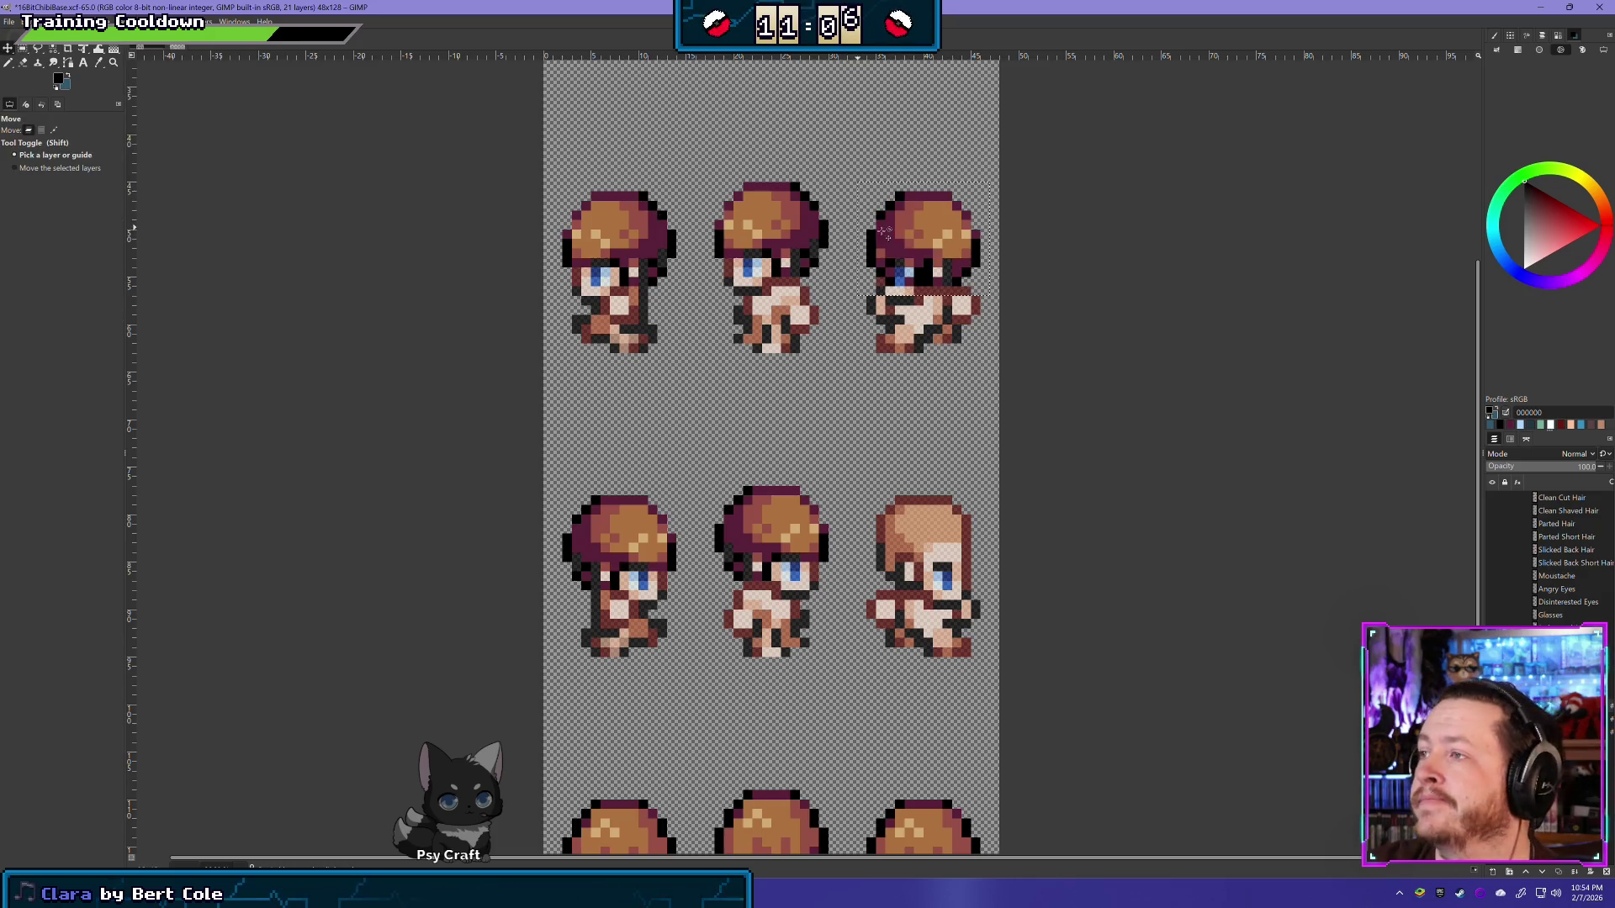
pyautogui.moveTo(906, 245)
pyautogui.mouseDown()
pyautogui.moveTo(879, 502)
pyautogui.moveTo(901, 539)
pyautogui.mouseUp()
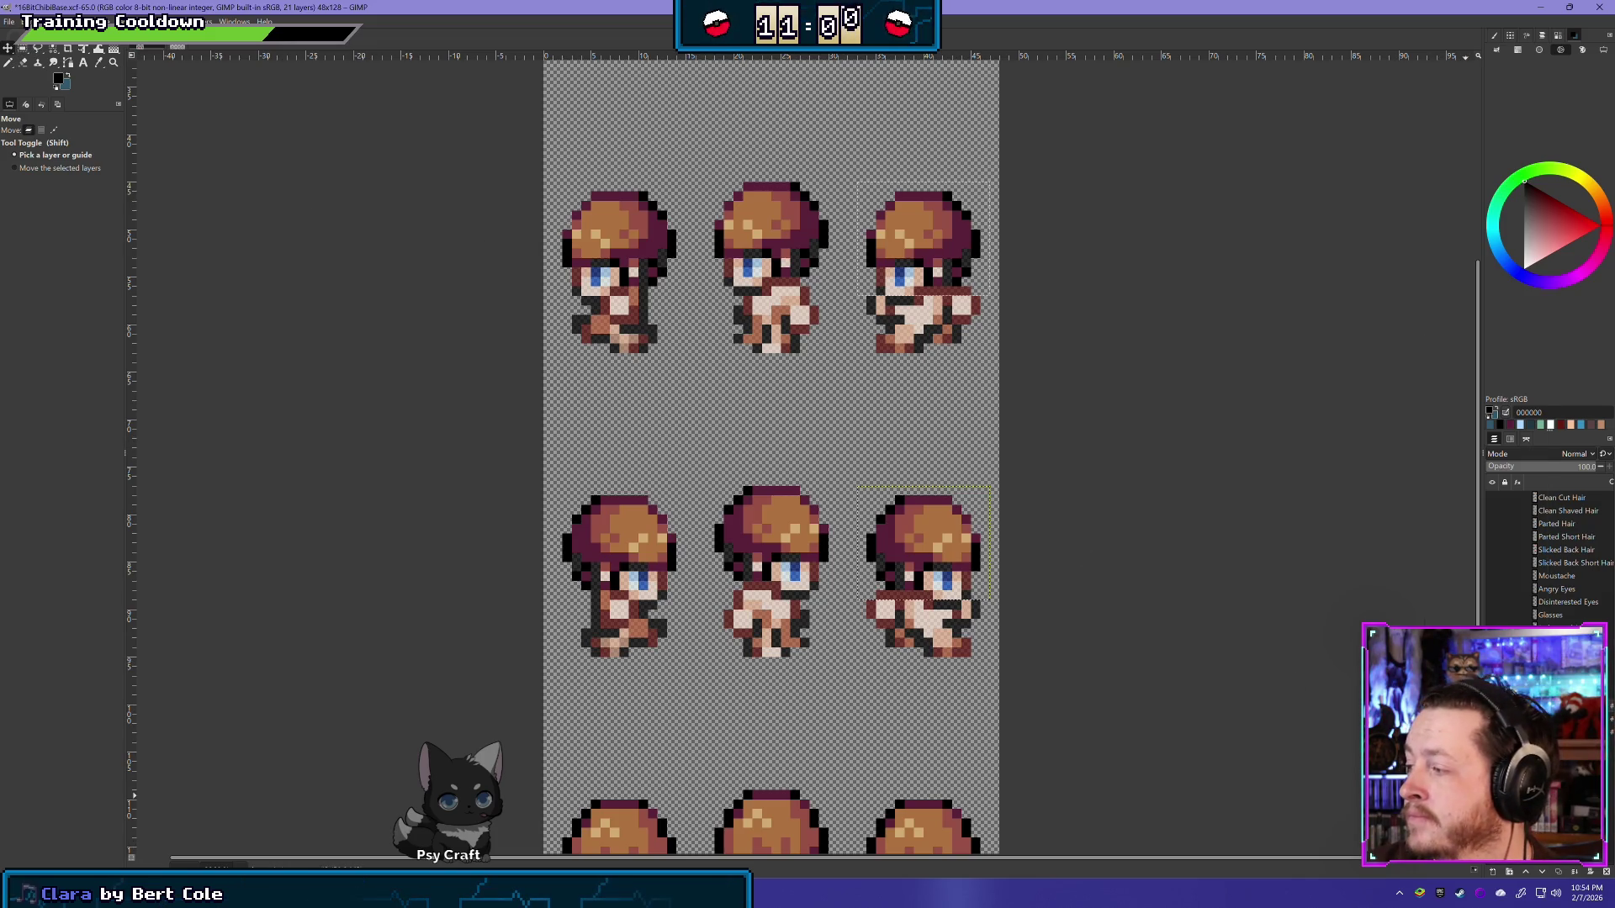
pyautogui.rightClick(1556, 526)
pyautogui.click(1480, 478)
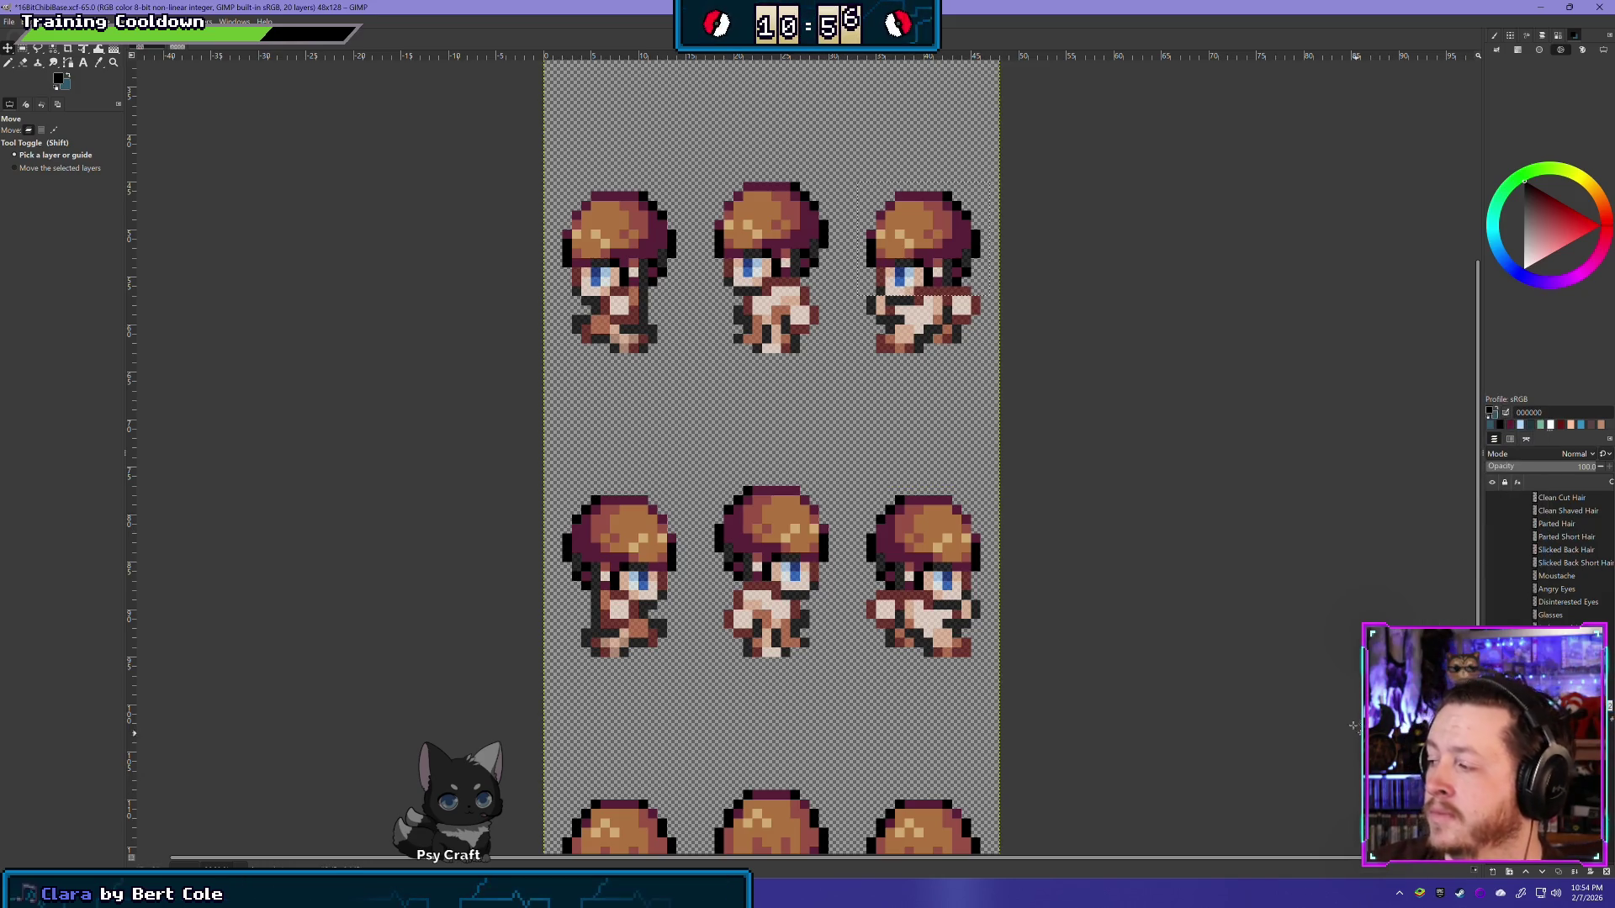
pyautogui.scroll(-3, 989, 364)
# Step: Delete the clothing across the back-facing sprite row and drop the selection
pyautogui.scroll(-3, 989, 364)
pyautogui.keyDown('ctrl'); pyautogui.scroll(1, 955, 685); pyautogui.keyUp('ctrl')
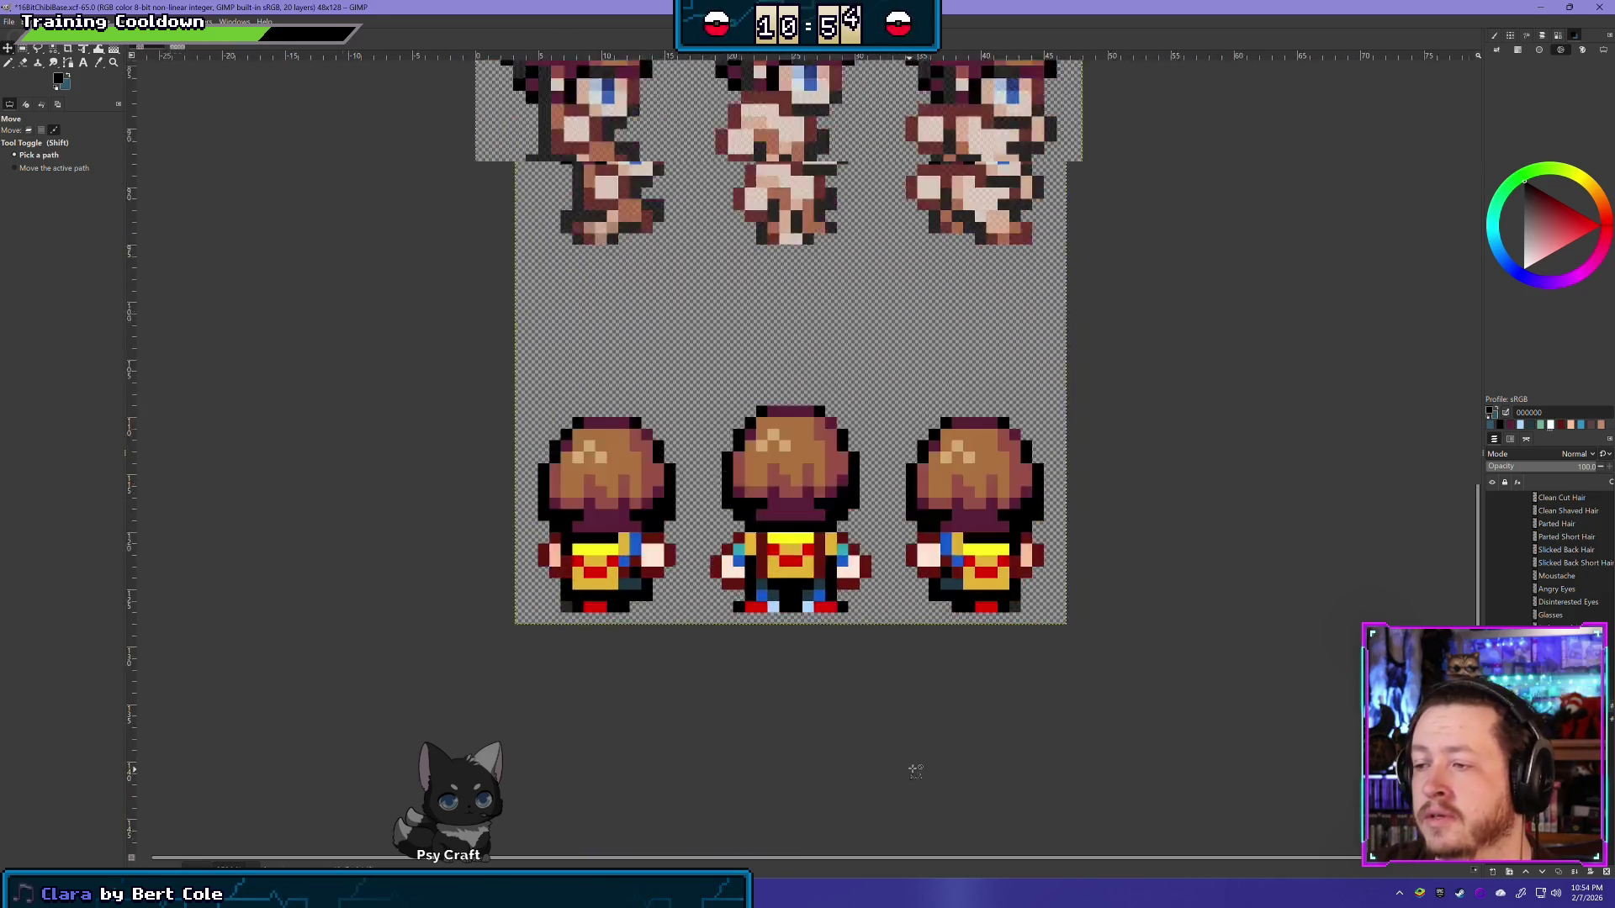
pyautogui.keyDown('ctrl'); pyautogui.scroll(1, 955, 685); pyautogui.keyUp('ctrl')
pyautogui.click(29, 129)
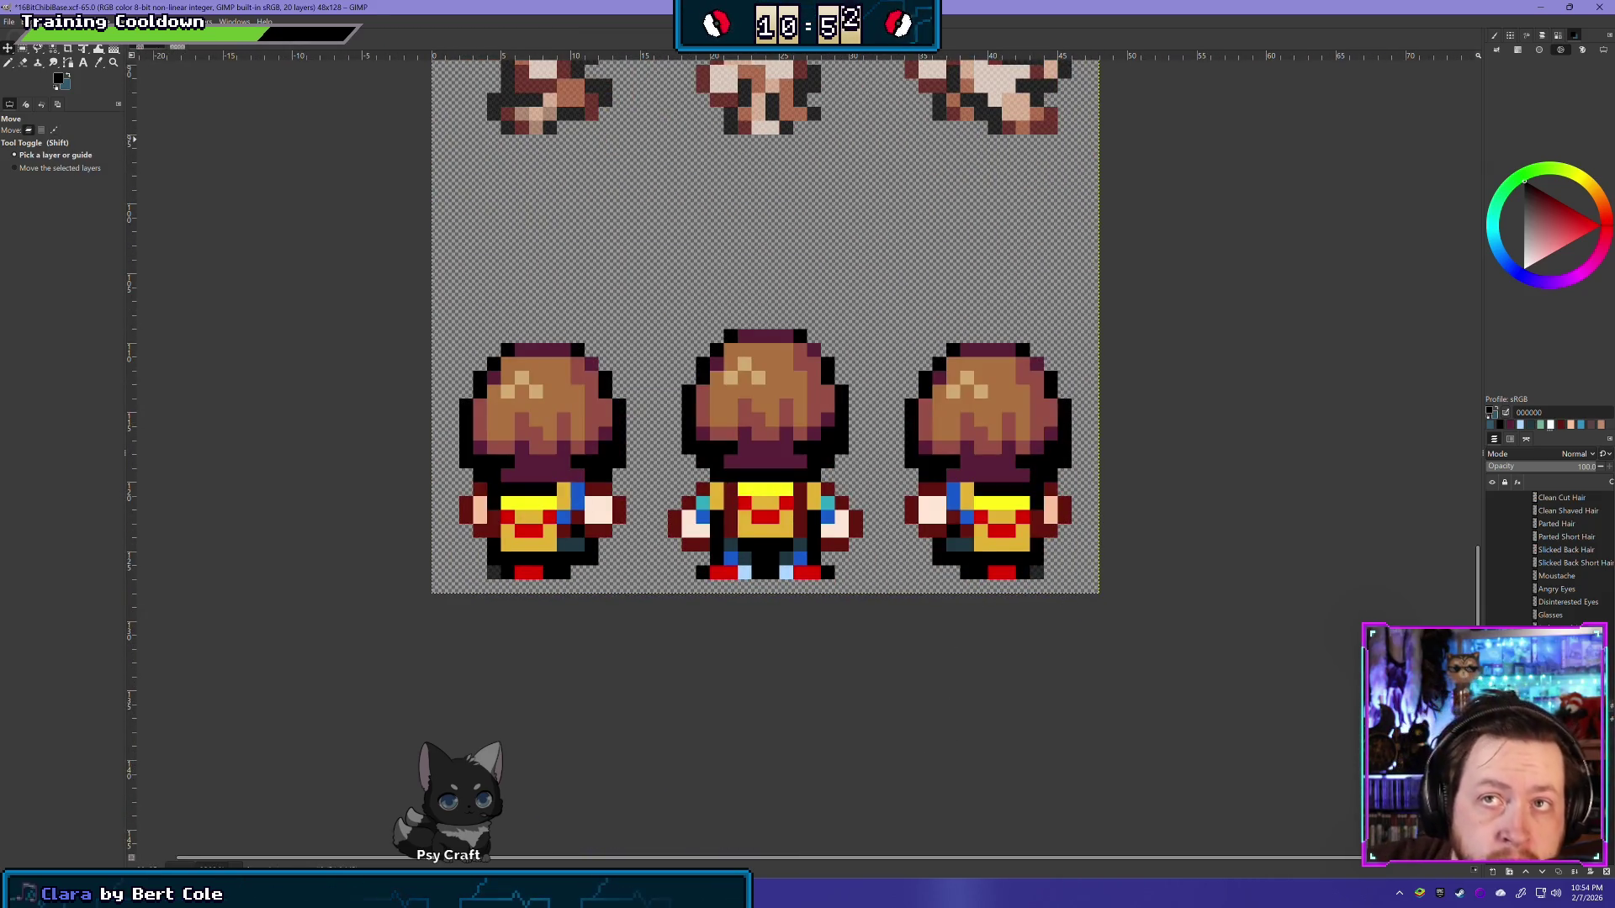
pyautogui.click(23, 48)
pyautogui.moveTo(404, 605); pyautogui.dragTo(1085, 483)
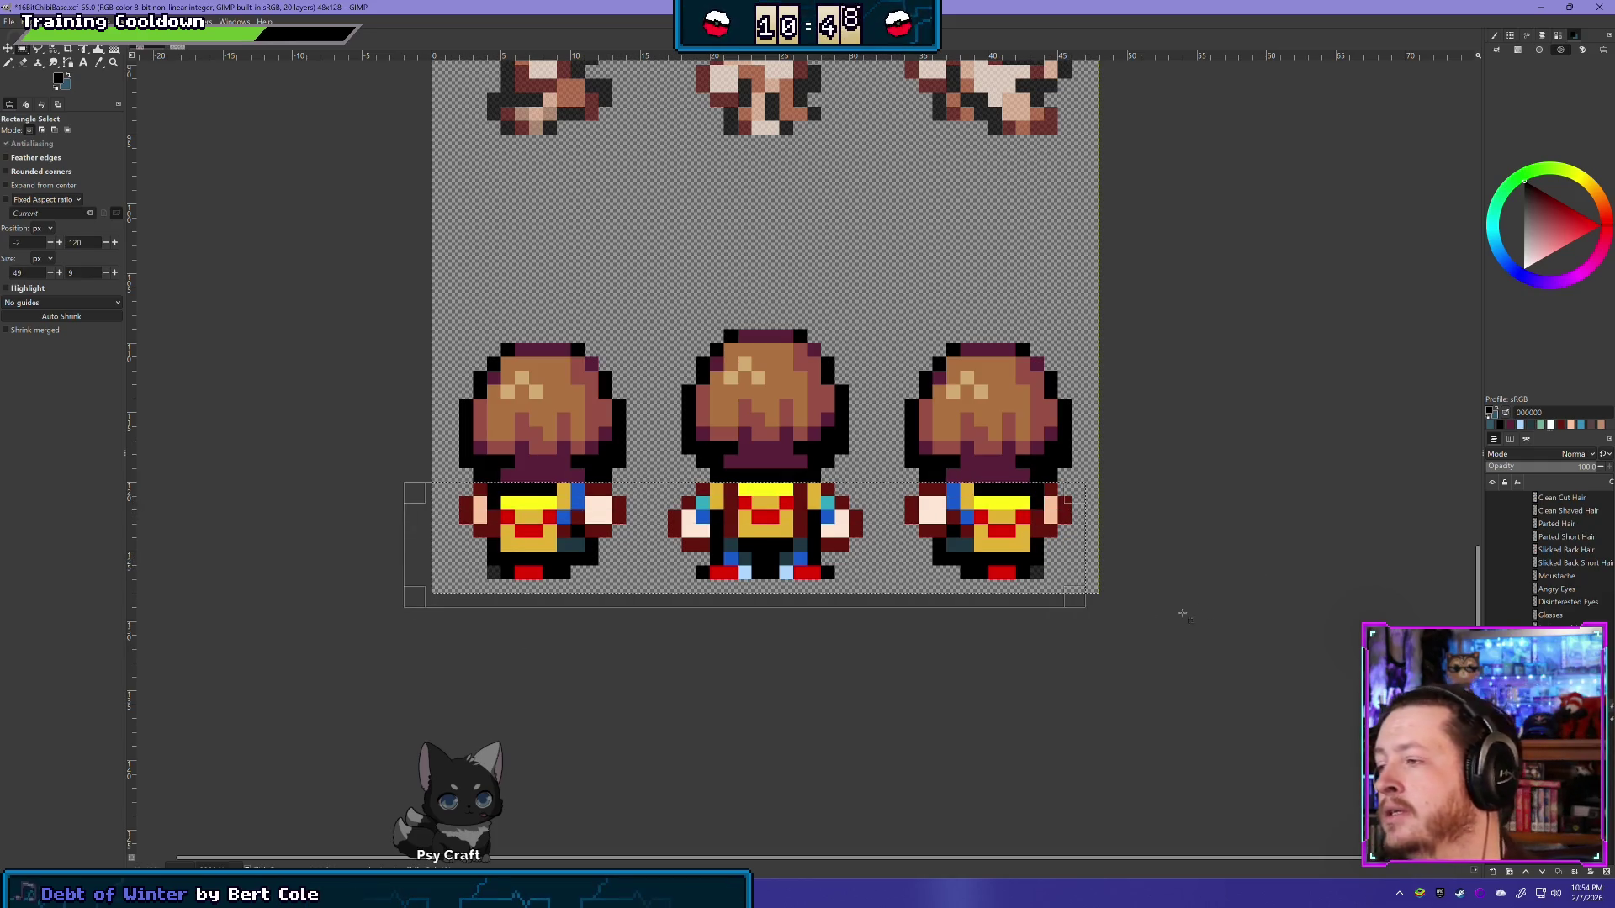
pyautogui.press('Delete')
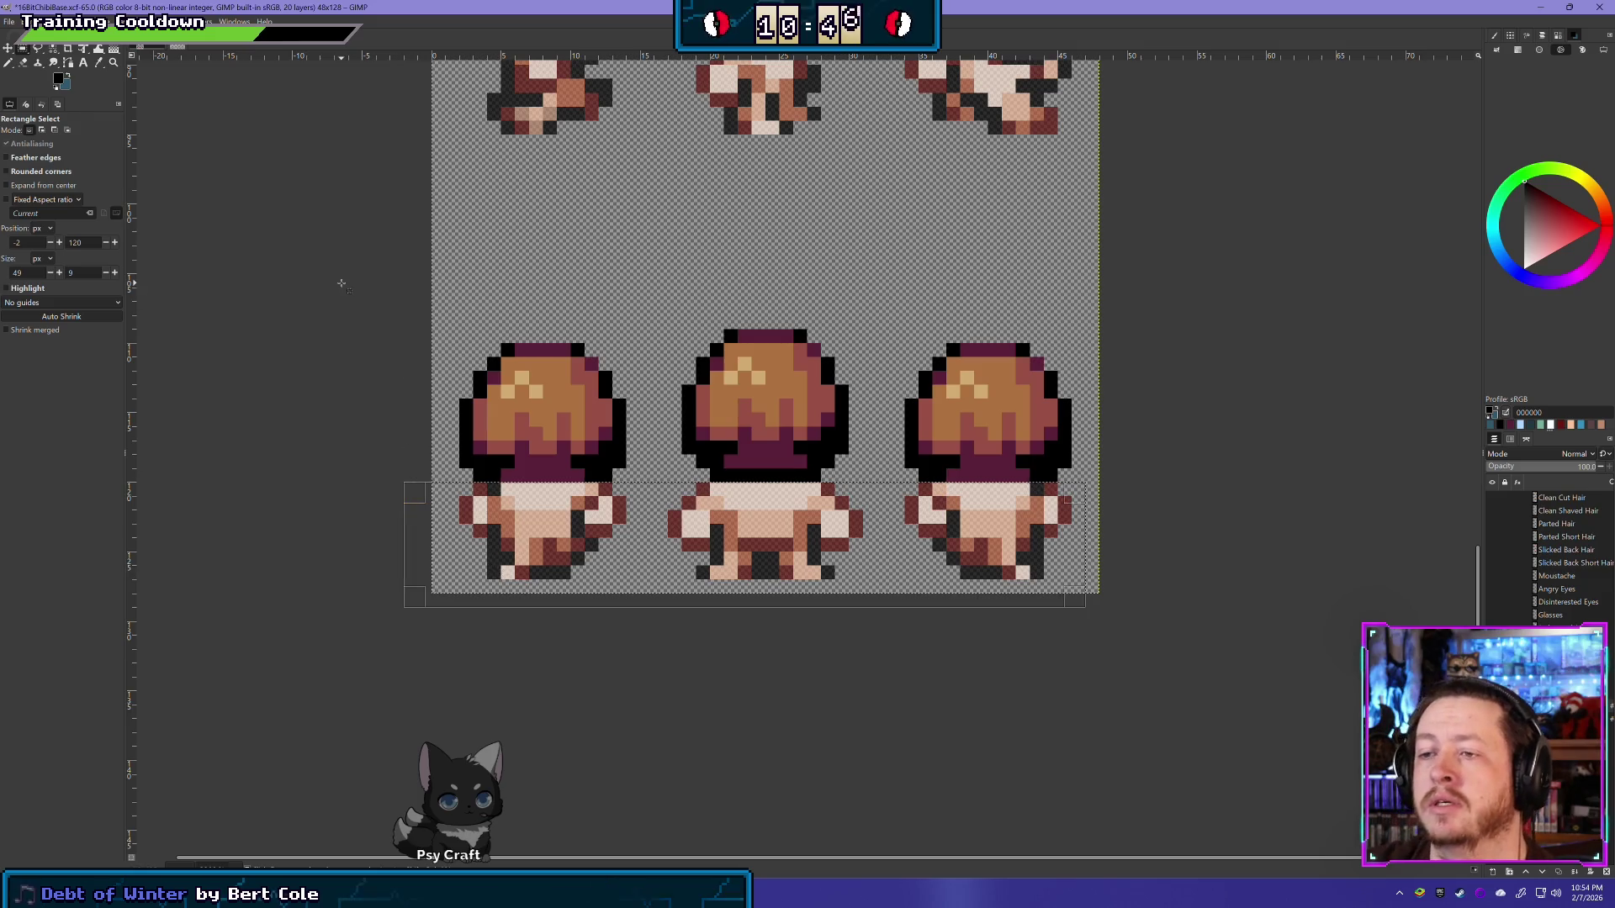
pyautogui.hotkey('ctrl', 'shift', 'a')
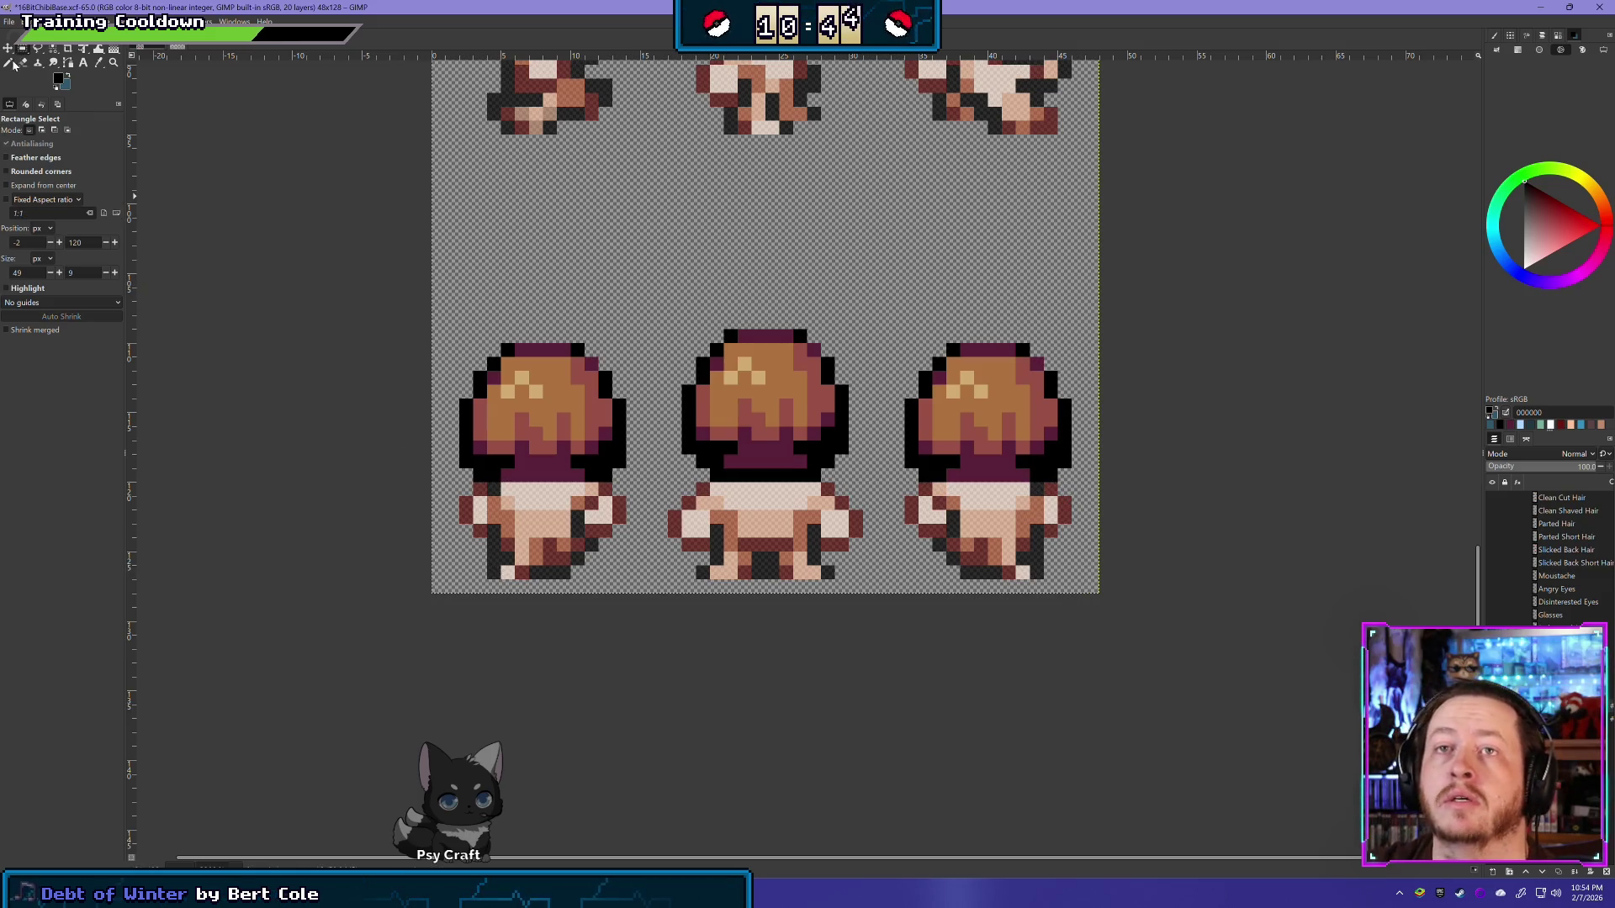
# Step: Erase the stray dark pixels under the middle sprite's hair
pyautogui.click(21, 63)
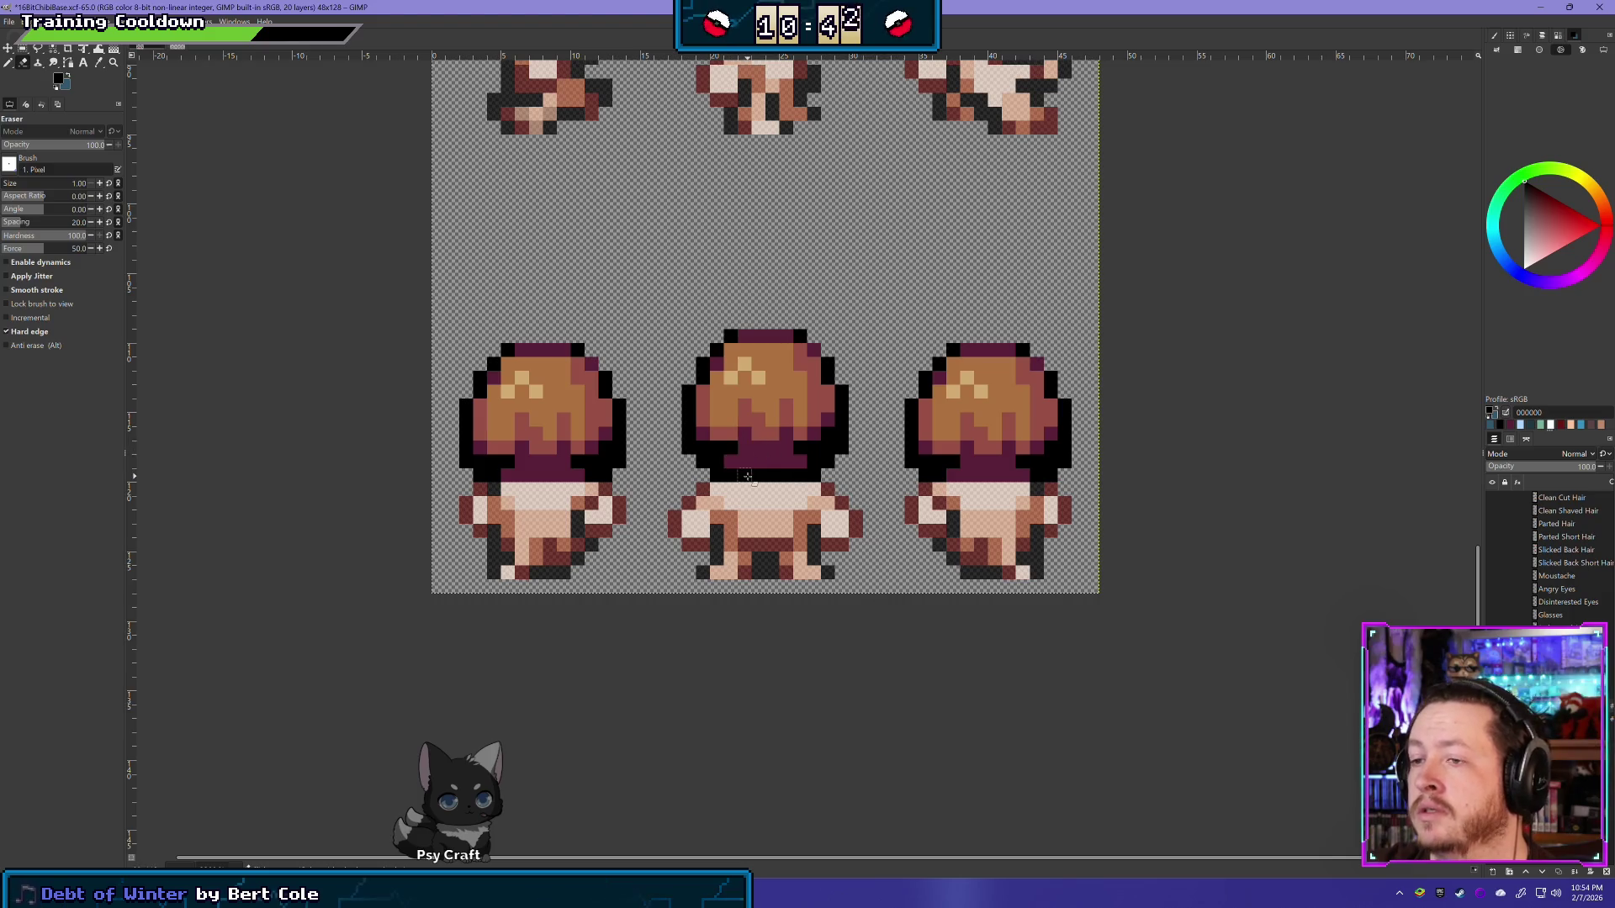
pyautogui.moveTo(735, 476); pyautogui.dragTo(767, 478)
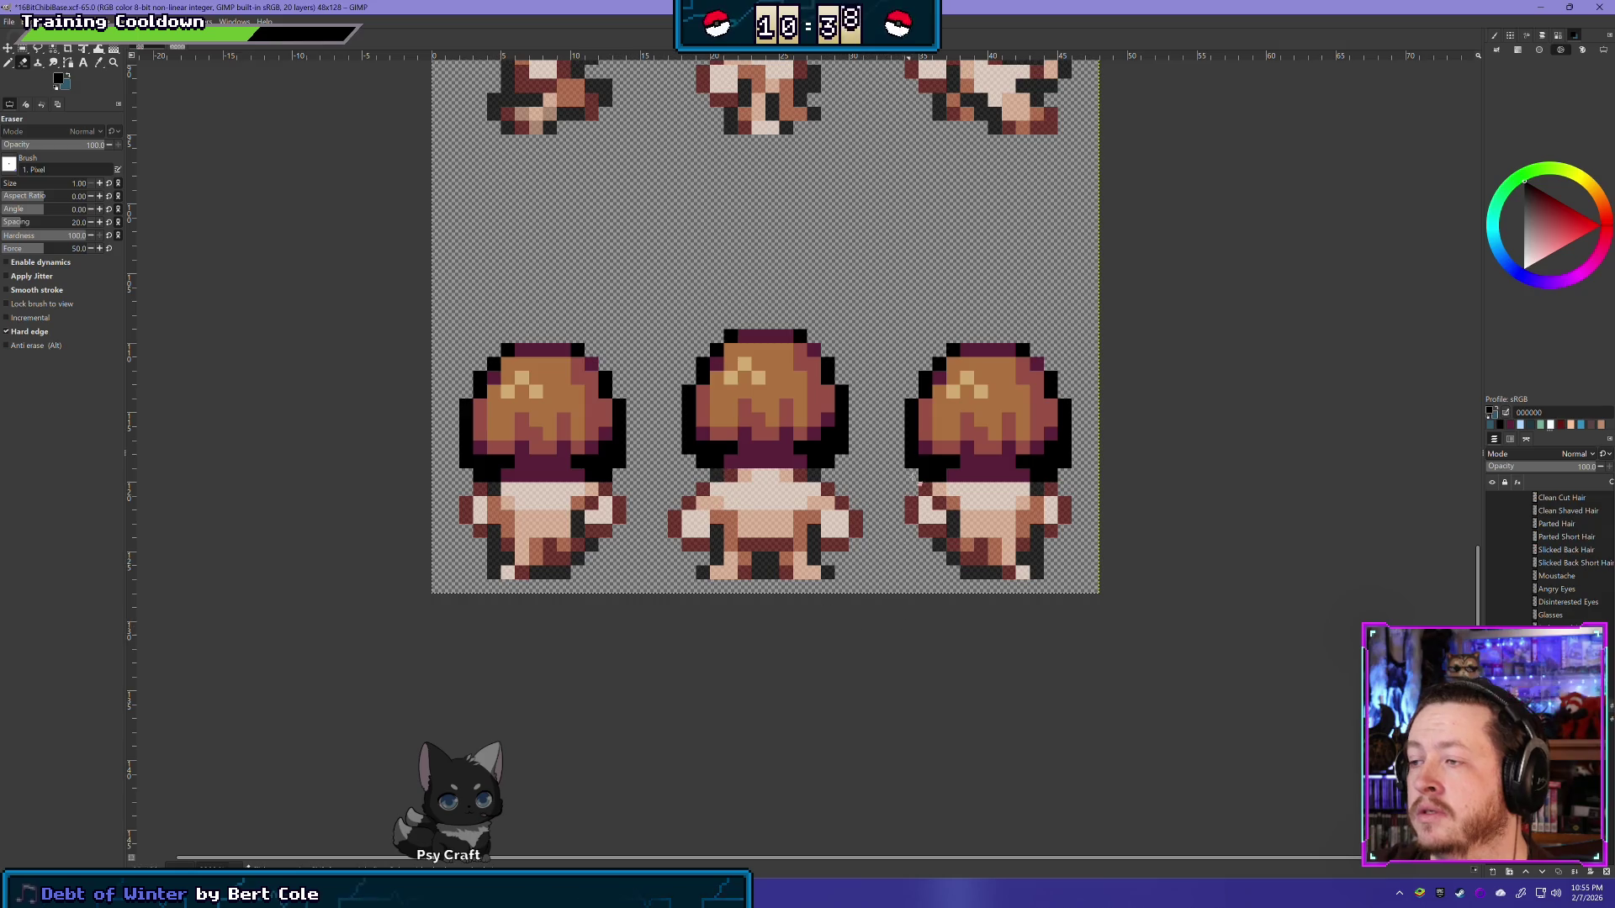
pyautogui.scroll(1, 826, 611)
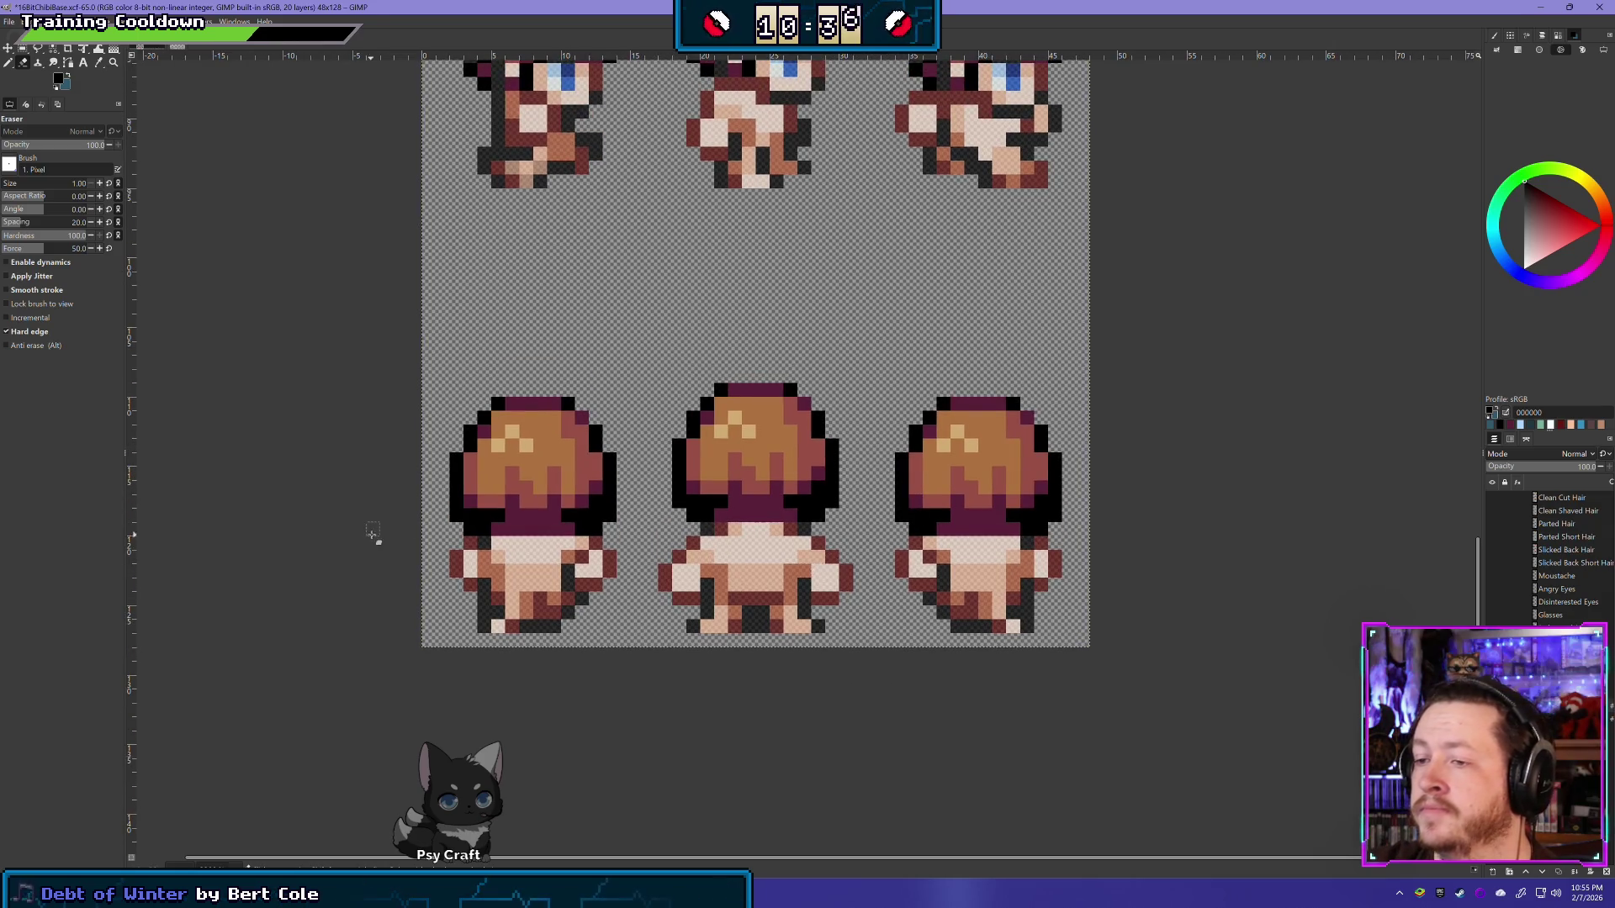
pyautogui.scroll(-1, 866, 625)
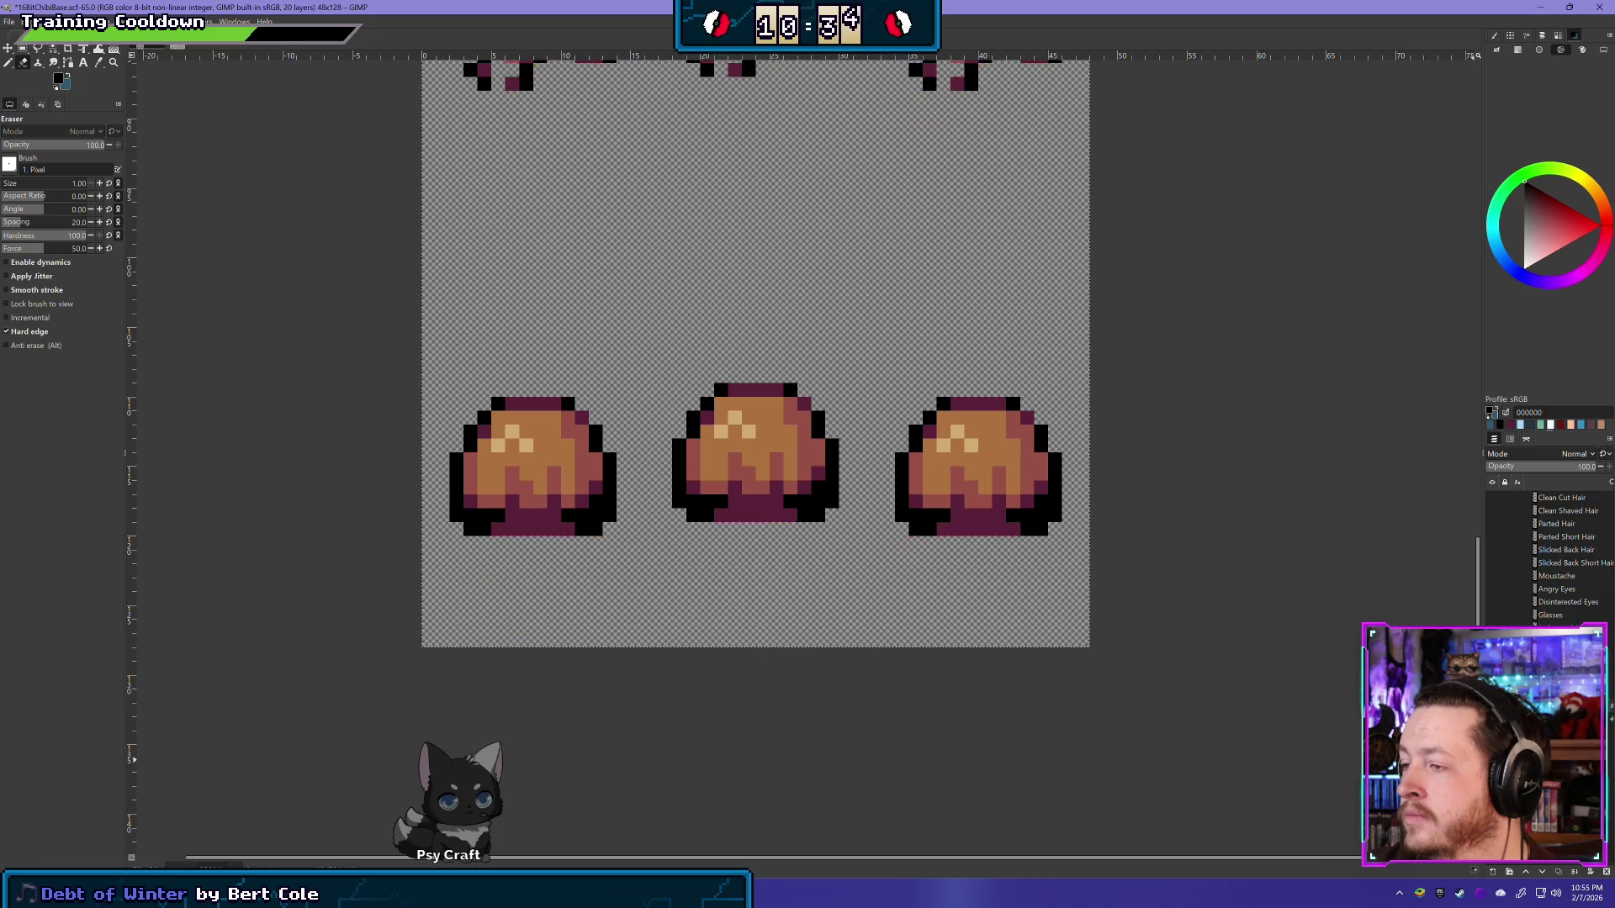
pyautogui.scroll(-1, 866, 624)
pyautogui.scroll(-1, 865, 624)
pyautogui.scroll(-3, 865, 625)
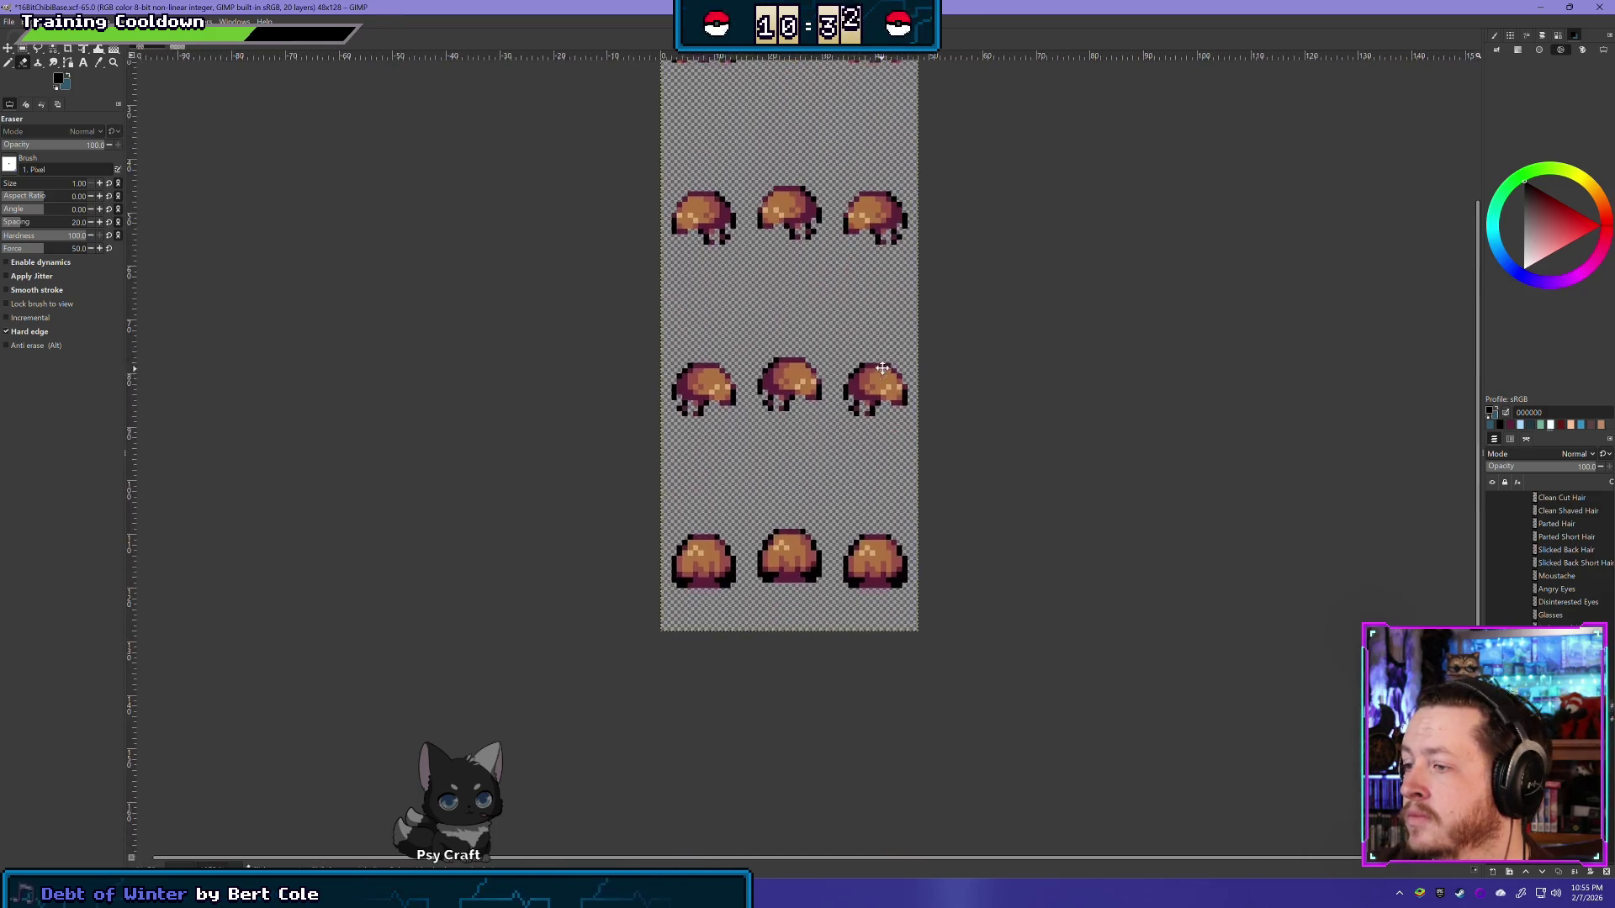
pyautogui.scroll(1, 866, 624)
pyautogui.scroll(4, 720, 479)
pyautogui.scroll(-1, 720, 479)
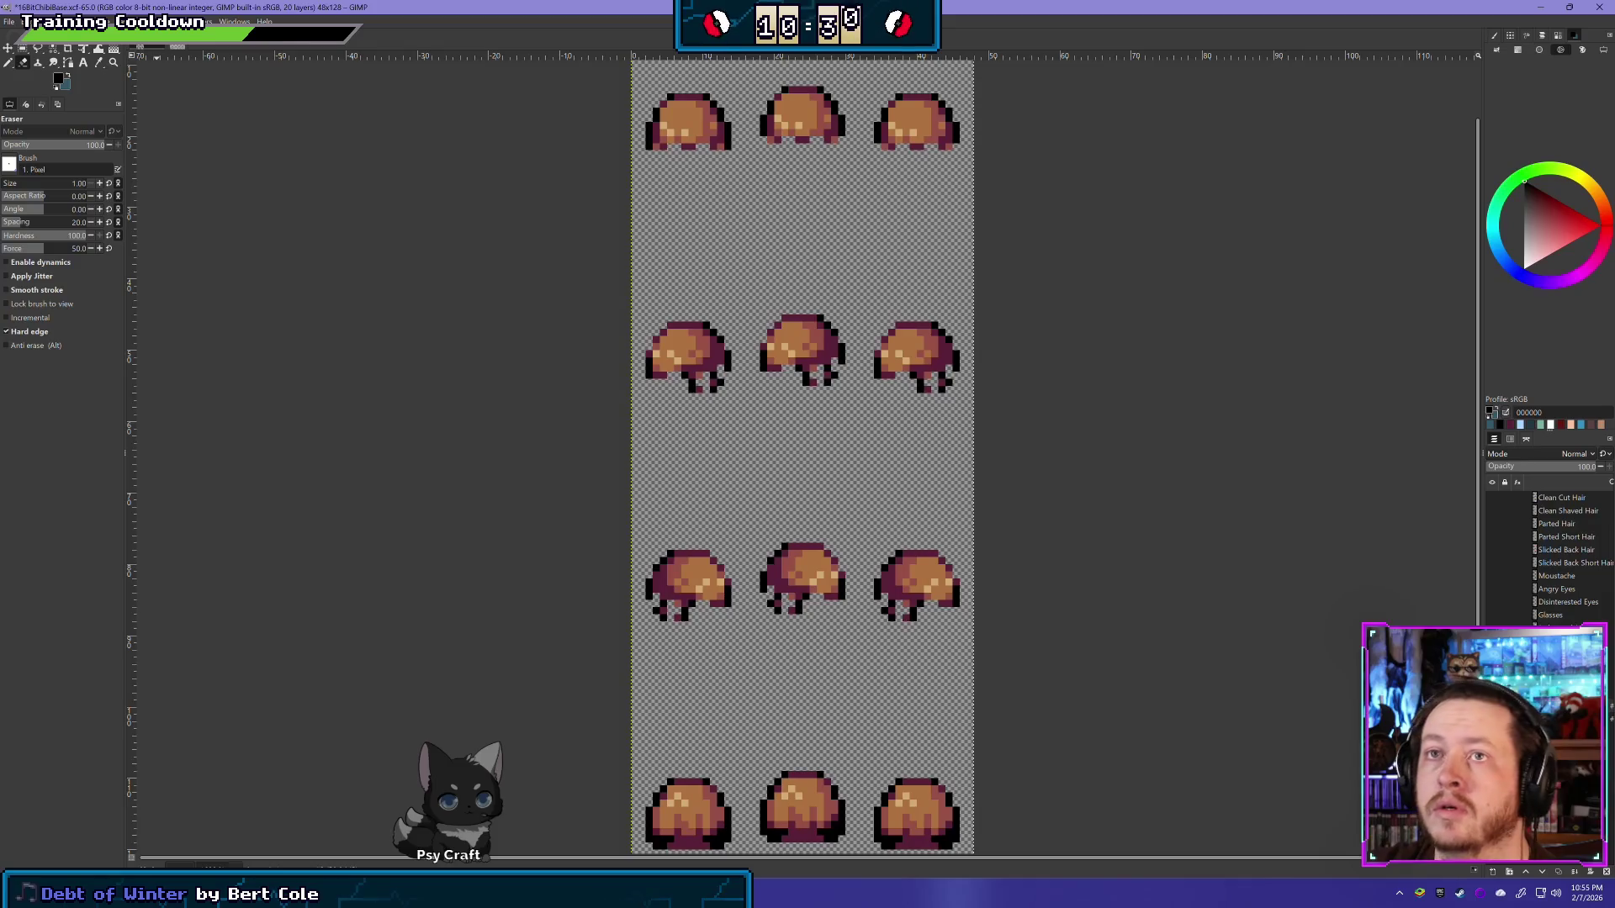
# Step: View the whole sprite sheet and undo to hide the hair, checking the bare bodies
pyautogui.hotkey('alt', 'l')
pyautogui.press('Escape')
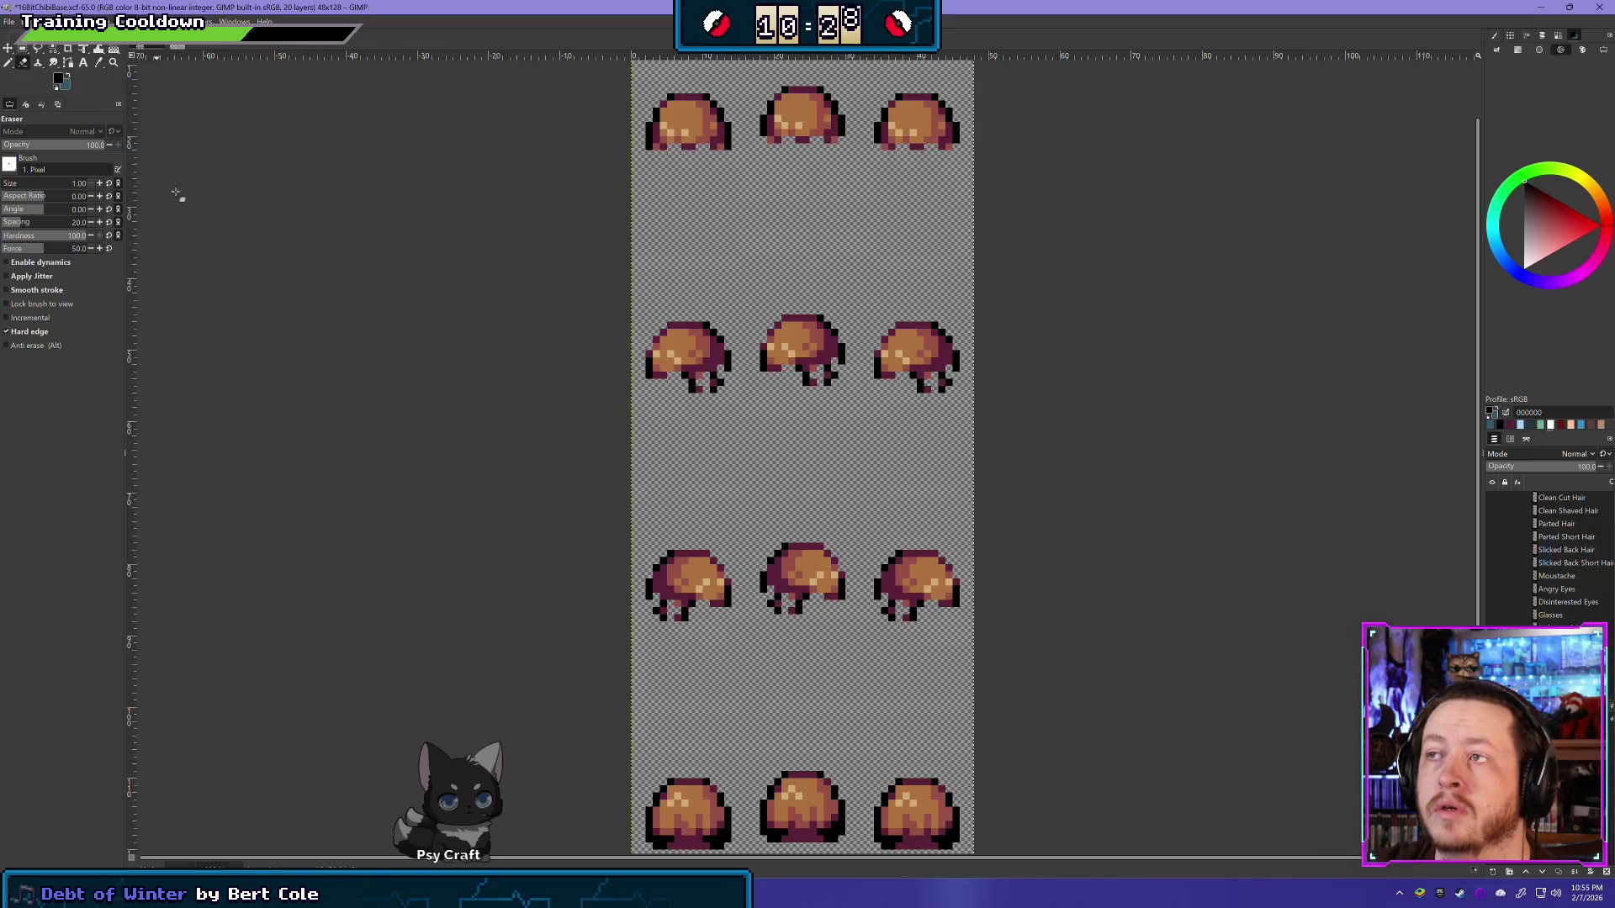
pyautogui.moveTo(607, 227); pyautogui.dragTo(559, 42)
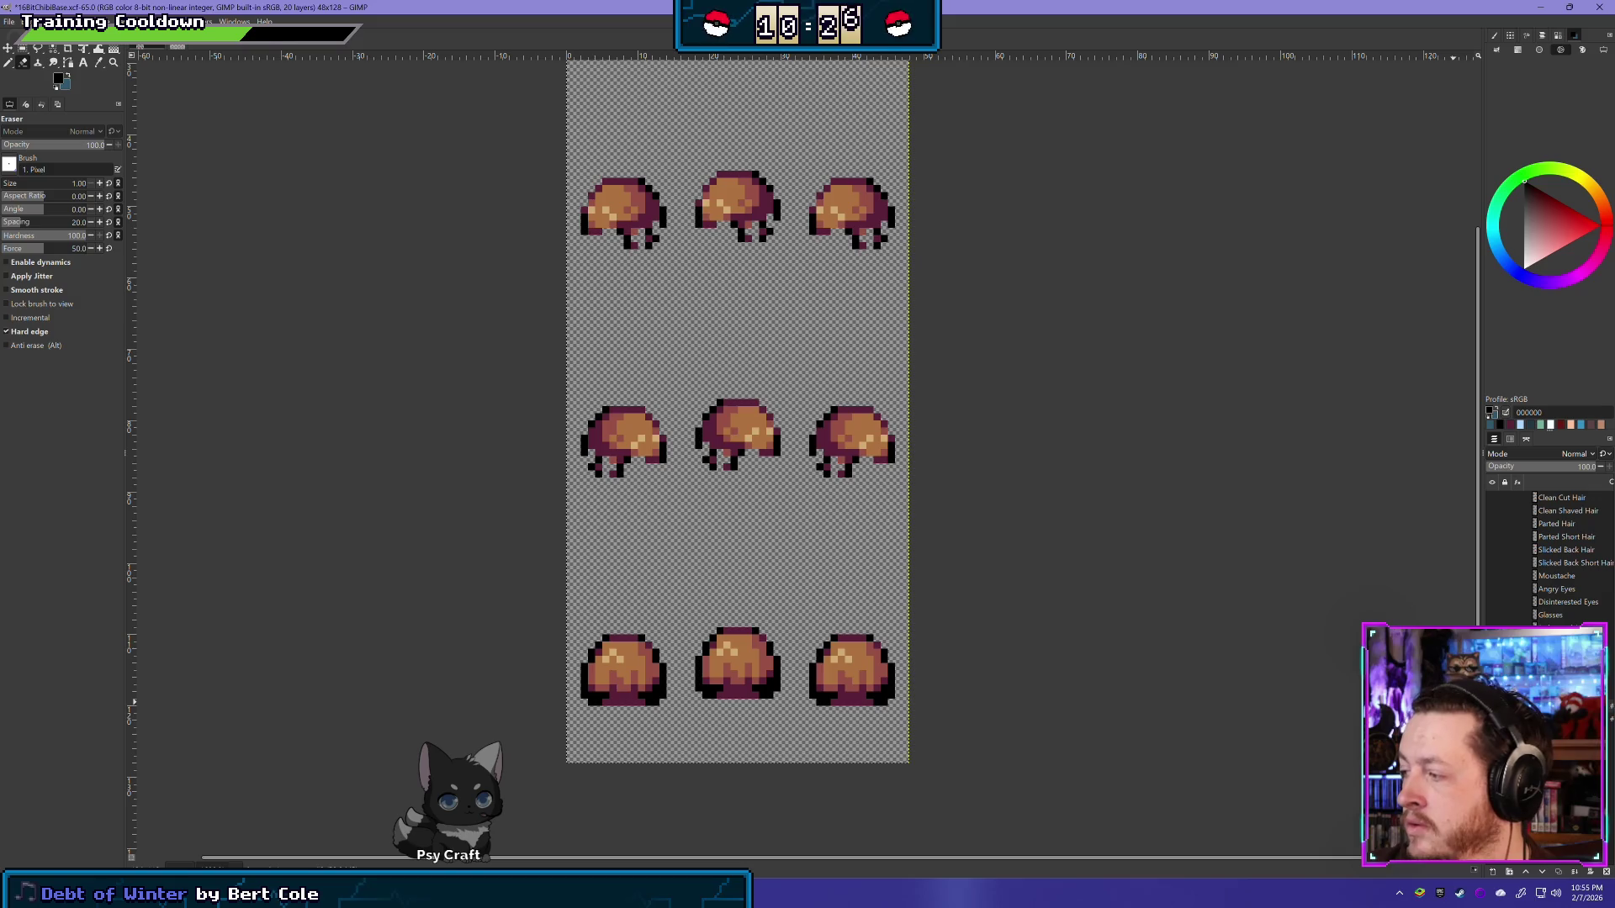
pyautogui.hotkey('ctrl', 'z')
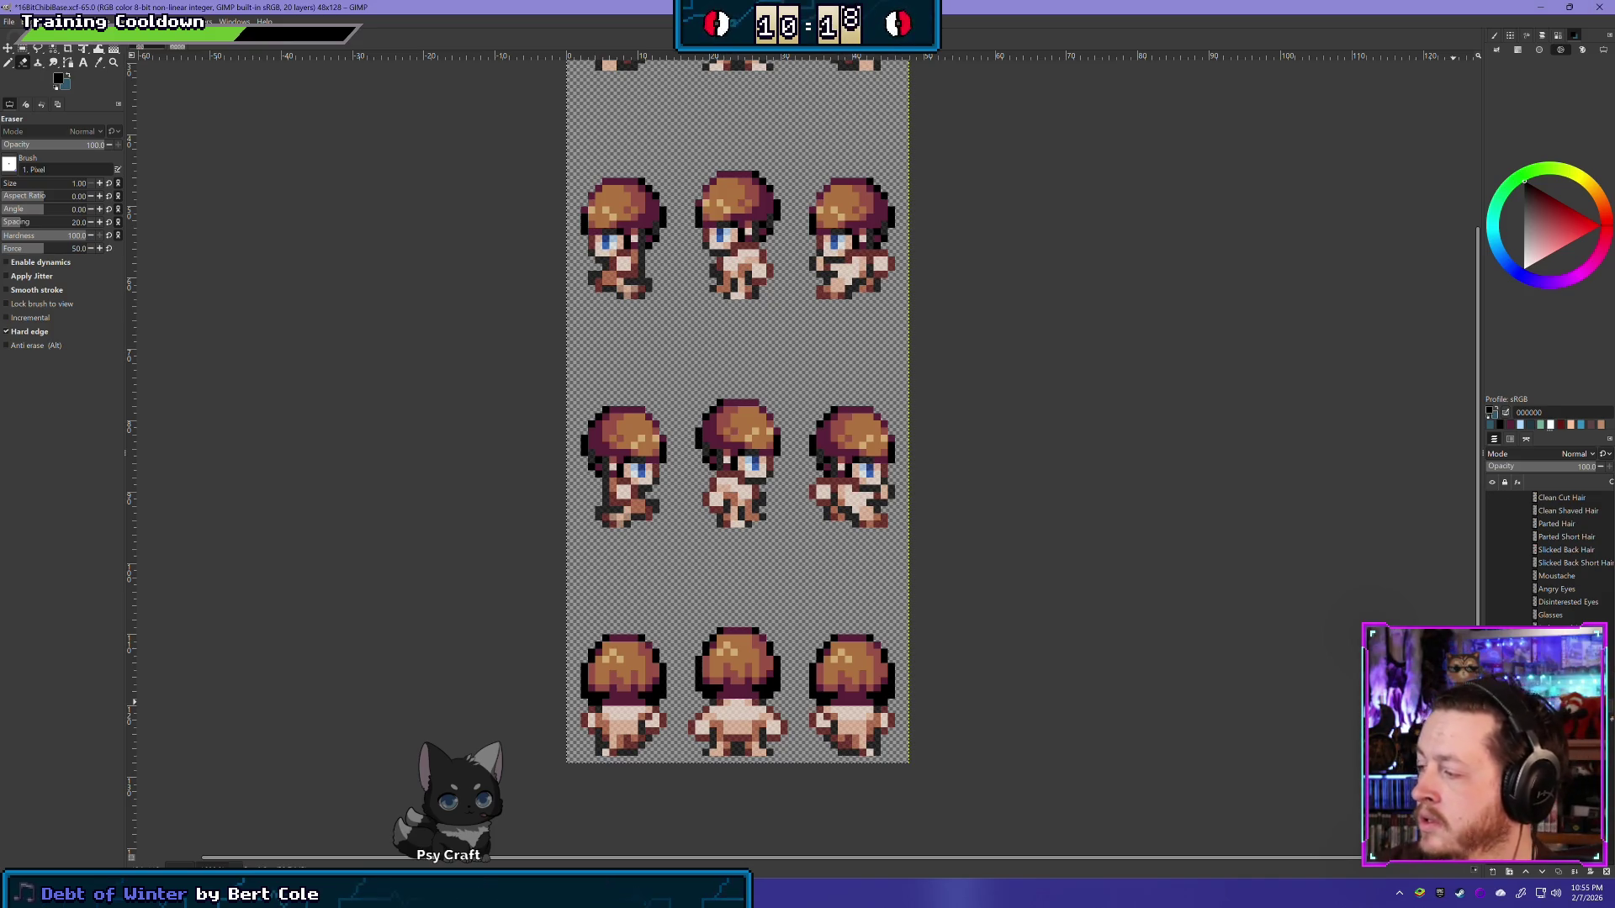
pyautogui.hotkey('ctrl', 'z')
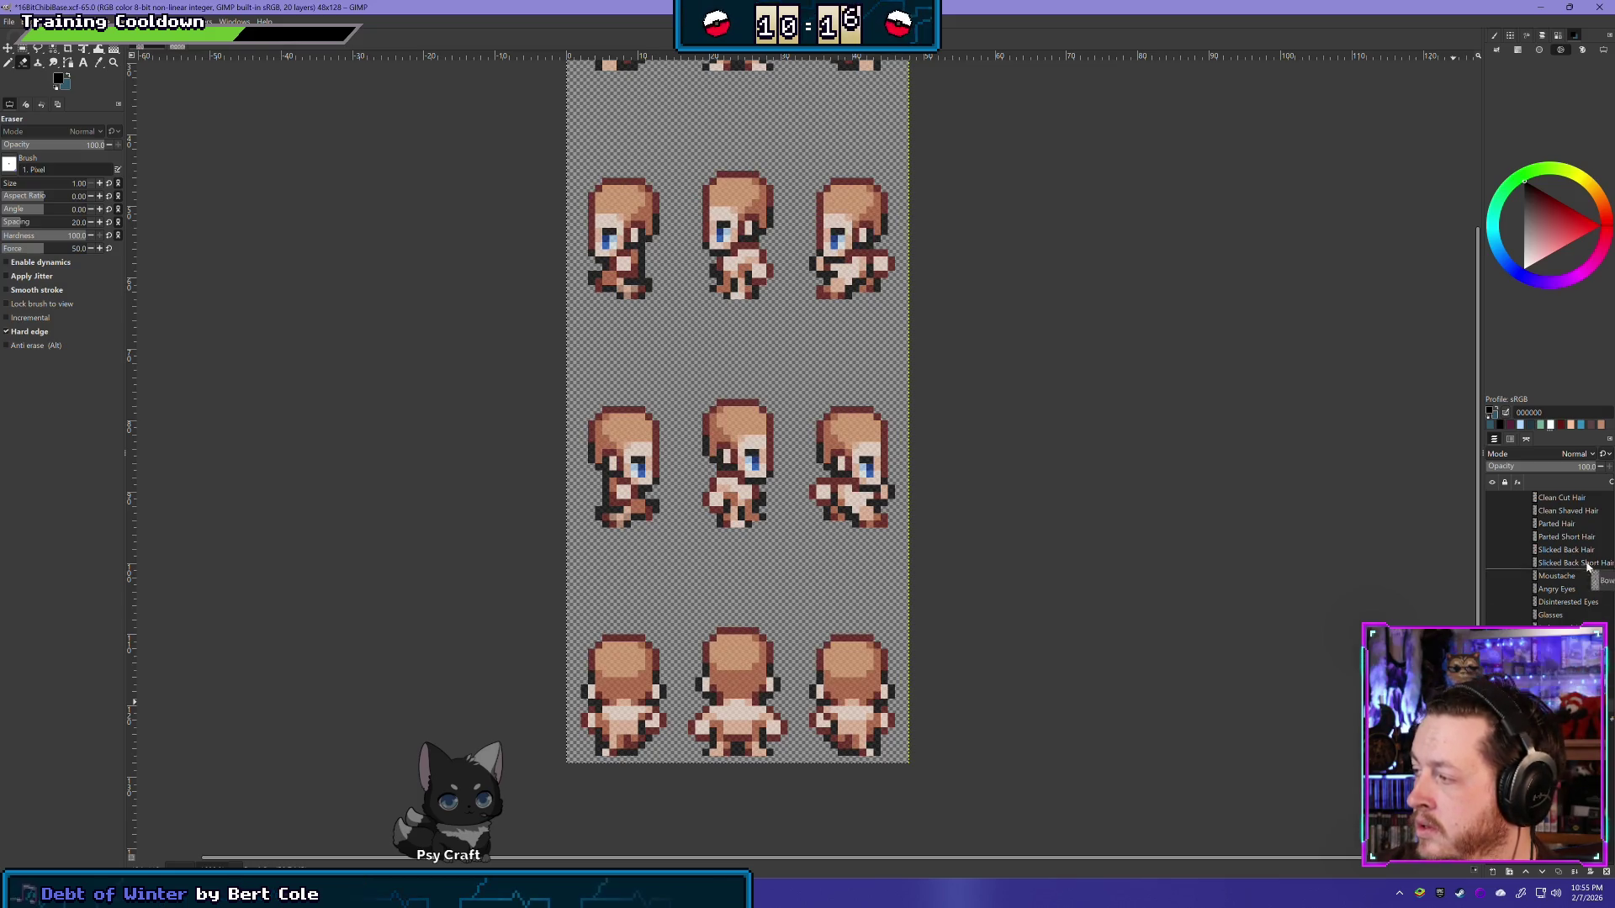
pyautogui.scroll(2, 1587, 500)
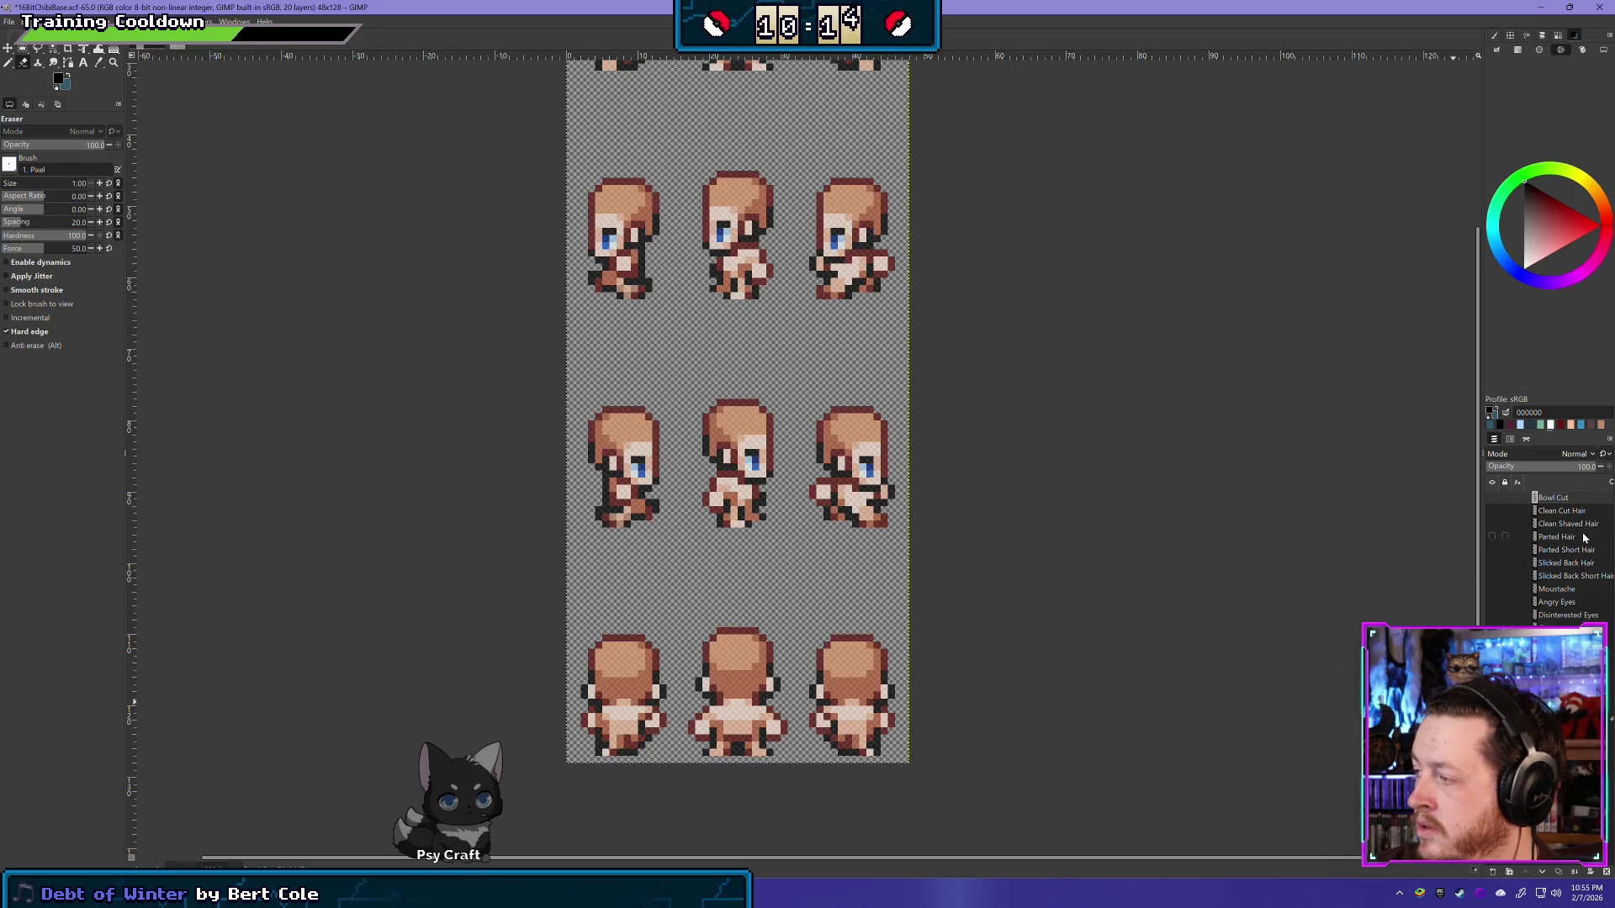
# Step: Gather the seven hair layers into a new collapsed layer group named Hair
pyautogui.keyDown('shift'); pyautogui.click(1578, 583); pyautogui.keyUp('shift')
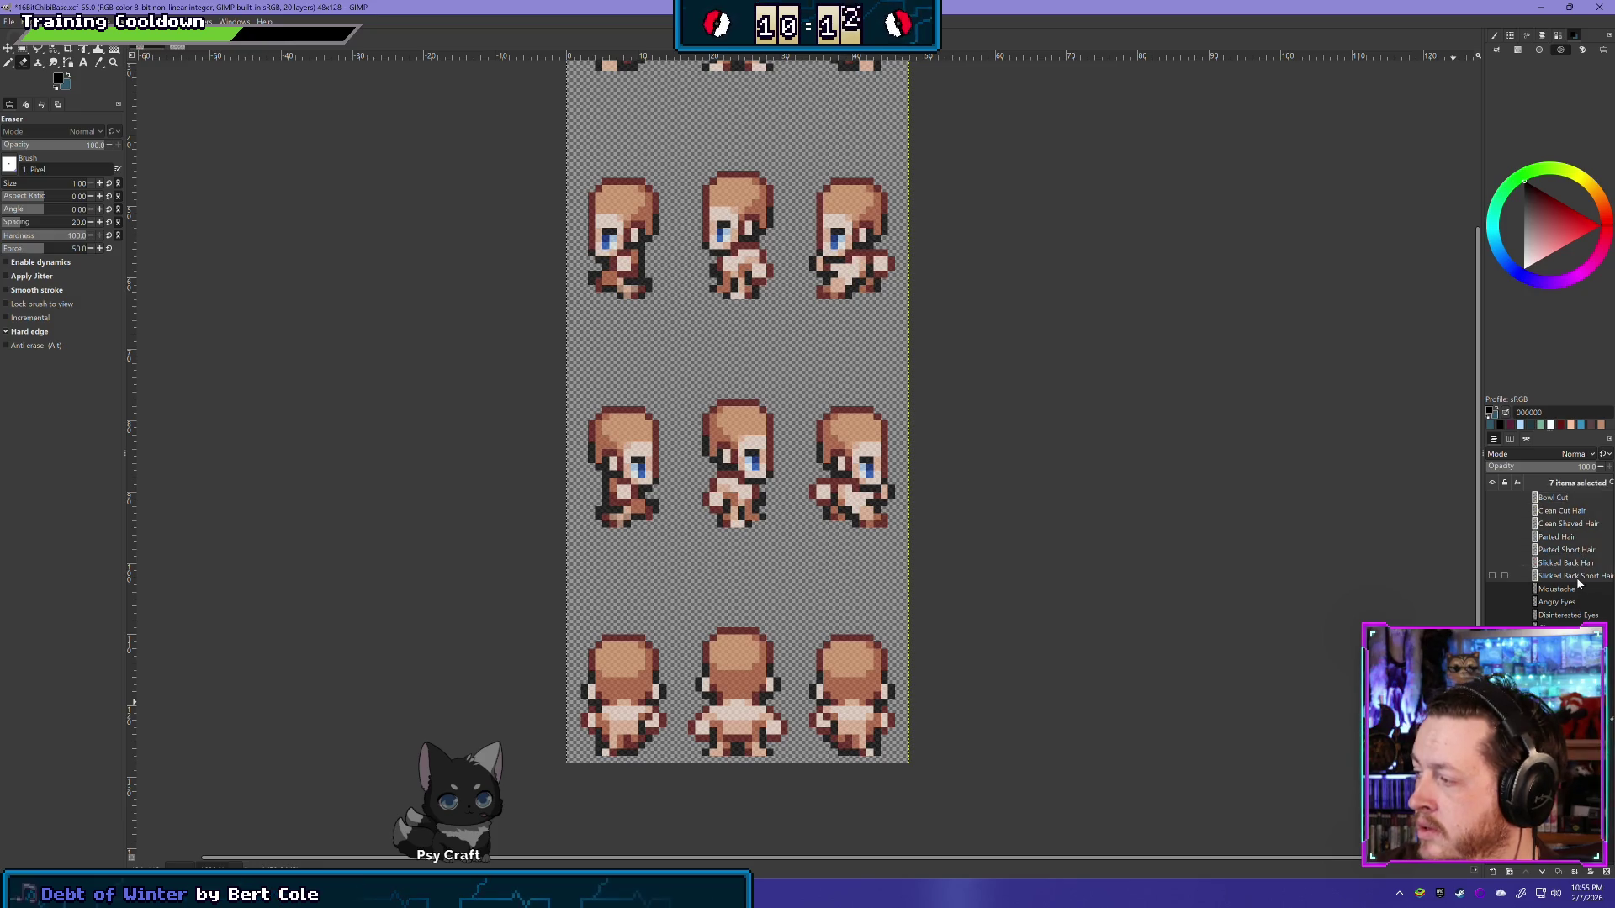
pyautogui.rightClick(1578, 583)
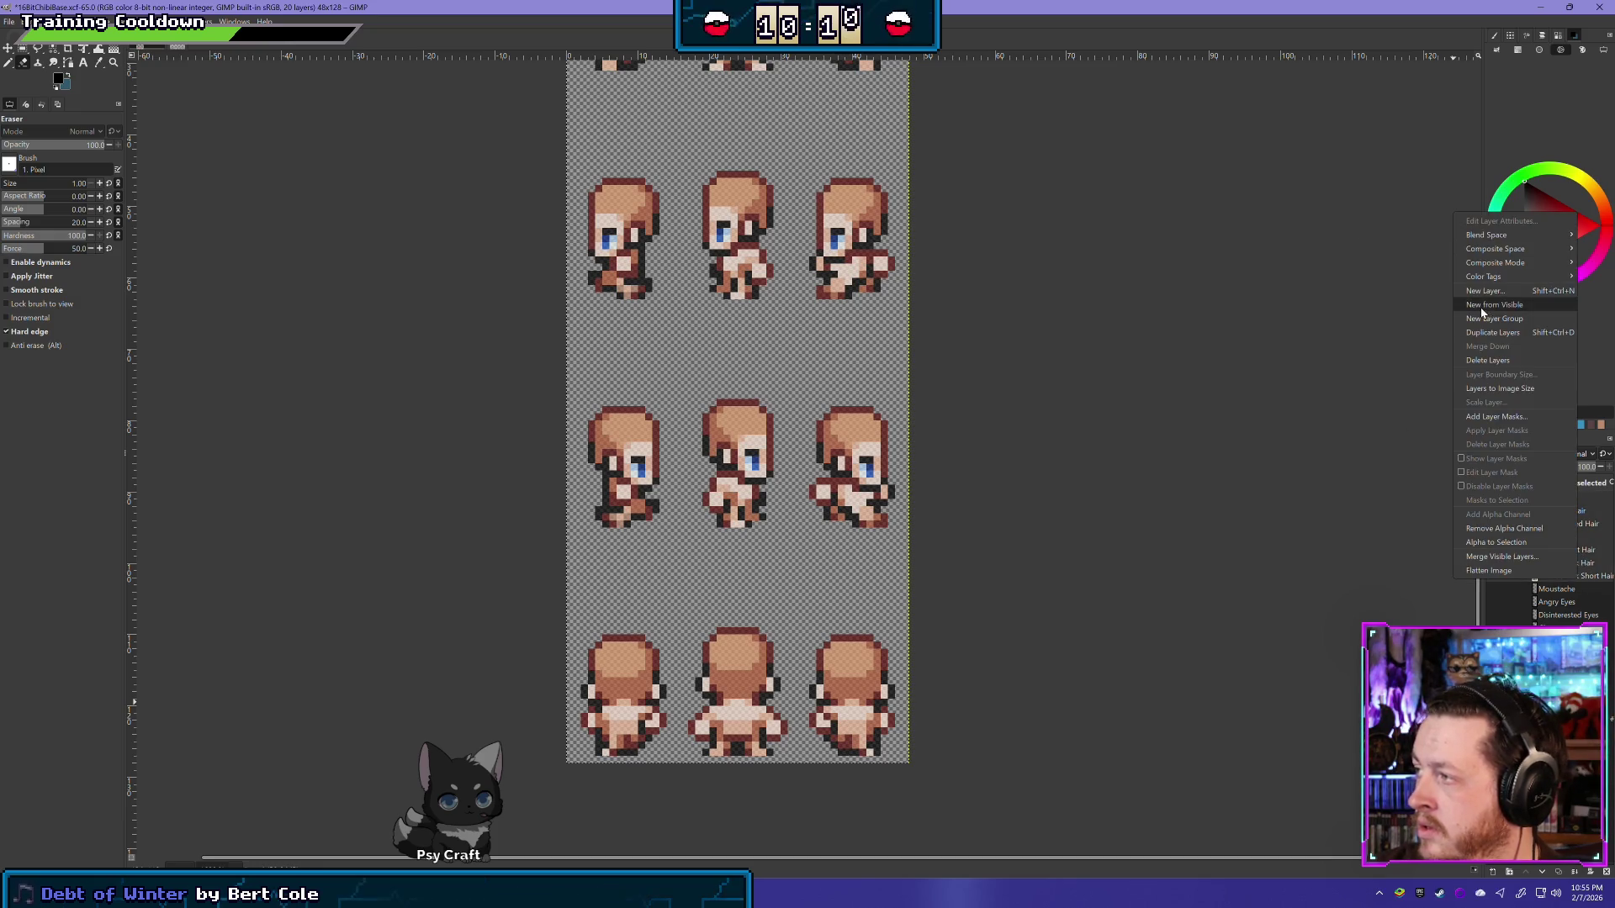
pyautogui.click(1536, 316)
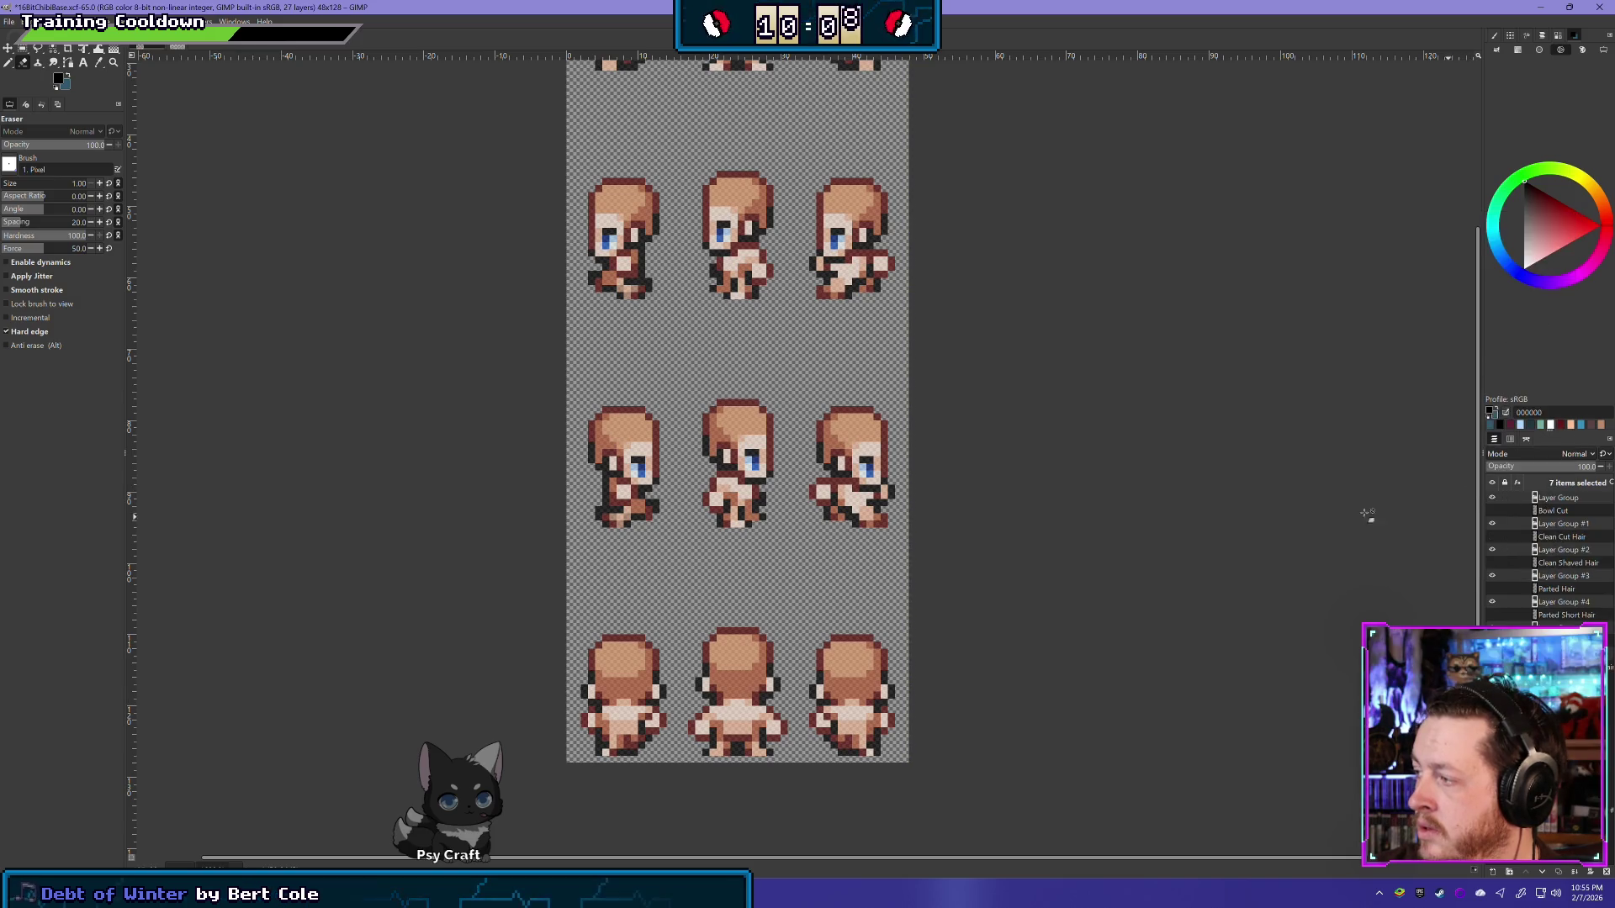
pyautogui.hotkey('ctrl', 'z')
pyautogui.click(1570, 498)
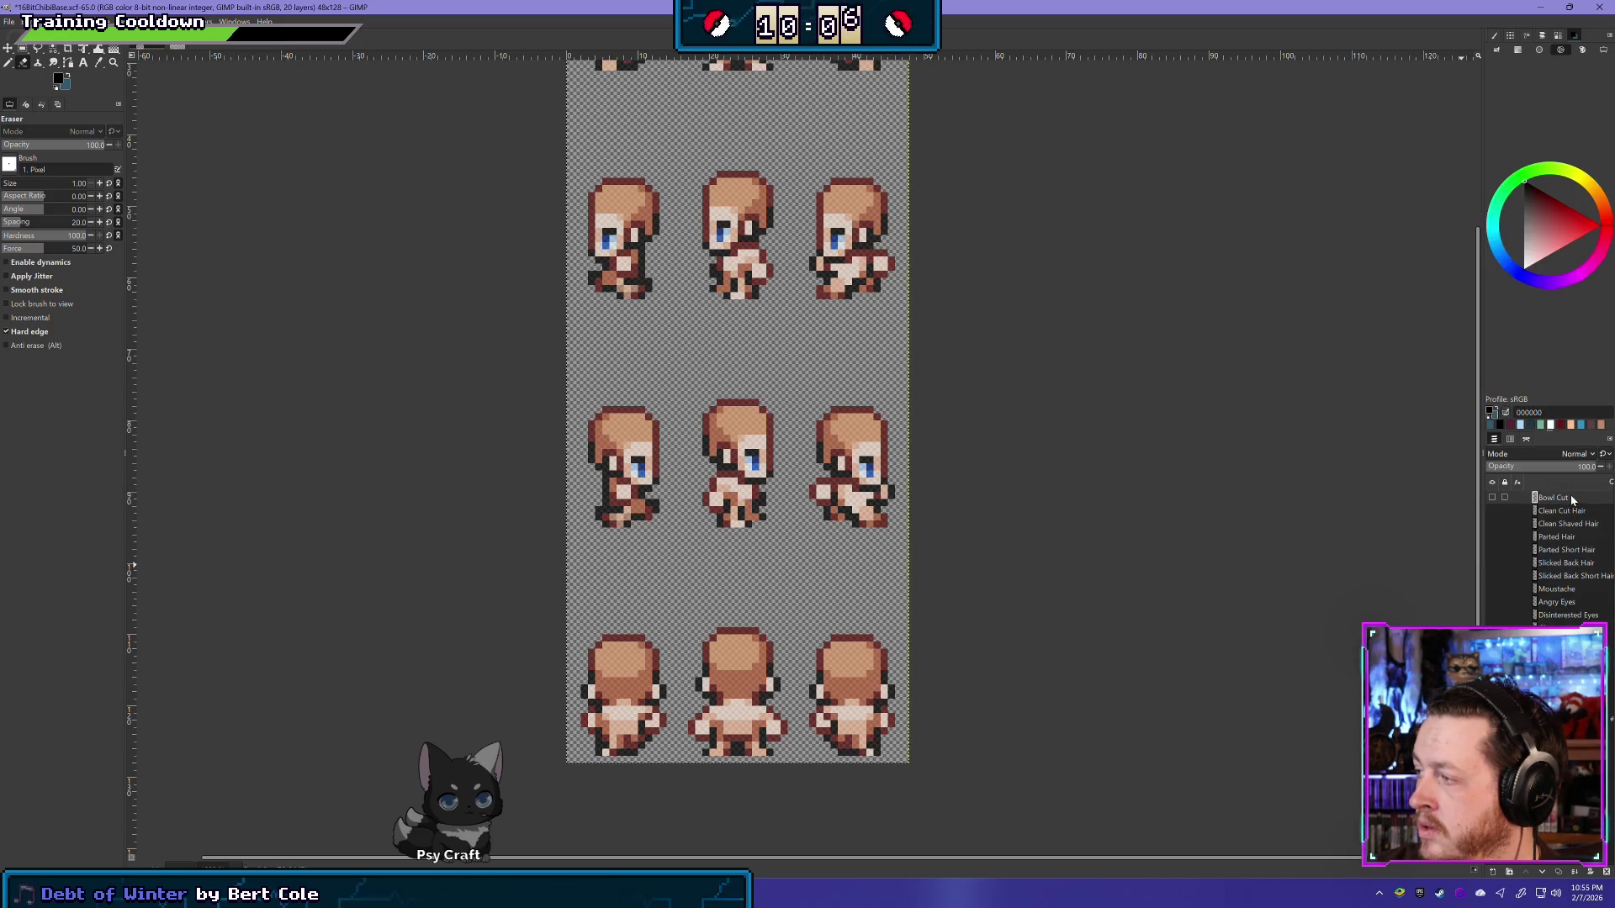
pyautogui.rightClick(1571, 497)
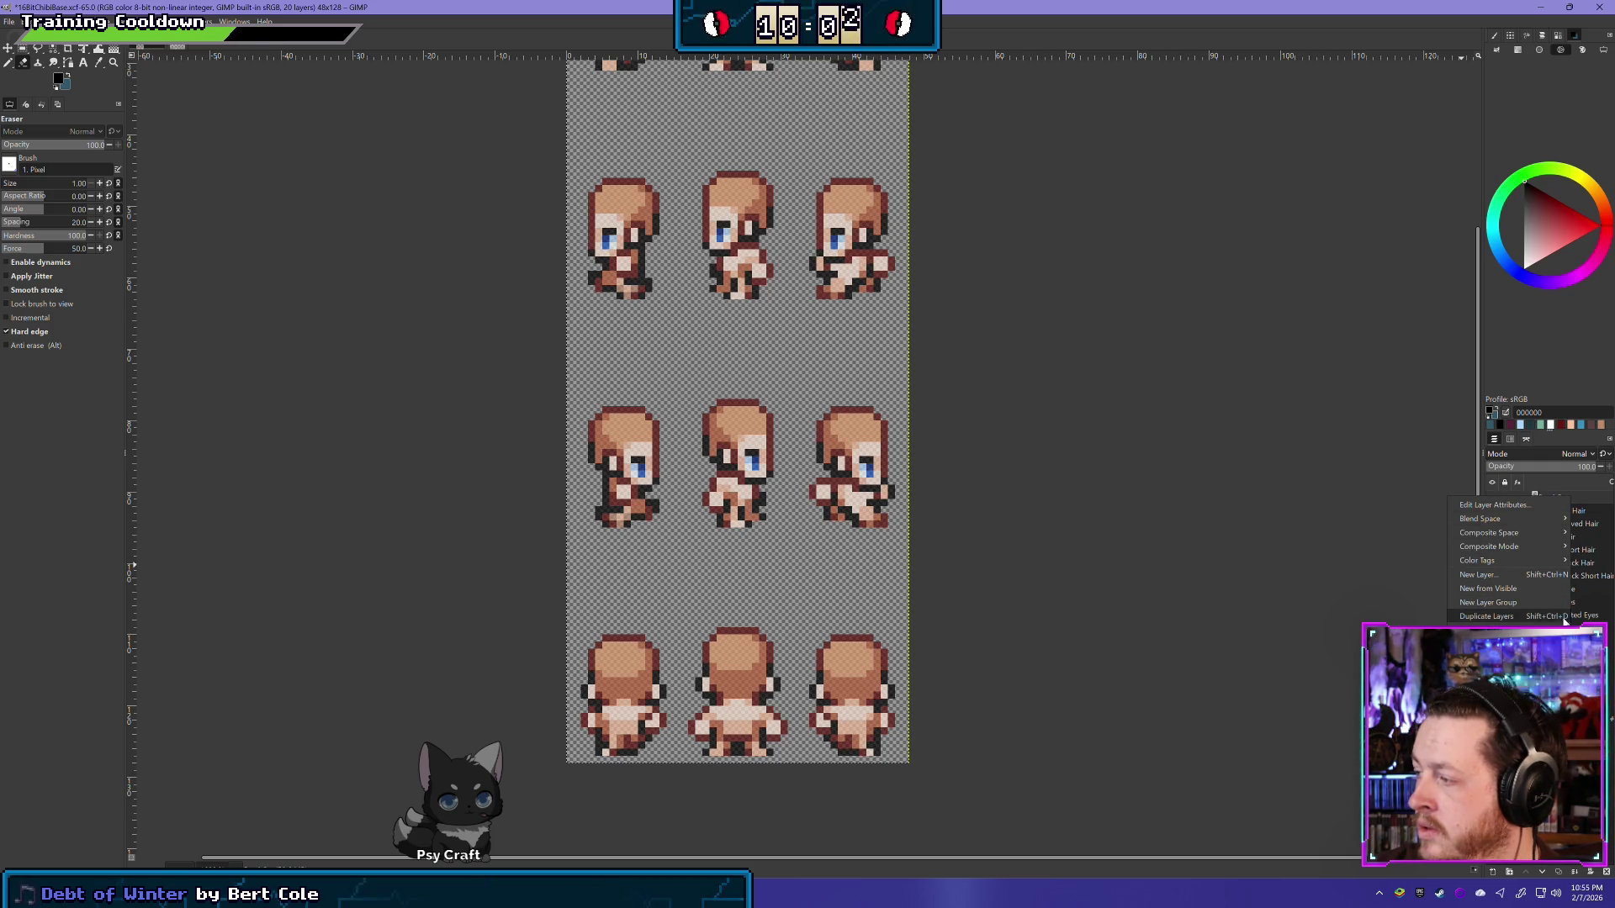
pyautogui.click(1532, 603)
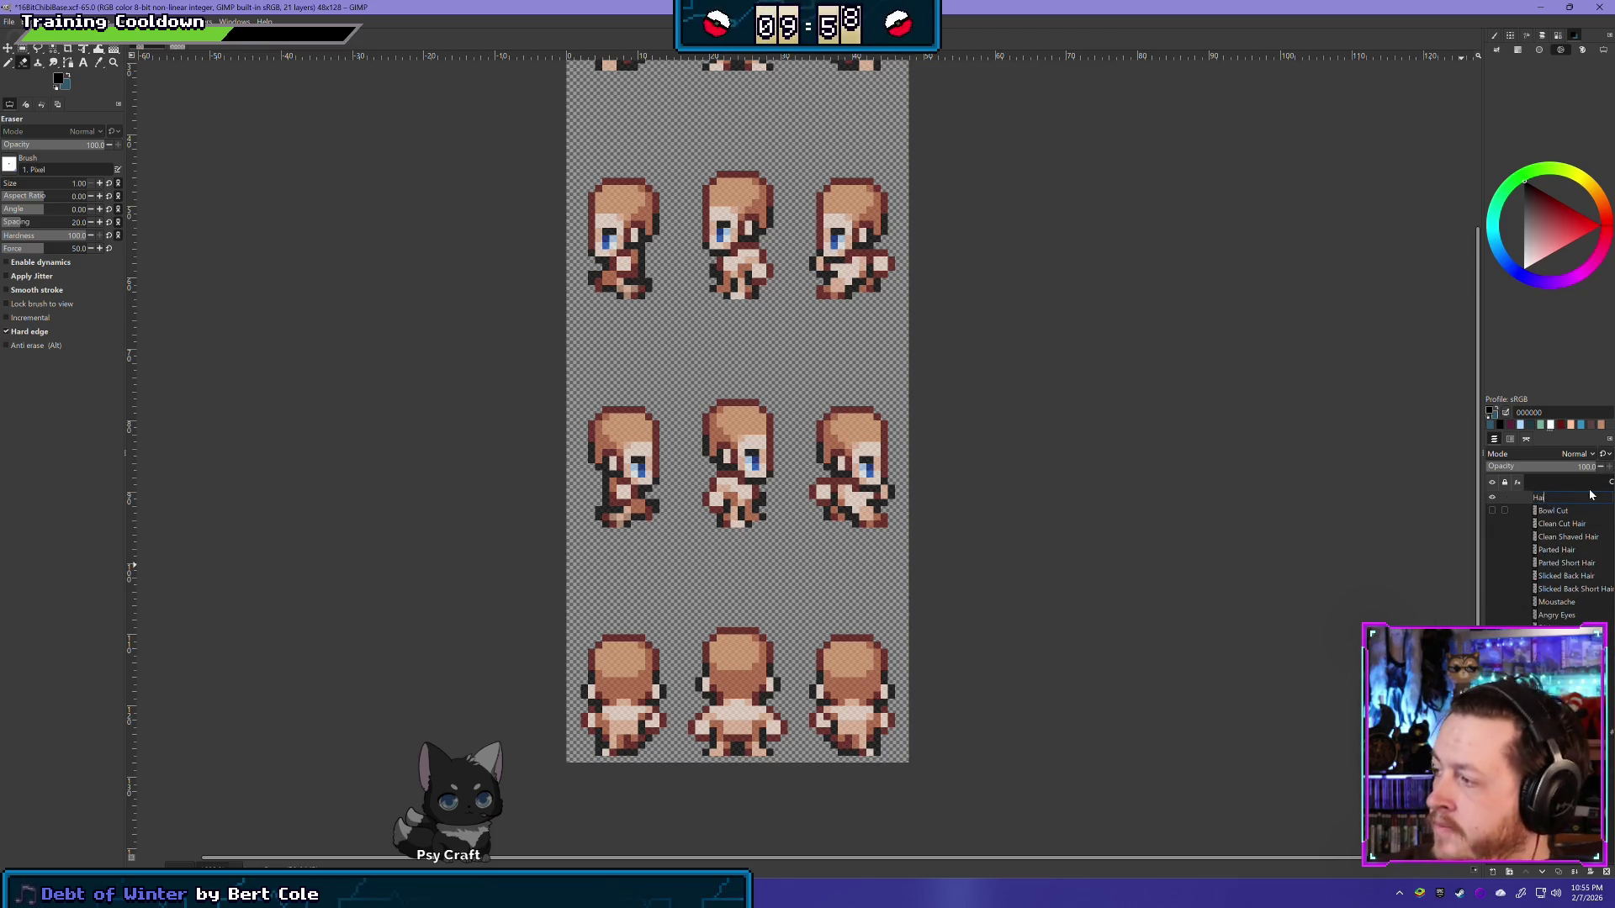
pyautogui.write('Hair')
pyautogui.press('Return')
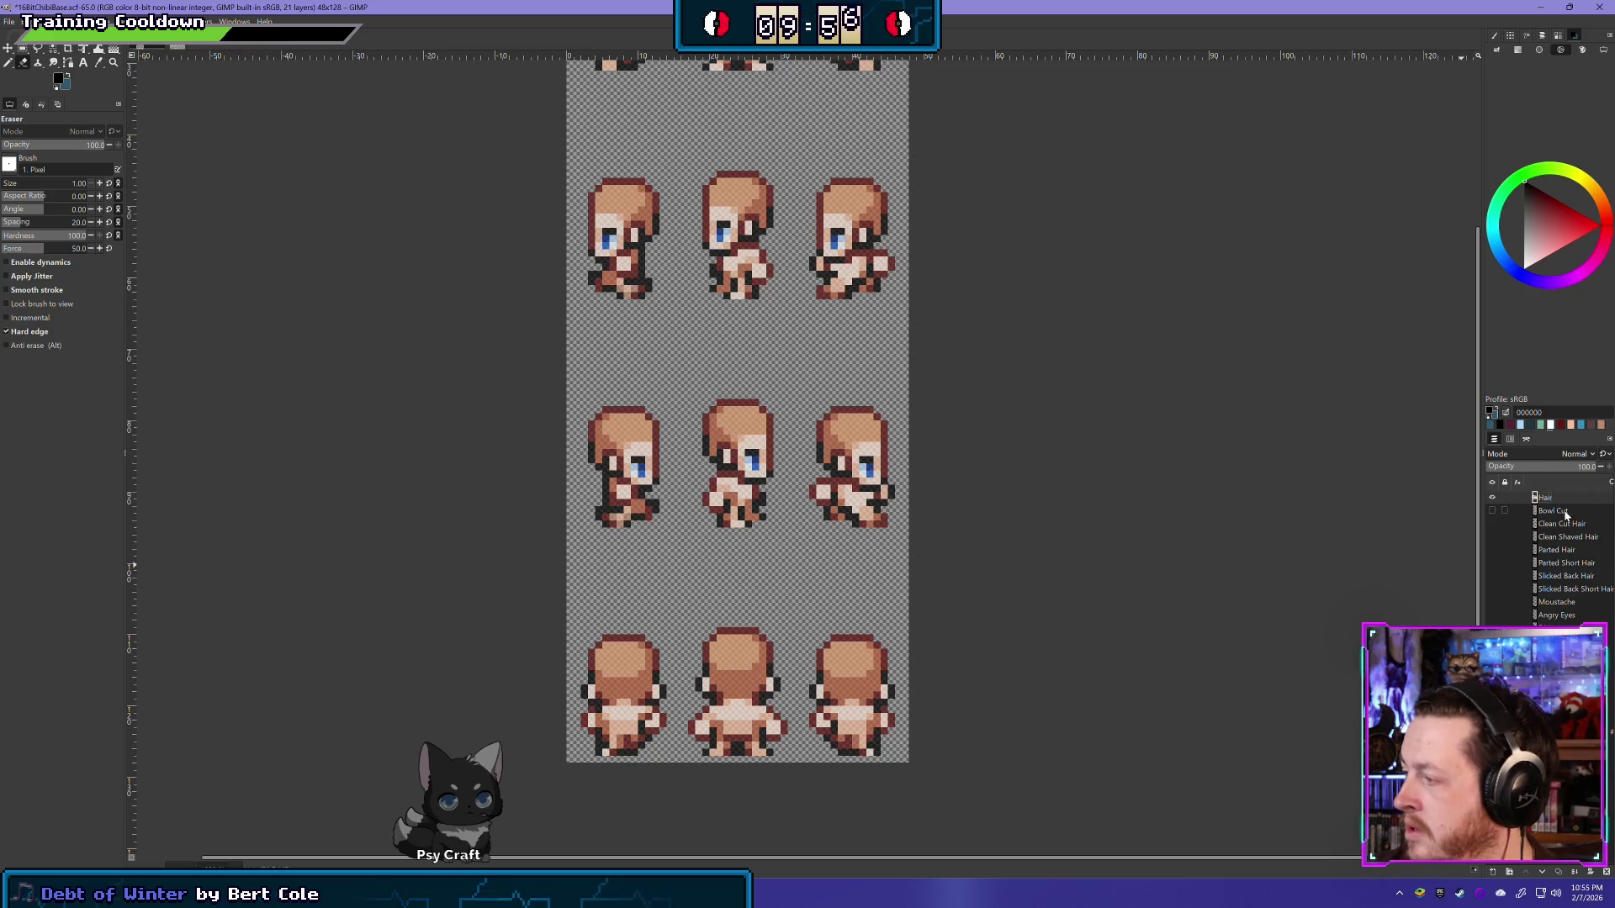
pyautogui.click(1551, 510)
pyautogui.keyDown('shift'); pyautogui.click(1572, 582); pyautogui.keyUp('shift')
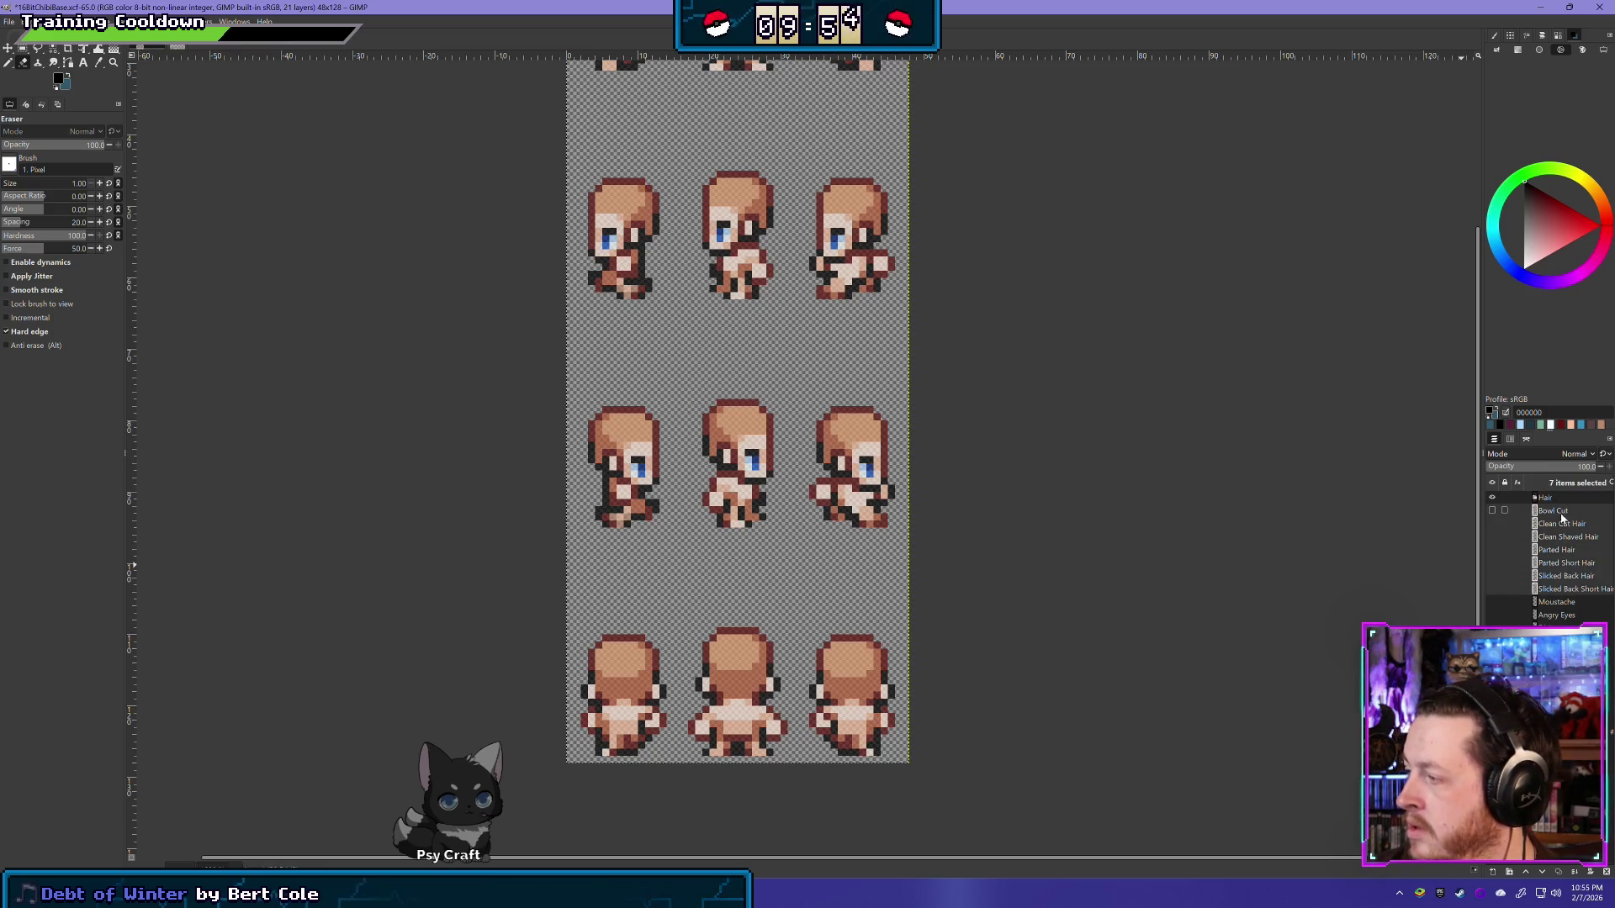
pyautogui.moveTo(1571, 582); pyautogui.dragTo(1515, 501)
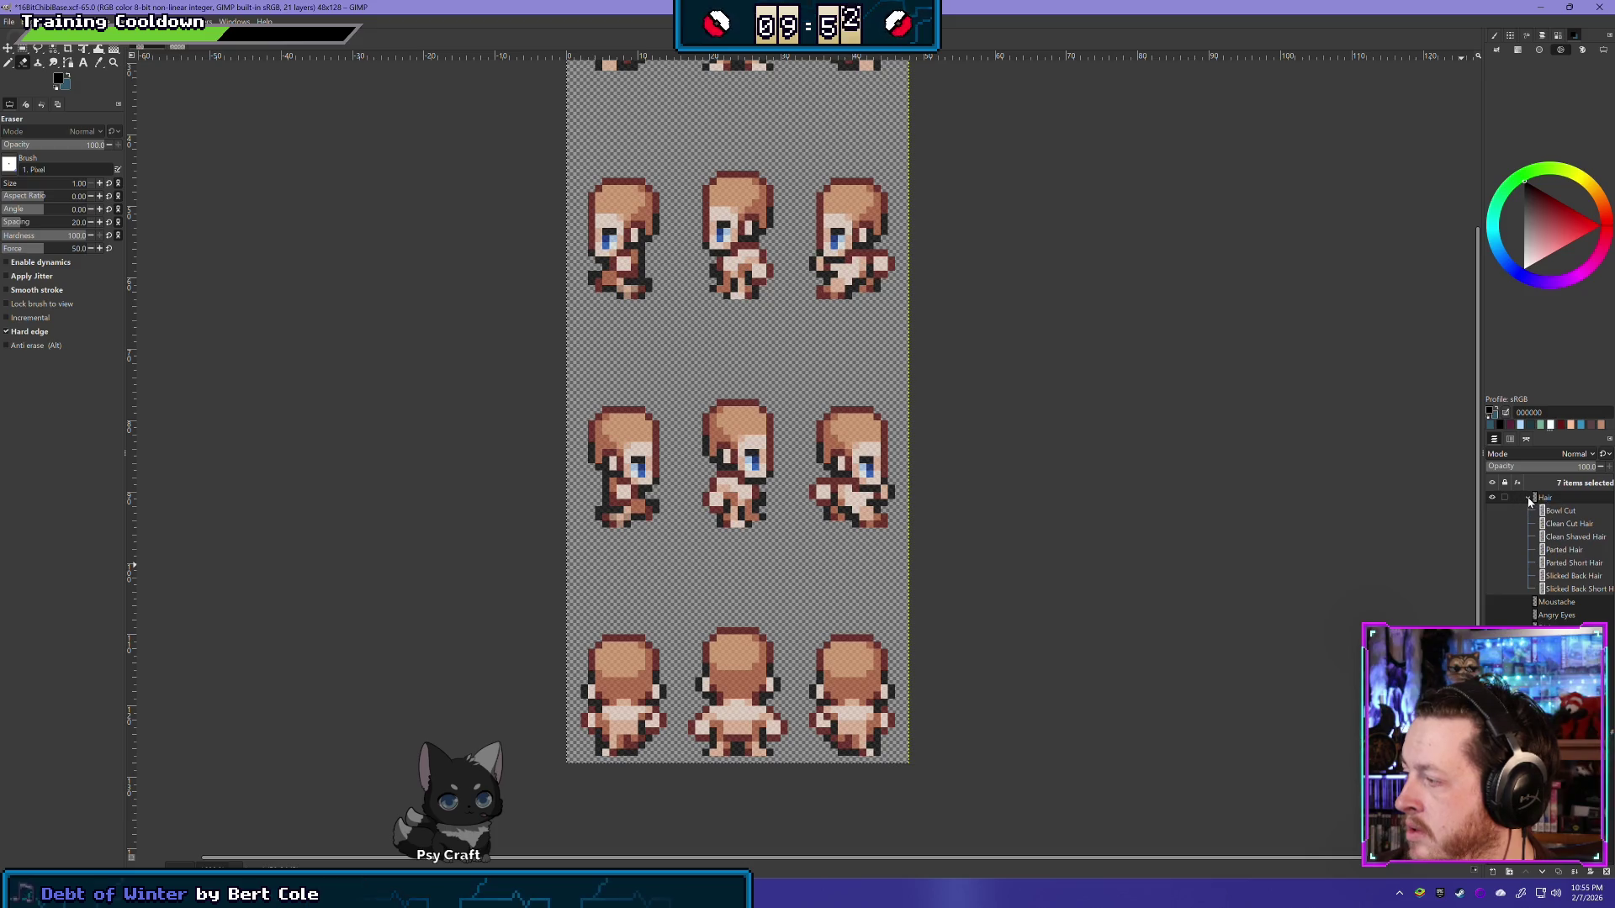
pyautogui.click(1527, 497)
# Step: Move Moustache below the eye layers and group Angry Eyes through Glasses into an Eyes group
pyautogui.click(1562, 510)
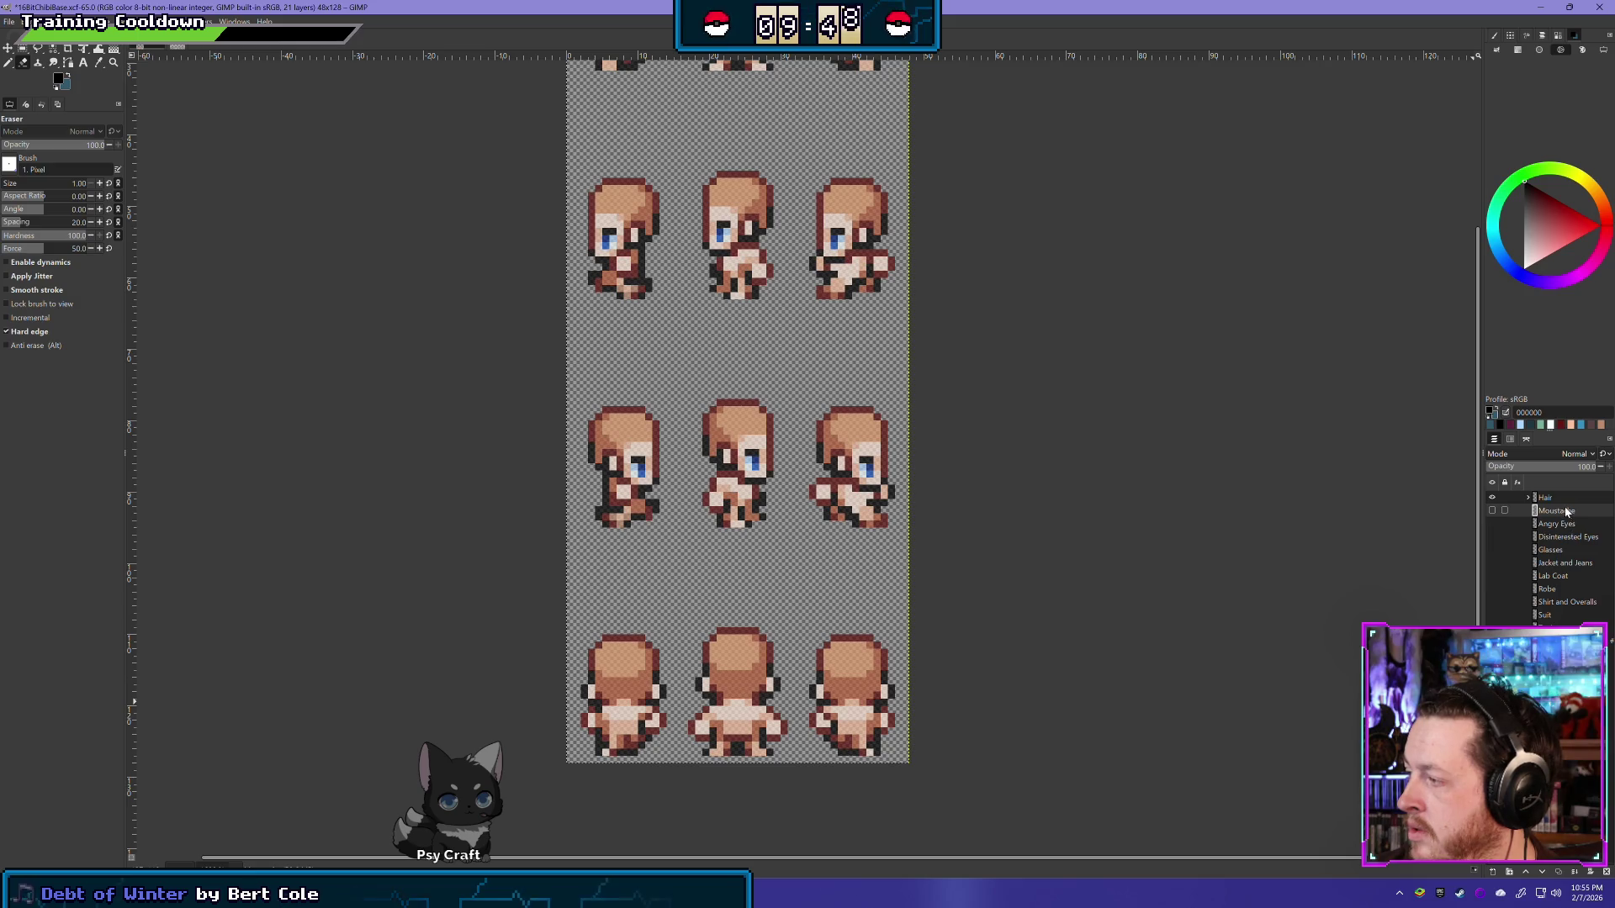
pyautogui.moveTo(1565, 514); pyautogui.dragTo(1571, 557)
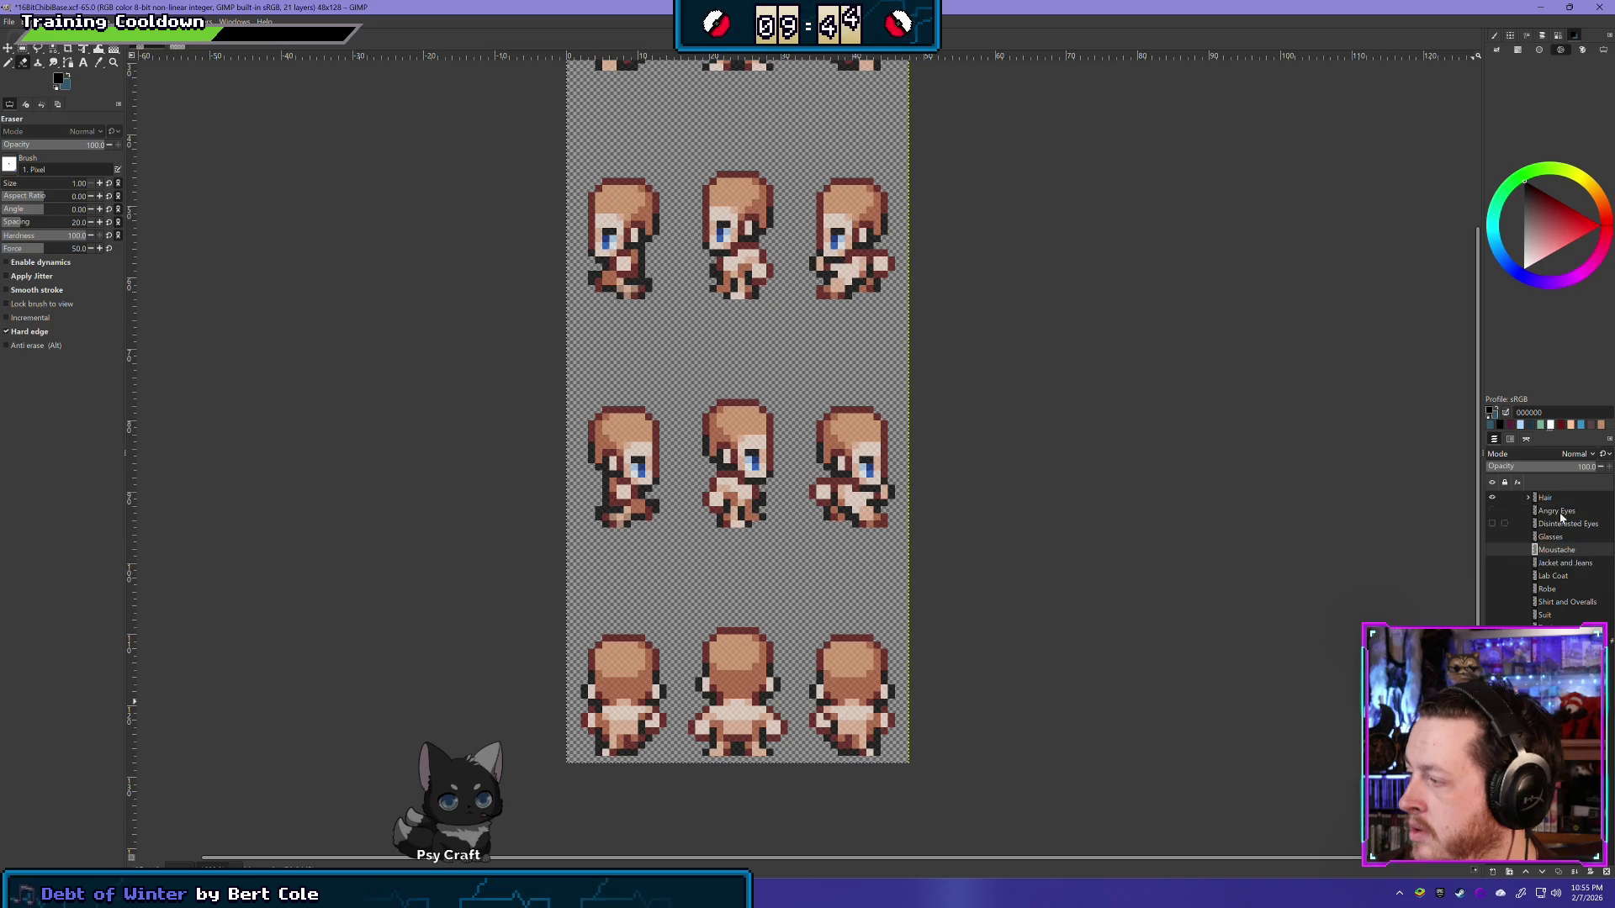
pyautogui.rightClick(1552, 517)
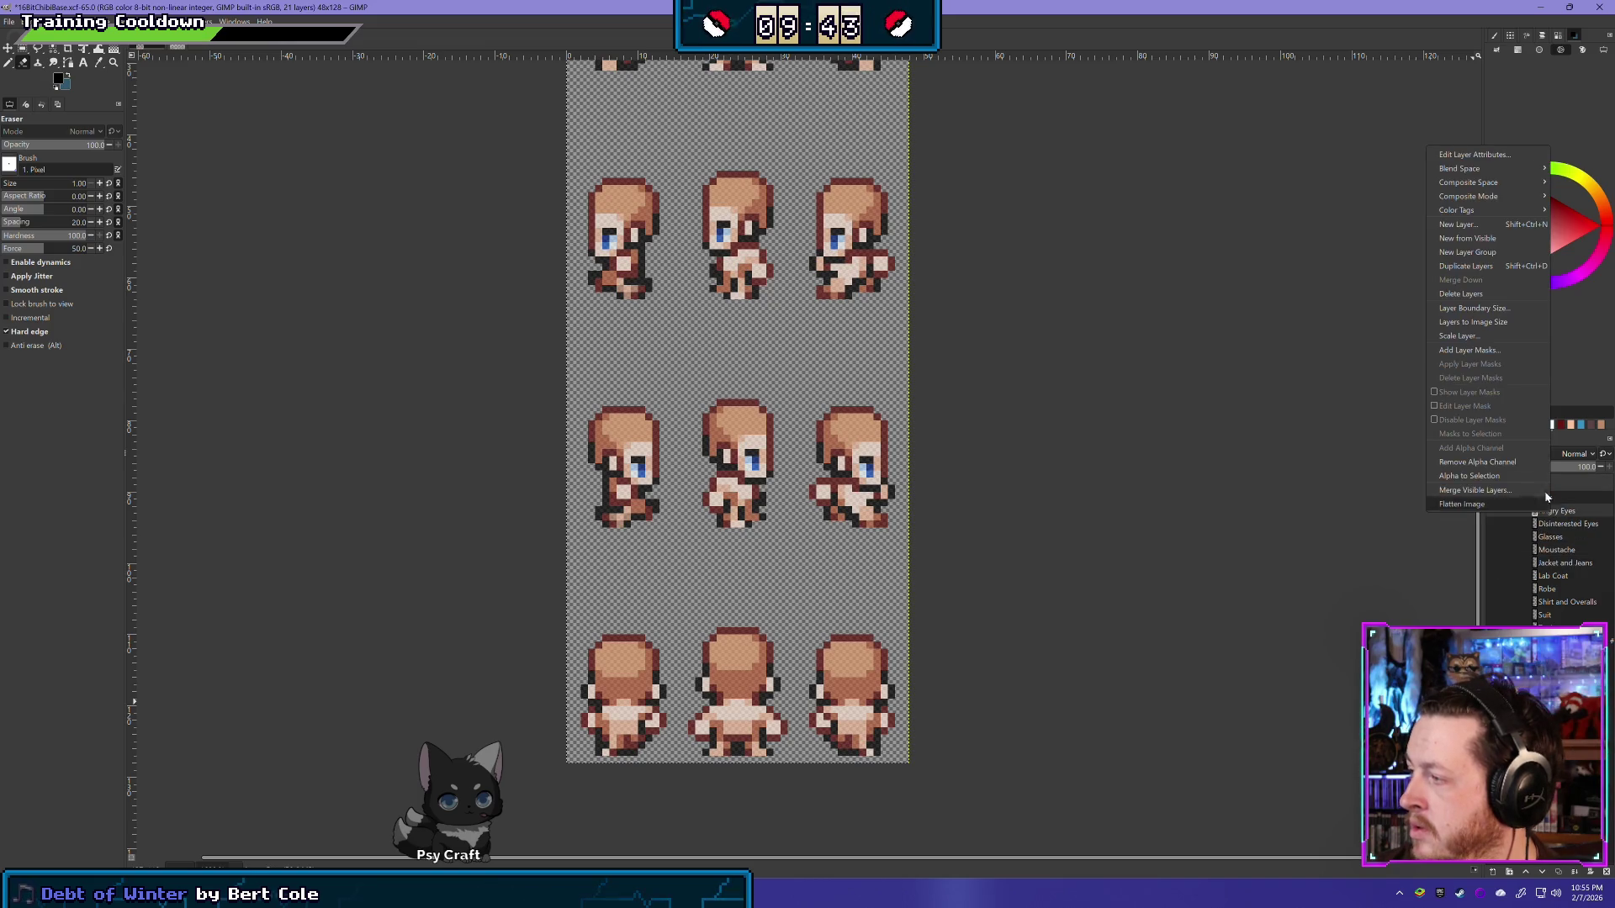
pyautogui.click(1474, 251)
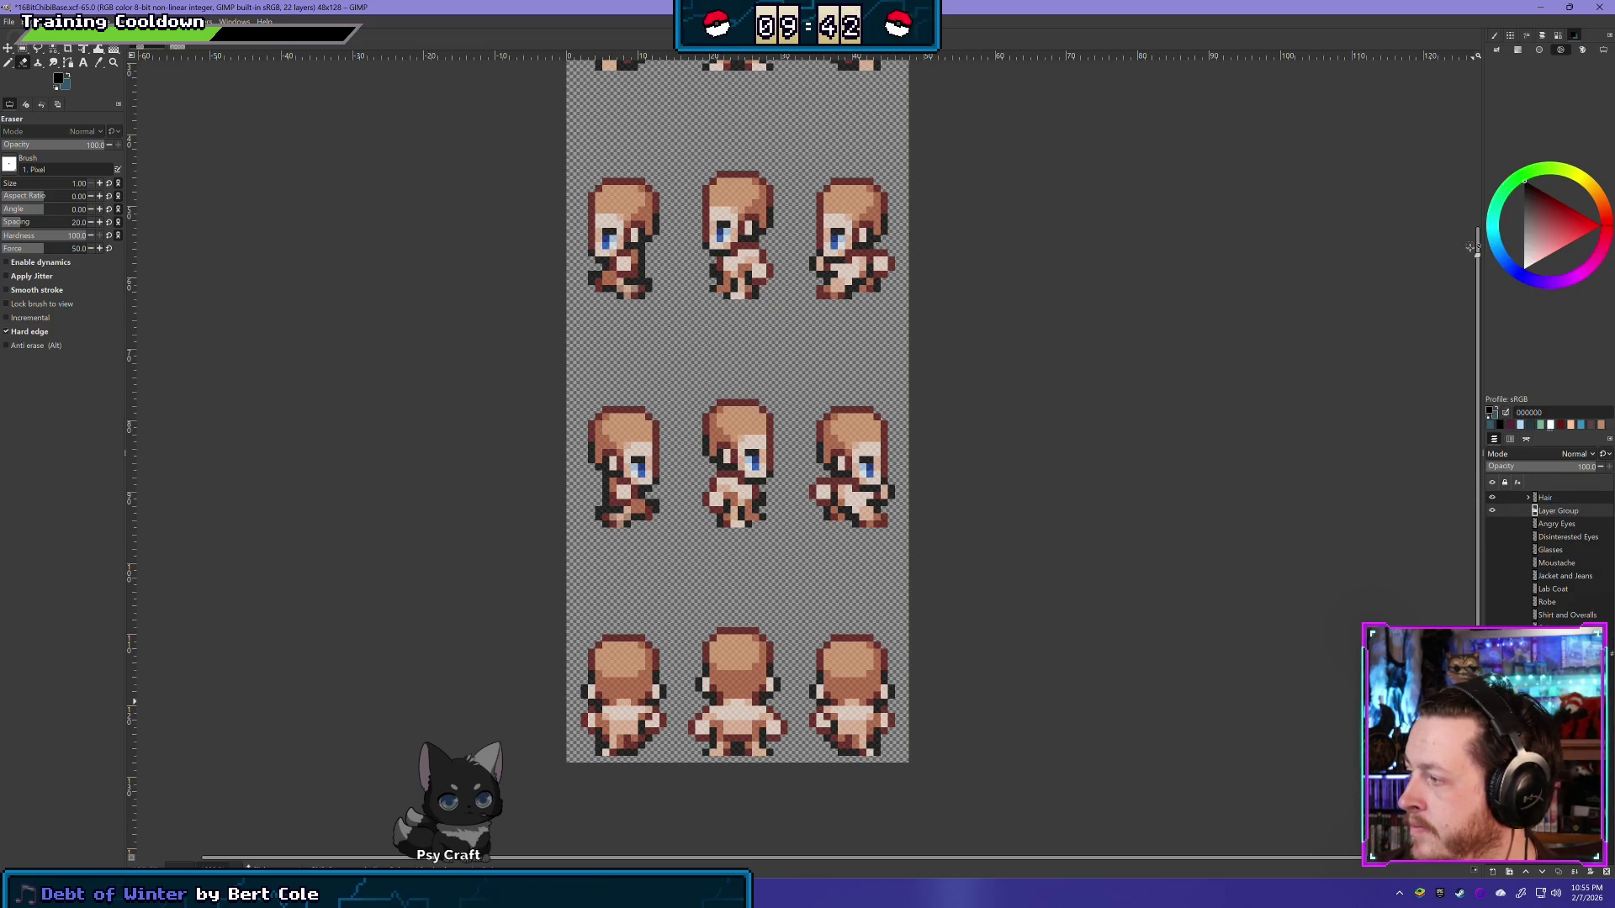
pyautogui.doubleClick(1560, 511)
pyautogui.write('Eyes')
pyautogui.press('Return')
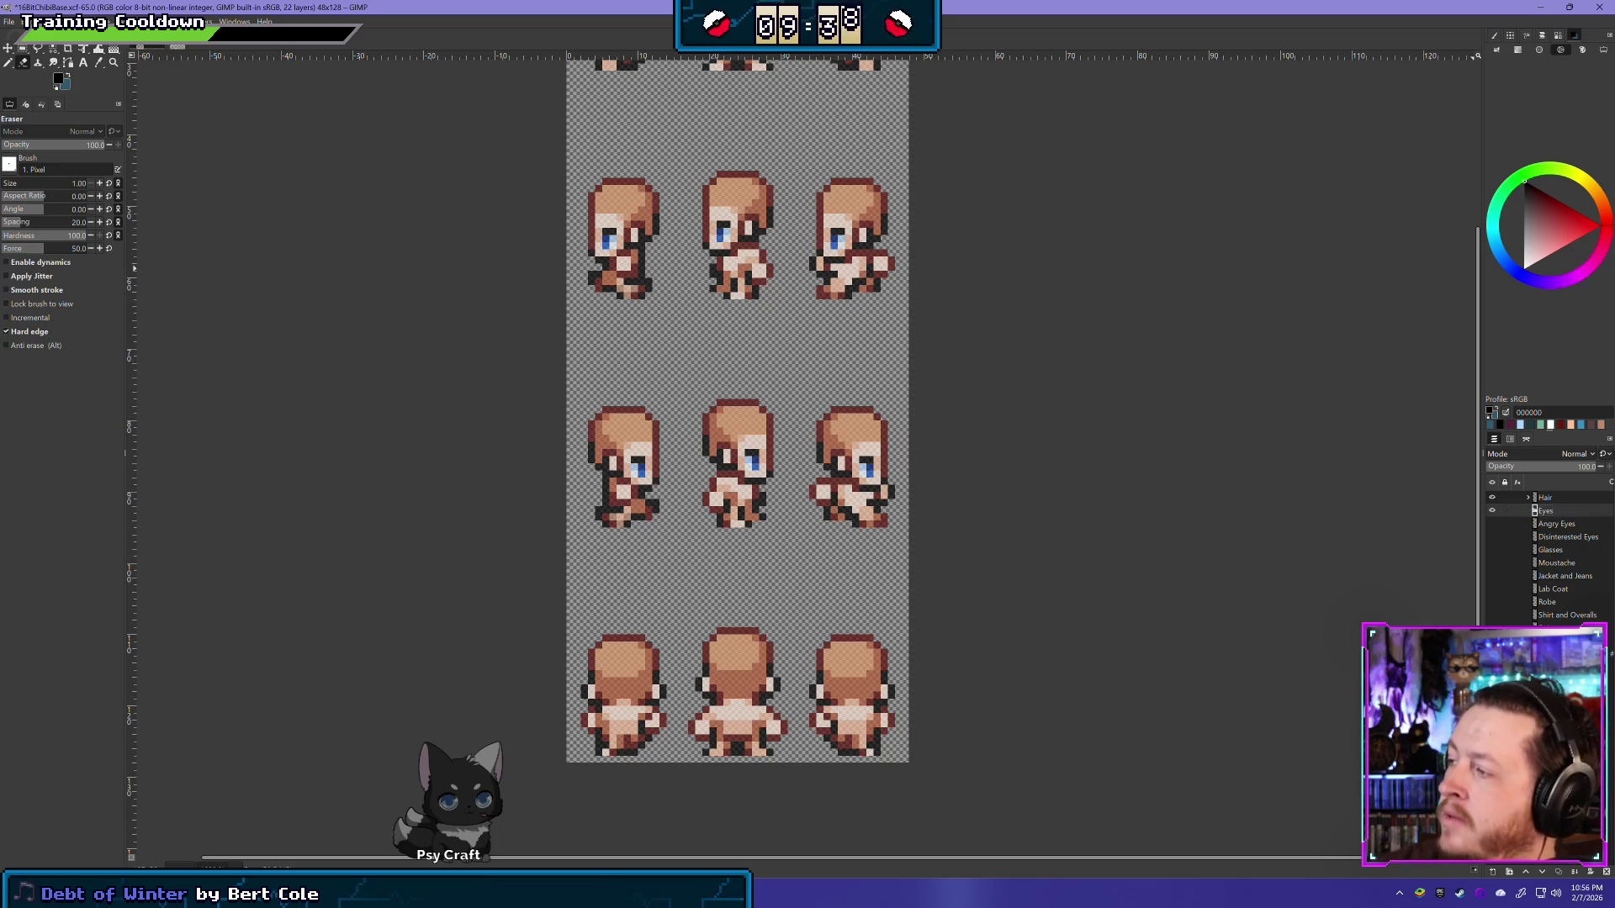
pyautogui.keyDown('shift'); pyautogui.click(1553, 553); pyautogui.keyUp('shift')
pyautogui.moveTo(1553, 552); pyautogui.dragTo(1550, 513)
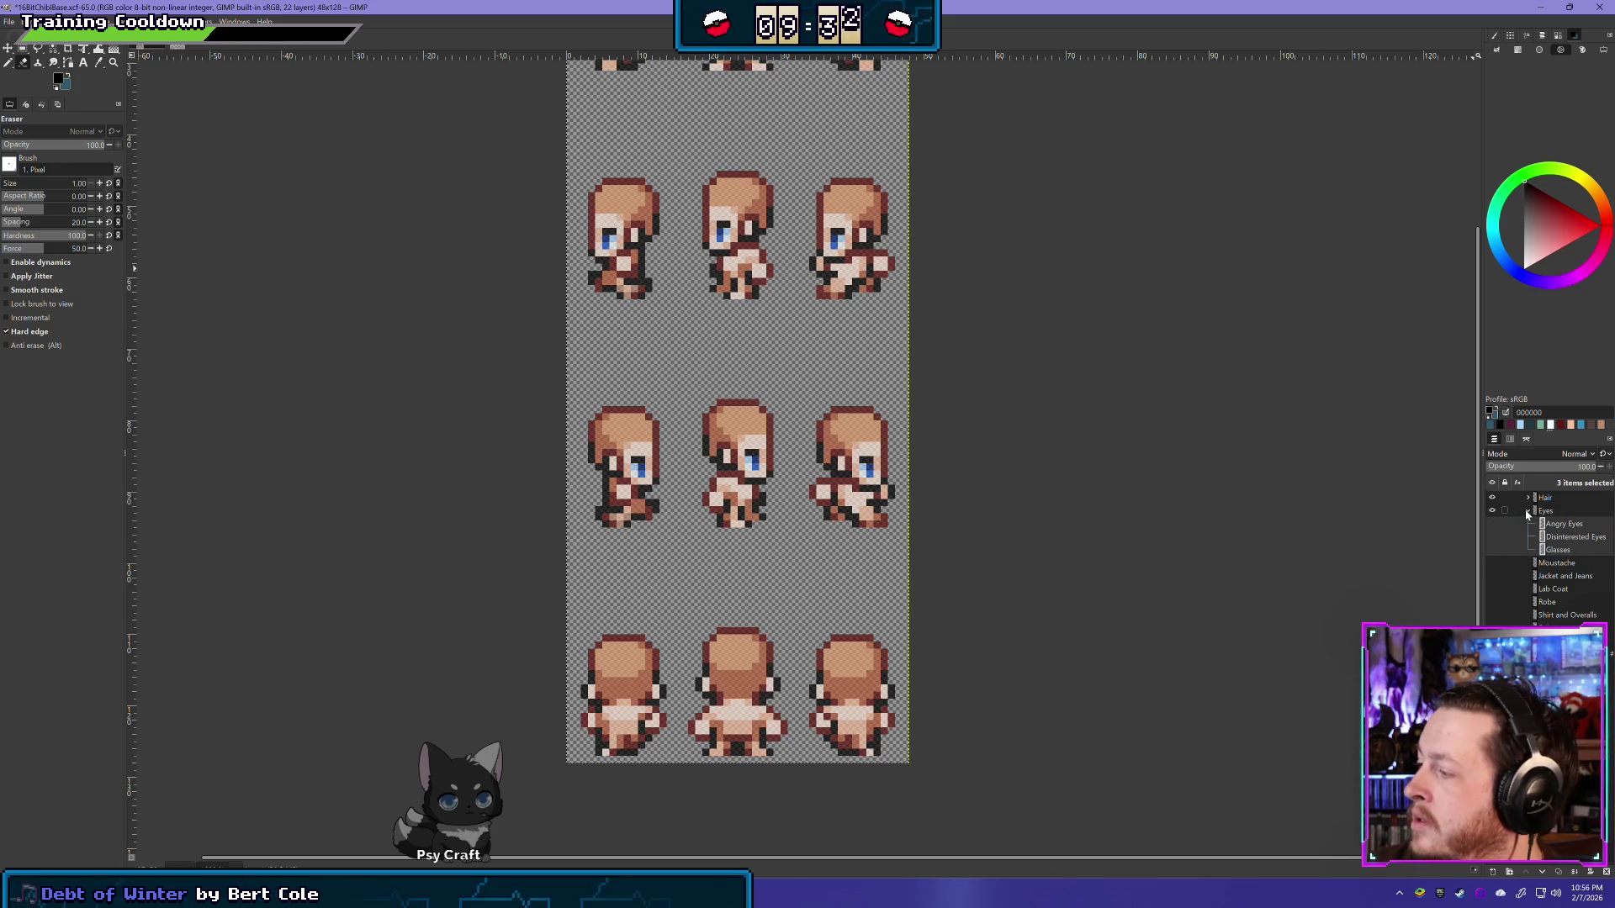
pyautogui.click(1527, 512)
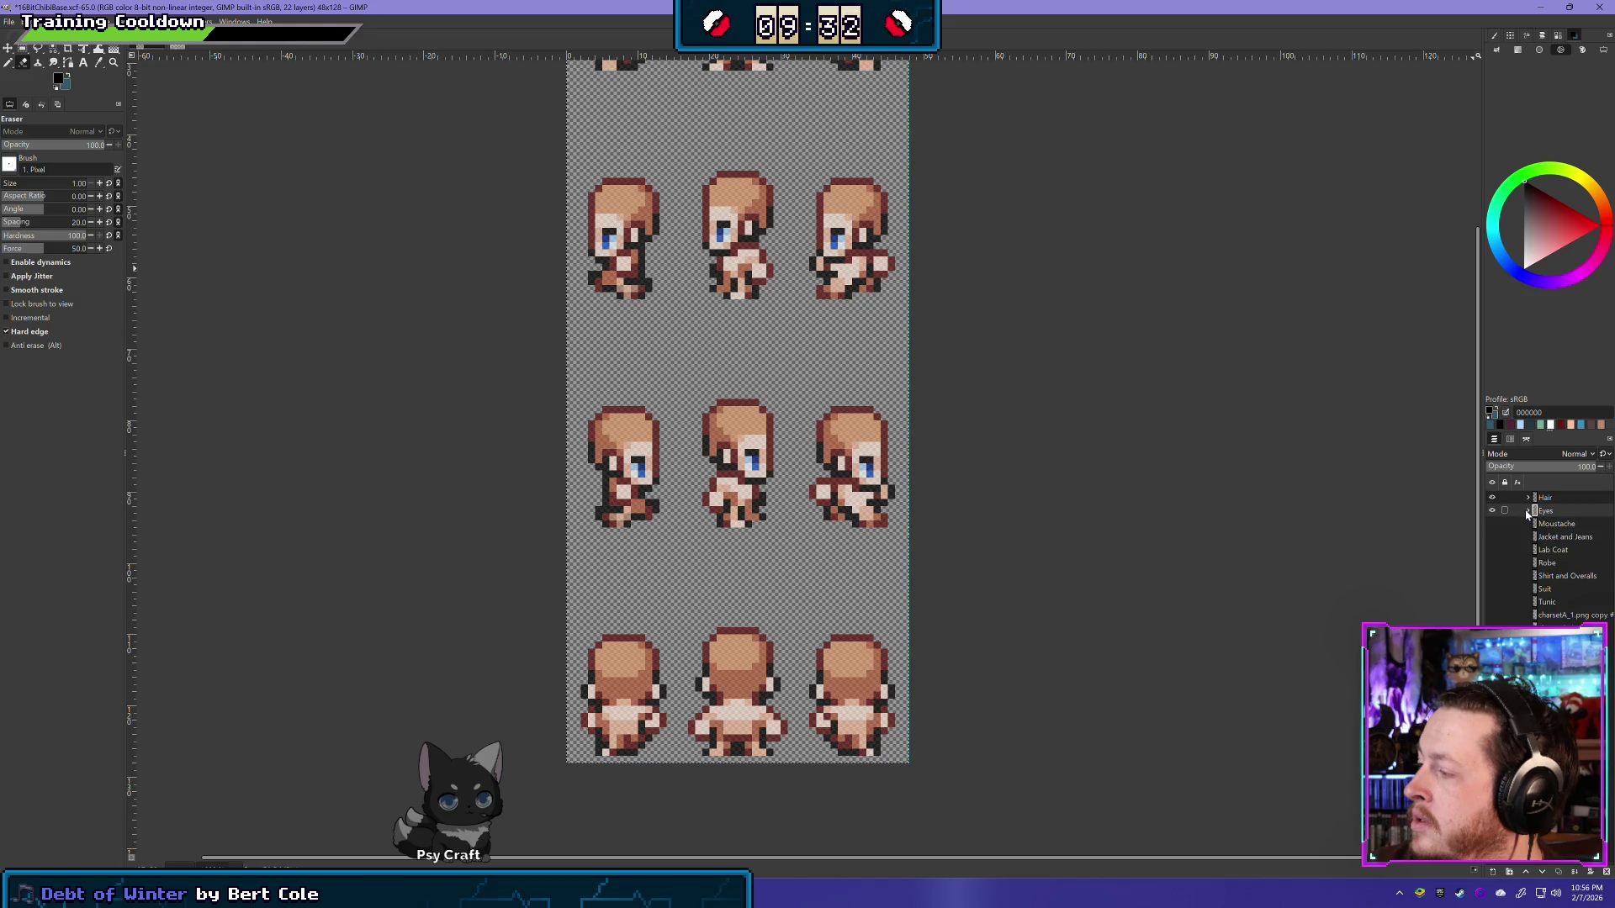
# Step: Put the six clothing layers into a new Clothes group and show the charsetA_1 copy
pyautogui.rightClick(1561, 543)
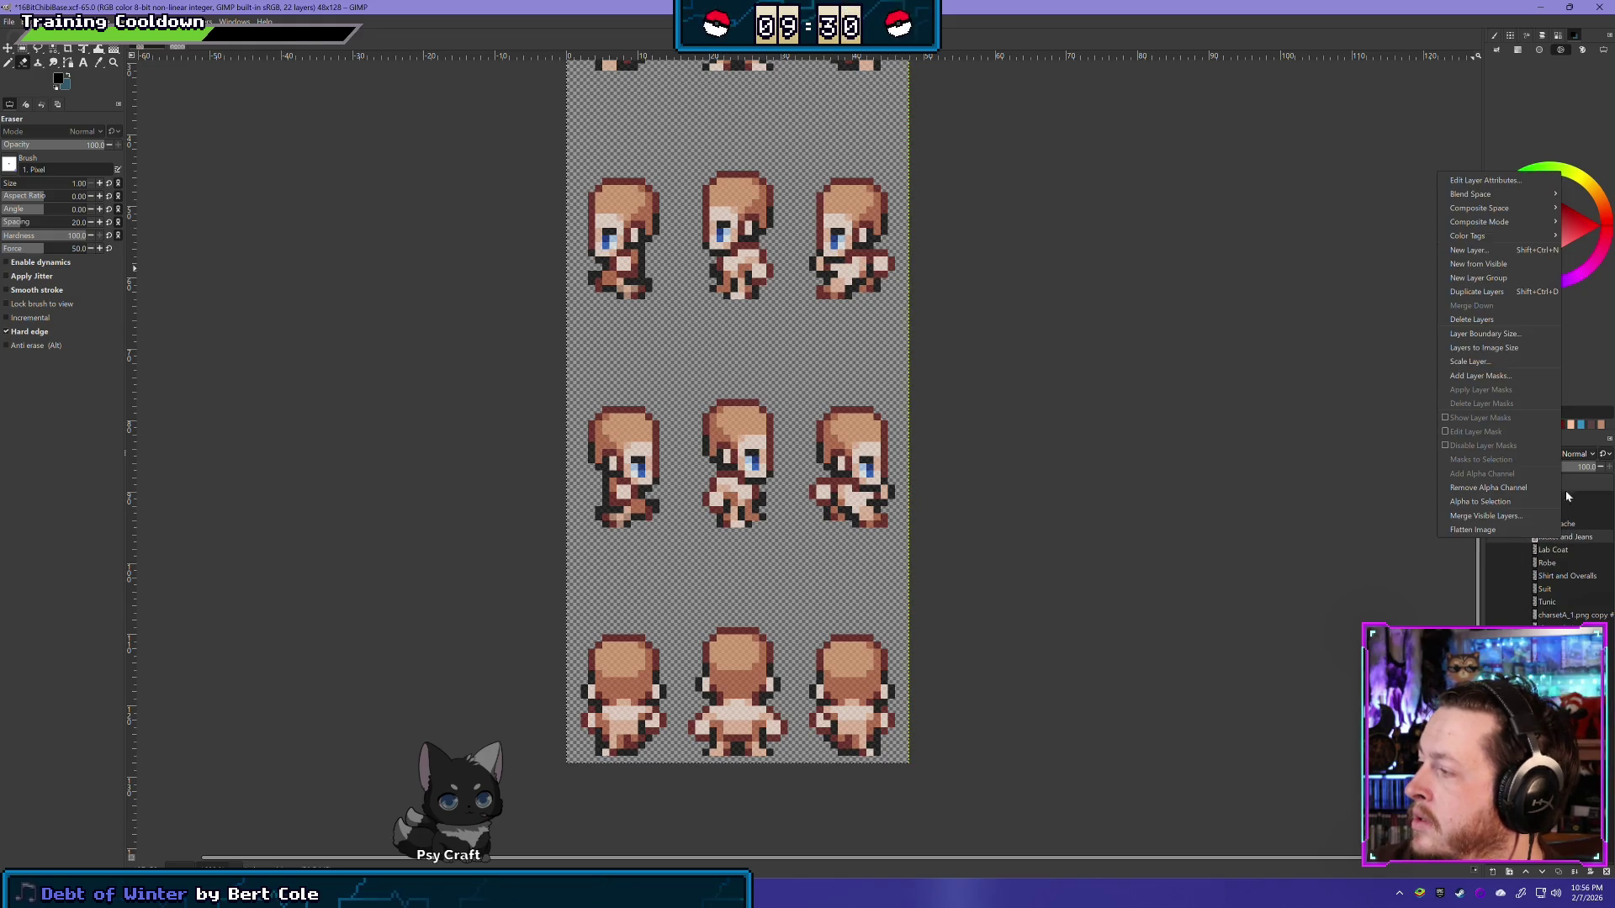
pyautogui.click(1478, 277)
pyautogui.doubleClick(1552, 537)
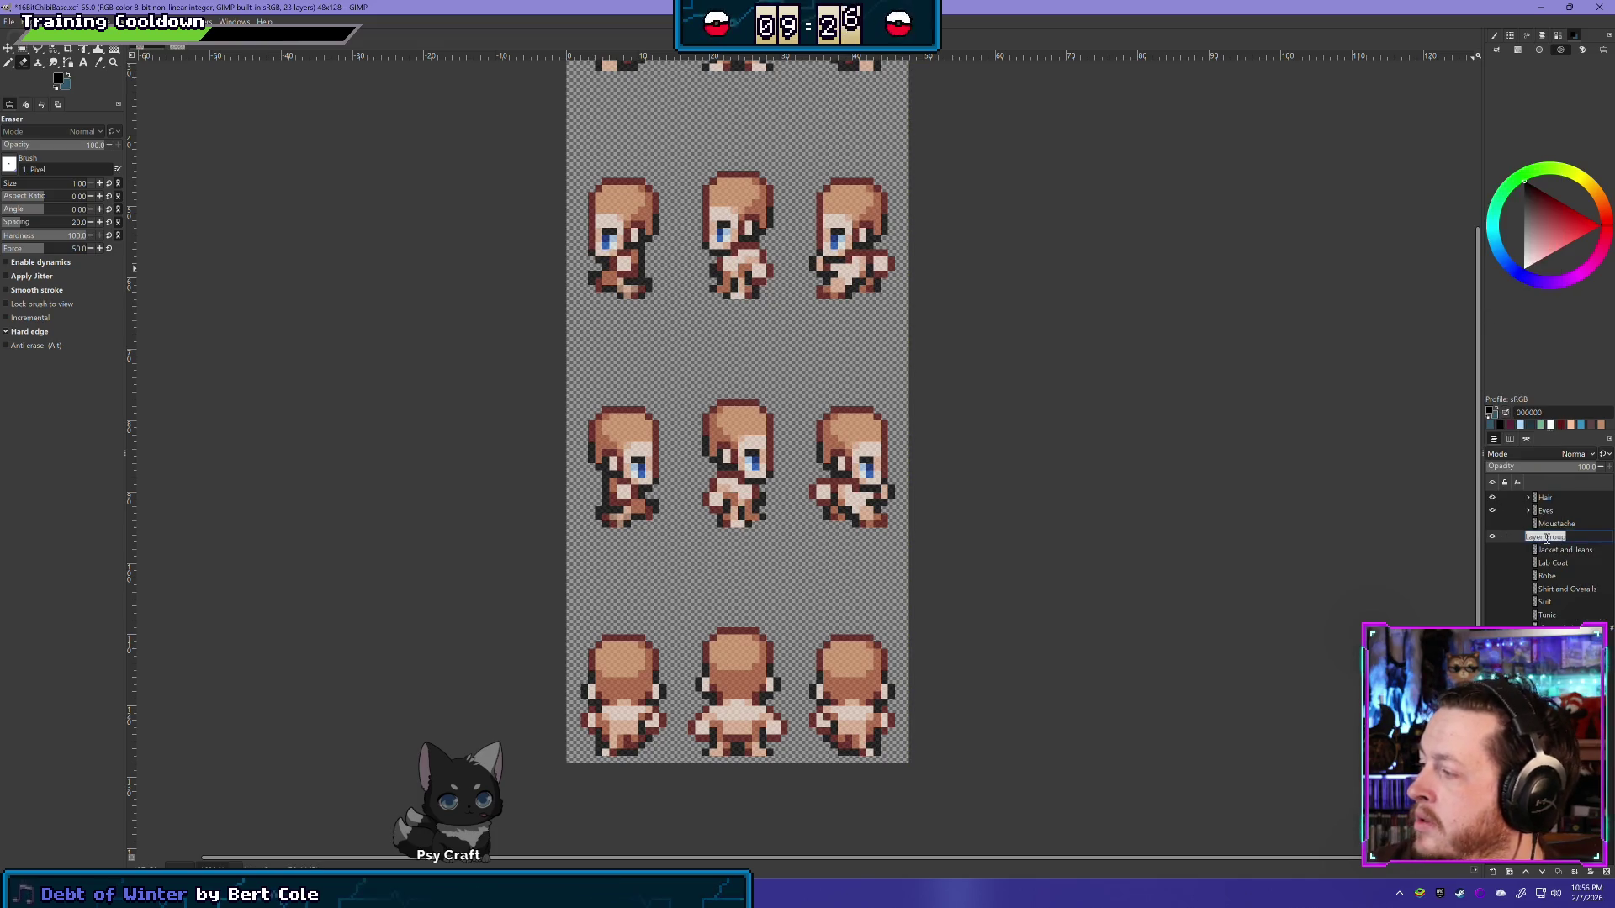
pyautogui.write('Clothes')
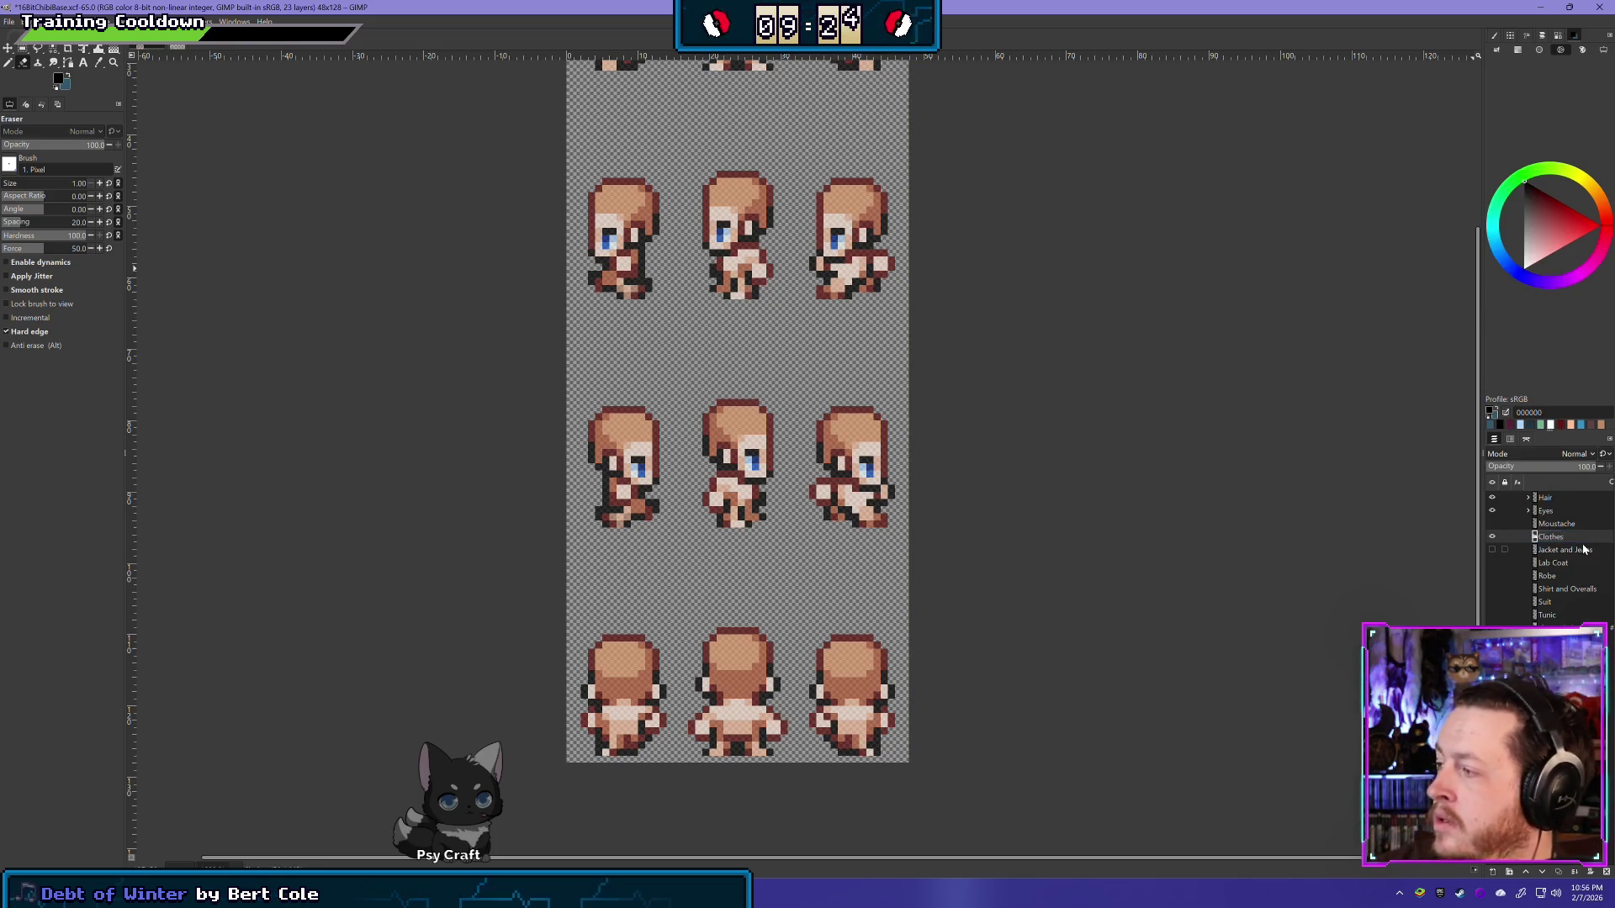
pyautogui.click(1581, 550)
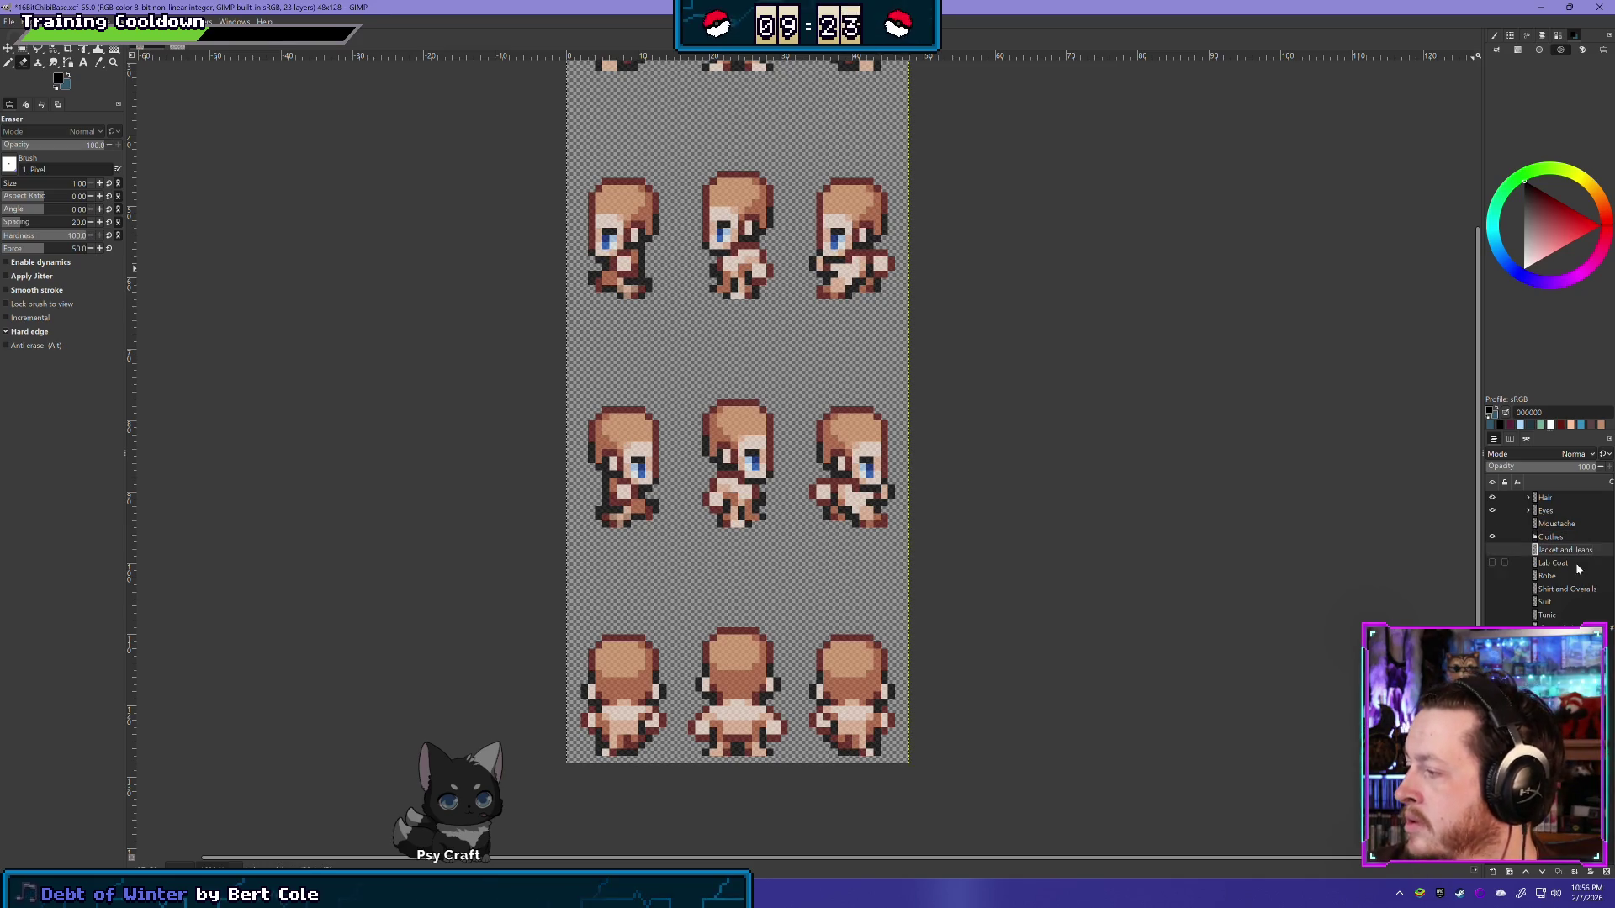
pyautogui.keyDown('shift'); pyautogui.click(1547, 615); pyautogui.keyUp('shift')
pyautogui.moveTo(1554, 562); pyautogui.dragTo(1547, 538)
pyautogui.click(1528, 537)
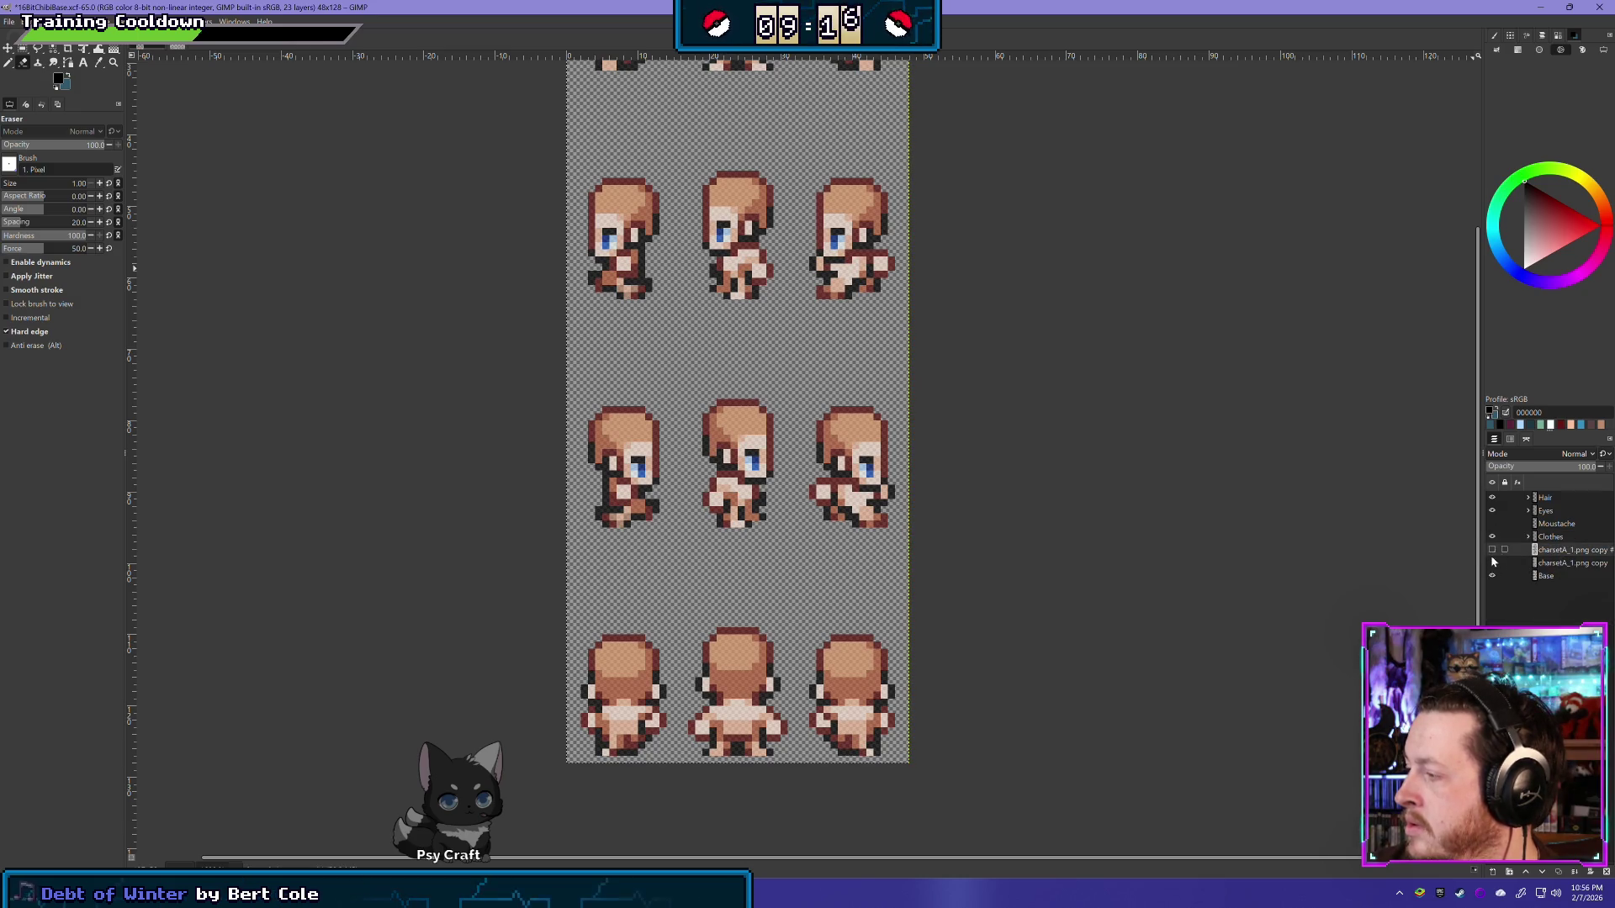
pyautogui.click(1492, 549)
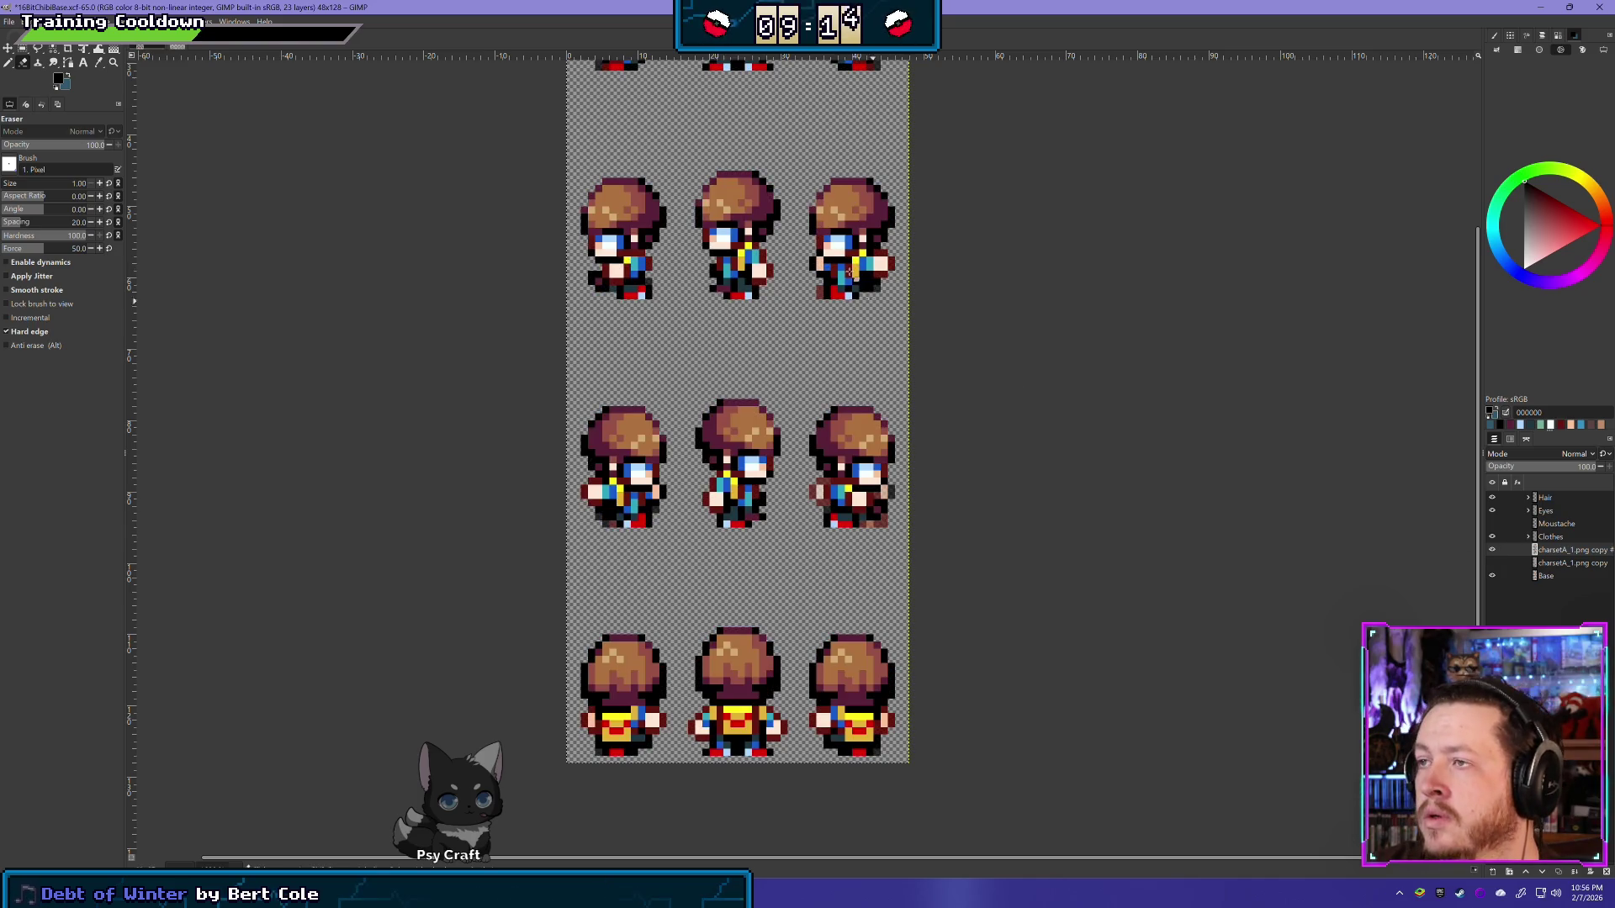
pyautogui.moveTo(852, 273); pyautogui.dragTo(889, 567)
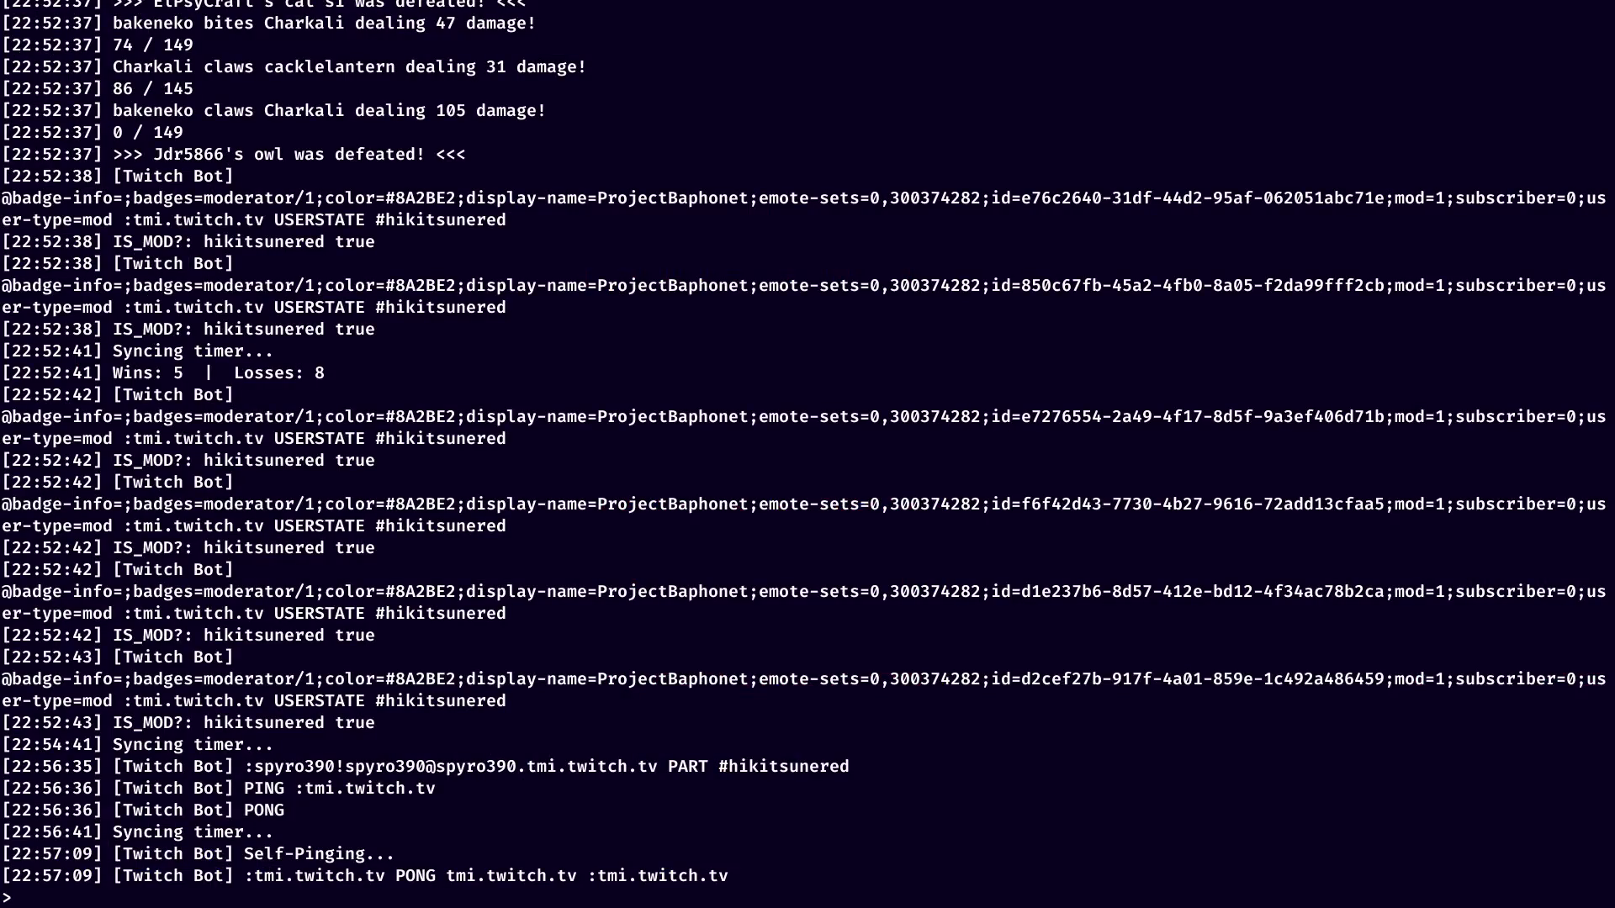
pyautogui.write('audio_bgm:clearPlaylist() for k, song in pairs(audio_bgm.songs) do if song.artist == "Visager" then audio_bgm:addToPlaylist(k) end end')
pyautogui.press('Return')
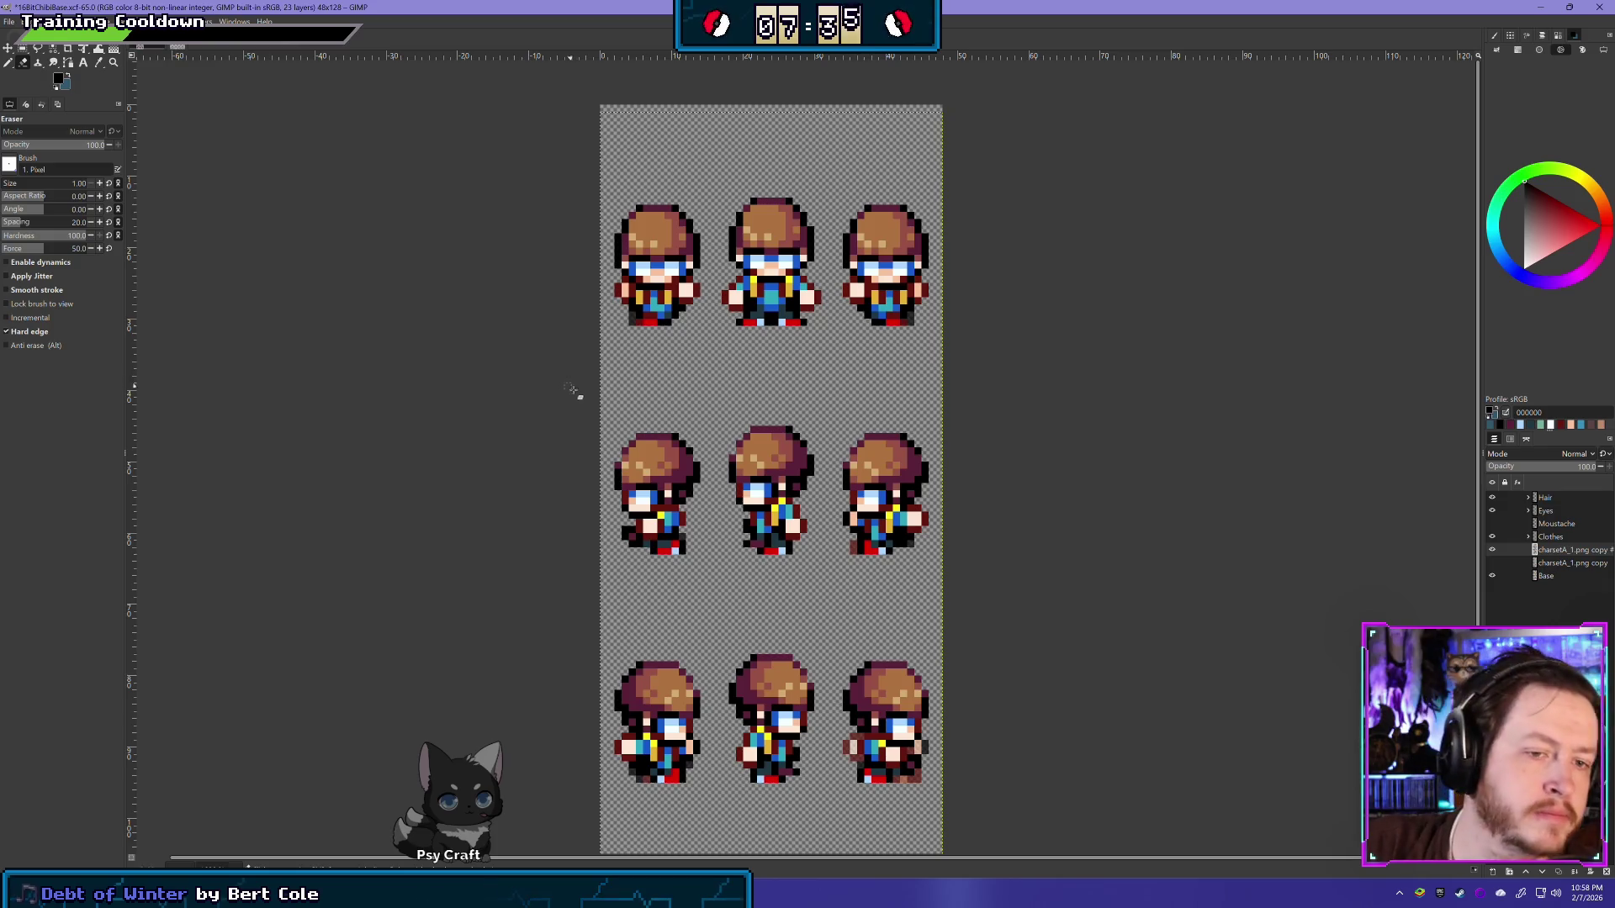
pyautogui.click(21, 50)
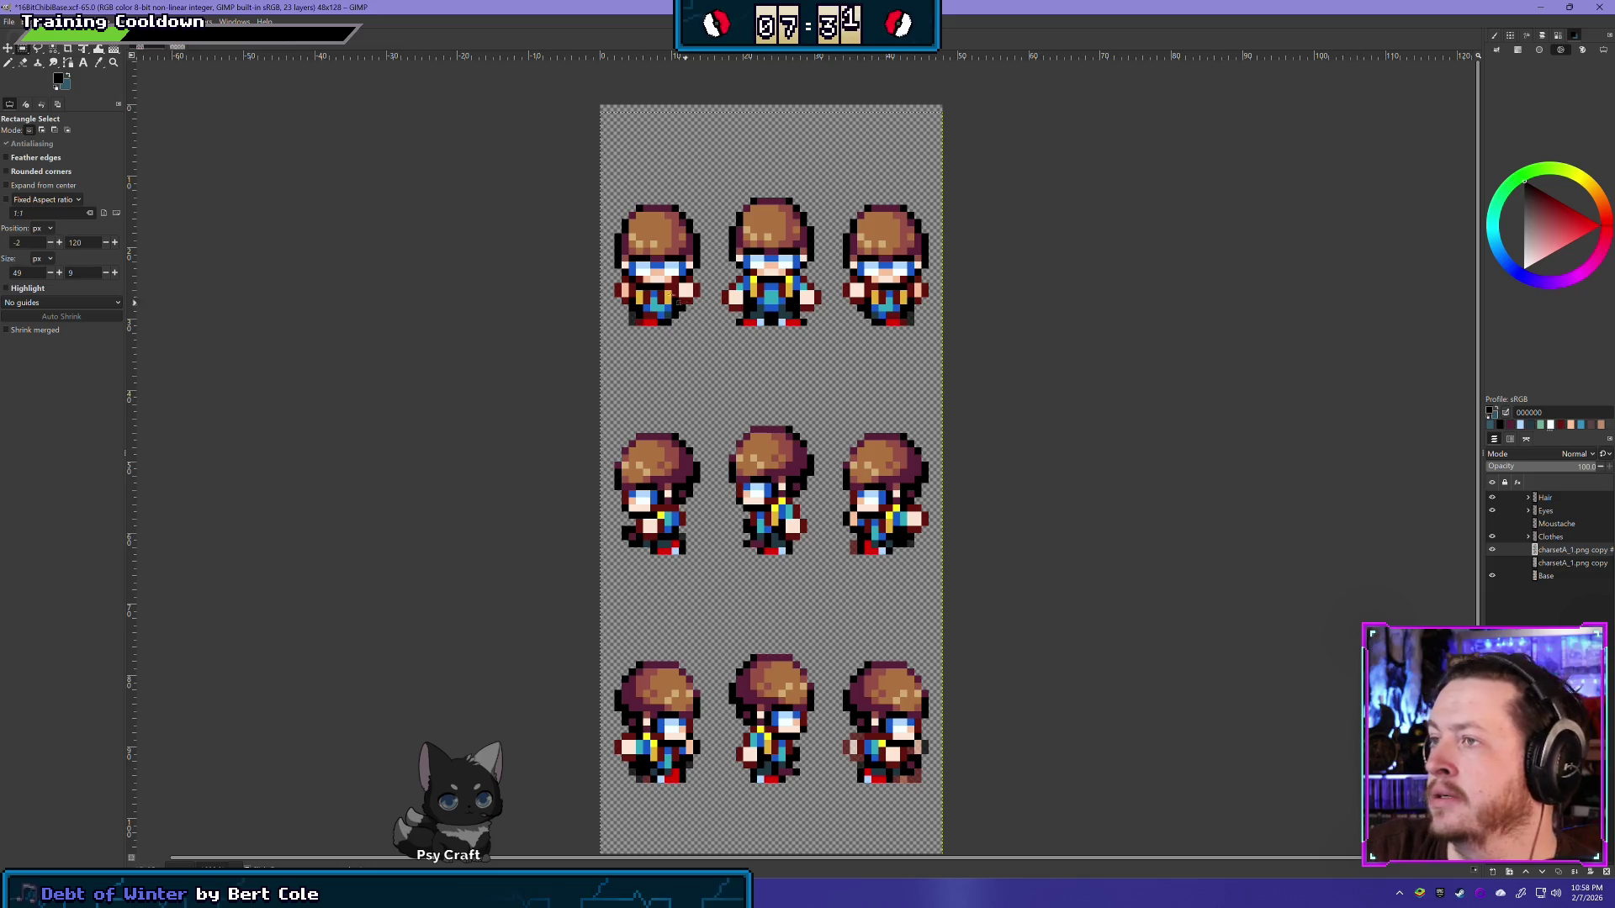
# Step: Delete the reference hair and face pixels in a band across the top sprite row's heads
pyautogui.scroll(3, 710, 208)
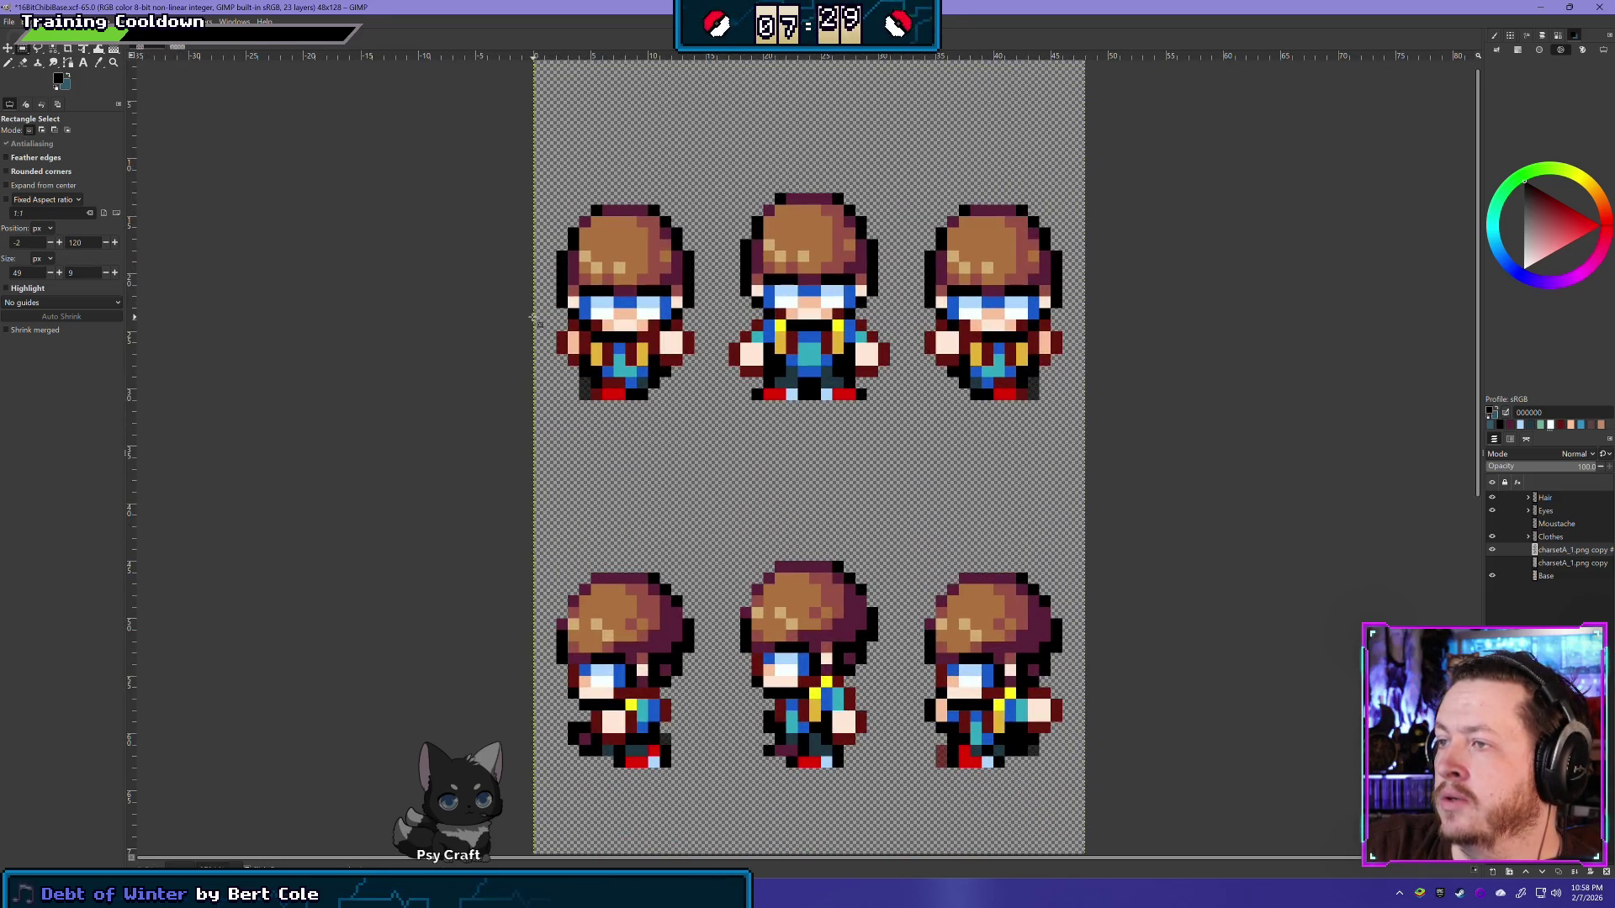
pyautogui.moveTo(532, 319); pyautogui.dragTo(1132, 149)
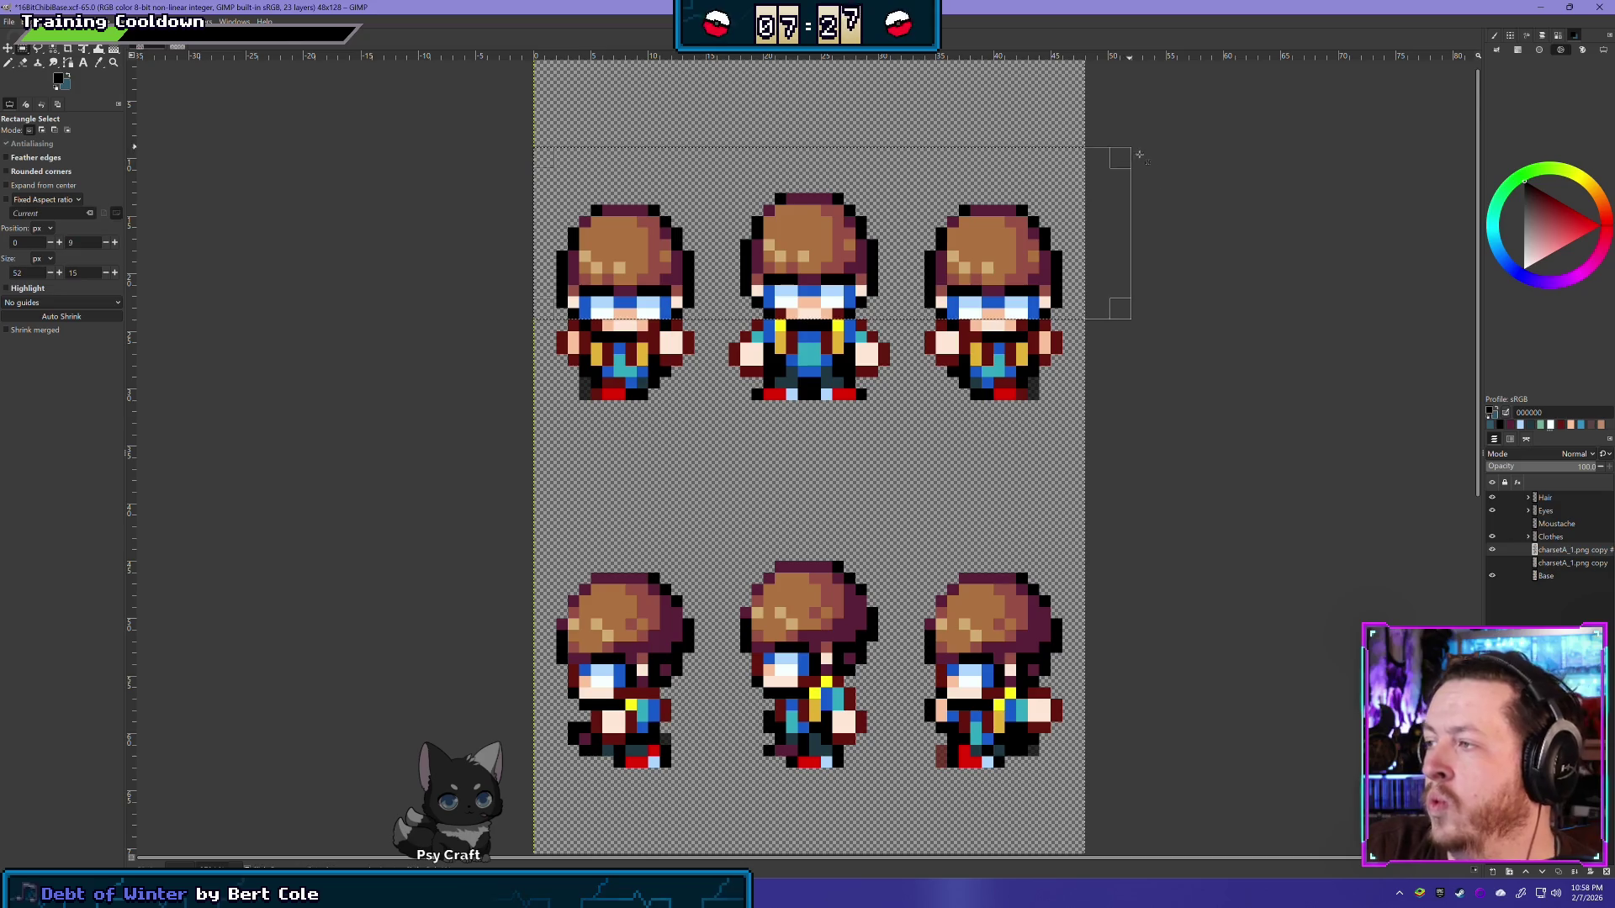
pyautogui.press('Delete')
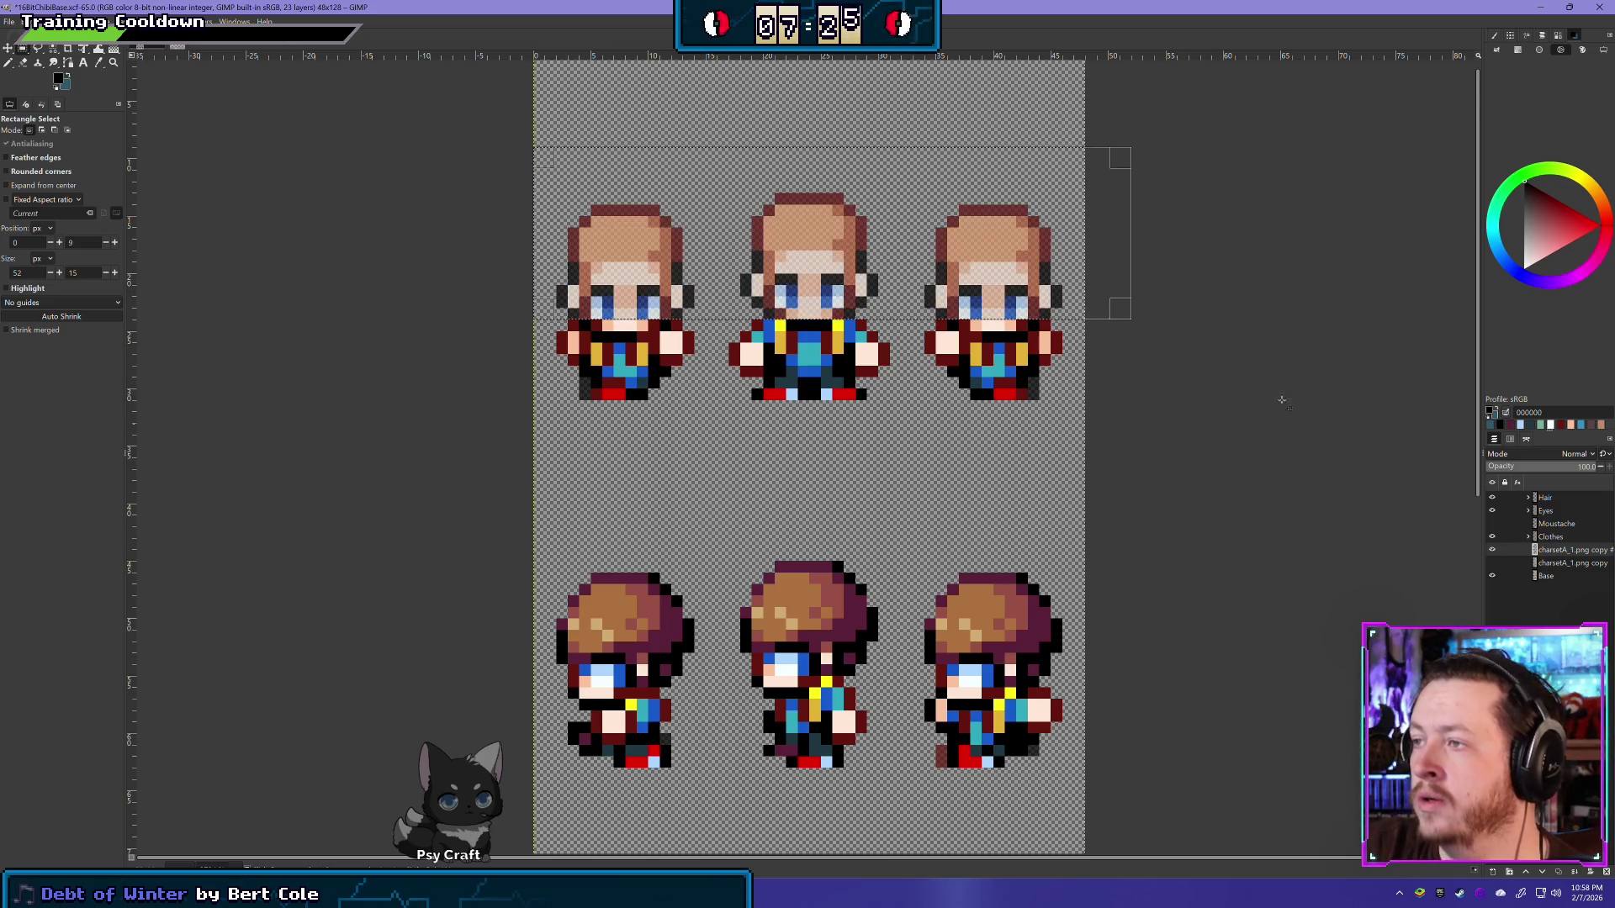
pyautogui.click(947, 491)
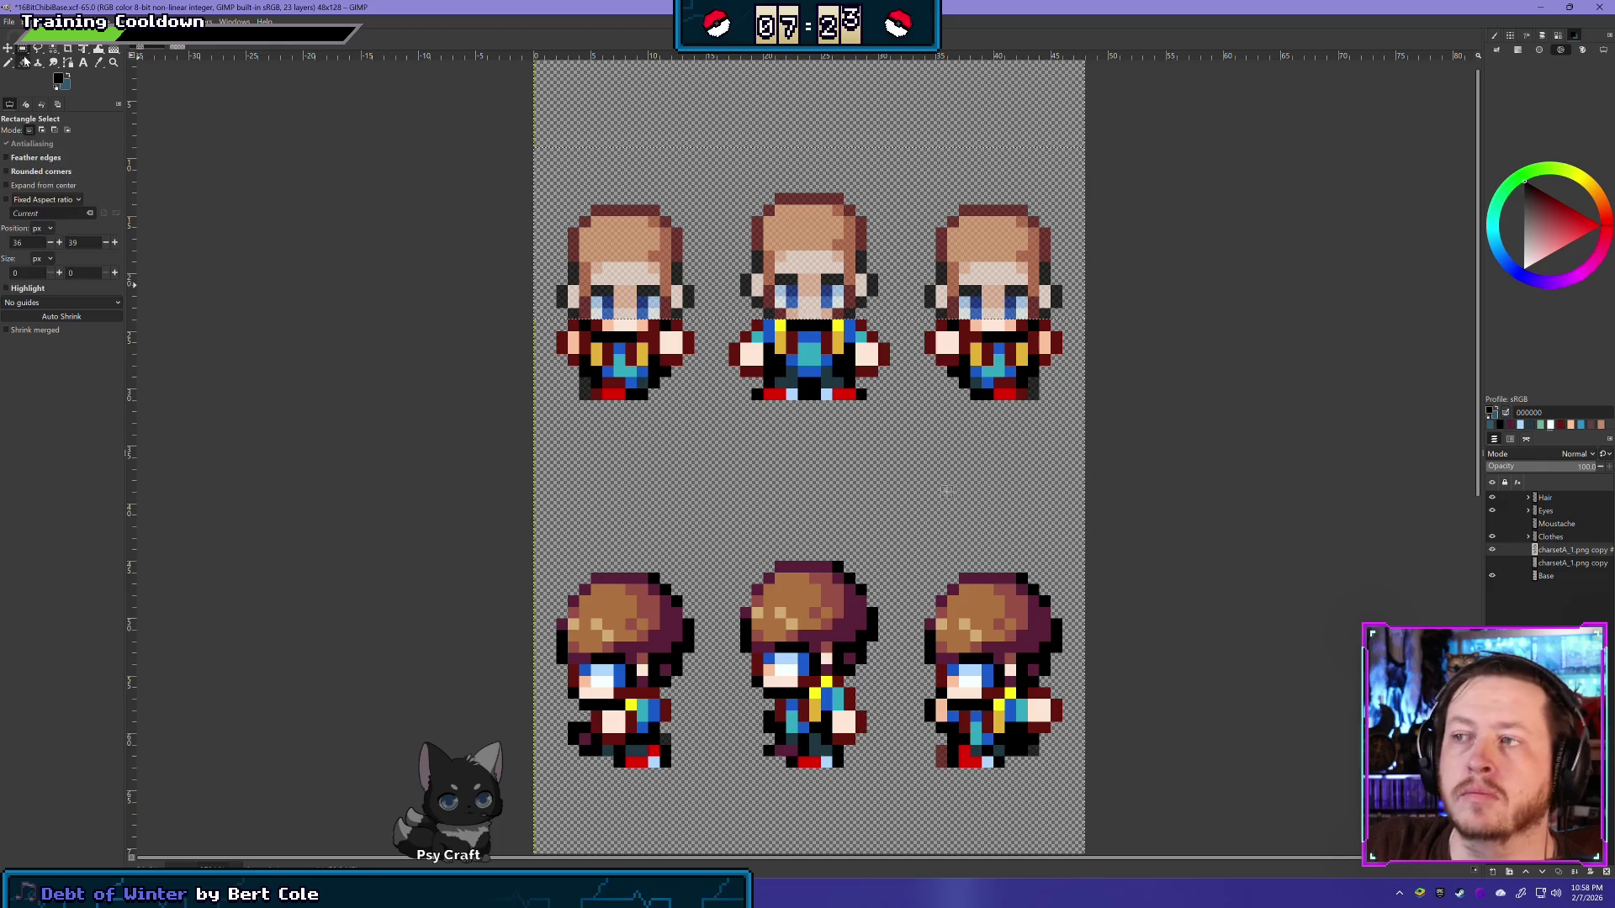
pyautogui.hotkey('shift', 'e')
pyautogui.scroll(2, 664, 343)
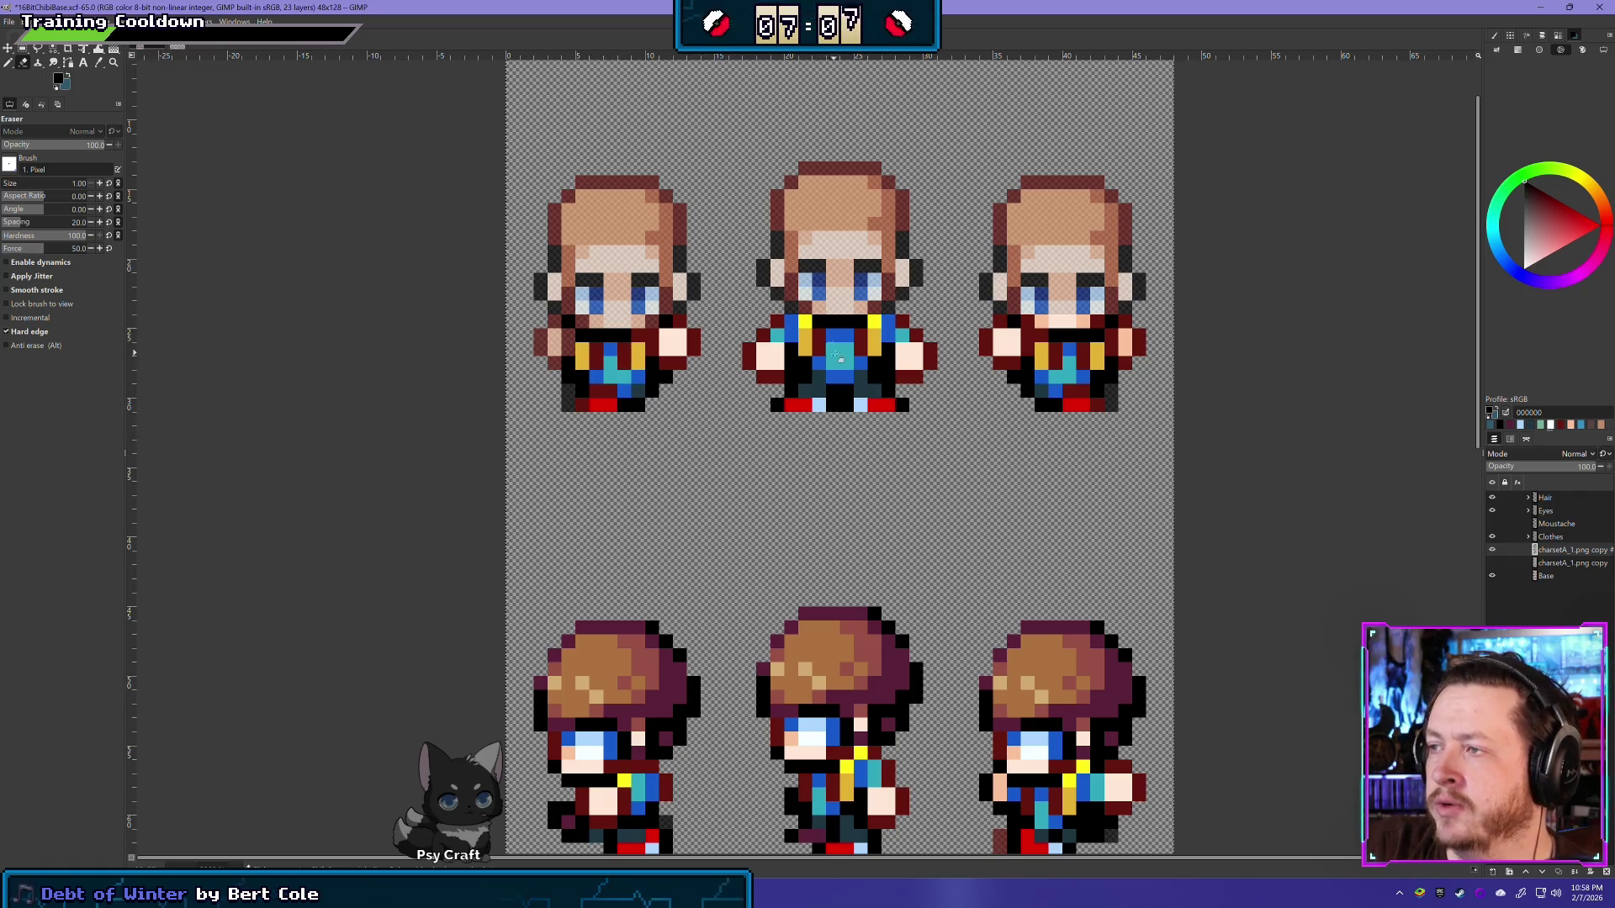
# Step: Erase stray clothing pixels on the middle front sprite's chest
pyautogui.moveTo(839, 358); pyautogui.dragTo(852, 324)
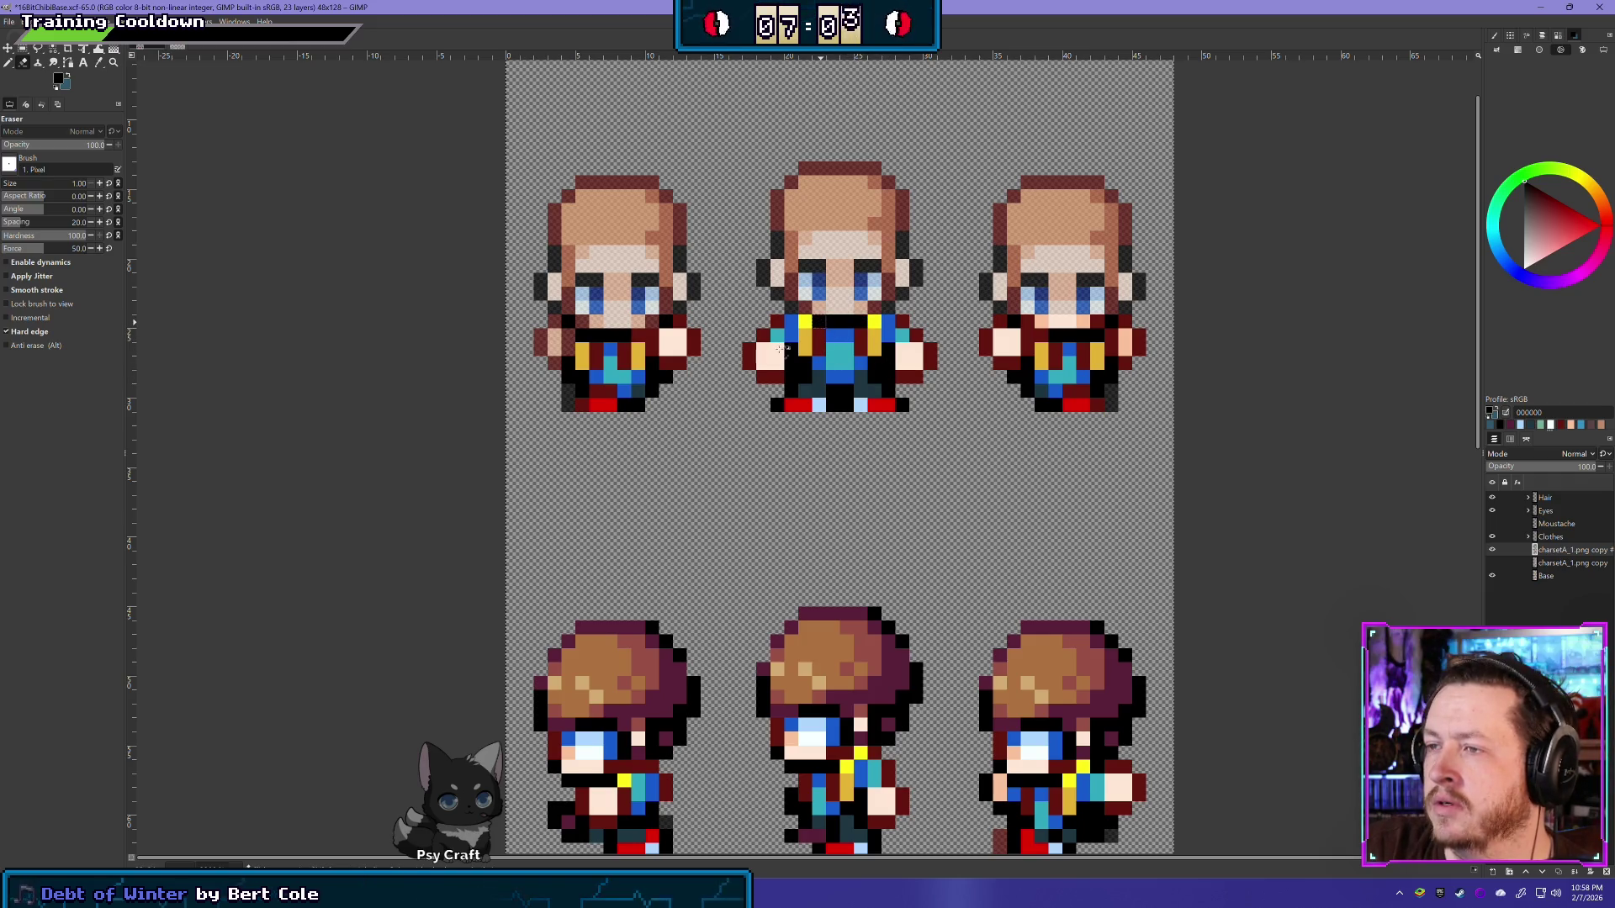
pyautogui.scroll(-2, 821, 323)
pyautogui.scroll(-1, 821, 322)
pyautogui.scroll(-1, 844, 512)
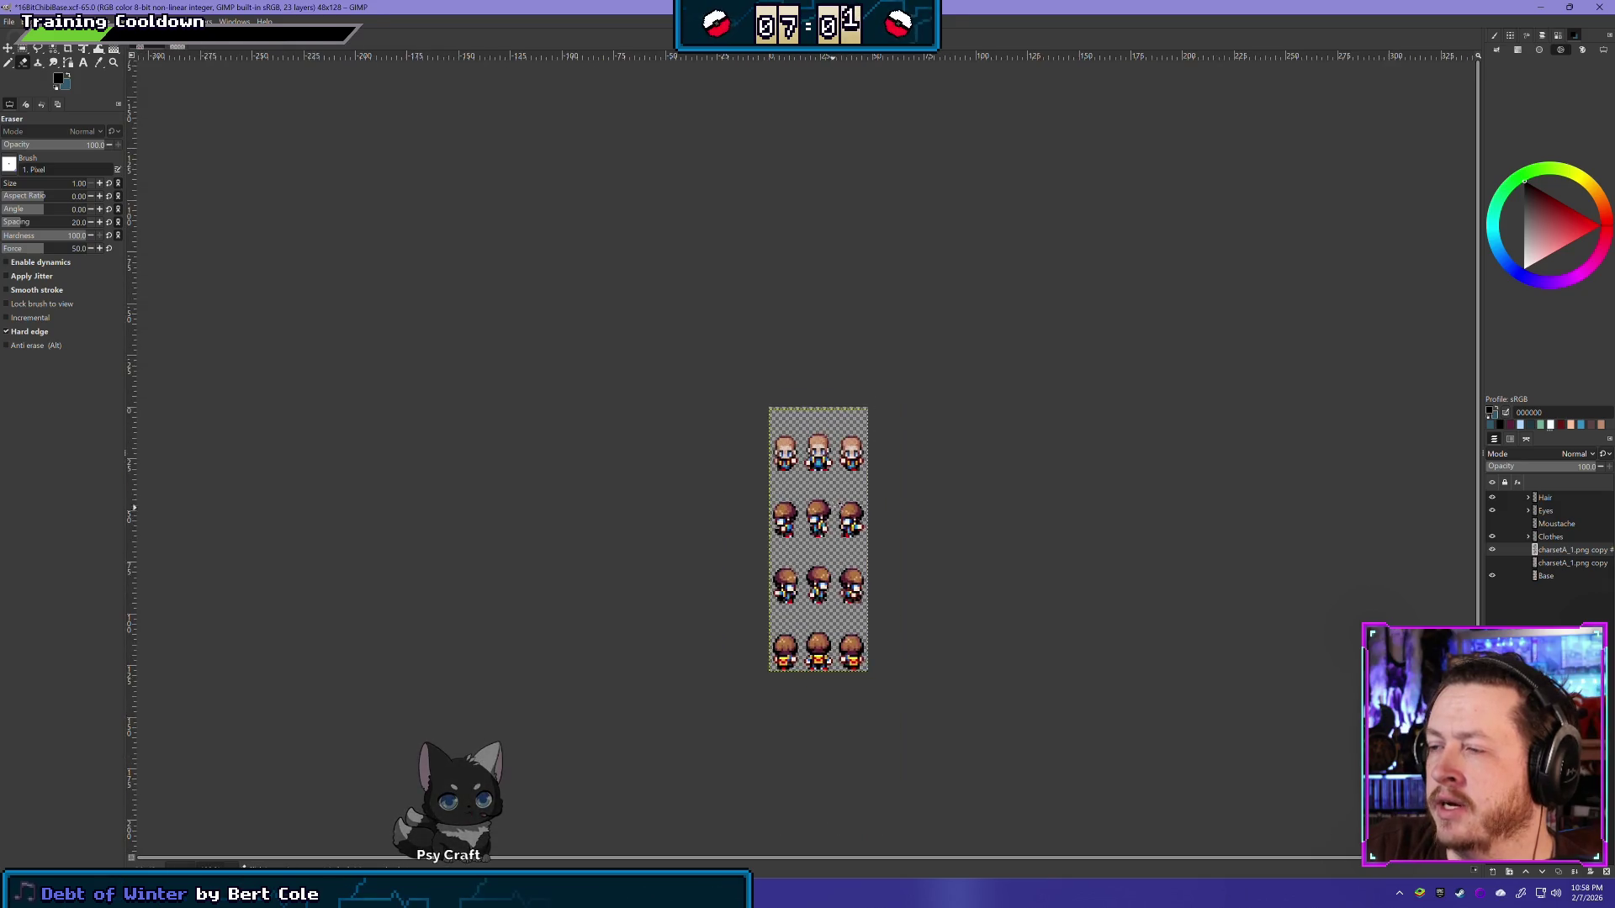
pyautogui.scroll(1, 799, 467)
pyautogui.scroll(1, 799, 466)
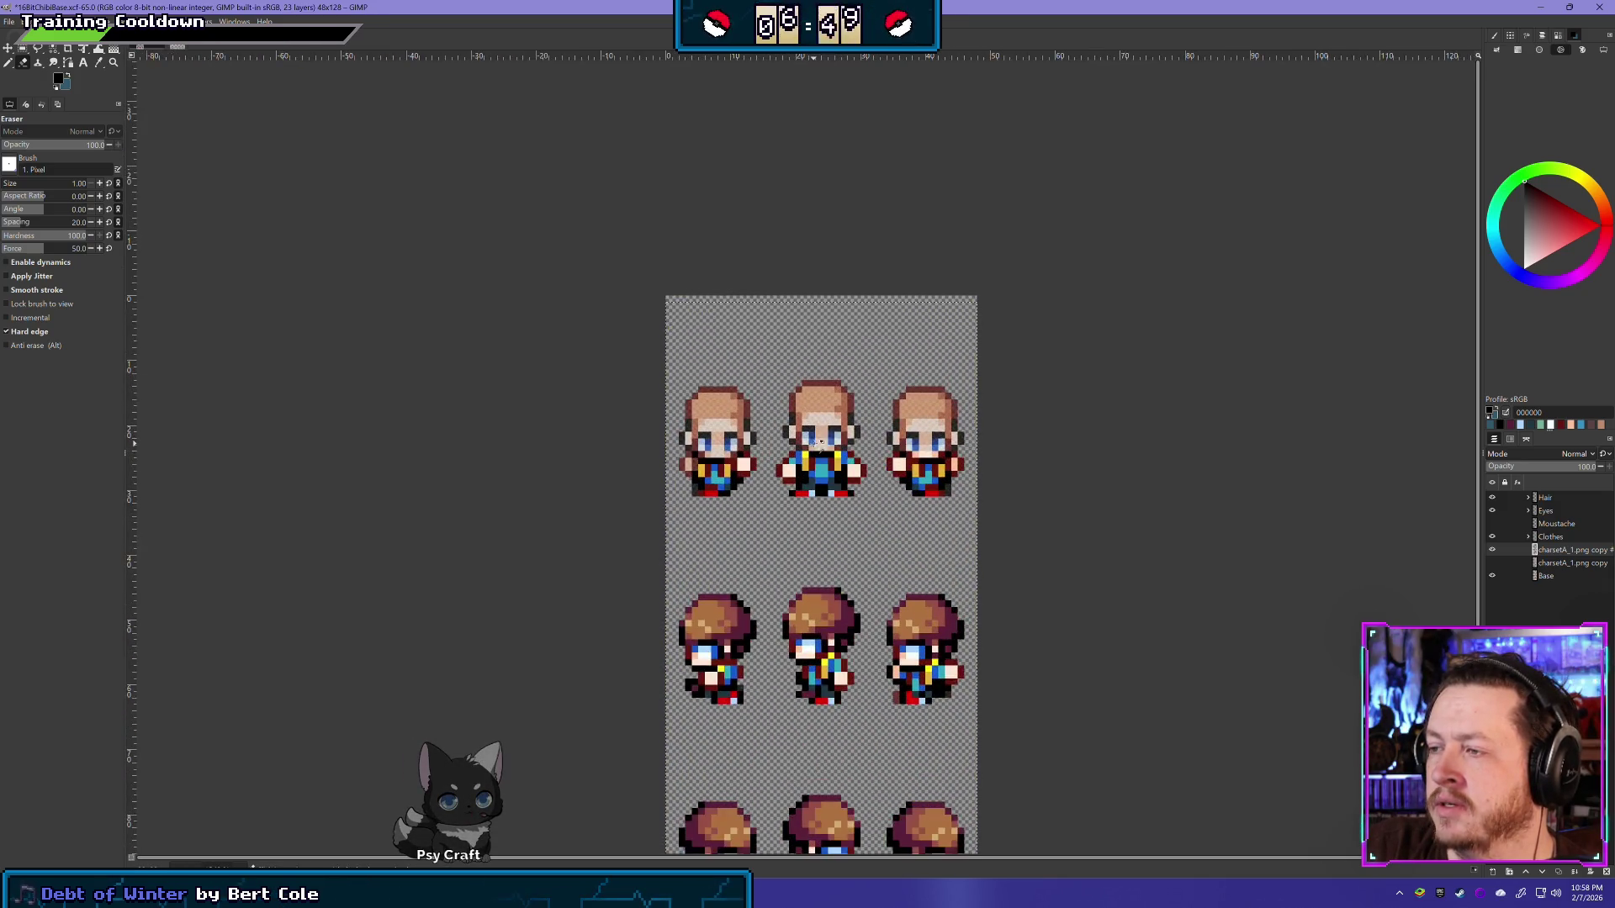
pyautogui.scroll(-1, 990, 599)
pyautogui.scroll(-1, 1013, 582)
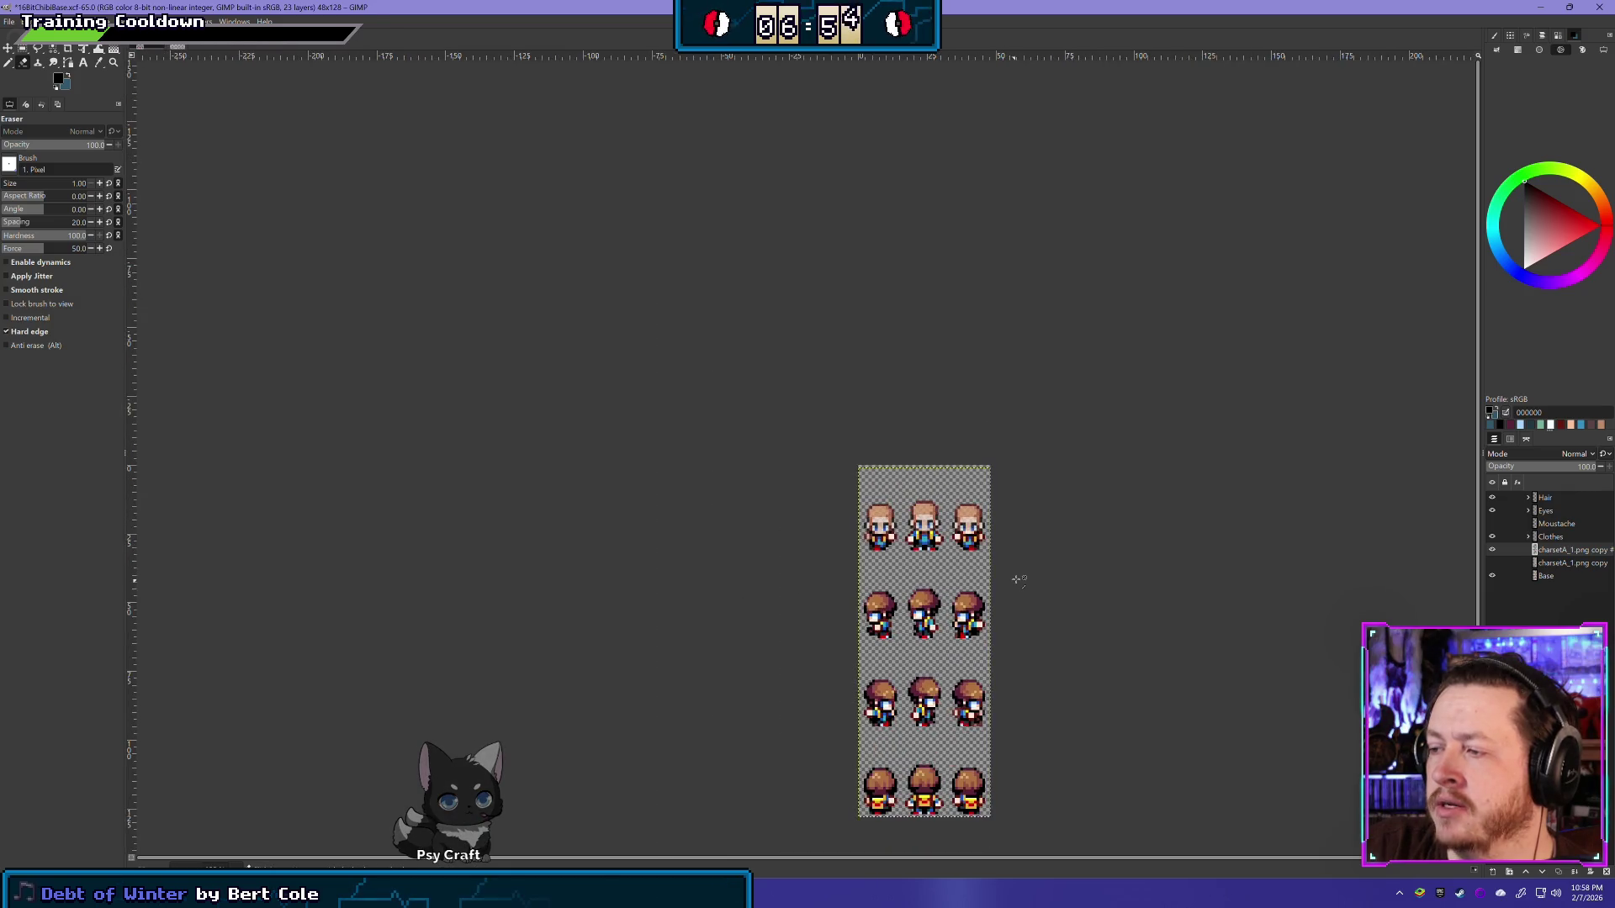
pyautogui.scroll(1, 1009, 582)
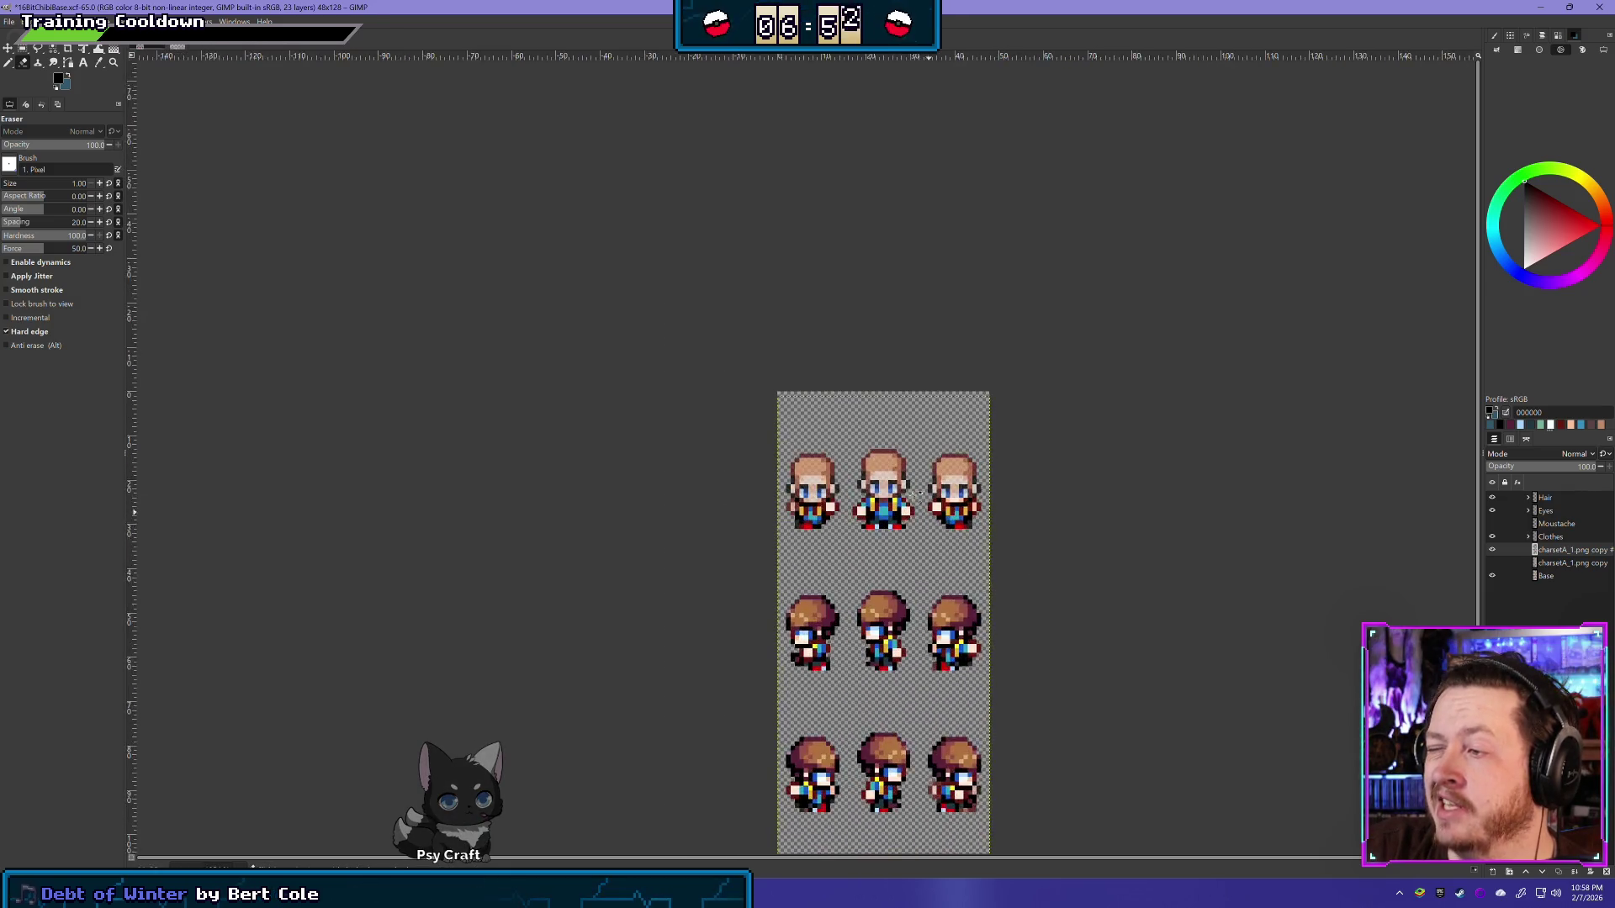
pyautogui.scroll(2, 885, 504)
pyautogui.scroll(2, 738, 535)
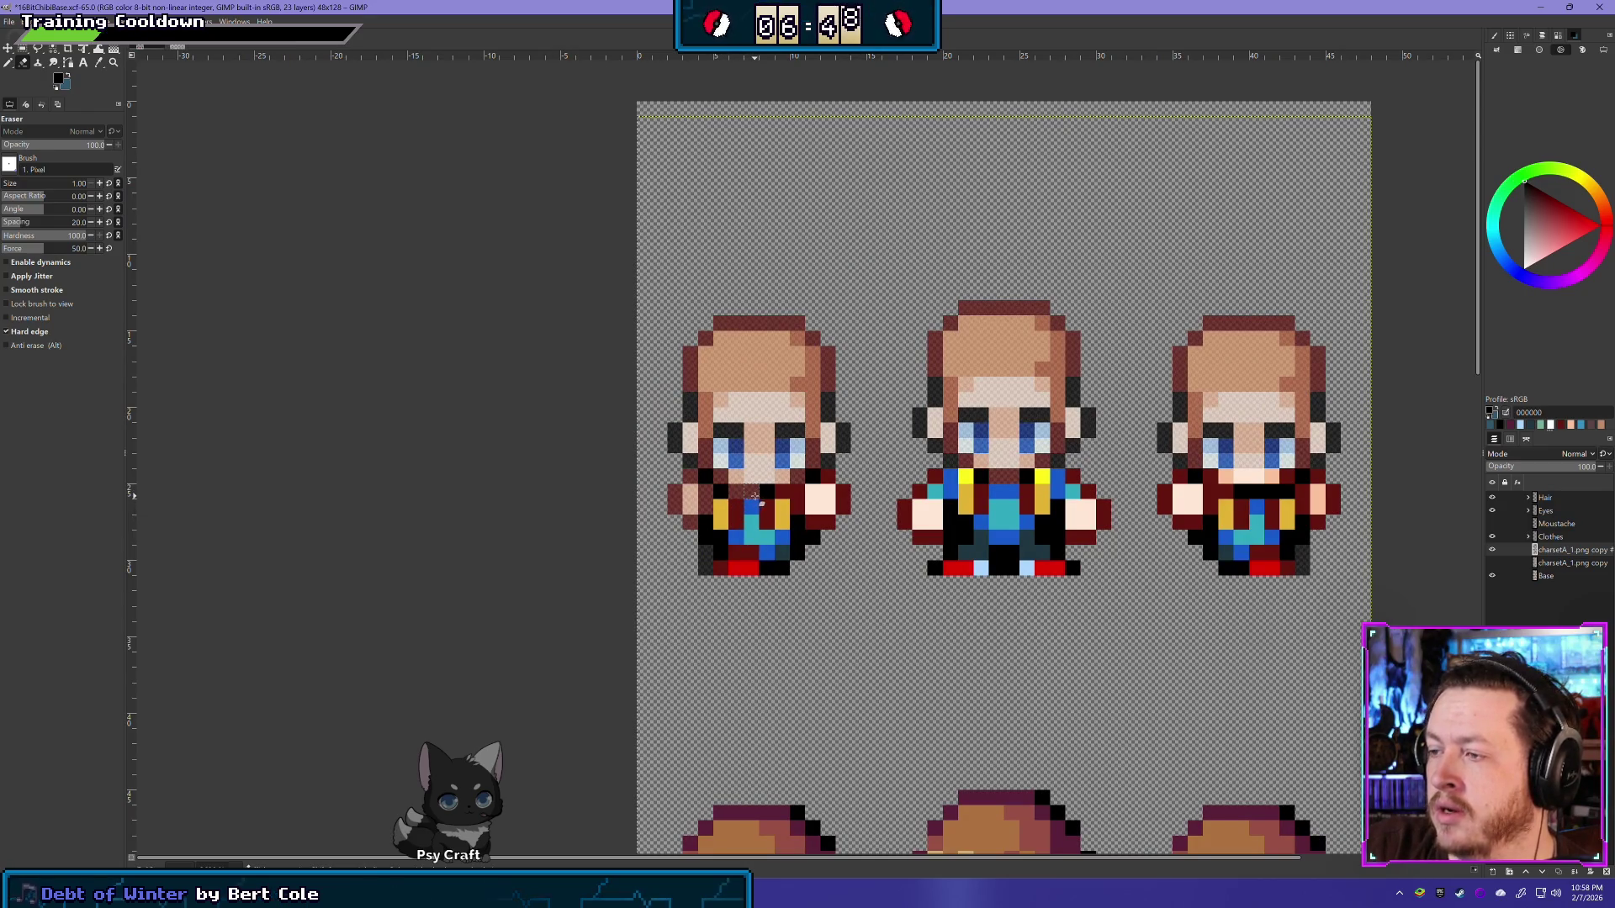
pyautogui.scroll(-2, 757, 498)
pyautogui.scroll(-1, 841, 530)
pyautogui.scroll(-2, 914, 562)
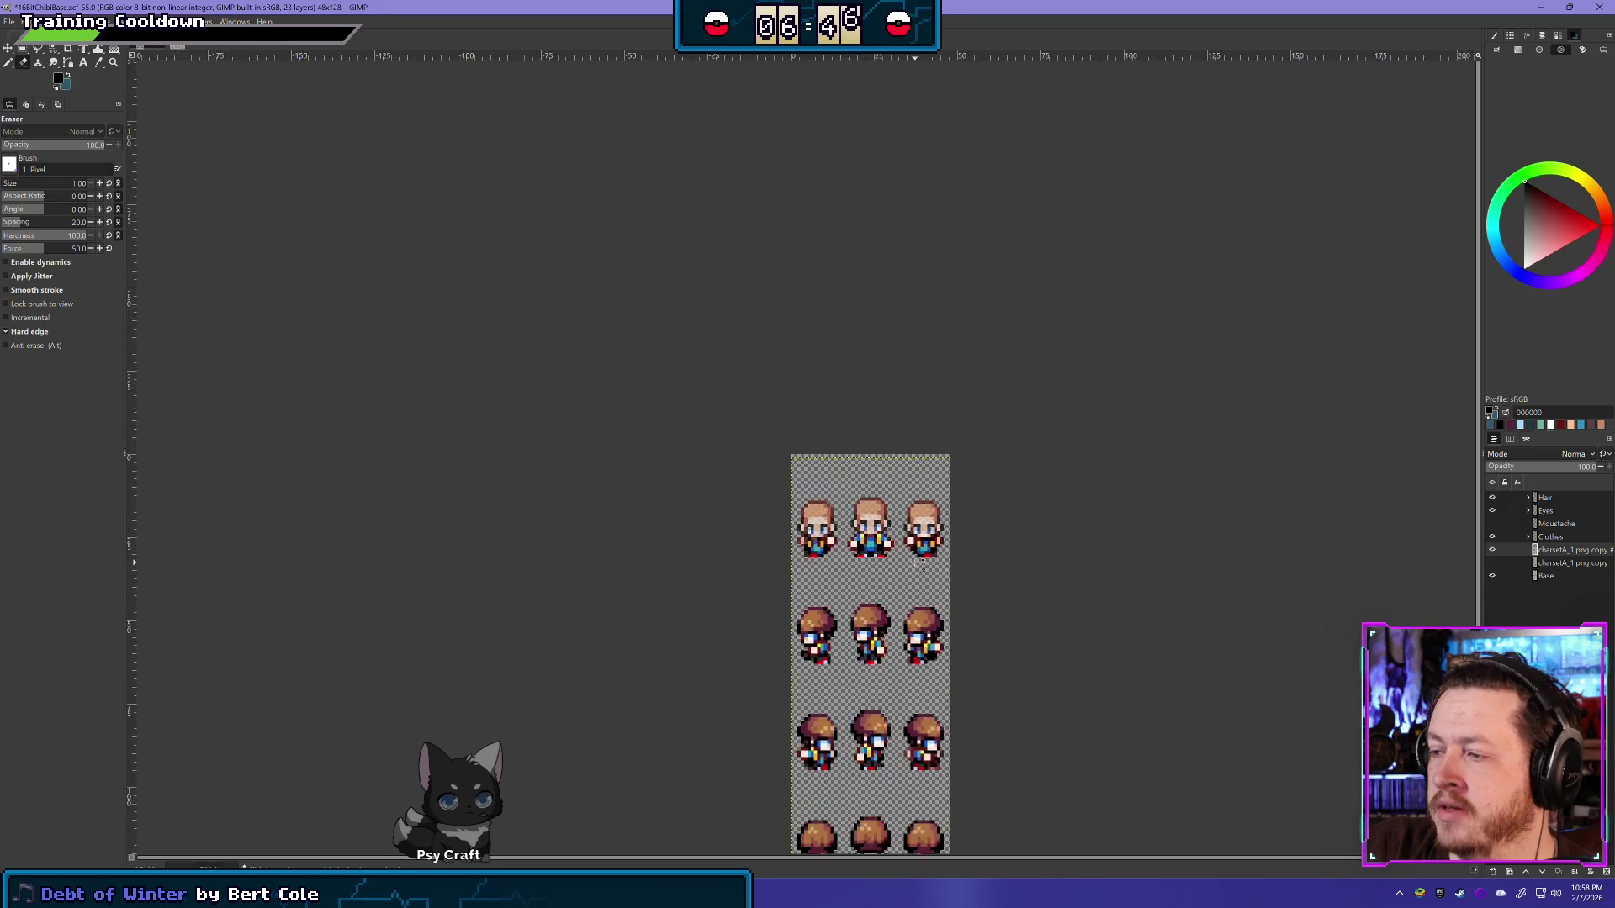
pyautogui.scroll(-1, 920, 563)
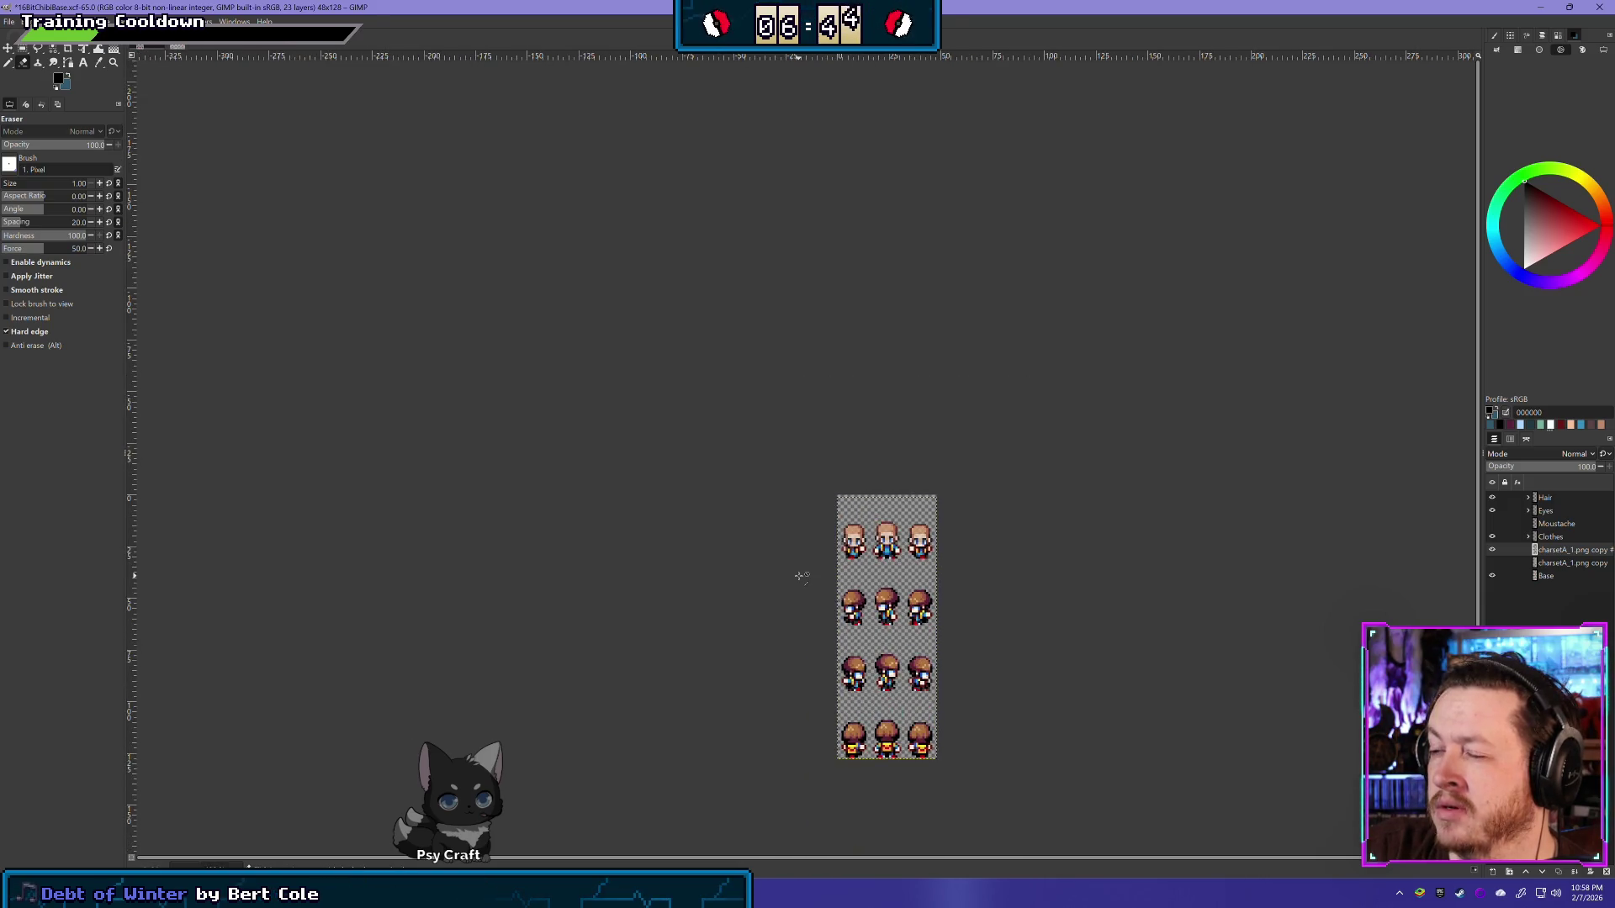
pyautogui.scroll(1, 804, 572)
pyautogui.scroll(2, 906, 502)
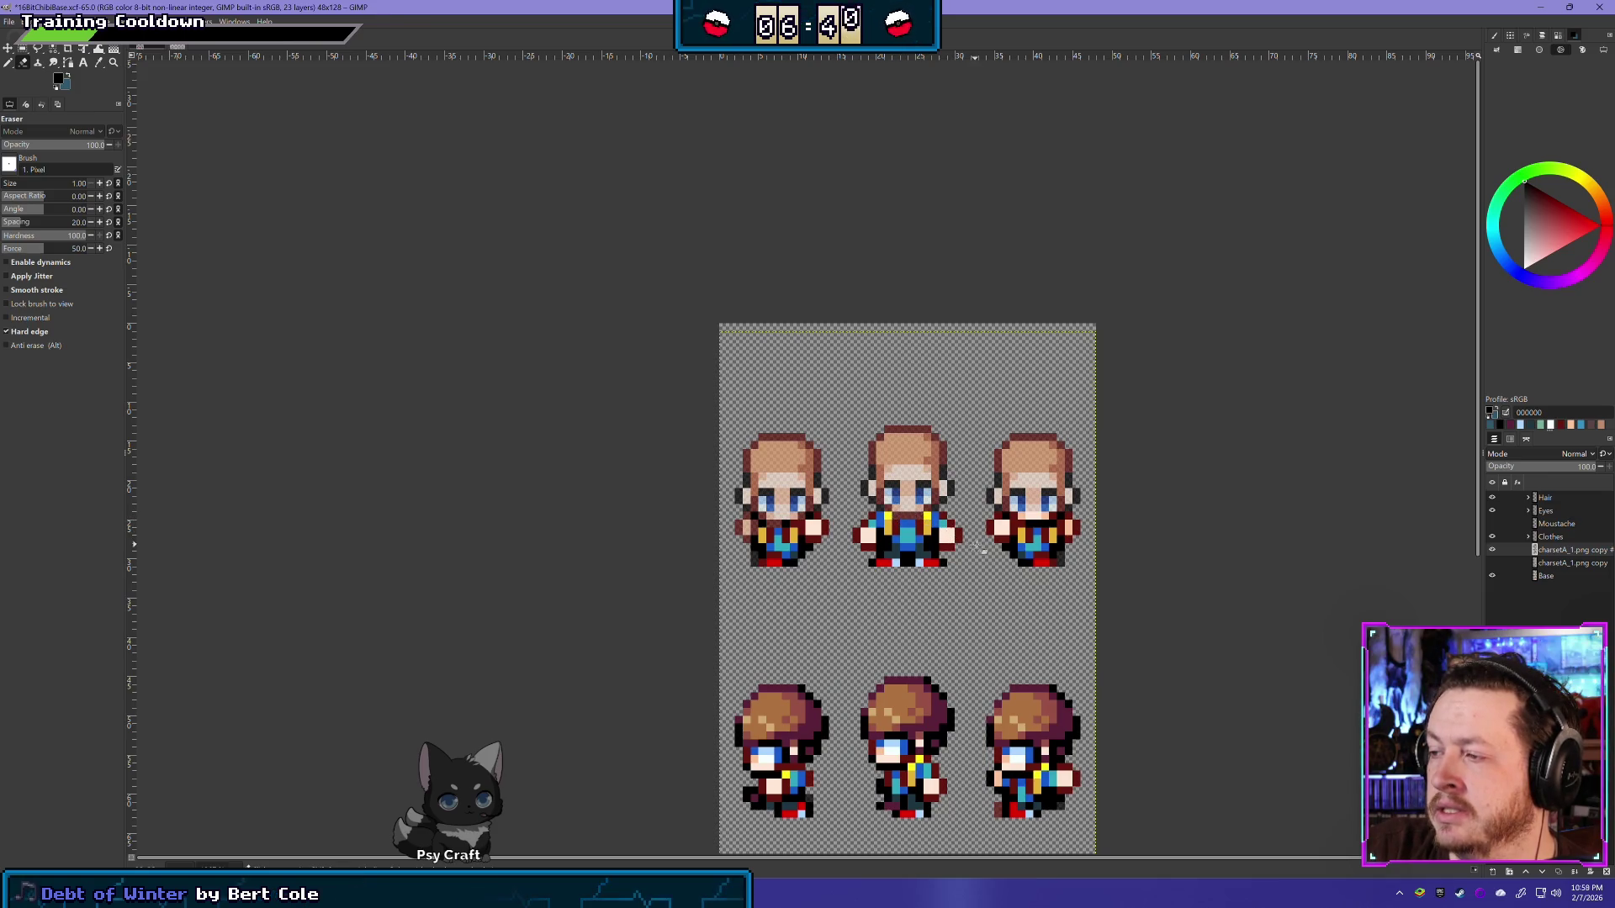
pyautogui.scroll(-2, 947, 533)
pyautogui.scroll(-1, 949, 538)
pyautogui.scroll(1, 950, 542)
pyautogui.scroll(1, 925, 530)
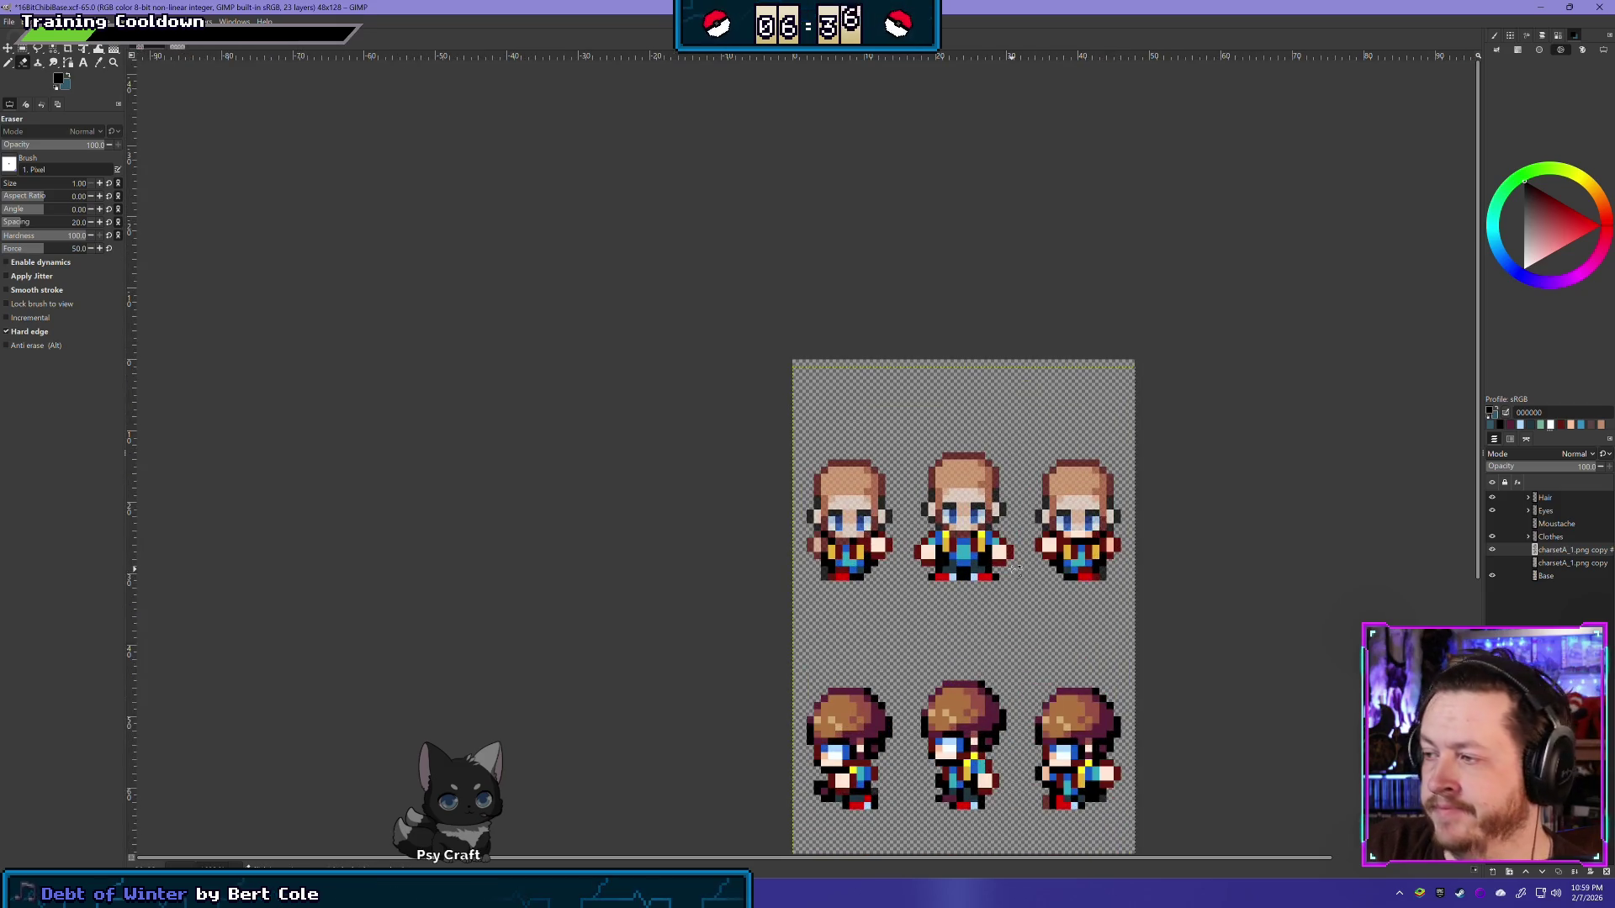
# Step: Set the Base layer opacity to about 71, then erase a dark pixel on the left sprite
pyautogui.click(1548, 576)
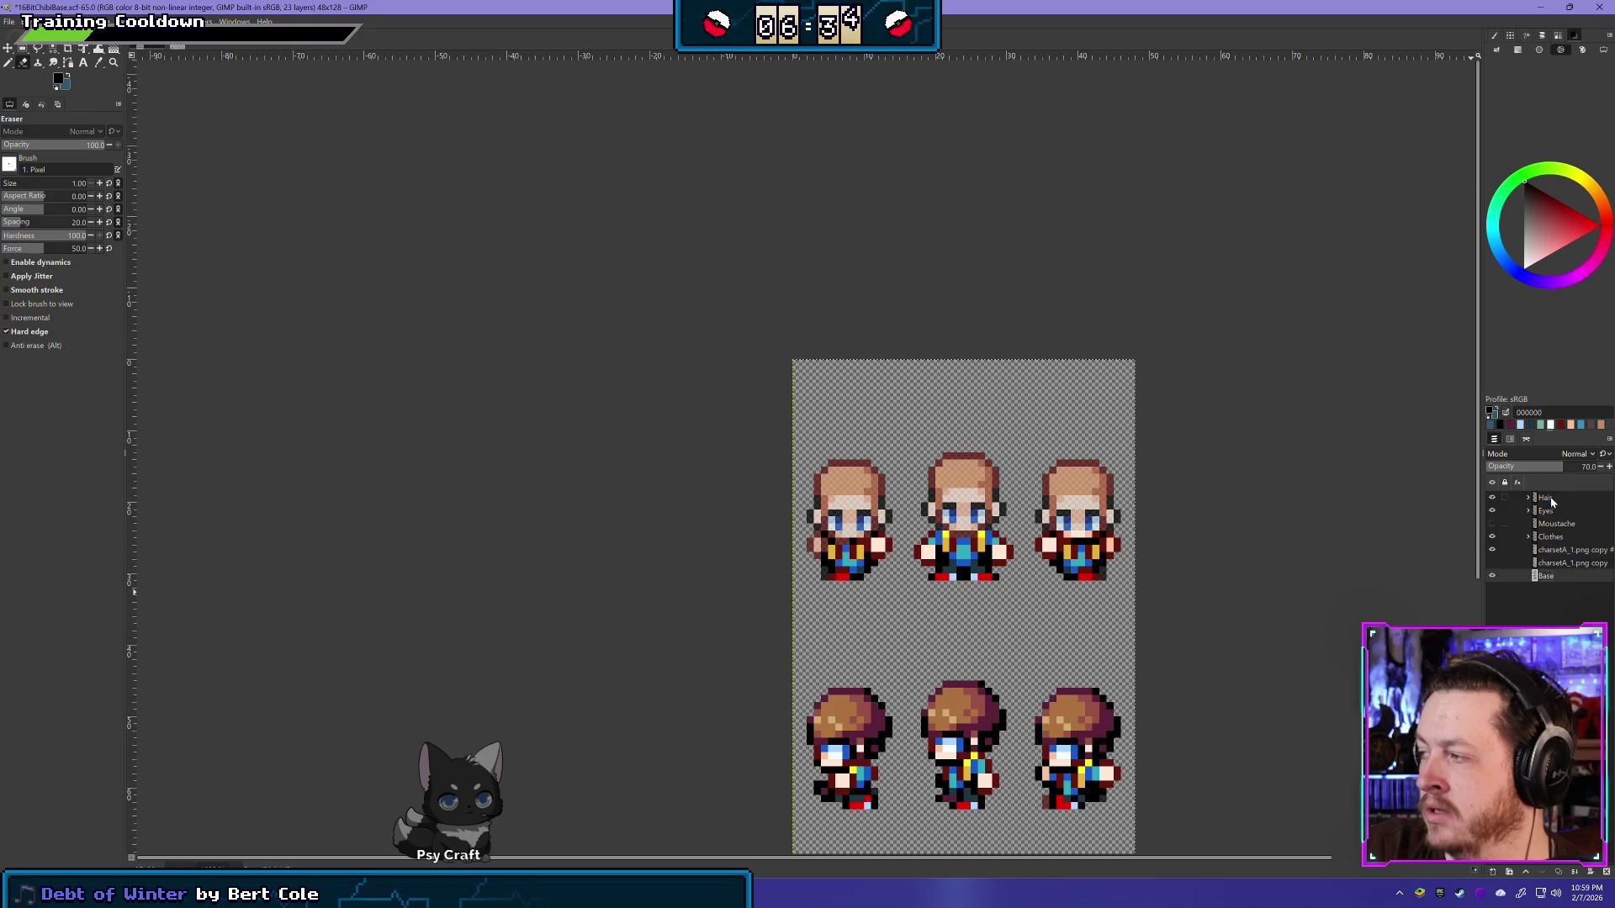
pyautogui.moveTo(1571, 467); pyautogui.dragTo(1597, 468)
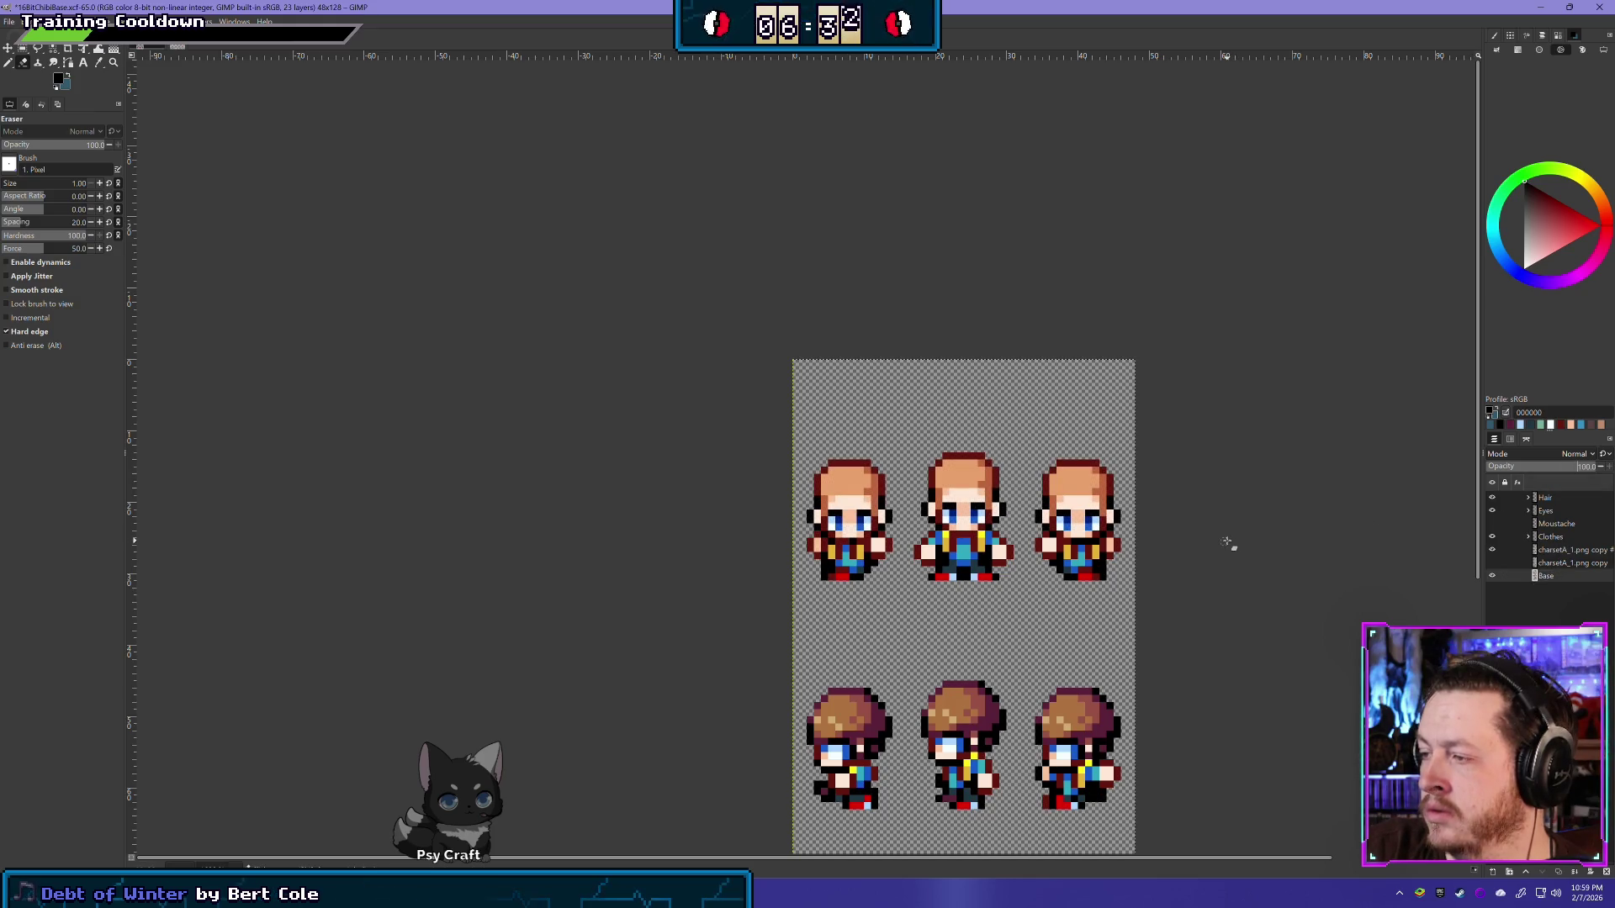
pyautogui.click(1563, 466)
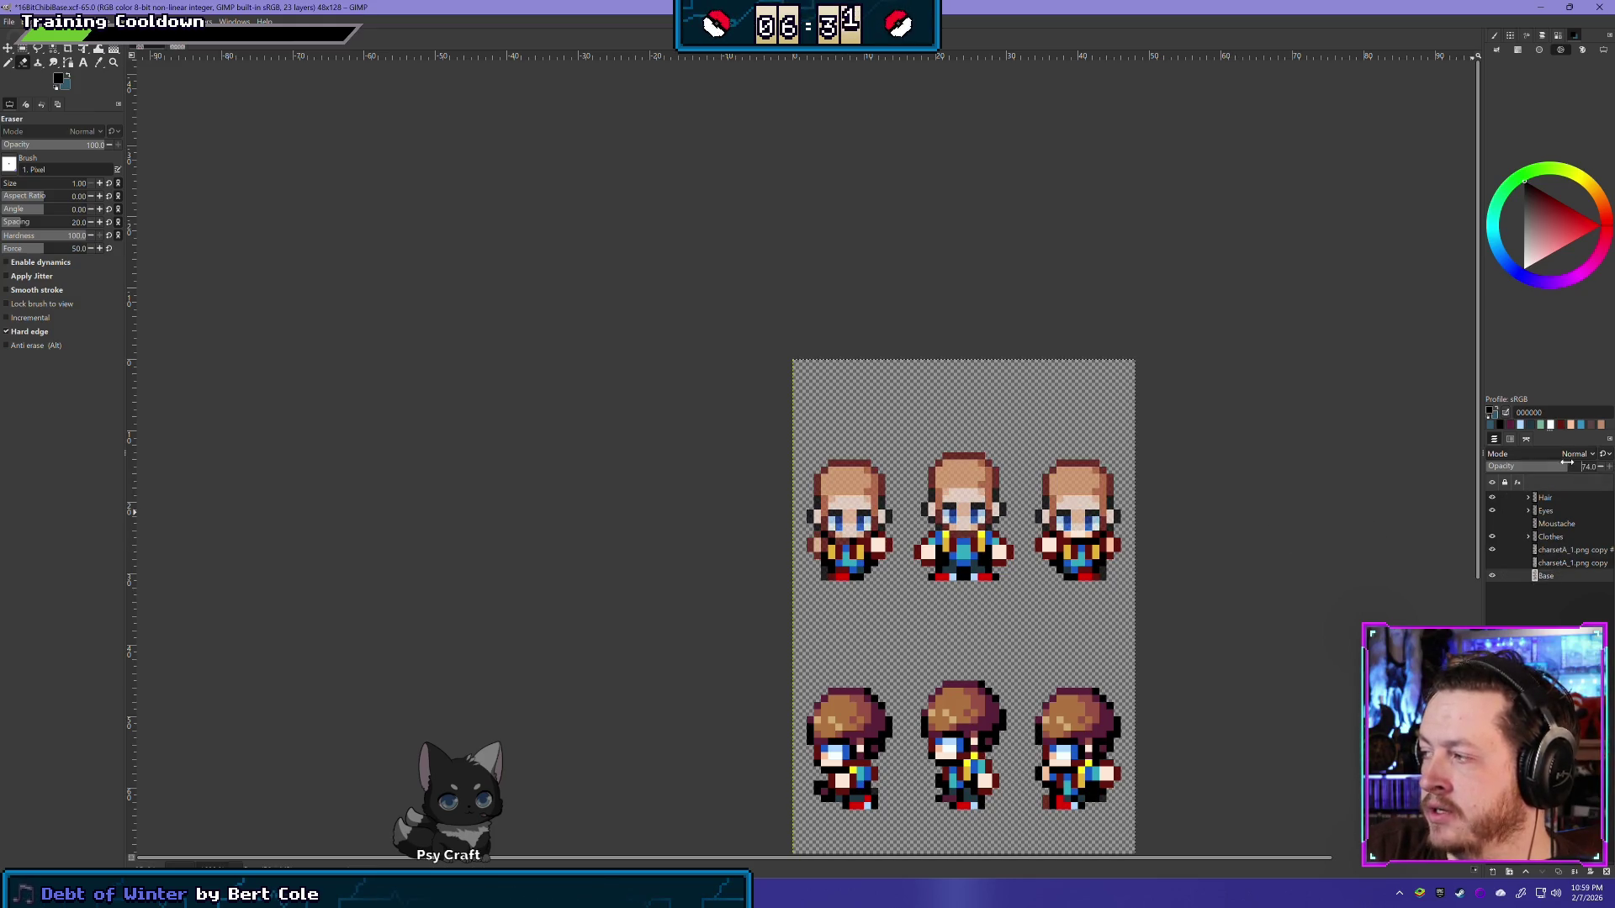
pyautogui.click(1566, 550)
pyautogui.scroll(2, 850, 572)
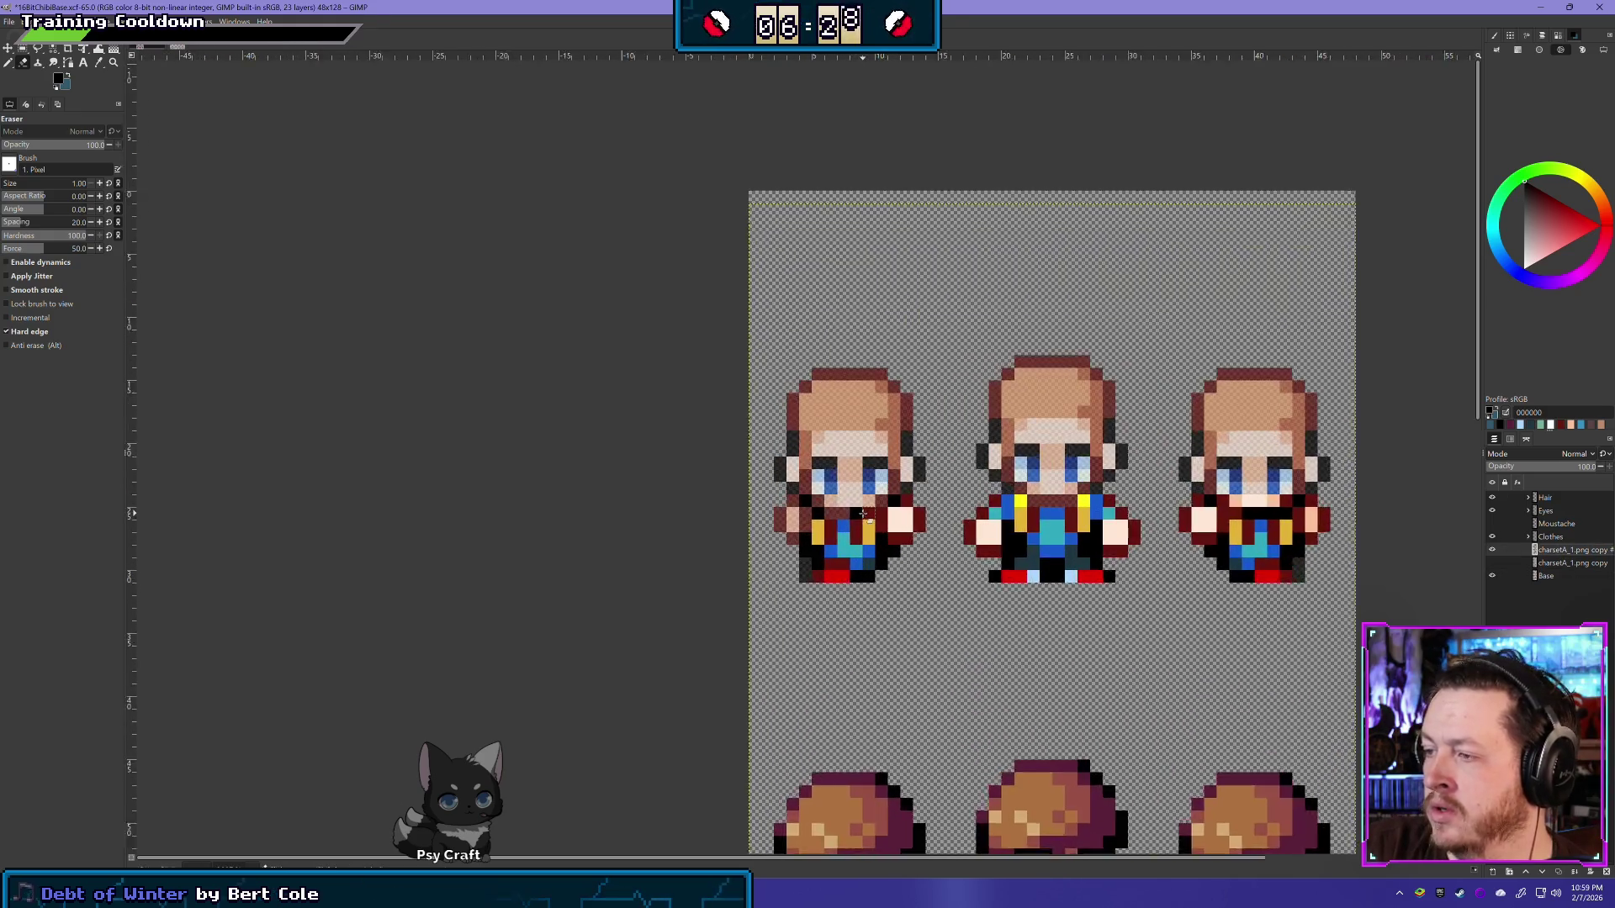
pyautogui.scroll(1, 862, 515)
pyautogui.click(813, 513)
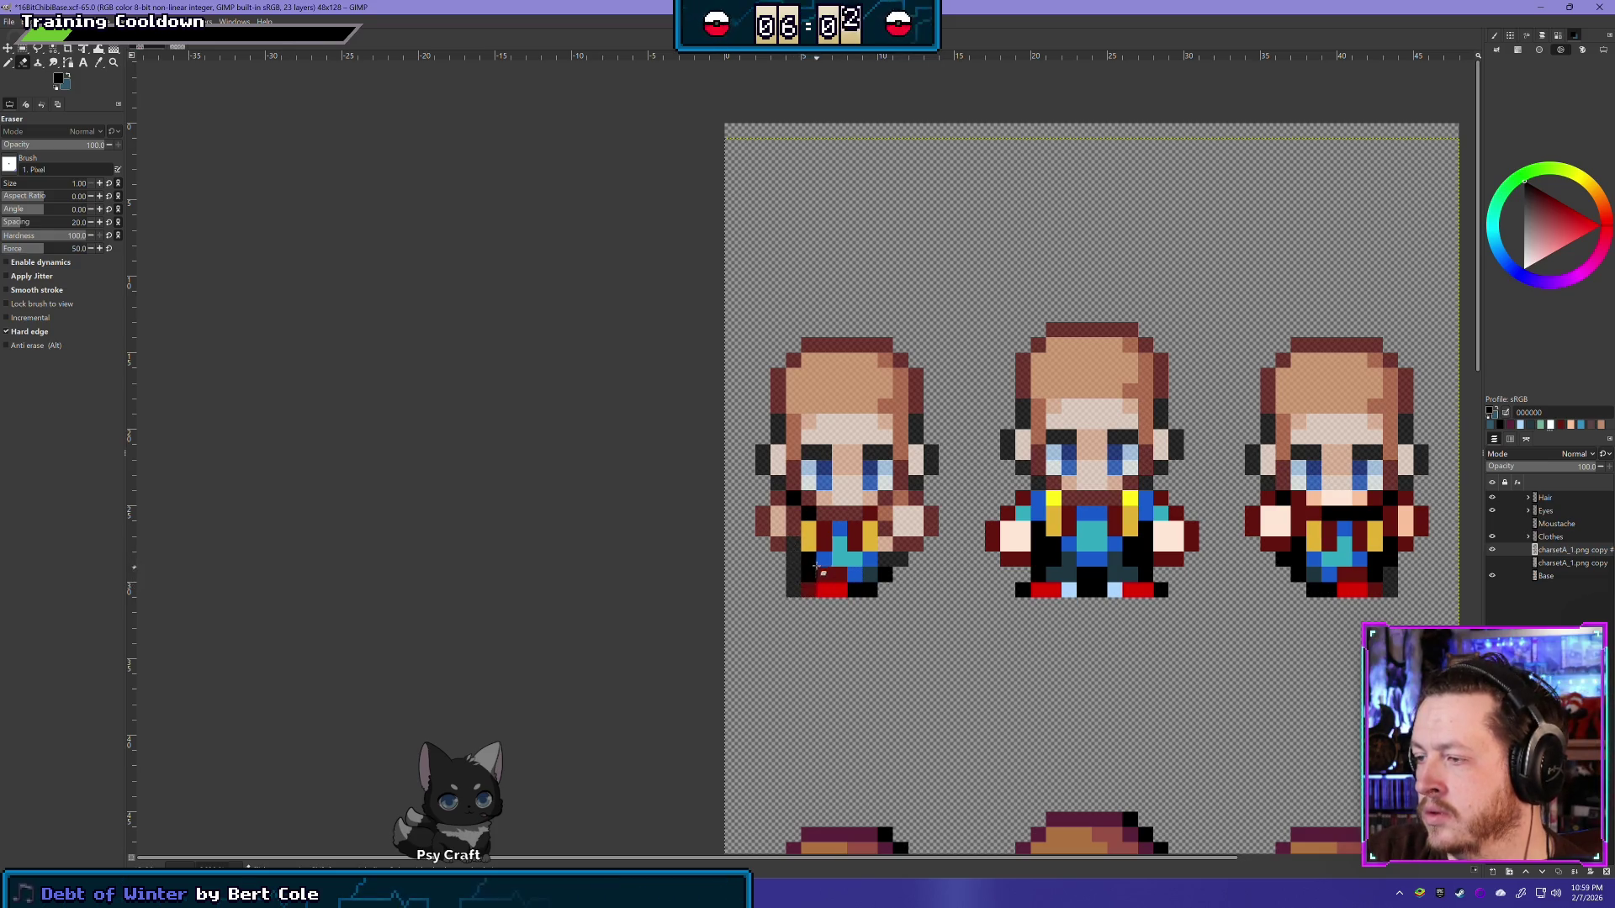
# Step: Erase the clothing from the left sprite's lower body and the middle sprite's shoulder and arm
pyautogui.moveTo(811, 589); pyautogui.dragTo(828, 589)
pyautogui.click(857, 574)
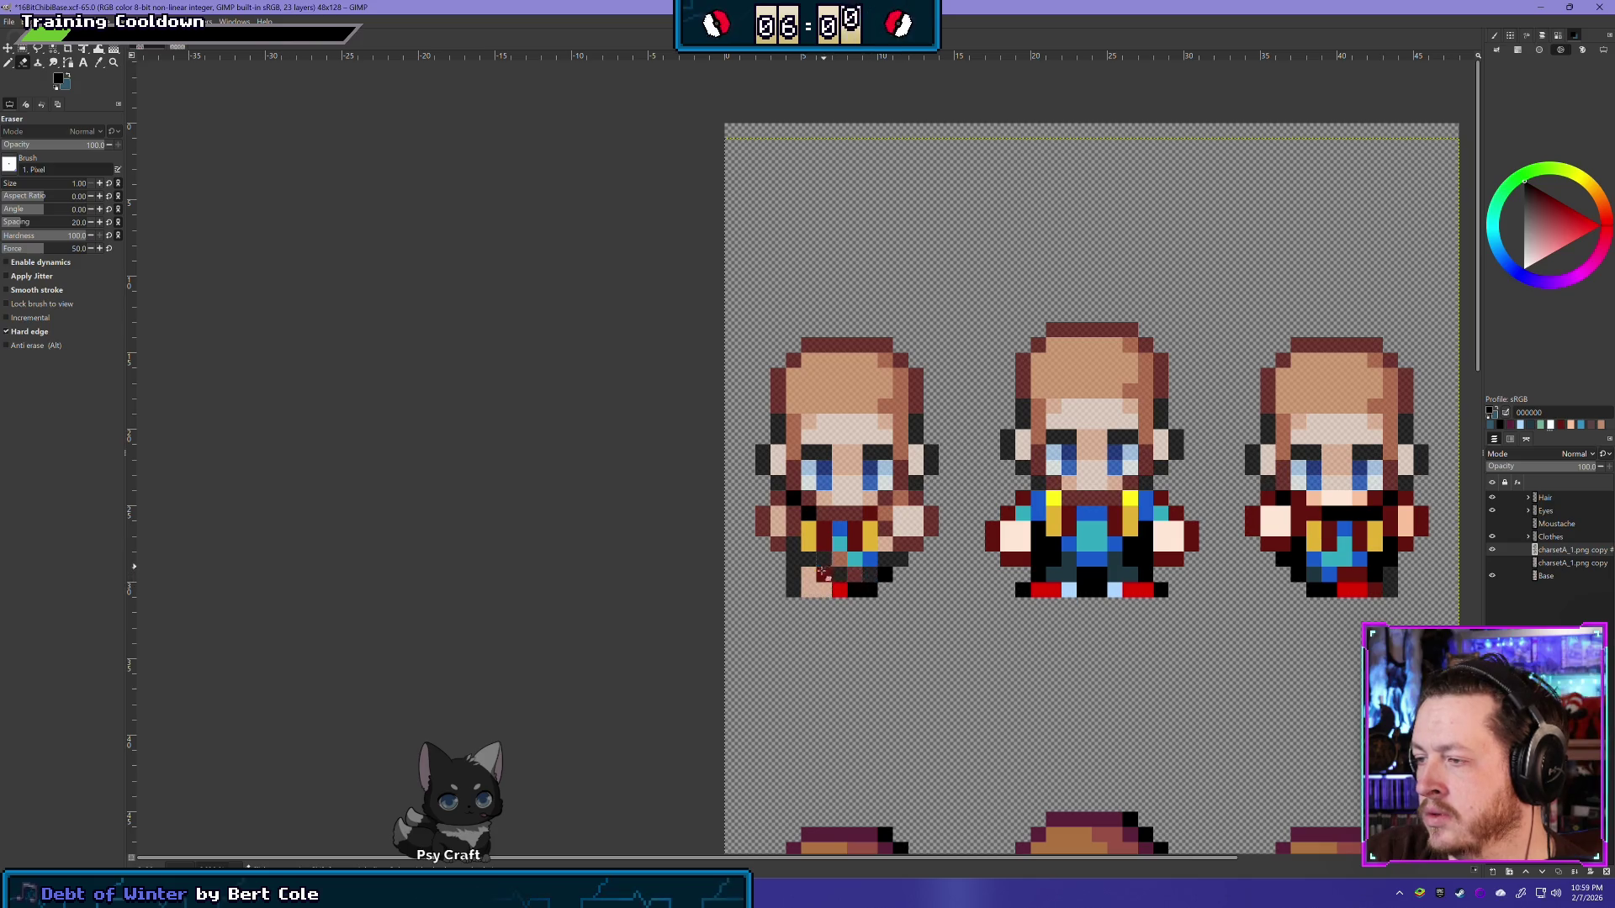
pyautogui.moveTo(838, 527); pyautogui.dragTo(870, 561)
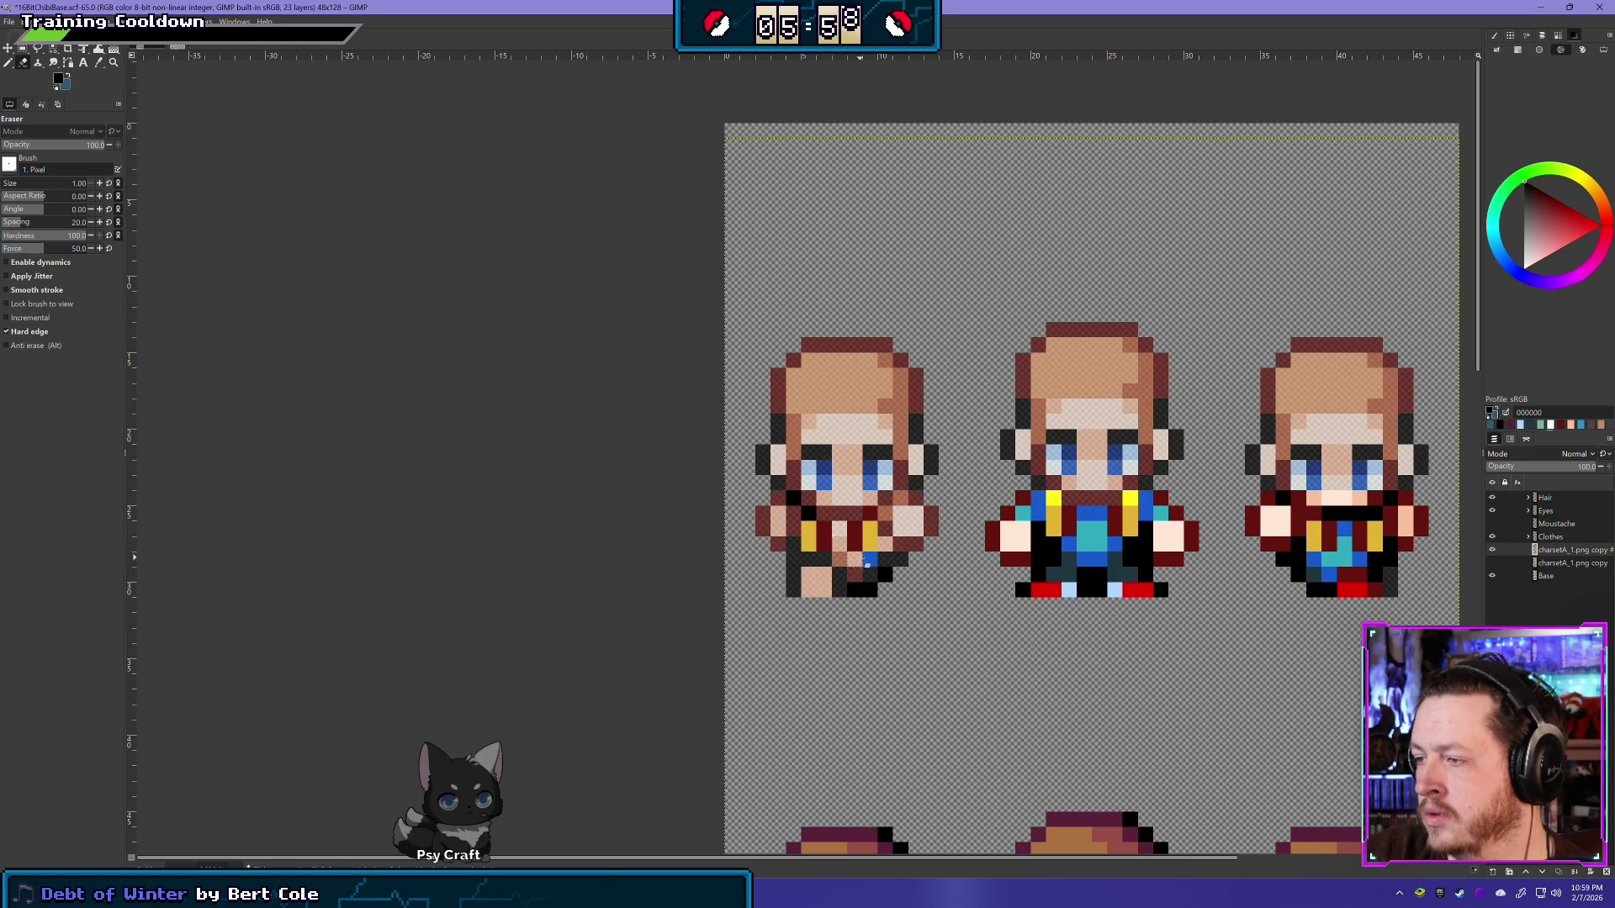
pyautogui.hscroll(5, 841, 574)
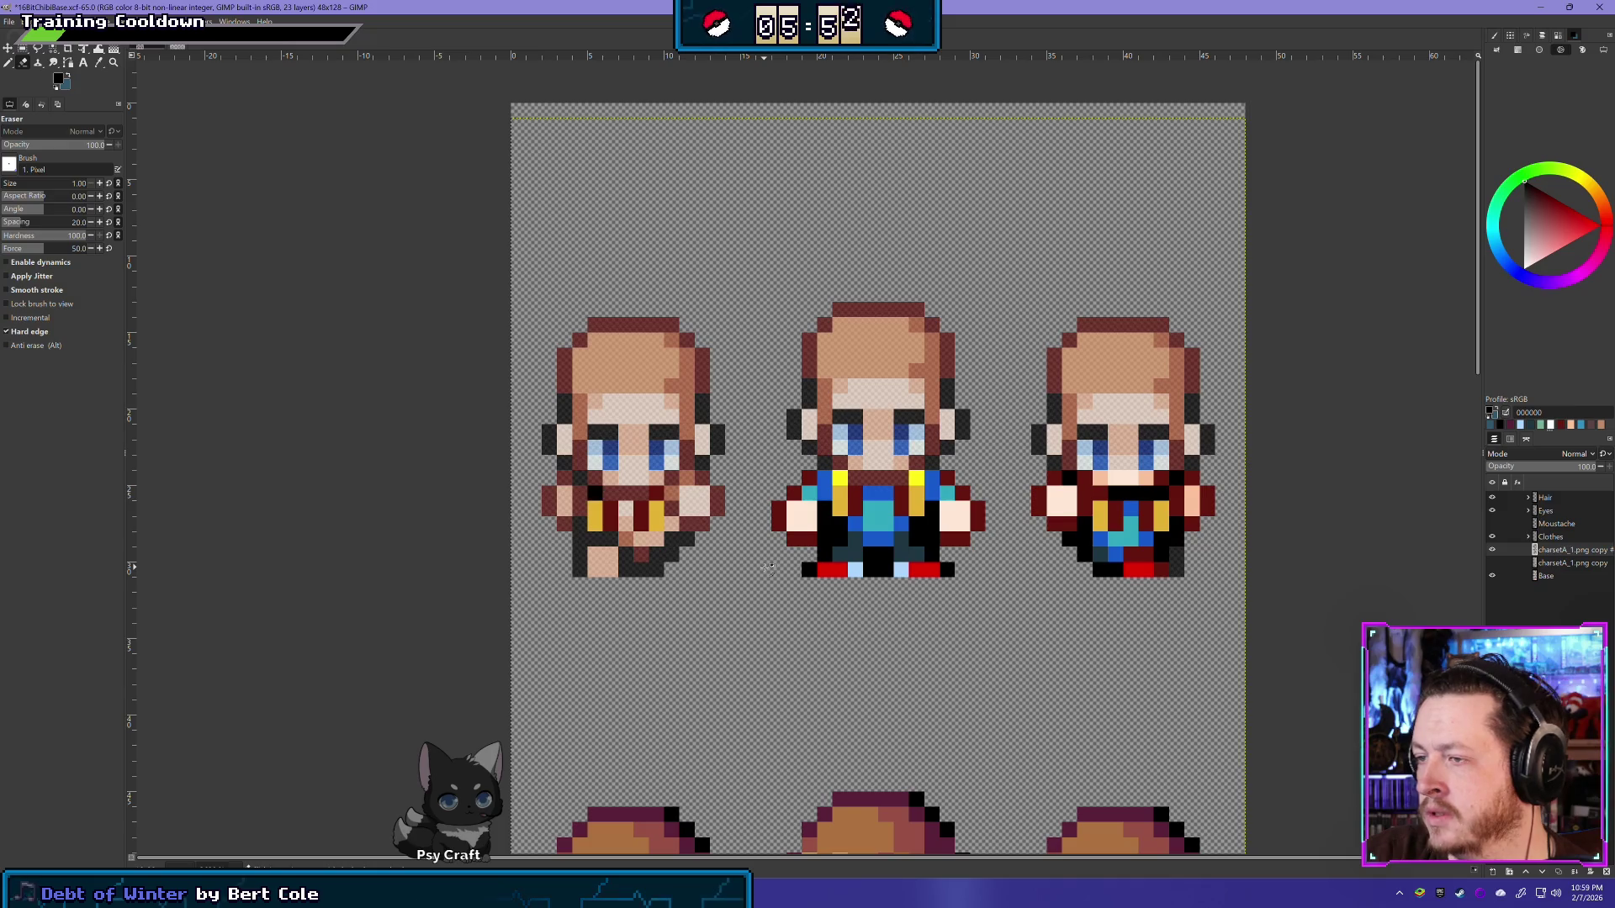
pyautogui.click(824, 480)
pyautogui.moveTo(810, 503)
pyautogui.mouseDown()
pyautogui.moveTo(852, 568)
pyautogui.moveTo(884, 508)
pyautogui.moveTo(944, 540)
pyautogui.mouseUp()
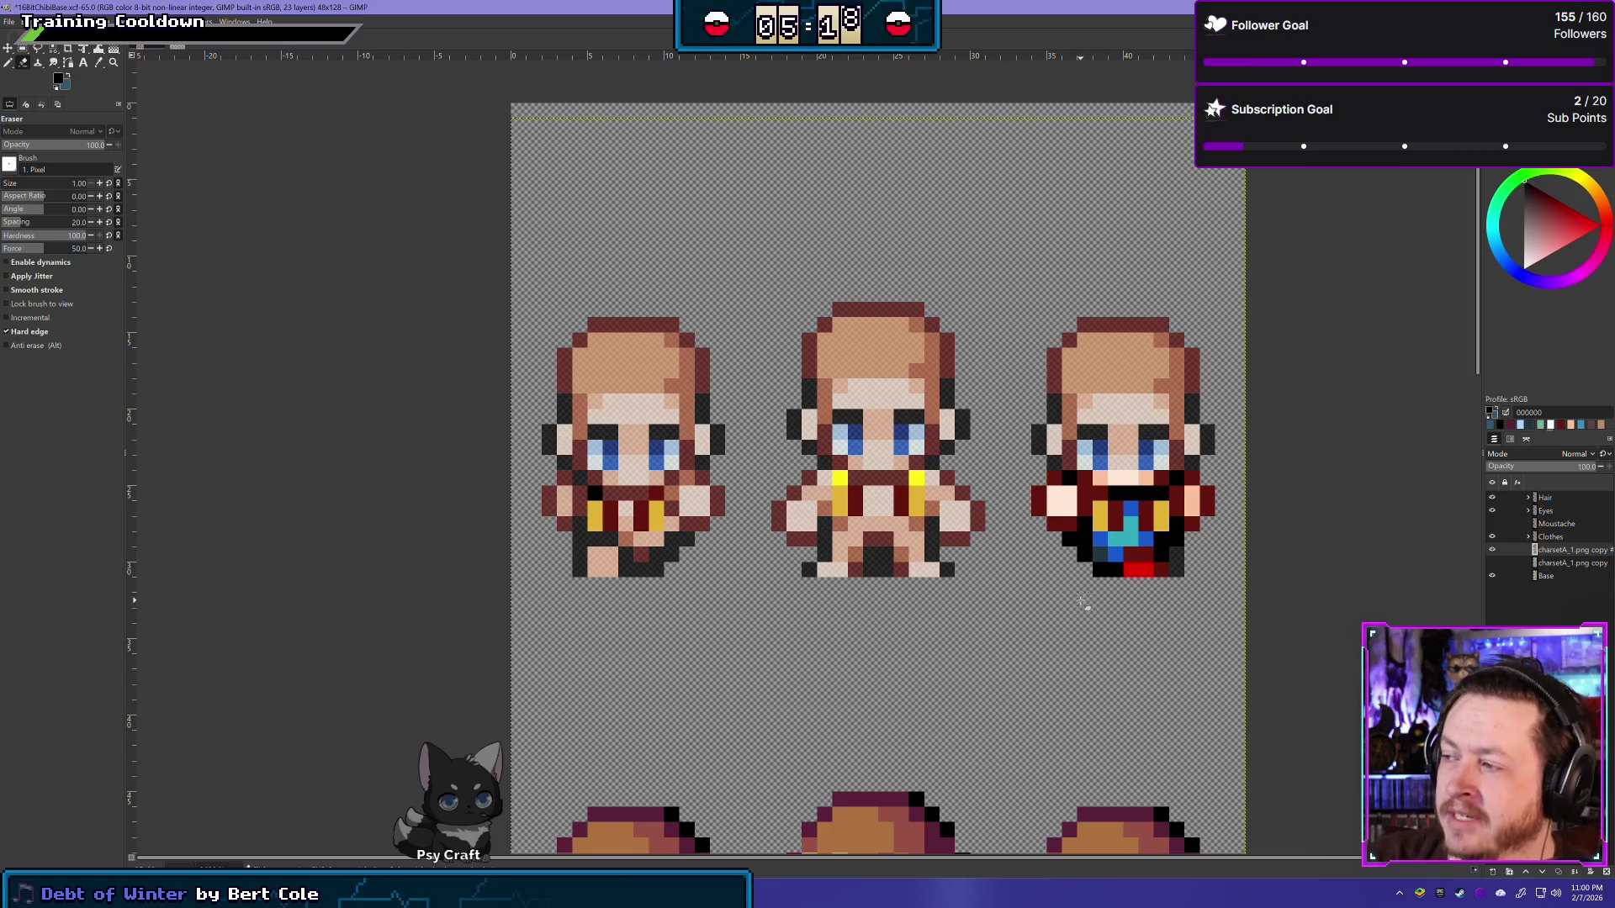
pyautogui.moveTo(1081, 606); pyautogui.dragTo(883, 551)
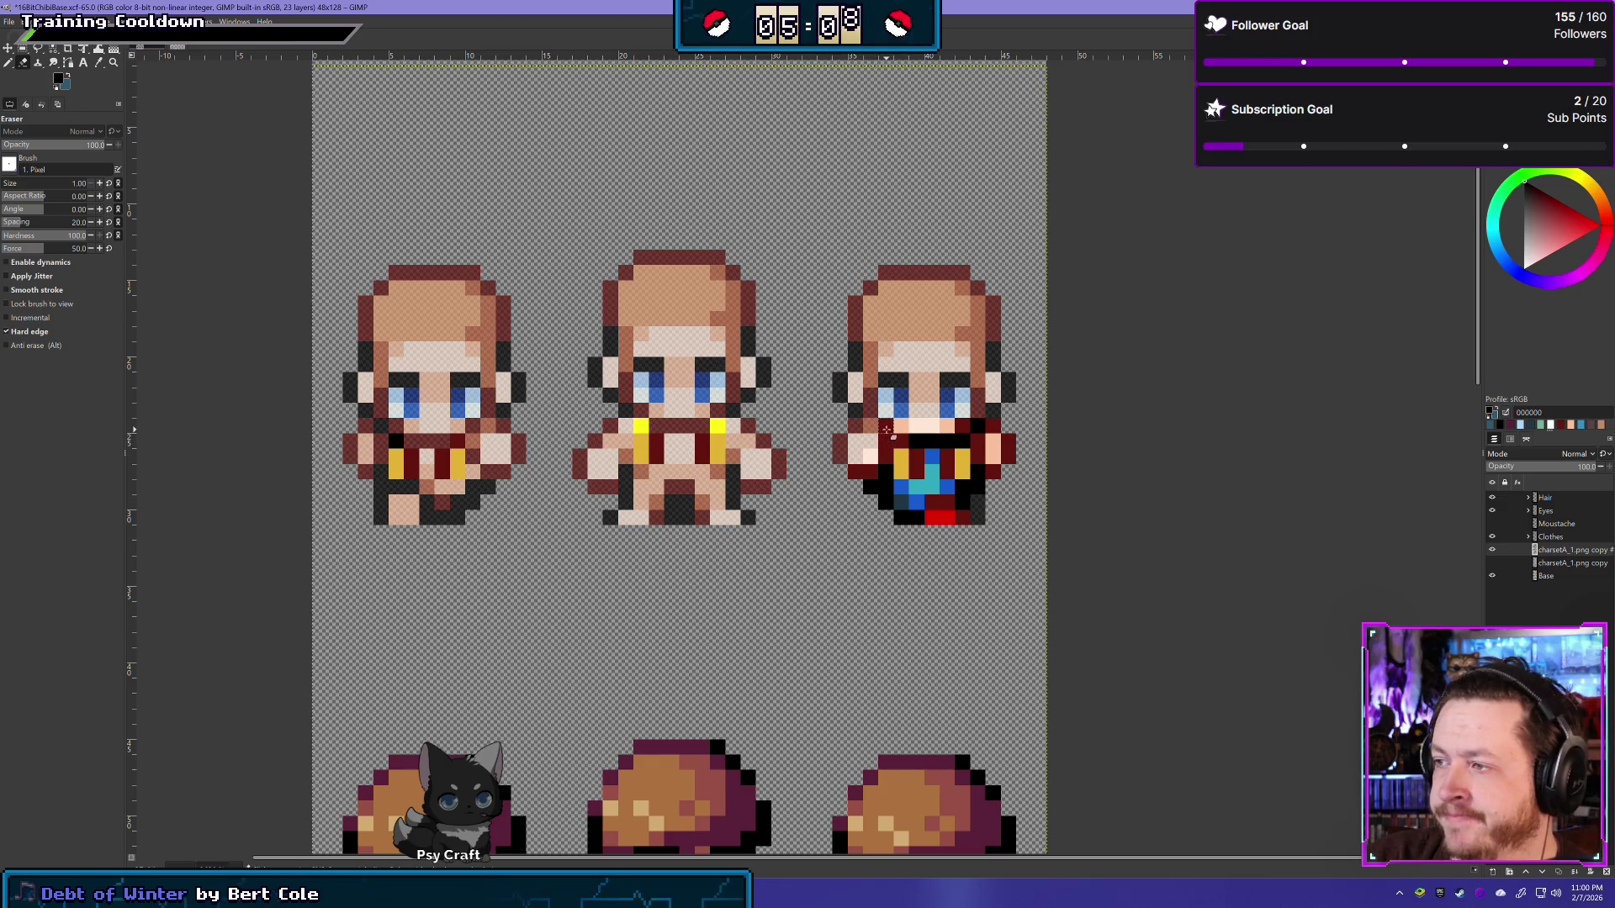
# Step: Erase the right front sprite's collar, belt and edge pixels, checking leftovers by toggling Base
pyautogui.moveTo(890, 465)
pyautogui.mouseDown()
pyautogui.moveTo(886, 506)
pyautogui.moveTo(970, 492)
pyautogui.moveTo(1005, 458)
pyautogui.mouseUp()
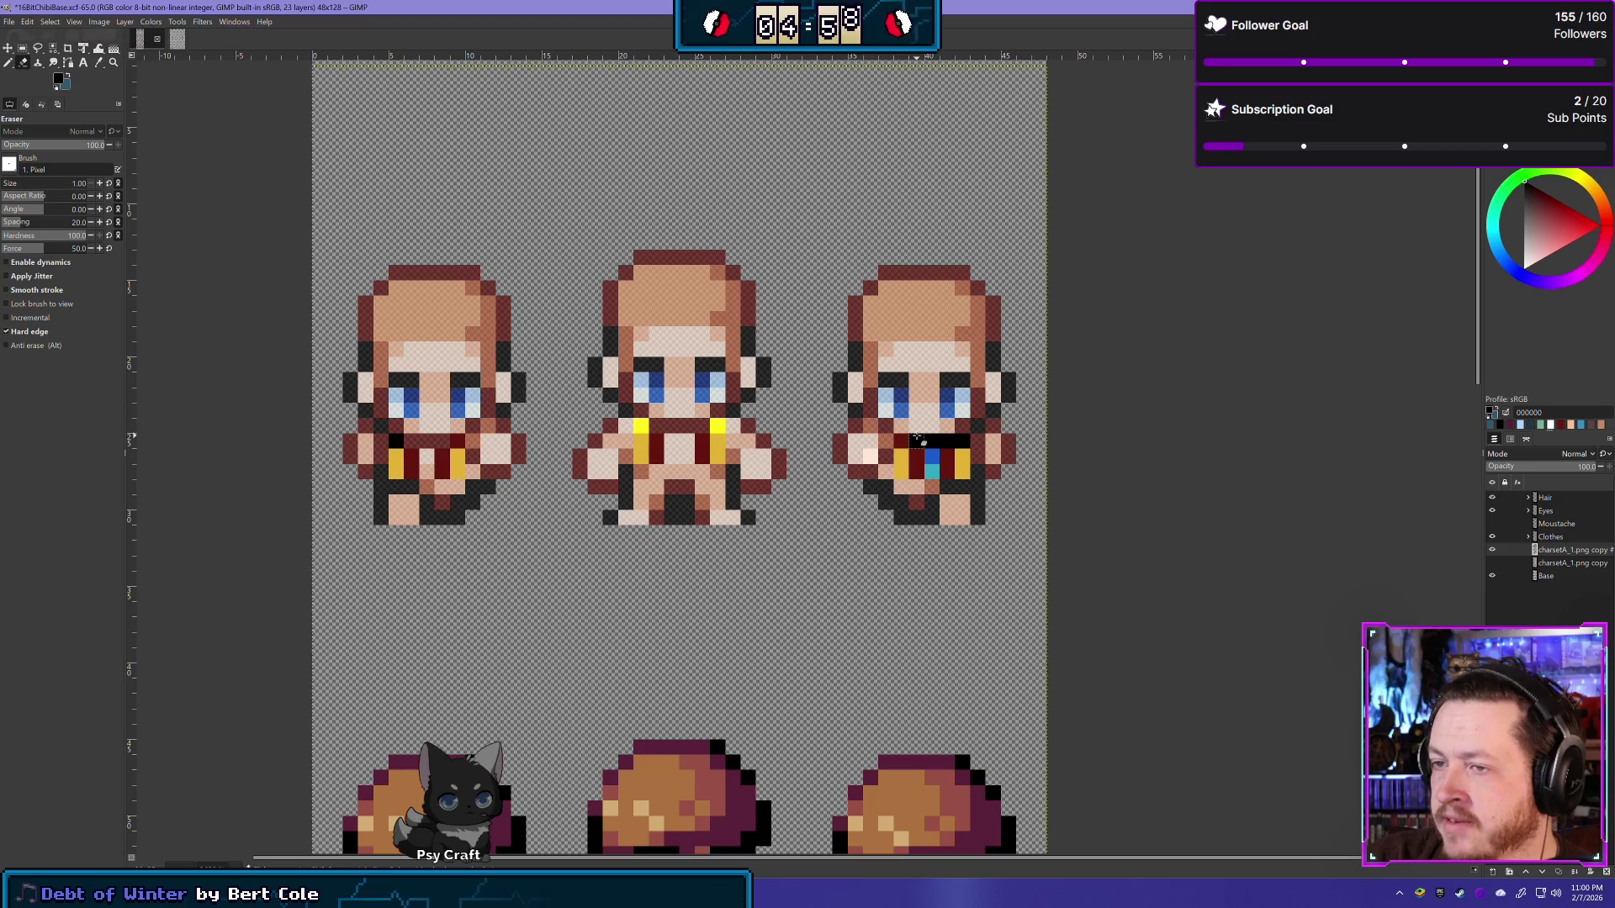
pyautogui.moveTo(916, 439); pyautogui.dragTo(953, 442)
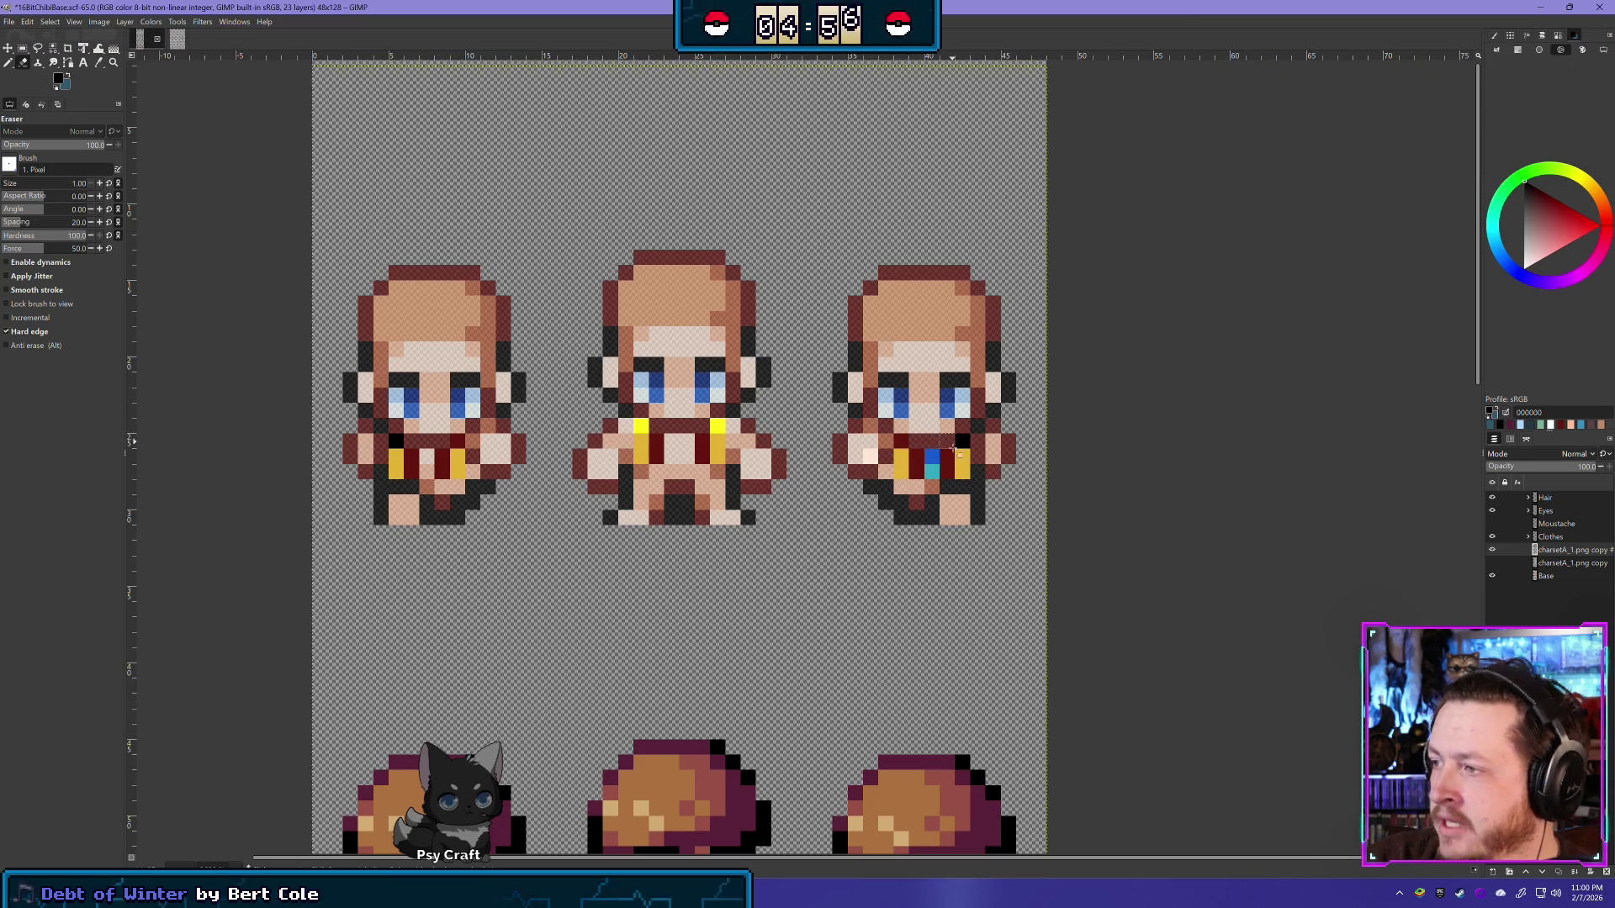
pyautogui.click(932, 455)
pyautogui.click(932, 471)
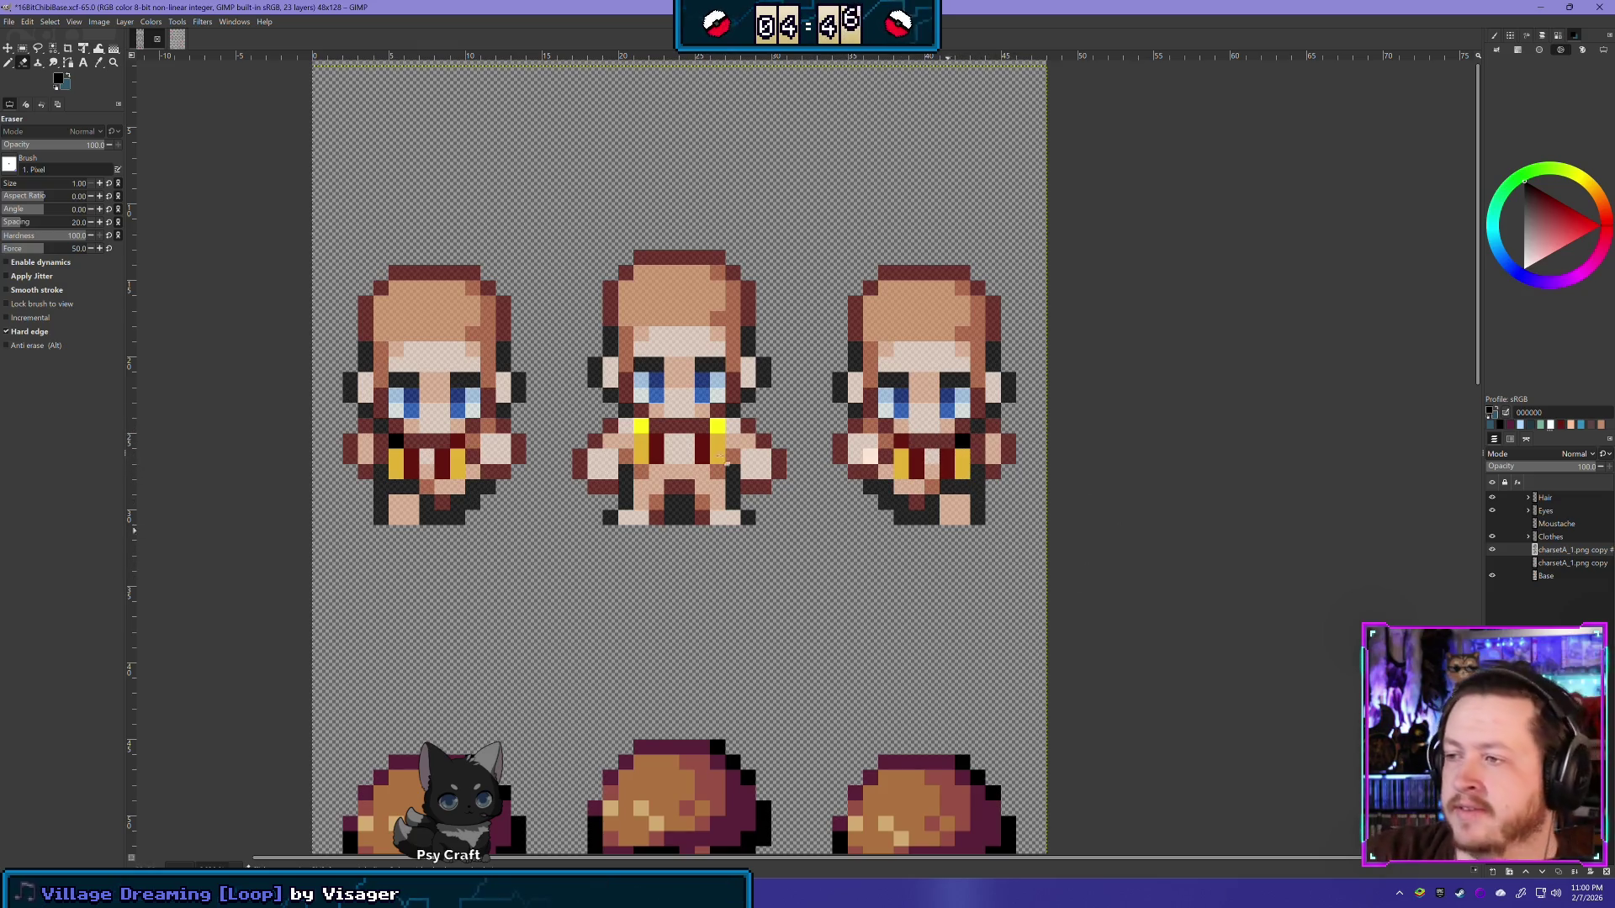
pyautogui.click(1491, 575)
pyautogui.click(1492, 575)
pyautogui.click(870, 455)
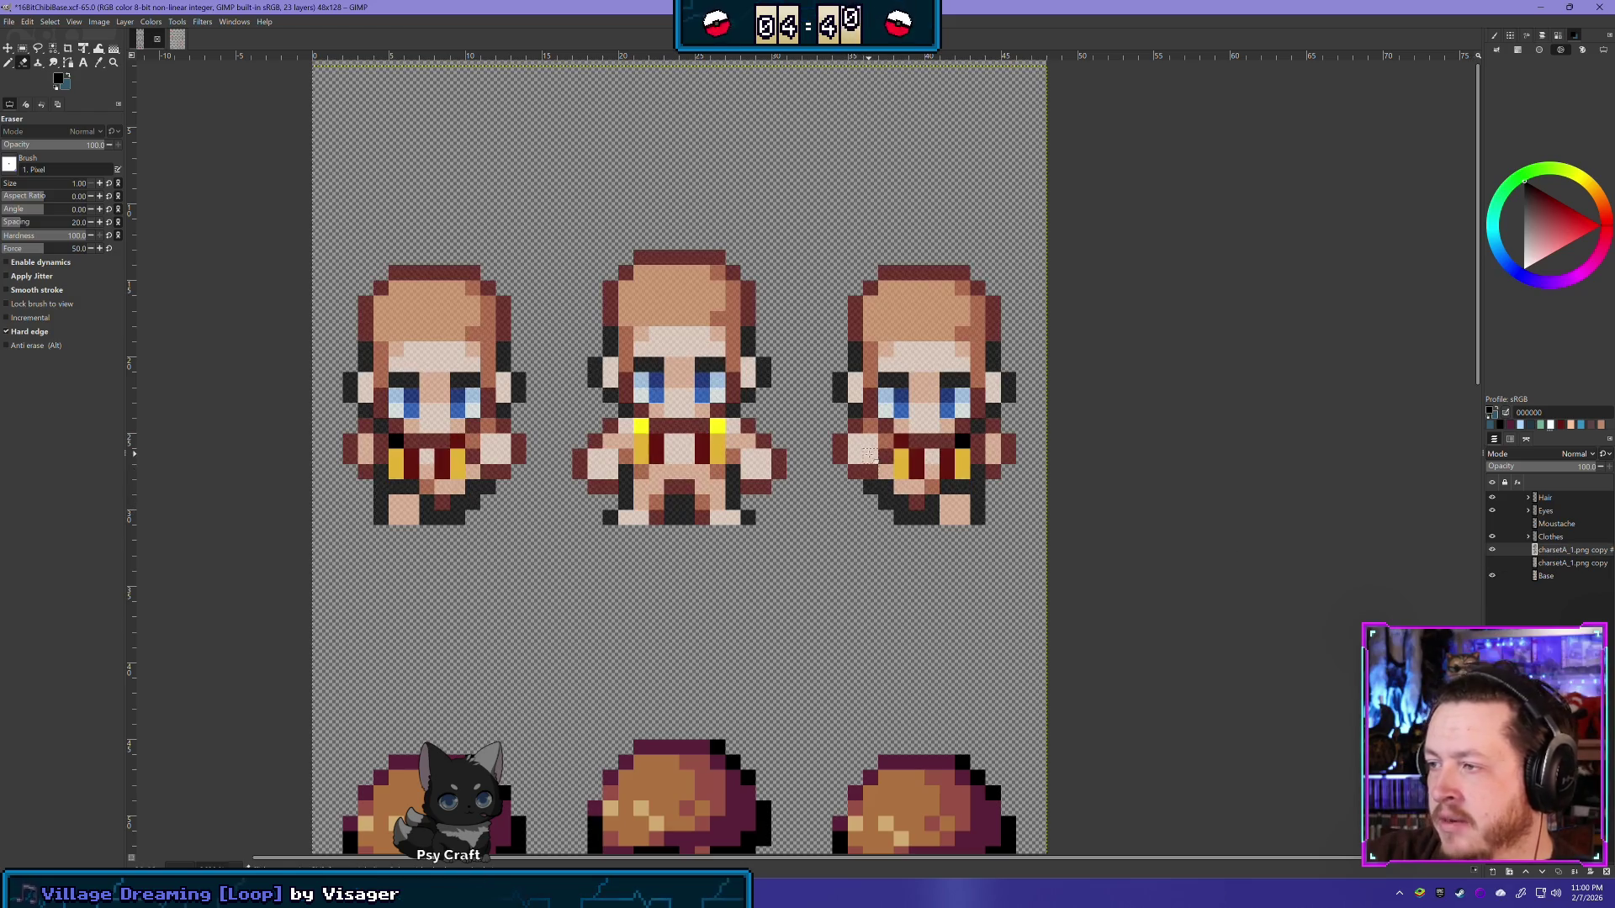
pyautogui.click(1492, 576)
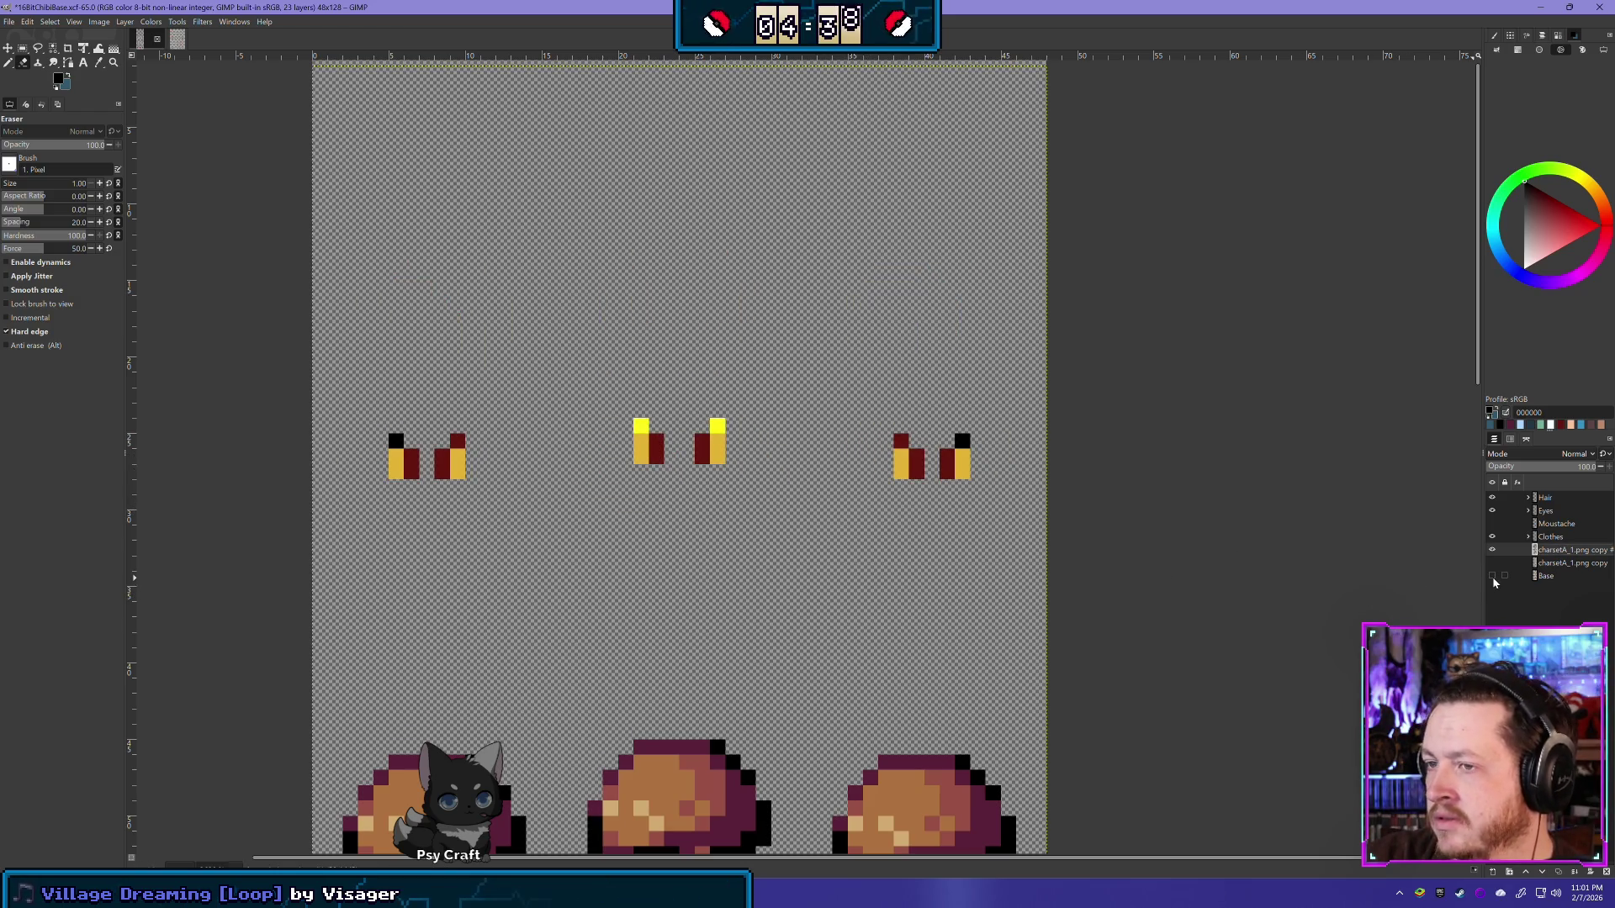
pyautogui.click(1492, 576)
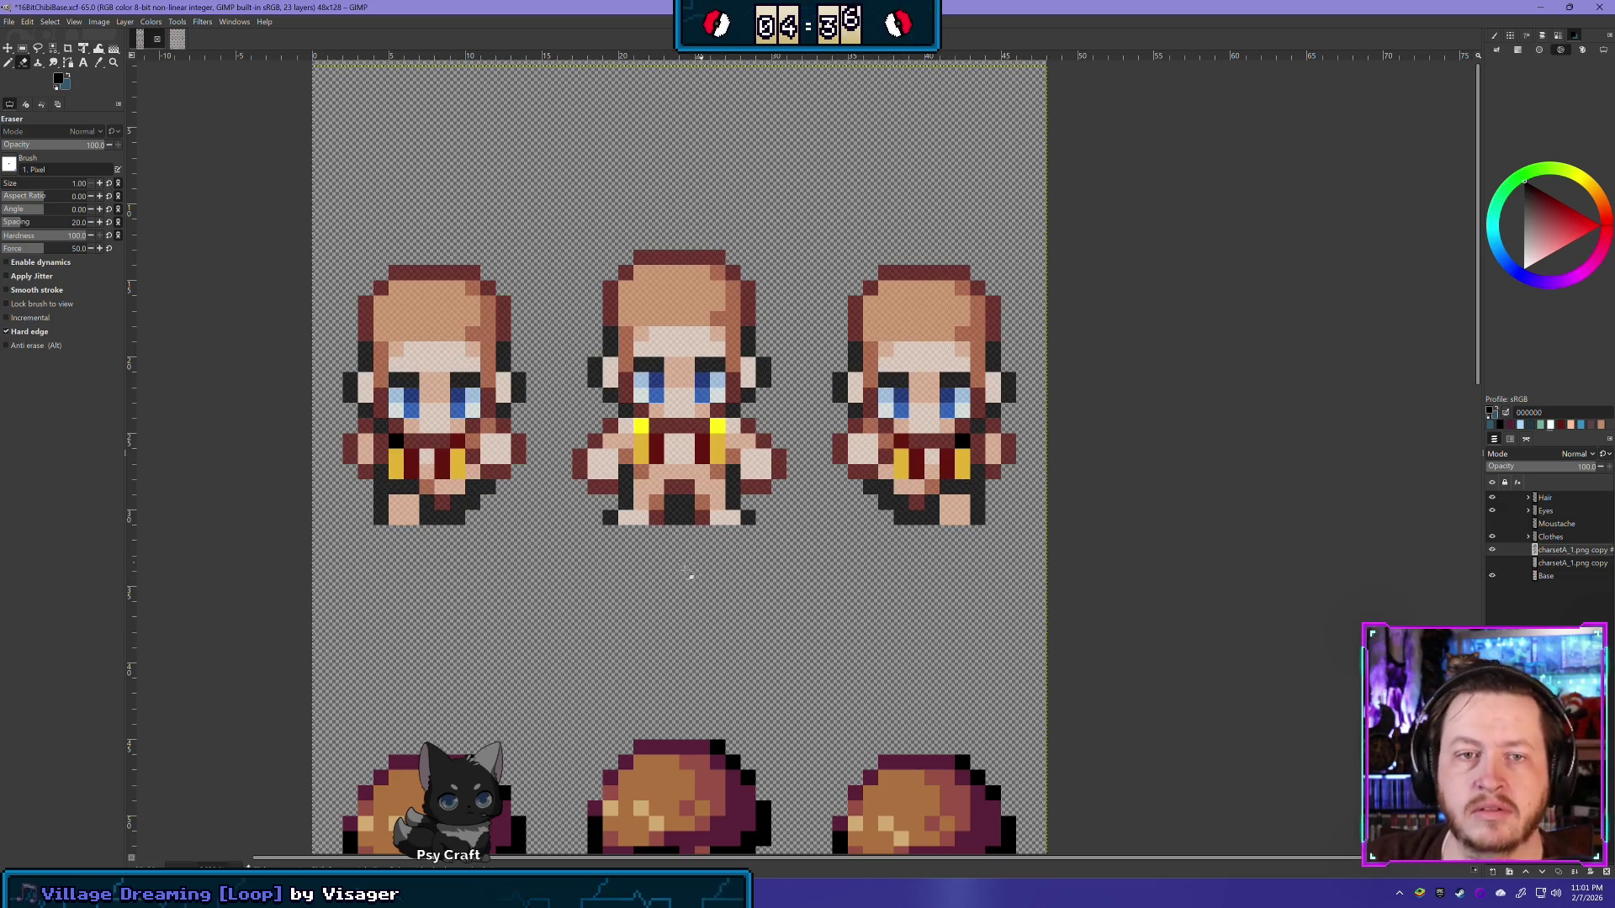
pyautogui.scroll(-2, 740, 497)
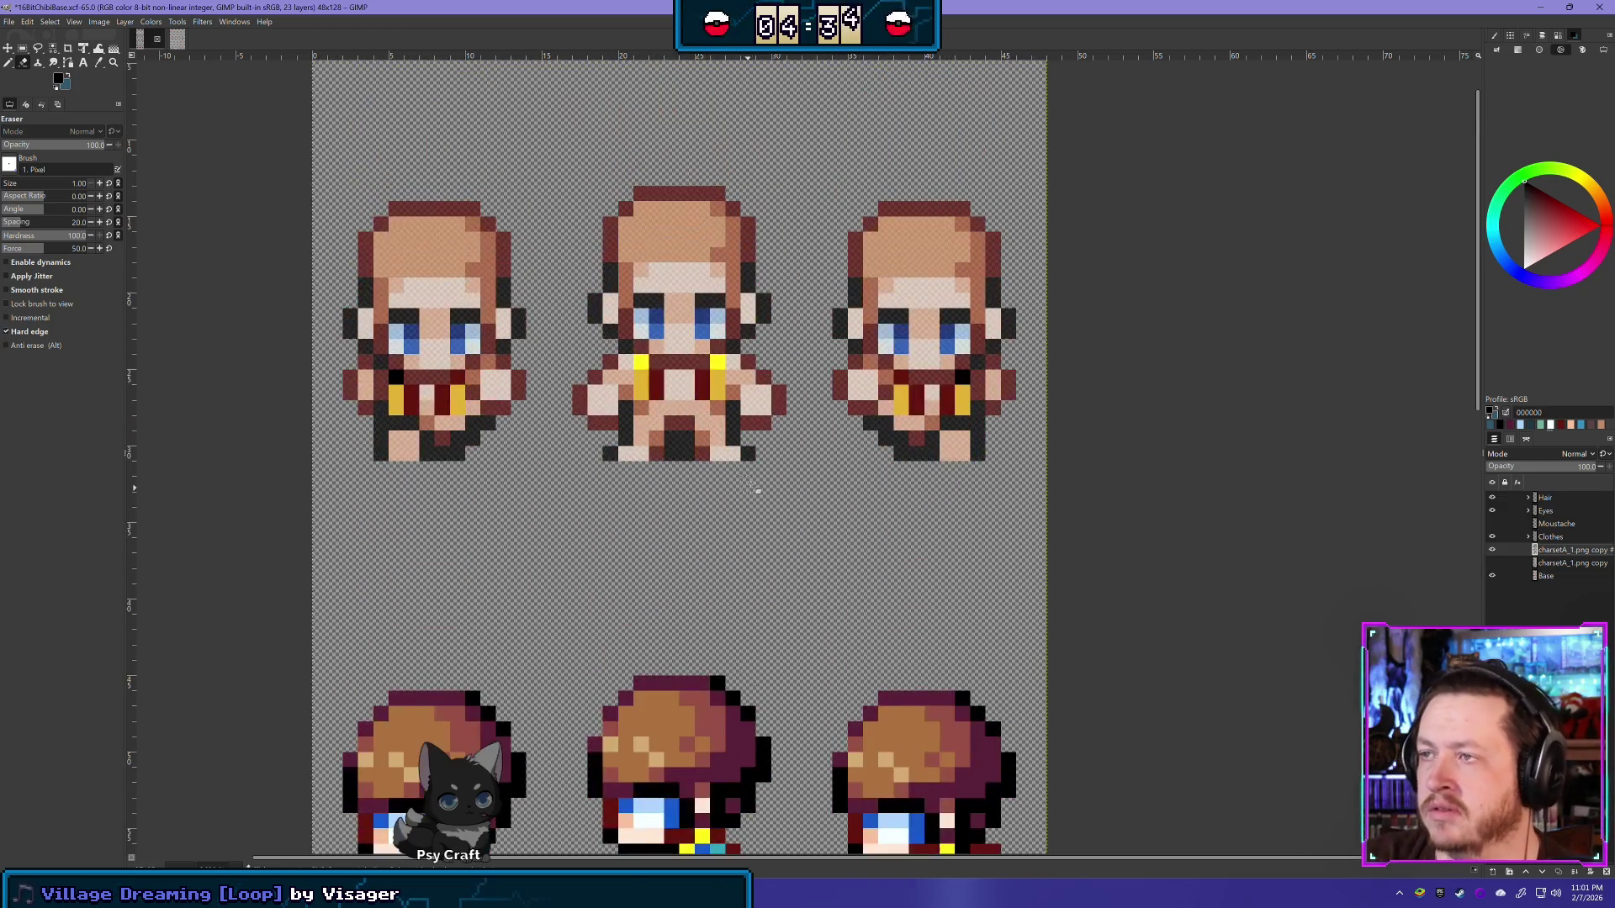
# Step: Zoom to the side-facing sprite row and toggle the charsetA copy on and off to compare
pyautogui.scroll(-2, 757, 490)
pyautogui.scroll(1, 767, 525)
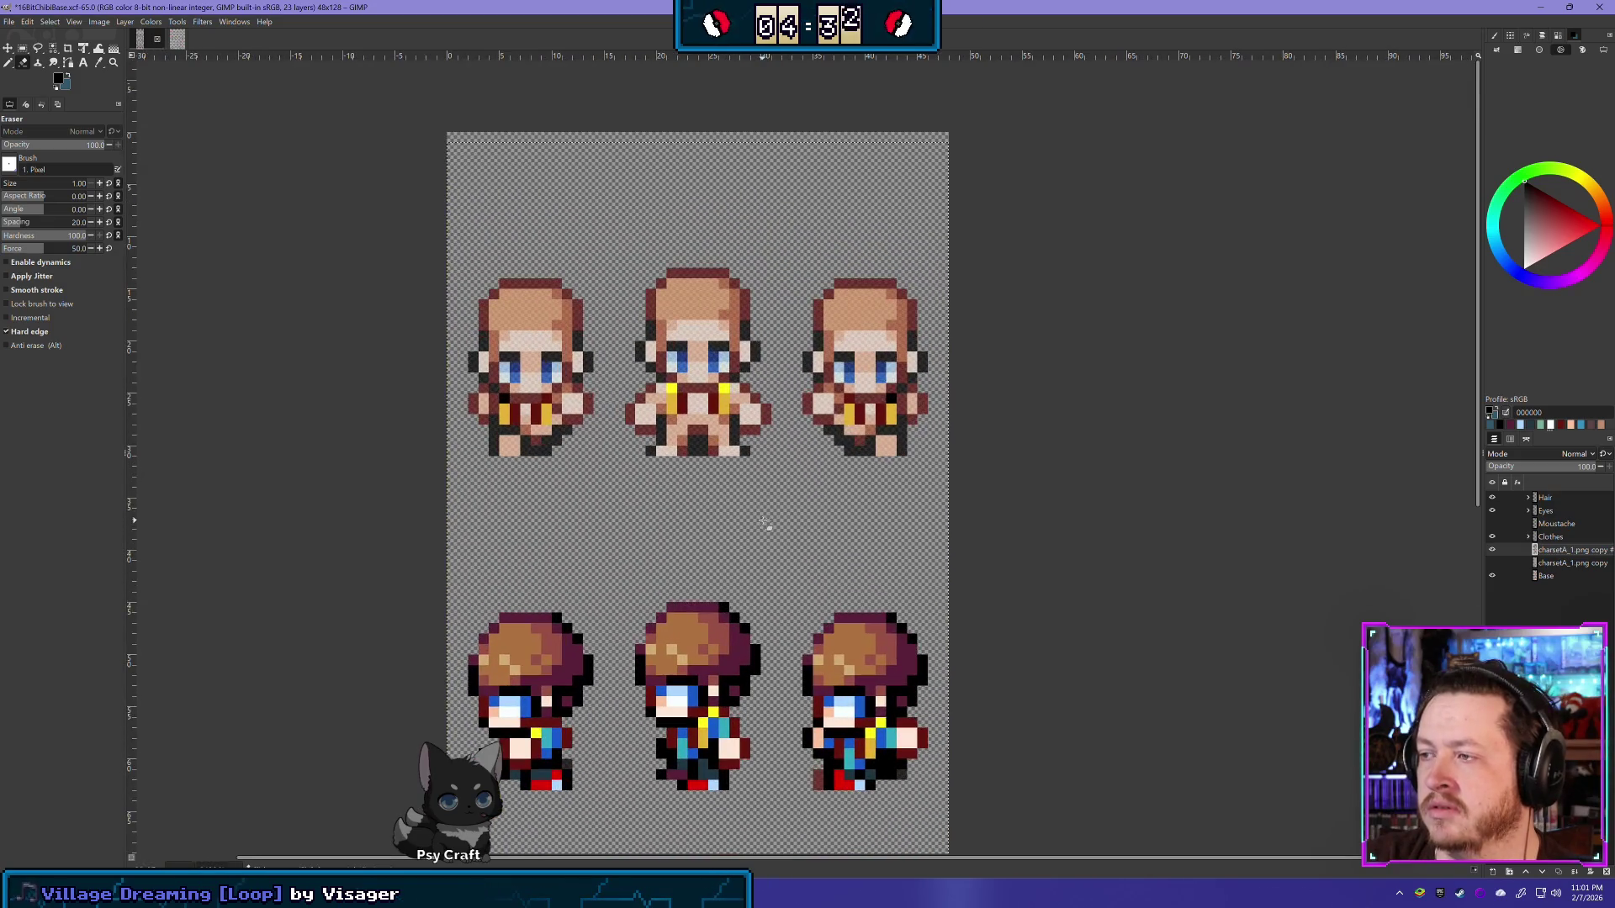
pyautogui.scroll(-5, 683, 588)
pyautogui.scroll(-4, 685, 505)
pyautogui.scroll(3, 688, 446)
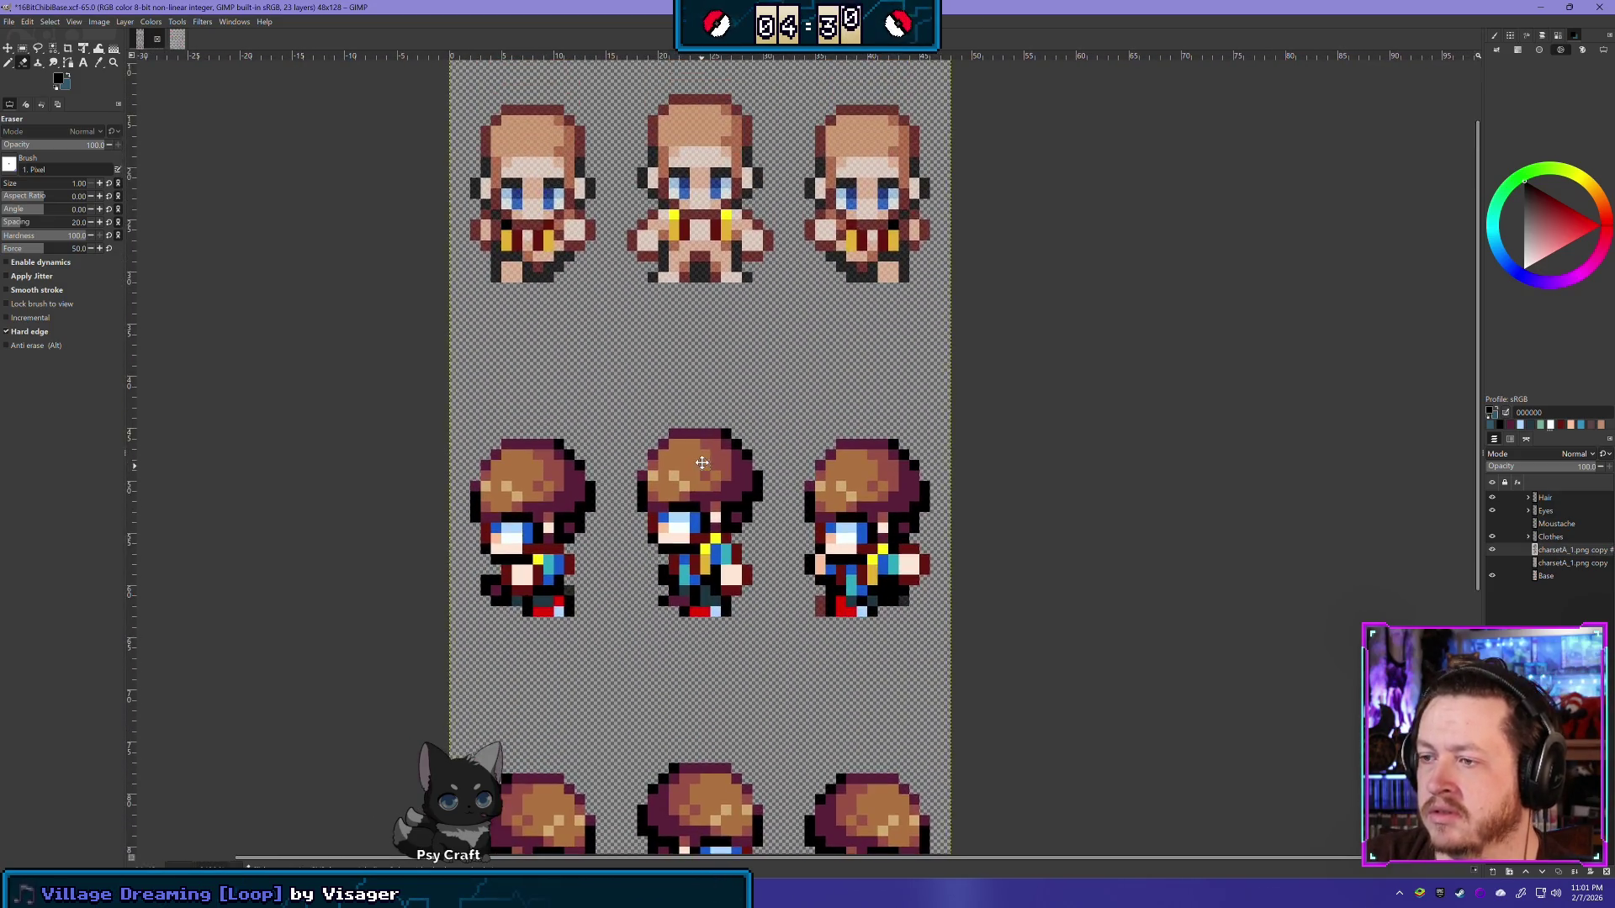
pyautogui.scroll(-1, 689, 434)
pyautogui.scroll(1, 691, 441)
pyautogui.scroll(1, 698, 458)
pyautogui.scroll(2, 706, 475)
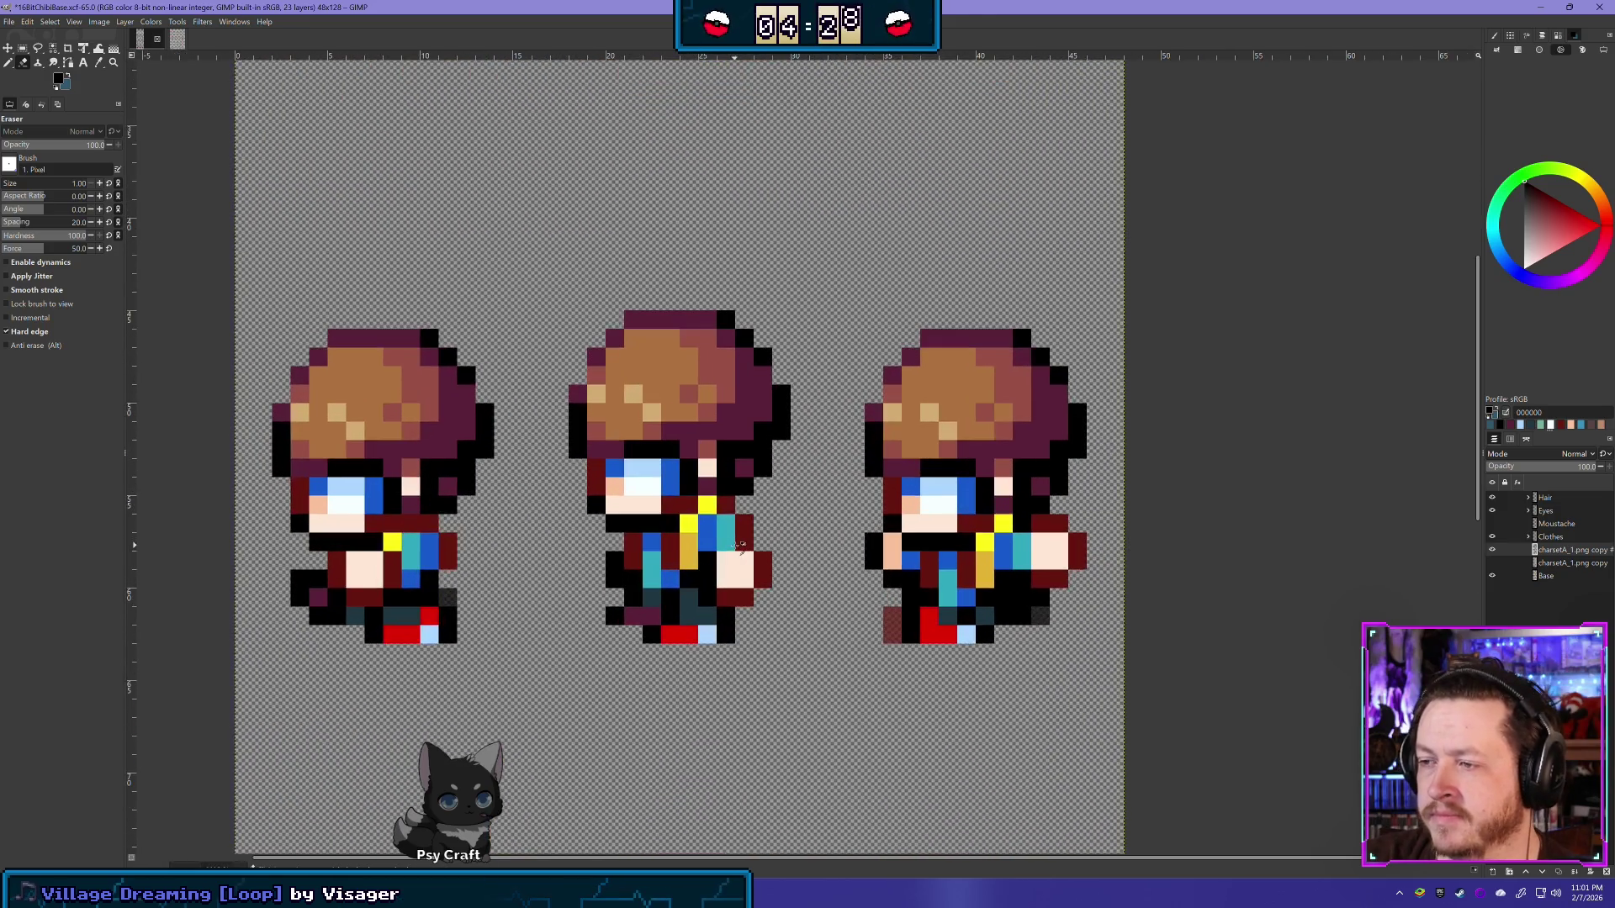
pyautogui.doubleClick(1492, 550)
pyautogui.click(1492, 551)
pyautogui.doubleClick(1492, 551)
pyautogui.doubleClick(1492, 551)
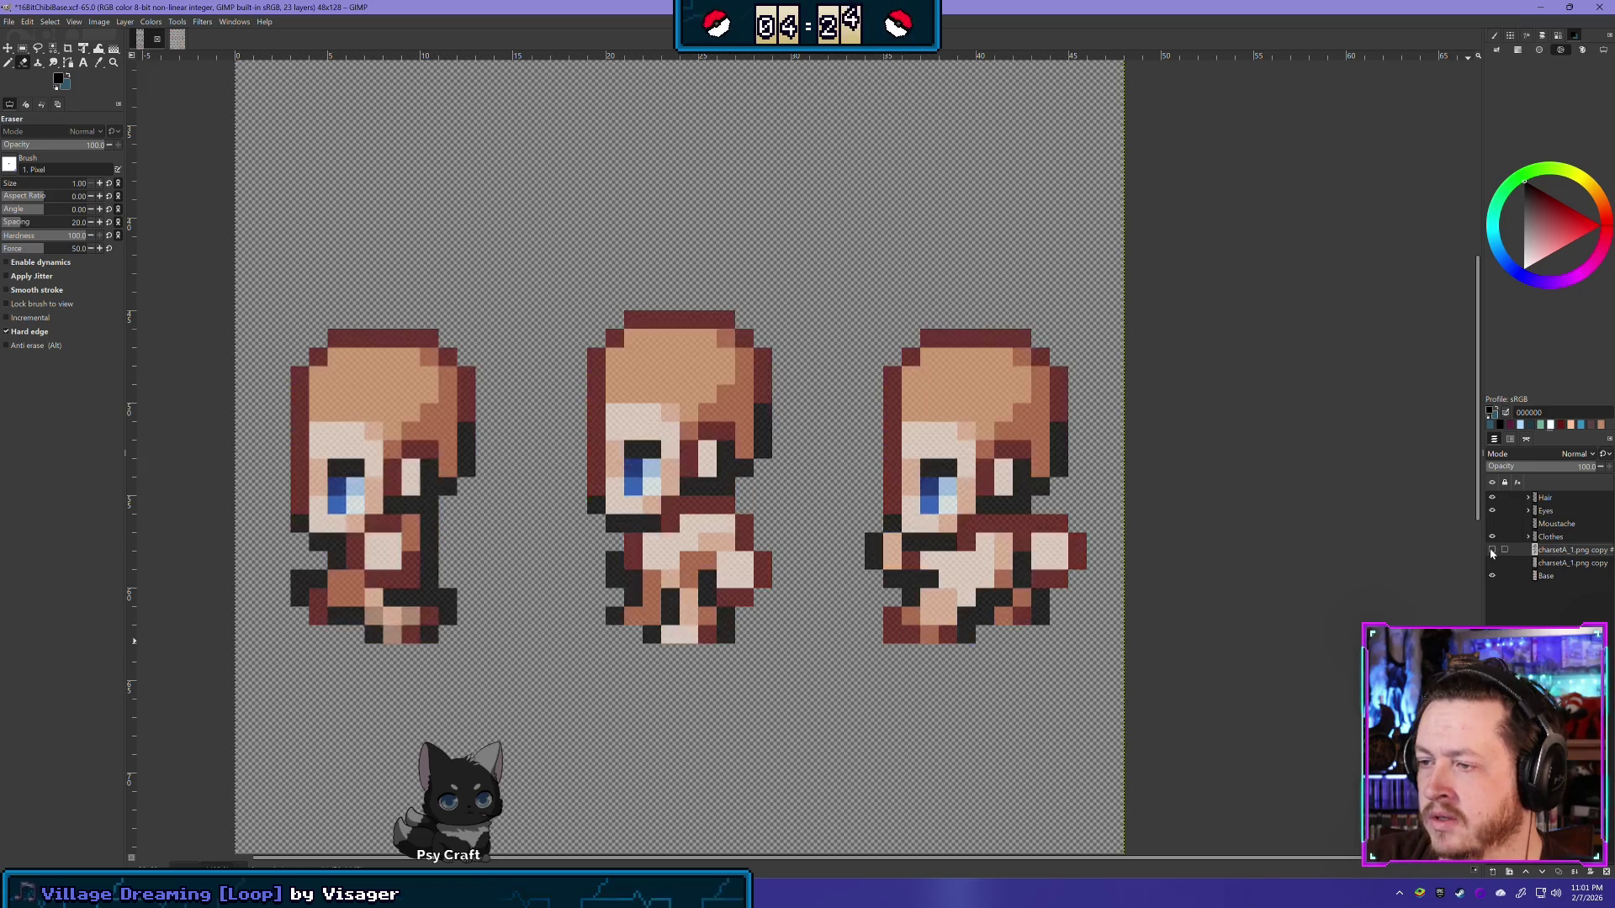
pyautogui.click(1492, 551)
pyautogui.doubleClick(1491, 551)
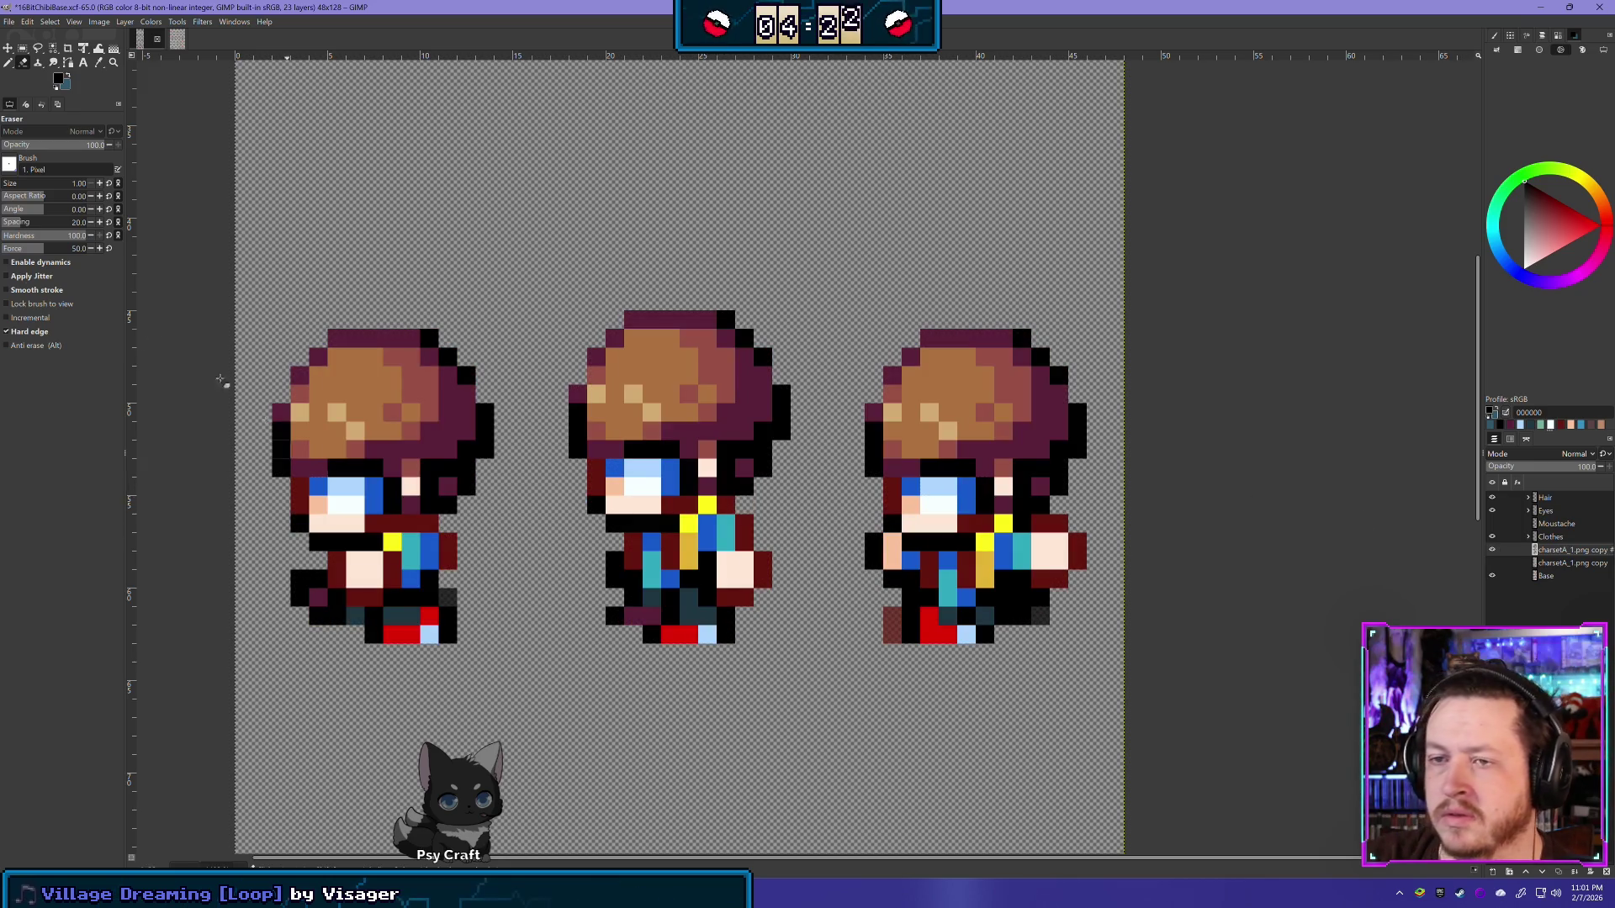
pyautogui.click(21, 49)
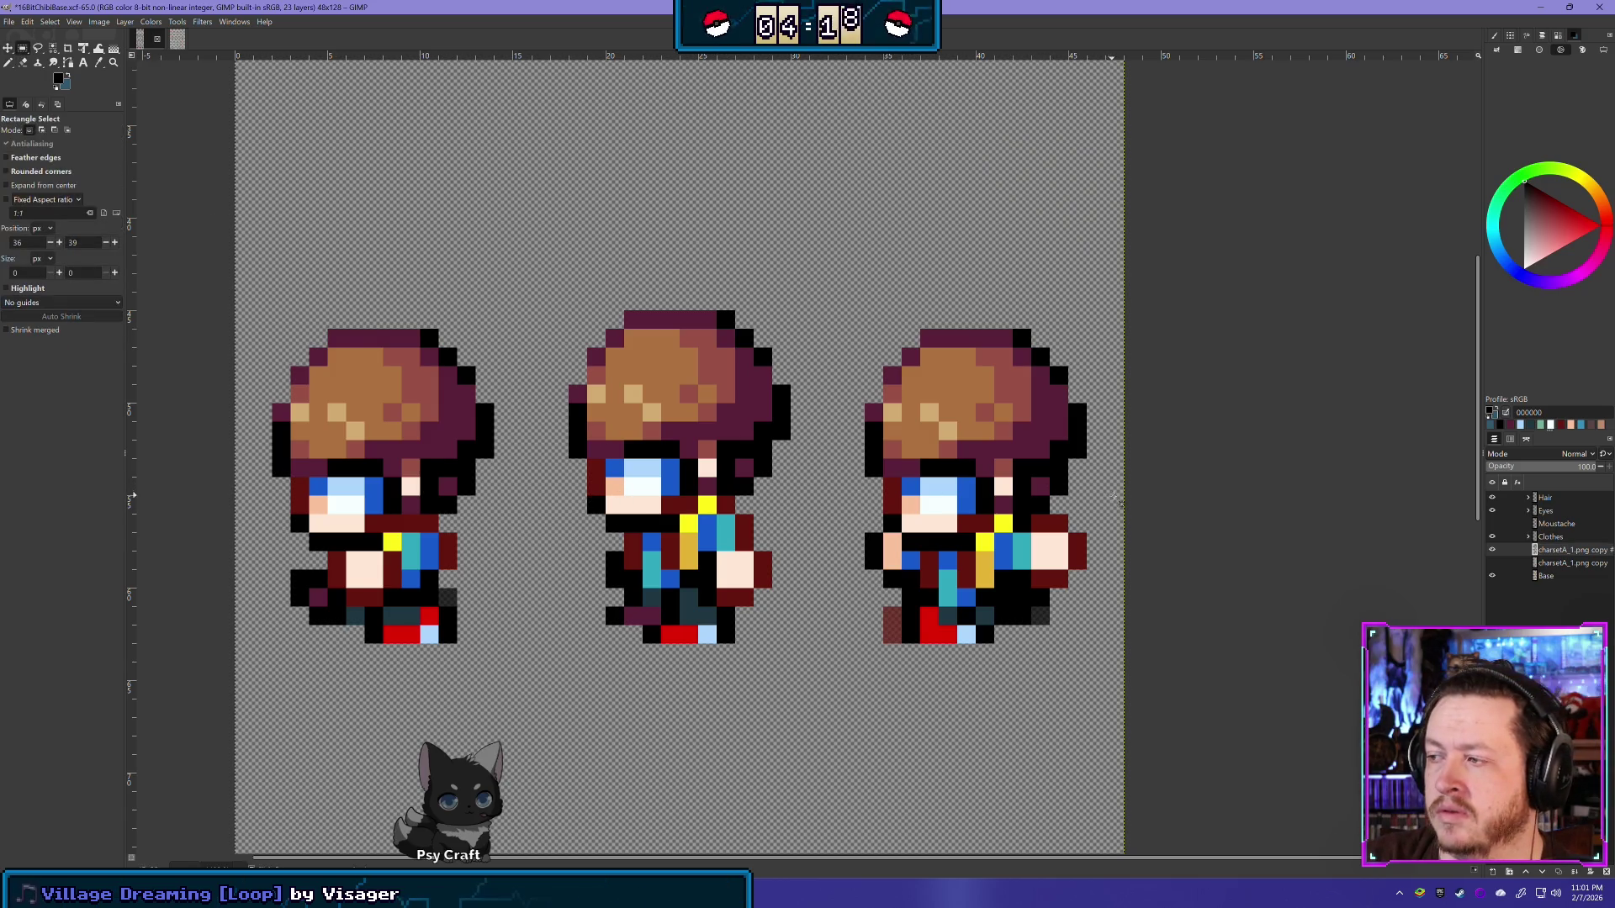
# Step: Clear the reference hair and eyes from a band across the side-facing sprites' heads
pyautogui.moveTo(1123, 496); pyautogui.dragTo(193, 276)
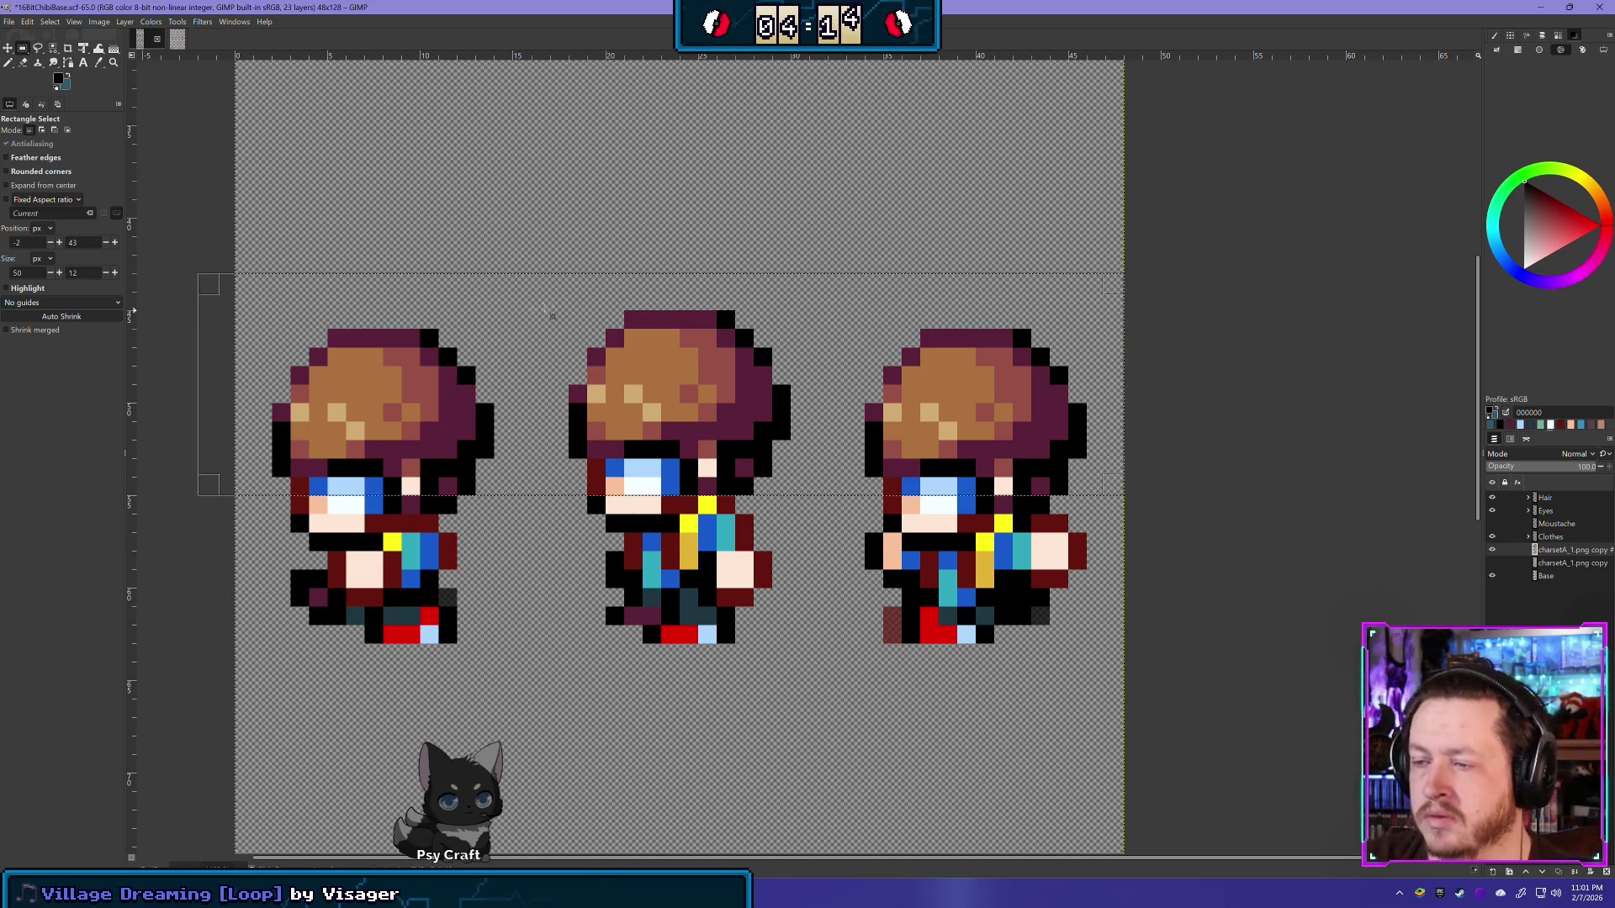
pyautogui.hotkey('ctrl', 'v')
pyautogui.click(664, 288)
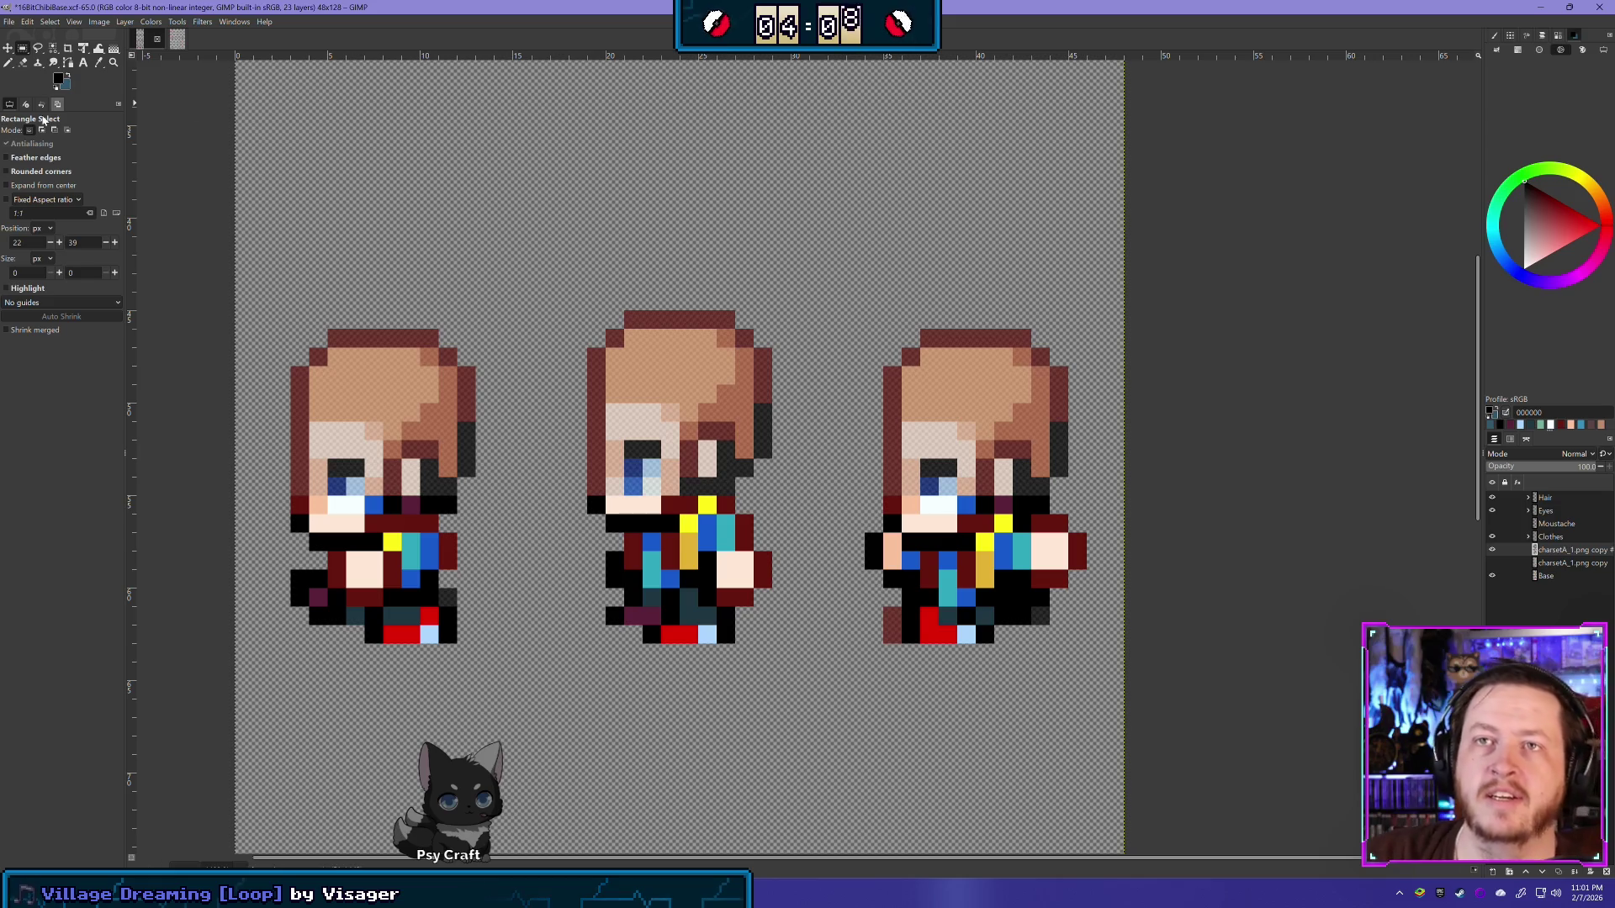
pyautogui.click(23, 62)
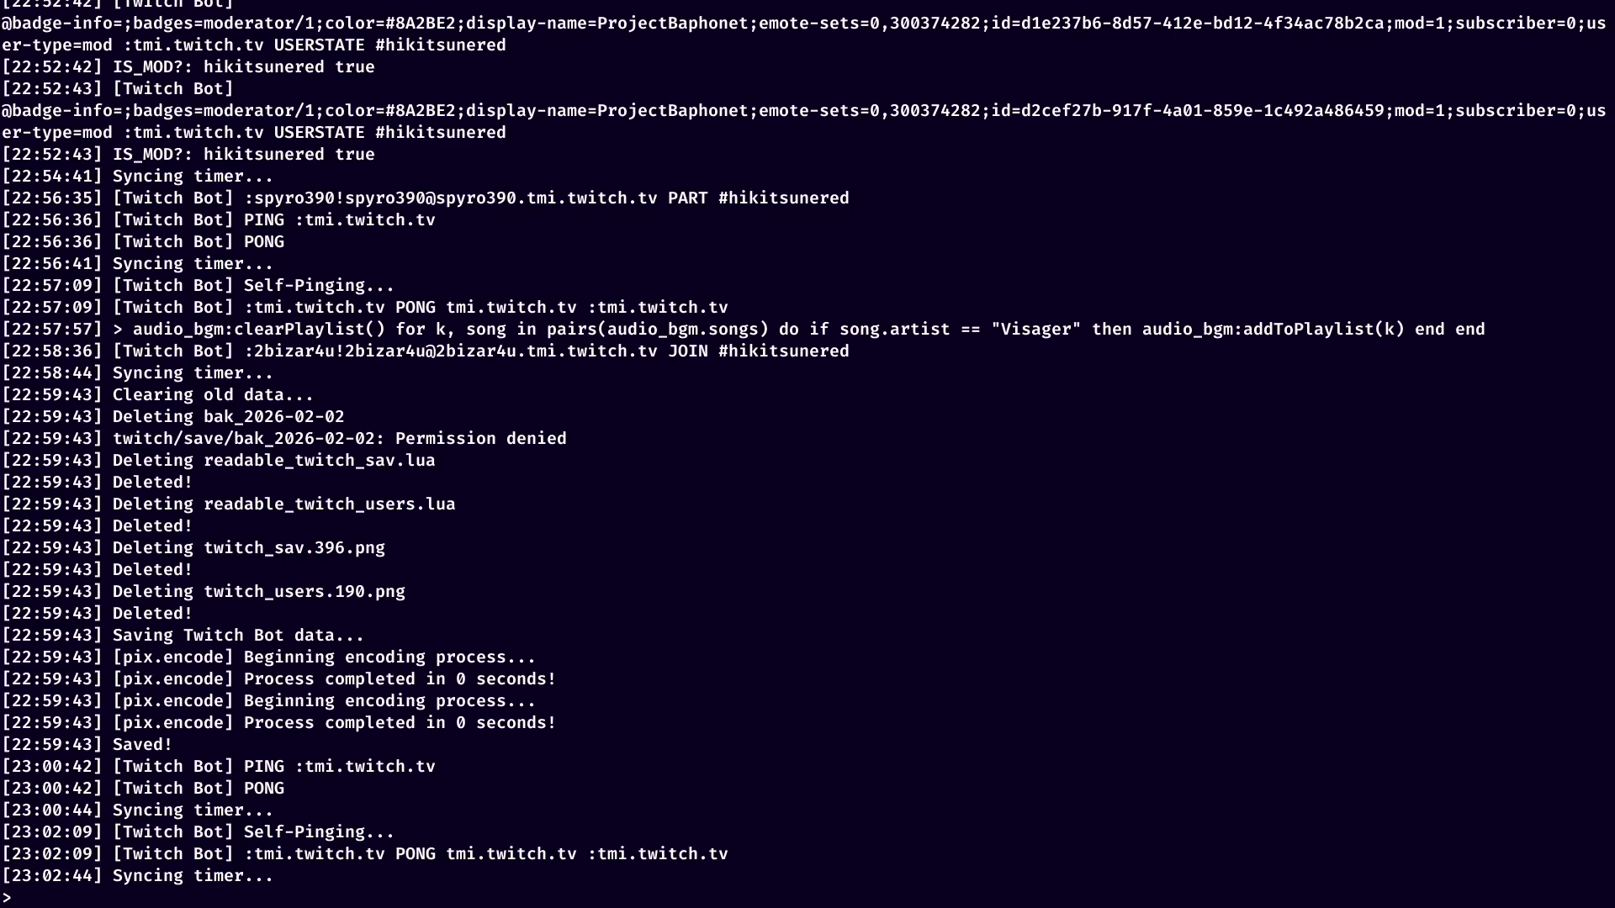
pyautogui.press('Up')
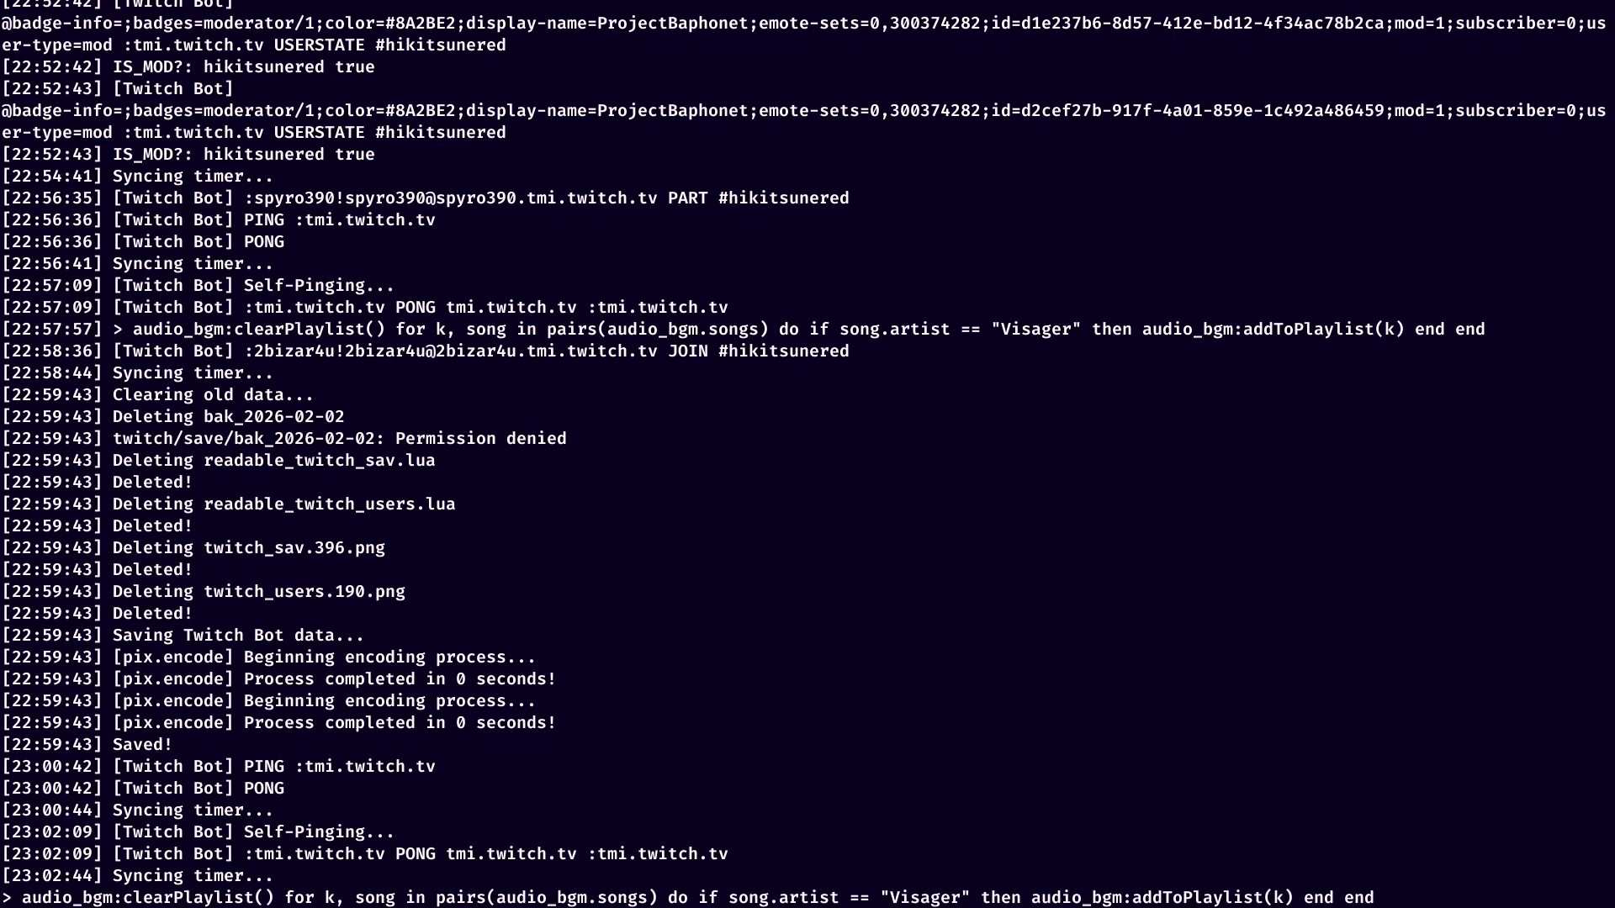
pyautogui.press('Up')
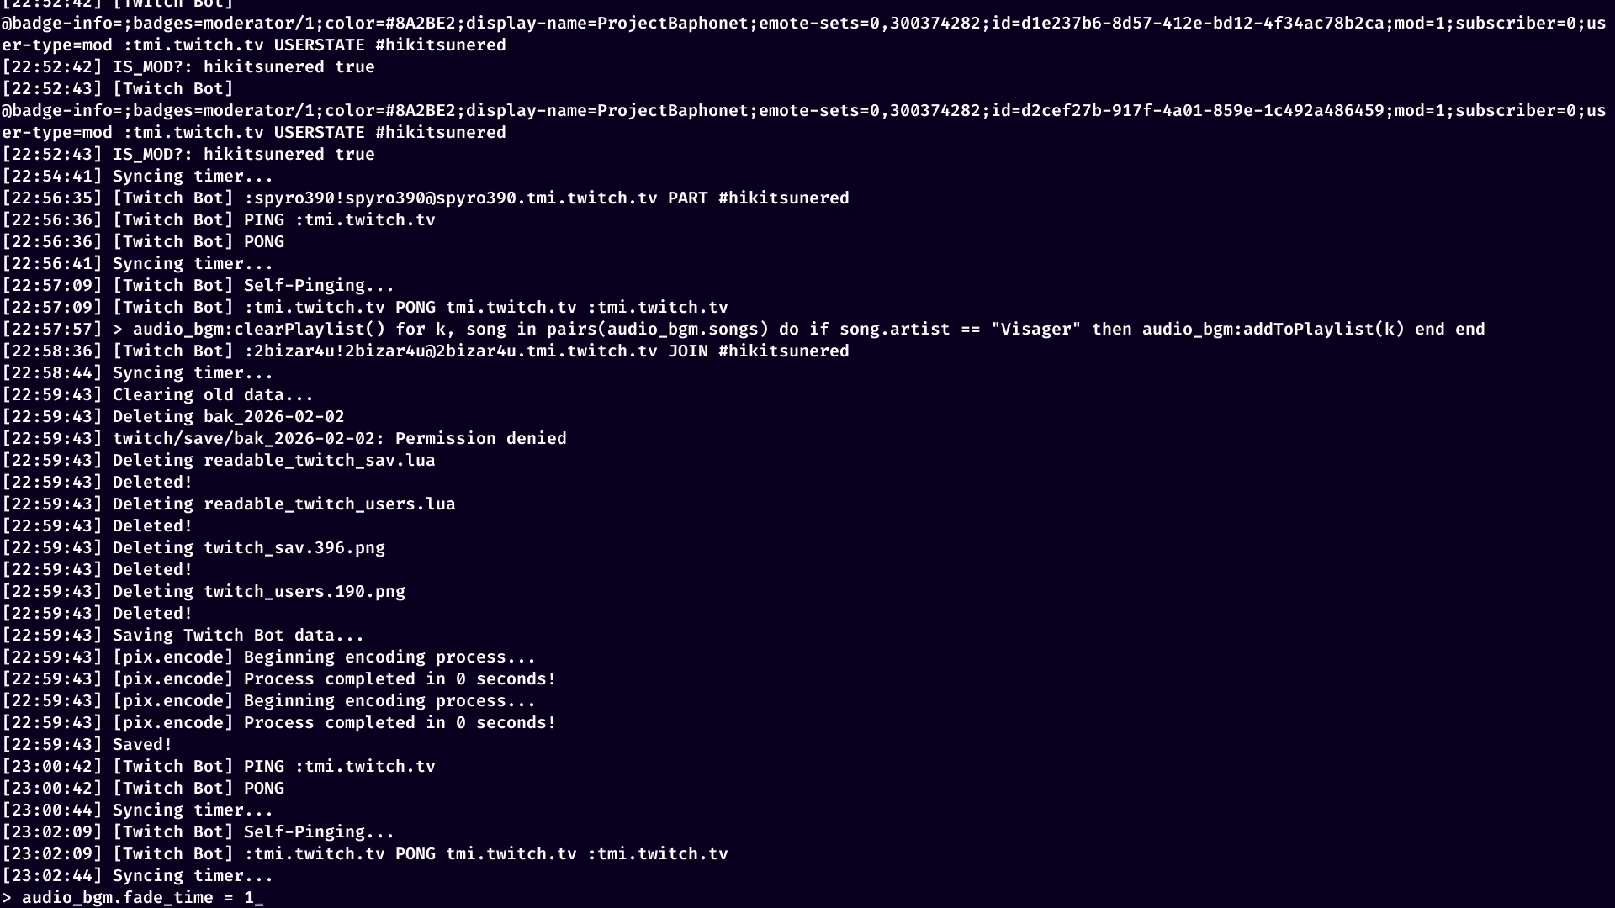
pyautogui.press('Down')
pyautogui.press('Down')
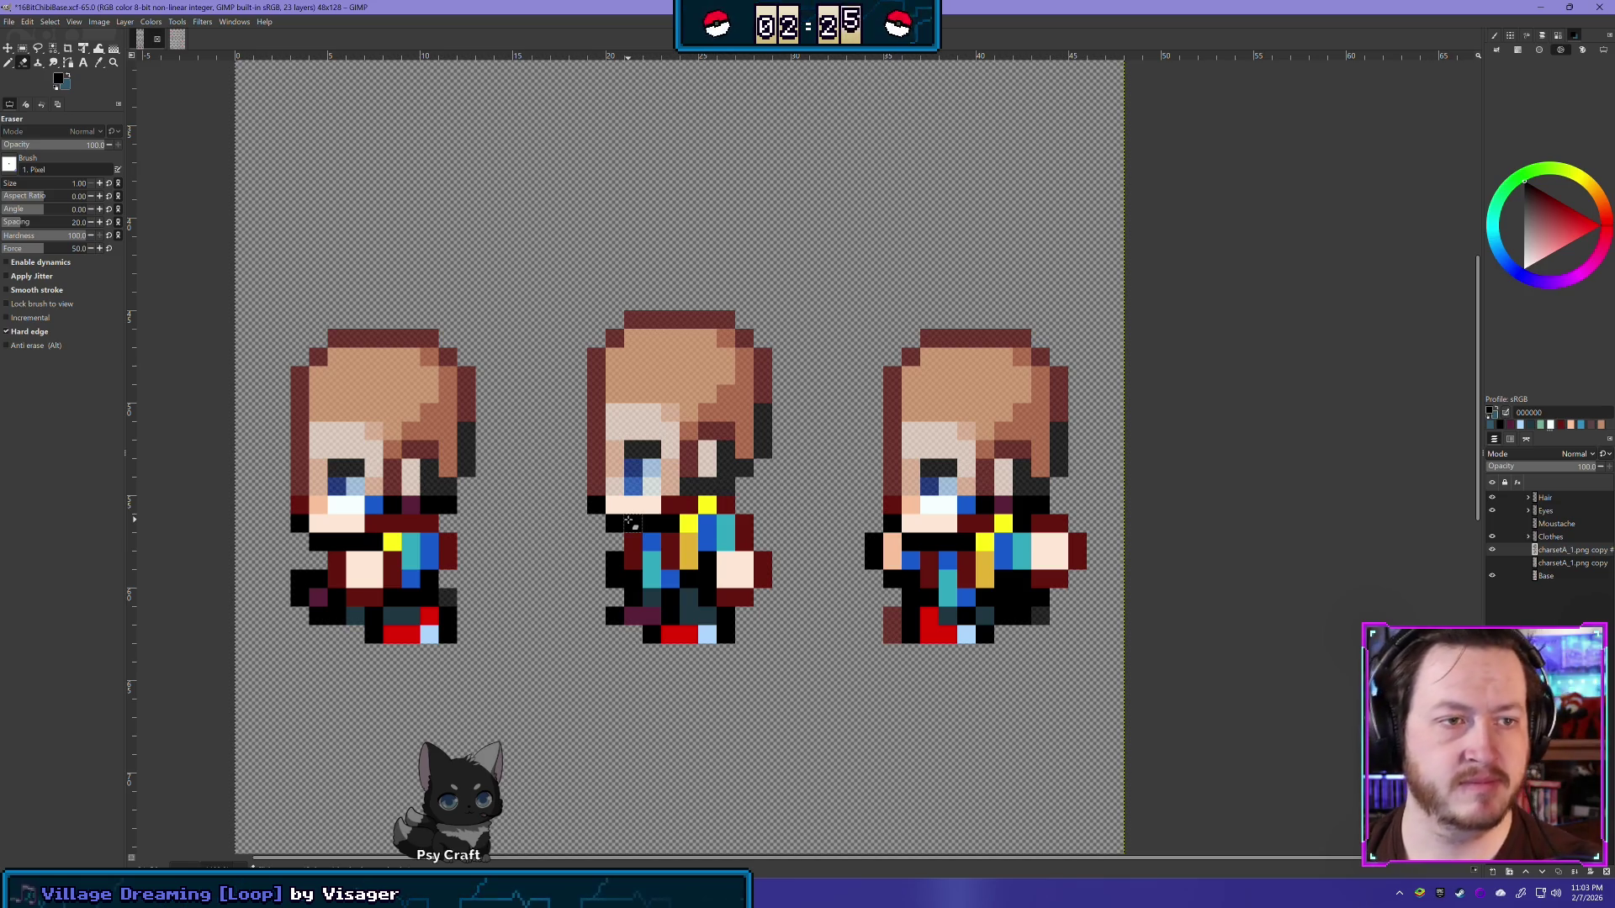
pyautogui.write('audio_bgm:clearPlaylist() for k, song in pairs(audio_bgm.songs) do if song.artist ~= "Chris Huelsbeck" then audio_bgm:addToPlaylist(k) end end')
pyautogui.press('Return')
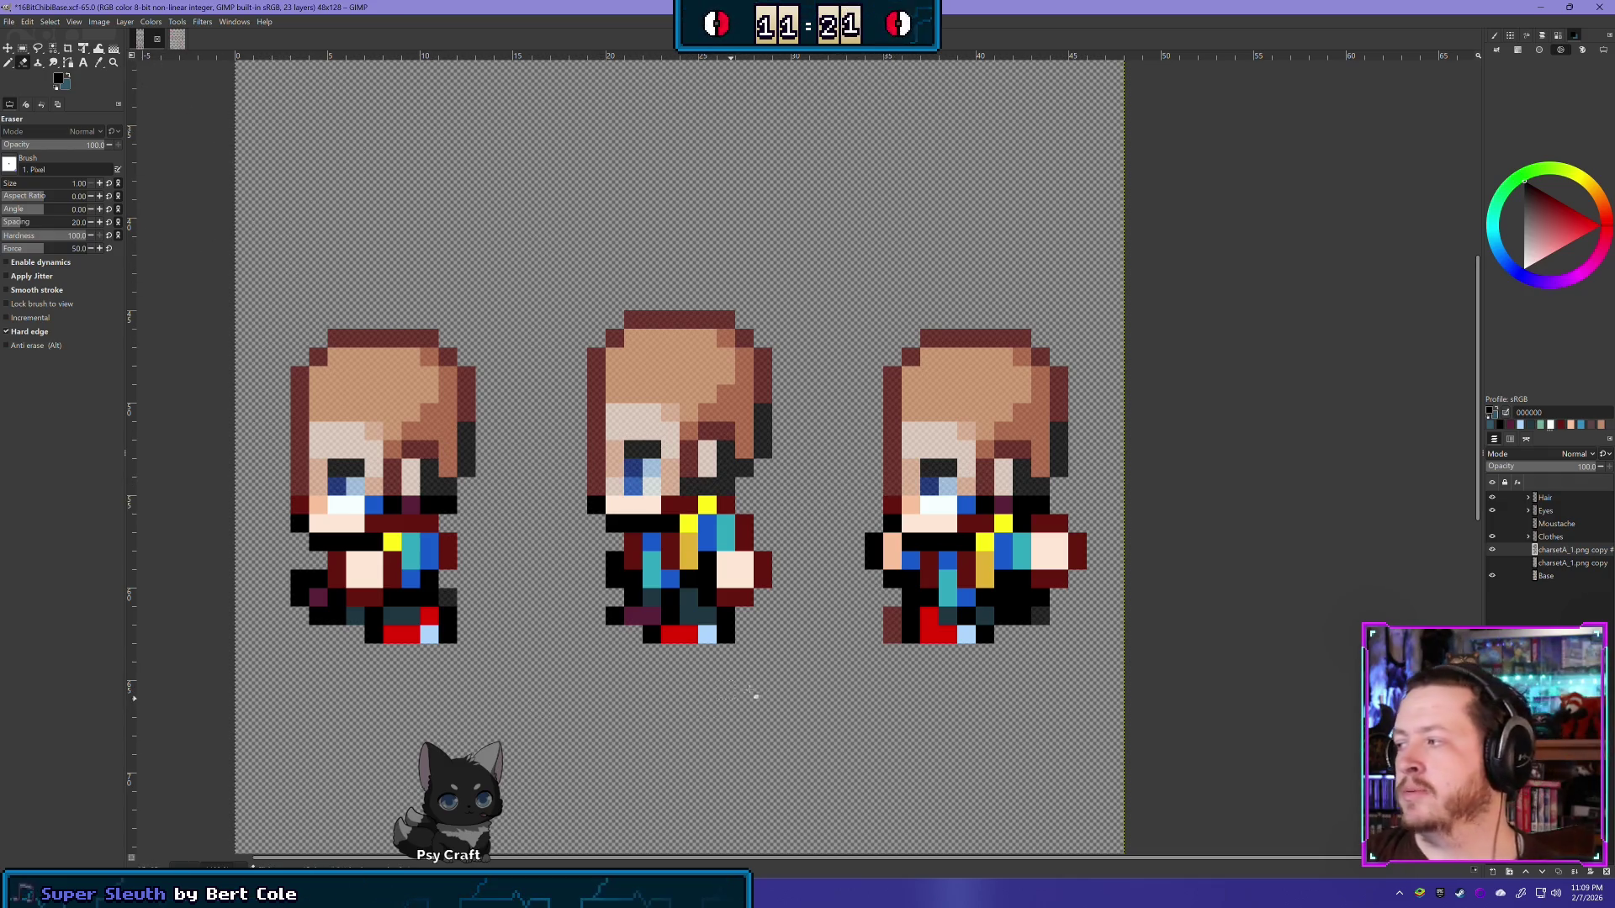
# Step: Erase stray clothing pixels from the first sprite's face and the middle sprite's chest and lower body
pyautogui.scroll(1, 339, 502)
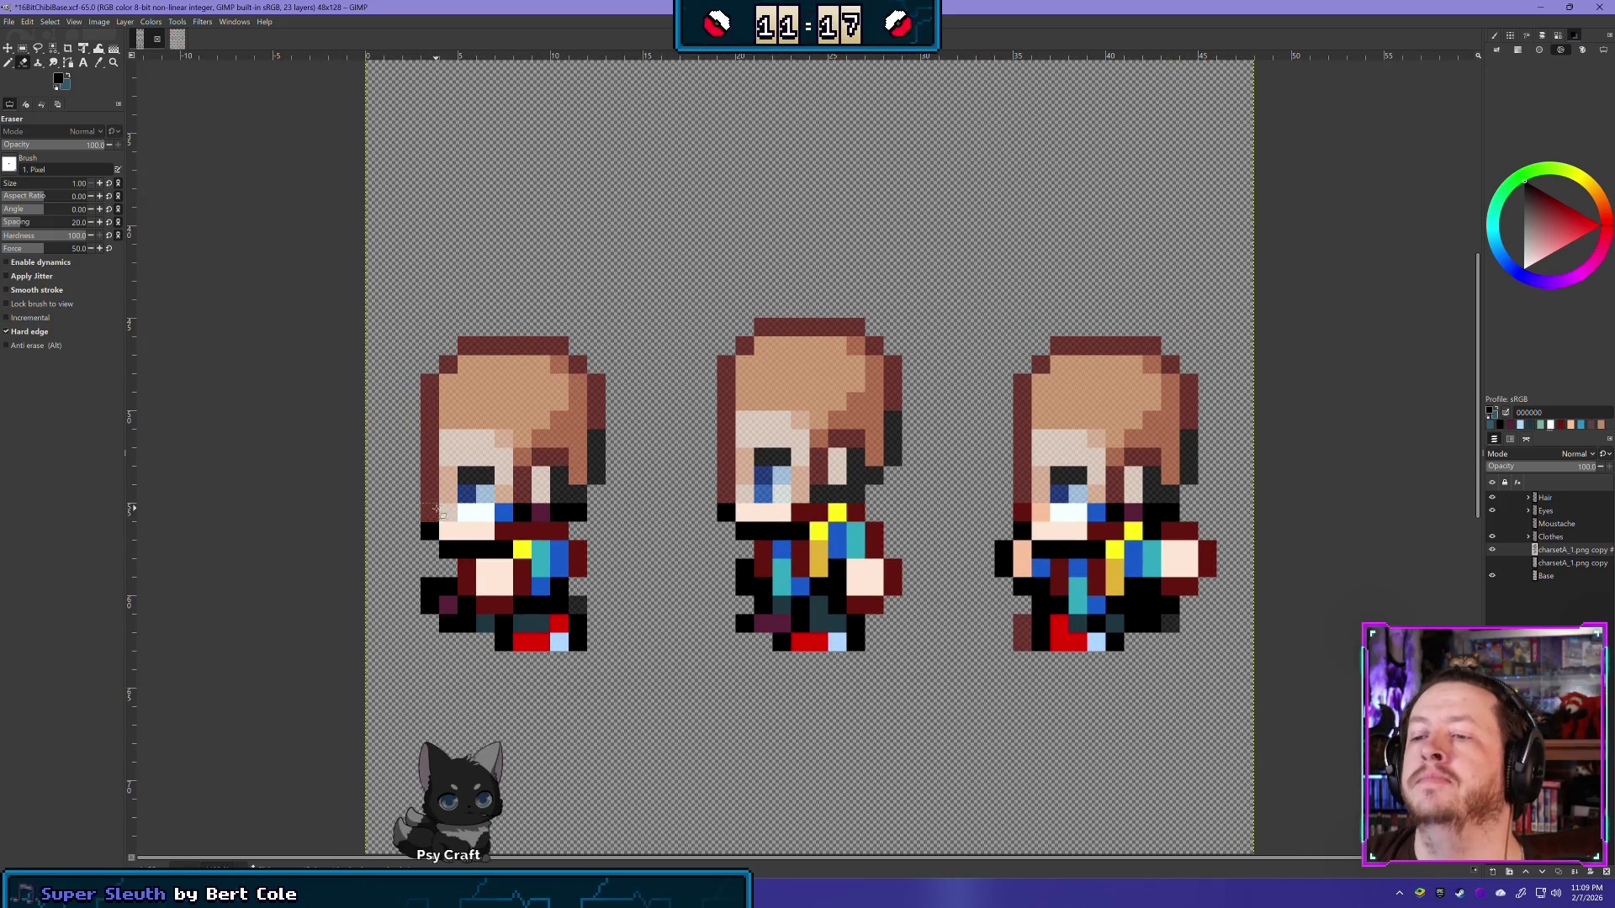
pyautogui.moveTo(440, 513); pyautogui.dragTo(514, 515)
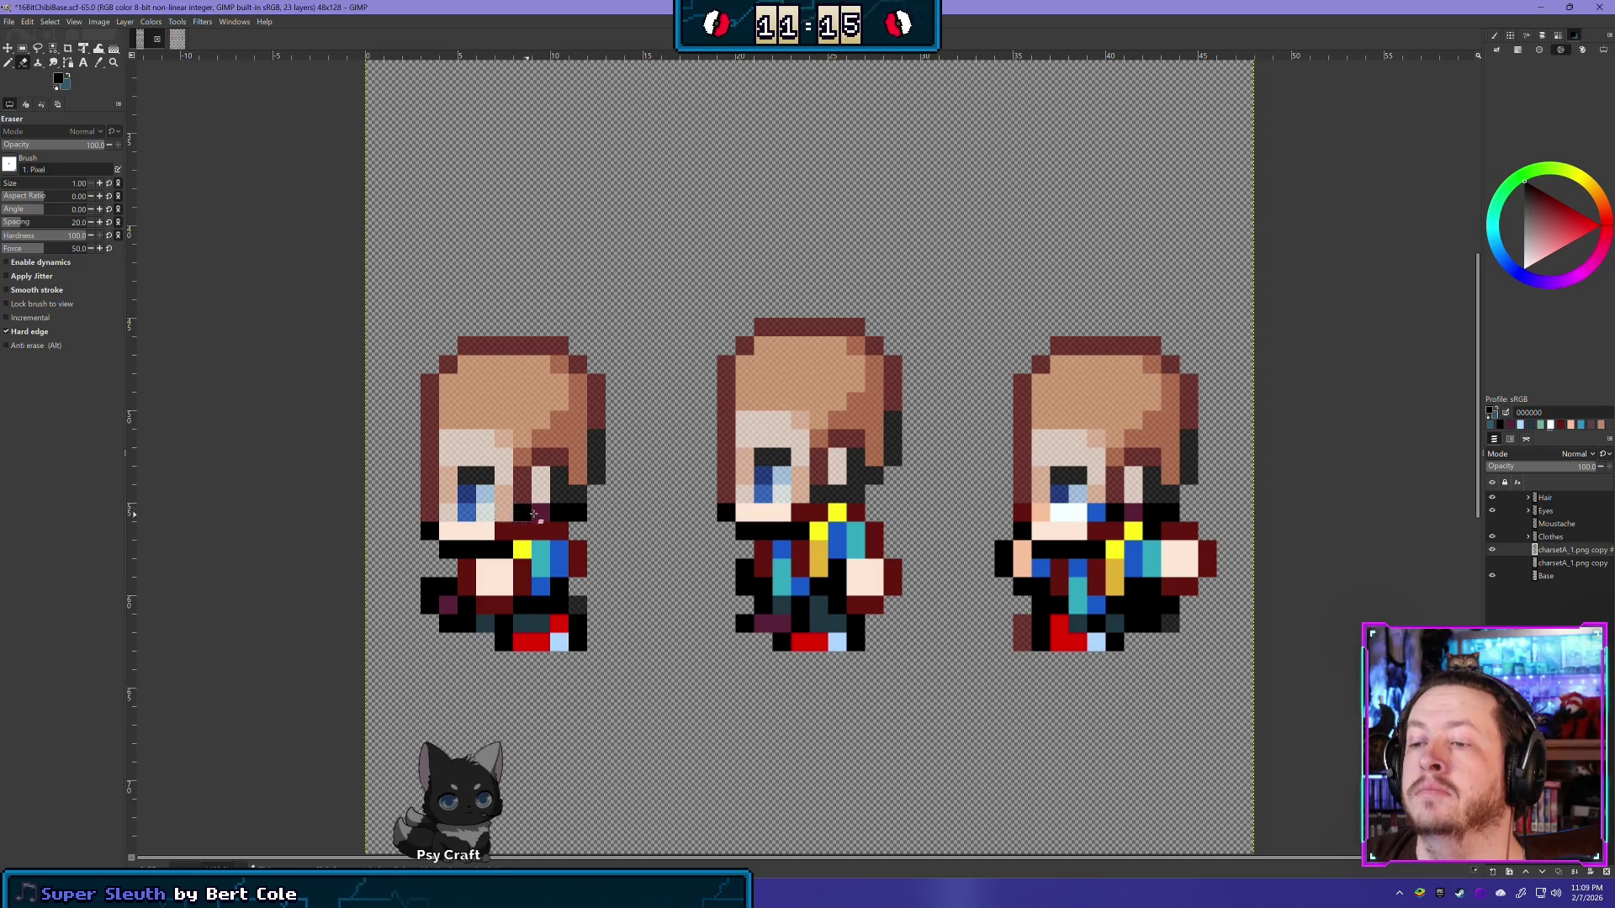
pyautogui.click(503, 540)
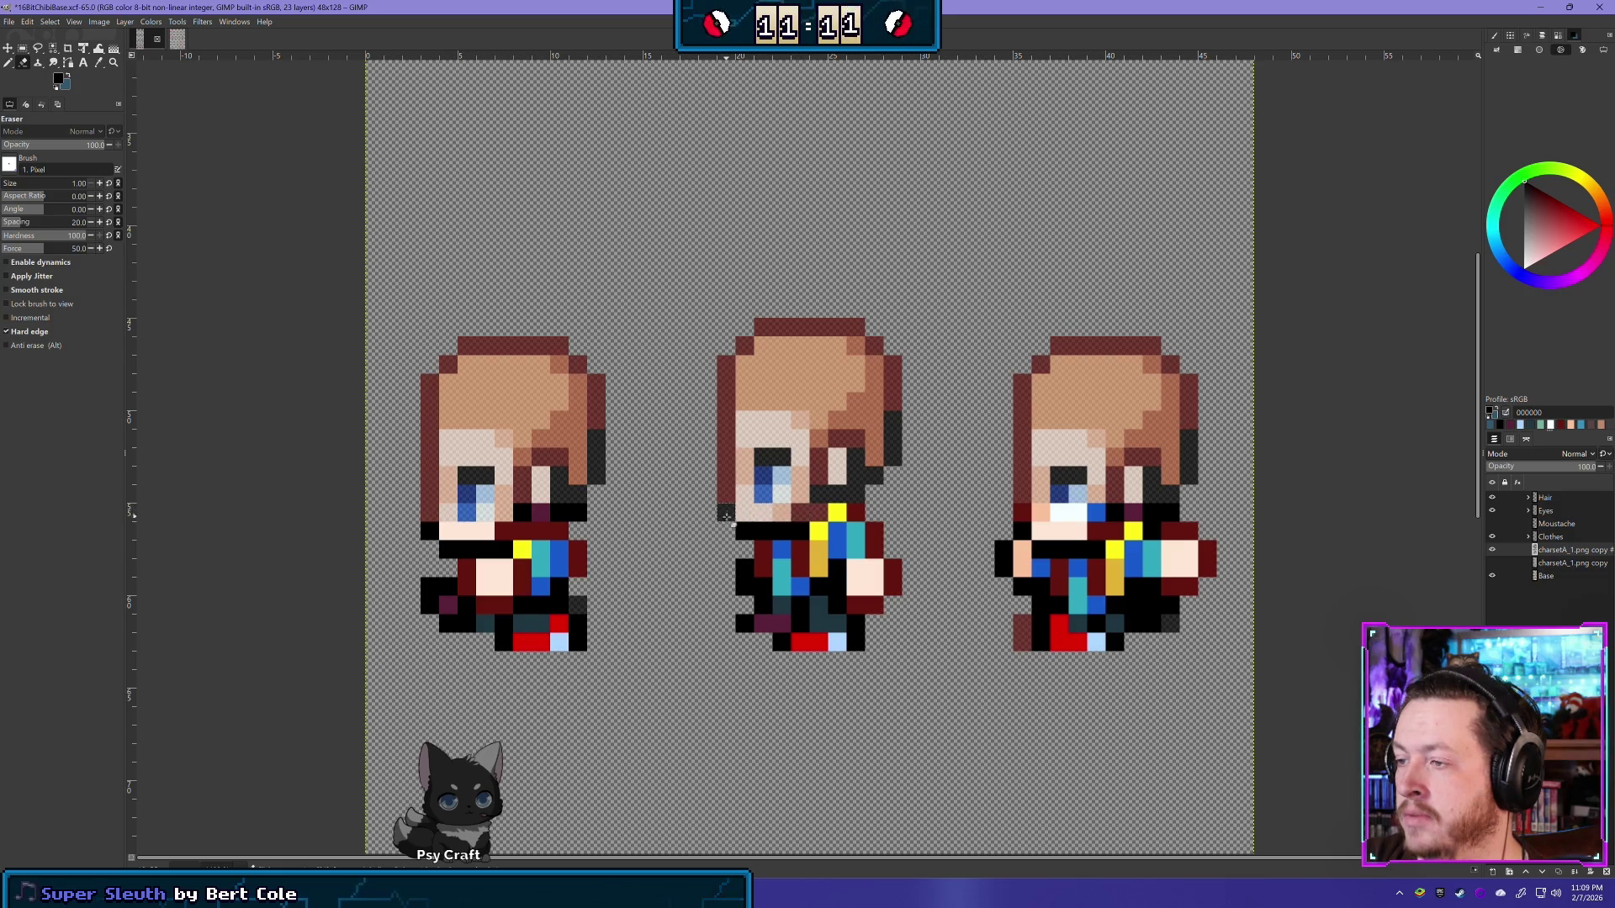
pyautogui.moveTo(779, 548)
pyautogui.mouseDown()
pyautogui.moveTo(760, 612)
pyautogui.moveTo(799, 586)
pyautogui.mouseUp()
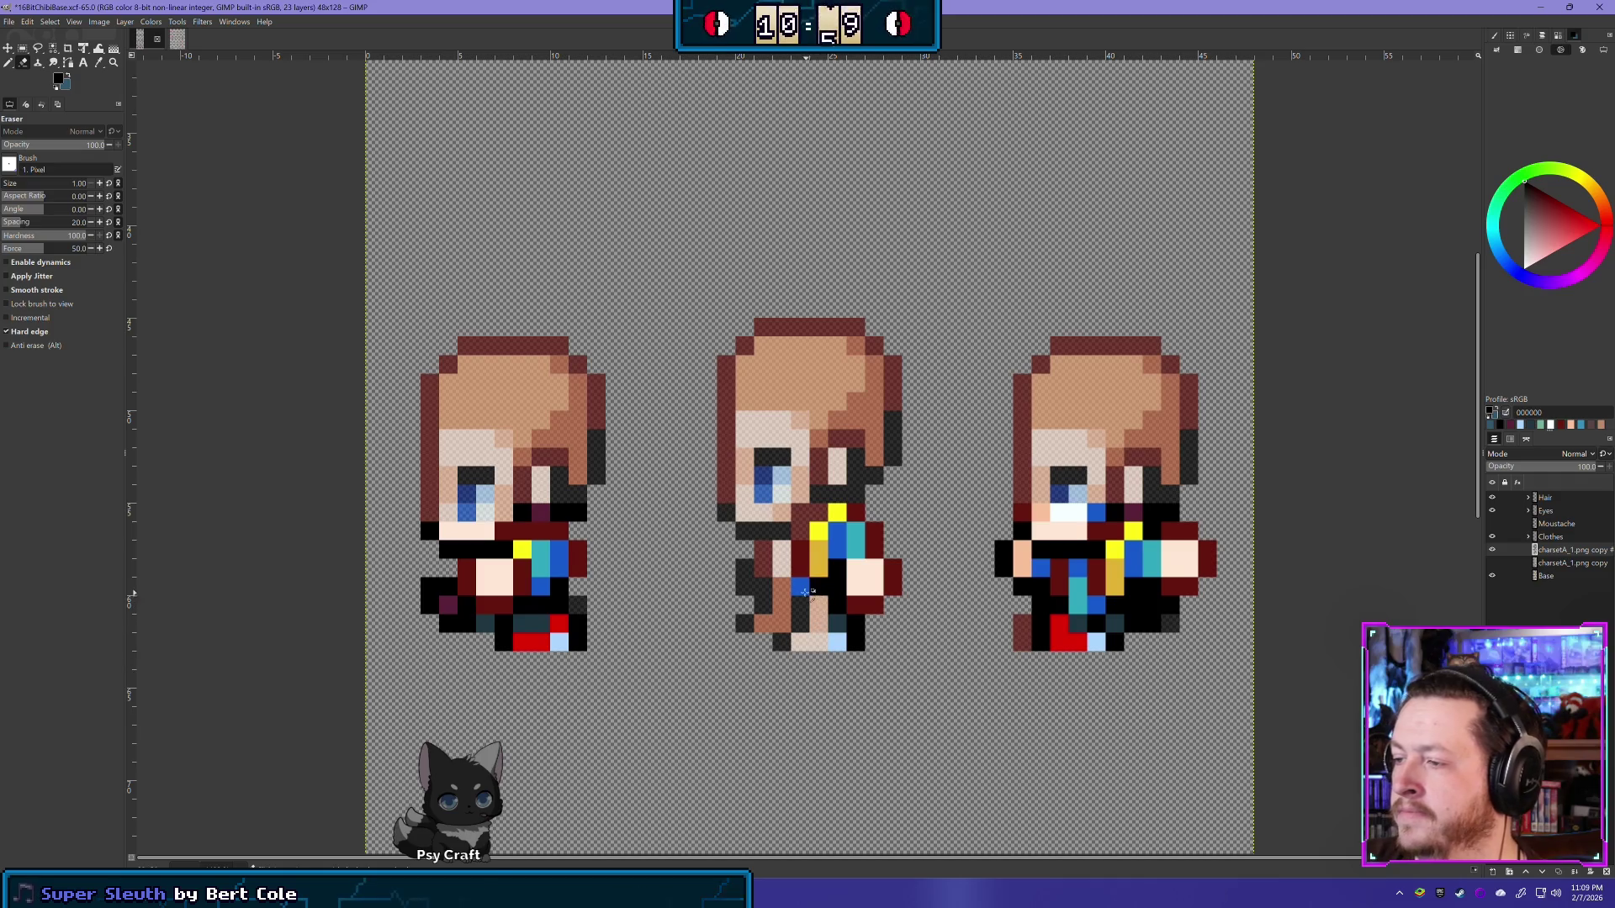
pyautogui.moveTo(818, 631); pyautogui.dragTo(799, 586)
pyautogui.moveTo(837, 641); pyautogui.dragTo(836, 606)
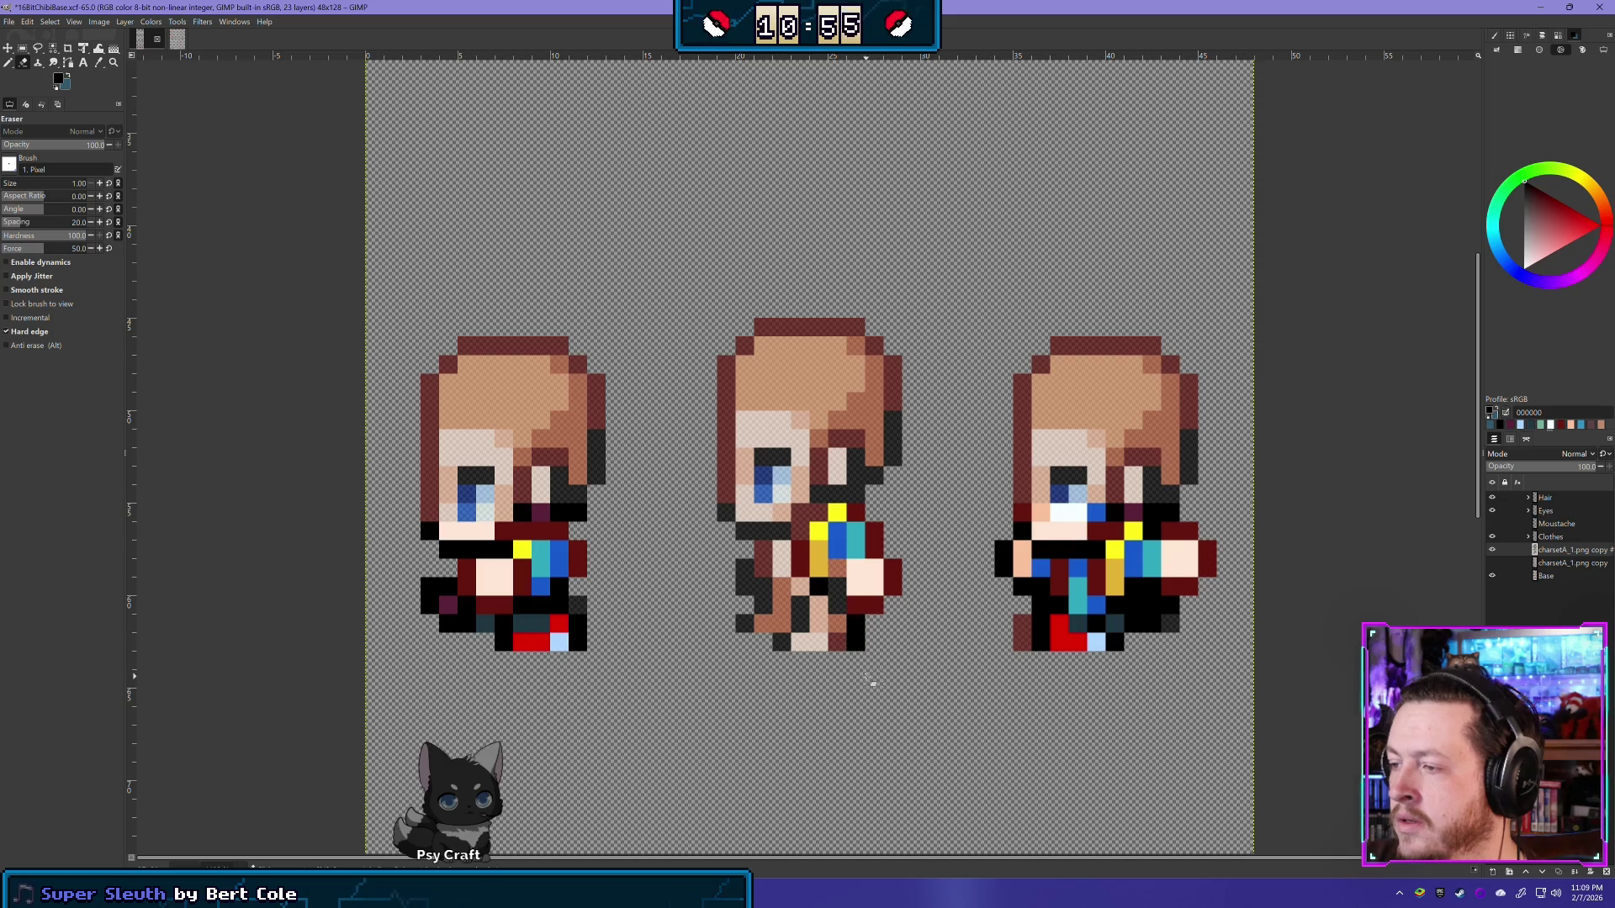
# Step: Show the charset copy layer and set the Base layer opacity to 70
pyautogui.click(1492, 550)
pyautogui.click(1546, 576)
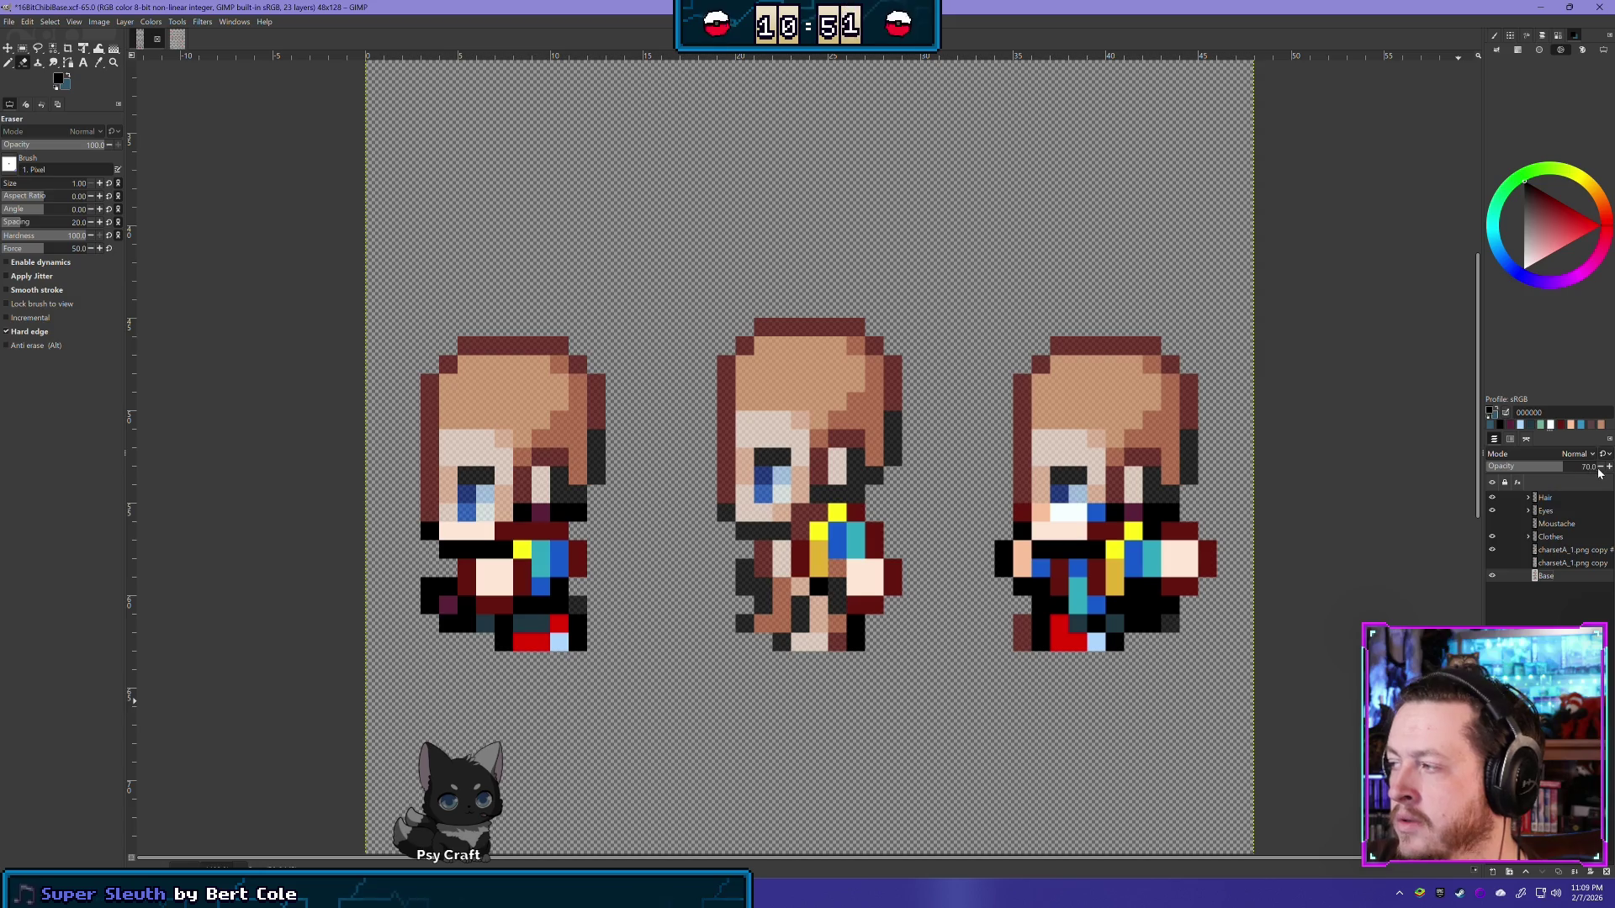
pyautogui.moveTo(1572, 469); pyautogui.dragTo(1607, 473)
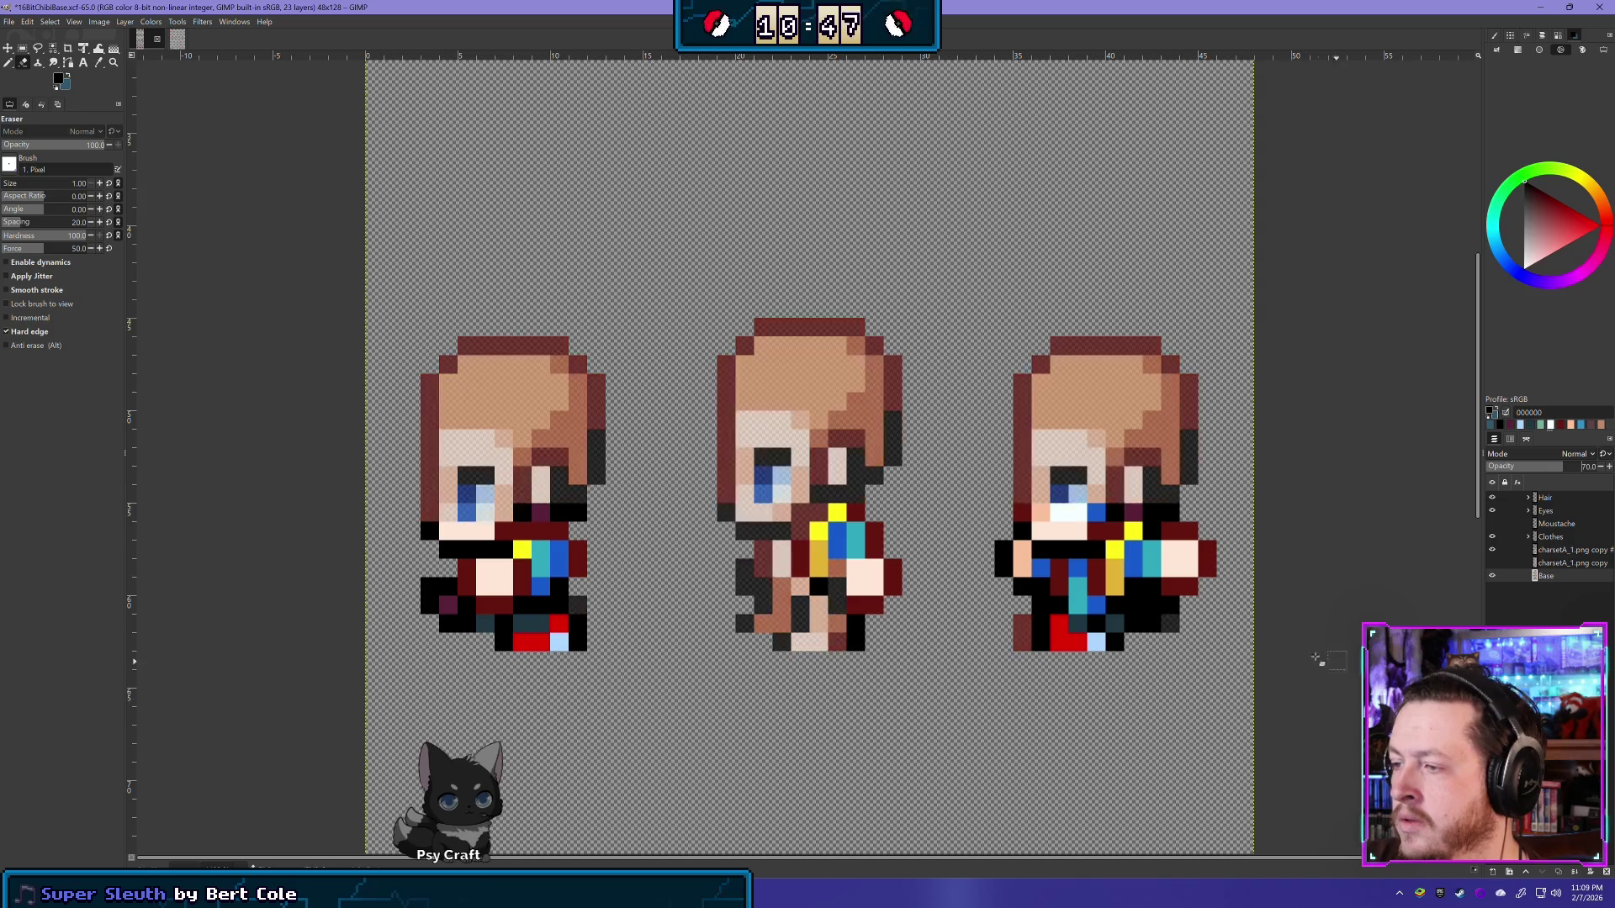
pyautogui.write('70')
pyautogui.press('Return')
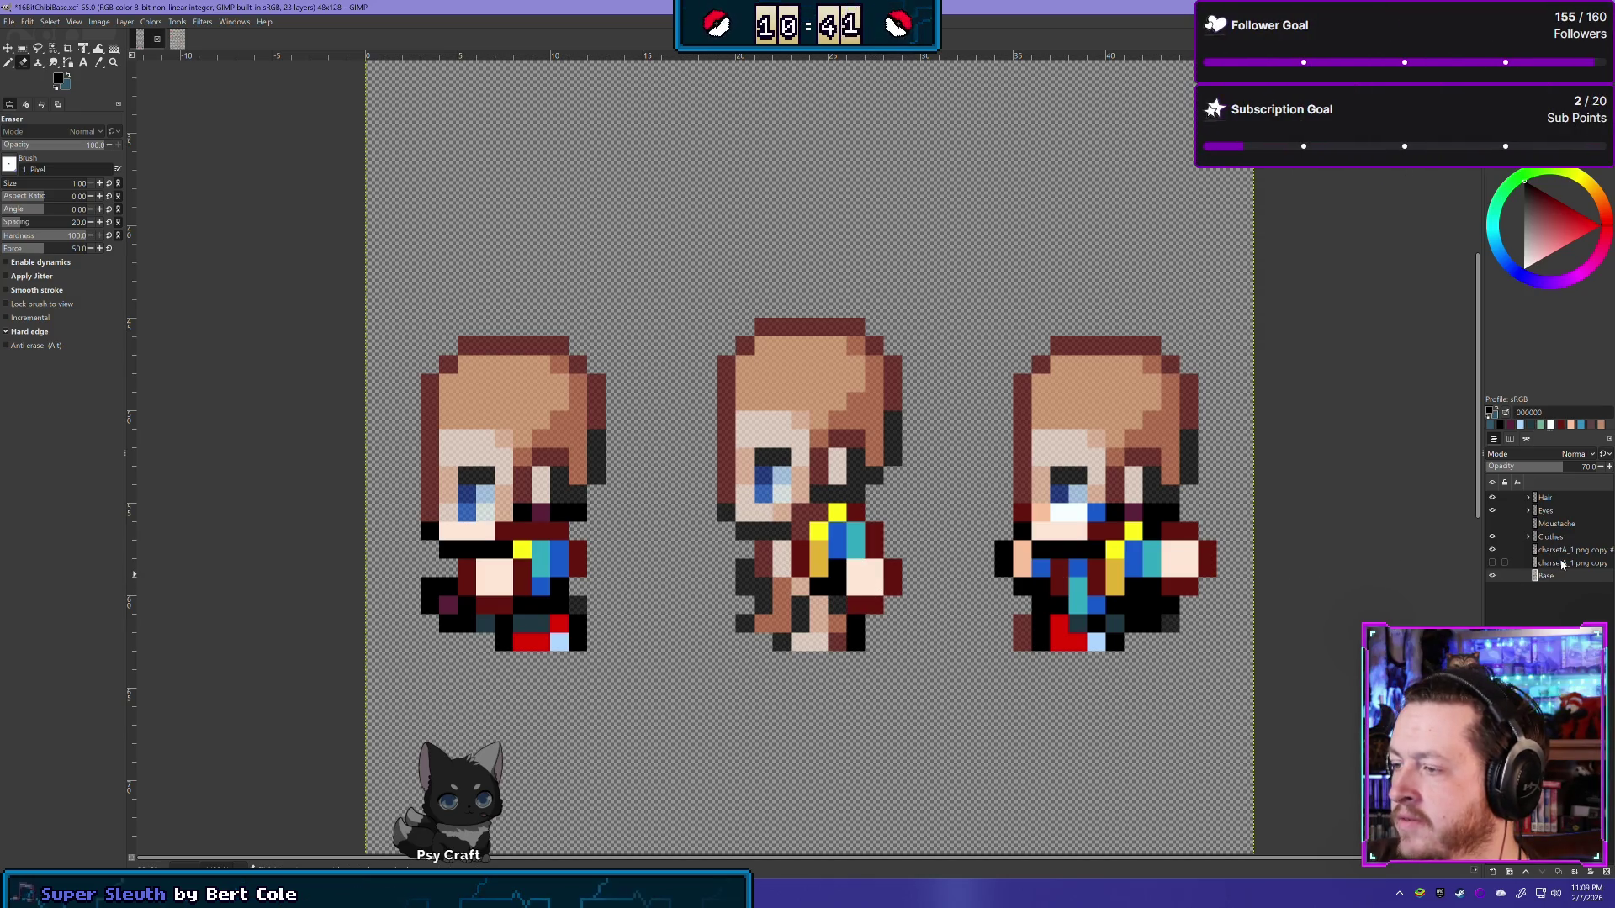
# Step: Erase the teal and blue pixels on the middle sprite's chest, undoing a slip on the right sprite
pyautogui.hotkey('ctrl', 'z')
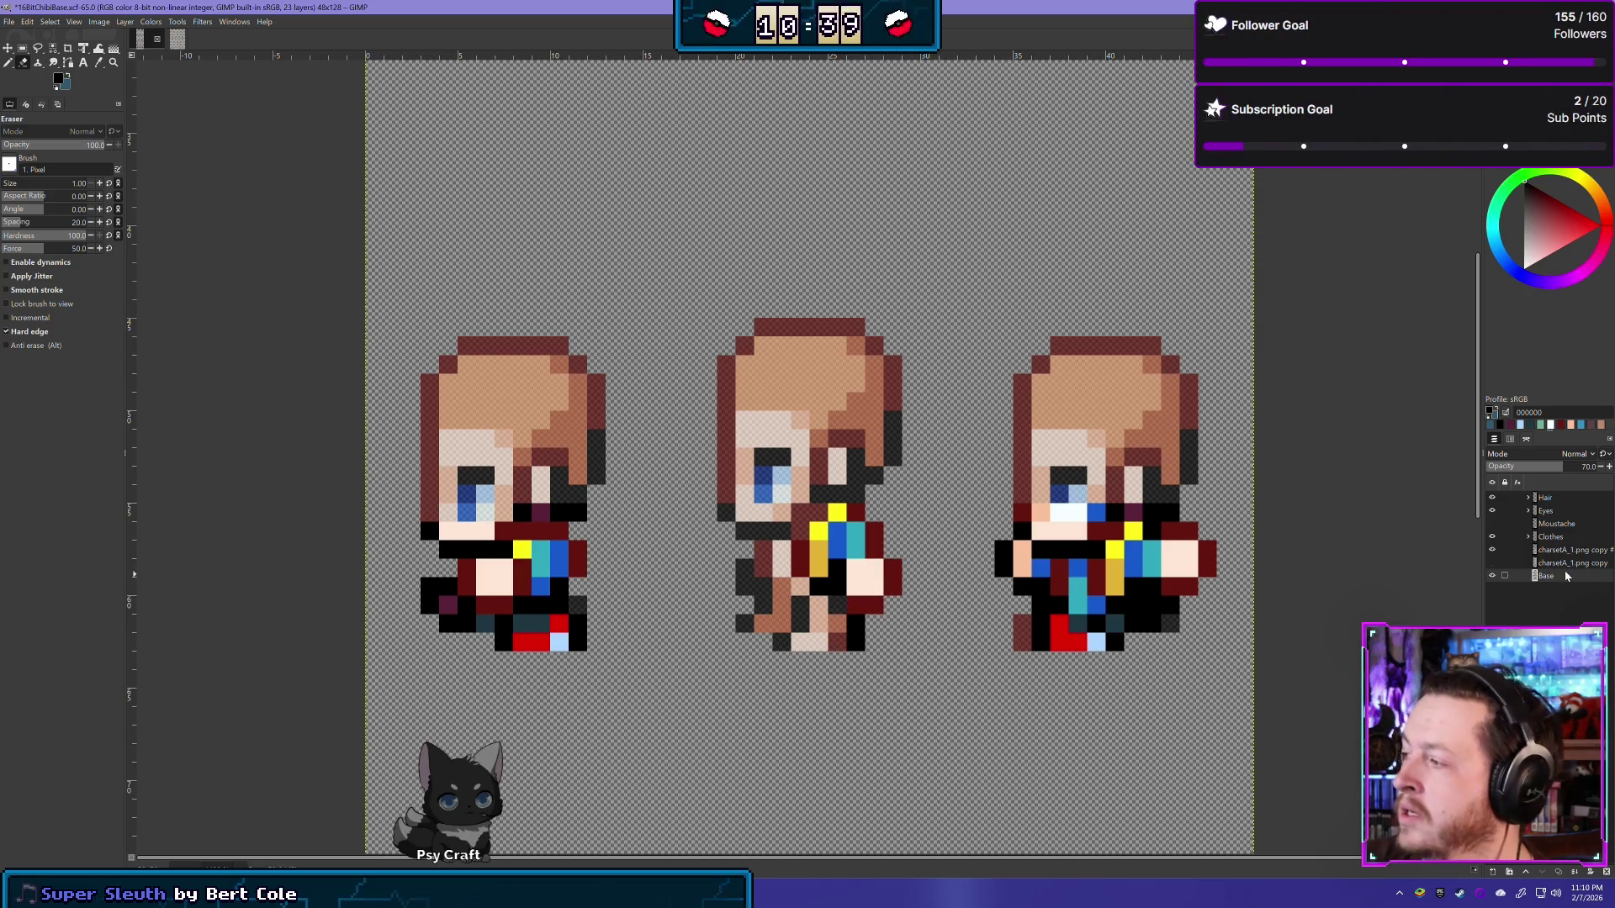
pyautogui.click(1573, 551)
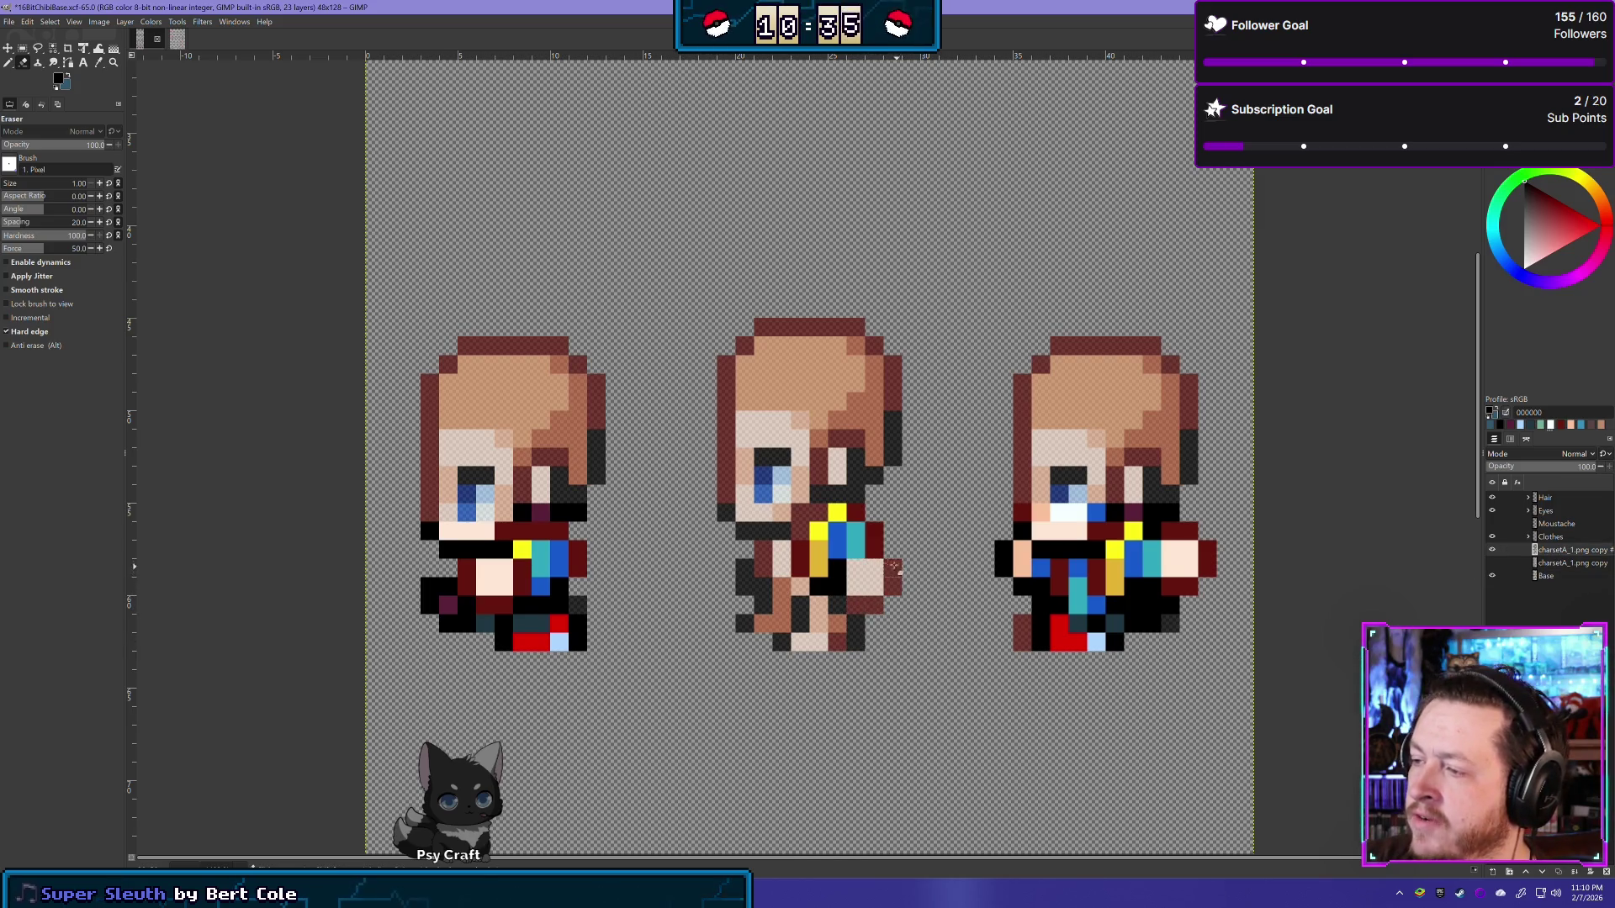
pyautogui.click(857, 537)
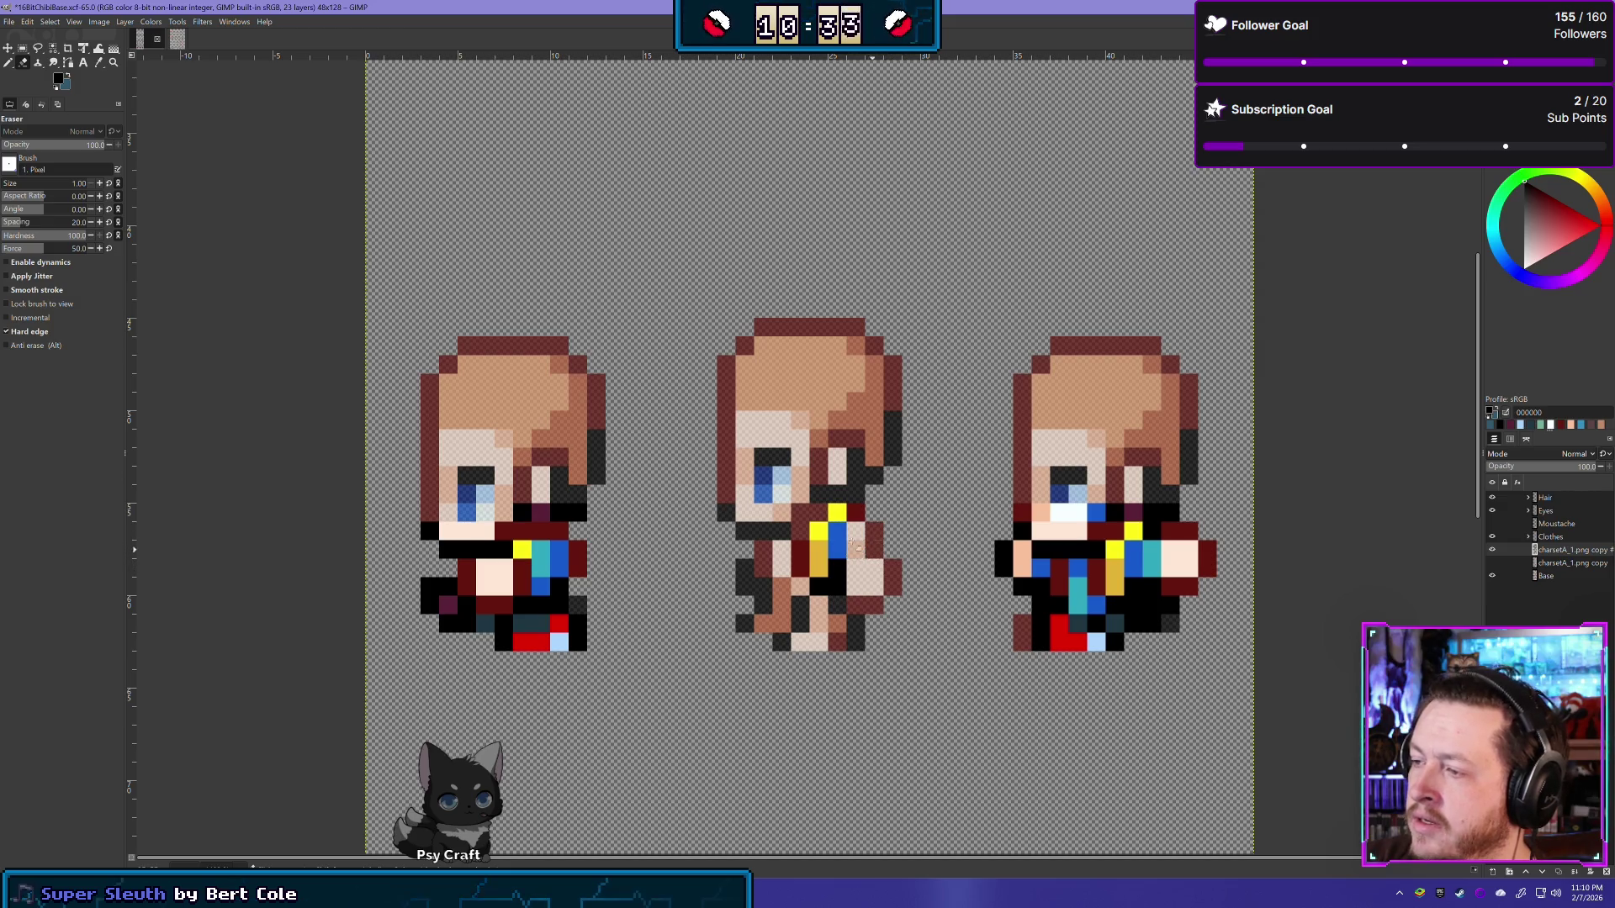
pyautogui.click(840, 541)
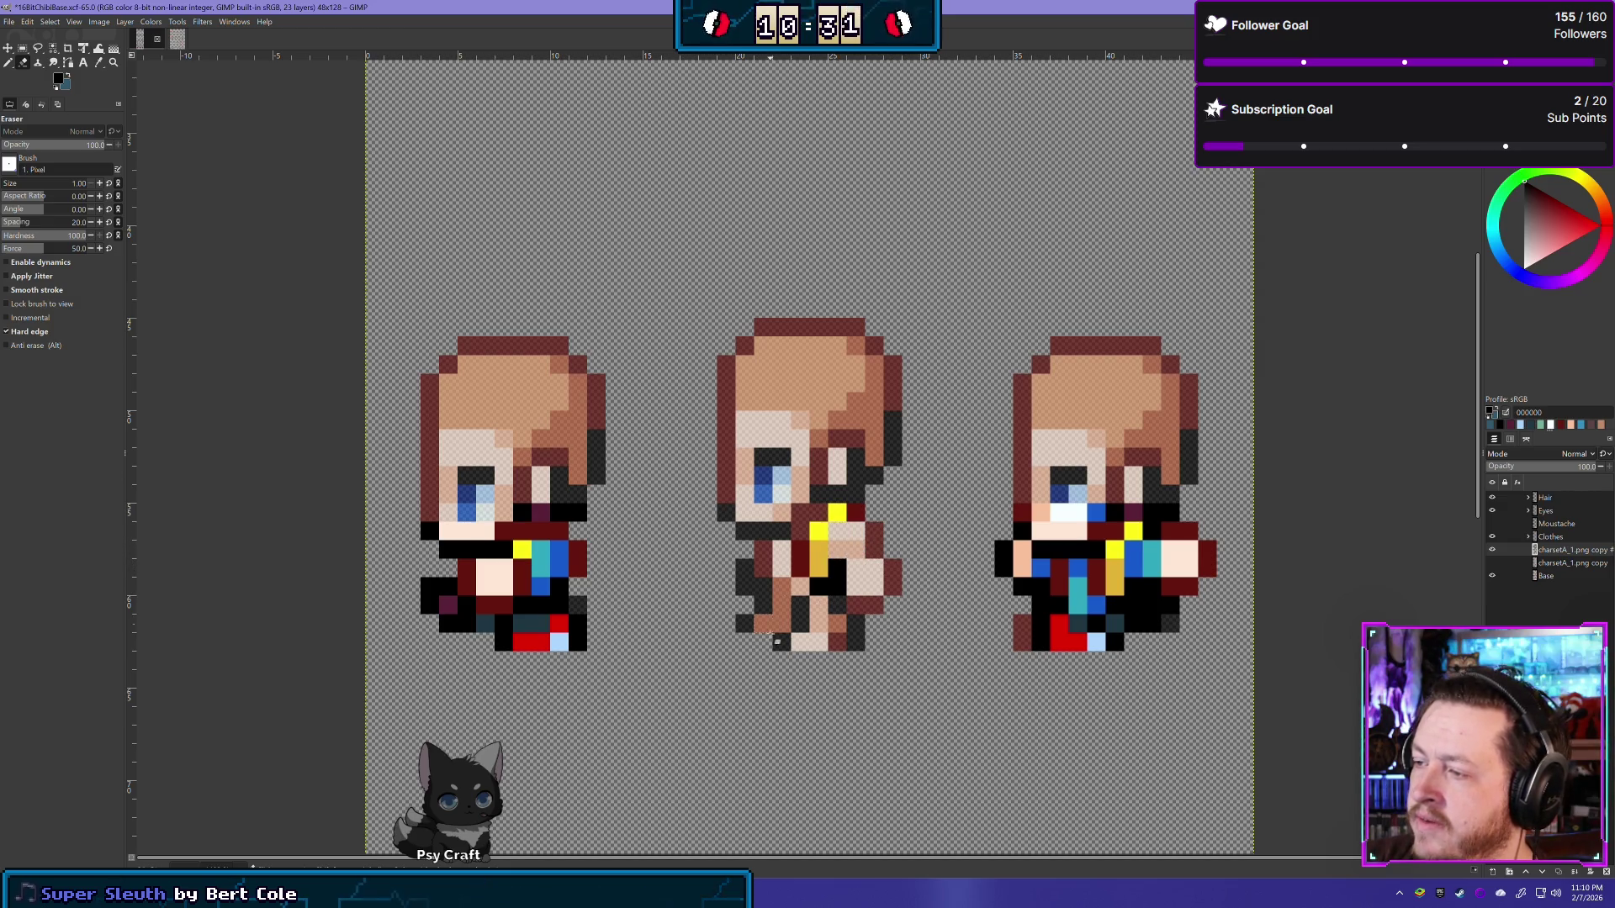
pyautogui.hotkey('ctrl', 'z')
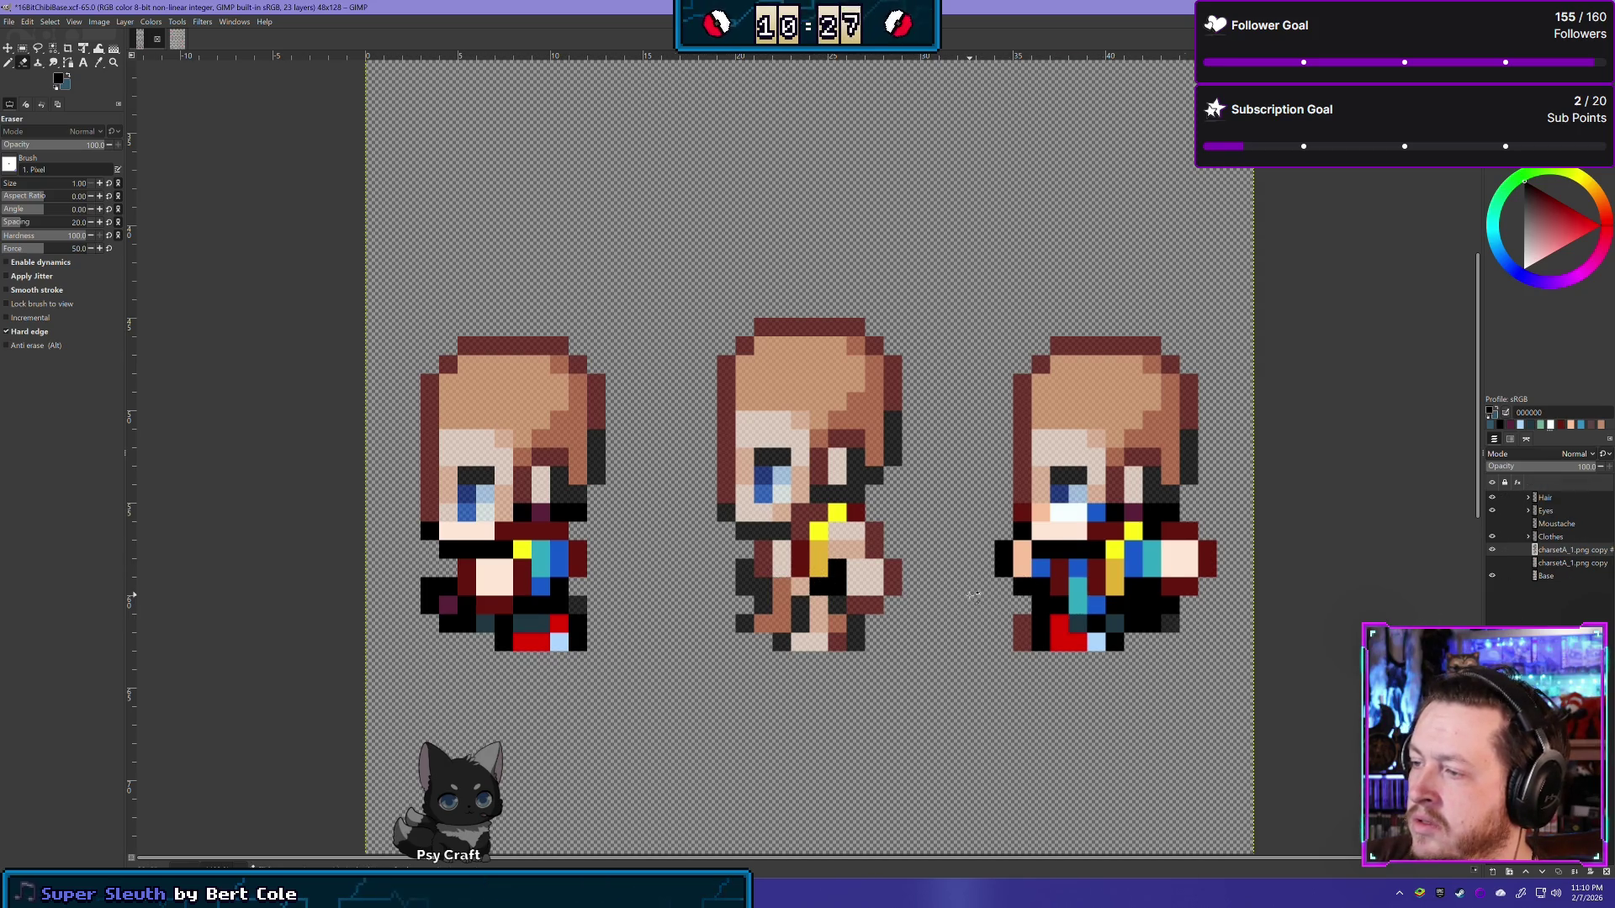
pyautogui.scroll(-3, 973, 594)
pyautogui.scroll(2, 973, 595)
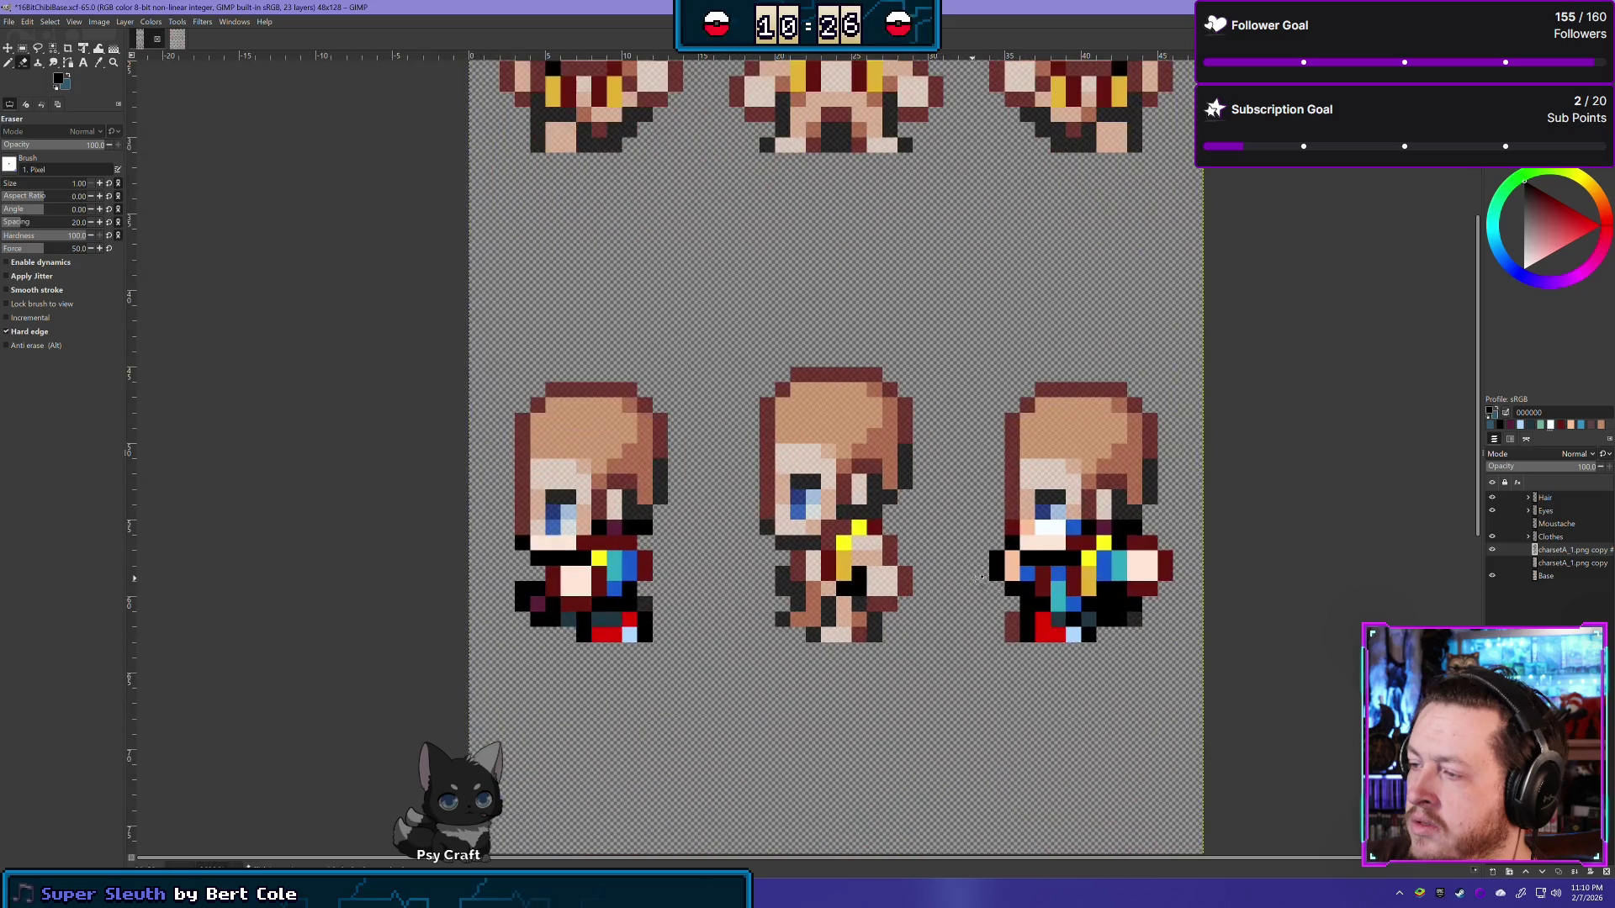
# Step: Select the Base layer and zoom out over the sheet, then in on the middle sprite's chest and yellow strap
pyautogui.click(1567, 575)
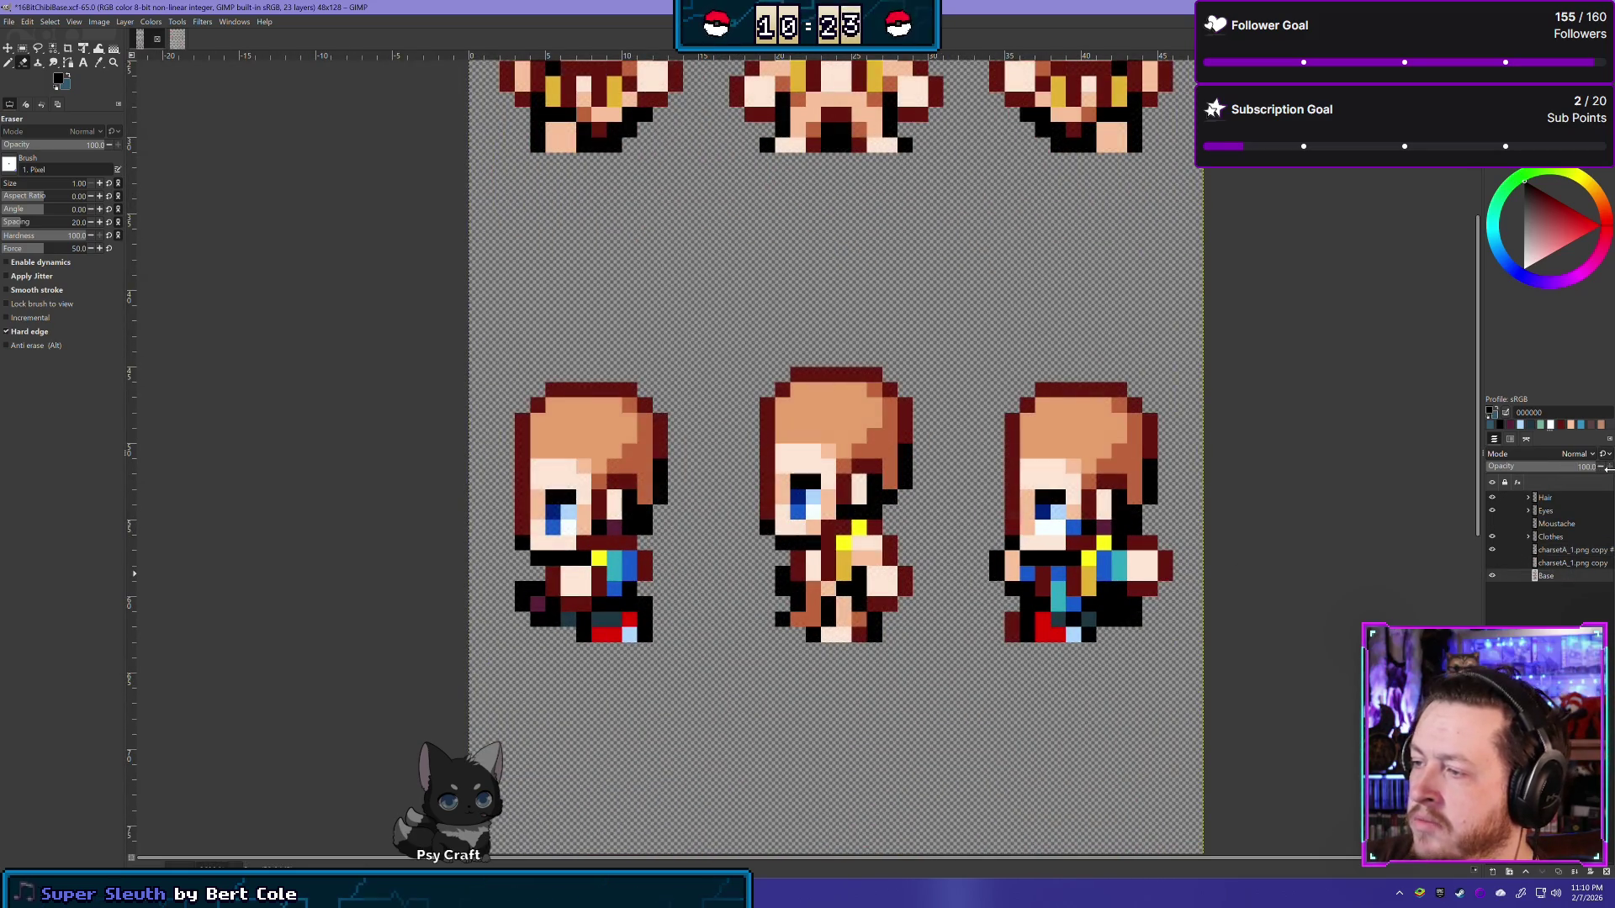
pyautogui.scroll(-3, 922, 617)
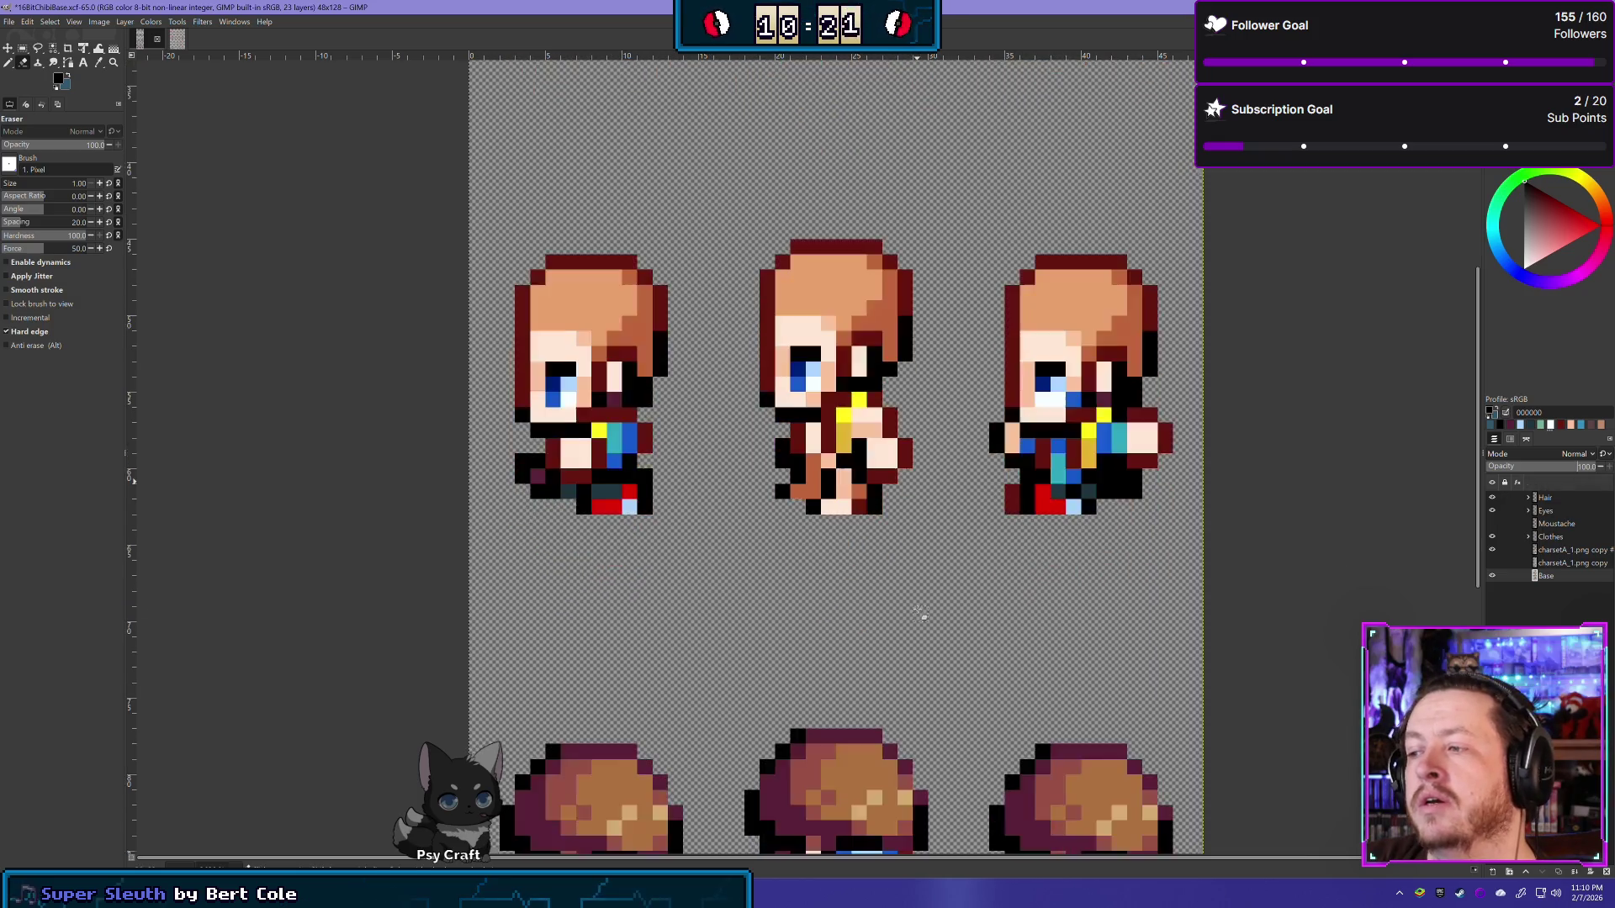
pyautogui.scroll(3, 924, 615)
pyautogui.scroll(-1, 925, 613)
pyautogui.scroll(-1, 928, 610)
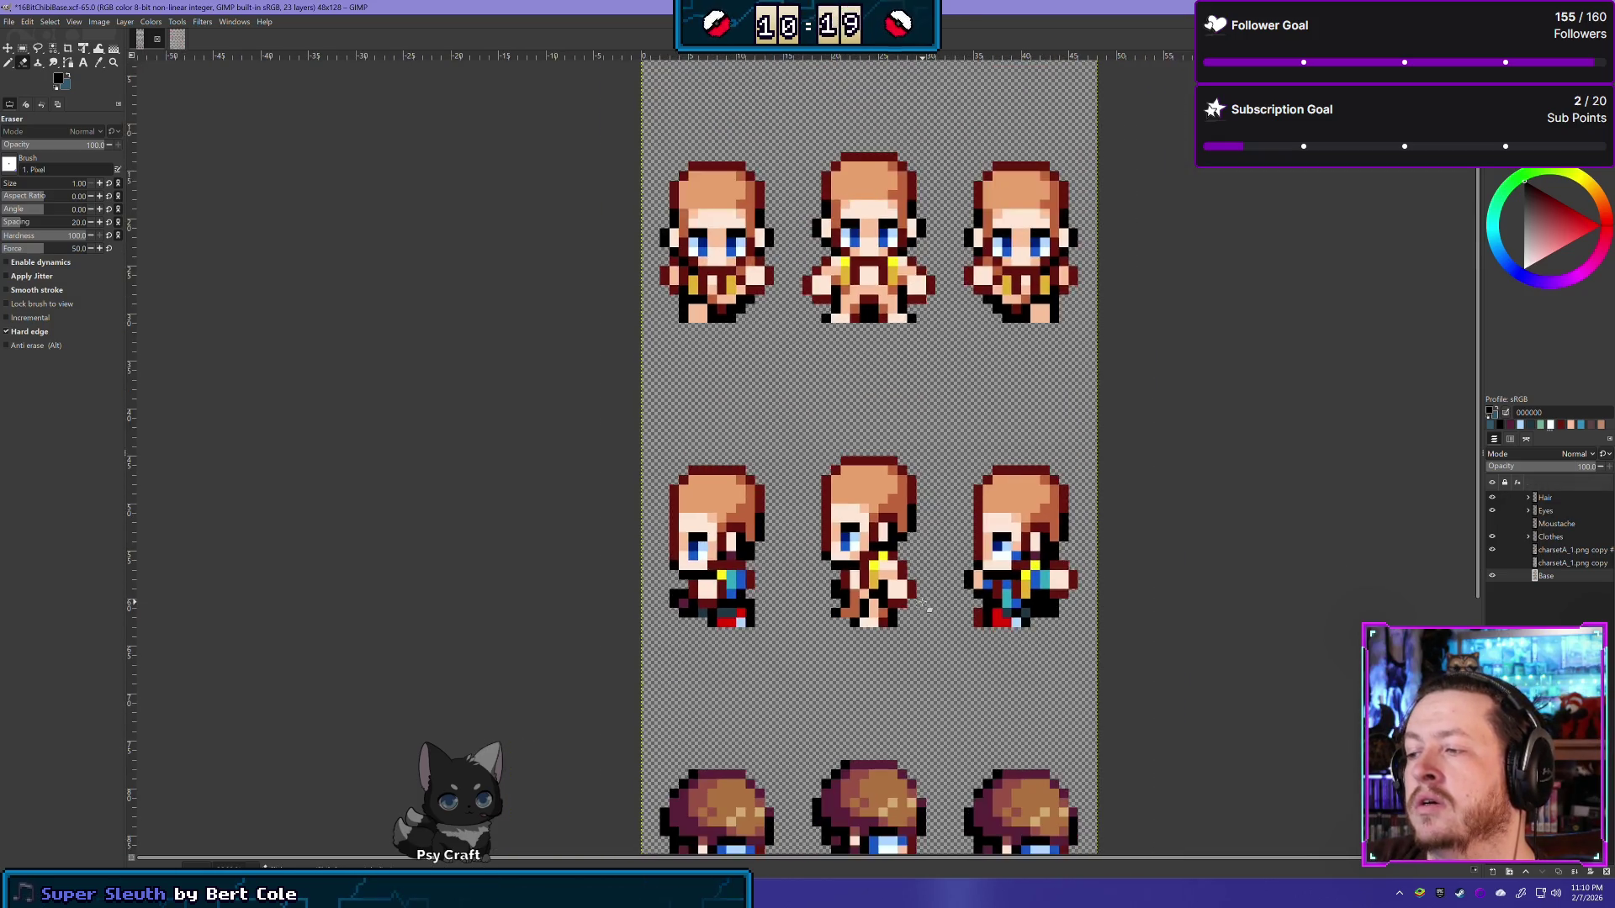
pyautogui.scroll(1, 929, 610)
pyautogui.scroll(1, 1010, 599)
pyautogui.scroll(2, 1081, 589)
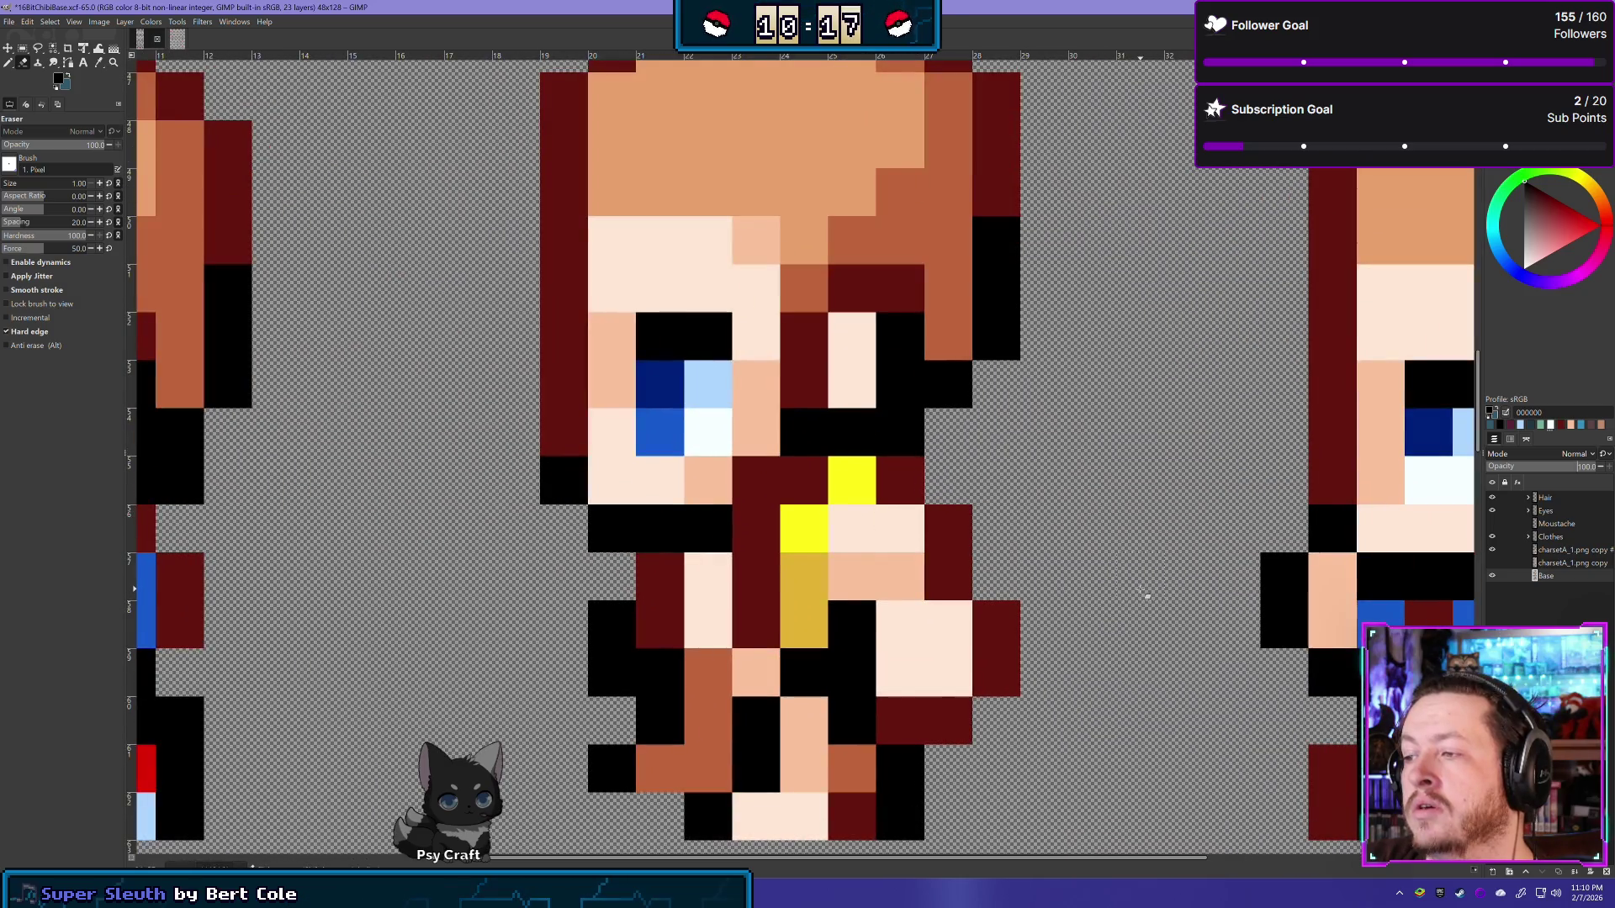
pyautogui.scroll(1, 1142, 591)
pyautogui.scroll(1, 1136, 587)
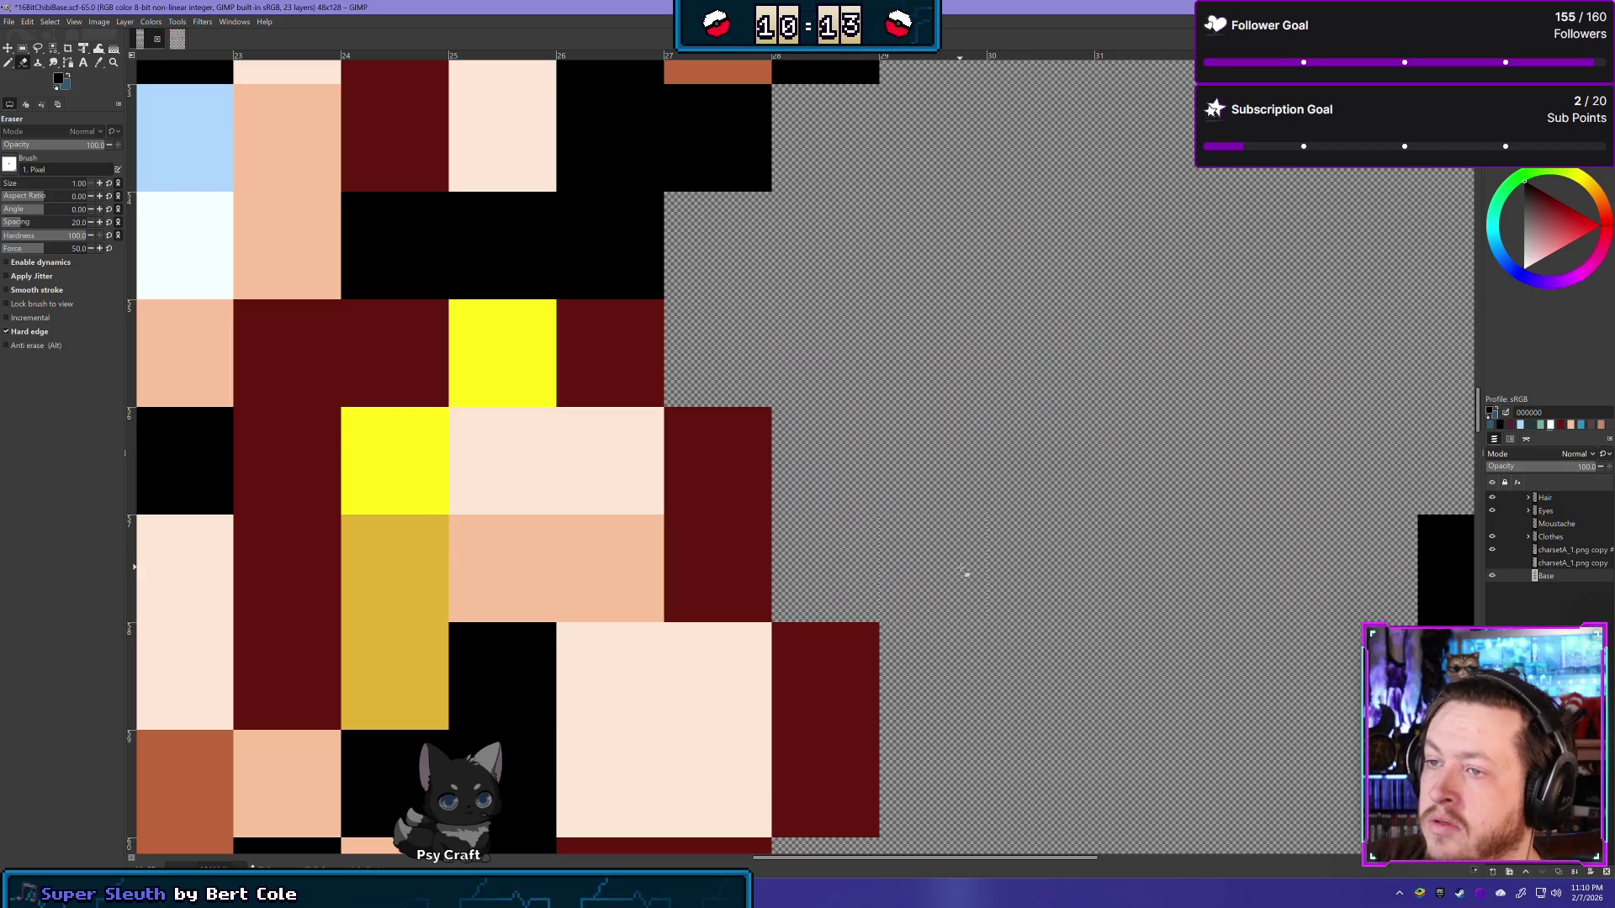
pyautogui.scroll(-1, 913, 605)
pyautogui.scroll(-2, 899, 609)
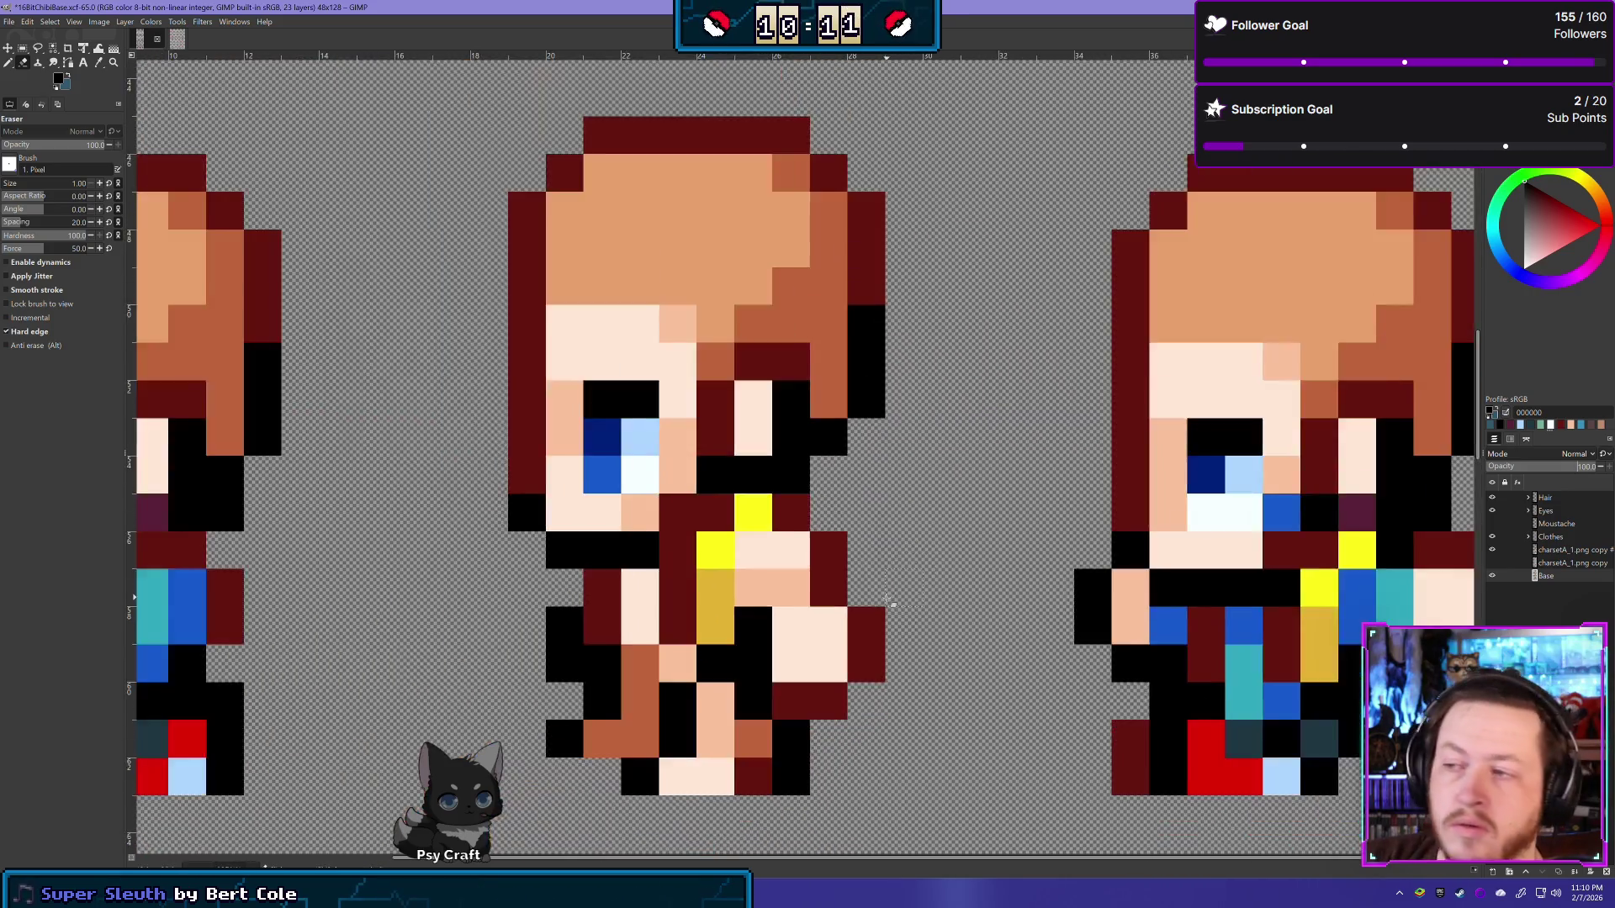
pyautogui.scroll(-2, 892, 615)
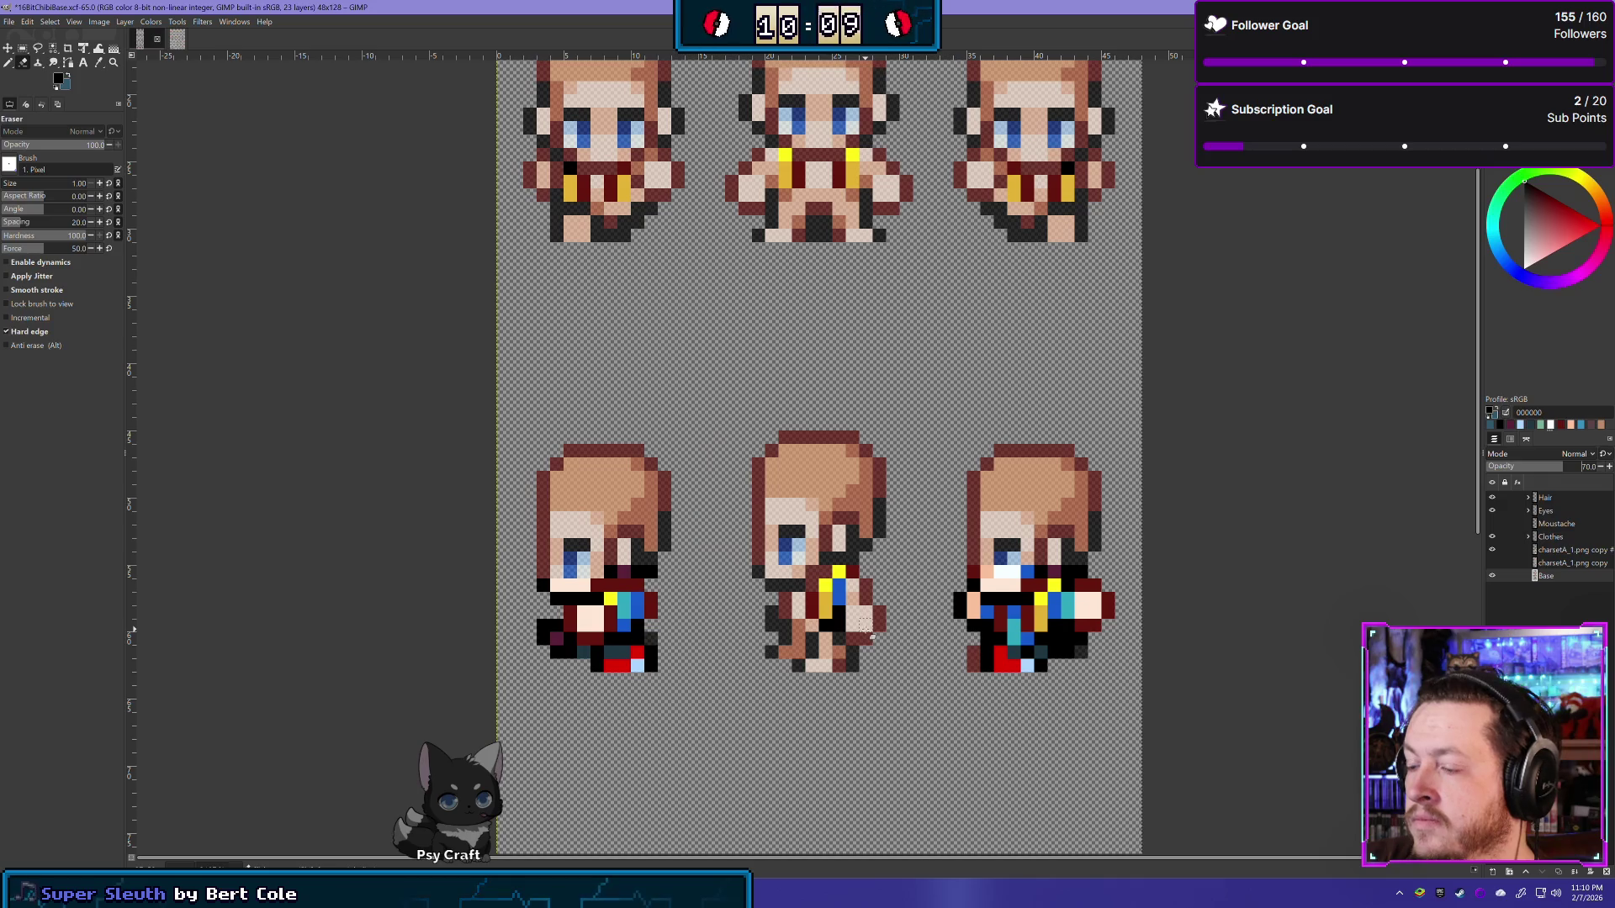
pyautogui.scroll(1, 799, 641)
pyautogui.scroll(1, 799, 636)
pyautogui.scroll(2, 817, 542)
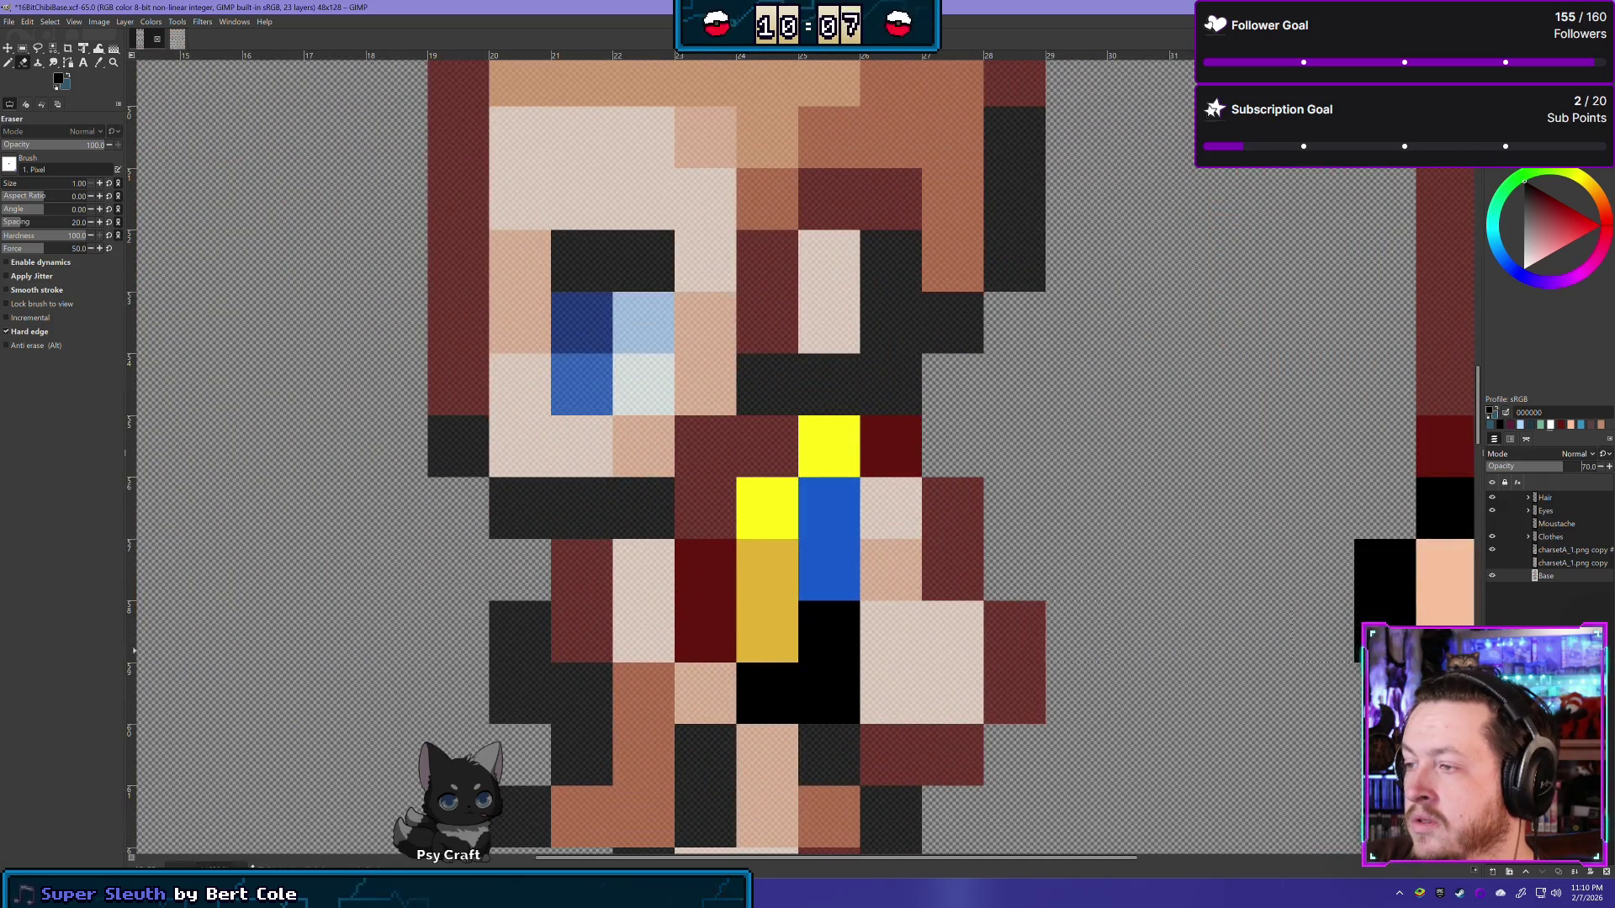
pyautogui.scroll(-1, 1042, 639)
pyautogui.scroll(-1, 1042, 639)
pyautogui.scroll(-1, 1043, 639)
pyautogui.scroll(2, 1043, 639)
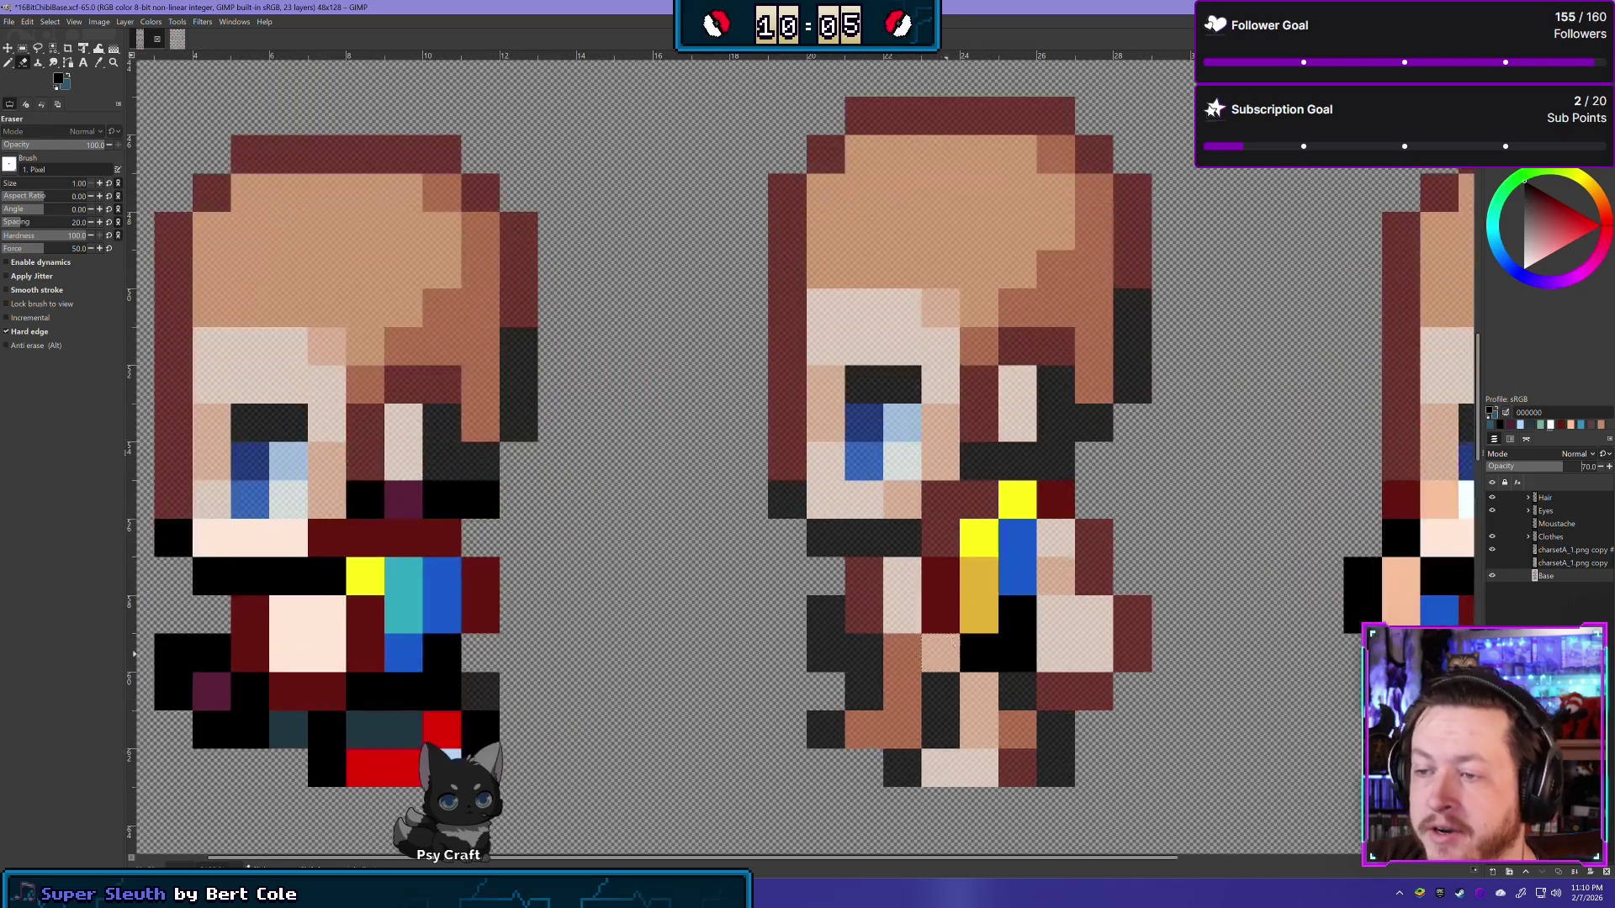
pyautogui.scroll(1, 948, 613)
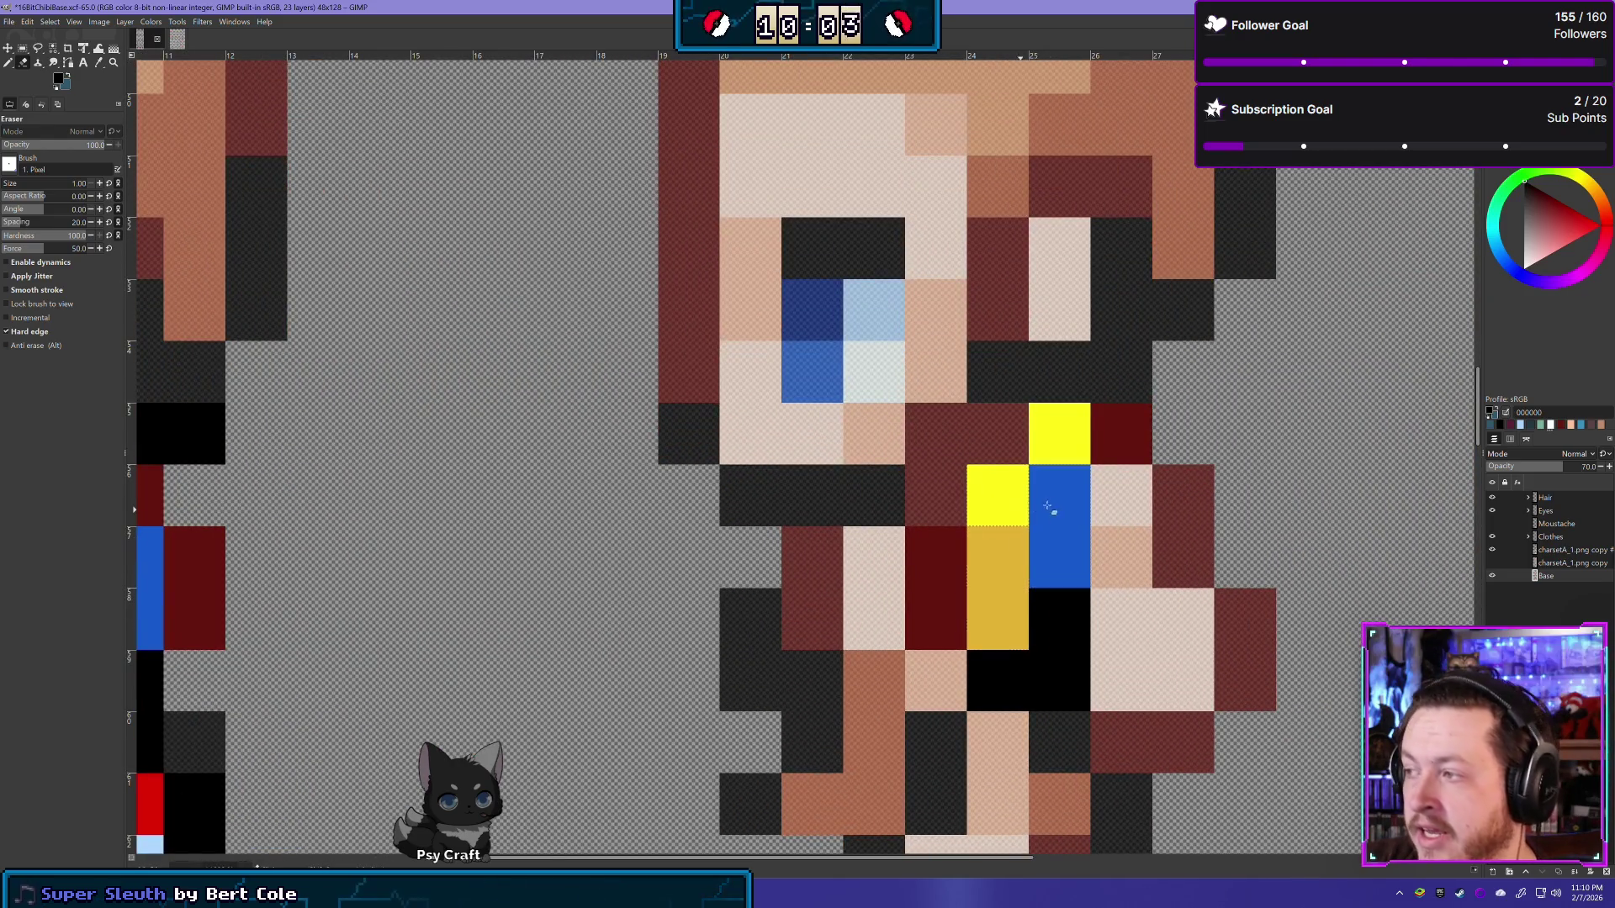